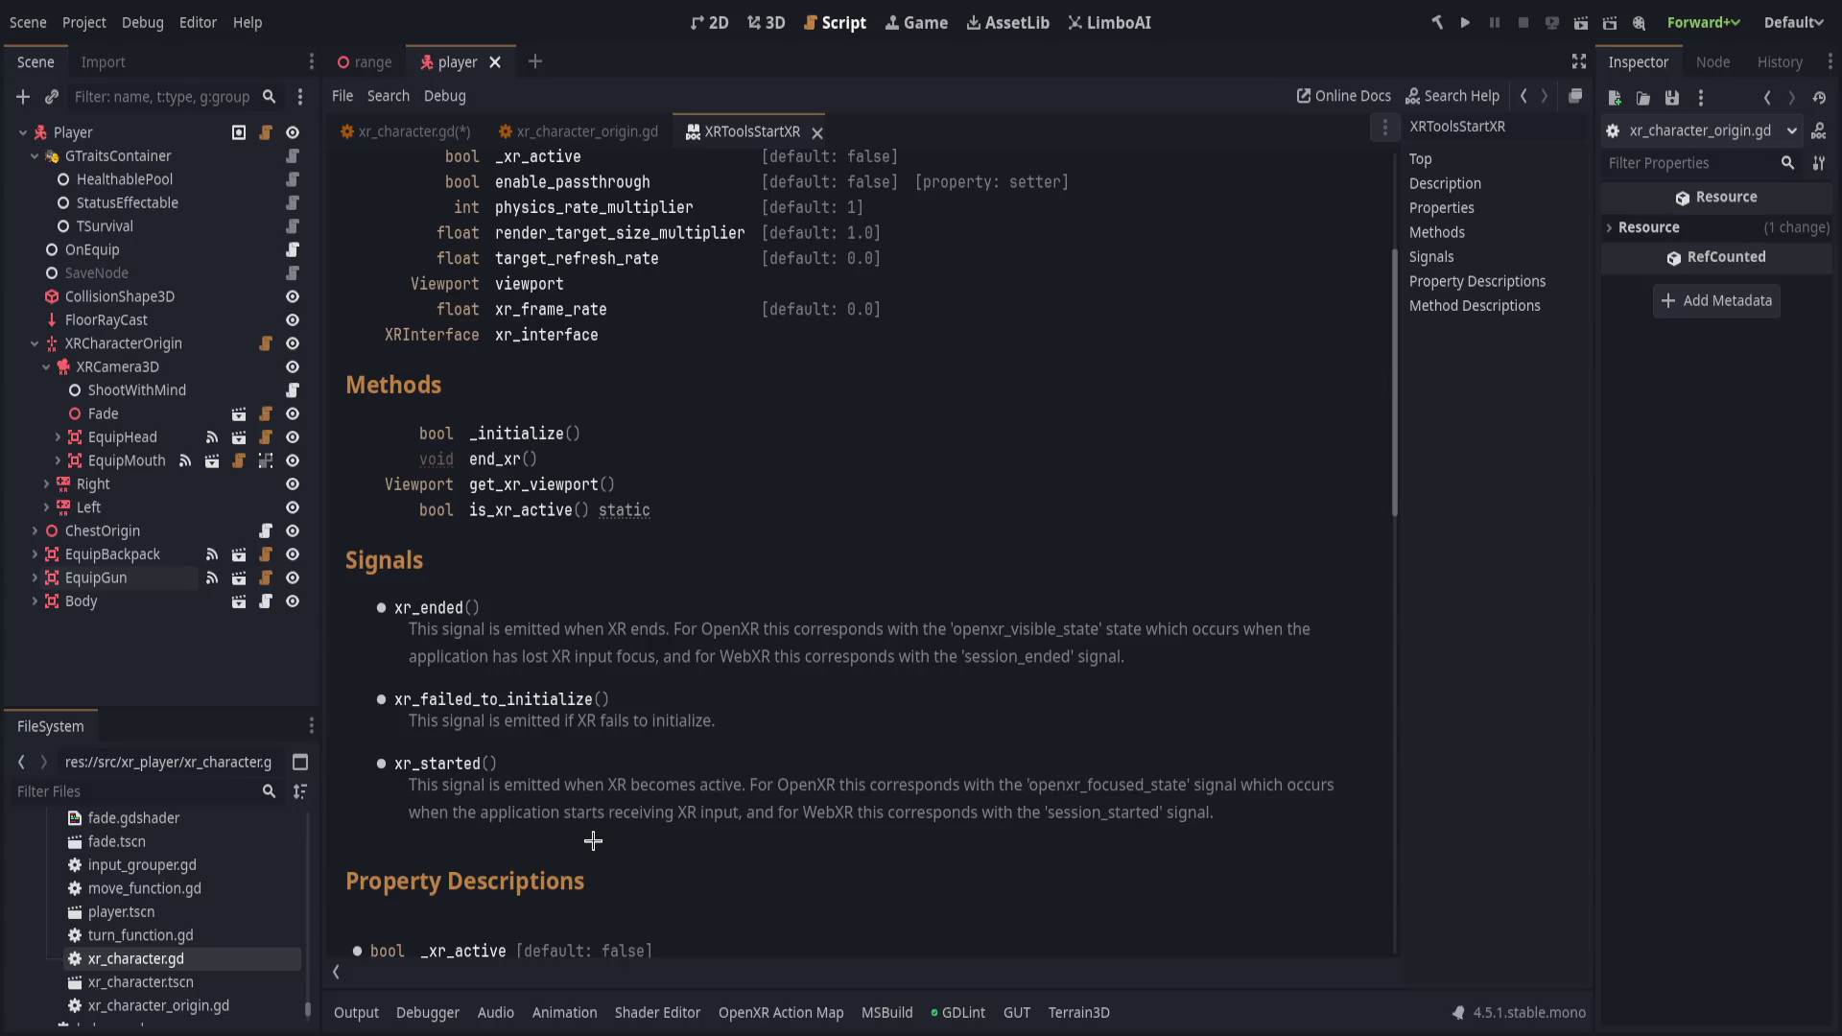
Write XRTools.start on the empty line 80 of xr_character.gd.
{"action": "scroll", "coordinate": [604, 793], "scroll_direction": "up", "scroll_amount": 8}
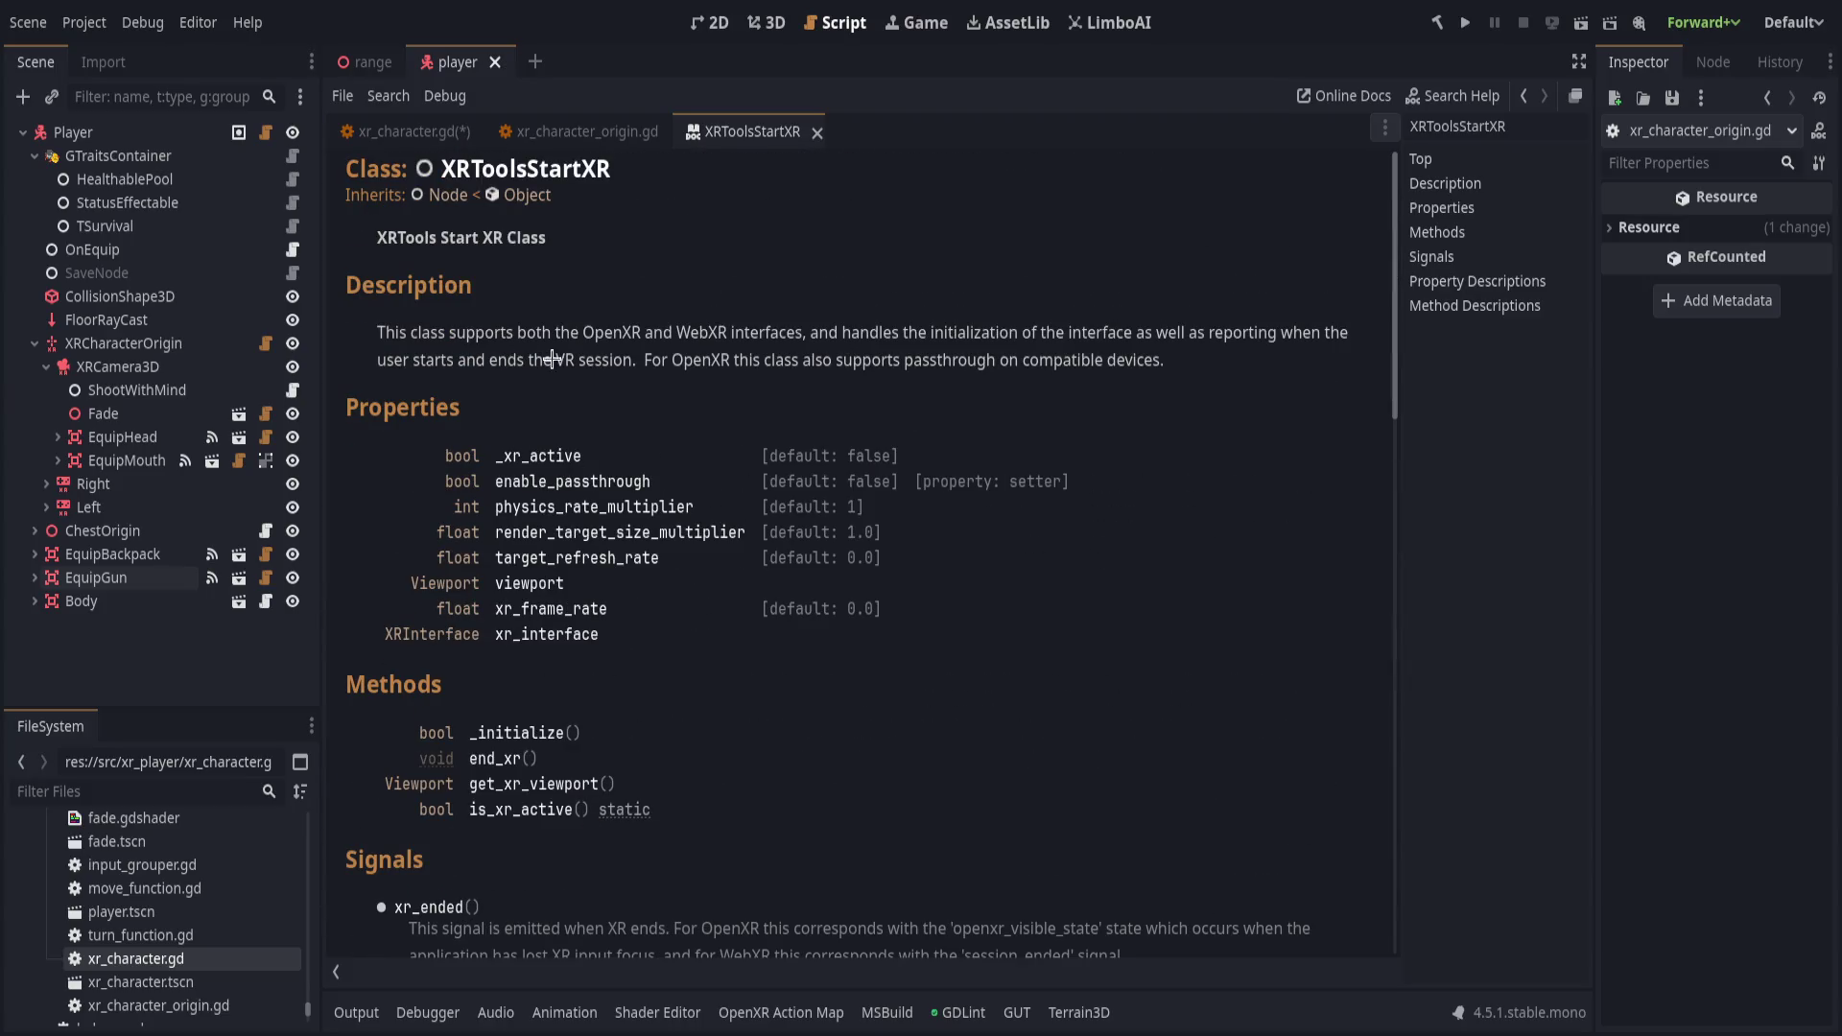
{"action": "left_click", "coordinate": [413, 131]}
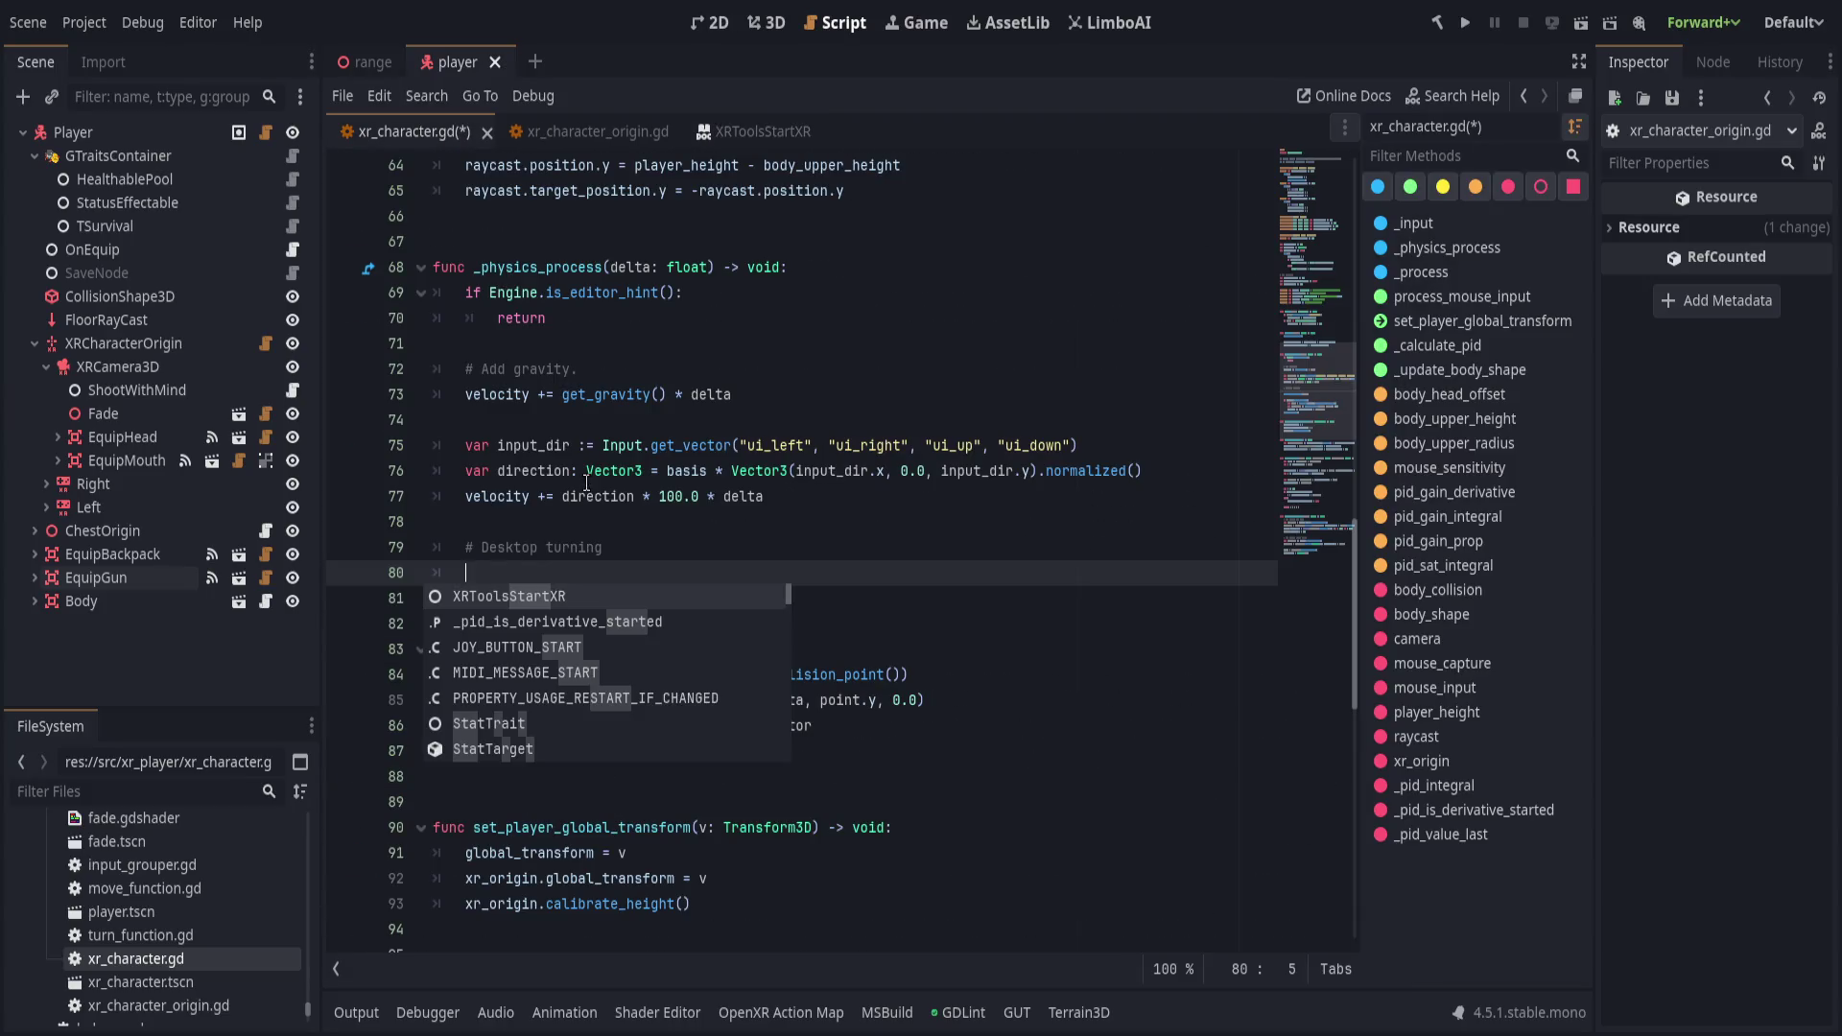
{"action": "left_click", "coordinate": [642, 576]}
{"action": "type", "text": "XRTools.set"}
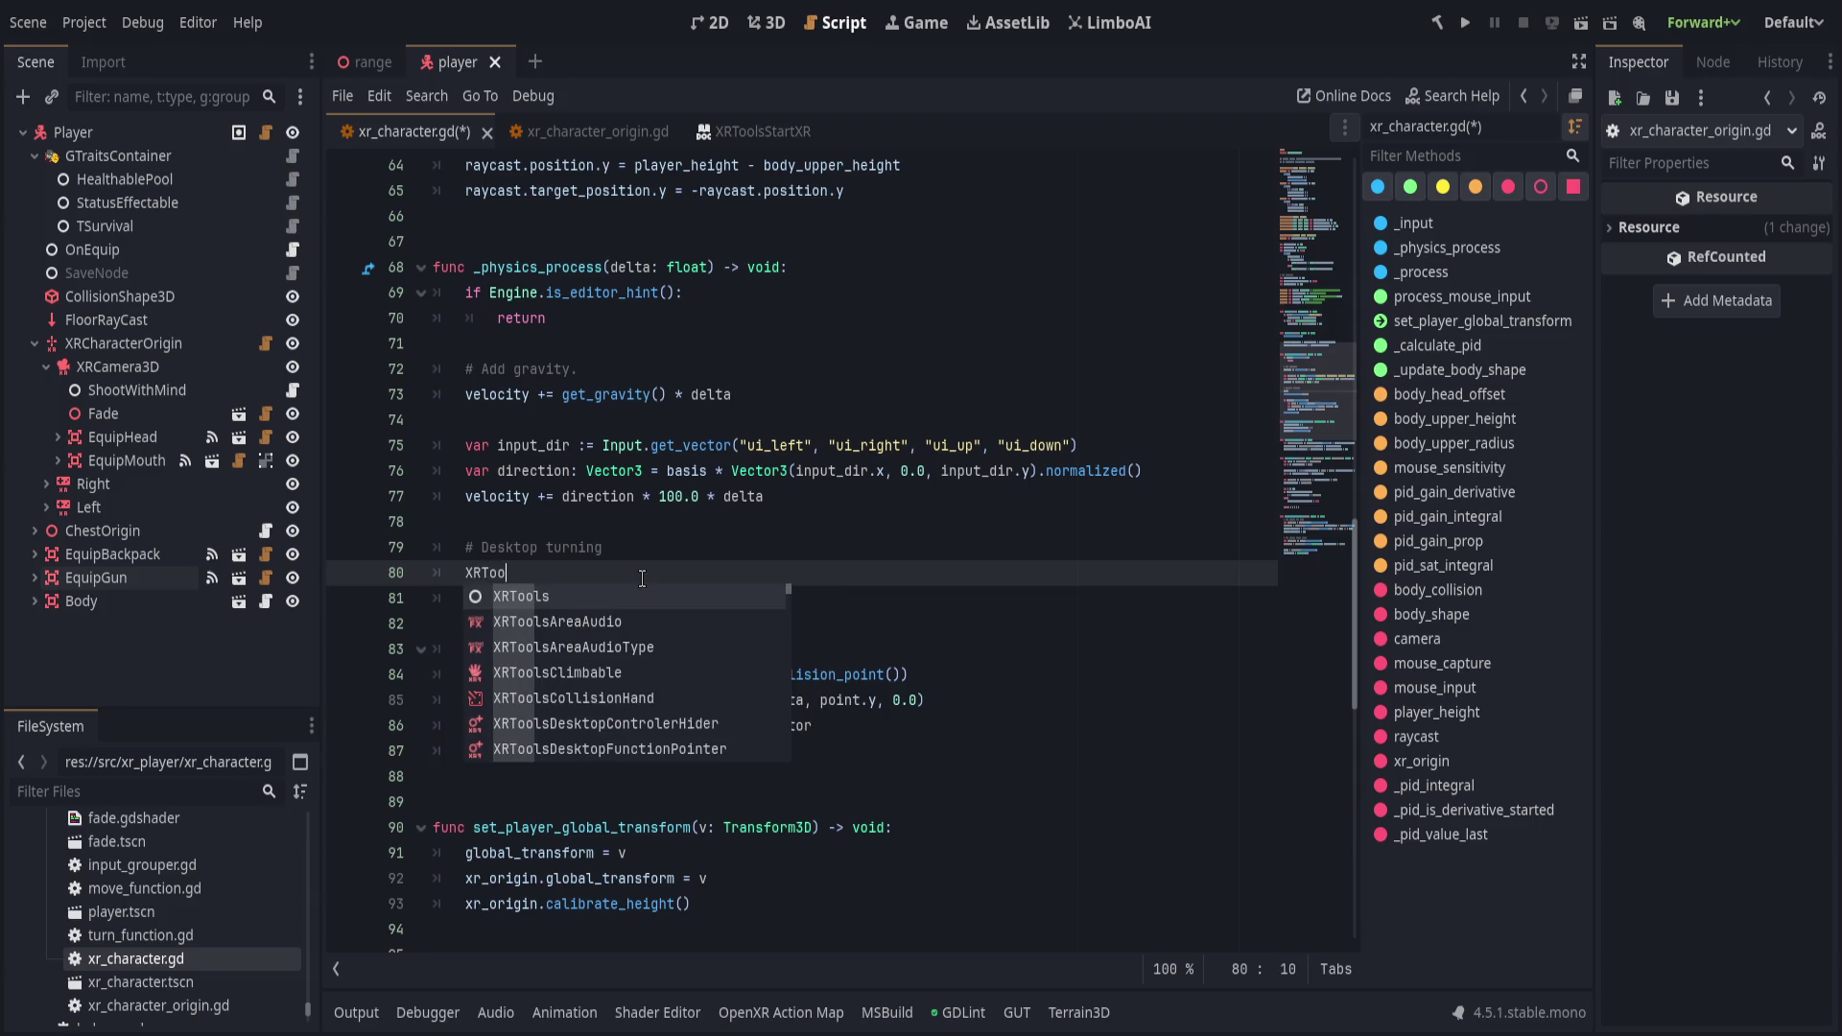
{"action": "key", "text": "BackSpace"}
{"action": "key", "text": "BackSpace"}
{"action": "type", "text": "tart"}
Delete the XRTools.start text from line 80 and go to the main scene.
{"action": "key", "text": "ctrl+a"}
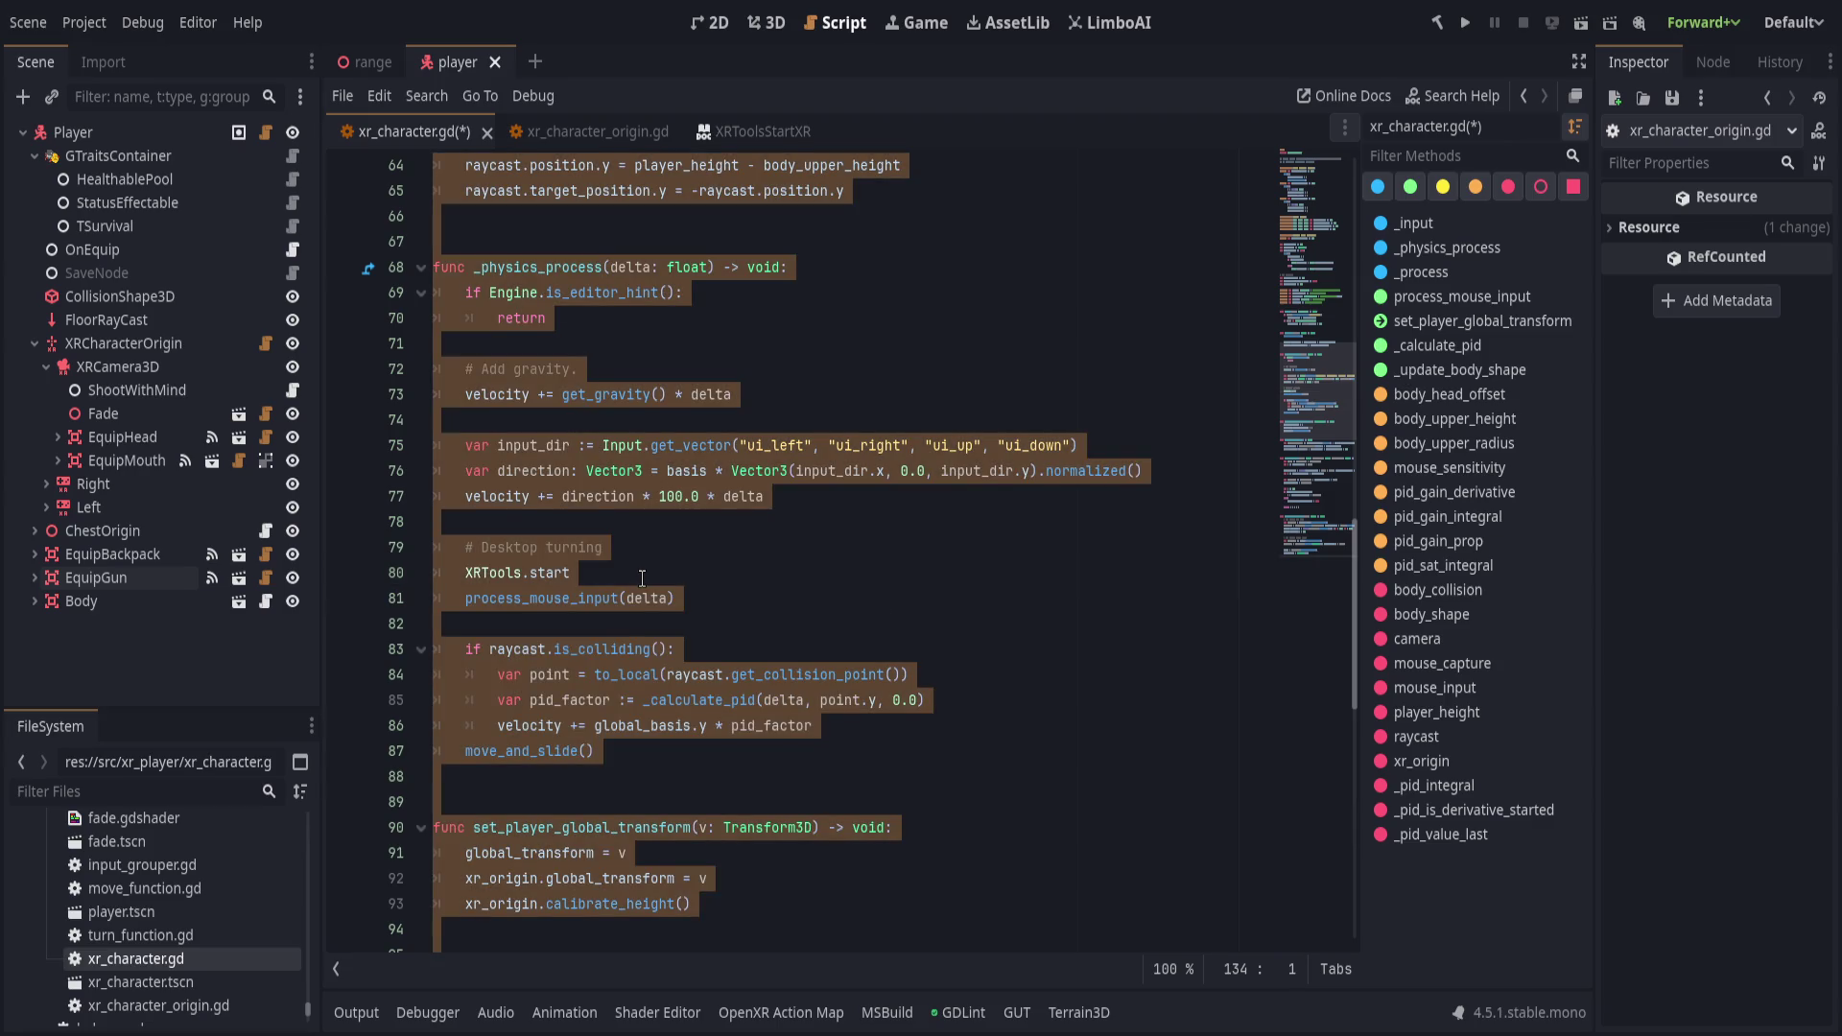
{"action": "left_click", "coordinate": [642, 576]}
{"action": "key", "text": "shift+Home"}
{"action": "key", "text": "BackSpace"}
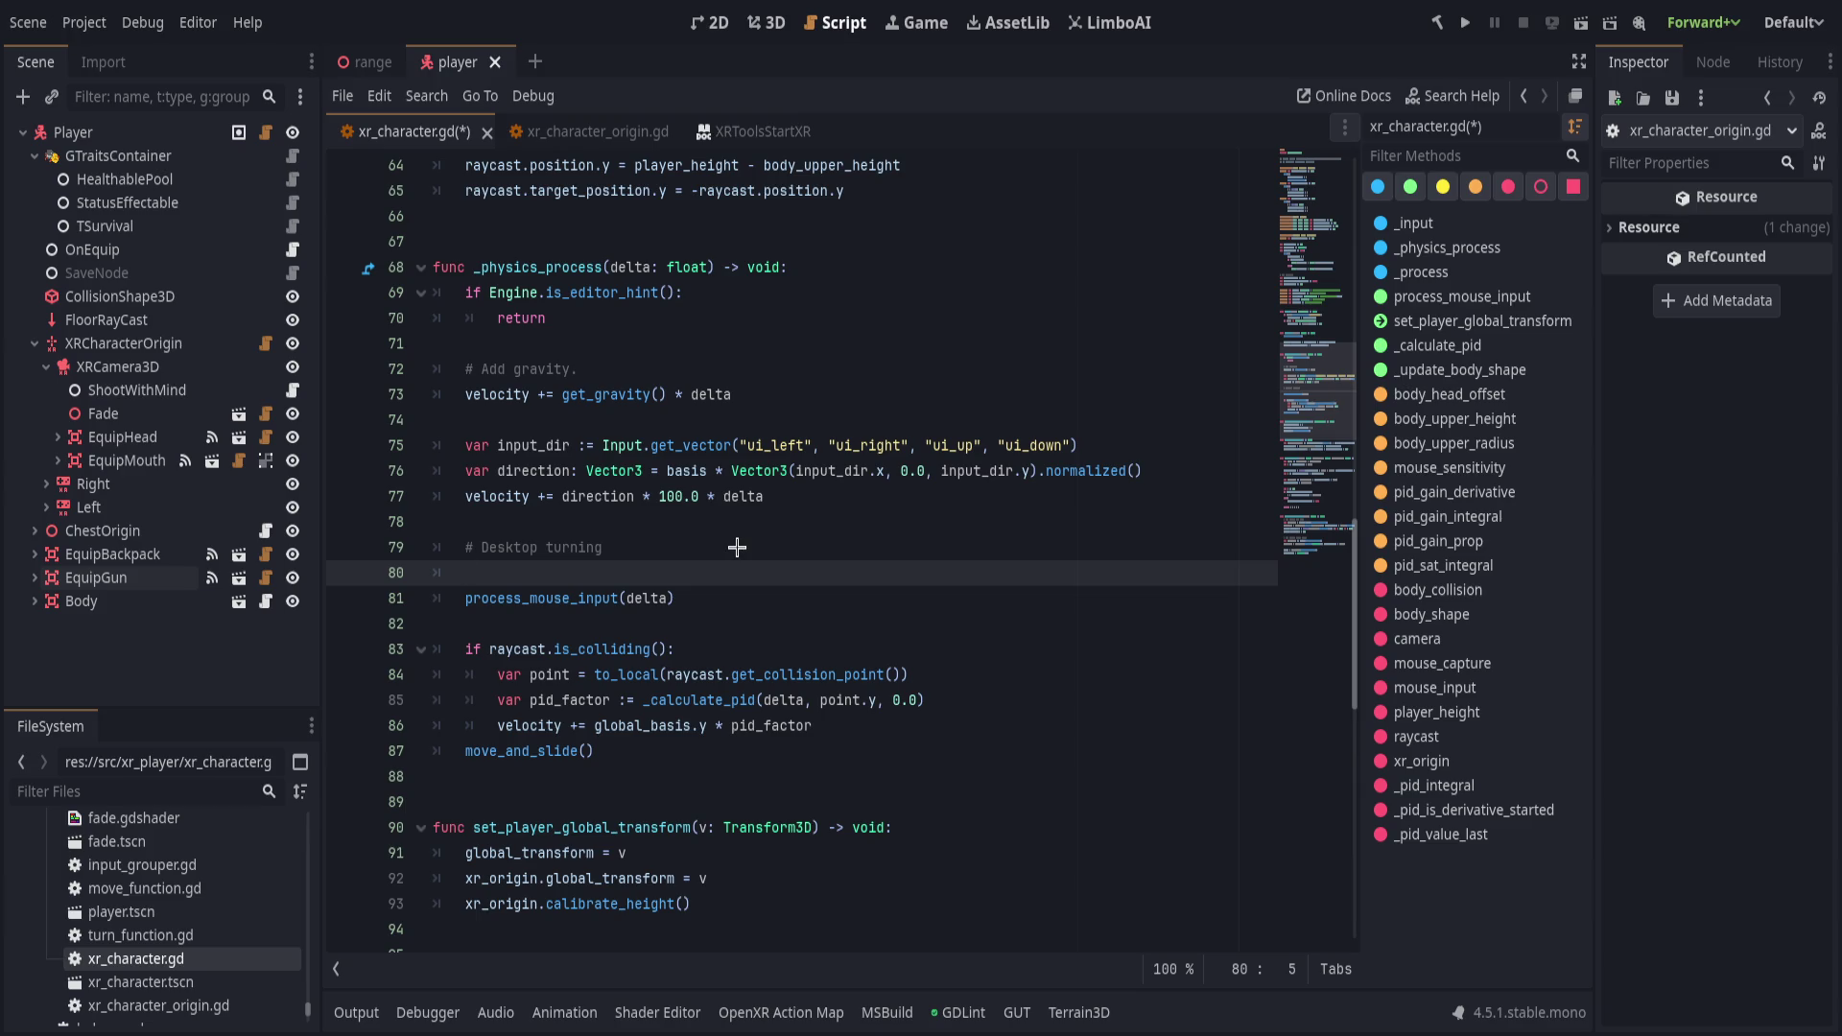
{"action": "left_click", "coordinate": [238, 161]}
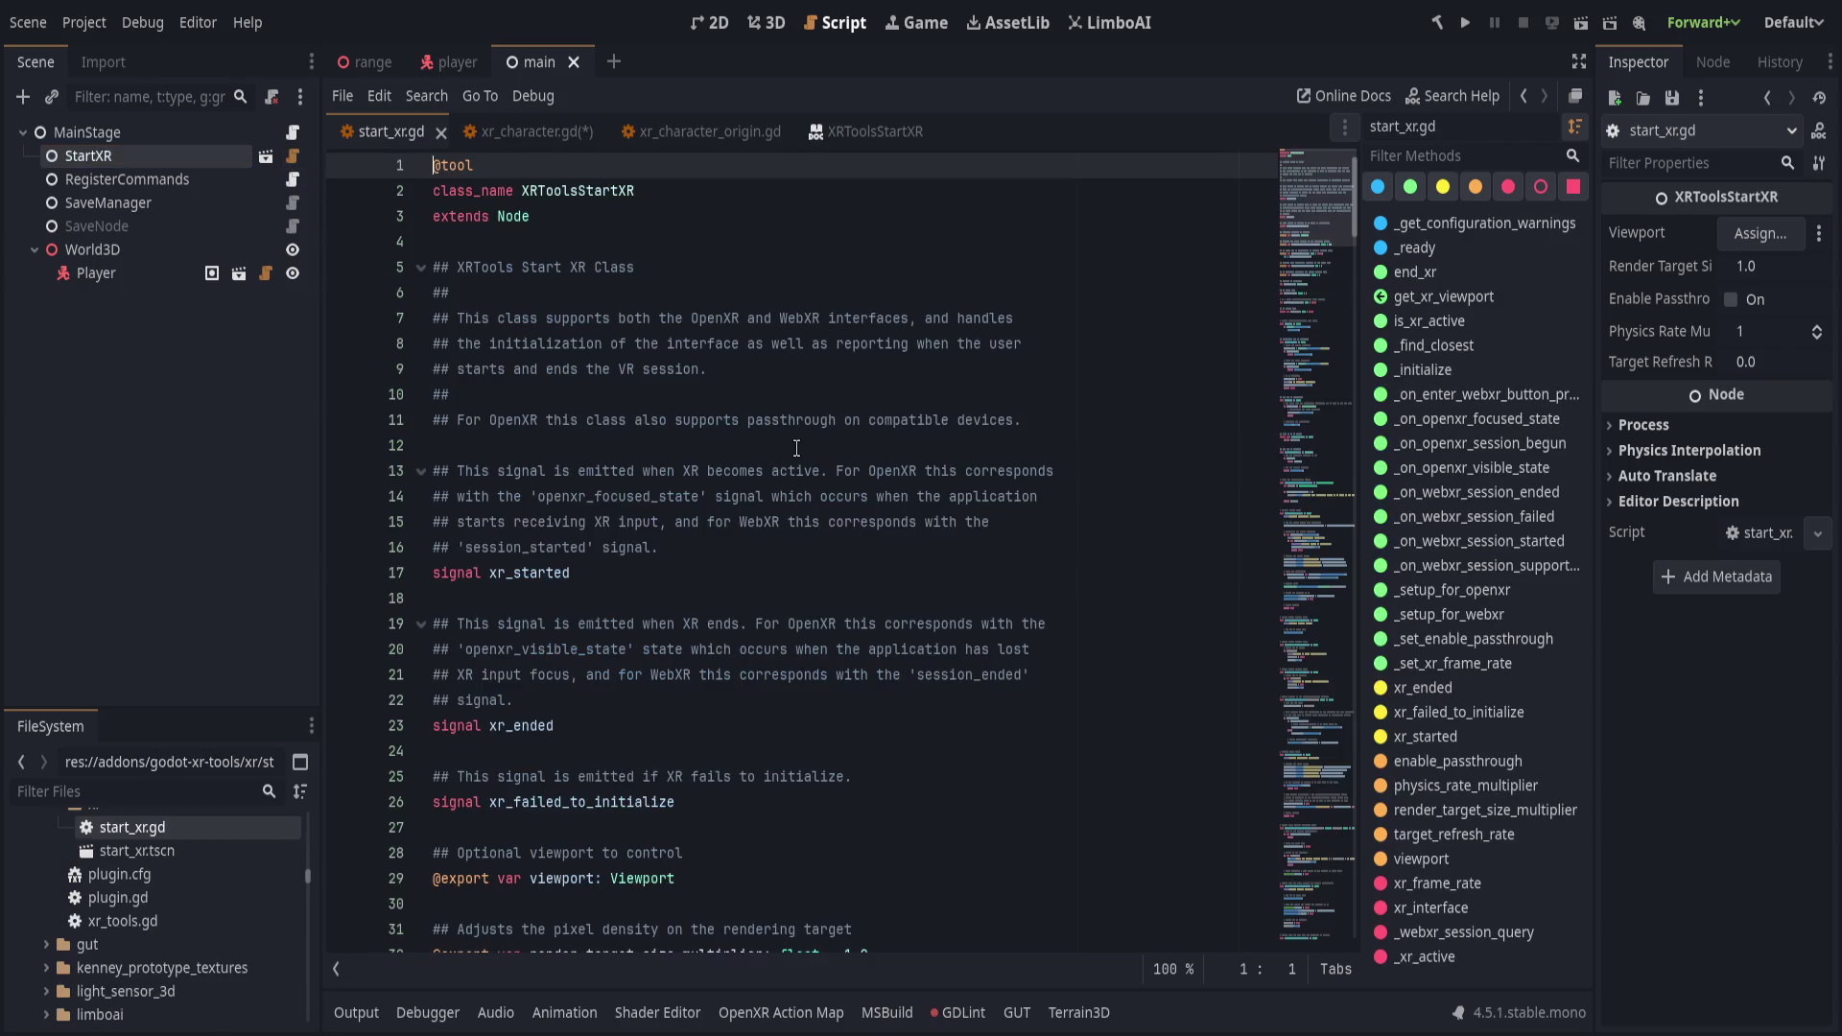
Read start_xr.gd's _initialize code and highlight every use of xr_interface.
{"action": "scroll", "coordinate": [796, 448], "scroll_direction": "down", "scroll_amount": 15}
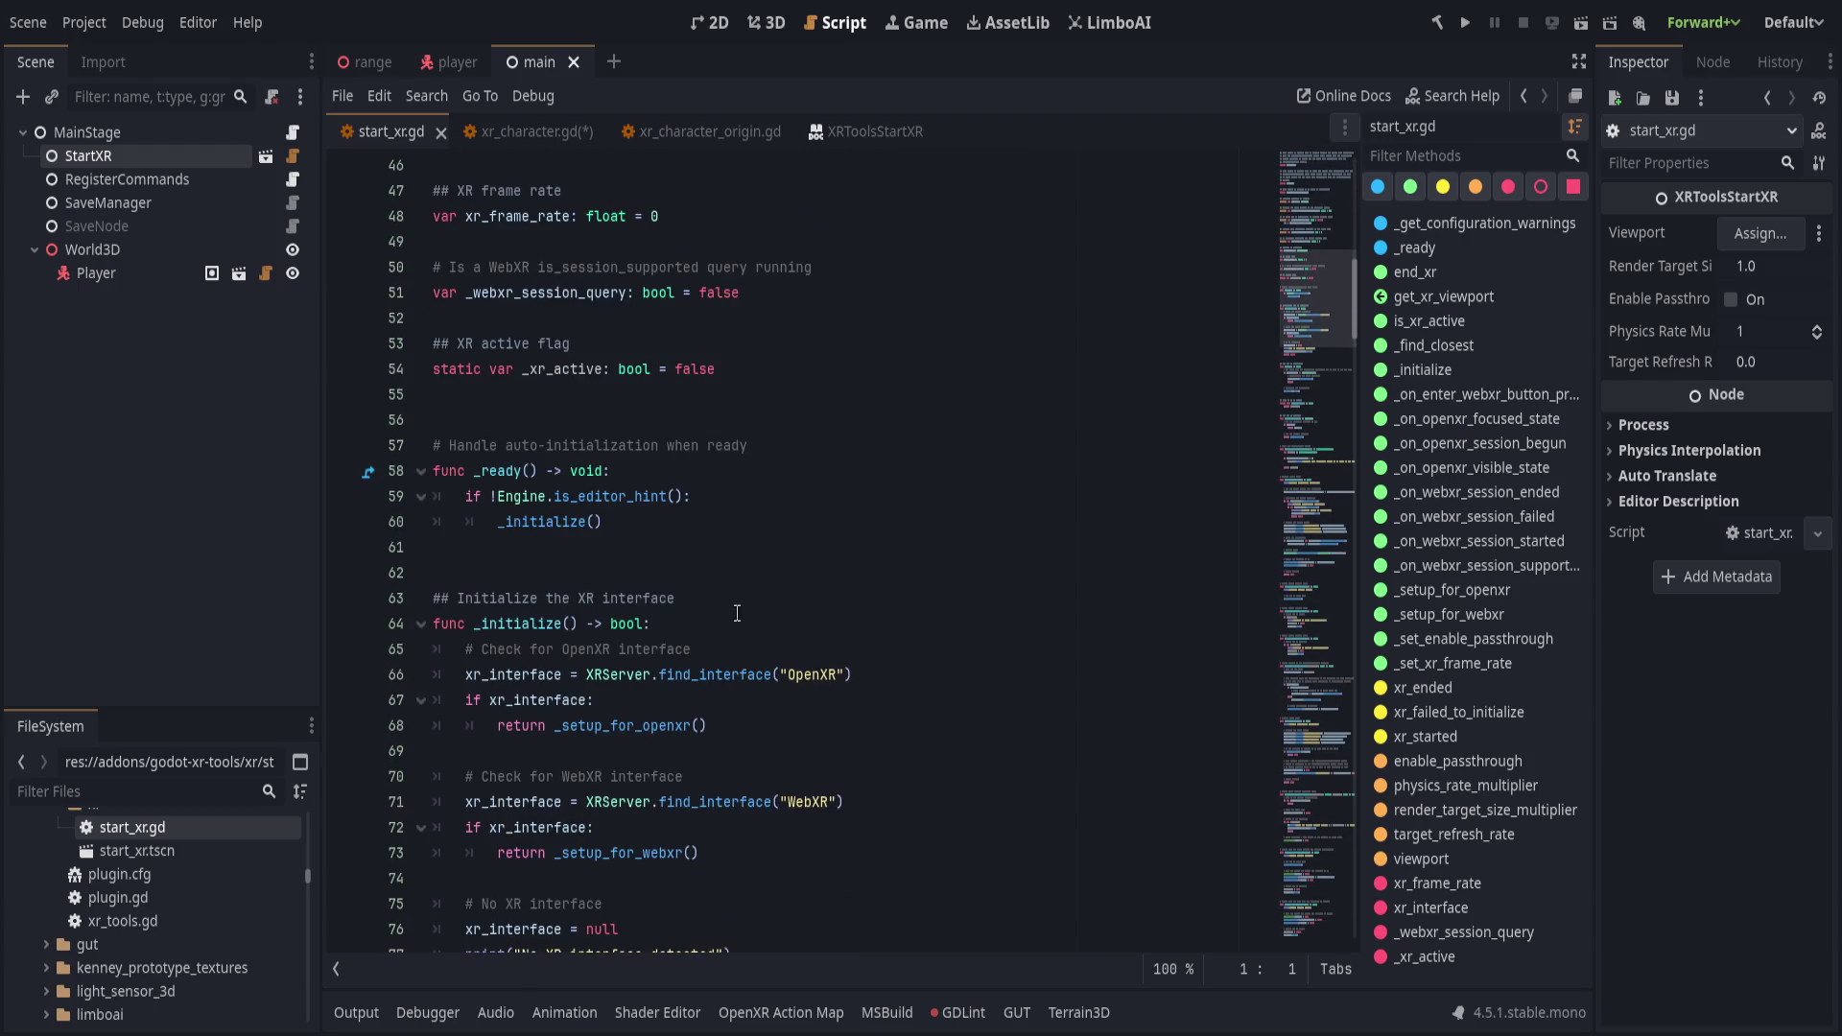
{"action": "left_click", "coordinate": [739, 614]}
{"action": "left_click", "coordinate": [939, 671]}
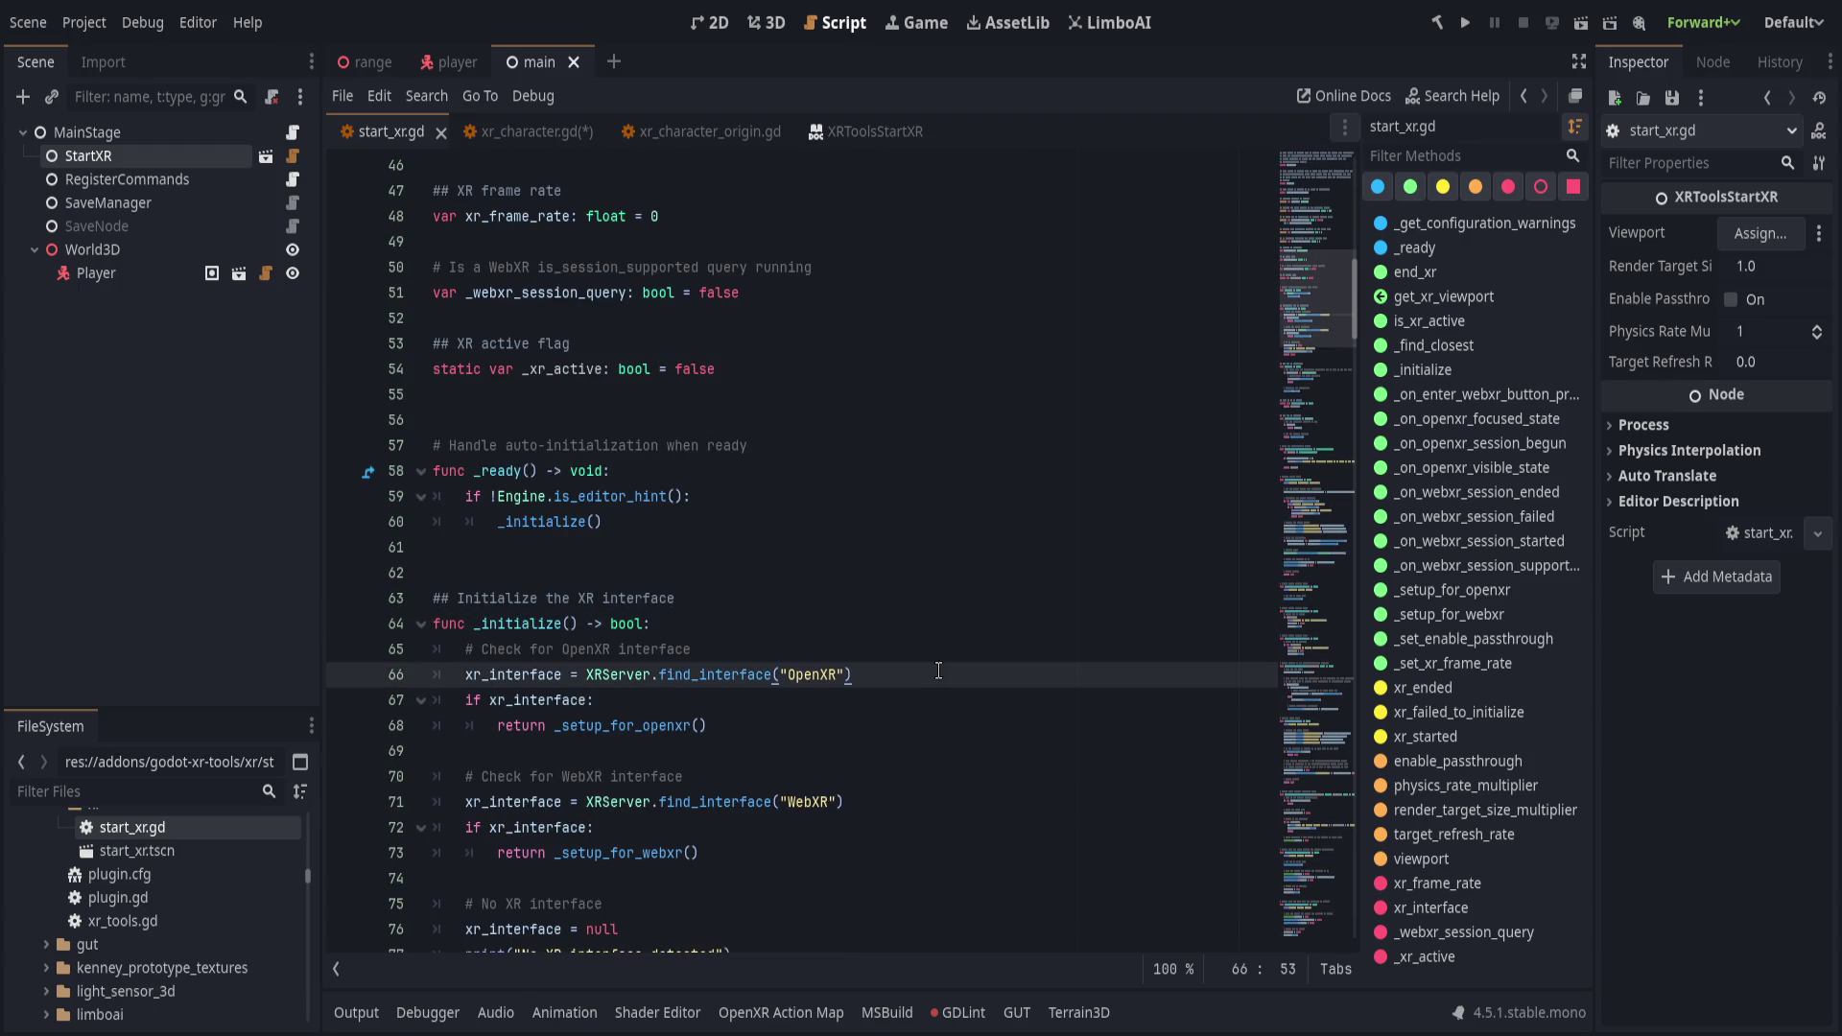
{"action": "scroll", "coordinate": [938, 671], "scroll_direction": "down", "scroll_amount": 3}
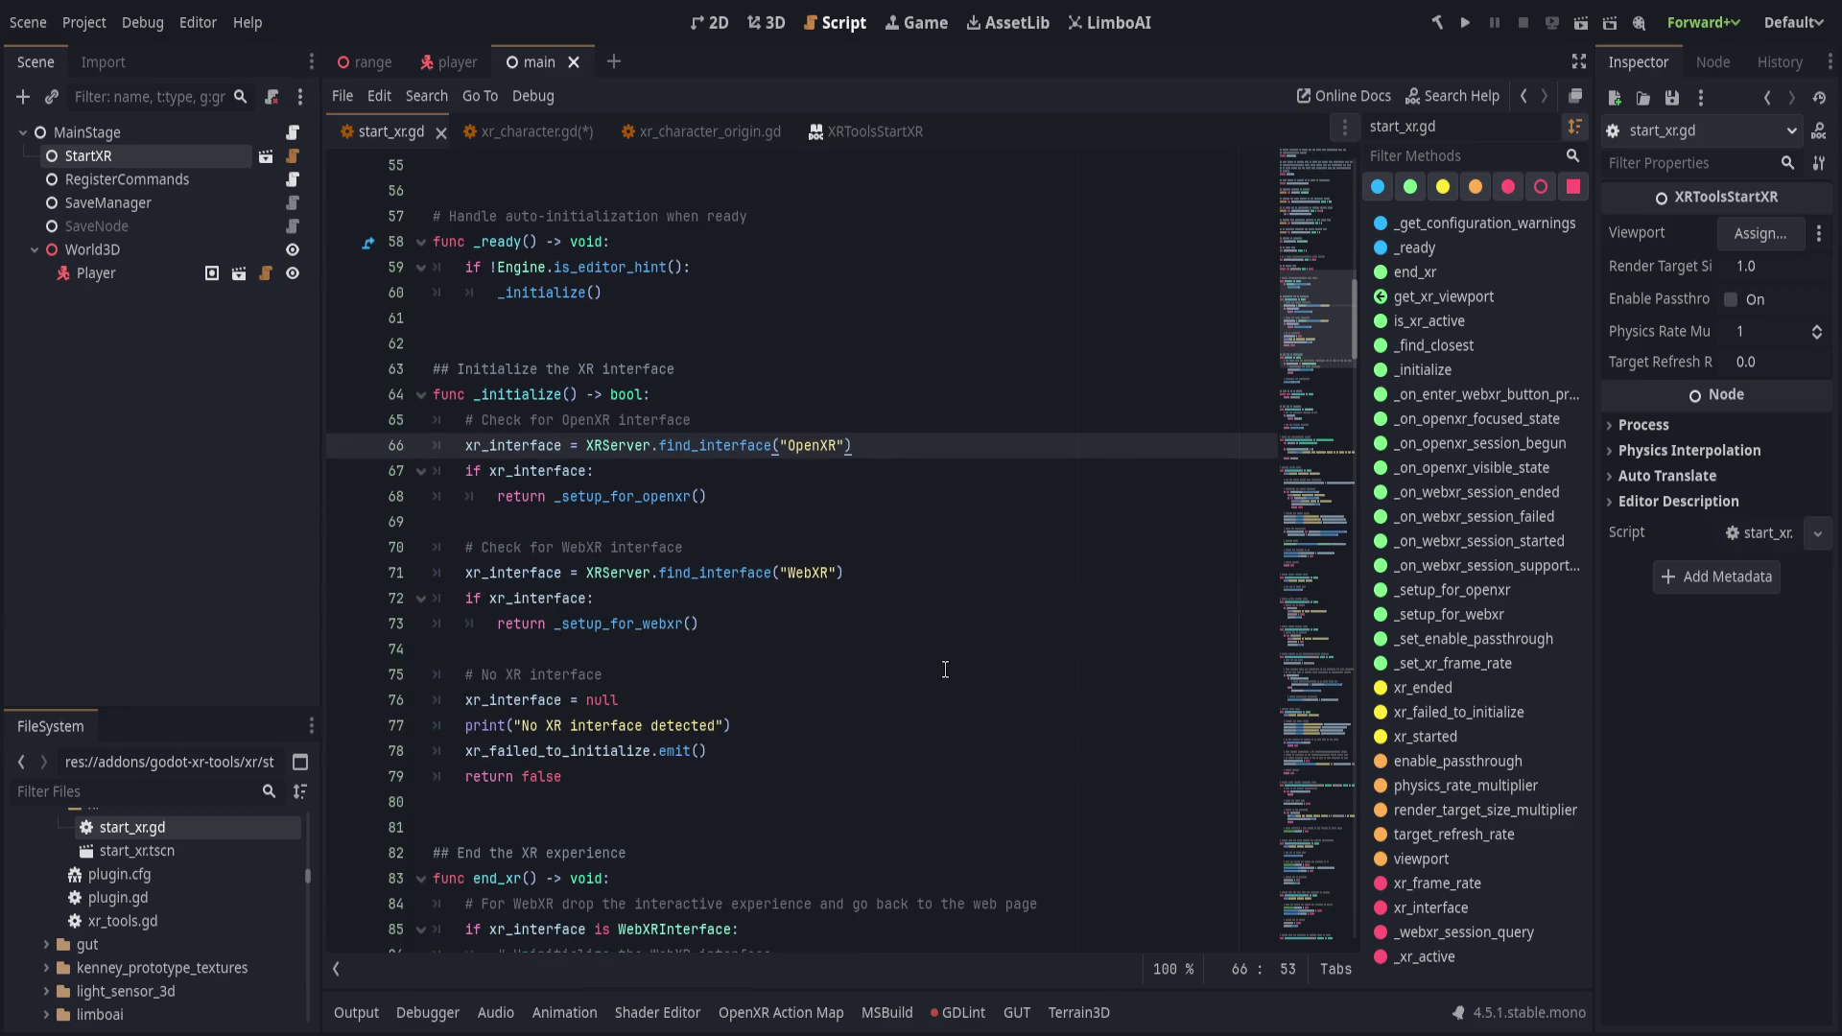
{"action": "scroll", "coordinate": [945, 669], "scroll_direction": "down", "scroll_amount": 13}
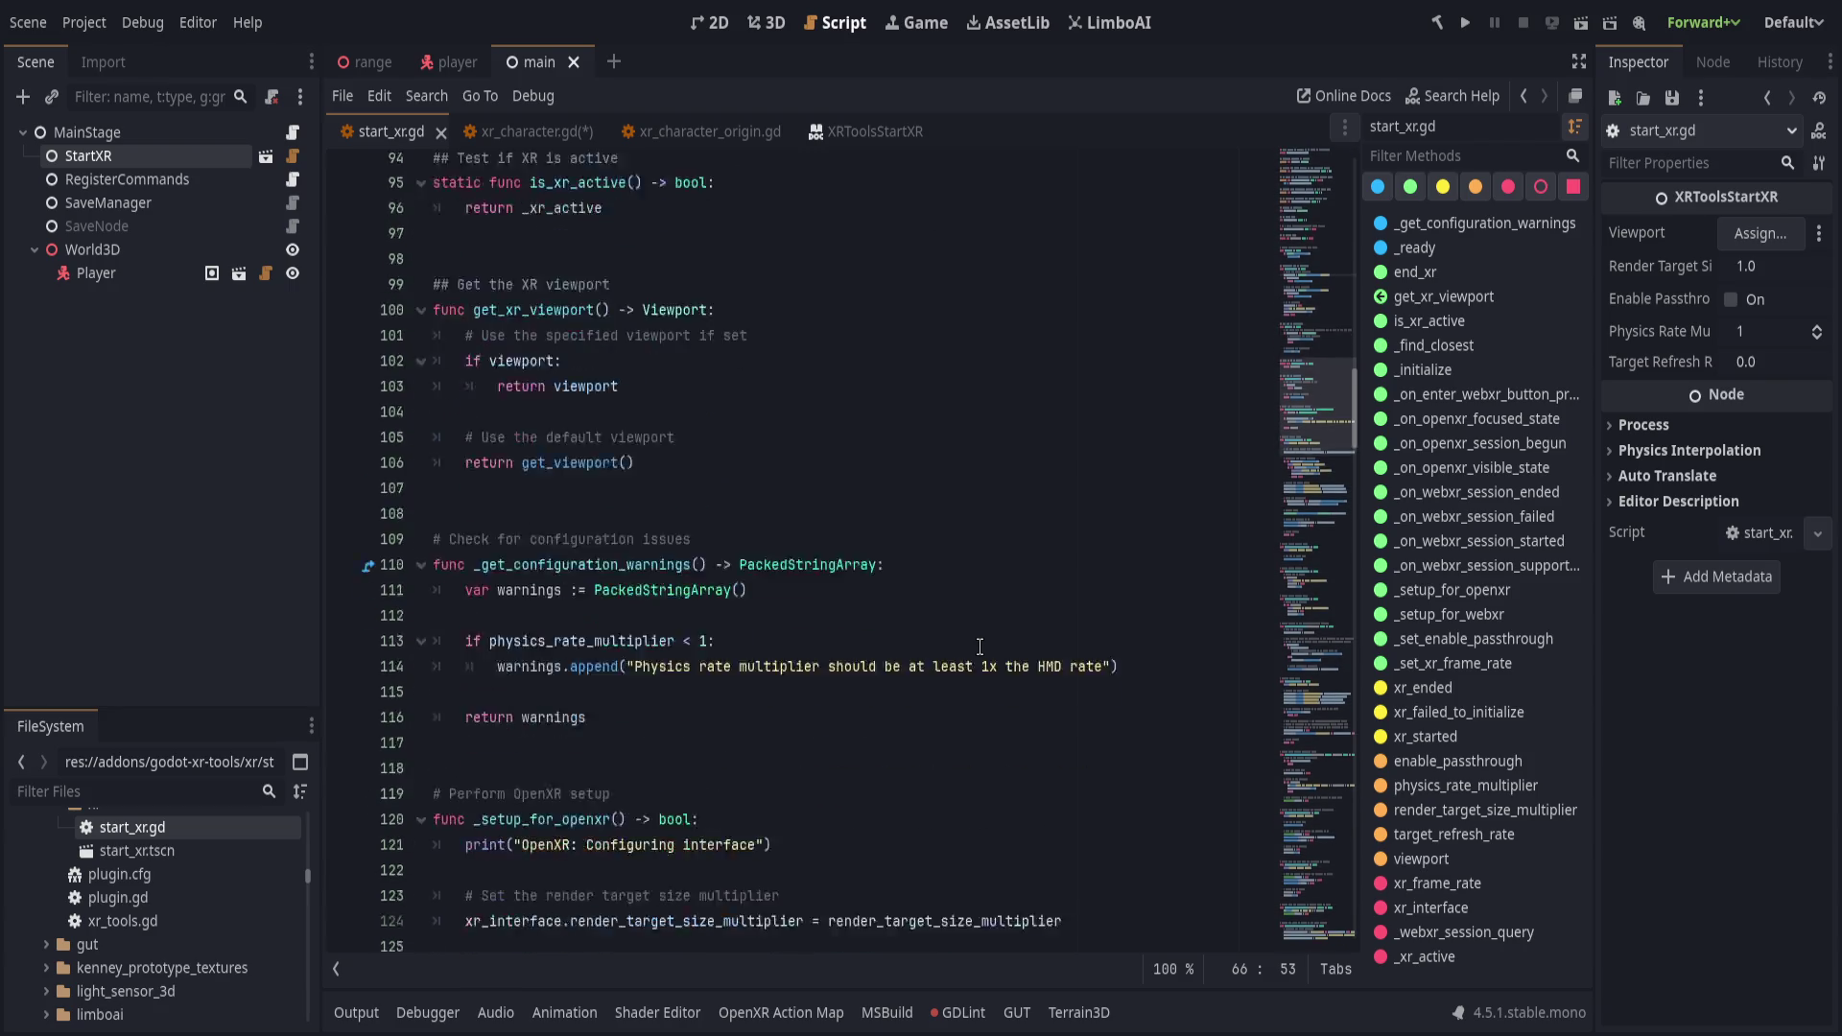
{"action": "scroll", "coordinate": [980, 646], "scroll_direction": "down", "scroll_amount": 4}
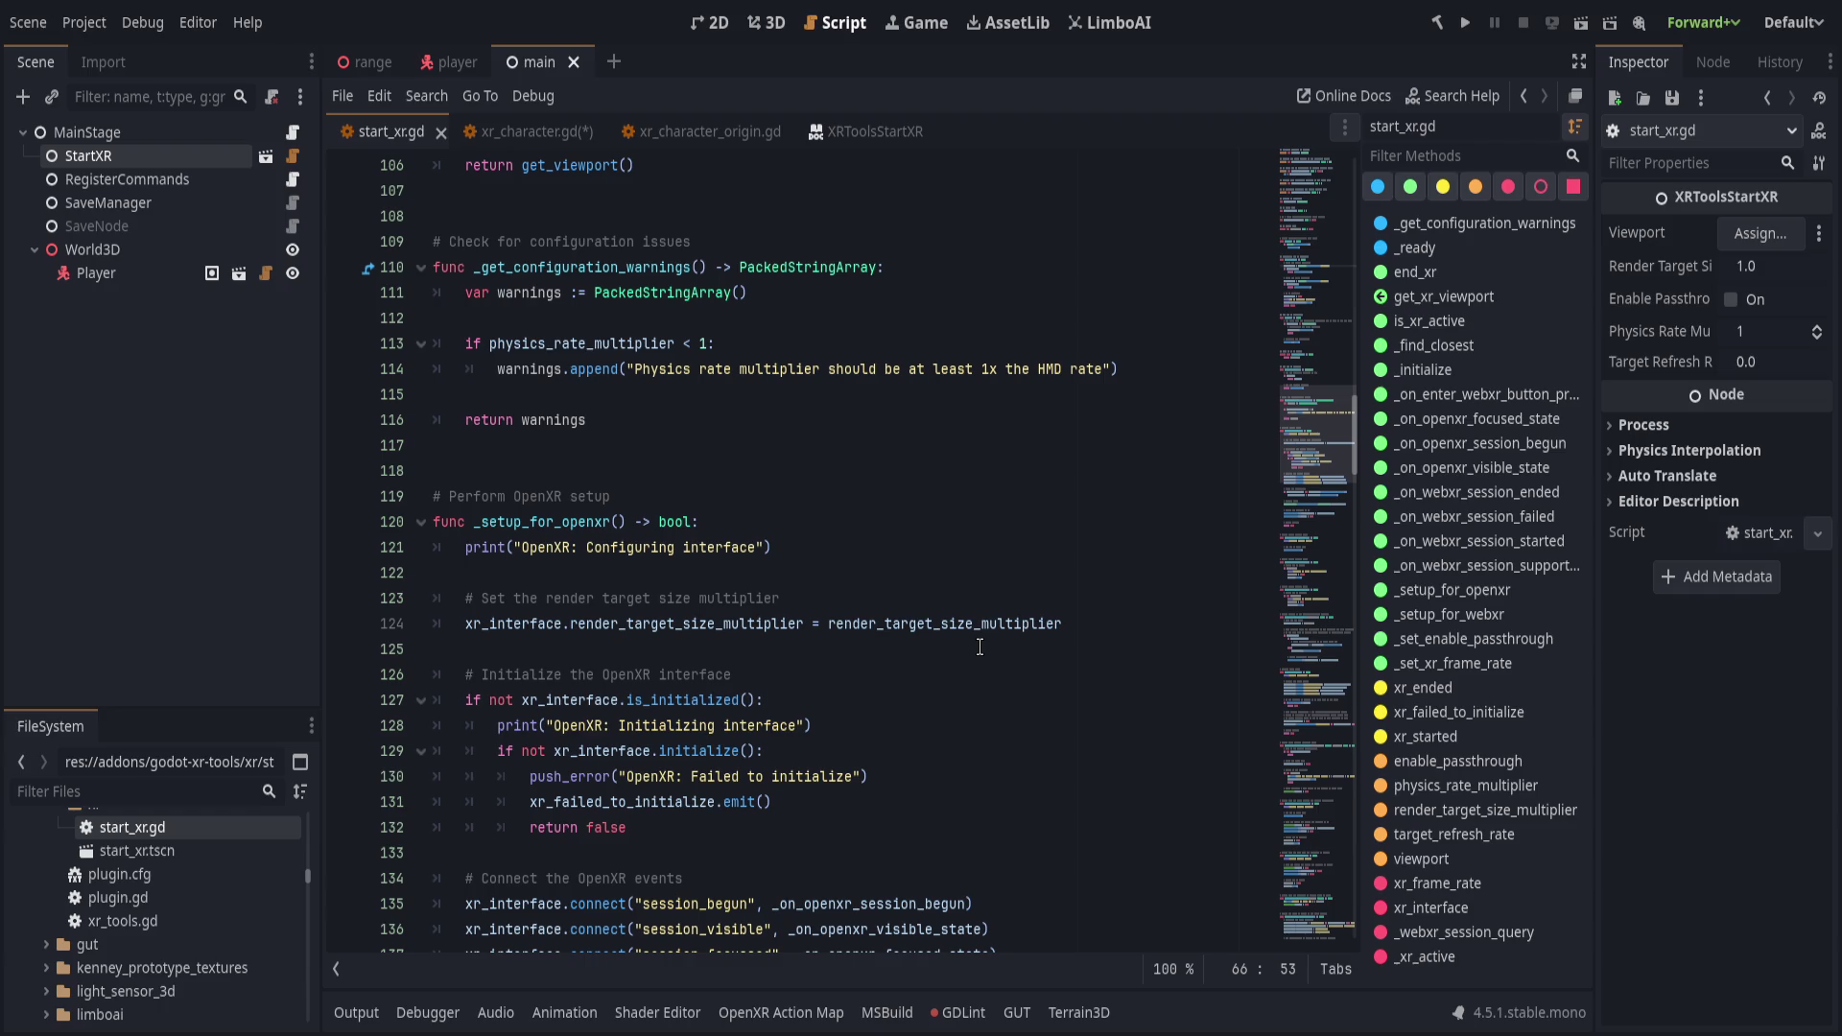
{"action": "scroll", "coordinate": [980, 646], "scroll_direction": "down", "scroll_amount": 1}
{"action": "scroll", "coordinate": [980, 646], "scroll_direction": "down", "scroll_amount": 2}
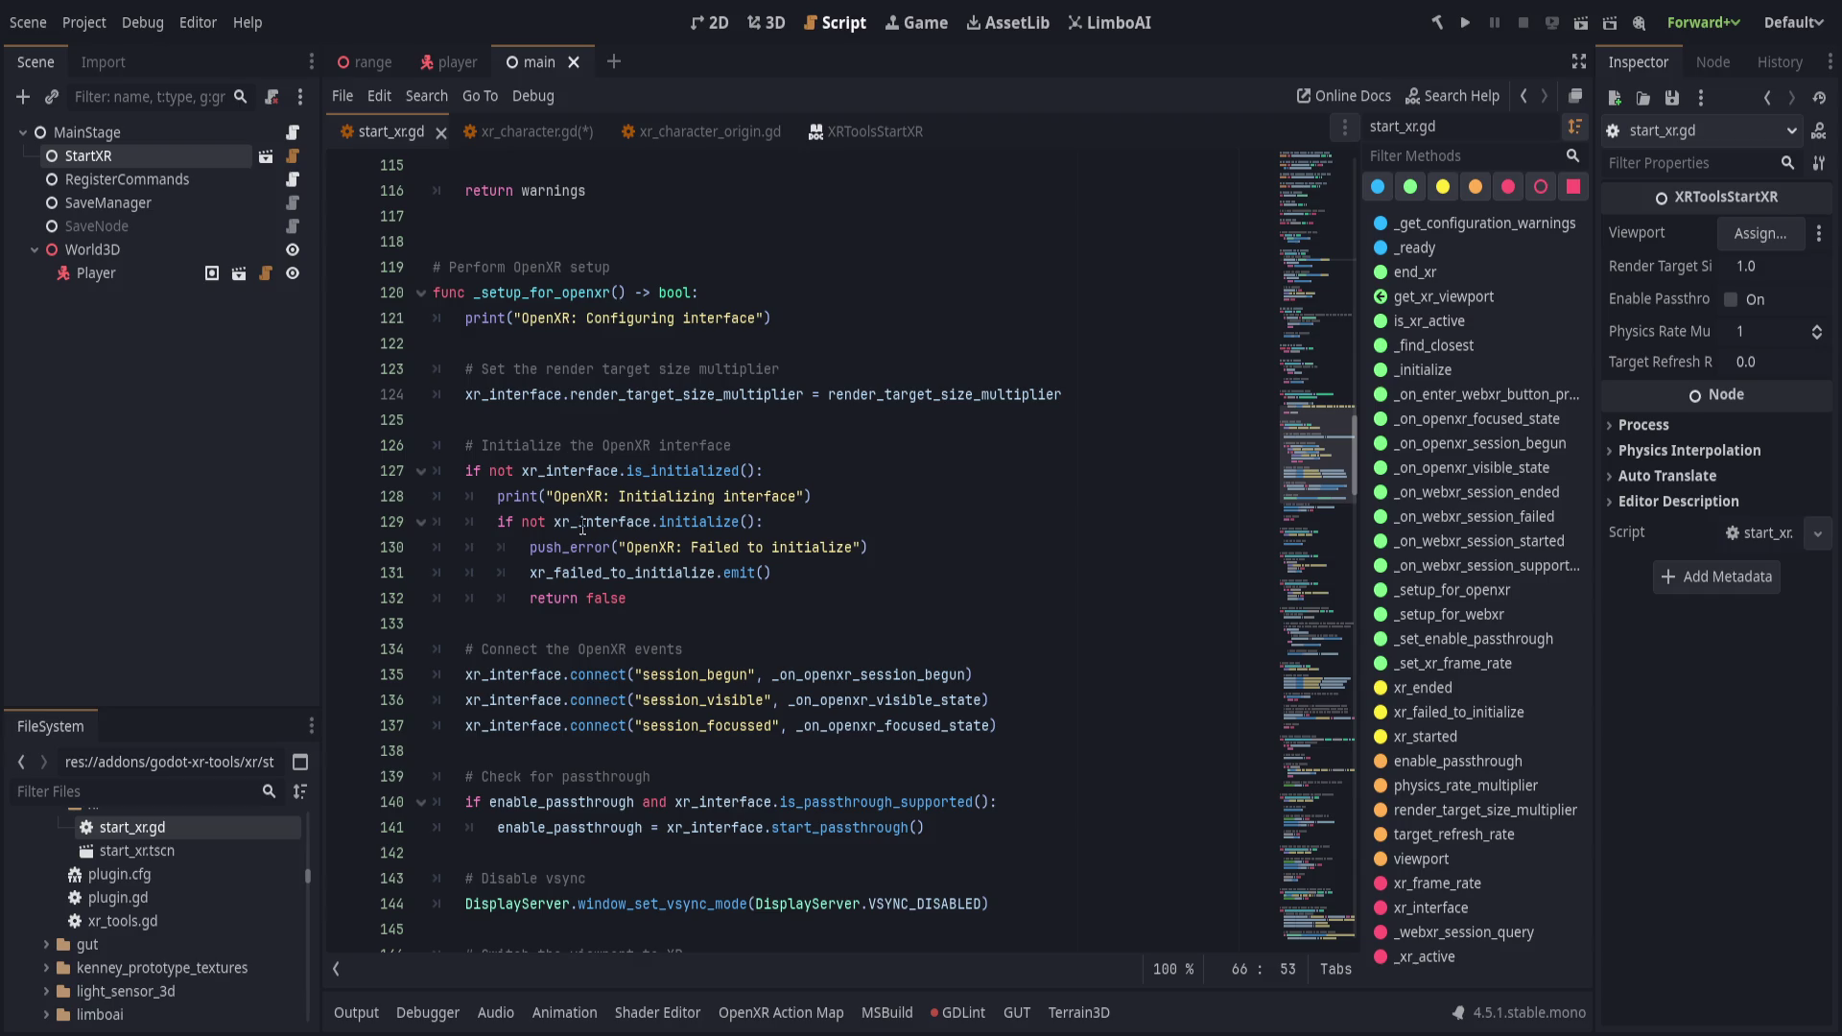
{"action": "double_click", "coordinate": [587, 471]}
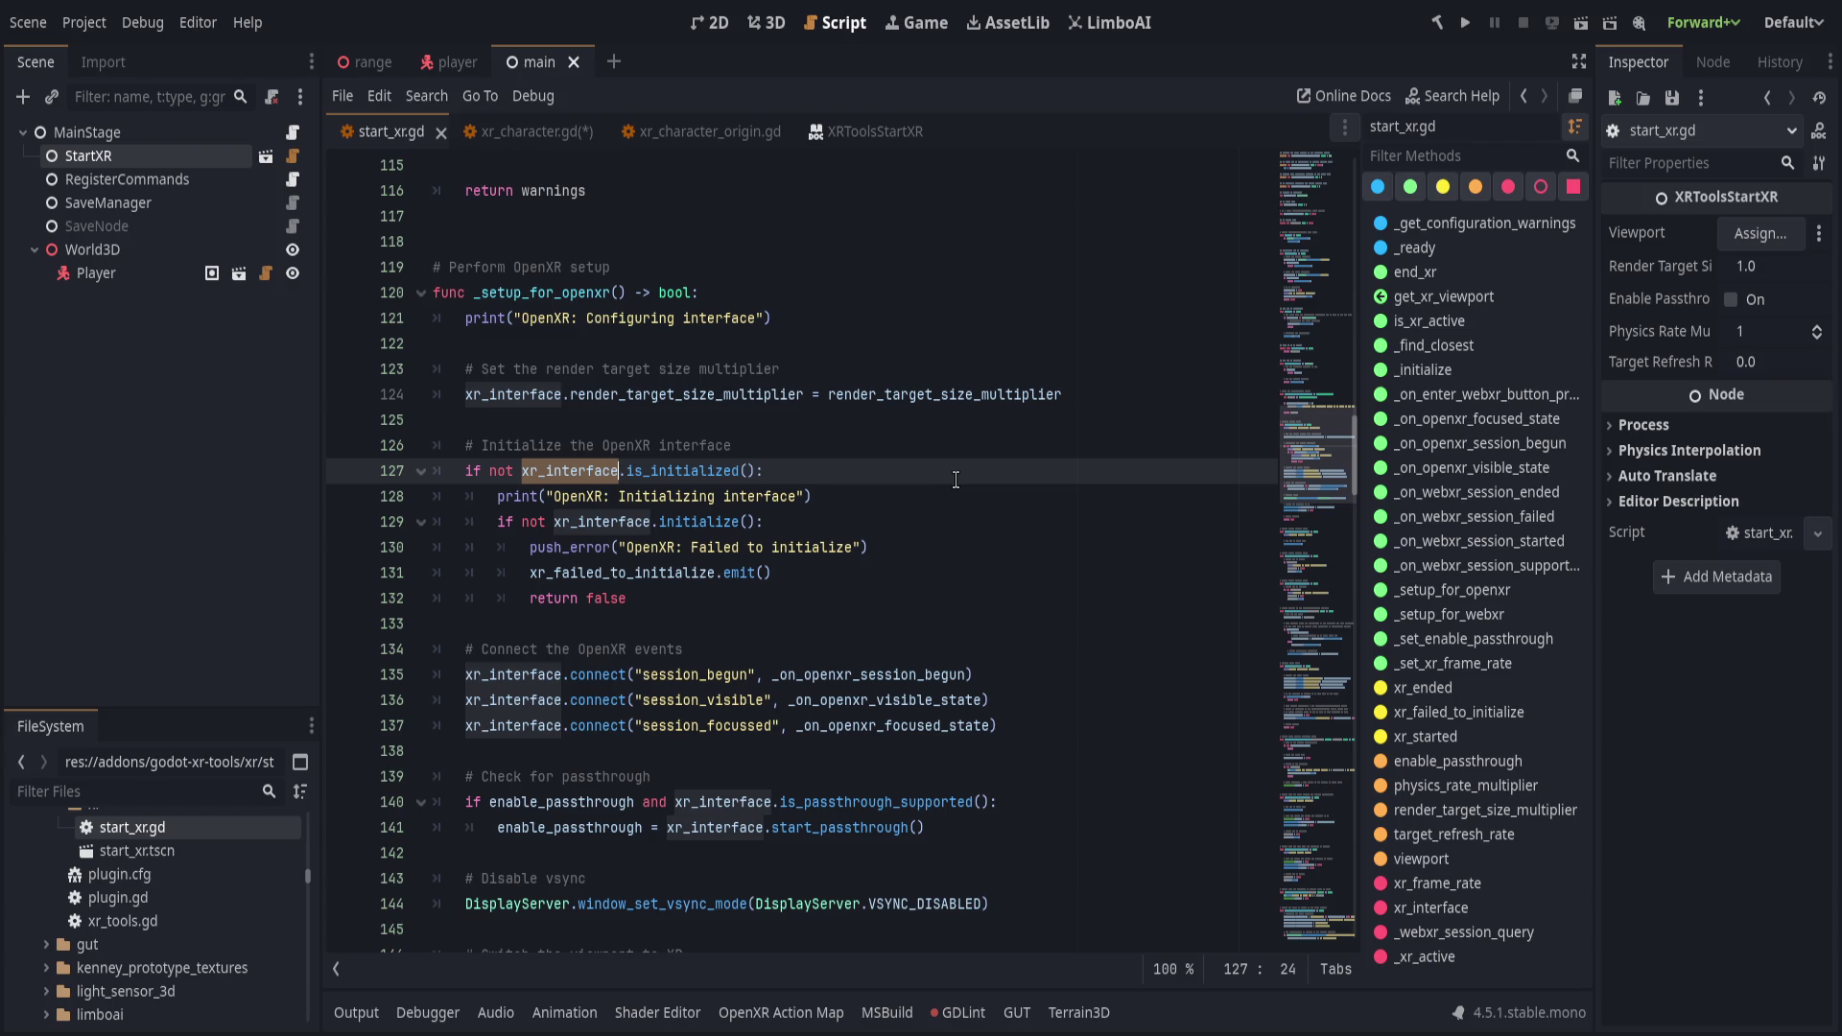
Read on through the WebXR session handlers down to the _find_closest helper.
{"action": "scroll", "coordinate": [955, 478], "scroll_direction": "down", "scroll_amount": 6}
{"action": "scroll", "coordinate": [955, 481], "scroll_direction": "down", "scroll_amount": 4}
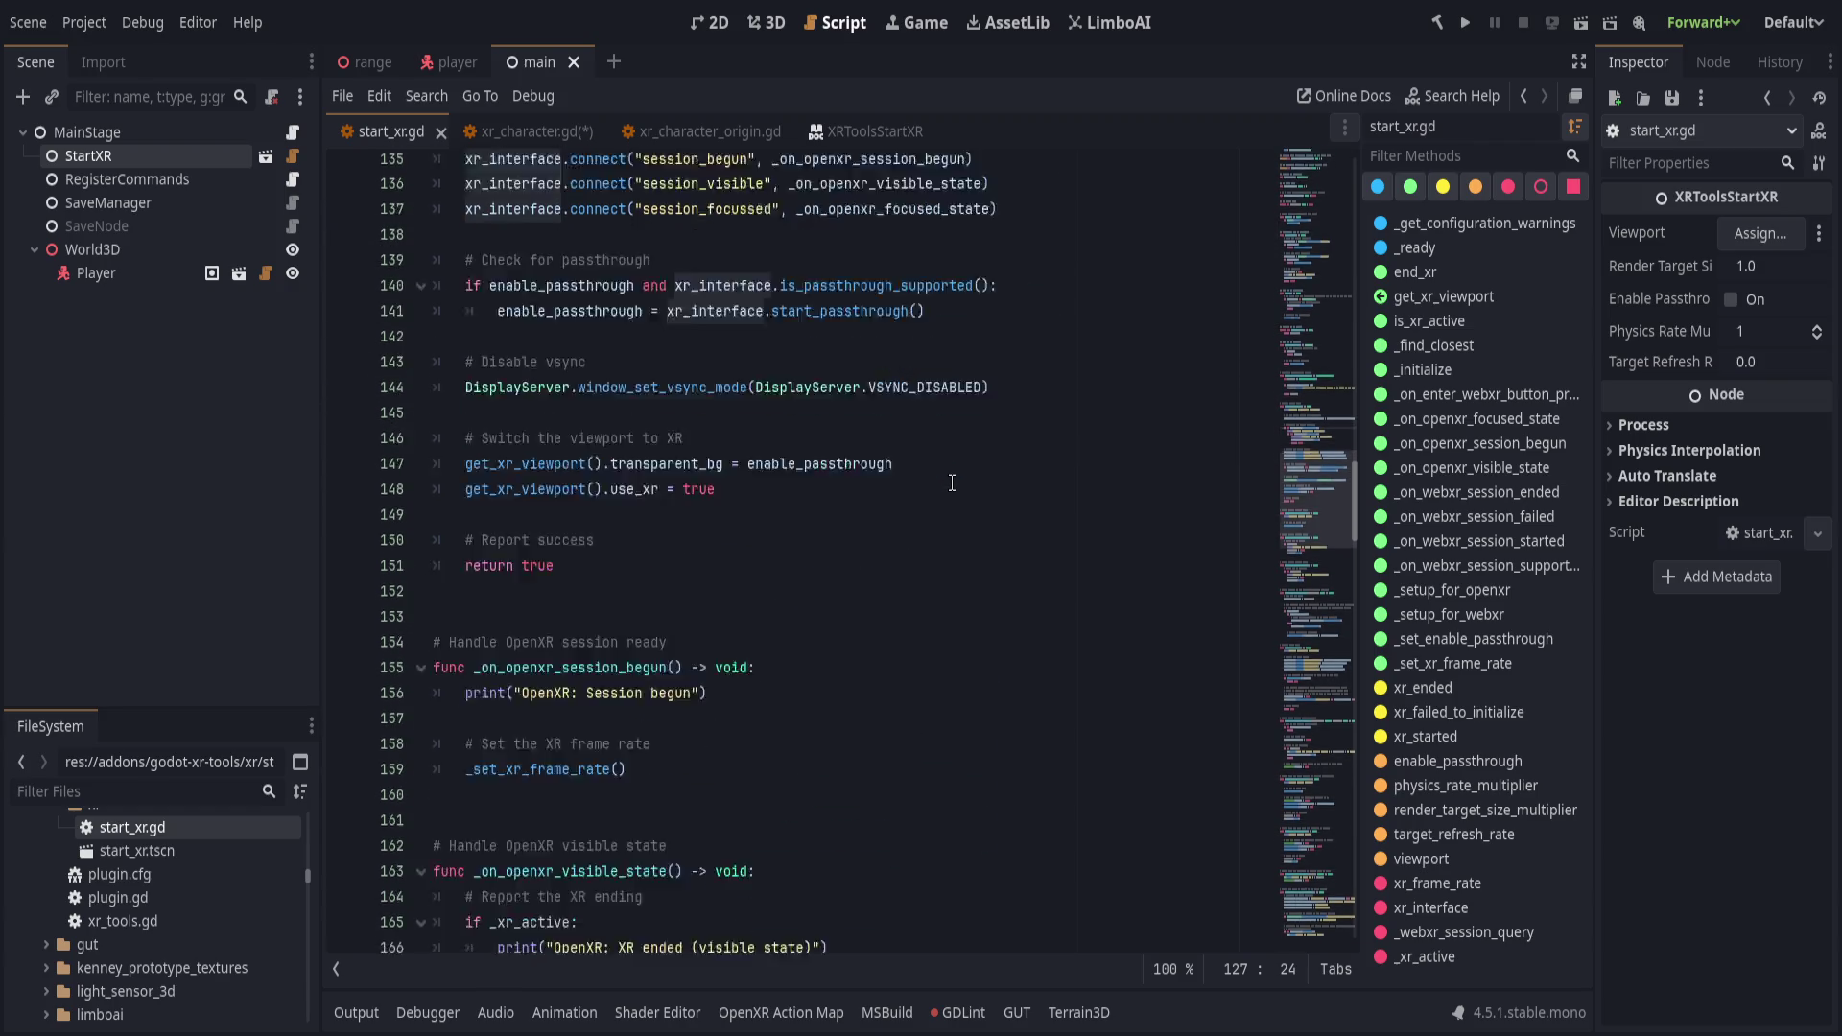
{"action": "scroll", "coordinate": [951, 483], "scroll_direction": "down", "scroll_amount": 7}
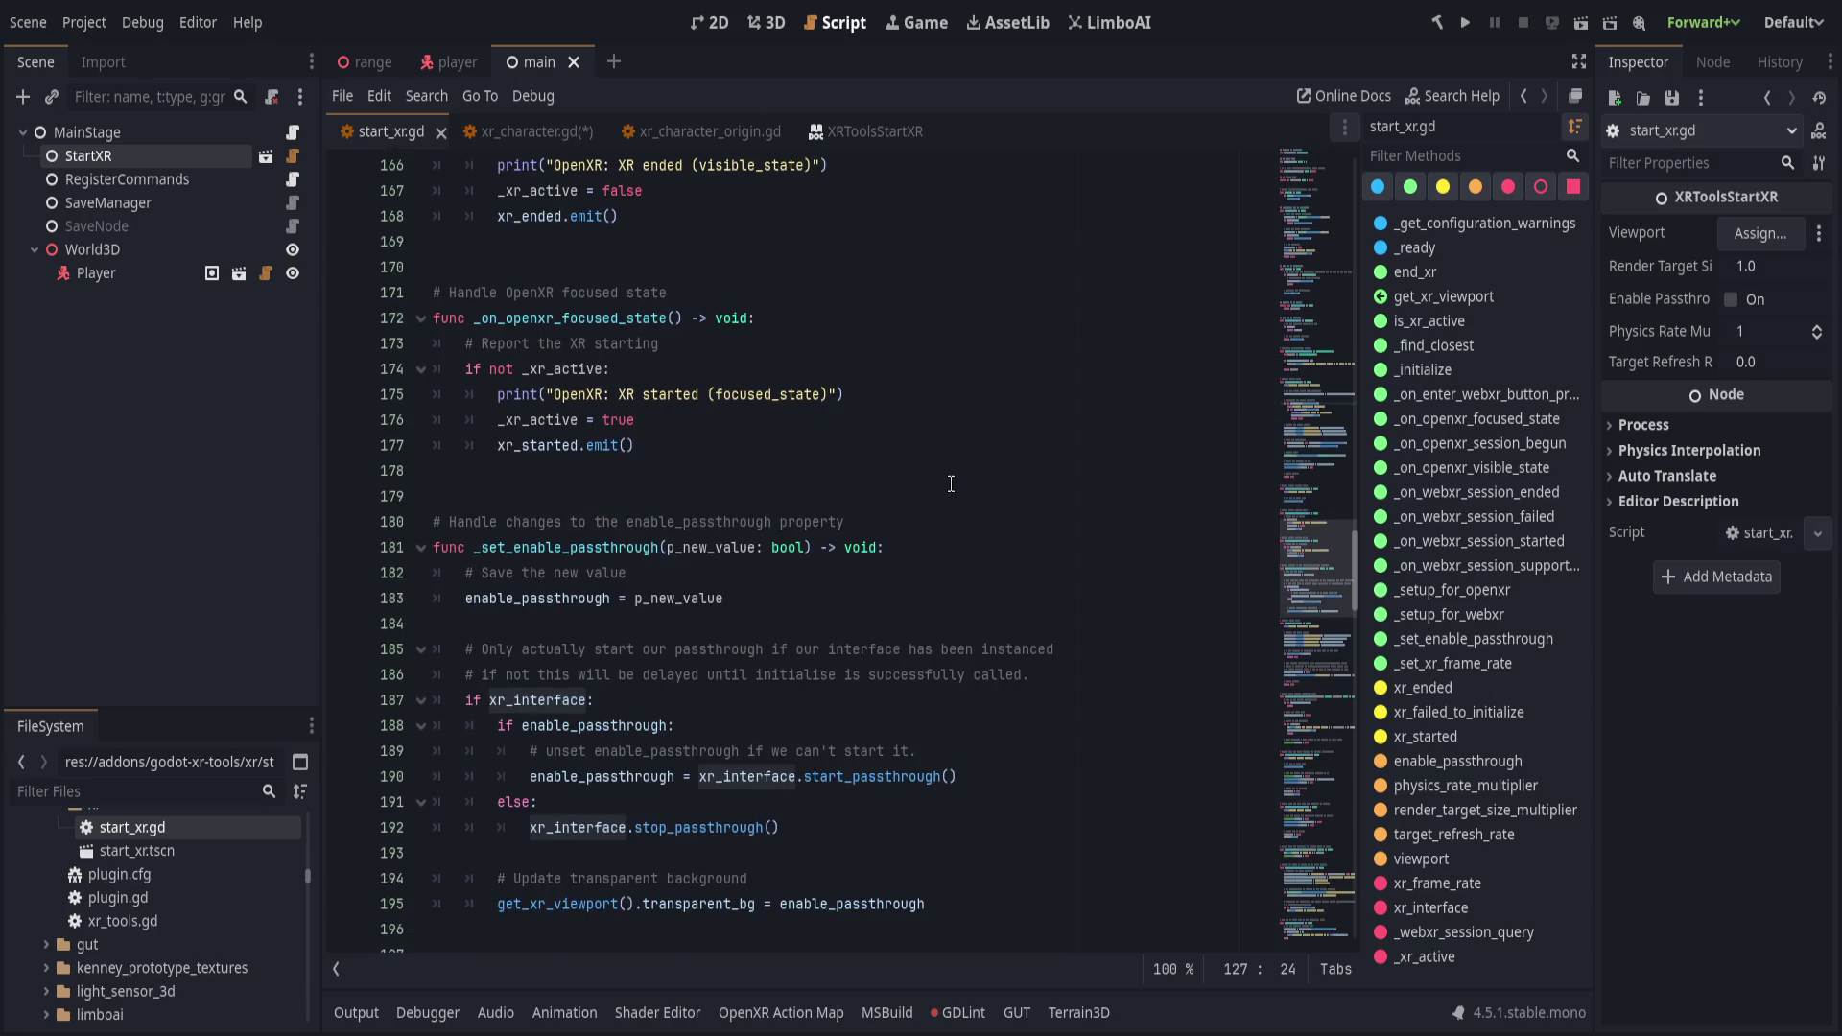
{"action": "scroll", "coordinate": [951, 484], "scroll_direction": "down", "scroll_amount": 9}
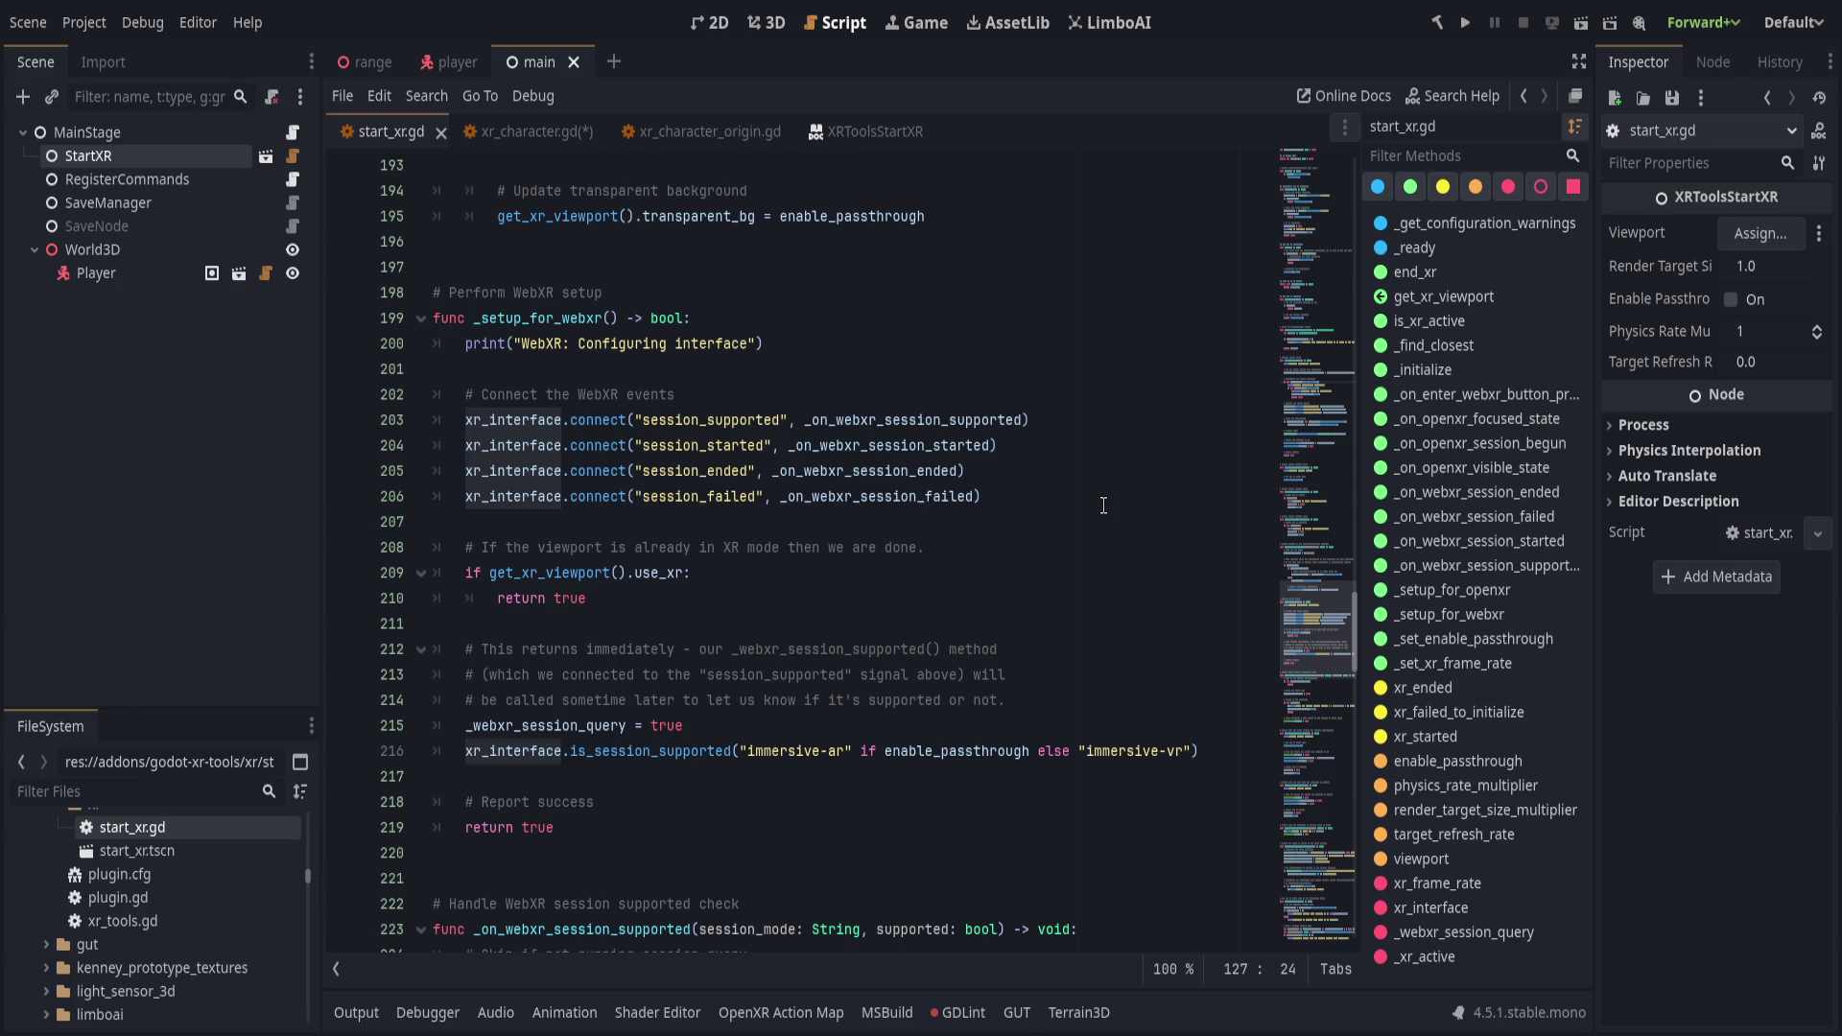
{"action": "scroll", "coordinate": [1102, 508], "scroll_direction": "down", "scroll_amount": 2}
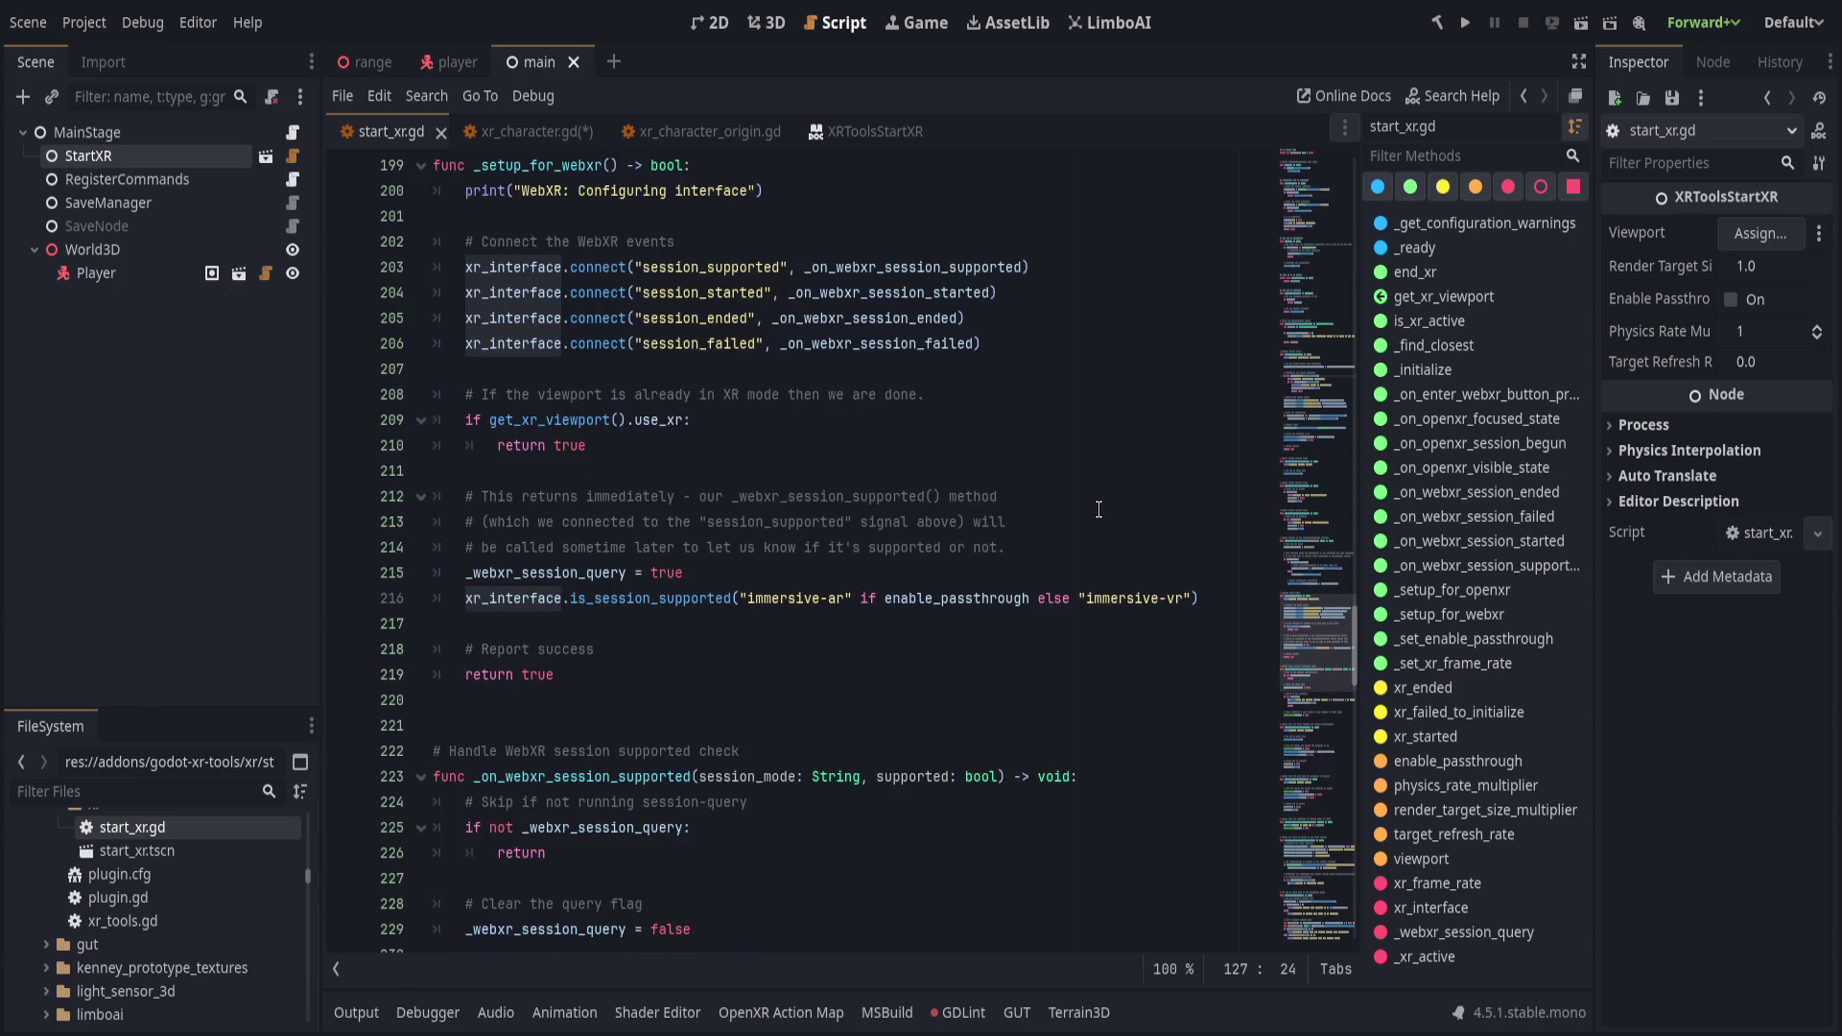
{"action": "scroll", "coordinate": [1099, 509], "scroll_direction": "down", "scroll_amount": 14}
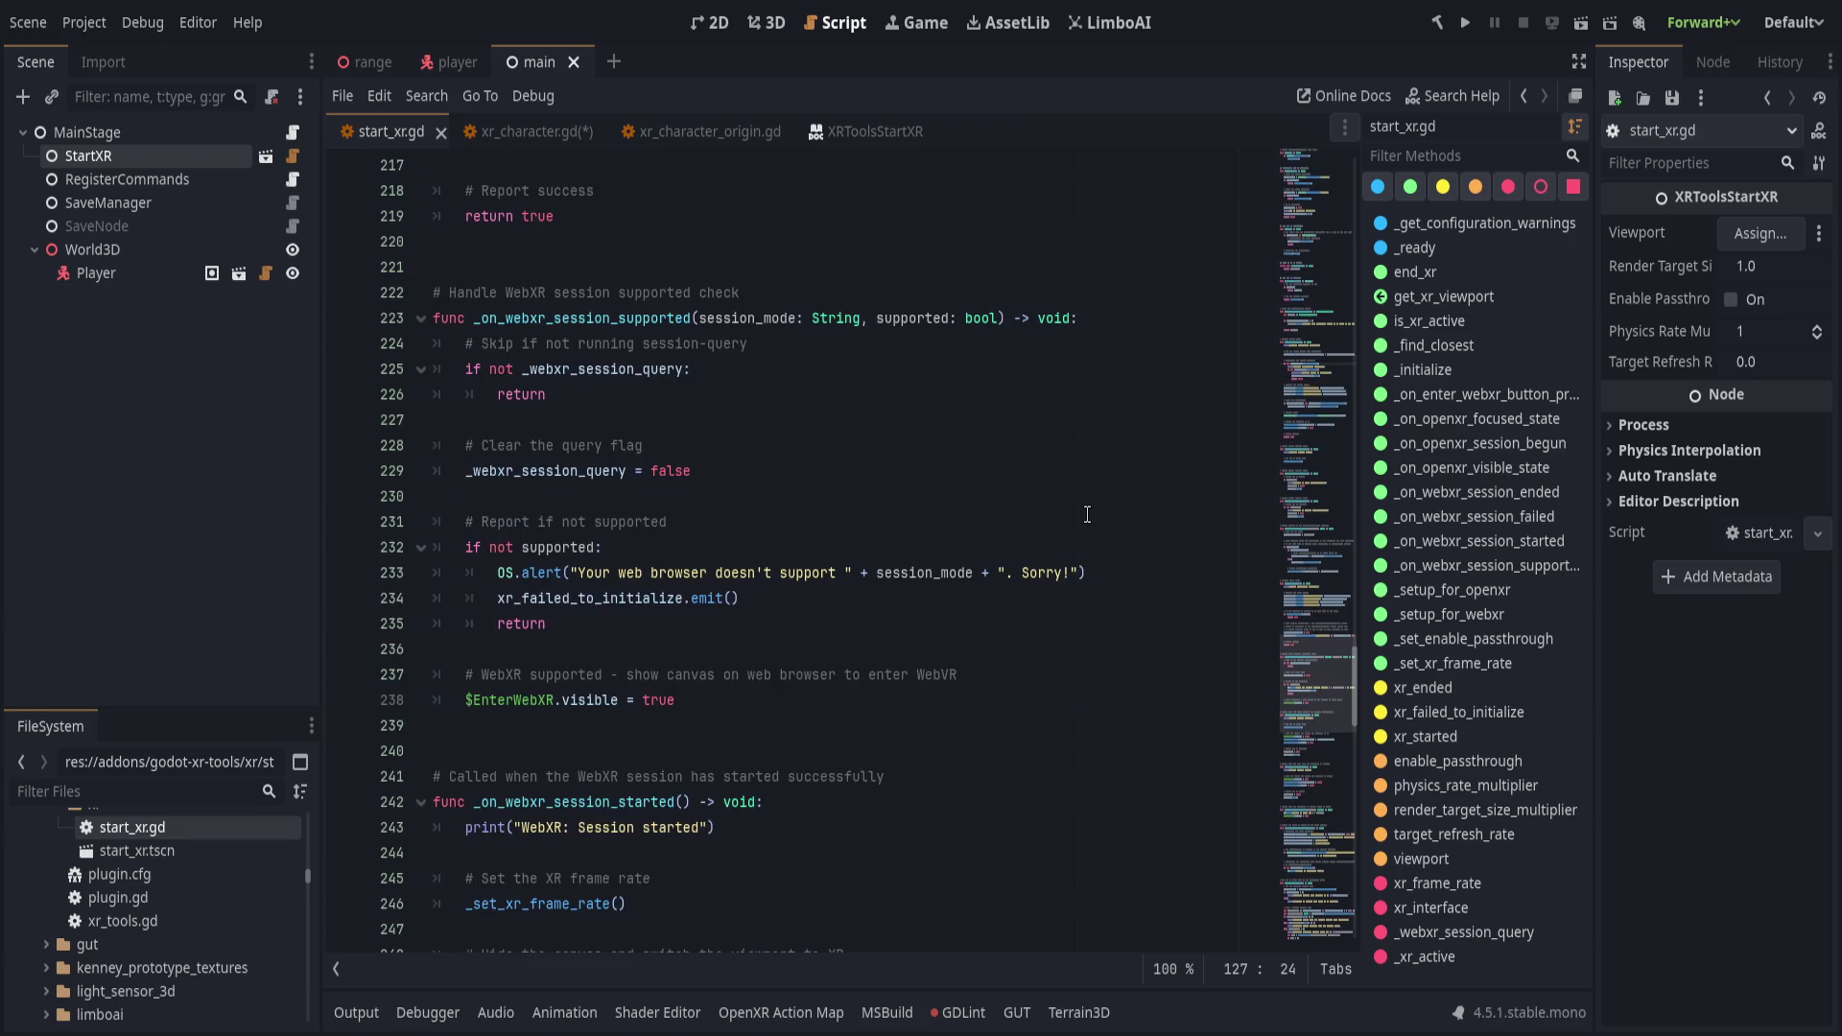
{"action": "scroll", "coordinate": [1087, 514], "scroll_direction": "down", "scroll_amount": 5}
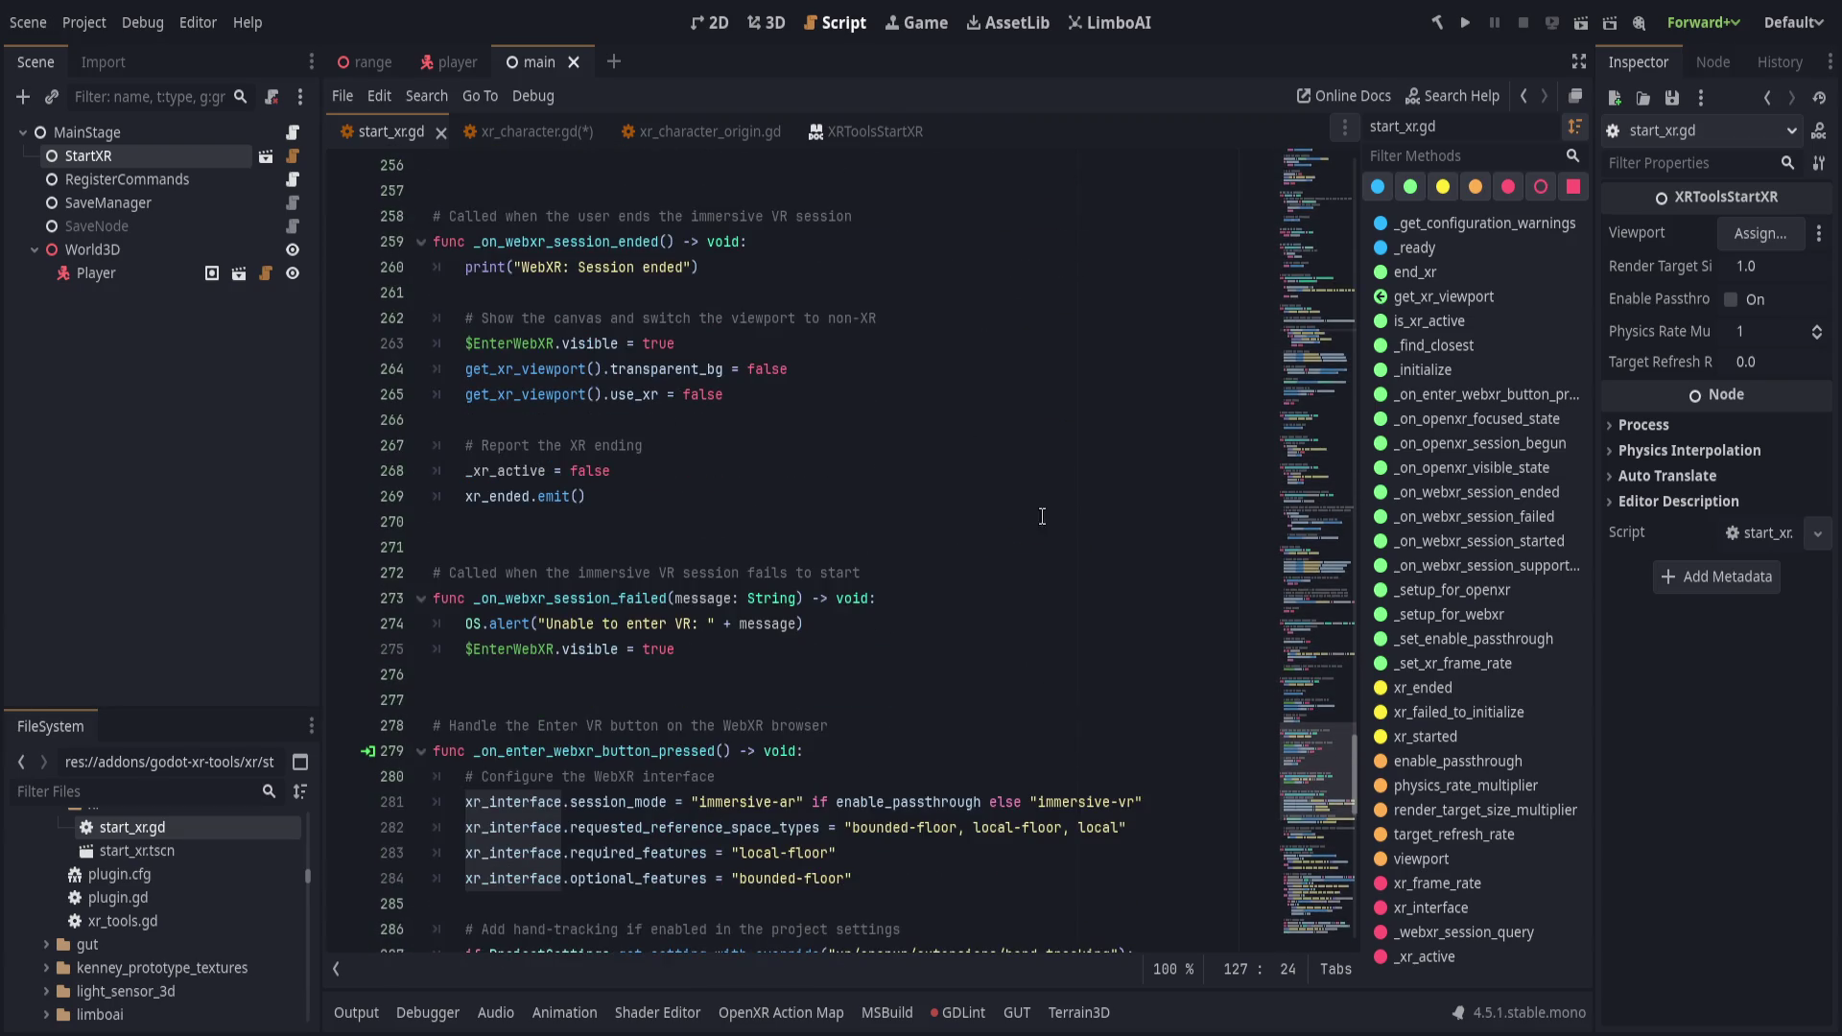
{"action": "scroll", "coordinate": [777, 528], "scroll_direction": "down", "scroll_amount": 2}
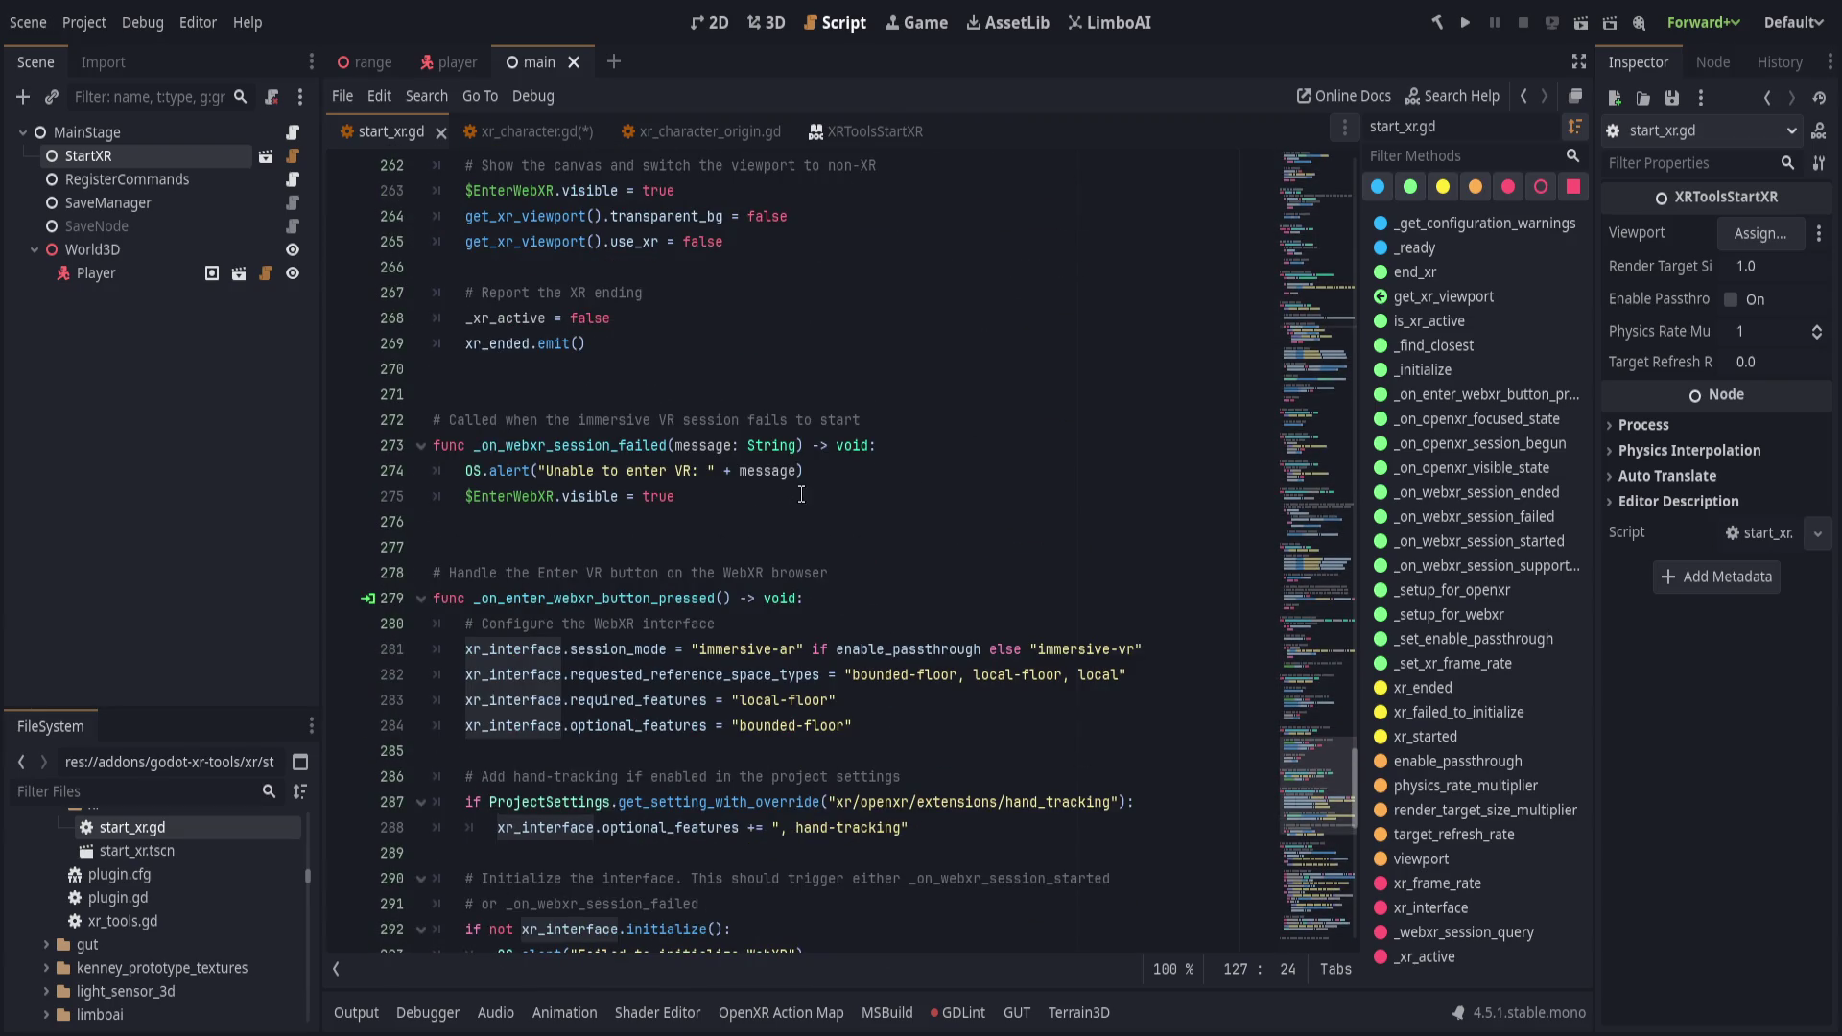
{"action": "scroll", "coordinate": [787, 474], "scroll_direction": "down", "scroll_amount": 6}
{"action": "scroll", "coordinate": [780, 479], "scroll_direction": "down", "scroll_amount": 6}
{"action": "scroll", "coordinate": [780, 480], "scroll_direction": "down", "scroll_amount": 4}
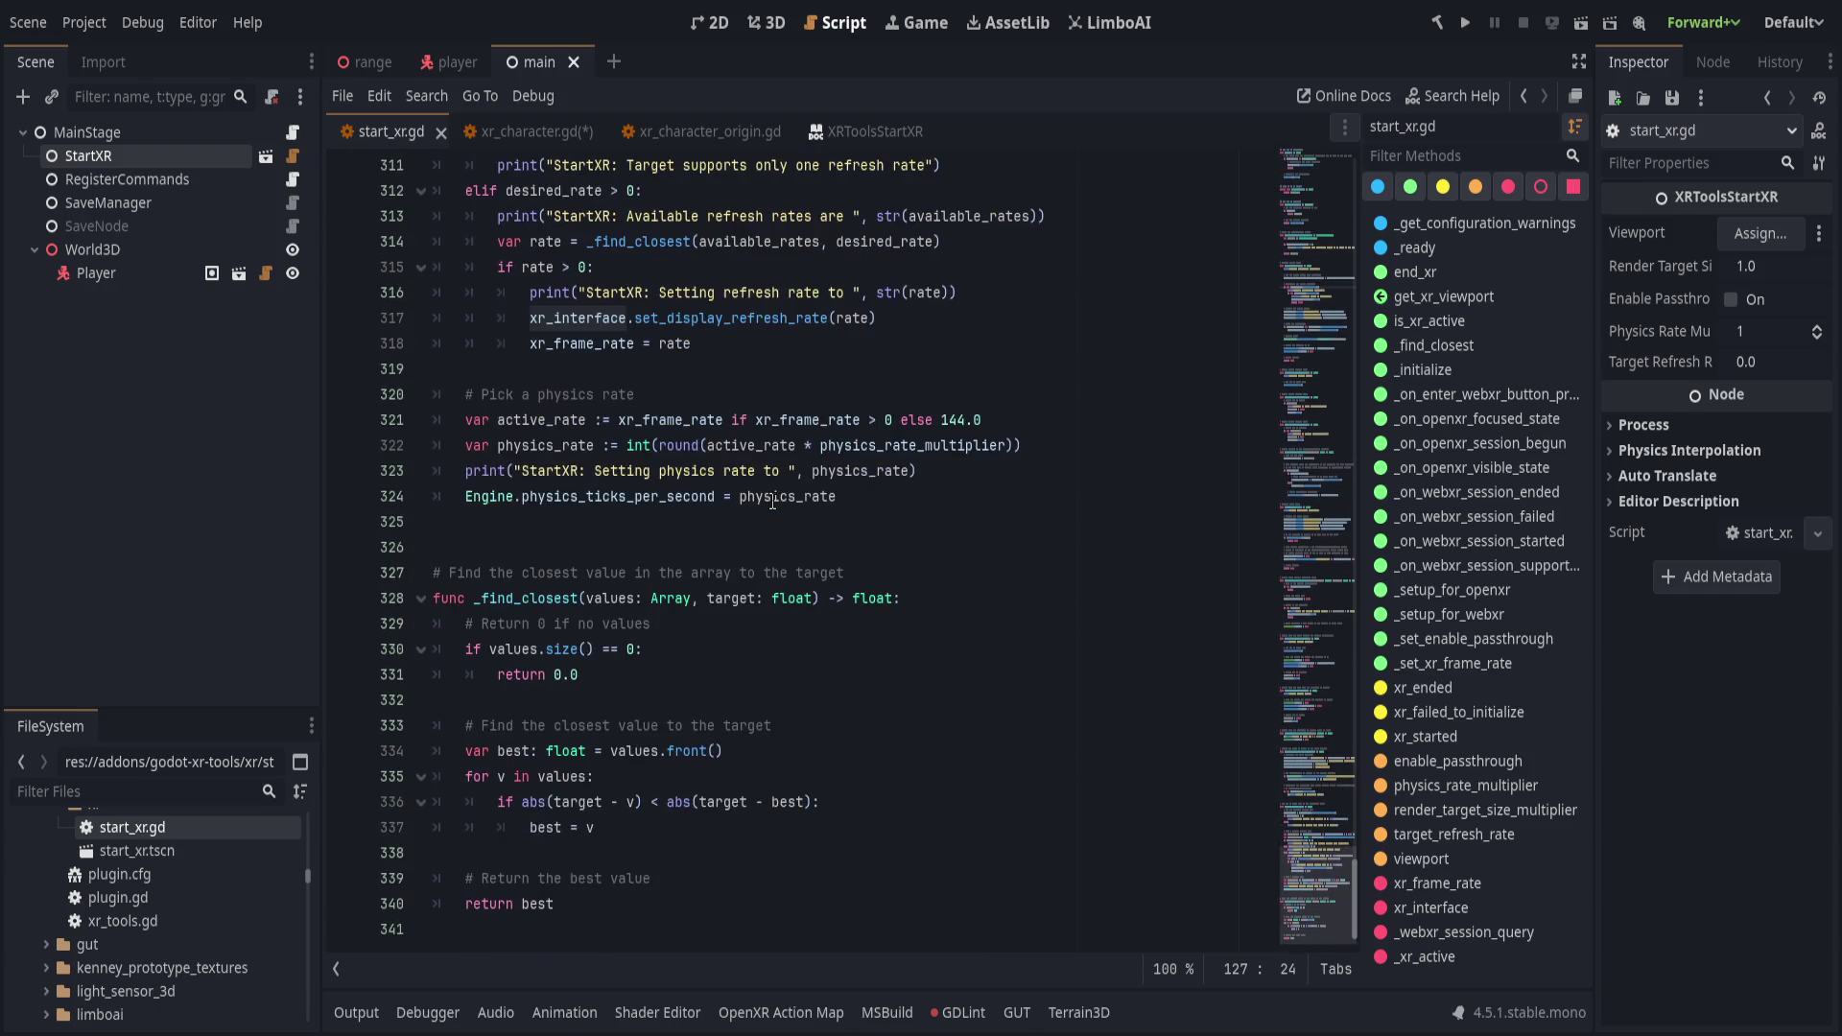
Try 'get' on line 80 of xr_character.gd, then look back at start_xr.gd for reference.
{"action": "left_click", "coordinate": [546, 132]}
{"action": "left_click", "coordinate": [743, 579]}
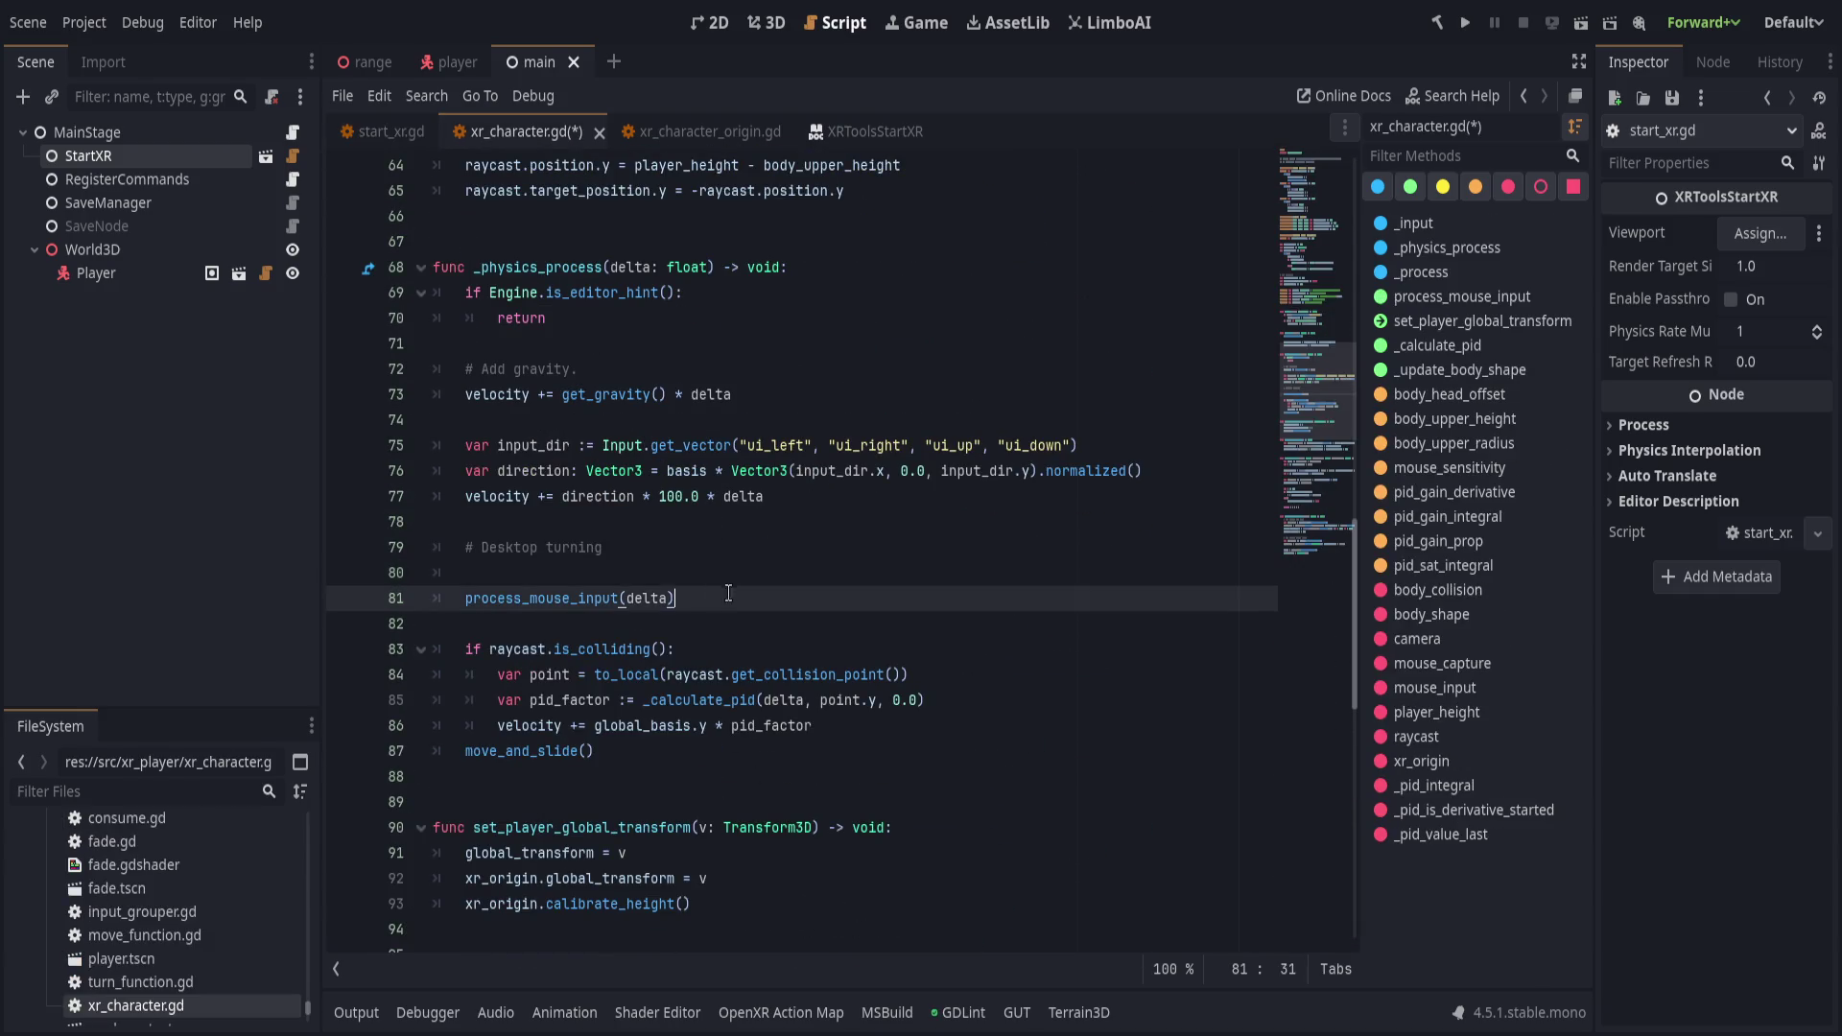
{"action": "type", "text": "get"}
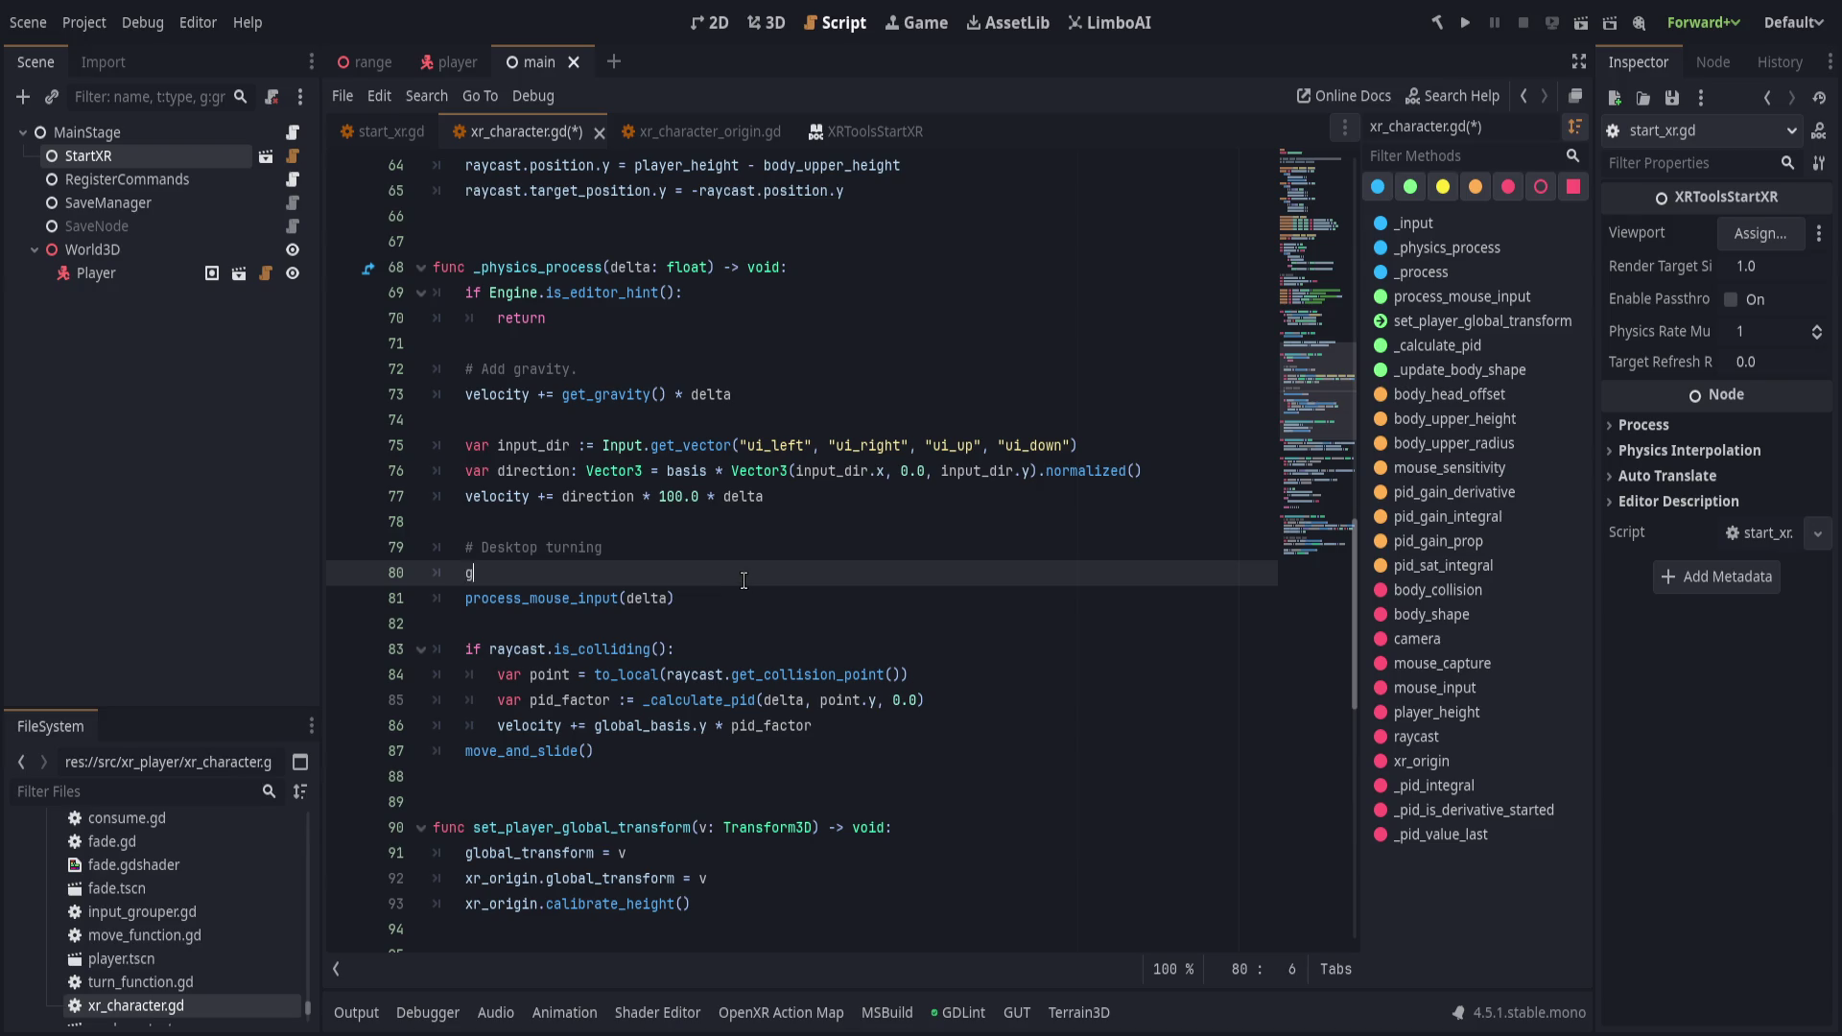
{"action": "key", "text": "BackSpace"}
{"action": "key", "text": "BackSpace"}
{"action": "key", "text": "BackSpace"}
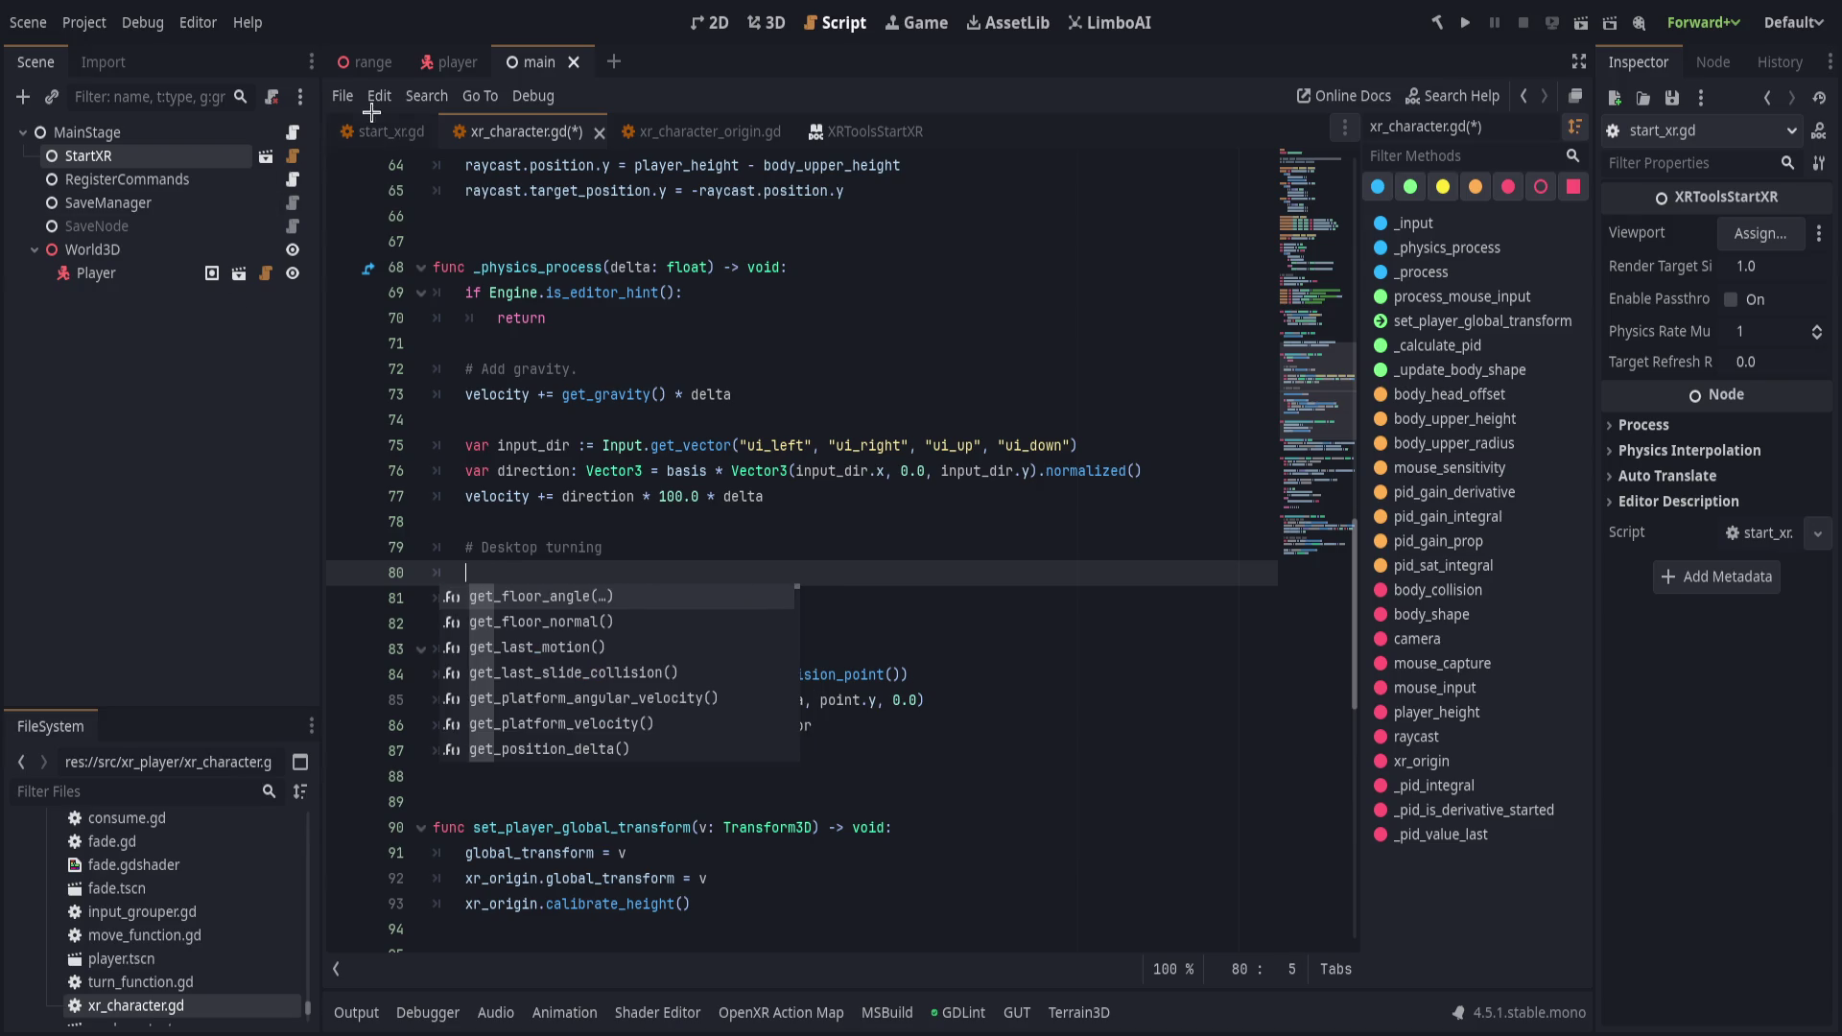
{"action": "left_click", "coordinate": [379, 131]}
{"action": "left_click_drag", "start_coordinate": [1267, 833], "coordinate": [1338, 105]}
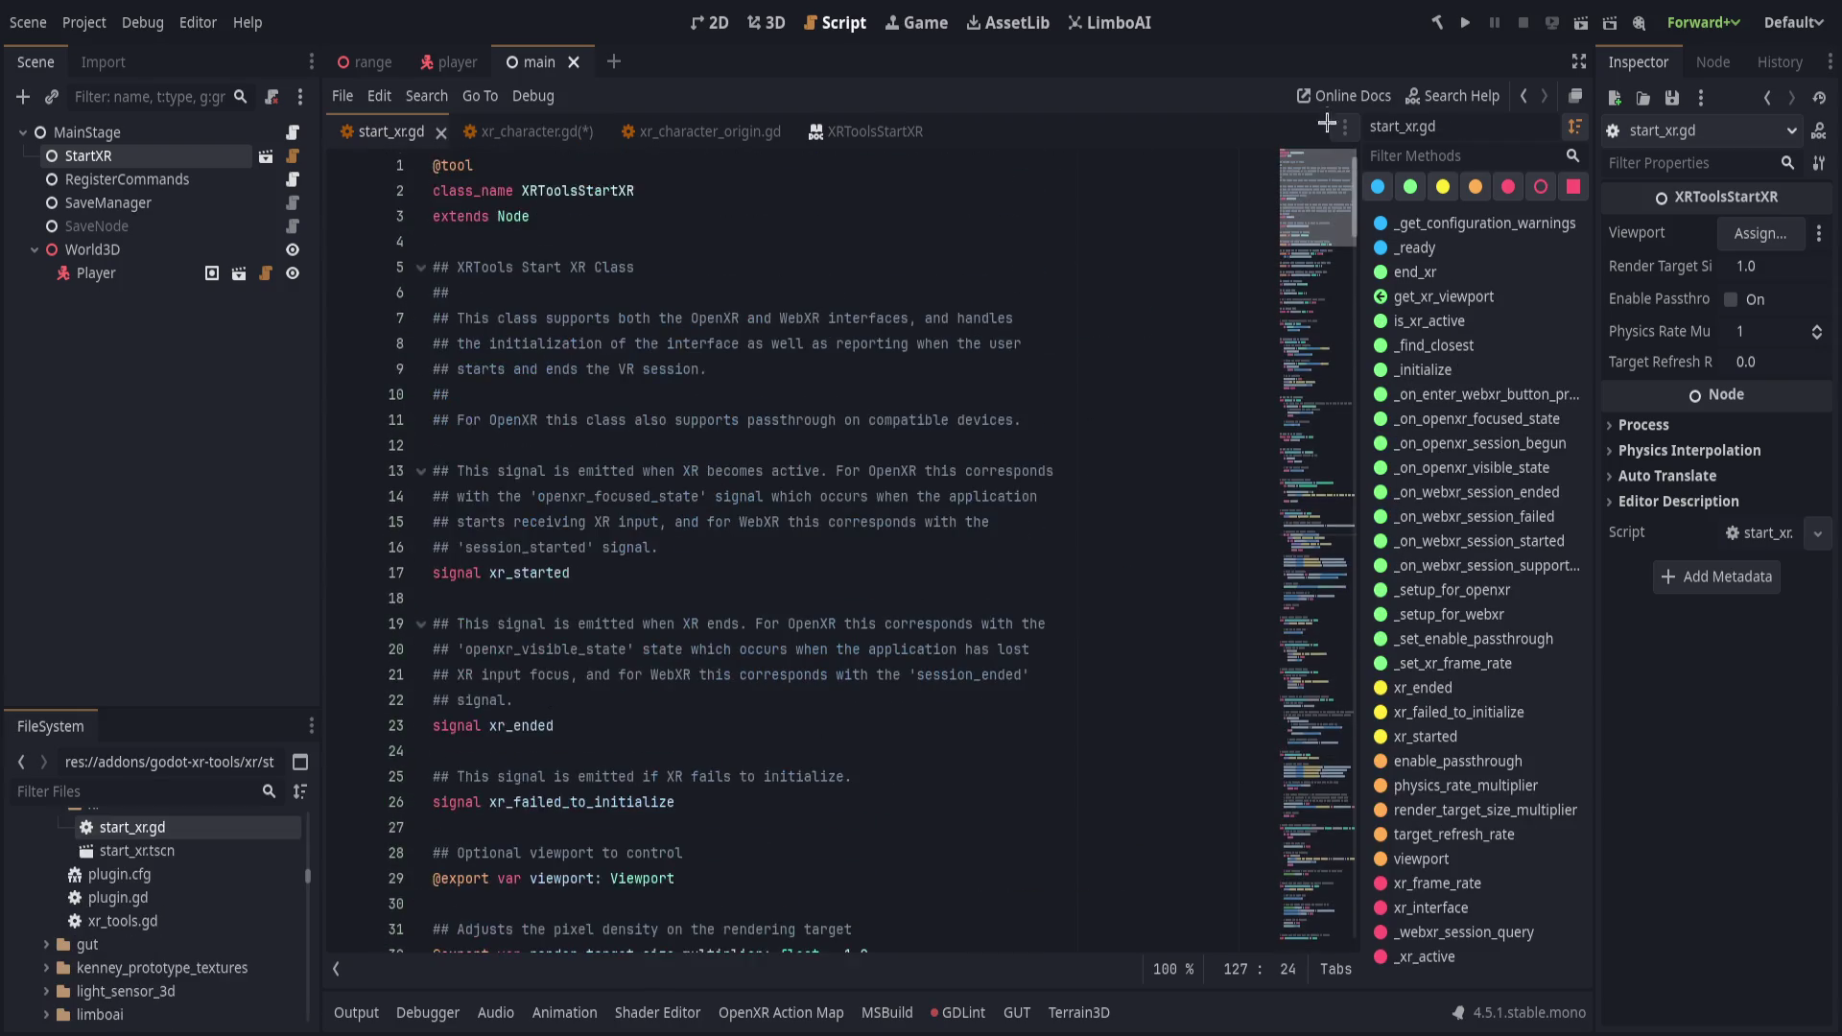
{"action": "scroll", "coordinate": [966, 590], "scroll_direction": "down", "scroll_amount": 15}
{"action": "scroll", "coordinate": [966, 590], "scroll_direction": "up", "scroll_amount": 3}
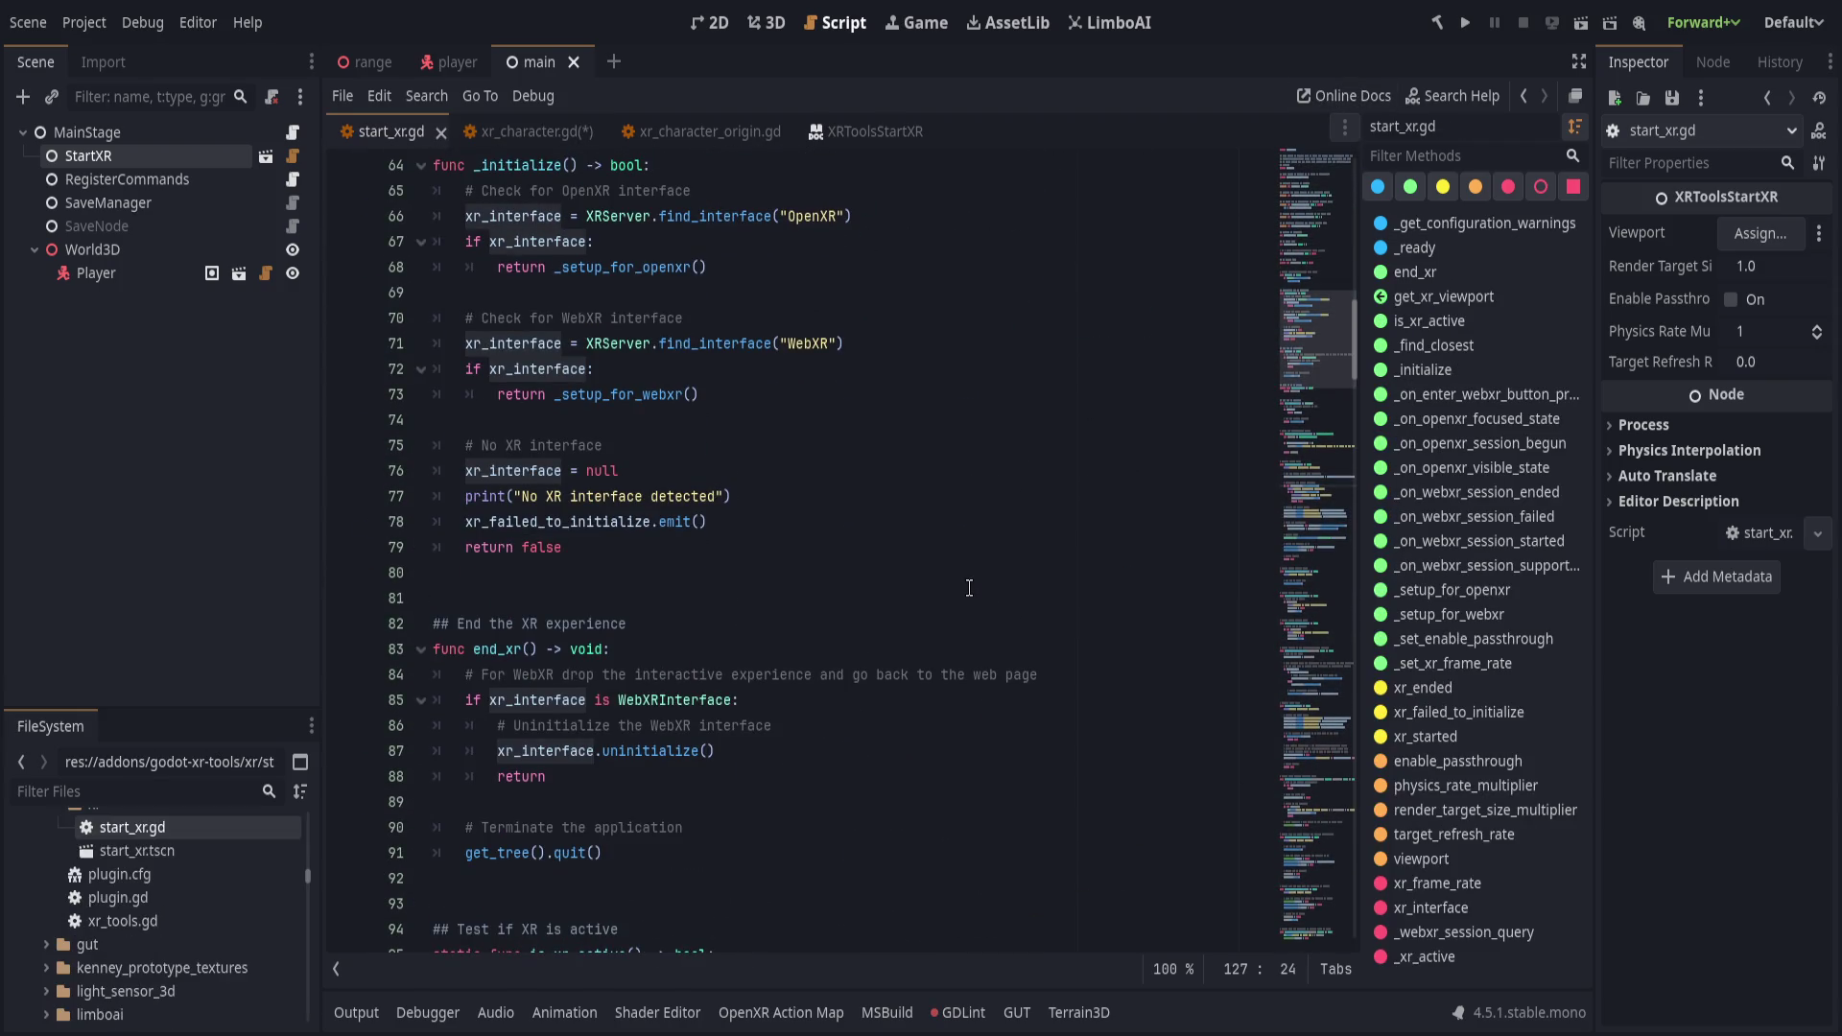
{"action": "left_click", "coordinate": [523, 131]}
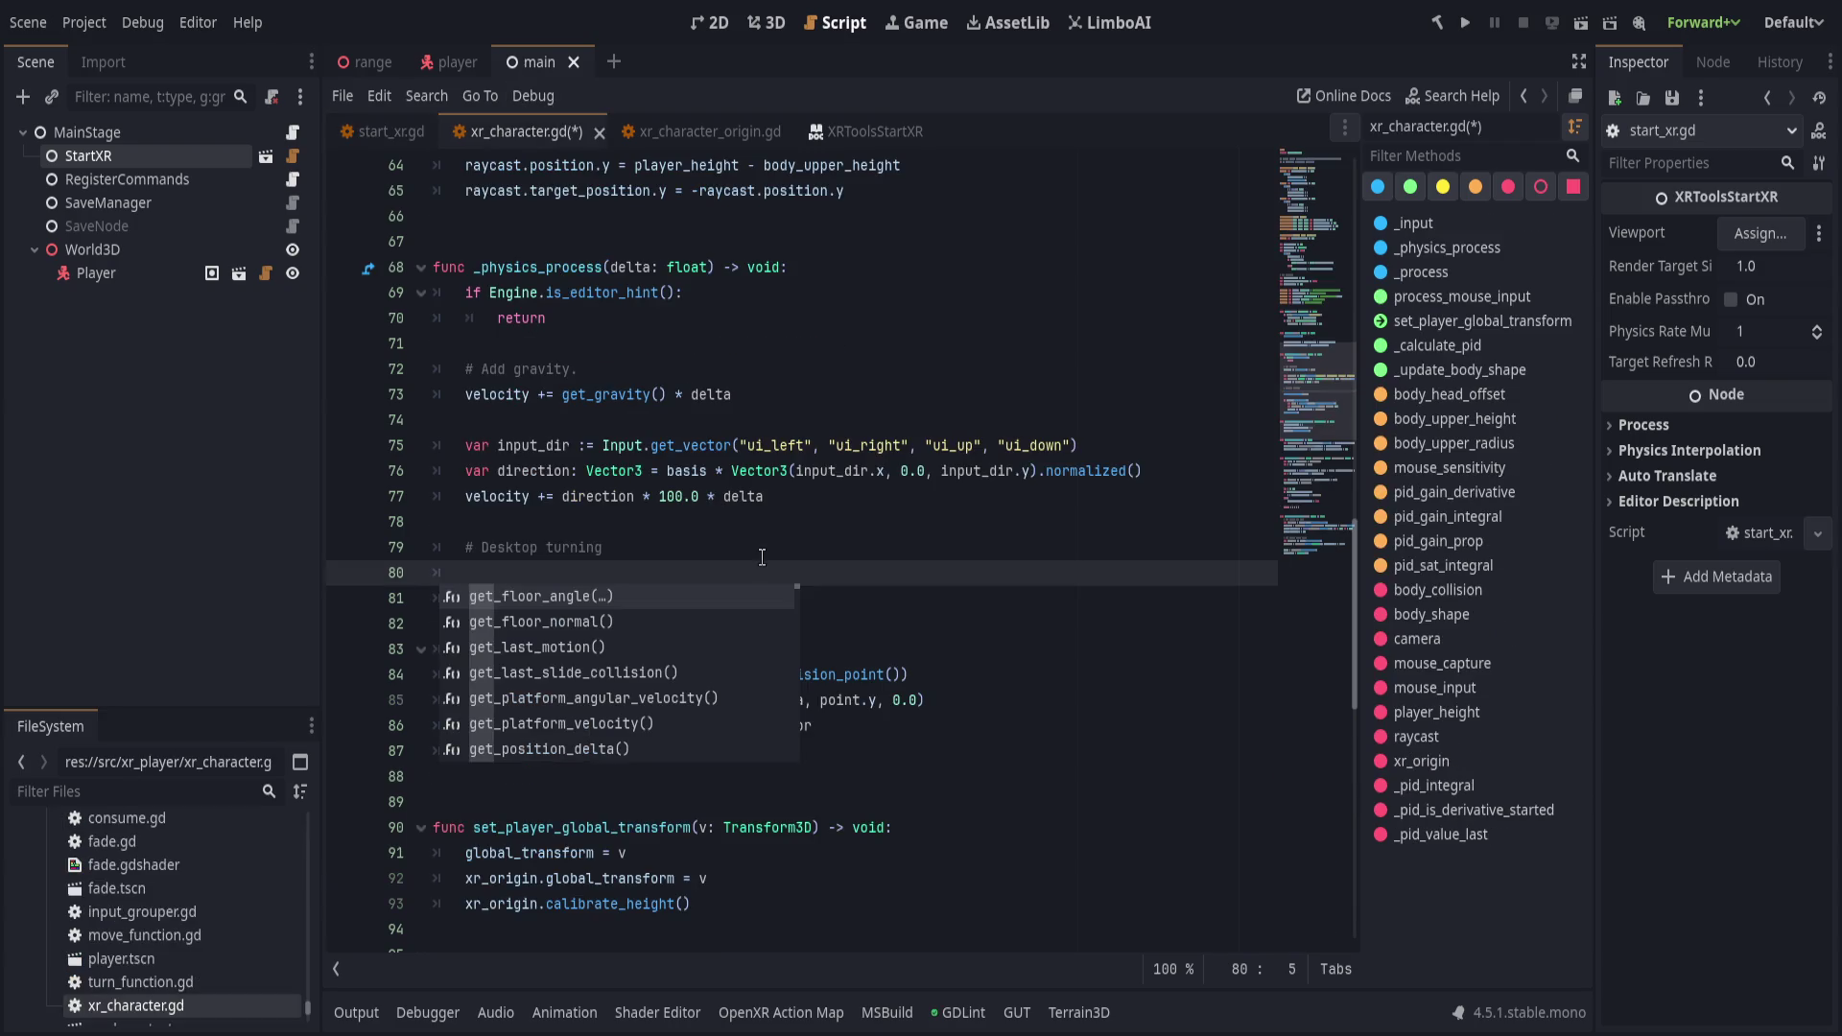
Enter XRServer. on line 80 and choose primary_interface from the completion list.
{"action": "type", "text": "XRServer."}
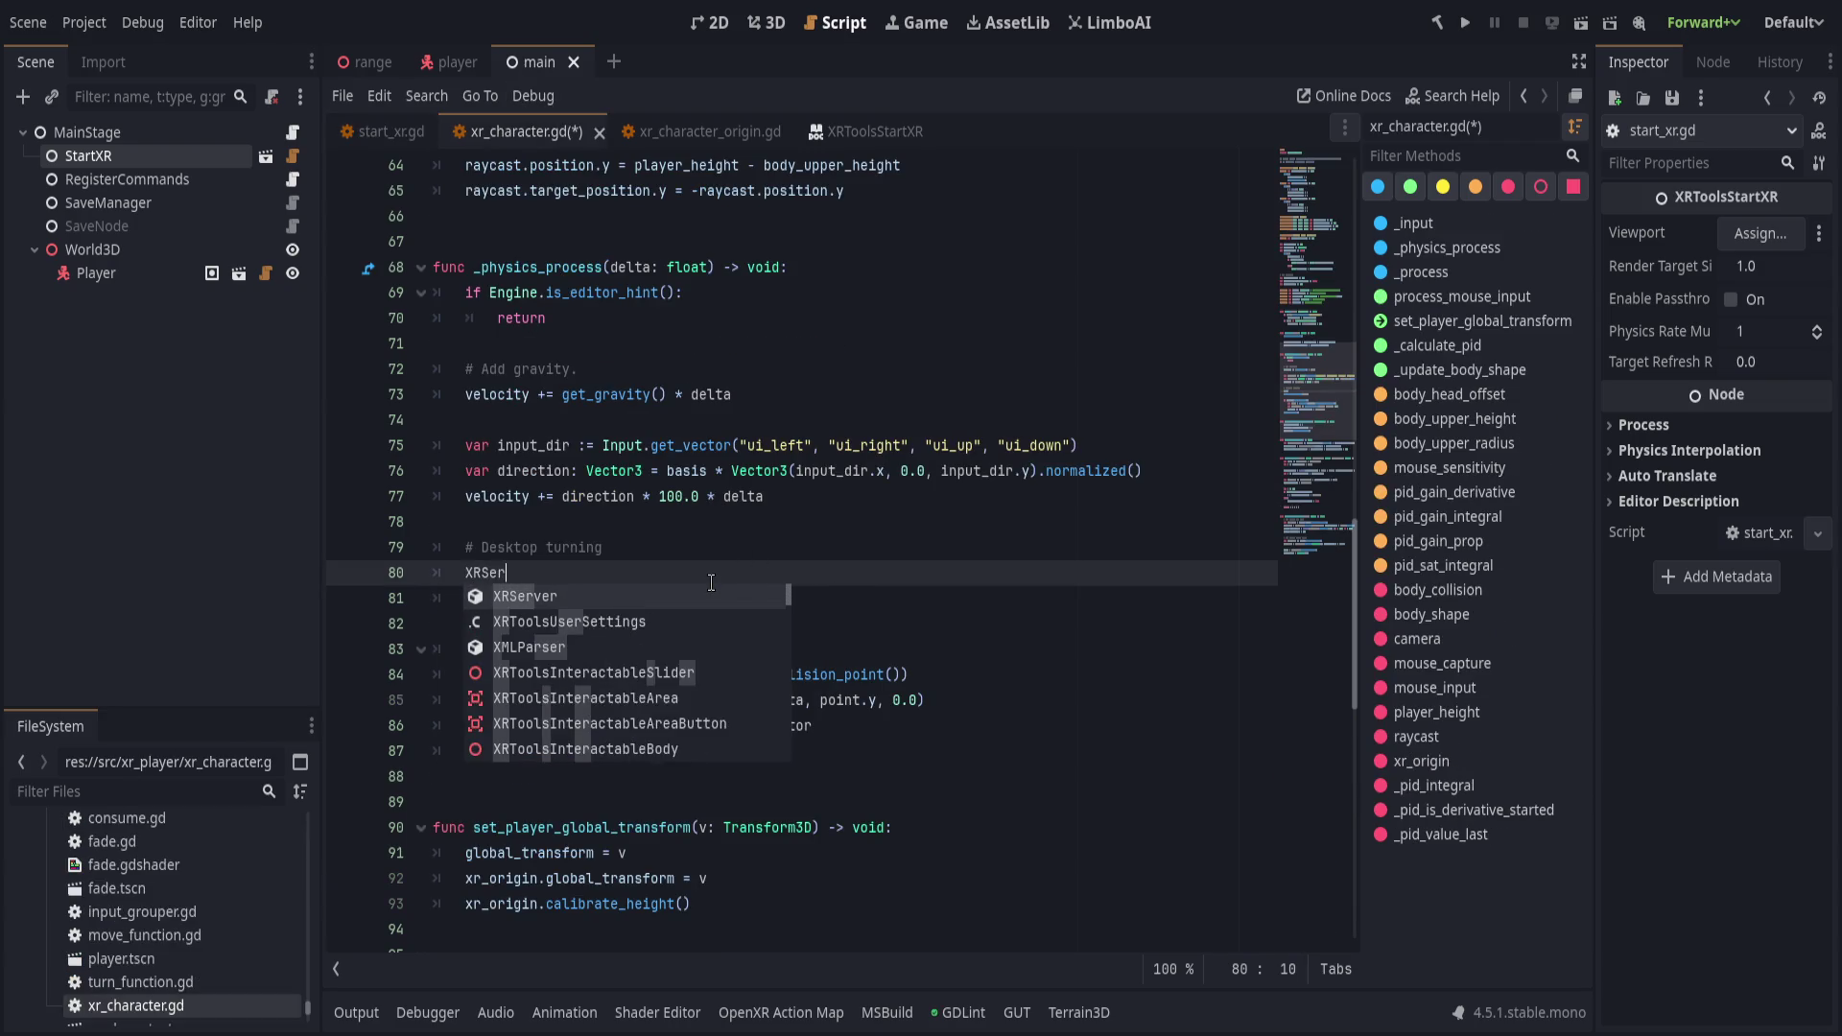
{"action": "type", "text": "ini"}
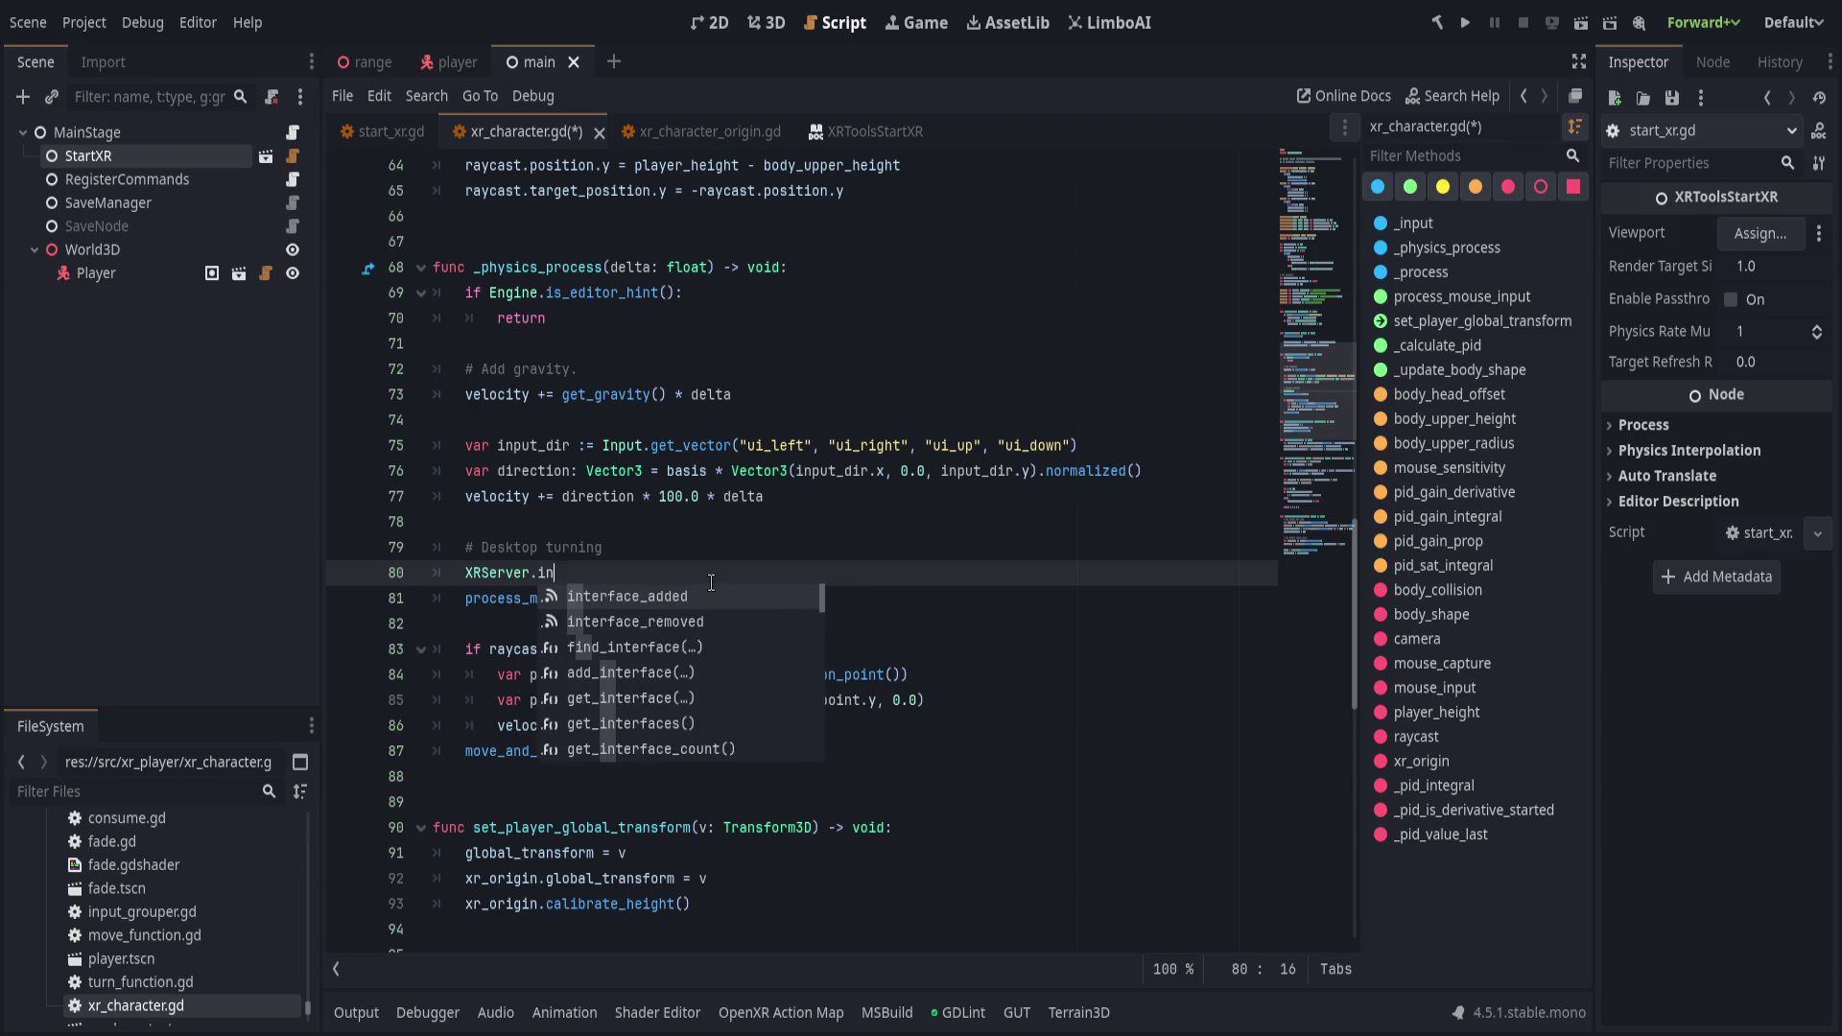
{"action": "key", "text": "BackSpace"}
{"action": "key", "text": "BackSpace"}
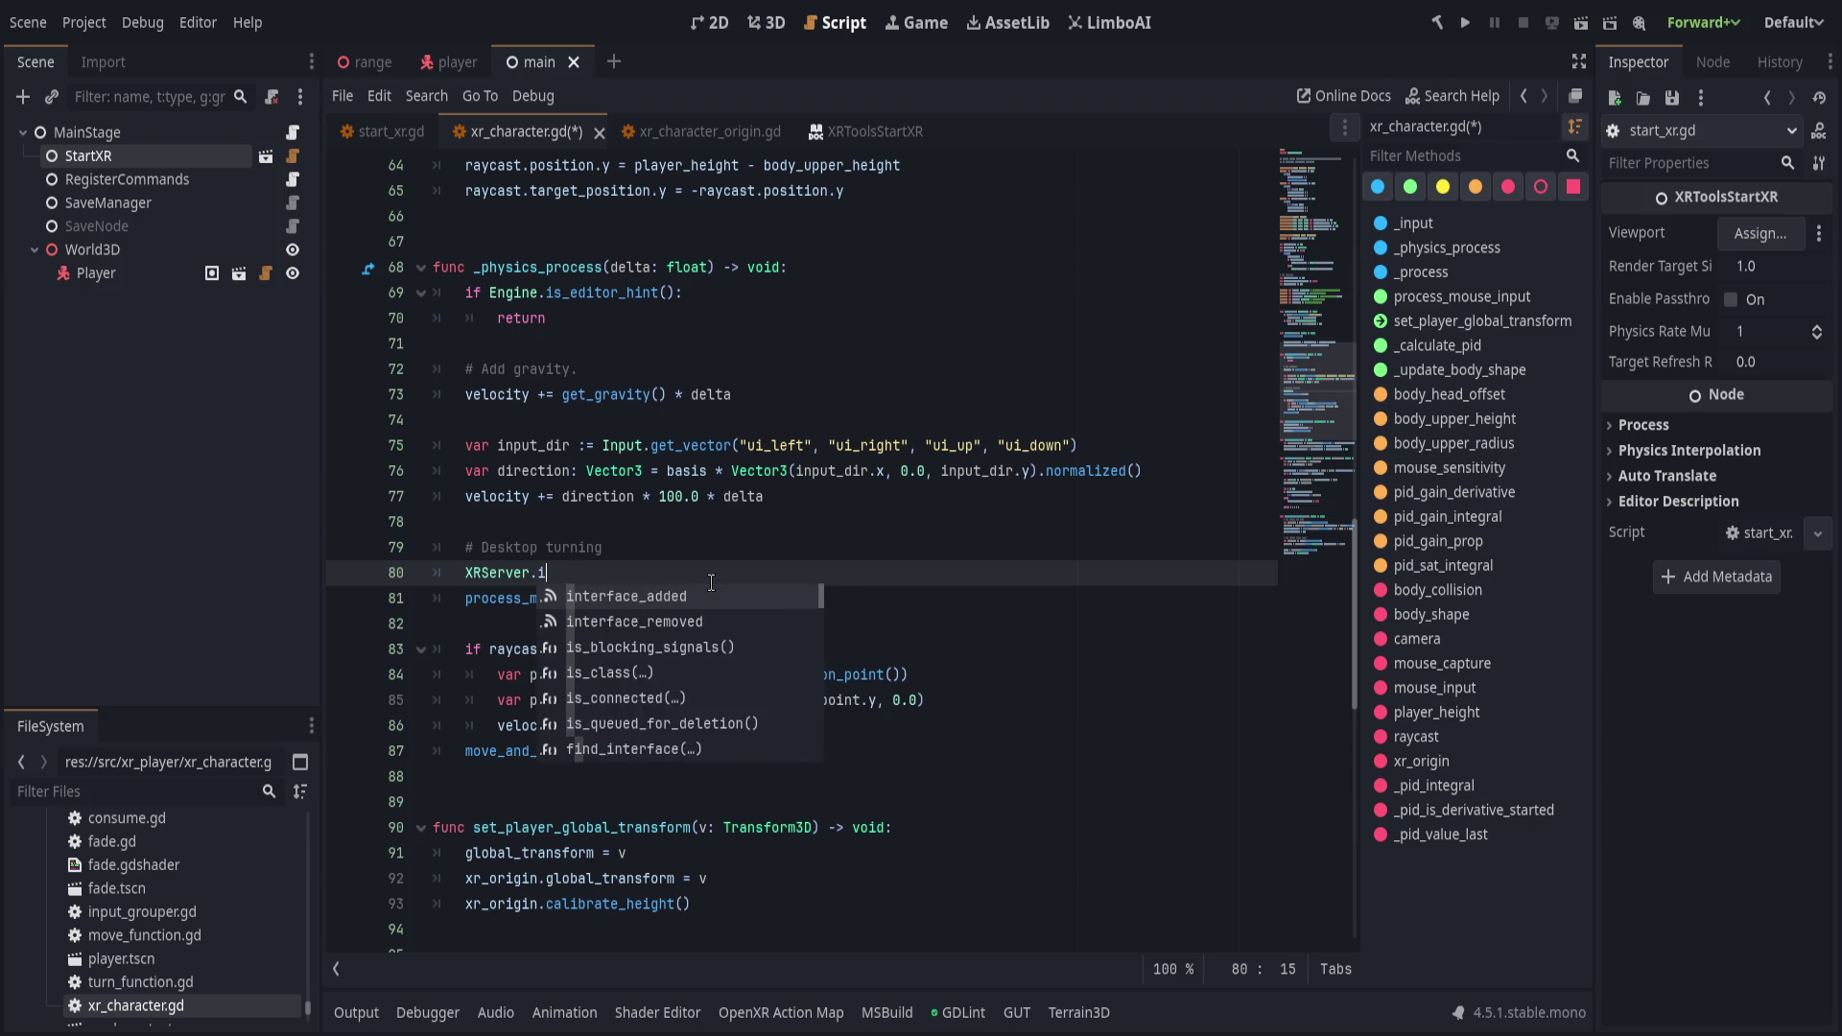
{"action": "key", "text": "BackSpace"}
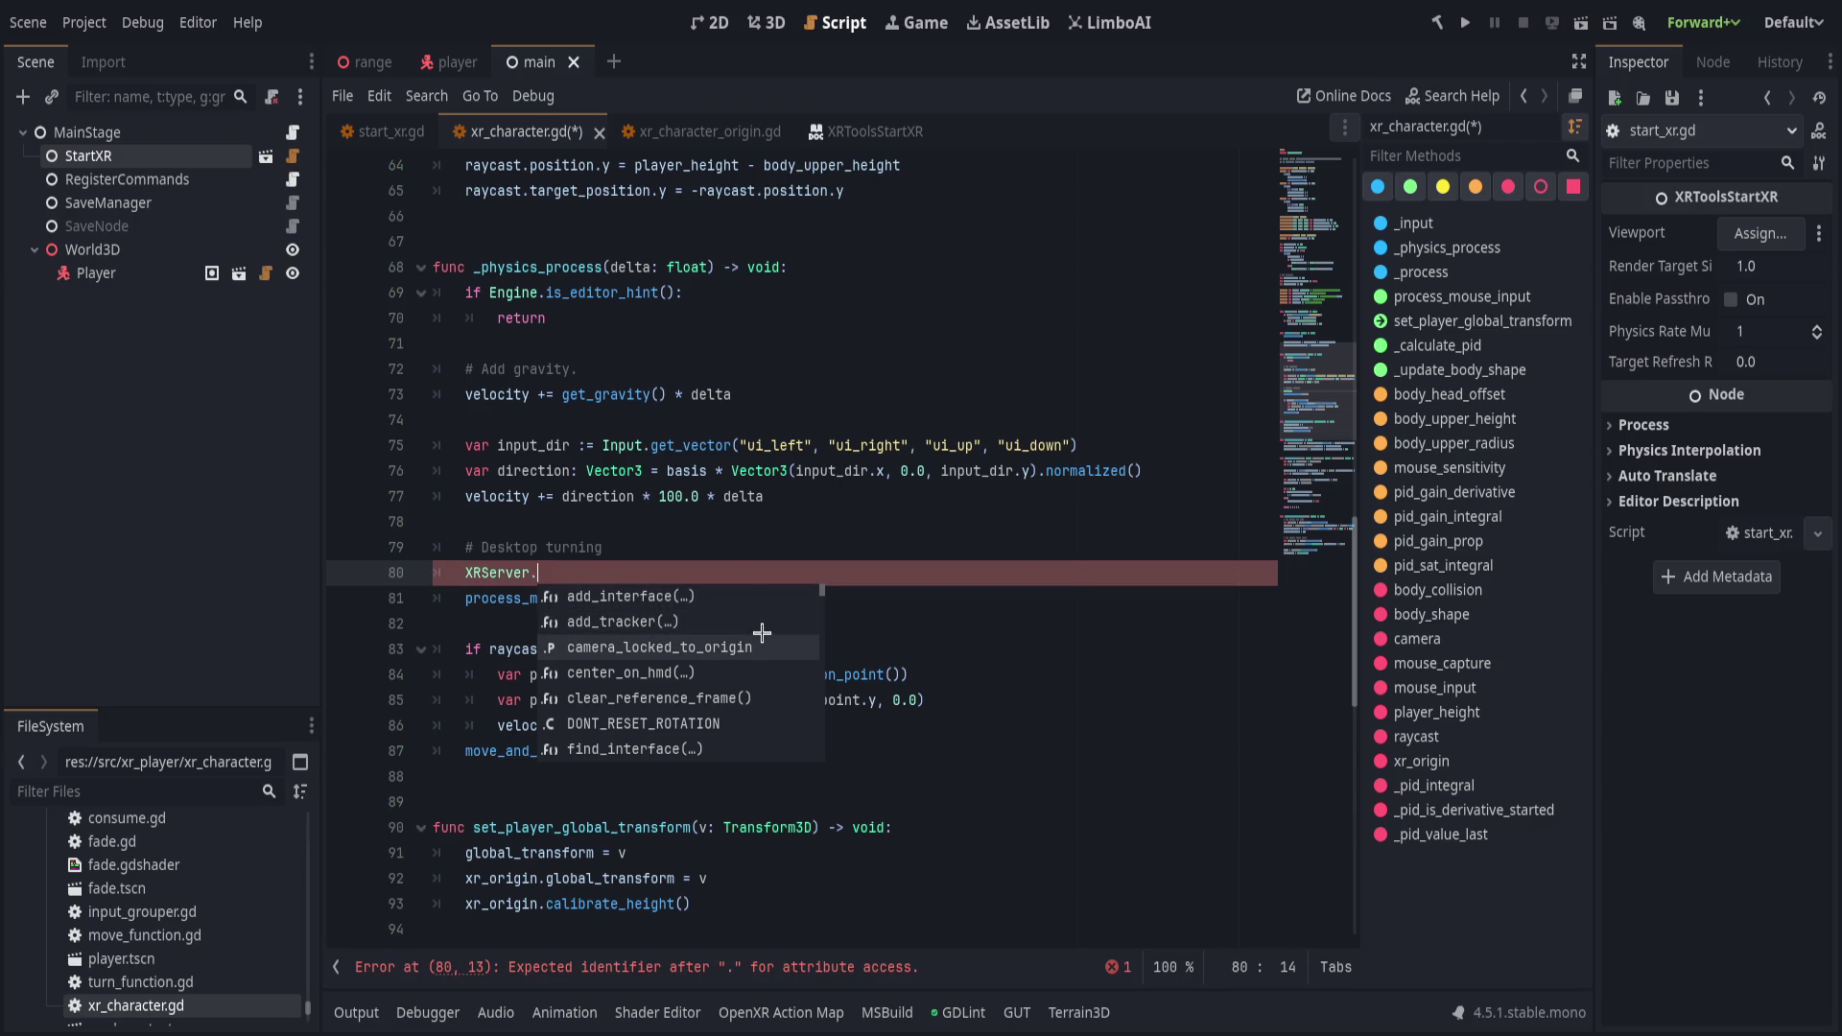
{"action": "scroll", "coordinate": [765, 637], "scroll_direction": "down", "scroll_amount": 3}
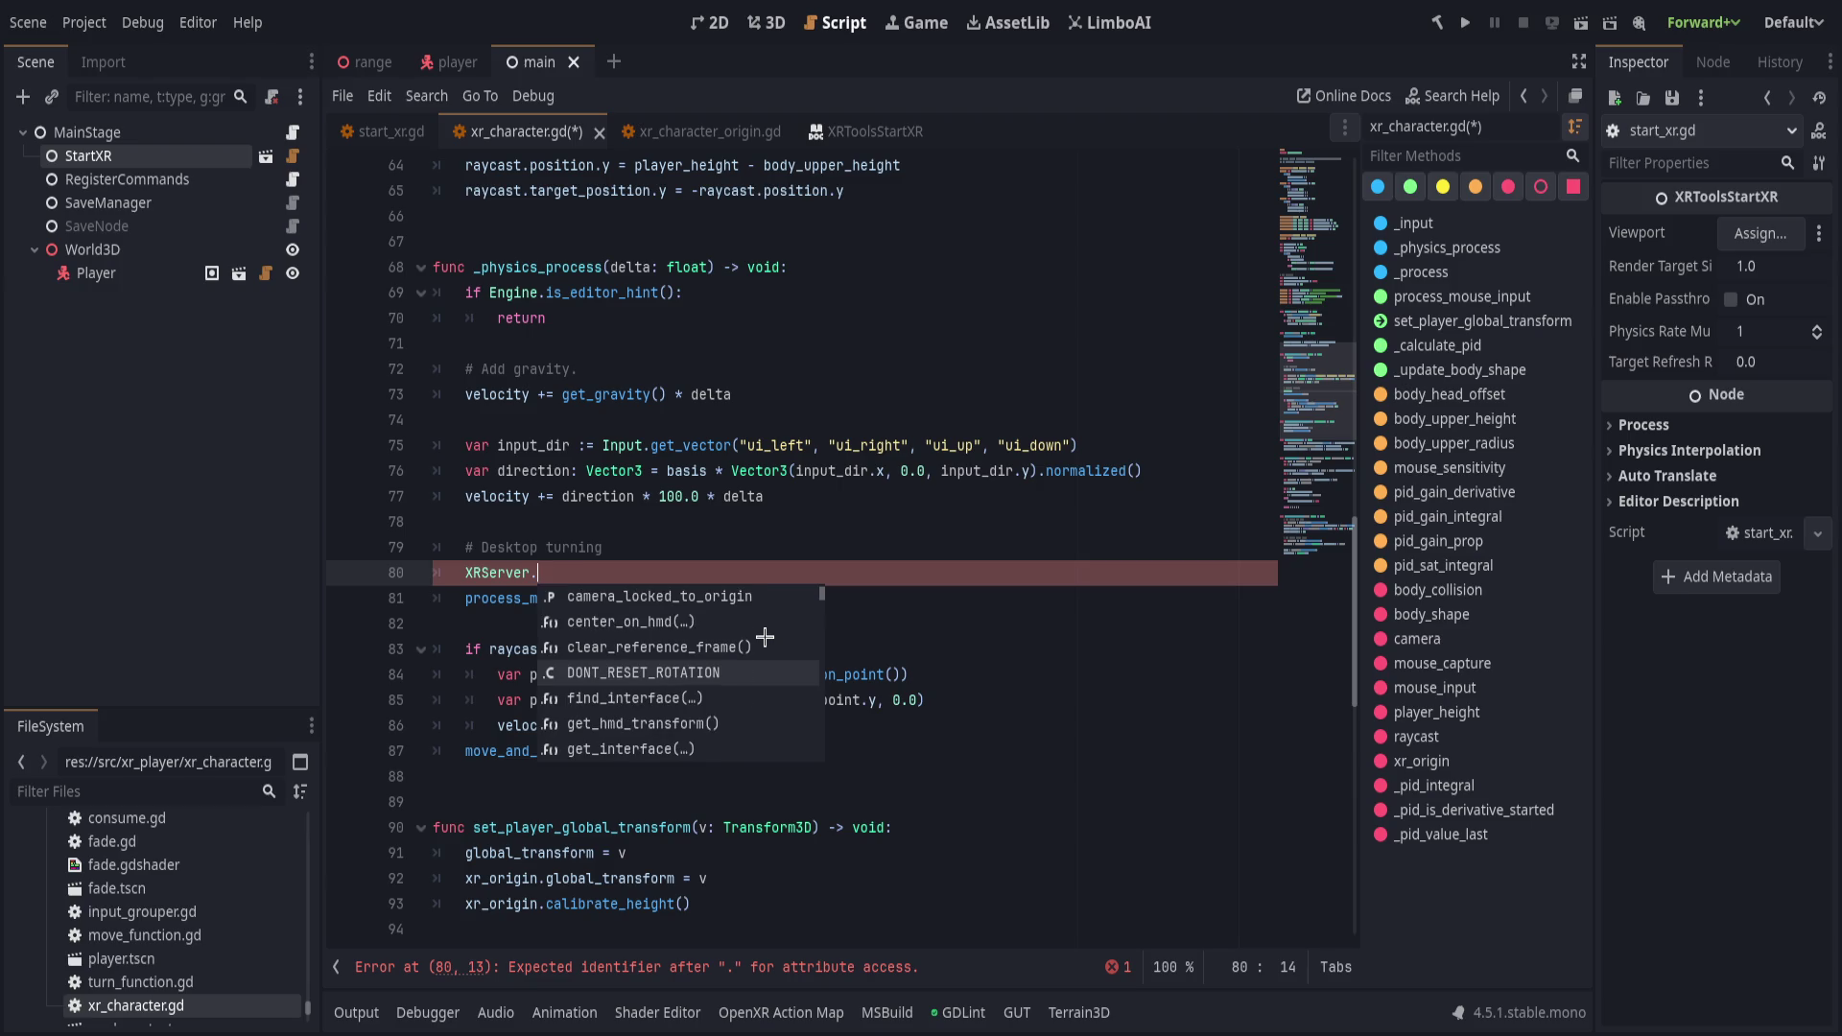
{"action": "scroll", "coordinate": [765, 637], "scroll_direction": "down", "scroll_amount": 3}
{"action": "scroll", "coordinate": [765, 637], "scroll_direction": "up", "scroll_amount": 1}
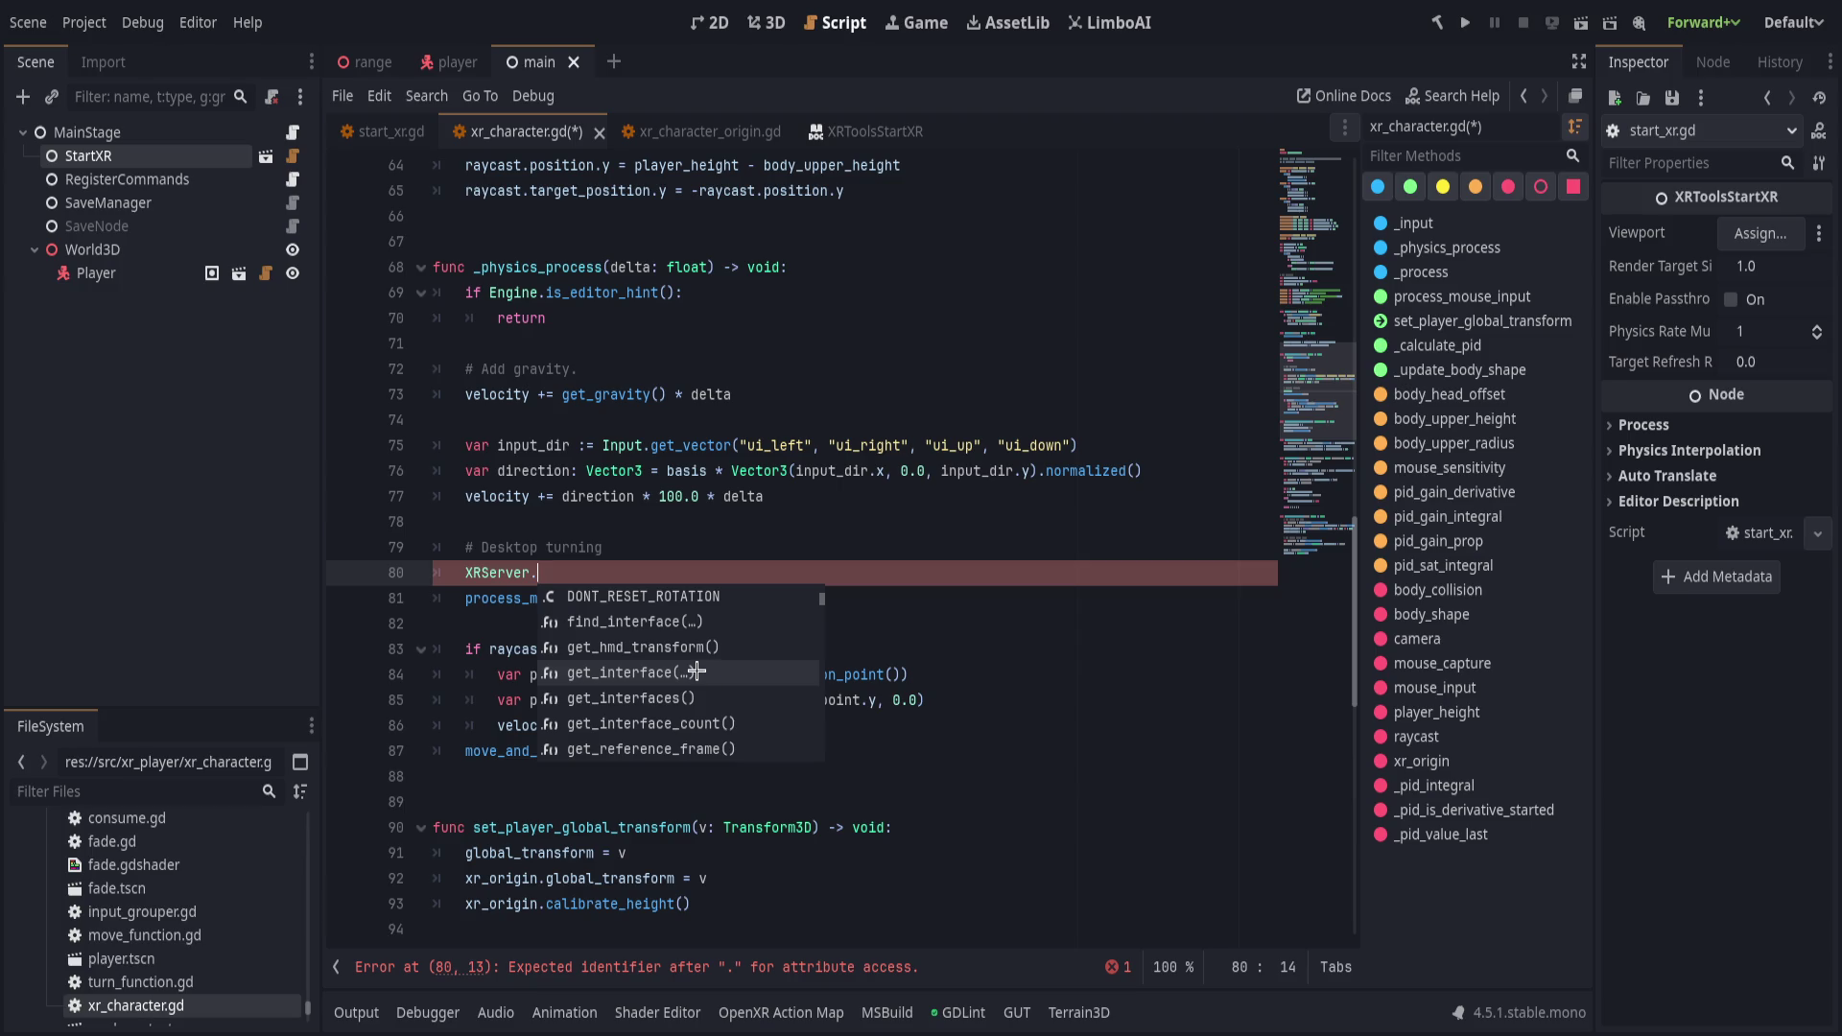
{"action": "scroll", "coordinate": [678, 697], "scroll_direction": "down", "scroll_amount": 3}
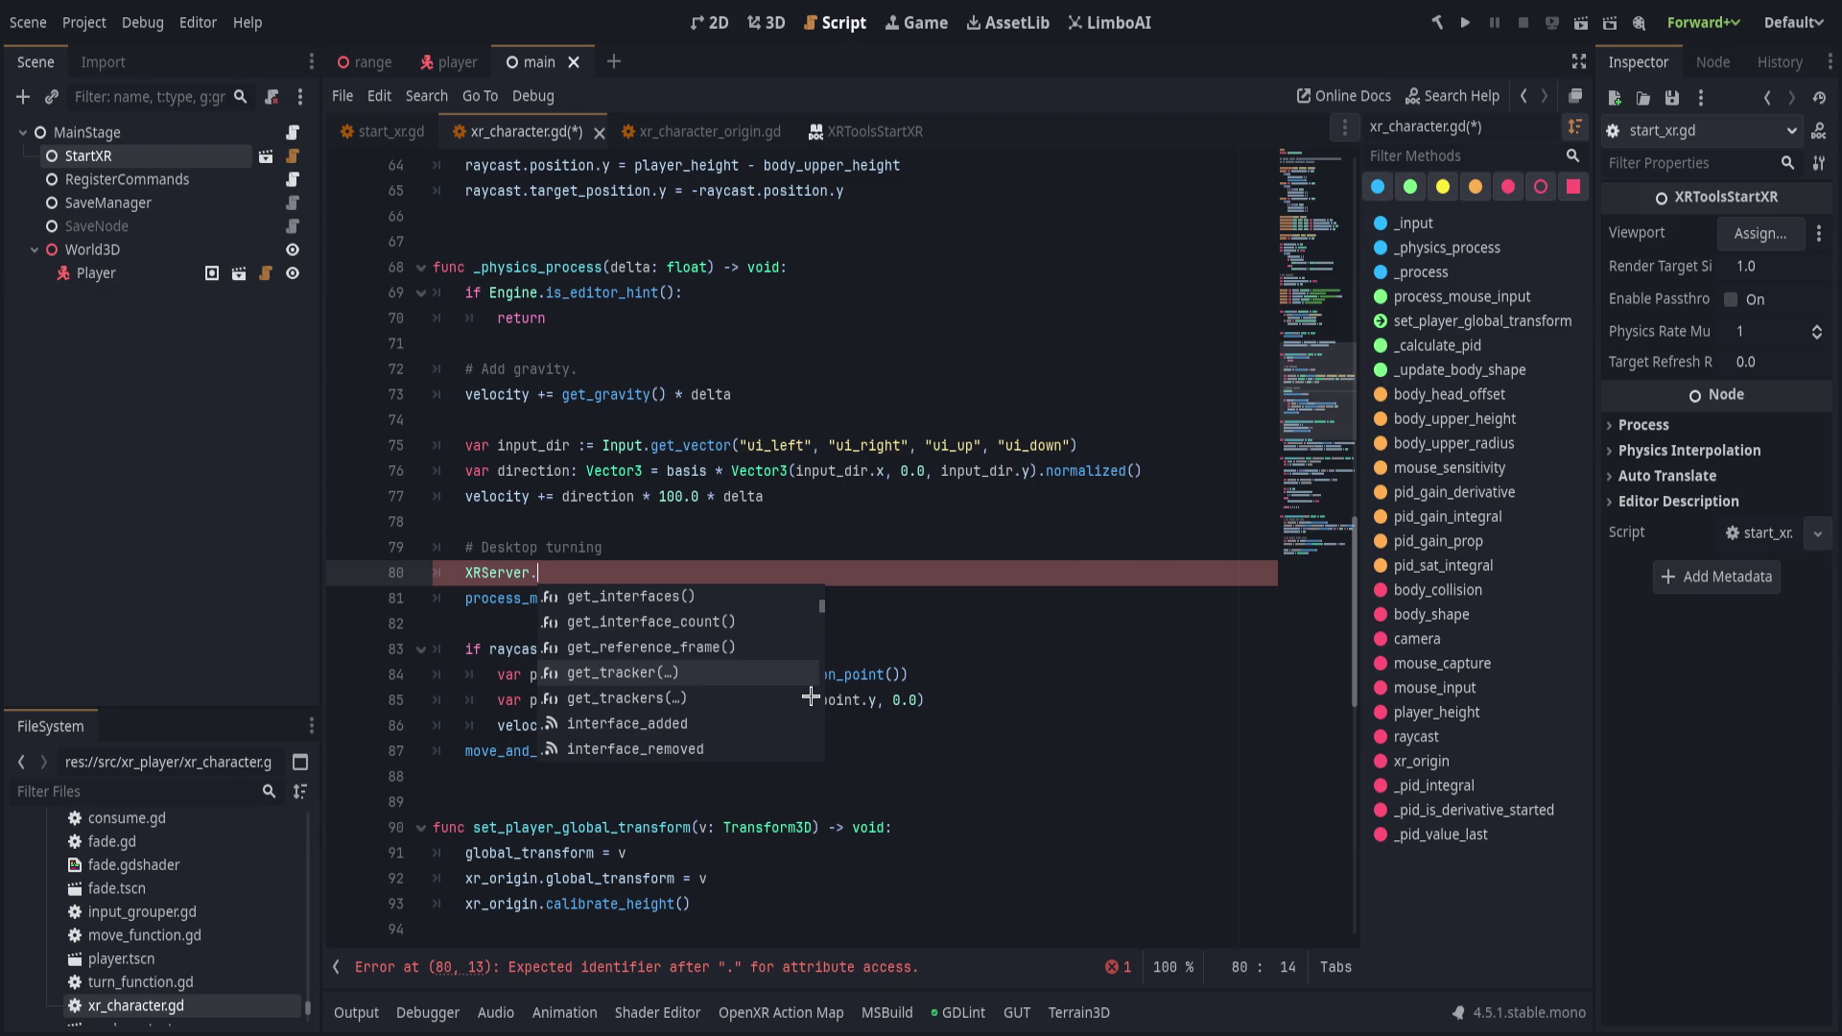
{"action": "scroll", "coordinate": [631, 680], "scroll_direction": "down", "scroll_amount": 4}
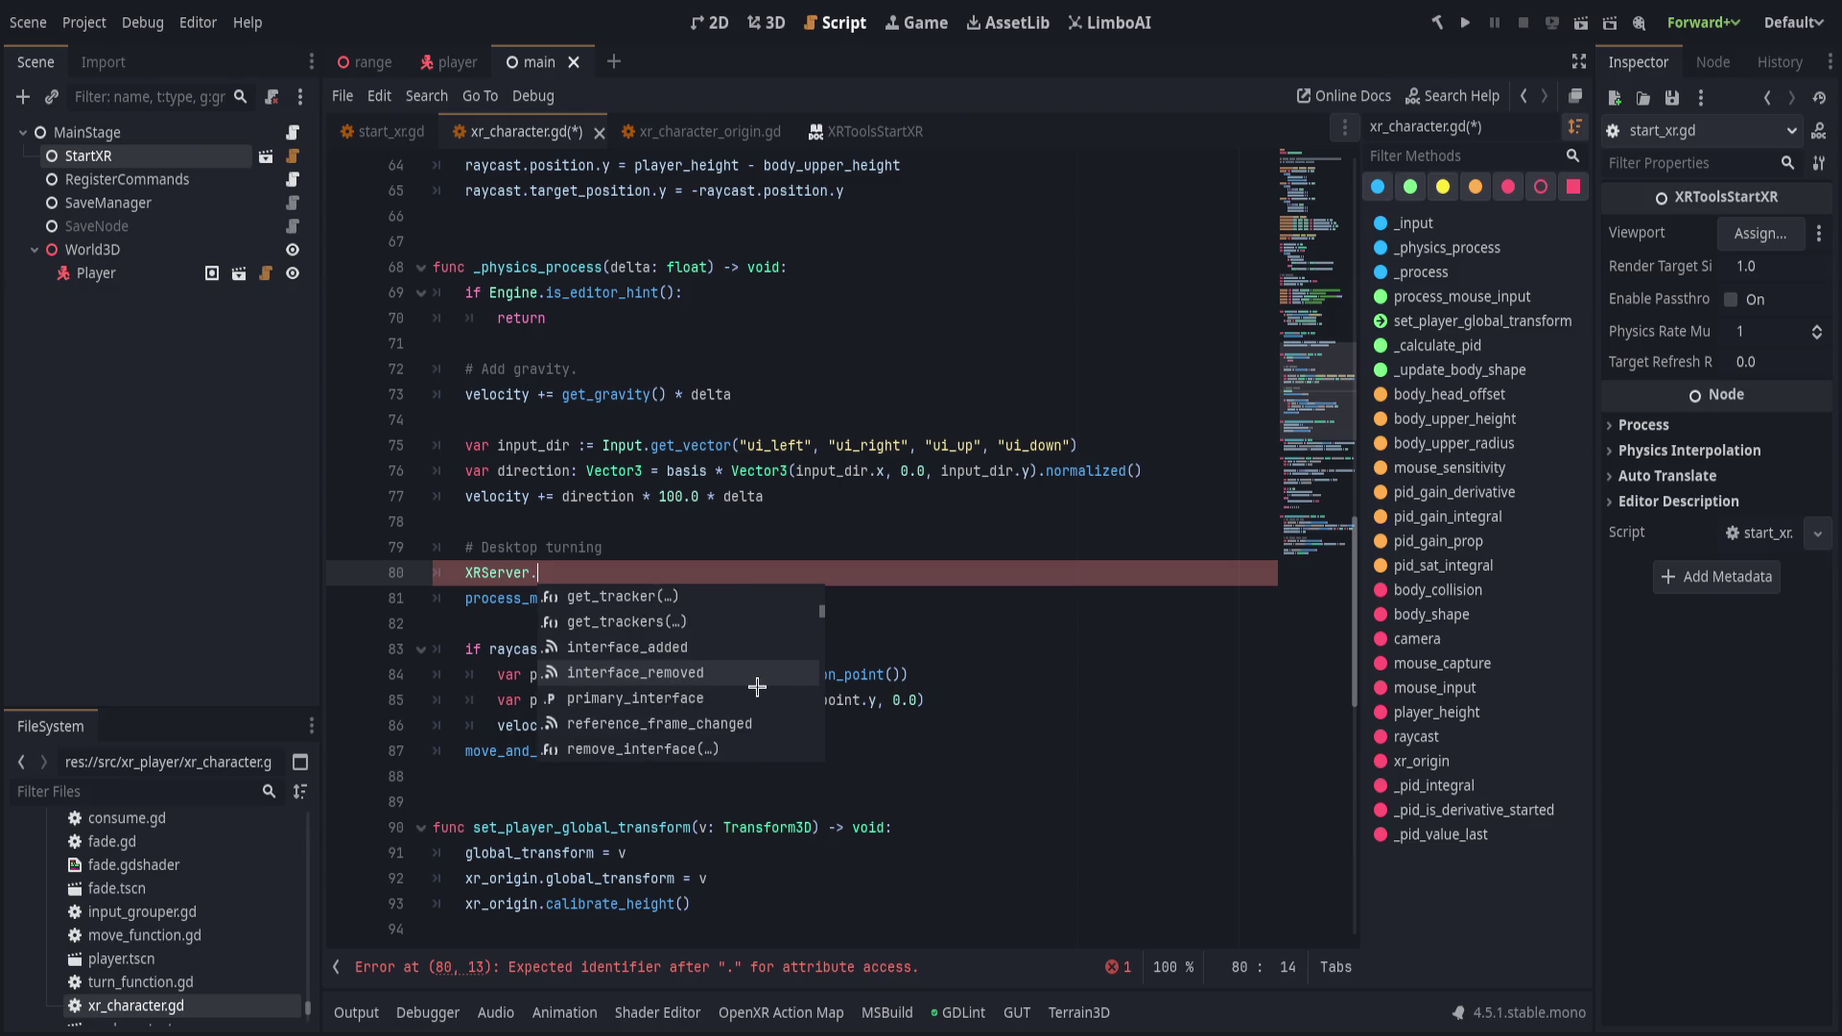
{"action": "scroll", "coordinate": [748, 684], "scroll_direction": "down", "scroll_amount": 1}
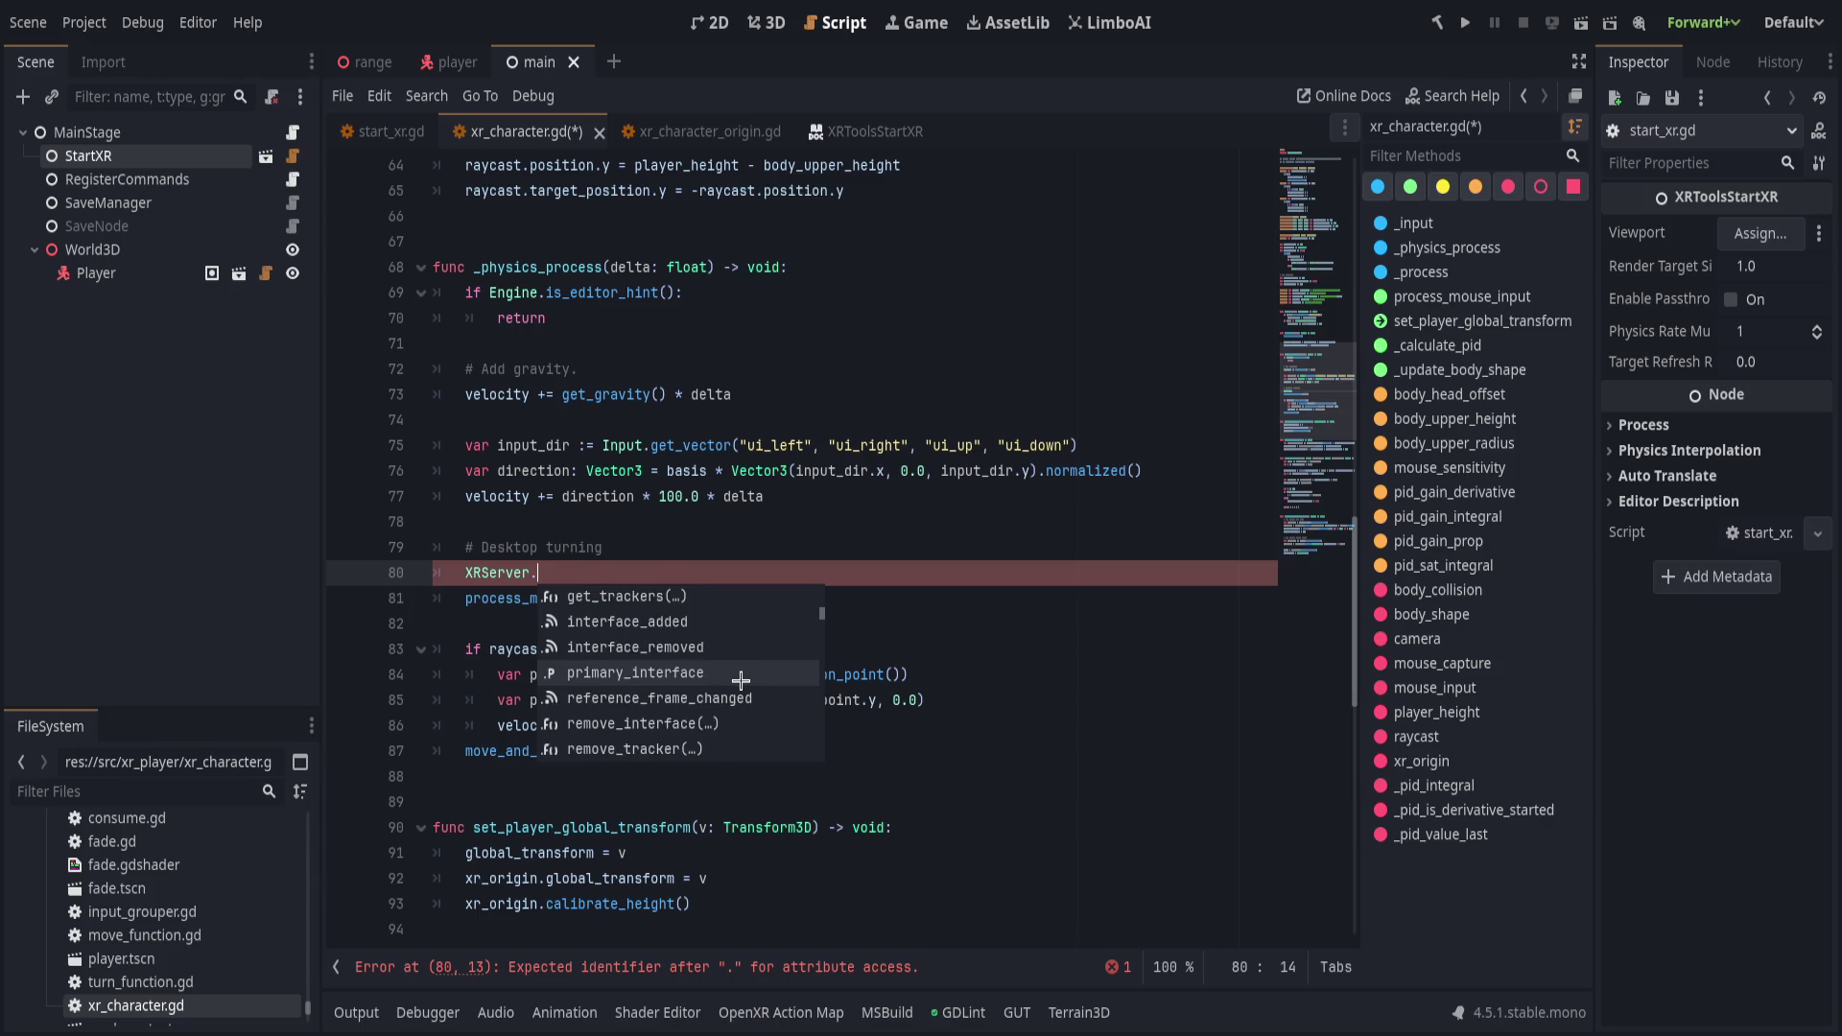
{"action": "left_click", "coordinate": [741, 679]}
Append .is_initialized() so line 80 reads XRServer.primary_interface.is_initialized().
{"action": "key", "text": "Up"}
{"action": "key", "text": "Up"}
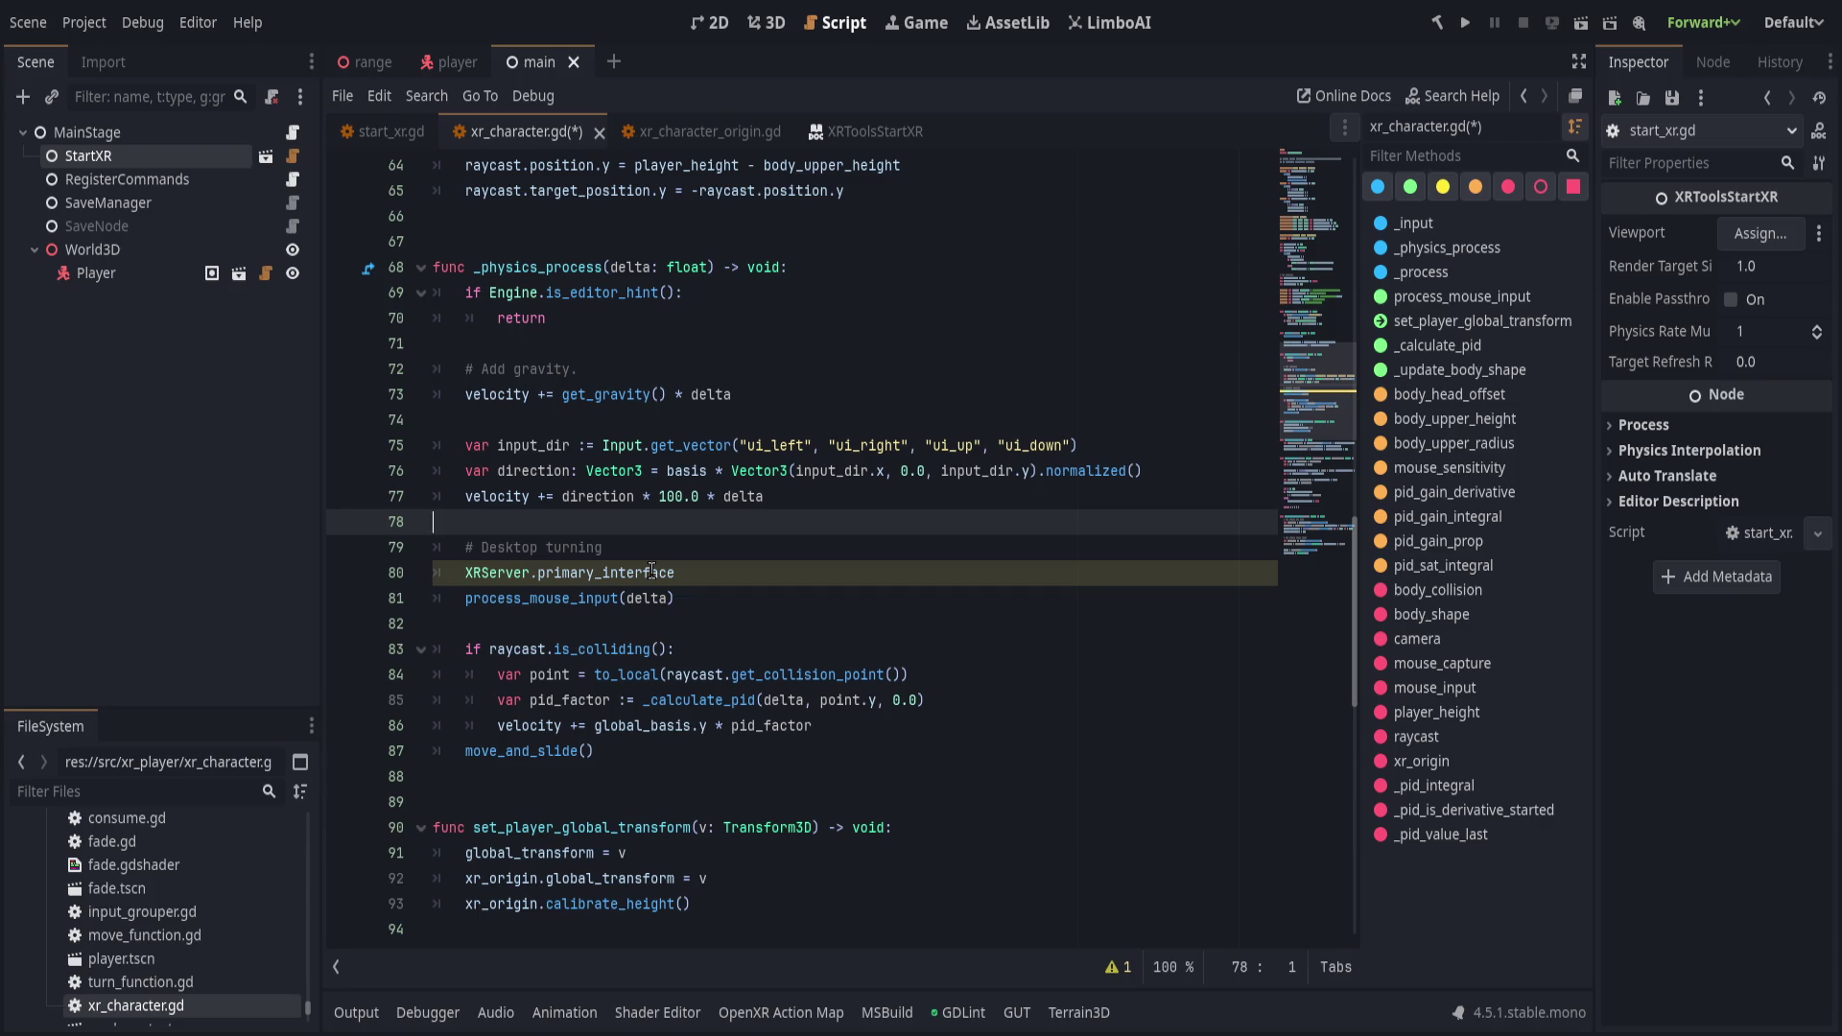
{"action": "left_click", "coordinate": [707, 572]}
{"action": "type", "text": "."}
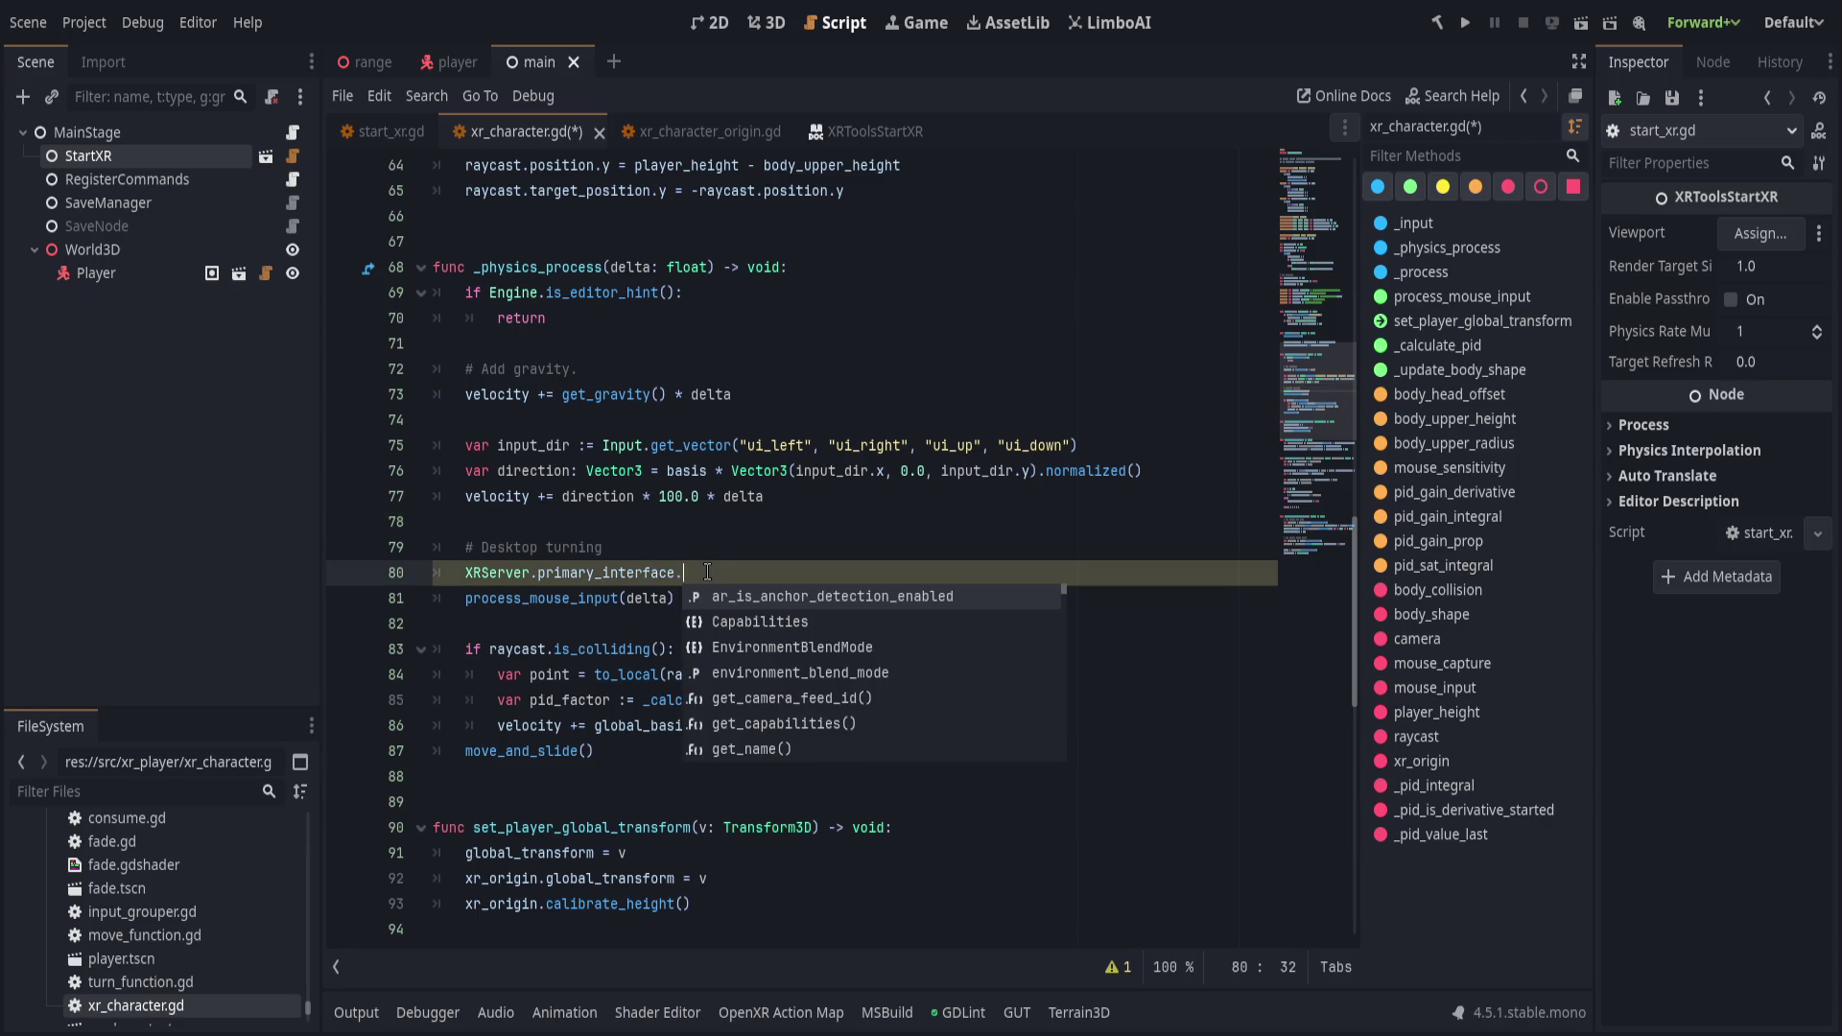
{"action": "key", "text": "Up"}
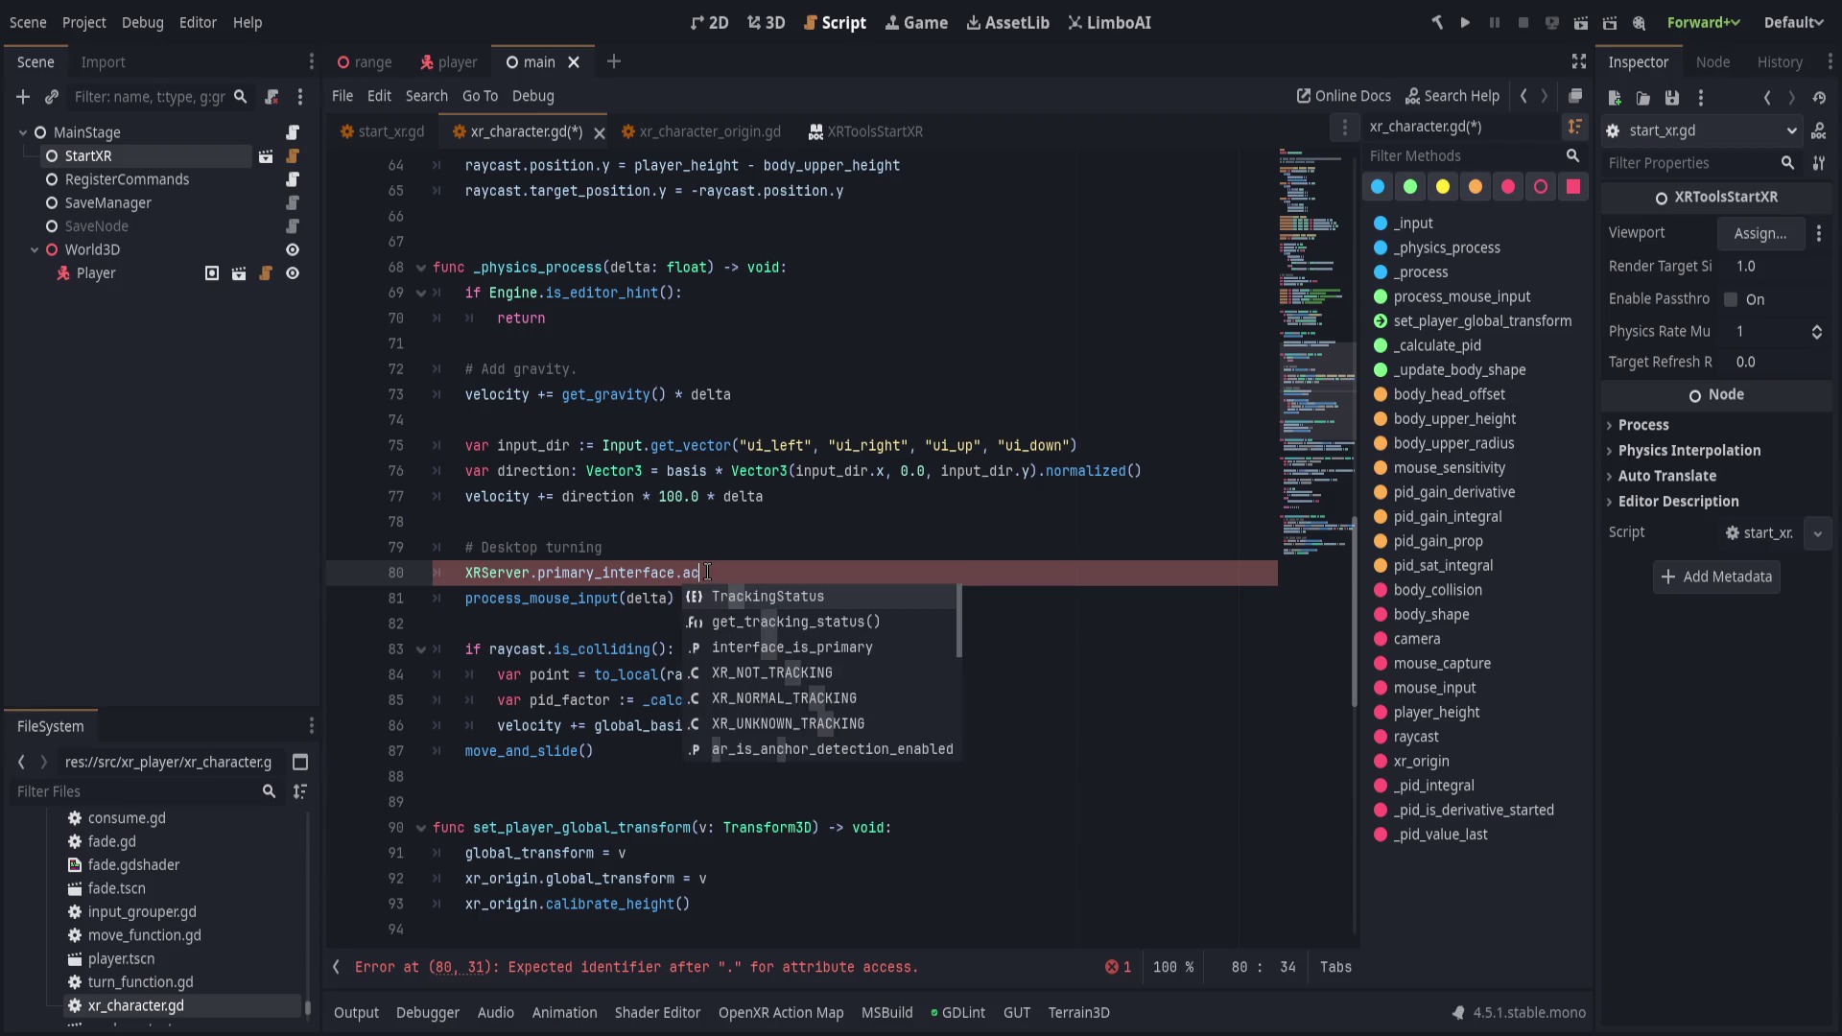
{"action": "key", "text": "Escape"}
{"action": "type", "text": "ini"}
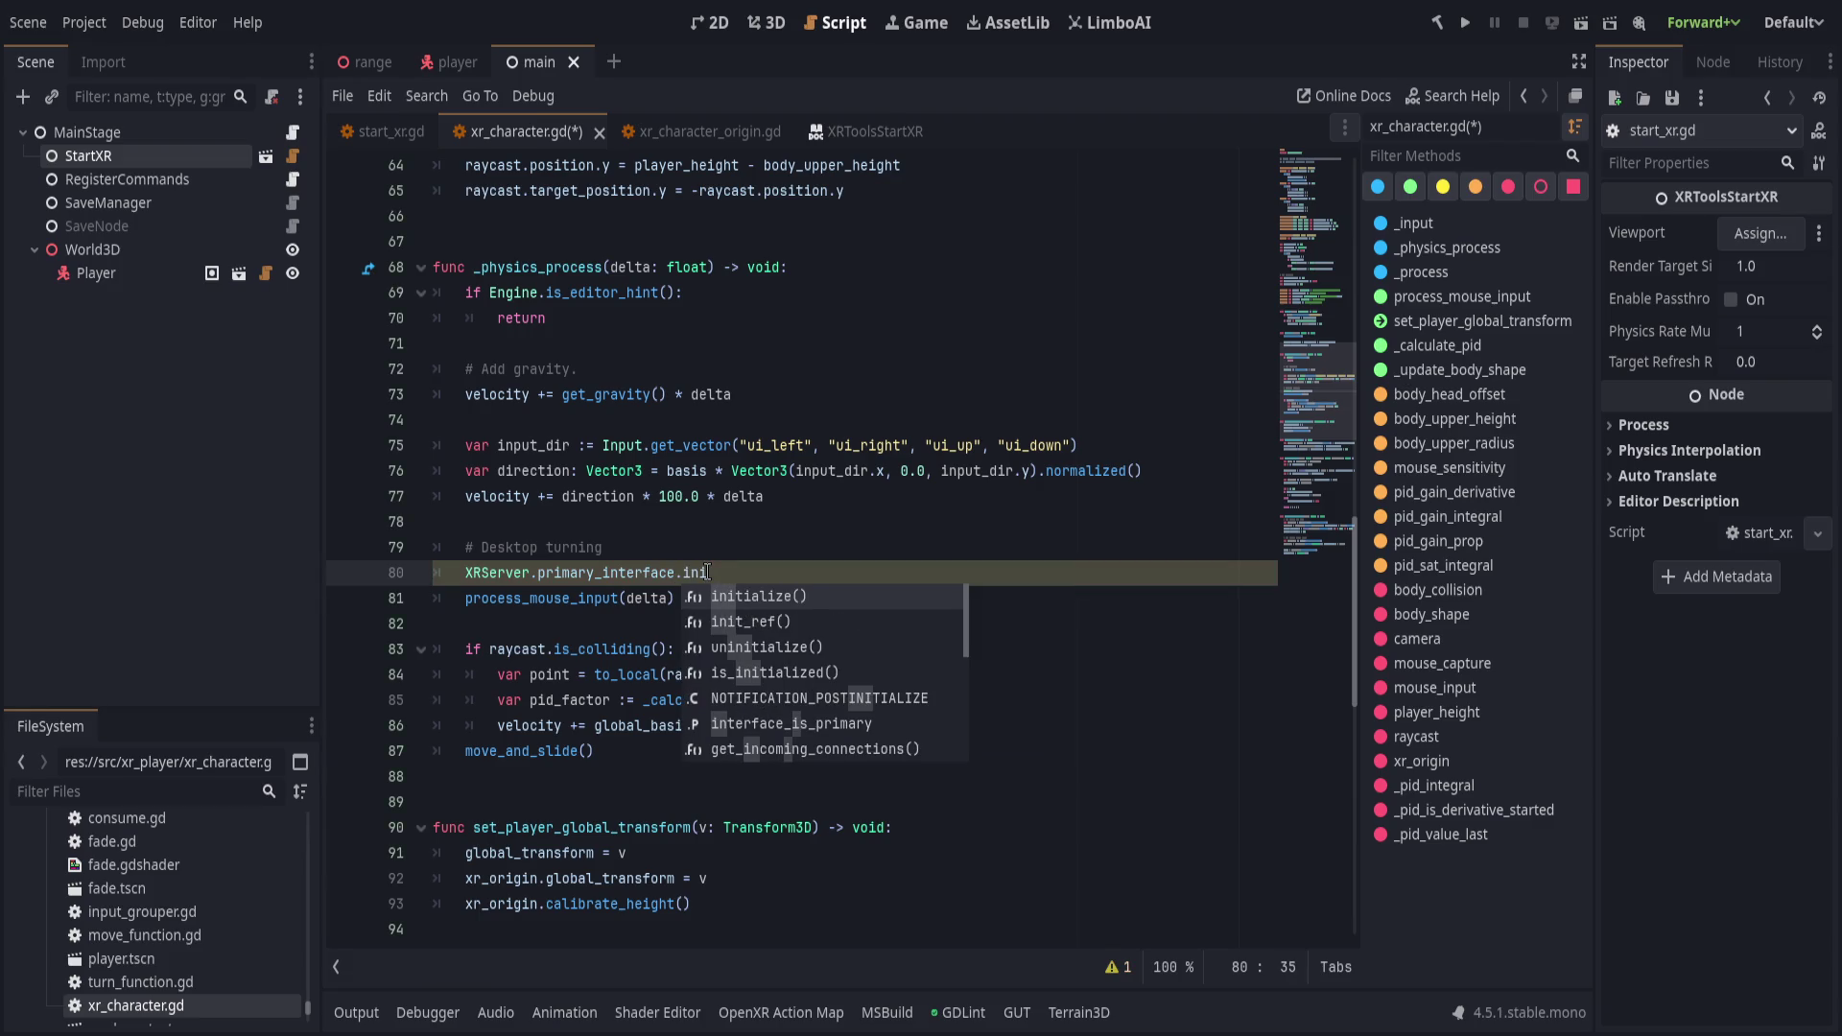
{"action": "key", "text": "Down"}
{"action": "key", "text": "Down"}
{"action": "key", "text": "Down"}
{"action": "key", "text": "Return"}
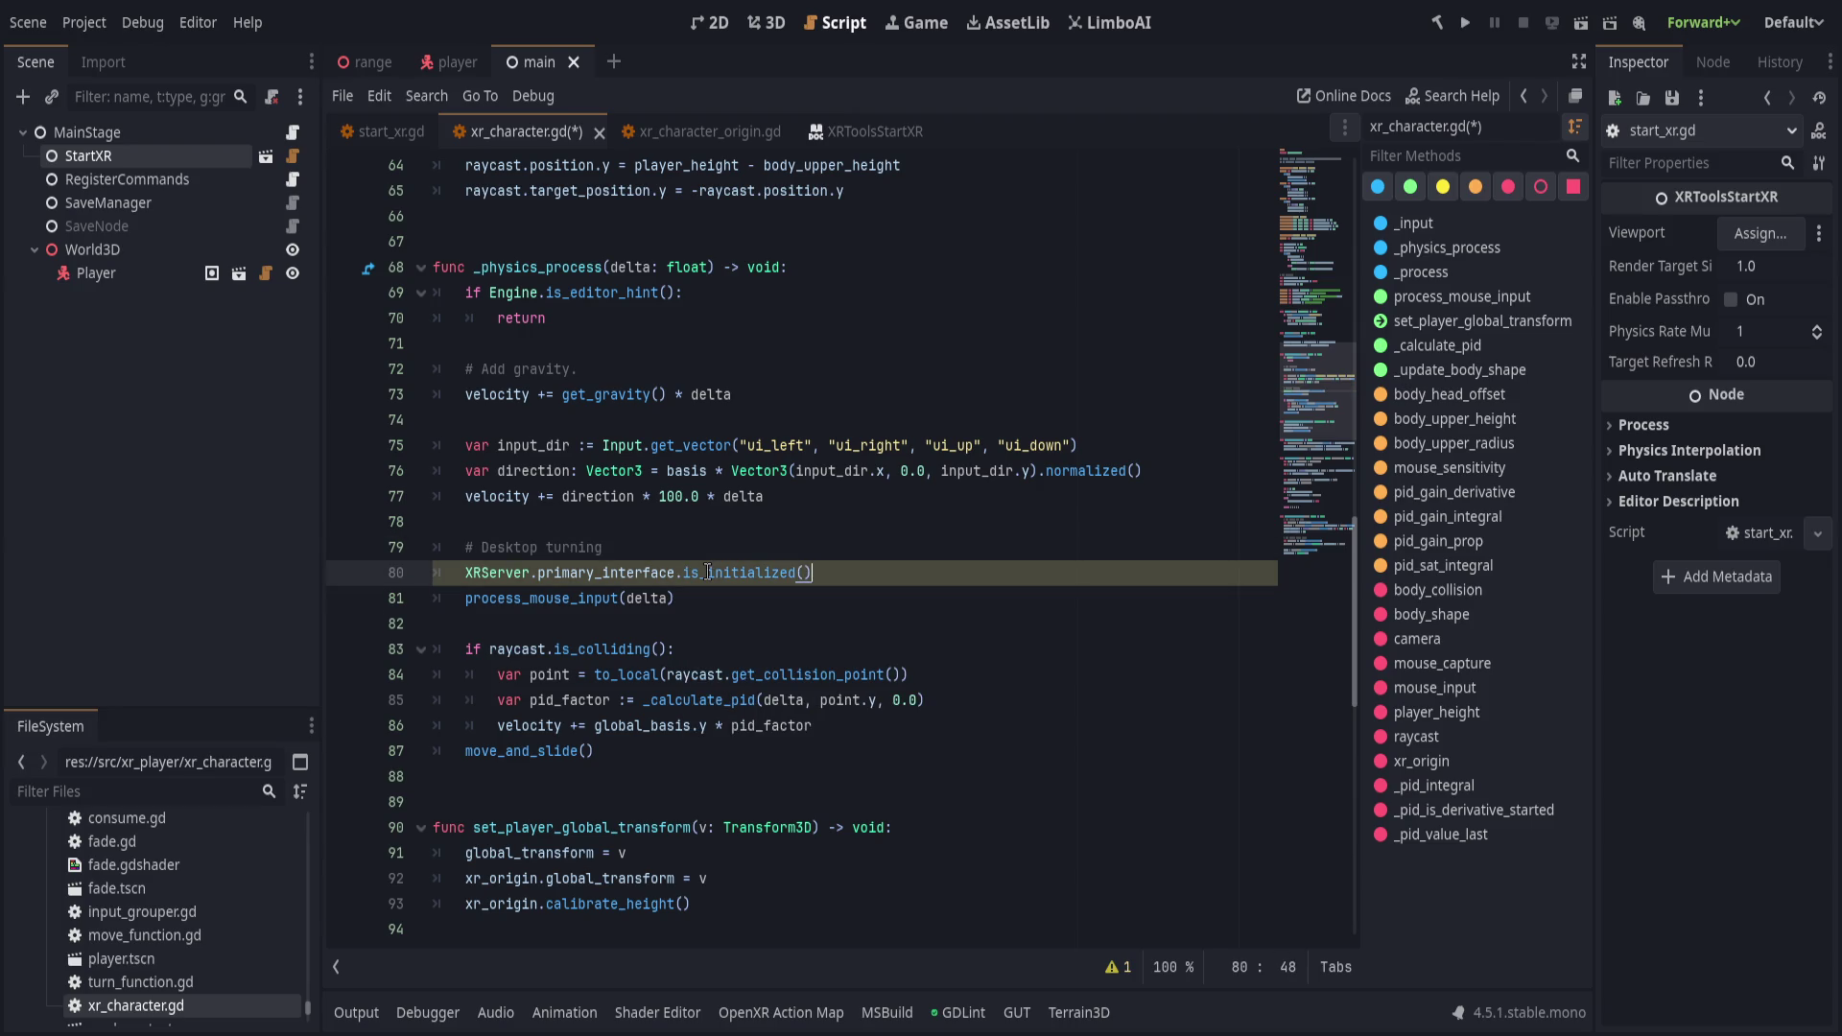
Paste the is_initialized call on a new line at the top of _input and begin an 'if' line.
{"action": "key", "text": "Home"}
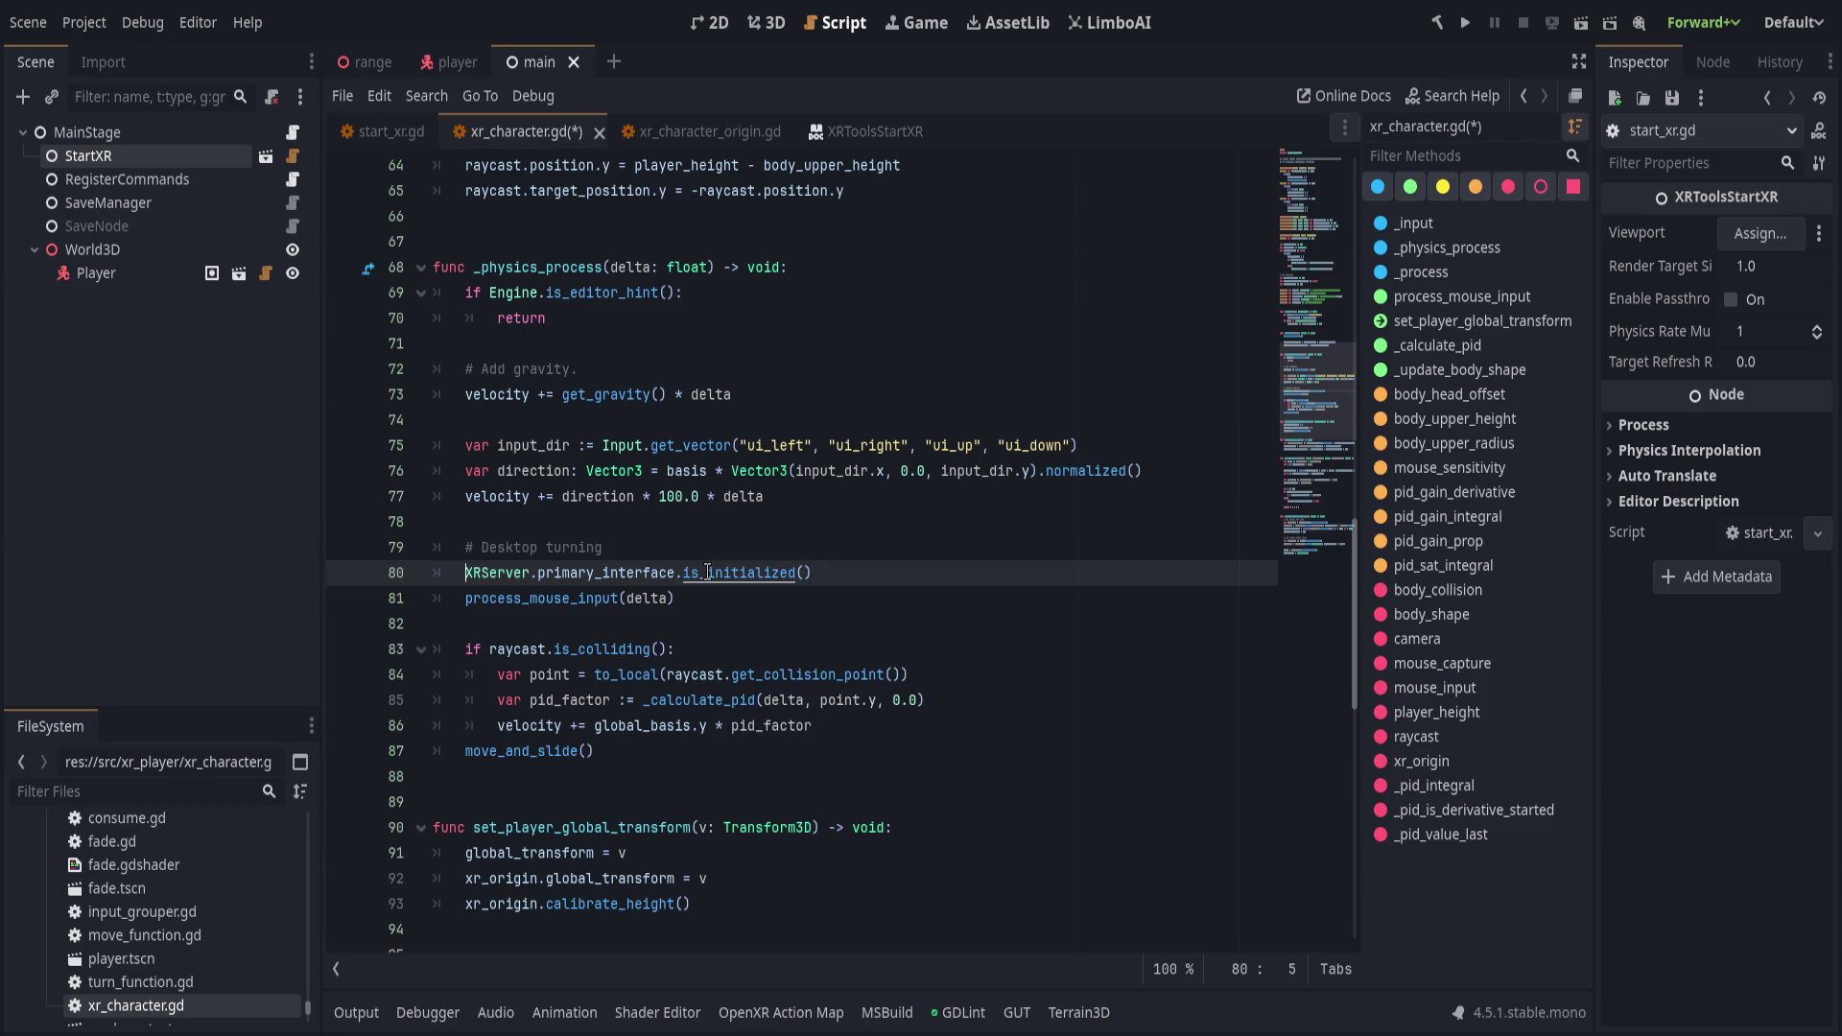
{"action": "scroll", "coordinate": [703, 594], "scroll_direction": "up", "scroll_amount": 6}
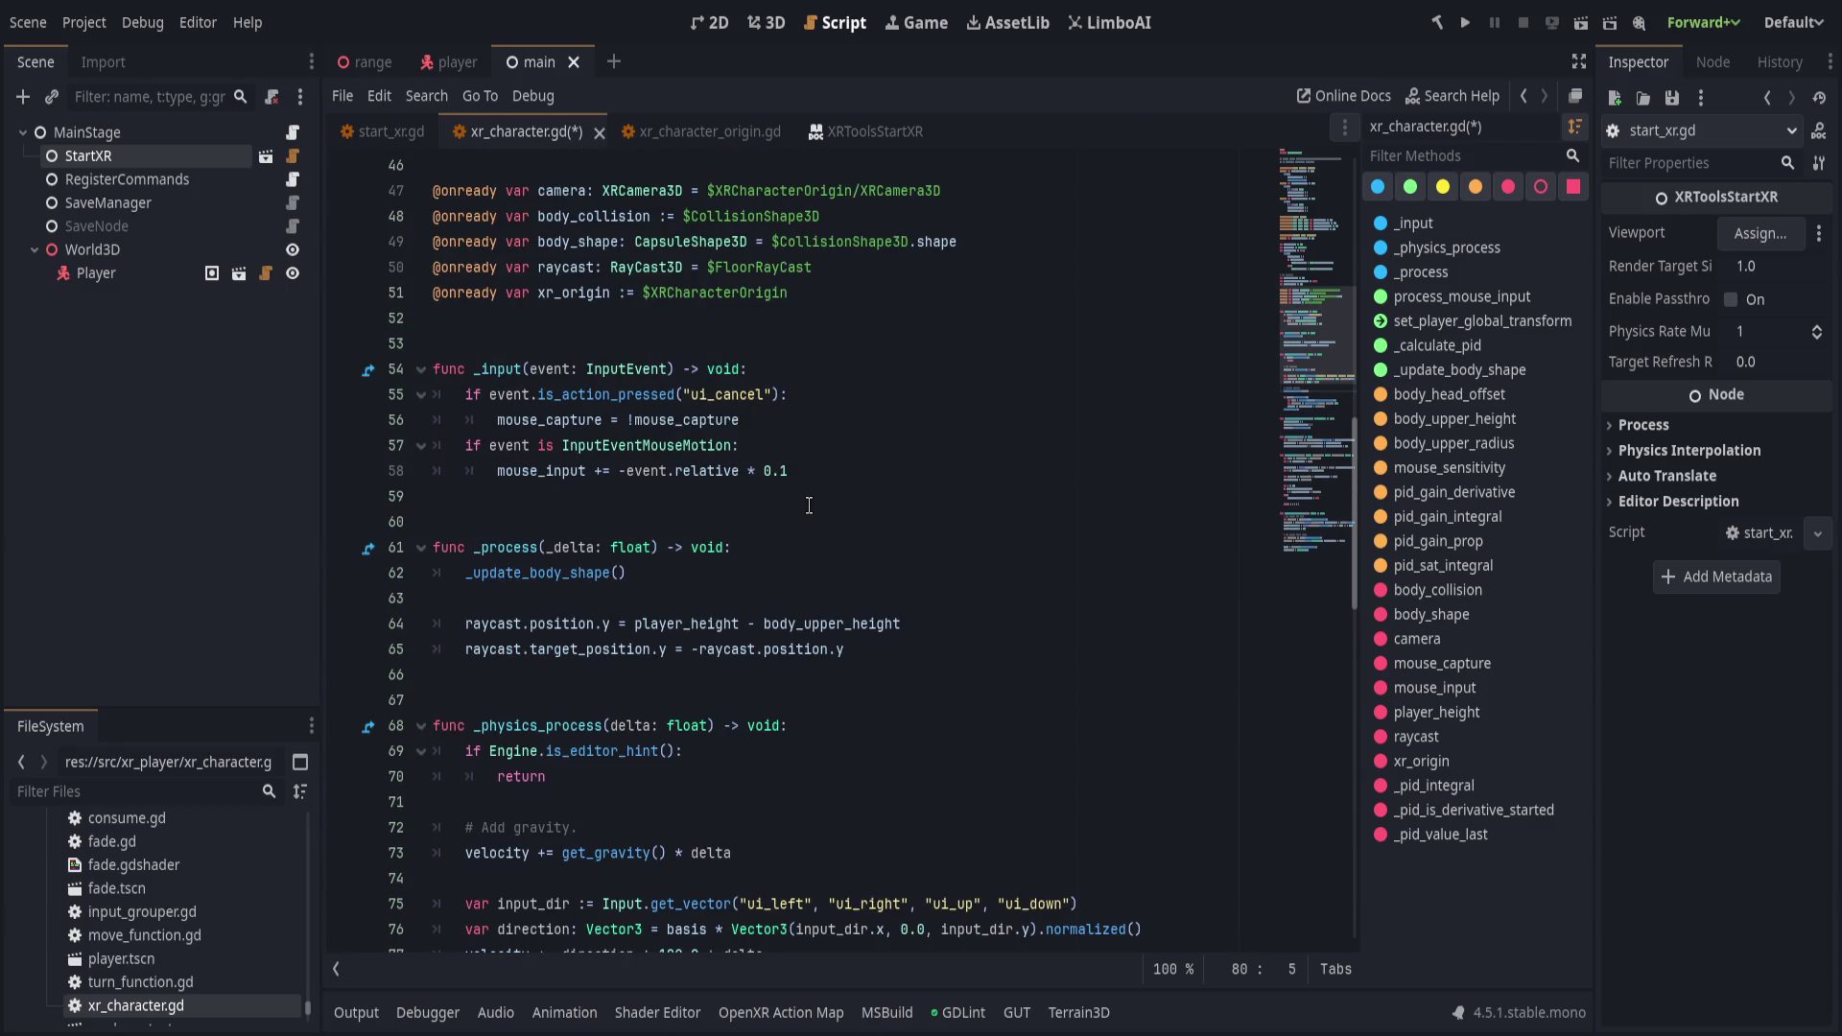
{"action": "left_click", "coordinate": [881, 374]}
{"action": "key", "text": "Return"}
{"action": "type", "text": "if"}
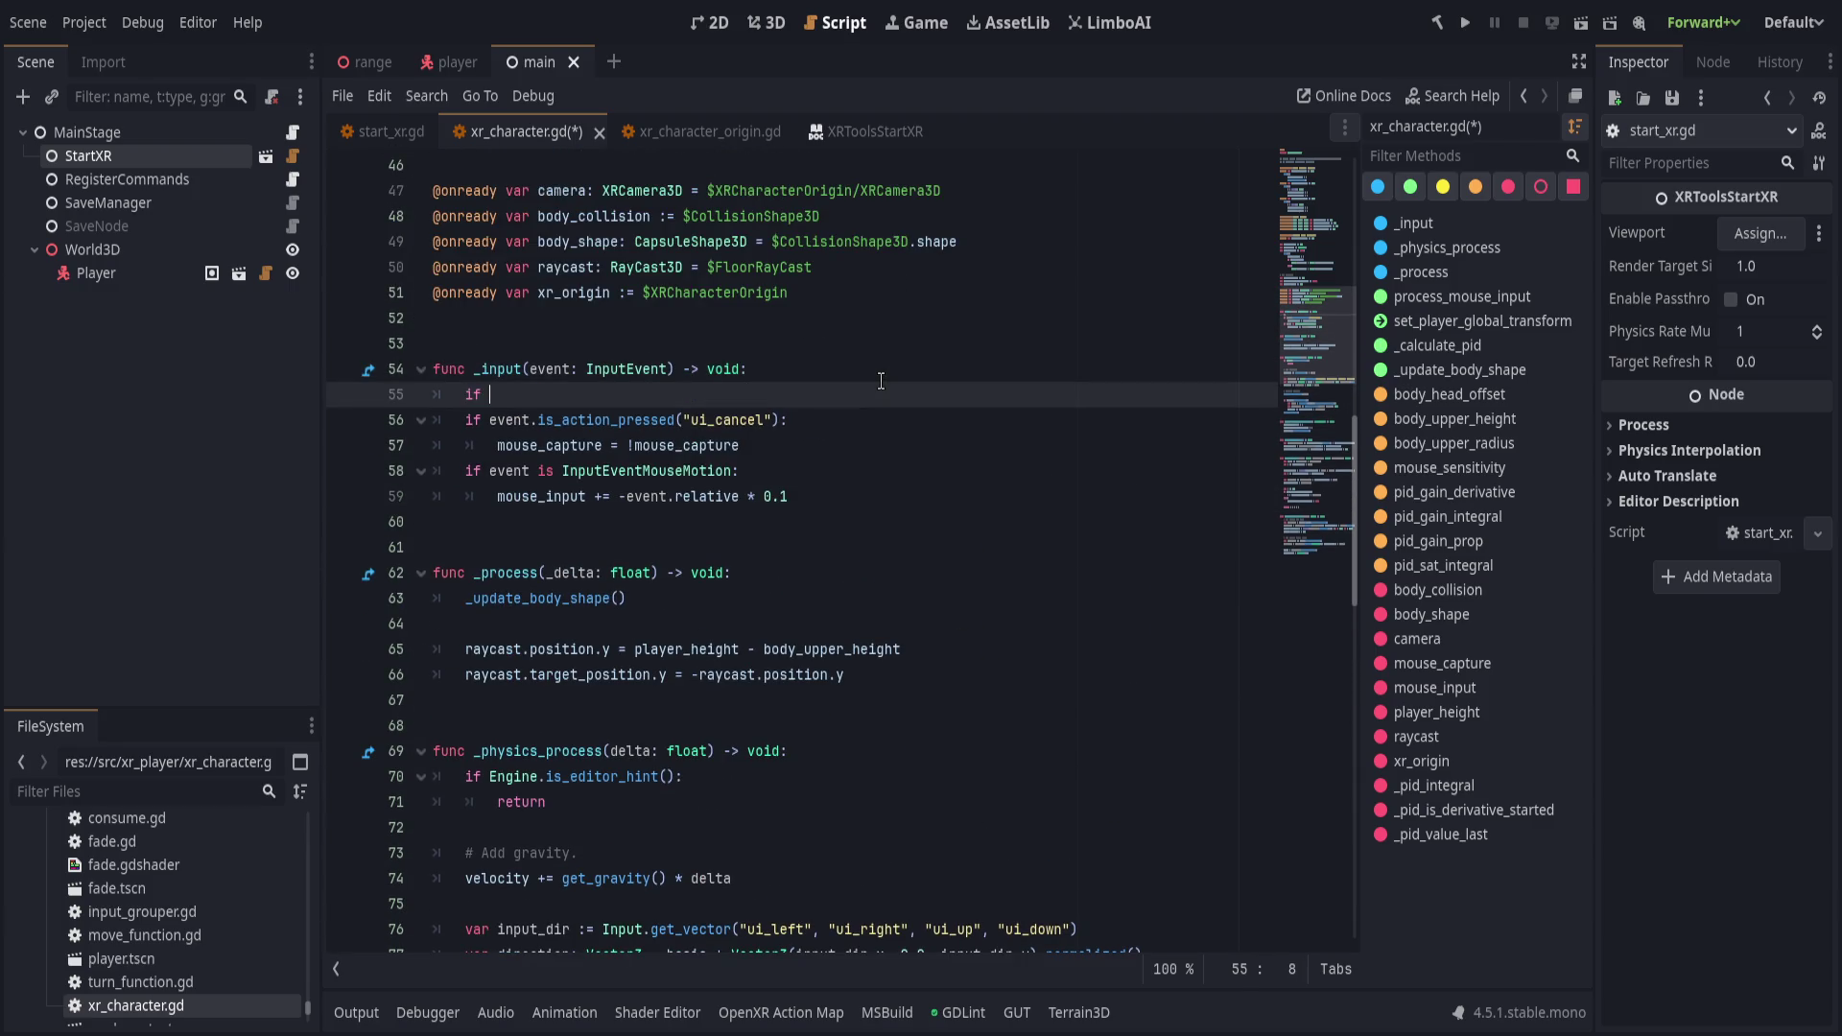
{"action": "key", "text": "Return"}
{"action": "type", "text": "if"}
Make _input start with 'if XRServer.primary_interface.is_initialized():' and remove the leftover empty line.
{"action": "key", "text": "Up"}
{"action": "key", "text": "Home"}
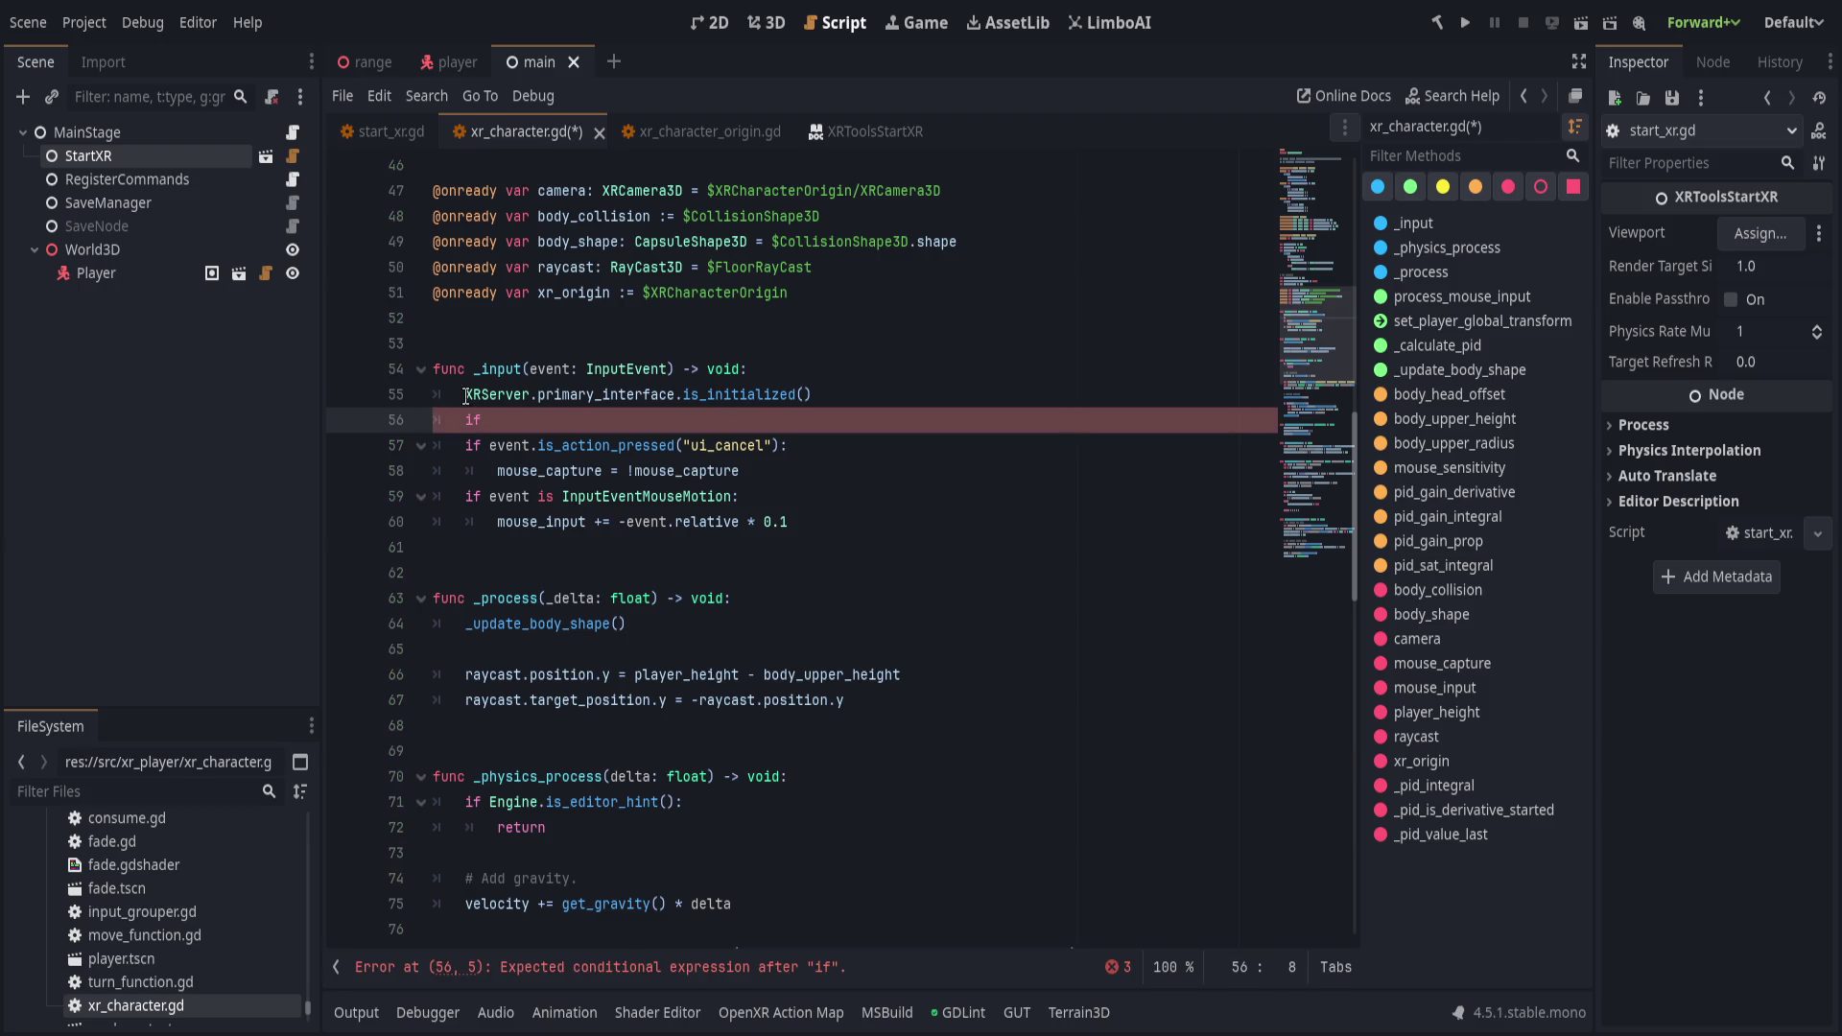
{"action": "key", "text": "shift+Left"}
{"action": "key", "text": "shift+Left"}
{"action": "key", "text": "shift+Down"}
{"action": "key", "text": "shift+End"}
{"action": "key", "text": "ctrl+x"}
{"action": "key", "text": "Down"}
{"action": "key", "text": "End"}
{"action": "key", "text": "ctrl+v"}
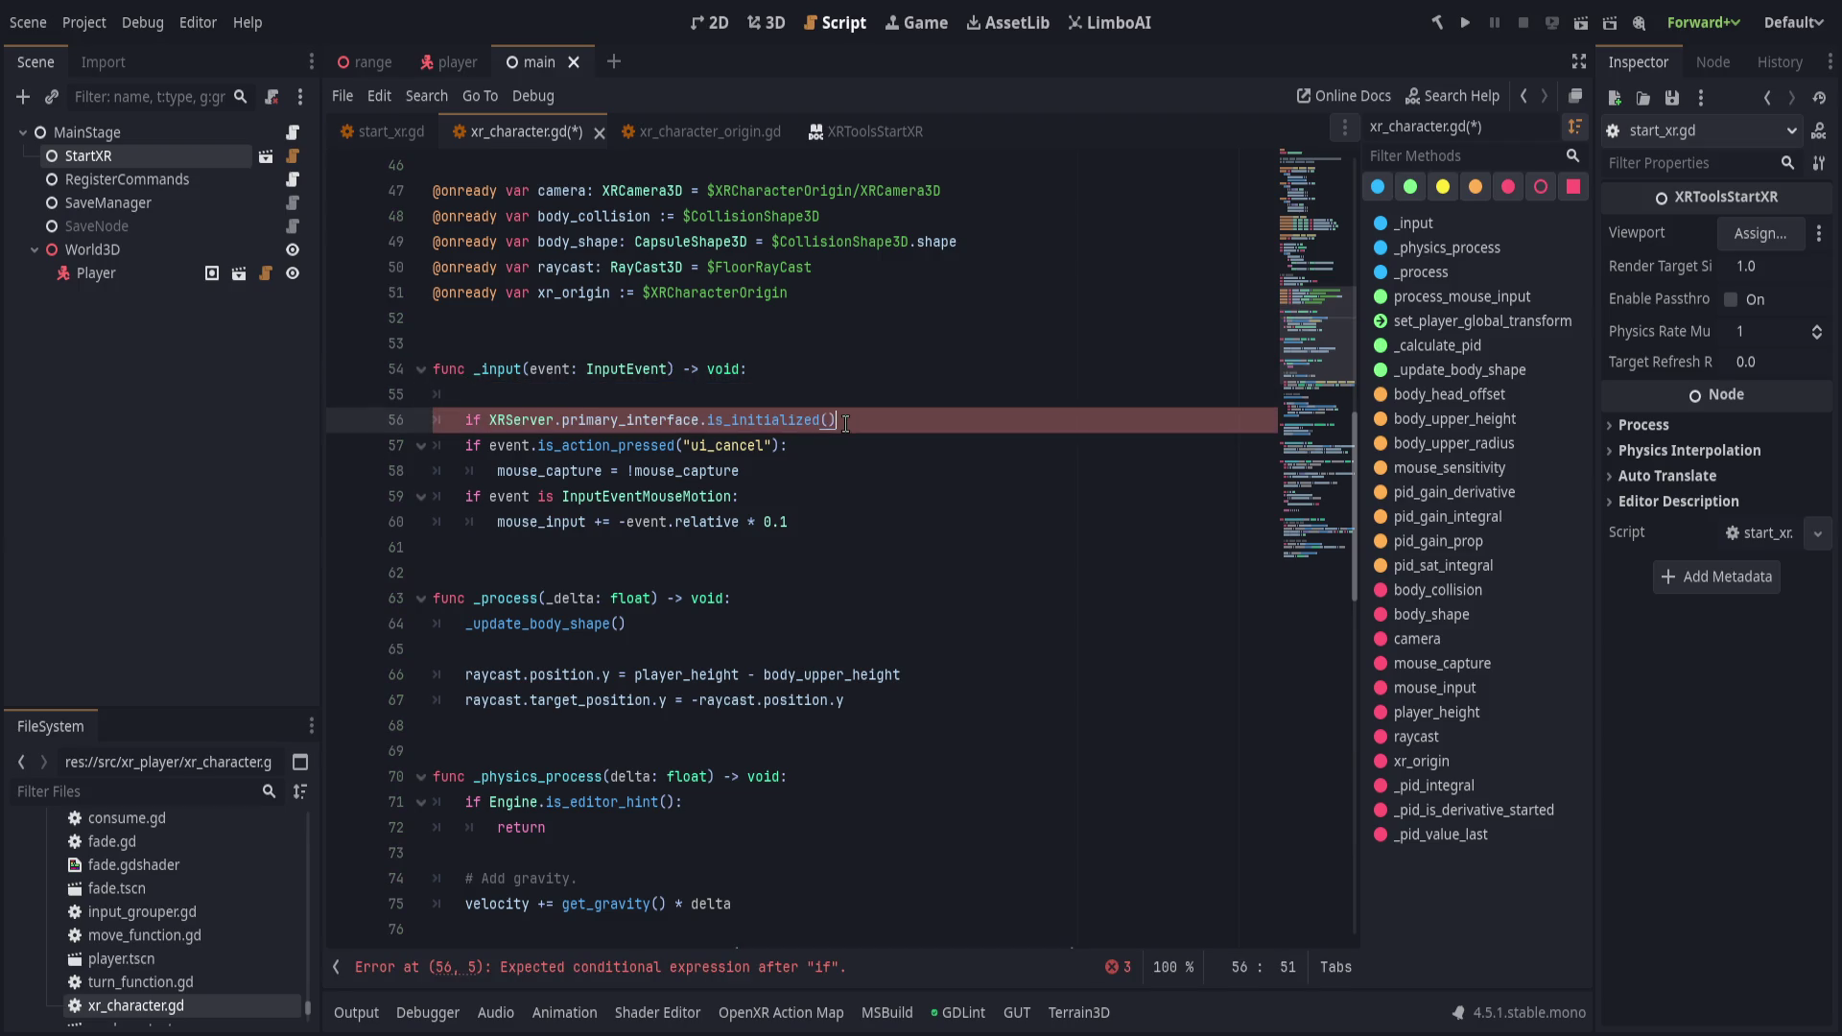
{"action": "type", "text": ":"}
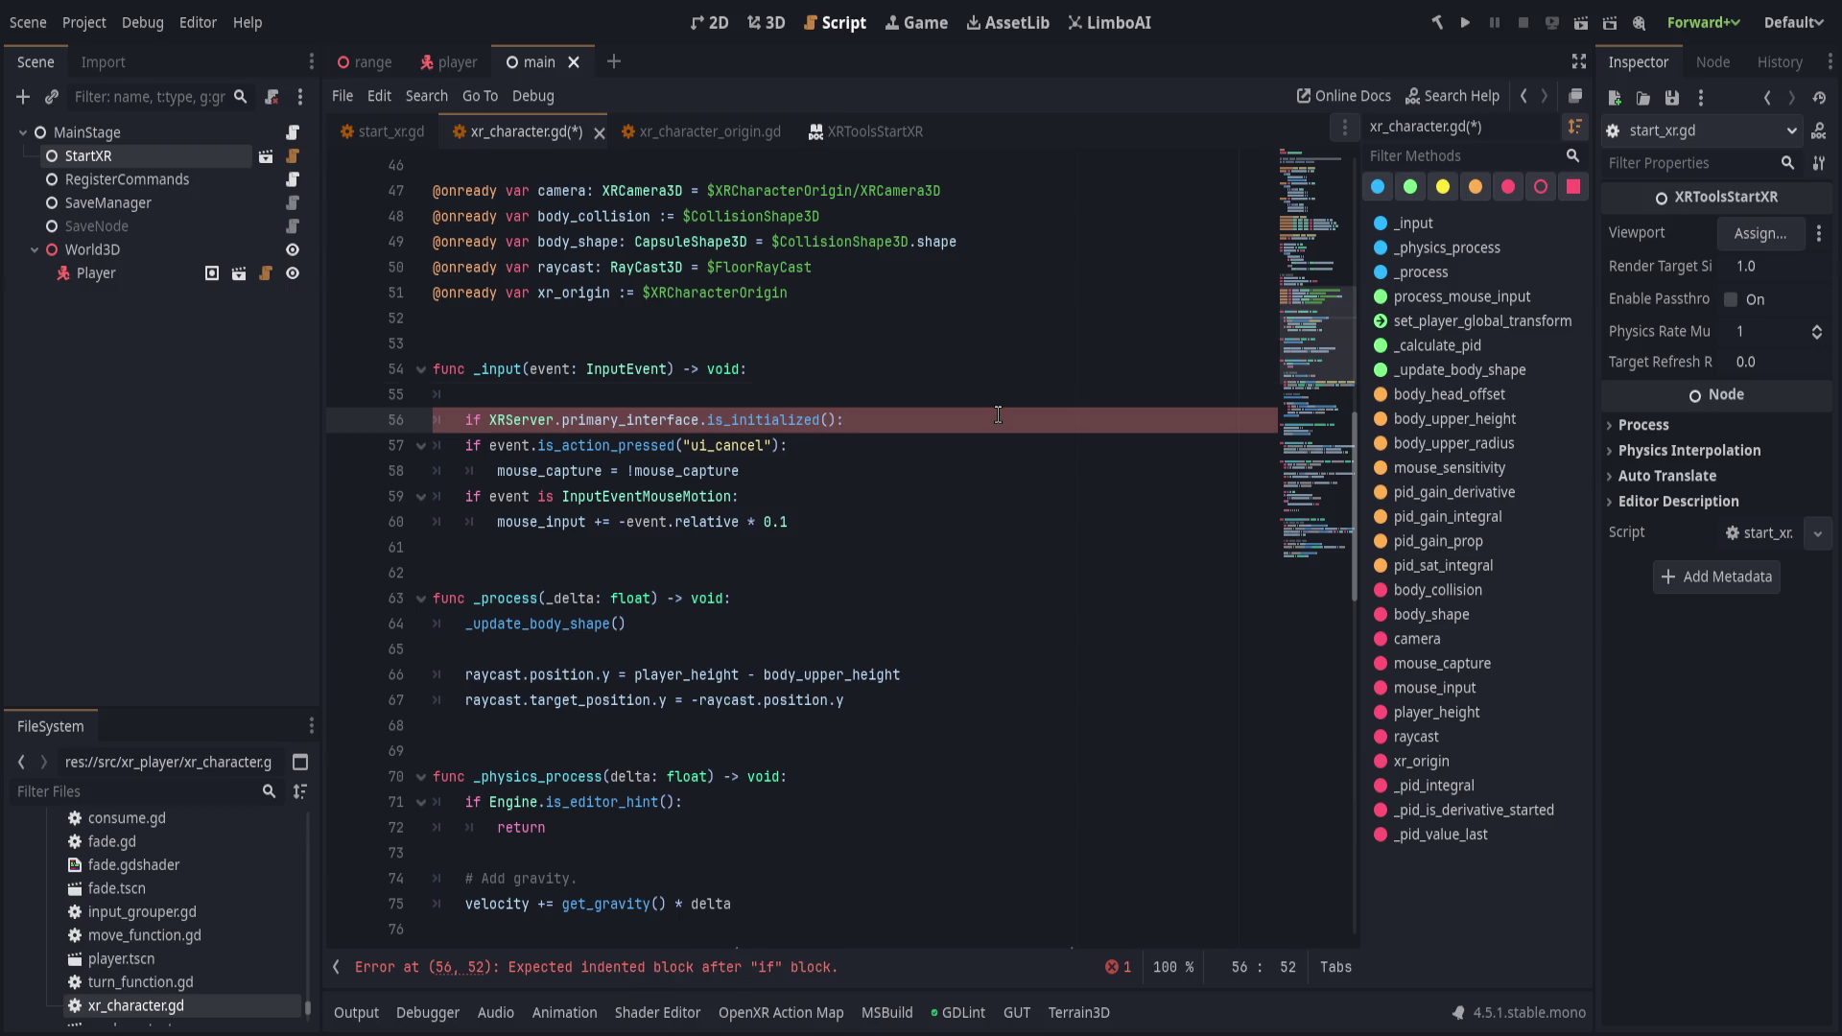
{"action": "key", "text": "Up"}
{"action": "key", "text": "ctrl+shift+k"}
Add comments '# Always mouse capture' and '# If XR initialized, disable mouse unless toggled', then save.
{"action": "mouse_move", "coordinate": [639, 424]}
{"action": "left_mouse_down"}
{"action": "mouse_move", "coordinate": [671, 427]}
{"action": "mouse_move", "coordinate": [725, 490]}
{"action": "left_mouse_up"}
{"action": "left_click", "coordinate": [966, 388]}
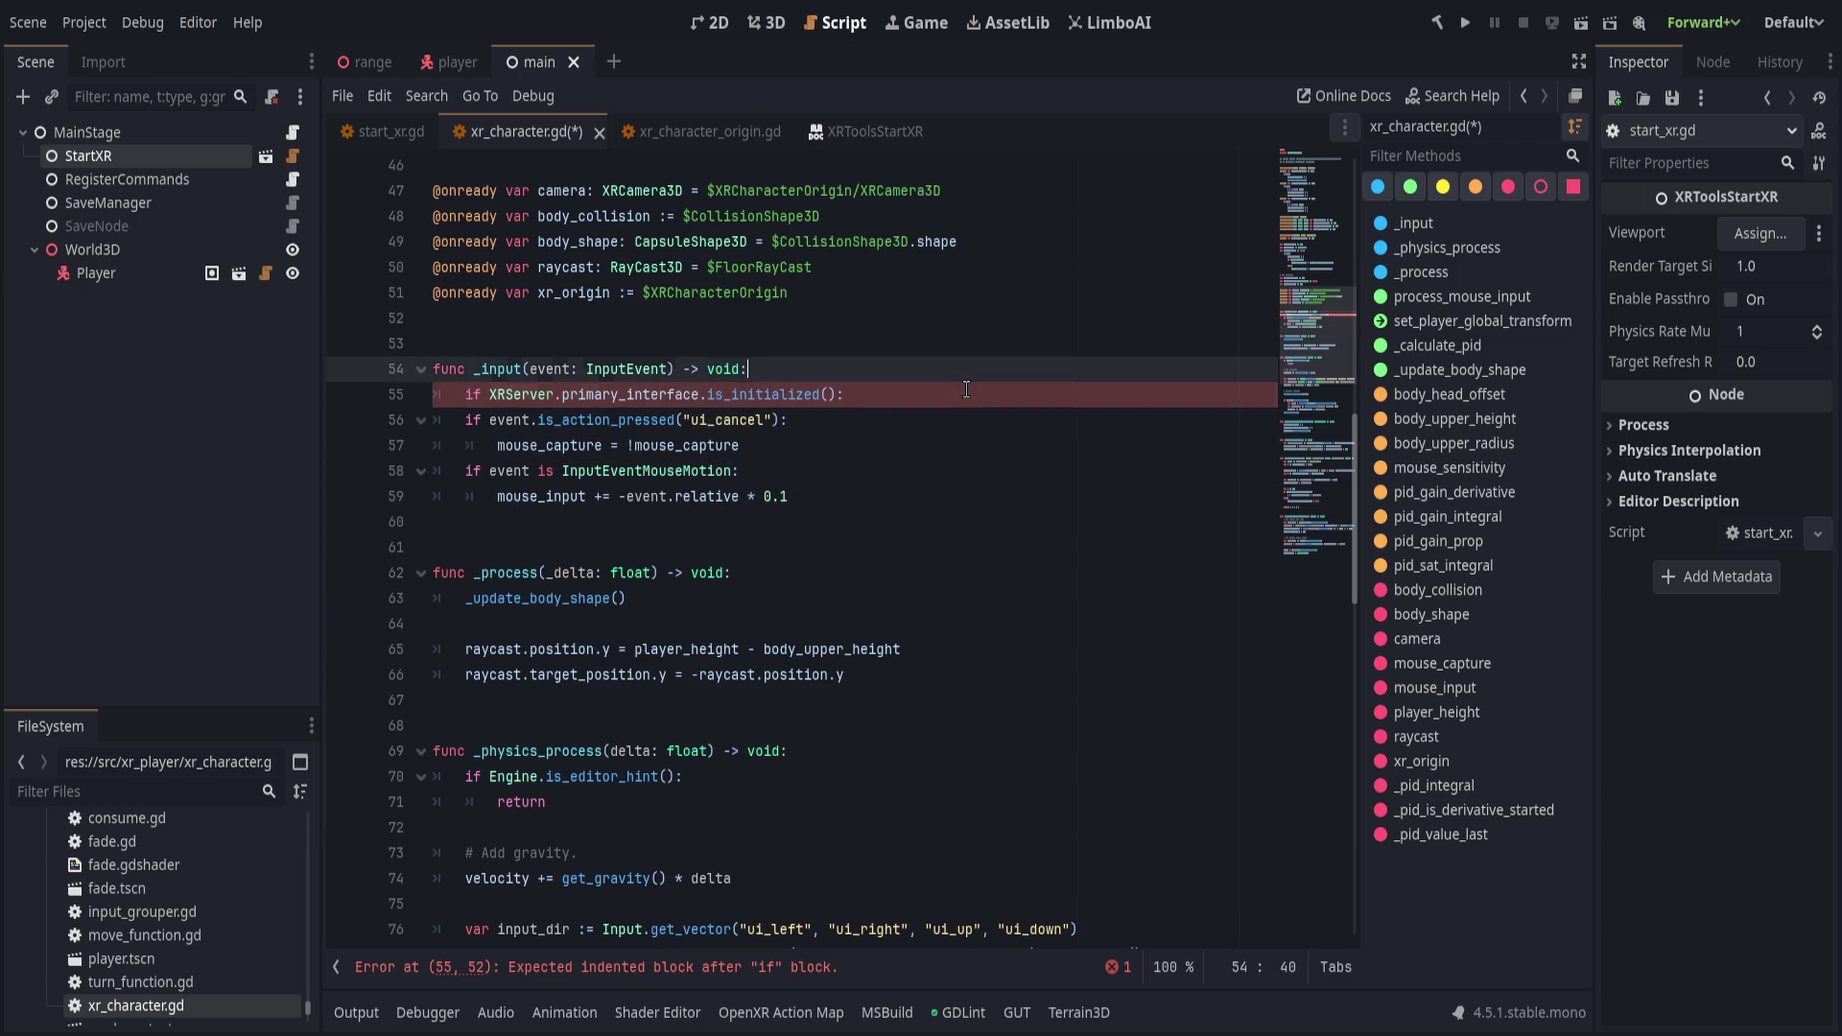
{"action": "key", "text": "ctrl+shift+Return"}
{"action": "type", "text": "# Statt with mouse"}
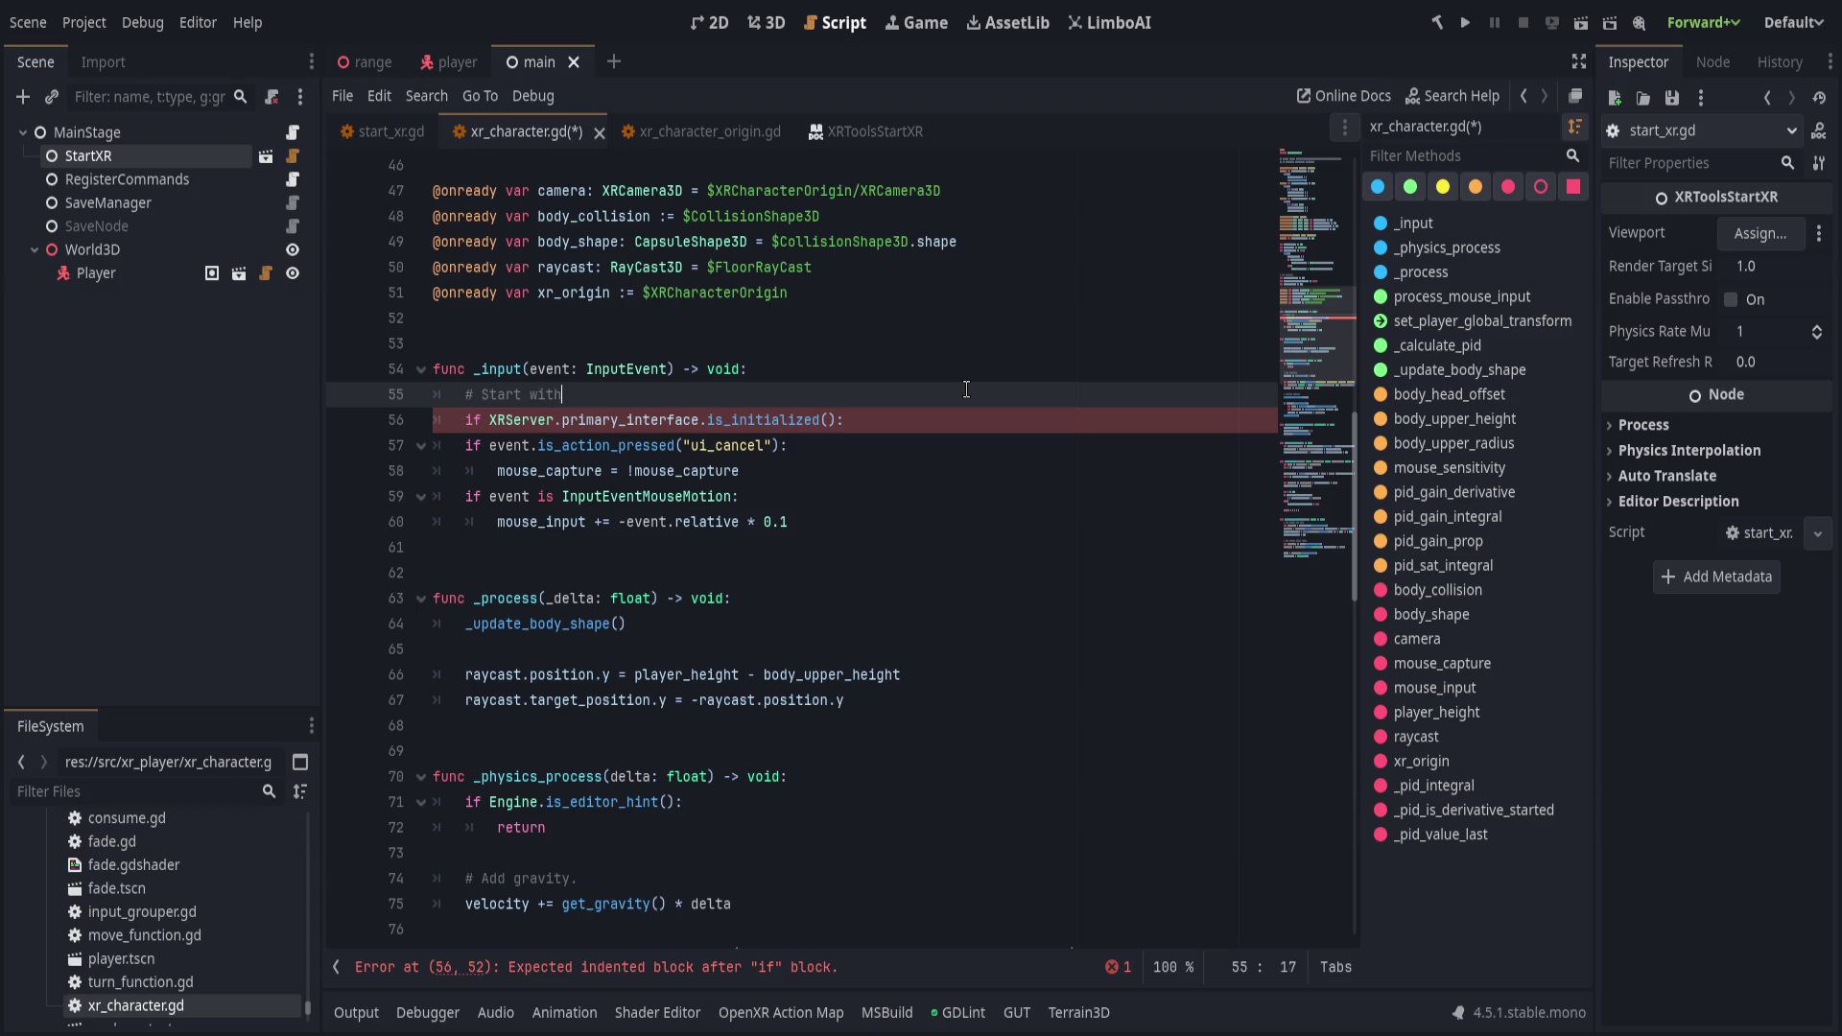
{"action": "key", "text": "shift+Home"}
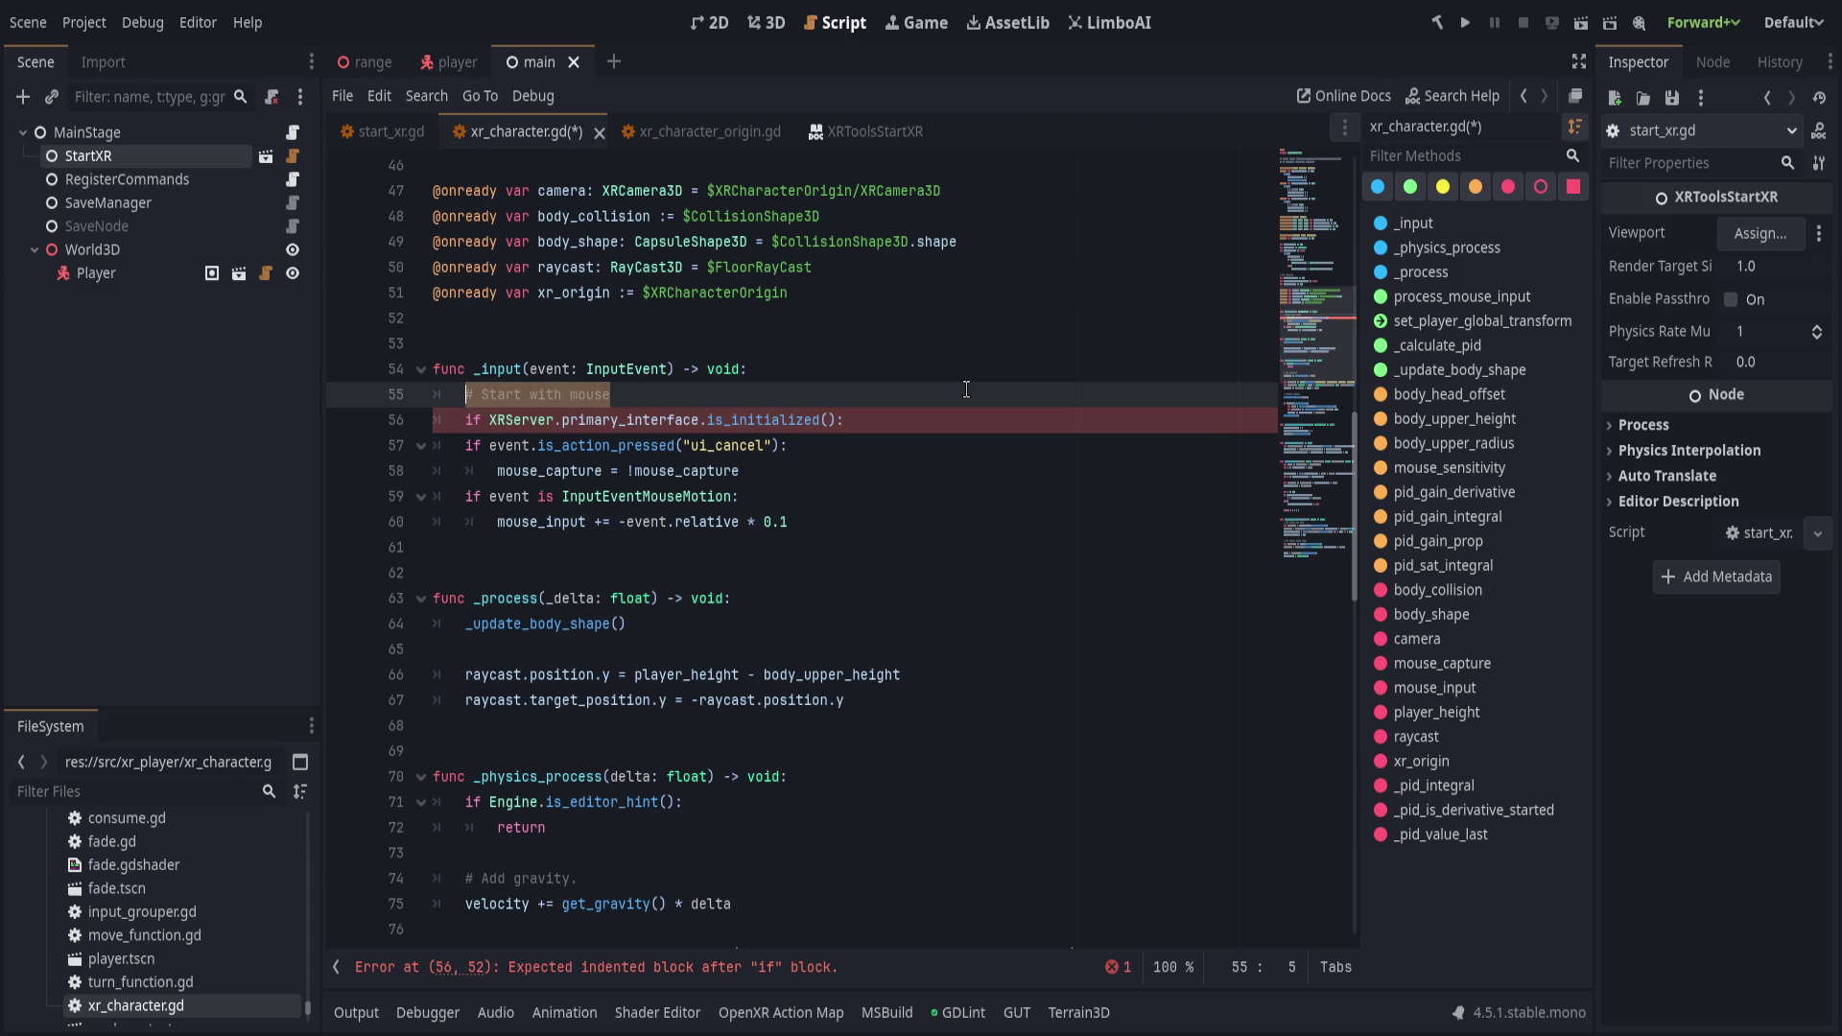
{"action": "type", "text": "# Always mo"}
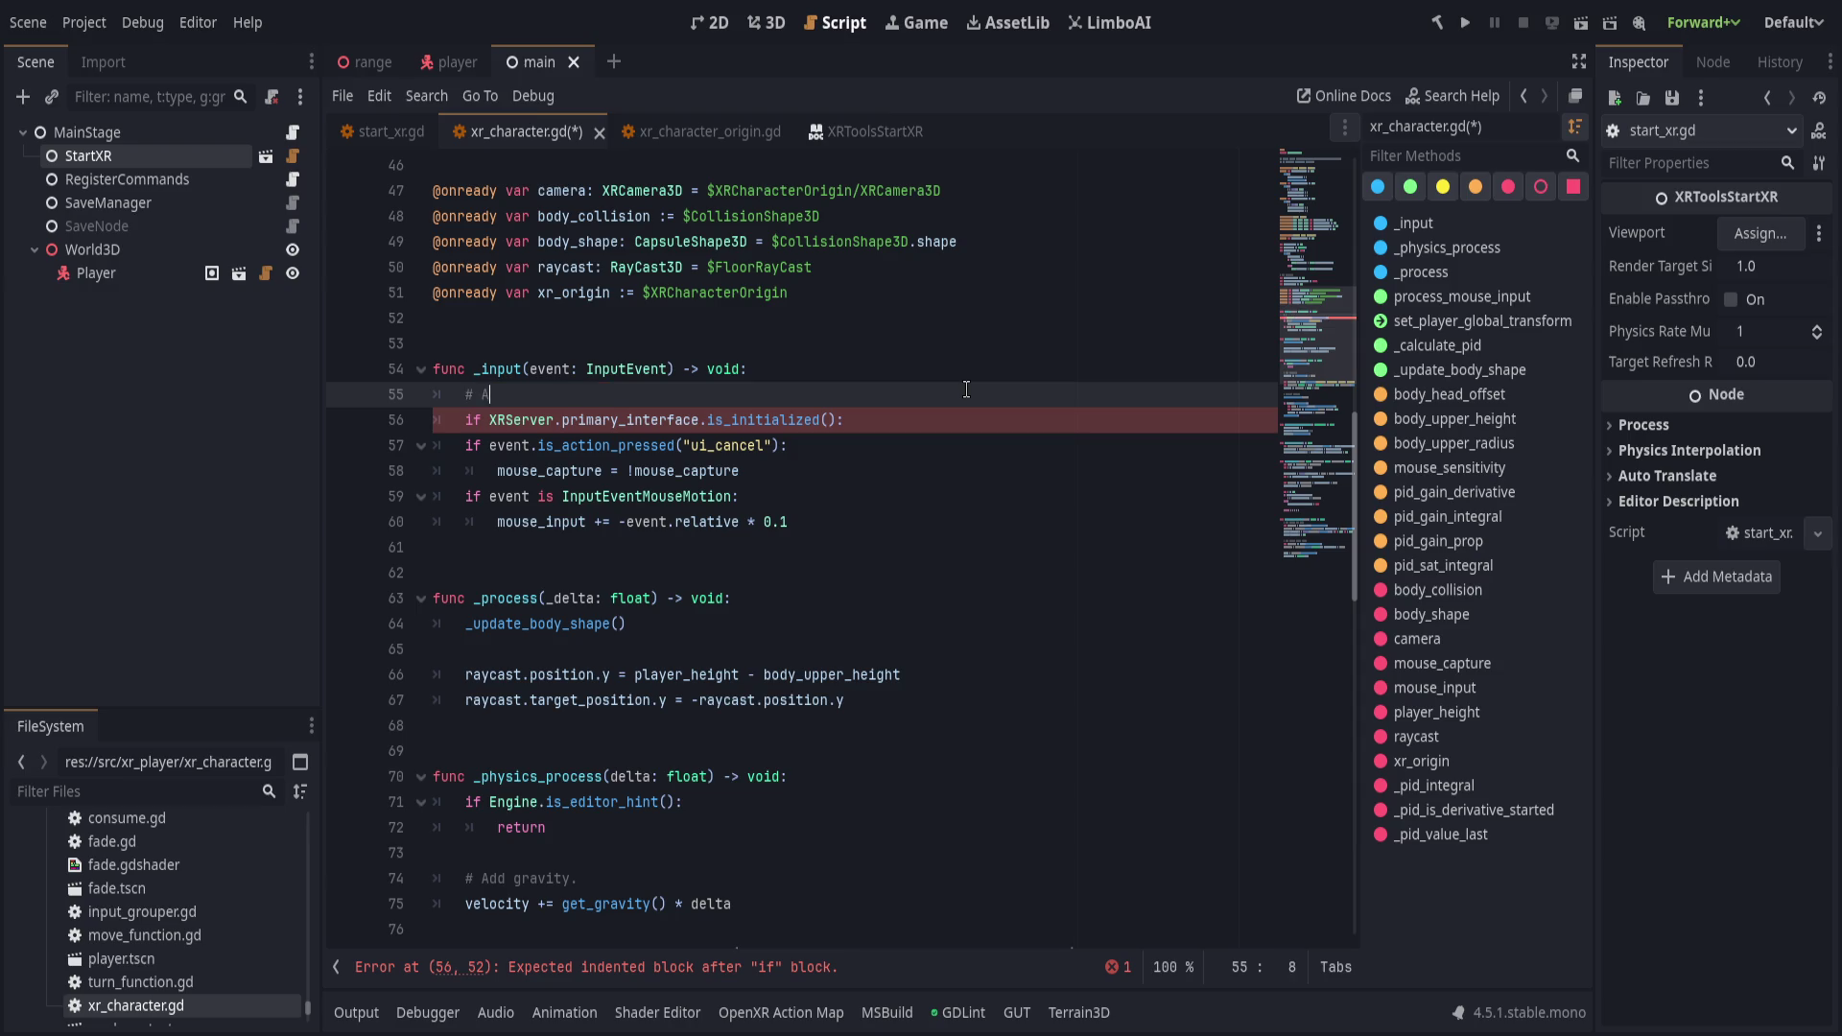
{"action": "type", "text": "use capture"}
{"action": "key", "text": "Return"}
{"action": "type", "text": "# "}
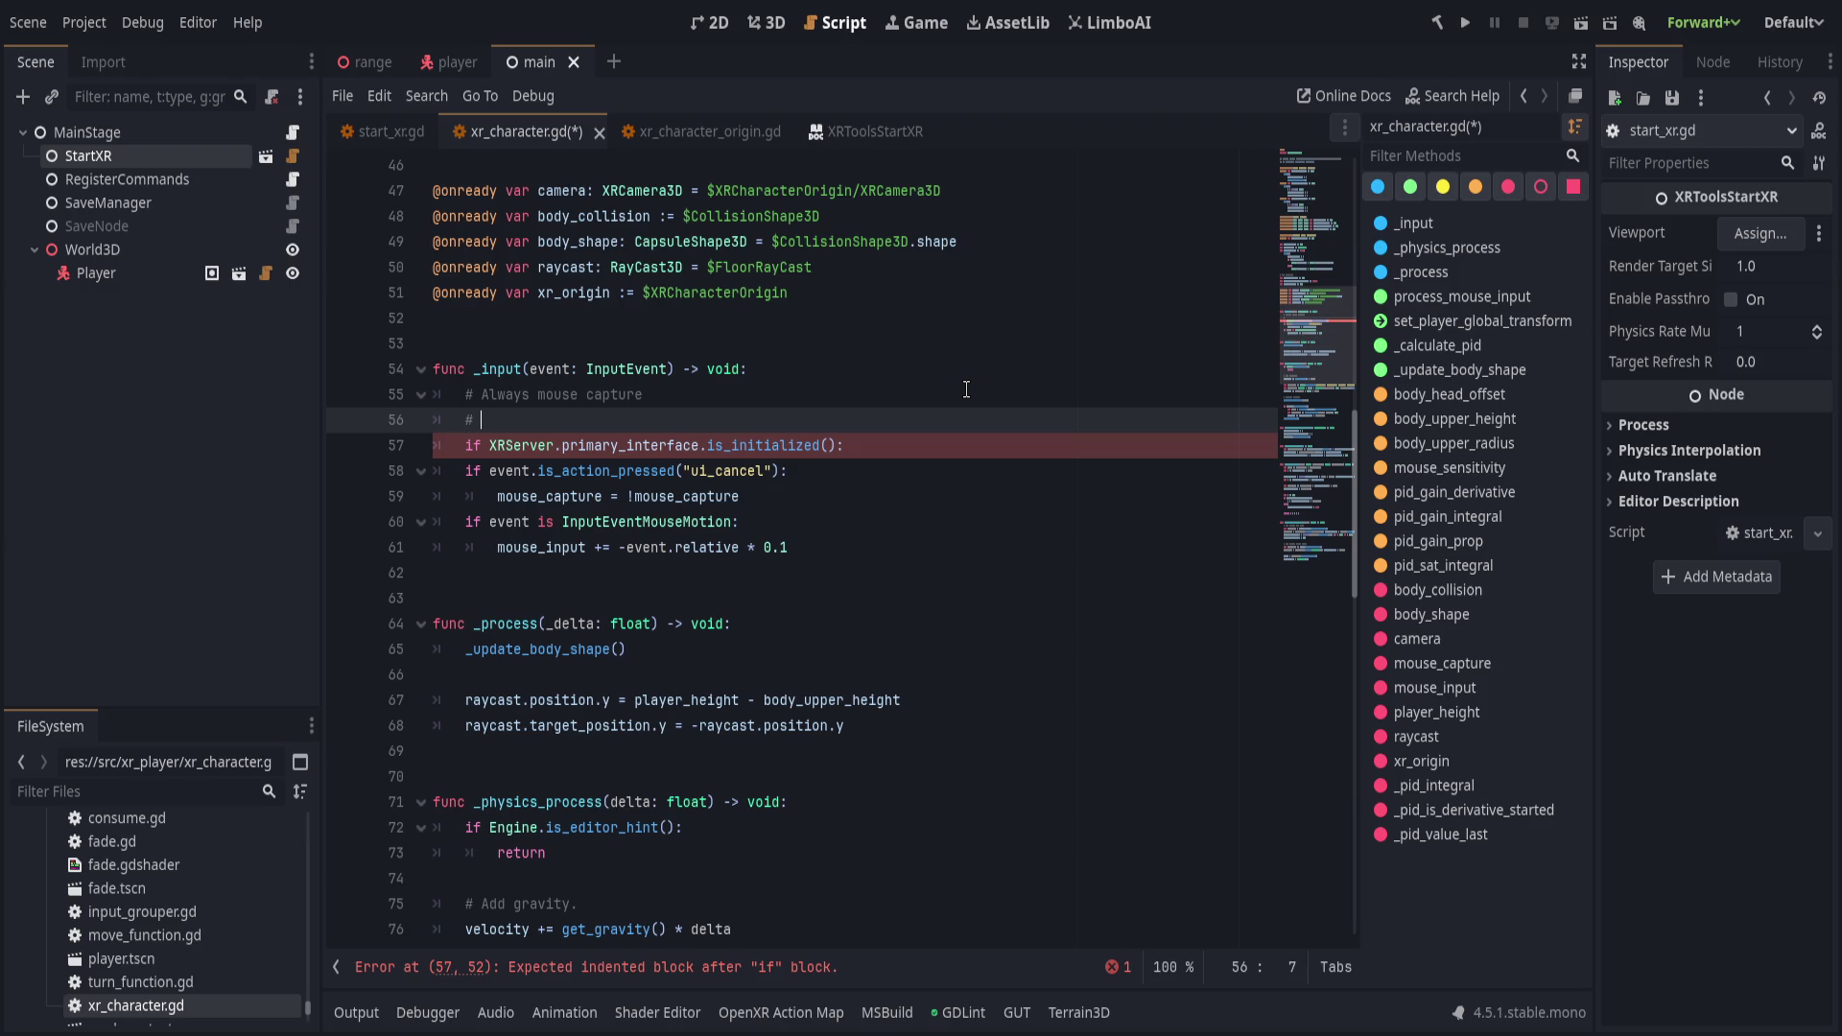
{"action": "type", "text": "If XR"}
{"action": "type", "text": " initial"}
{"action": "type", "text": "ized,"}
{"action": "type", "text": " disable"}
{"action": "type", "text": " mouse"}
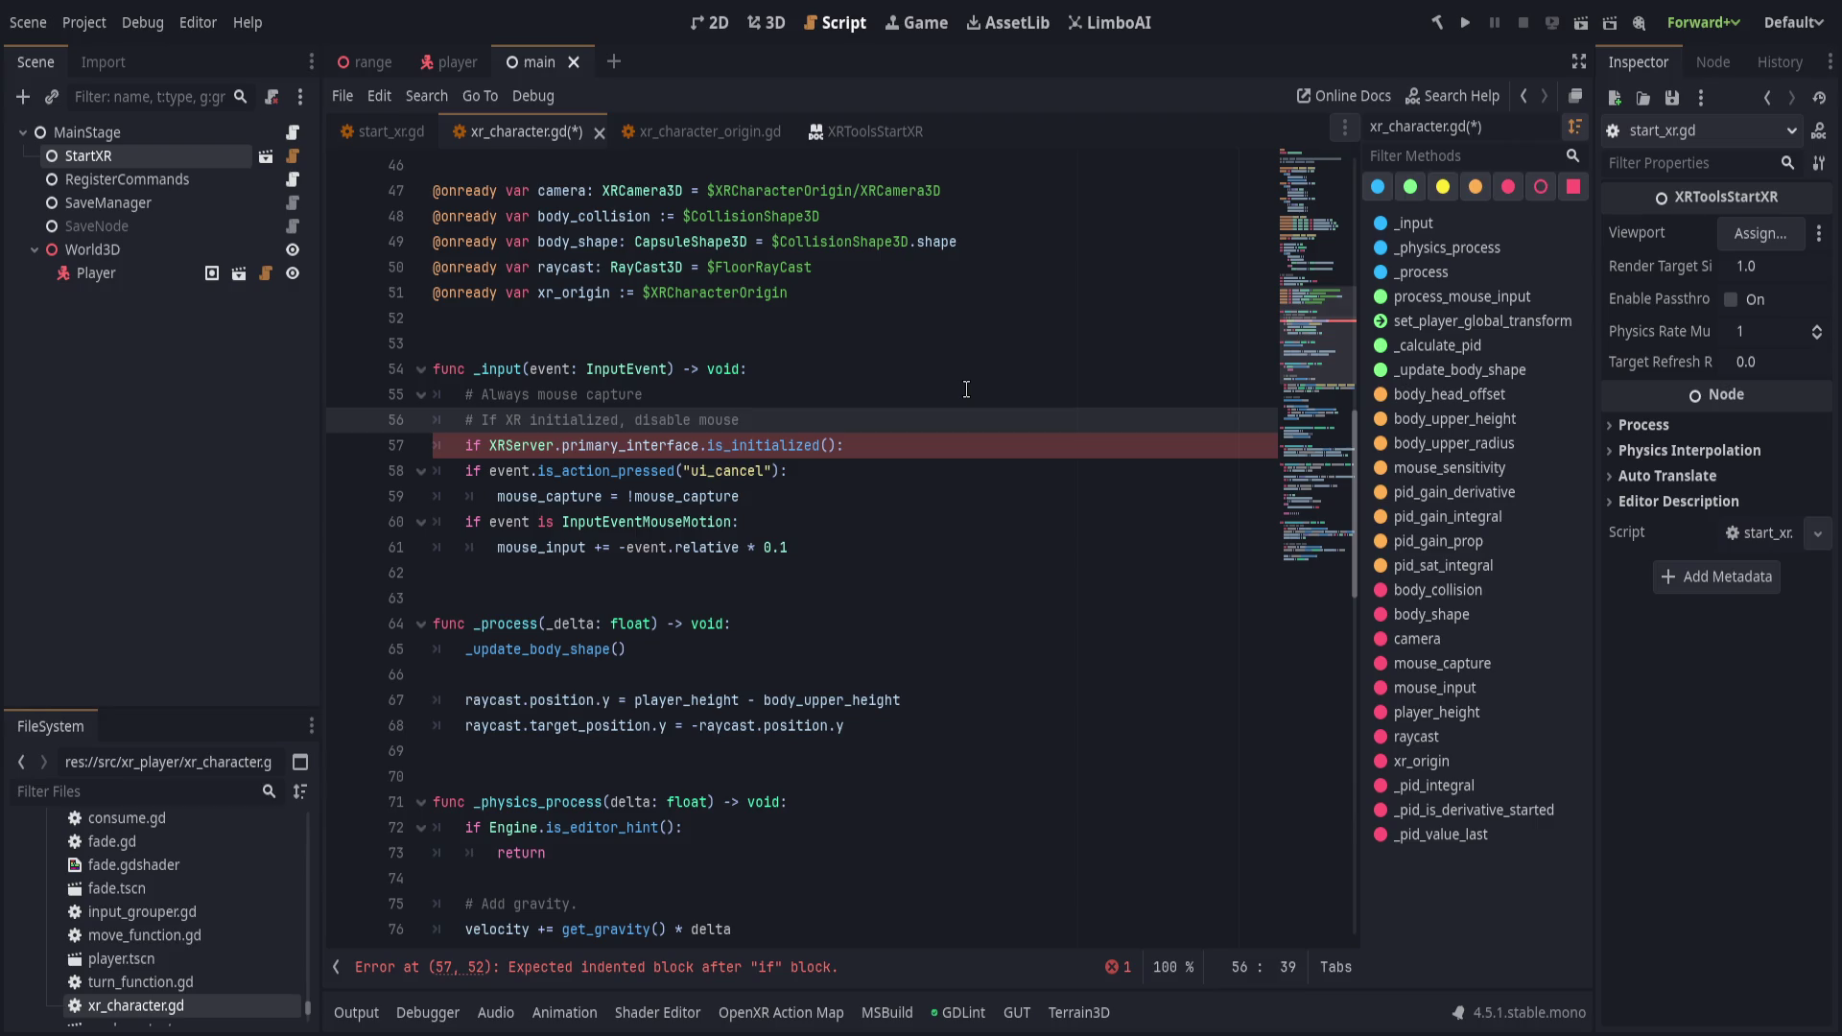
{"action": "type", "text": " unless toggled"}
{"action": "key", "text": "ctrl+s"}
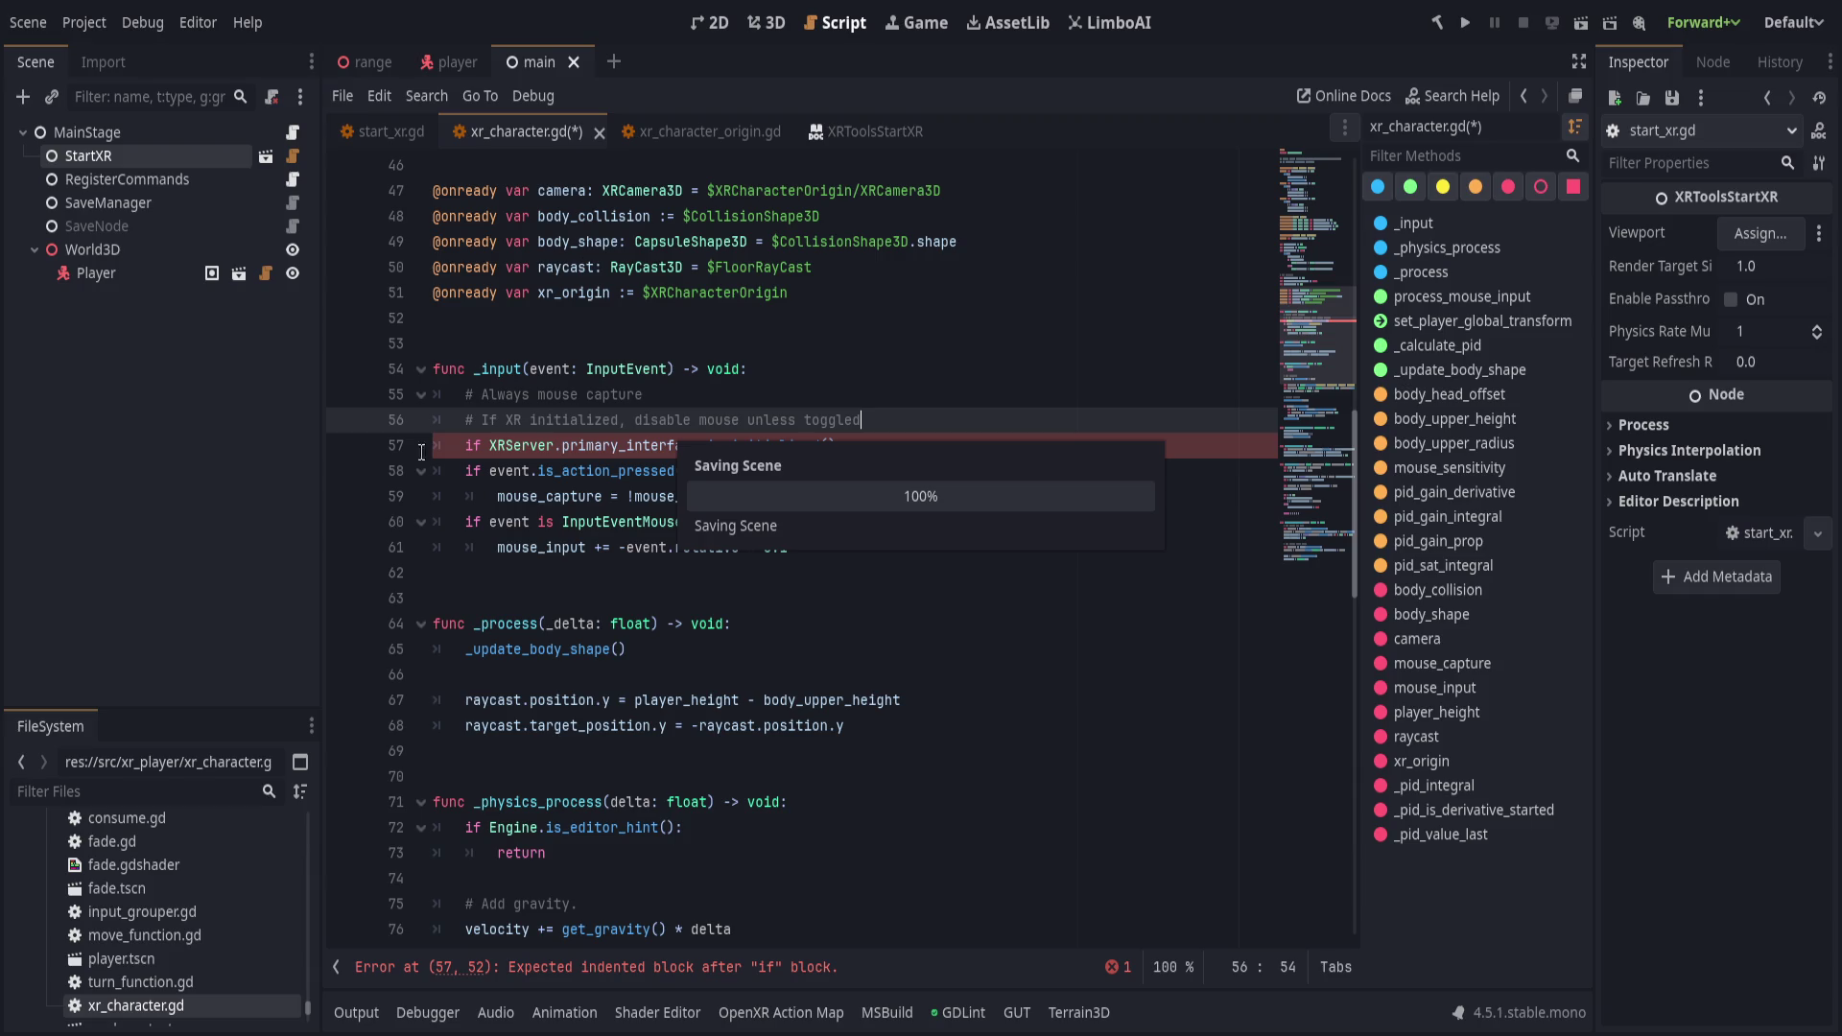
{"action": "scroll", "coordinate": [697, 590], "scroll_direction": "up", "scroll_amount": 8}
{"action": "scroll", "coordinate": [696, 590], "scroll_direction": "up", "scroll_amount": 5}
{"action": "left_click", "coordinate": [787, 752]}
{"action": "key", "text": "Return"}
{"action": "type", "text": "@export var mouse_"}
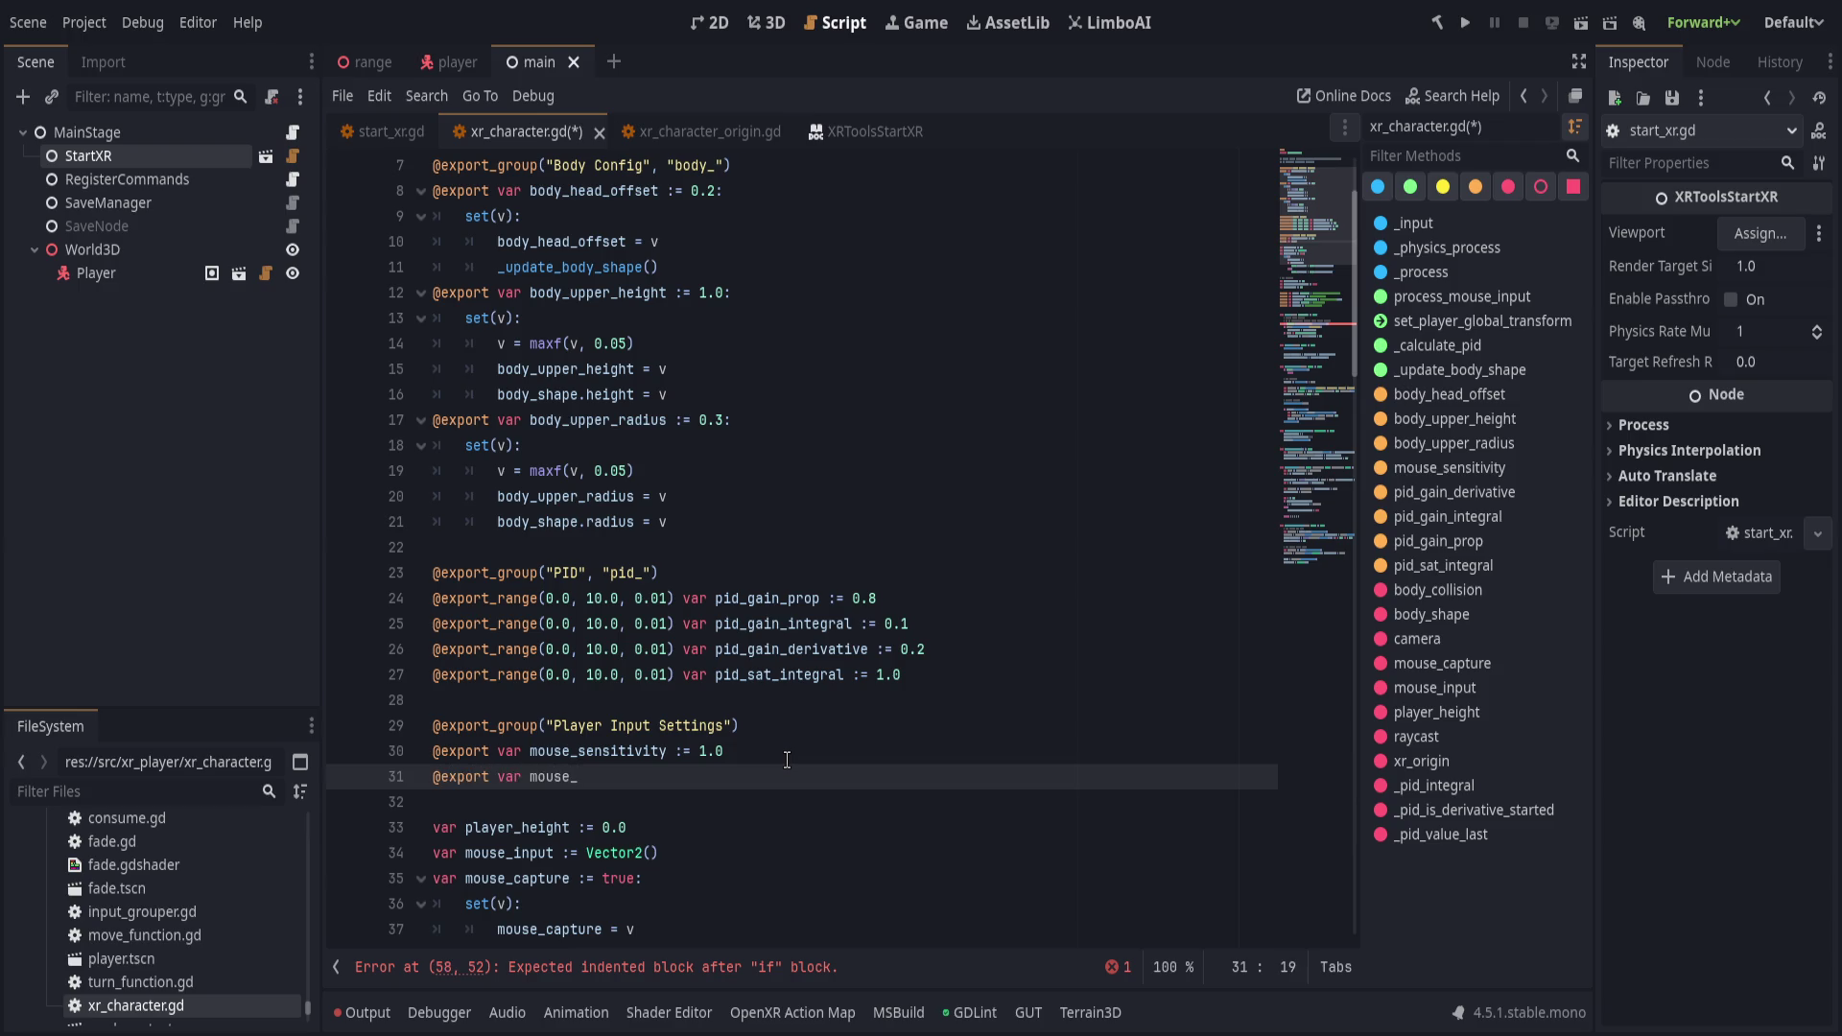
{"action": "type", "text": "control_active"}
{"action": "key", "text": "ctrl+BackSpace"}
{"action": "scroll", "coordinate": [786, 760], "scroll_direction": "down", "scroll_amount": 10}
In _ready, add Input.mouse_mode = Input.MOUSE_MODE_CAPTURED followed by two blank lines.
{"action": "left_click", "coordinate": [845, 674]}
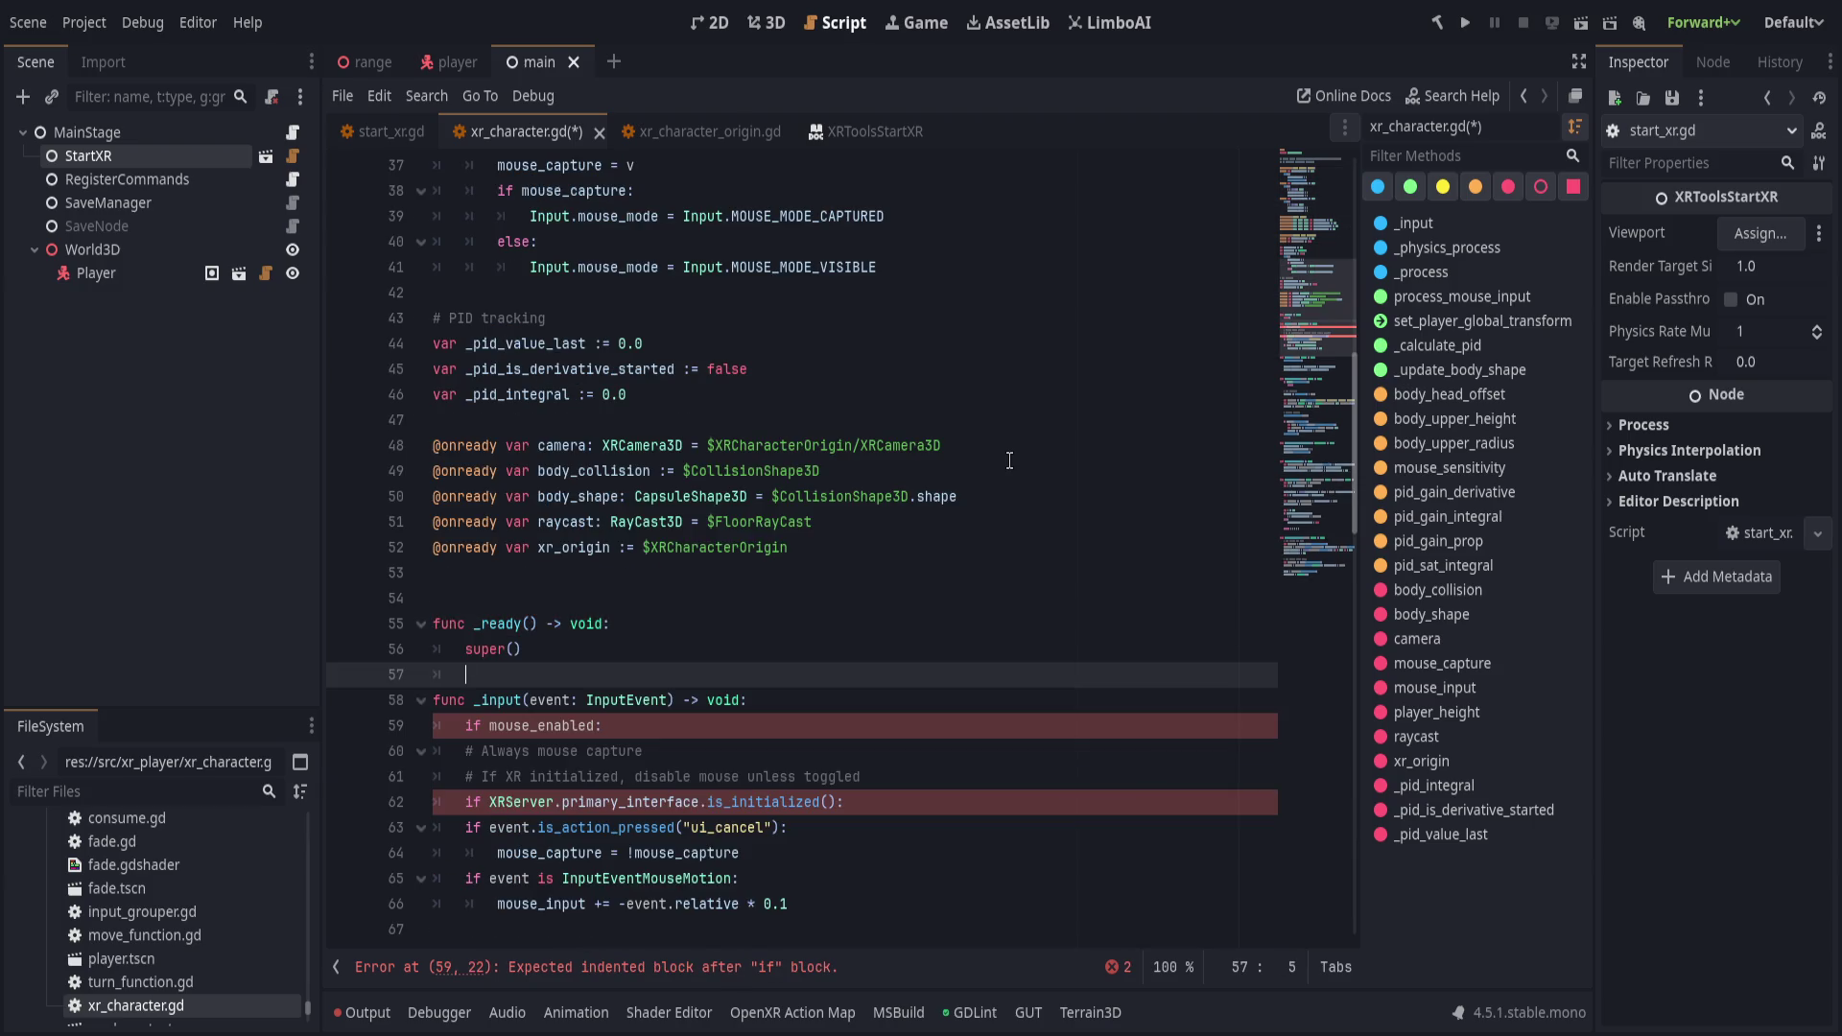
{"action": "type", "text": "Input."}
{"action": "type", "text": "mouse_mode"}
{"action": "type", "text": " = Input"}
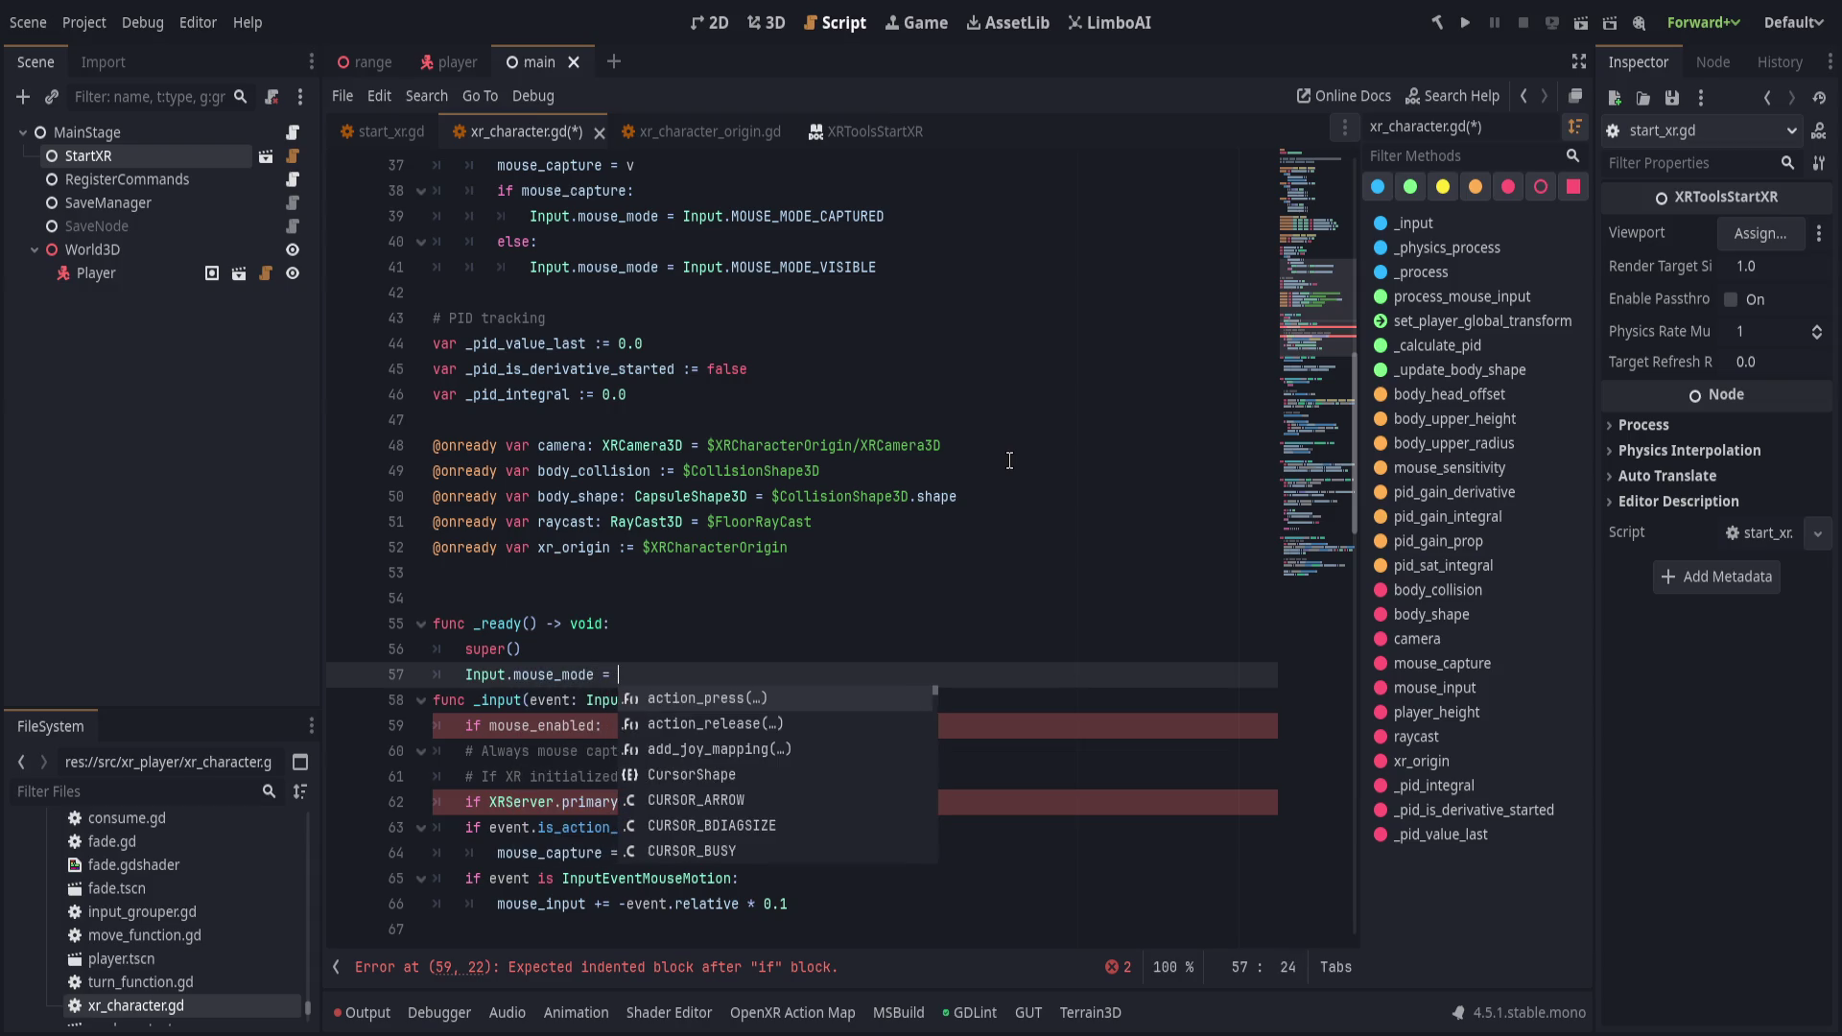
{"action": "type", "text": ".mouse"}
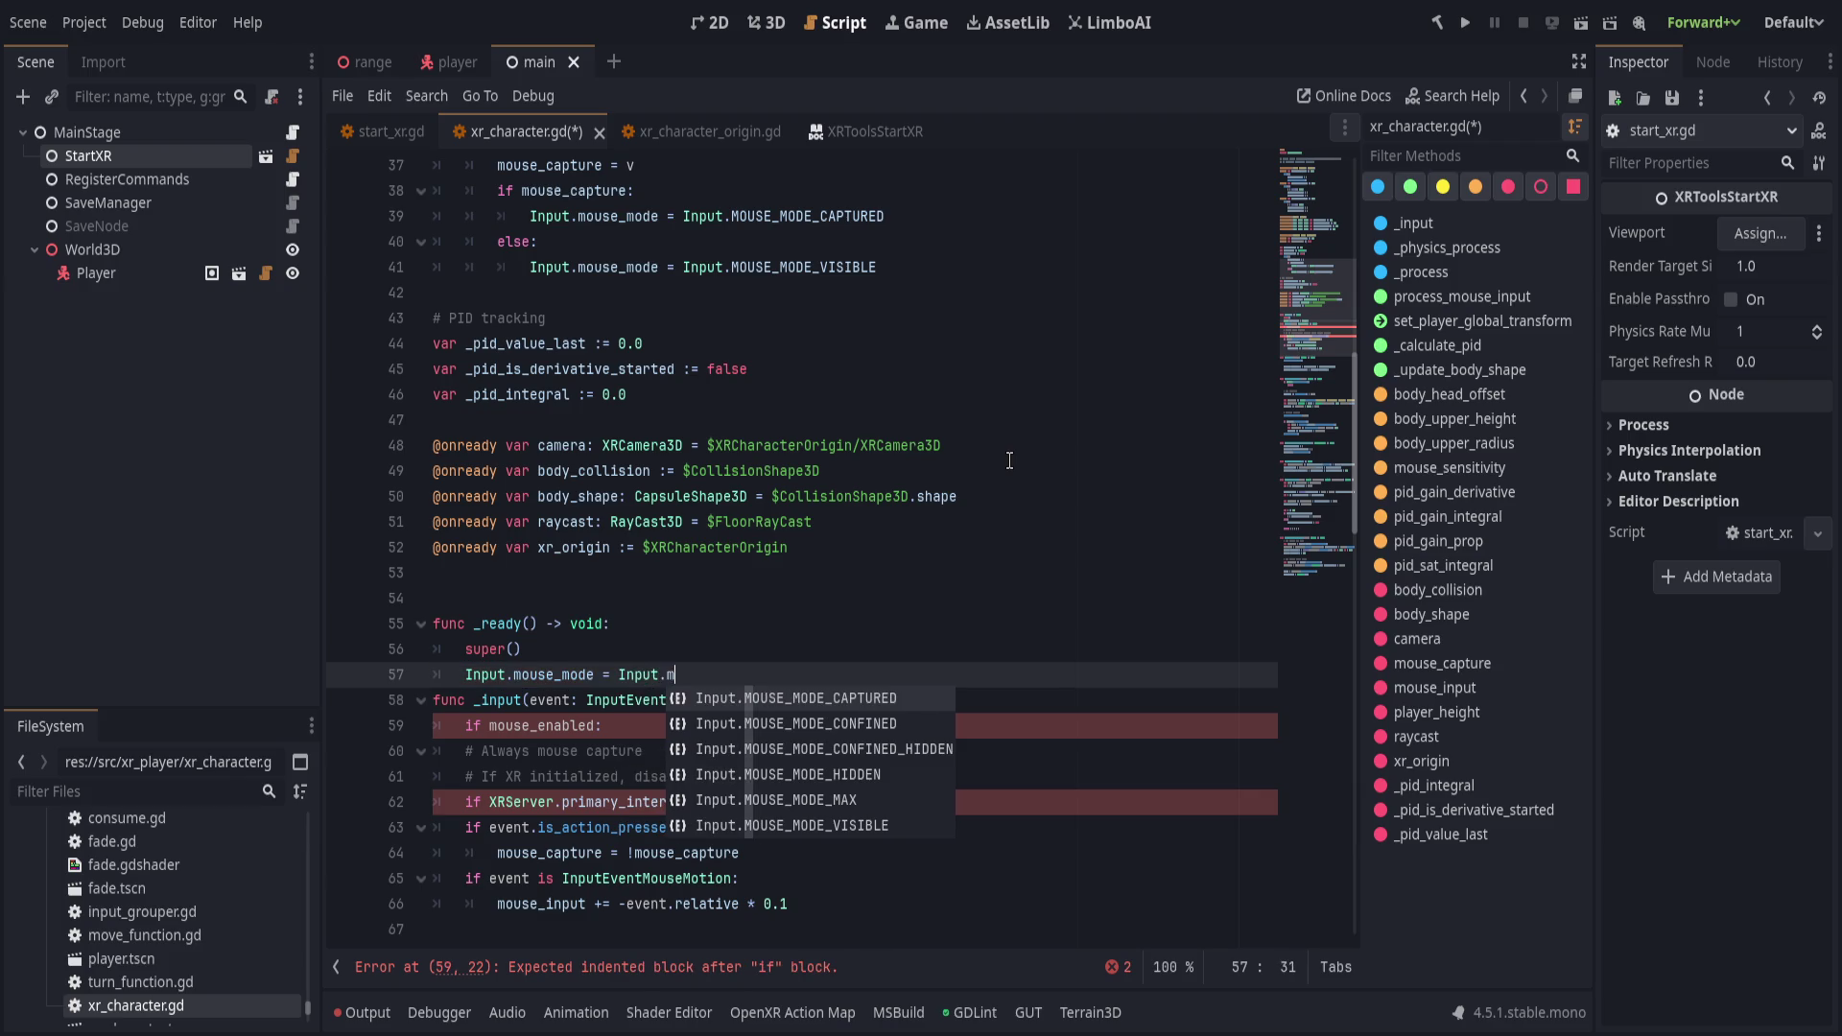
{"action": "type", "text": "mode"}
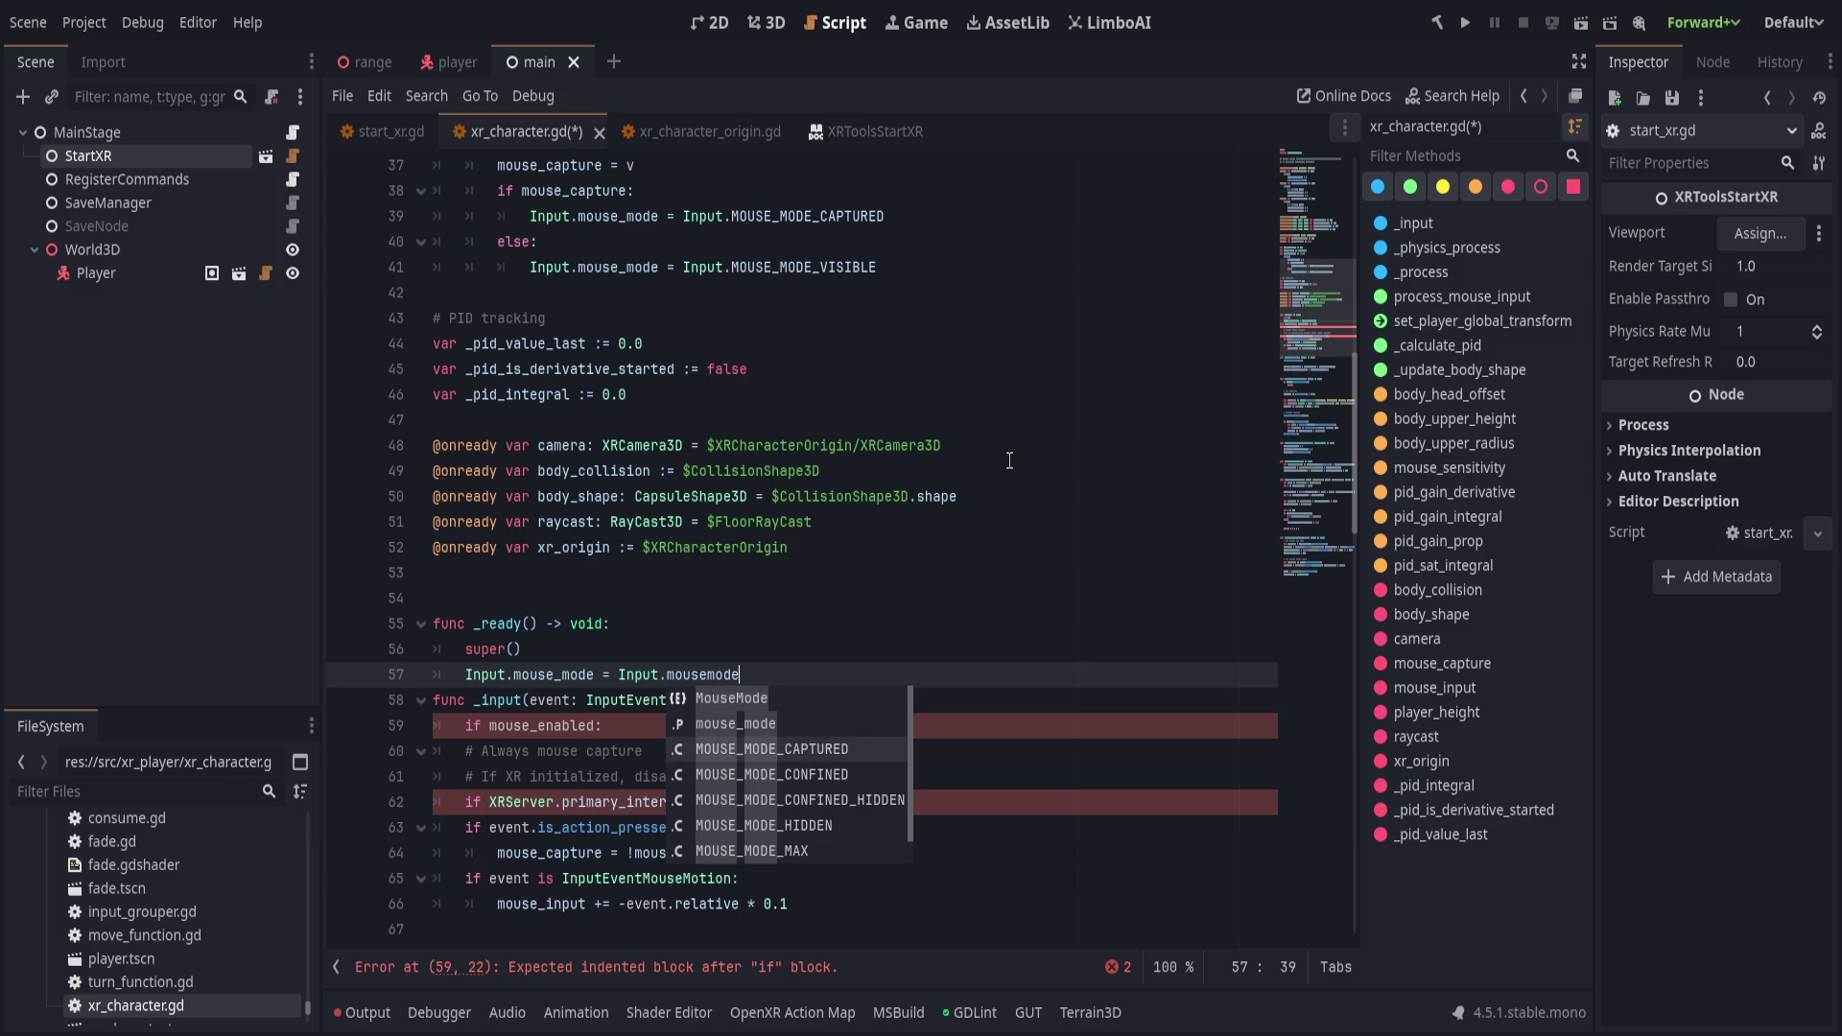
{"action": "key", "text": "Return"}
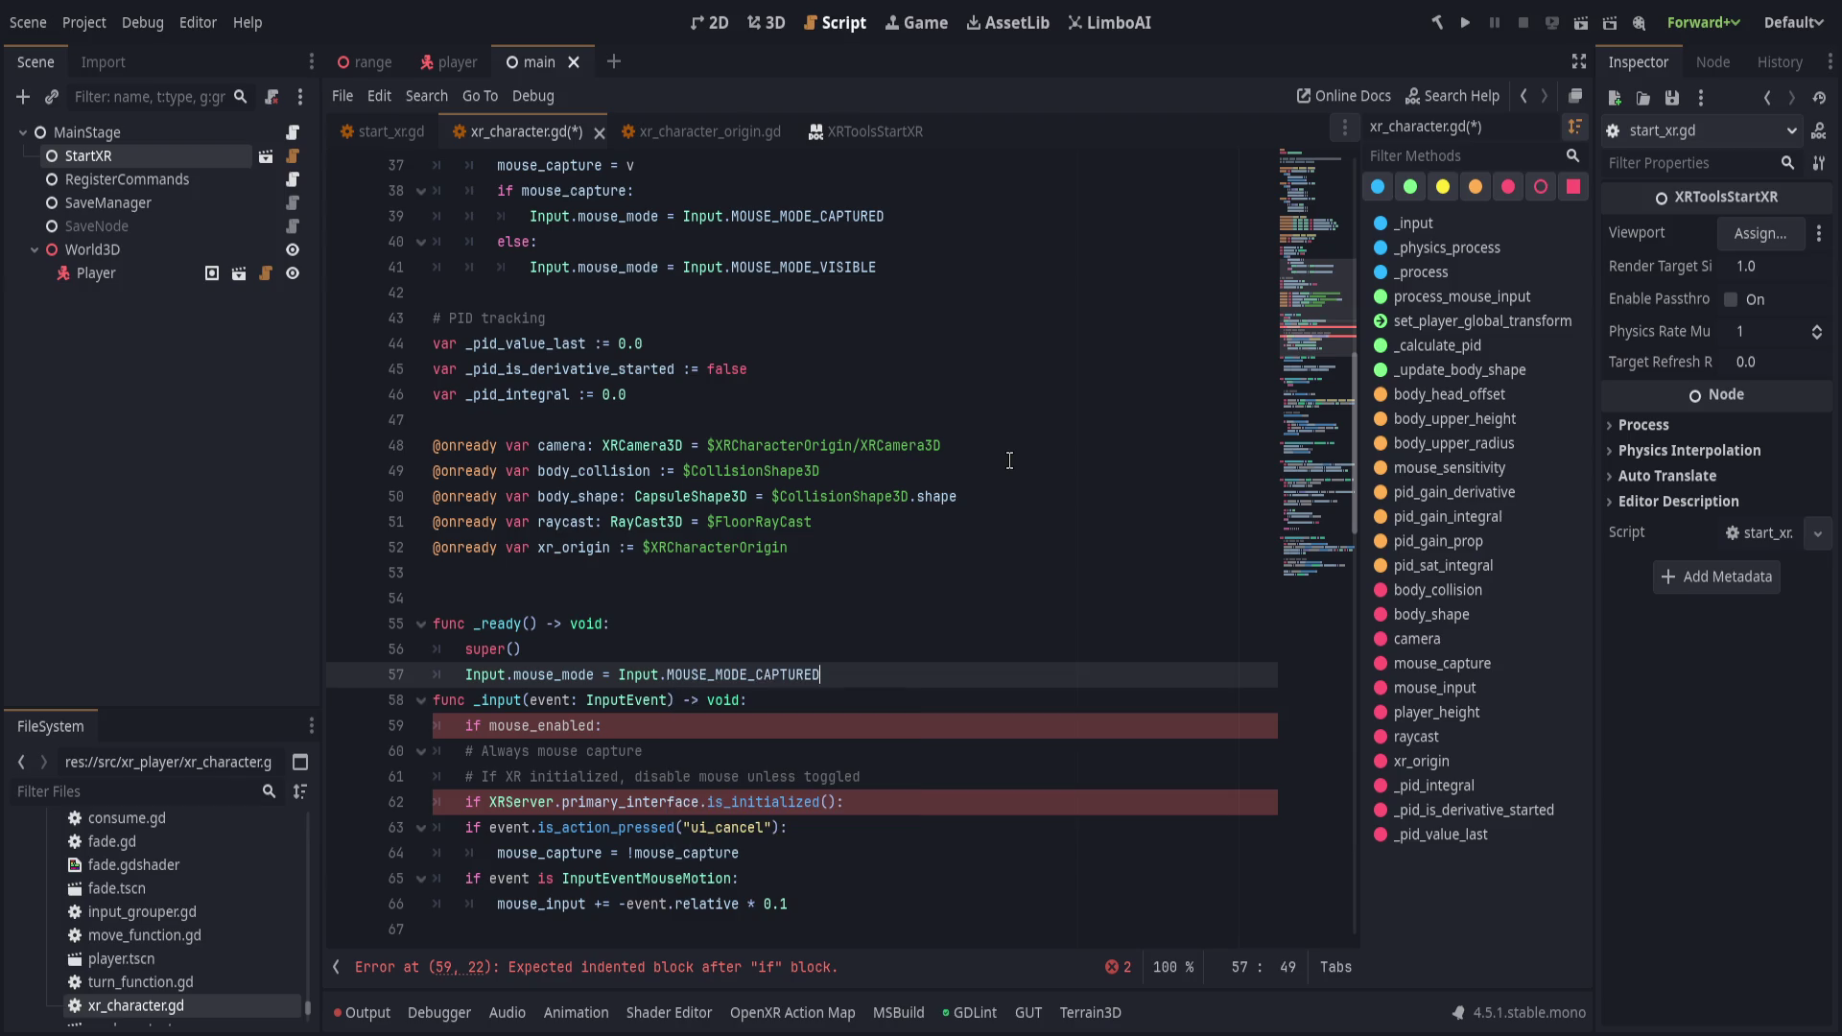
{"action": "key", "text": "Return"}
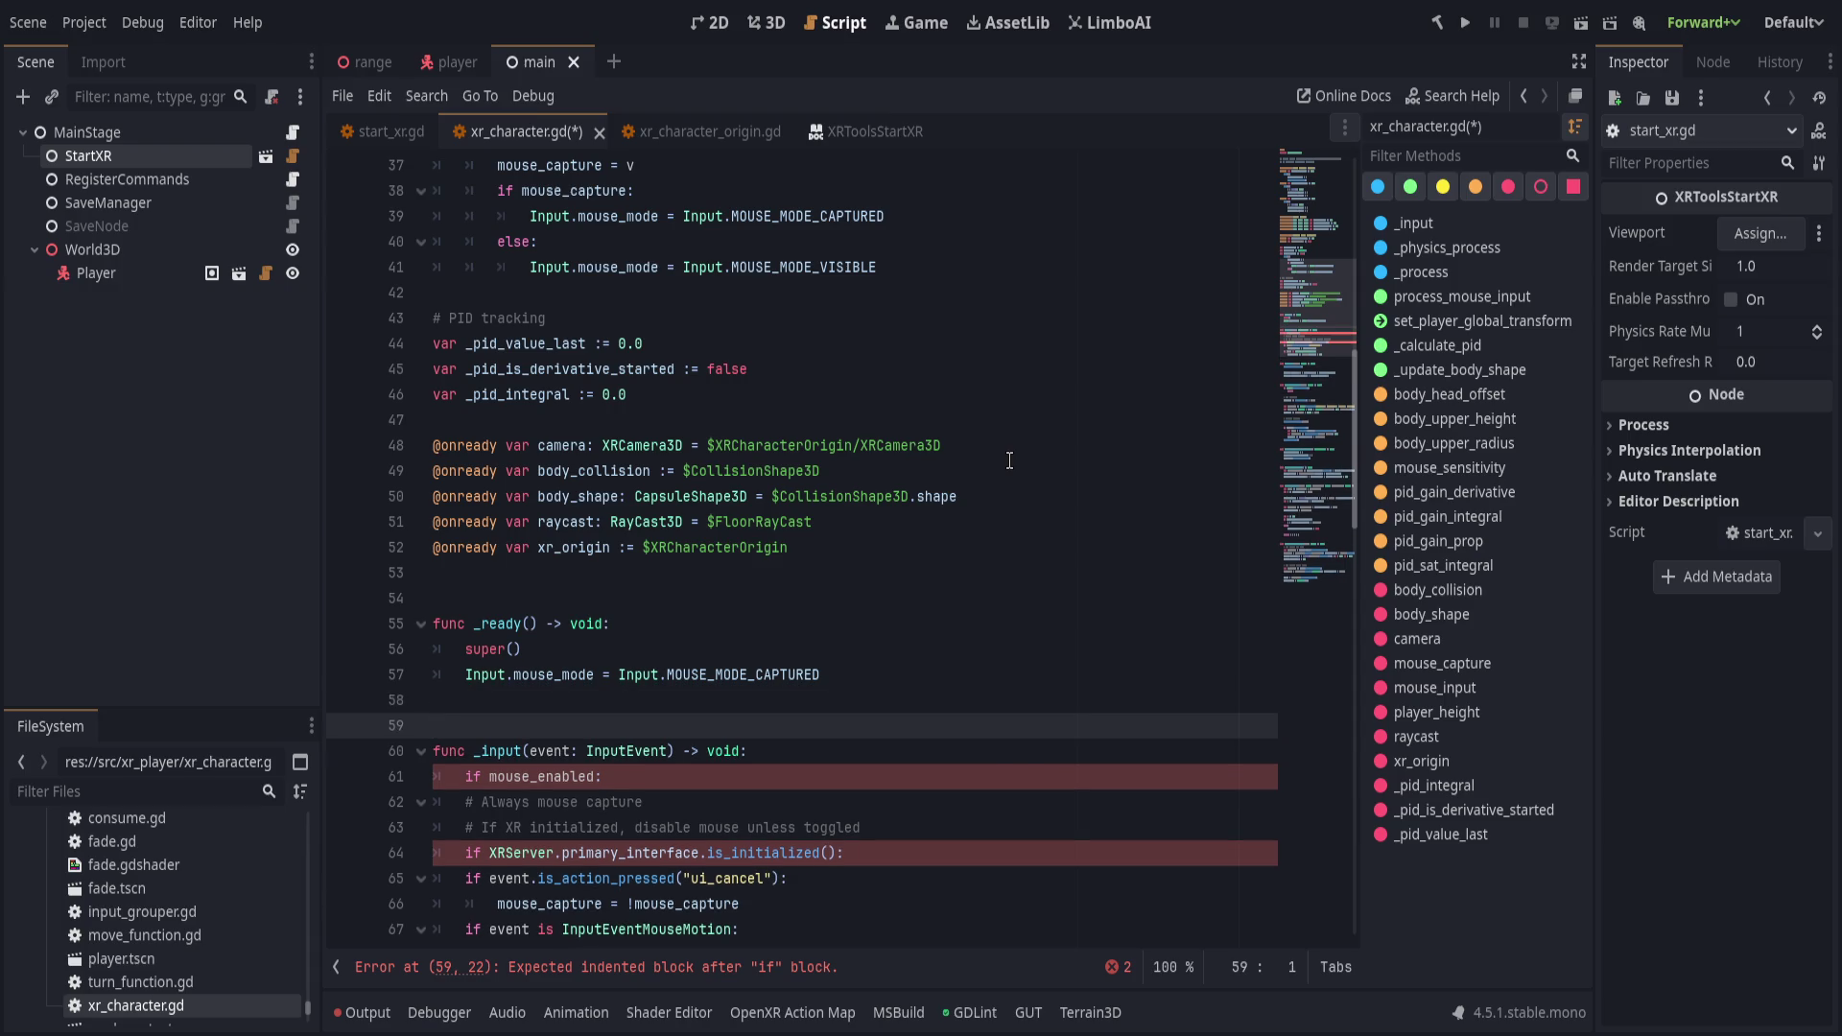
{"action": "scroll", "coordinate": [1009, 461], "scroll_direction": "down", "scroll_amount": 2}
{"action": "key", "text": "Return"}
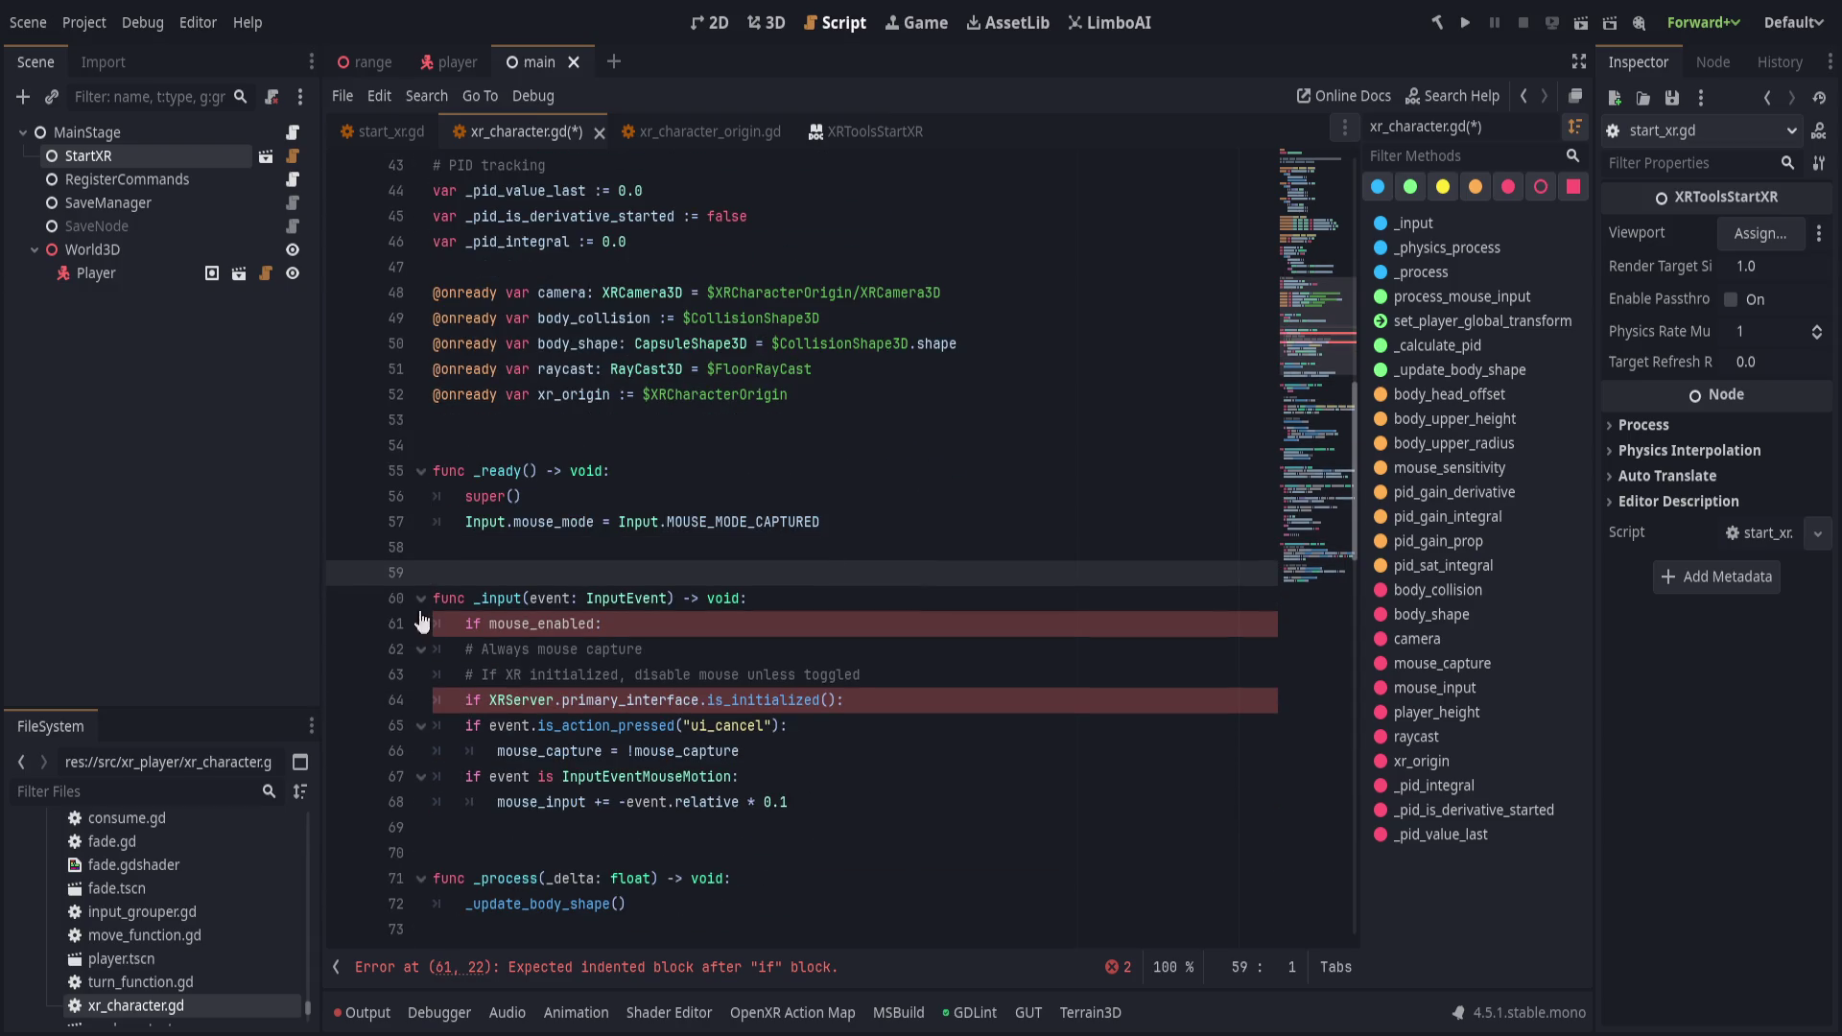
{"action": "left_click", "coordinate": [677, 626]}
{"action": "scroll", "coordinate": [722, 717], "scroll_direction": "up", "scroll_amount": 7}
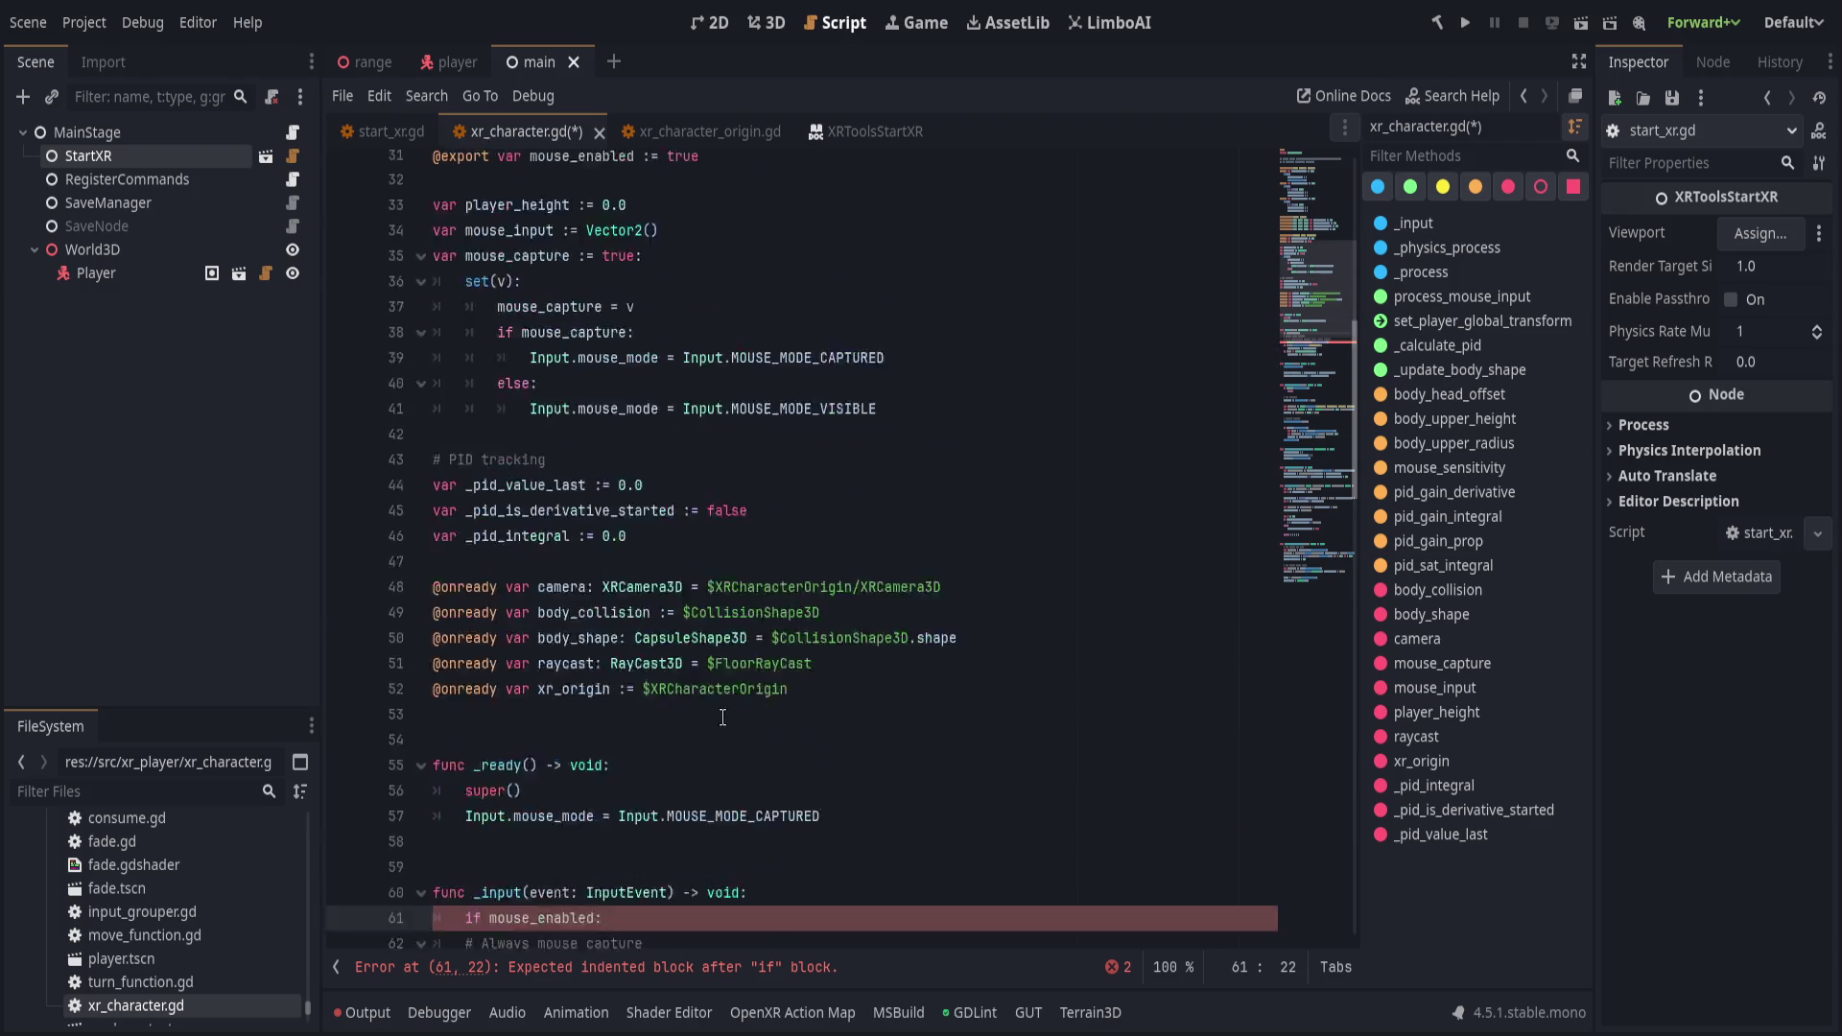
{"action": "scroll", "coordinate": [723, 717], "scroll_direction": "down", "scroll_amount": 1}
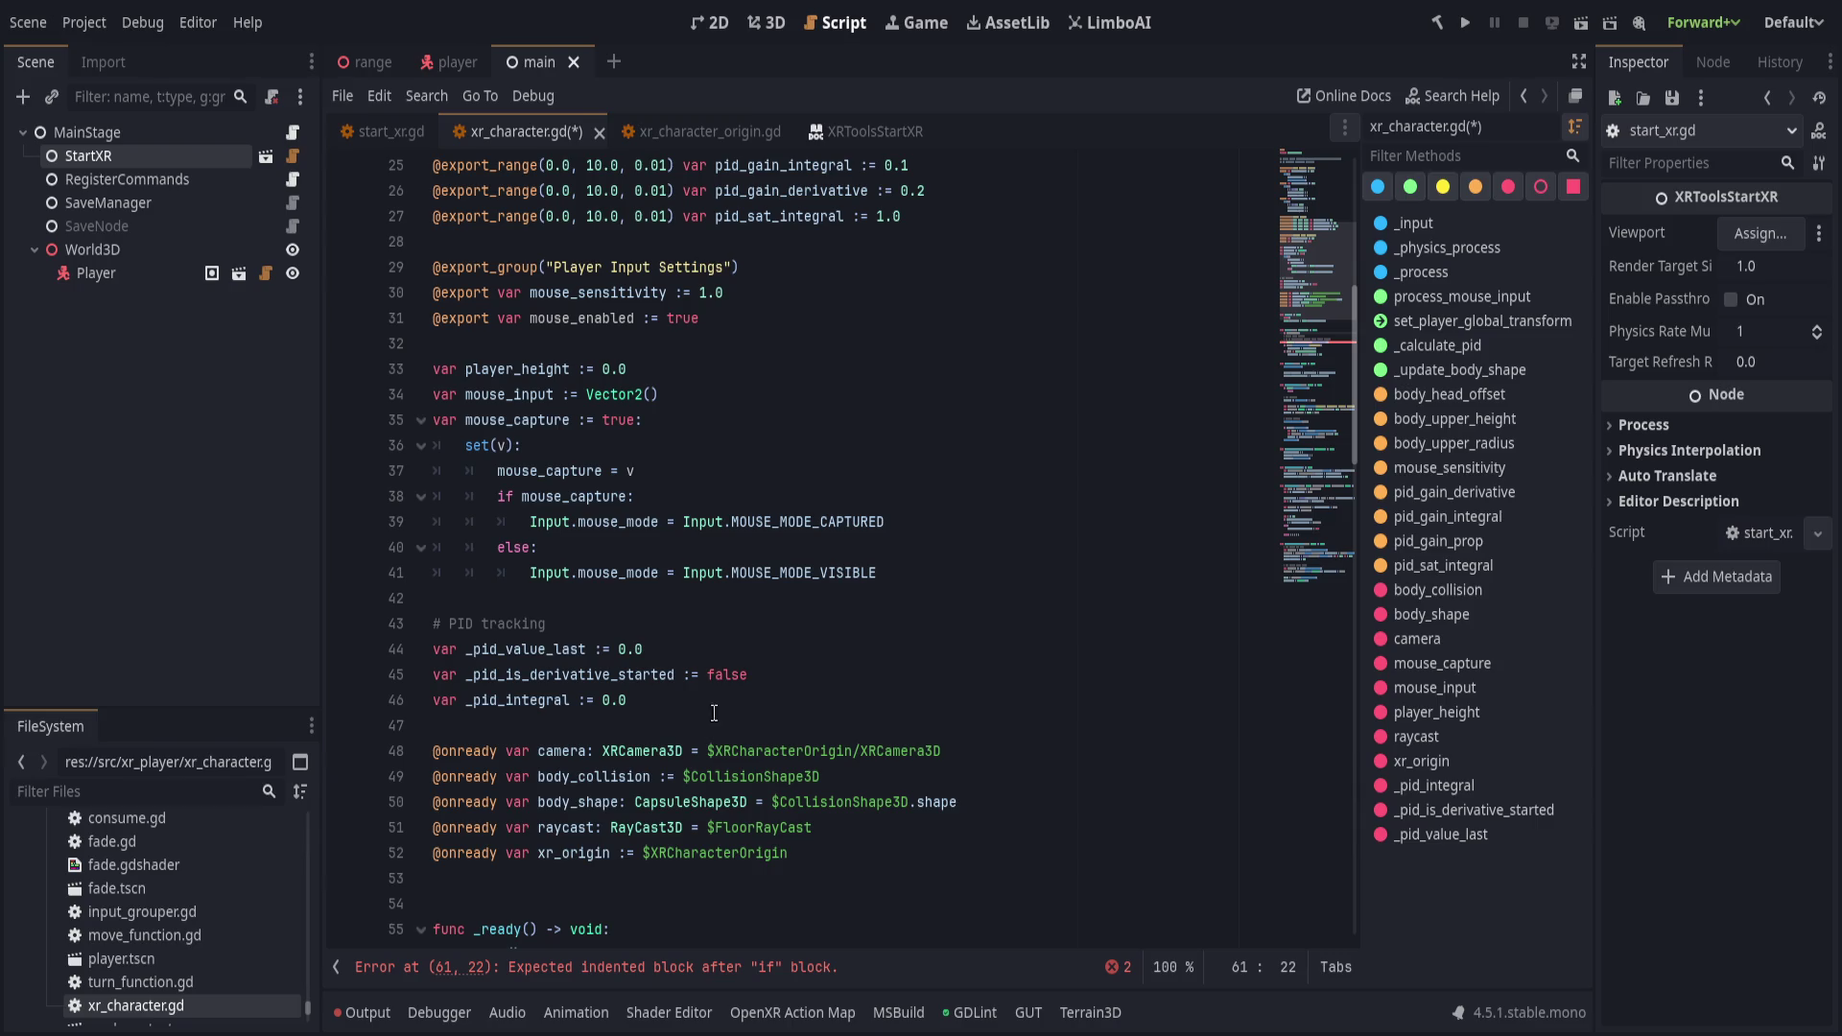
{"action": "scroll", "coordinate": [720, 721], "scroll_direction": "down", "scroll_amount": 6}
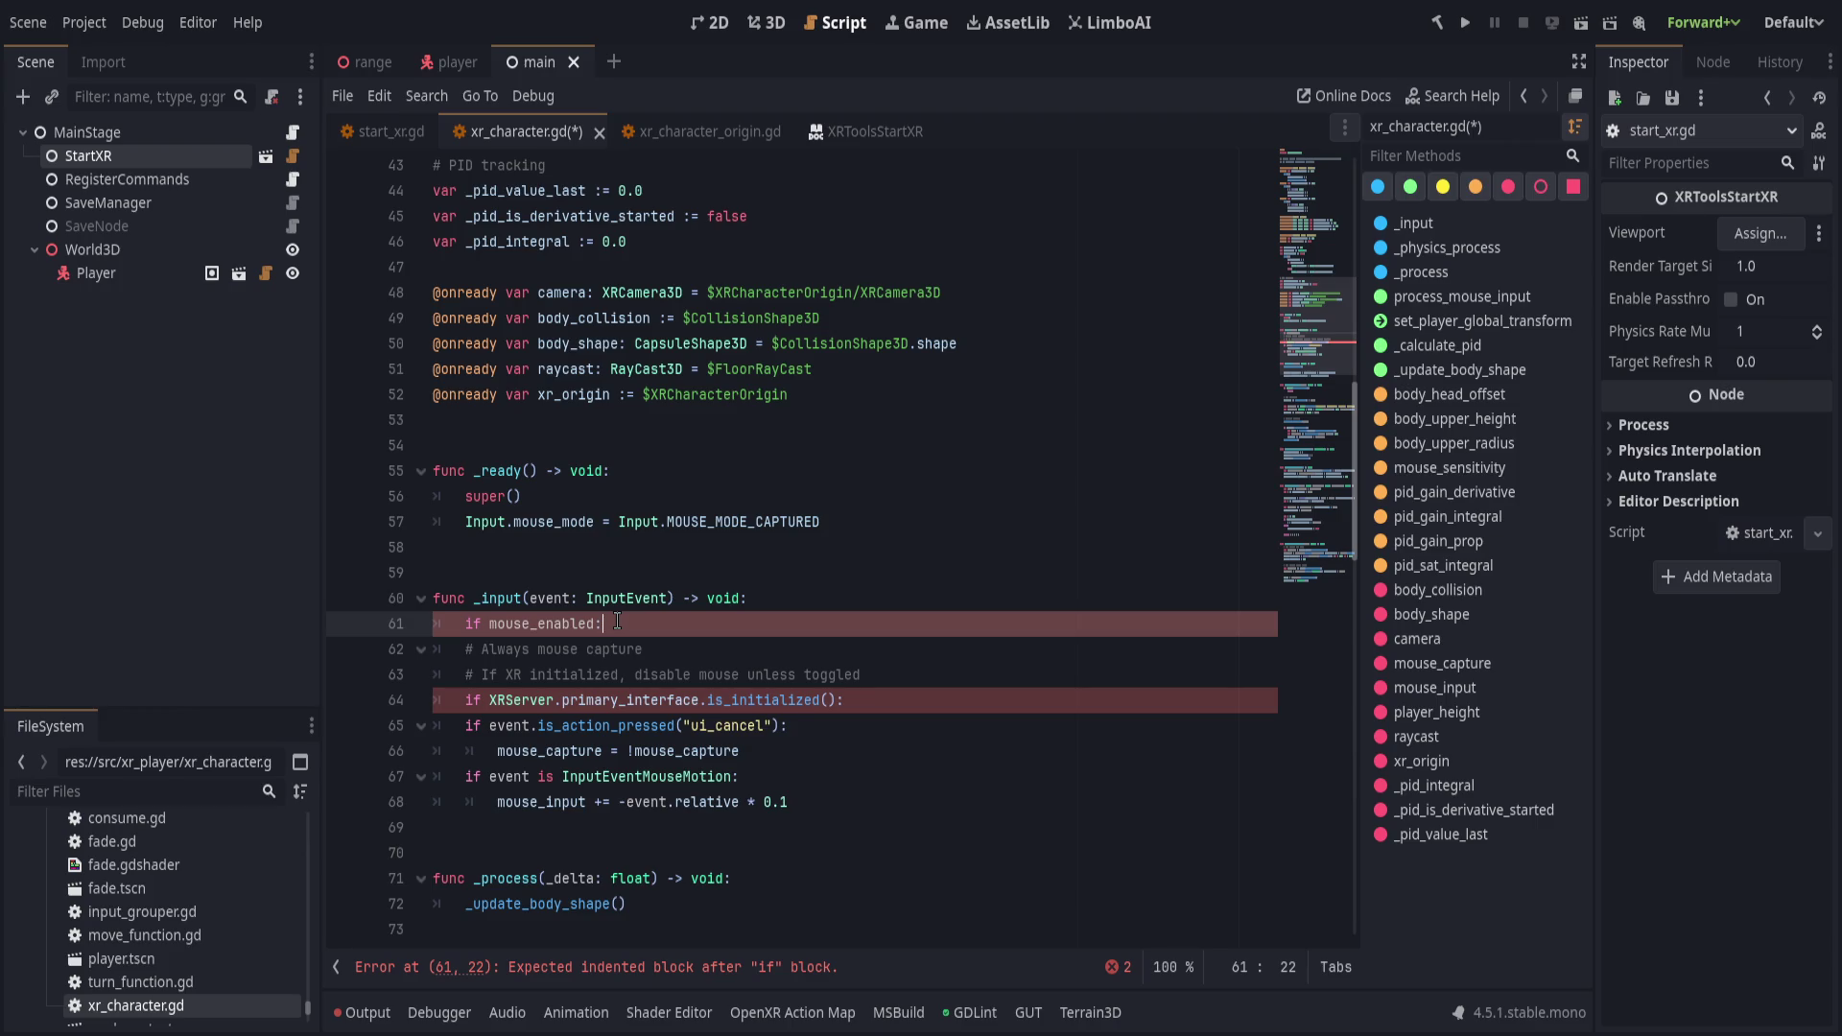
Delete the mouse_enabled check and move the XRServer is_initialized check into _ready.
{"action": "key", "text": "ctrl+shift+k"}
{"action": "key", "text": "ctrl+shift+k"}
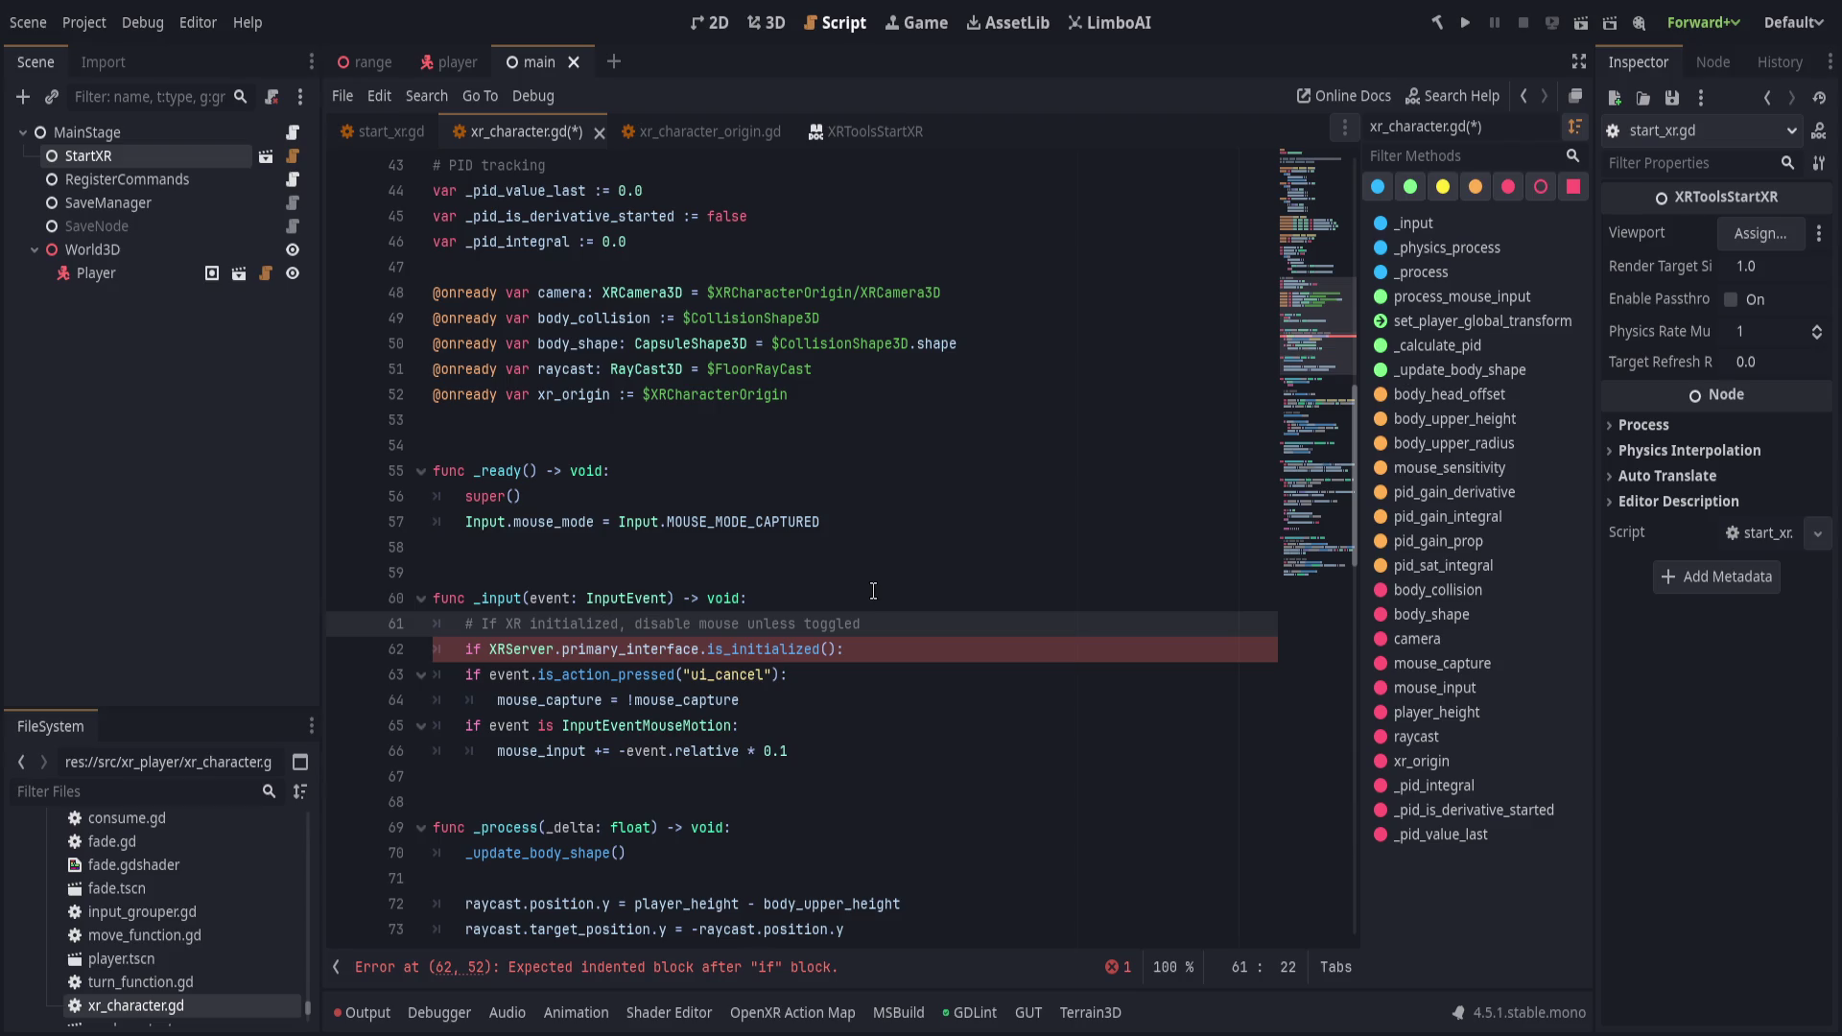
{"action": "left_click", "coordinate": [916, 622]}
{"action": "left_click", "coordinate": [906, 652]}
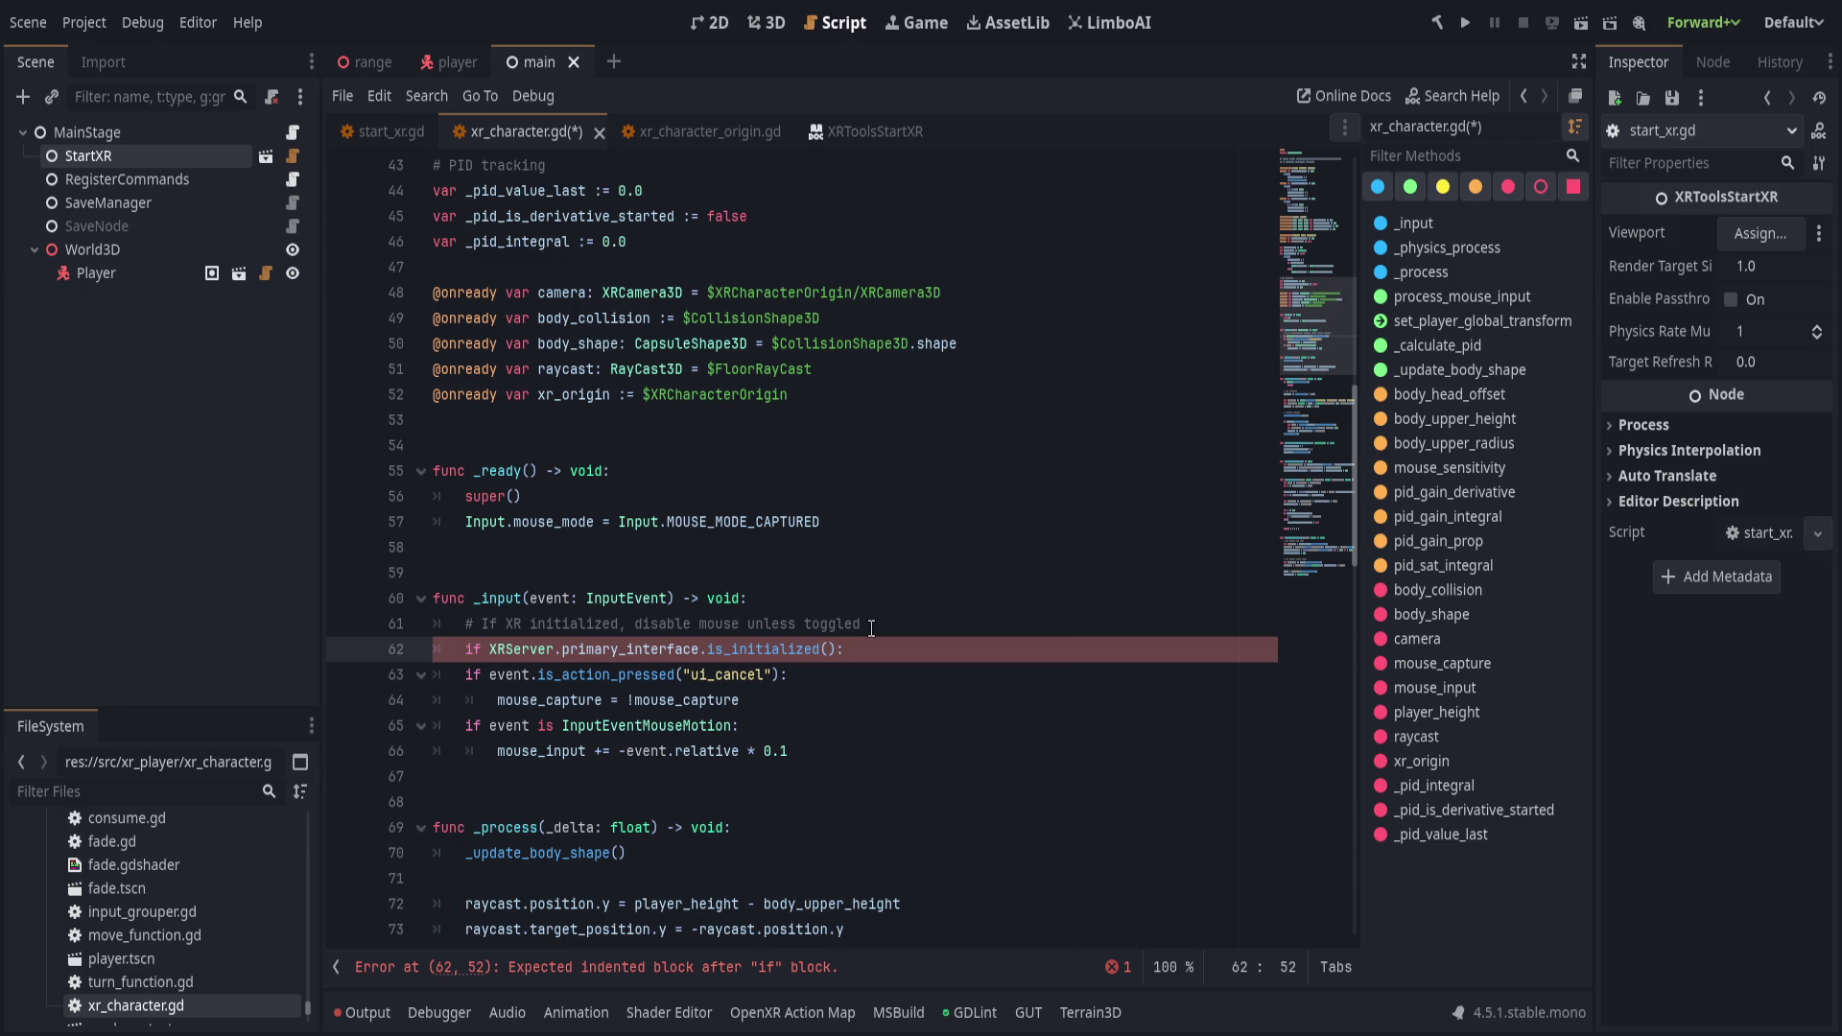
{"action": "key", "text": "ctrl+x"}
{"action": "left_click", "coordinate": [850, 521]}
{"action": "key", "text": "Return"}
{"action": "key", "text": "ctrl+v"}
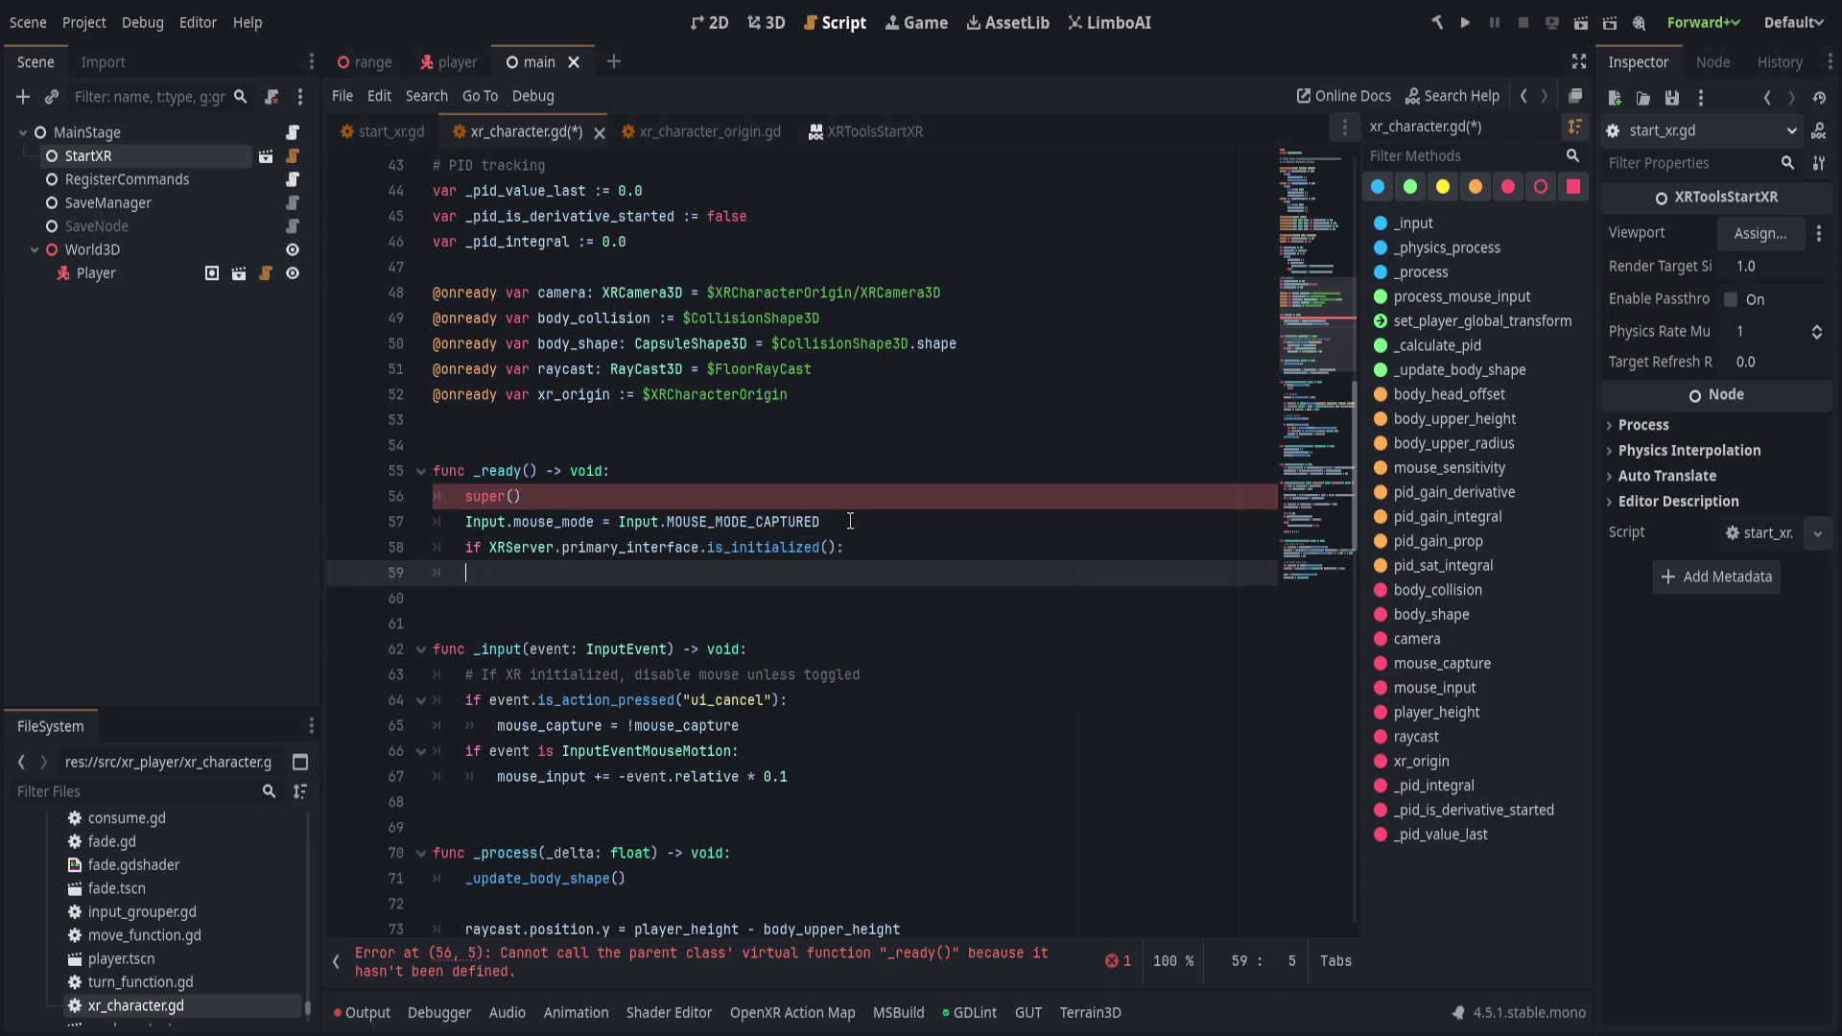
Set mouse_capture = false under the check, with an else branch setting mouse_capture = true.
{"action": "type", "text": "mouse_ena"}
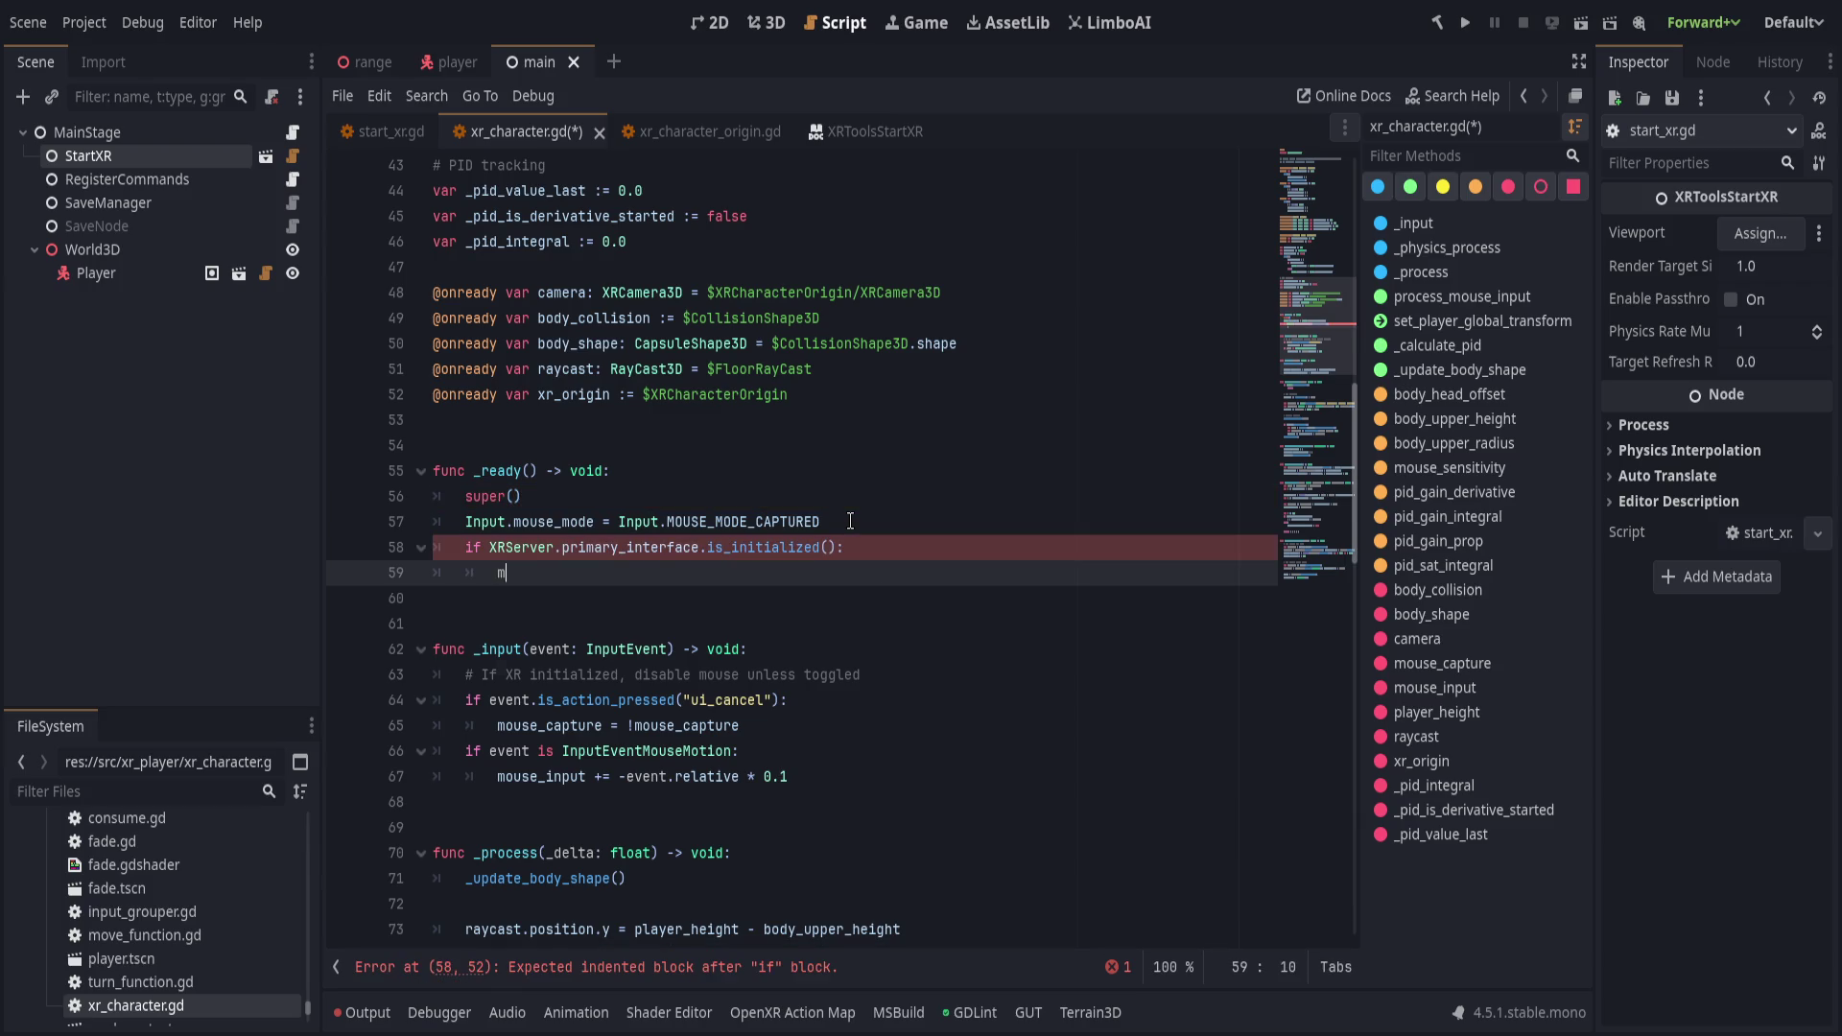
{"action": "key", "text": "BackSpace"}
{"action": "key", "text": "BackSpace"}
{"action": "key", "text": "BackSpace"}
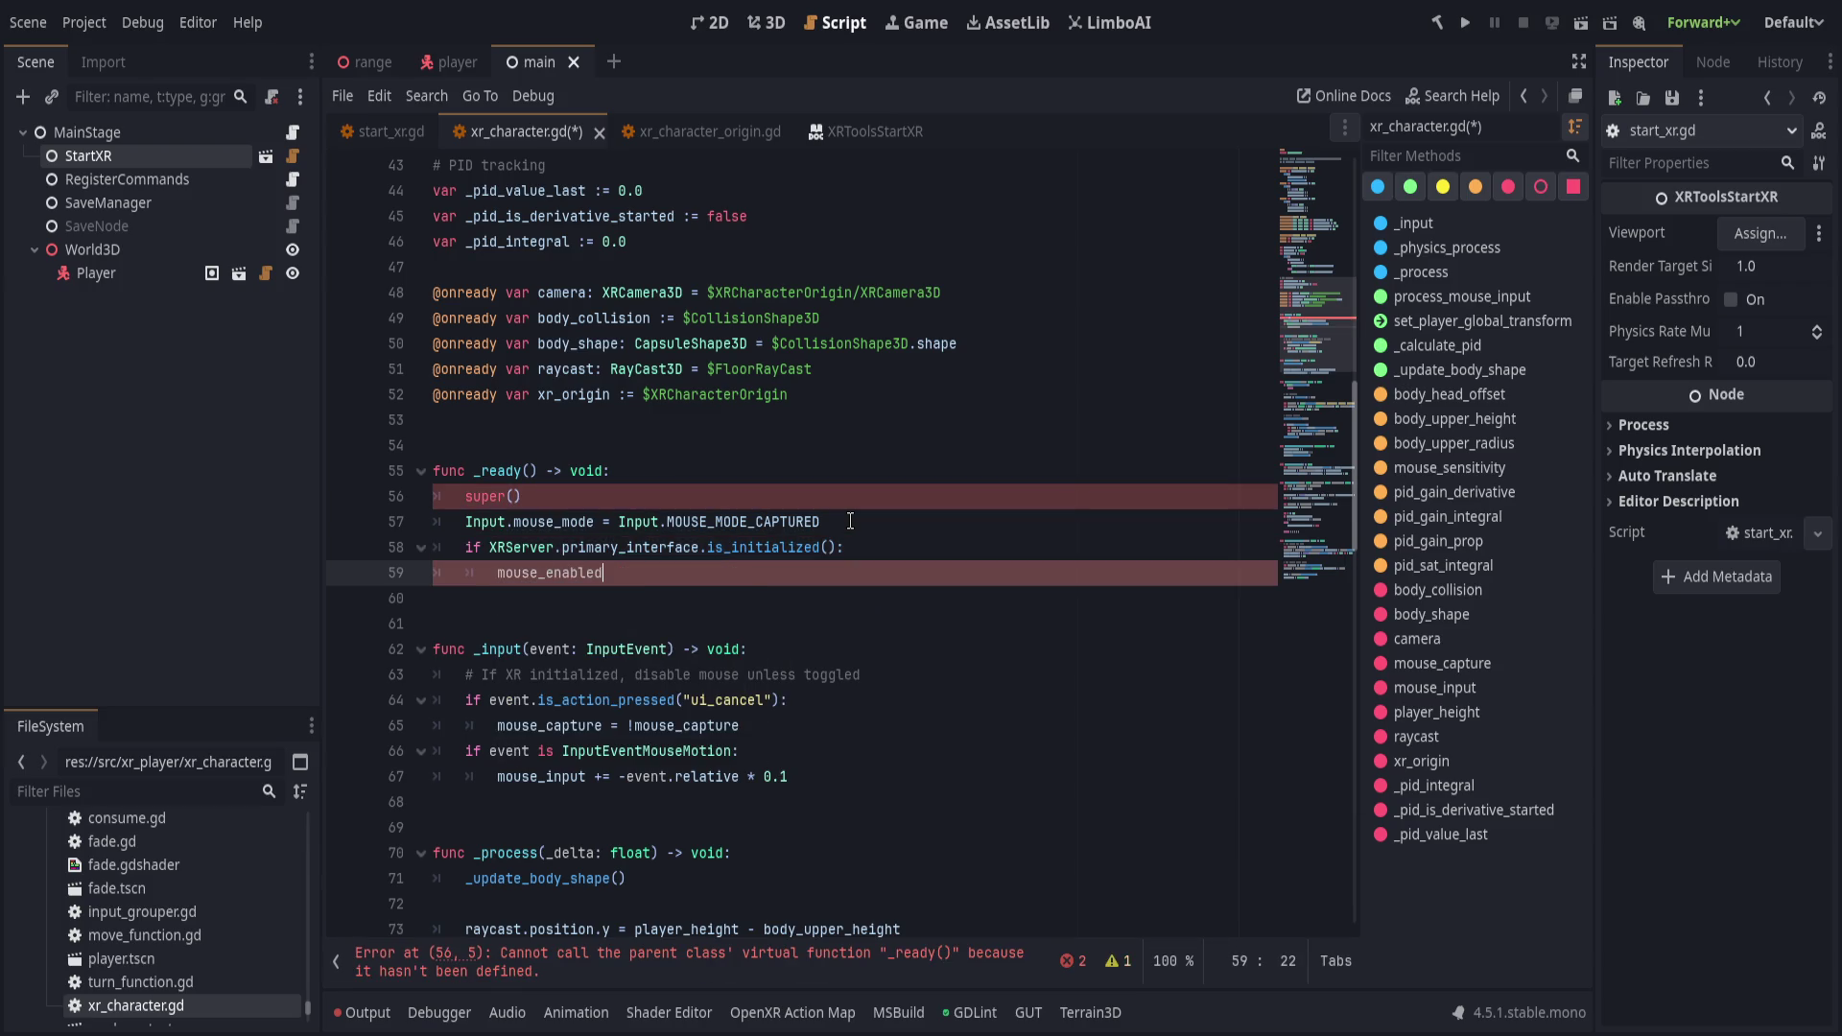
{"action": "key", "text": "Return"}
{"action": "type", "text": "=f"}
{"action": "key", "text": "BackSpace"}
{"action": "type", "text": "false"}
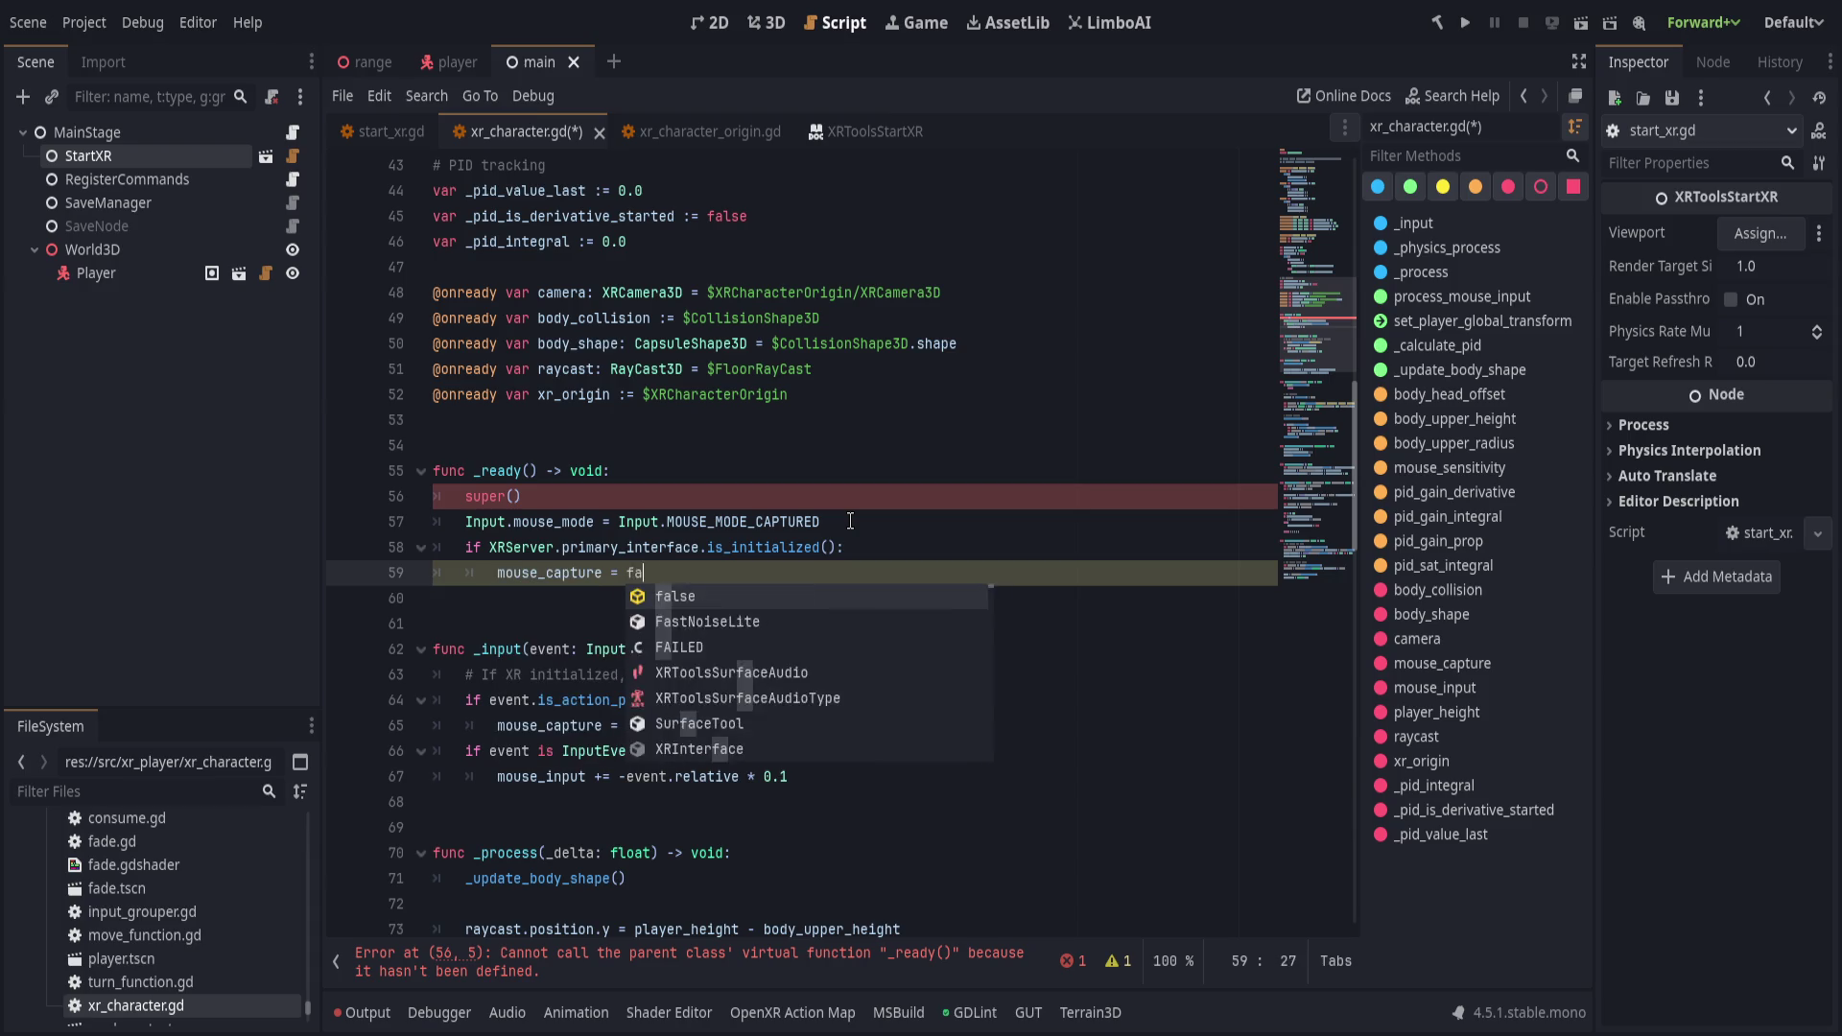
{"action": "key", "text": "Return"}
{"action": "key", "text": "BackSpace"}
{"action": "type", "text": "else:"}
{"action": "key", "text": "Return"}
{"action": "type", "text": "mouse_capt"}
{"action": "key", "text": "Return"}
{"action": "type", "text": "= true"}
Save xr_character.gd and remove the super() call from _ready.
{"action": "scroll", "coordinate": [859, 529], "scroll_direction": "up", "scroll_amount": 6}
{"action": "left_click", "coordinate": [869, 300]}
{"action": "scroll", "coordinate": [872, 312], "scroll_direction": "up", "scroll_amount": 1}
{"action": "left_click", "coordinate": [895, 370]}
{"action": "key", "text": "ctrl+s"}
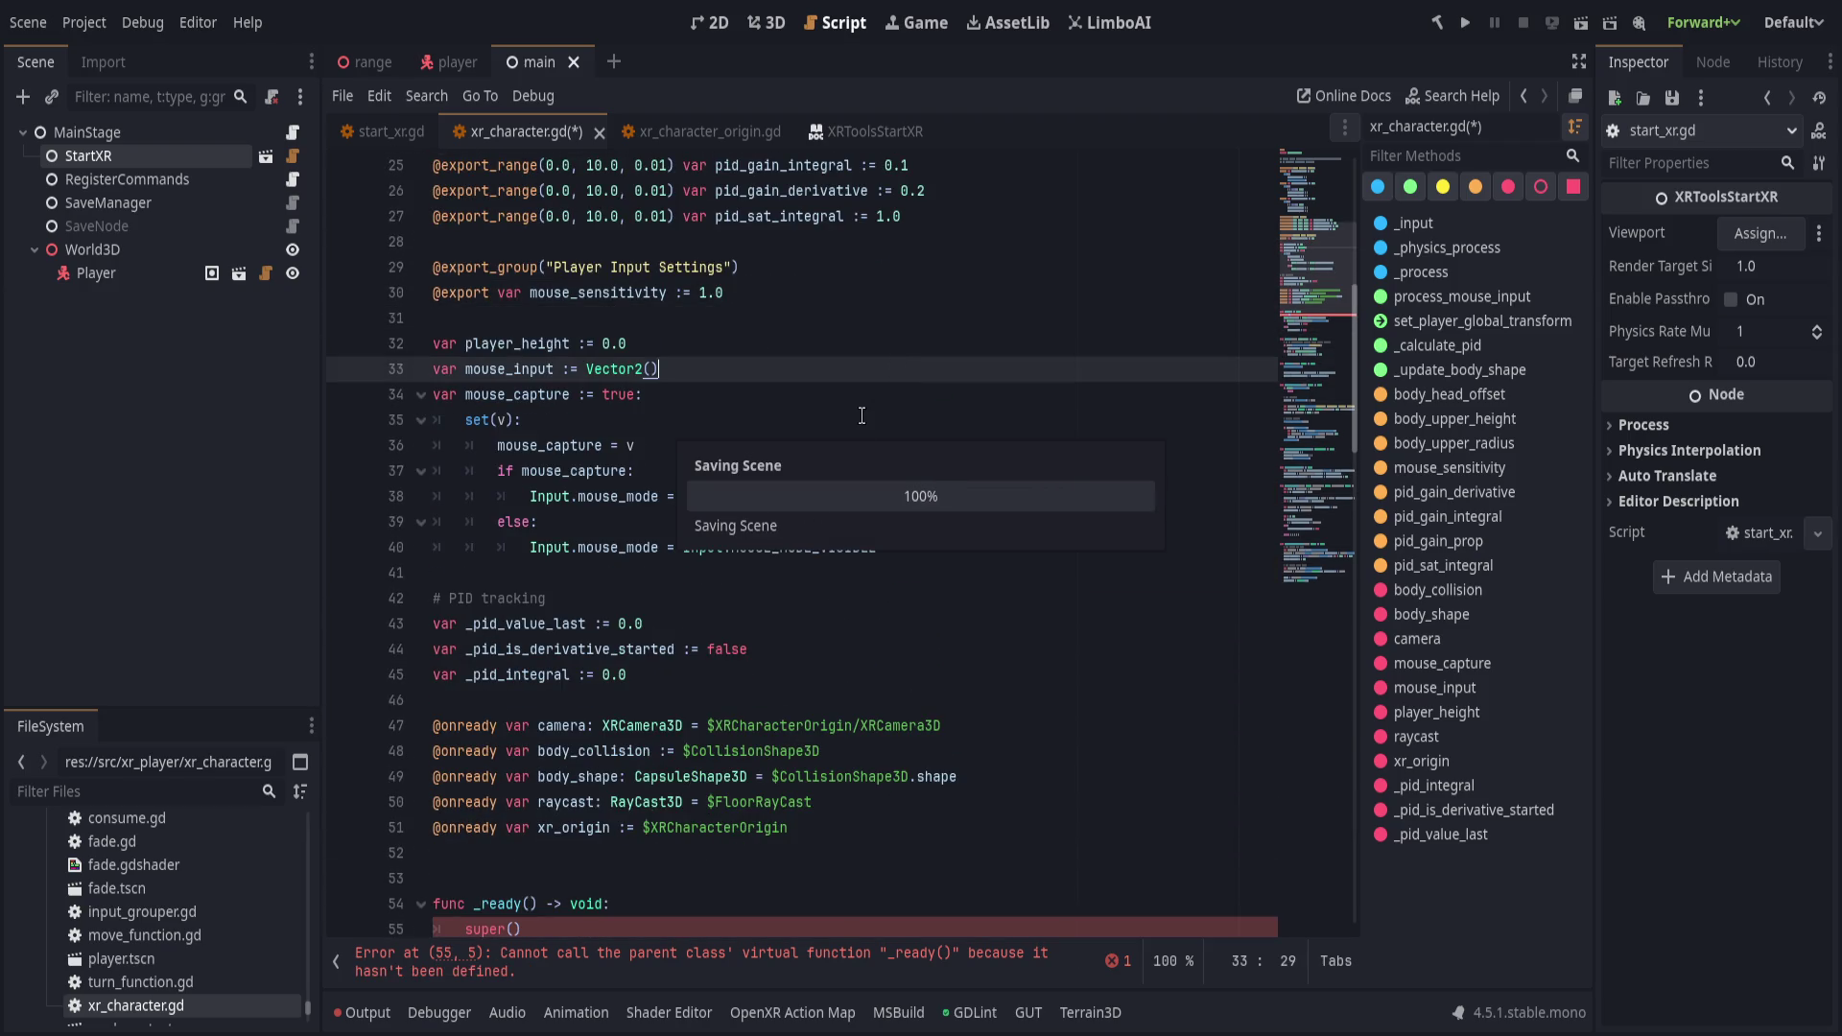
{"action": "scroll", "coordinate": [862, 416], "scroll_direction": "down", "scroll_amount": 3}
{"action": "left_click", "coordinate": [609, 701]}
{"action": "key", "text": "ctrl+shift+k"}
{"action": "scroll", "coordinate": [609, 708], "scroll_direction": "down", "scroll_amount": 6}
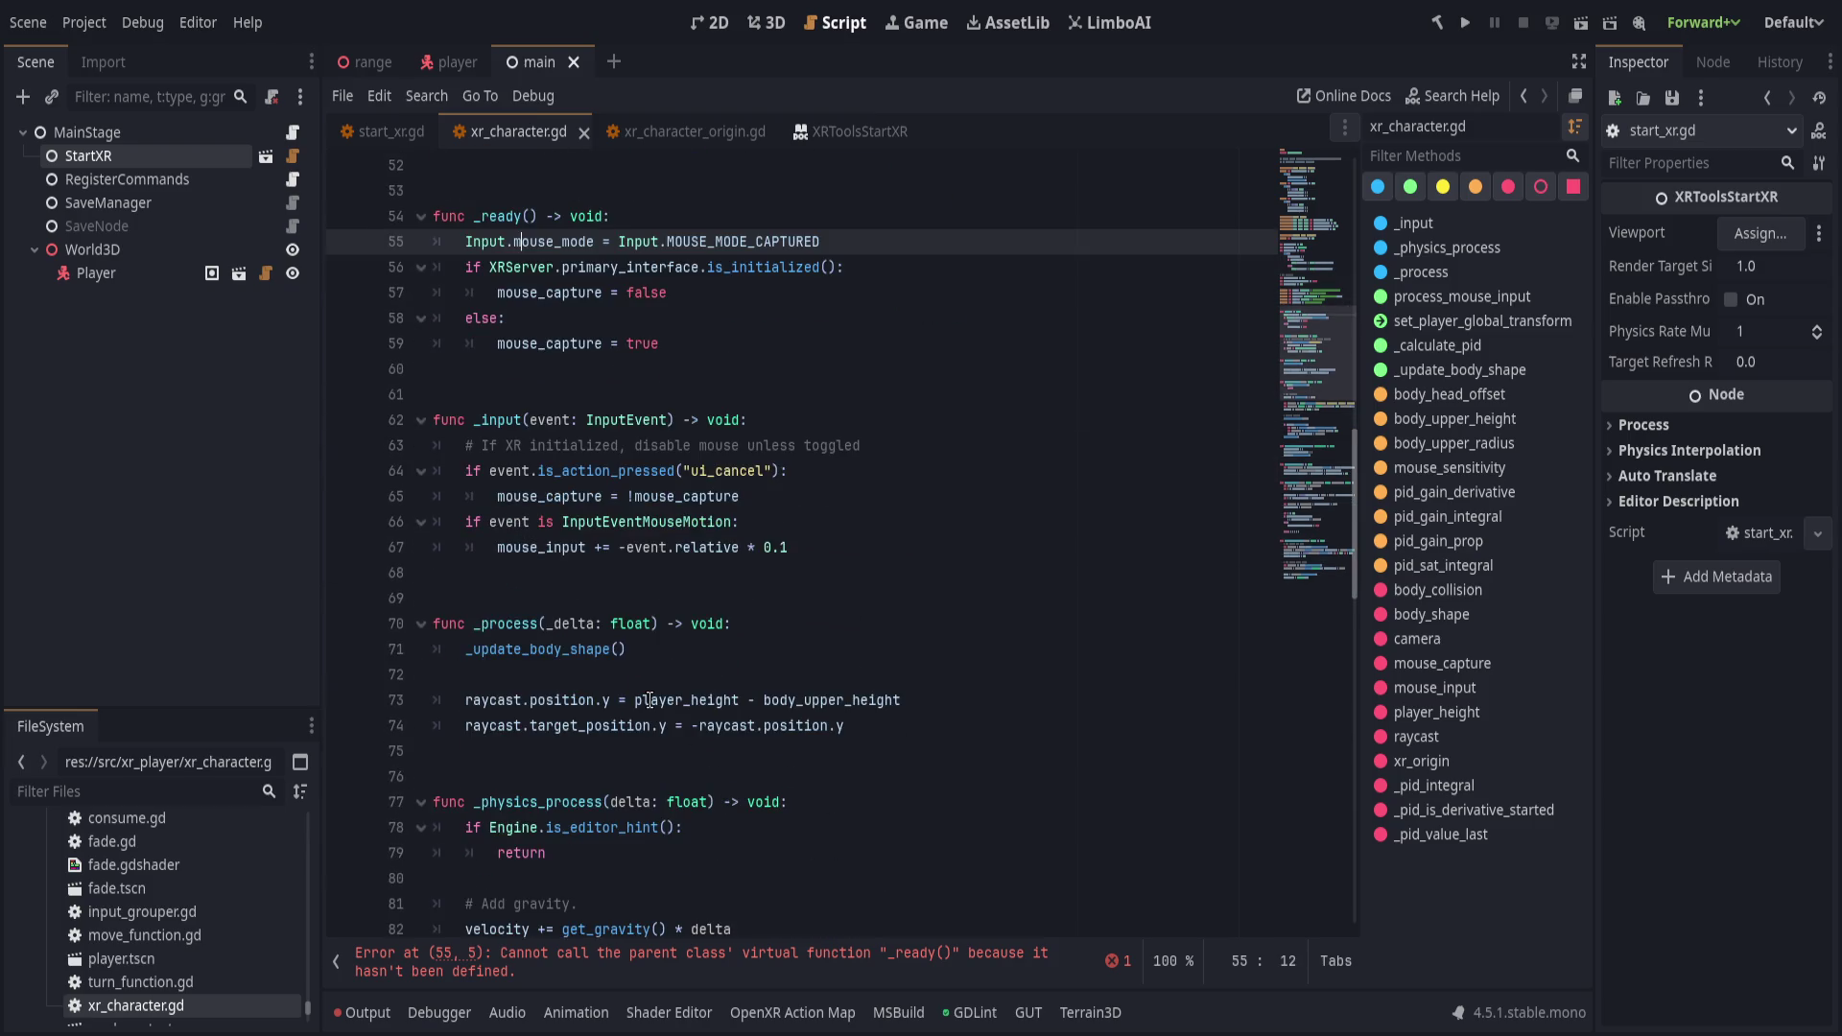
Change the _input motion check to 'if mouse_capture and event is InputEventMouseMotion:' and save.
{"action": "scroll", "coordinate": [864, 576], "scroll_direction": "up", "scroll_amount": 2}
{"action": "left_click", "coordinate": [895, 500]}
{"action": "key", "text": "Return"}
{"action": "type", "text": "if mouse_"}
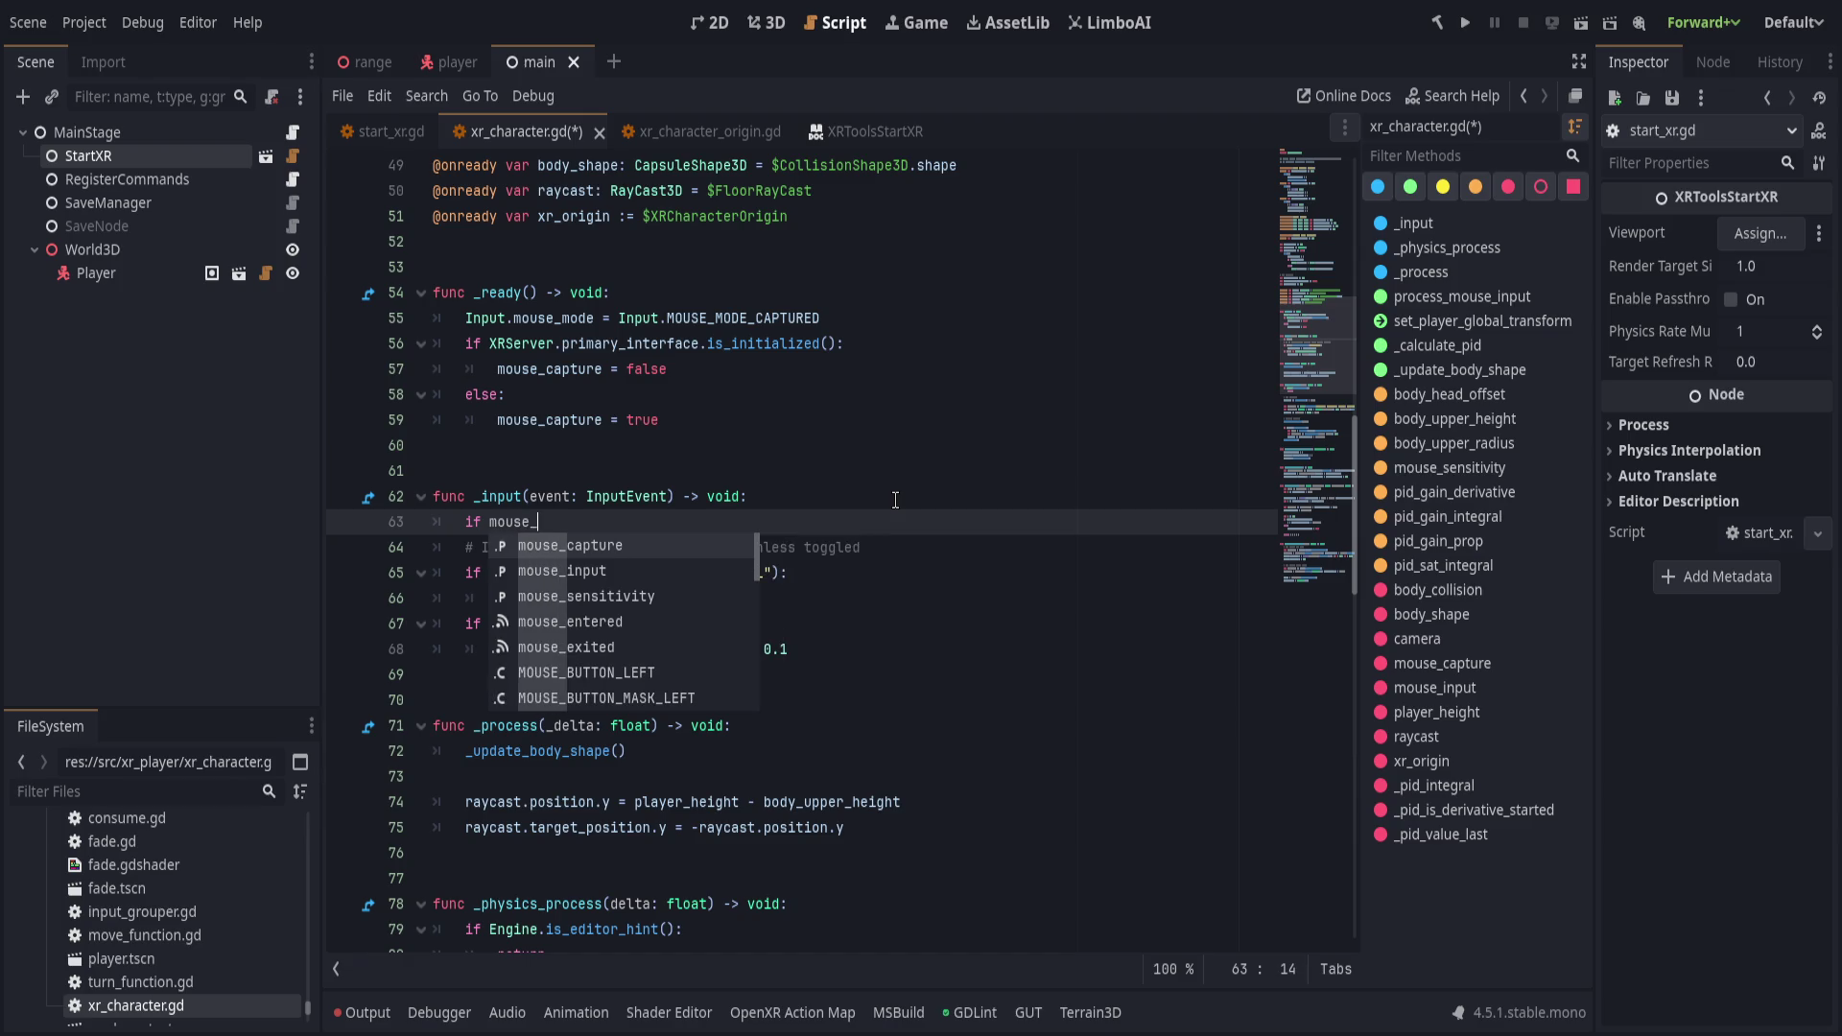
{"action": "key", "text": "Return"}
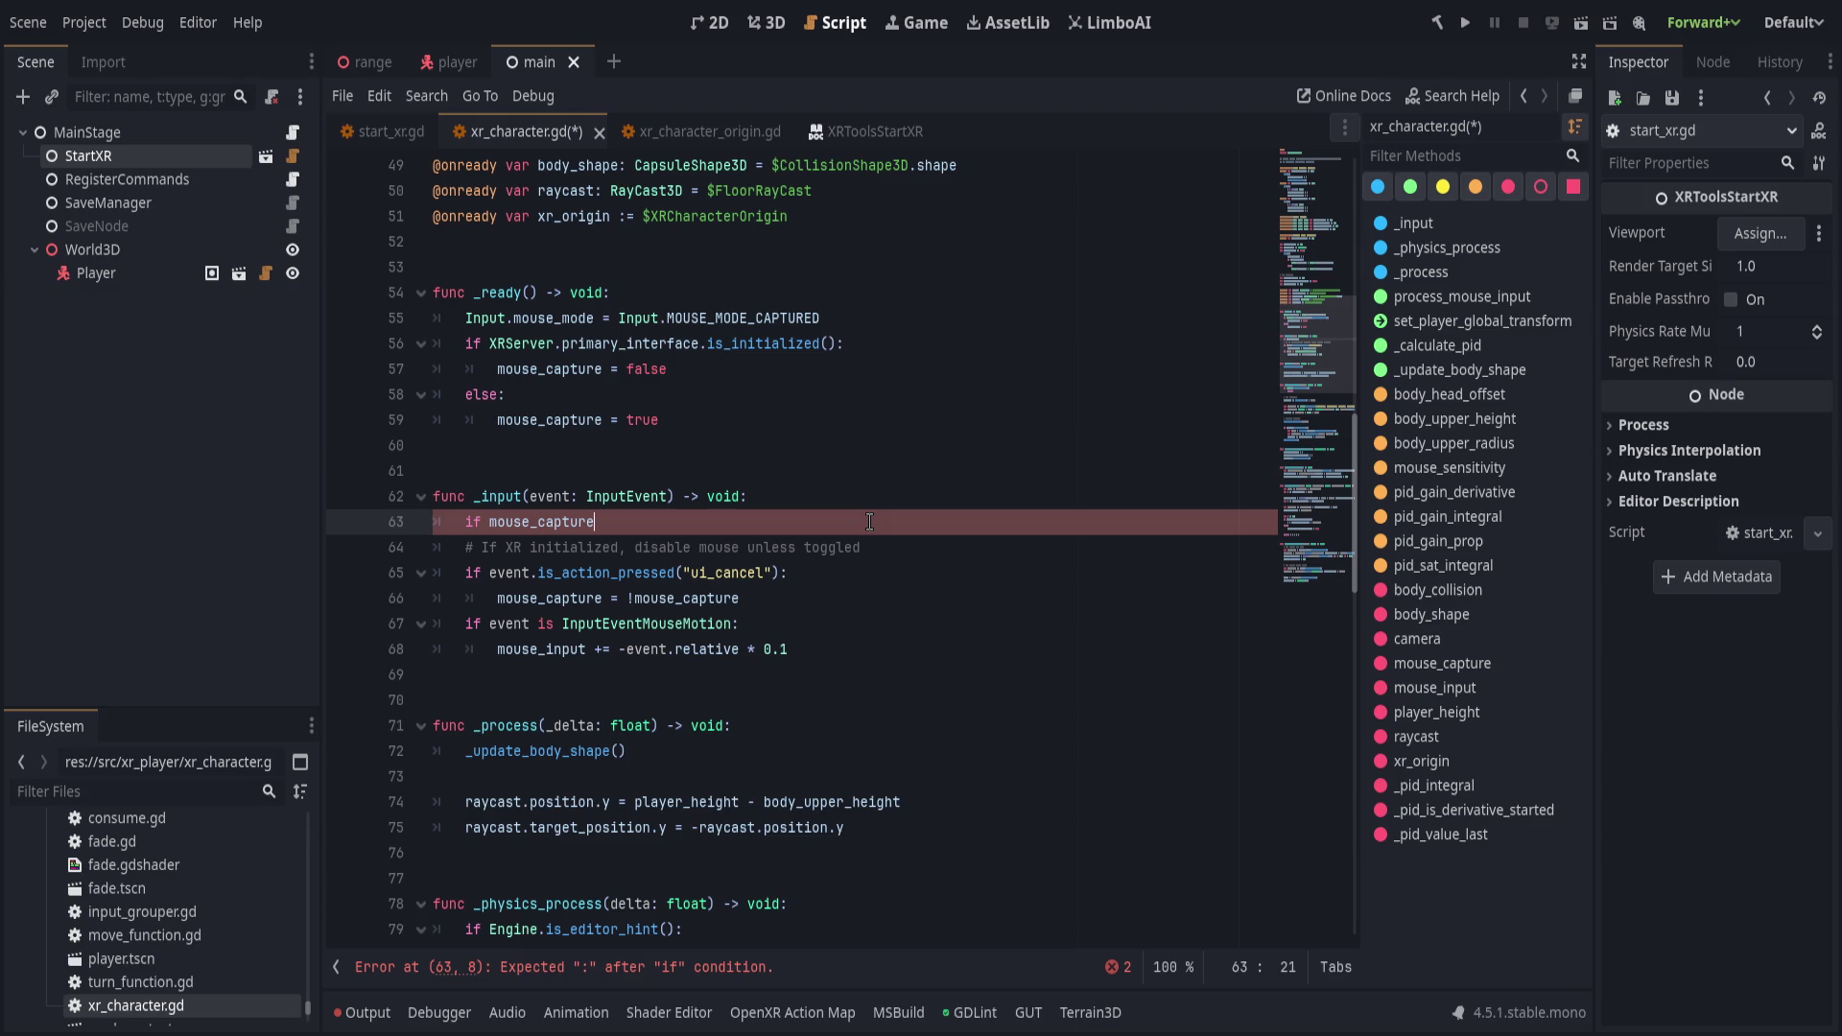
{"action": "key", "text": "alt+Down"}
{"action": "key", "text": "alt+Down"}
{"action": "key", "text": "alt+Down"}
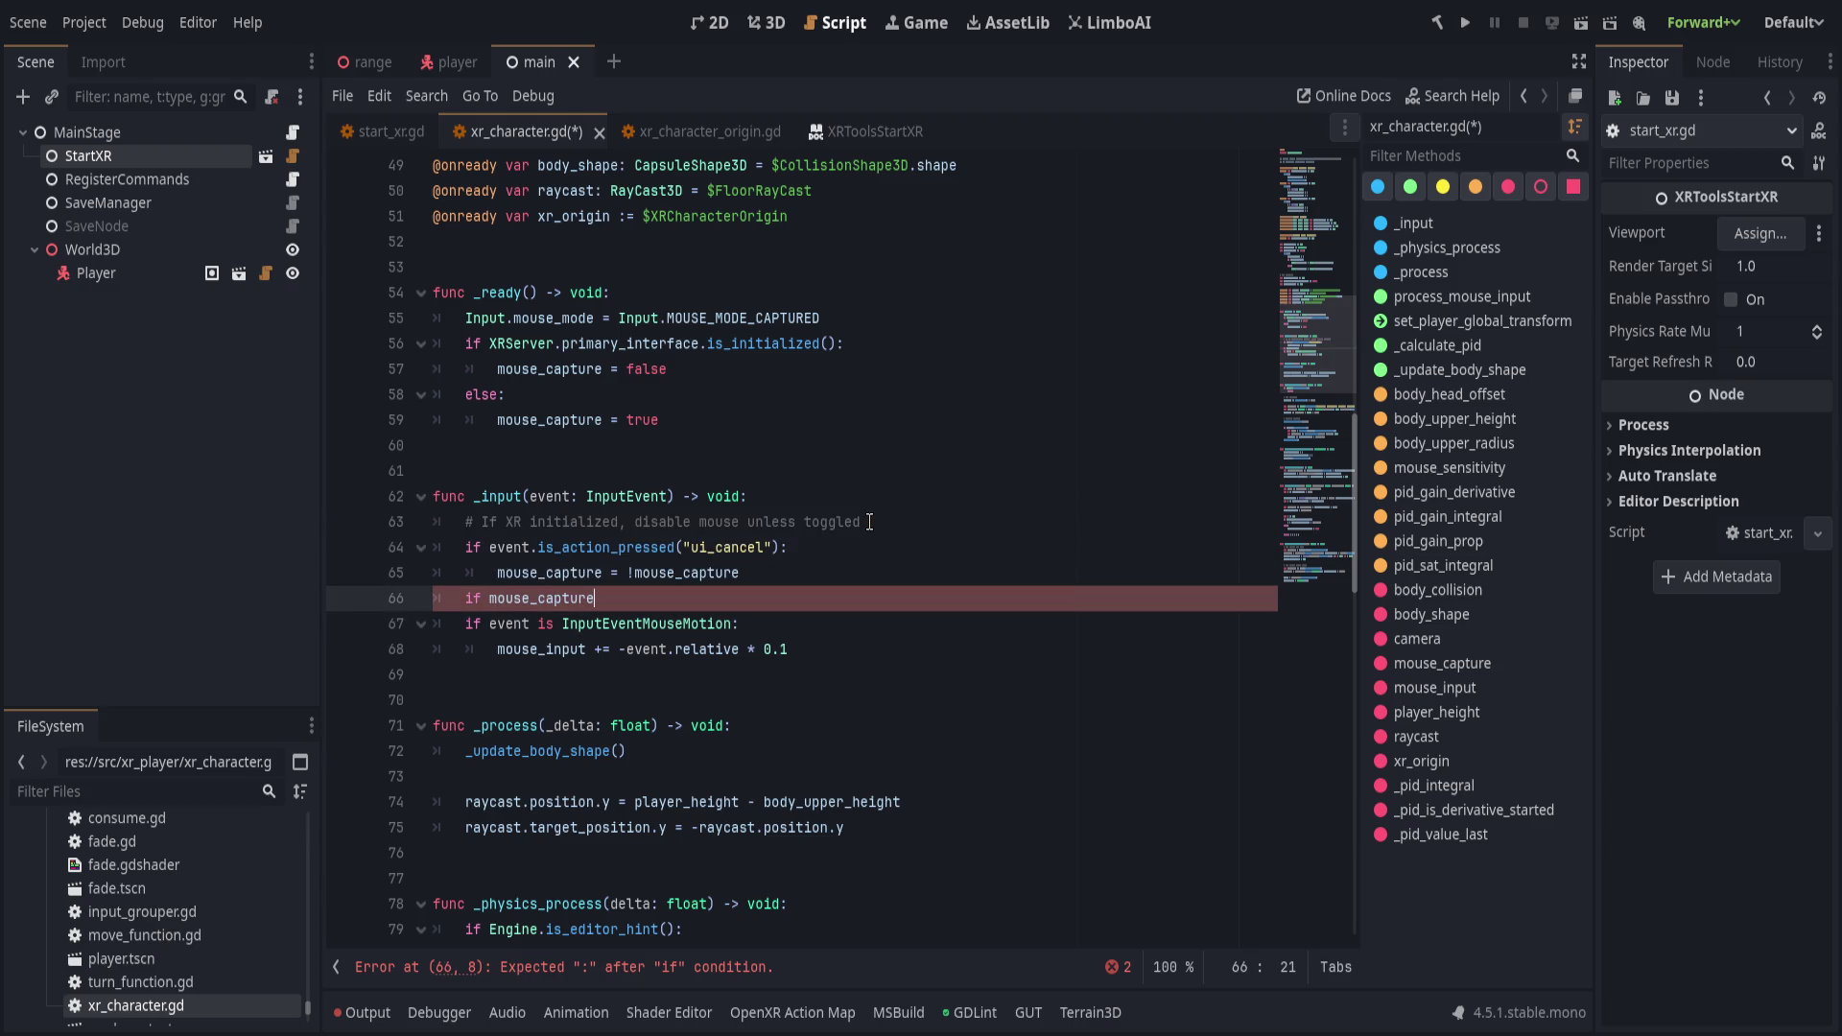
{"action": "key", "text": "ctrl+shift+Left"}
{"action": "key", "text": "ctrl+x"}
{"action": "key", "text": "Down"}
{"action": "key", "text": "ctrl+v"}
{"action": "type", "text": "and"}
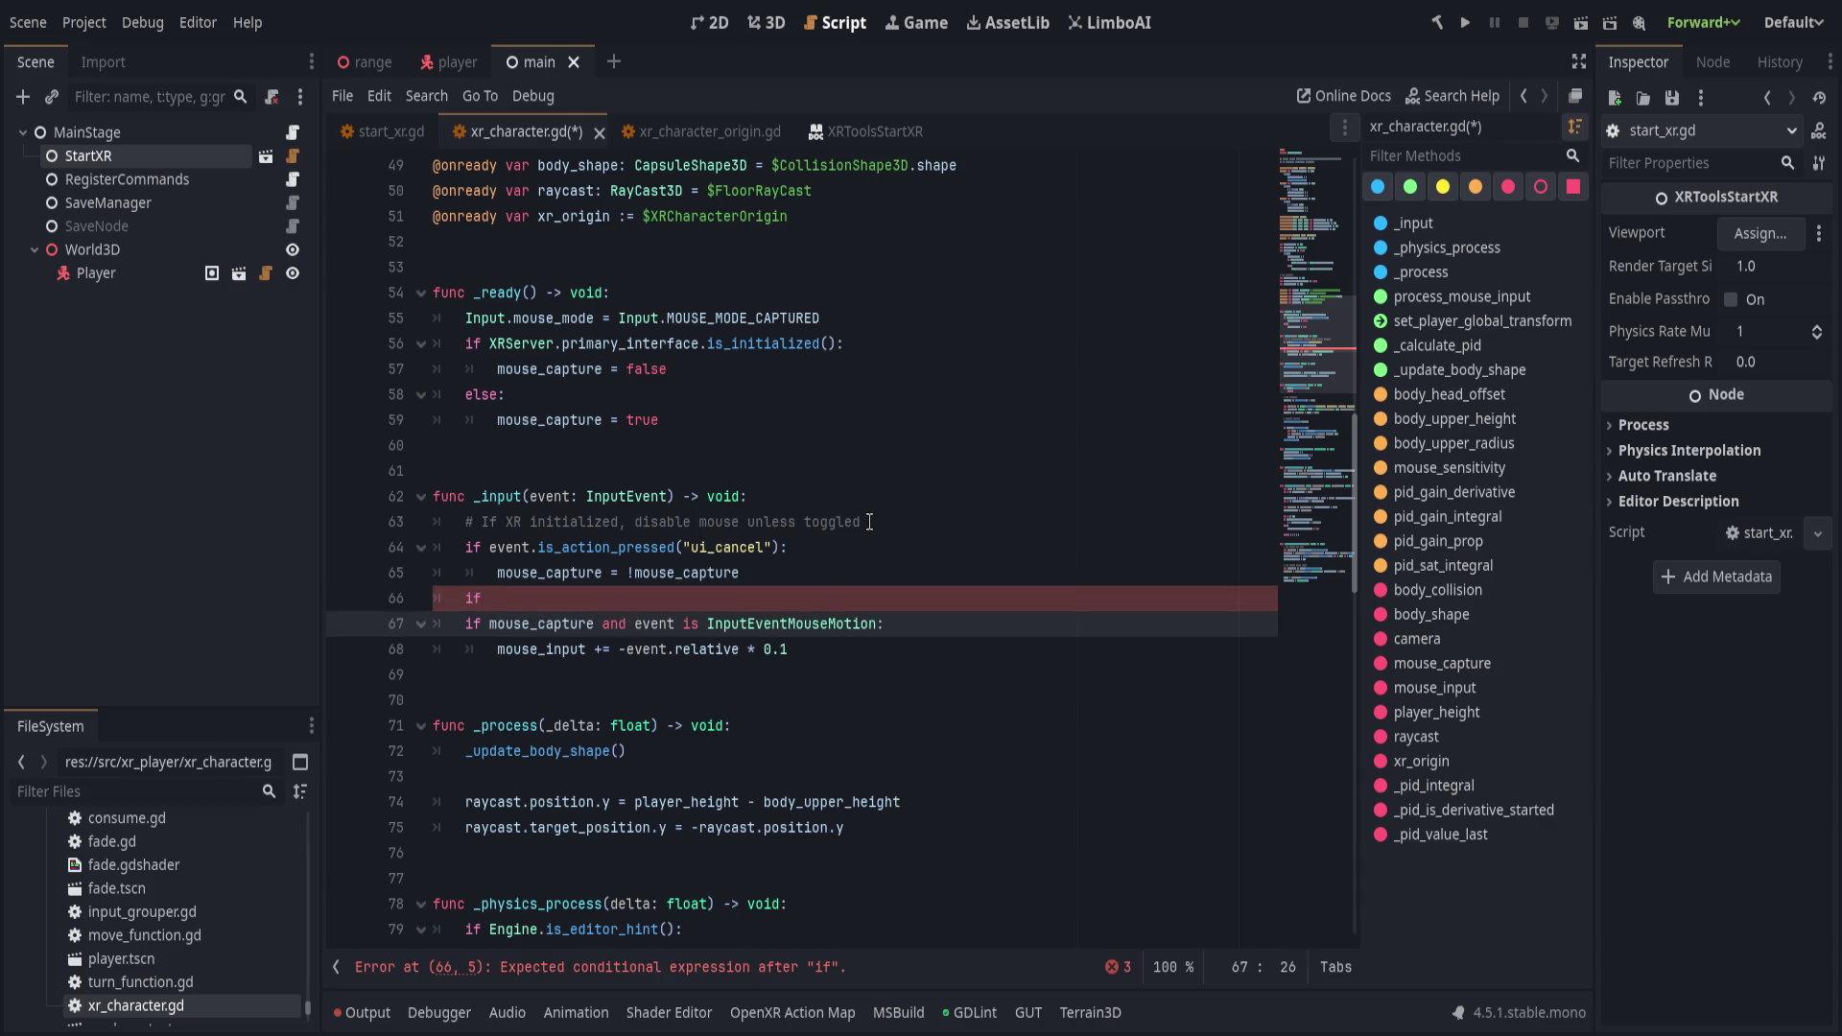
{"action": "key", "text": "Up"}
{"action": "key", "text": "ctrl+shift+k"}
{"action": "left_click", "coordinate": [900, 652]}
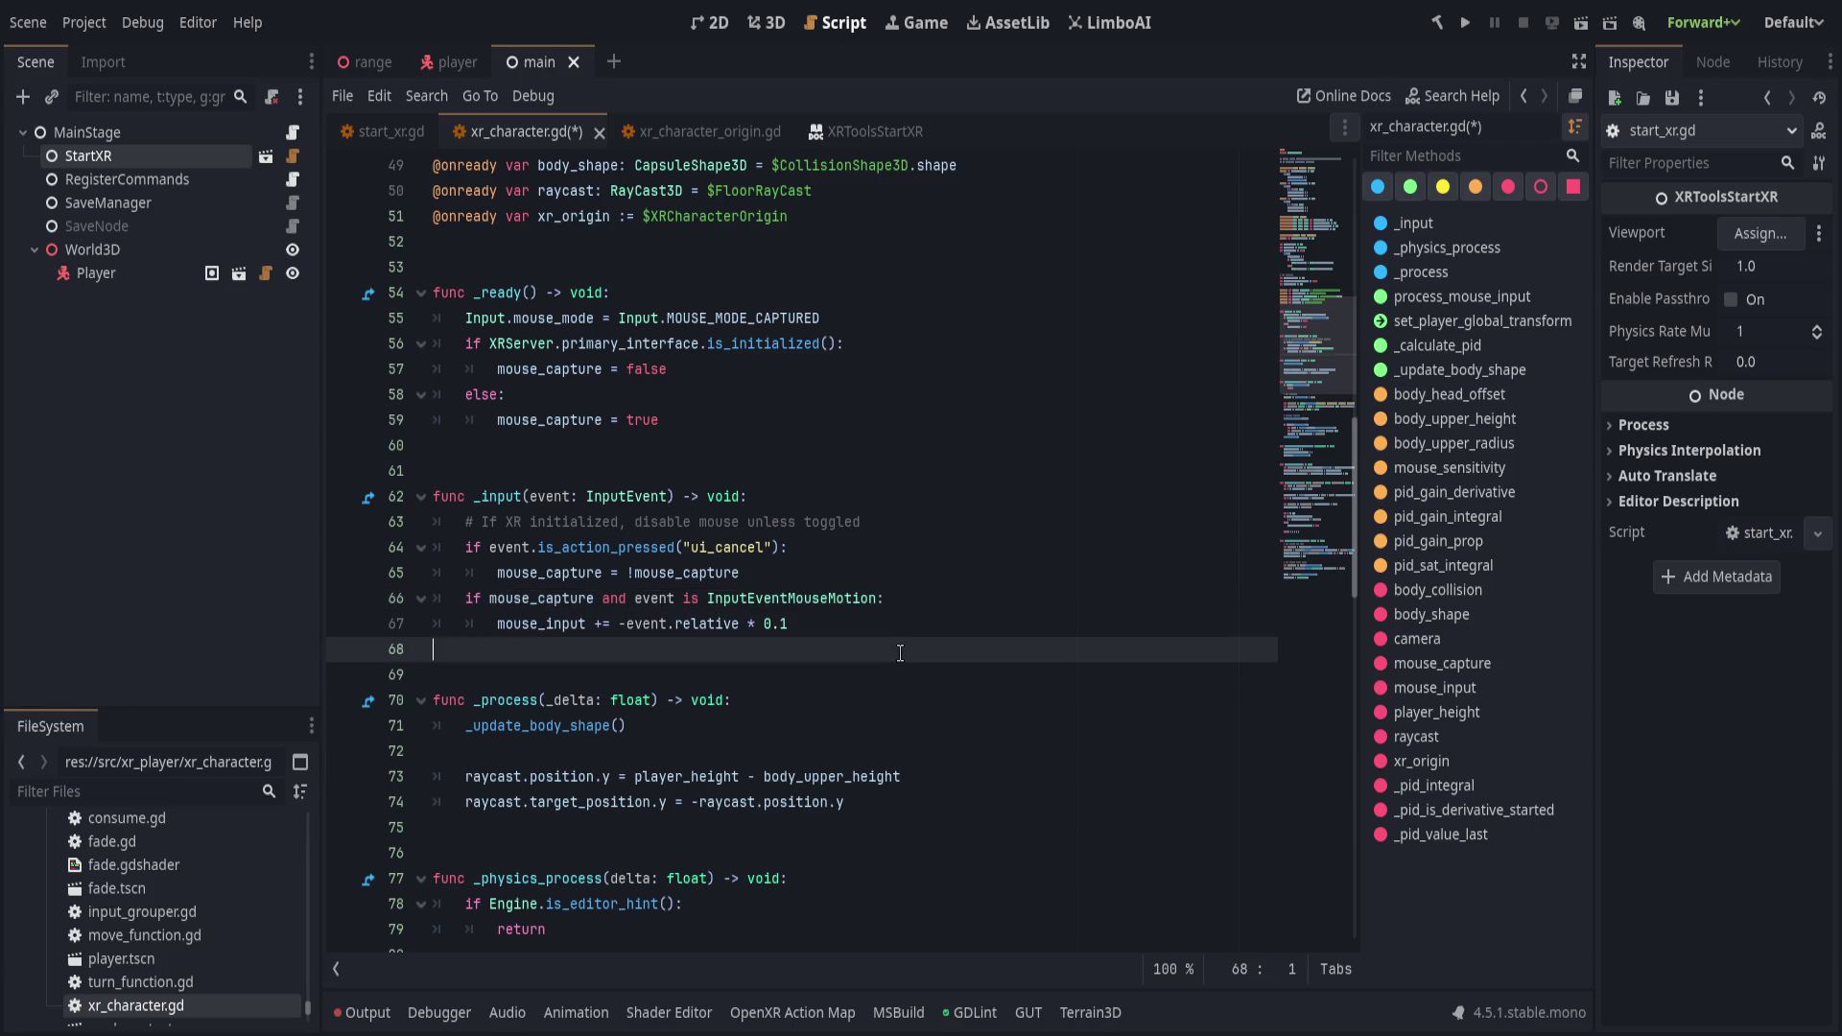
{"action": "left_click", "coordinate": [920, 622]}
{"action": "key", "text": "ctrl+s"}
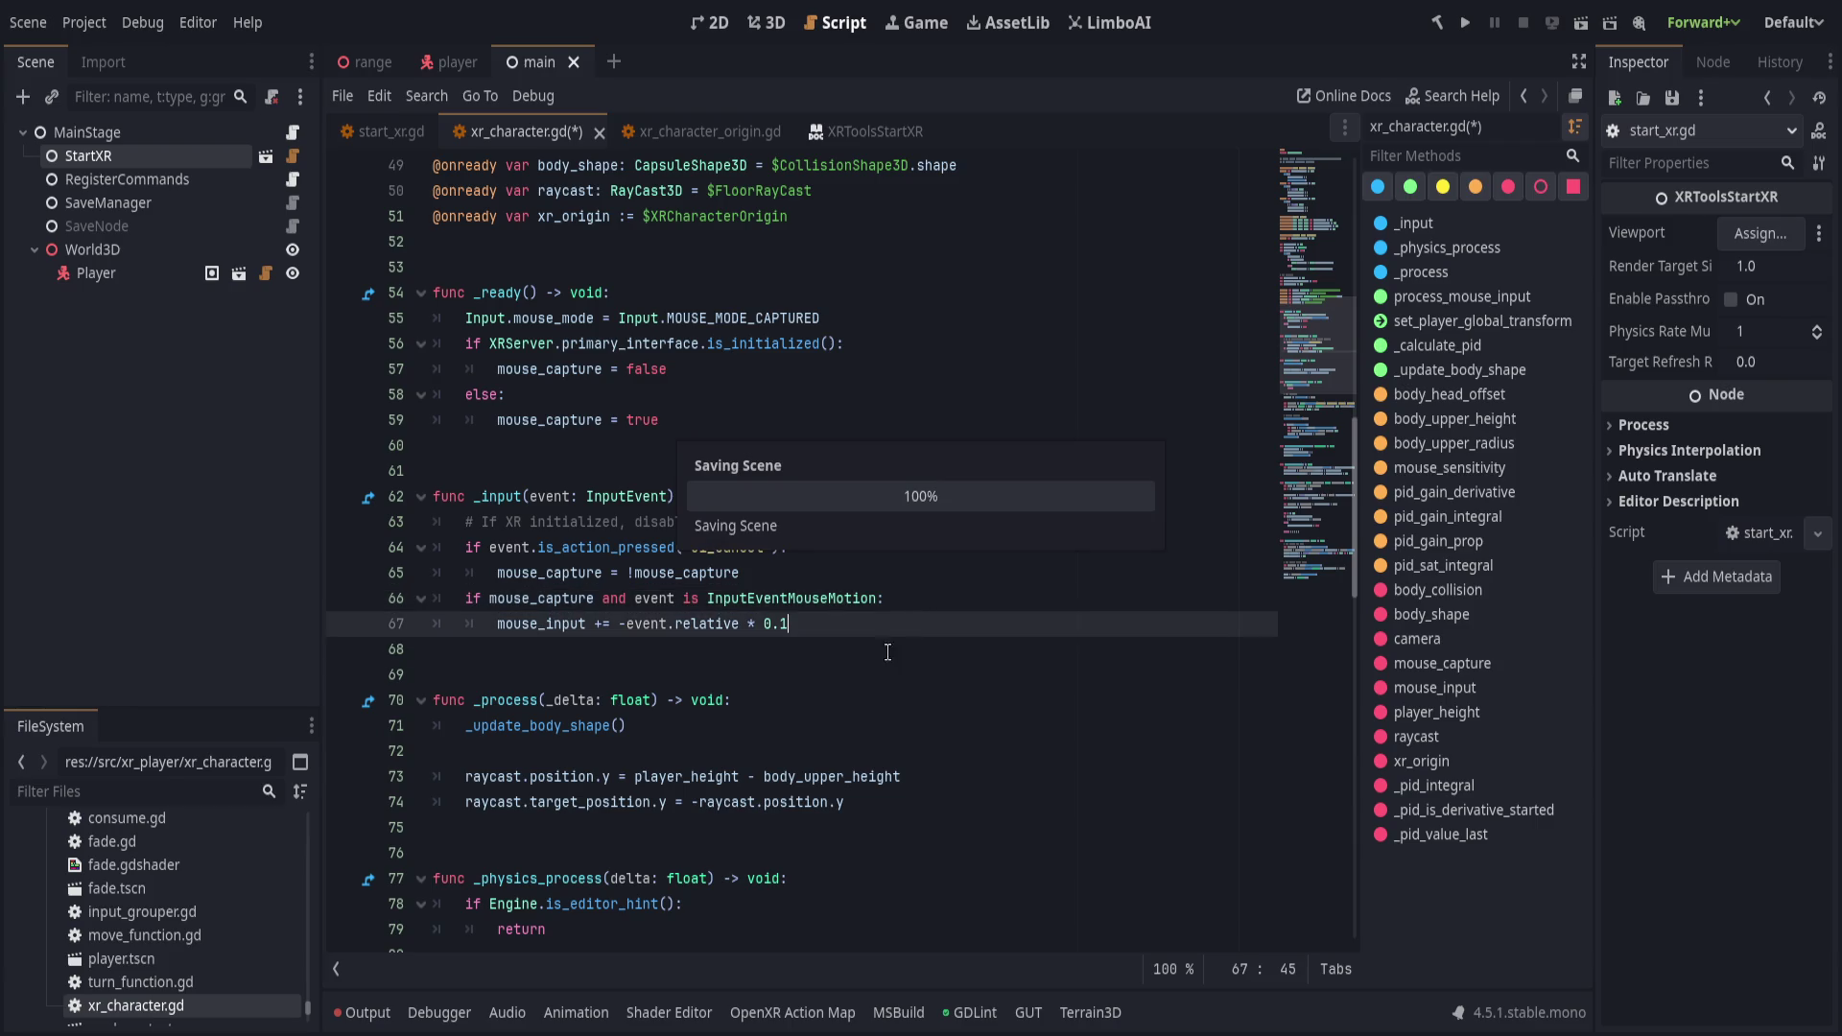
Wrap the process_mouse_input(delta) call in 'if mouse_capture:' and save the script.
{"action": "scroll", "coordinate": [756, 691], "scroll_direction": "down", "scroll_amount": 3}
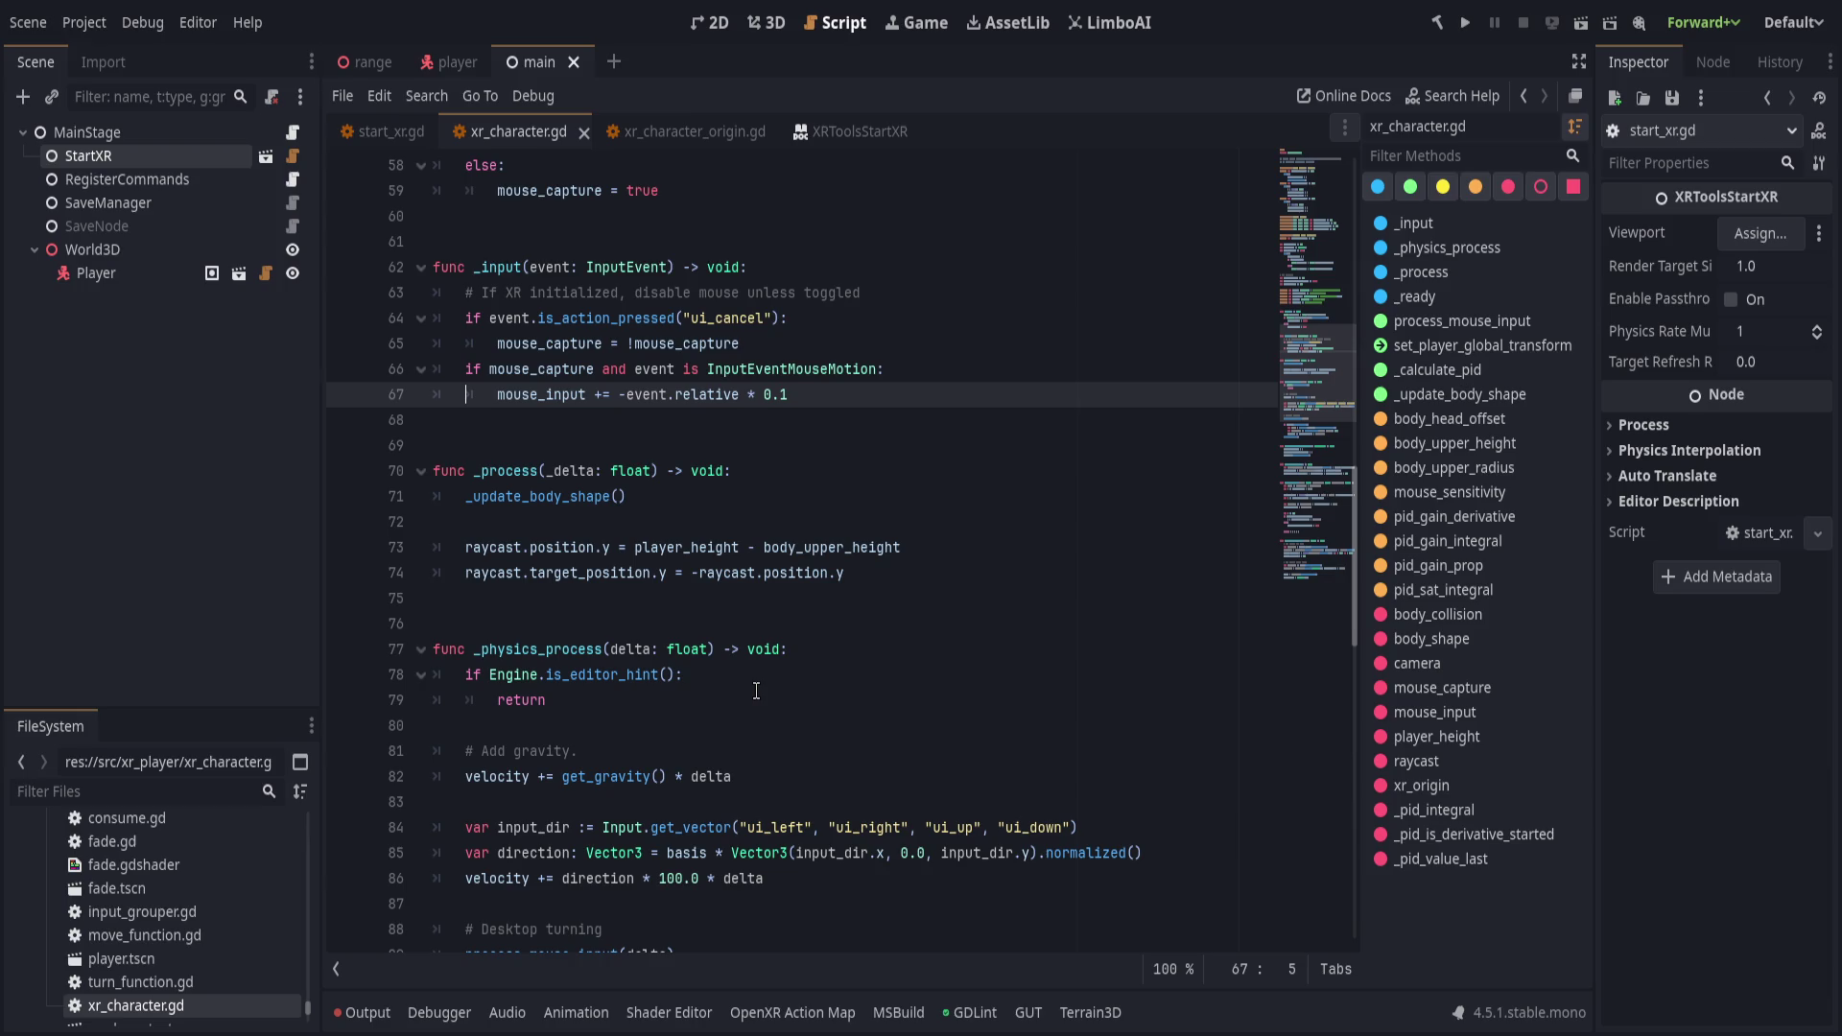
{"action": "scroll", "coordinate": [756, 691], "scroll_direction": "down", "scroll_amount": 2}
{"action": "scroll", "coordinate": [756, 690], "scroll_direction": "down", "scroll_amount": 1}
{"action": "left_click", "coordinate": [782, 709]}
{"action": "key", "text": "Return"}
{"action": "type", "text": "if mouse"}
{"action": "key", "text": "Return"}
{"action": "key", "text": "Down"}
{"action": "key", "text": "Tab"}
{"action": "key", "text": "End"}
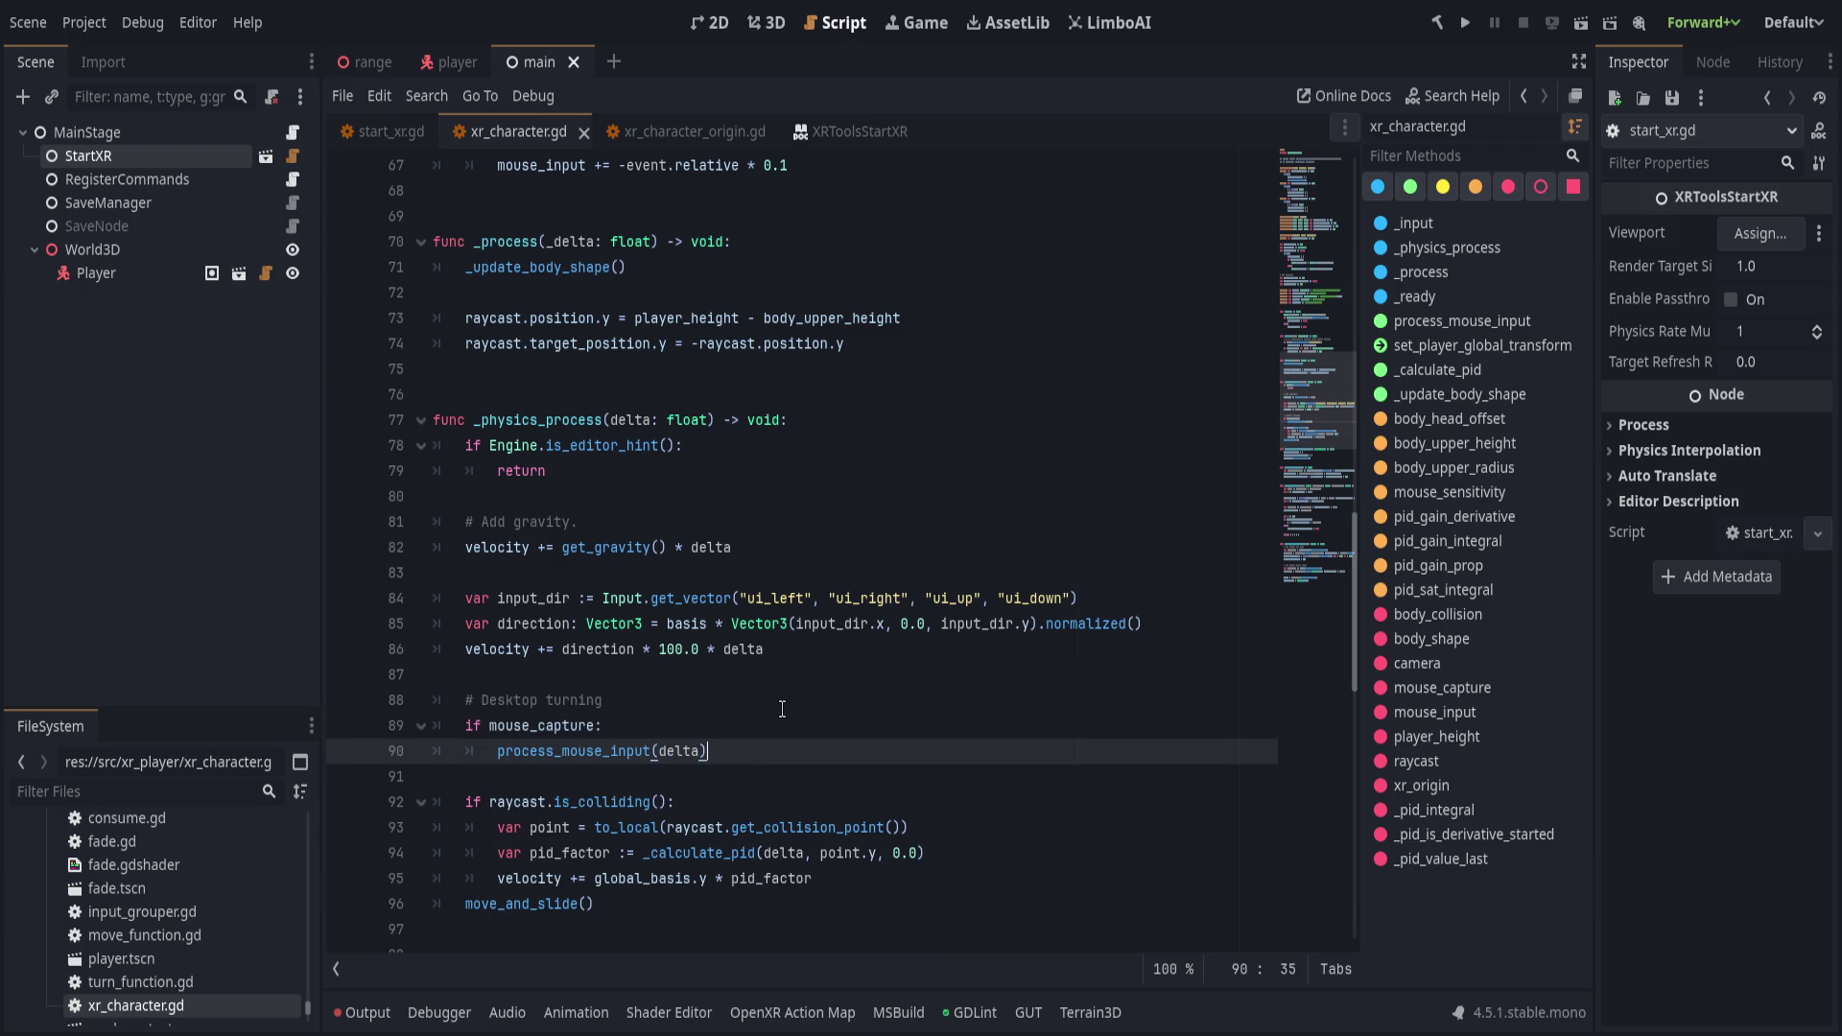
{"action": "key", "text": "ctrl+s"}
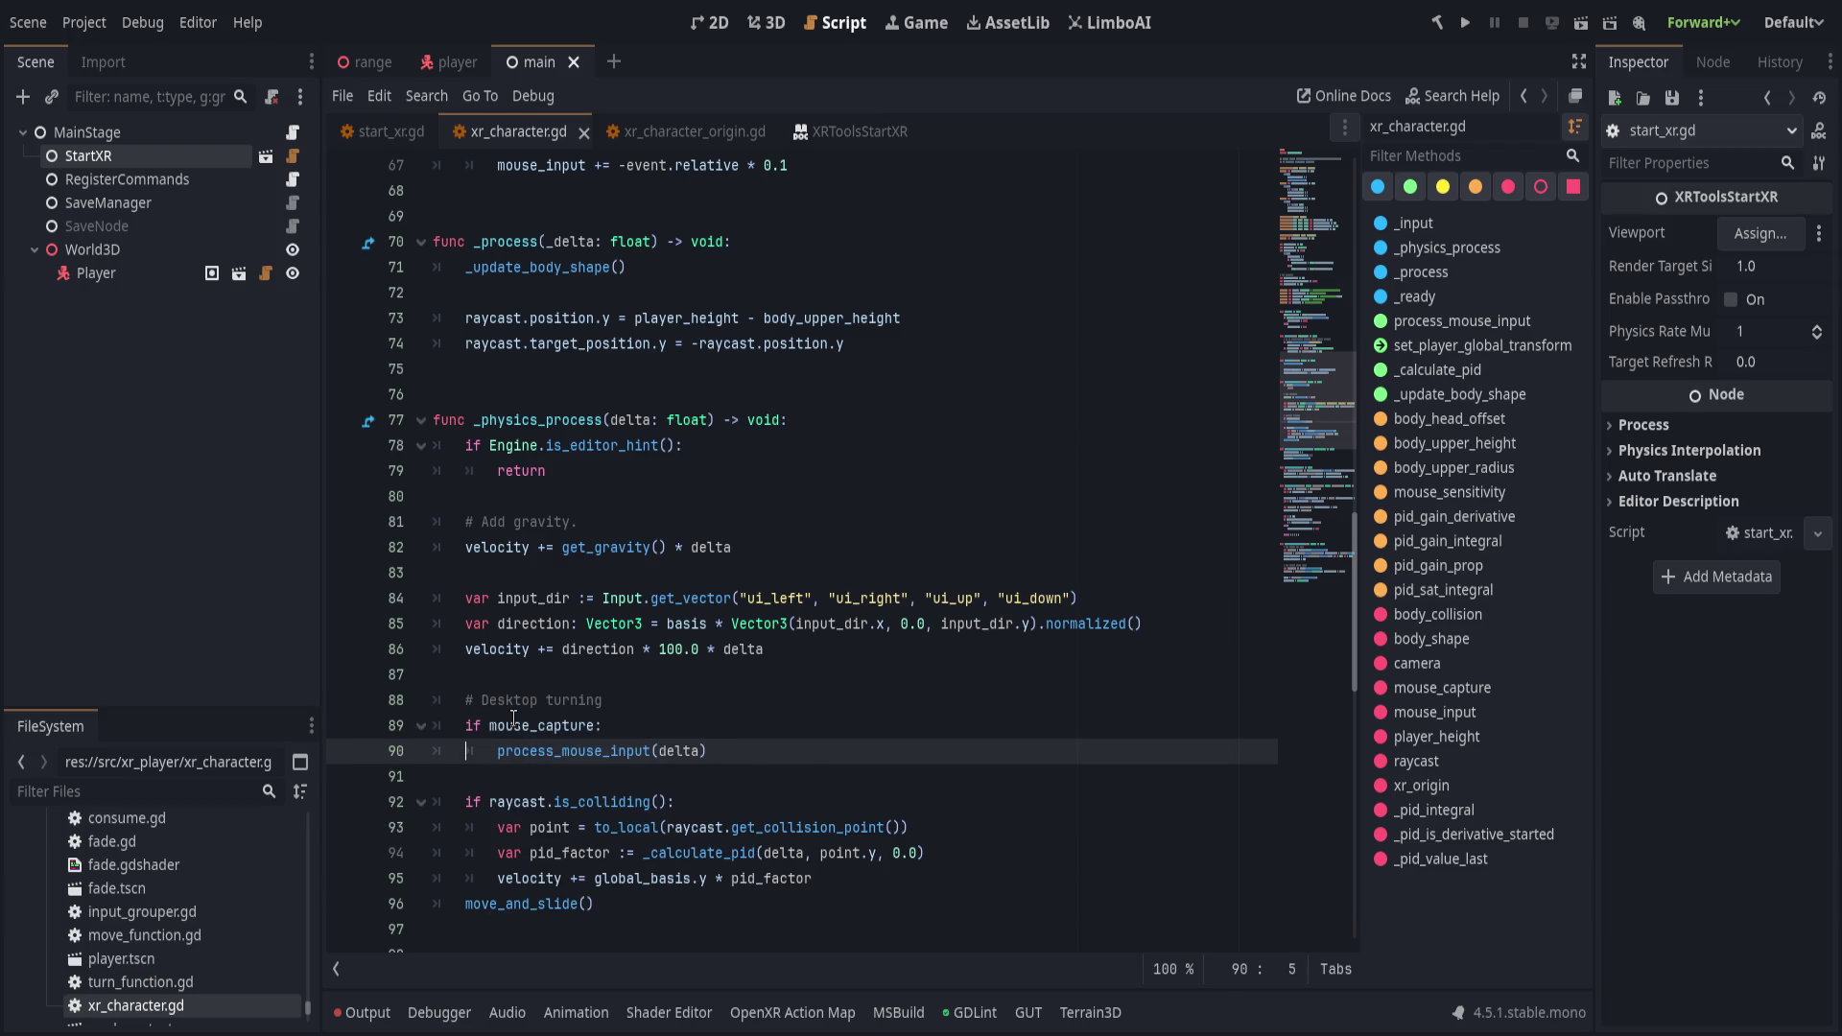
Set up a find-and-replace of mouse_capture with mouse_control_enabled.
{"action": "double_click", "coordinate": [515, 726]}
{"action": "key", "text": "ctrl+r"}
{"action": "type", "text": "mouse_enabled"}
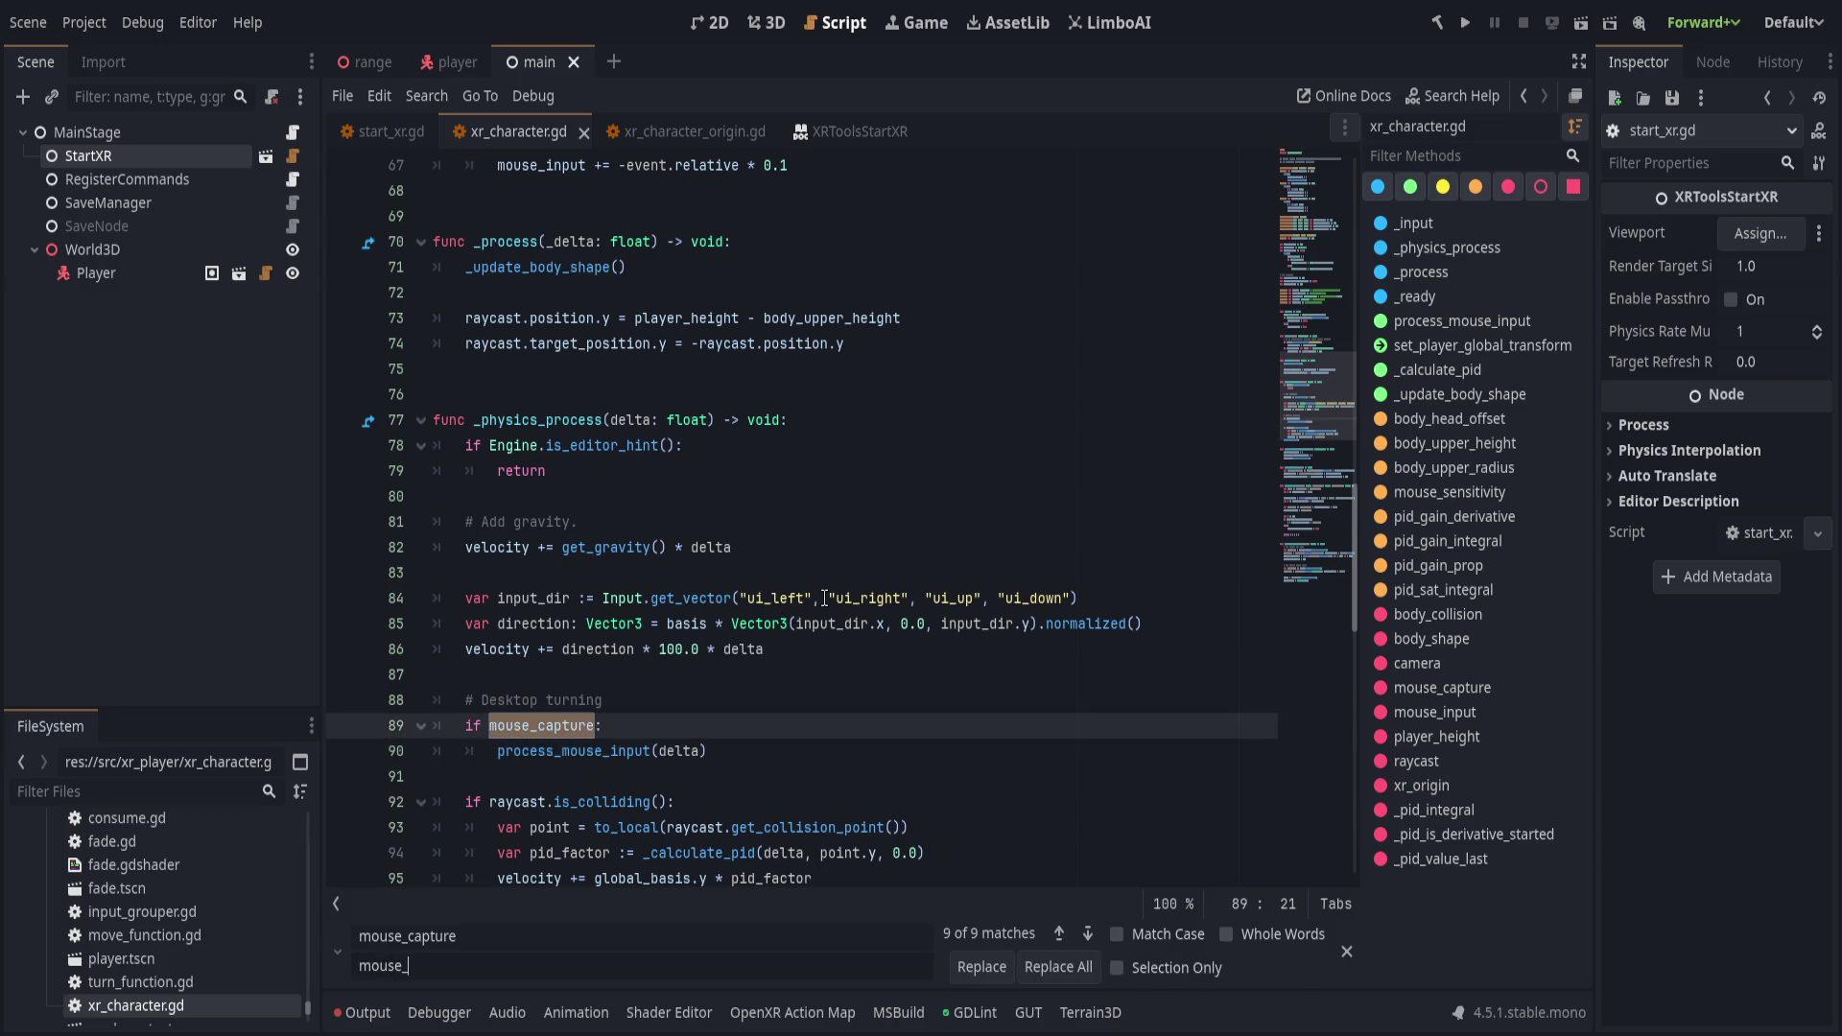
{"action": "key", "text": "BackSpace"}
{"action": "key", "text": "BackSpace"}
{"action": "key", "text": "BackSpace"}
{"action": "type", "text": "control_enabl"}
{"action": "type", "text": "ed"}
Replace all occurrences with Match Case and Whole Words on, save, and run the project.
{"action": "left_click", "coordinate": [1194, 934]}
{"action": "left_click", "coordinate": [1238, 935]}
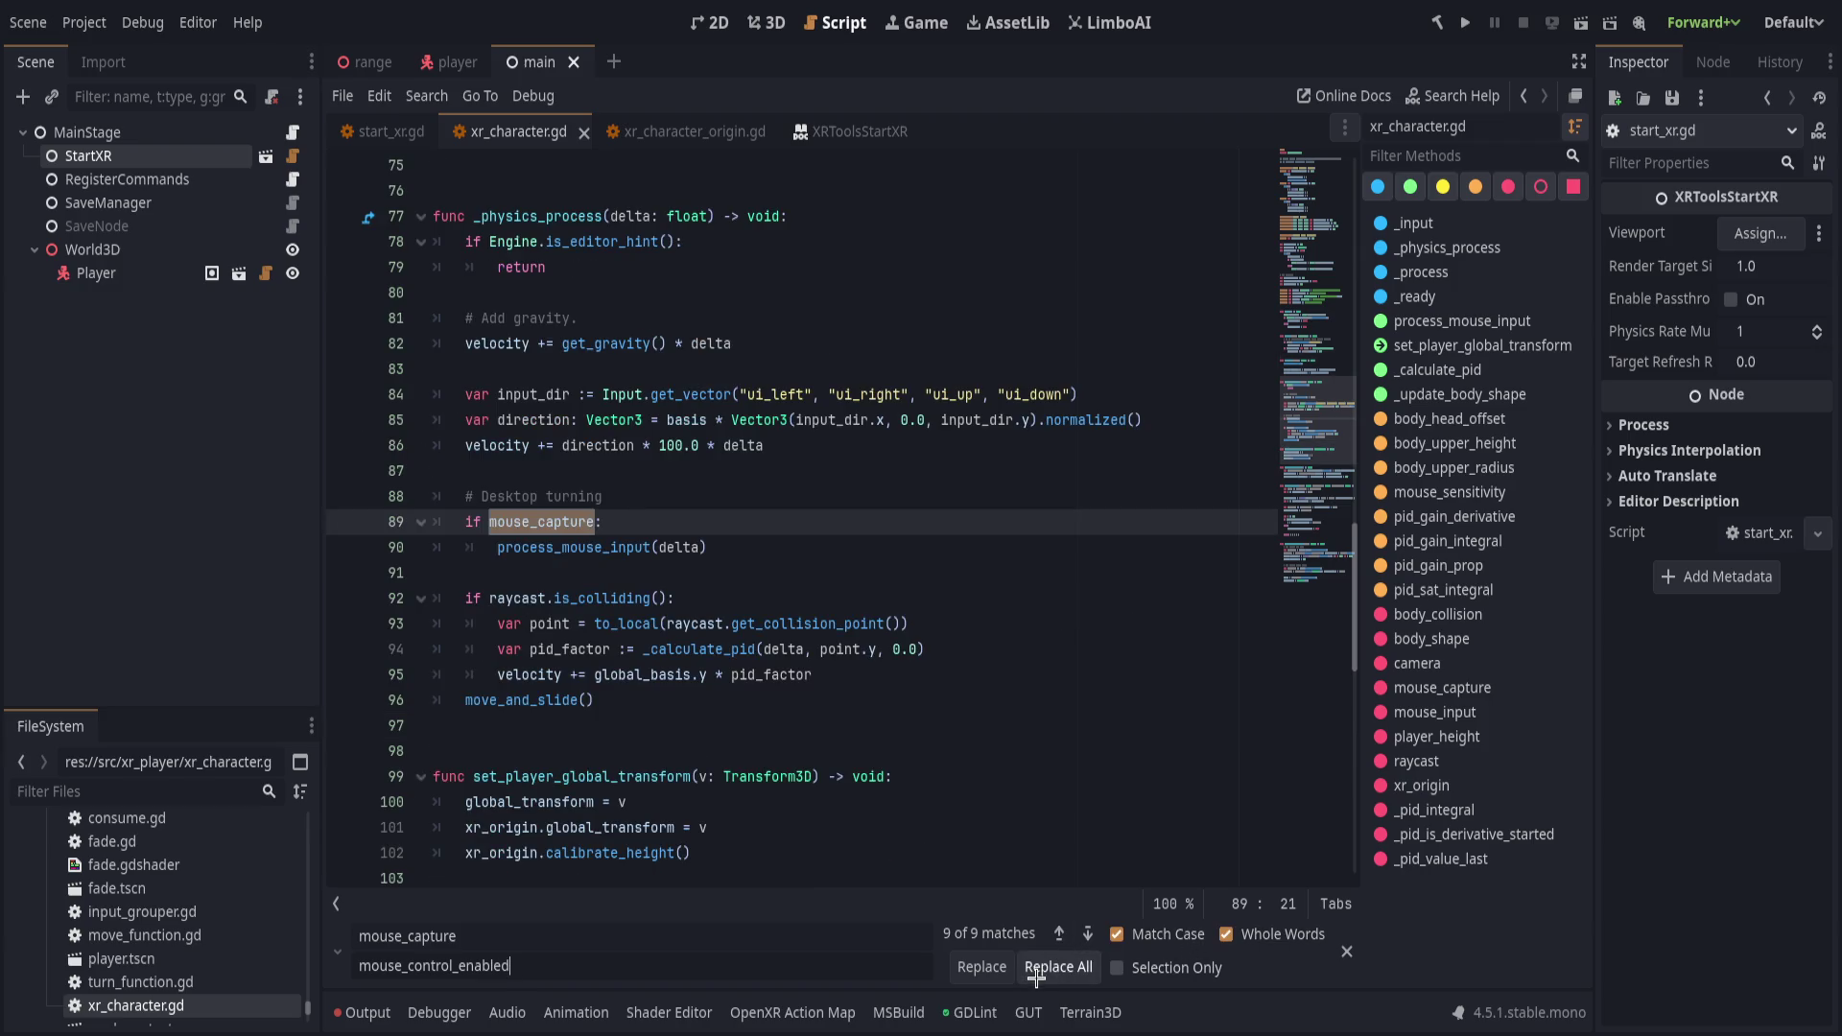
{"action": "left_click", "coordinate": [1058, 967]}
{"action": "left_click", "coordinate": [940, 652]}
{"action": "key", "text": "ctrl+s"}
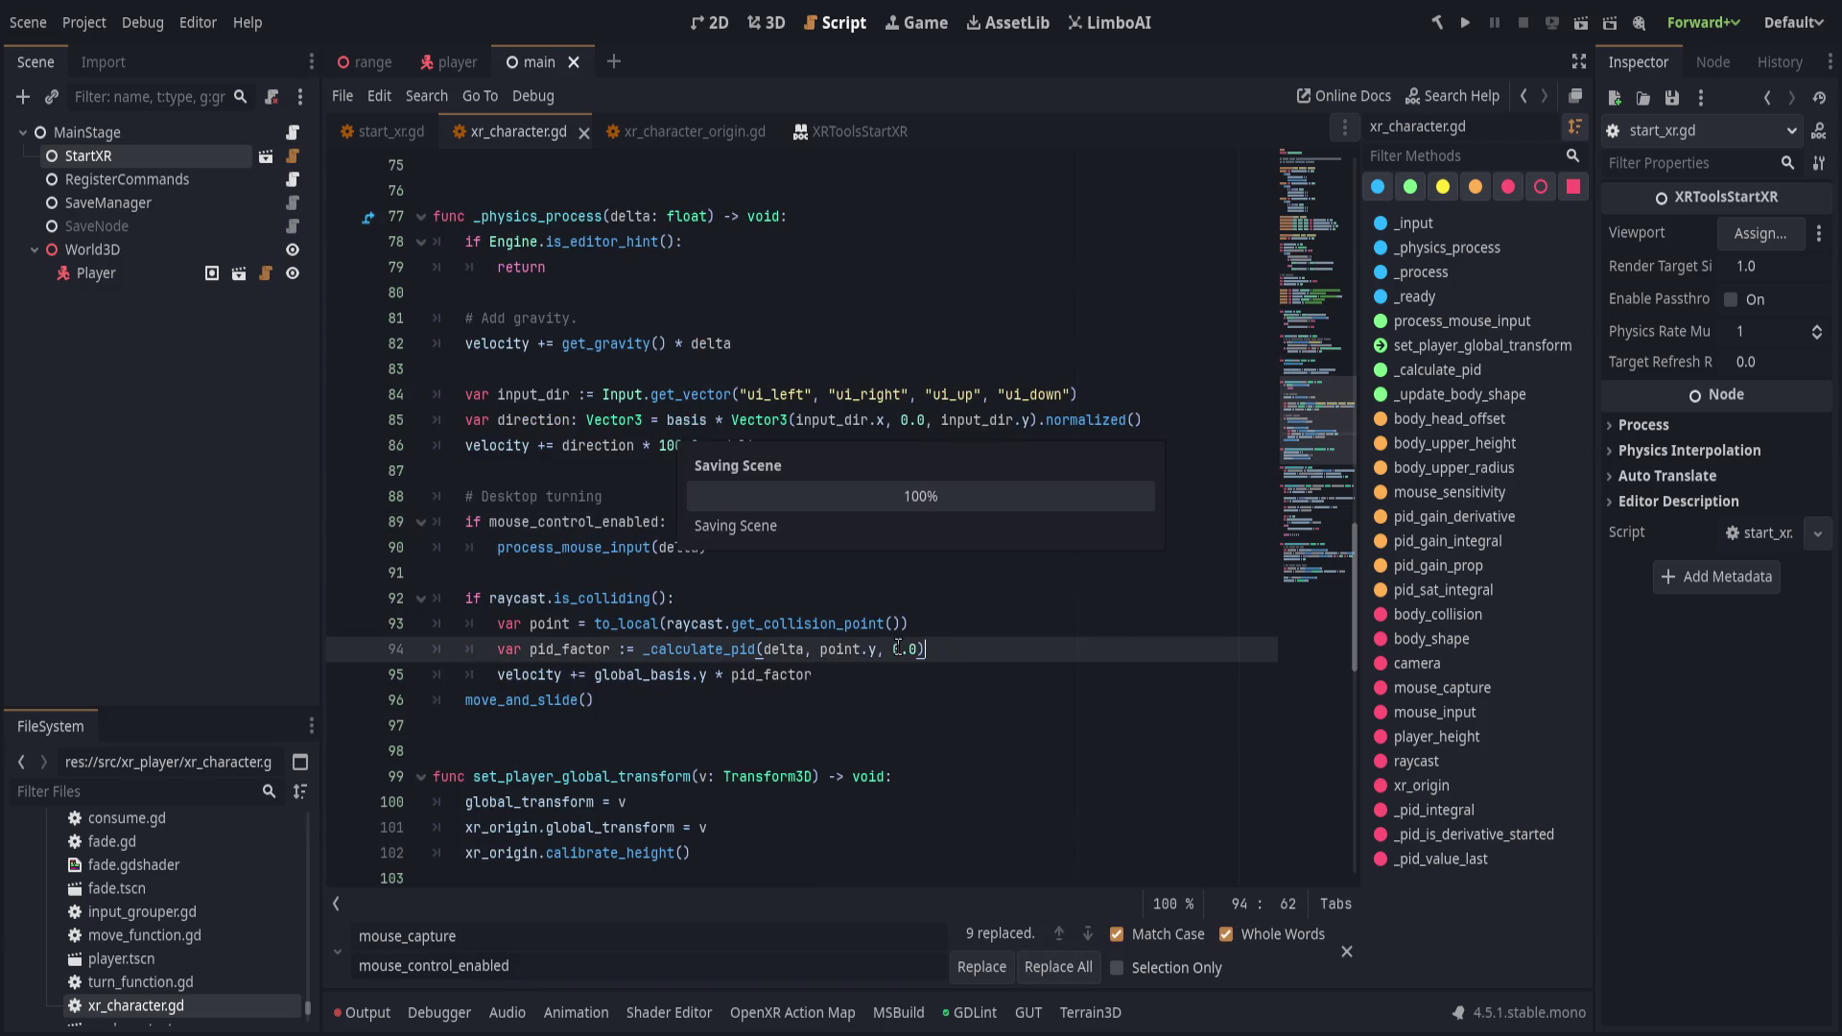
{"action": "left_click", "coordinate": [1457, 26]}
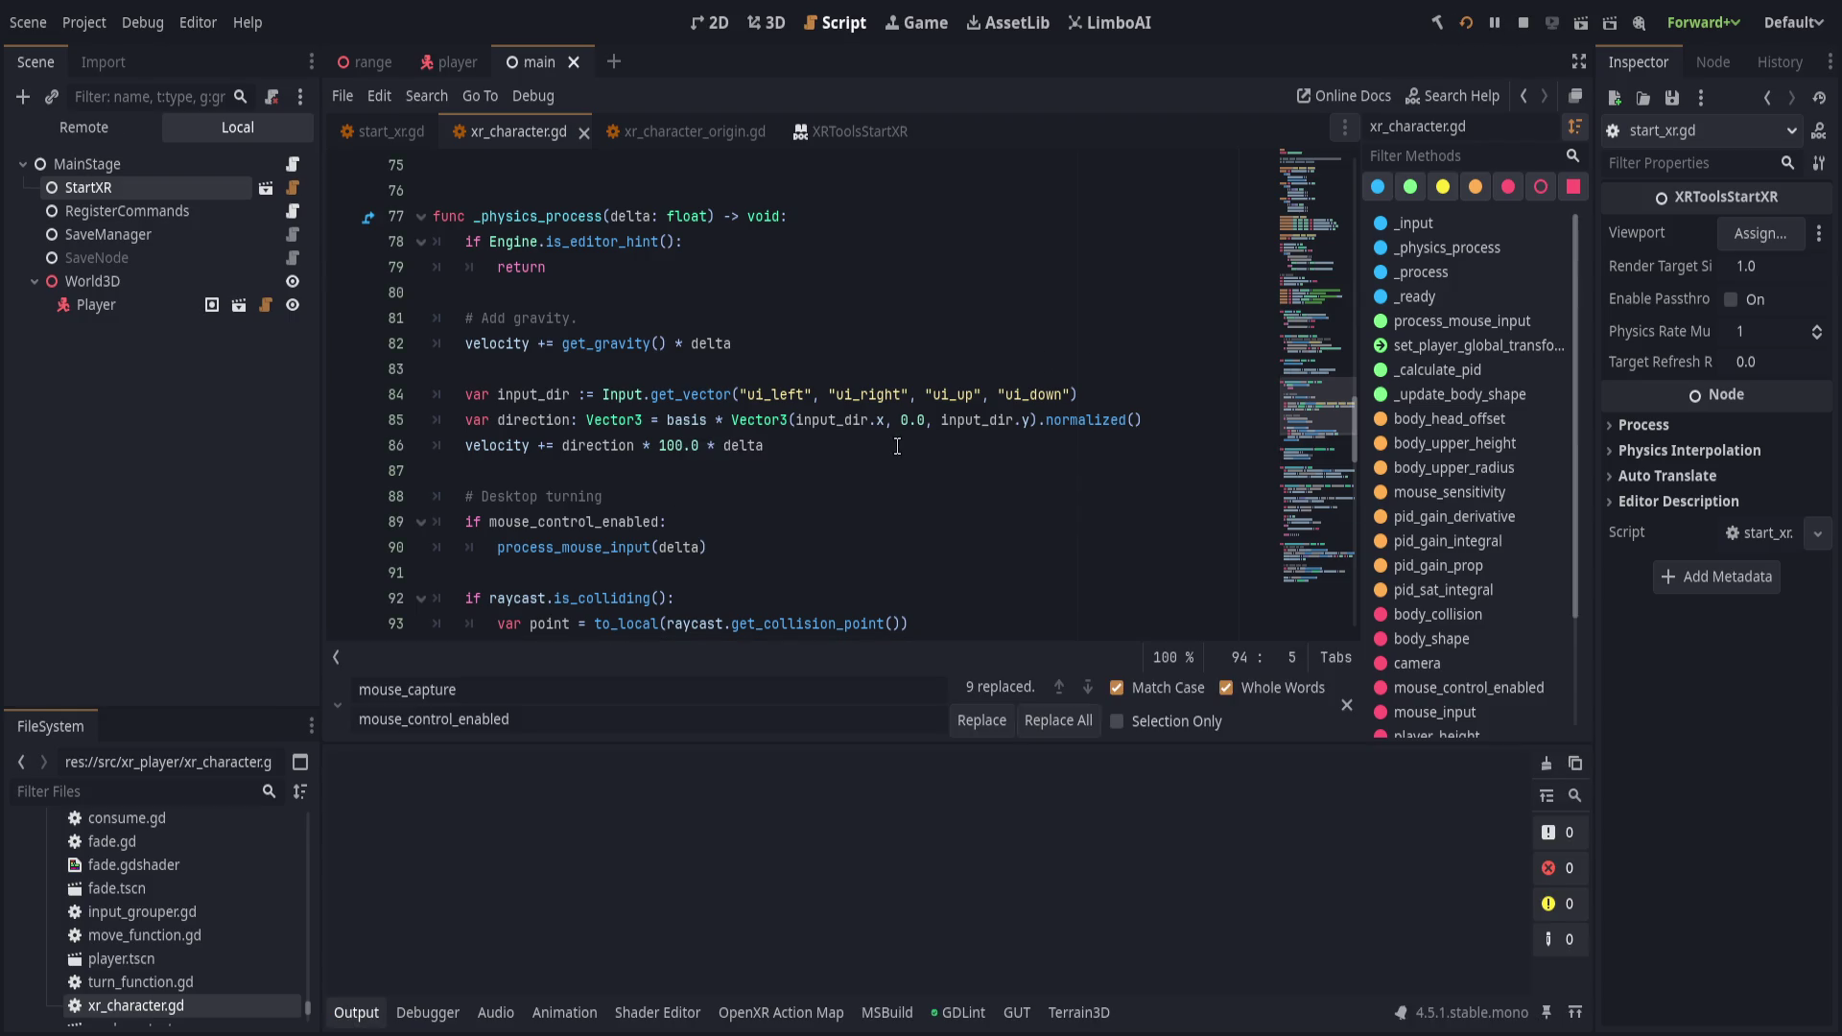
Close the find-and-replace bar and clear the search text.
{"action": "left_click", "coordinate": [1345, 705]}
{"action": "key", "text": "ctrl+f"}
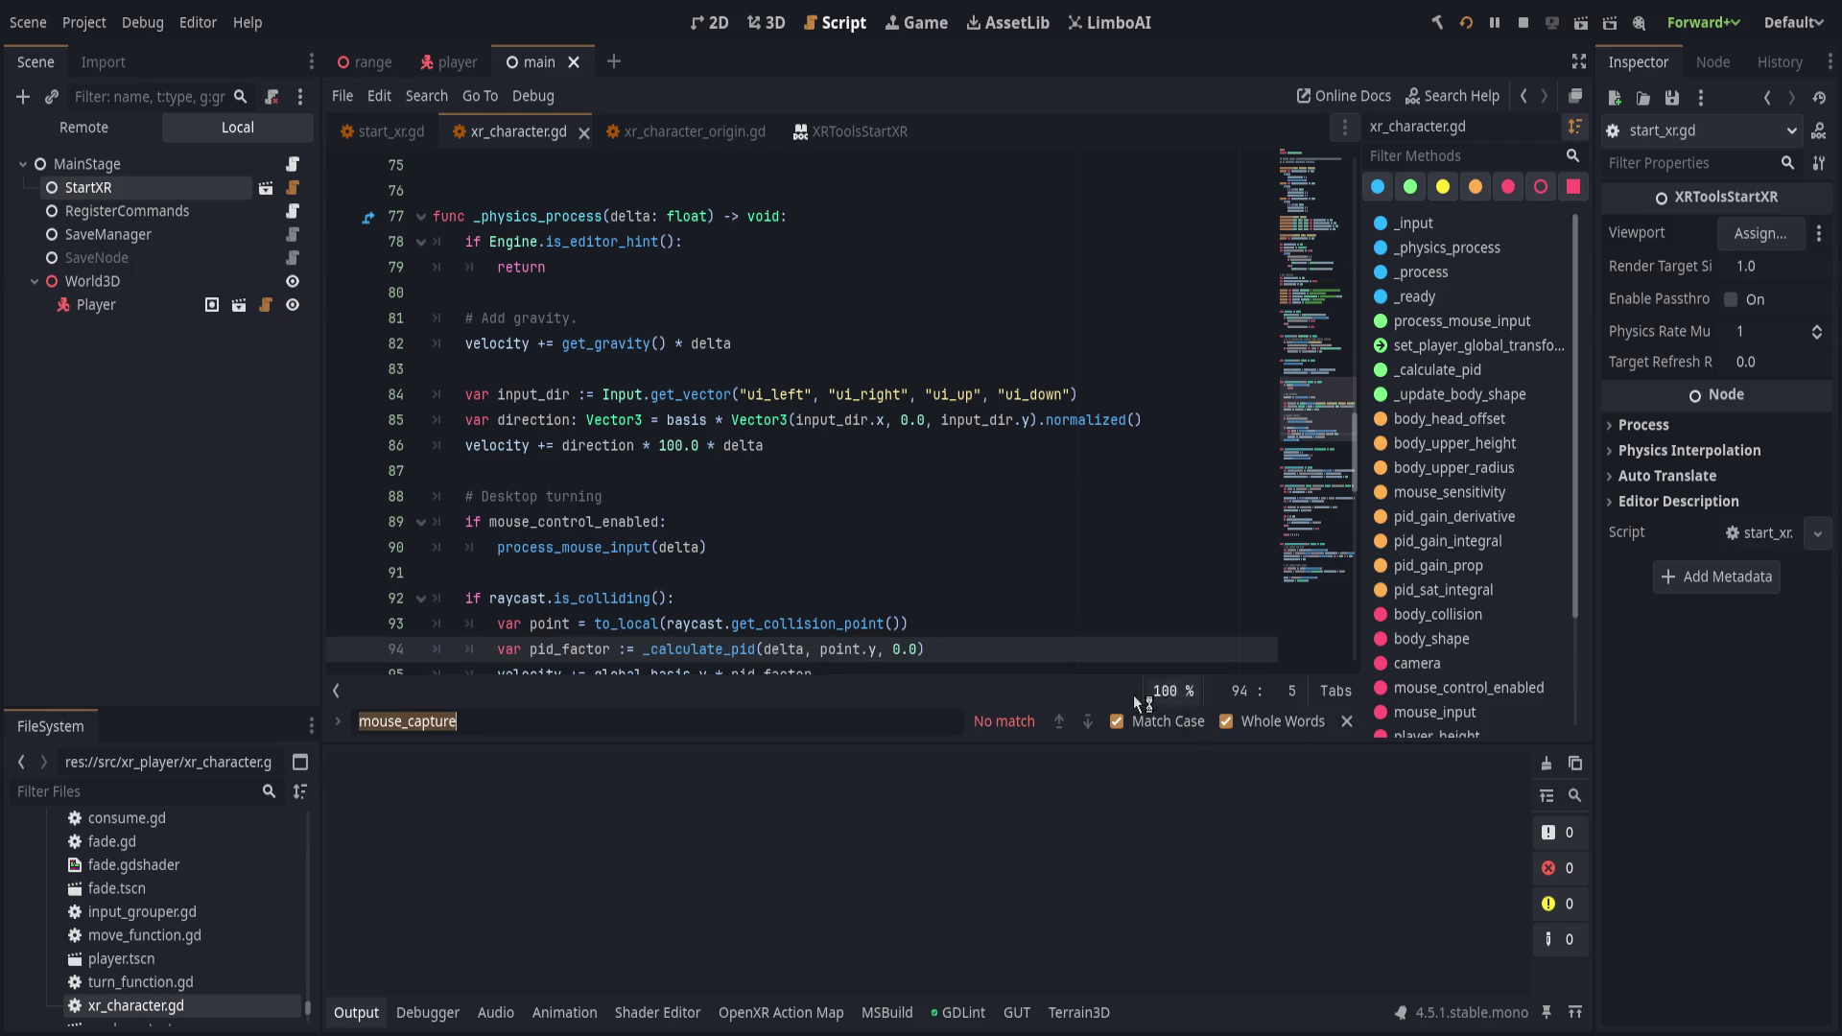
{"action": "key", "text": "Escape"}
{"action": "key", "text": "ctrl+f"}
{"action": "key", "text": "BackSpace"}
{"action": "key", "text": "Escape"}
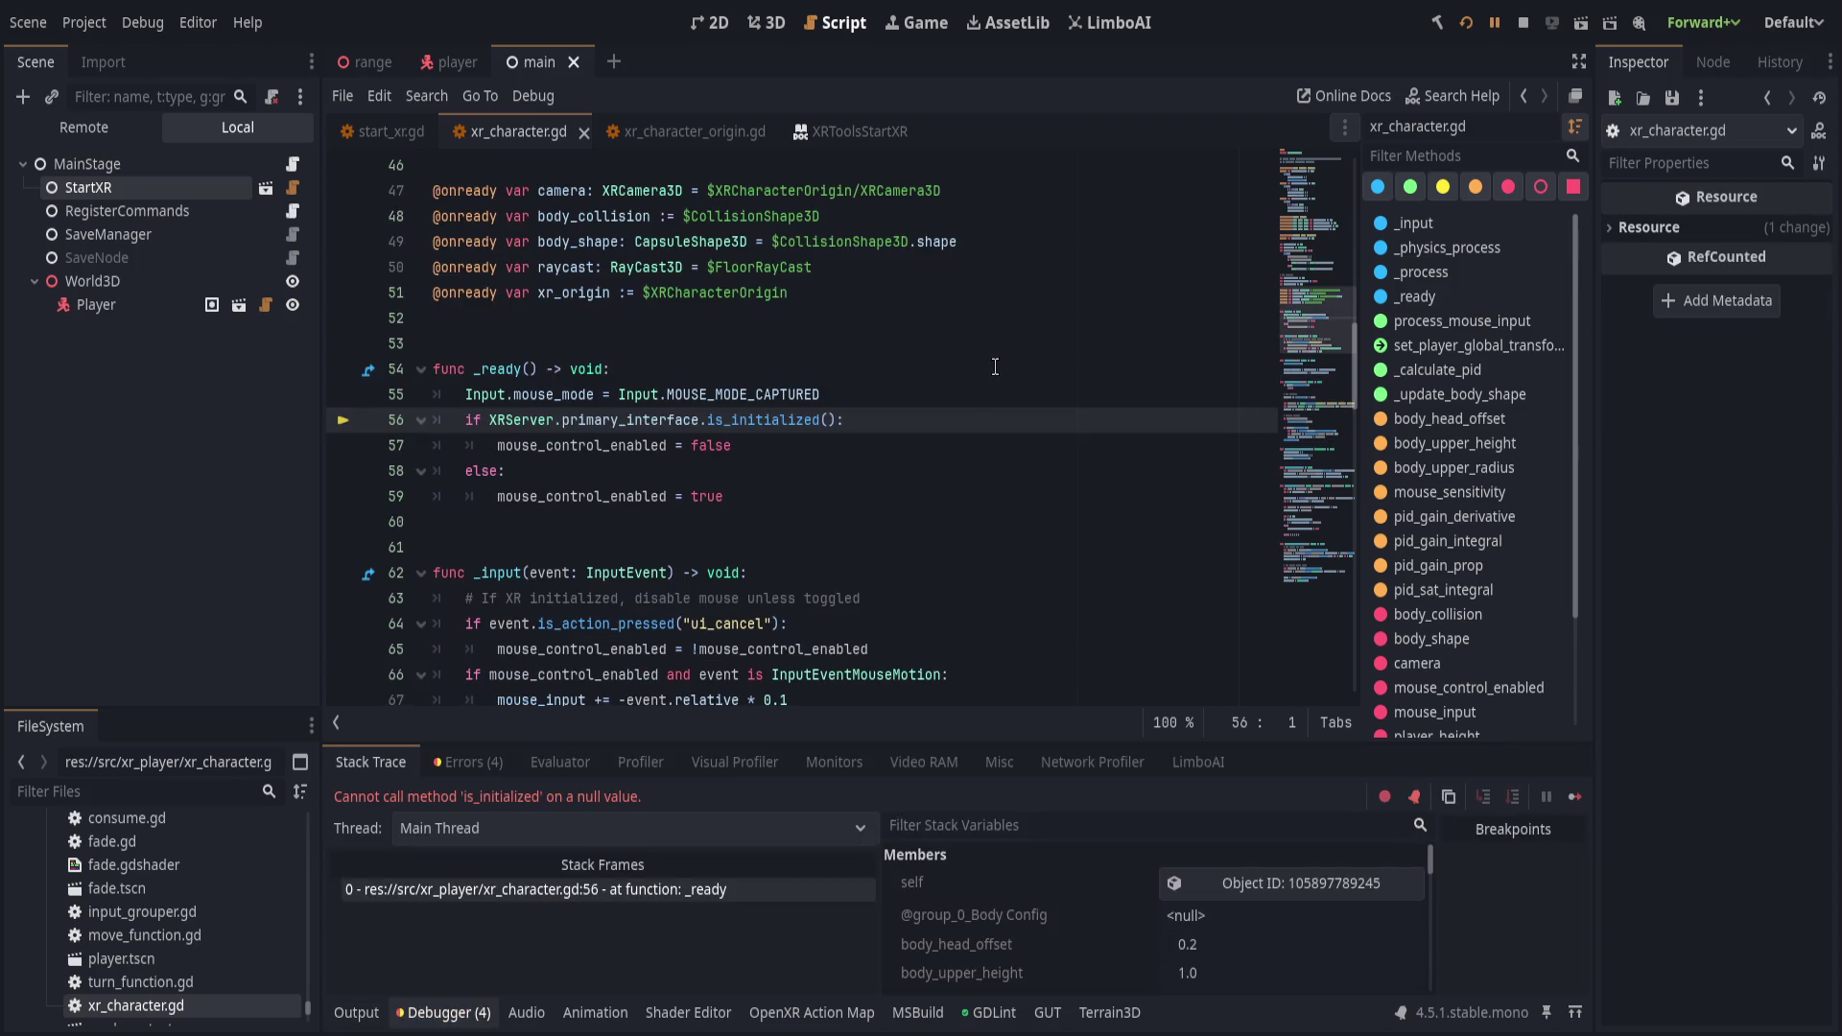
Make line 56 check XRServer.primary_interface before is_initialized(), save, and relaunch the game.
{"action": "left_click", "coordinate": [919, 427]}
{"action": "left_click", "coordinate": [490, 422]}
{"action": "type", "text": "XR"}
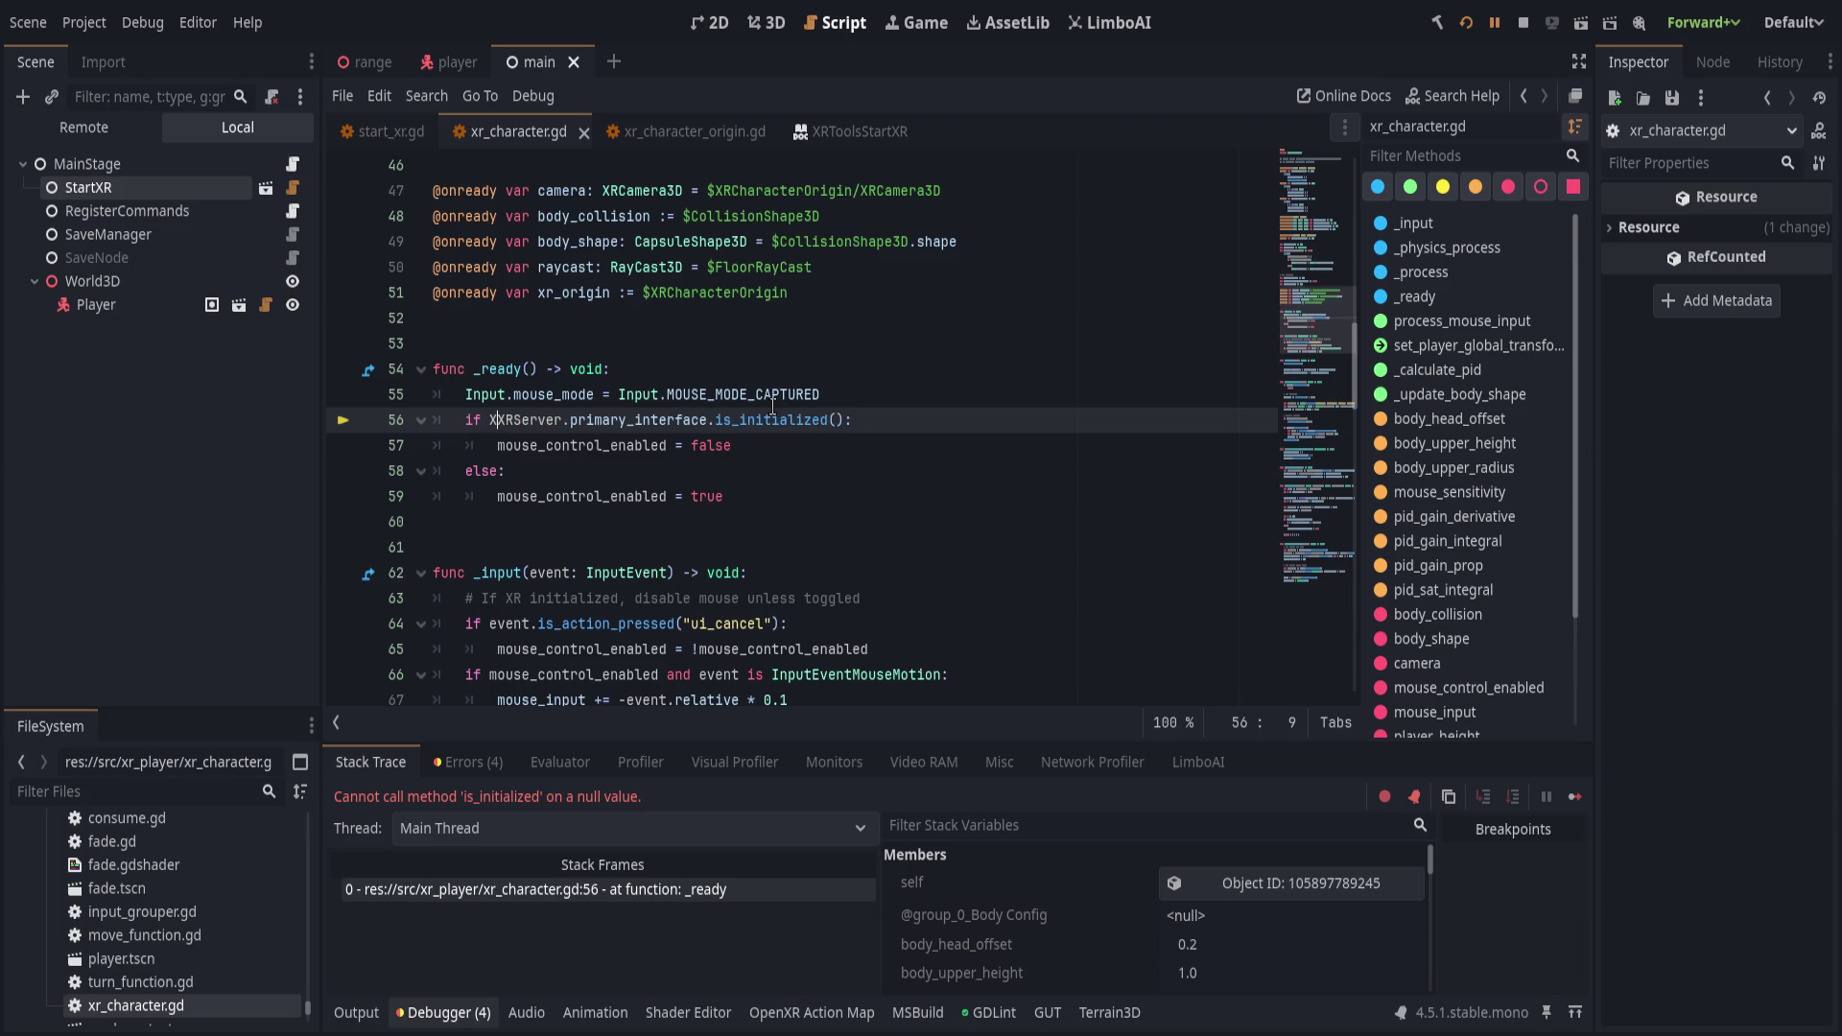
{"action": "type", "text": "Server.prim"}
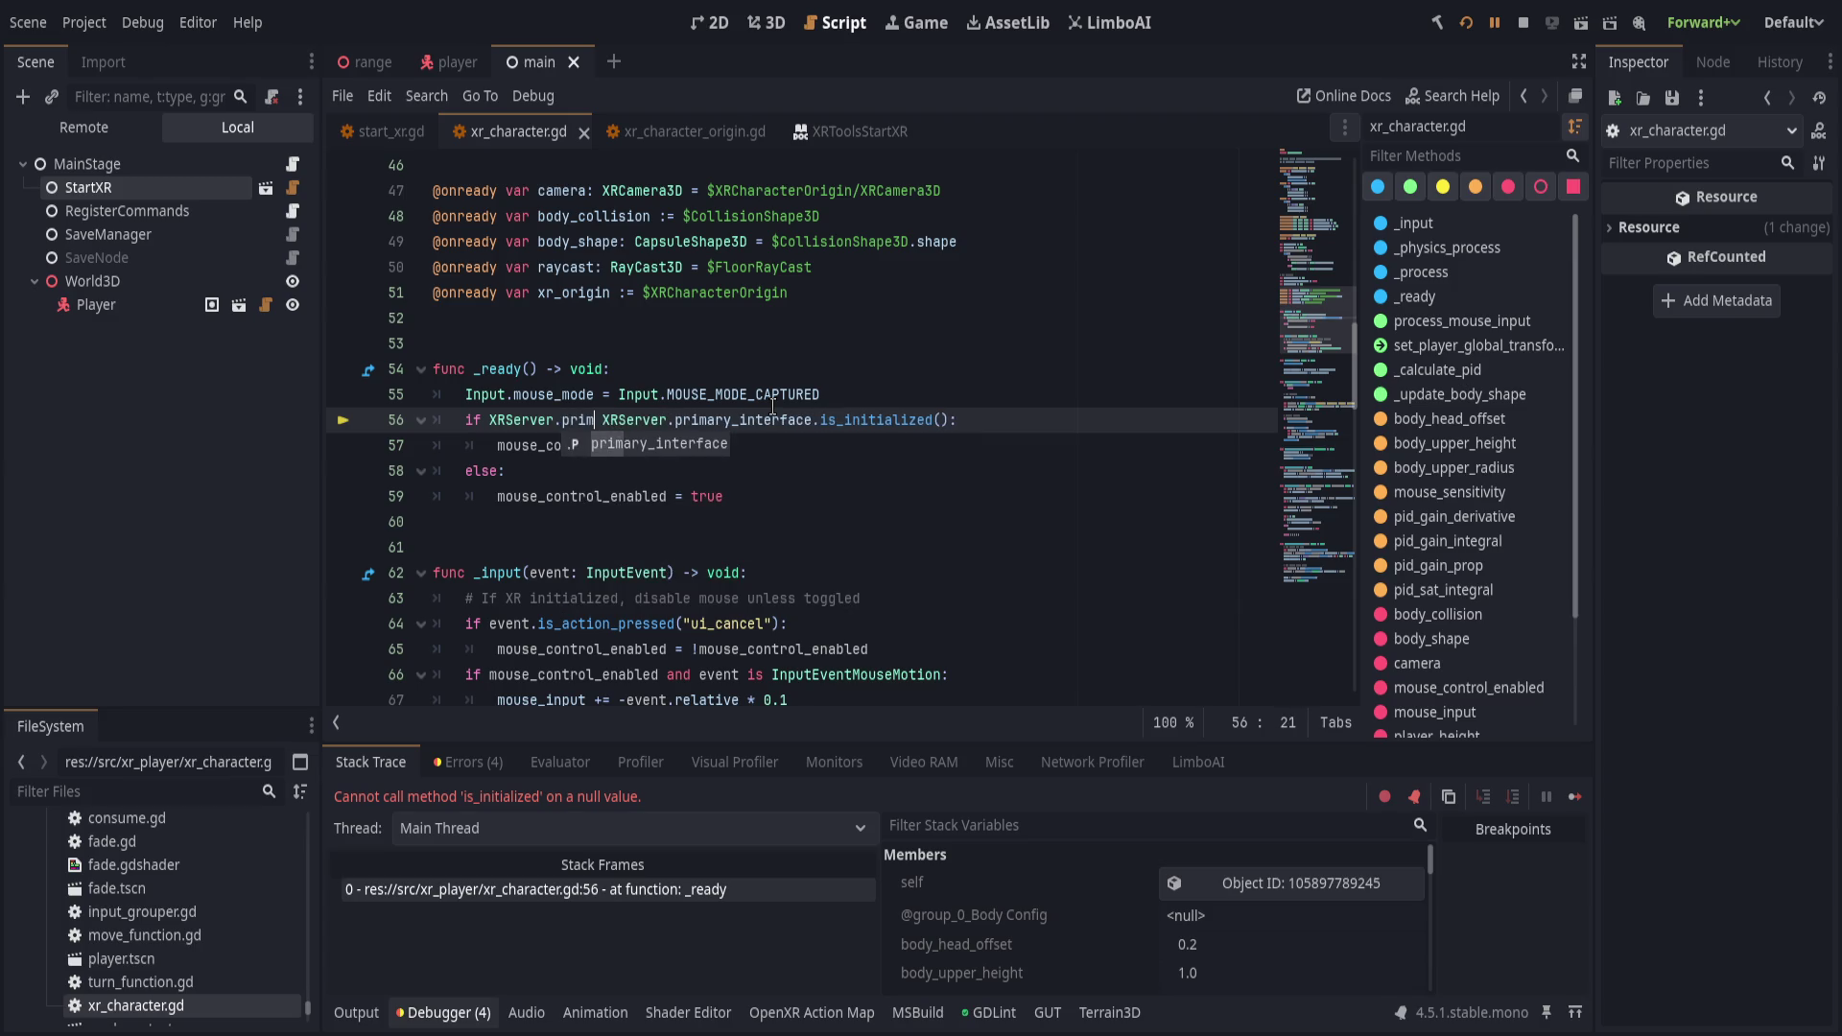
{"action": "key", "text": "Return"}
{"action": "type", "text": "and"}
{"action": "key", "text": "End"}
{"action": "key", "text": "ctrl+s"}
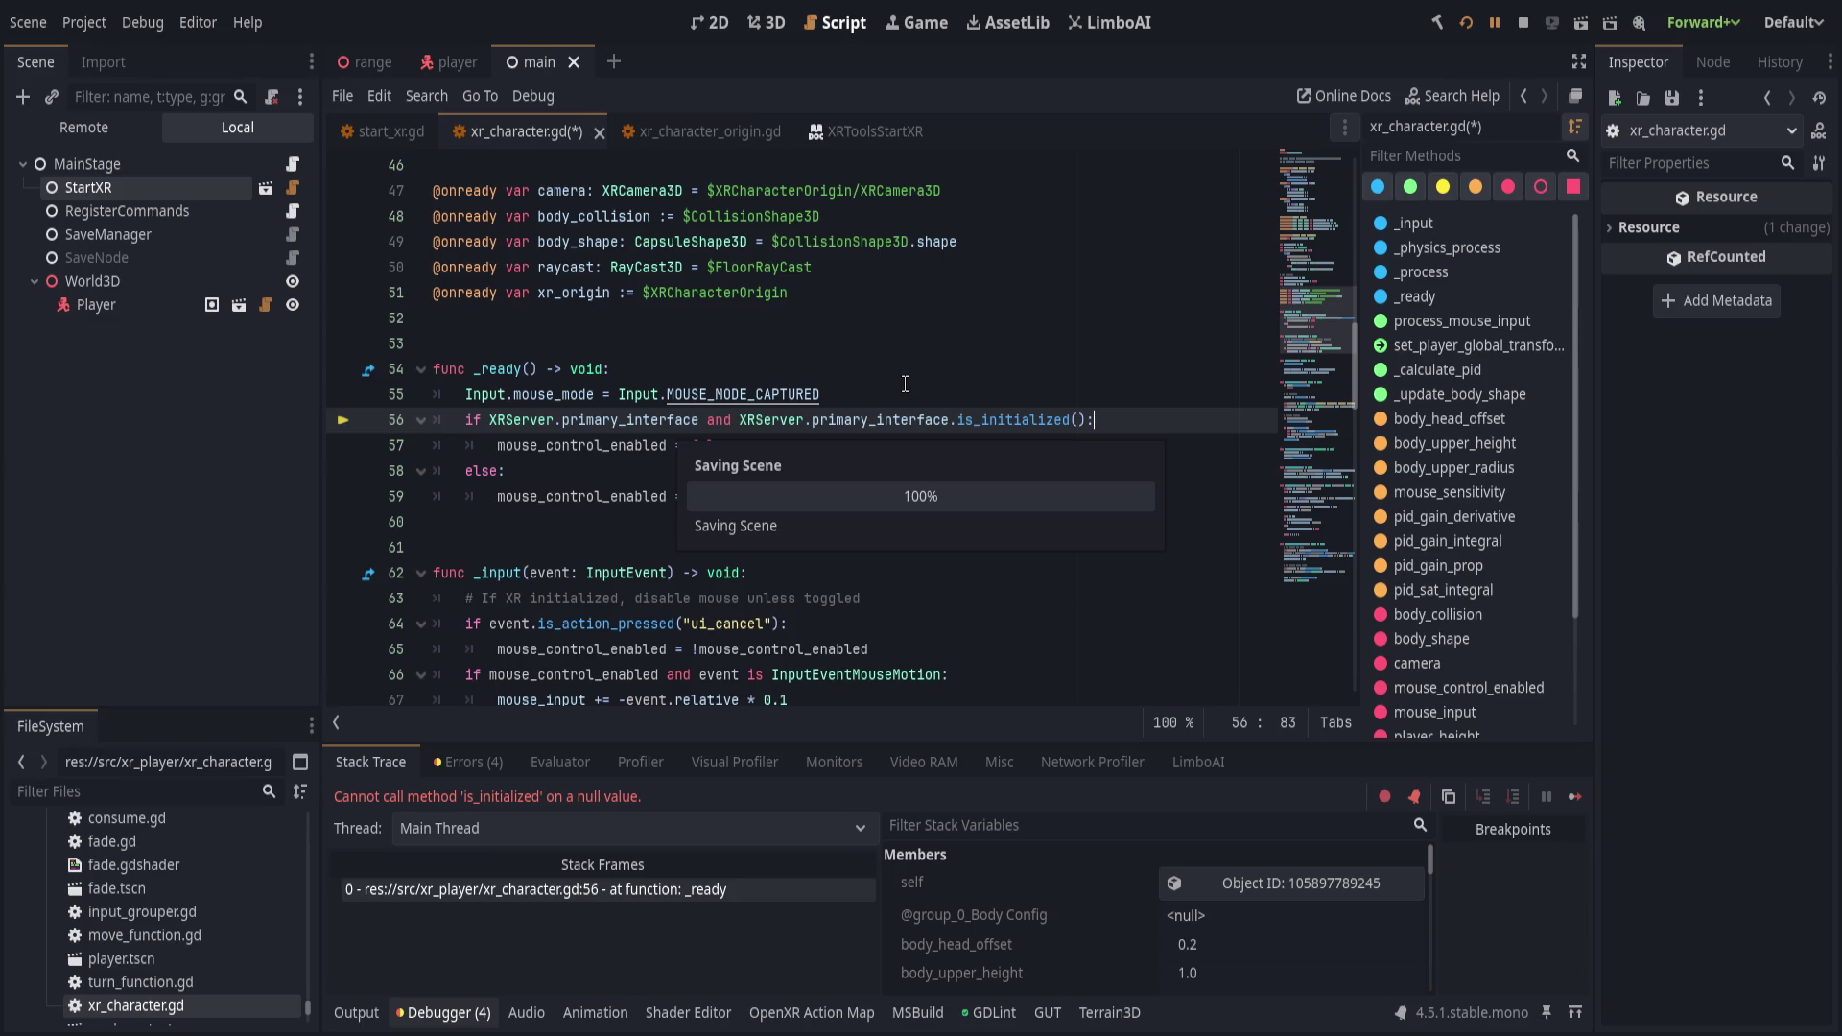
{"action": "left_click", "coordinate": [1466, 27]}
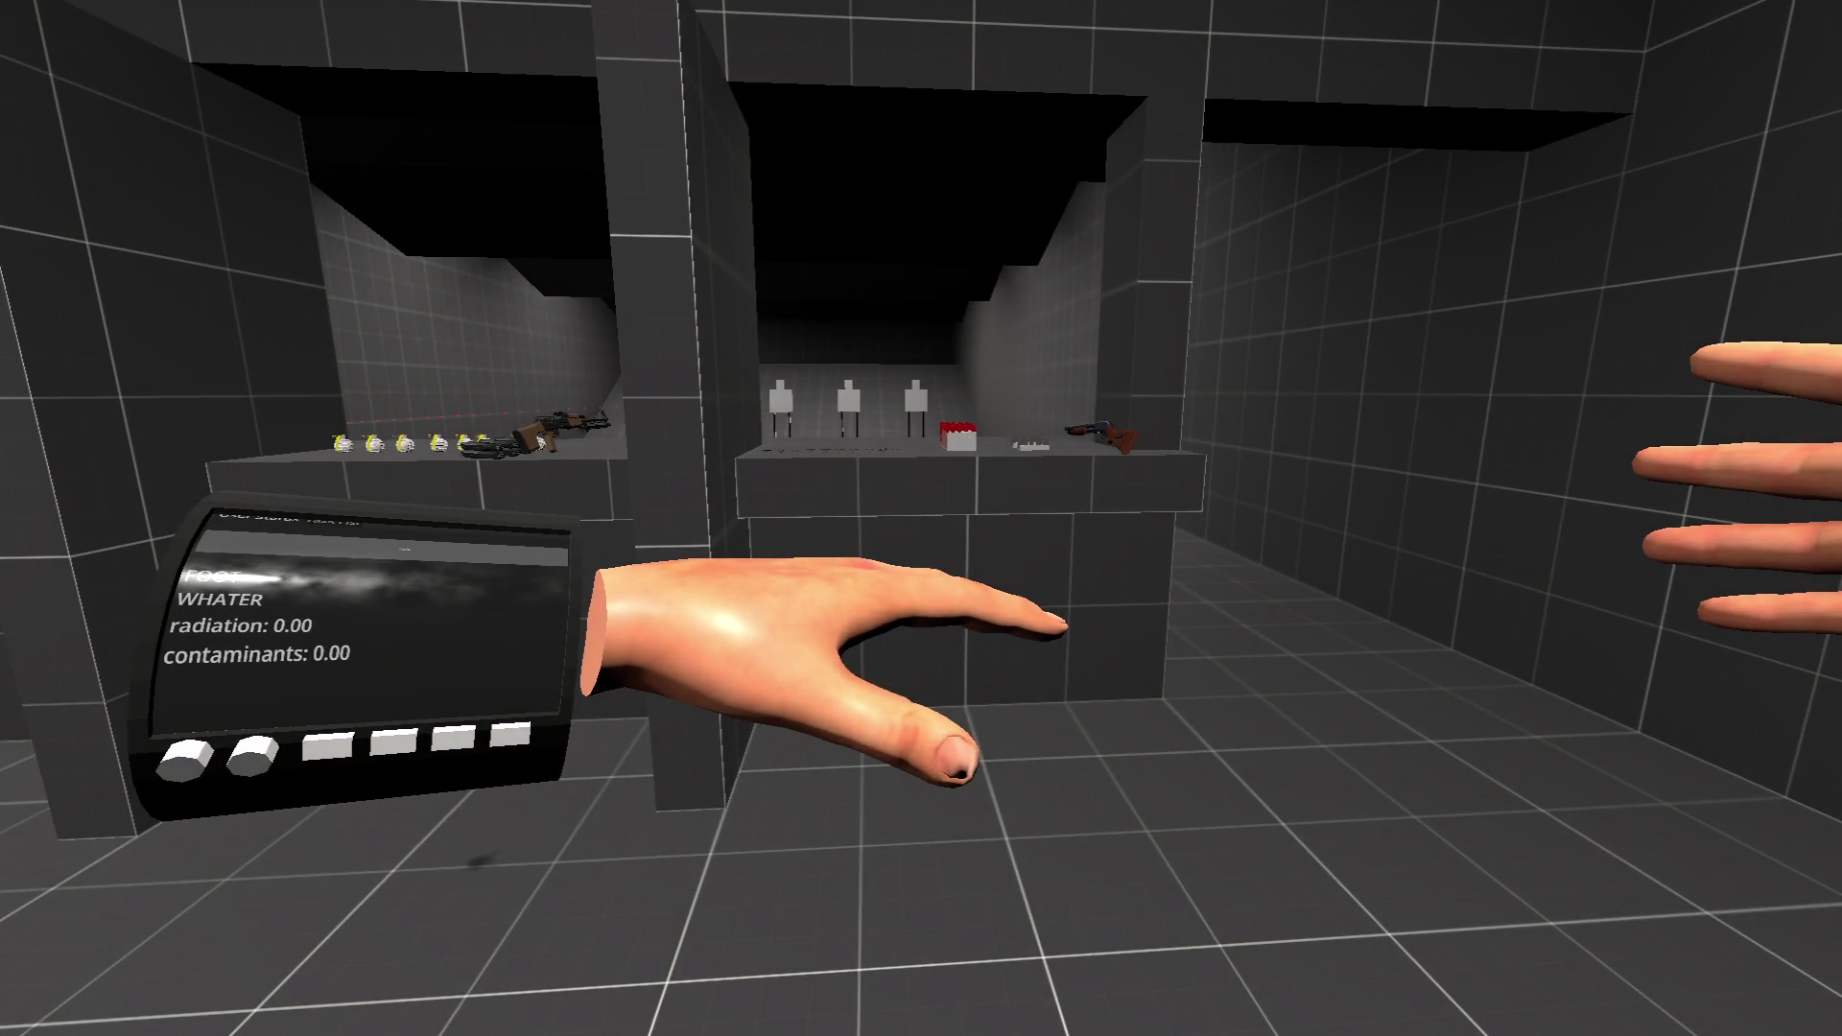
Scroll through and select bullet hit entries in the Output log, then hide the panel.
{"action": "scroll", "coordinate": [517, 933], "scroll_direction": "up", "scroll_amount": 3}
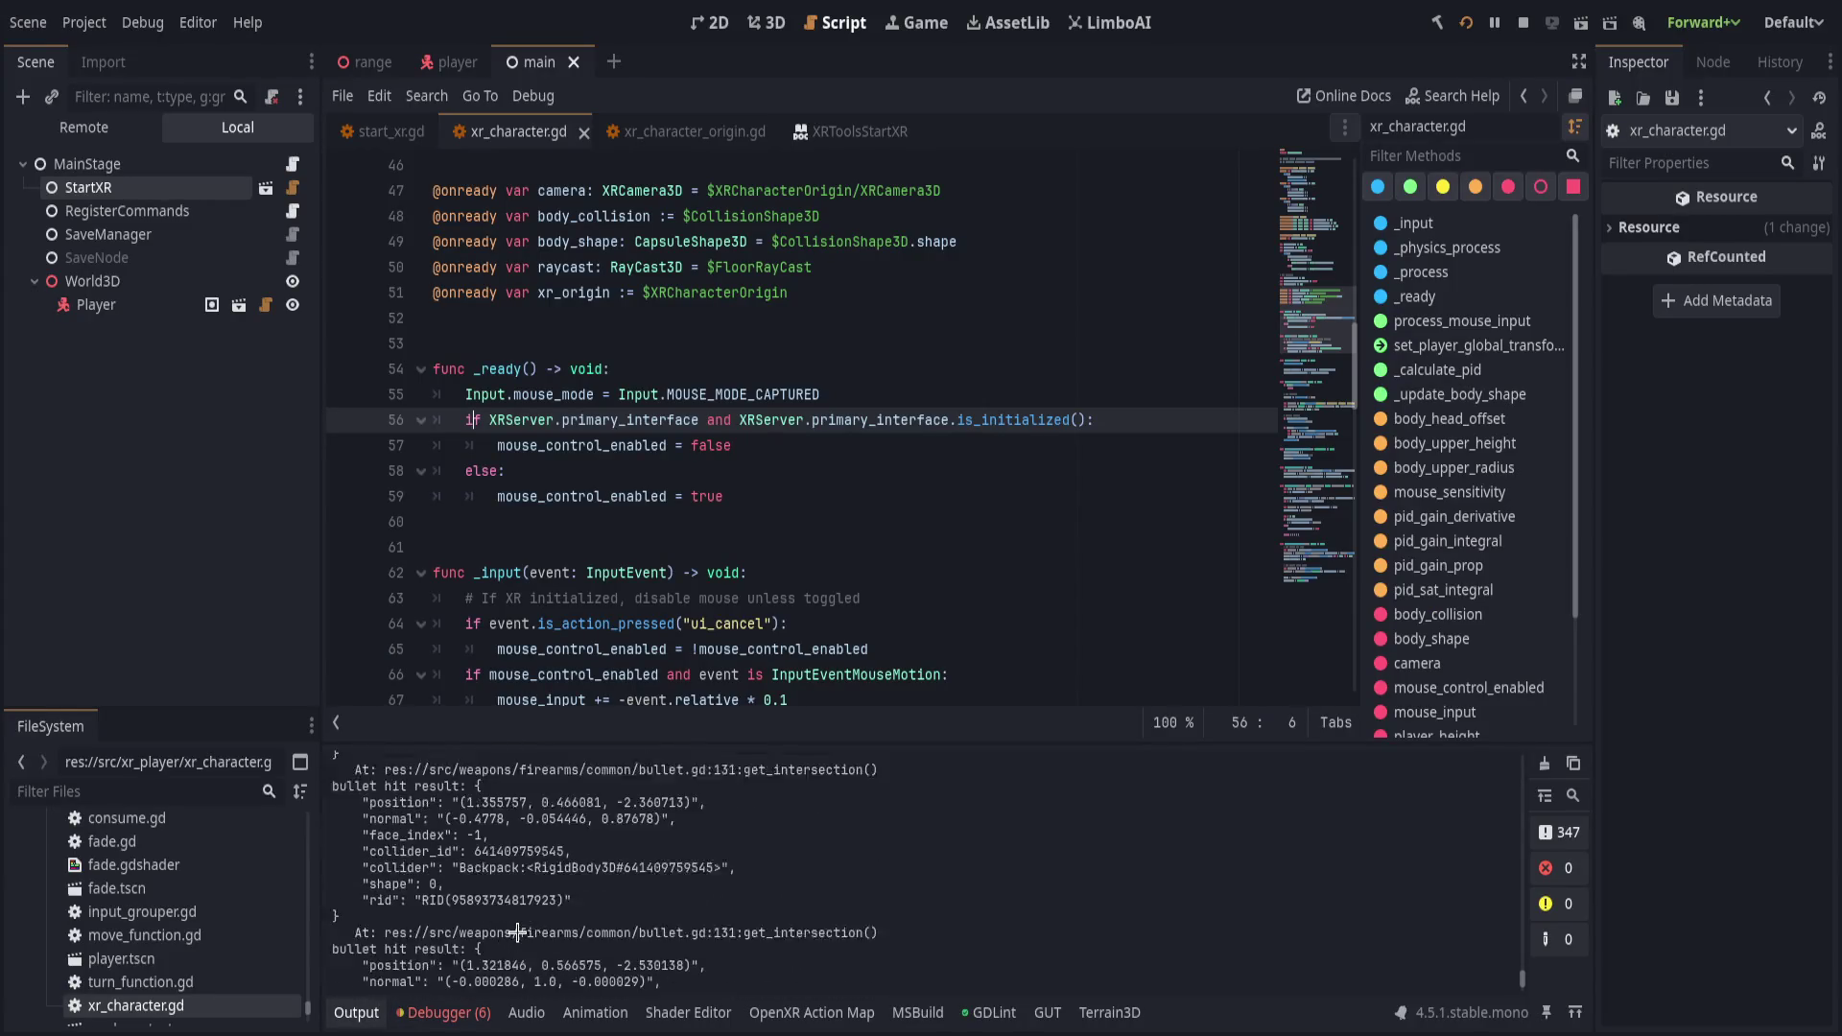
{"action": "scroll", "coordinate": [517, 933], "scroll_direction": "down", "scroll_amount": 3}
{"action": "left_click_drag", "start_coordinate": [394, 837], "coordinate": [516, 862]}
{"action": "left_click", "coordinate": [611, 870]}
{"action": "mouse_move", "coordinate": [390, 899]}
{"action": "left_mouse_down"}
{"action": "mouse_move", "coordinate": [566, 923]}
{"action": "mouse_move", "coordinate": [511, 945]}
{"action": "left_mouse_up"}
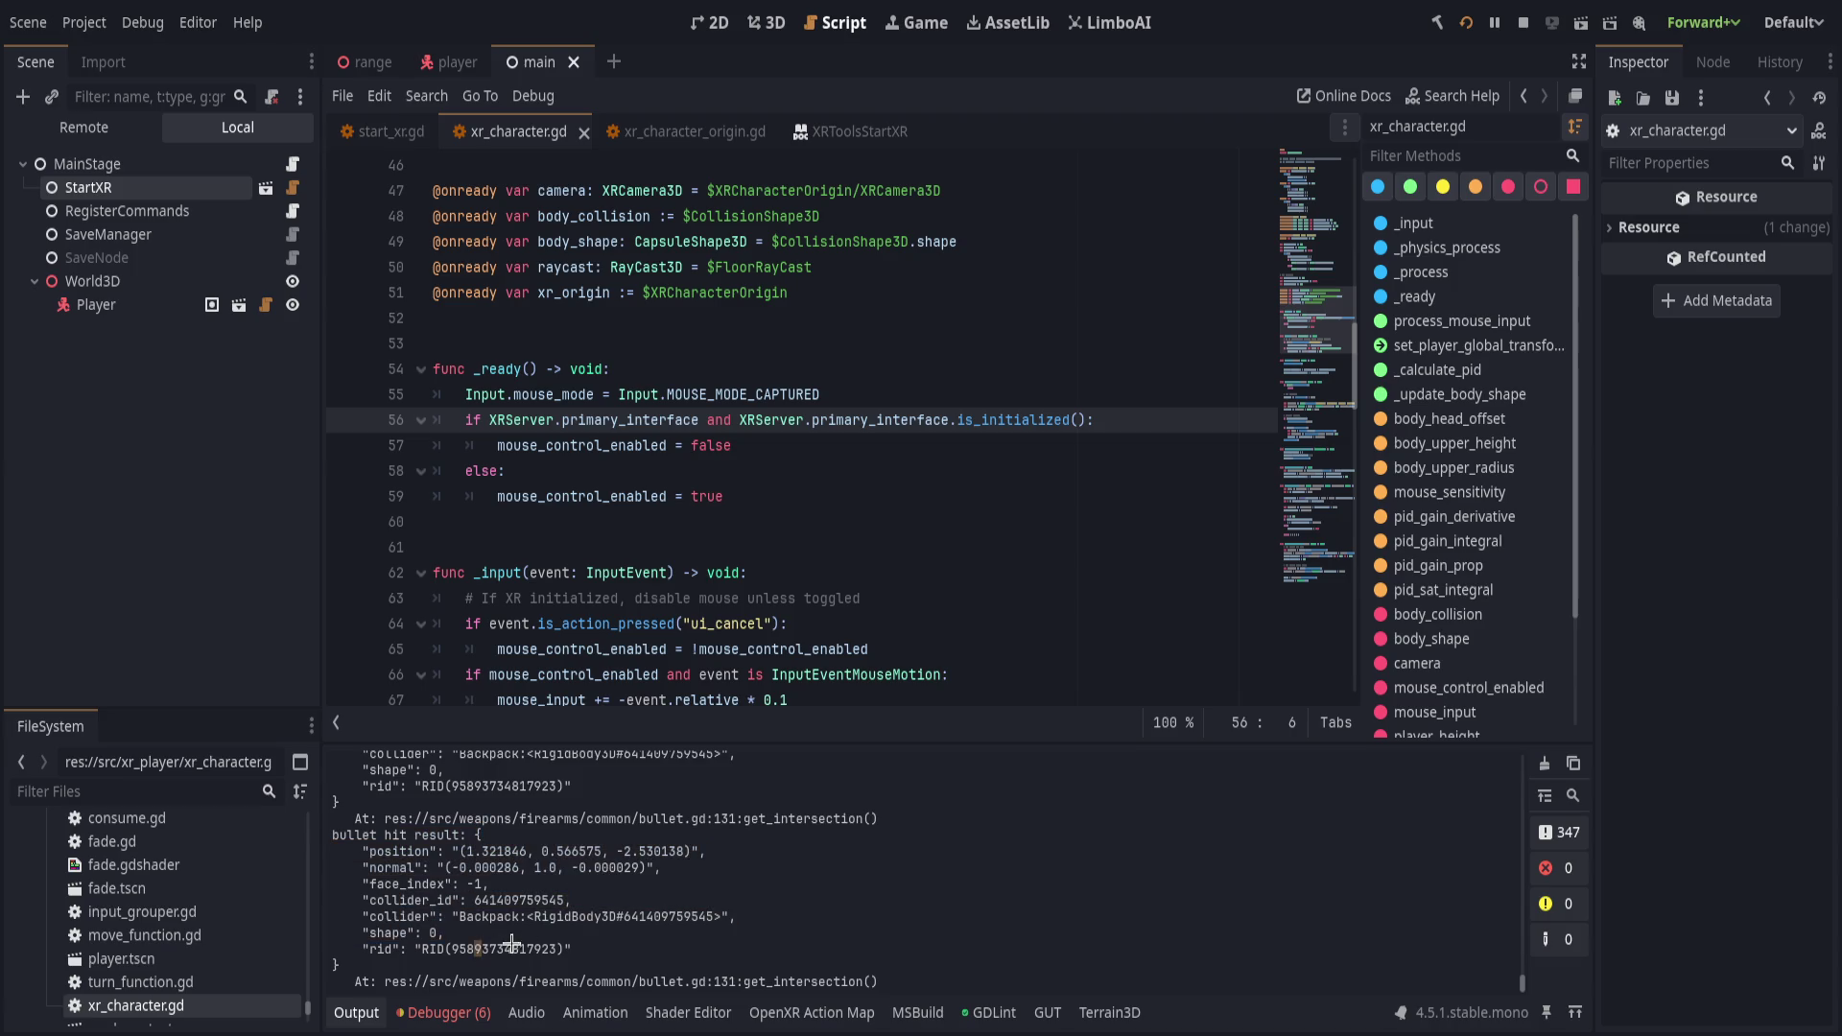
{"action": "left_click", "coordinate": [350, 1014]}
Stop the running game and scroll xr_character.gd back up toward the variable declarations.
{"action": "left_click", "coordinate": [650, 758]}
{"action": "scroll", "coordinate": [689, 752], "scroll_direction": "up", "scroll_amount": 3}
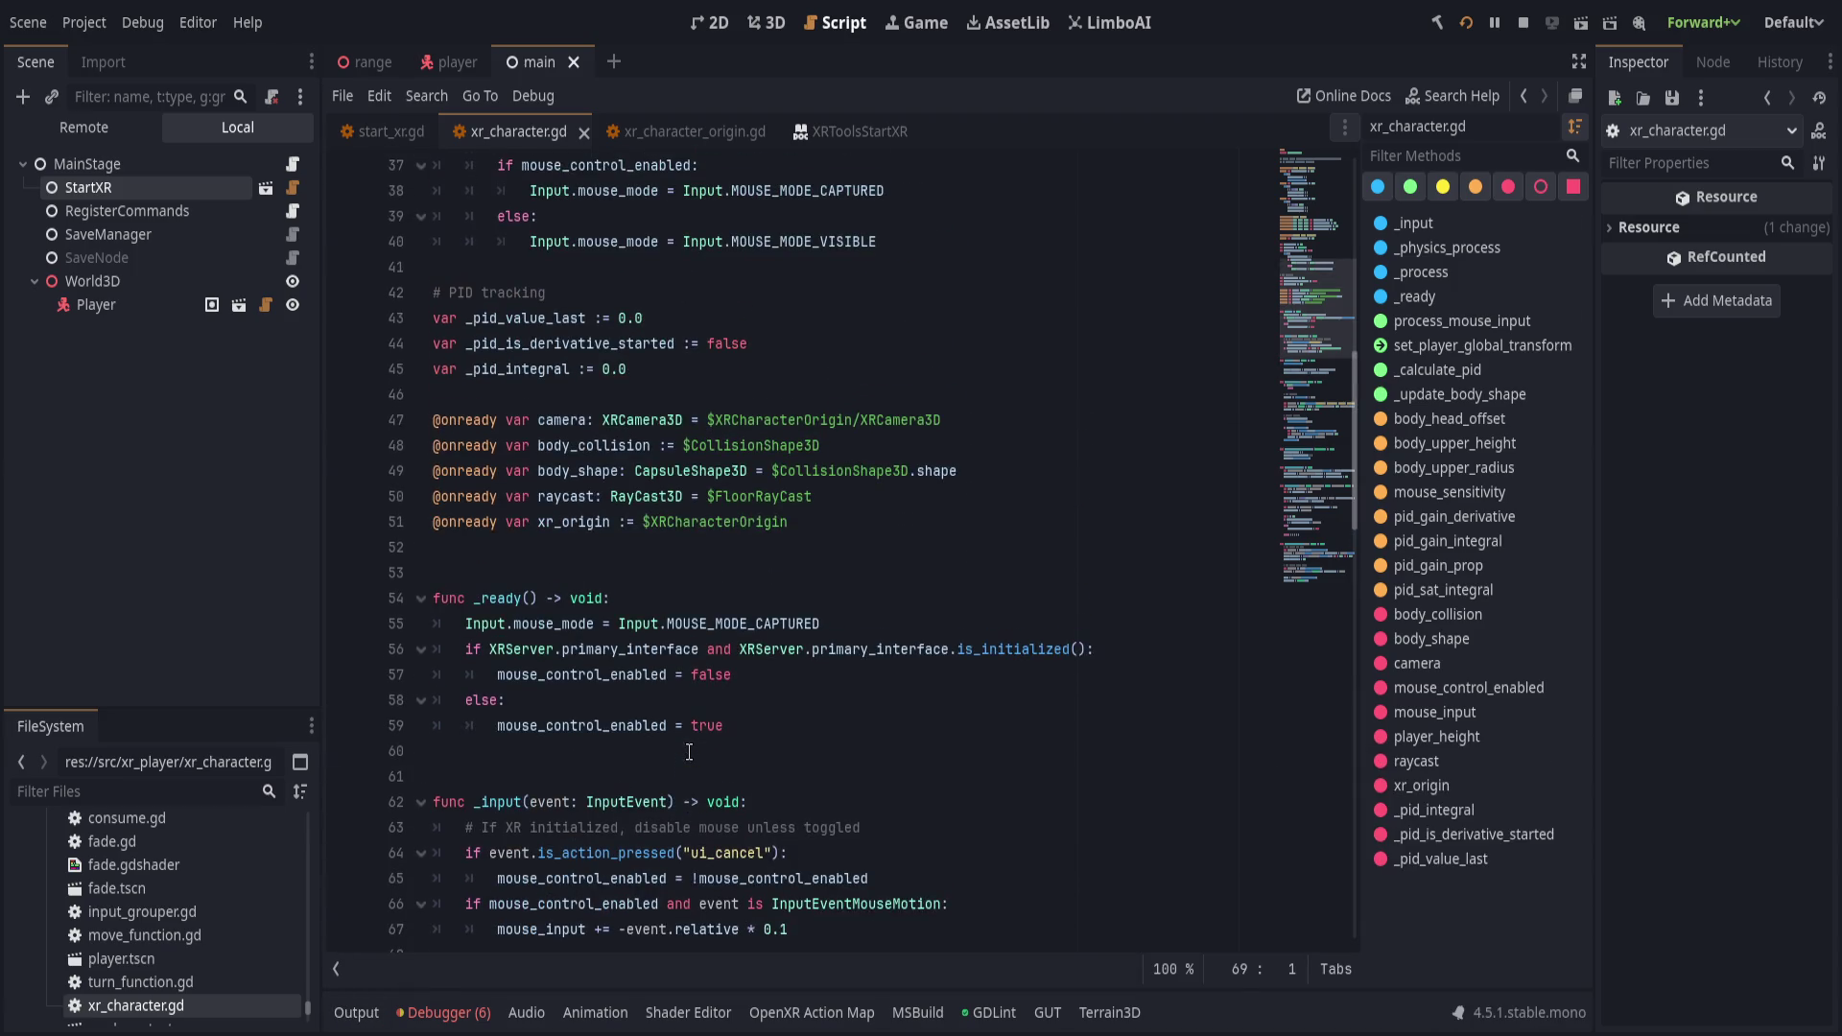
{"action": "left_click", "coordinate": [765, 664]}
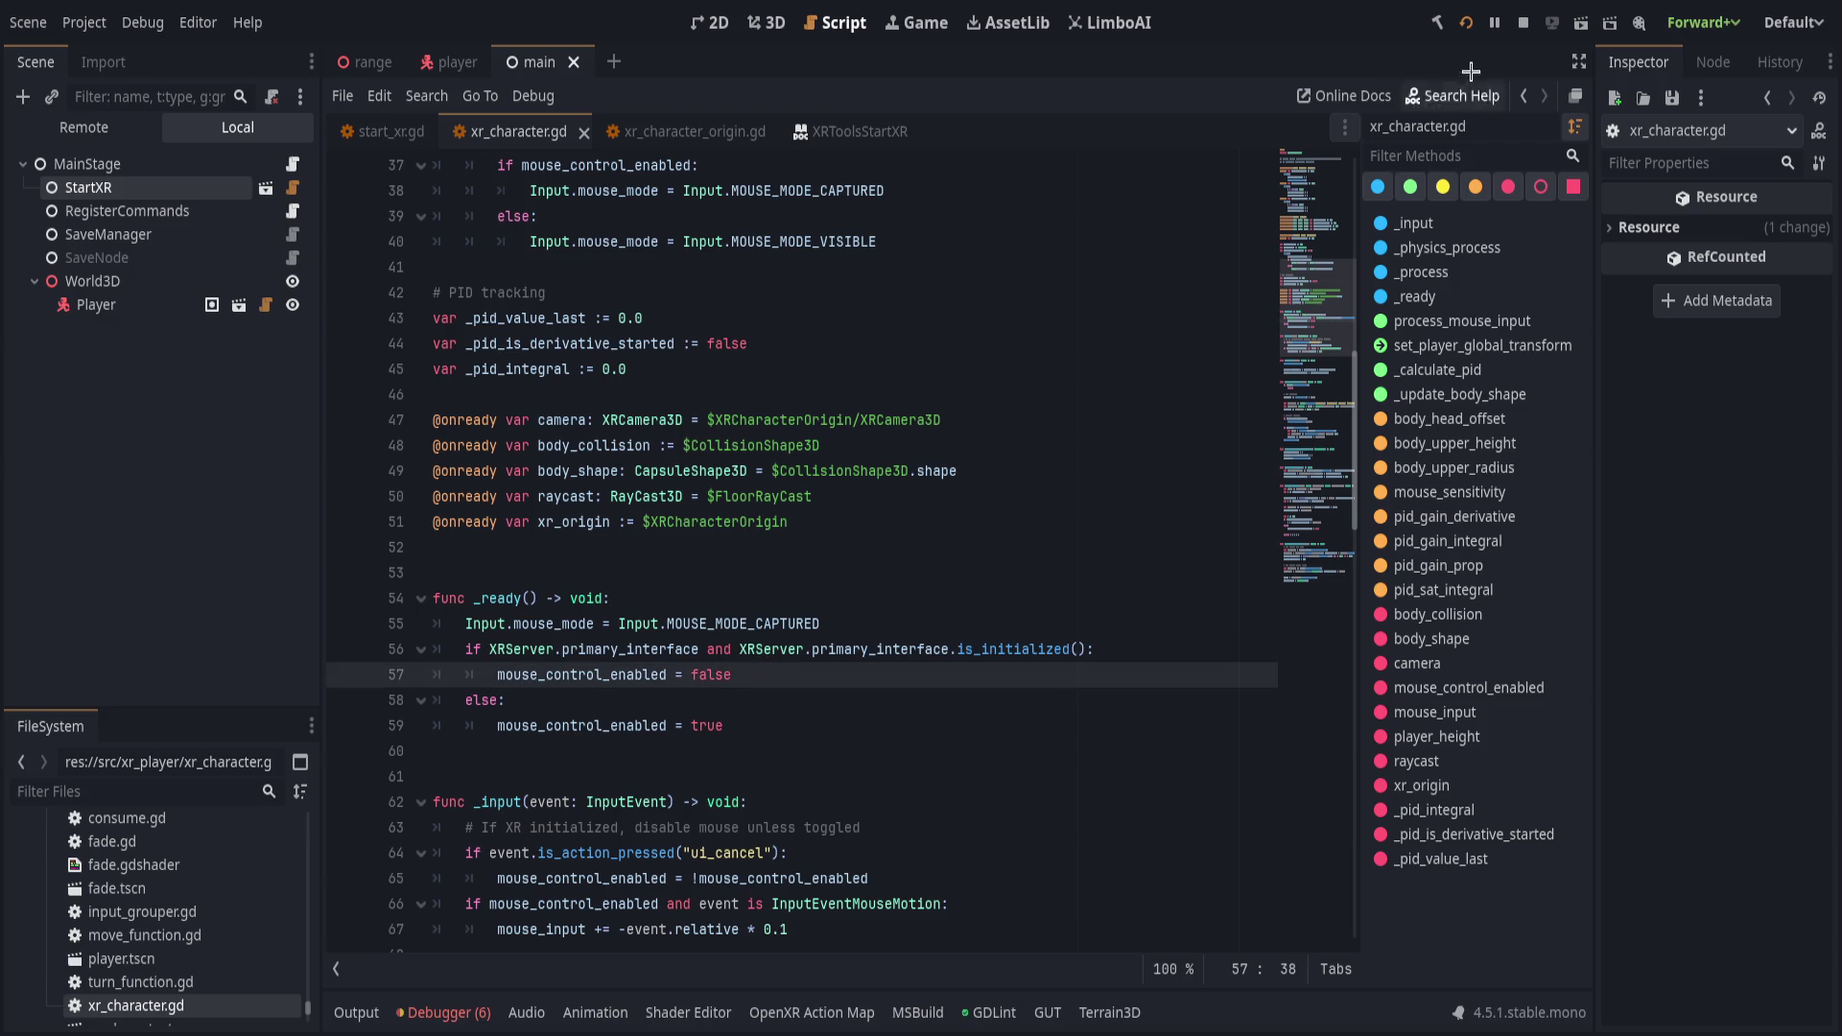
{"action": "left_click", "coordinate": [1519, 22]}
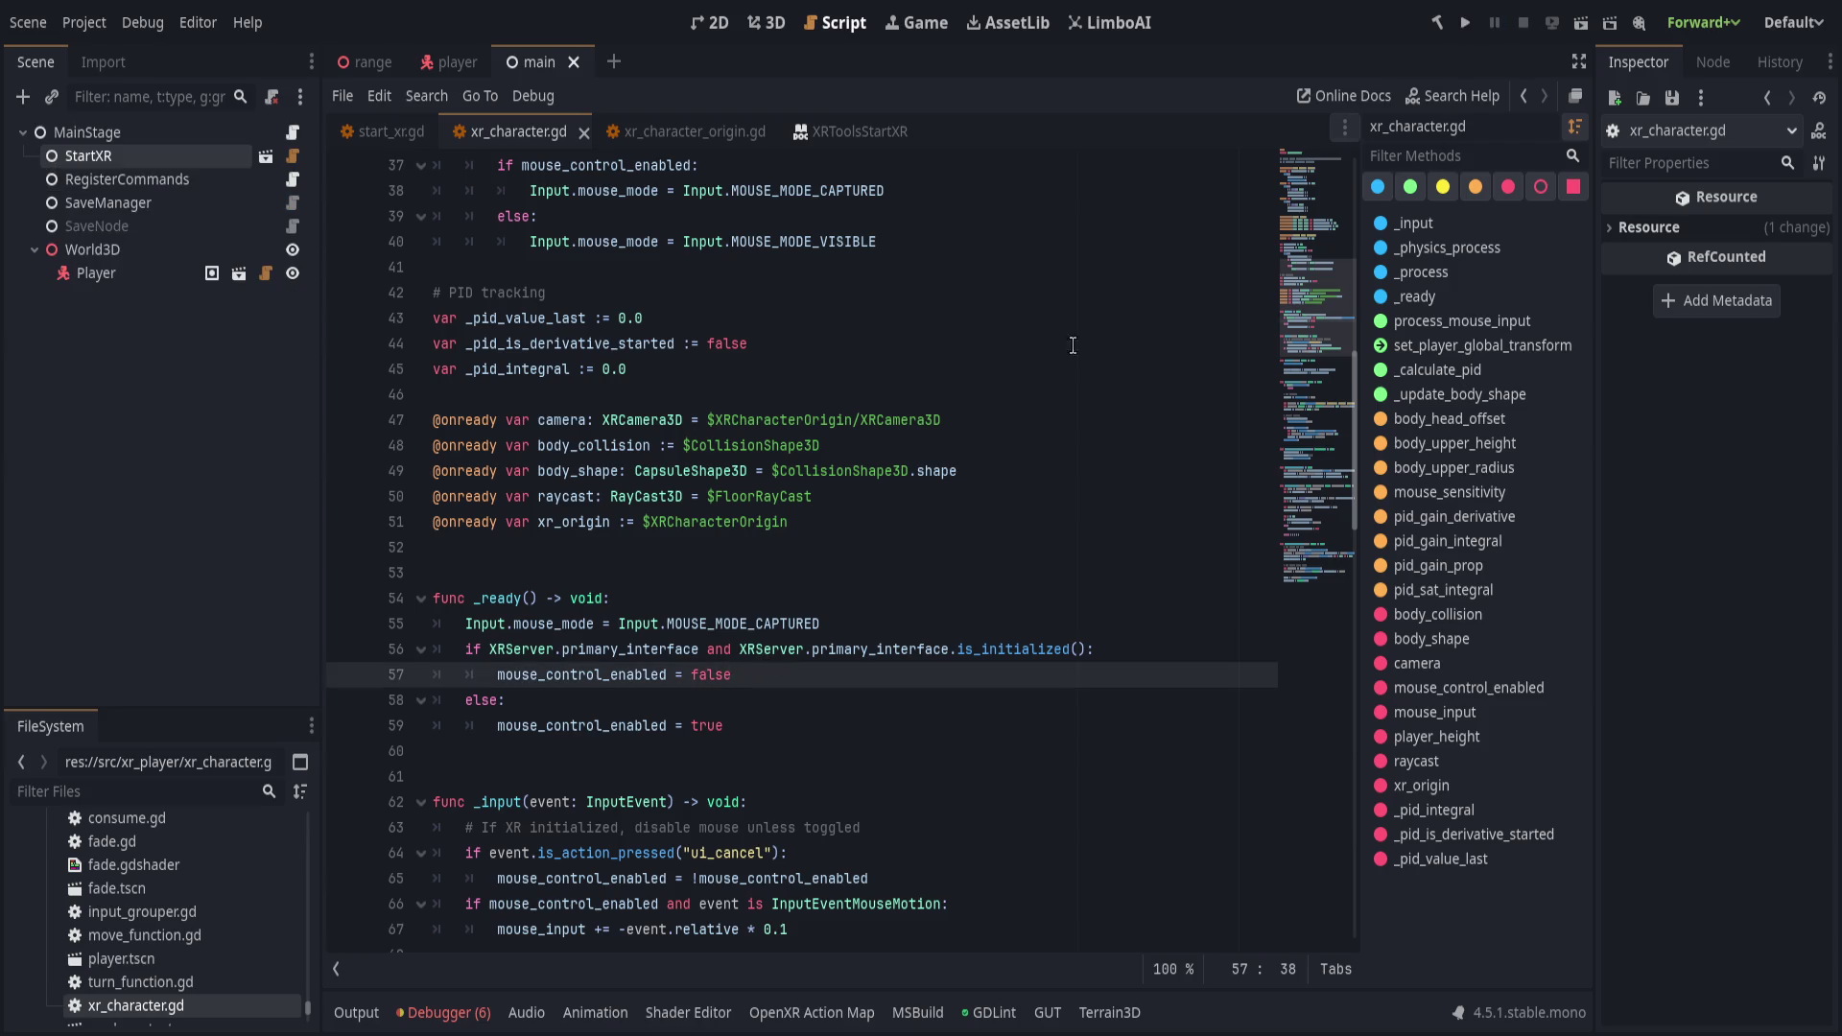
{"action": "scroll", "coordinate": [403, 863], "scroll_direction": "up", "scroll_amount": 6}
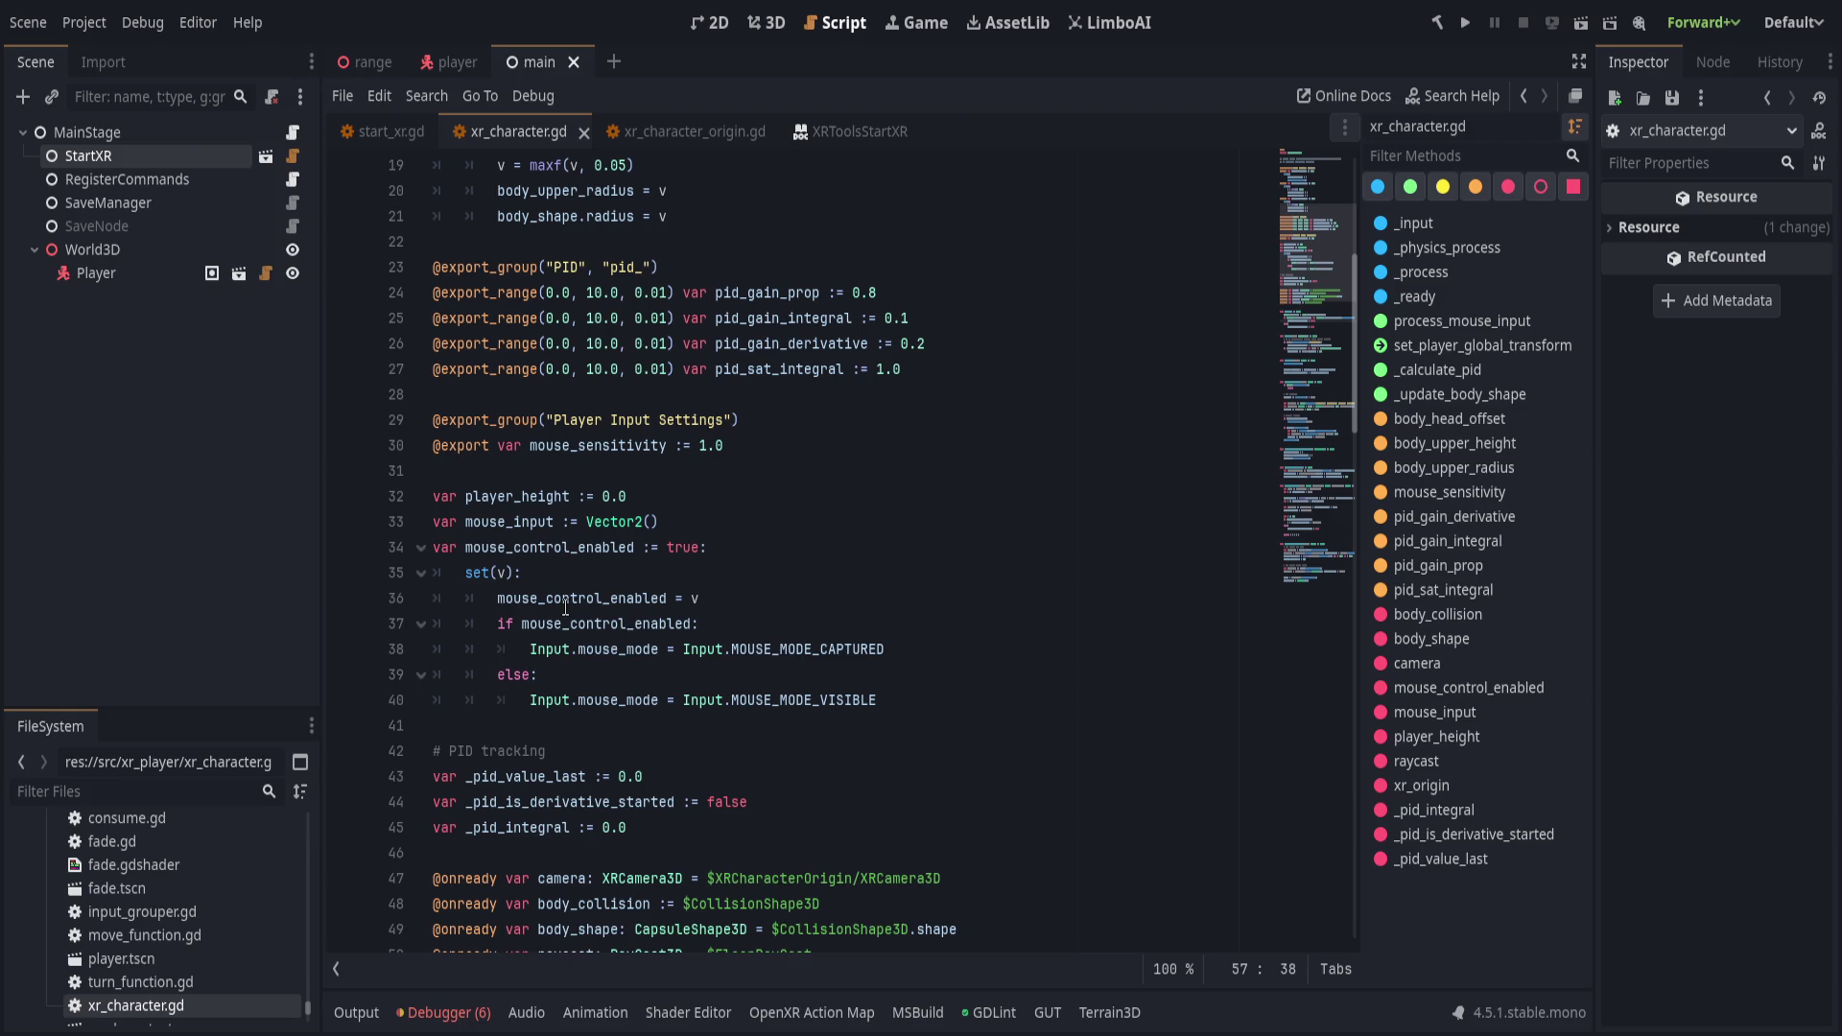
Review the mouse_control_enabled code in xr_character.gd.
{"action": "left_click", "coordinate": [961, 689]}
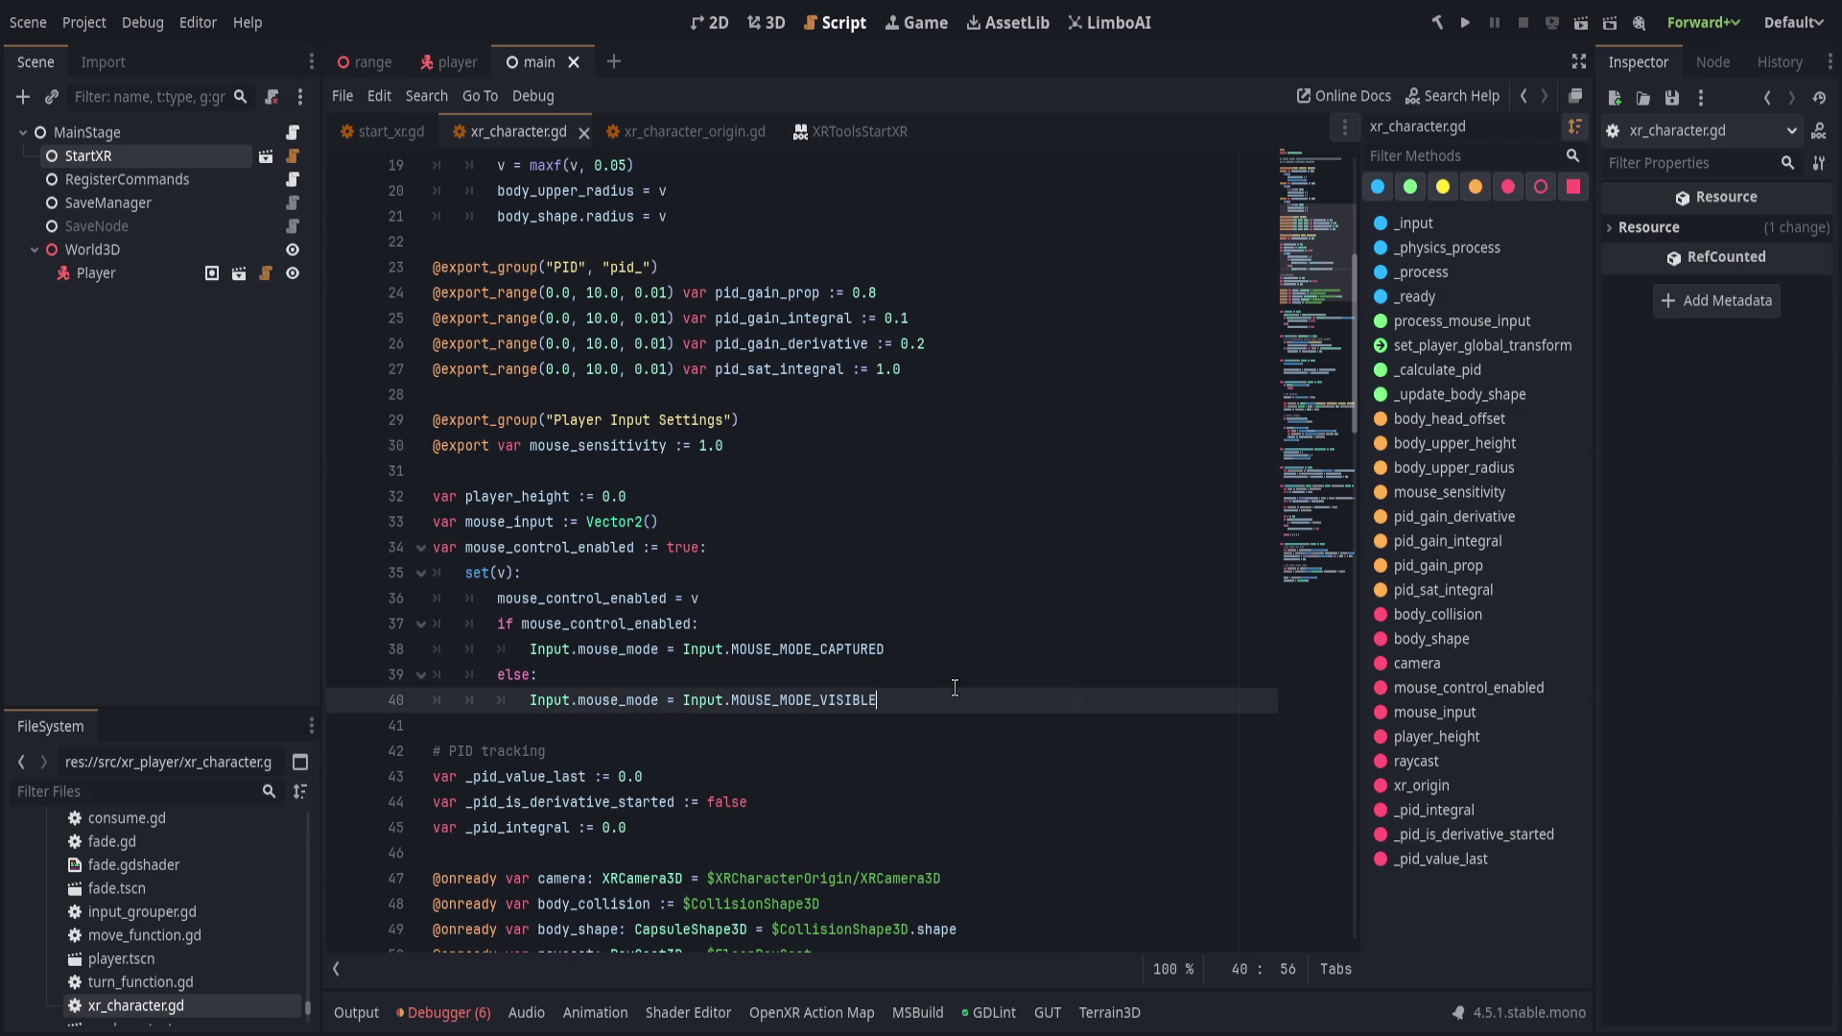
{"action": "left_click", "coordinate": [979, 622]}
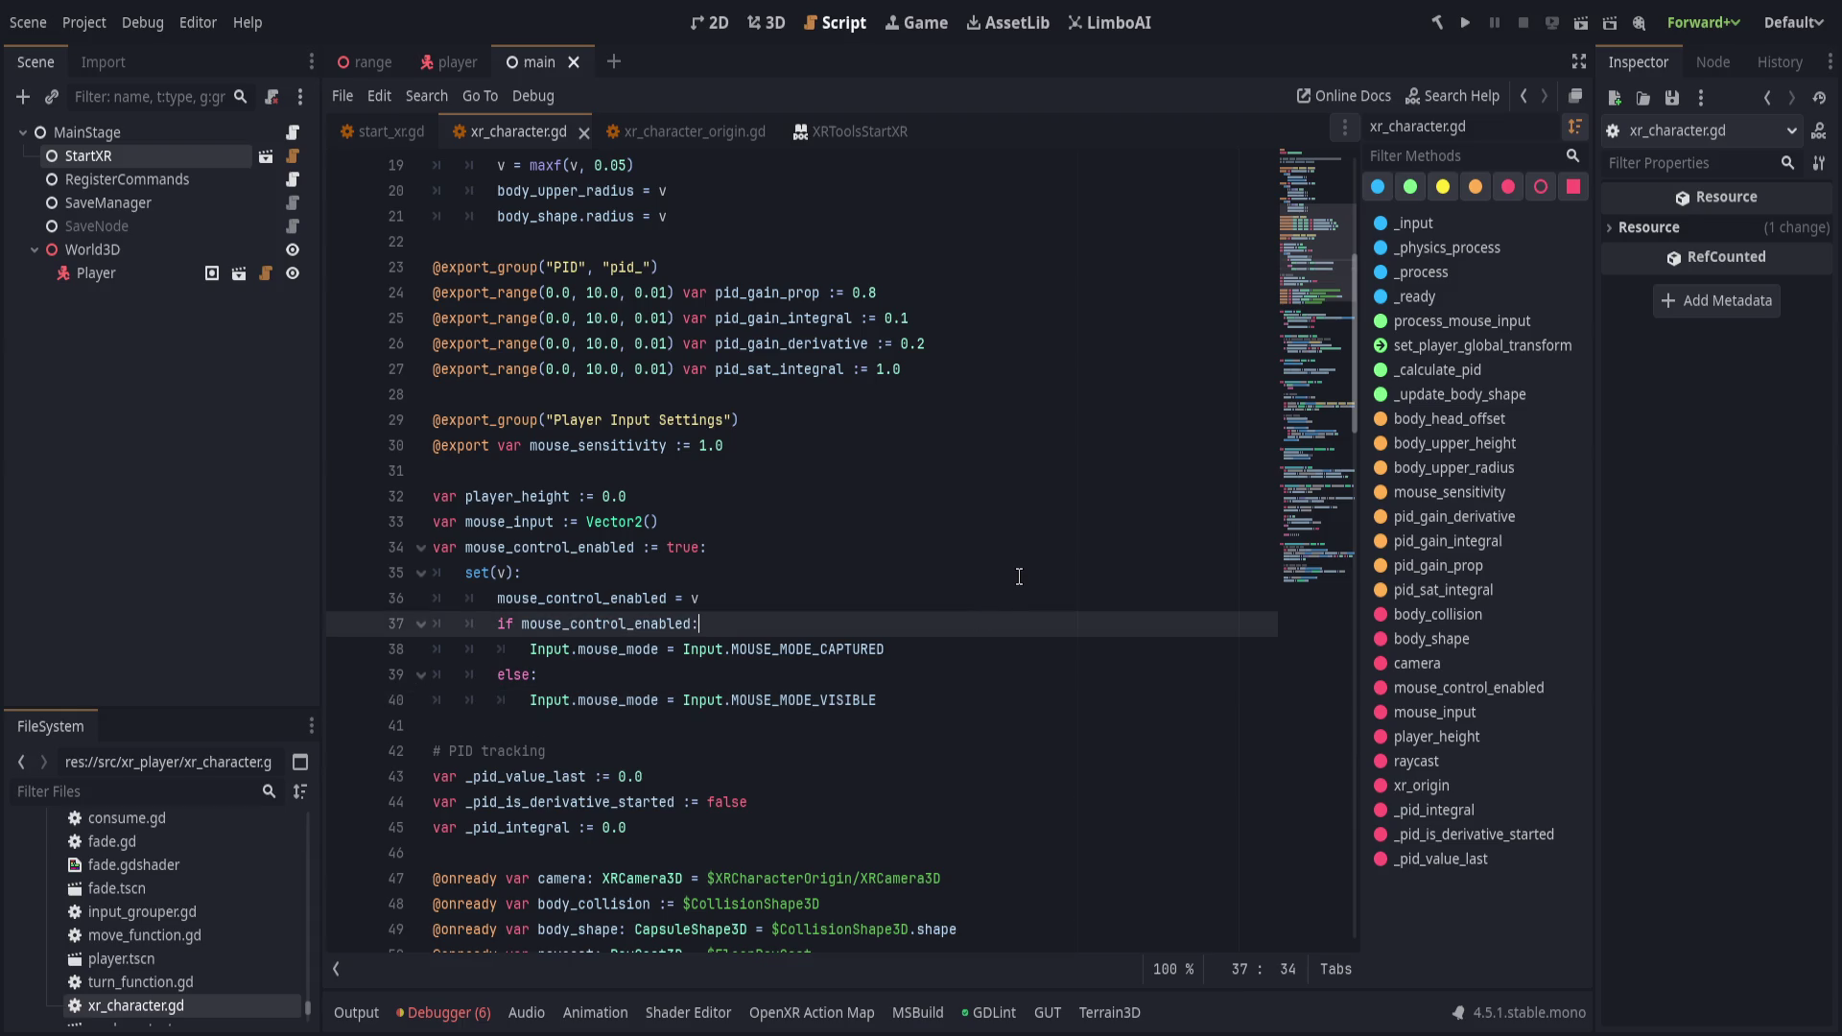
{"action": "scroll", "coordinate": [1019, 574], "scroll_direction": "down", "scroll_amount": 2}
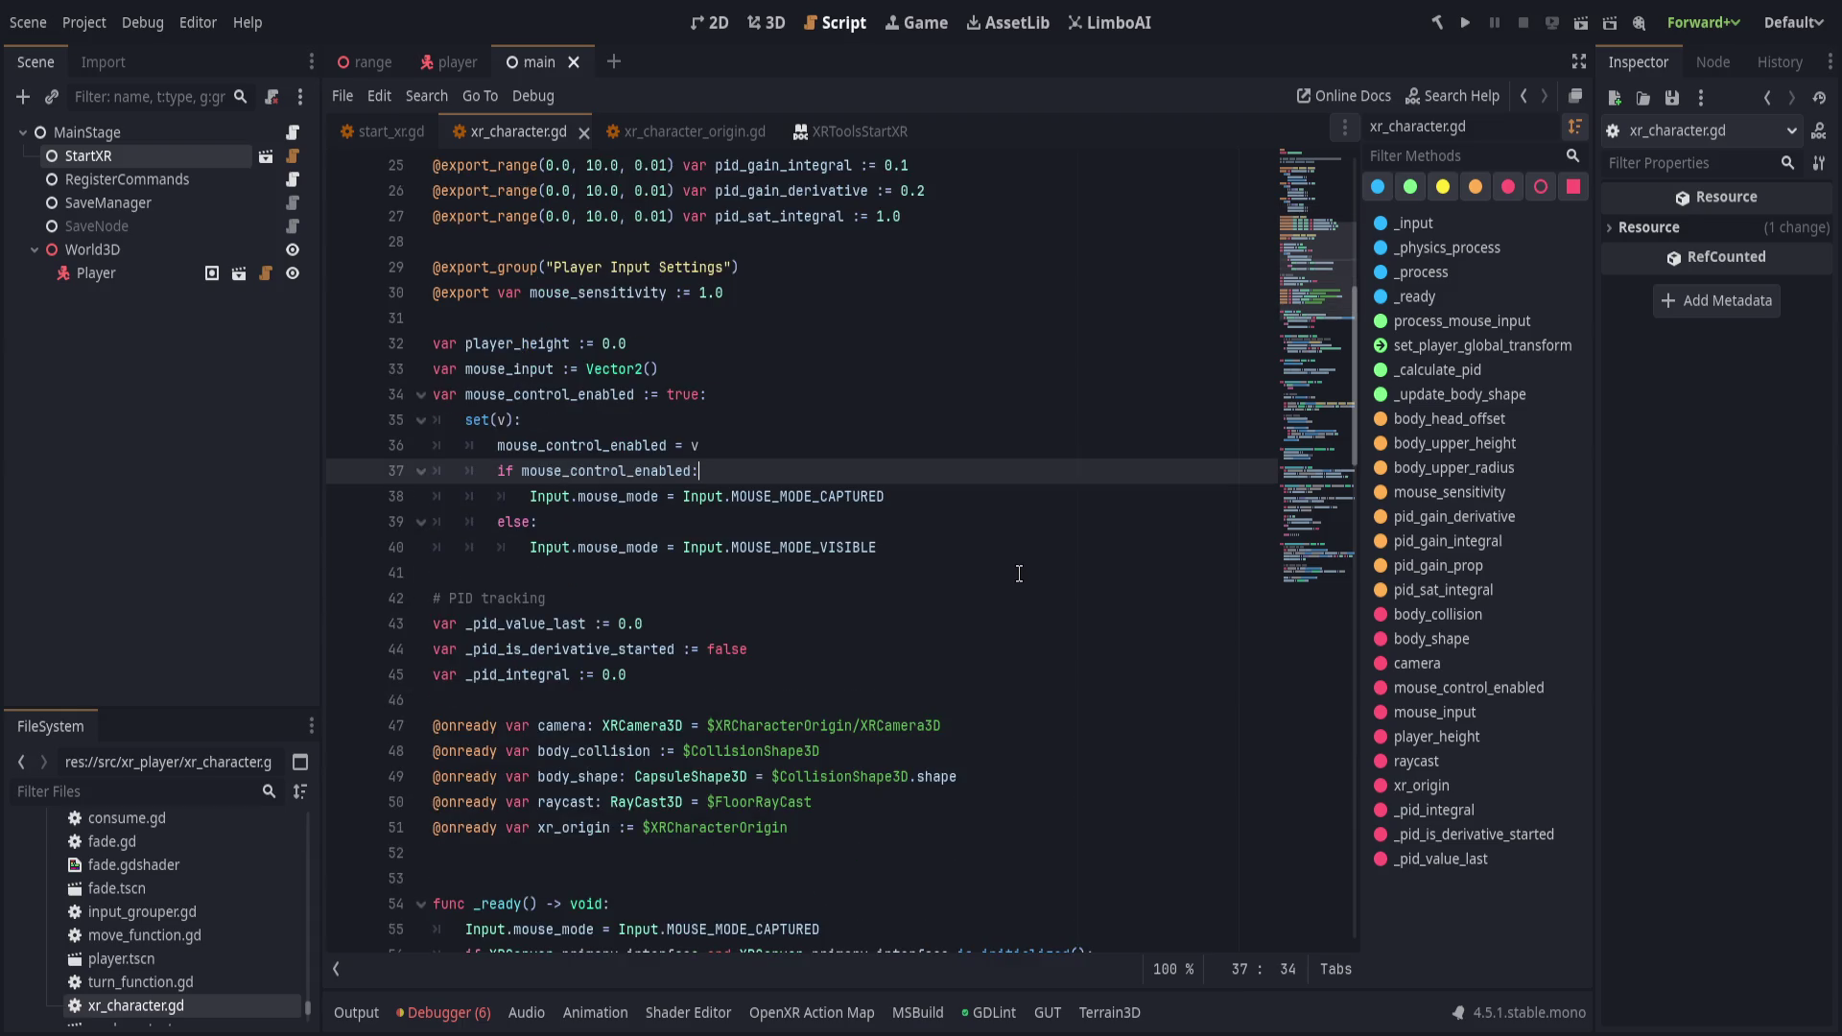
{"action": "scroll", "coordinate": [1019, 574], "scroll_direction": "up", "scroll_amount": 2}
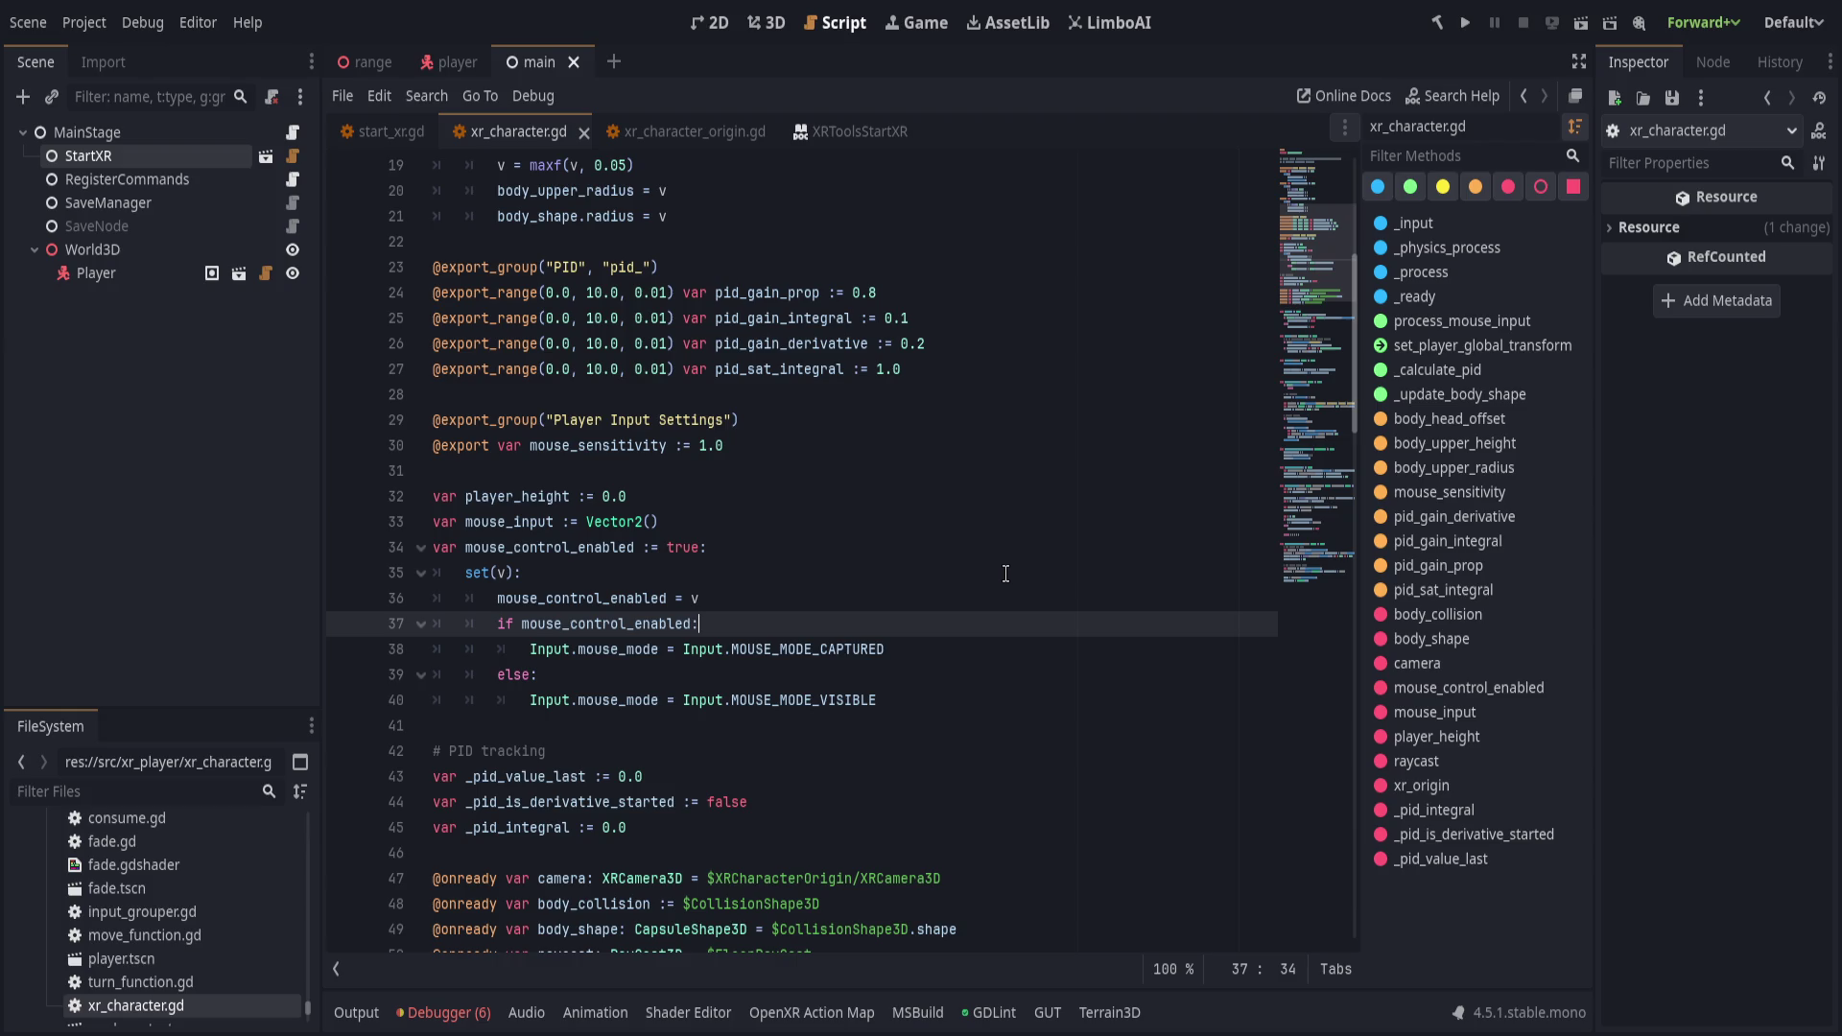
{"action": "scroll", "coordinate": [998, 568], "scroll_direction": "down", "scroll_amount": 12}
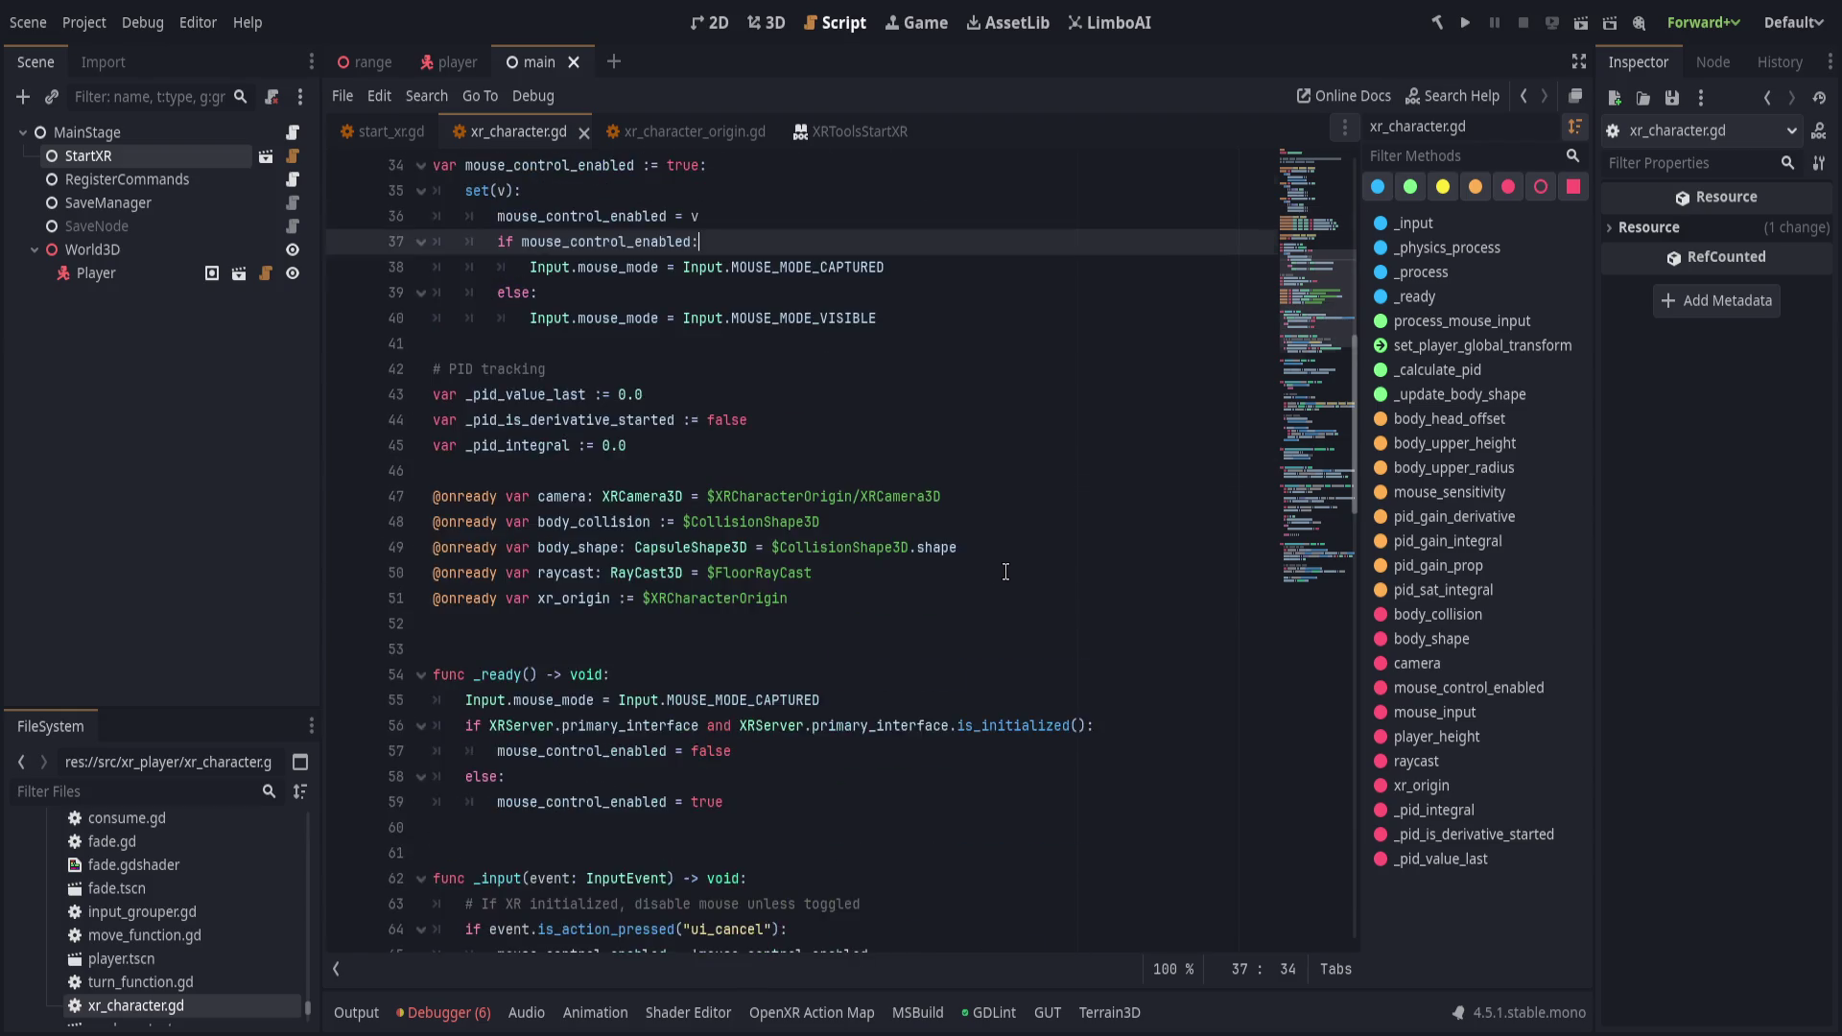
{"action": "scroll", "coordinate": [995, 566], "scroll_direction": "down", "scroll_amount": 3}
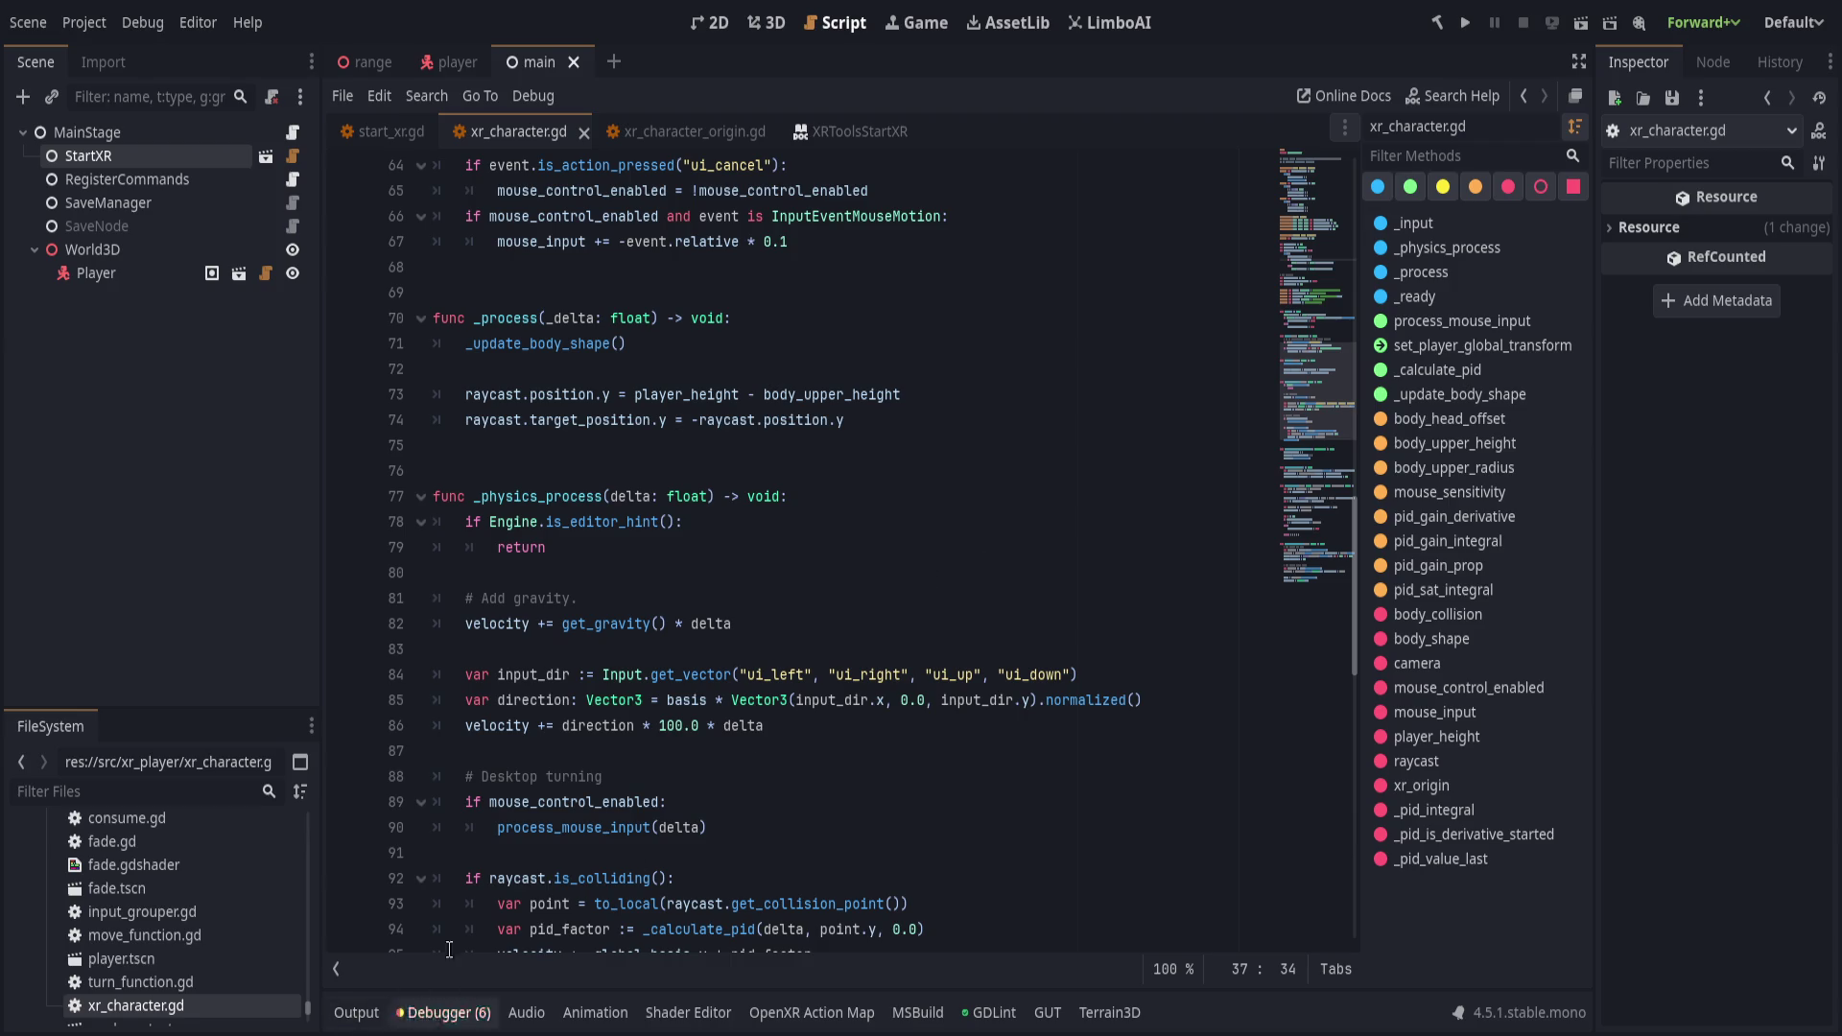
{"action": "scroll", "coordinate": [674, 729], "scroll_direction": "down", "scroll_amount": 4}
Close the XRToolsStartXR help page, xr_character_origin.gd and xr_character.gd.
{"action": "left_click", "coordinate": [690, 131]}
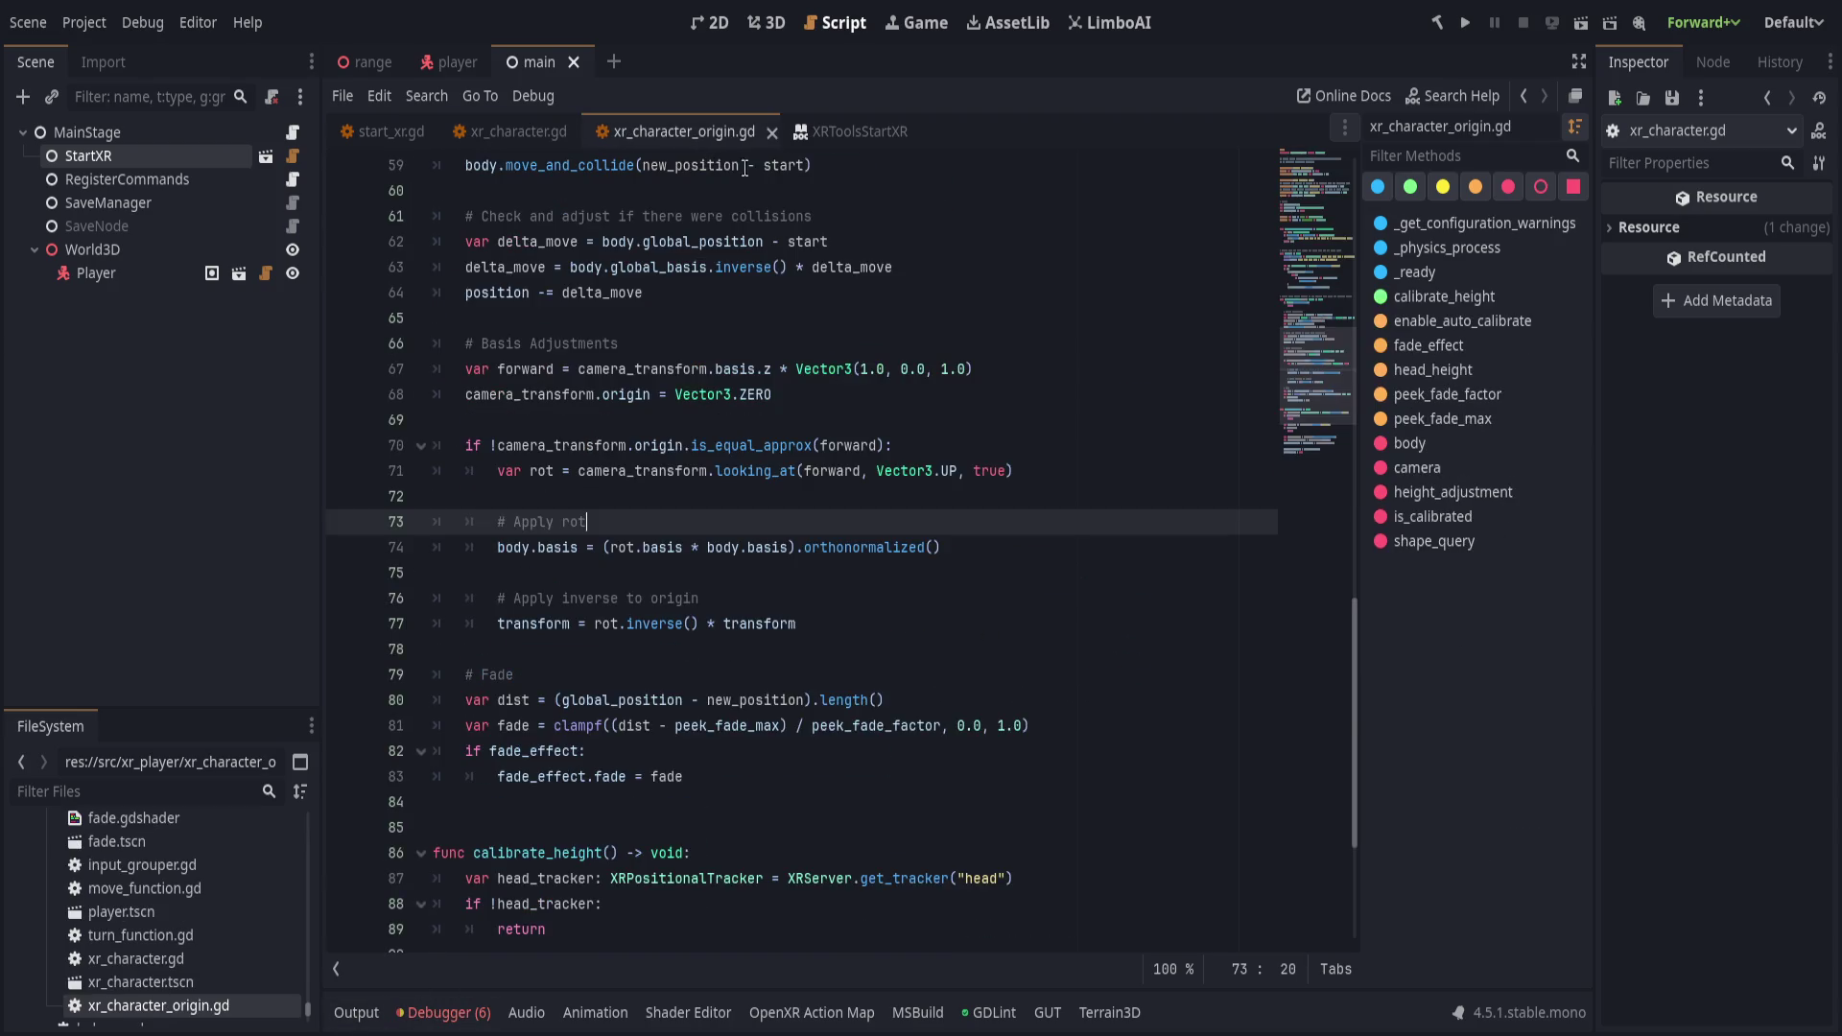
{"action": "left_click", "coordinate": [842, 136]}
{"action": "key", "text": "ctrl+w"}
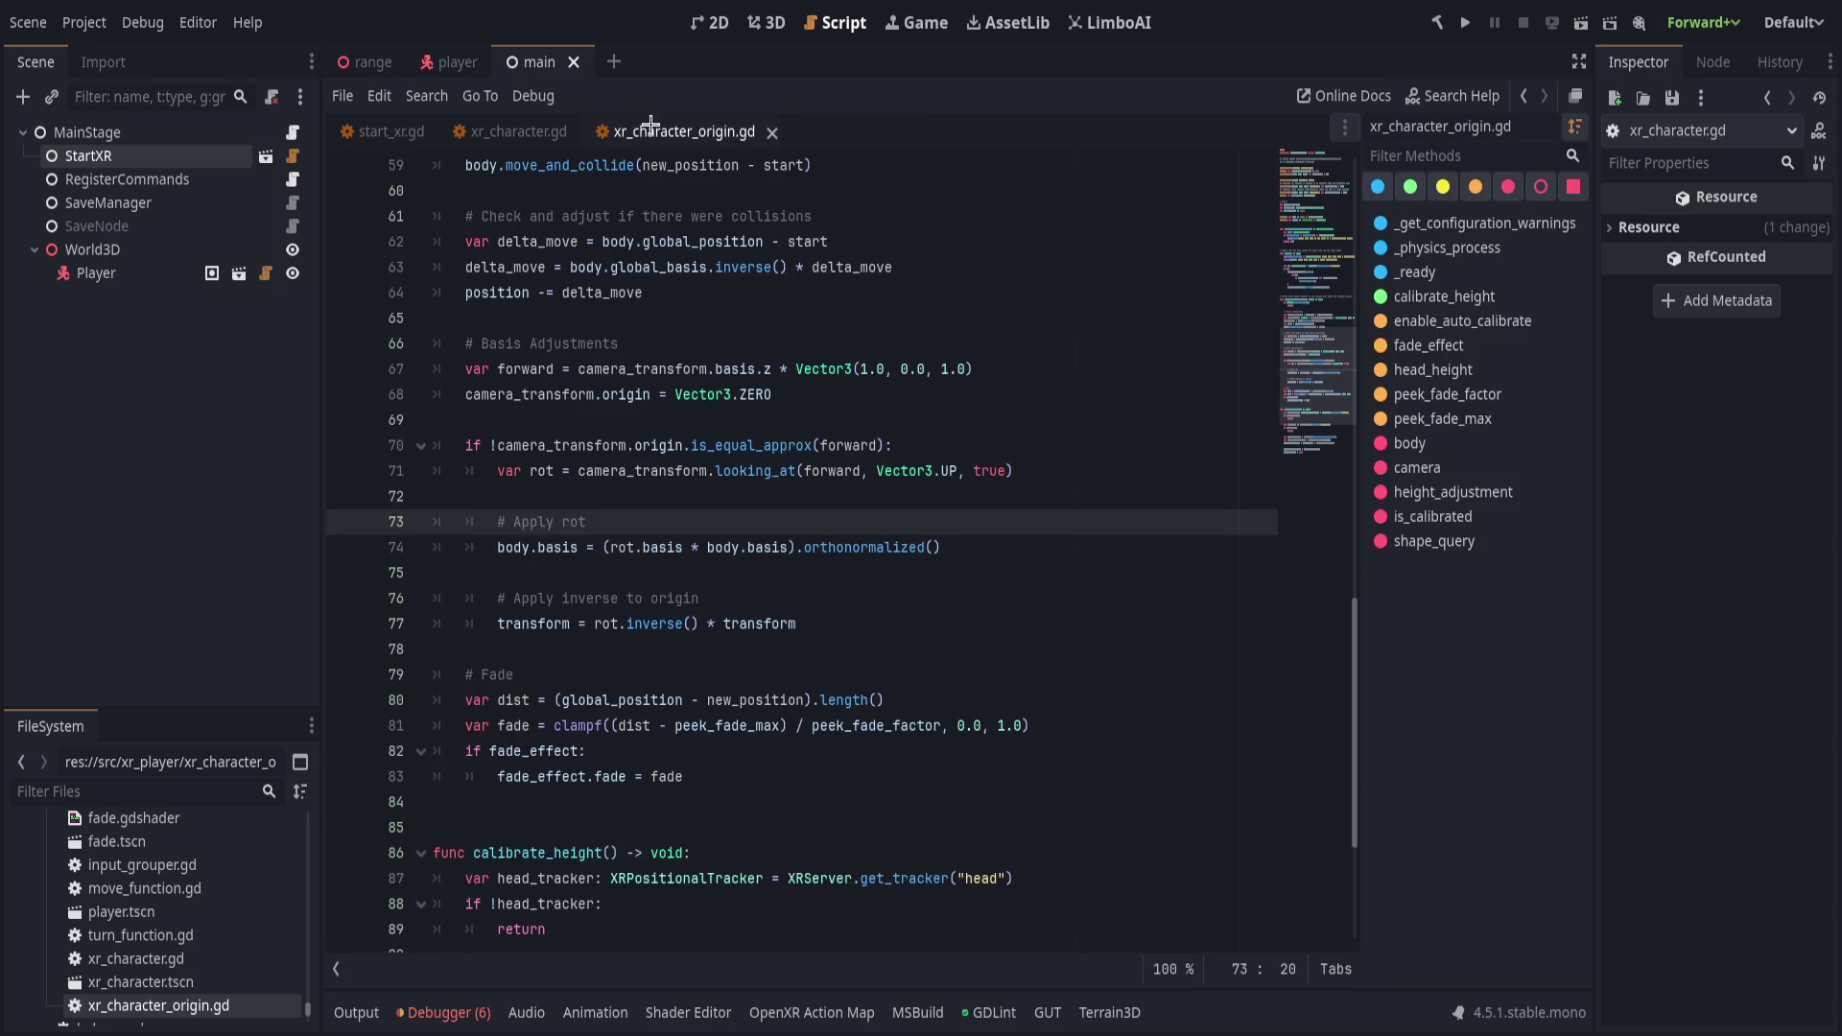
{"action": "key", "text": "ctrl+w"}
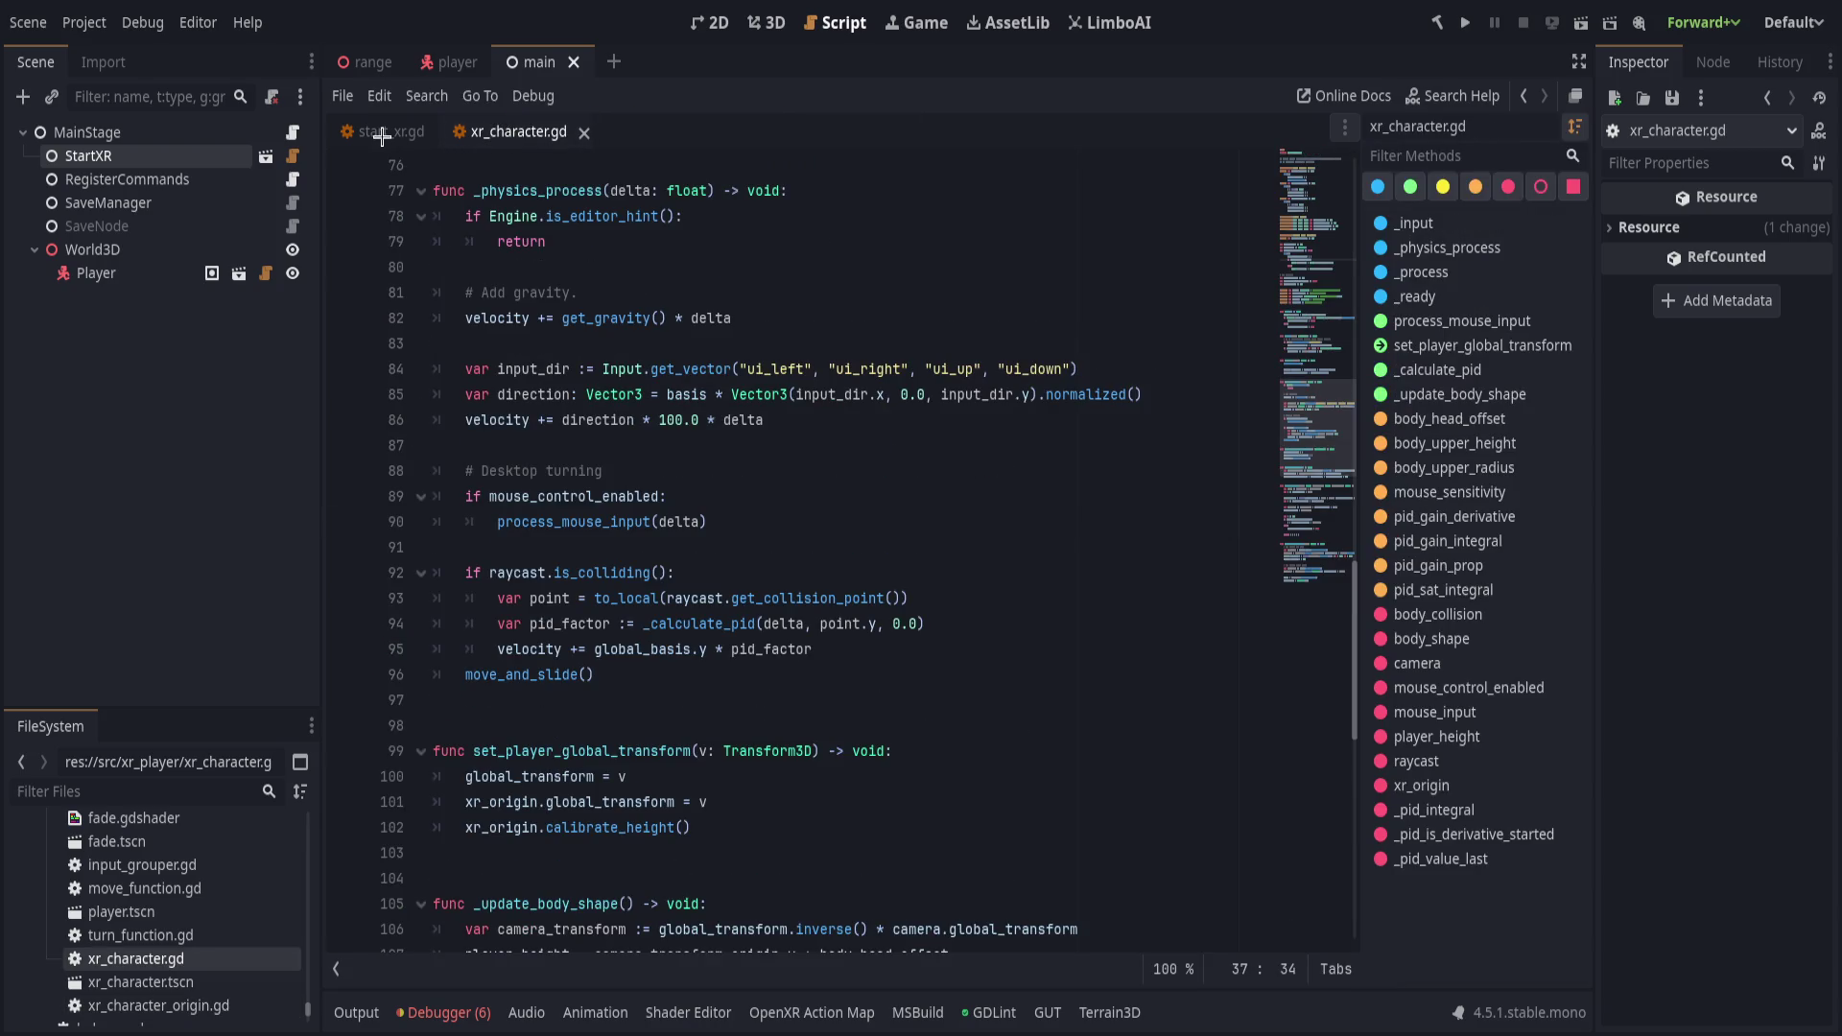
{"action": "key", "text": "ctrl+w"}
Close the remaining start_xr.gd script.
{"action": "scroll", "coordinate": [763, 587], "scroll_direction": "up", "scroll_amount": 2}
{"action": "left_click", "coordinate": [909, 460]}
{"action": "left_click", "coordinate": [927, 419]}
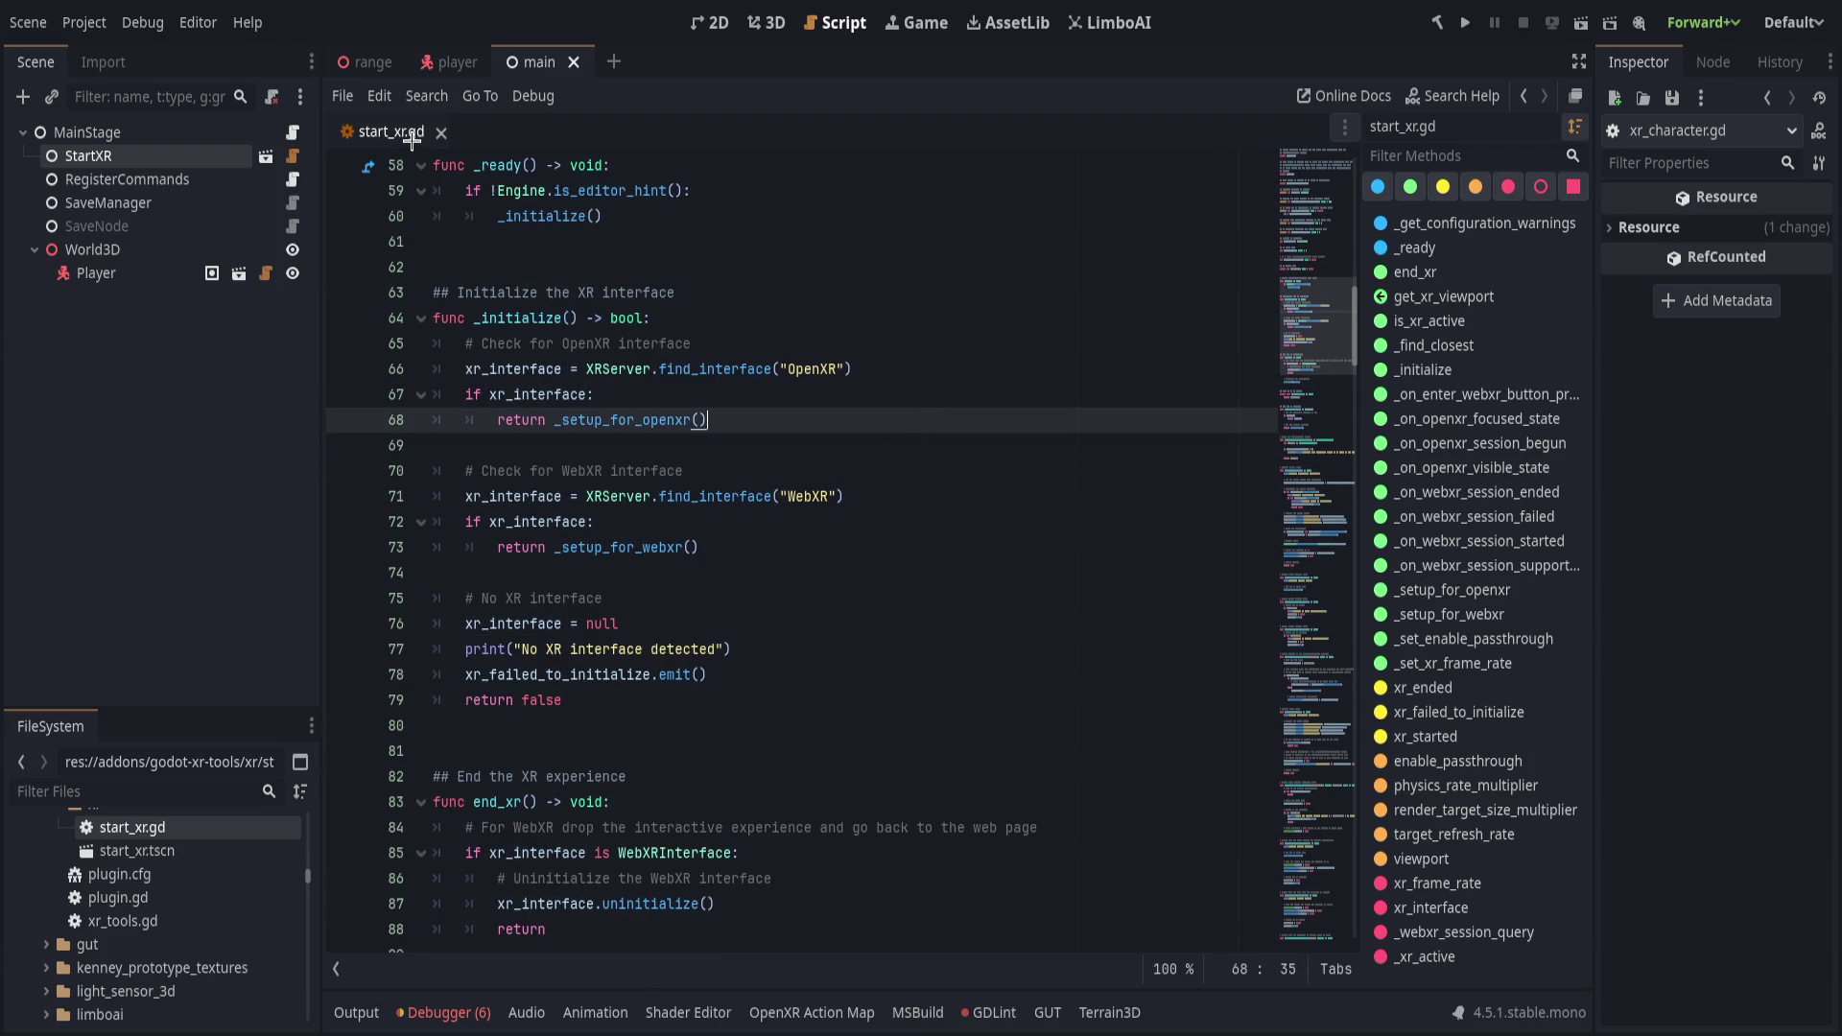
{"action": "key", "text": "ctrl+w"}
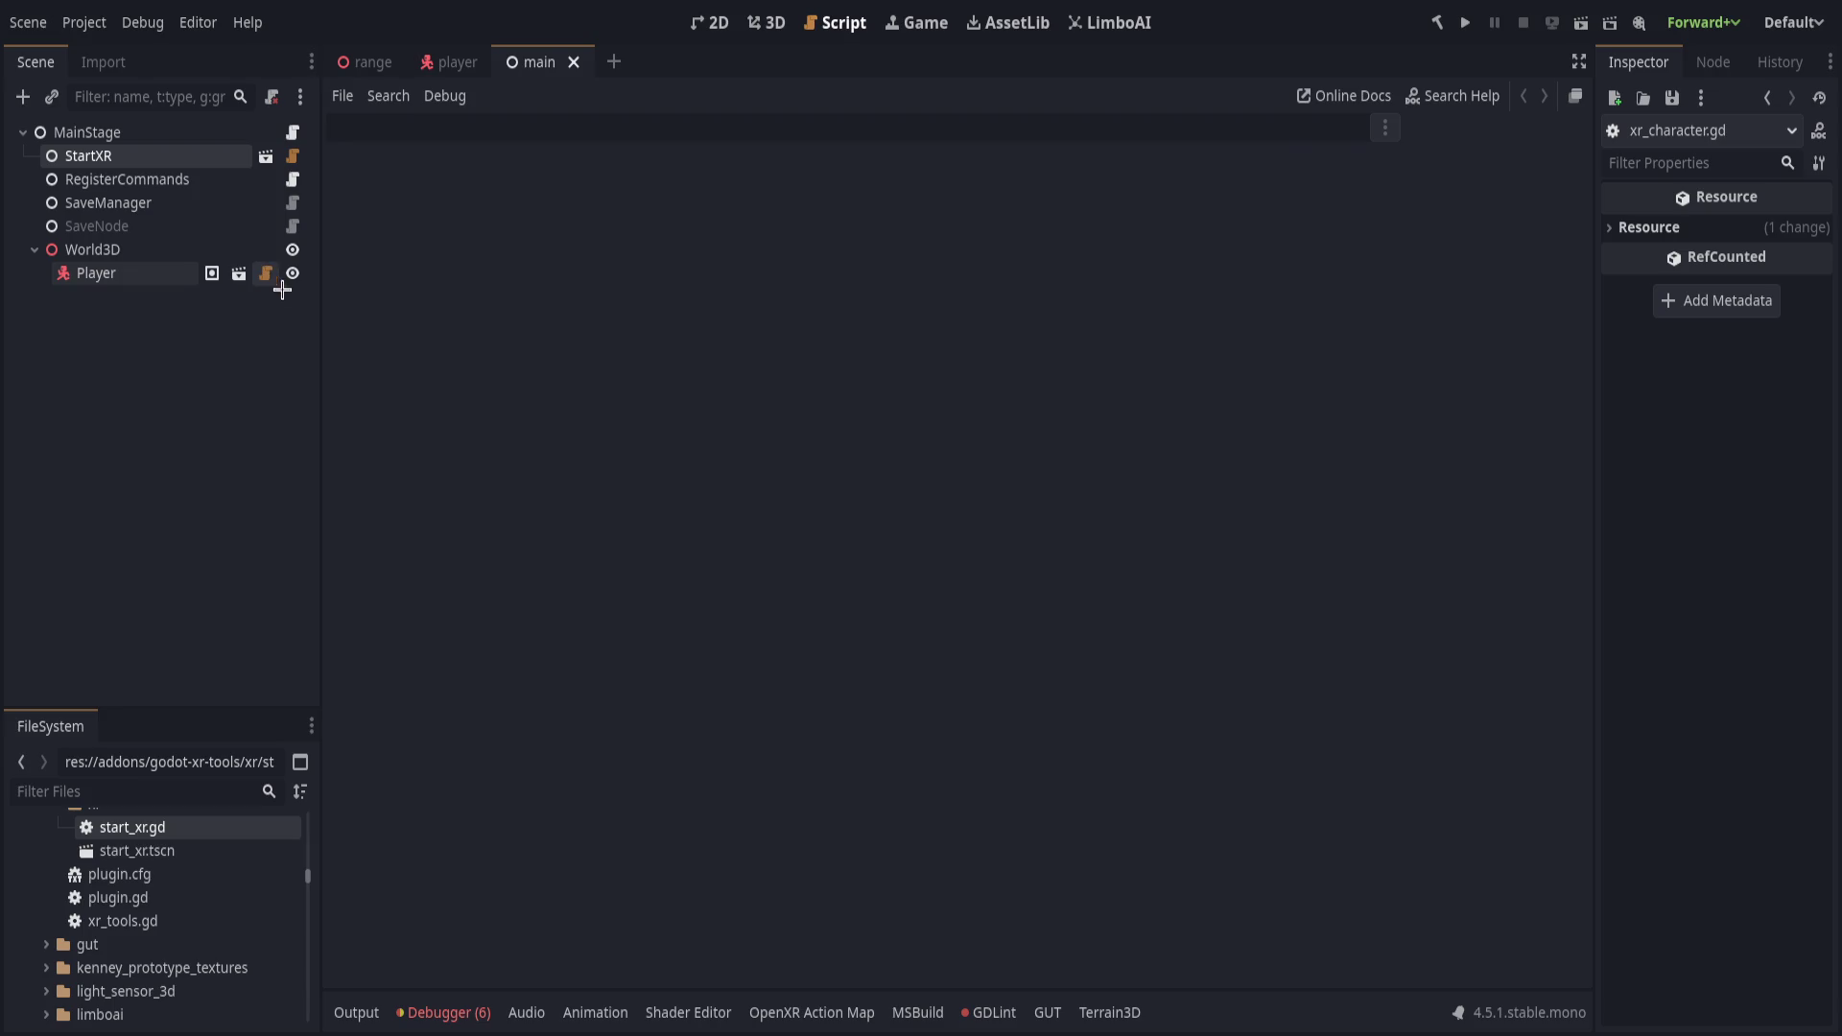
Remove the half-typed XRServer.initi line from _ready, save, and open the XRServer class reference.
{"action": "scroll", "coordinate": [729, 451], "scroll_direction": "down", "scroll_amount": 5}
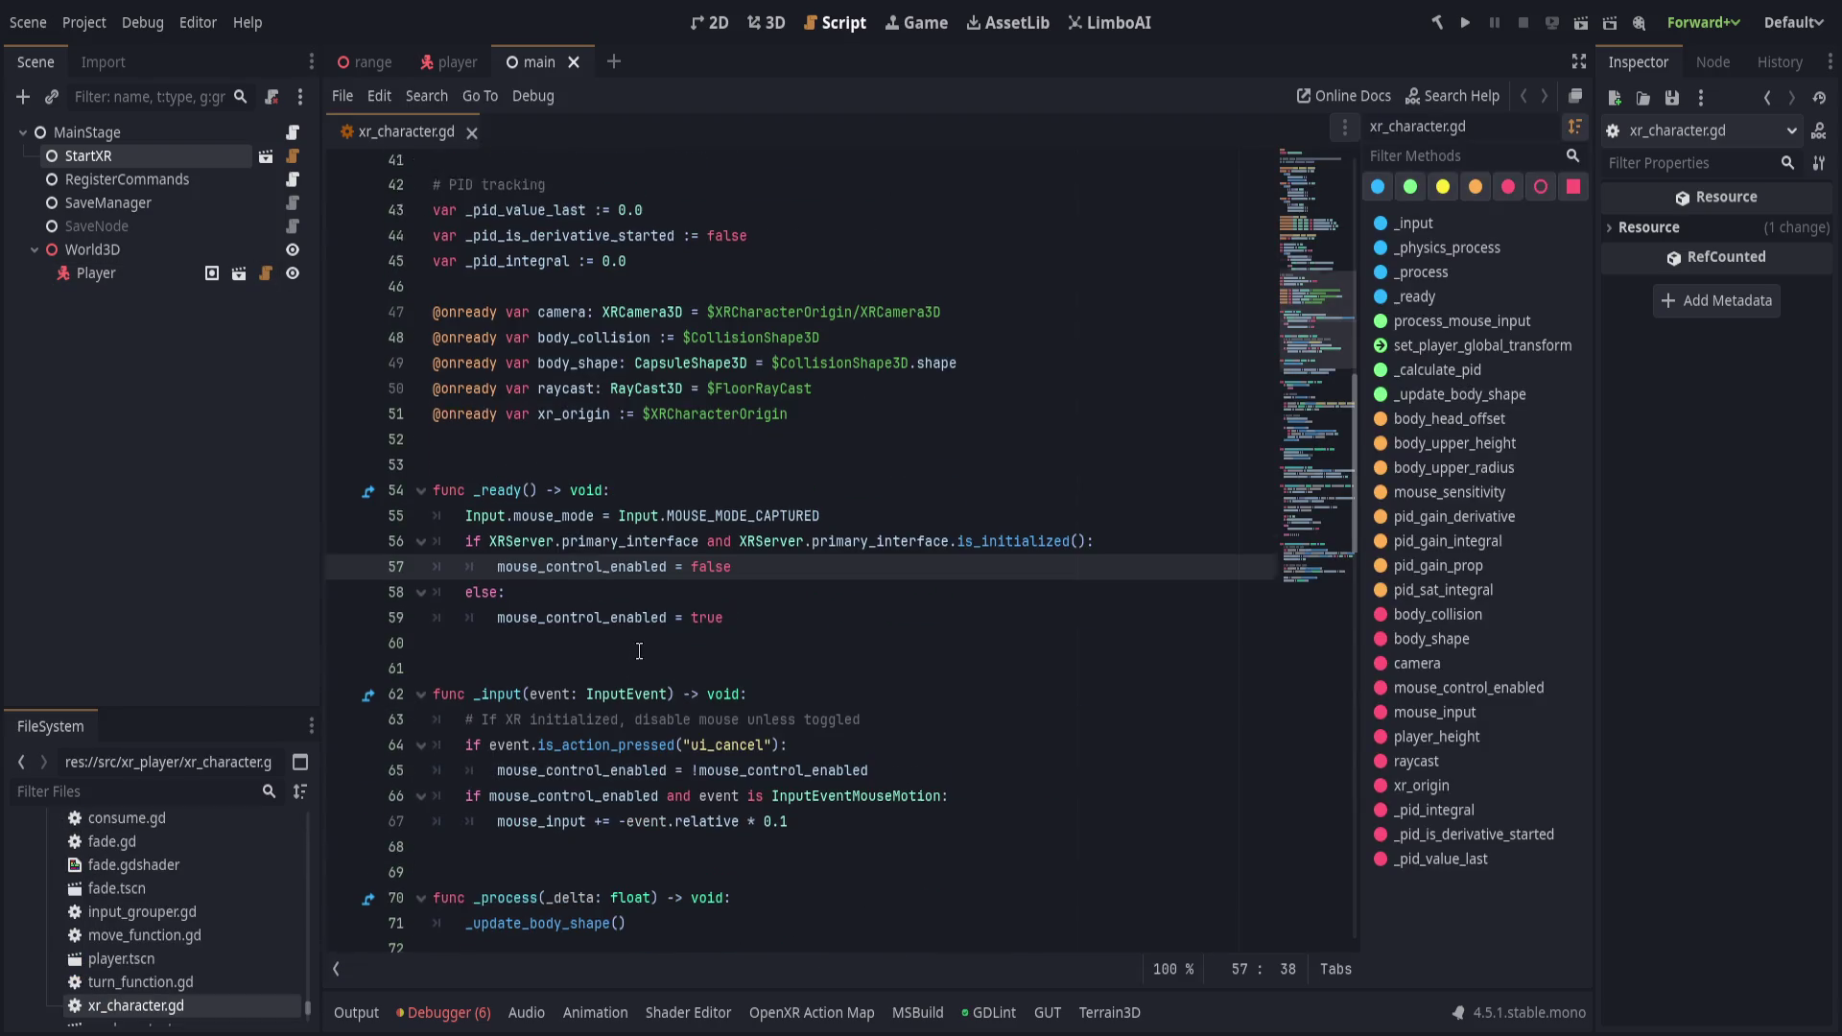
{"action": "left_click", "coordinate": [843, 474]}
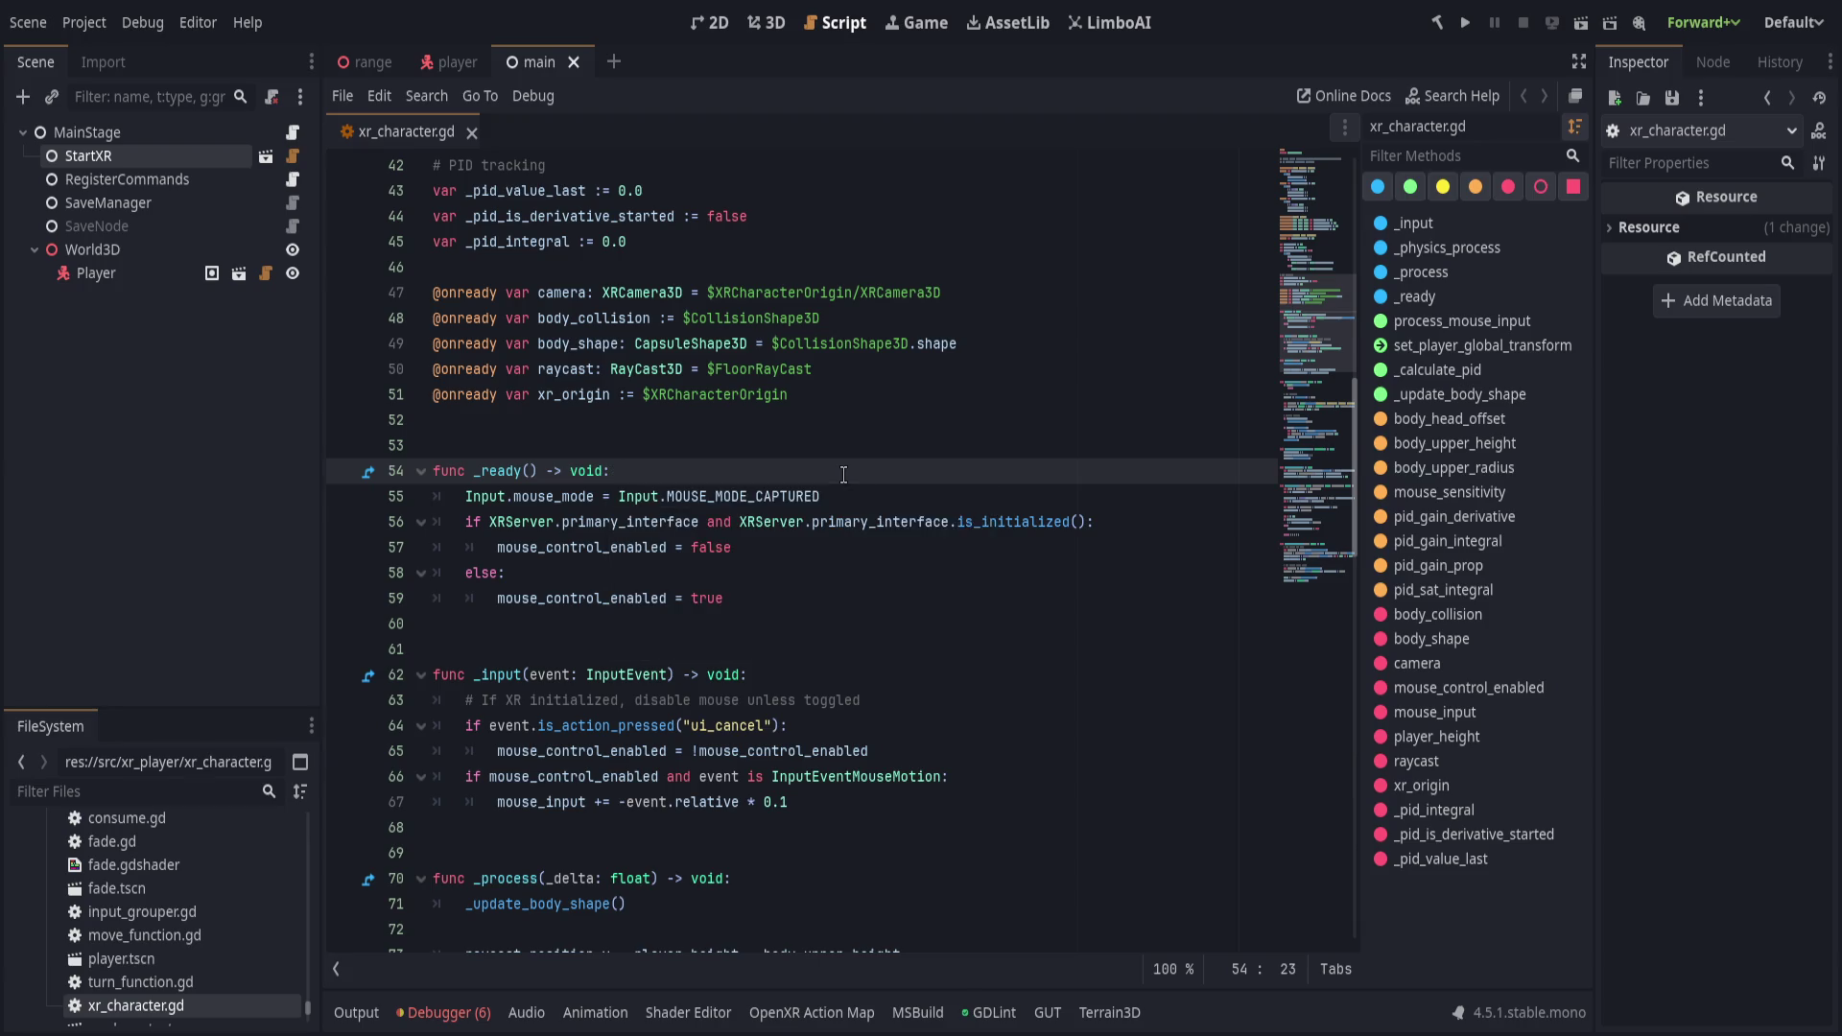
{"action": "key", "text": "Return"}
{"action": "type", "text": "XRServer."}
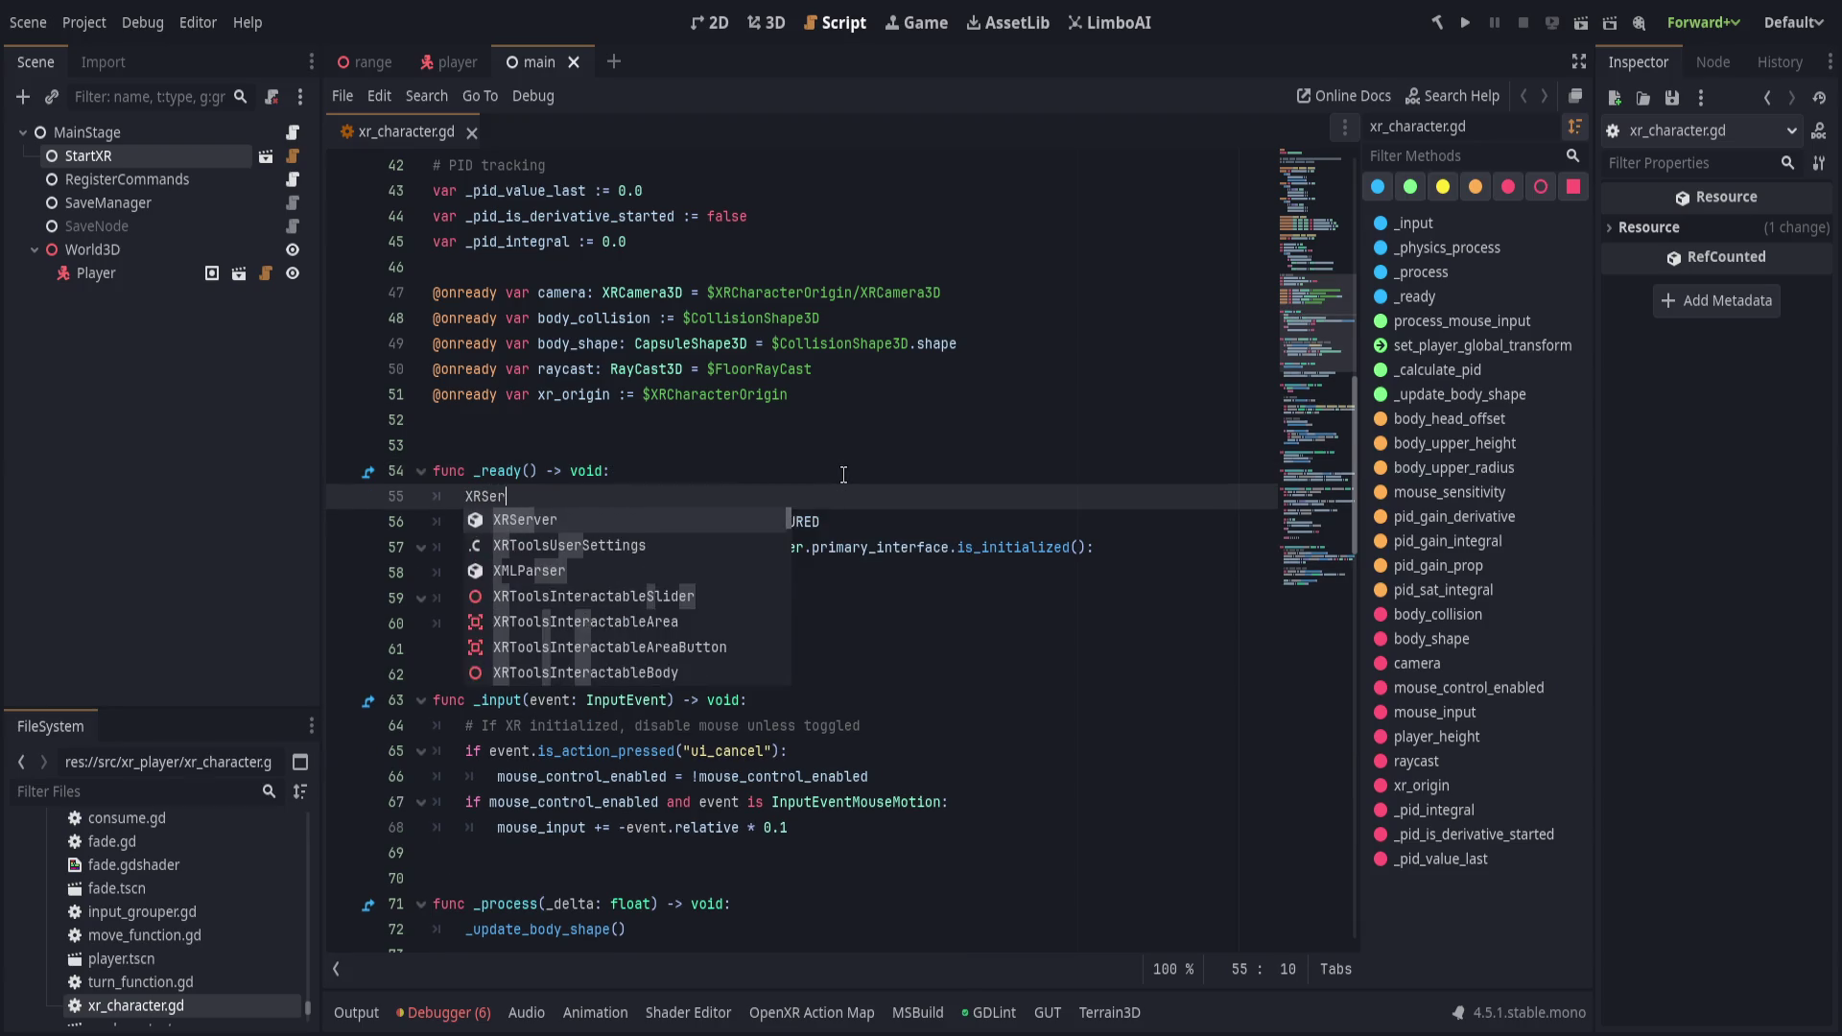
{"action": "type", "text": "initi"}
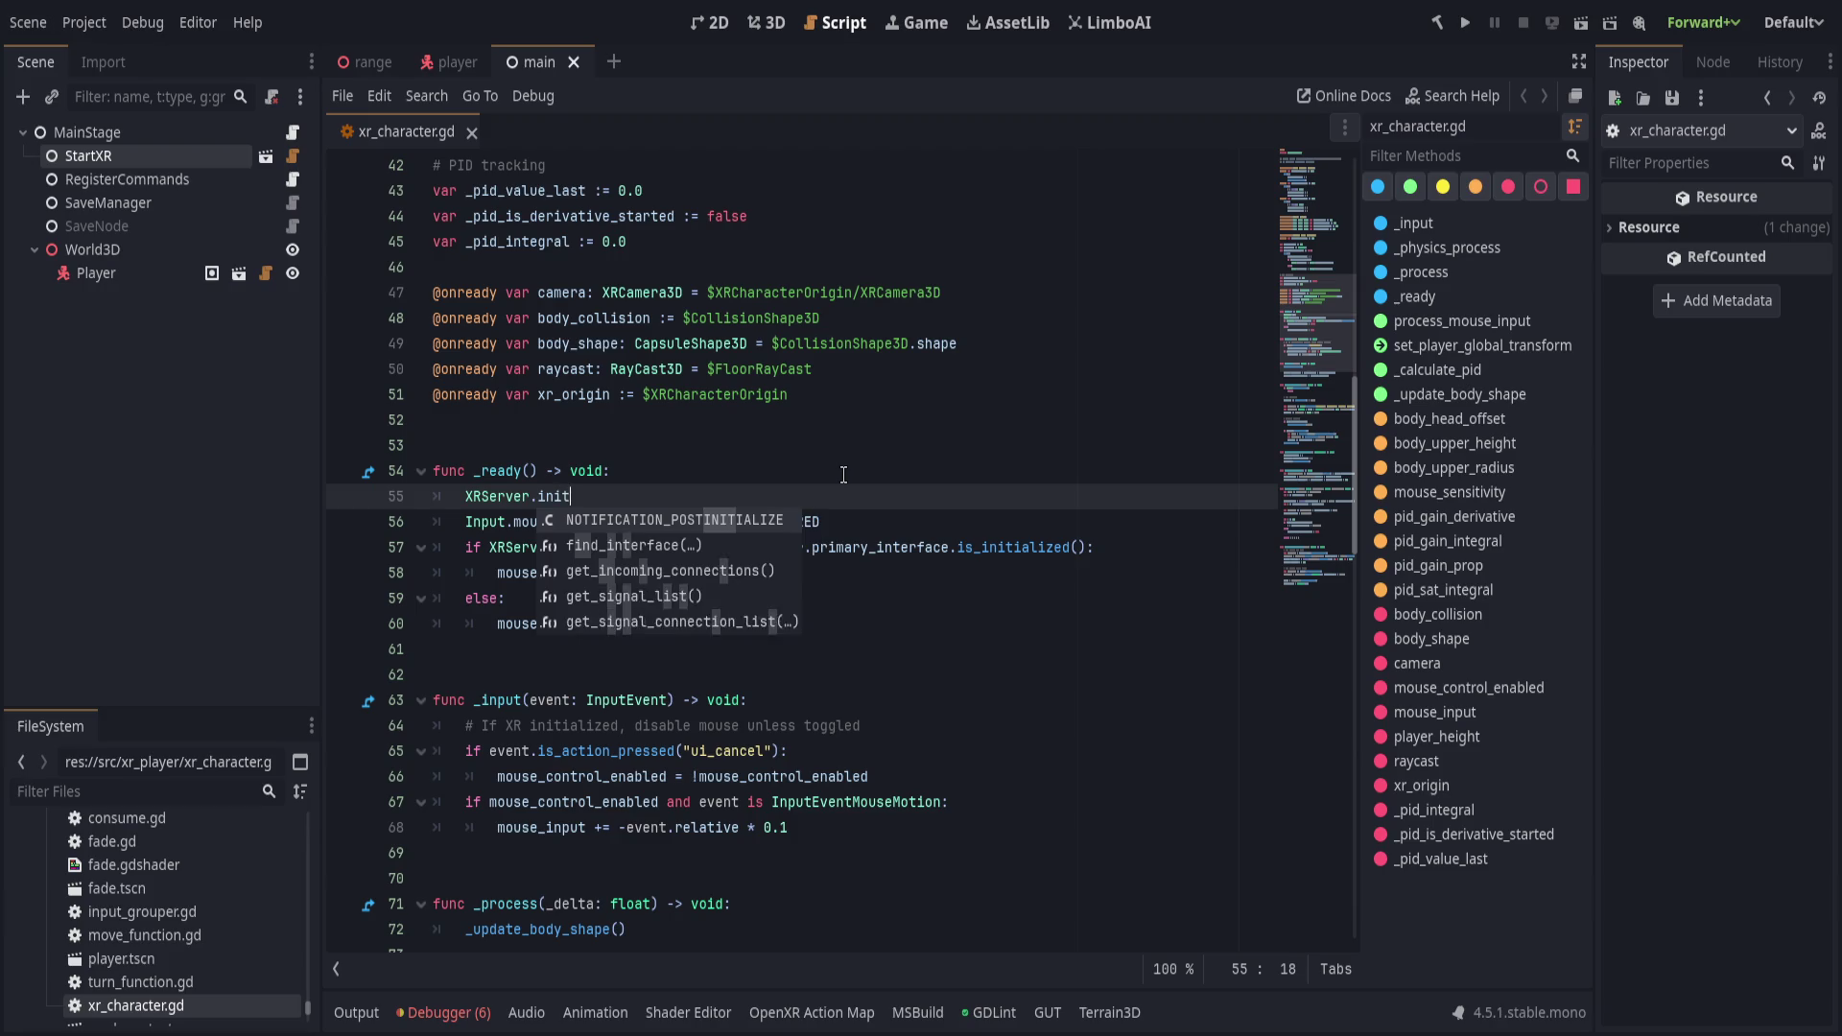
{"action": "key", "text": "BackSpace"}
{"action": "key", "text": "BackSpace"}
{"action": "key", "text": "BackSpace"}
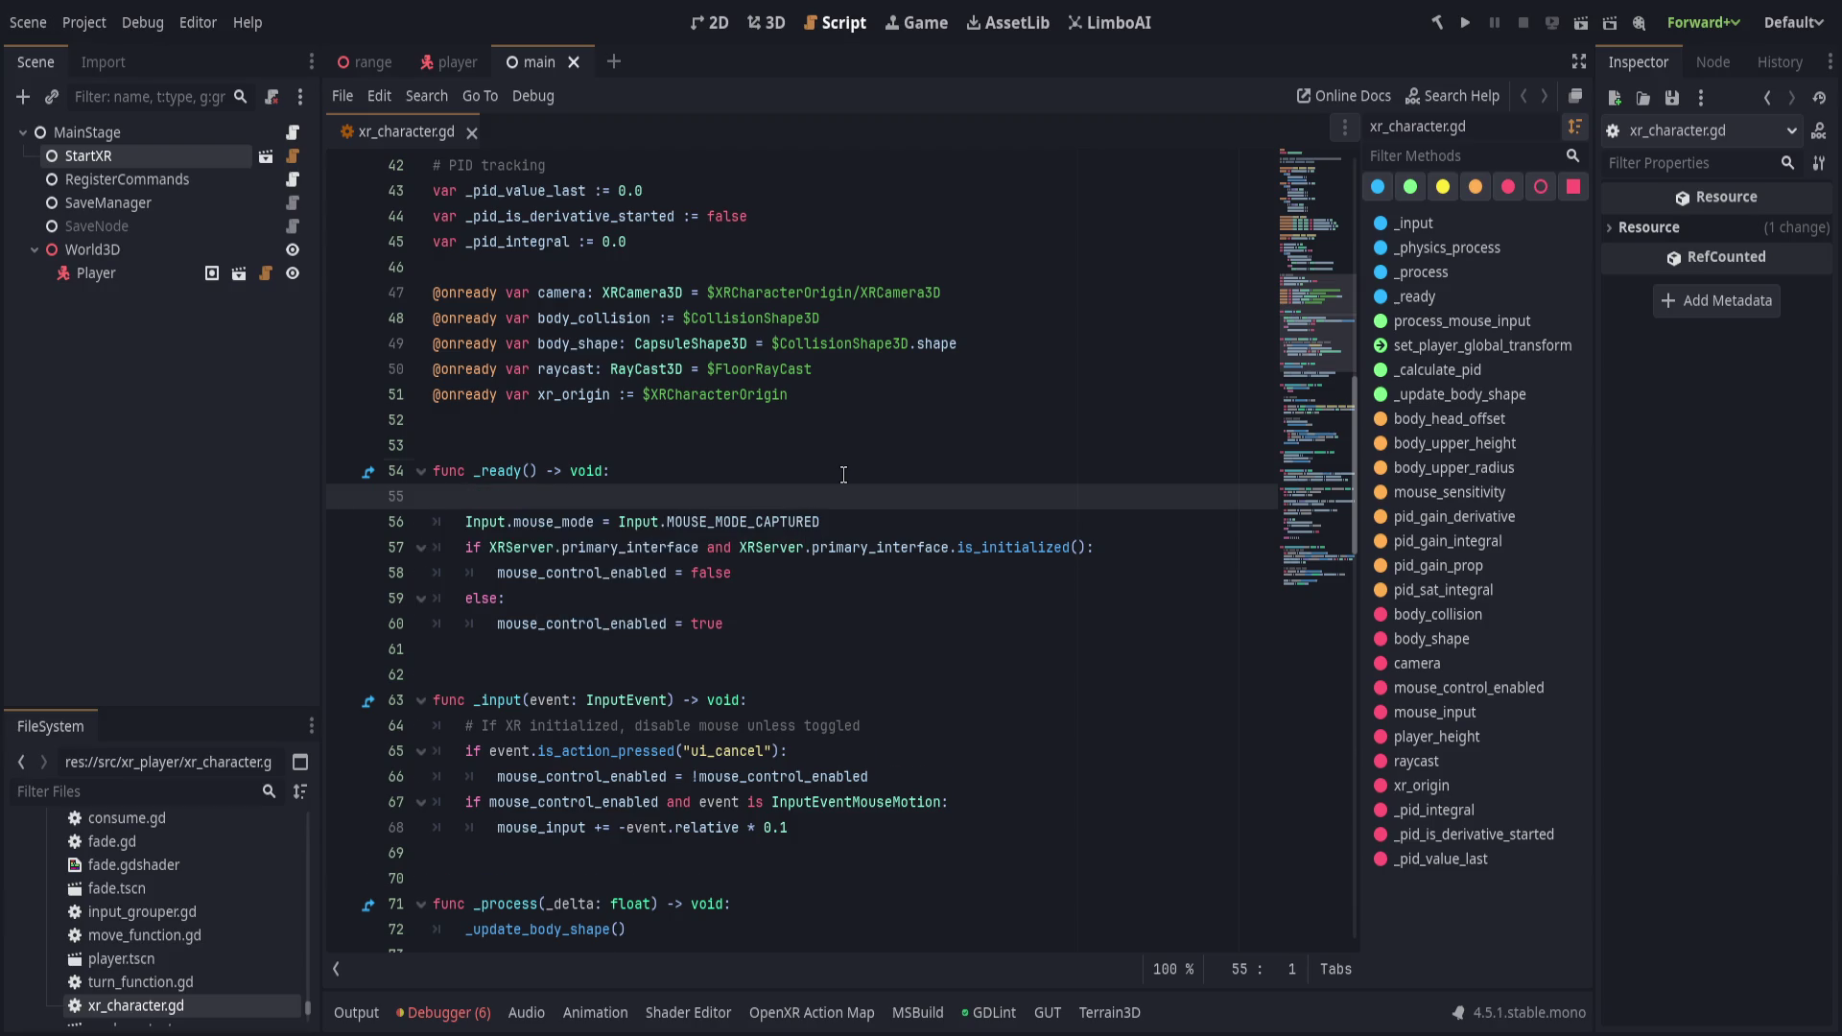
{"action": "key", "text": "ctrl+s"}
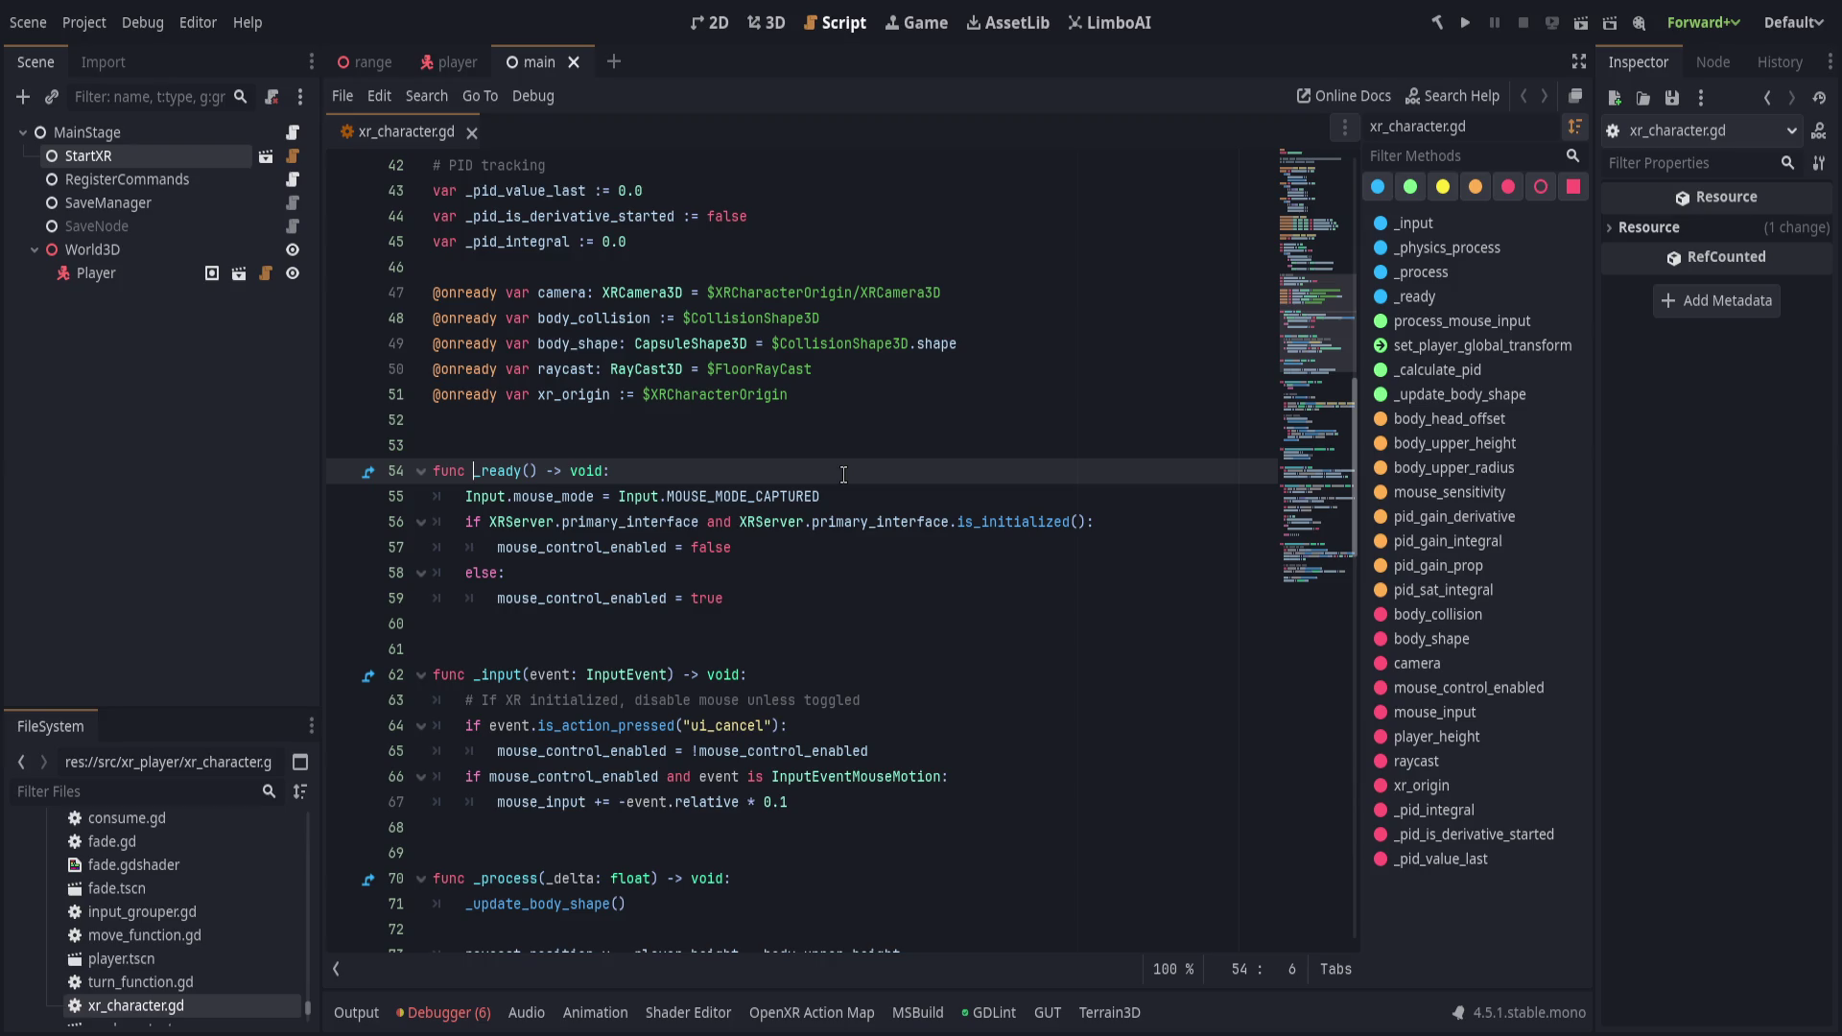
{"action": "left_click", "coordinate": [828, 465]}
{"action": "left_click", "coordinate": [776, 522], "text": "ctrl"}
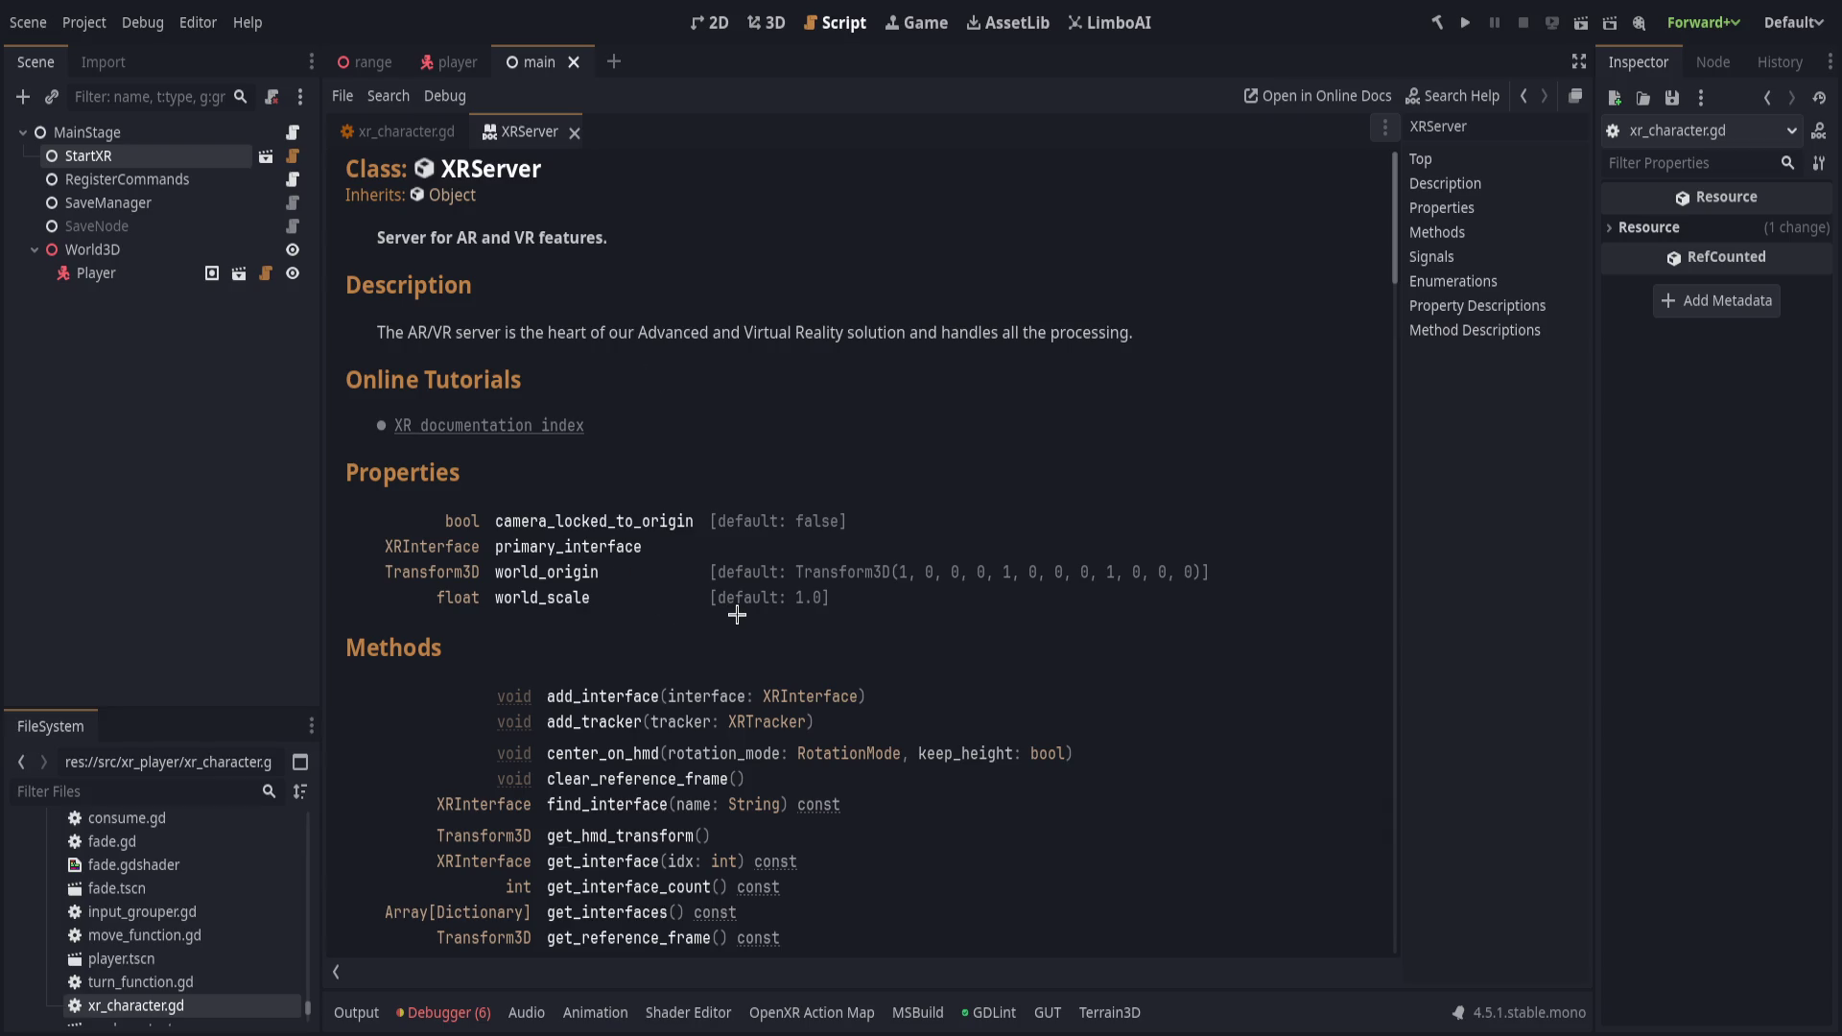
Scroll through the XRServer reference page, then close it to return to xr_character.gd.
{"action": "scroll", "coordinate": [737, 615], "scroll_direction": "down", "scroll_amount": 3}
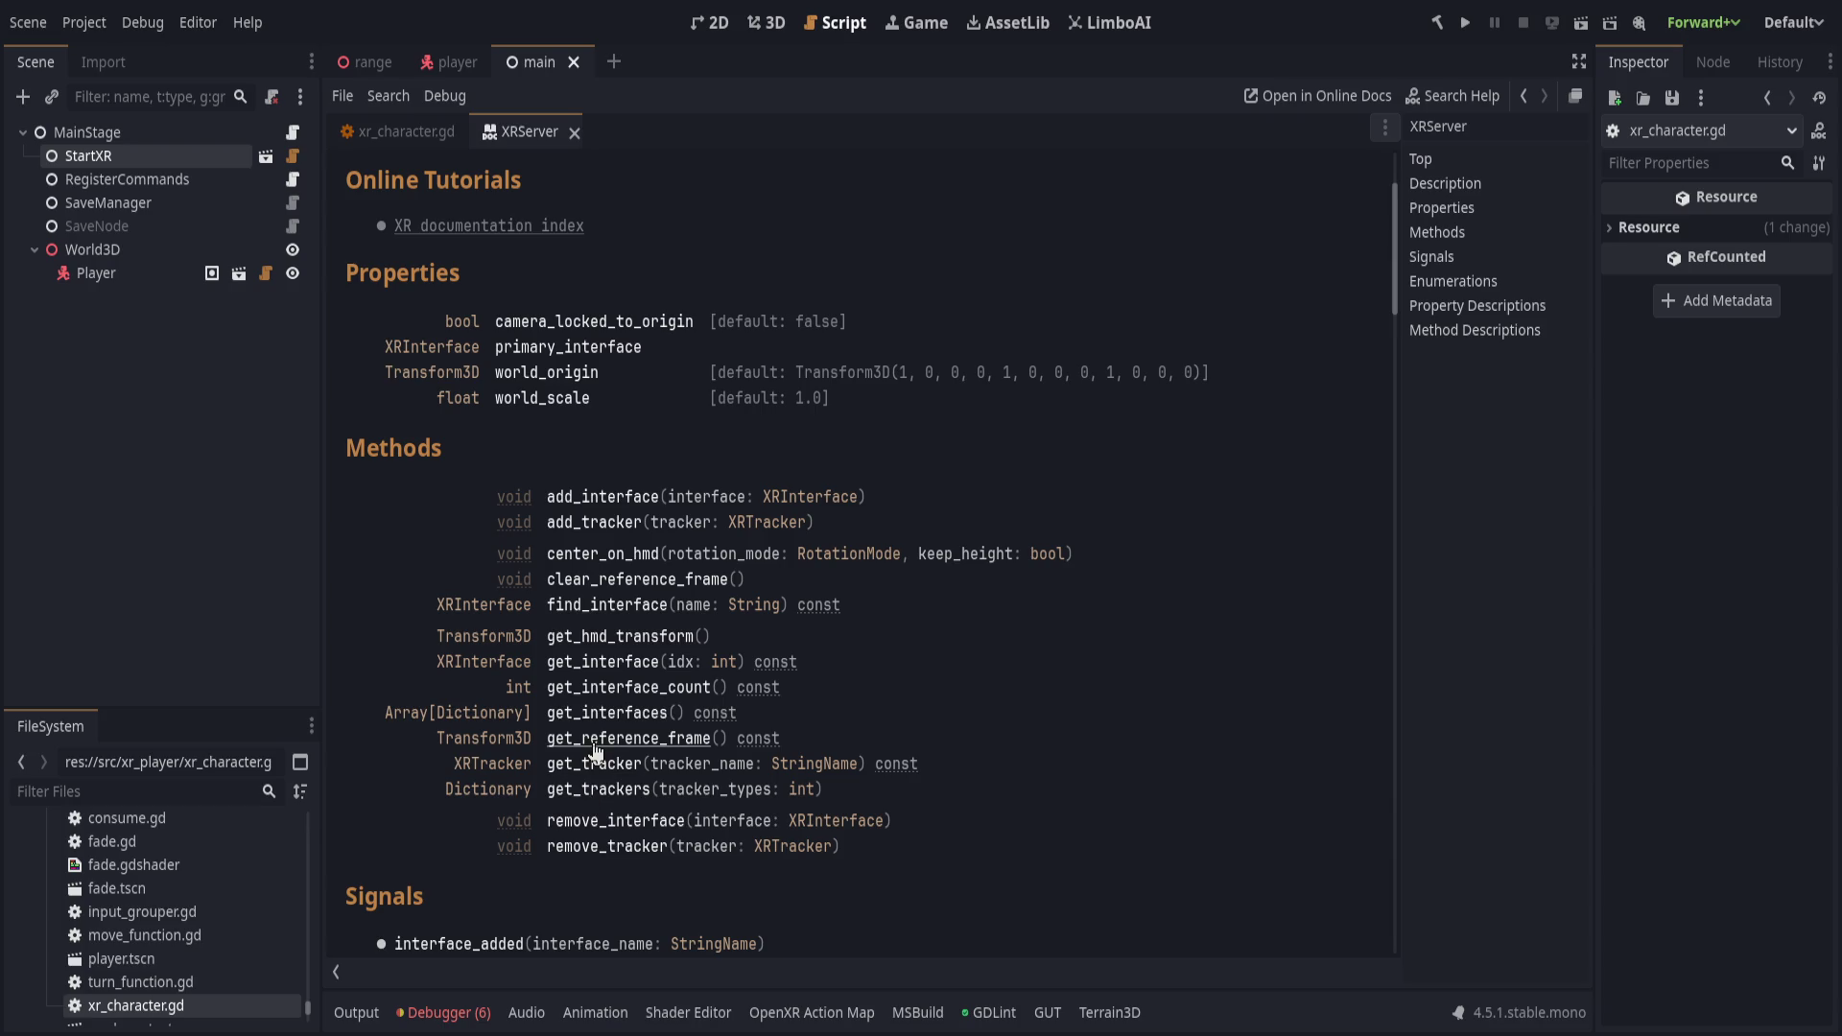
{"action": "scroll", "coordinate": [595, 787], "scroll_direction": "down", "scroll_amount": 20}
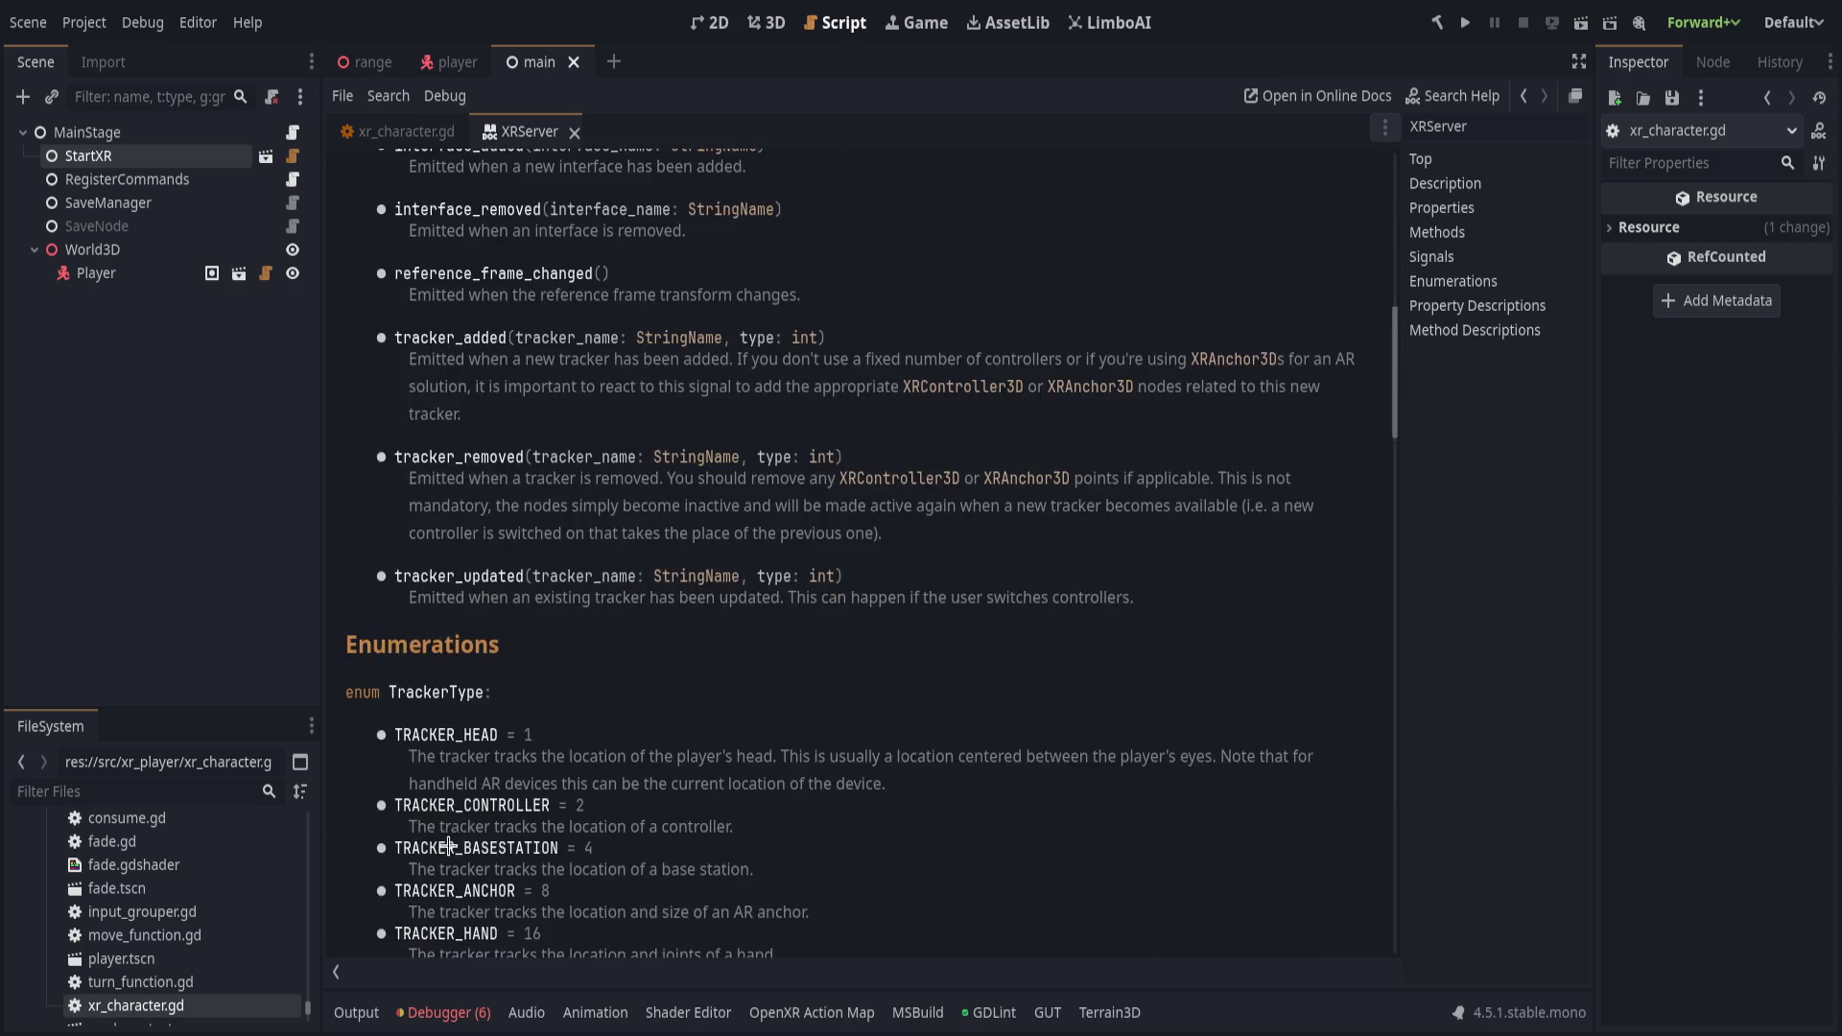
{"action": "key", "text": "ctrl+w"}
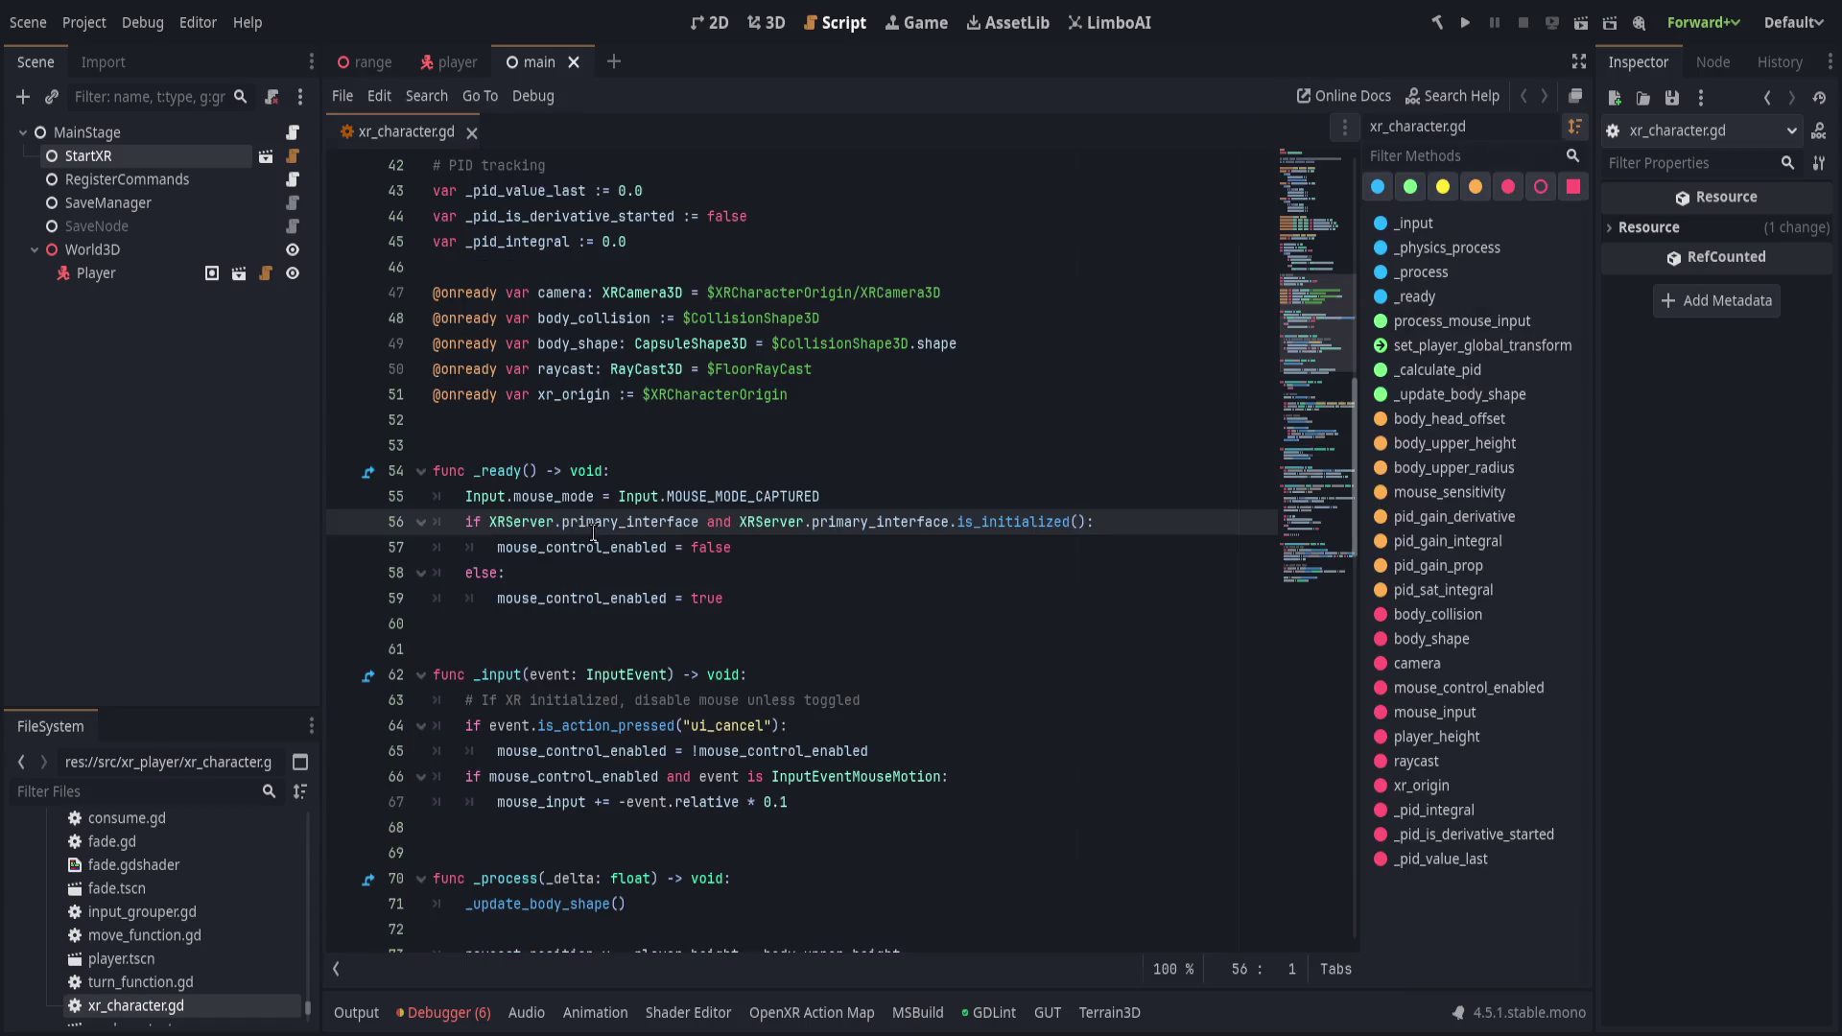
Close xr_character.gd and switch to the range scene in the 3D view.
{"action": "key", "text": "ctrl+w"}
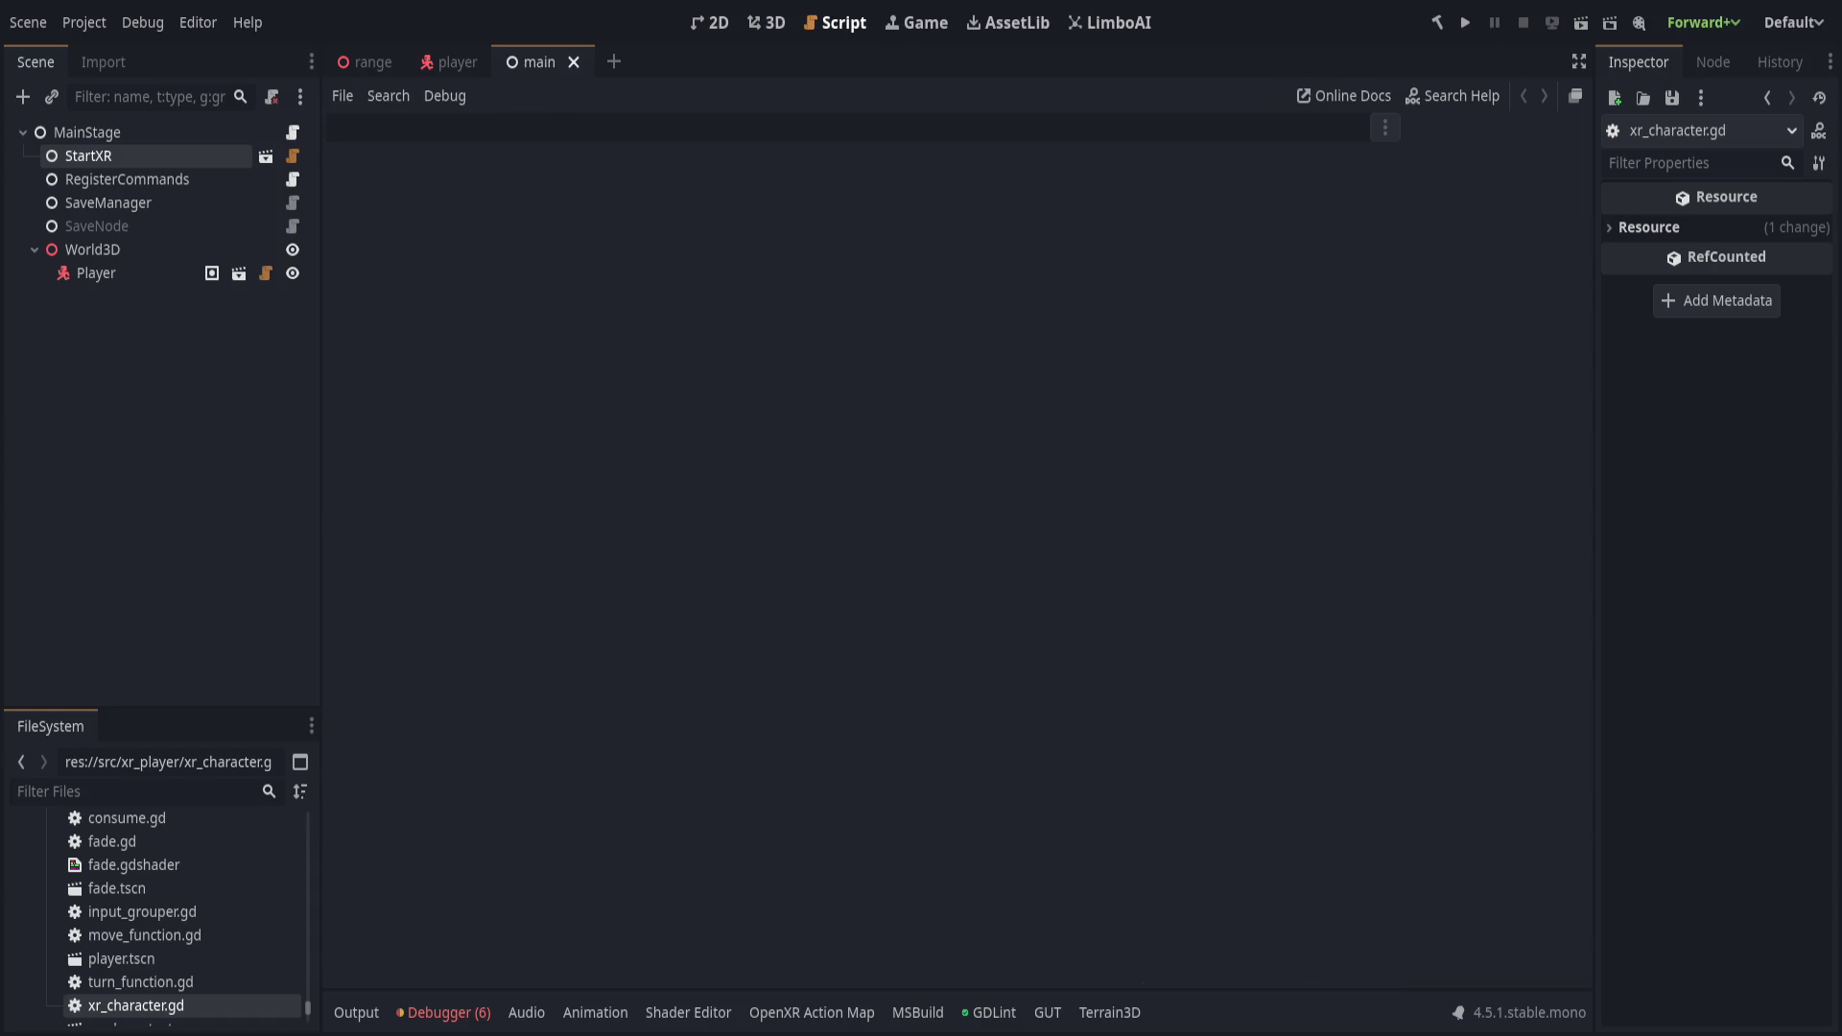
{"action": "left_click", "coordinate": [763, 23]}
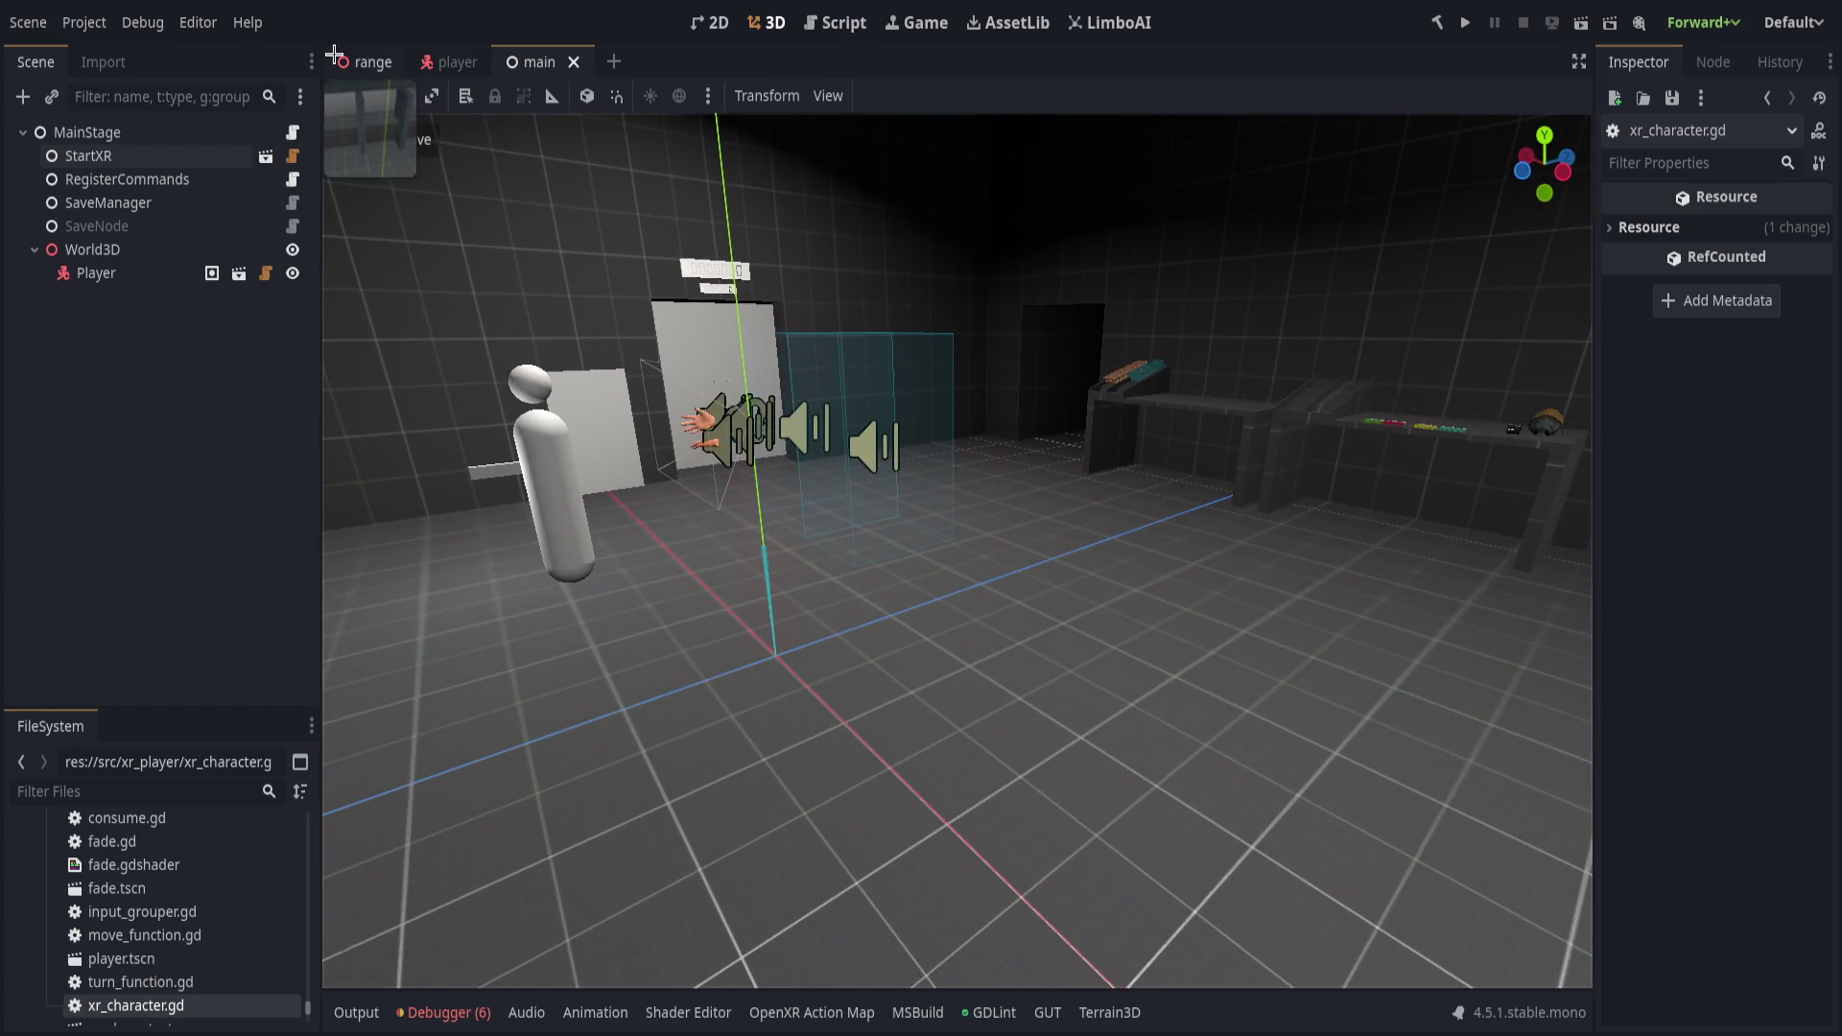
{"action": "left_click", "coordinate": [369, 61]}
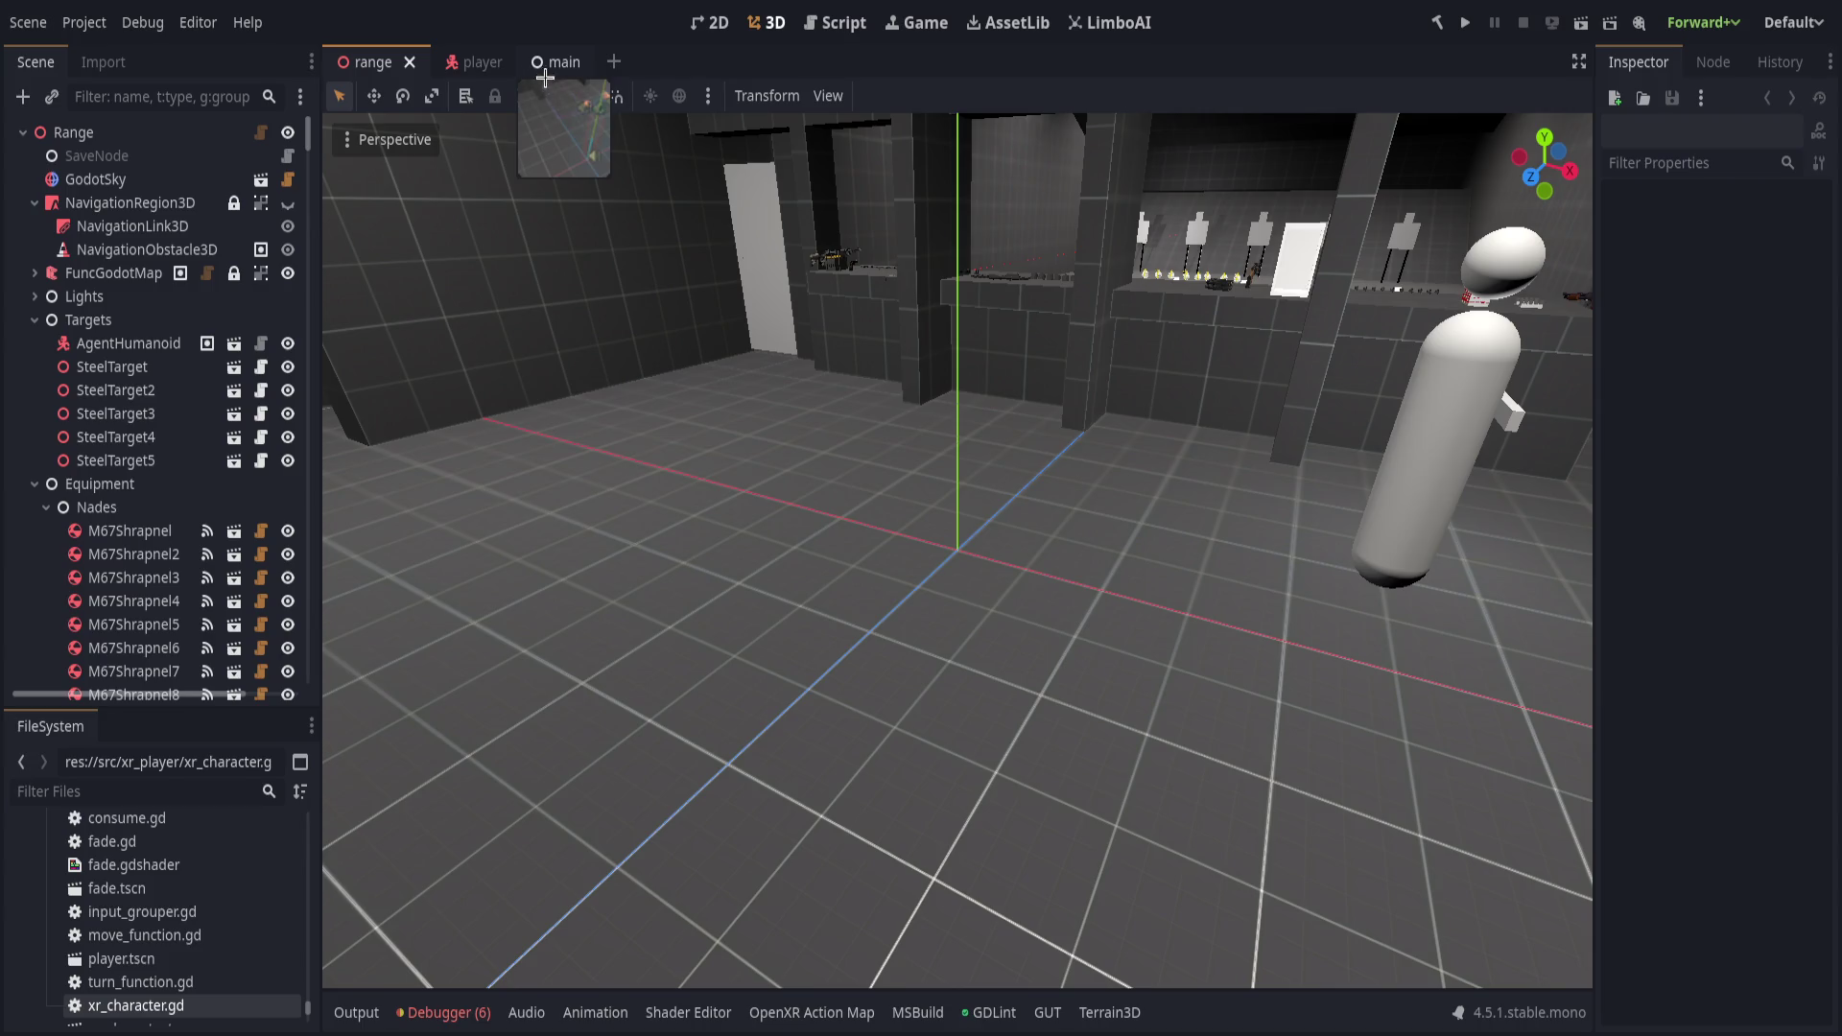
{"action": "left_click", "coordinate": [545, 67]}
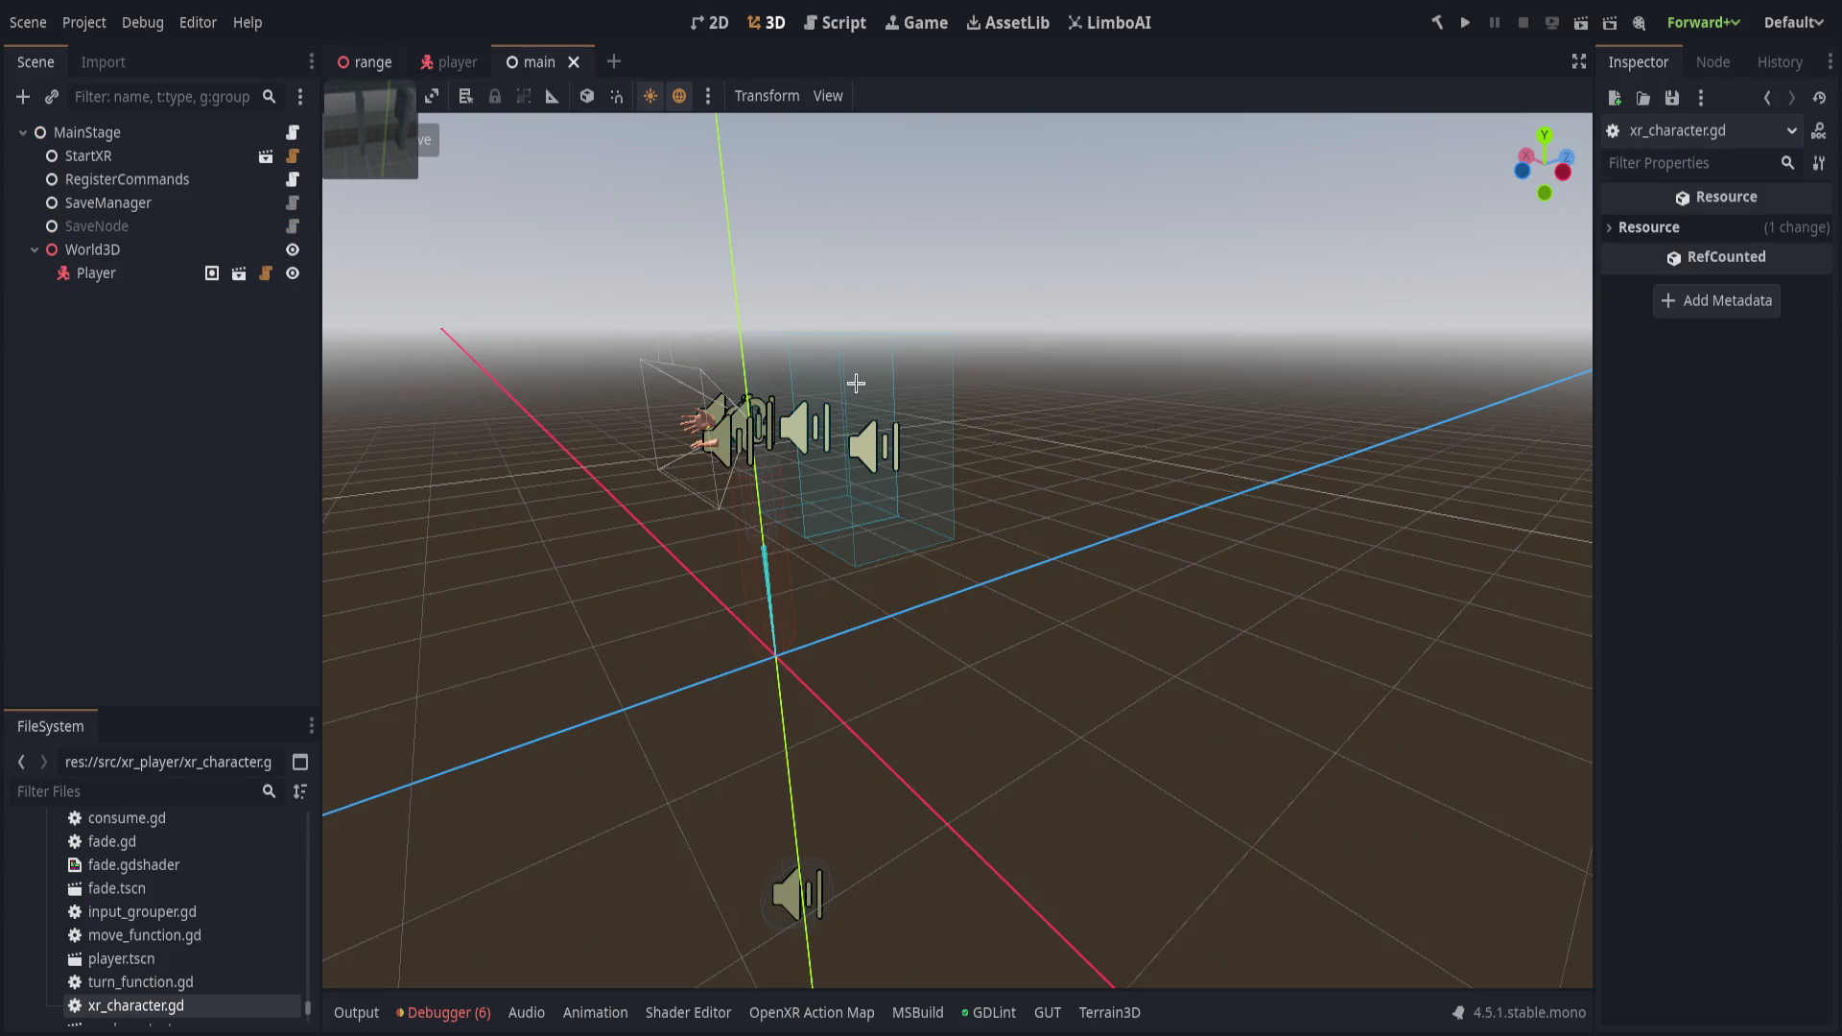
{"action": "left_click", "coordinate": [370, 61]}
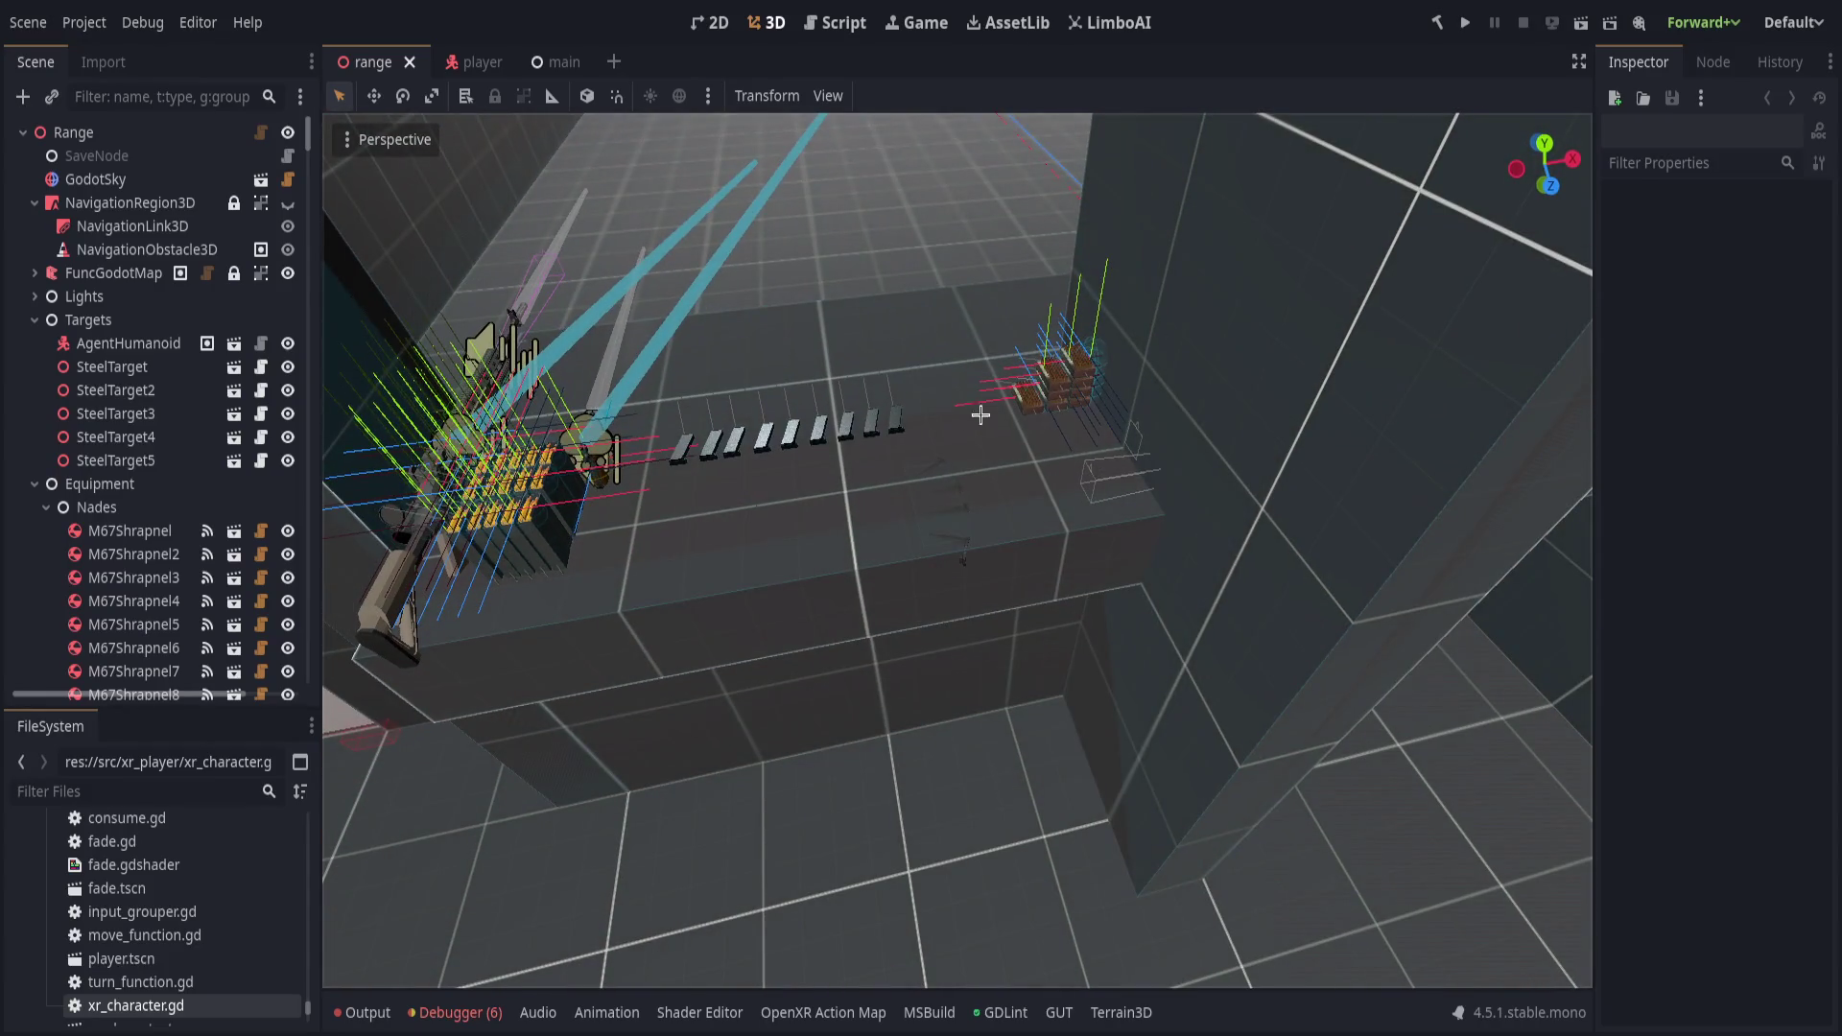
Move NVGTest along one axis on the table and save the range scene.
{"action": "left_click", "coordinate": [950, 491]}
{"action": "mouse_move", "coordinate": [904, 389]}
{"action": "left_mouse_down"}
{"action": "mouse_move", "coordinate": [945, 422]}
{"action": "mouse_move", "coordinate": [946, 367]}
{"action": "left_mouse_up"}
{"action": "key", "text": "f"}
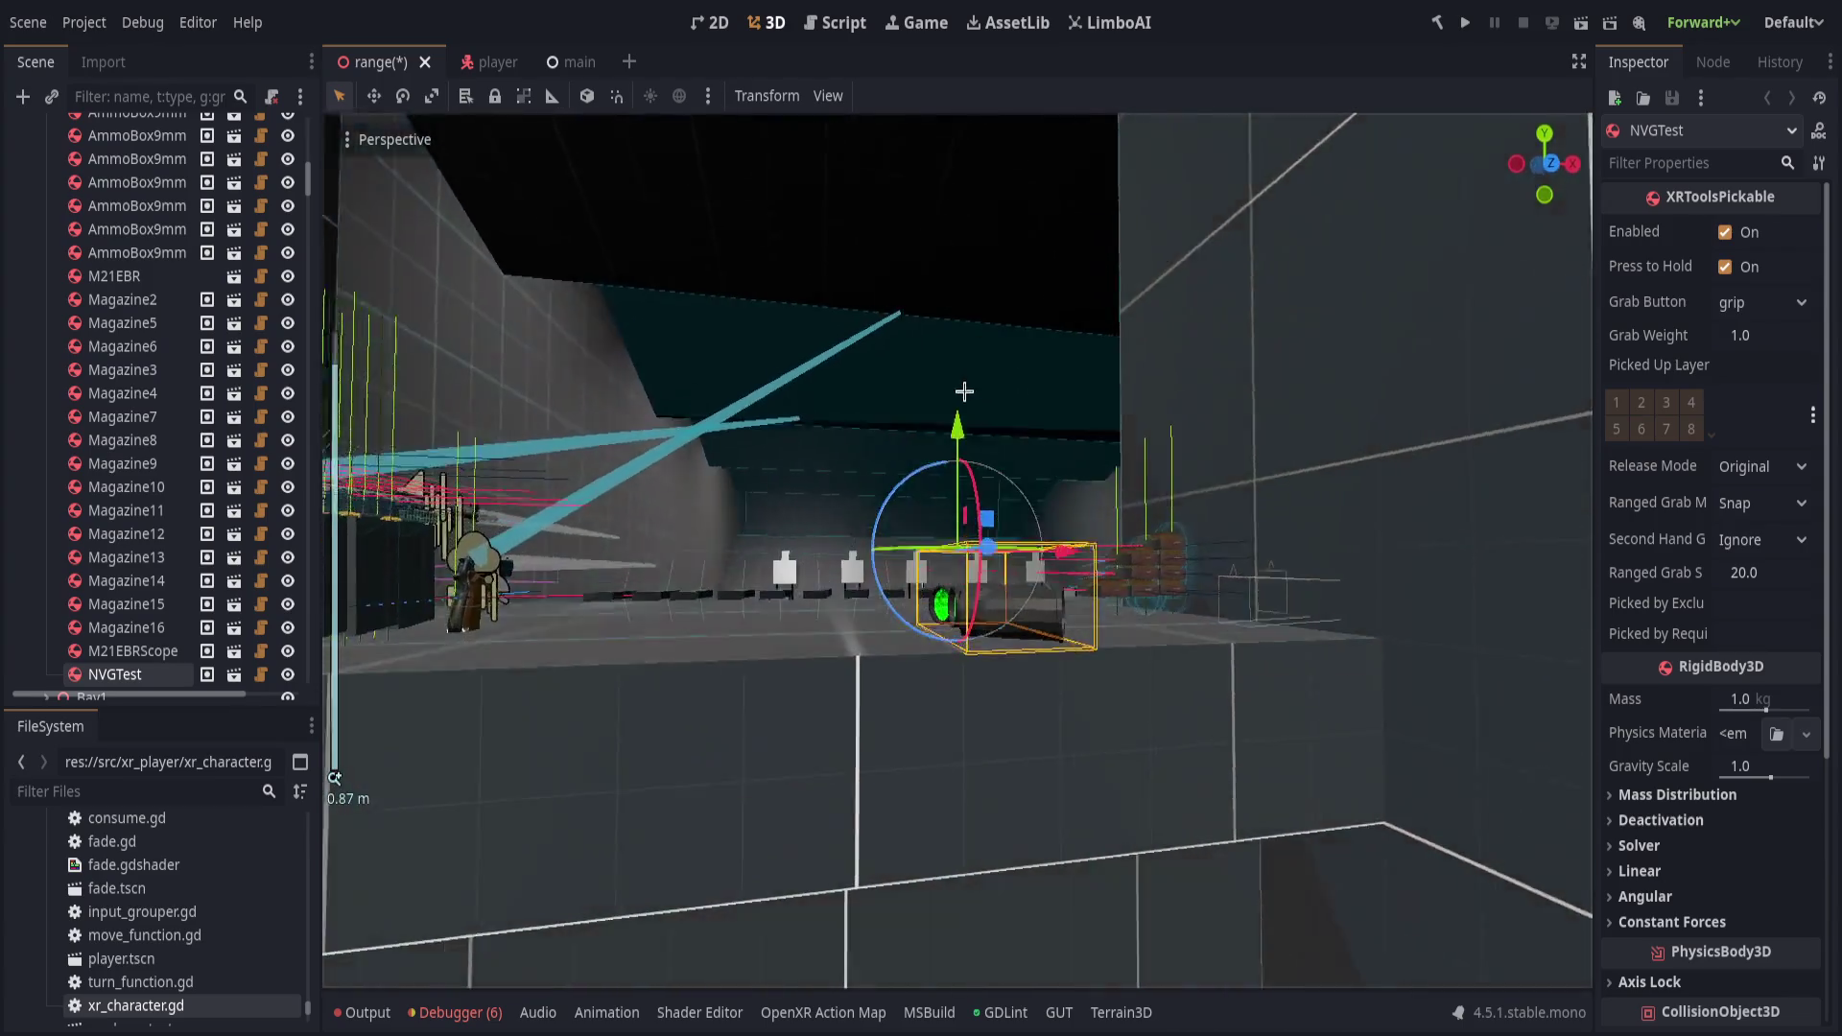
{"action": "left_click", "coordinate": [987, 416]}
{"action": "key", "text": "ctrl+s"}
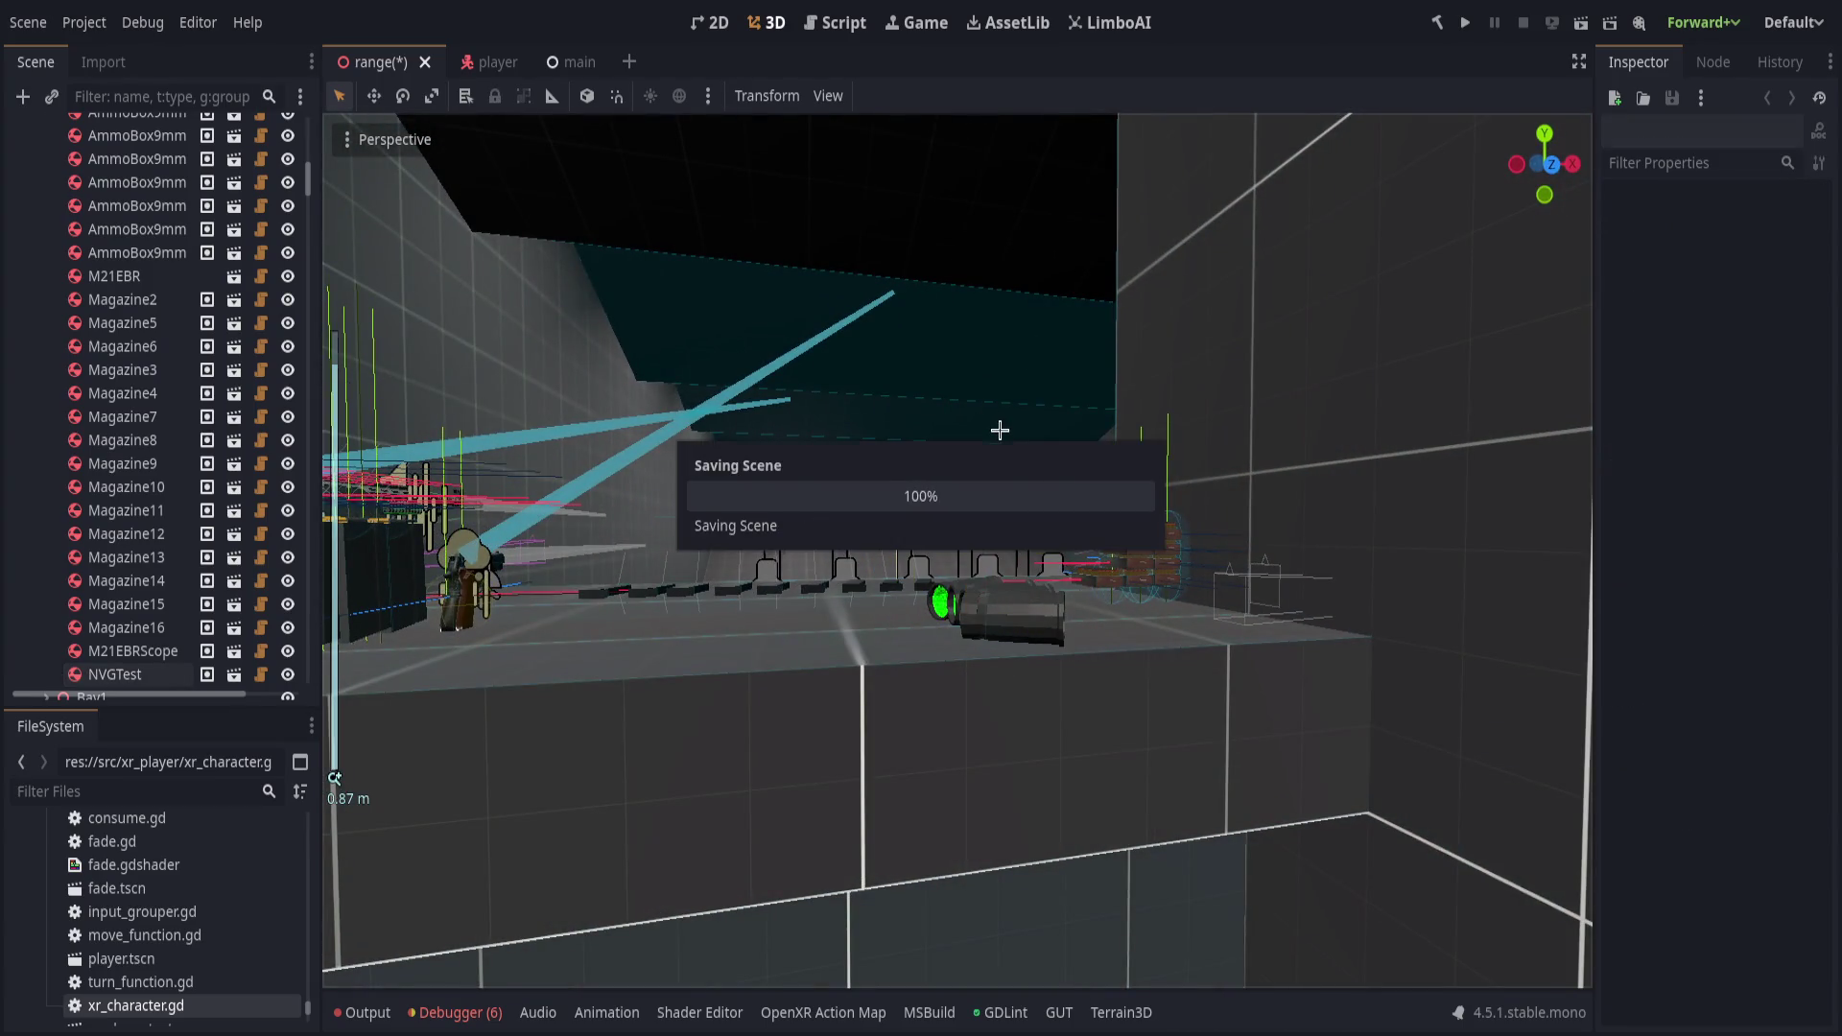
Collapse the Nades, Equipment, Targets, ShootHouse, Hazards, Foods and other branches, then save.
{"action": "scroll", "coordinate": [124, 566], "scroll_direction": "up", "scroll_amount": 10}
{"action": "left_click", "coordinate": [45, 457]}
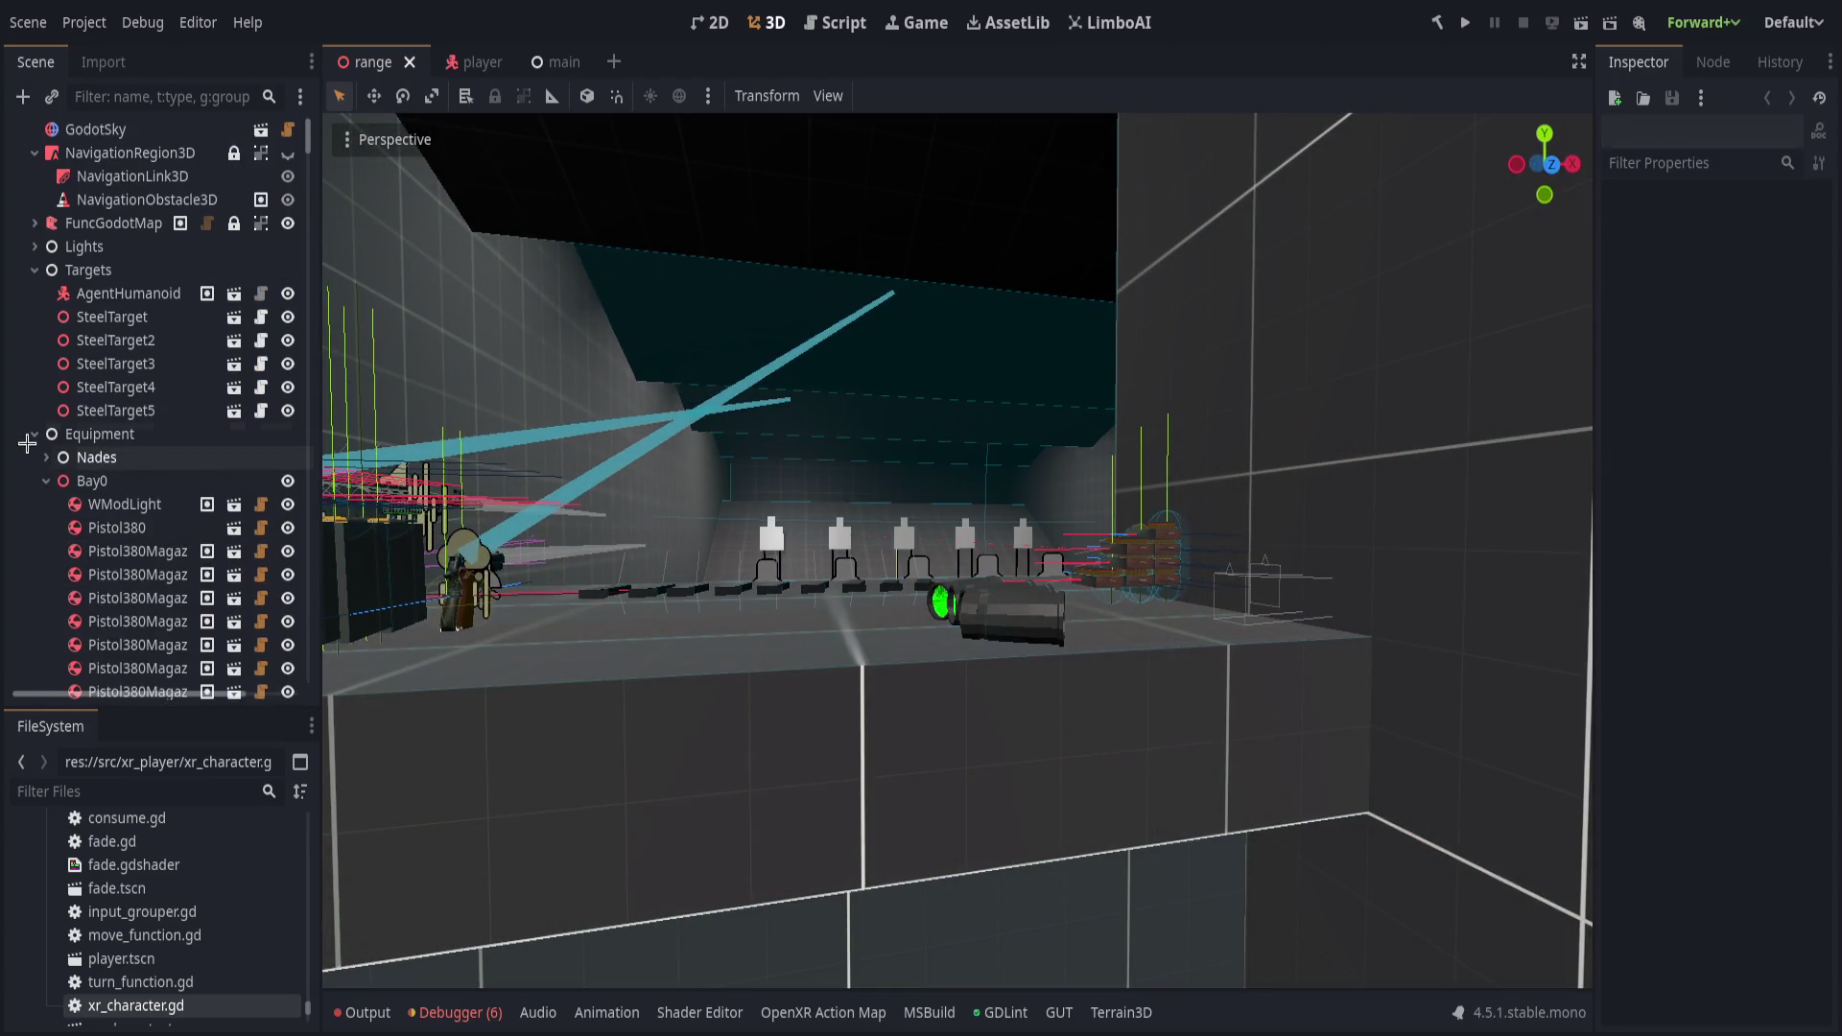
{"action": "left_click", "coordinate": [34, 433]}
{"action": "left_click", "coordinate": [34, 270]}
{"action": "left_click", "coordinate": [35, 317]}
{"action": "left_click", "coordinate": [35, 340]}
{"action": "left_click", "coordinate": [35, 387]}
{"action": "left_click", "coordinate": [35, 411]}
{"action": "left_click", "coordinate": [34, 433]}
{"action": "left_click", "coordinate": [29, 459]}
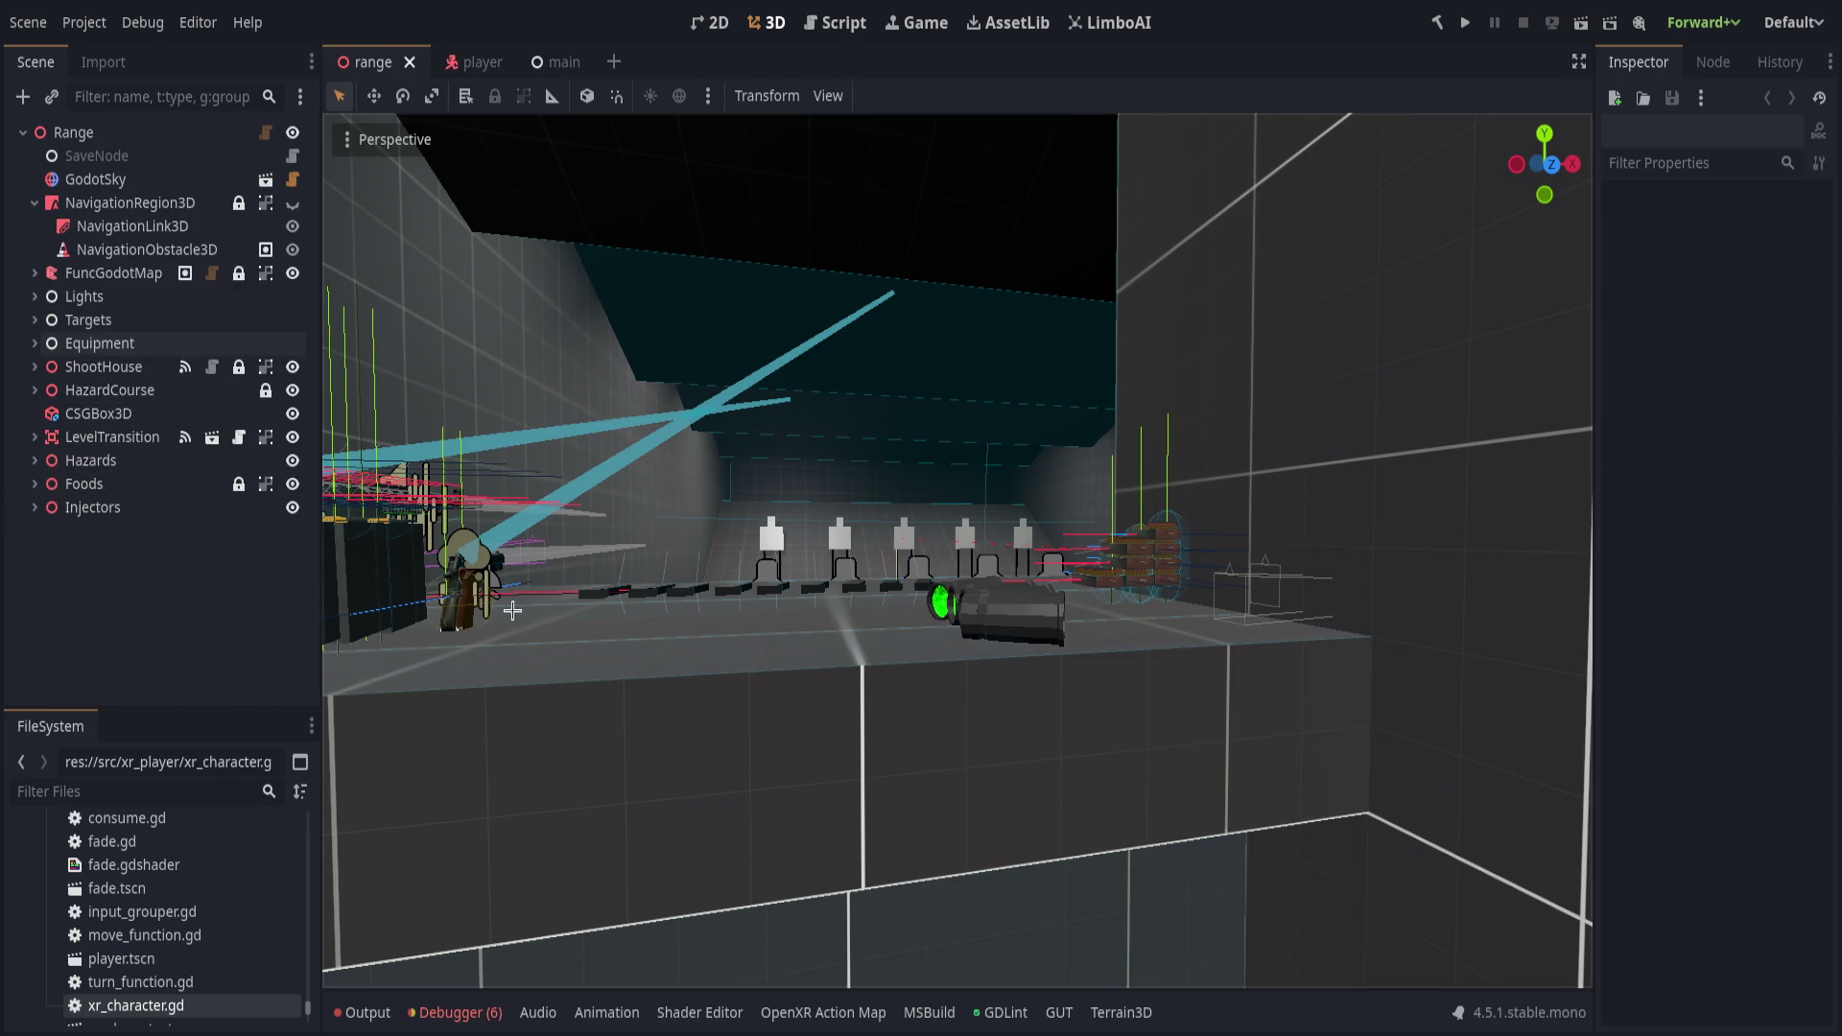
{"action": "key", "text": "ctrl+s"}
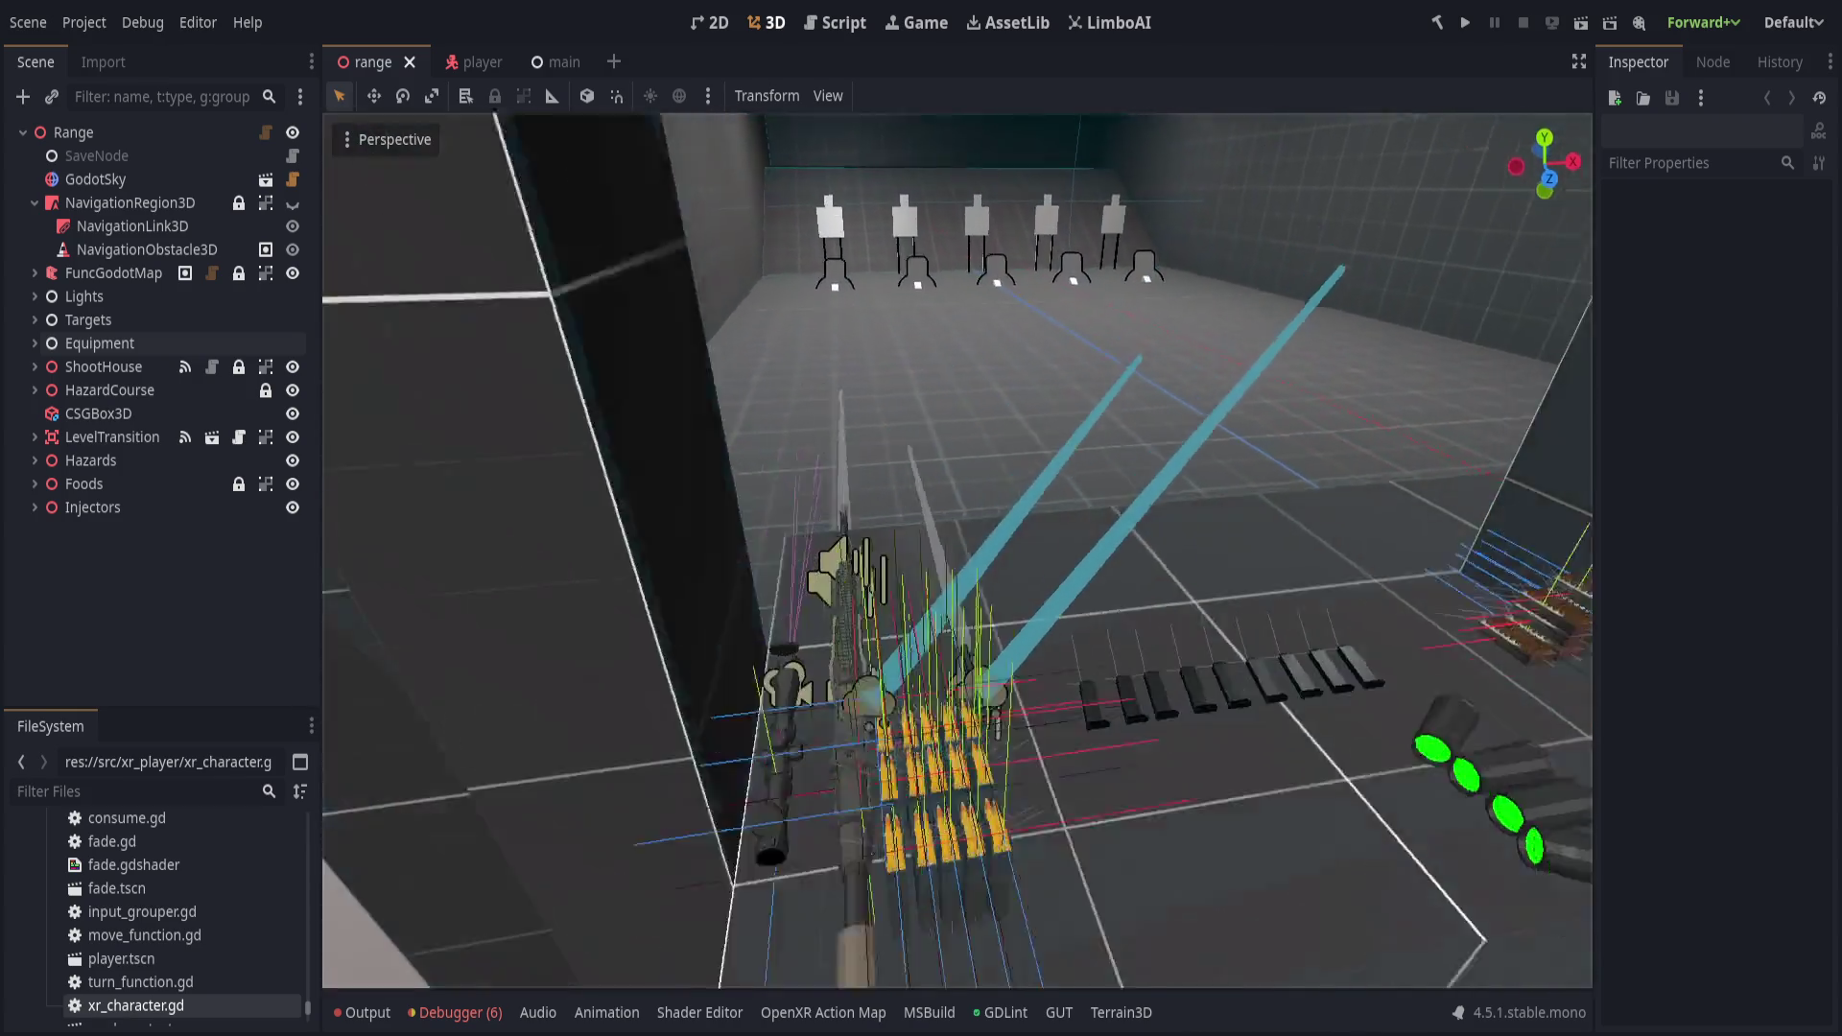
Fly the viewport through the range with WASD to inspect targets, ammo and shooting booths.
{"action": "key", "text": "w"}
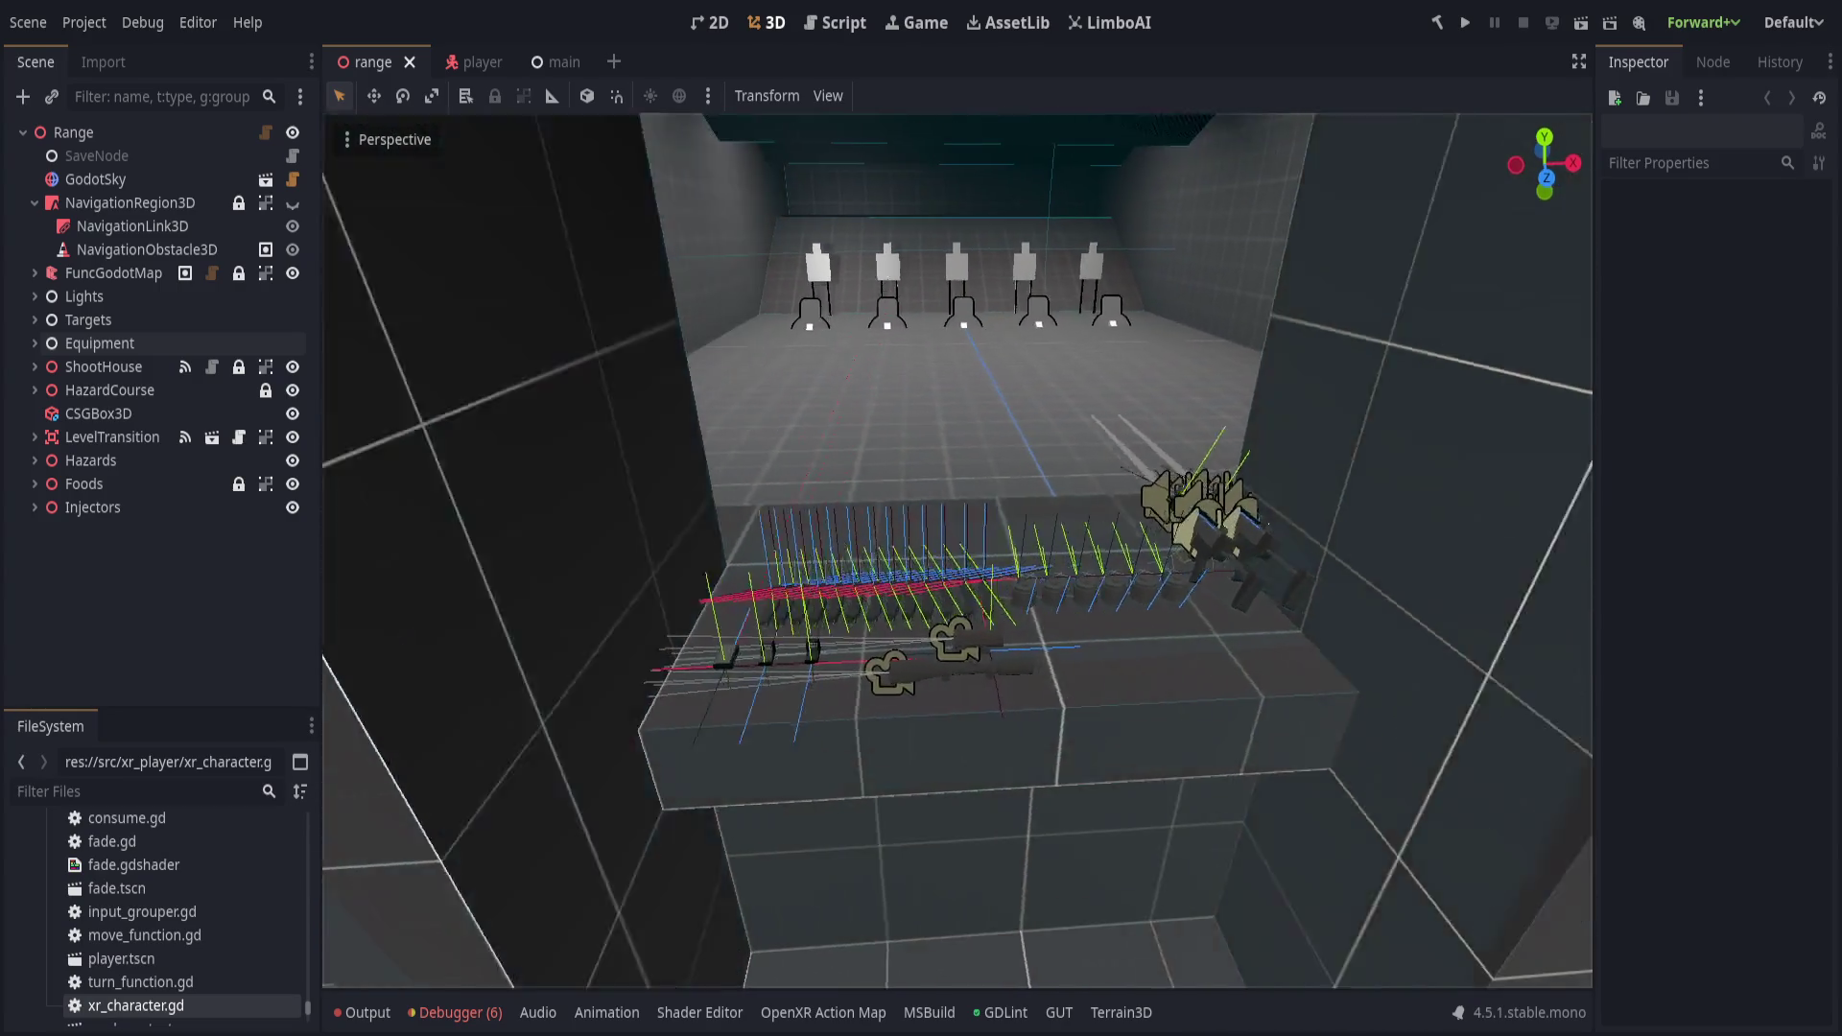
{"action": "key", "text": "d"}
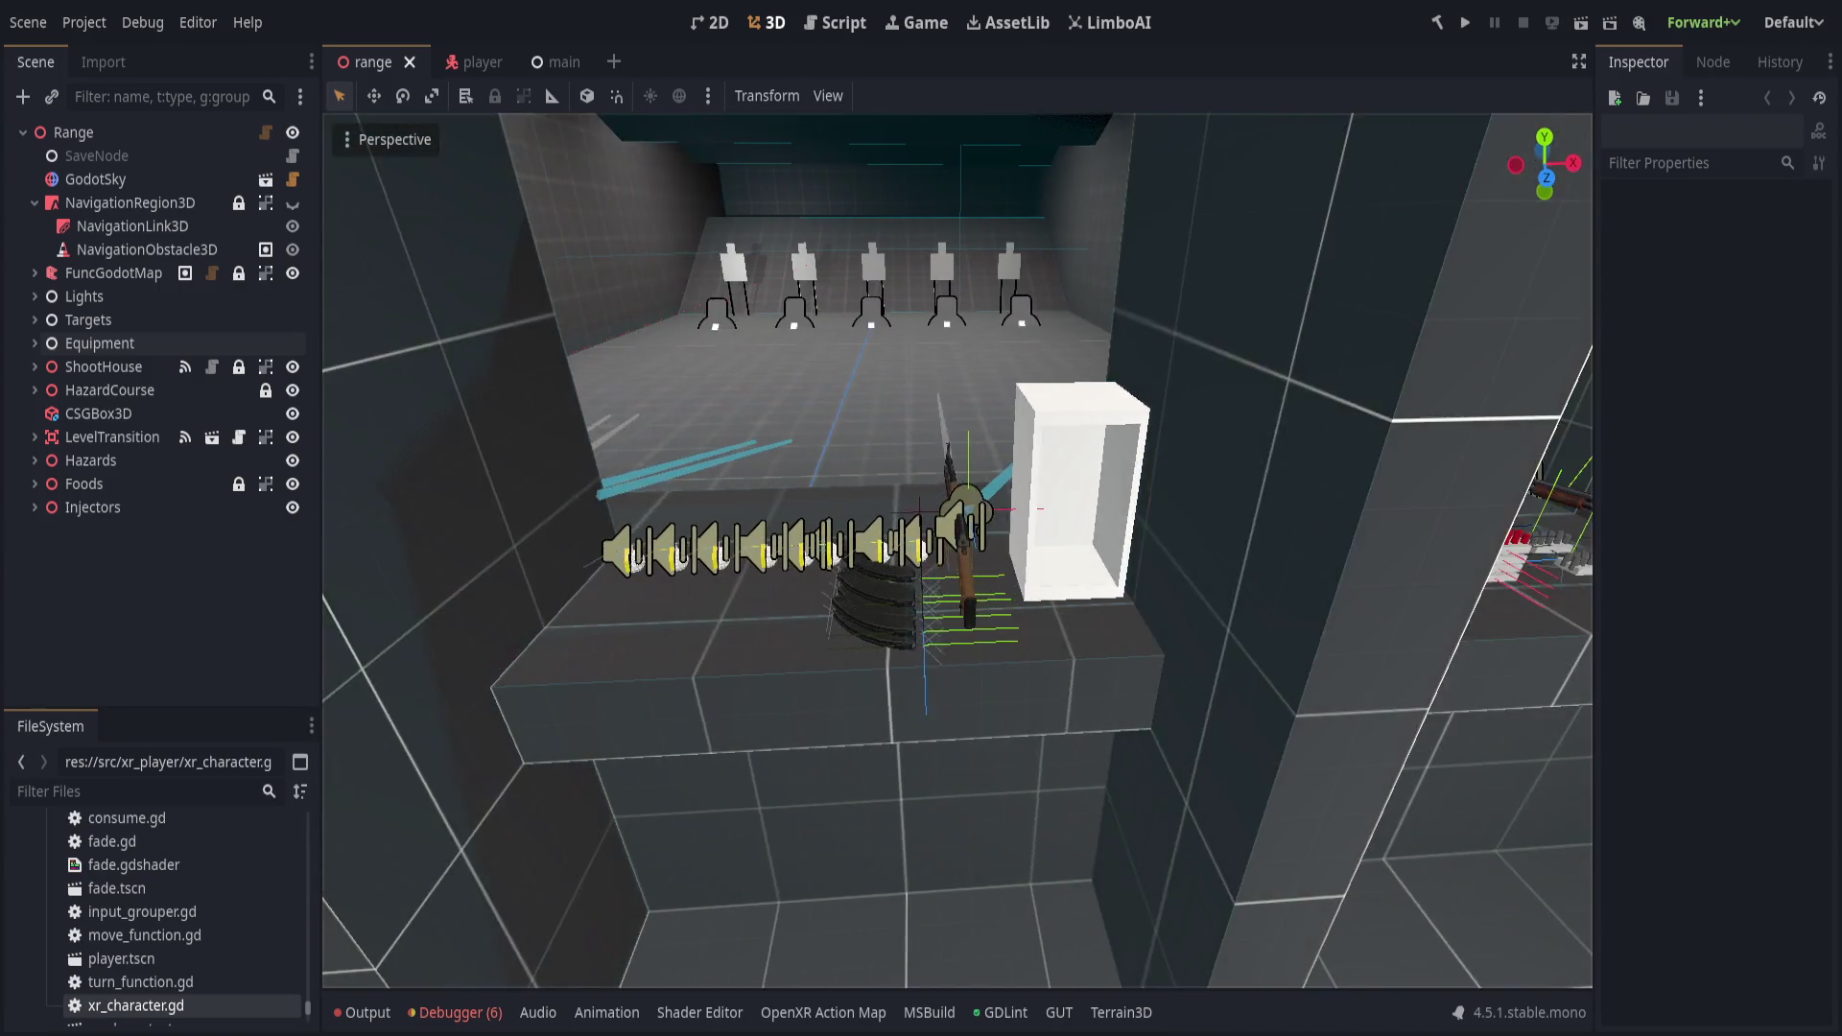
{"action": "key", "text": "w"}
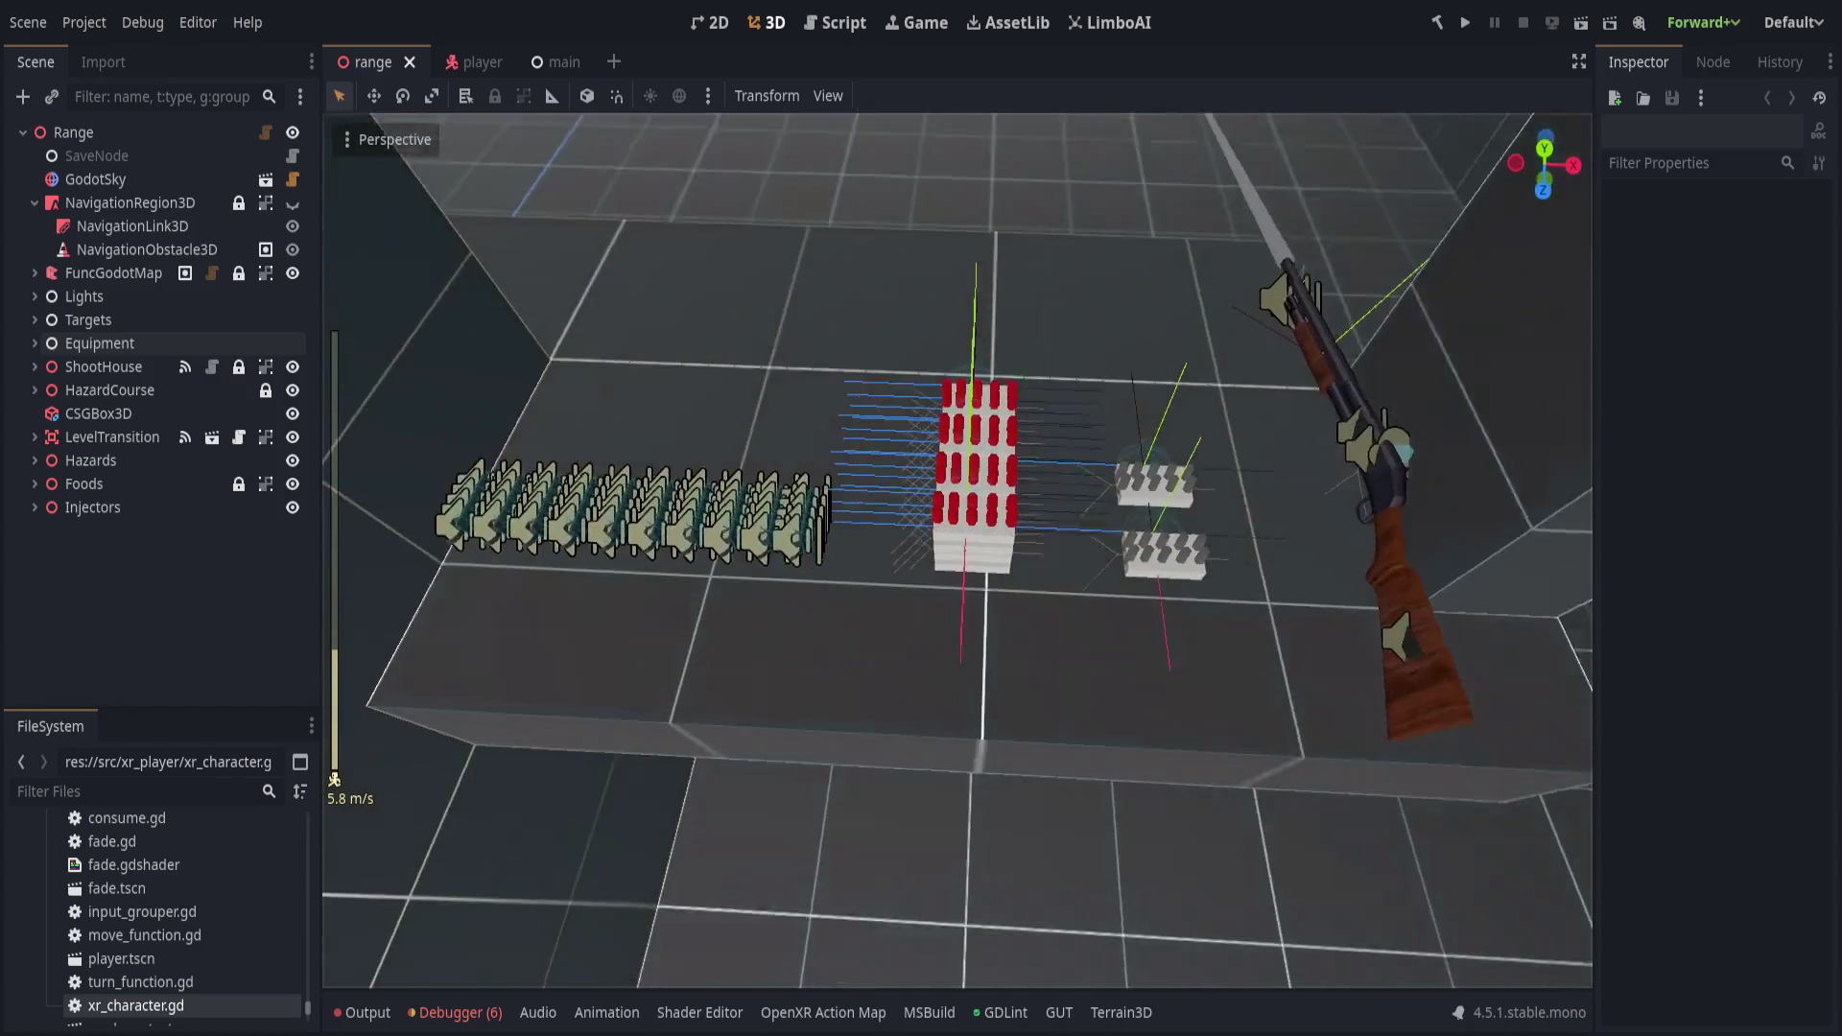
{"action": "key", "text": "s"}
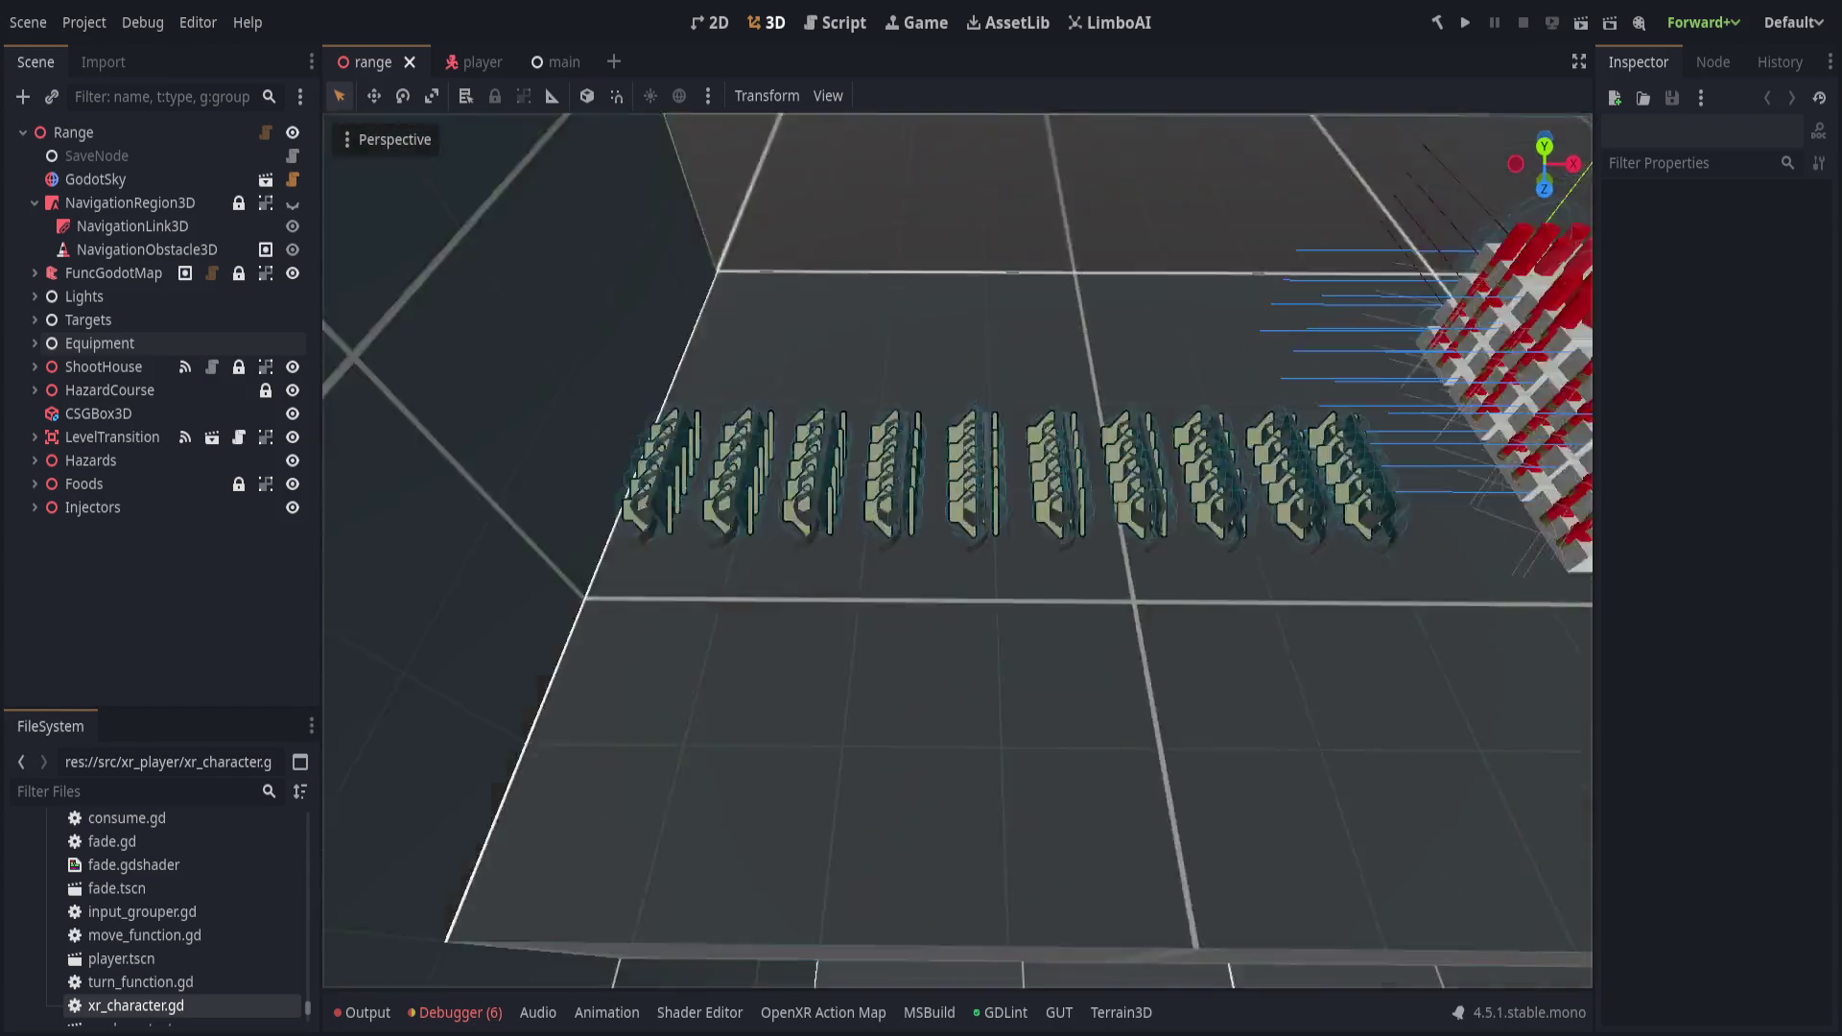
{"action": "key", "text": "w"}
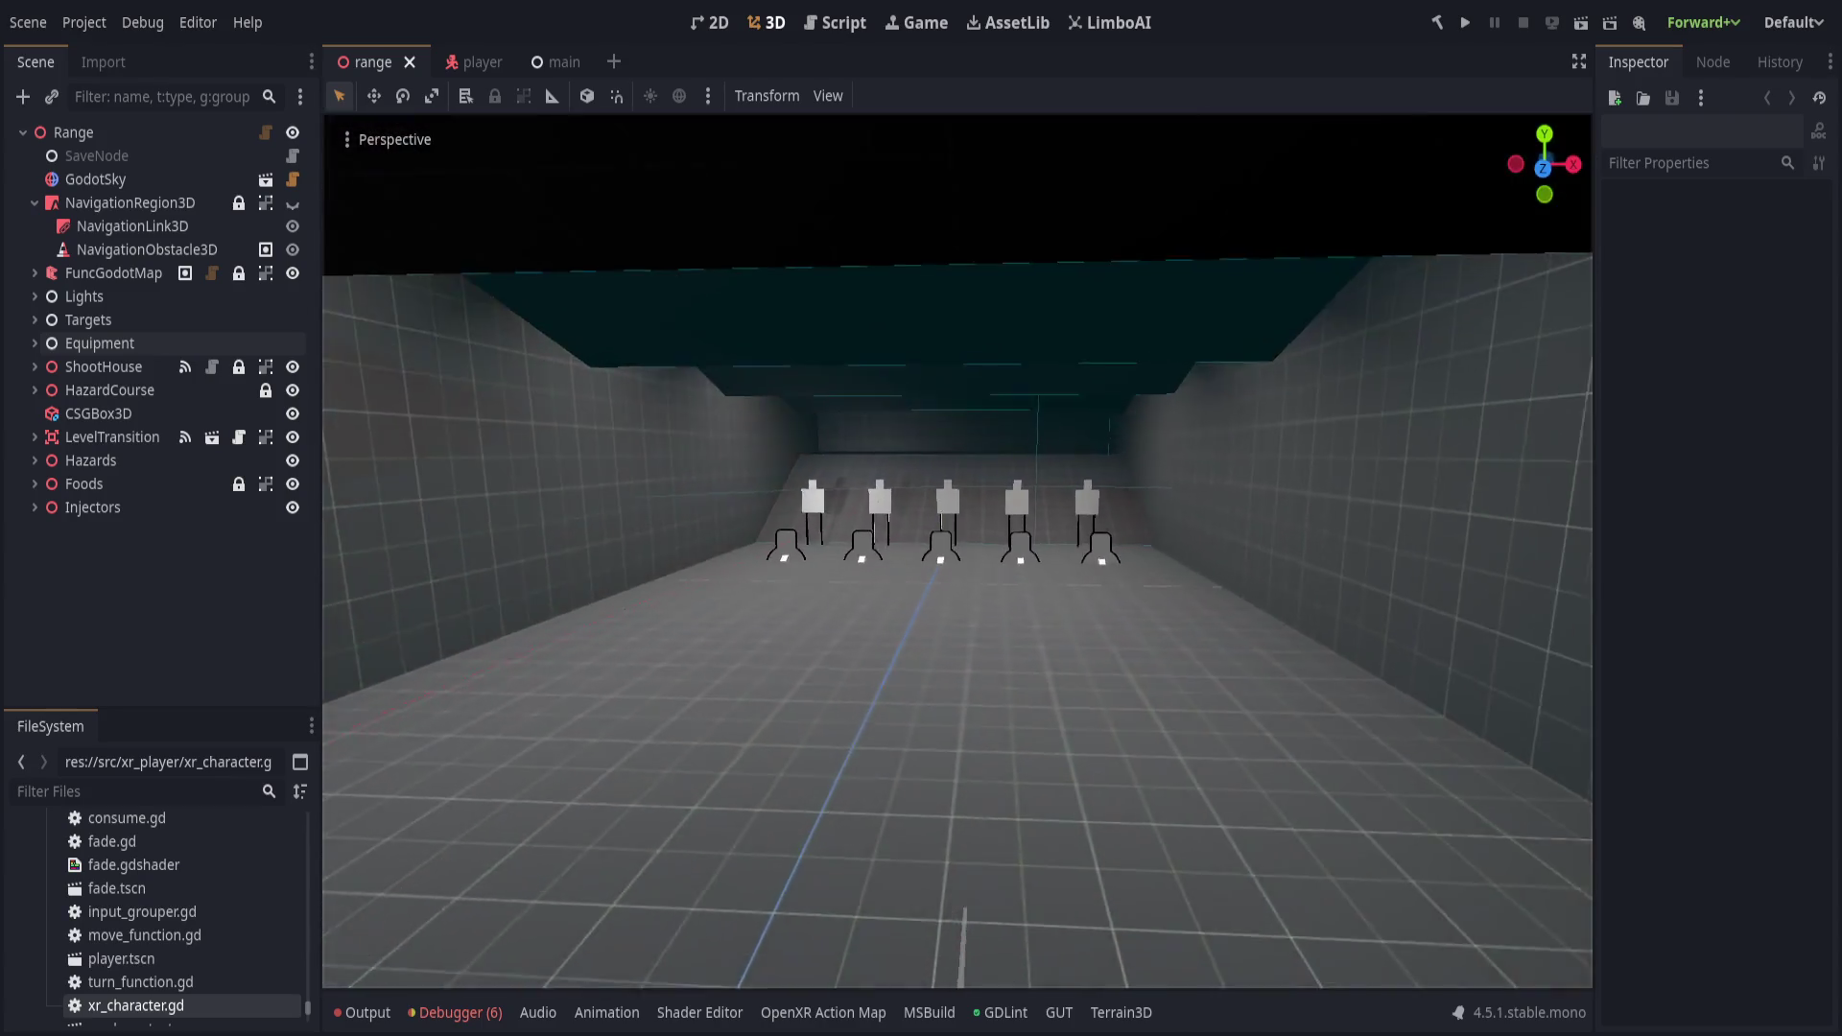
{"action": "key", "text": "w"}
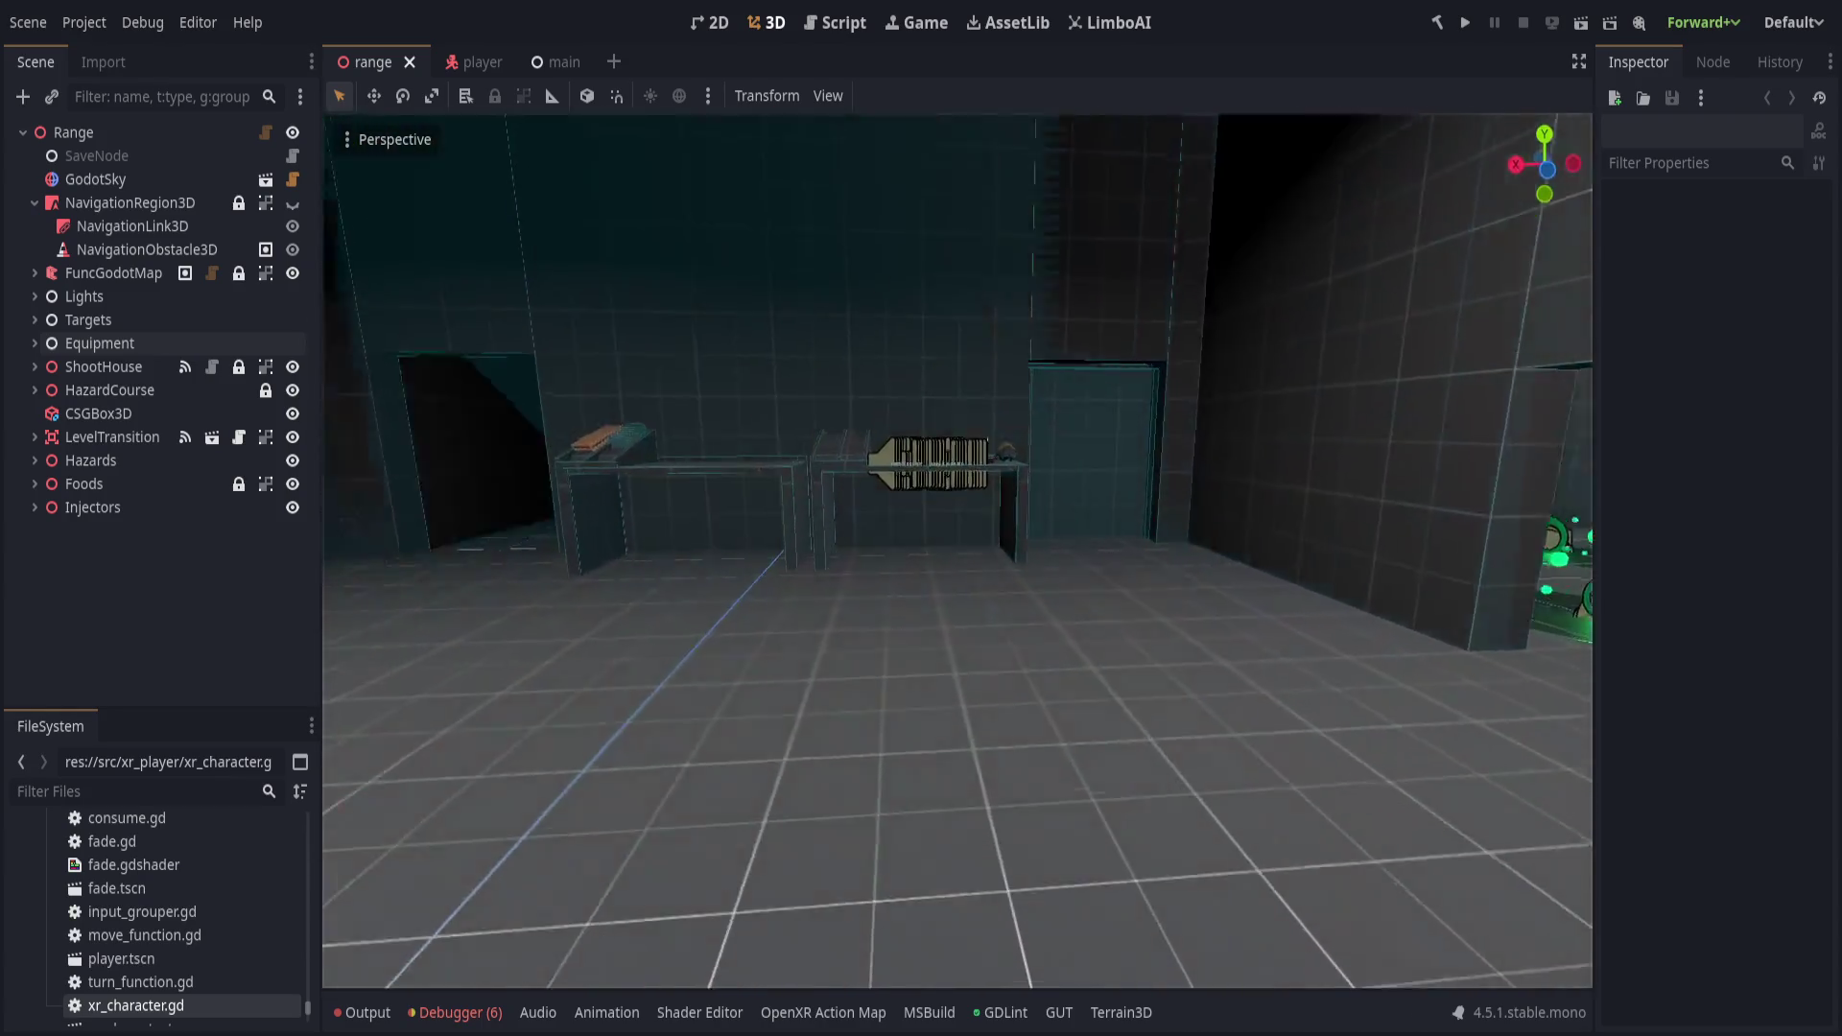
{"action": "key", "text": "s"}
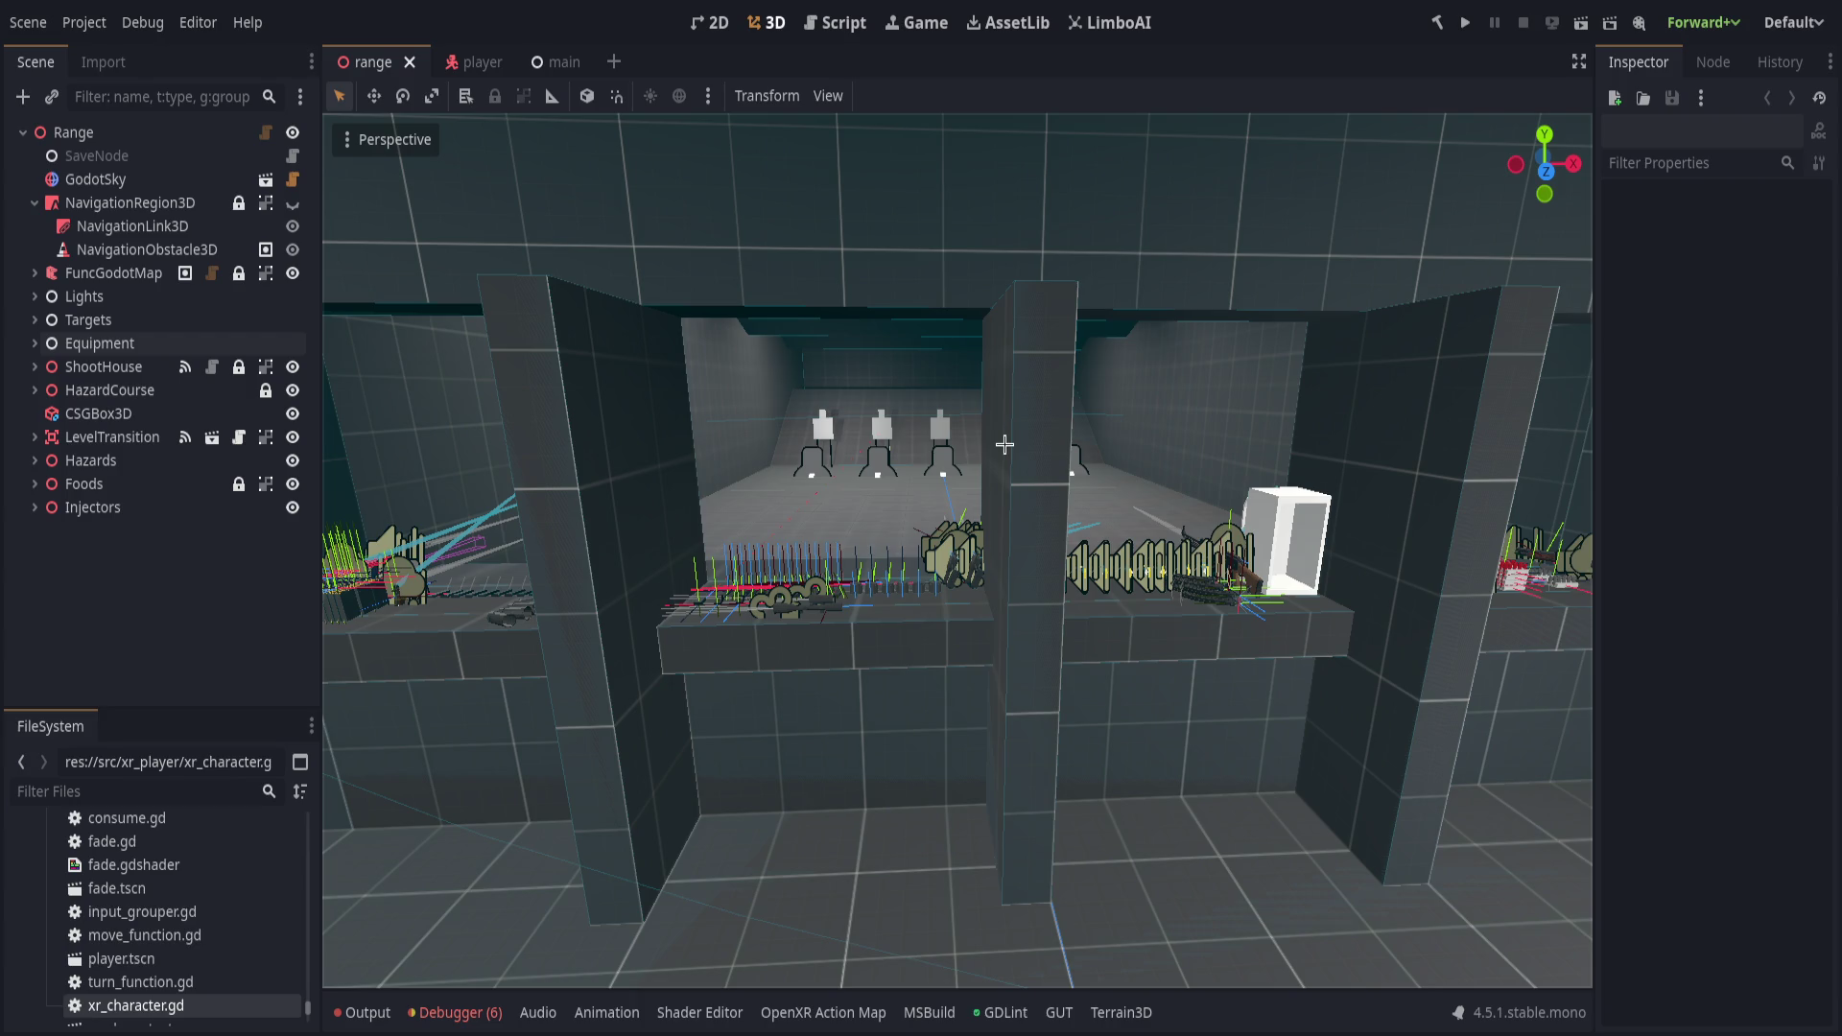
{"action": "left_click", "coordinate": [266, 367]}
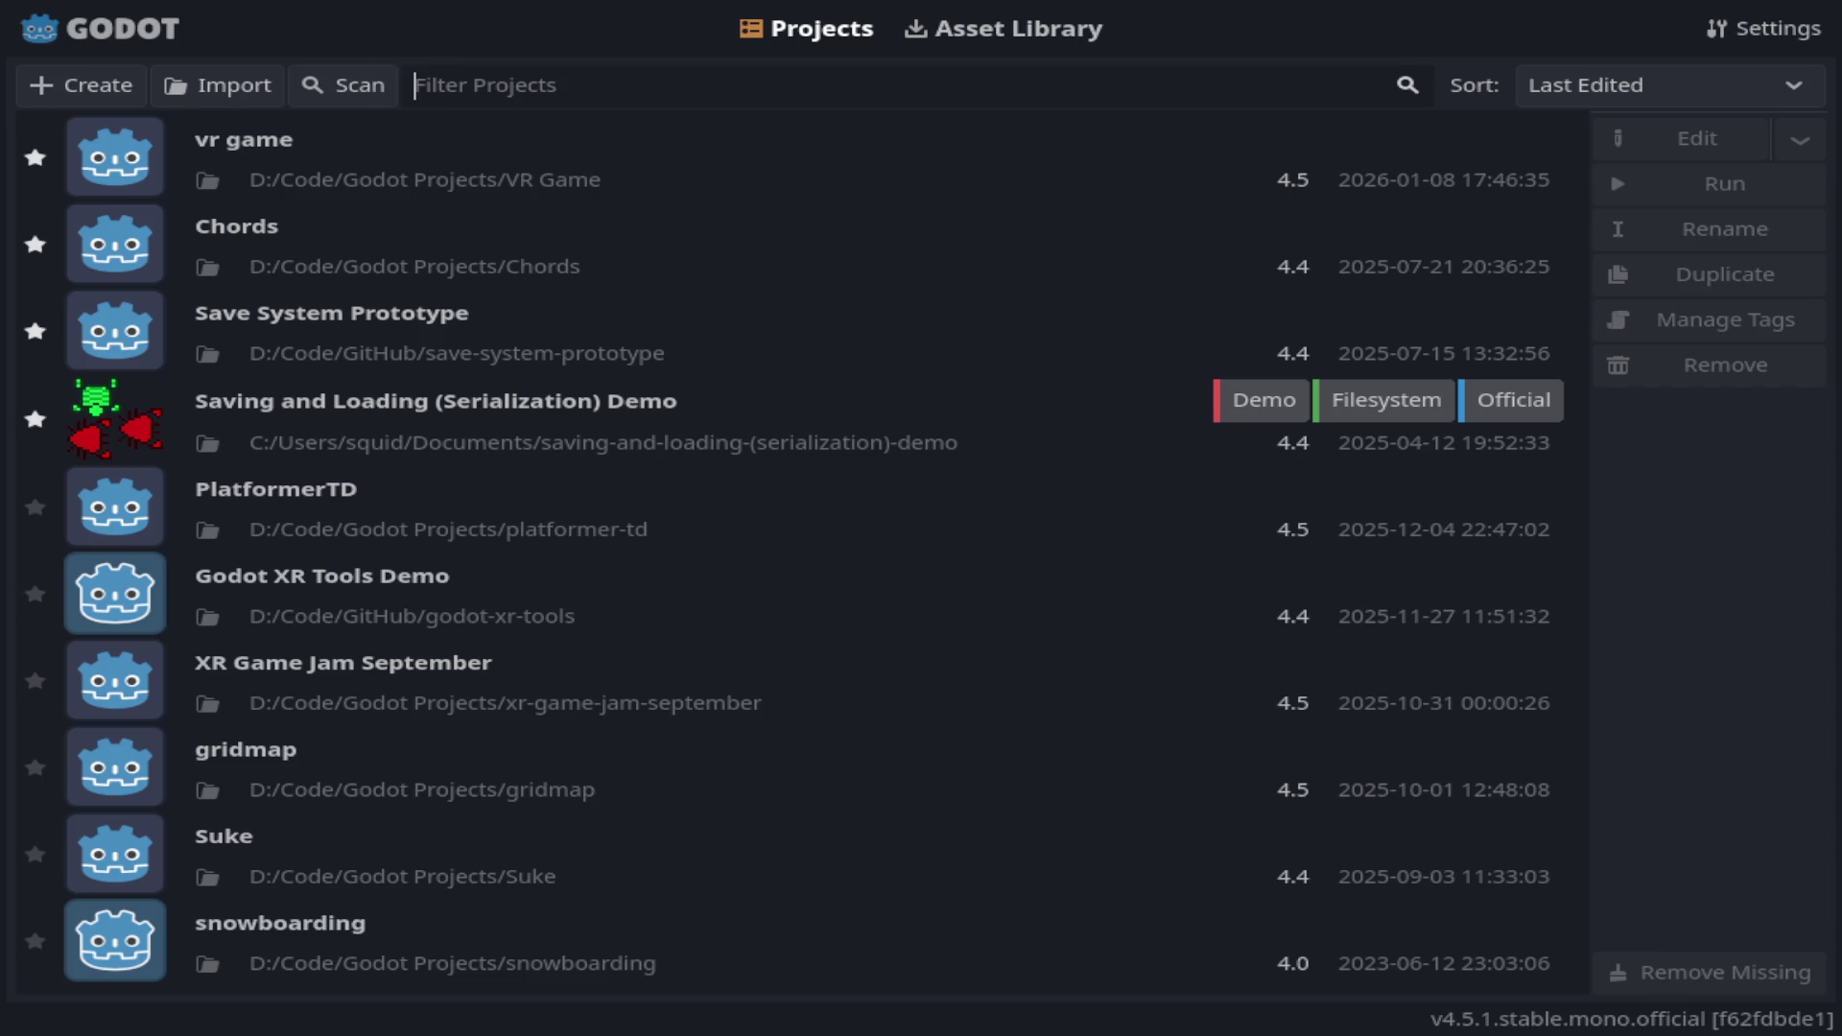
Open the vr game project and place the caret at DecalType's closing brace in bullet.gd.
{"action": "double_click", "coordinate": [283, 130]}
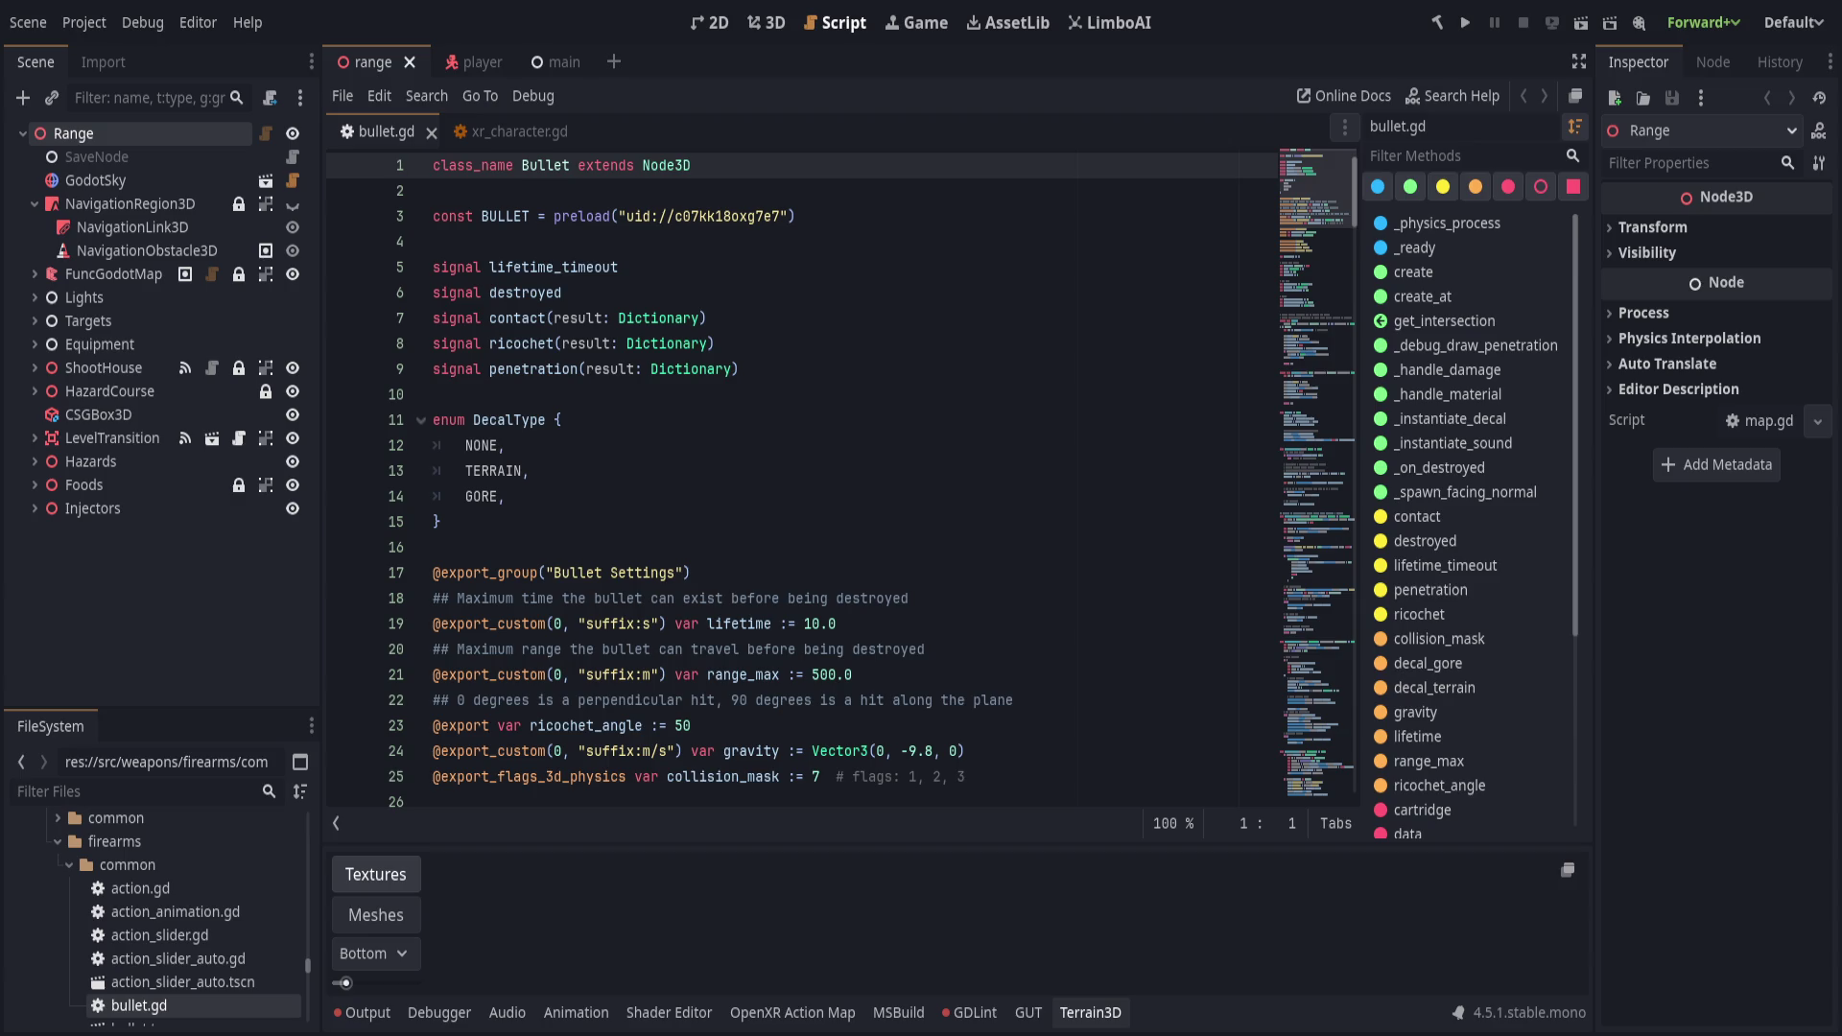
{"action": "left_click", "coordinate": [441, 521]}
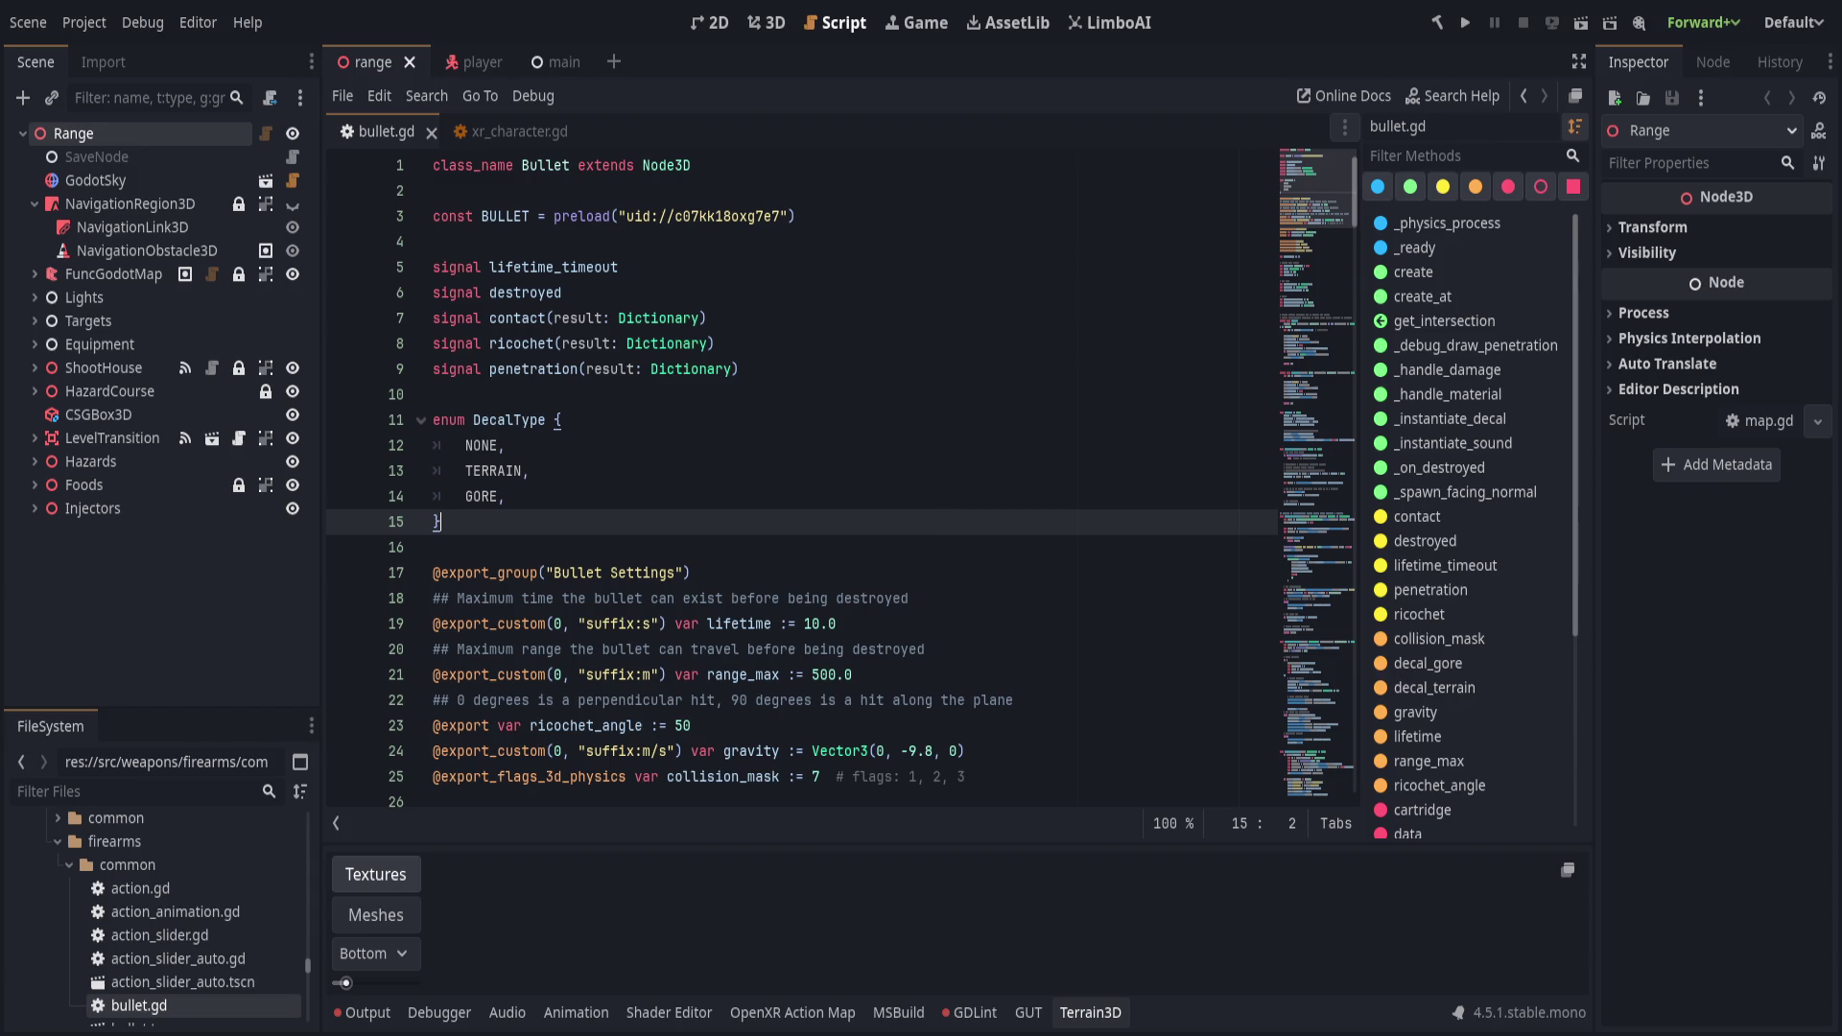
{"action": "left_click", "coordinate": [433, 547]}
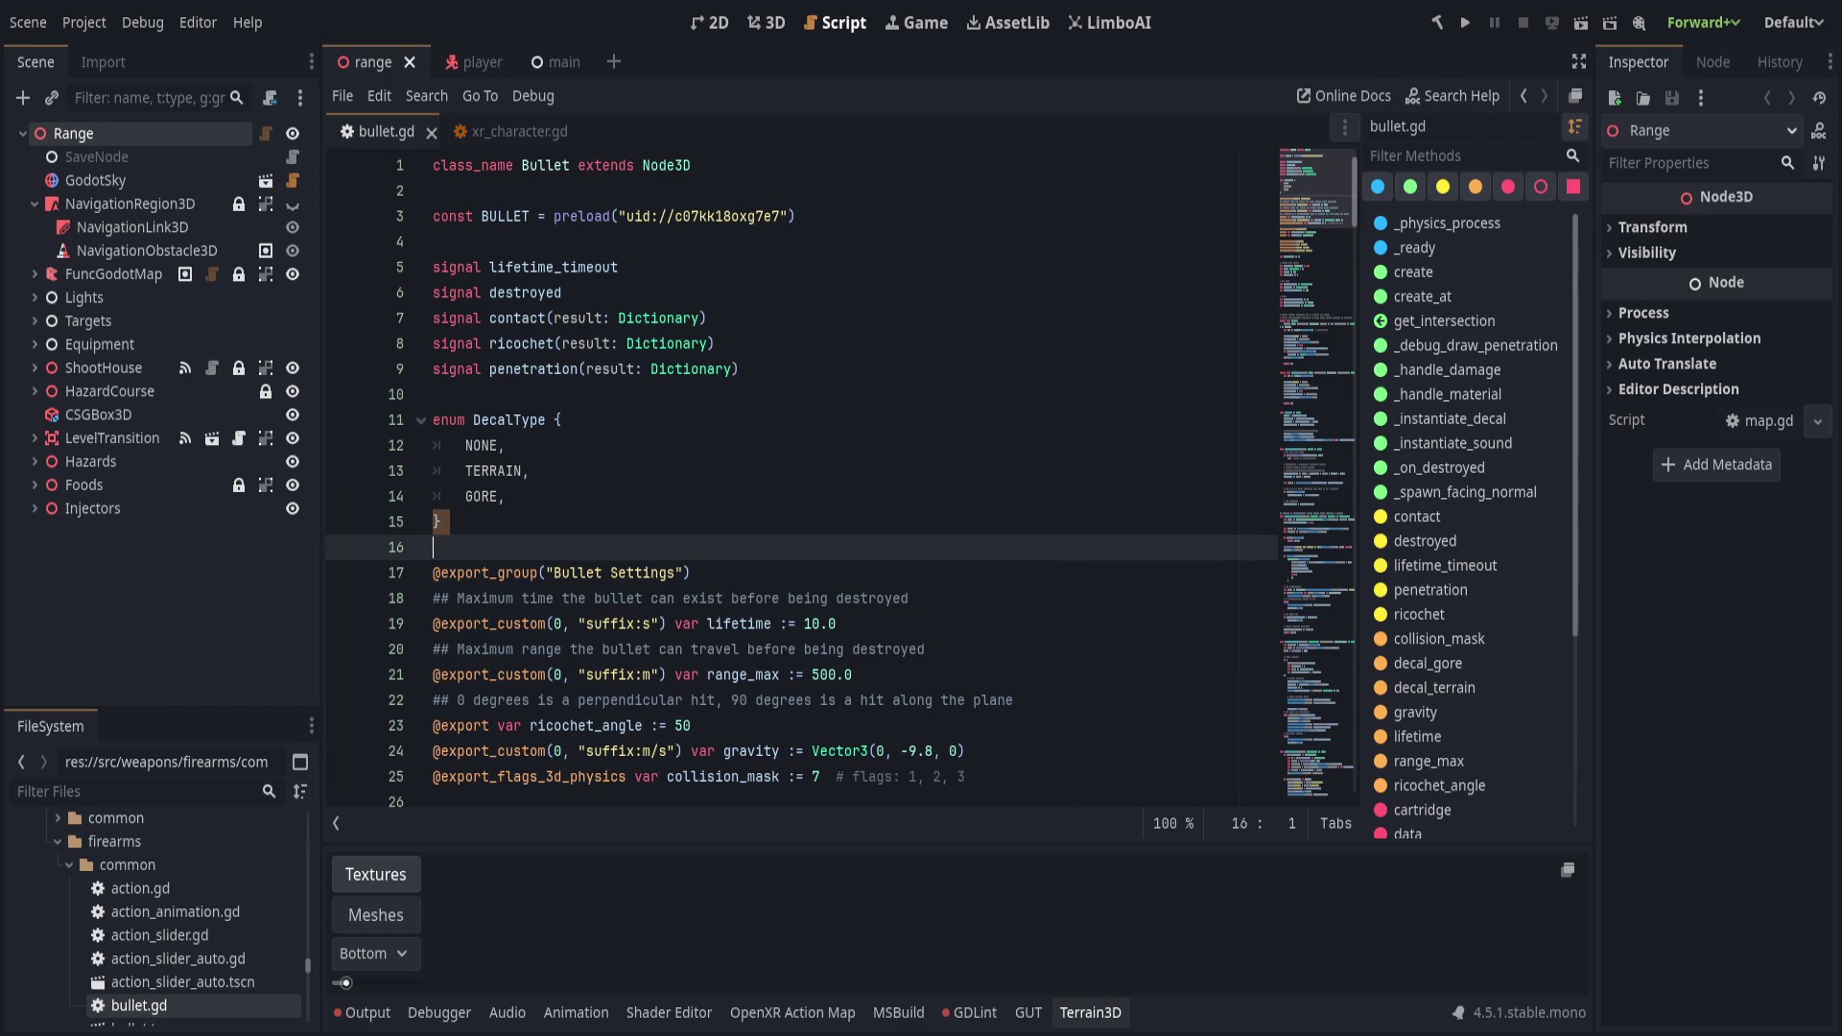
{"action": "key", "text": "Left"}
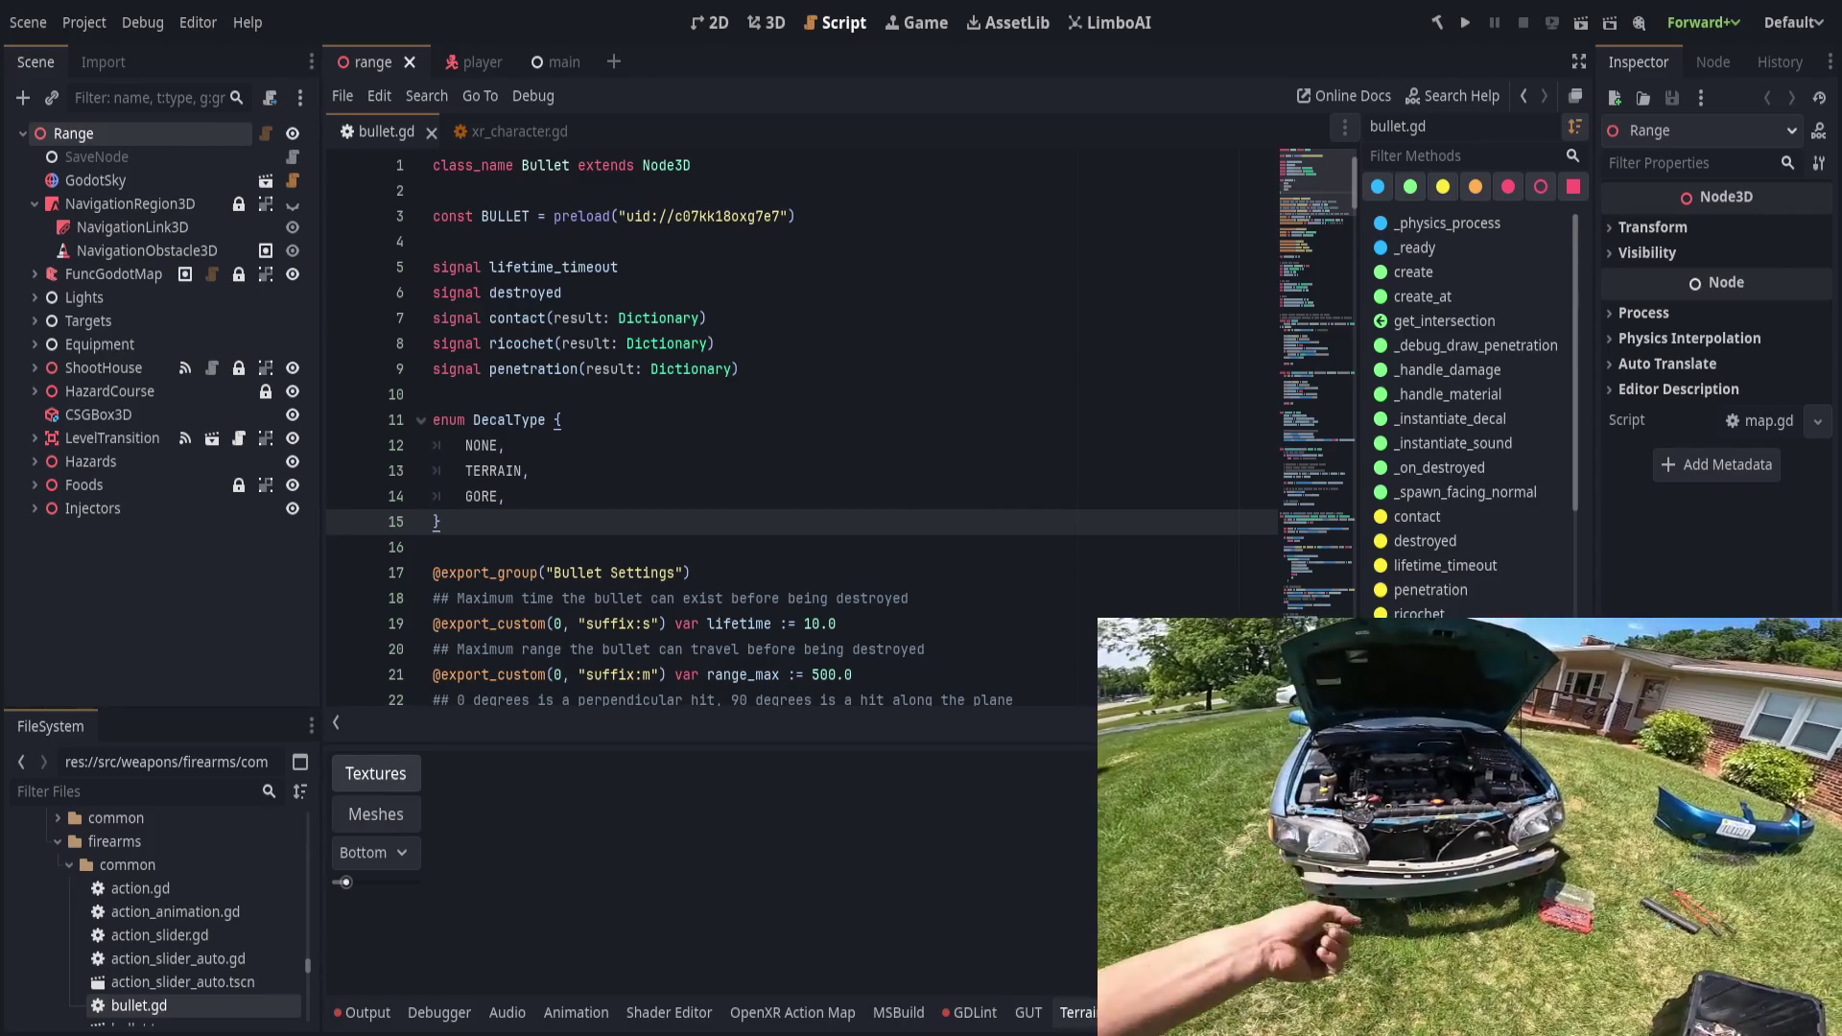
In the player scene, look over bullet.gd's DecalType enum and Effects exports, then show xr_character.gd.
{"action": "key", "text": "ctrl+Tab"}
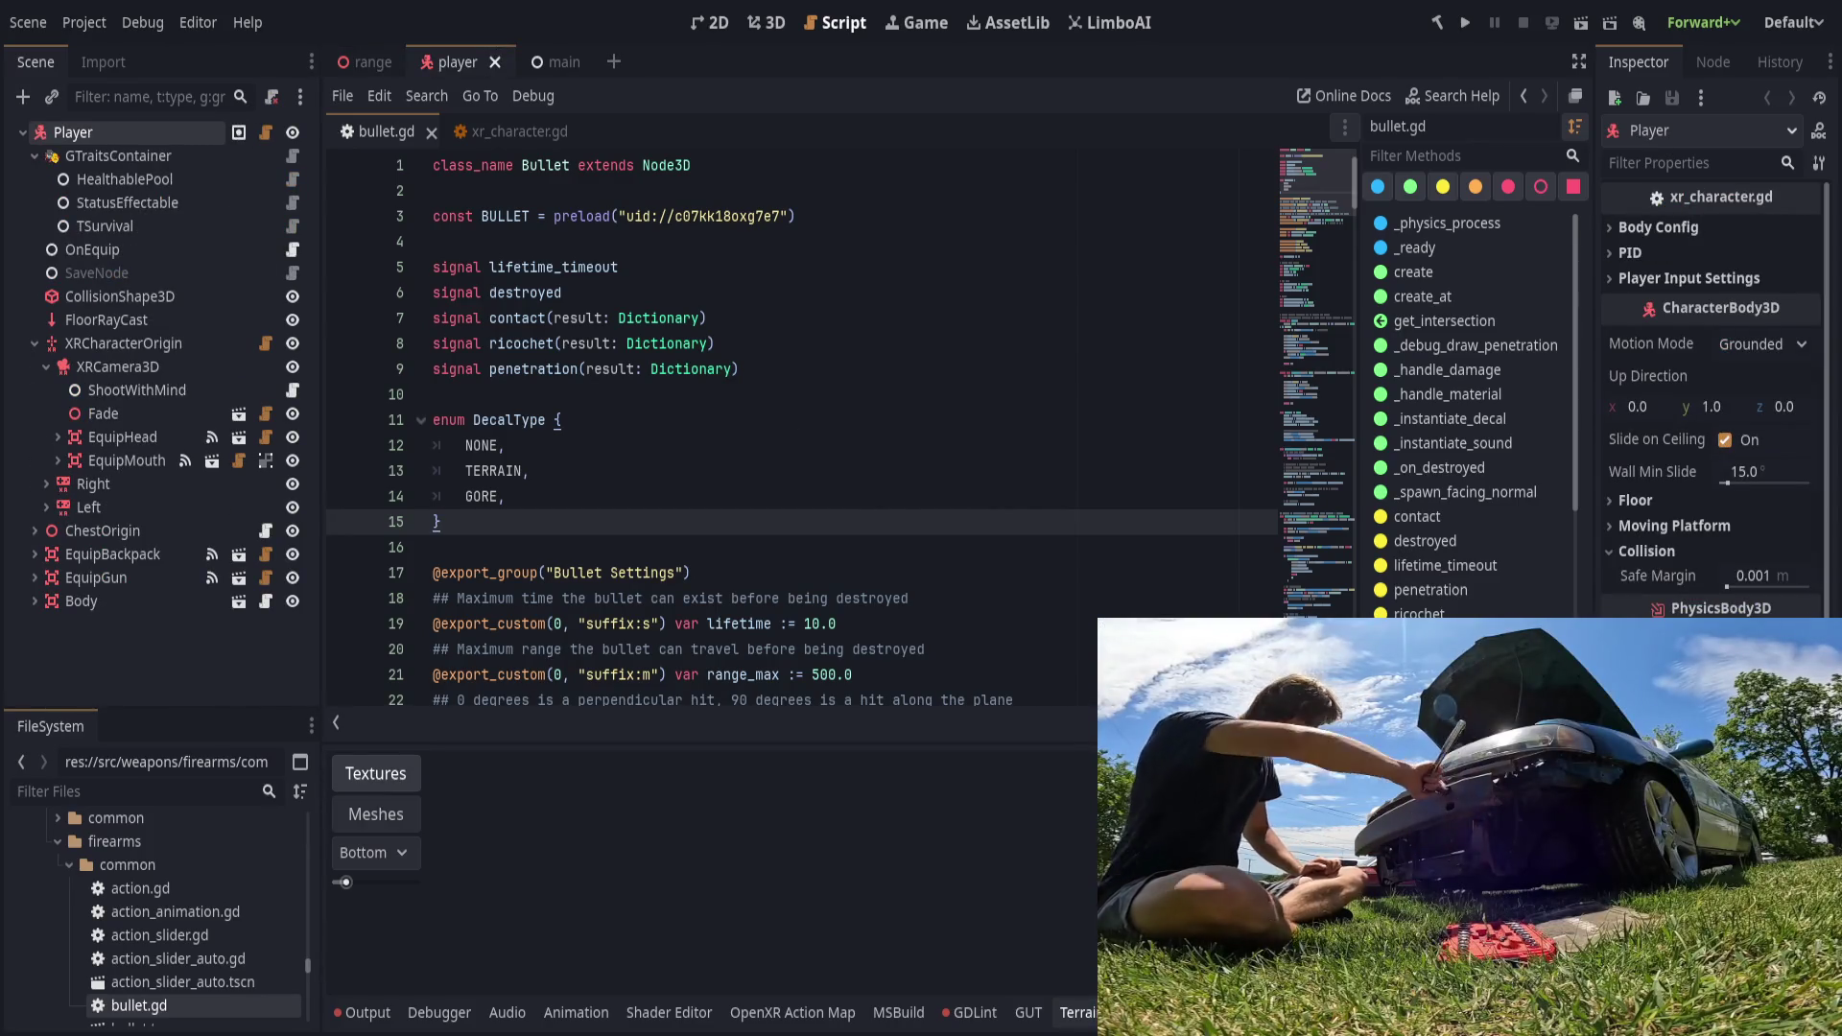
{"action": "scroll", "coordinate": [806, 432], "scroll_direction": "down", "scroll_amount": 18}
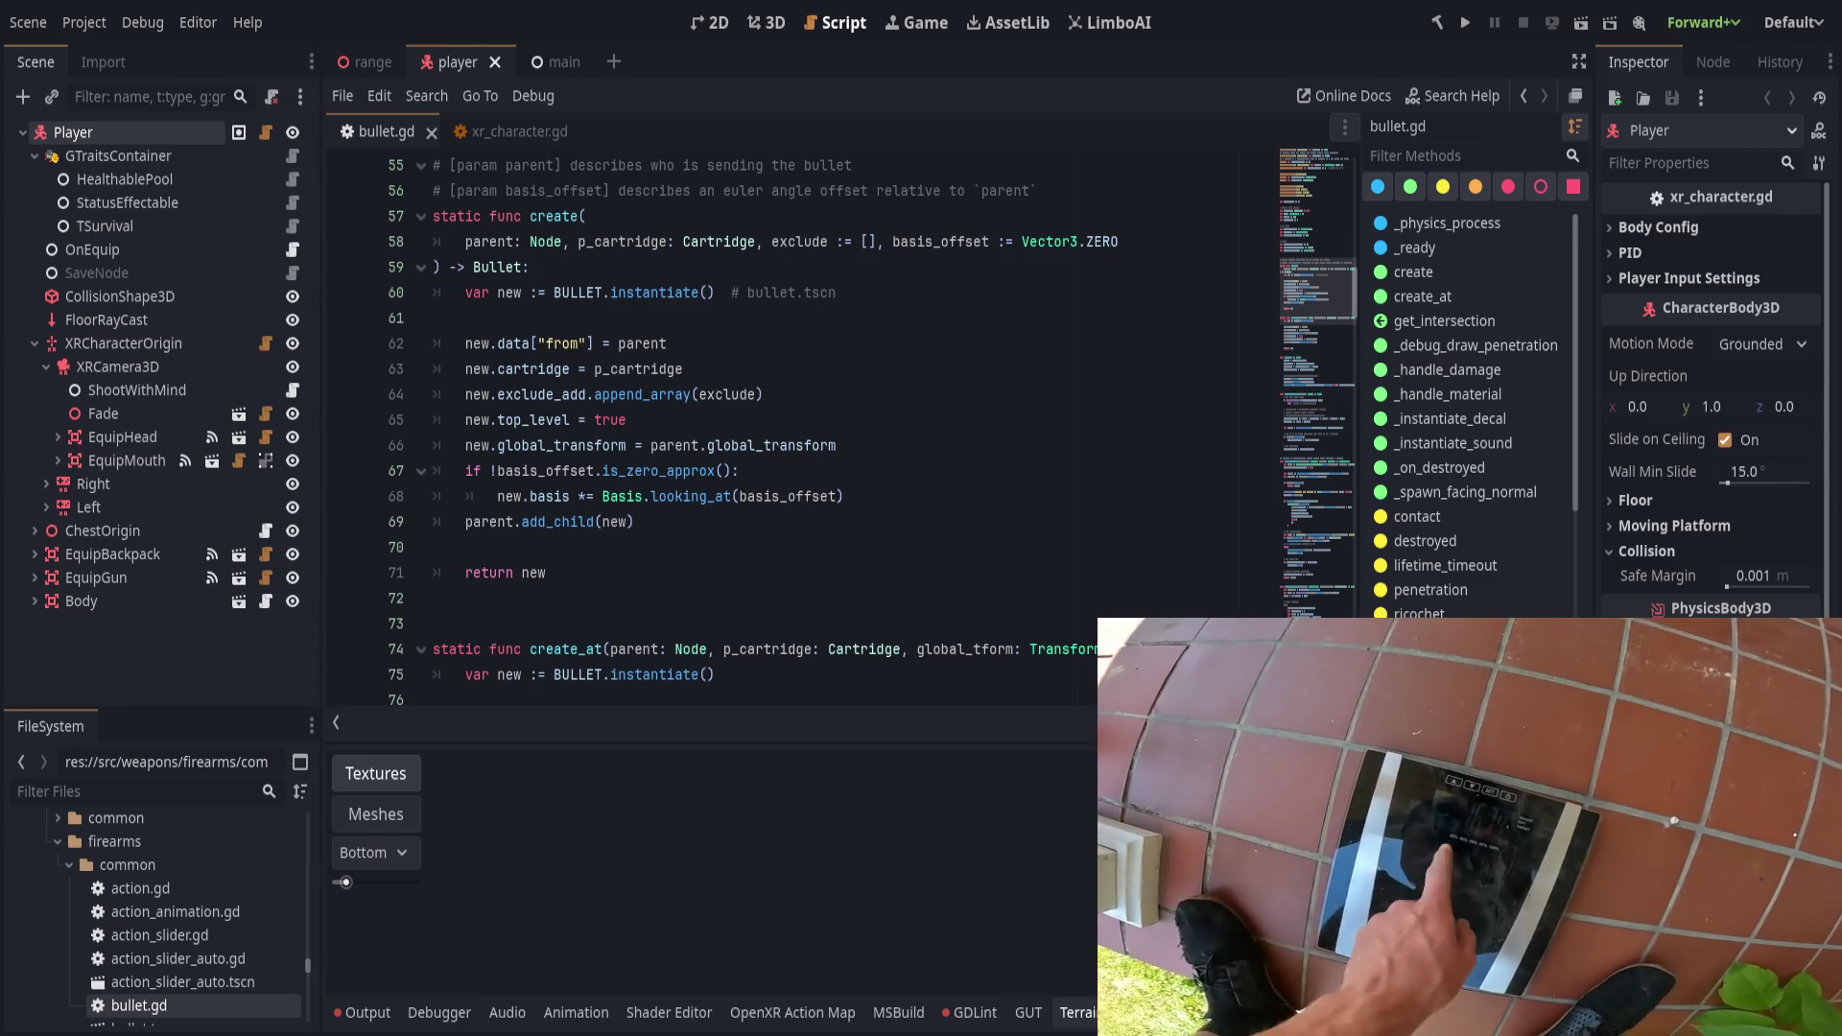
{"action": "key", "text": "Up"}
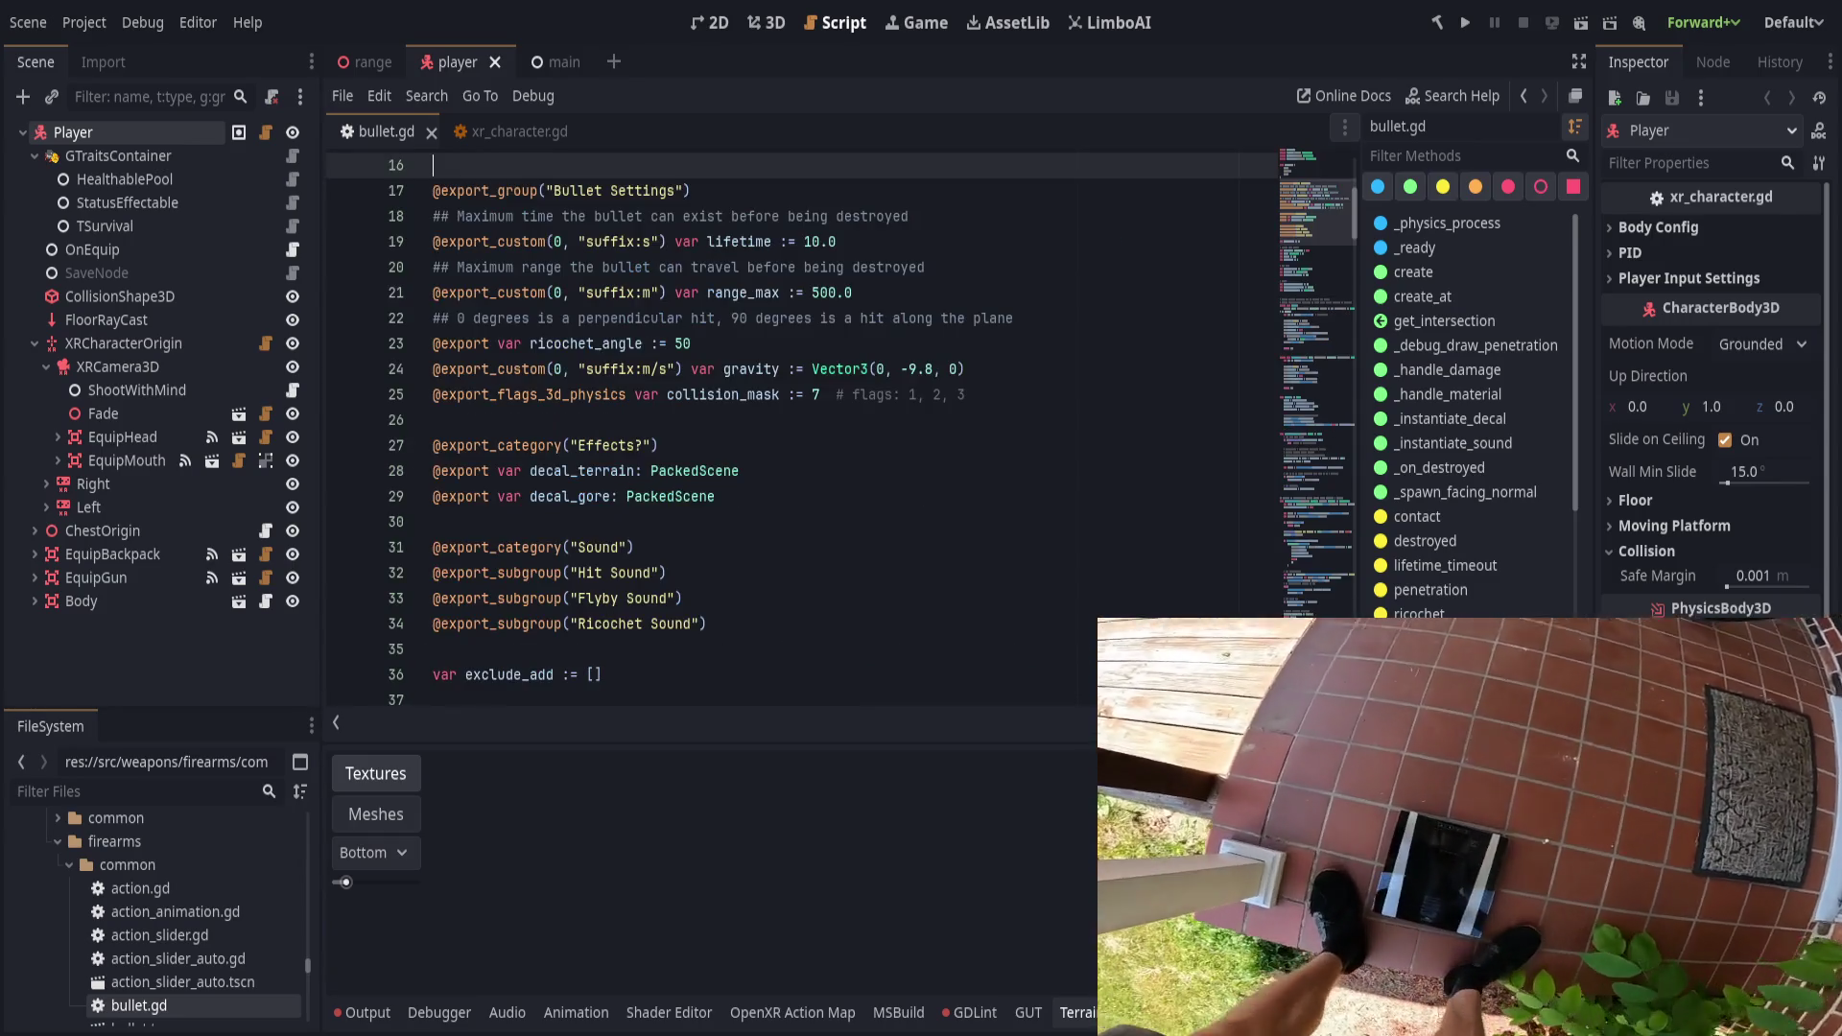
{"action": "left_click", "coordinate": [437, 164]}
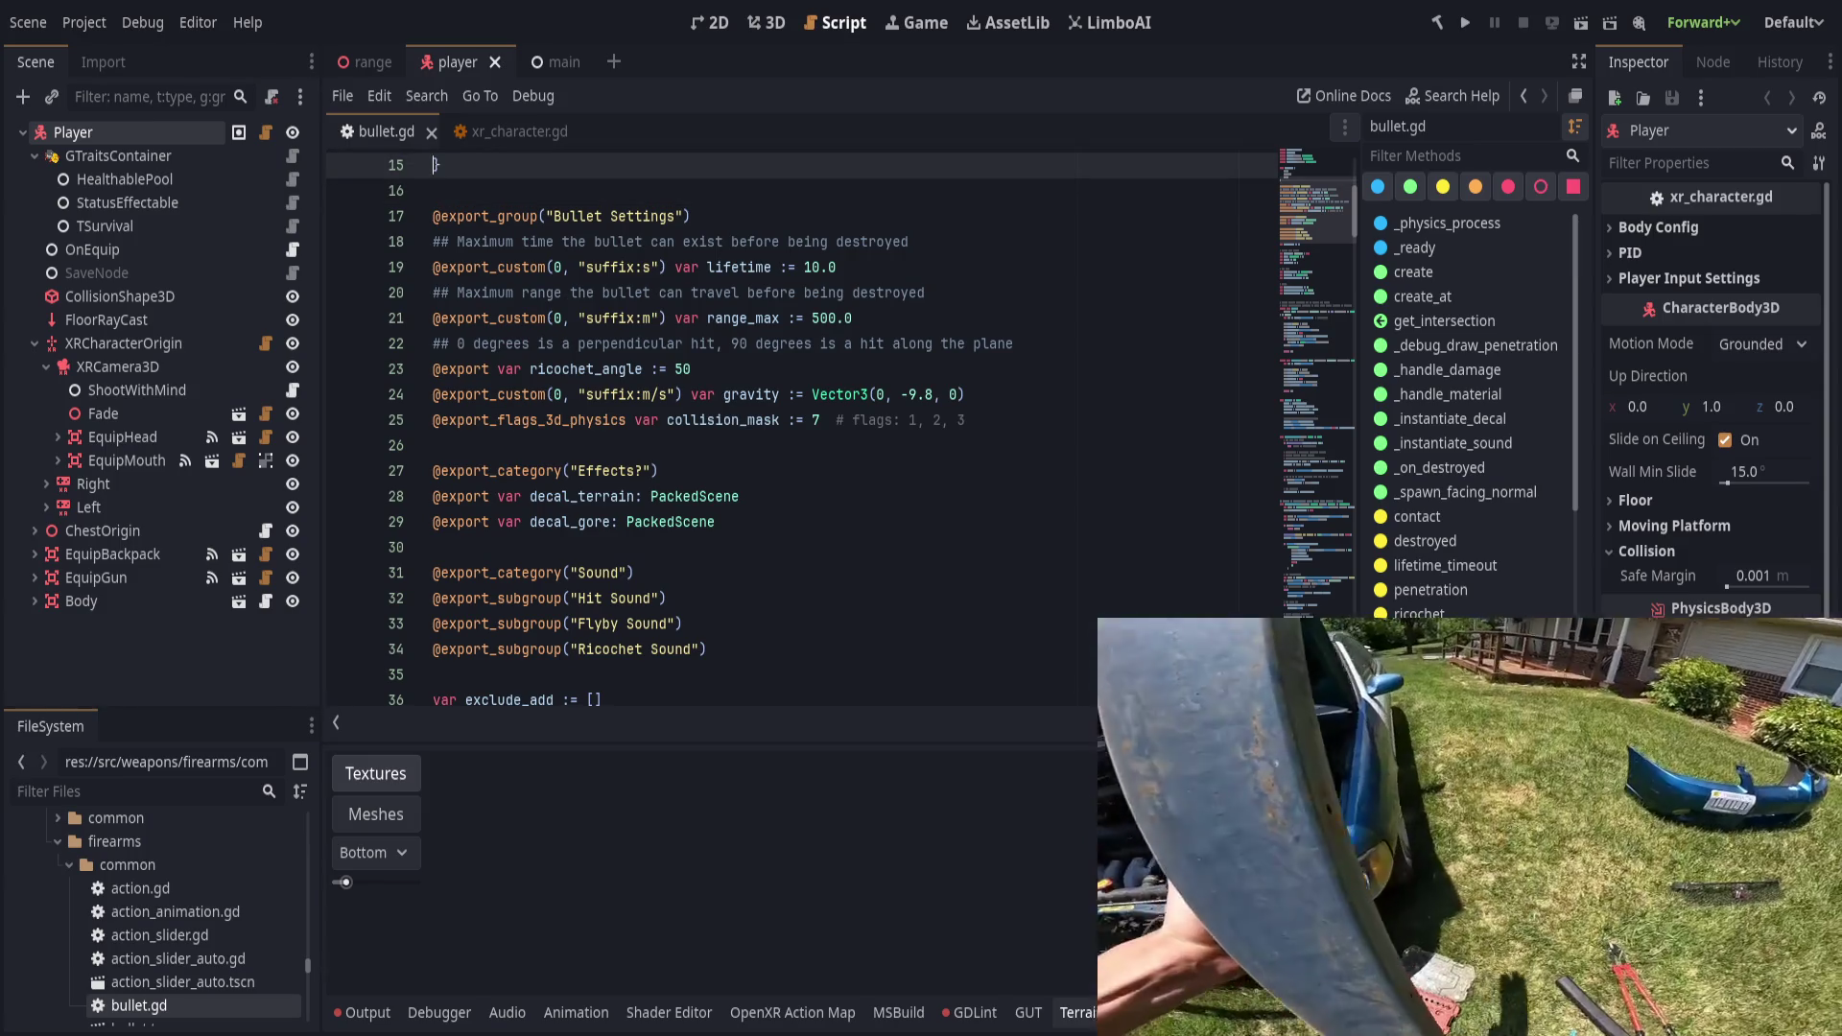
{"action": "key", "text": "Up"}
{"action": "key", "text": "Up"}
{"action": "key", "text": "Up"}
{"action": "key", "text": "Tab"}
{"action": "key", "text": "shift+Tab"}
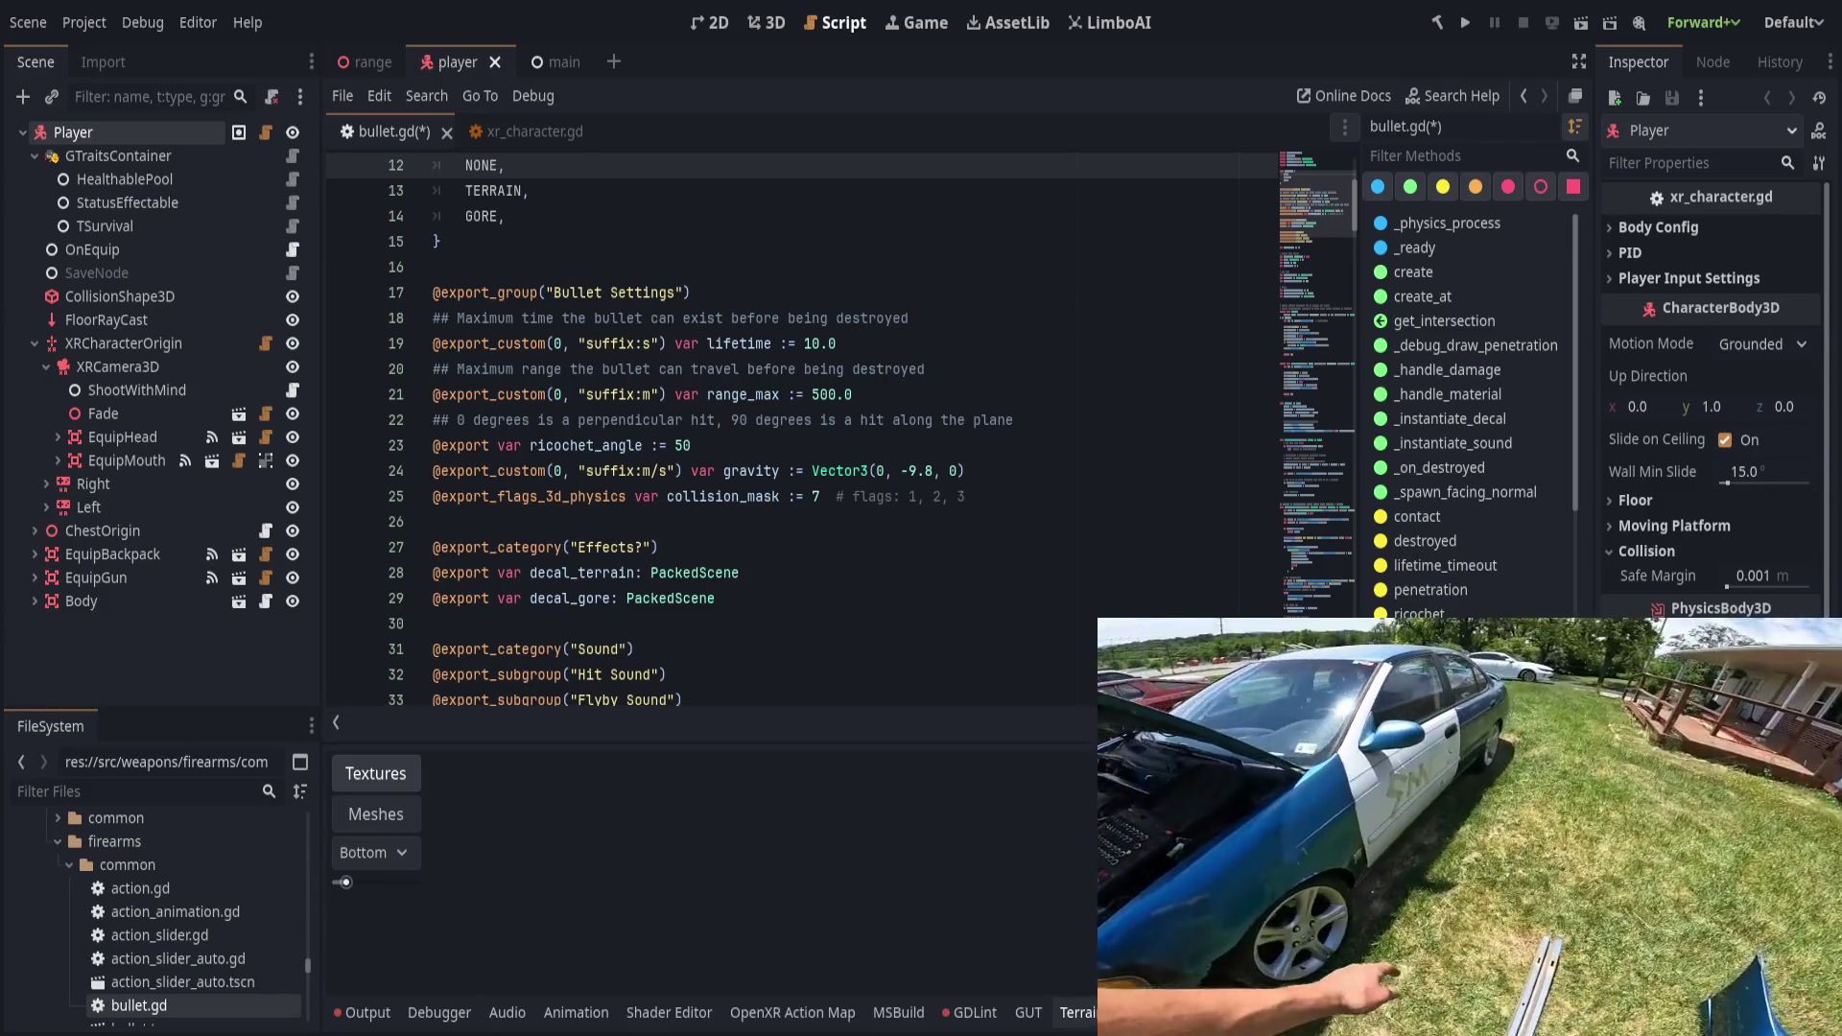
{"action": "left_click", "coordinate": [434, 521]}
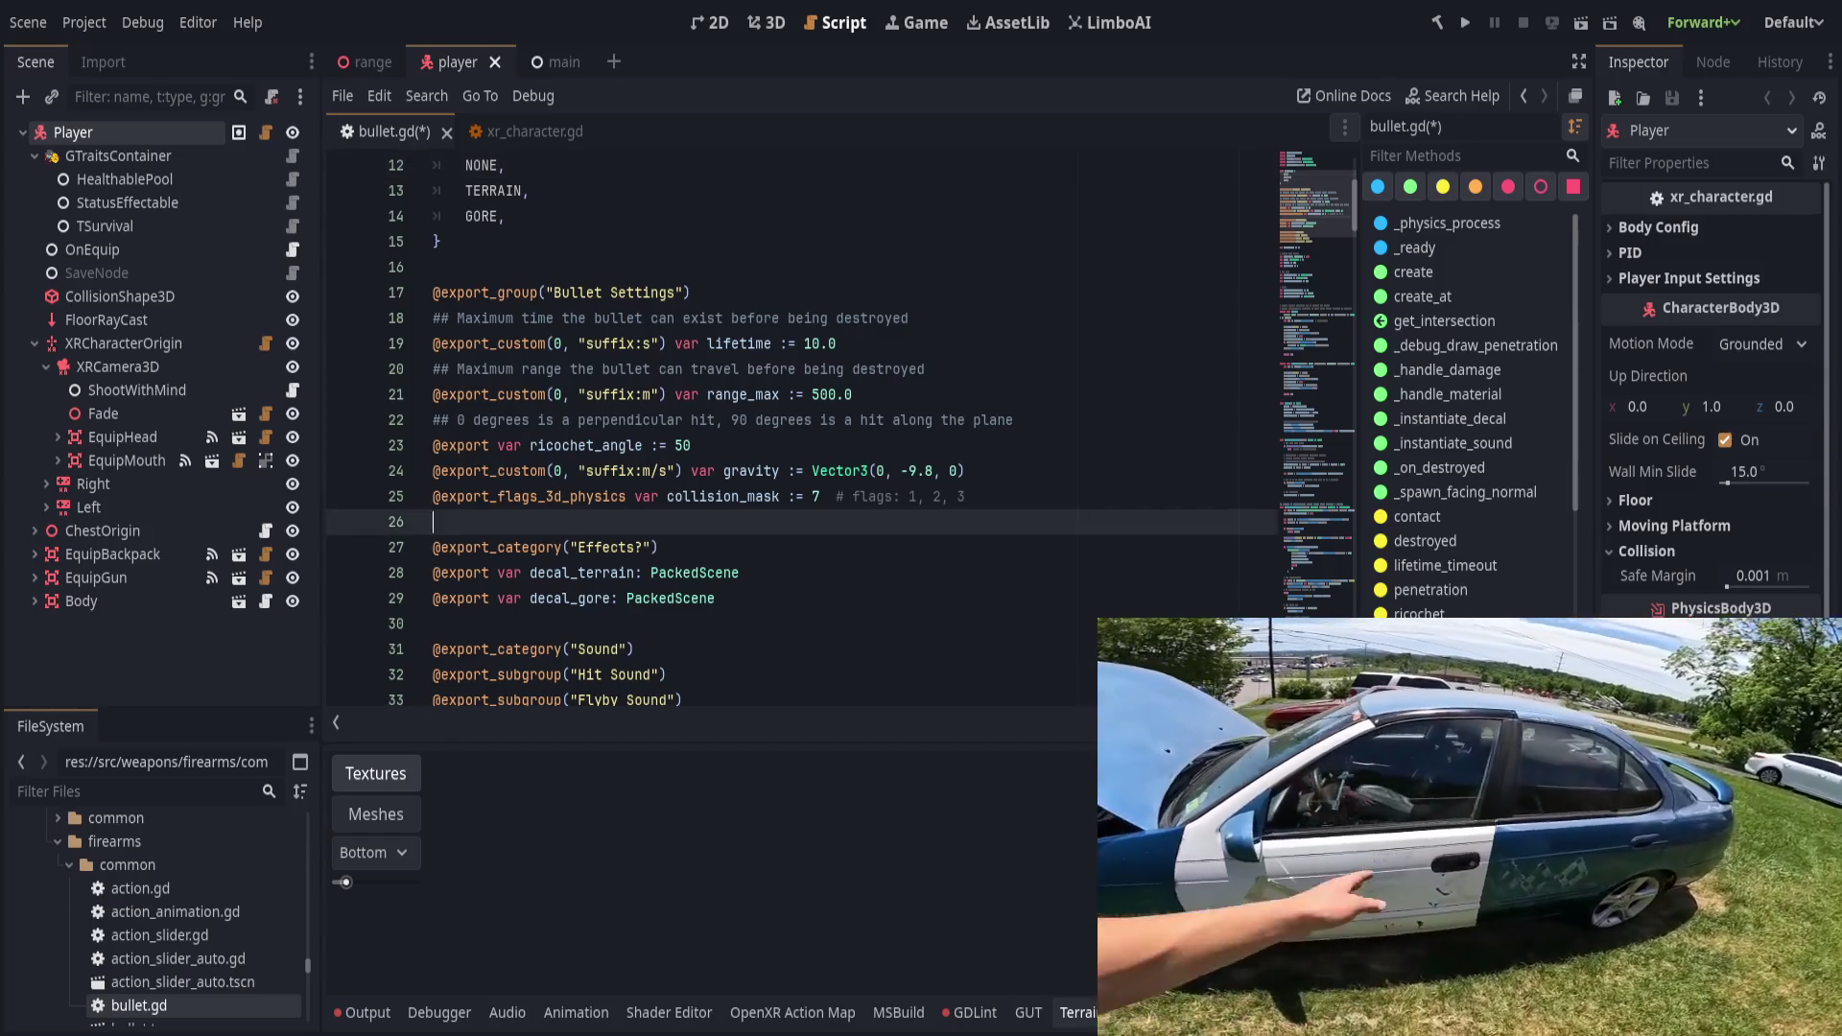
{"action": "left_click", "coordinate": [433, 547]}
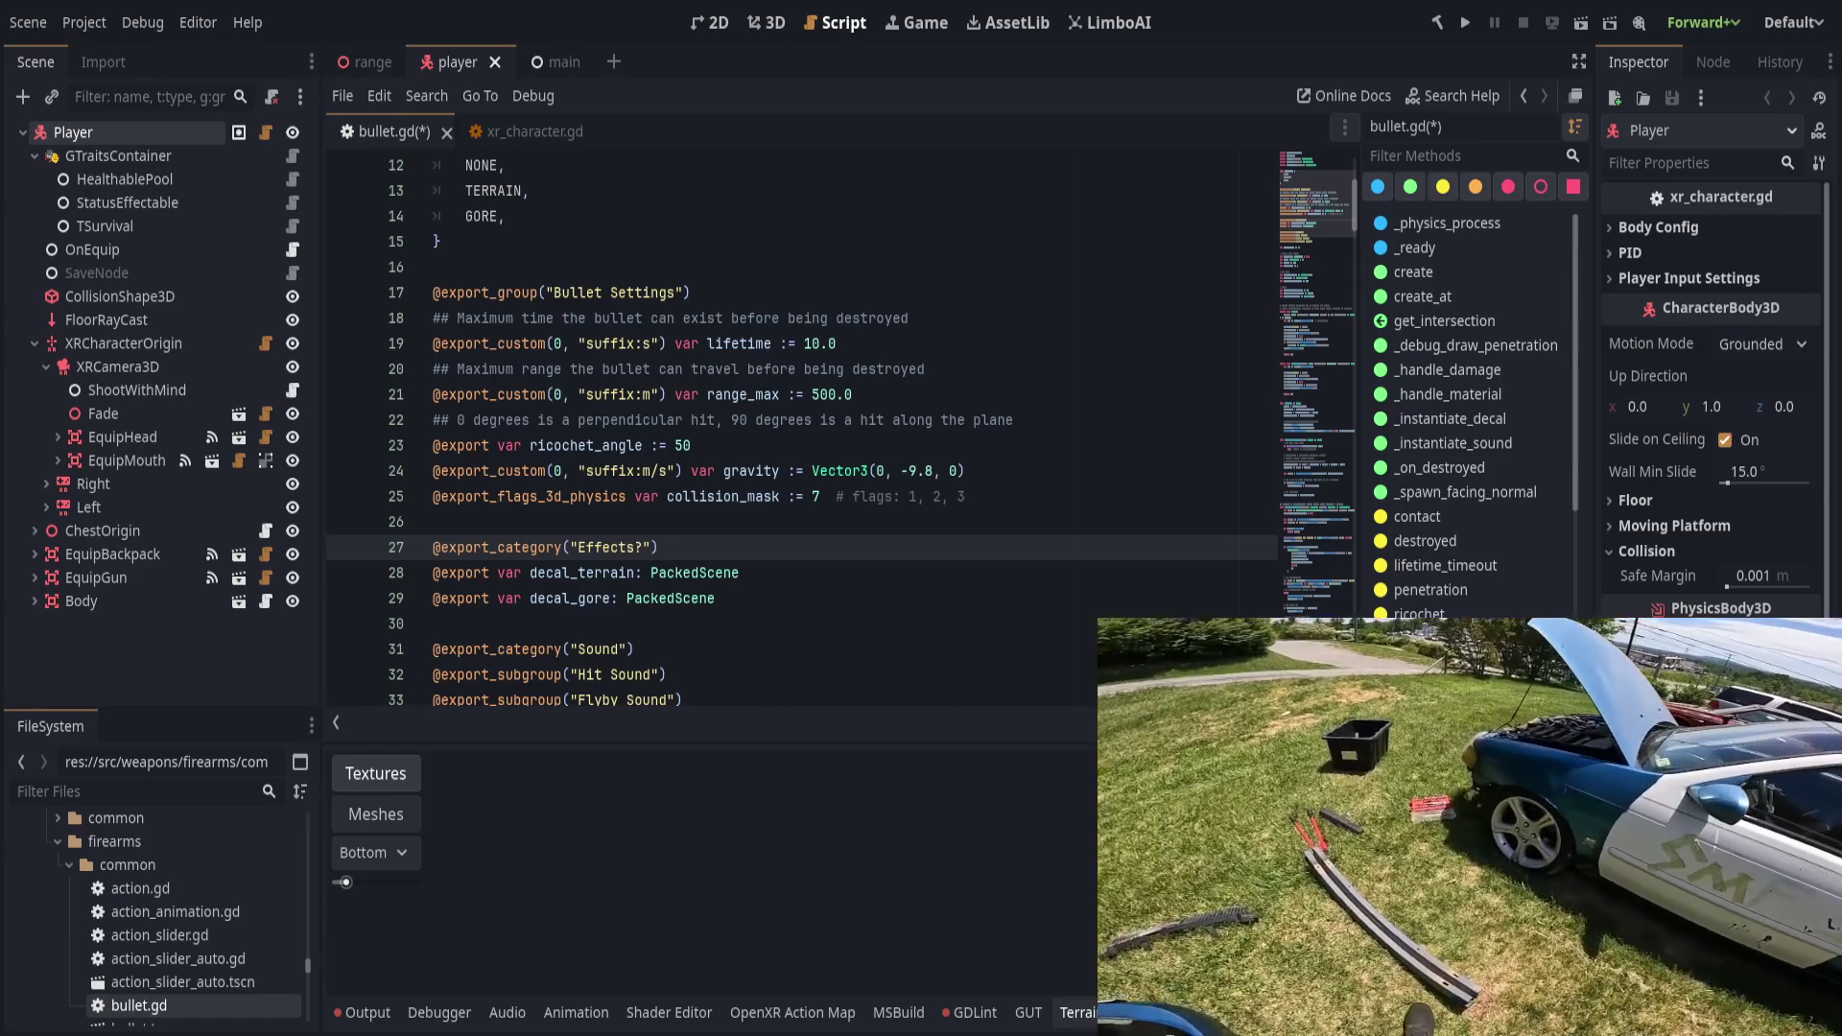
{"action": "key", "text": "ctrl+shift+period"}
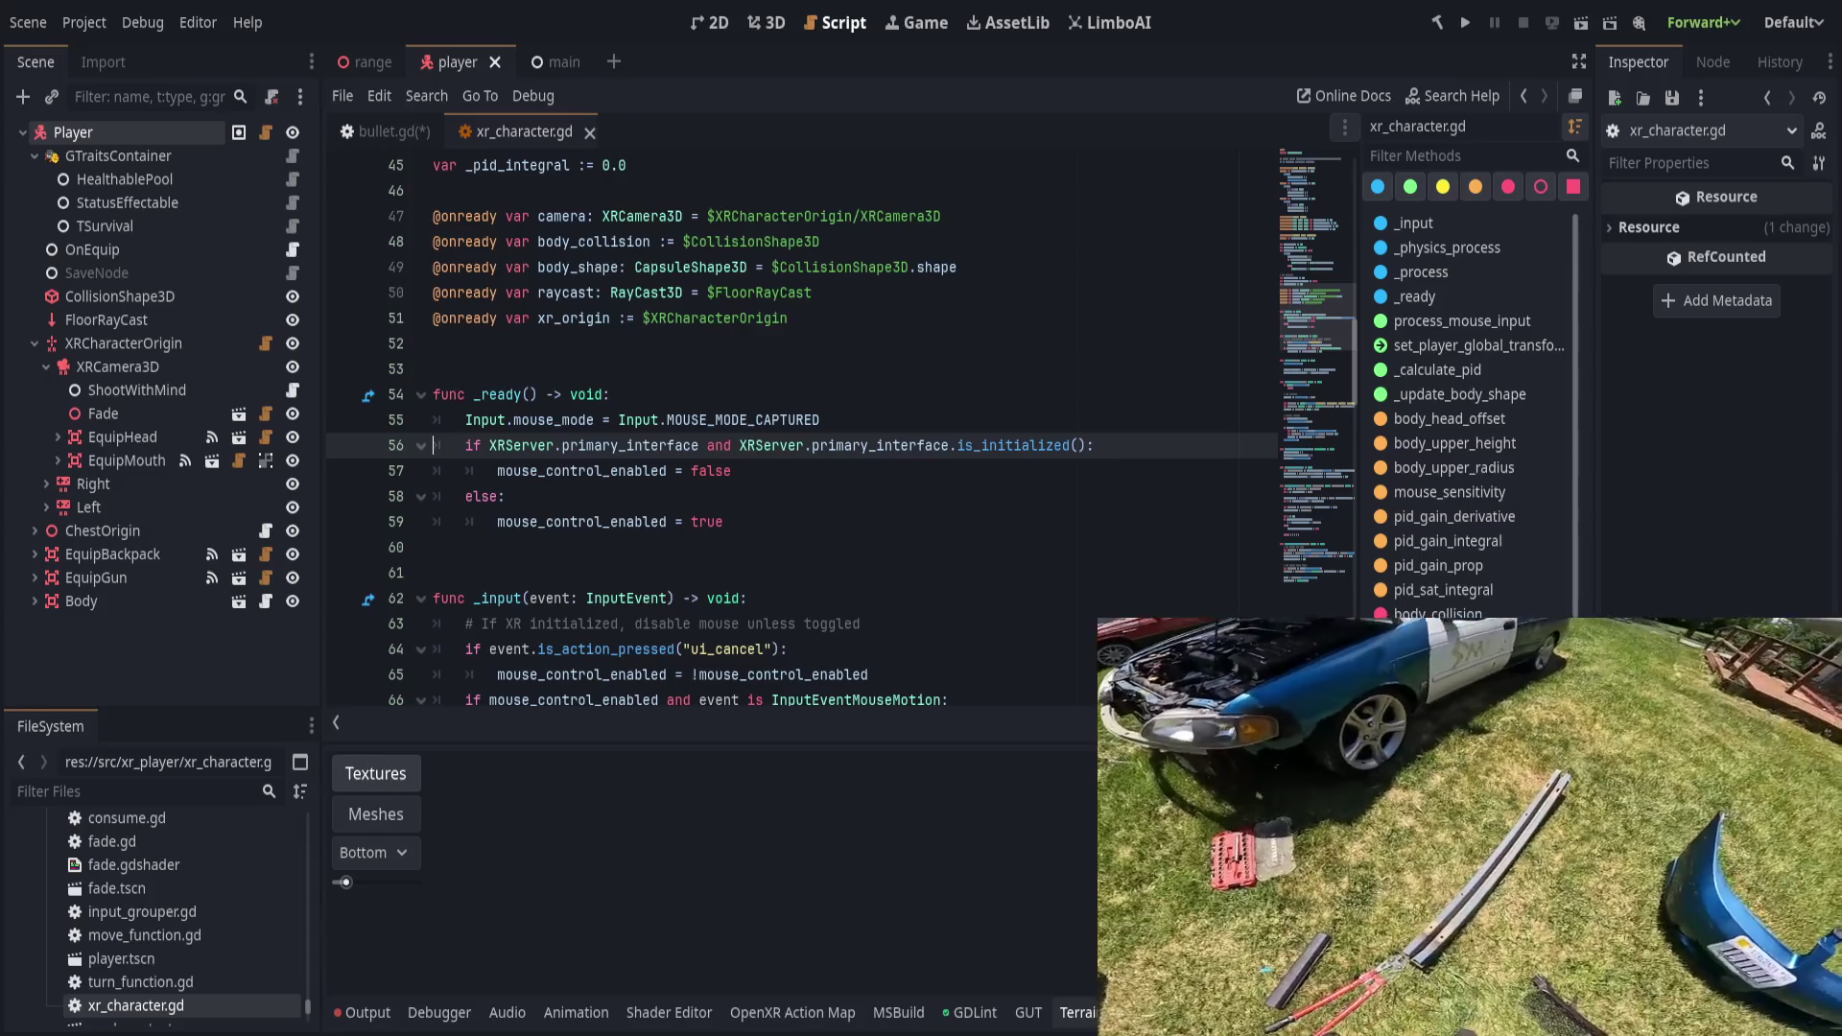
Start an 'if Engine.is_editor_hint():' condition at the top of _ready.
{"action": "key", "text": "Up"}
{"action": "key", "text": "Up"}
{"action": "key", "text": "End"}
{"action": "key", "text": "Return"}
{"action": "type", "text": "if Editor."}
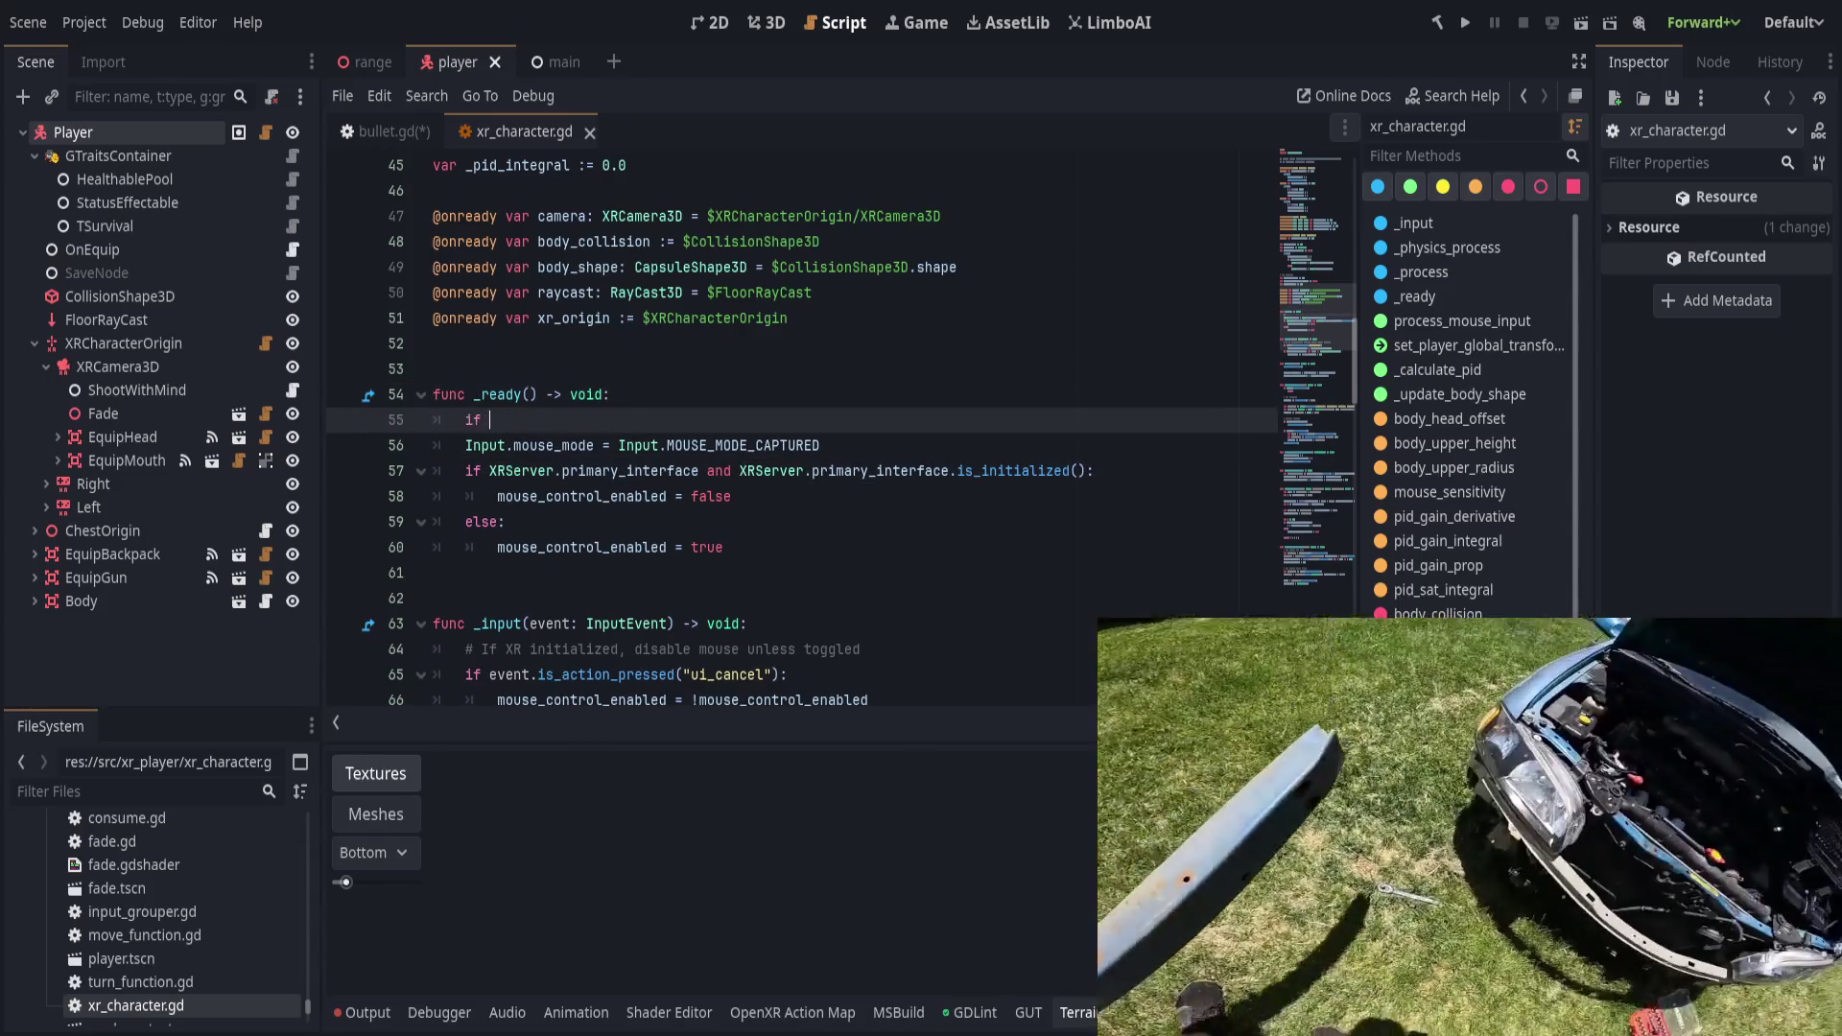
{"action": "key", "text": "BackSpace"}
{"action": "key", "text": "ctrl+BackSpace"}
{"action": "type", "text": "Engine.is_ed"}
{"action": "key", "text": "Return"}
{"action": "type", "text": ":"}
{"action": "key", "text": "Return"}
Drop a trial negation and finish the _ready guard with a plain 'return', then save.
{"action": "key", "text": "Up"}
{"action": "key", "text": "Left"}
{"action": "type", "text": "!"}
{"action": "key", "text": "Down"}
{"action": "key", "text": "Down"}
{"action": "key", "text": "shift+Down"}
{"action": "key", "text": "shift+Down"}
{"action": "key", "text": "shift+Down"}
{"action": "key", "text": "shift+Down"}
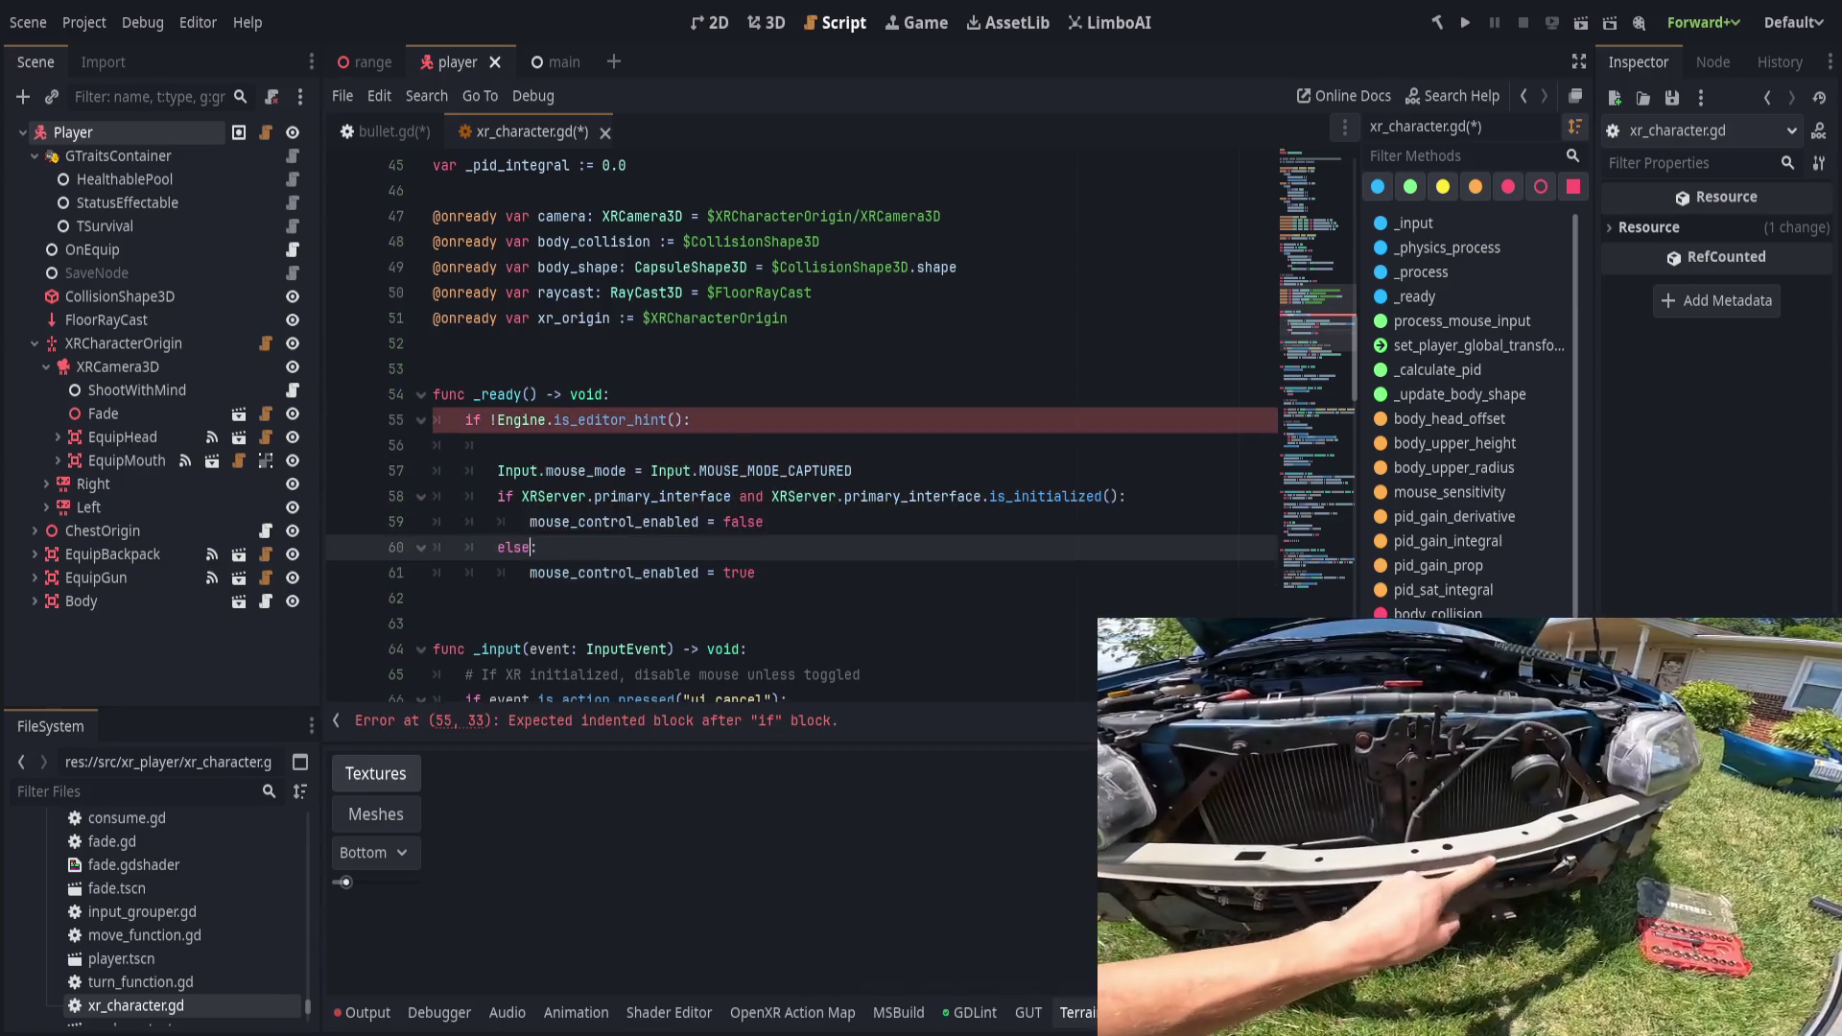
{"action": "key", "text": "Up"}
{"action": "key", "text": "Up"}
{"action": "key", "text": "Up"}
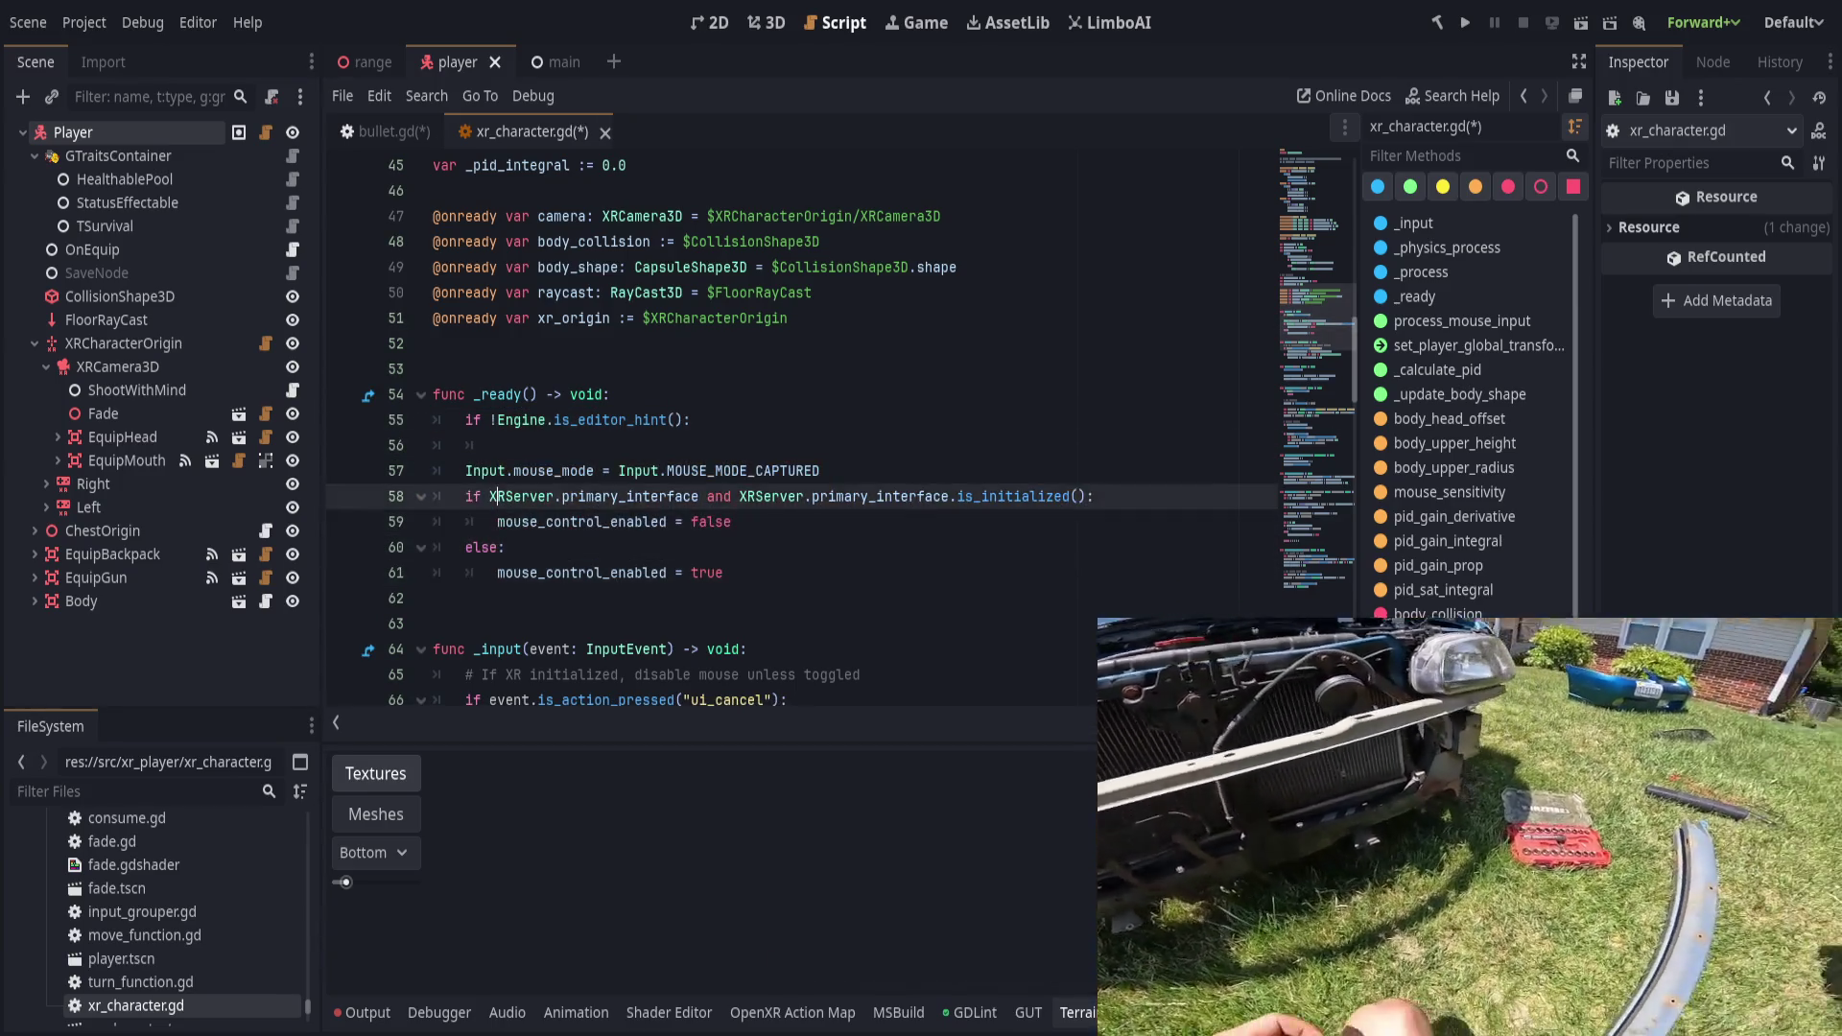
{"action": "key", "text": "BackSpace"}
{"action": "key", "text": "Down"}
{"action": "type", "text": "return"}
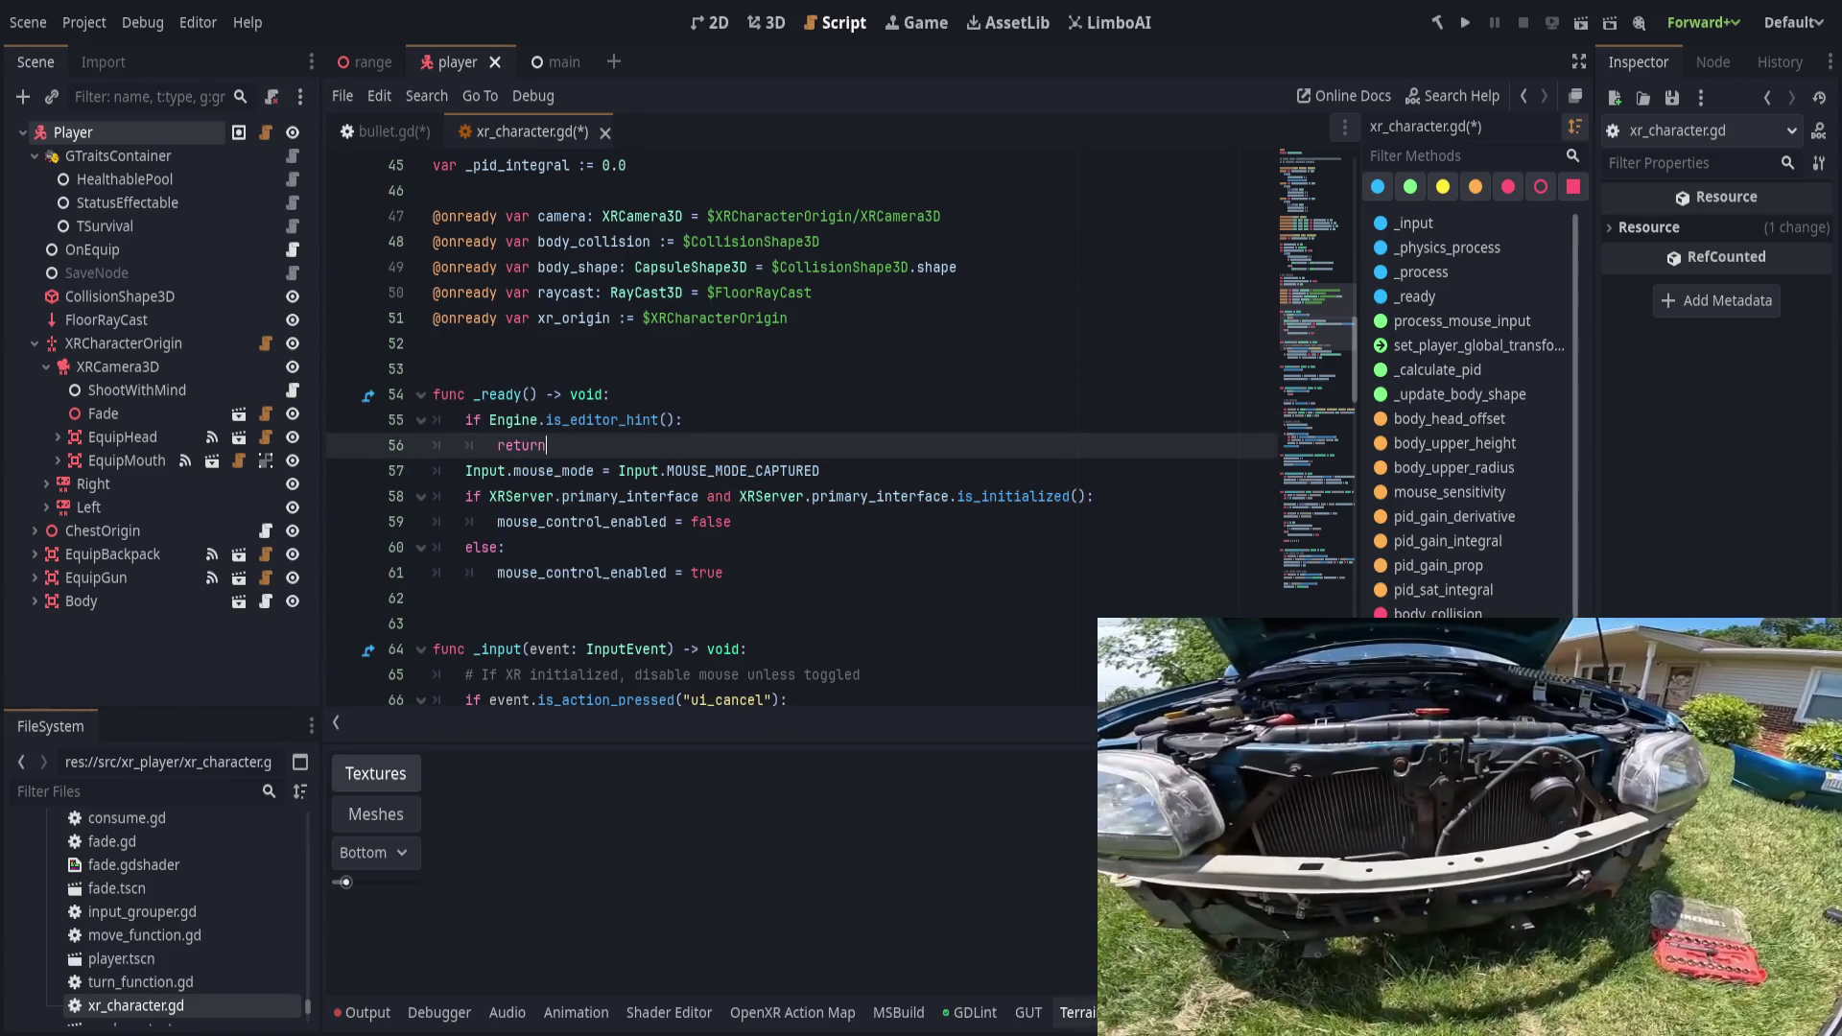
{"action": "key", "text": "Return"}
{"action": "key", "text": "BackSpace"}
{"action": "key", "text": "ctrl+s"}
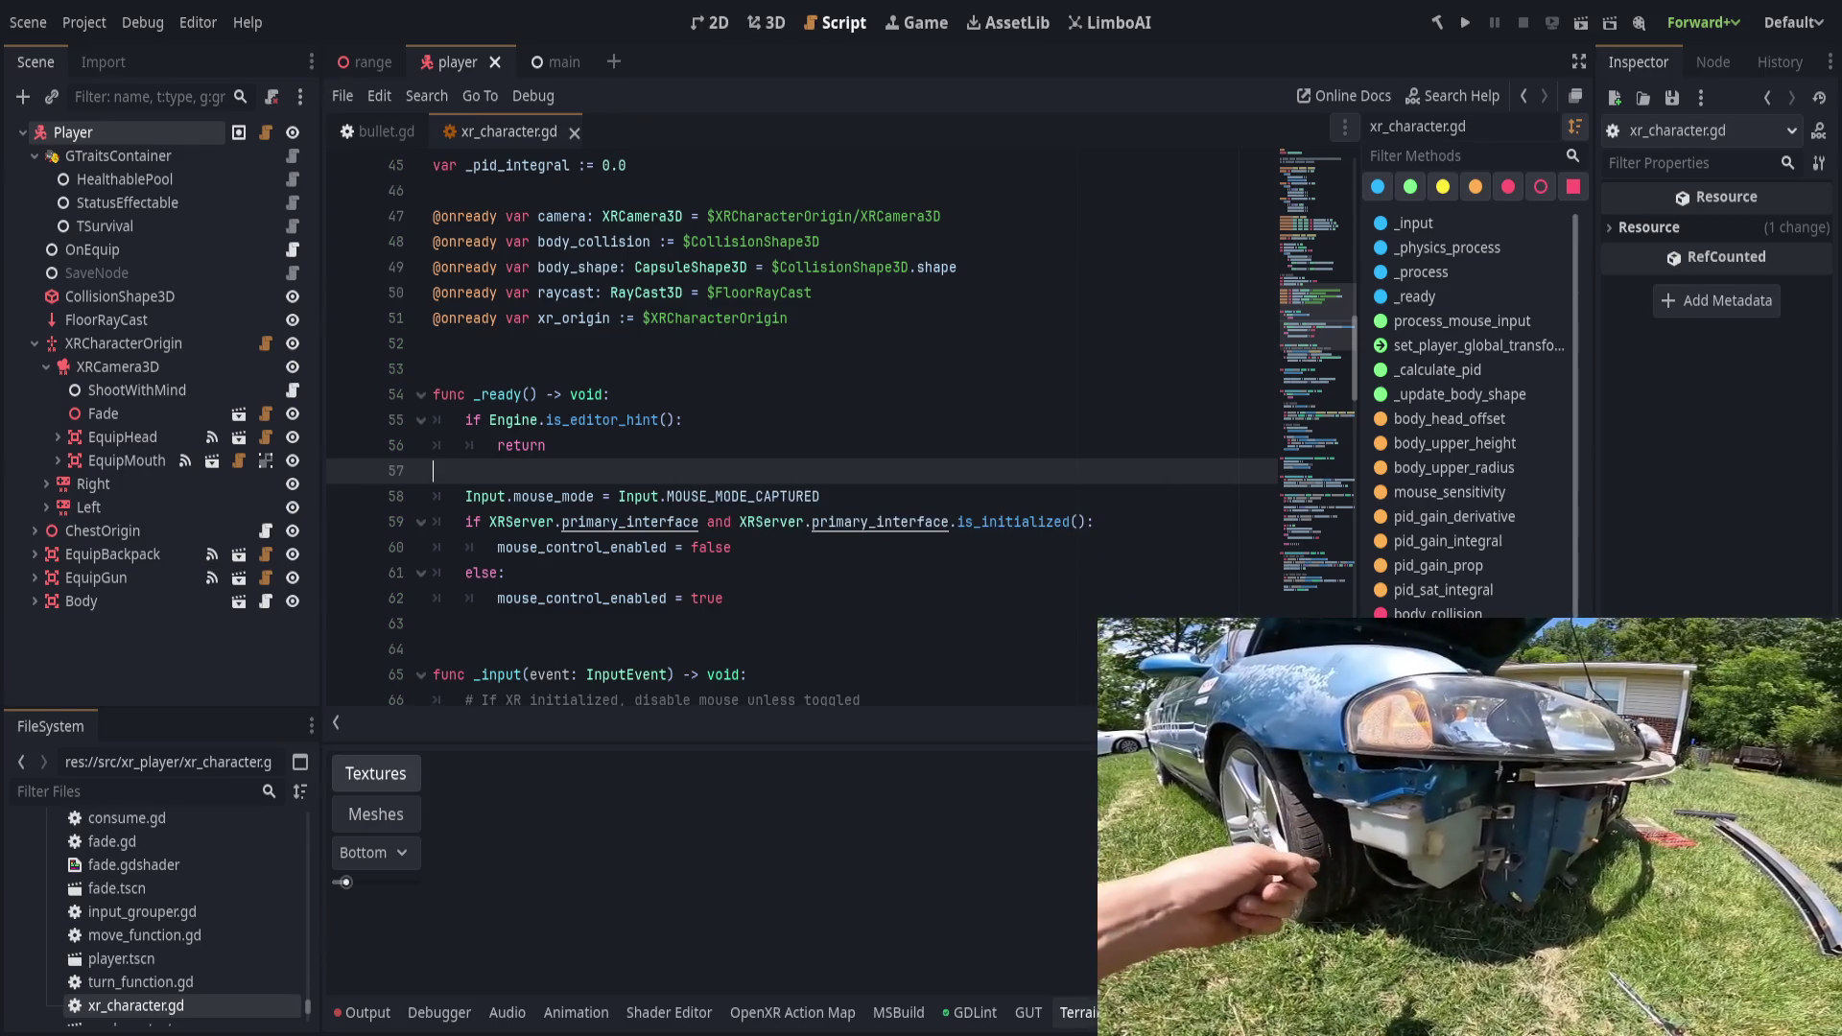
Find mouse_control_enabled and prepare a new line at the start of _input.
{"action": "scroll", "coordinate": [802, 431], "scroll_direction": "down", "scroll_amount": 2}
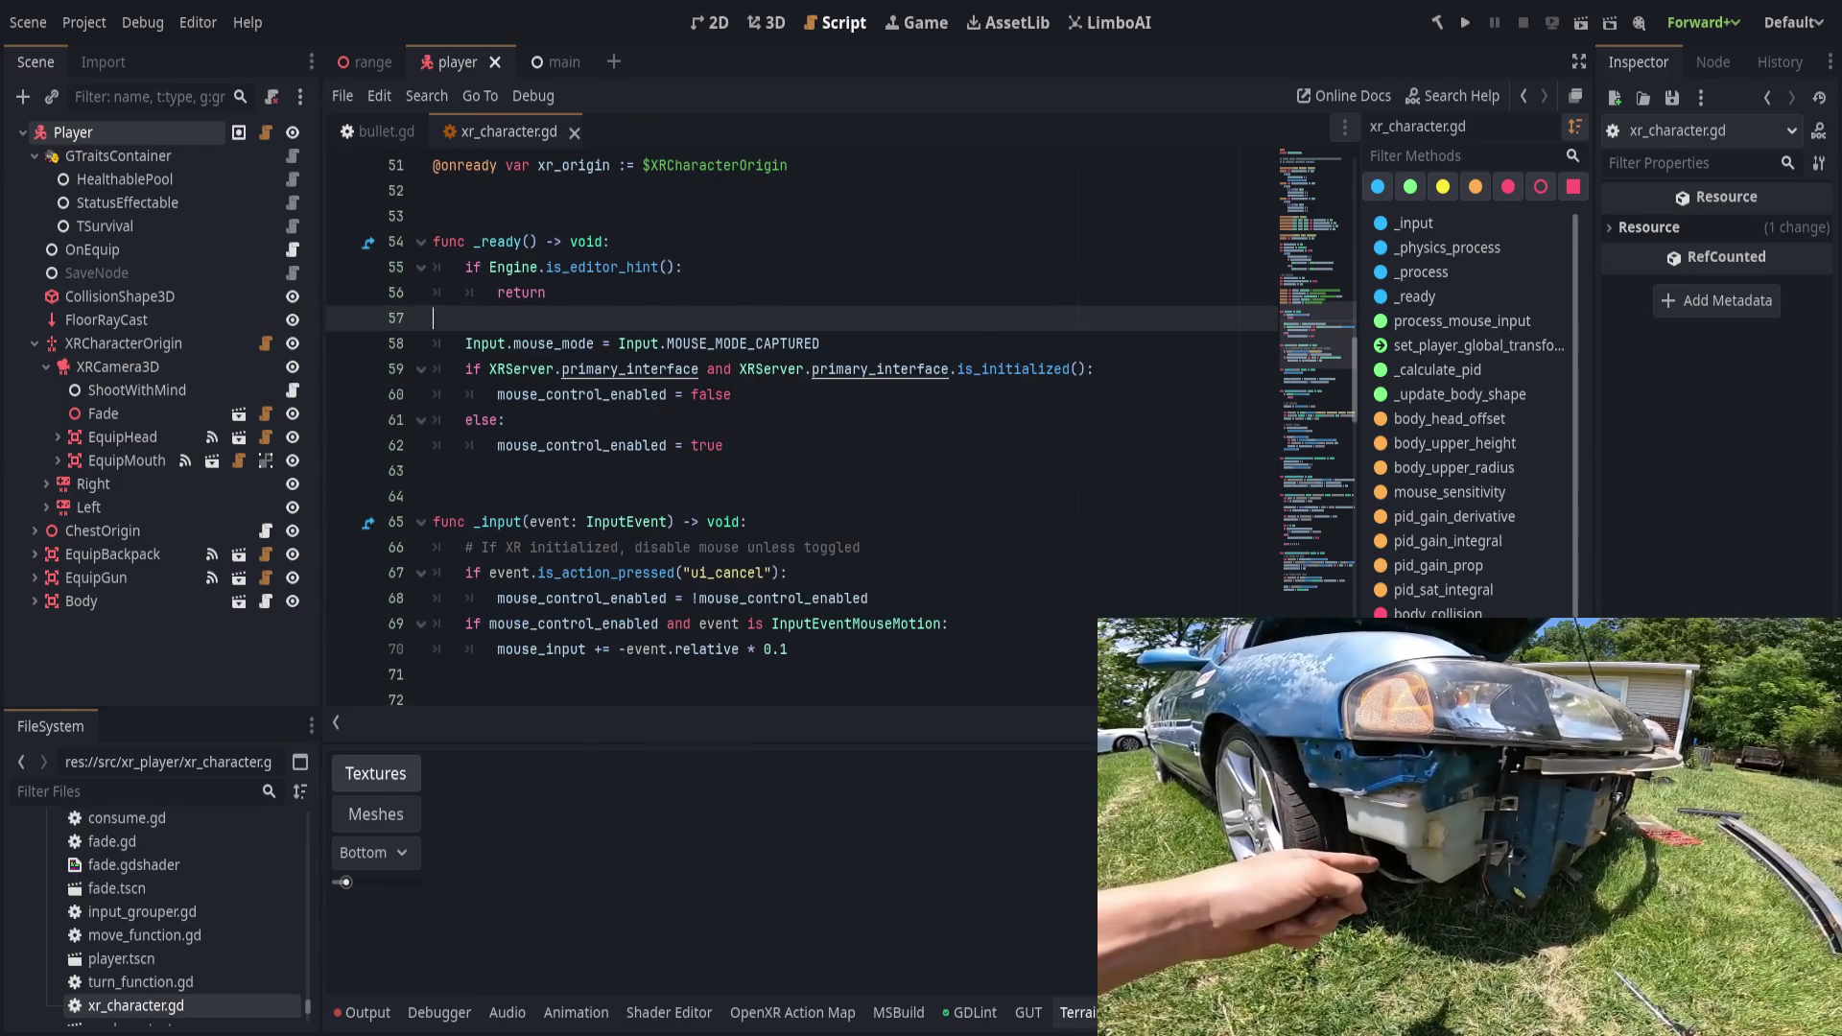
{"action": "scroll", "coordinate": [801, 432], "scroll_direction": "down", "scroll_amount": 1}
{"action": "double_click", "coordinate": [783, 521]}
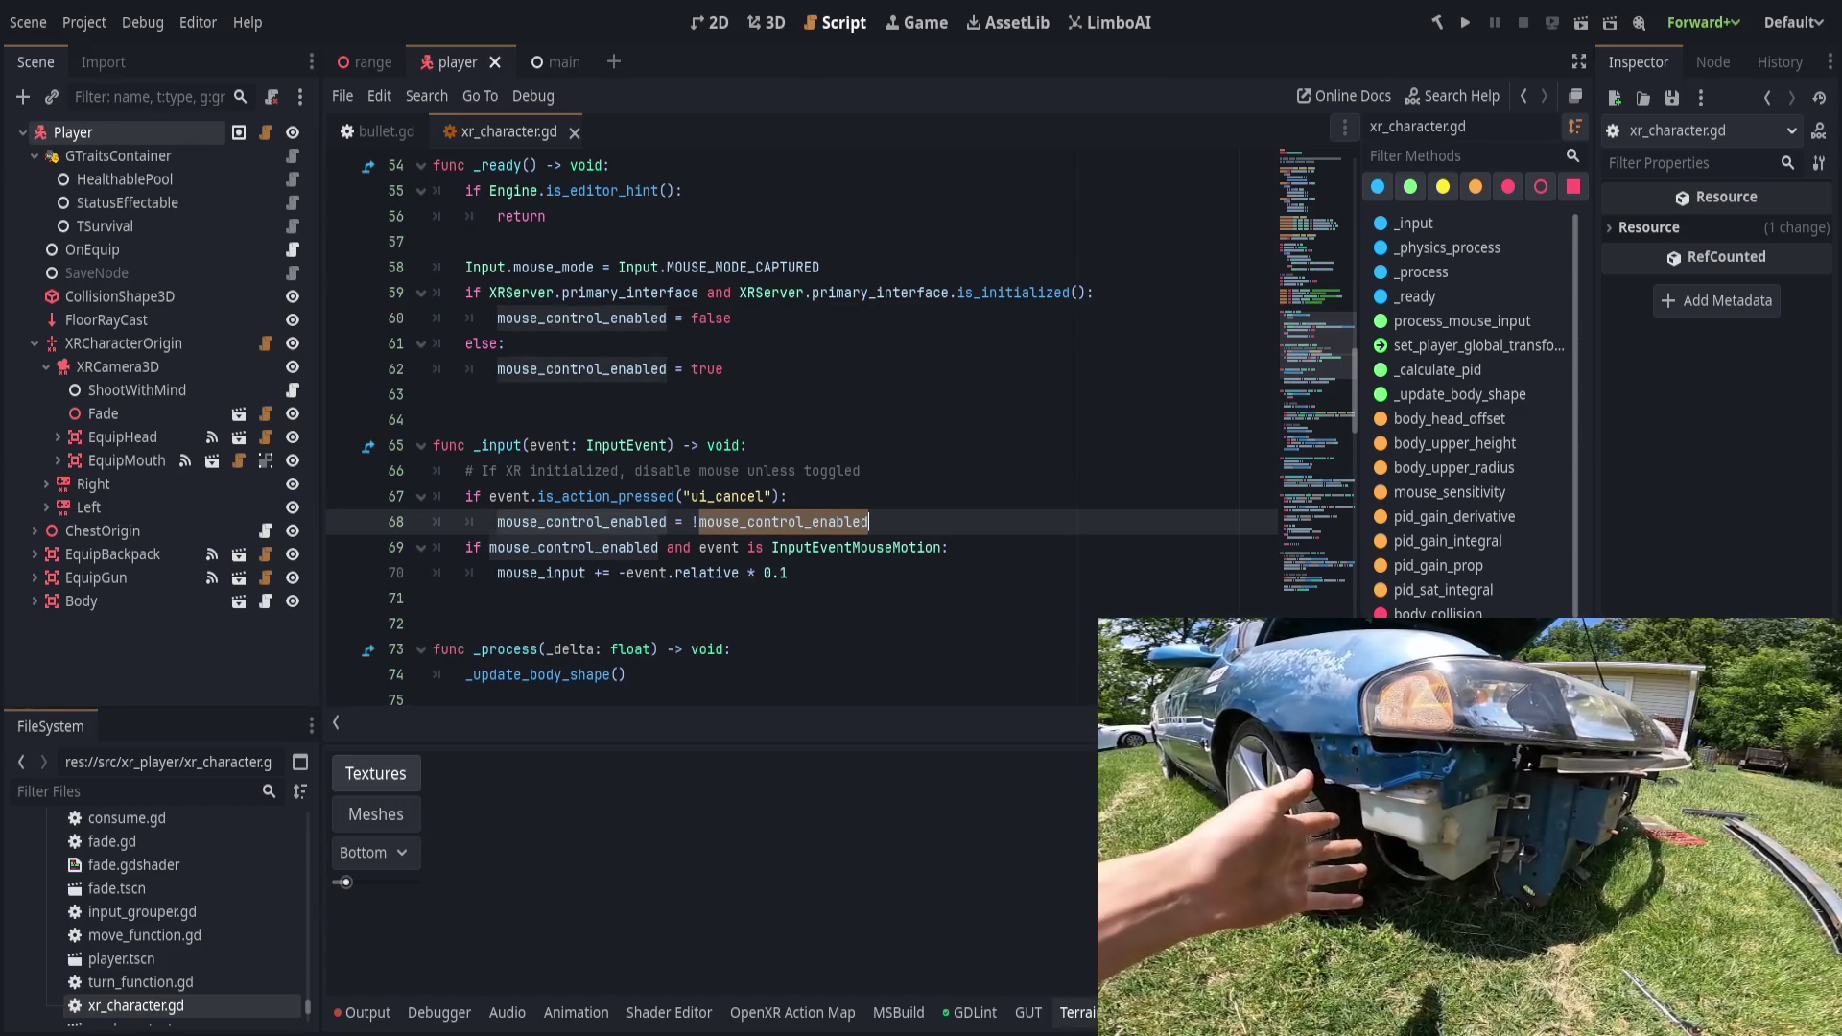
{"action": "key", "text": "Up"}
{"action": "key", "text": "Up"}
{"action": "key", "text": "Up"}
{"action": "key", "text": "Return"}
{"action": "type", "text": "E"}
{"action": "key", "text": "BackSpace"}
{"action": "key", "text": "BackSpace"}
{"action": "key", "text": "BackSpace"}
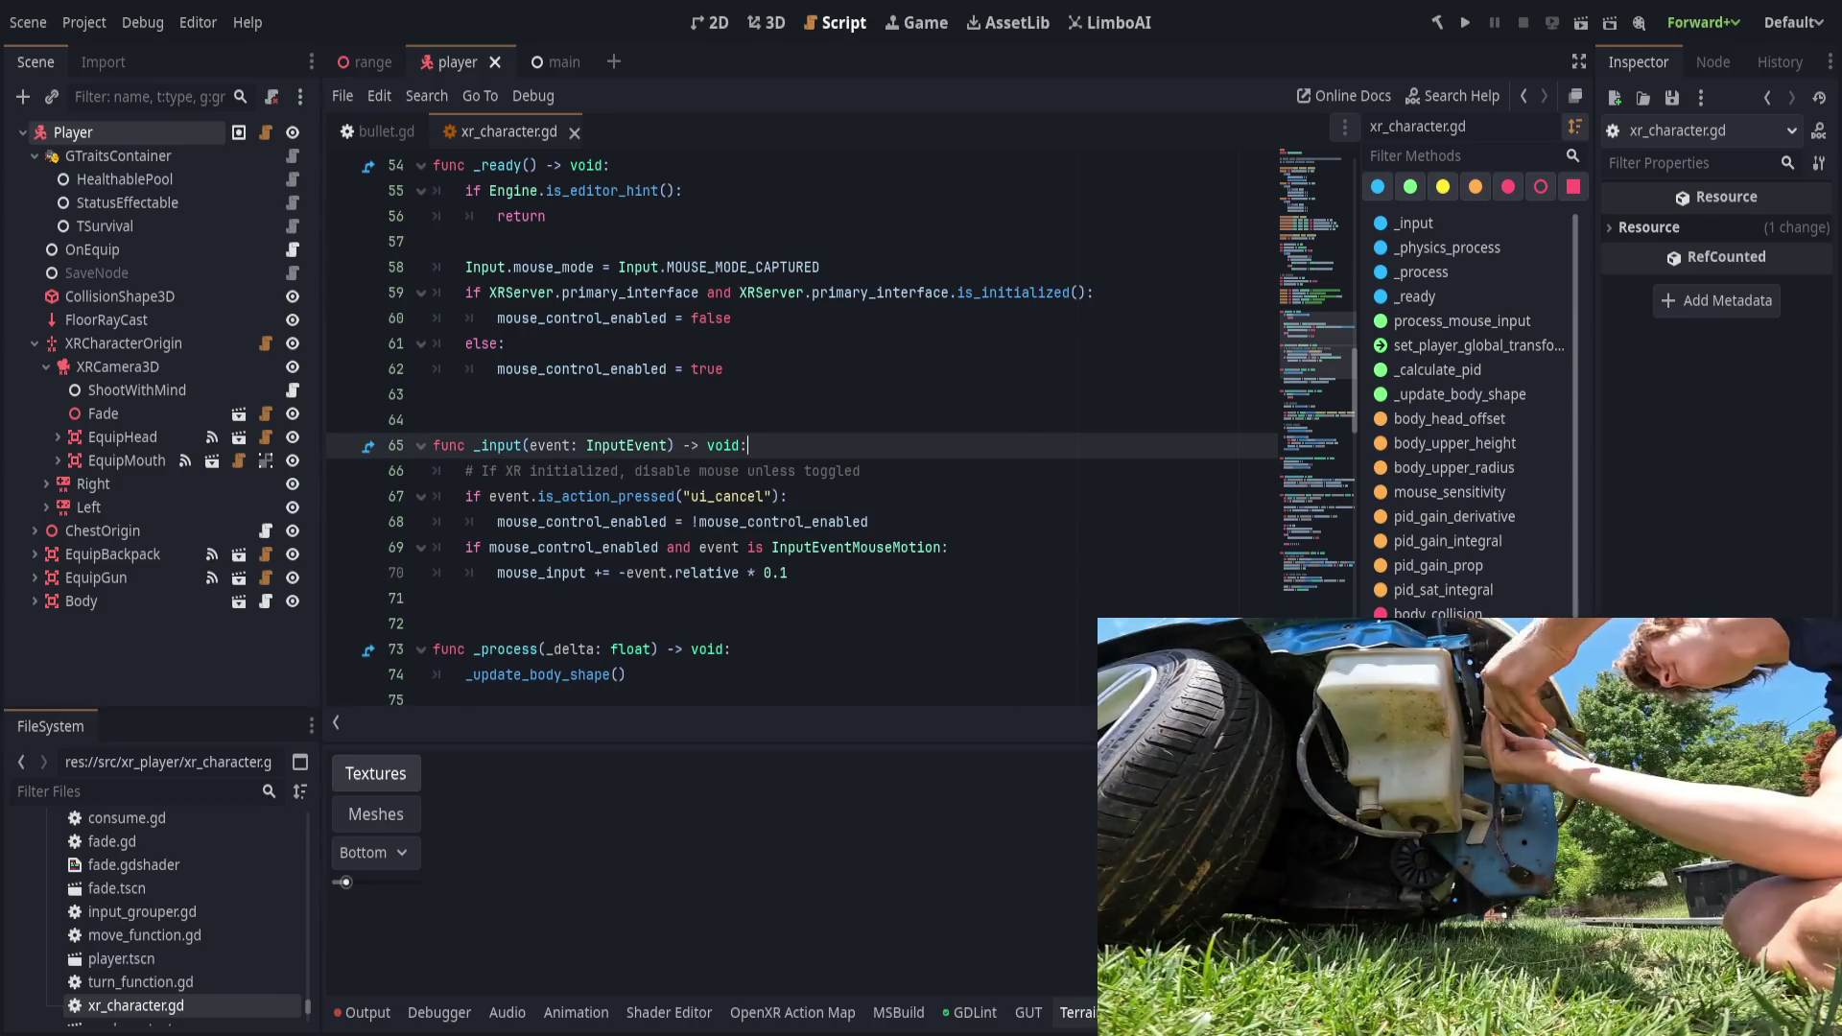
{"action": "key", "text": "ctrl+s"}
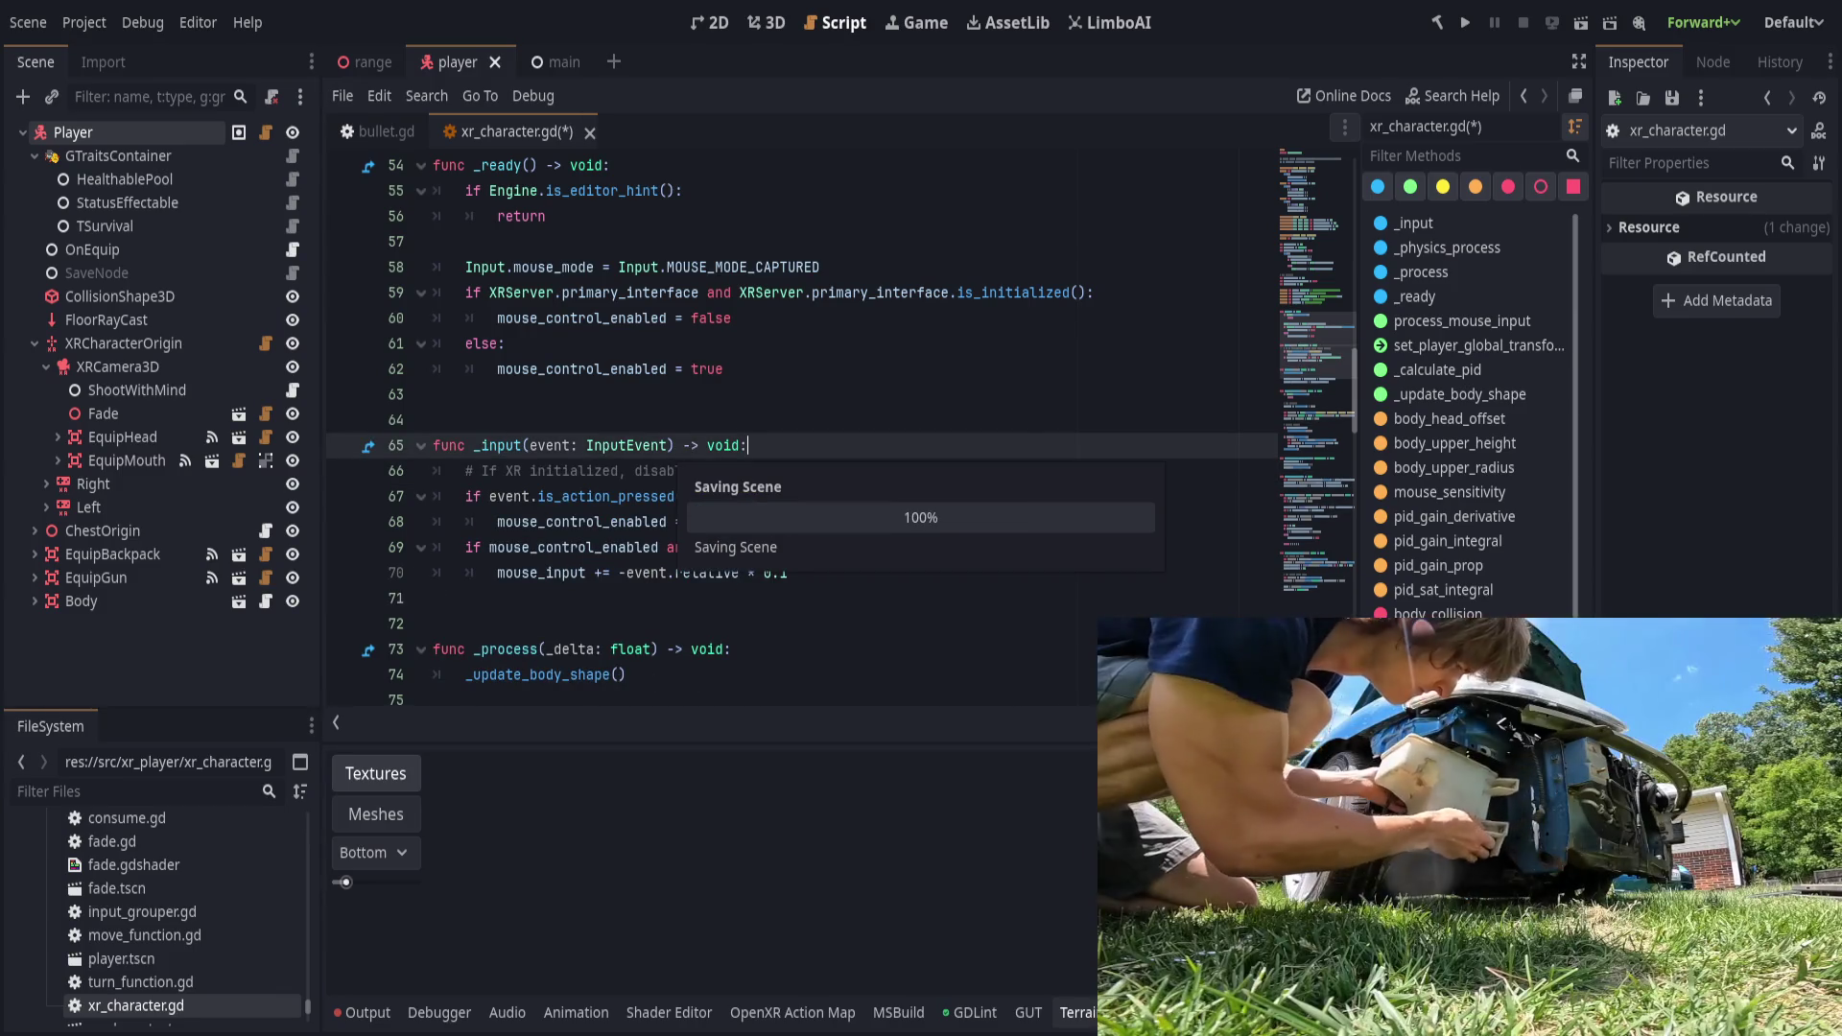
Add an 'if Engine.is_editor_hint(): return' guard at the top of _input and save.
{"action": "key", "text": "BackSpace"}
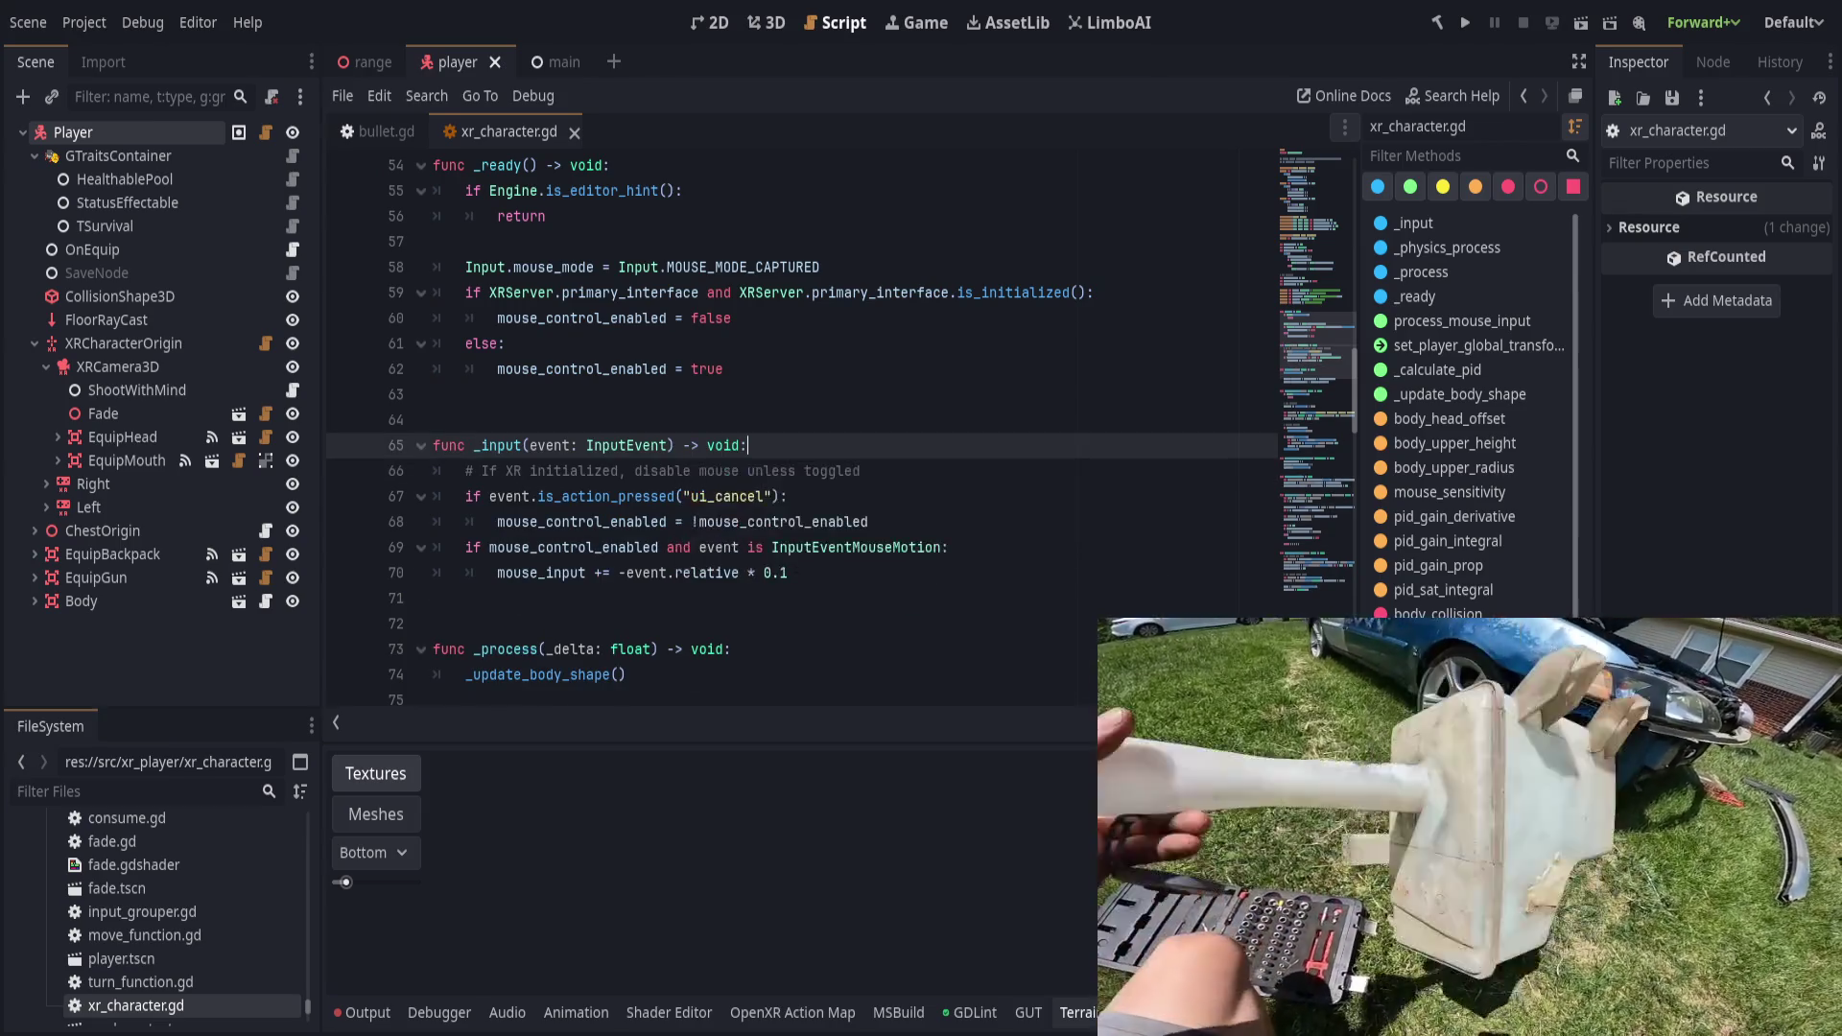
{"action": "key", "text": "Return"}
{"action": "type", "text": "Engine.is_"}
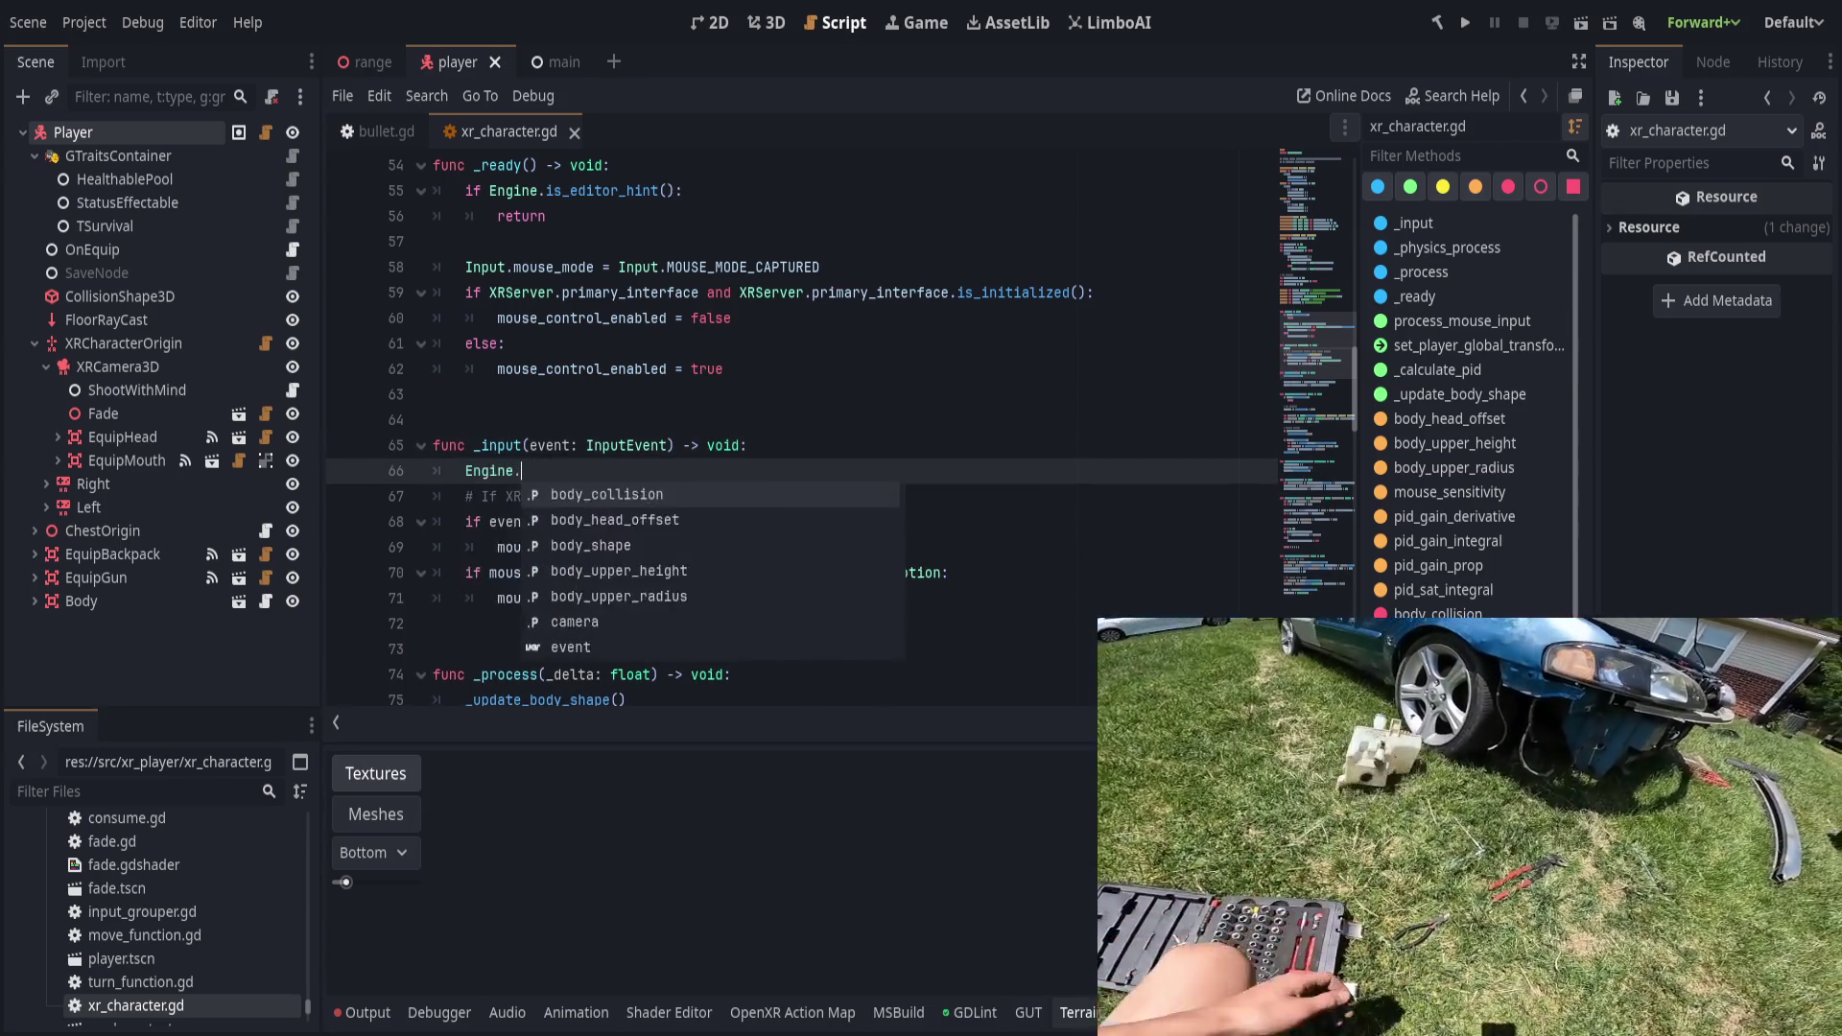
{"action": "key", "text": "Return"}
{"action": "type", "text": ":"}
{"action": "key", "text": "Return"}
{"action": "type", "text": "return"}
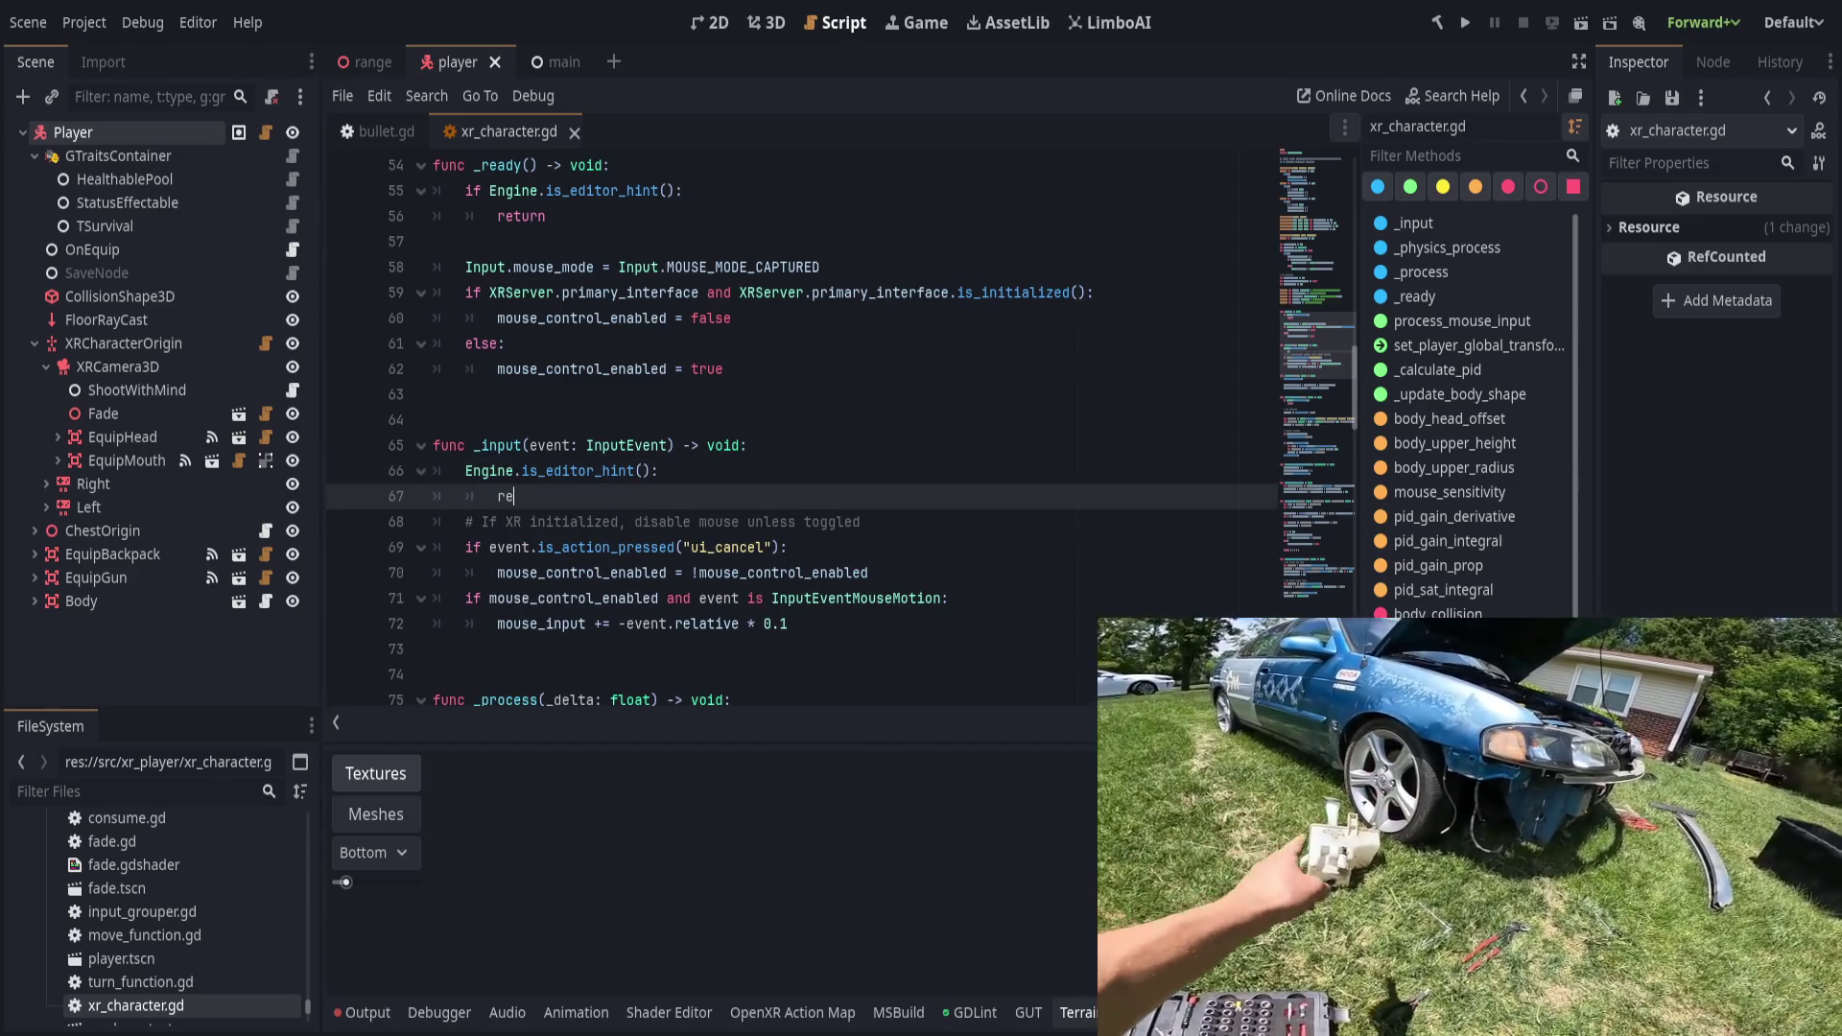
{"action": "key", "text": "Up"}
{"action": "key", "text": "Up"}
{"action": "key", "text": "Down"}
{"action": "key", "text": "Home"}
{"action": "type", "text": "if"}
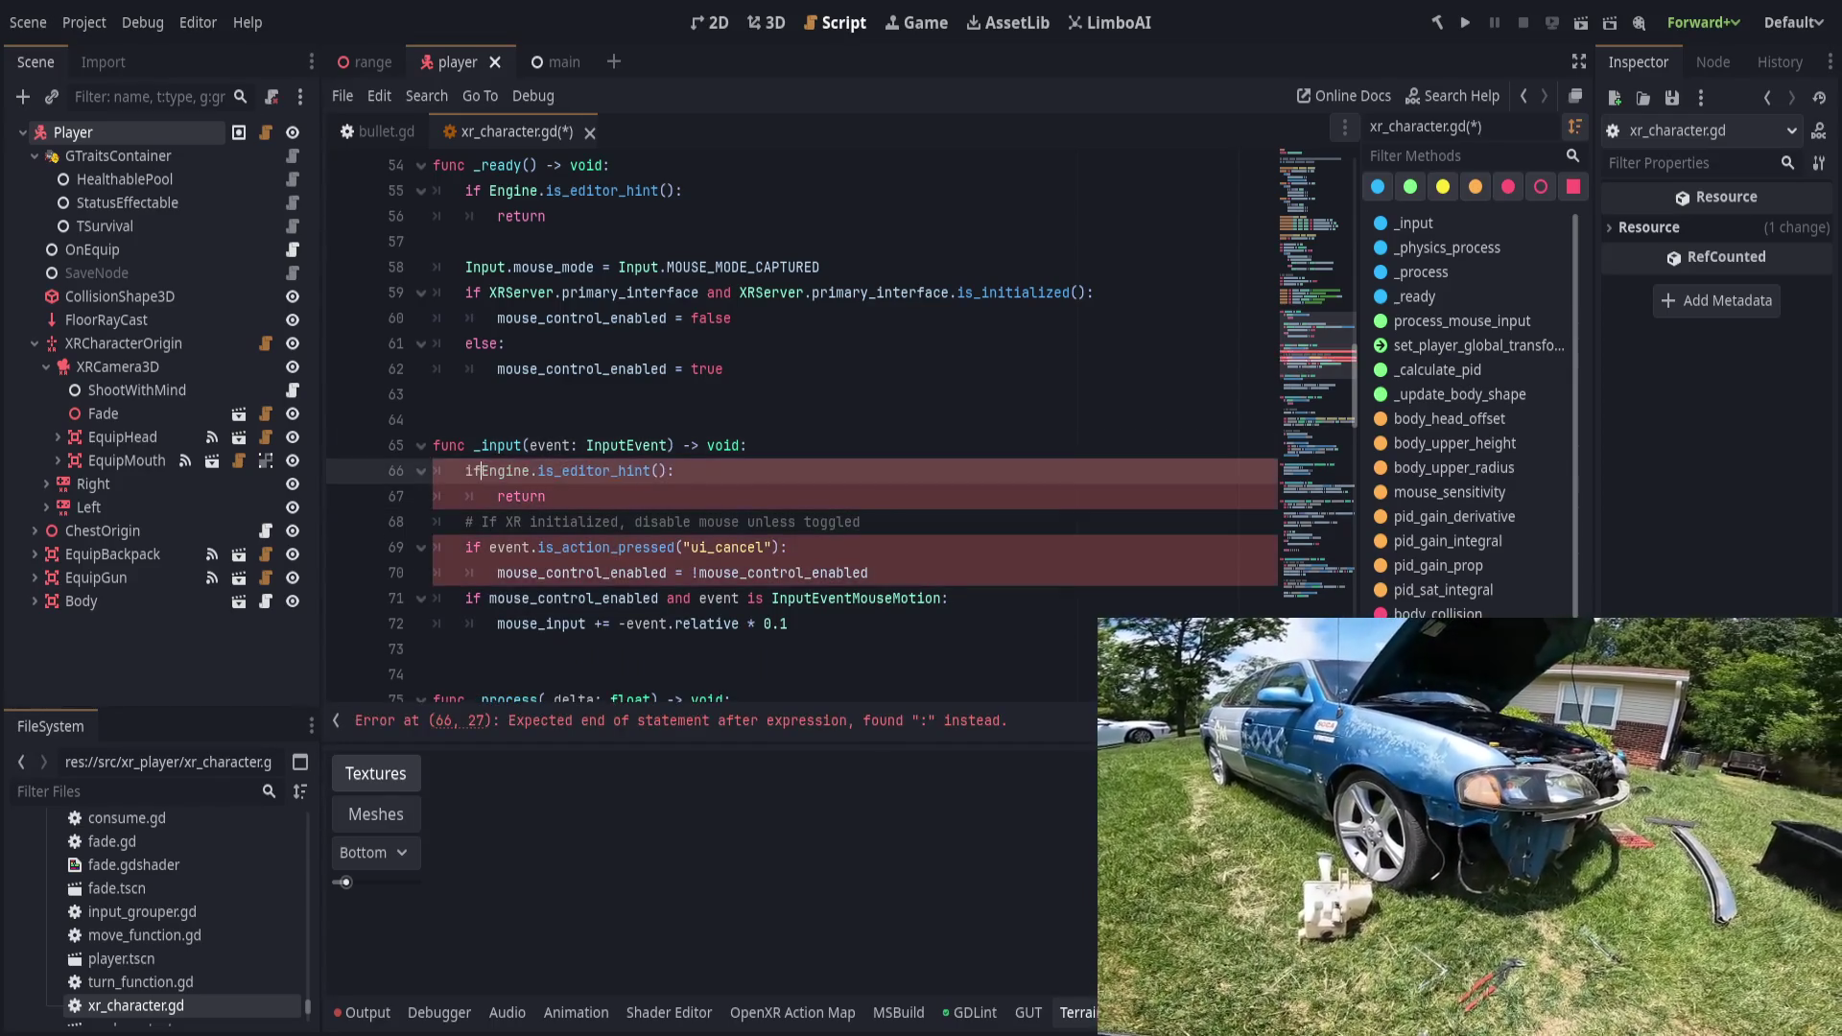
{"action": "key", "text": "Down"}
{"action": "key", "text": "End"}
{"action": "key", "text": "Return"}
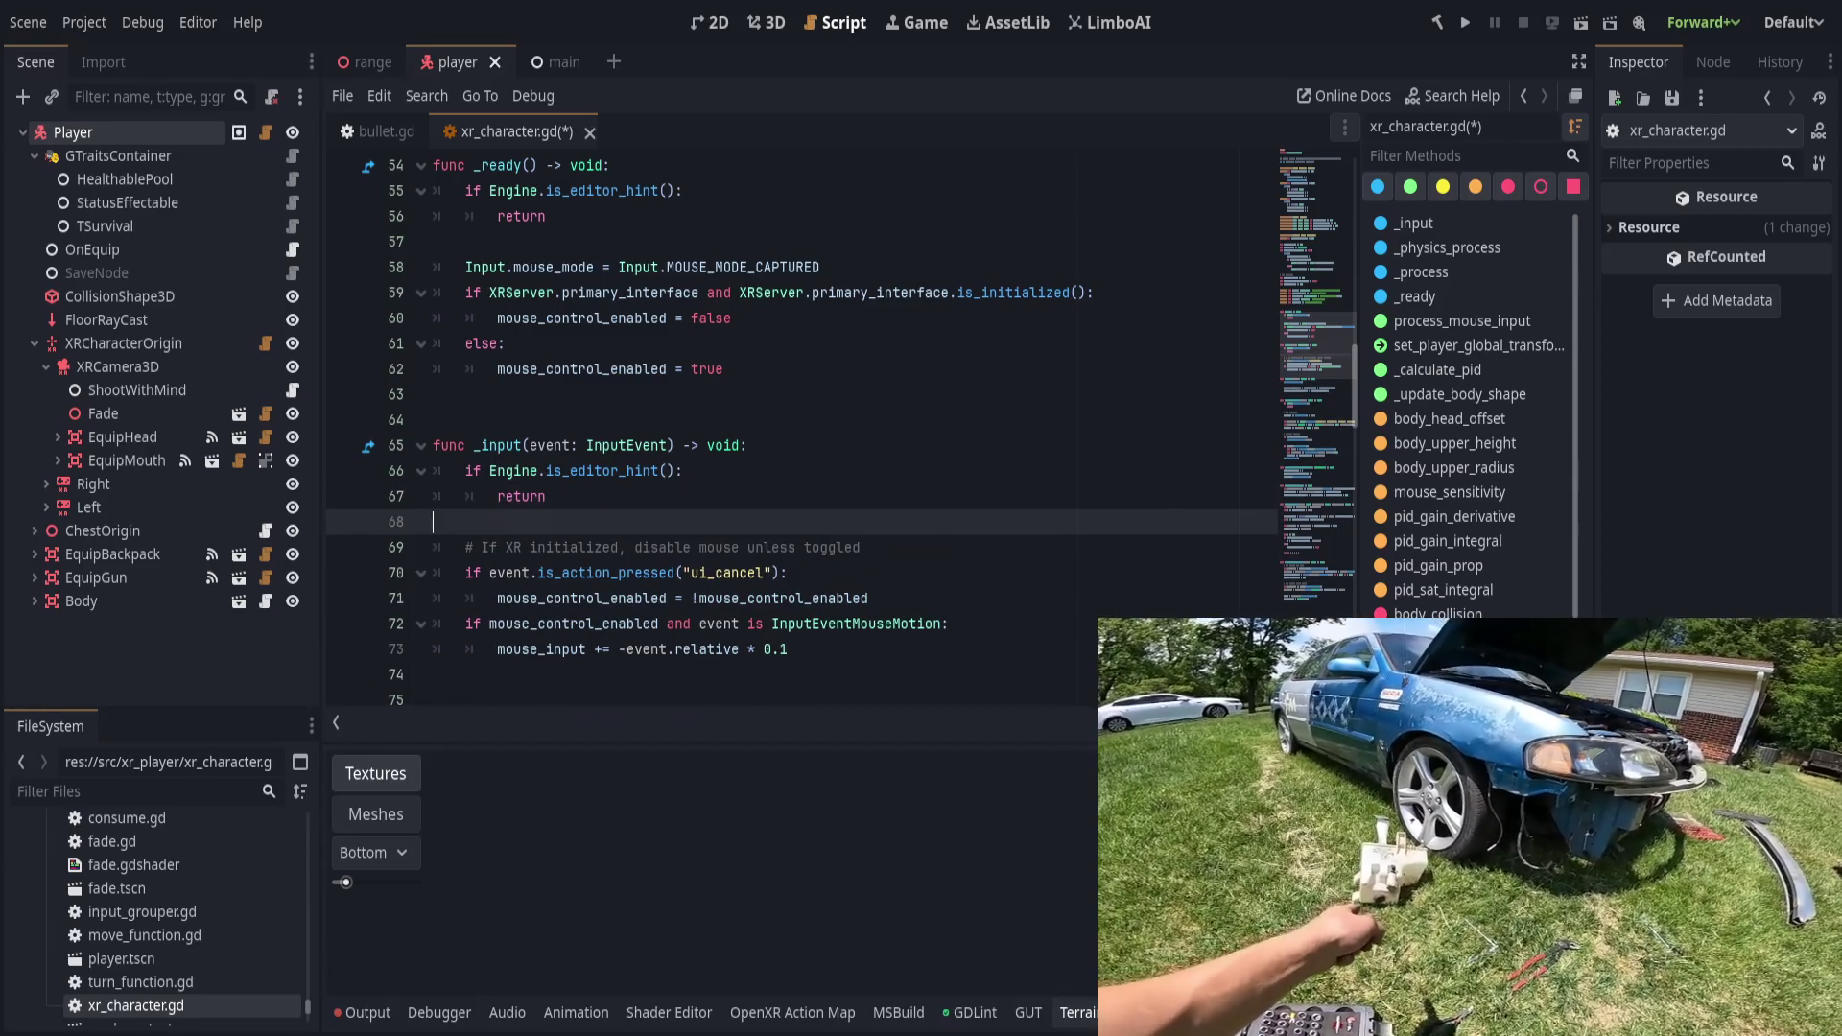
{"action": "key", "text": "ctrl+s"}
Copy the editor-hint guard into the start of _process and save.
{"action": "key", "text": "Left"}
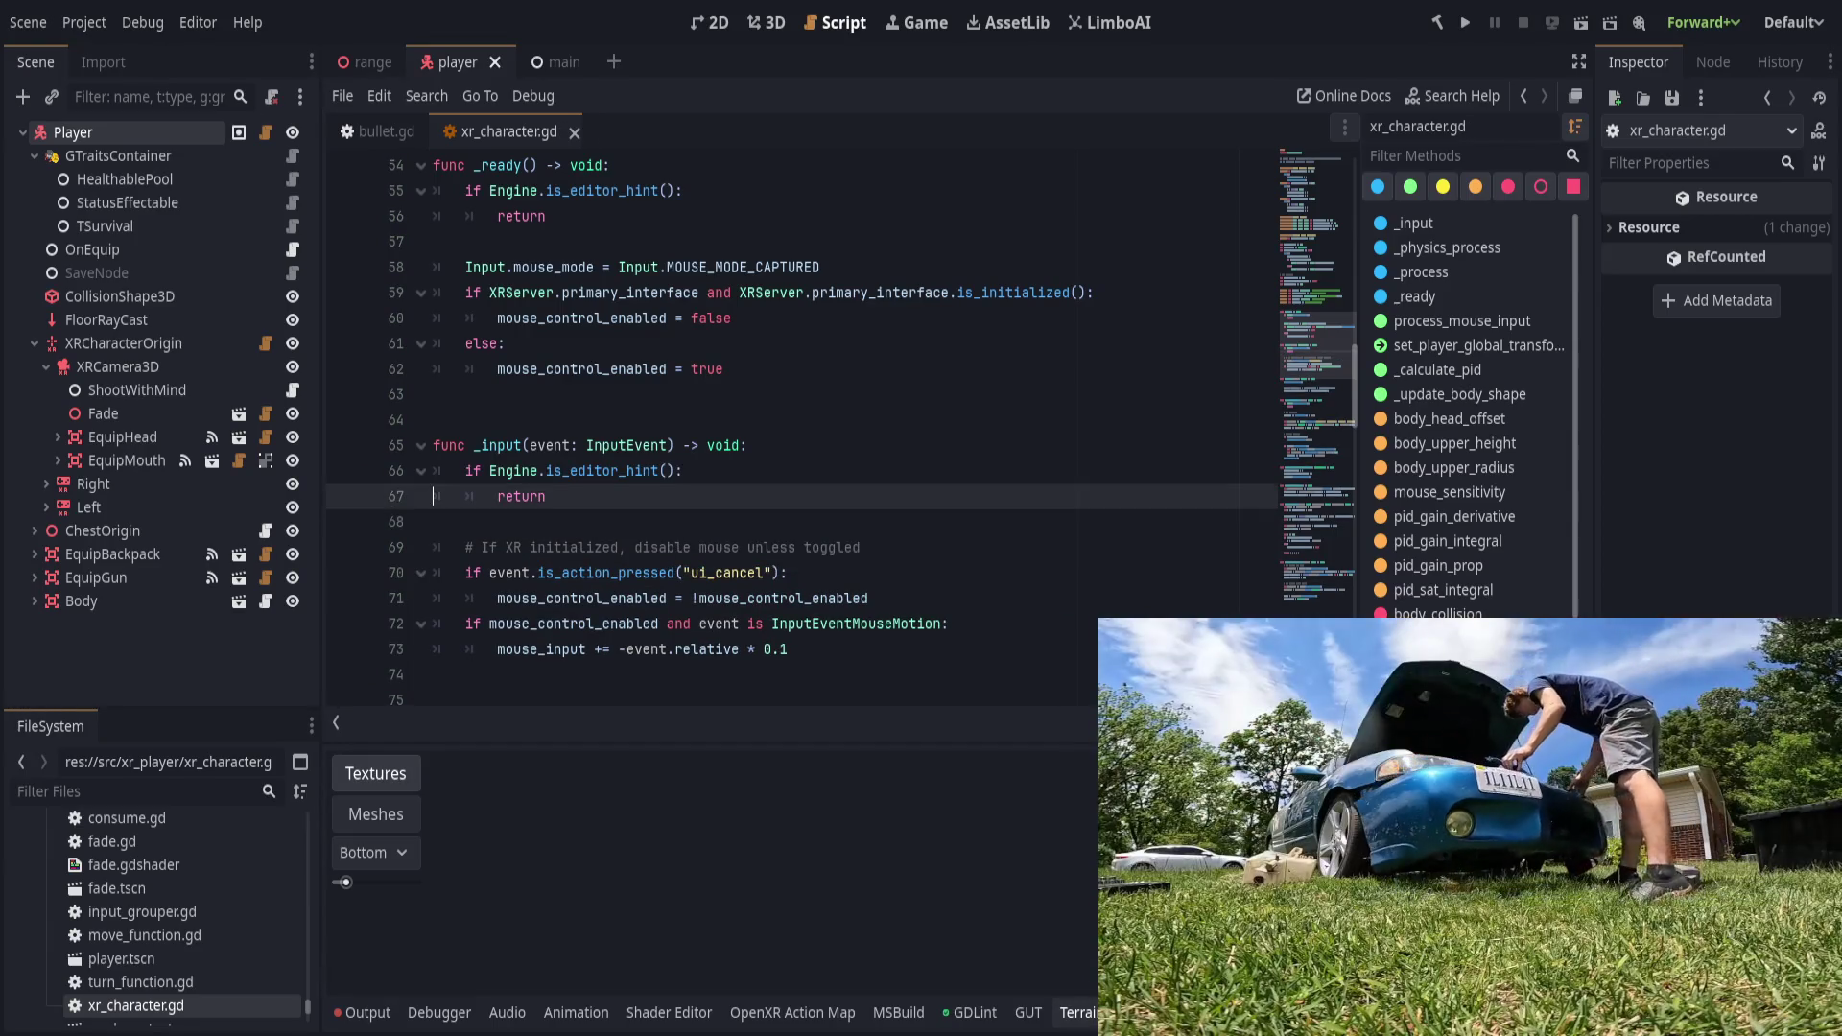
{"action": "key", "text": "shift+Up"}
{"action": "key", "text": "shift+Home"}
{"action": "key", "text": "ctrl+c"}
{"action": "scroll", "coordinate": [841, 427], "scroll_direction": "down", "scroll_amount": 5}
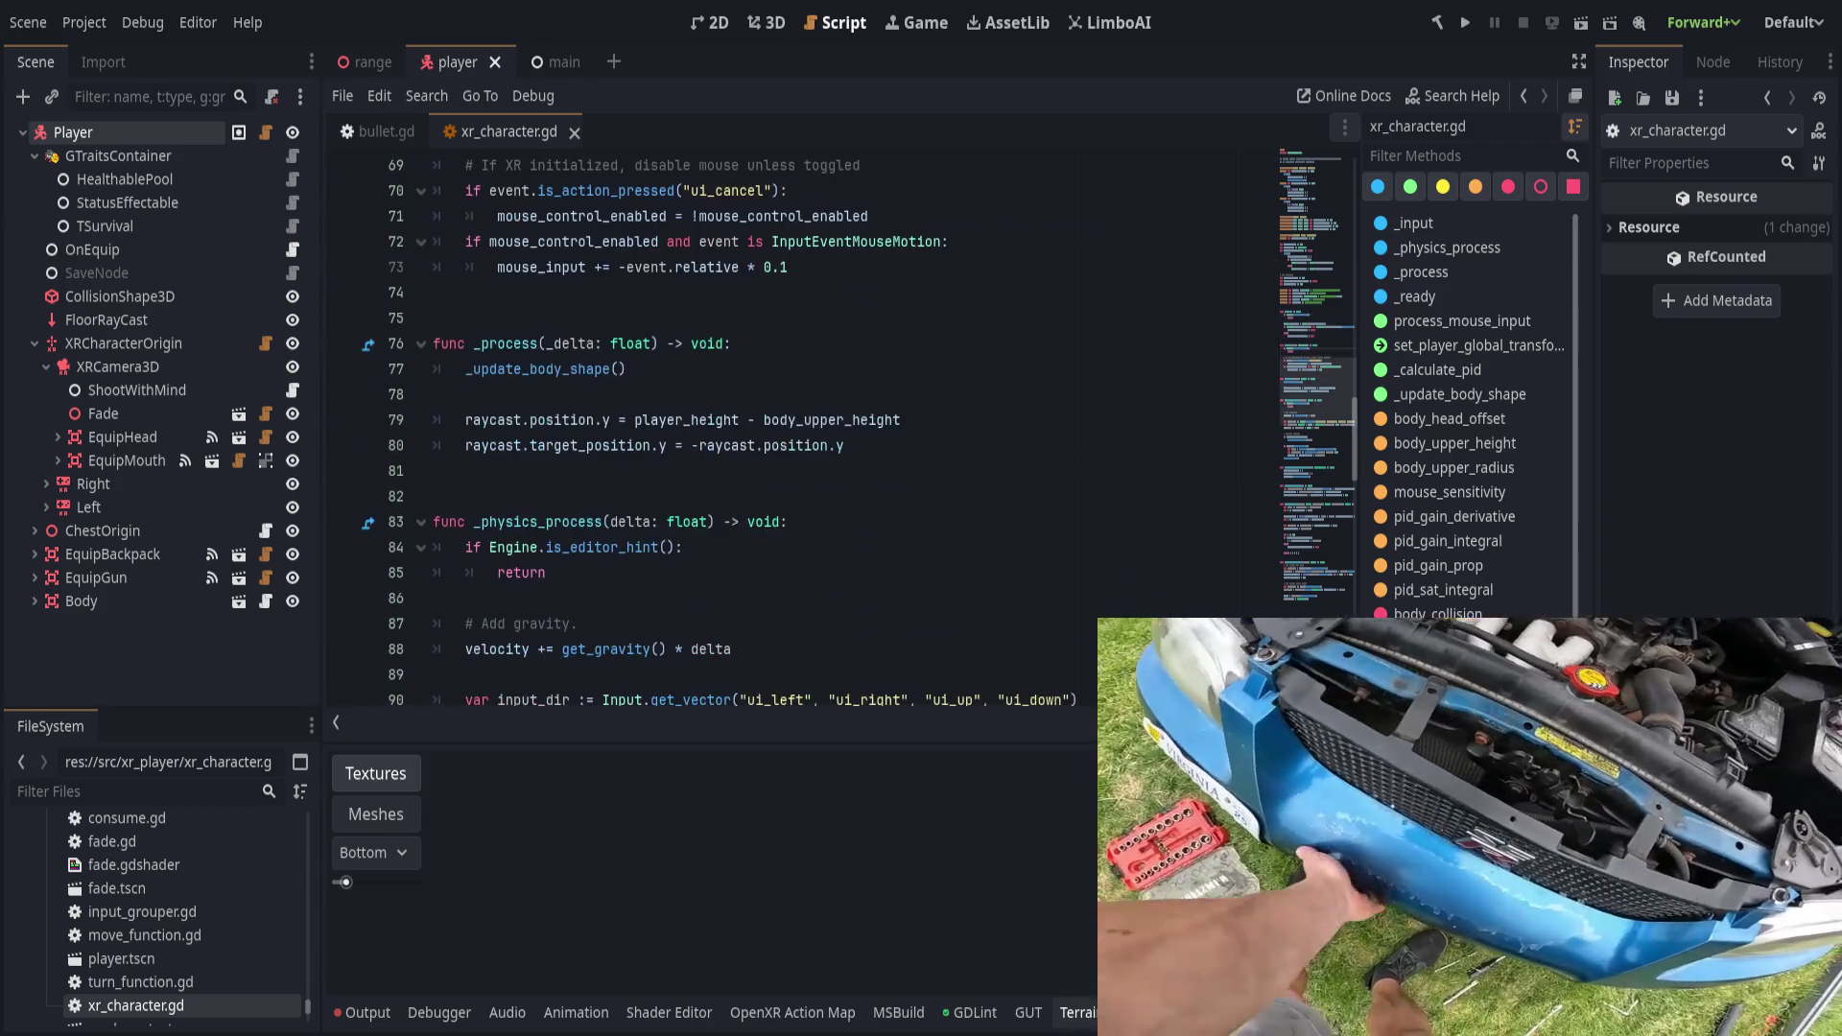
{"action": "left_click", "coordinate": [434, 624]}
{"action": "key", "text": "Up"}
{"action": "key", "text": "Up"}
{"action": "key", "text": "Up"}
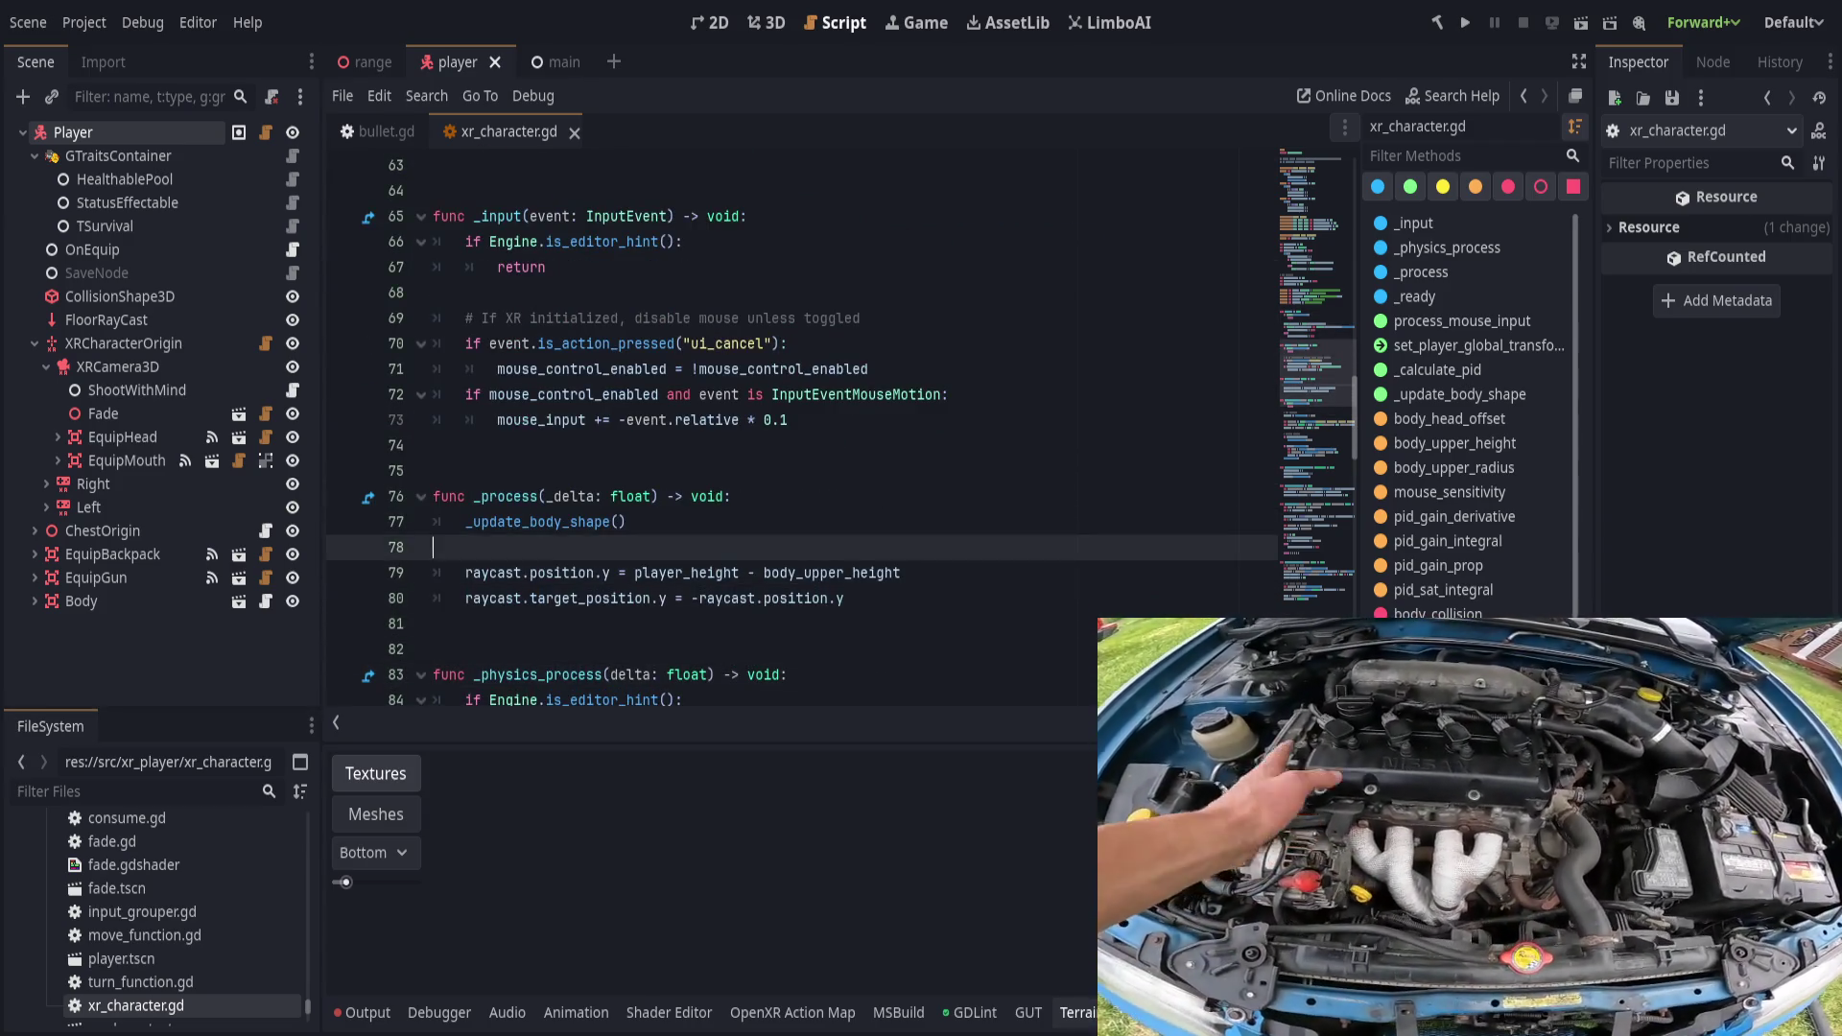
{"action": "key", "text": "End"}
{"action": "key", "text": "Return"}
{"action": "key", "text": "ctrl+v"}
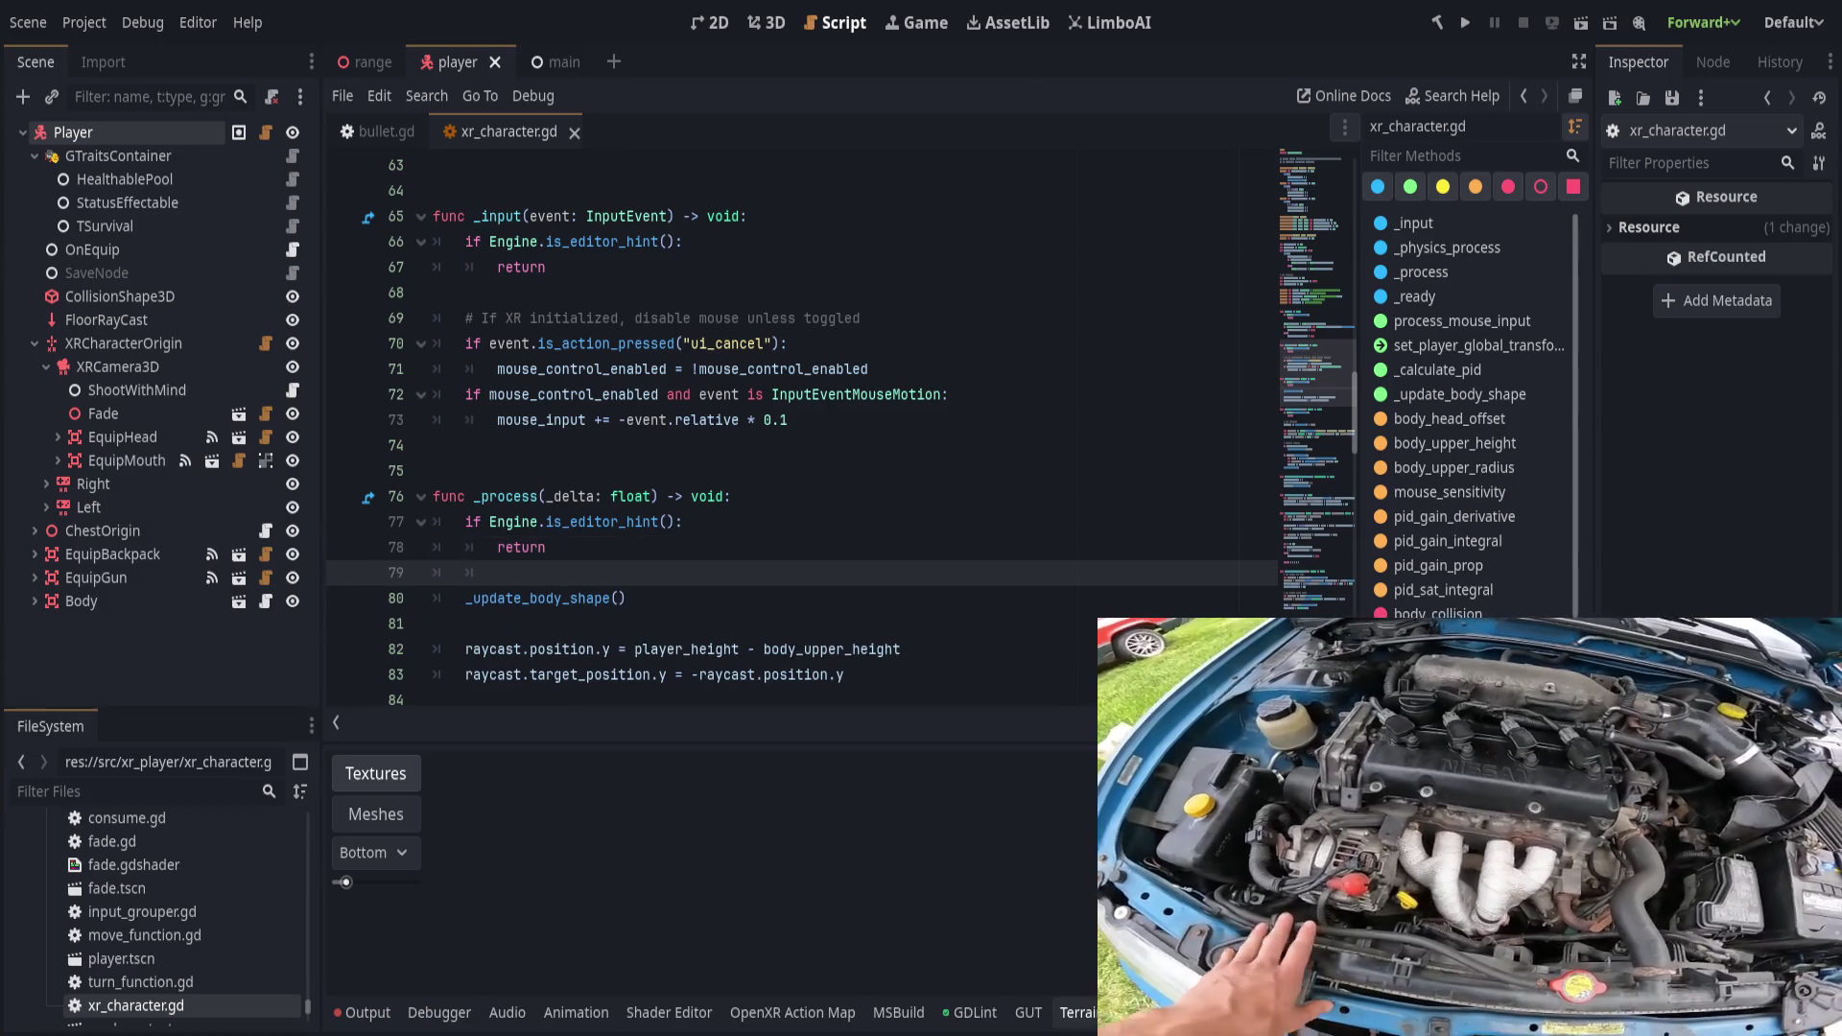
{"action": "key", "text": "Return"}
{"action": "key", "text": "BackSpace"}
{"action": "key", "text": "ctrl+s"}
Paste the same editor-hint early return at the top of _physics_process.
{"action": "key", "text": "Down"}
{"action": "key", "text": "Down"}
{"action": "key", "text": "Down"}
{"action": "key", "text": "End"}
{"action": "key", "text": "Return"}
{"action": "key", "text": "ctrl+v"}
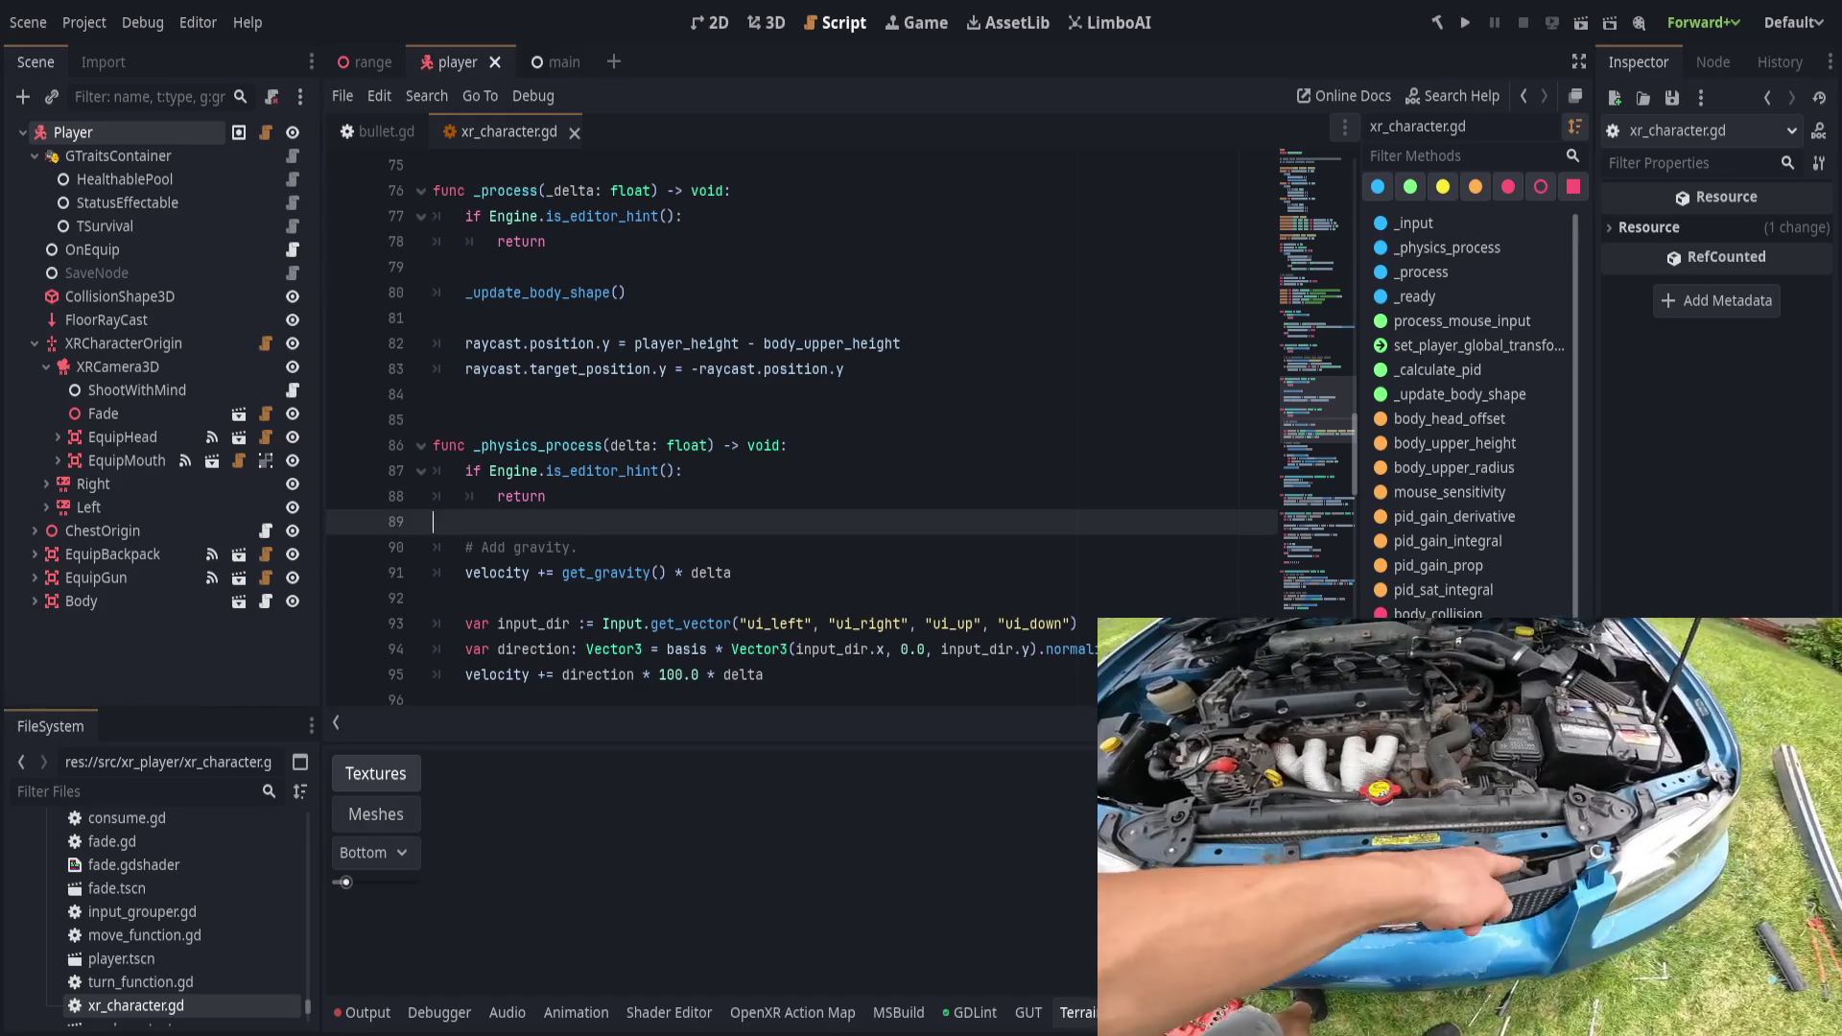
{"action": "key", "text": "Return"}
{"action": "key", "text": "BackSpace"}
{"action": "scroll", "coordinate": [806, 422], "scroll_direction": "down", "scroll_amount": 3}
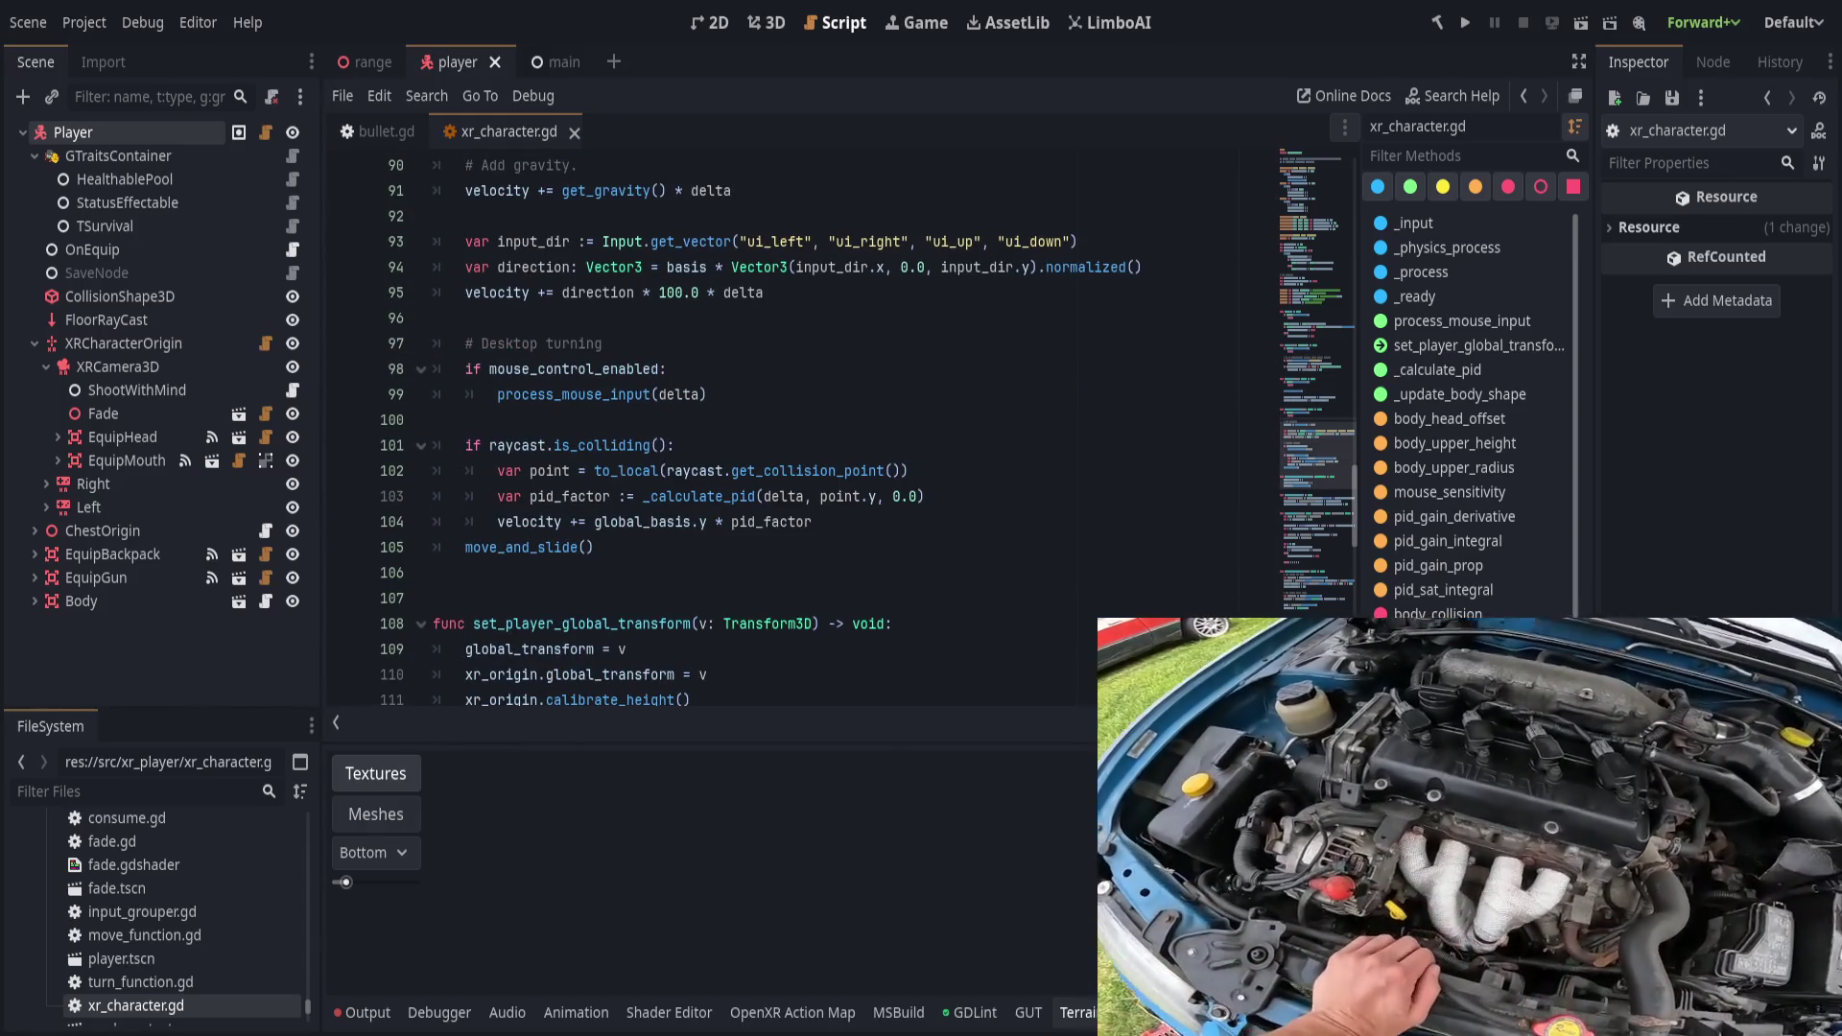
{"action": "scroll", "coordinate": [806, 423], "scroll_direction": "up", "scroll_amount": 12}
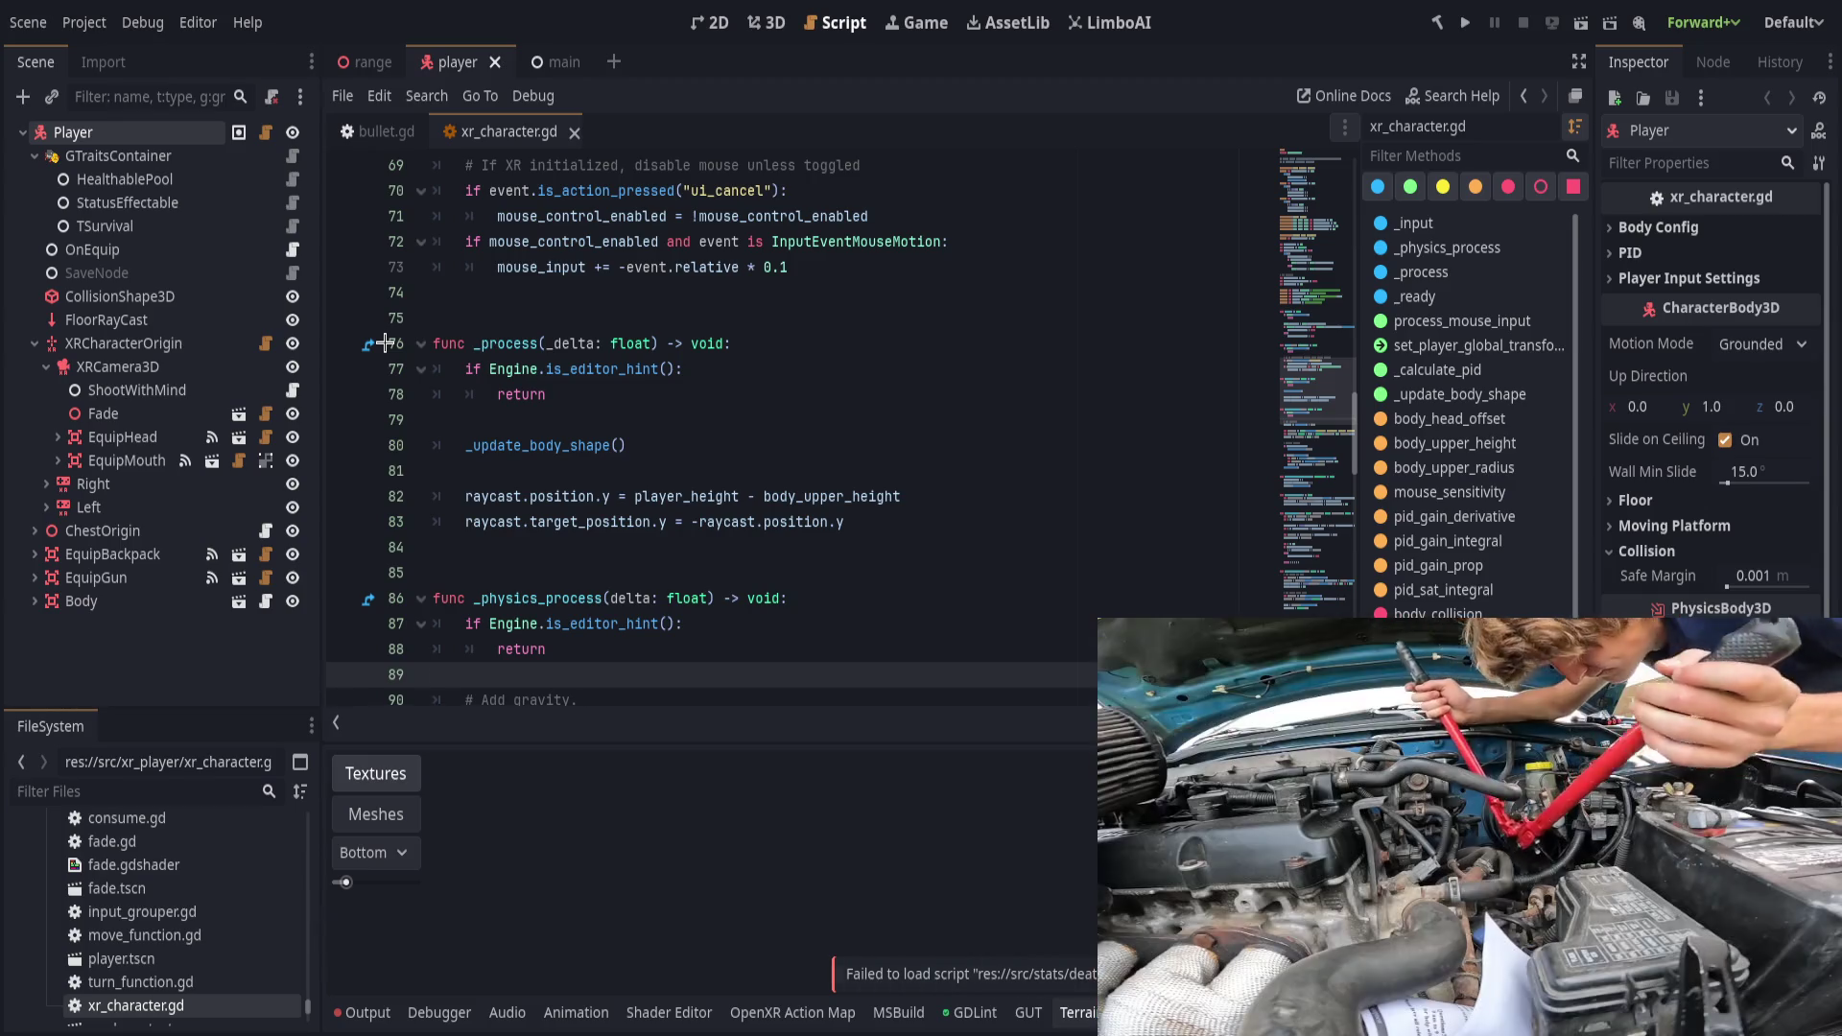
{"action": "left_click", "coordinate": [783, 388]}
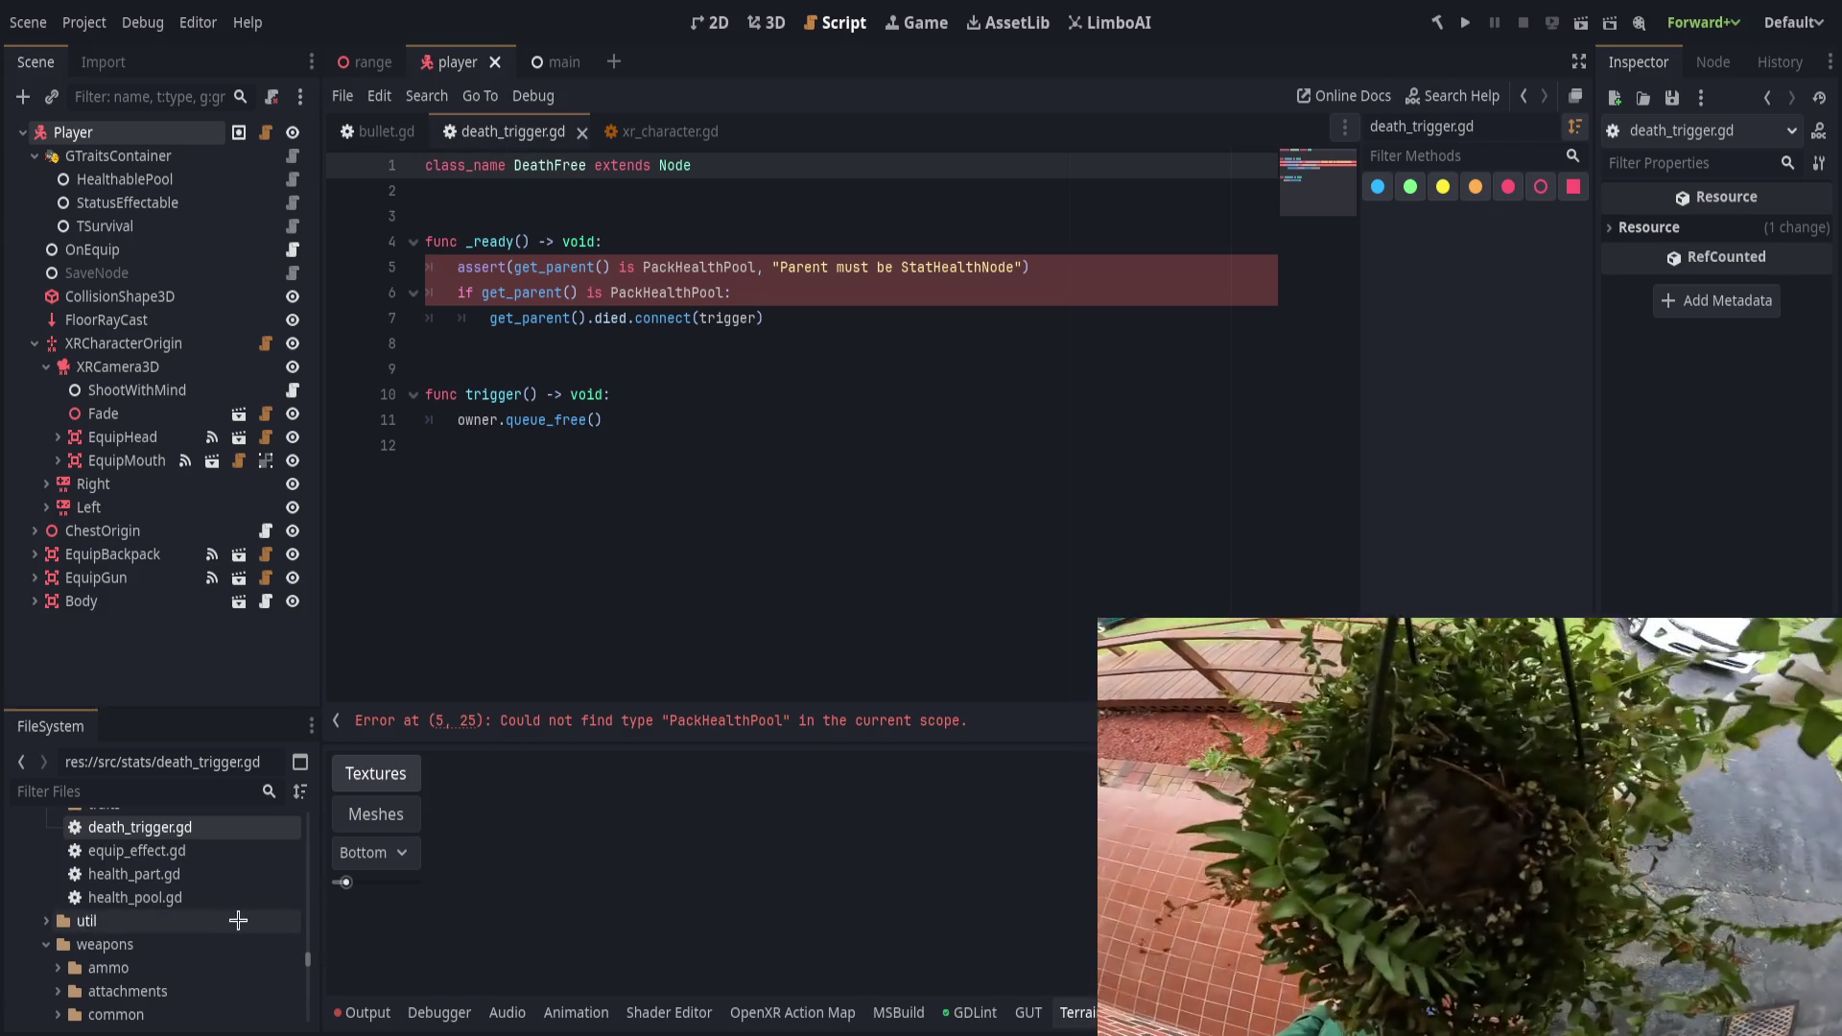
Close death_trigger.gd and delete StatHealthPool with its DeathFree child from lamp_mx_2.
{"action": "scroll", "coordinate": [169, 888], "scroll_direction": "up", "scroll_amount": 1}
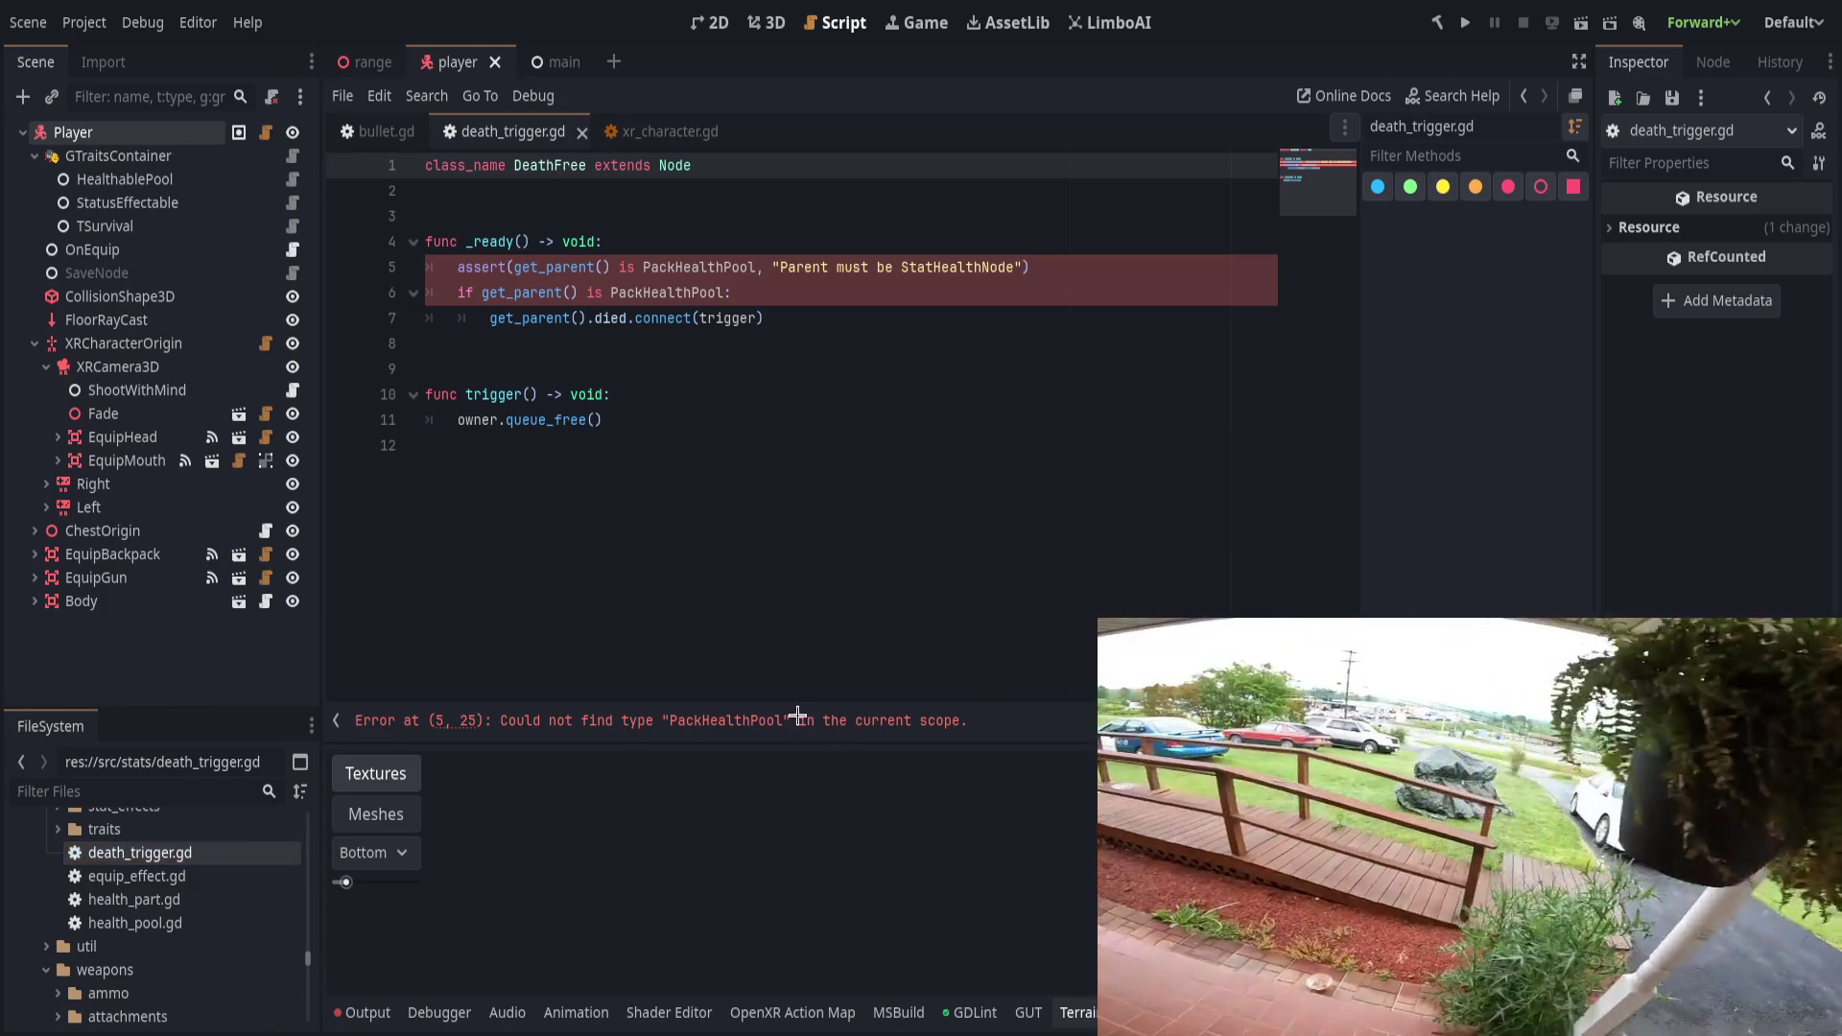
{"action": "key", "text": "ctrl+w"}
{"action": "scroll", "coordinate": [734, 595], "scroll_direction": "up", "scroll_amount": 7}
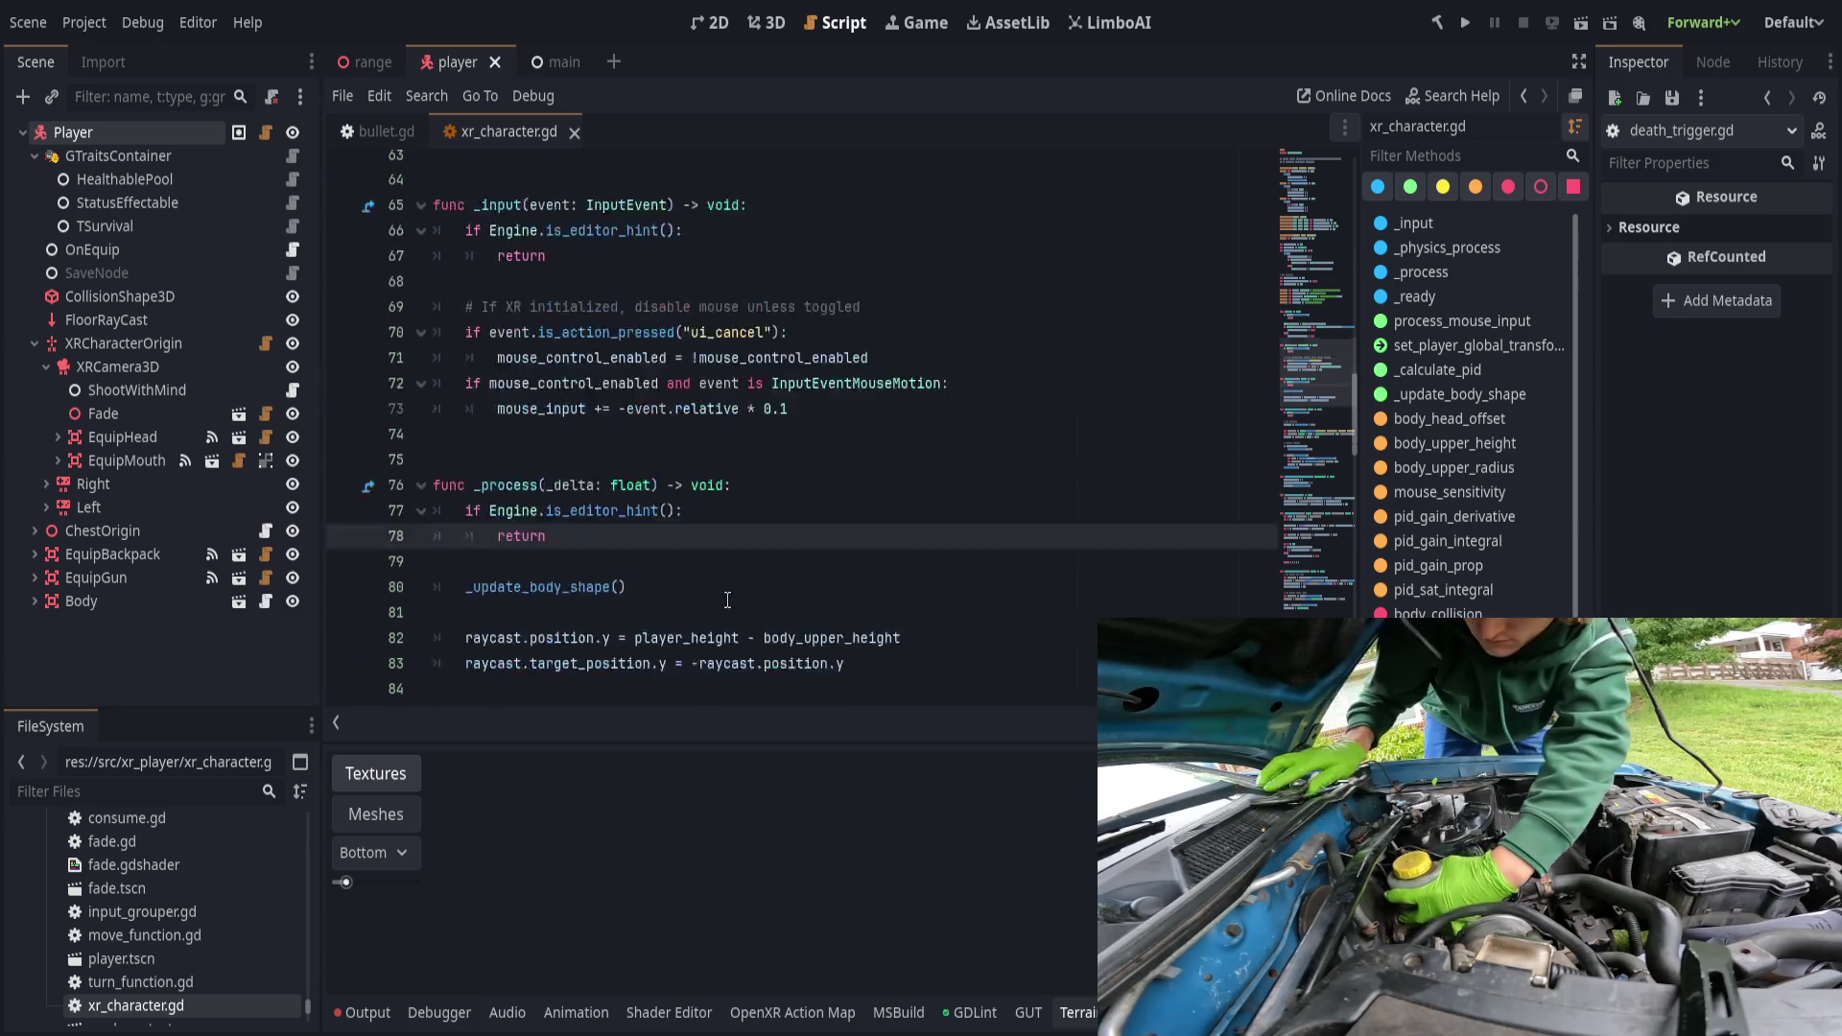
{"action": "scroll", "coordinate": [733, 592], "scroll_direction": "up", "scroll_amount": 4}
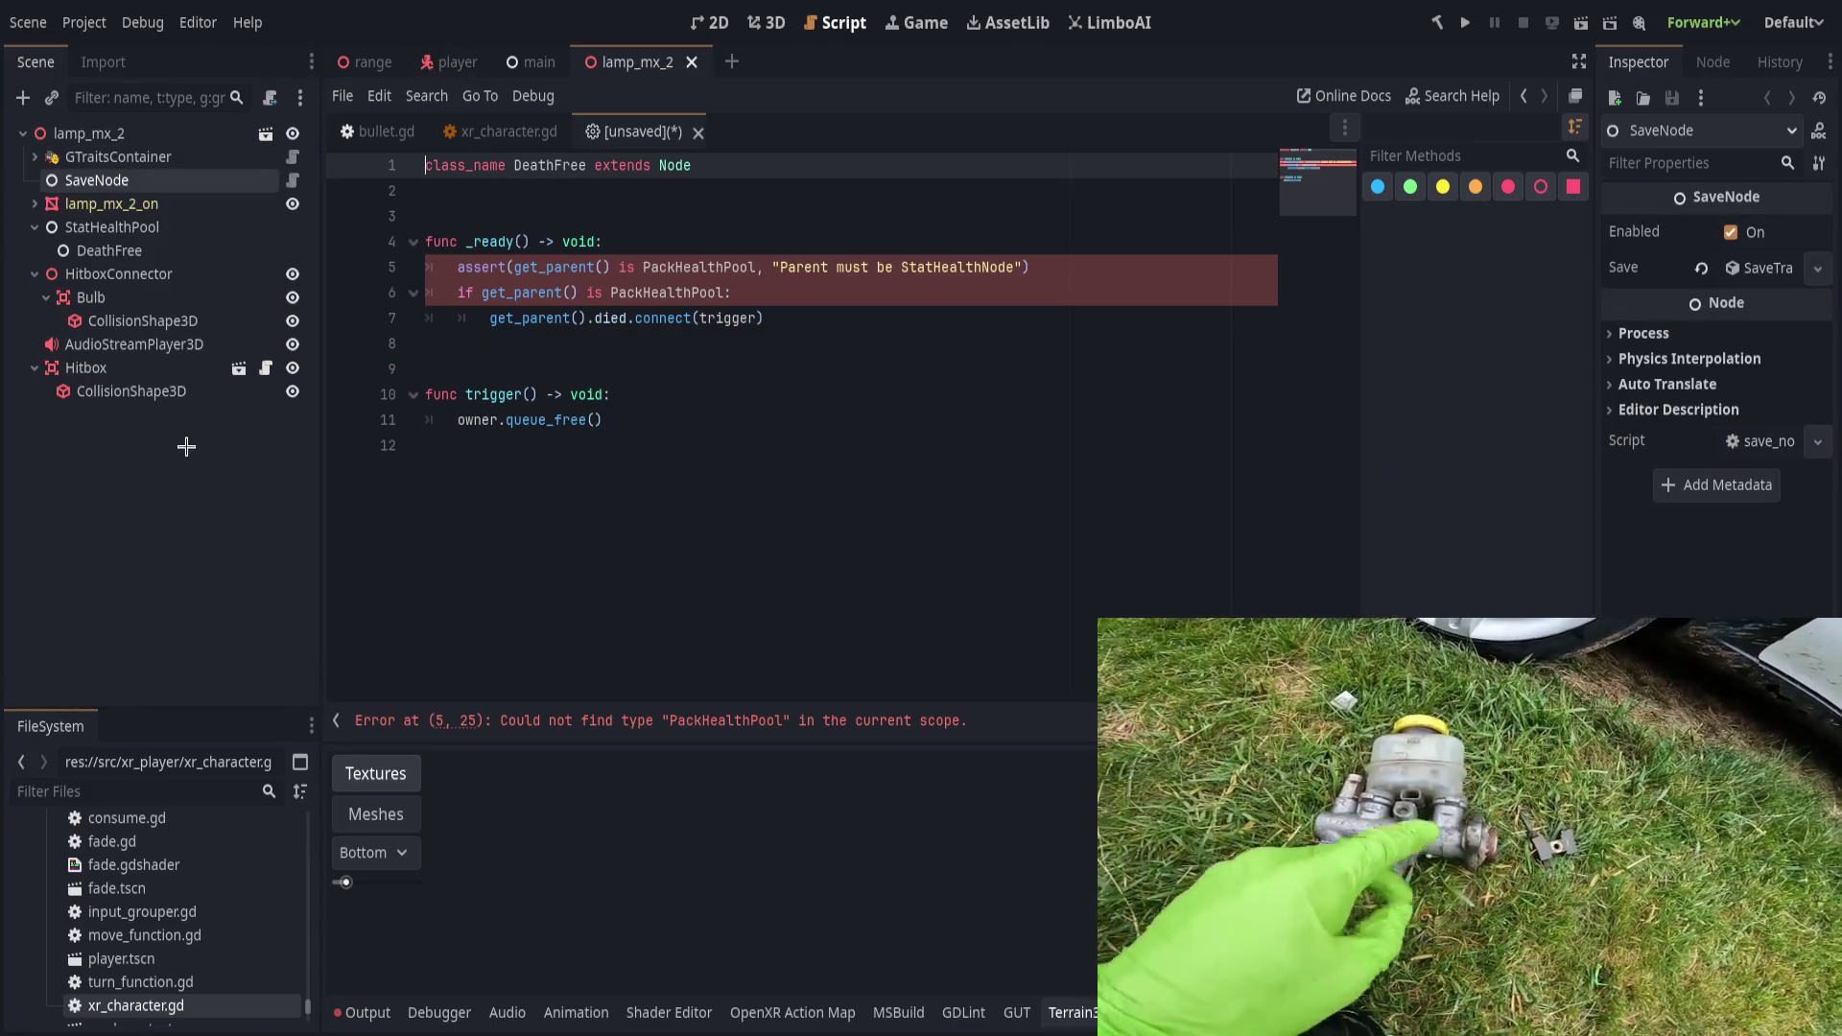
{"action": "left_click", "coordinate": [183, 234]}
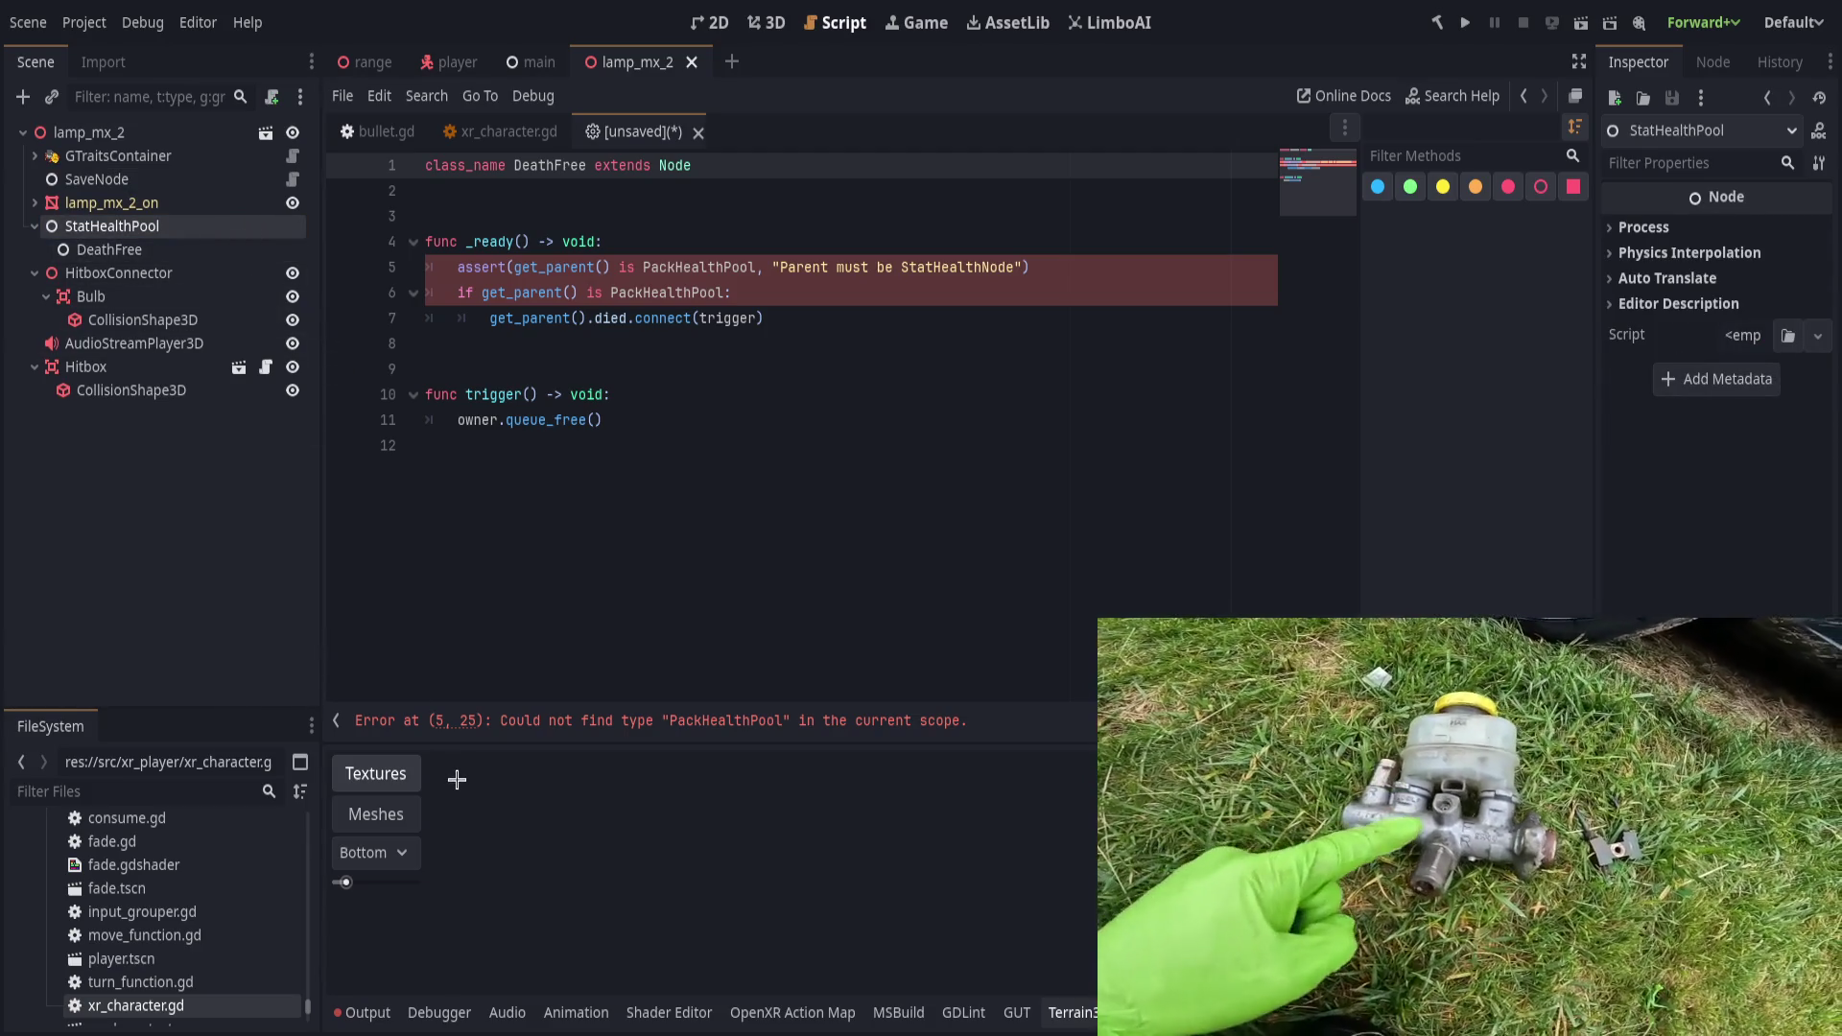
{"action": "key", "text": "Delete"}
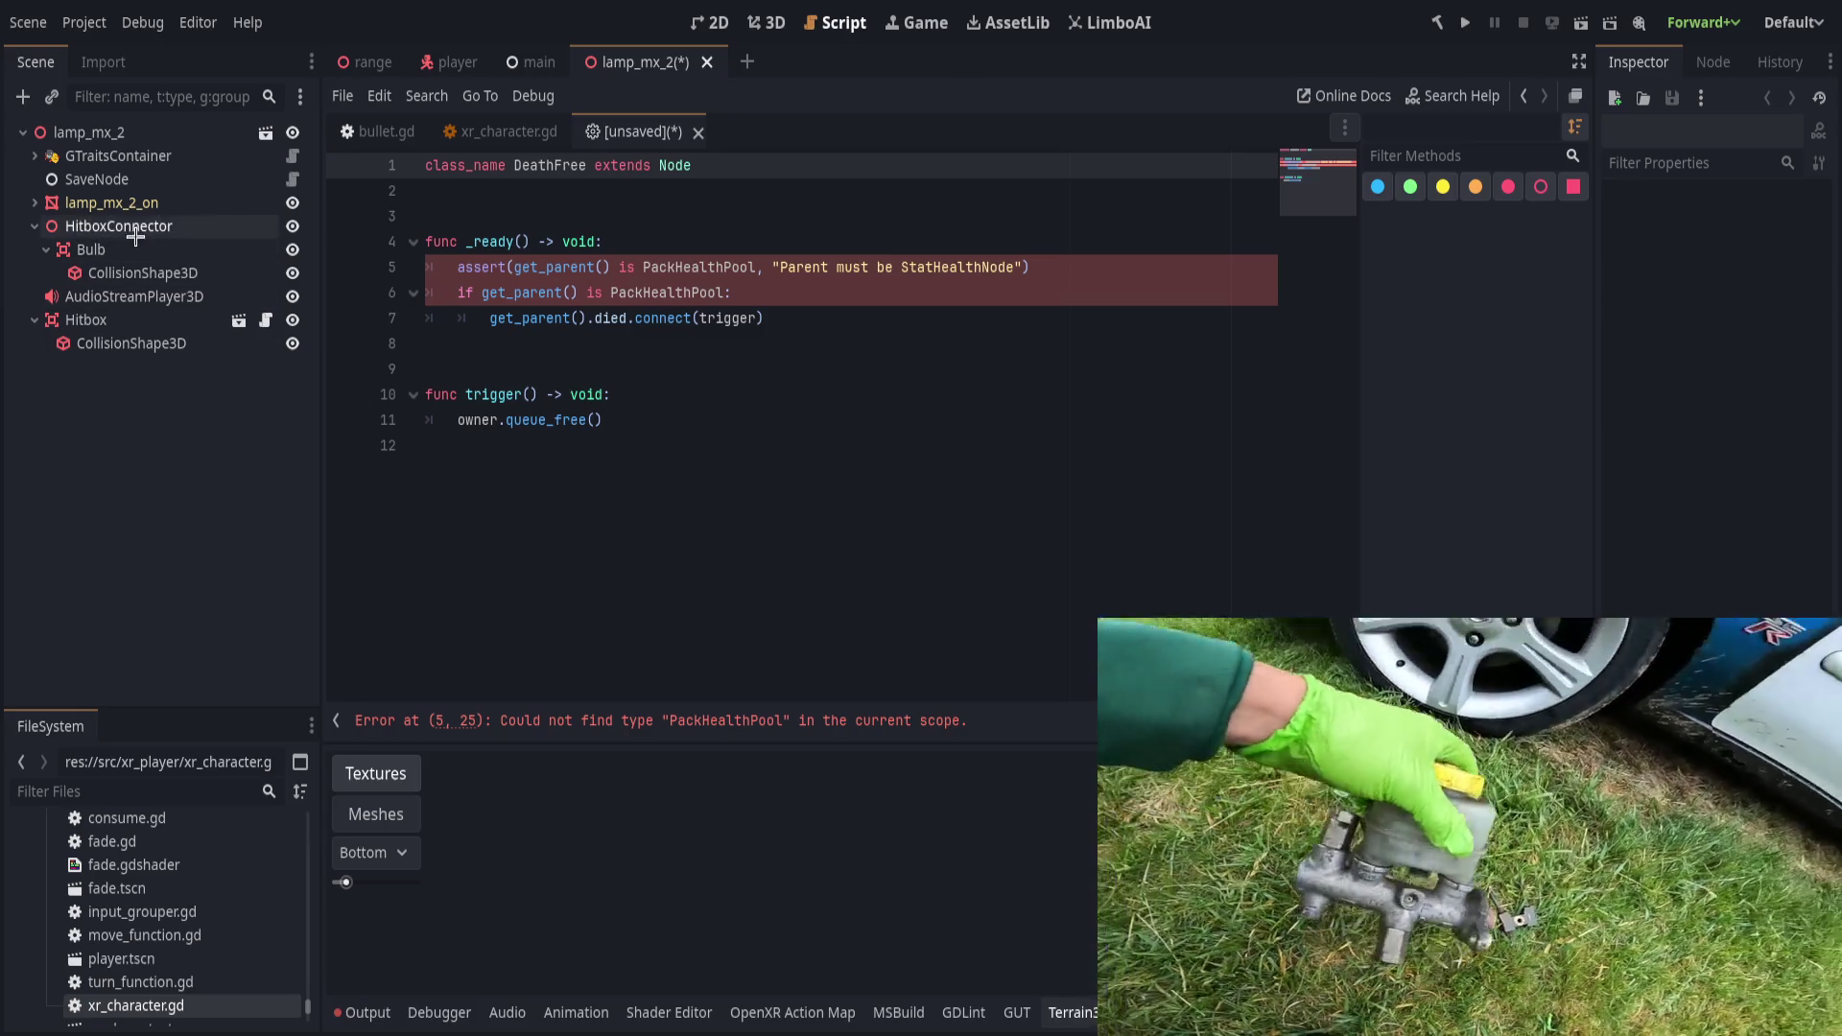
Move Bulb out of HitboxConnector, delete it, and save lamp_mx_2.
{"action": "left_click_drag", "start_coordinate": [137, 254], "coordinate": [135, 214]}
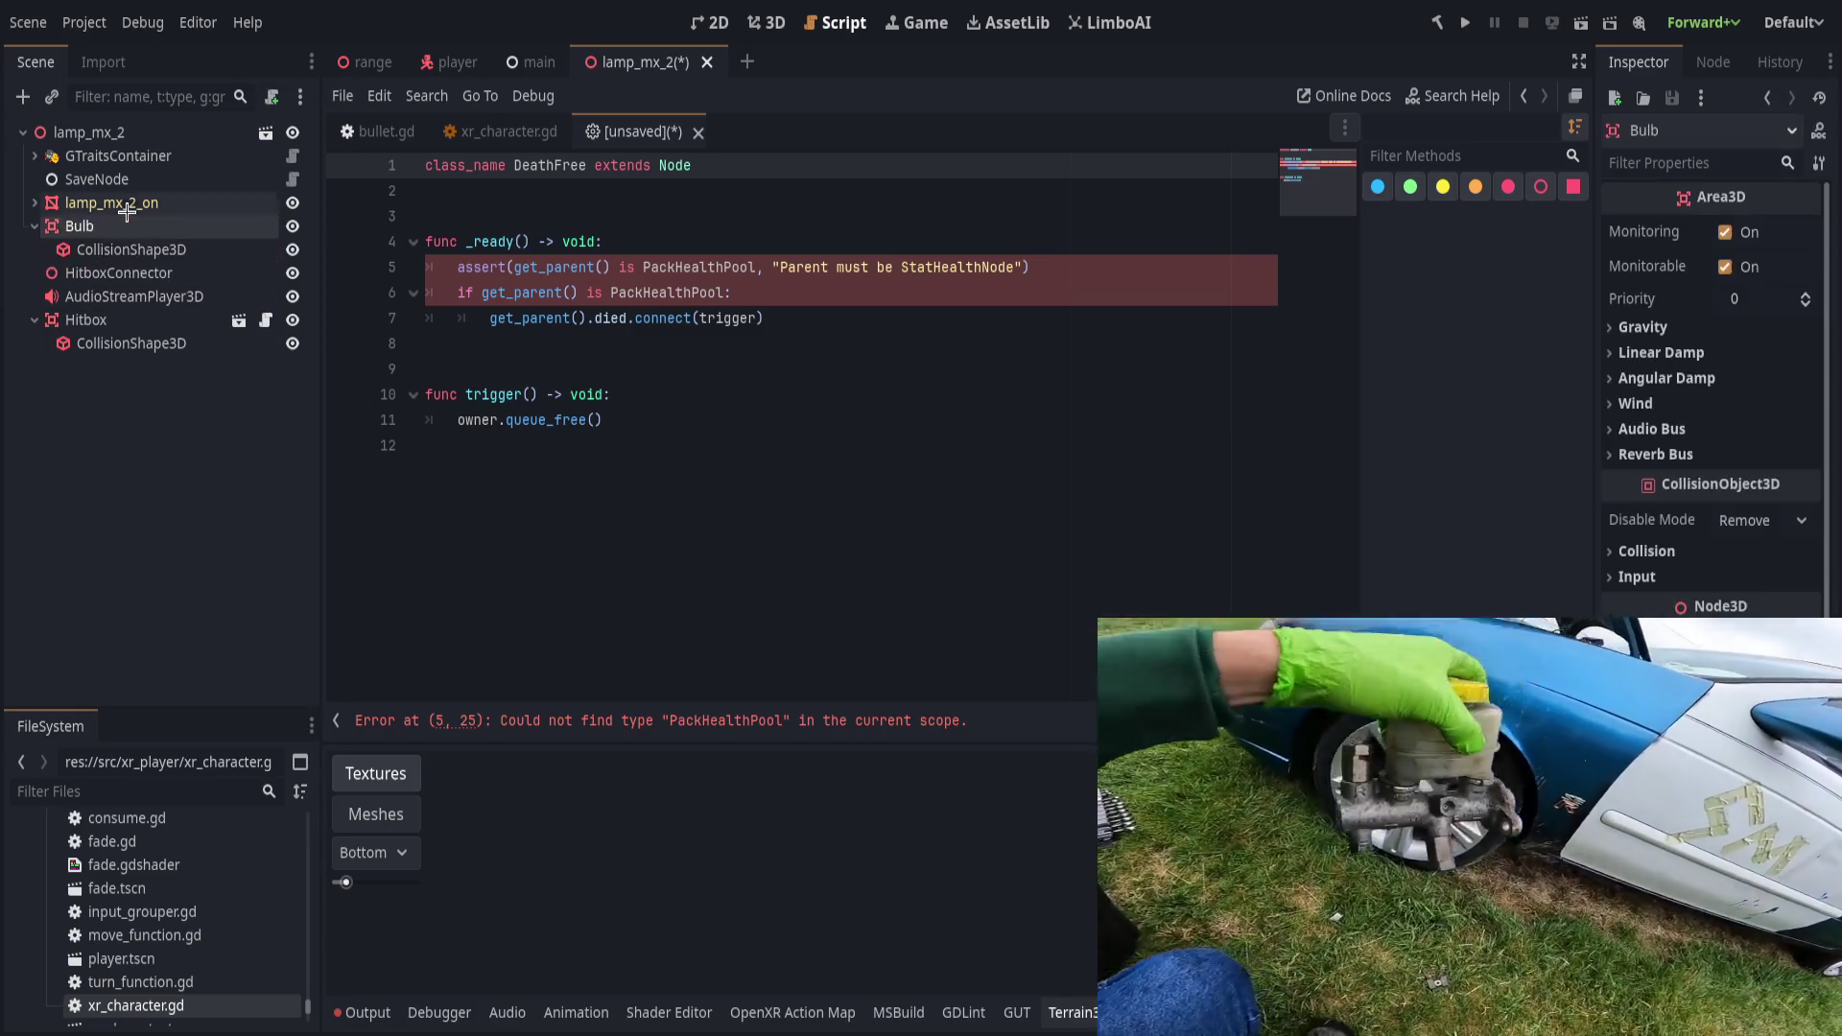
{"action": "left_click", "coordinate": [140, 134]}
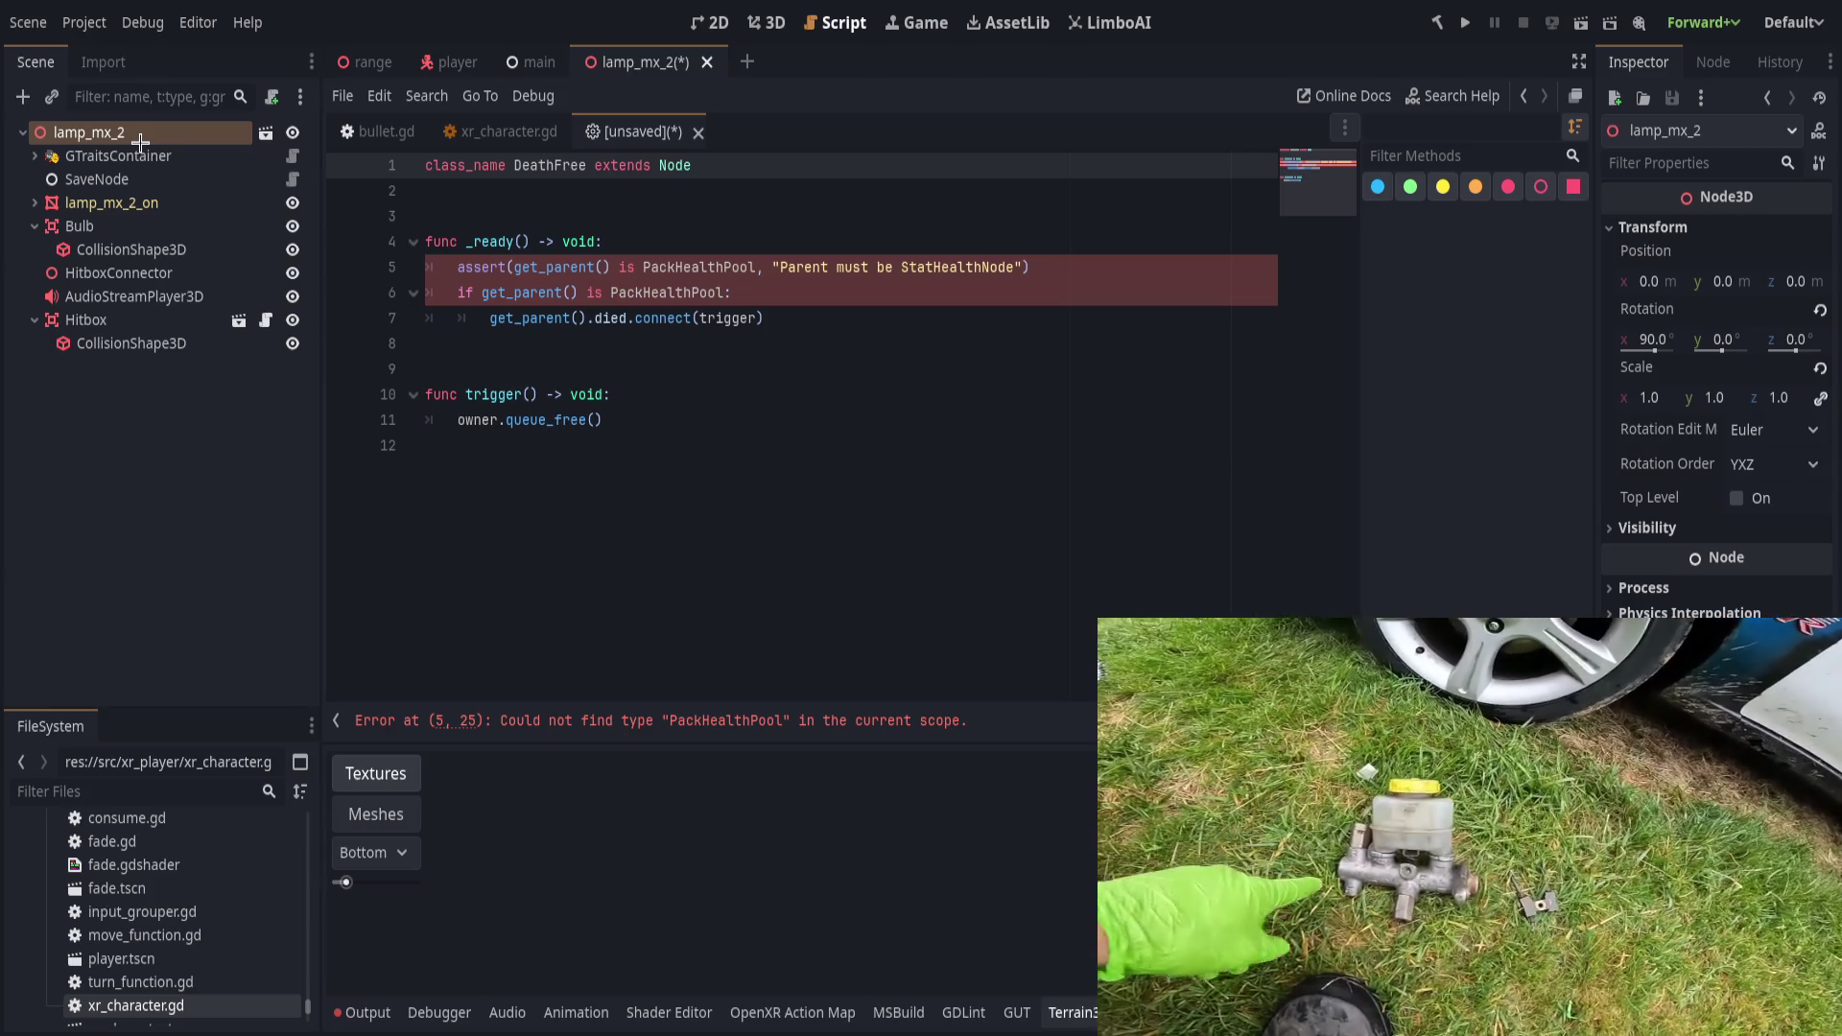
{"action": "left_click", "coordinate": [111, 203]}
{"action": "left_click", "coordinate": [79, 226]}
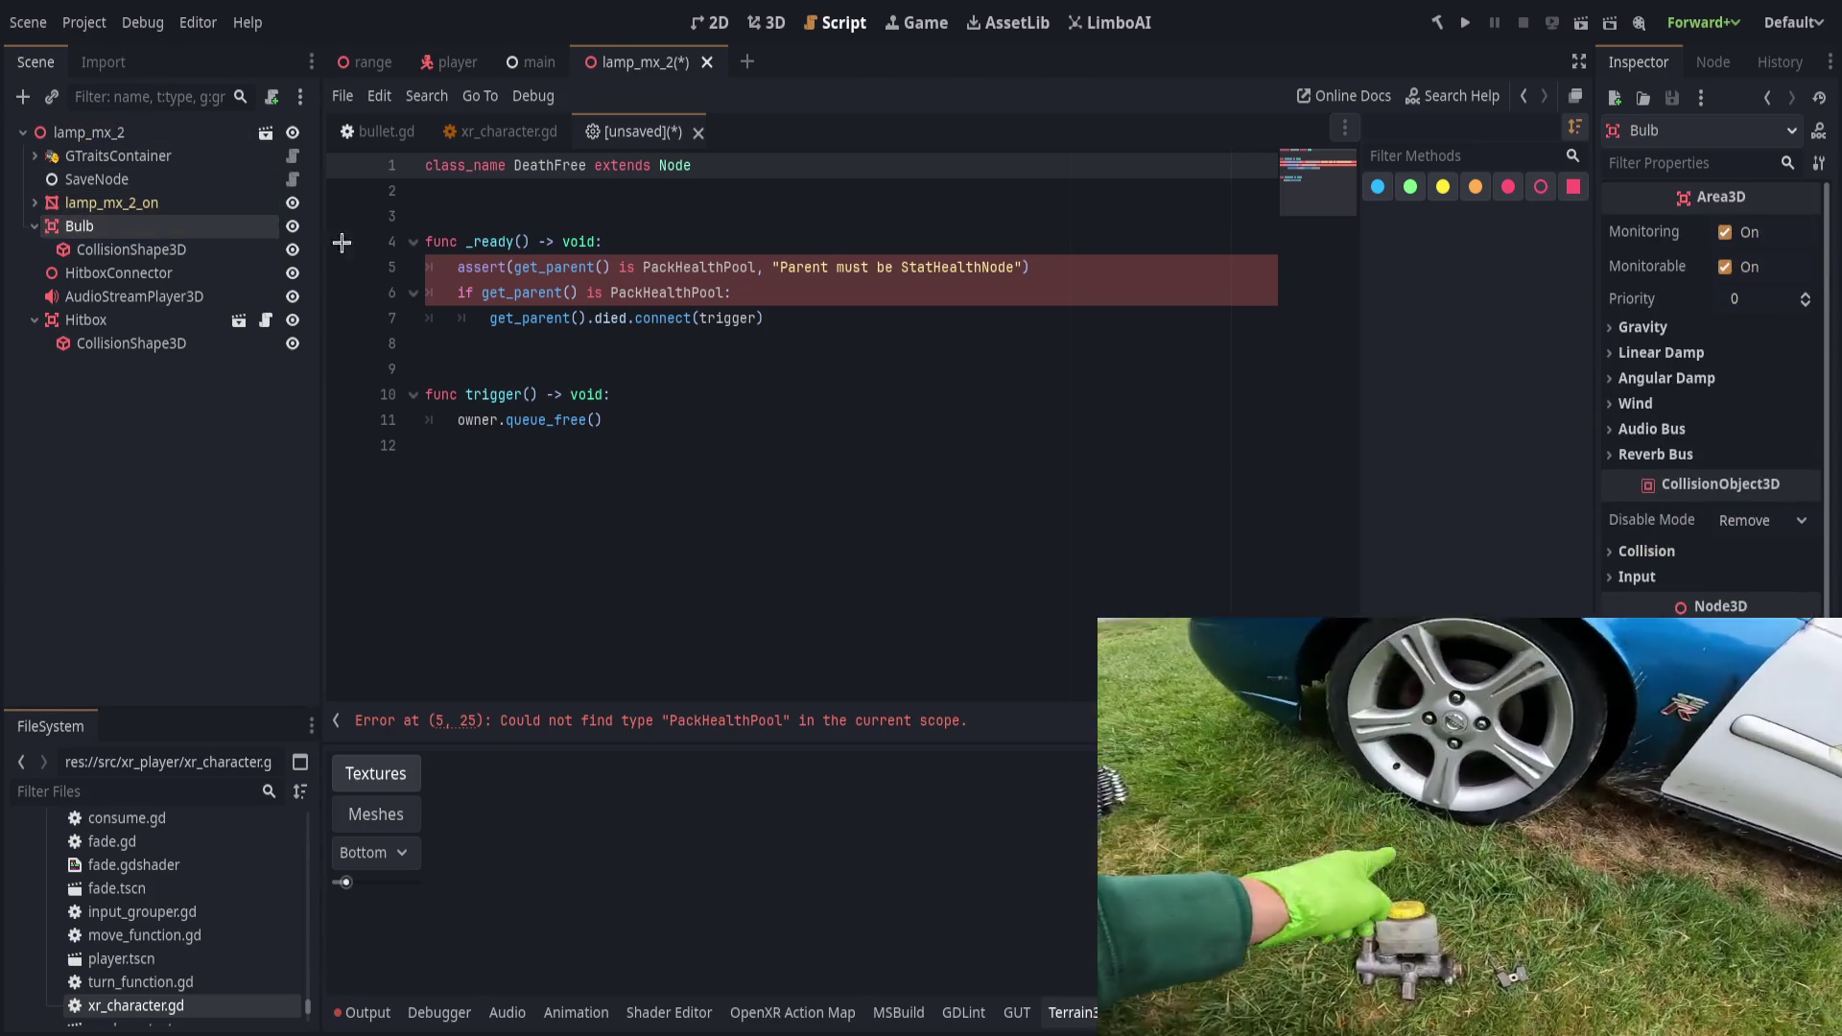
{"action": "key", "text": "Delete"}
{"action": "key", "text": "ctrl+s"}
{"action": "left_click", "coordinate": [767, 22]}
{"action": "left_click", "coordinate": [837, 24]}
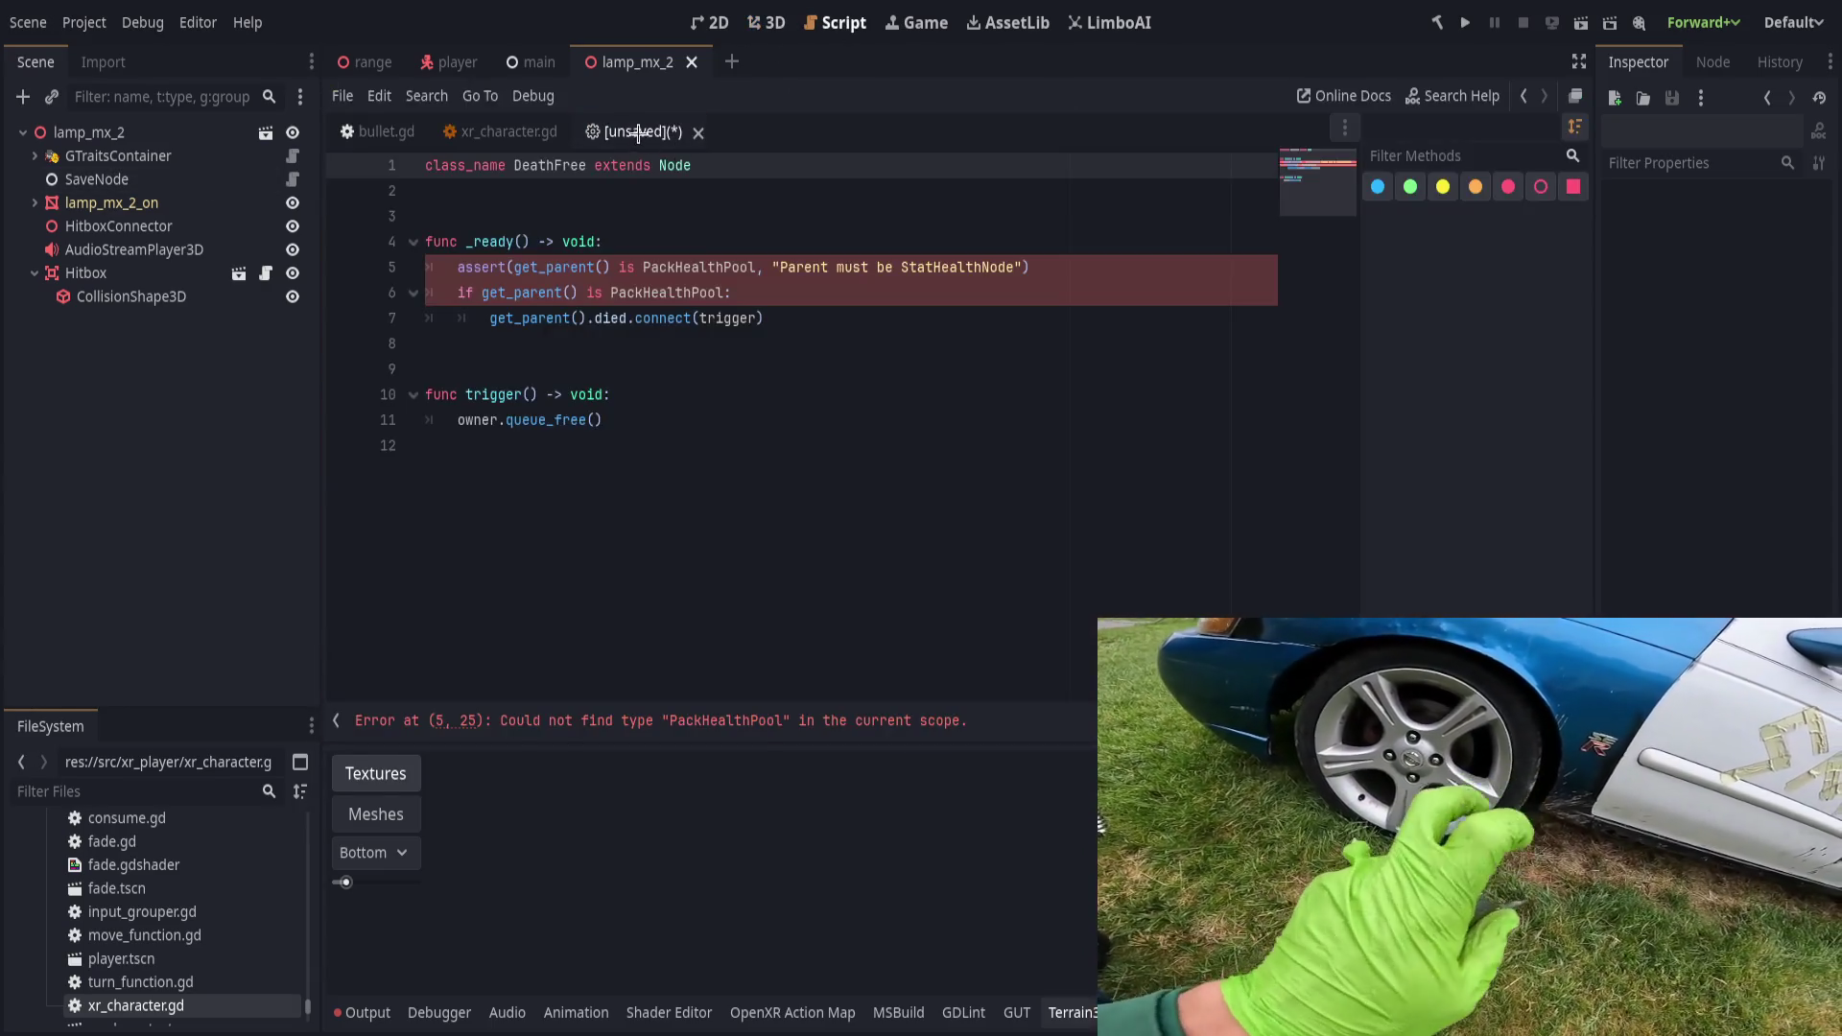
Inspect lamp_mx_2's Hitbox collision shape and HealthableSimple trait in 3D, then close it.
{"action": "left_click", "coordinate": [766, 22]}
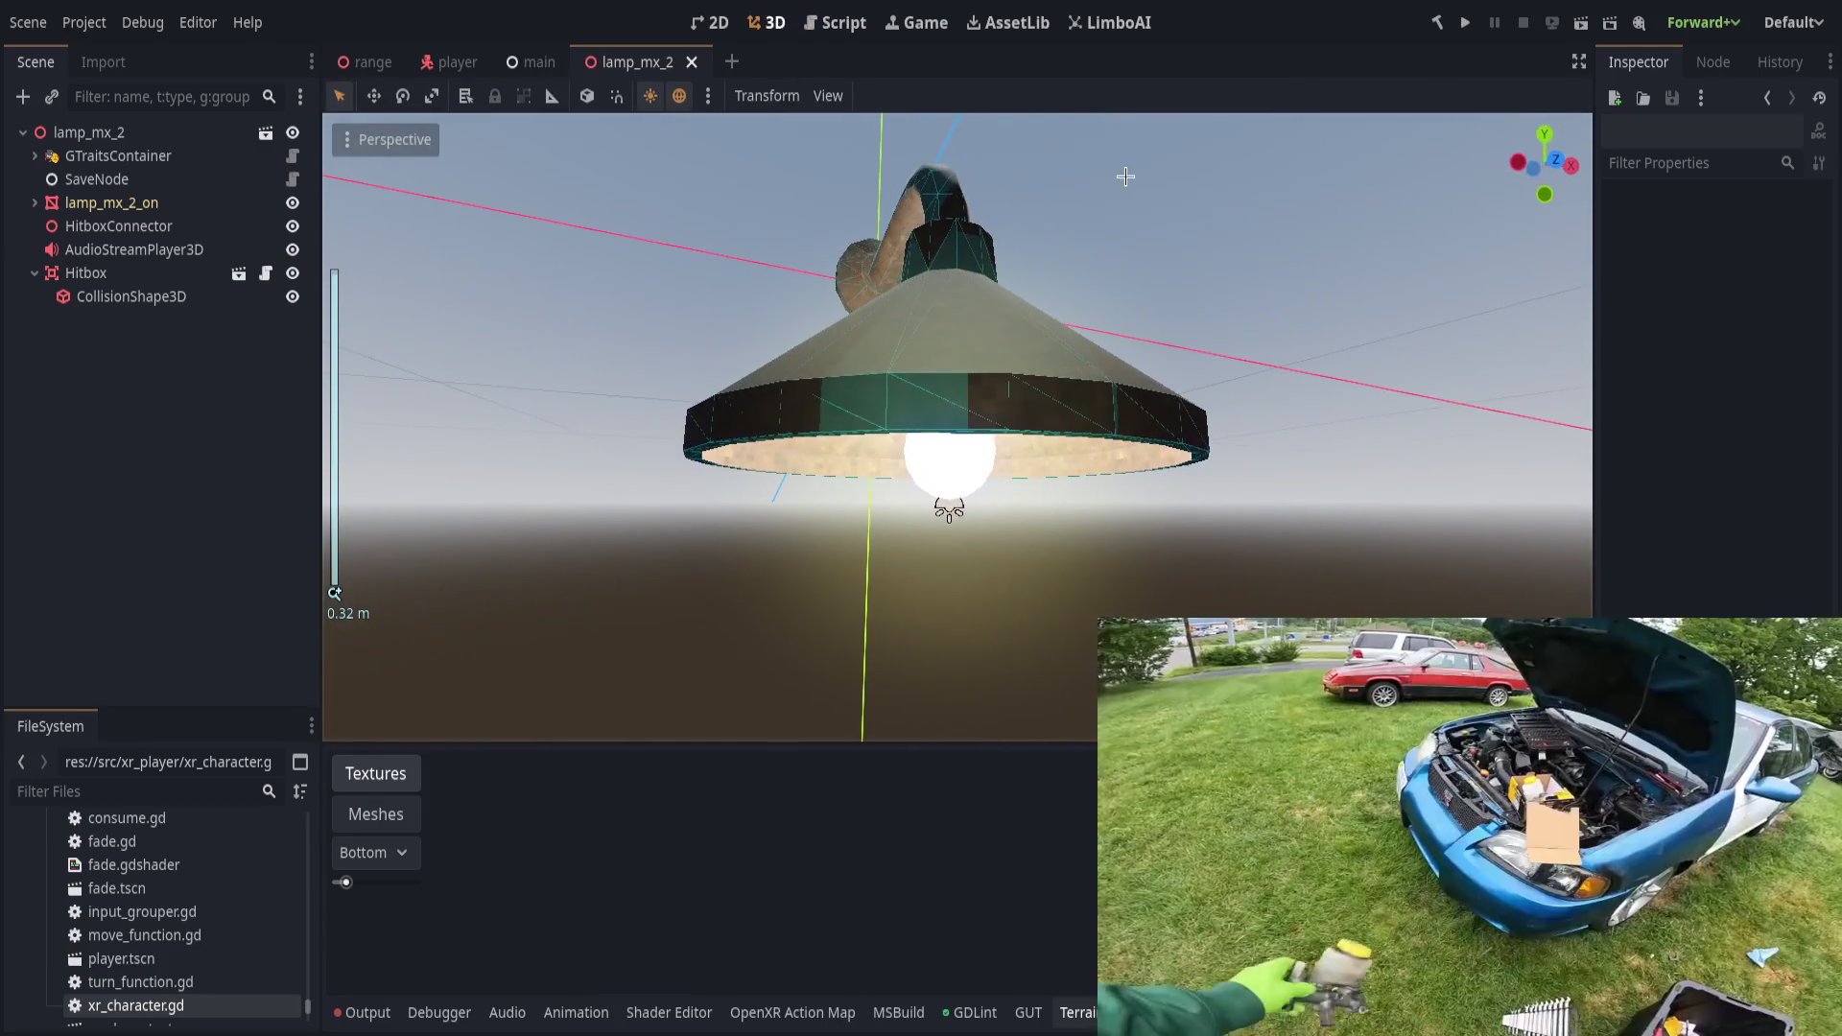
{"action": "left_click", "coordinate": [86, 272]}
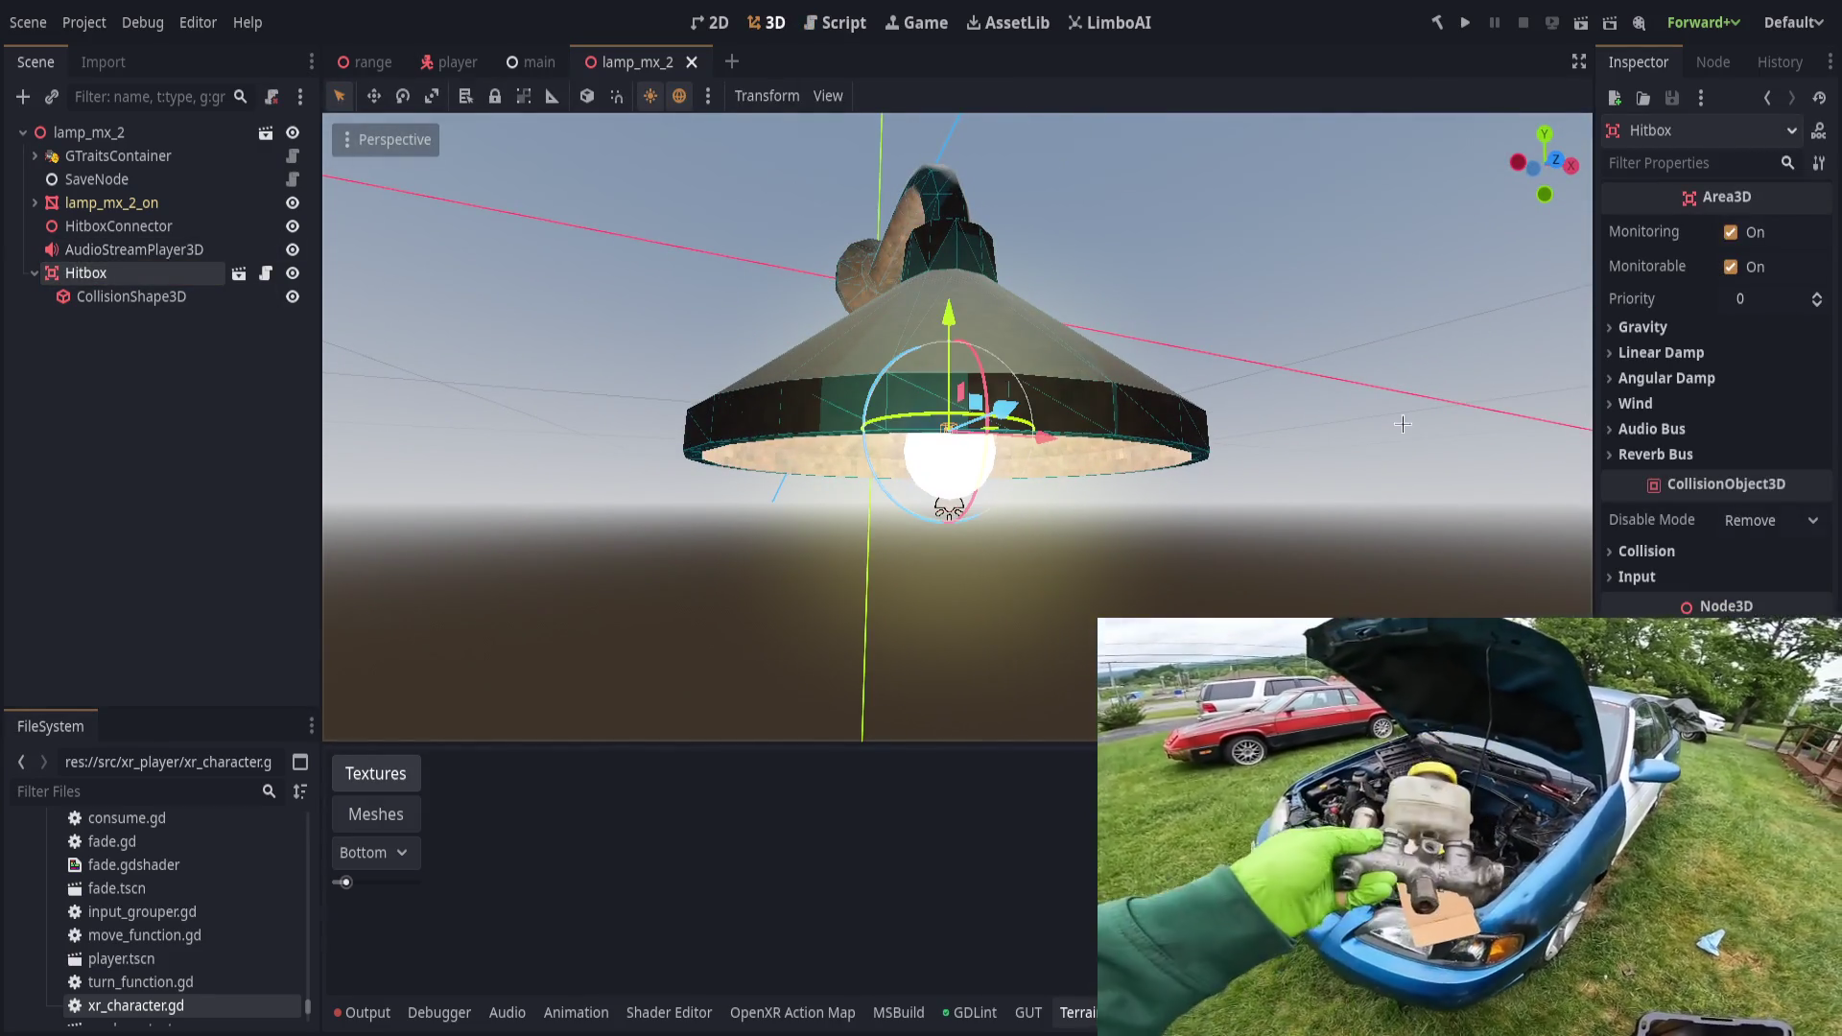
{"action": "left_click", "coordinate": [173, 298]}
{"action": "left_click_drag", "start_coordinate": [541, 349], "coordinate": [675, 326]}
{"action": "scroll", "coordinate": [681, 331], "scroll_direction": "down", "scroll_amount": 3}
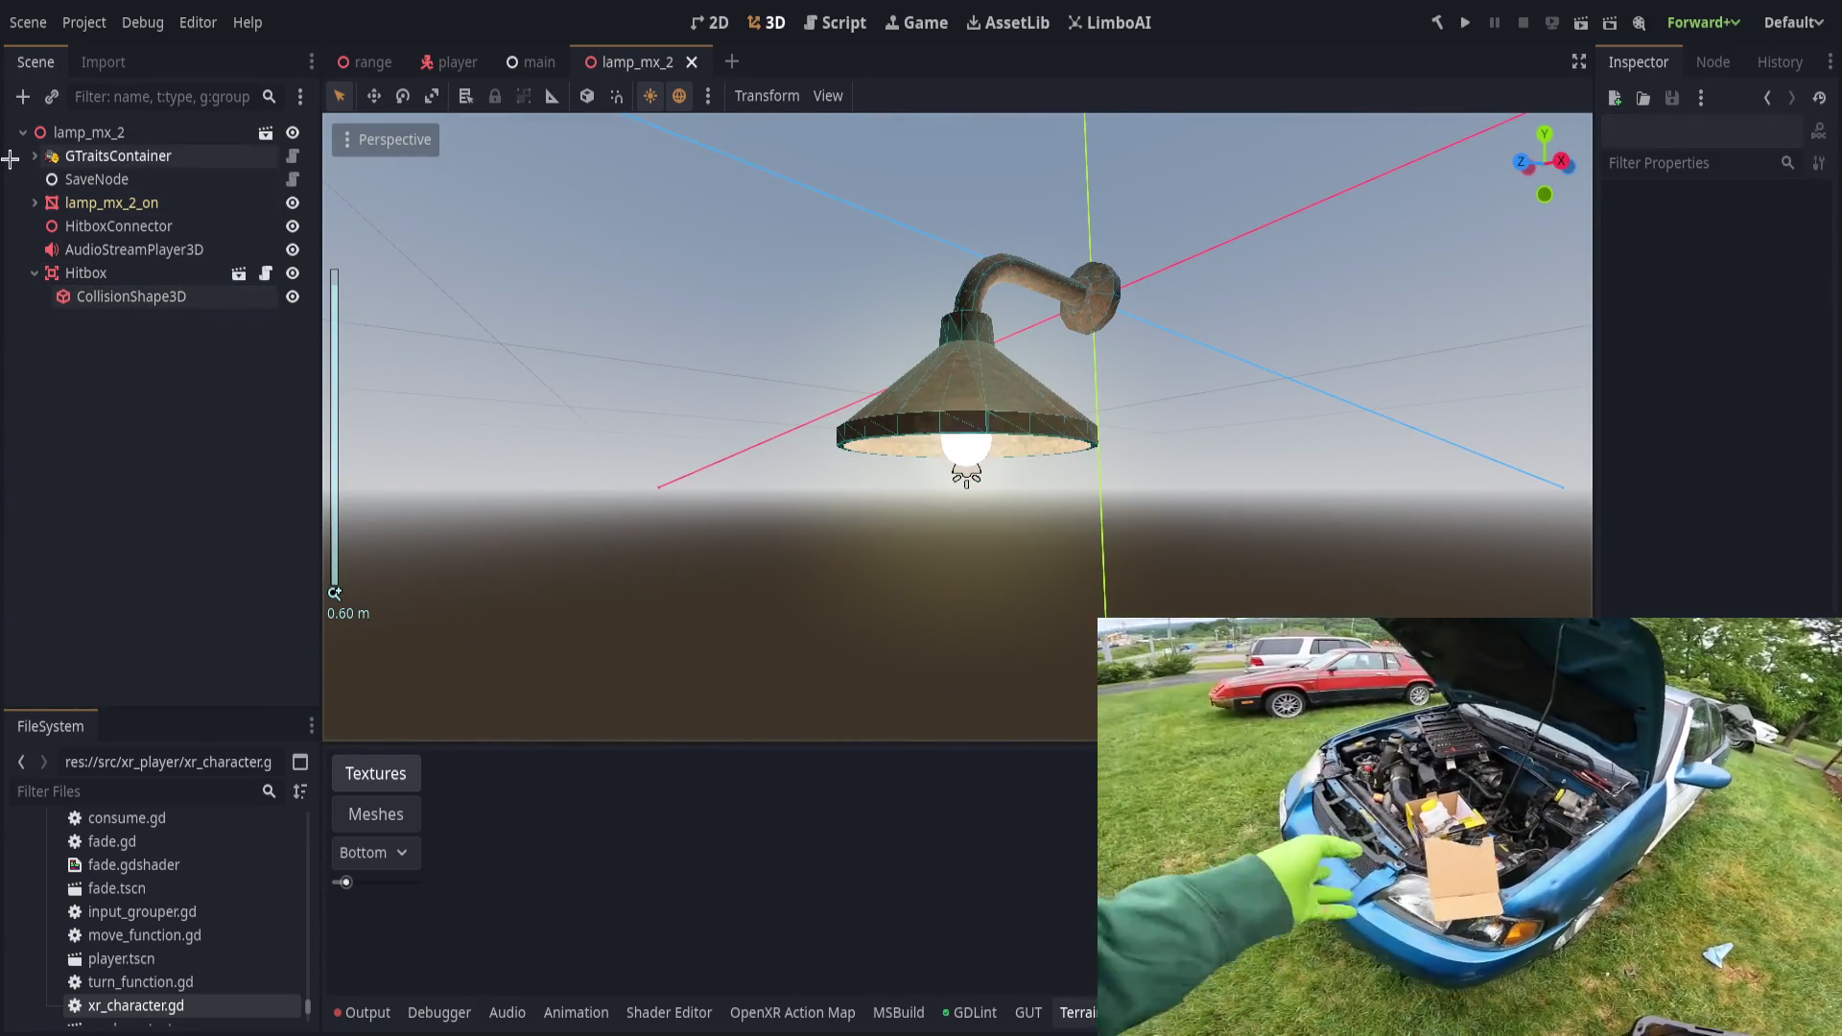
{"action": "left_click", "coordinate": [34, 155]}
{"action": "left_click", "coordinate": [132, 179]}
{"action": "left_click", "coordinate": [219, 360]}
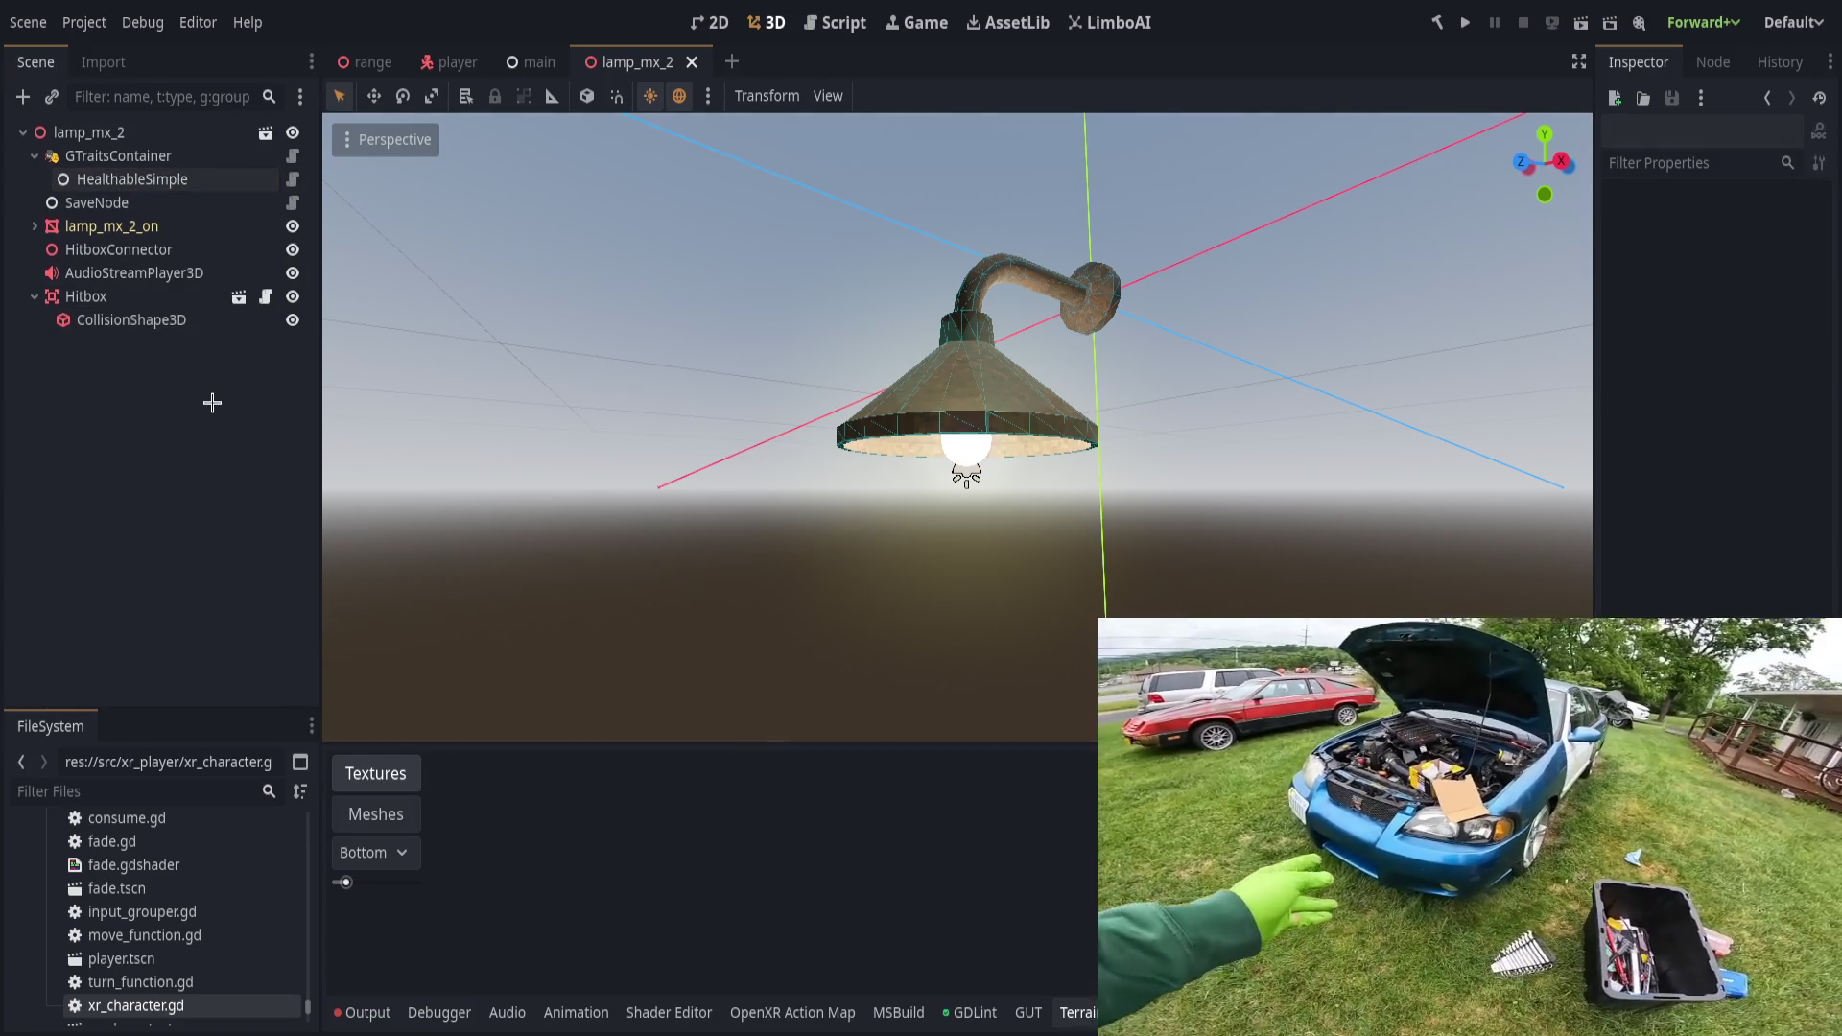
{"action": "left_click", "coordinate": [692, 61]}
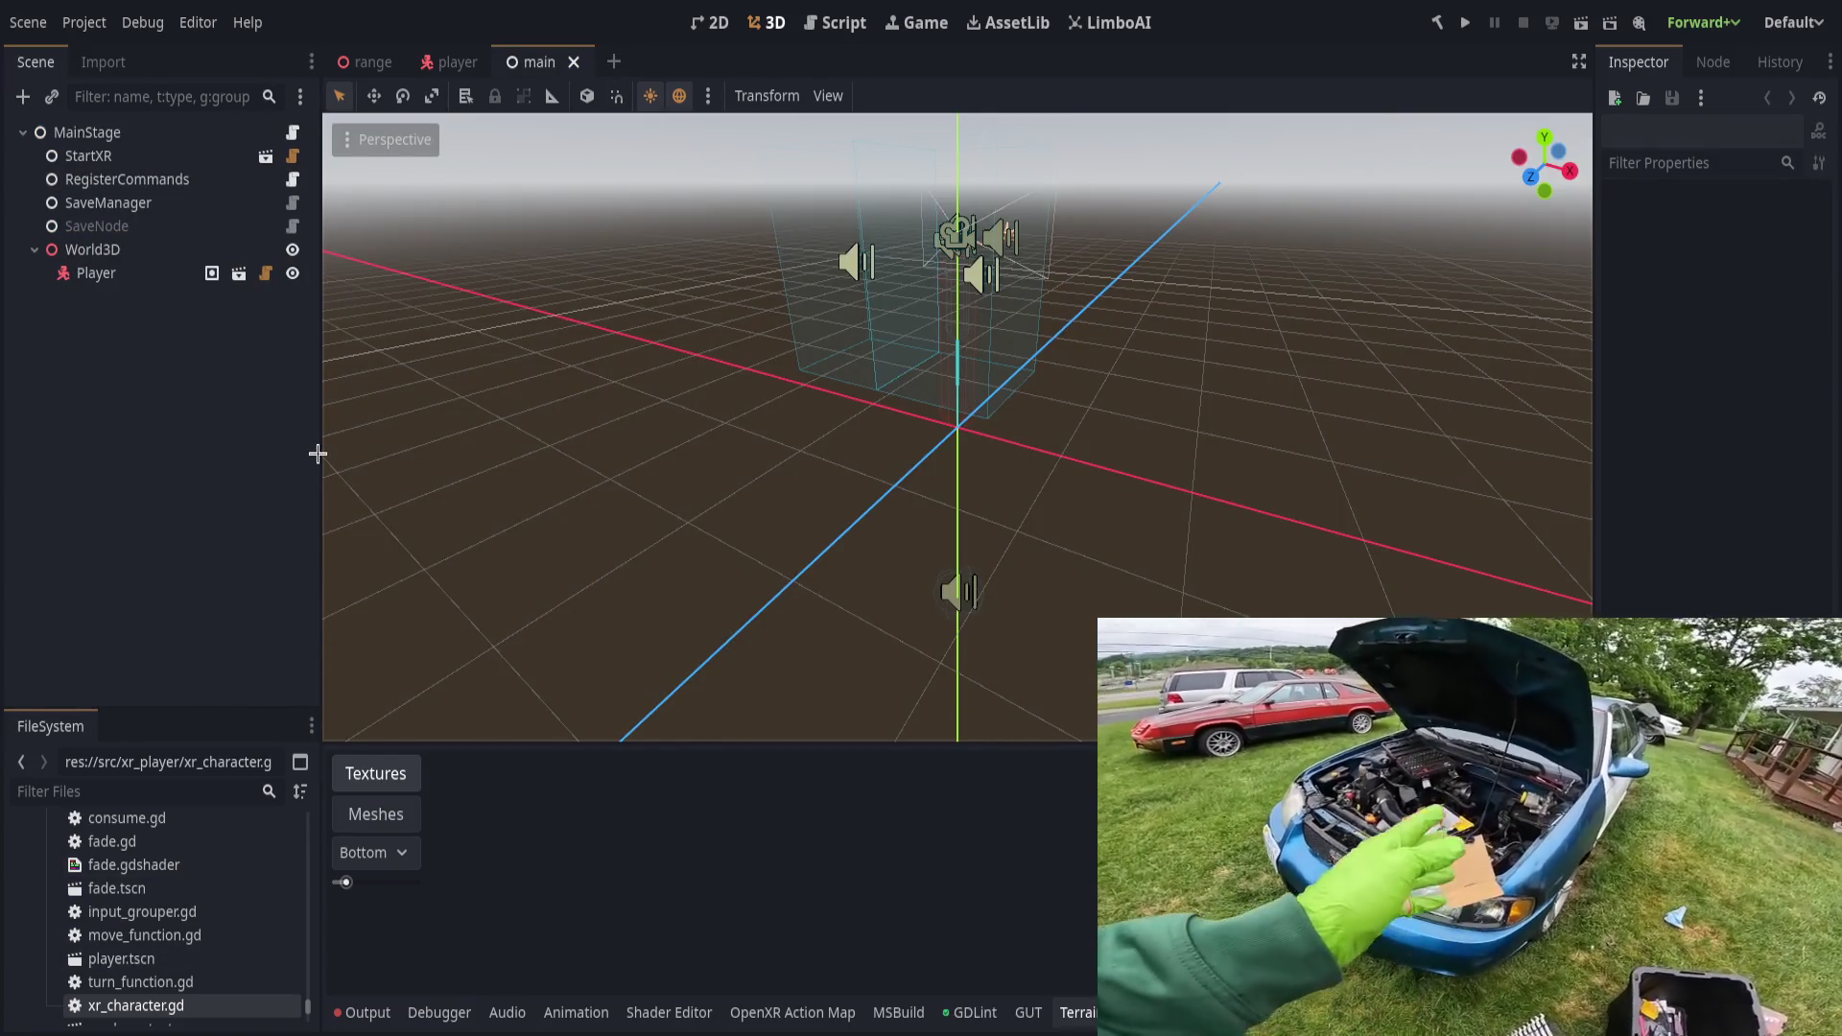
Filter files for 'lamp' and open lamp_mx_1_1, lamp_mx_2 and lampost scenes.
{"action": "left_click", "coordinate": [157, 790]}
{"action": "type", "text": "lamp"}
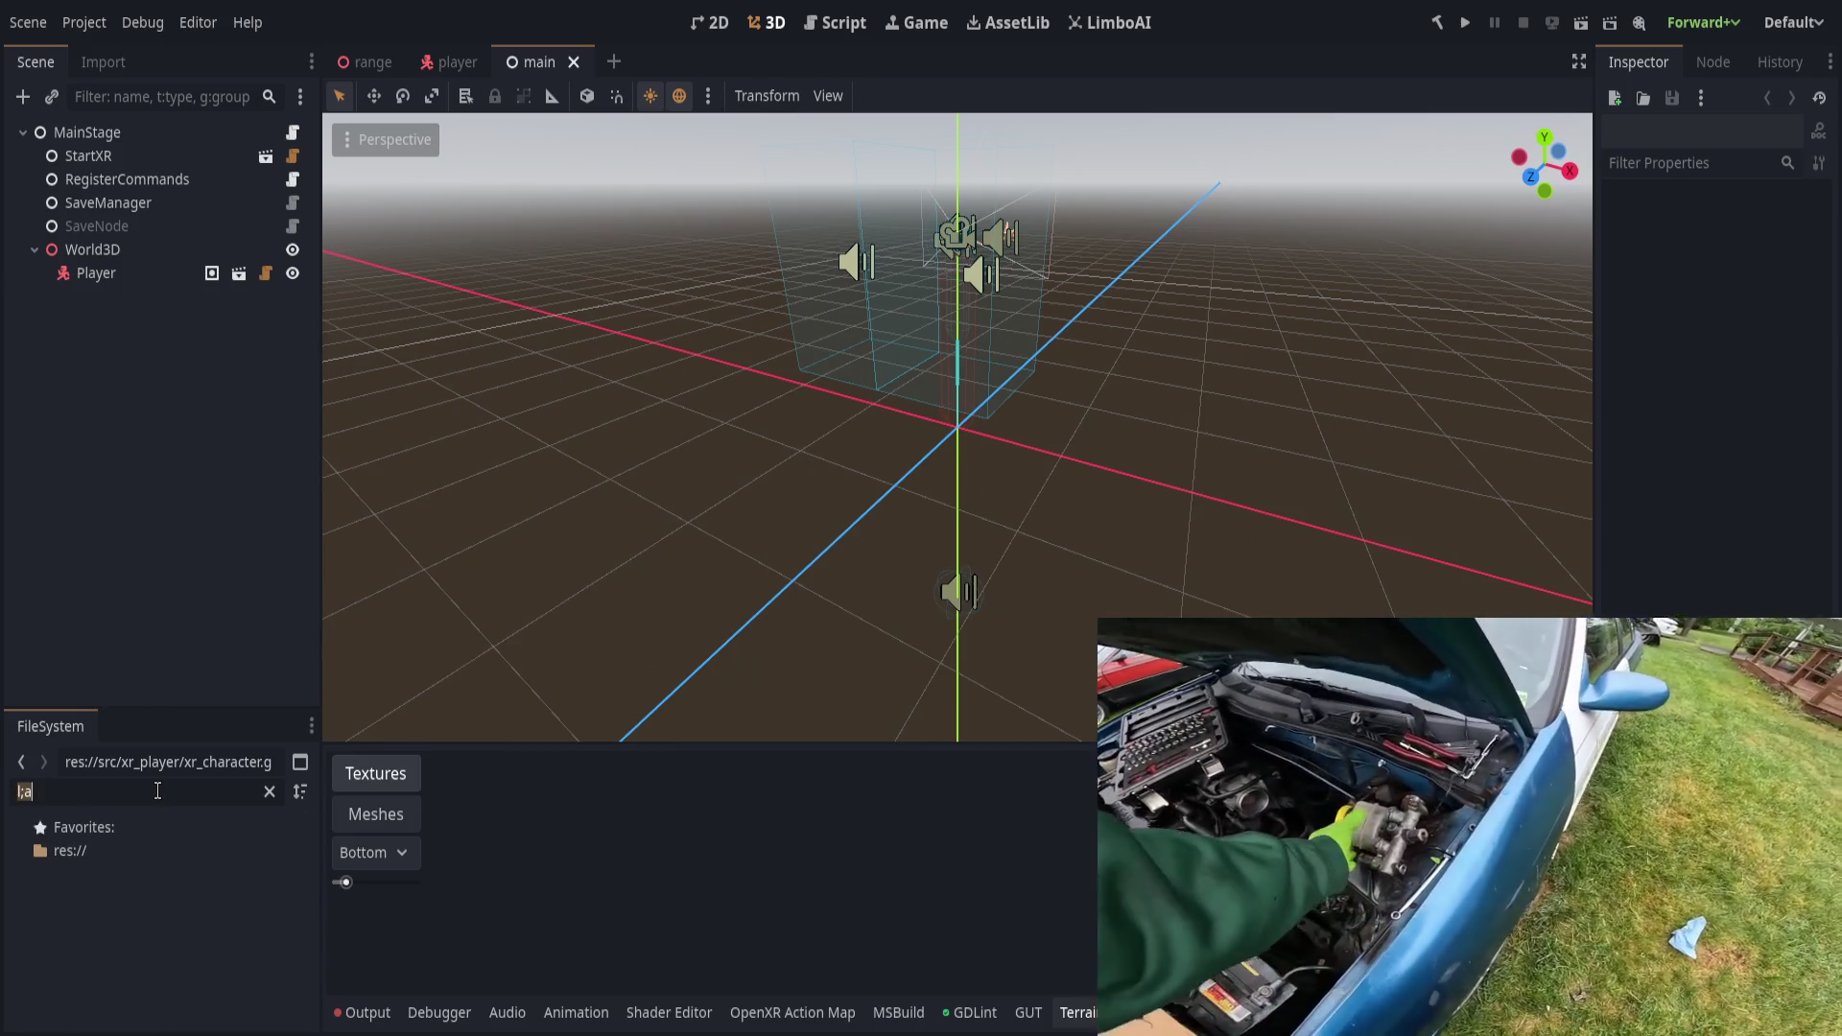
{"action": "left_click_drag", "start_coordinate": [188, 710], "coordinate": [188, 458]}
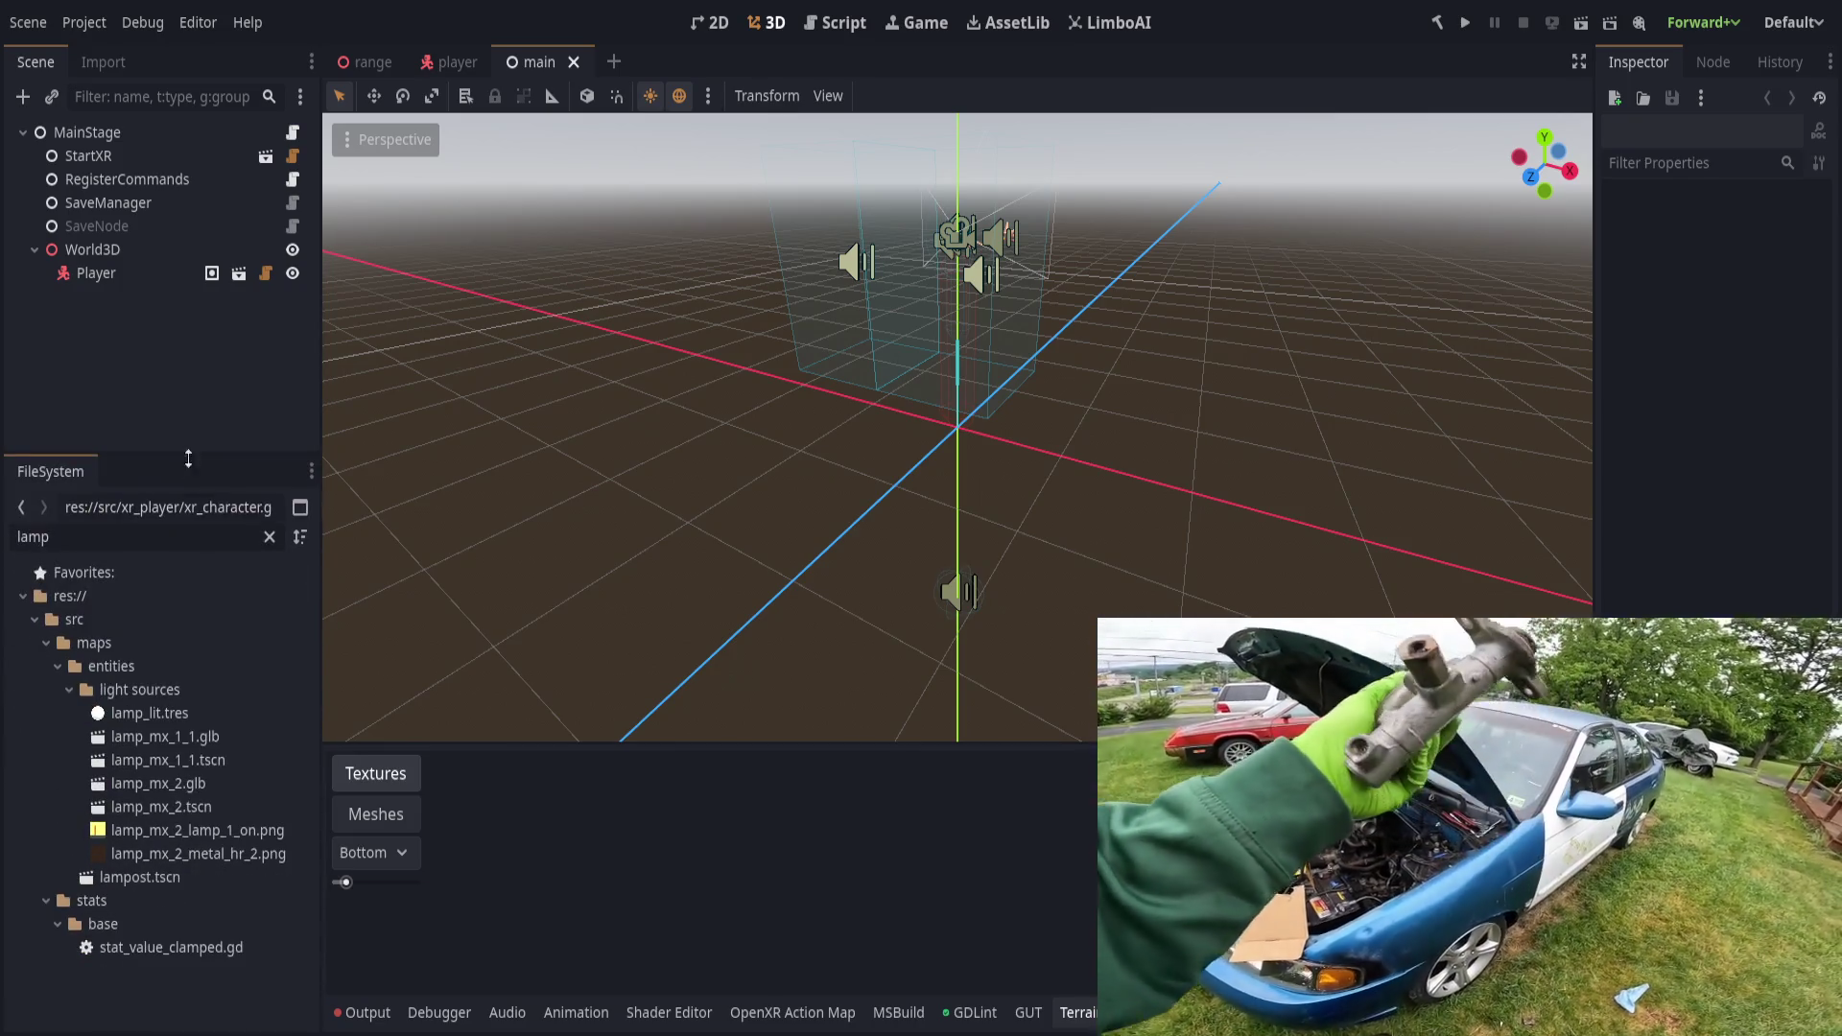
{"action": "double_click", "coordinate": [216, 759]}
{"action": "double_click", "coordinate": [221, 807]}
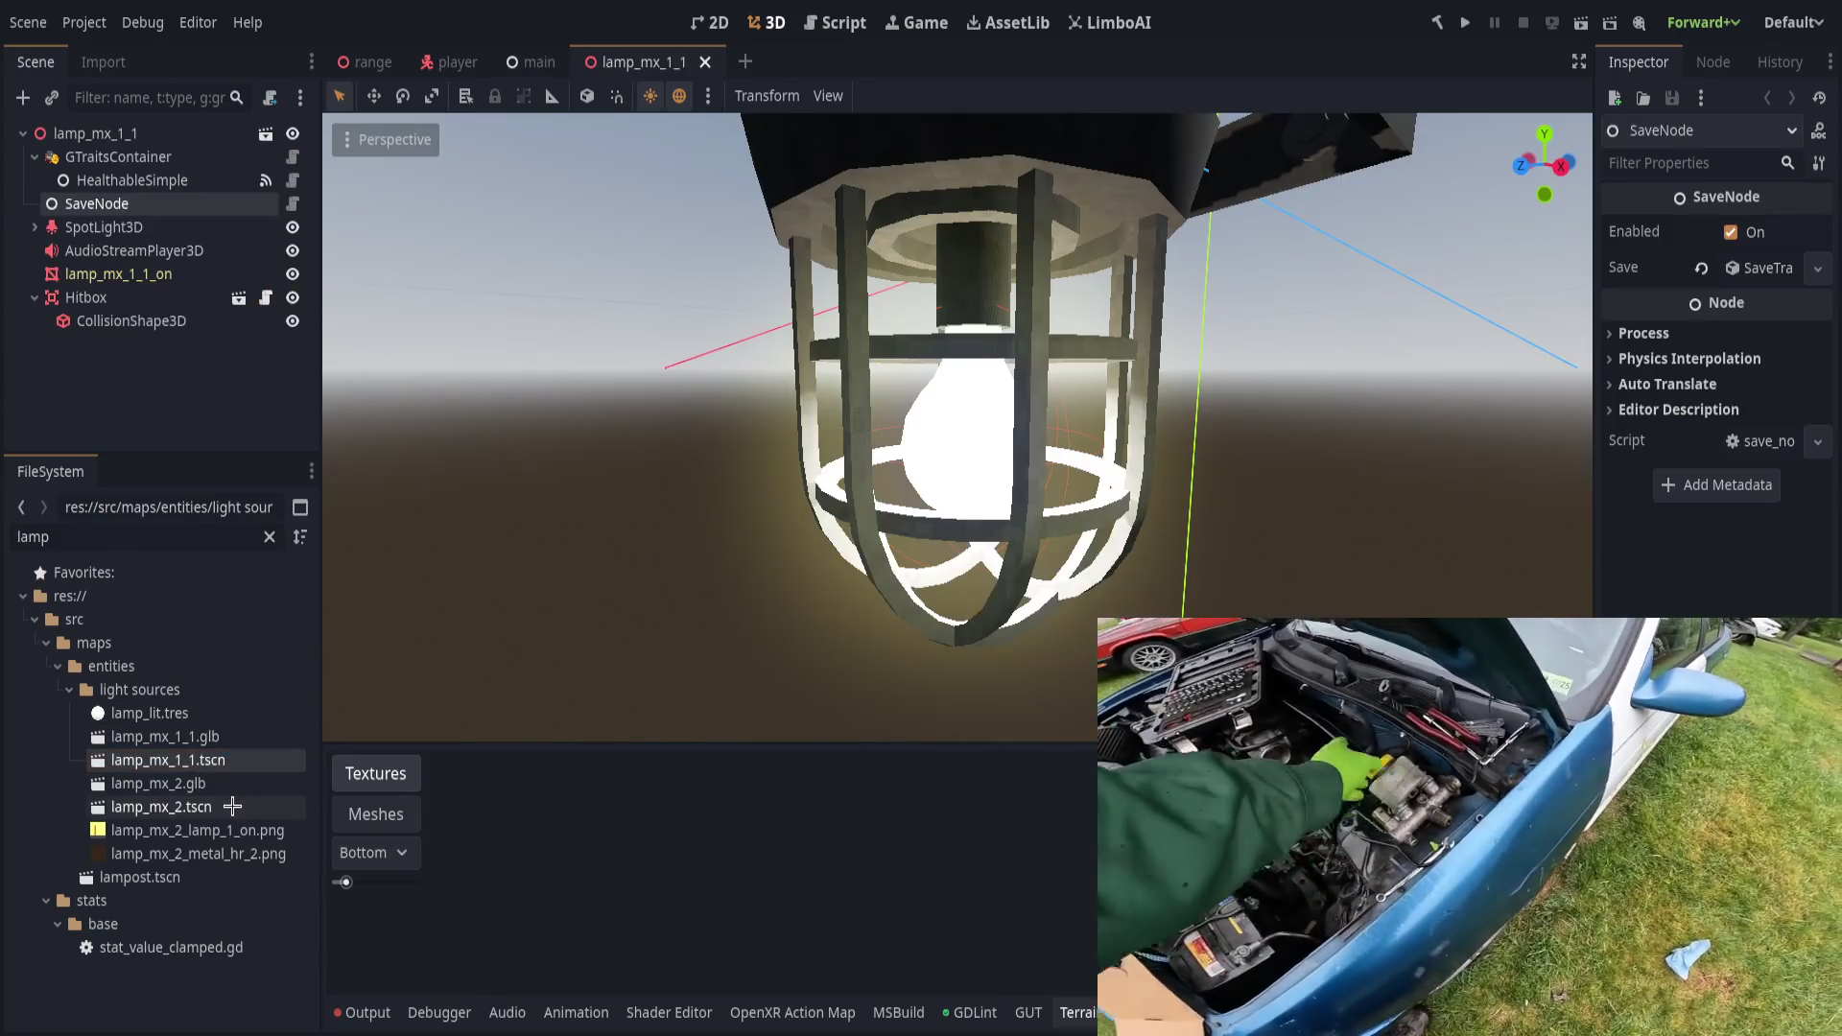
{"action": "double_click", "coordinate": [144, 877]}
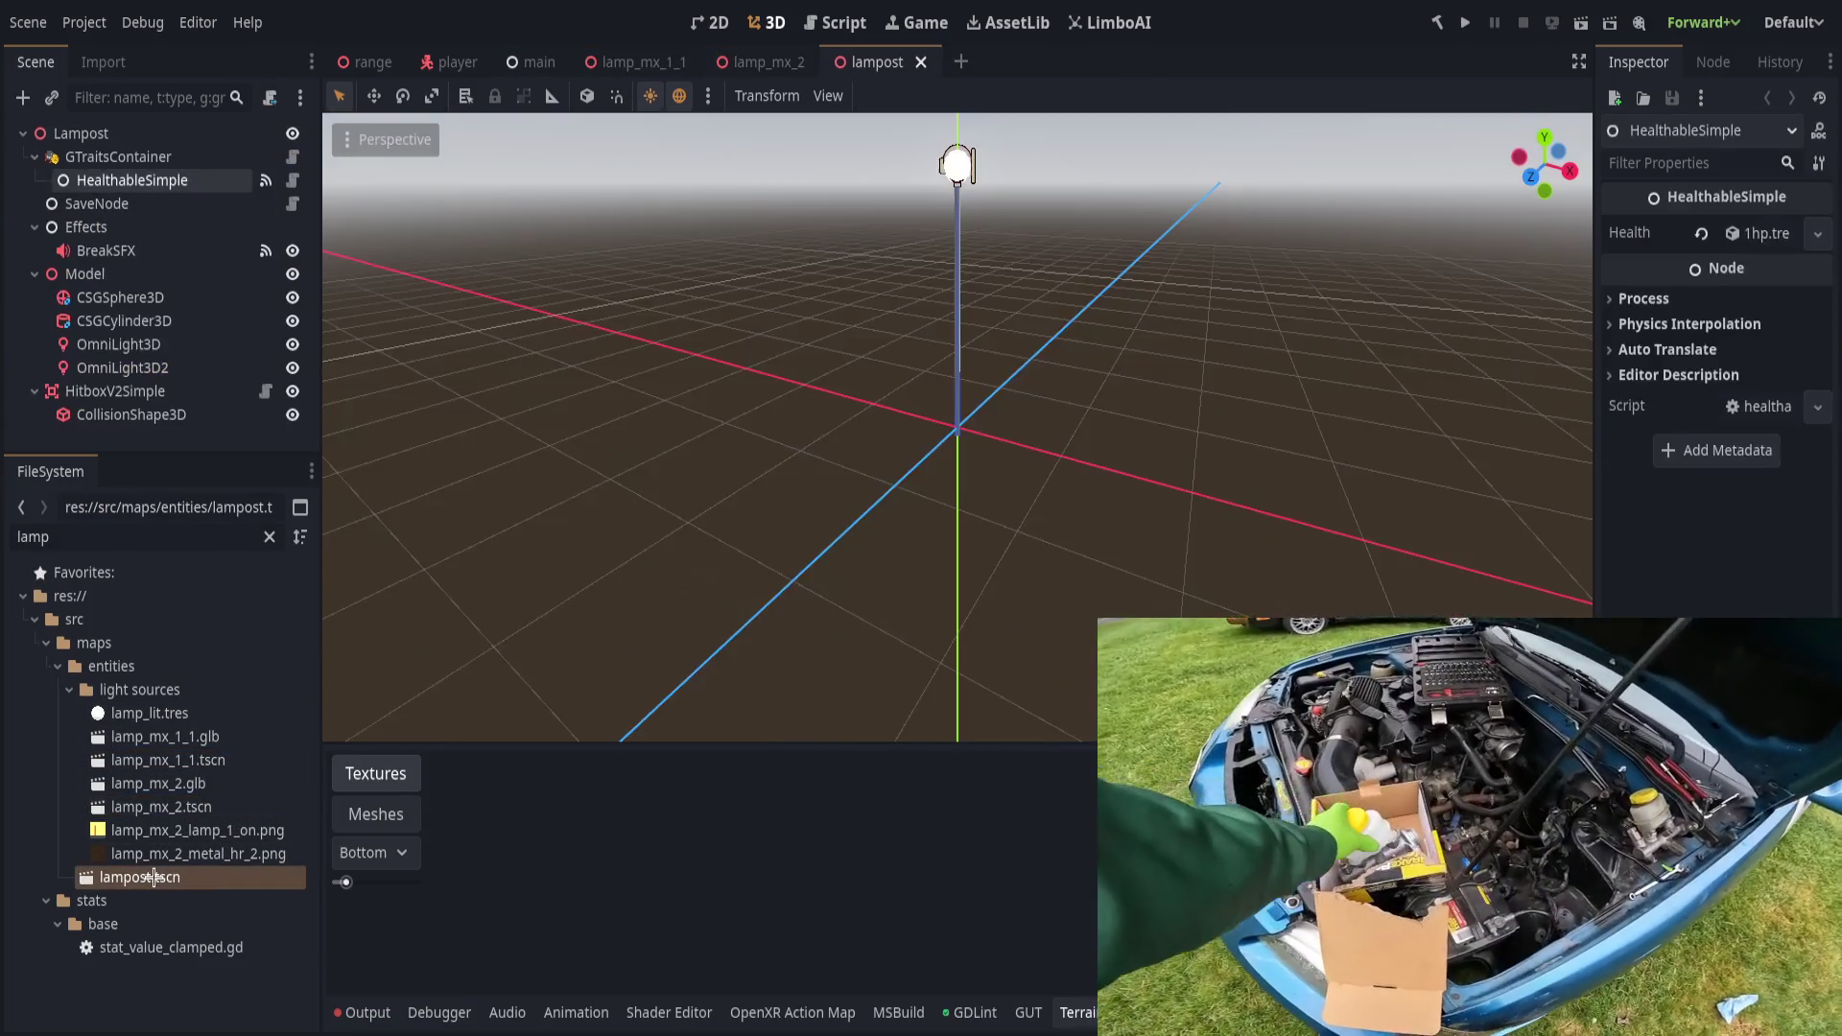
Clear the filter, revisit both lamp scenes, and open elight alongside lampost.
{"action": "left_click", "coordinate": [131, 691]}
{"action": "left_click", "coordinate": [268, 537]}
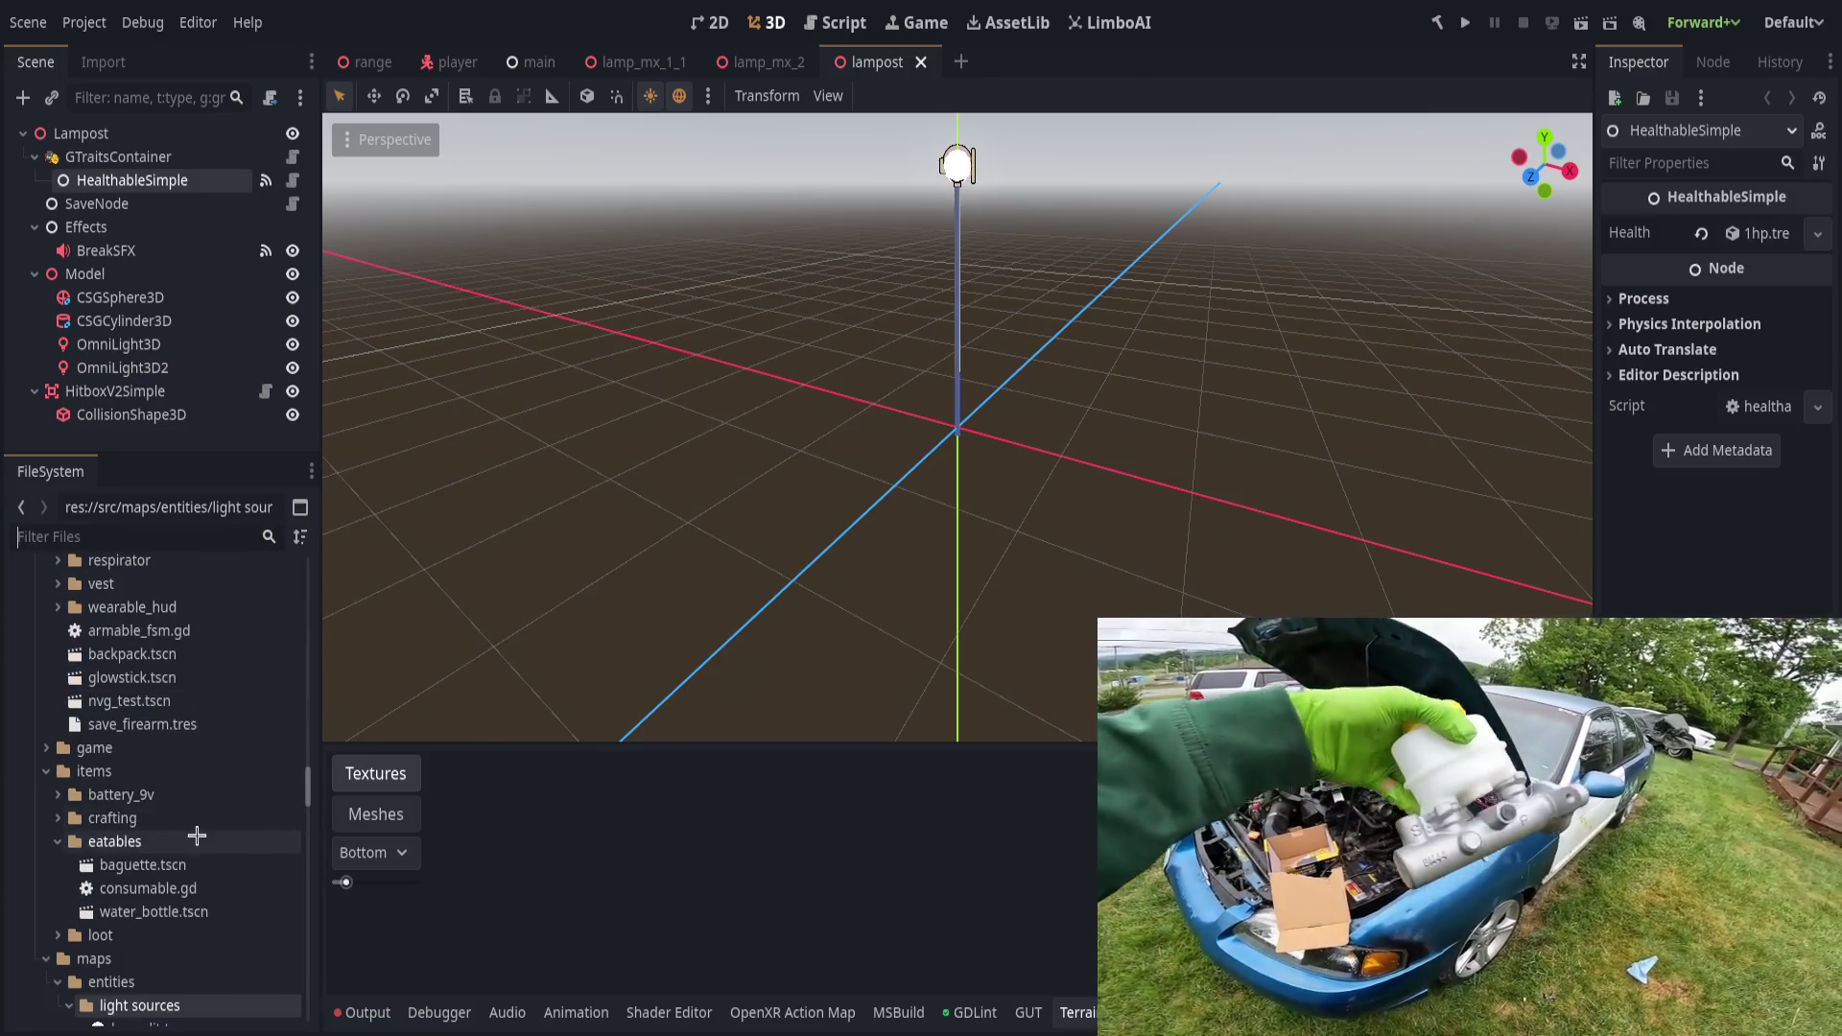
{"action": "scroll", "coordinate": [193, 834], "scroll_direction": "down", "scroll_amount": 5}
{"action": "double_click", "coordinate": [222, 790]}
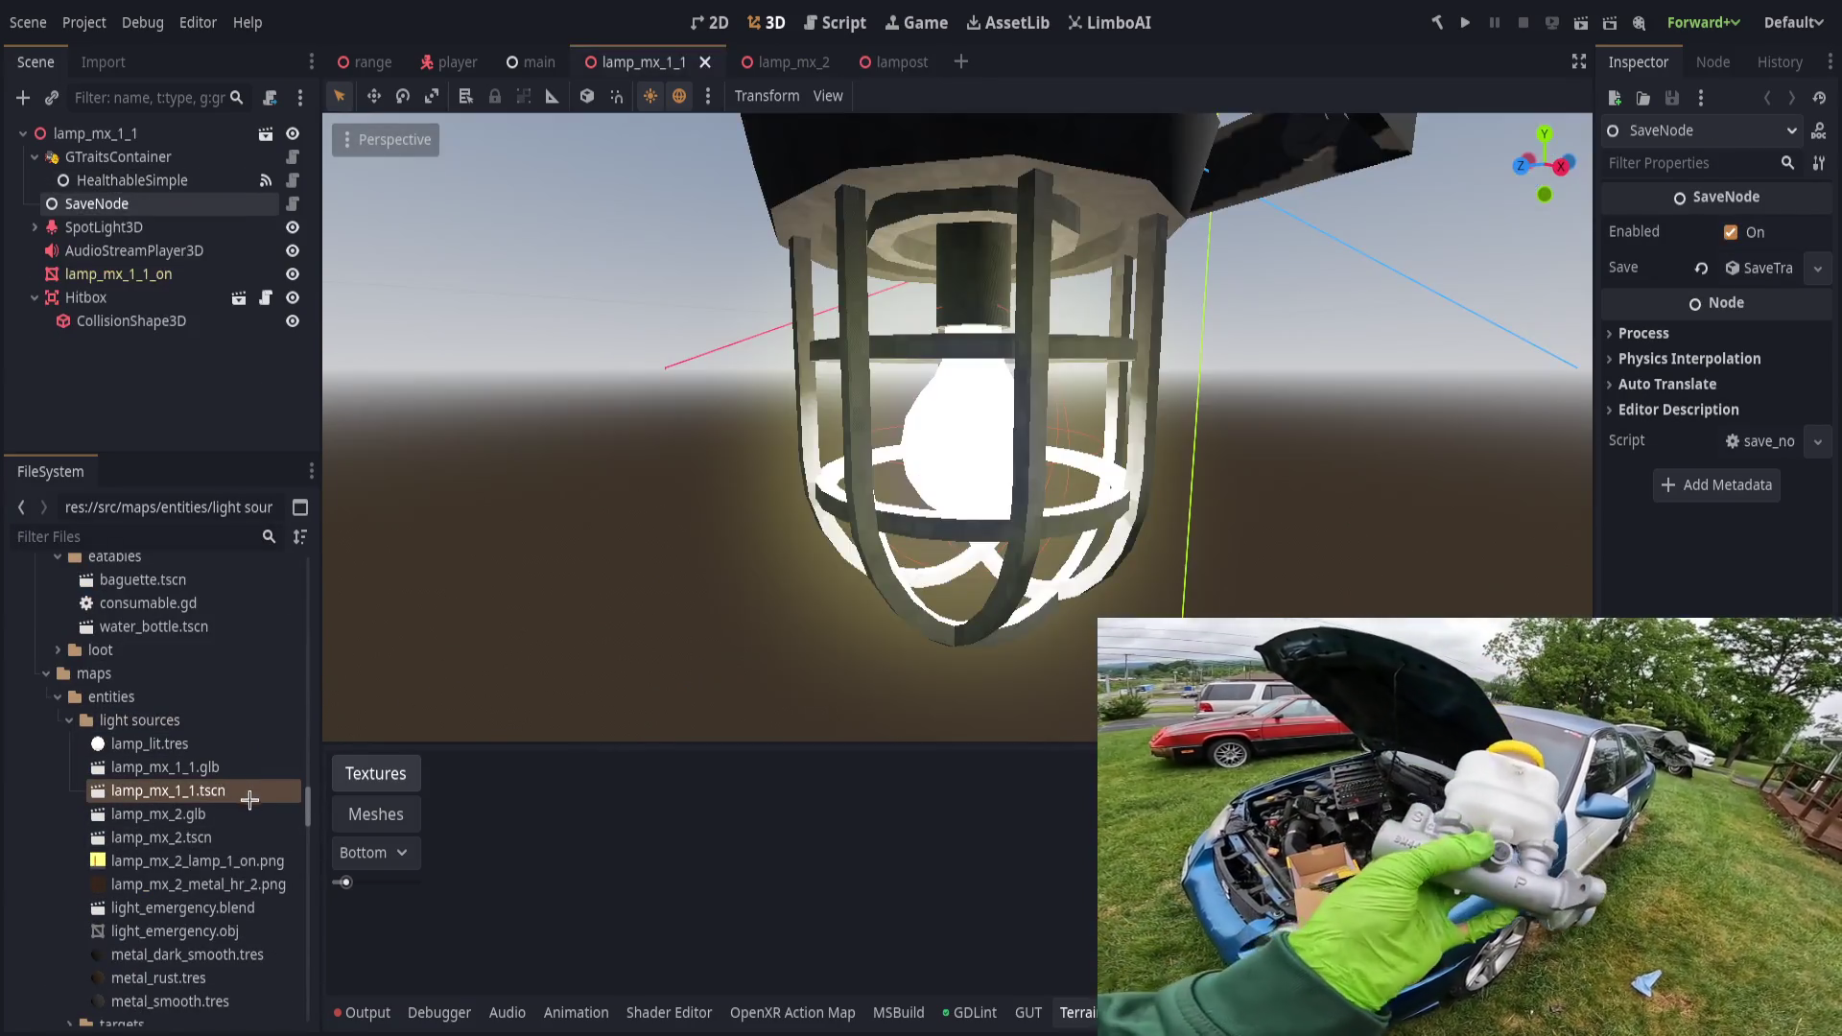
{"action": "double_click", "coordinate": [235, 837]}
{"action": "left_click", "coordinate": [236, 955]}
{"action": "scroll", "coordinate": [192, 964], "scroll_direction": "down", "scroll_amount": 3}
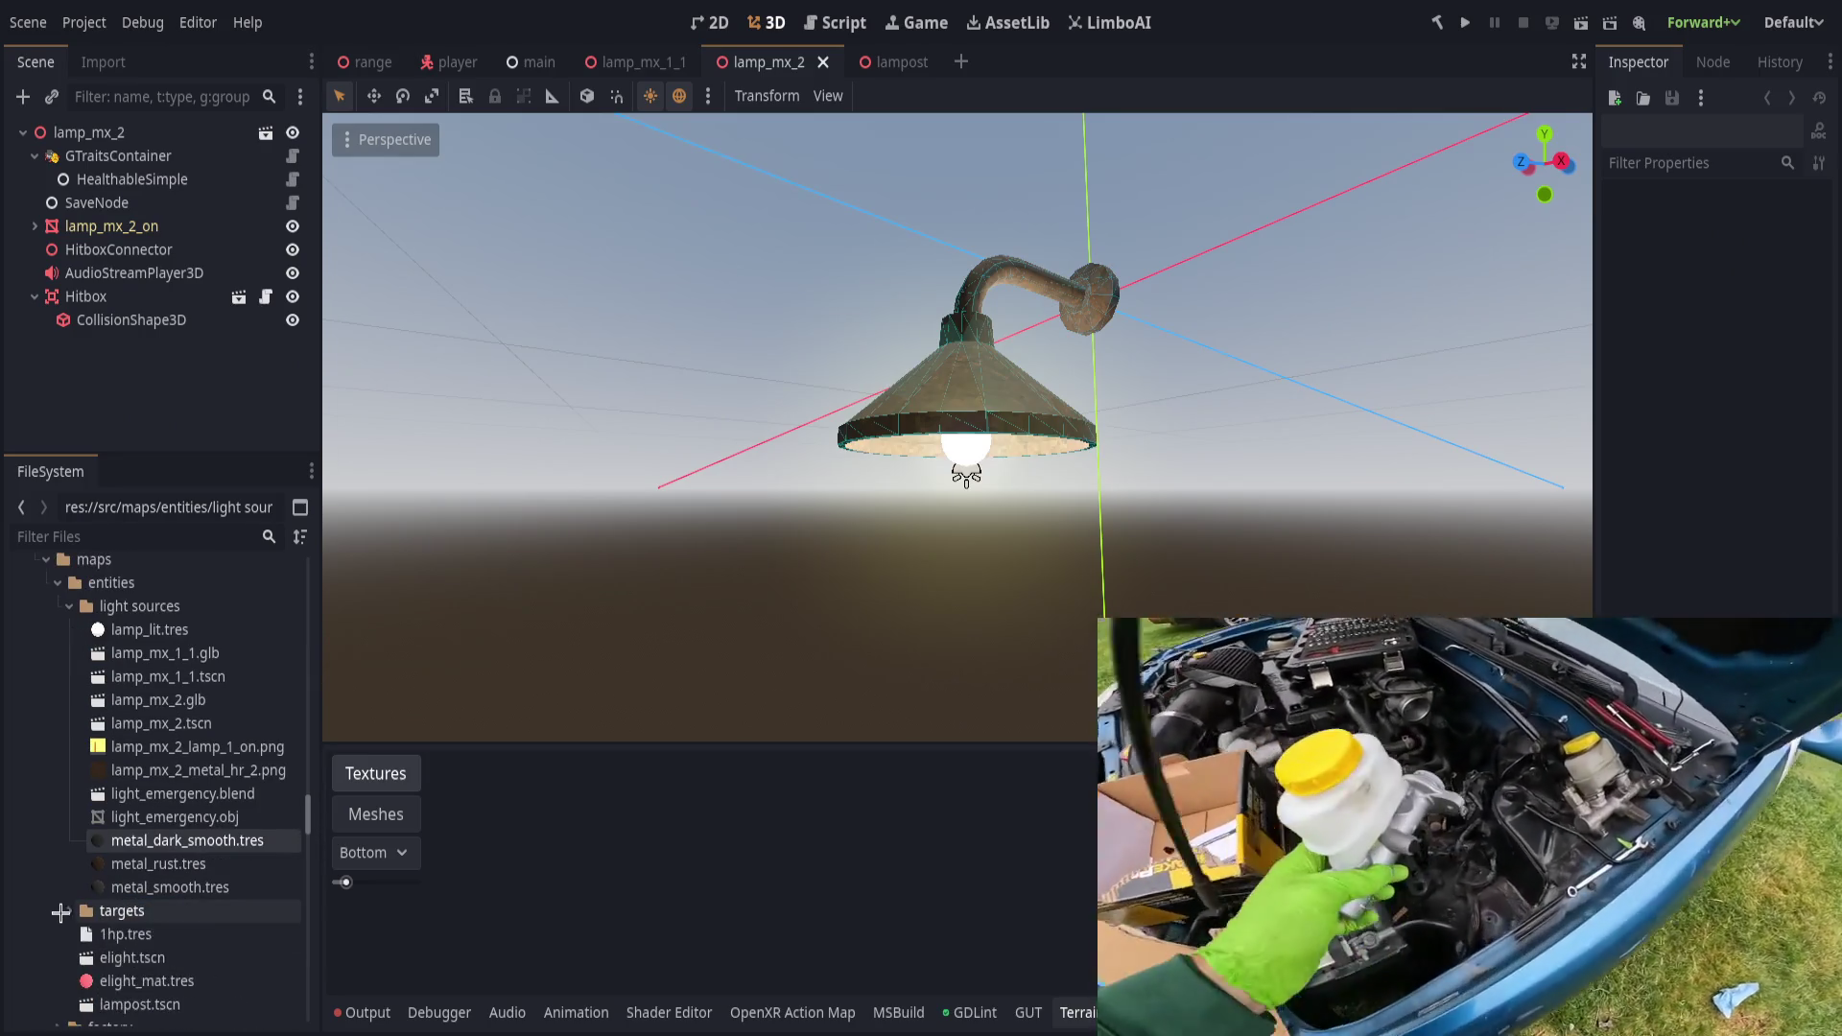
{"action": "scroll", "coordinate": [165, 960], "scroll_direction": "down", "scroll_amount": 3}
{"action": "double_click", "coordinate": [169, 844]}
{"action": "double_click", "coordinate": [144, 891]}
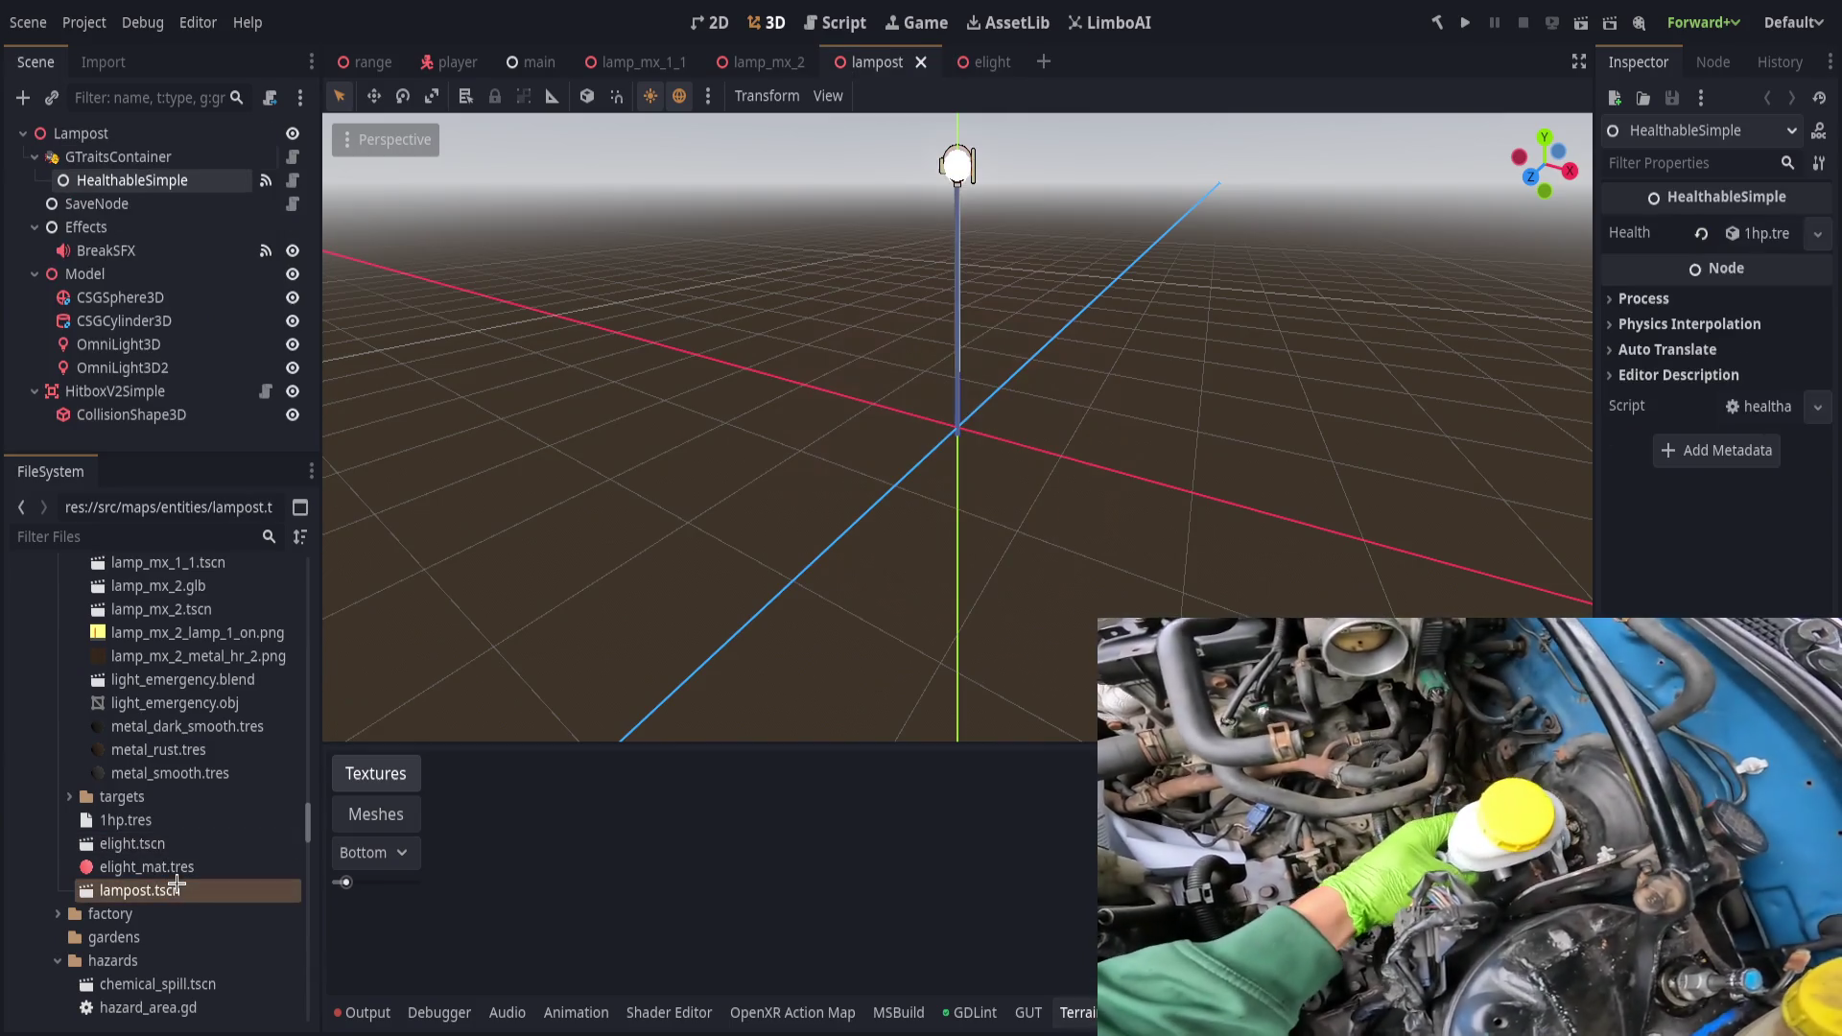
Close the lamp_mx_1_1, lamp_mx_2, lampost, elight and player tabs, keeping main first.
{"action": "left_click", "coordinate": [693, 62]}
{"action": "left_click", "coordinate": [693, 62]}
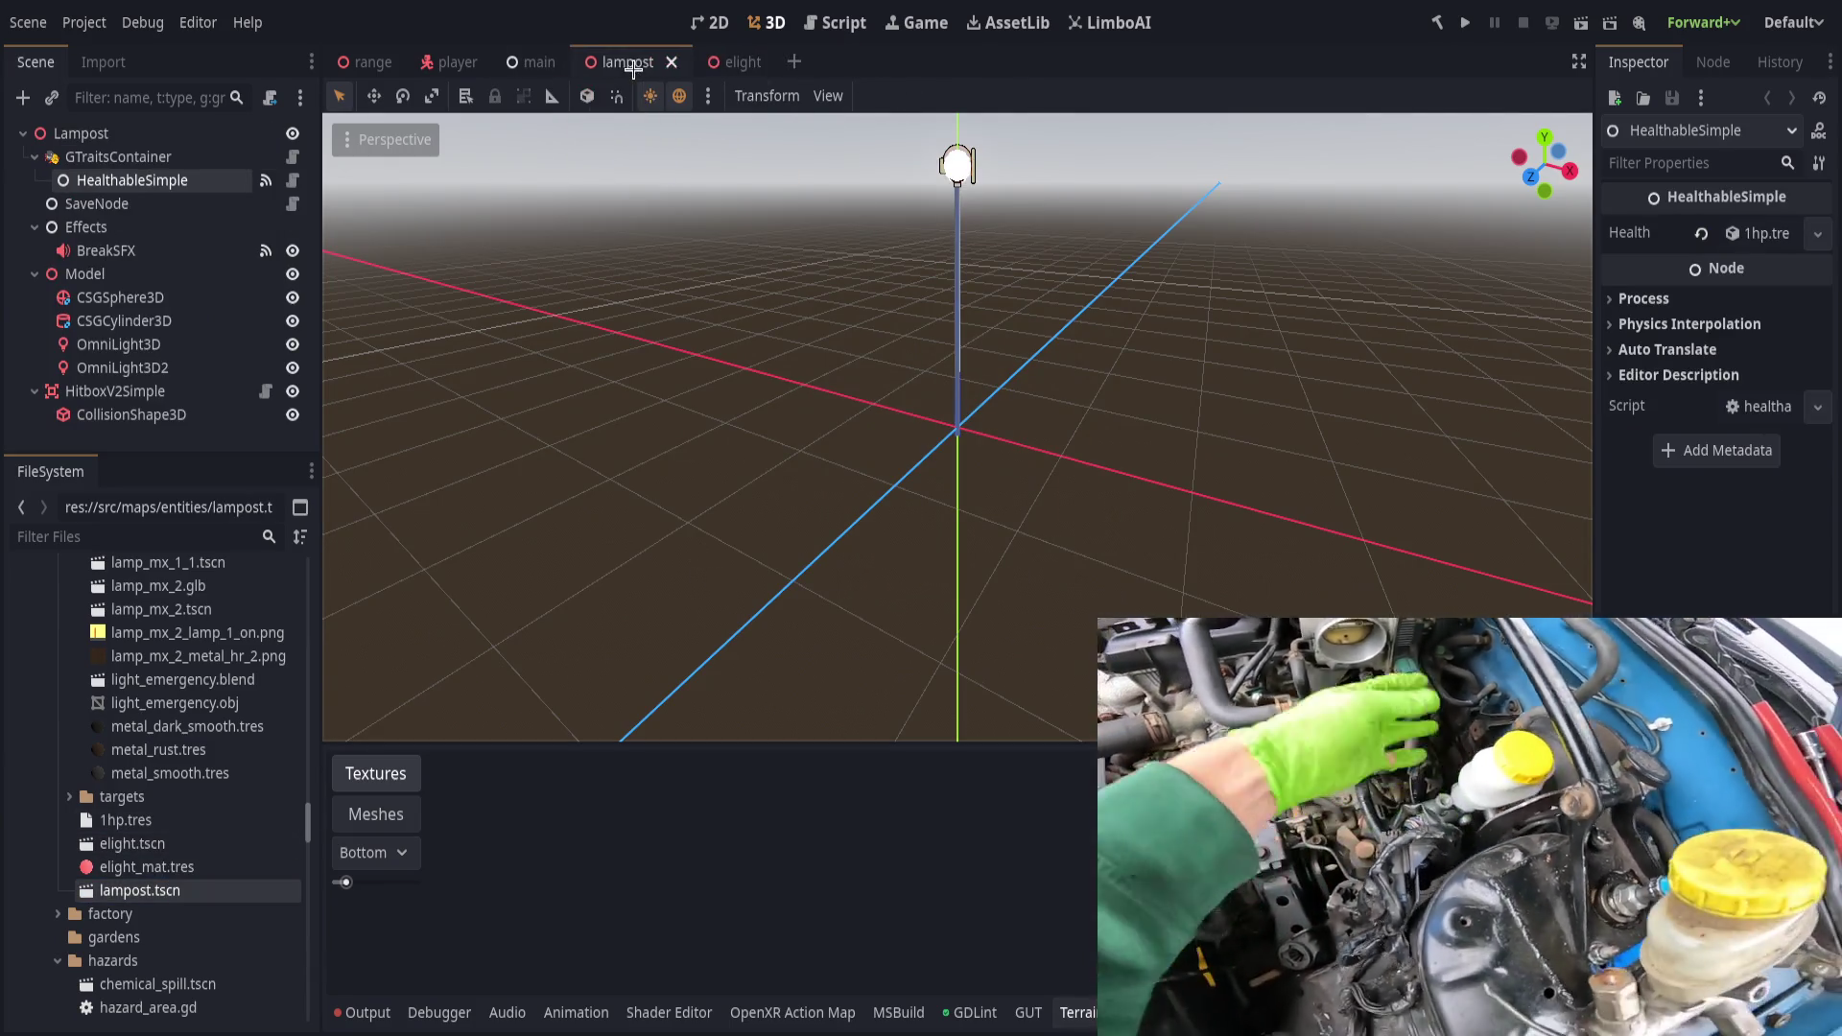
{"action": "left_click", "coordinate": [683, 62]}
{"action": "left_click", "coordinate": [672, 62]}
{"action": "mouse_move", "coordinate": [537, 62]}
{"action": "left_mouse_down"}
{"action": "mouse_move", "coordinate": [355, 61]}
{"action": "mouse_move", "coordinate": [513, 77]}
{"action": "mouse_move", "coordinate": [528, 61]}
{"action": "left_mouse_up"}
{"action": "middle_click", "coordinate": [539, 62]}
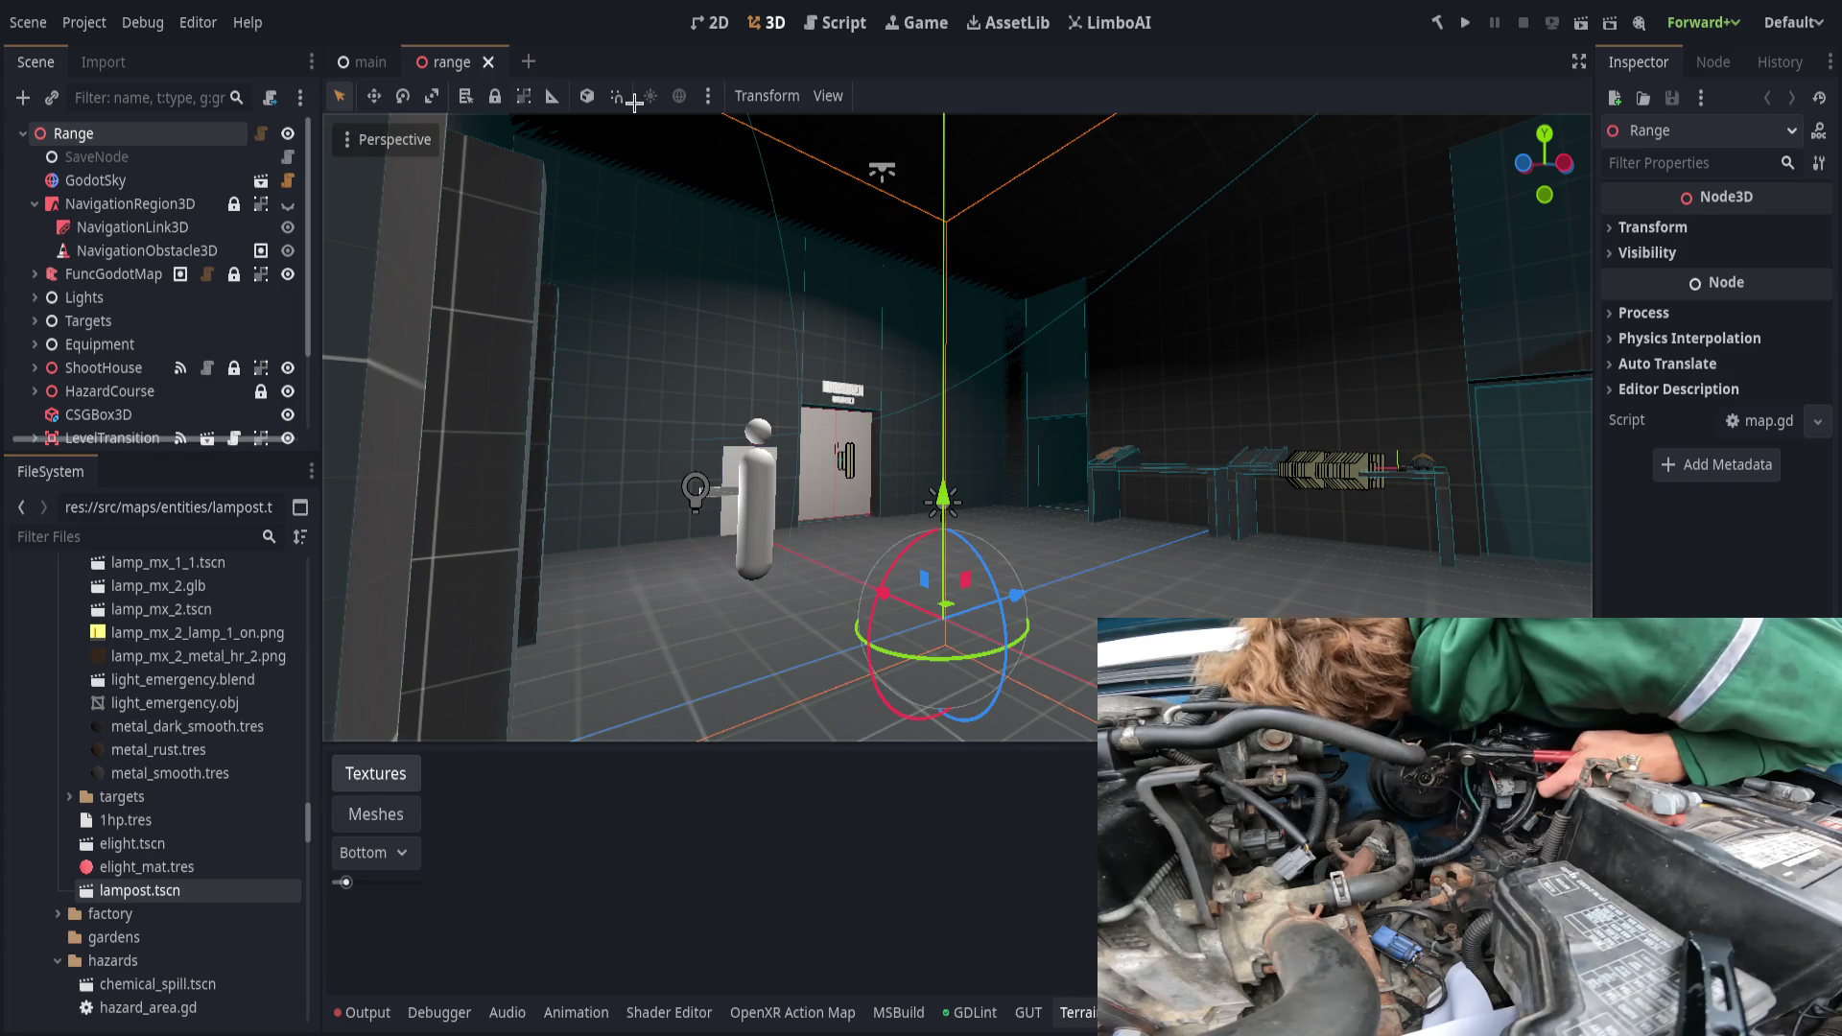
{"action": "key", "text": "ctrl+s"}
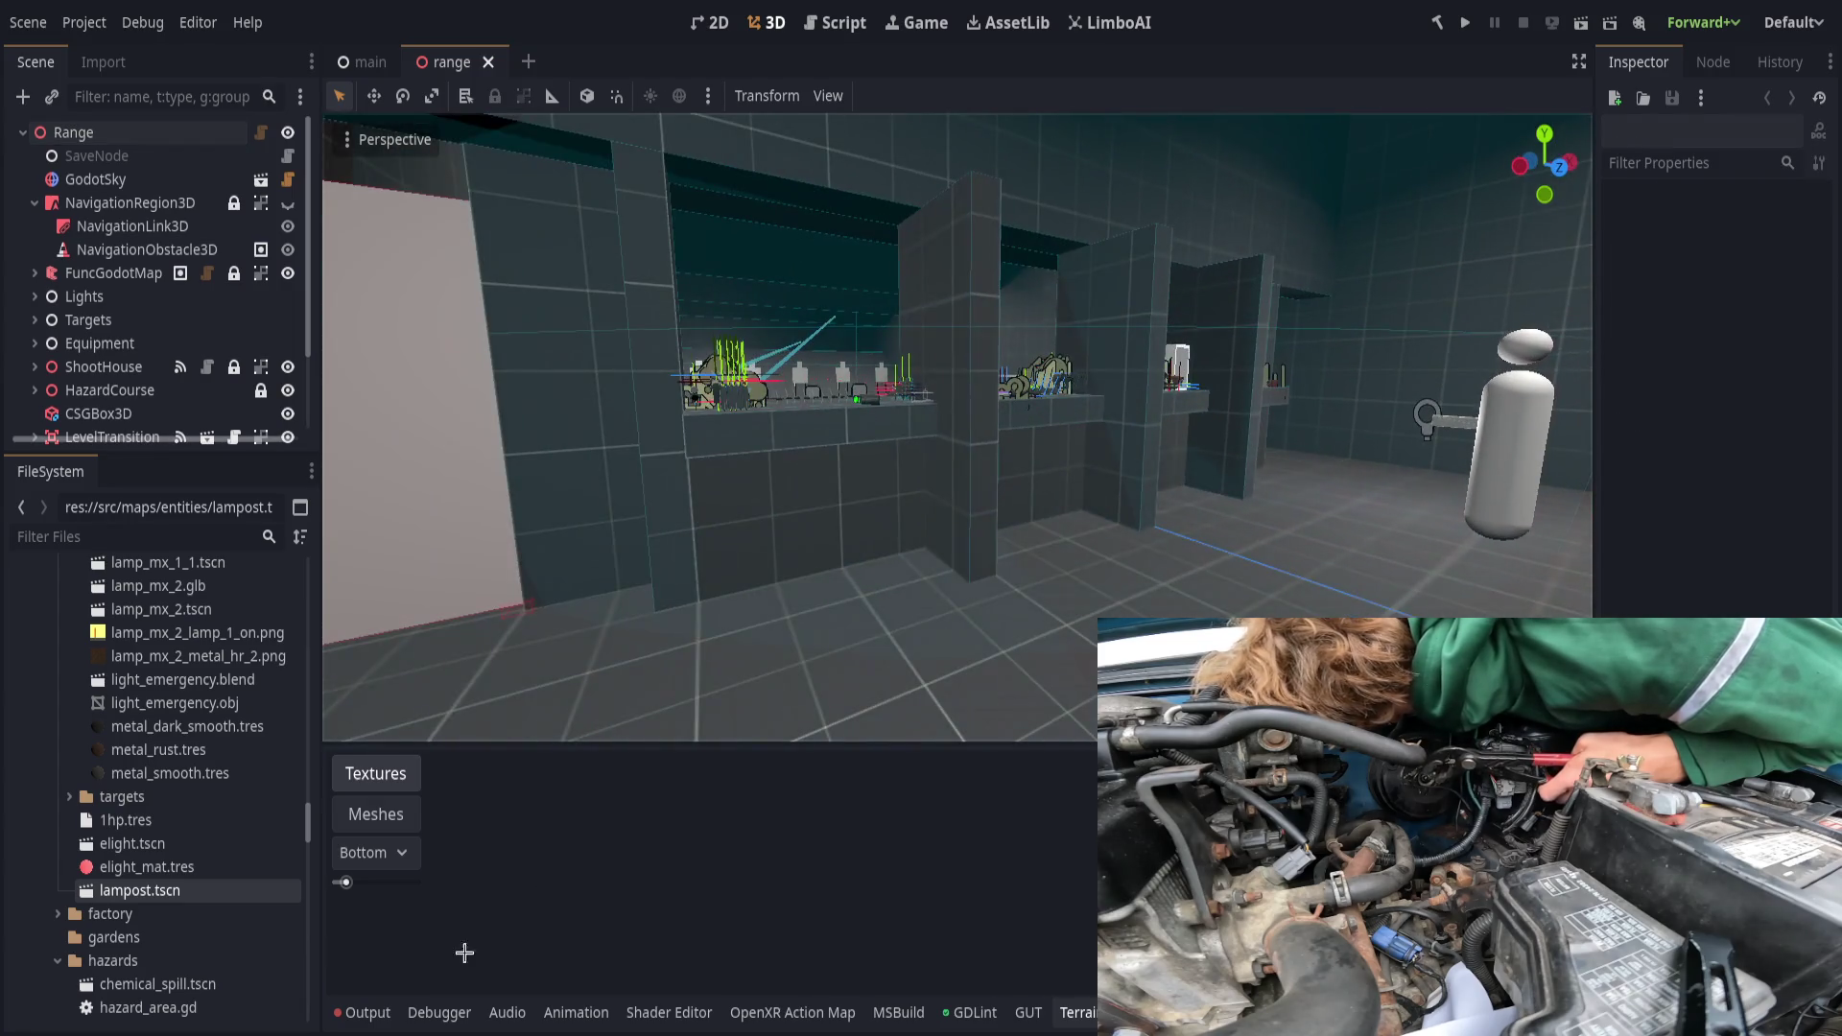
{"action": "left_click", "coordinate": [351, 1013]}
{"action": "left_click", "coordinate": [352, 1013]}
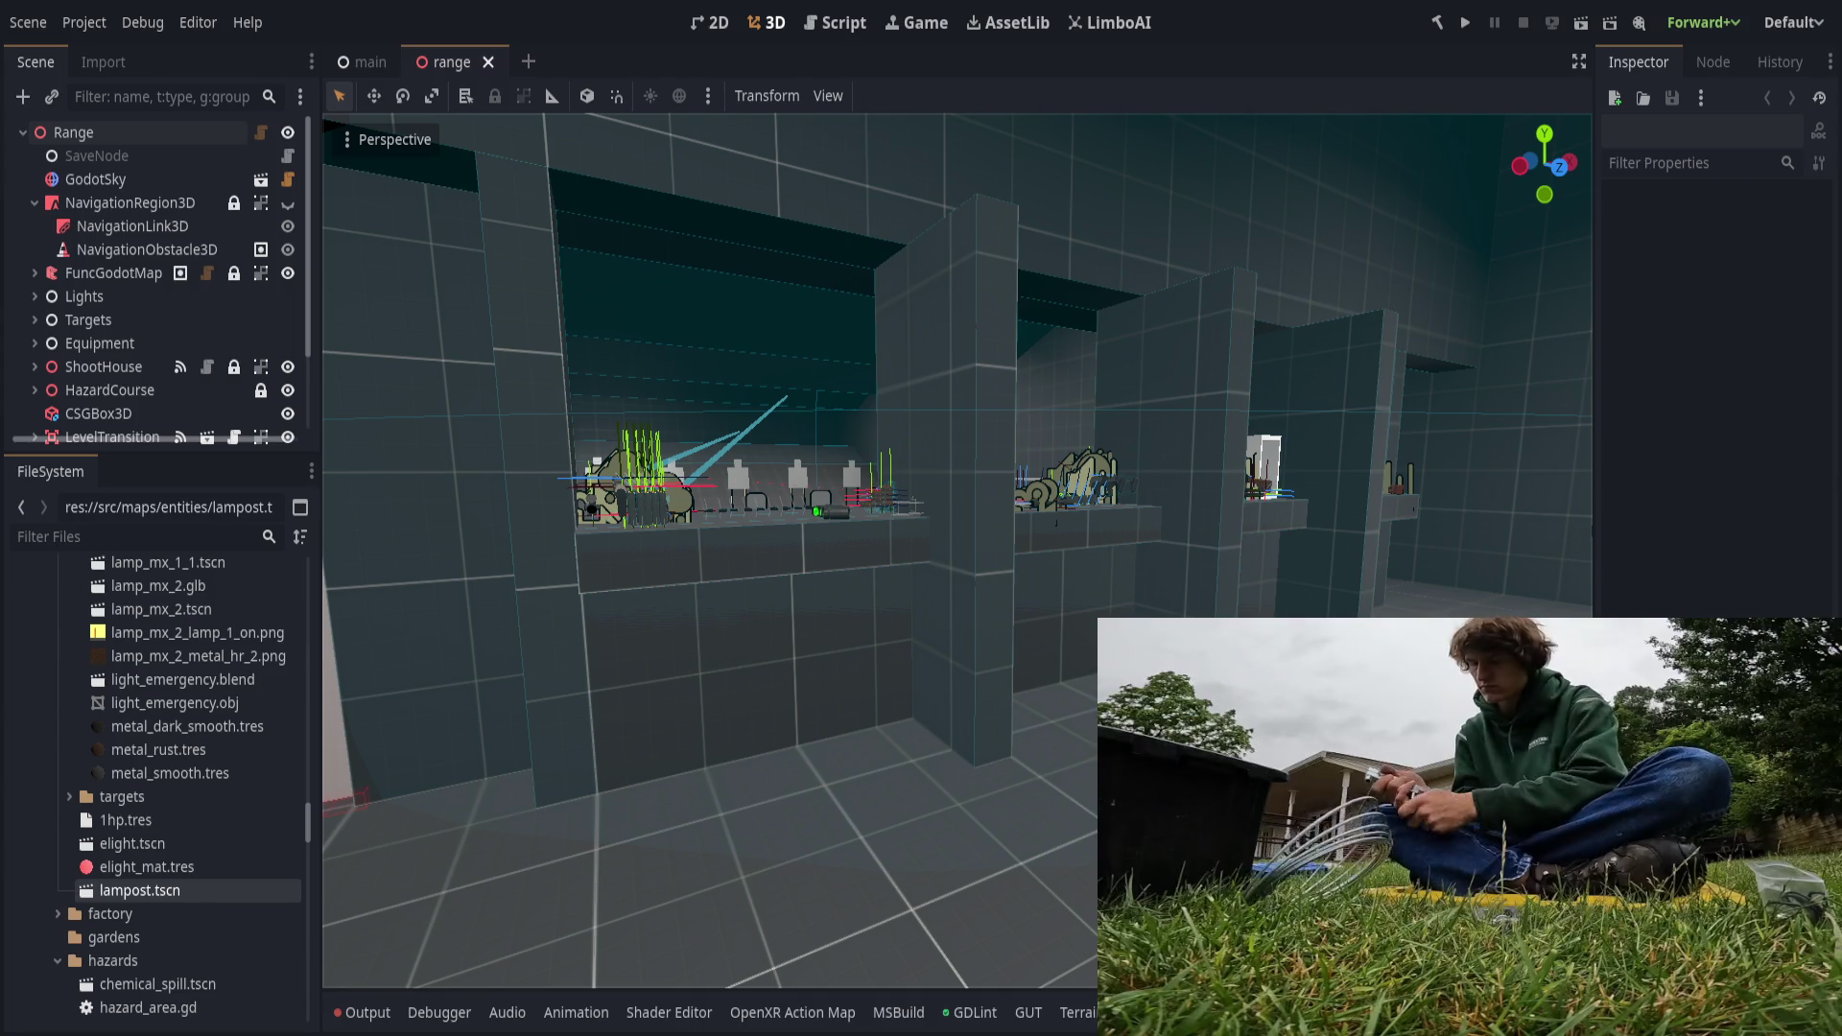
{"action": "key", "text": "w"}
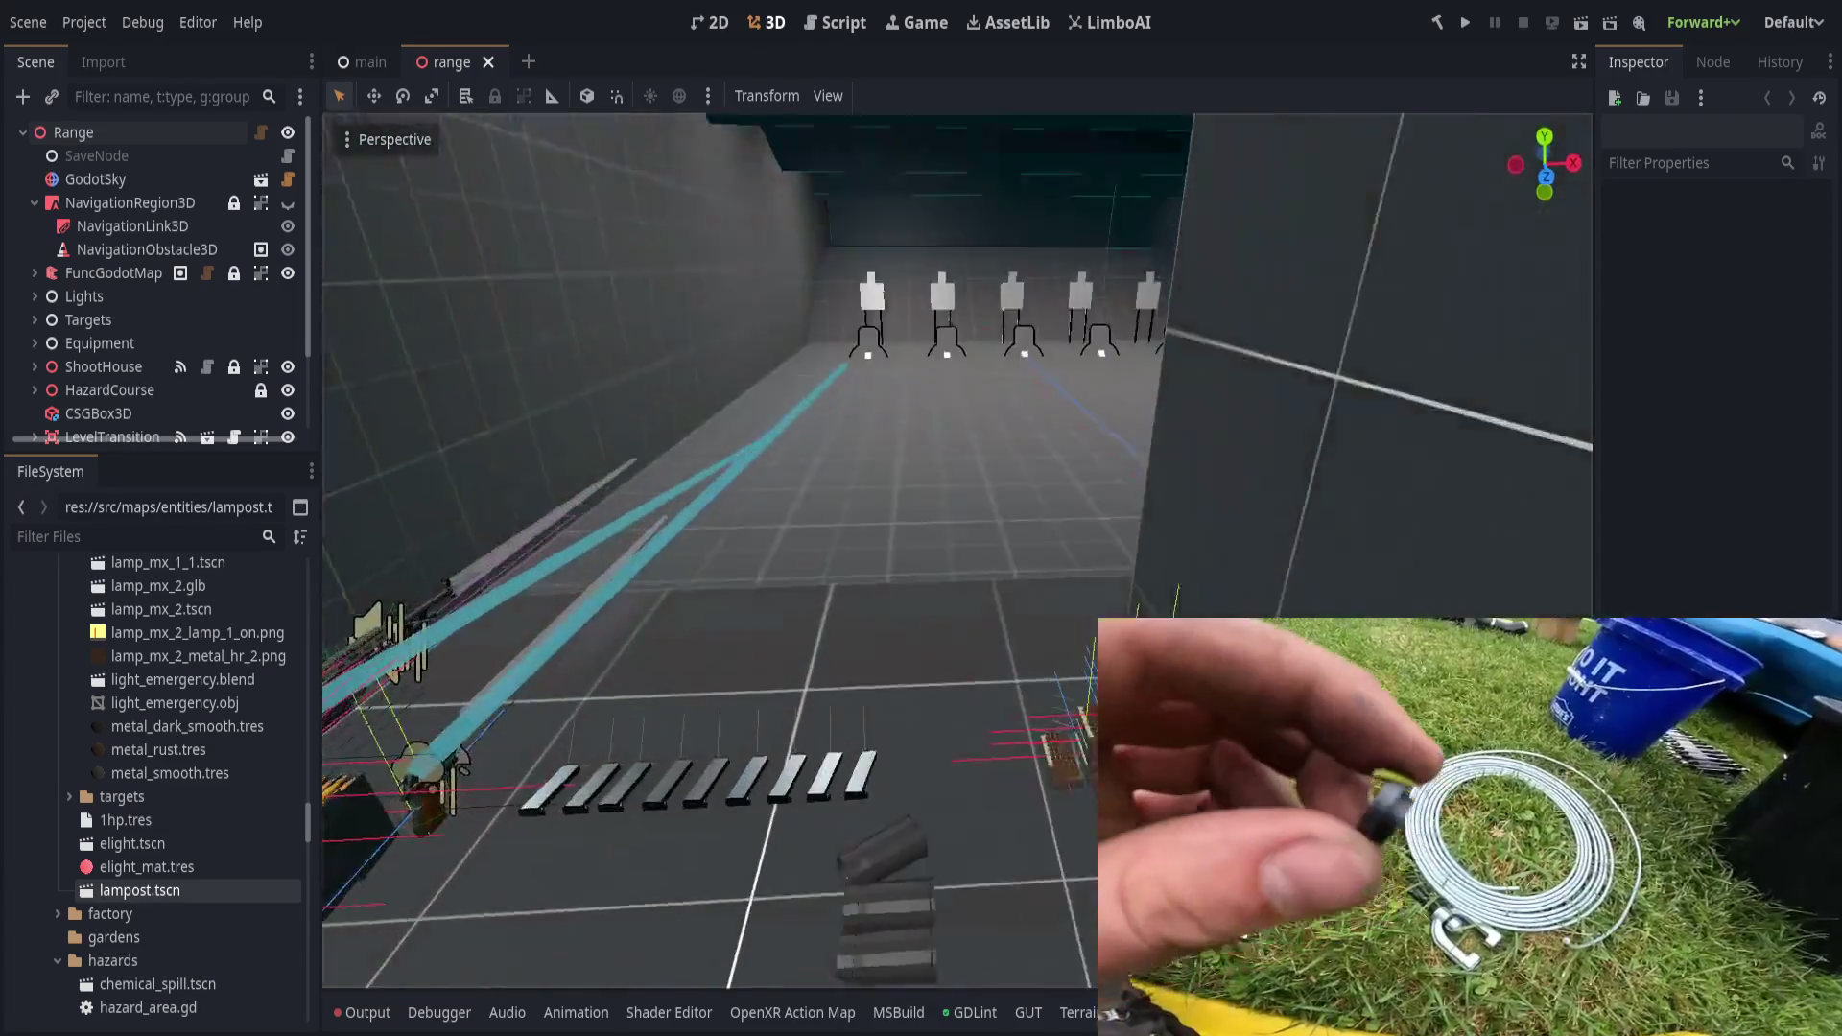
Fly the camera down over the range floor toward the capsule and doors.
{"action": "key", "text": "w"}
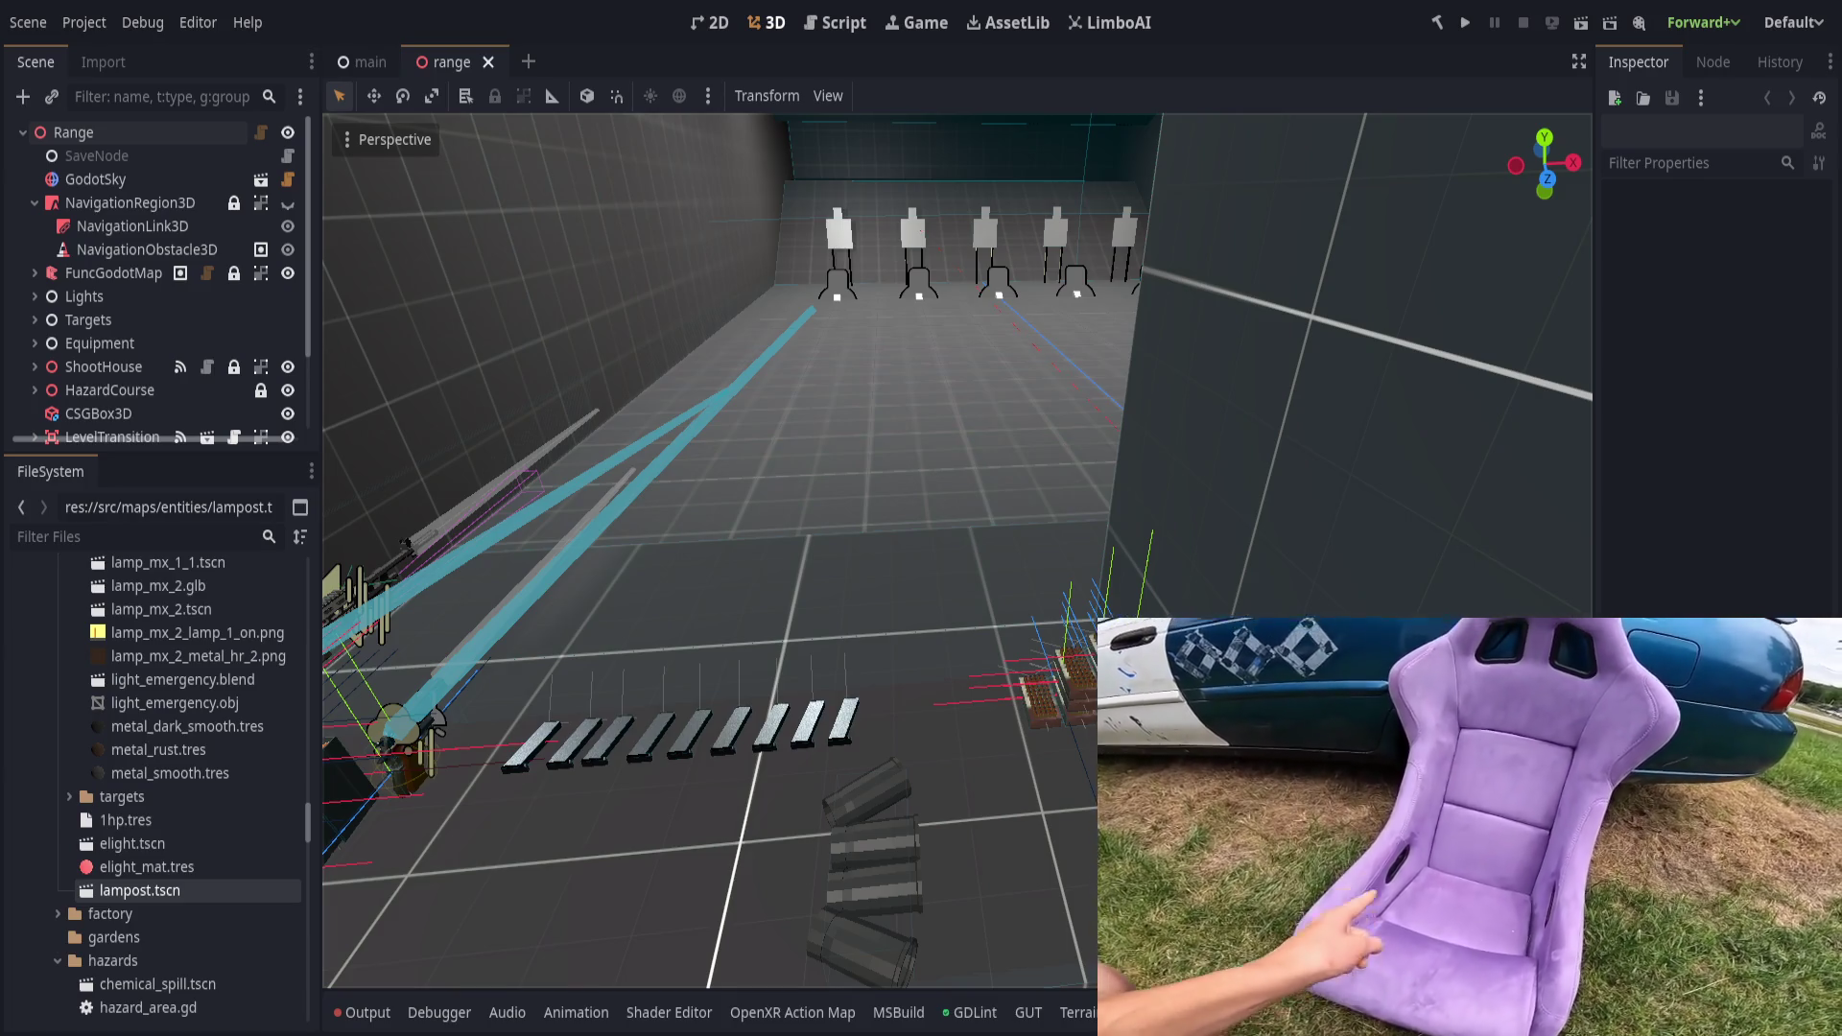
{"action": "key", "text": "w"}
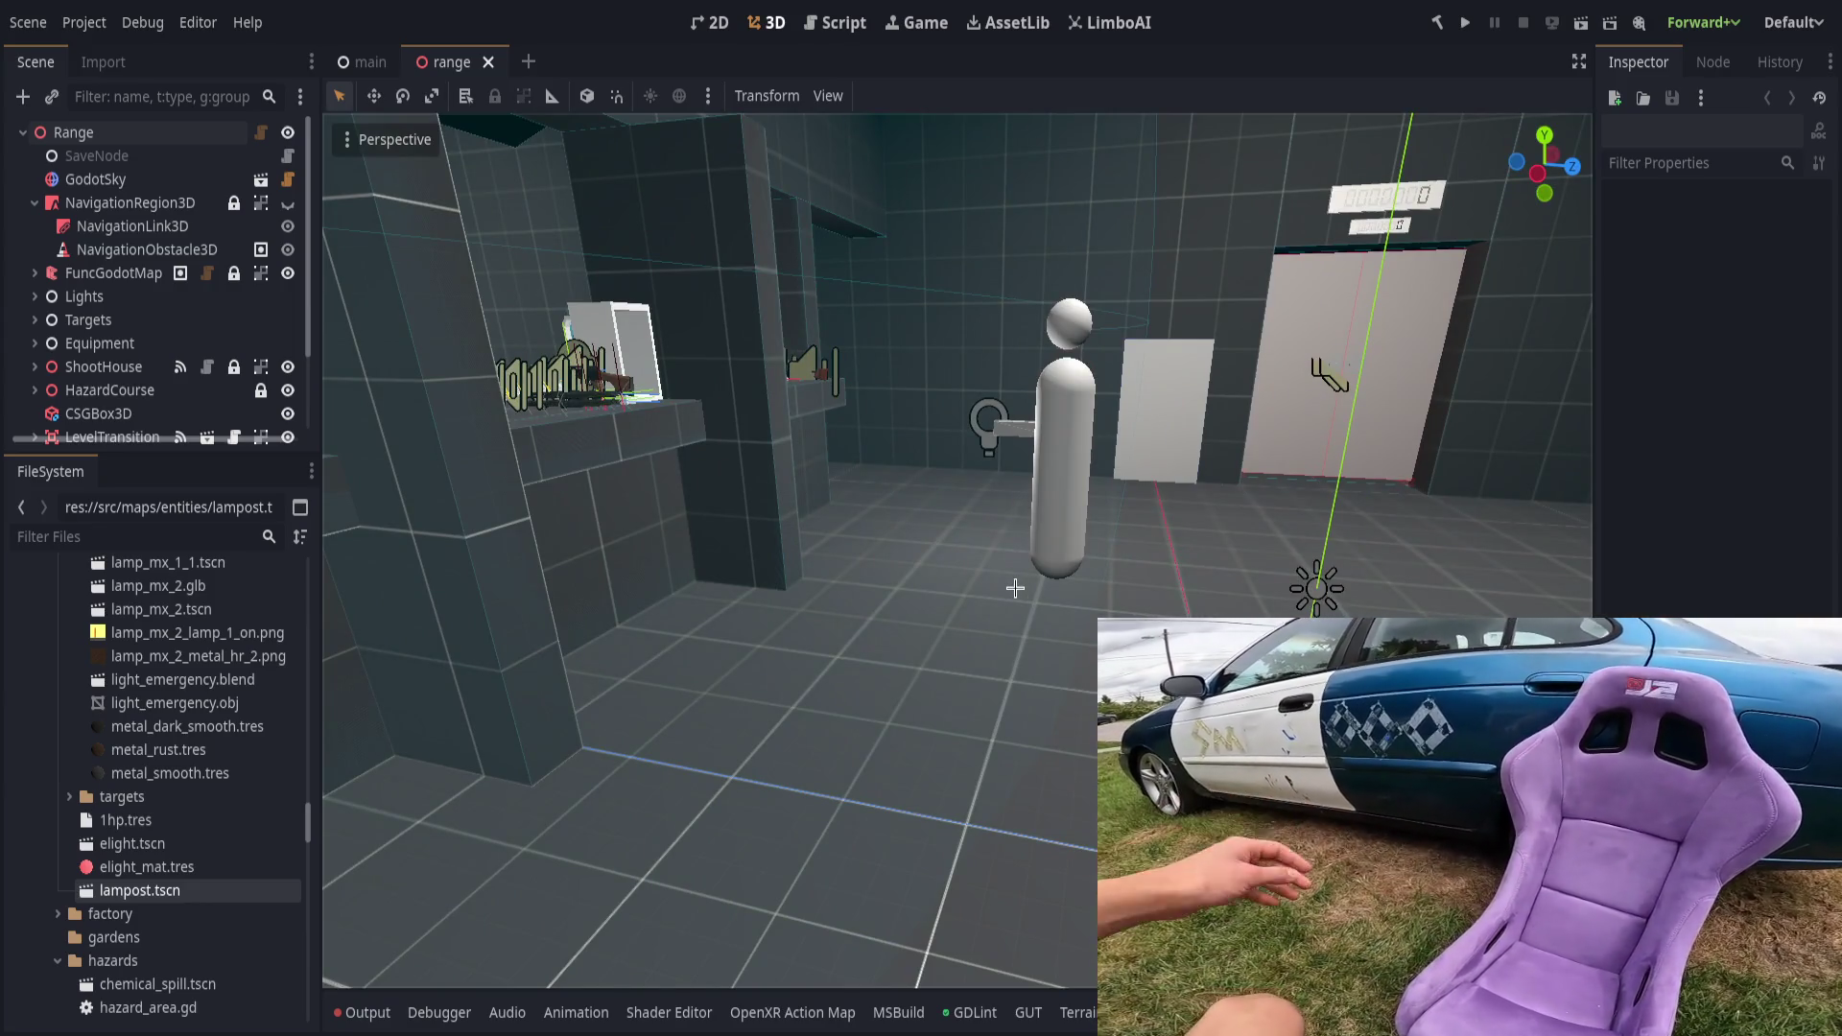
Fly across the range lanes and floor through the doorway, widening the scene tree.
{"action": "key", "text": "w"}
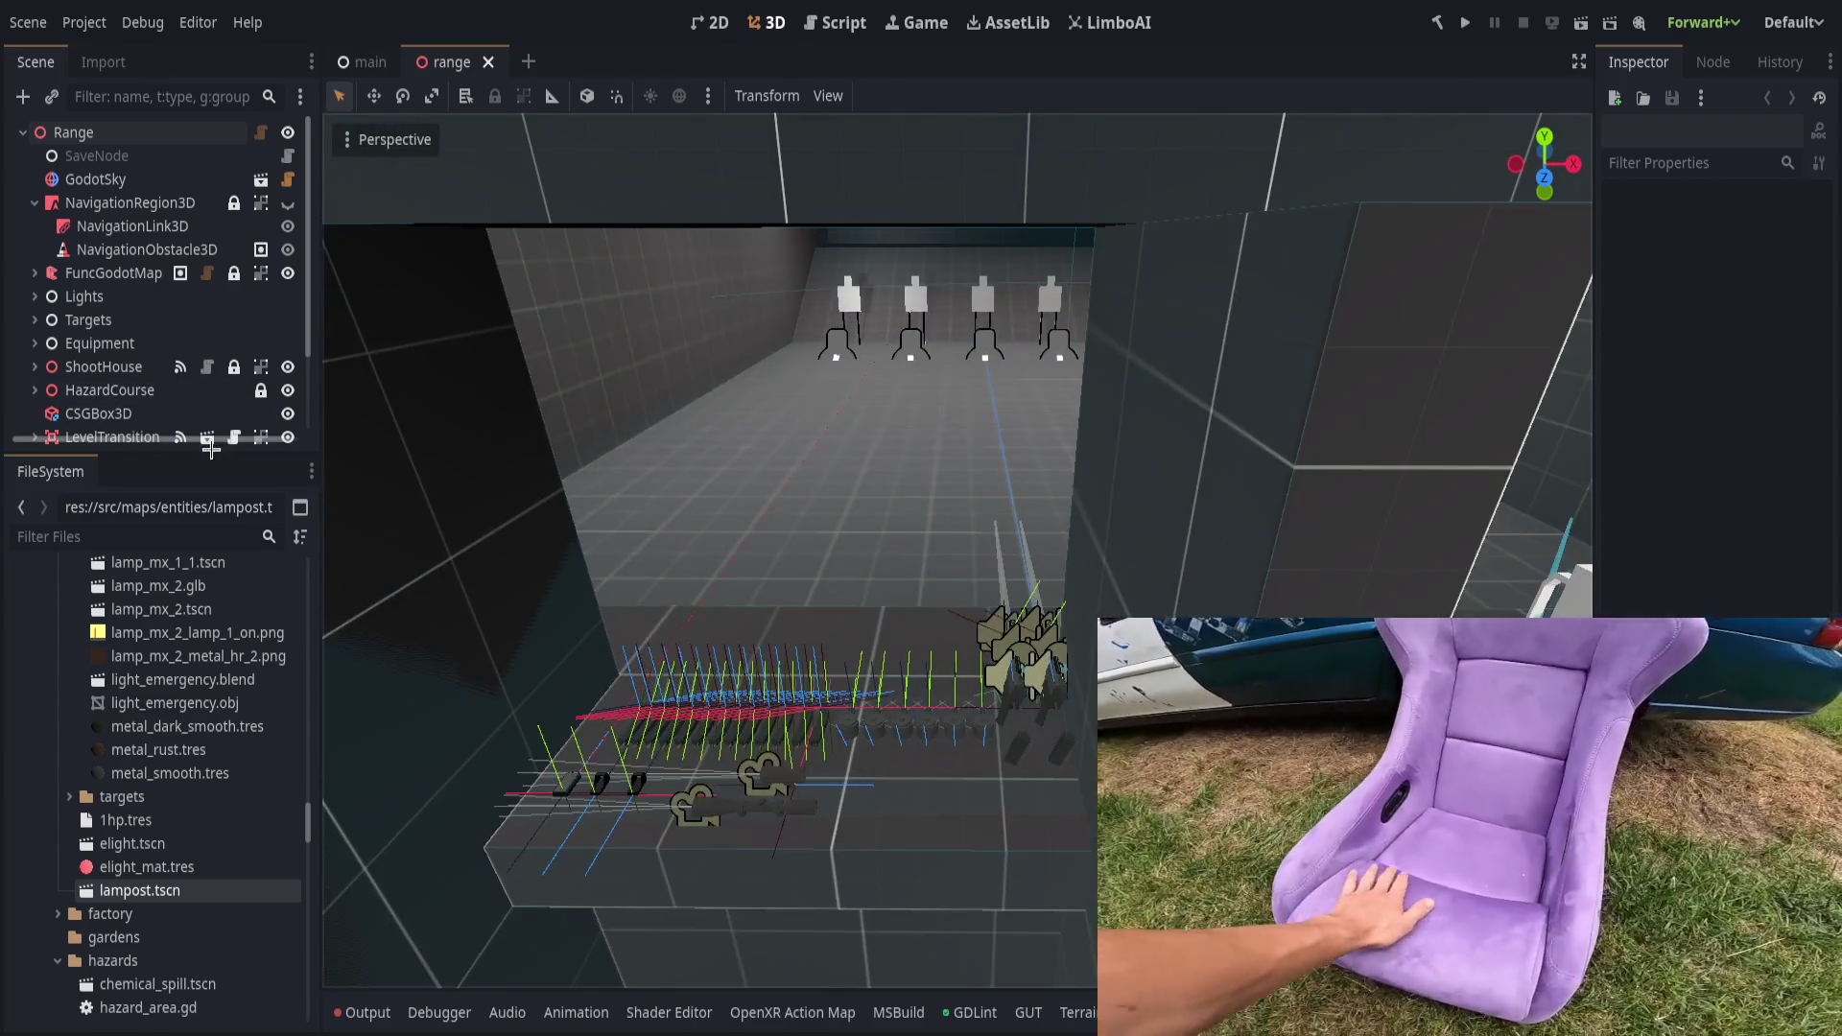
{"action": "left_click_drag", "start_coordinate": [211, 451], "coordinate": [210, 529]}
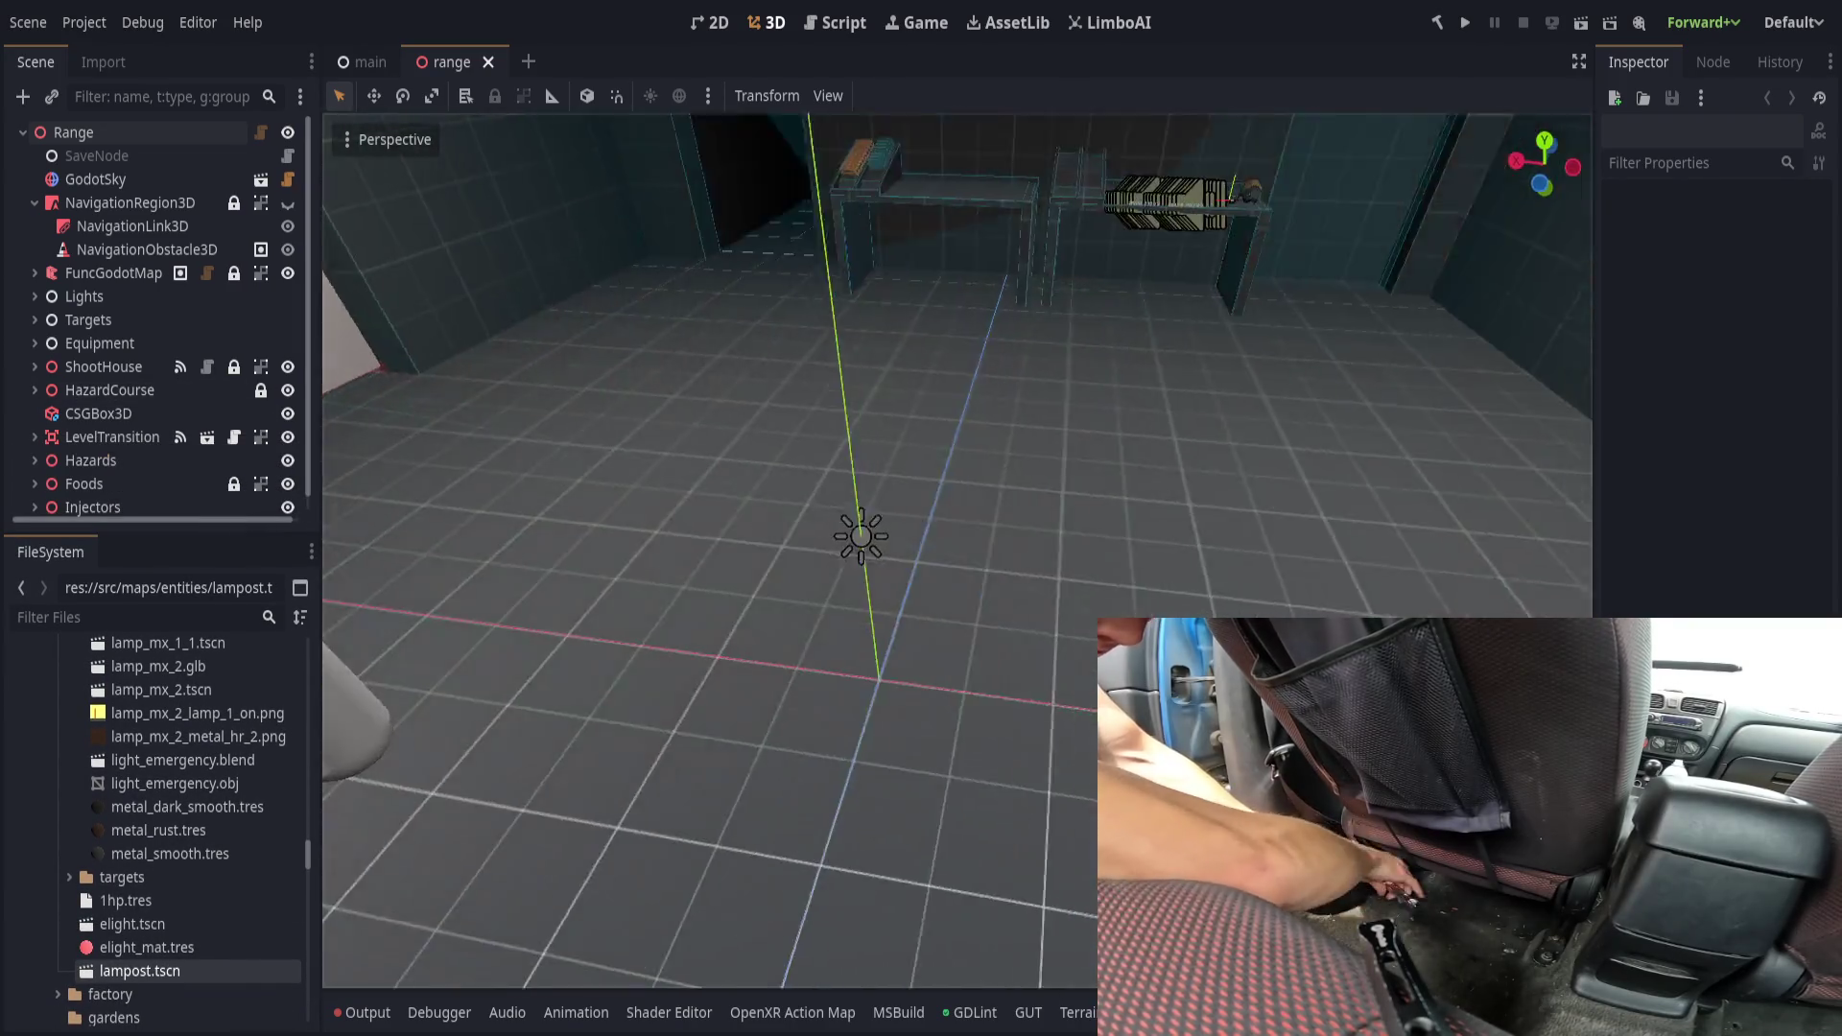
{"action": "key", "text": "w"}
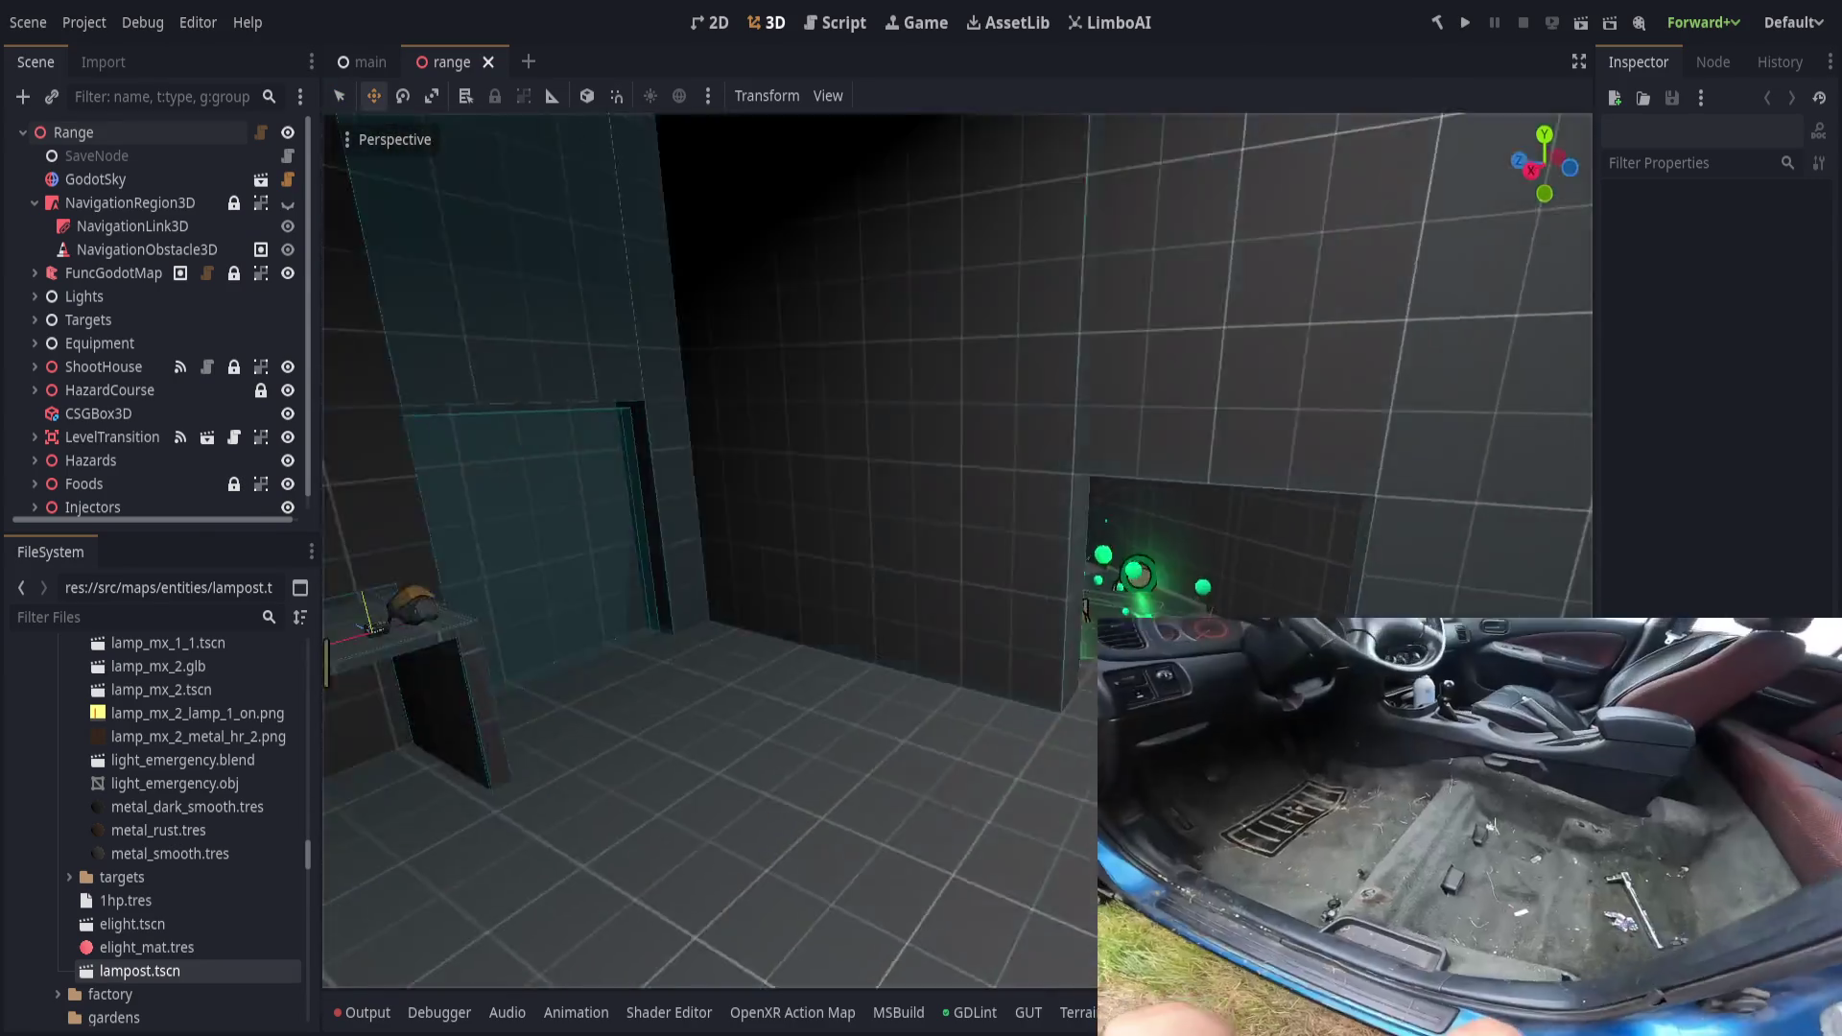
{"action": "key", "text": "w"}
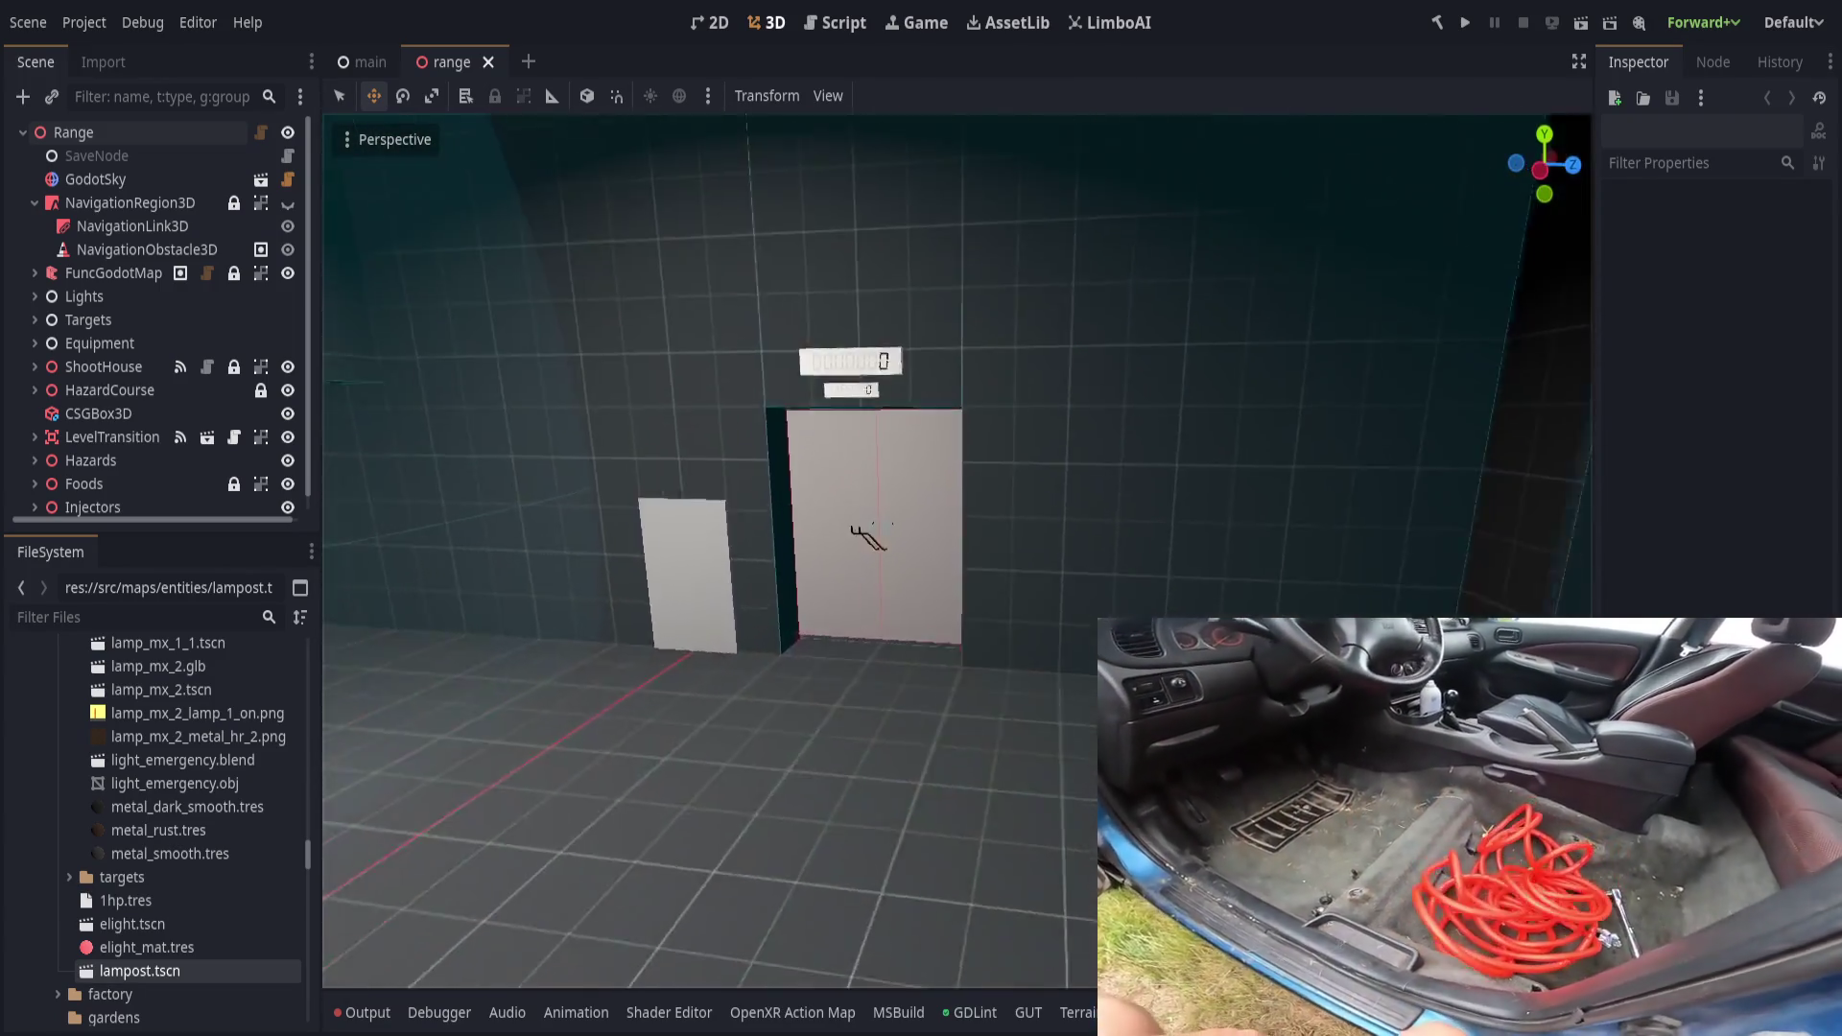
Select GodotSky and reset its Time Of Day to the default 1200.
{"action": "left_click", "coordinate": [95, 179]}
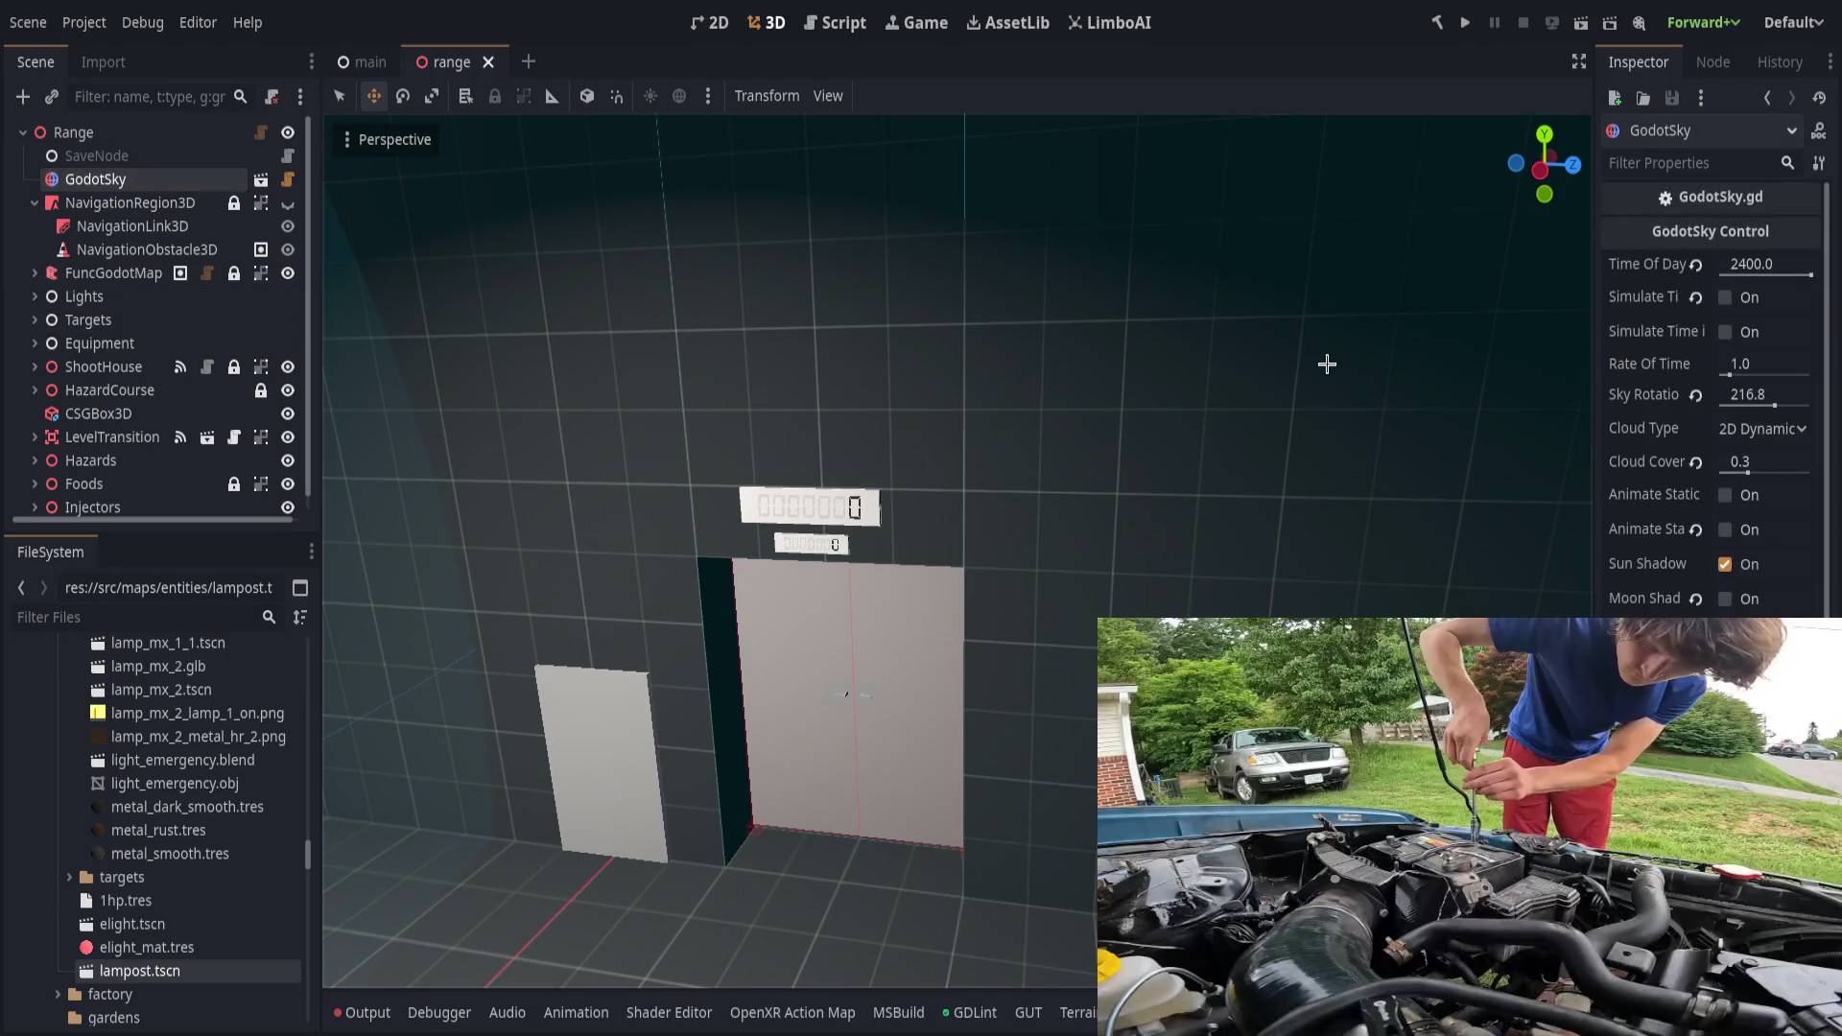
{"action": "left_click", "coordinate": [1694, 266]}
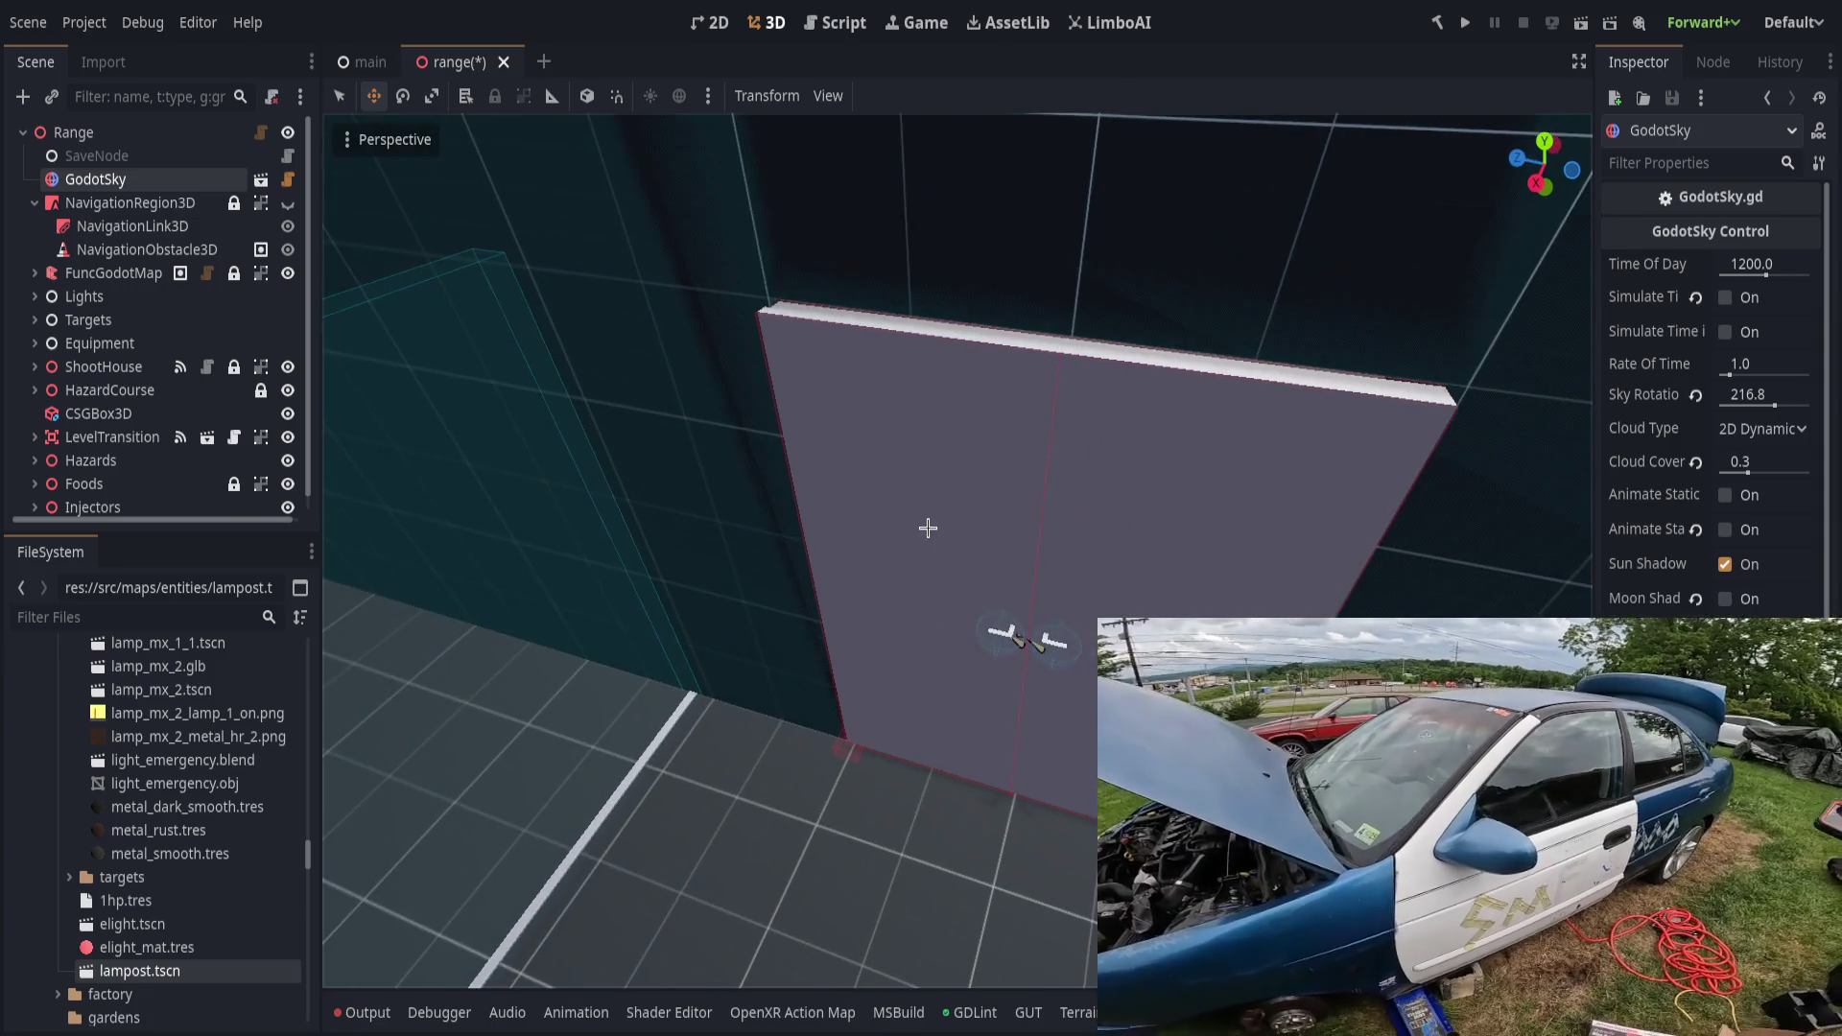
{"action": "scroll", "coordinate": [154, 489], "scroll_direction": "down", "scroll_amount": 1}
Orbit close around the door's side, enlarge the file list, and clear the selection.
{"action": "left_click_drag", "start_coordinate": [161, 532], "coordinate": [162, 590]}
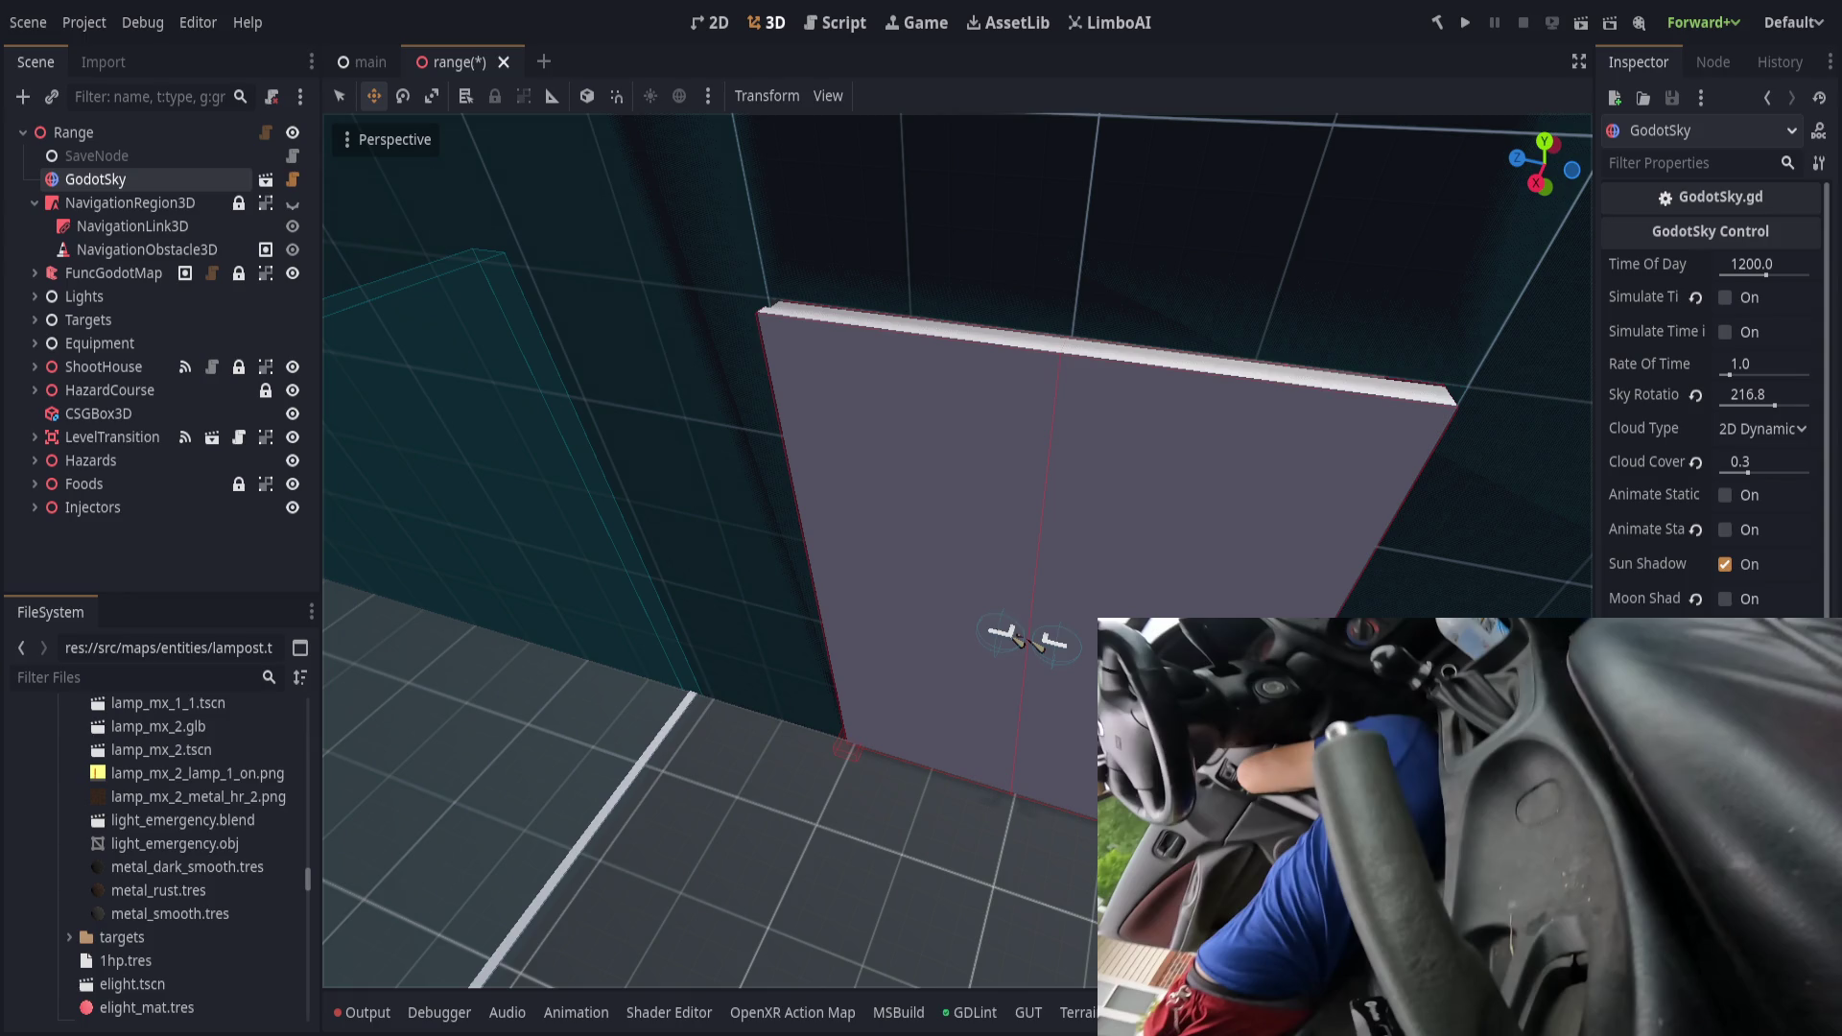
{"action": "mouse_move", "coordinate": [1111, 439]}
{"action": "left_mouse_down"}
{"action": "mouse_move", "coordinate": [1056, 422]}
{"action": "mouse_move", "coordinate": [1132, 432]}
{"action": "mouse_move", "coordinate": [1111, 438]}
{"action": "left_mouse_up"}
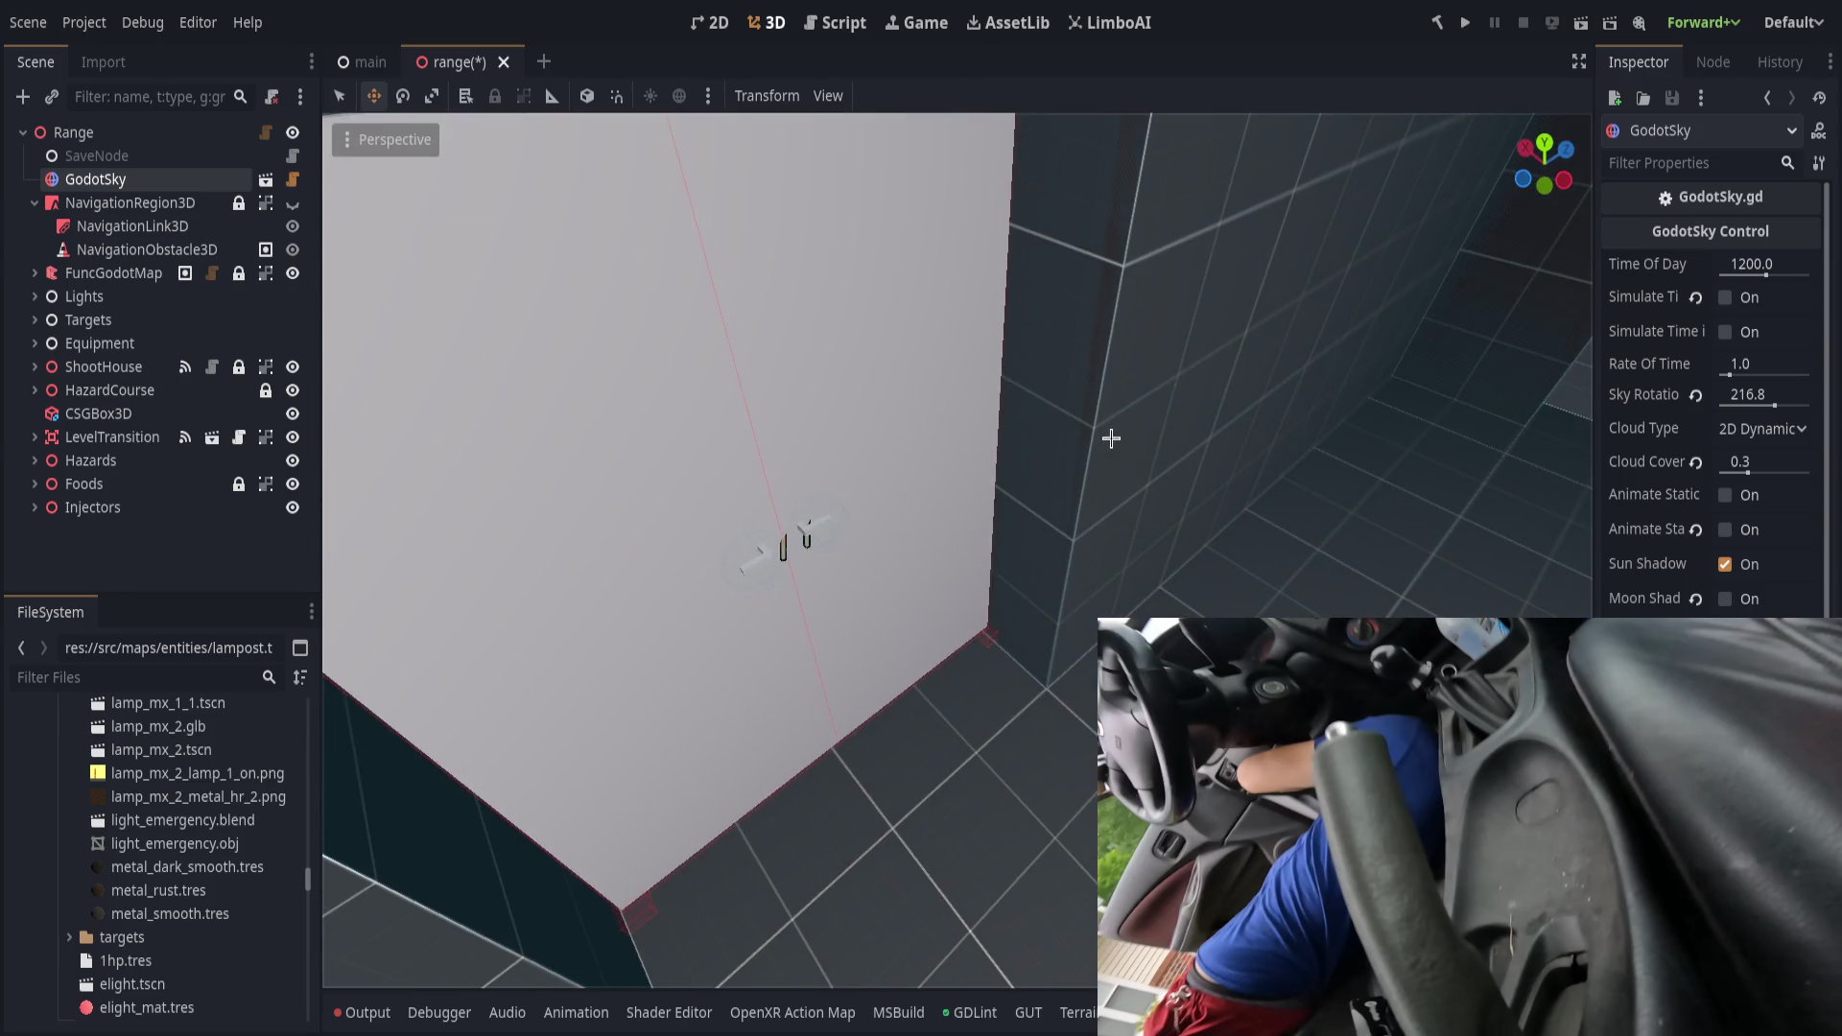
{"action": "mouse_move", "coordinate": [157, 601]}
{"action": "left_mouse_down"}
{"action": "mouse_move", "coordinate": [156, 533]}
{"action": "mouse_move", "coordinate": [174, 548]}
{"action": "left_mouse_up"}
{"action": "left_click_drag", "start_coordinate": [734, 534], "coordinate": [643, 441]}
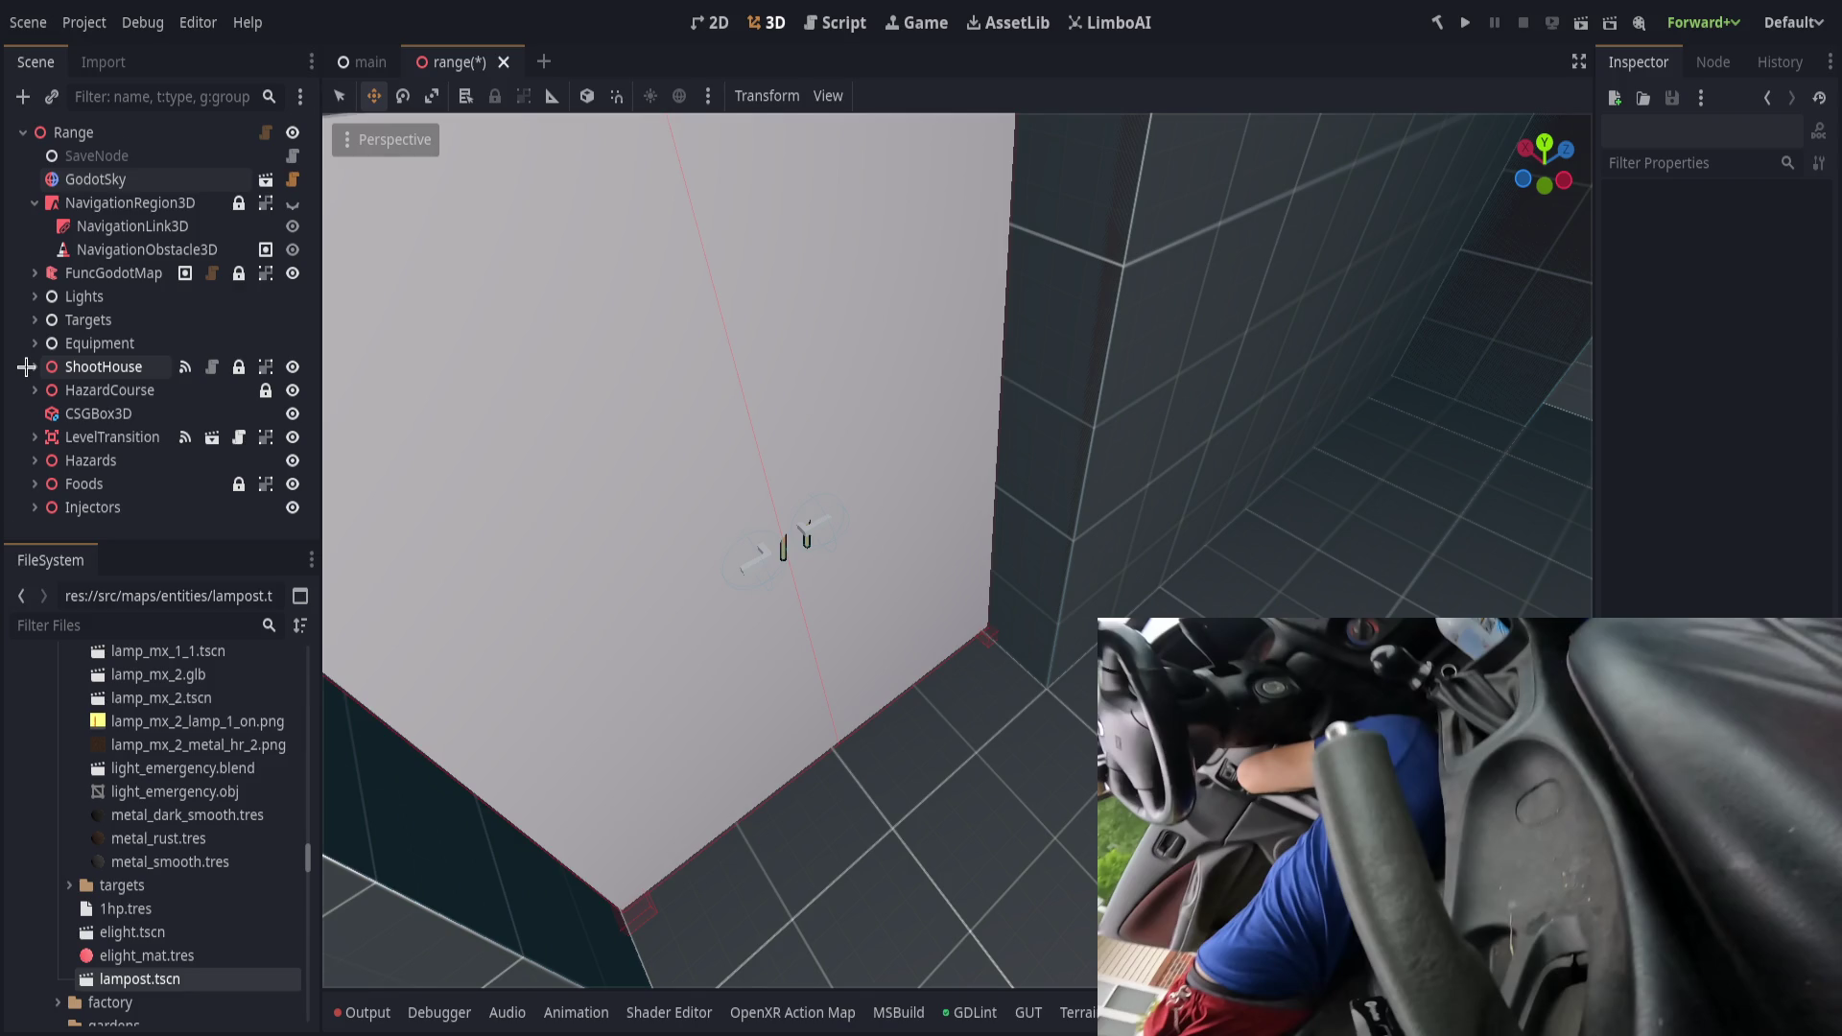
Expand ShootHouse and its Obstacles group in the Scene tree.
{"action": "left_click", "coordinate": [26, 366]}
{"action": "scroll", "coordinate": [95, 457], "scroll_direction": "down", "scroll_amount": 3}
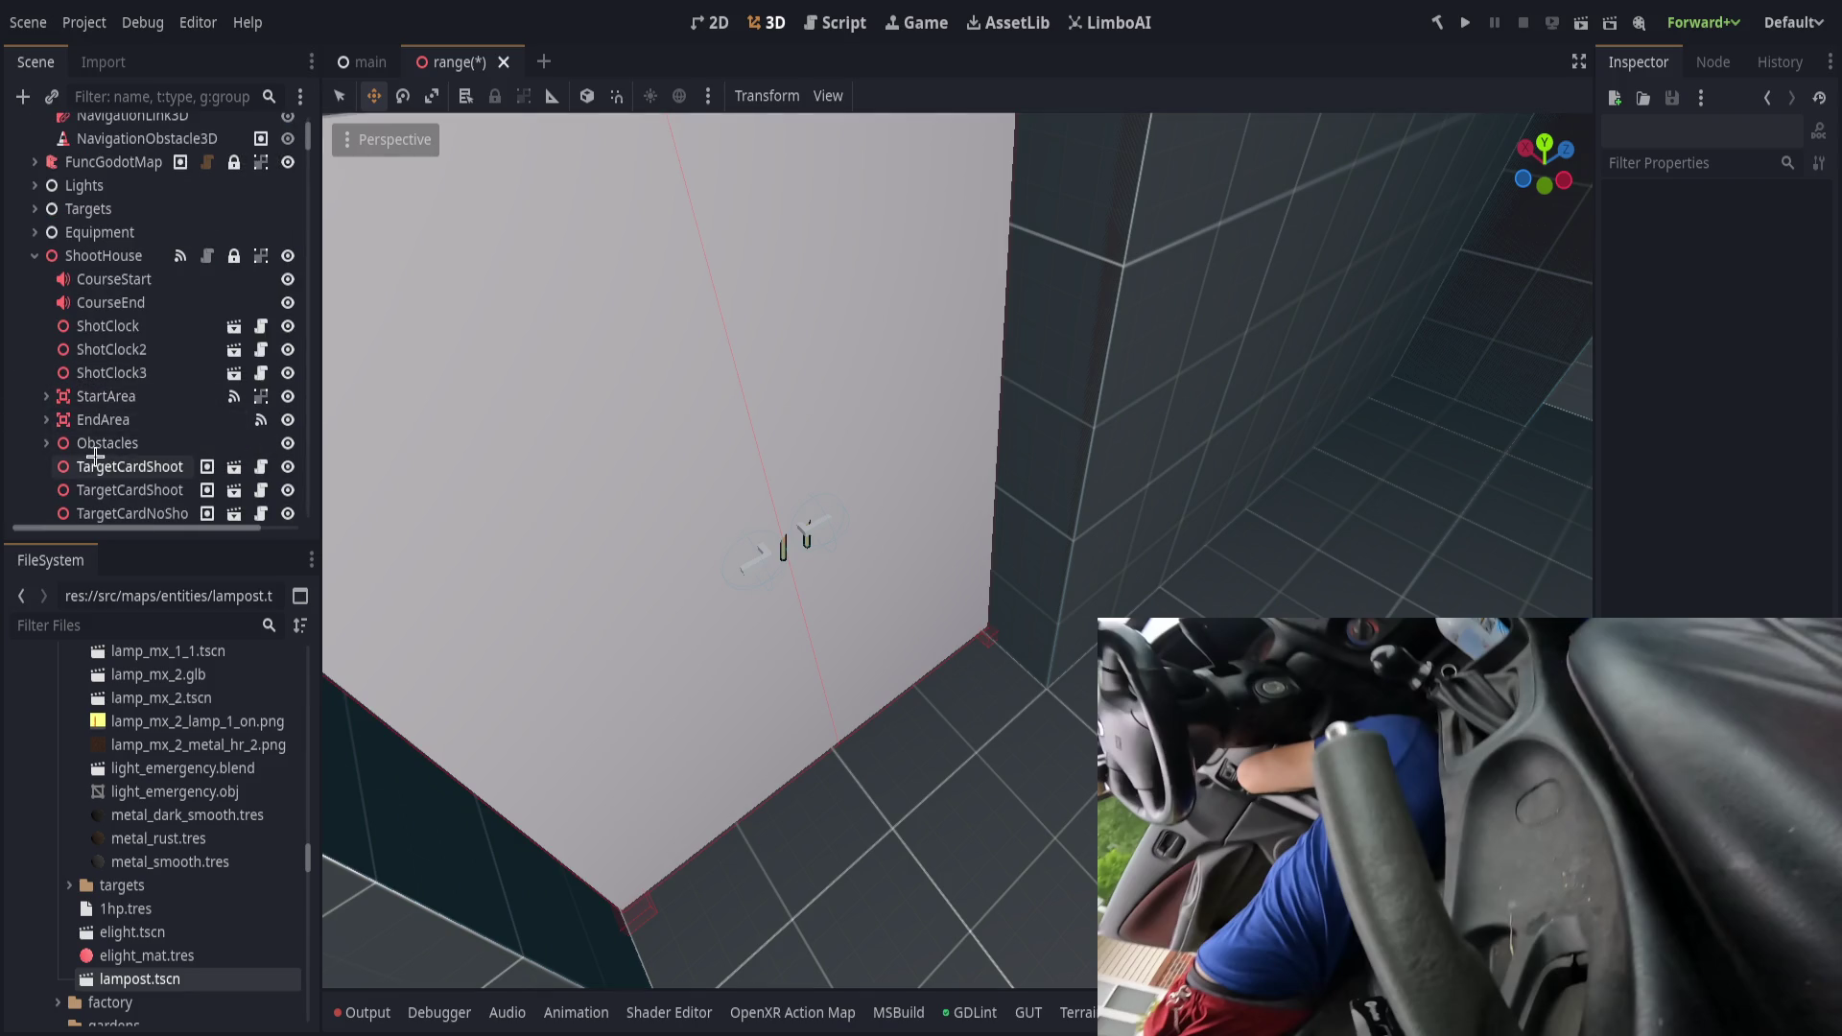
{"action": "scroll", "coordinate": [95, 456], "scroll_direction": "down", "scroll_amount": 3}
{"action": "left_click", "coordinate": [77, 368]}
{"action": "left_click", "coordinate": [37, 346]}
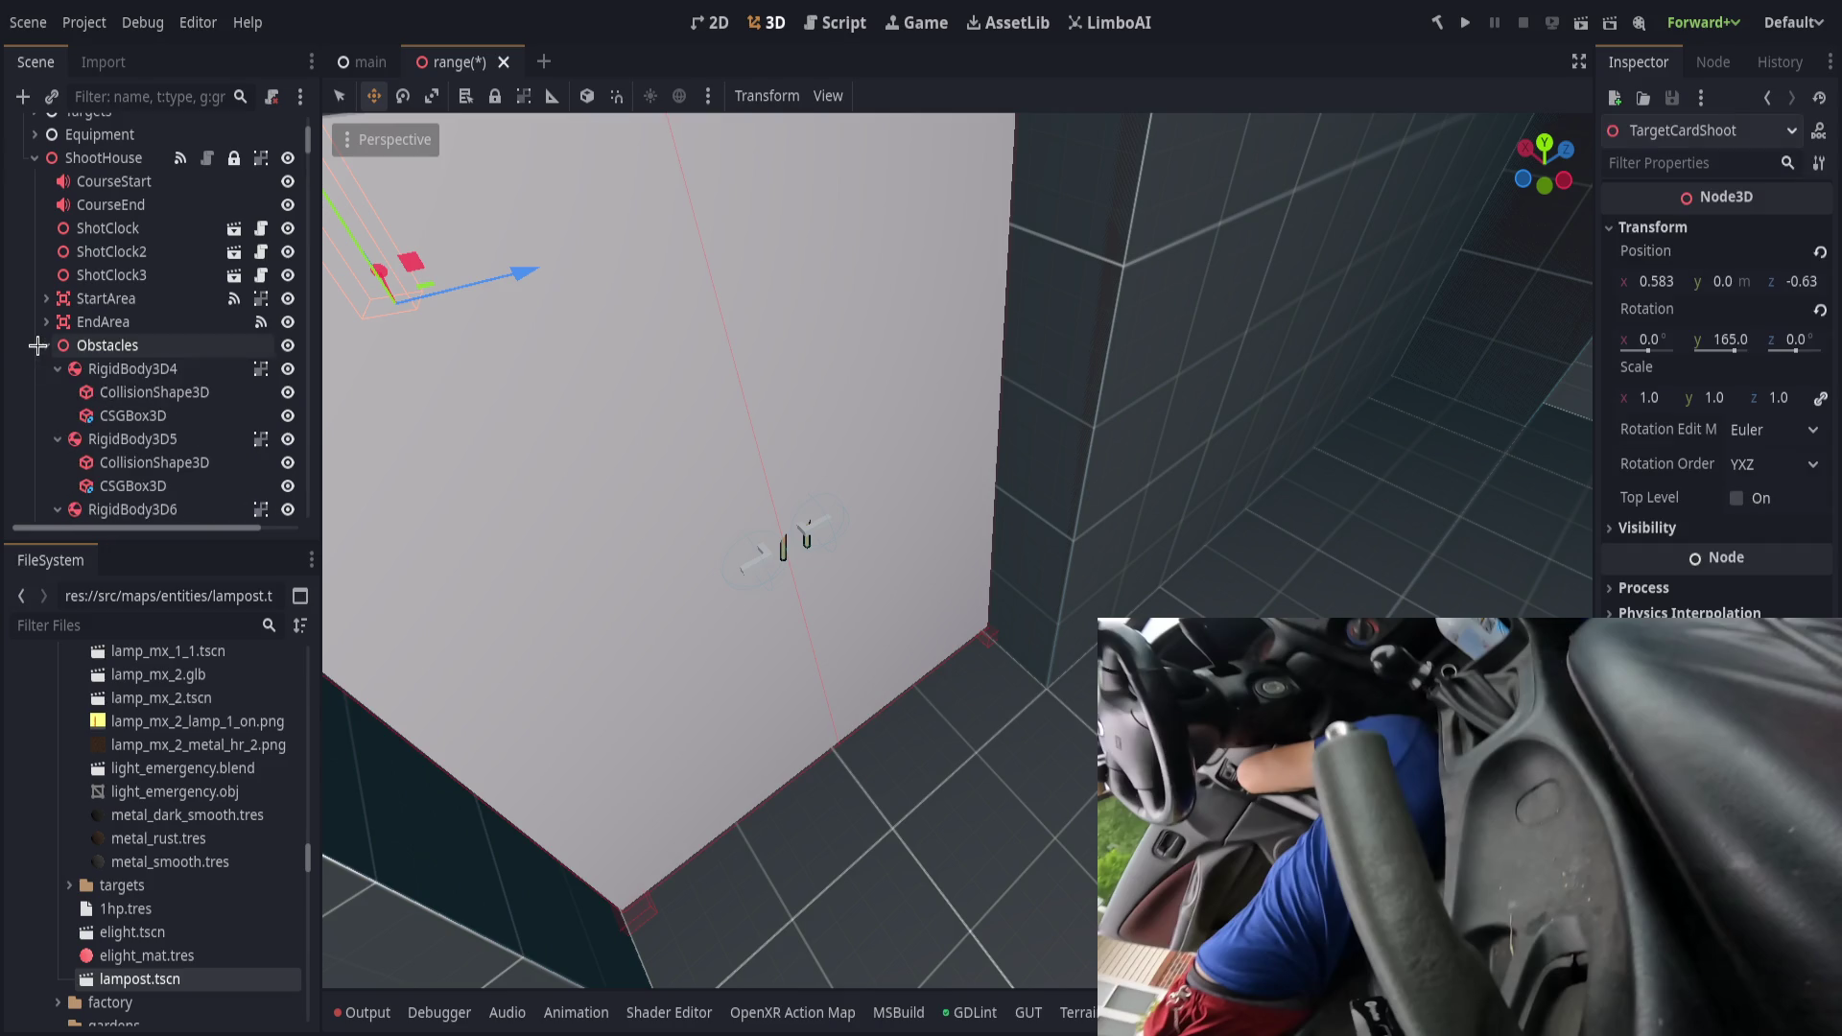
{"action": "scroll", "coordinate": [41, 365], "scroll_direction": "down", "scroll_amount": 5}
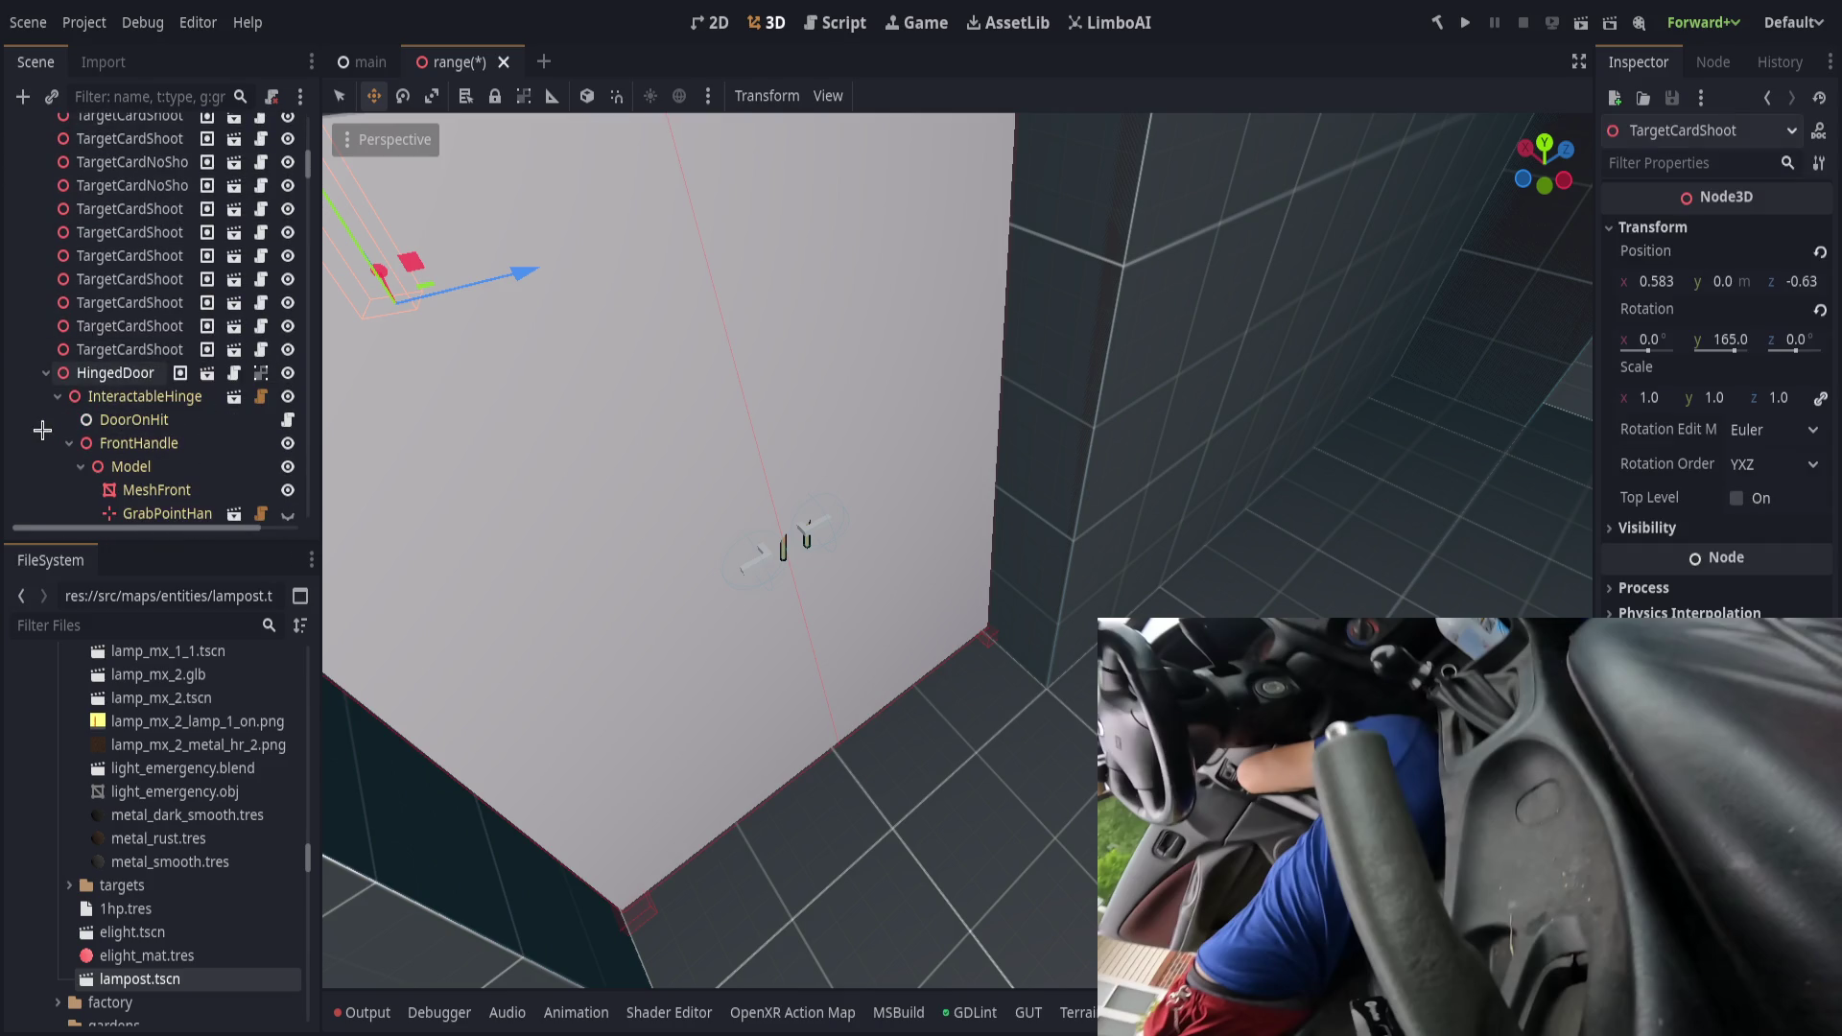
Browse HingedDoor2 through HingedDoor7, collapsing the expanded door entries.
{"action": "left_click", "coordinate": [46, 372]}
{"action": "left_click", "coordinate": [46, 396]}
{"action": "left_click", "coordinate": [46, 396]}
{"action": "left_click", "coordinate": [46, 419]}
{"action": "left_click", "coordinate": [46, 443]}
{"action": "scroll", "coordinate": [44, 384], "scroll_direction": "down", "scroll_amount": 3}
{"action": "left_click", "coordinate": [46, 343]}
{"action": "left_click", "coordinate": [46, 365]}
{"action": "left_click", "coordinate": [48, 389]}
{"action": "left_click", "coordinate": [46, 413]}
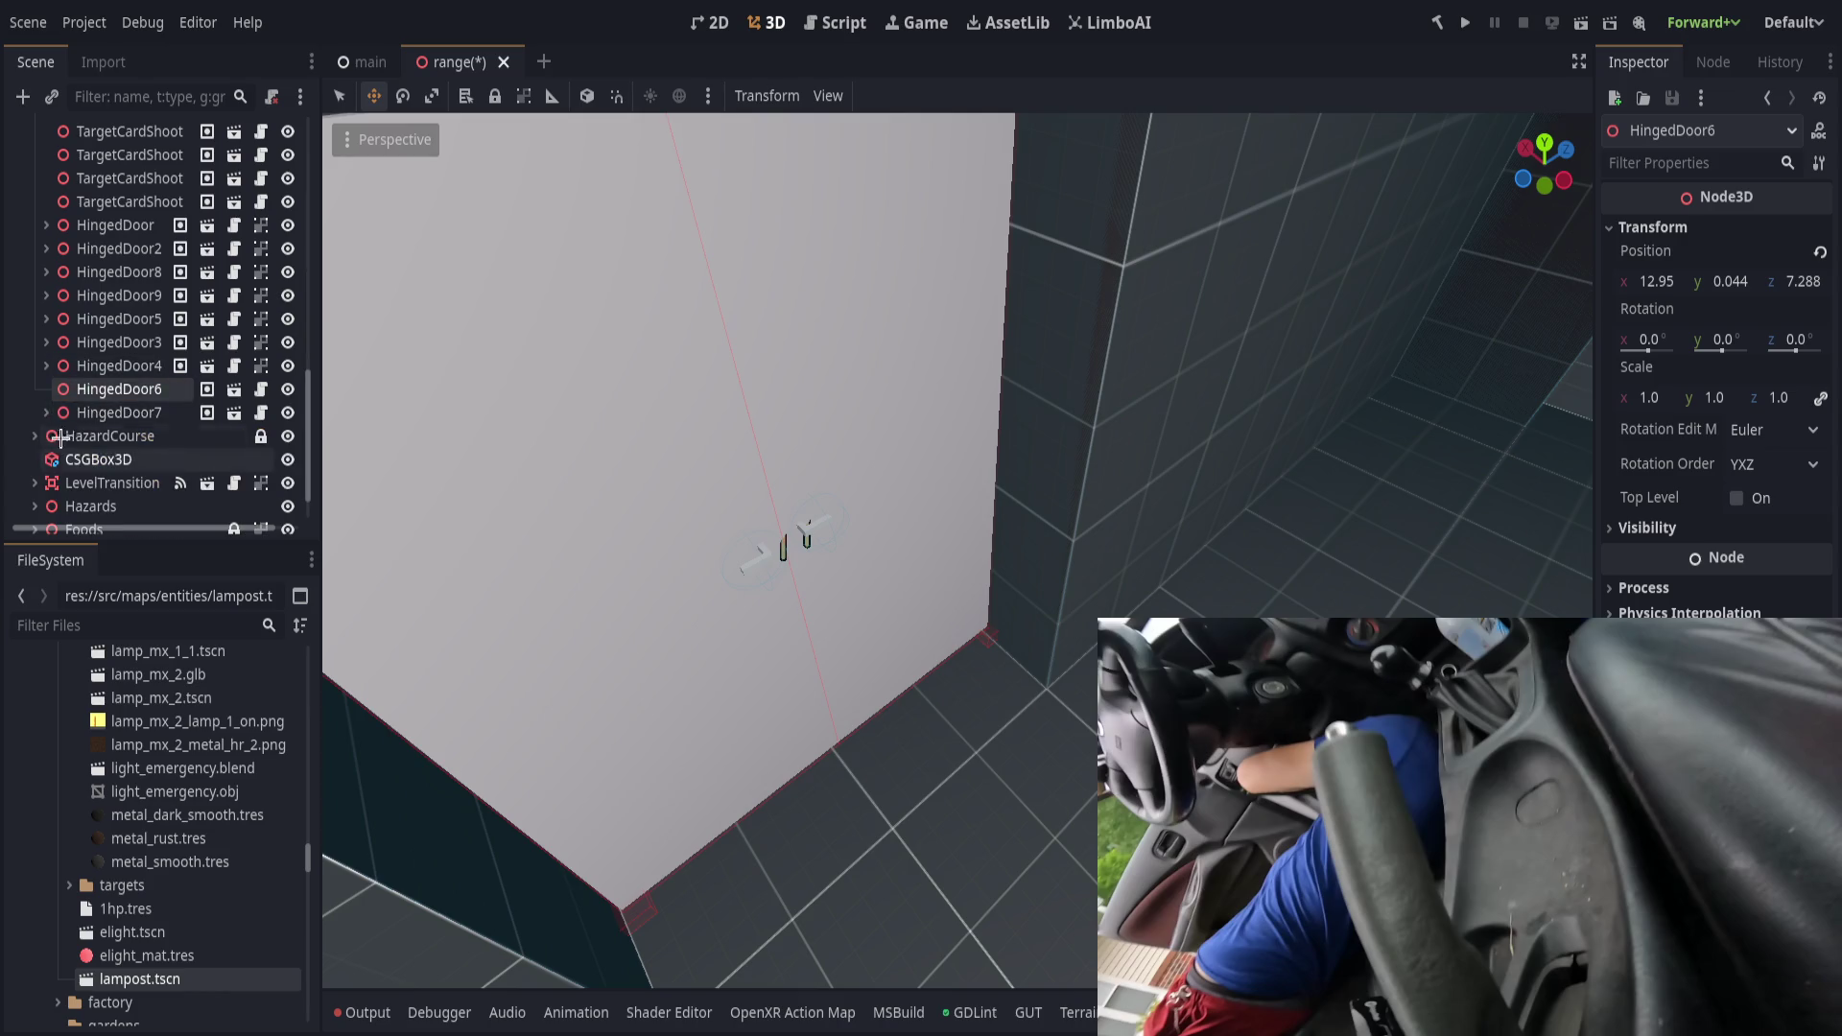
{"action": "left_click", "coordinate": [120, 412]}
{"action": "scroll", "coordinate": [230, 422], "scroll_direction": "up", "scroll_amount": 2}
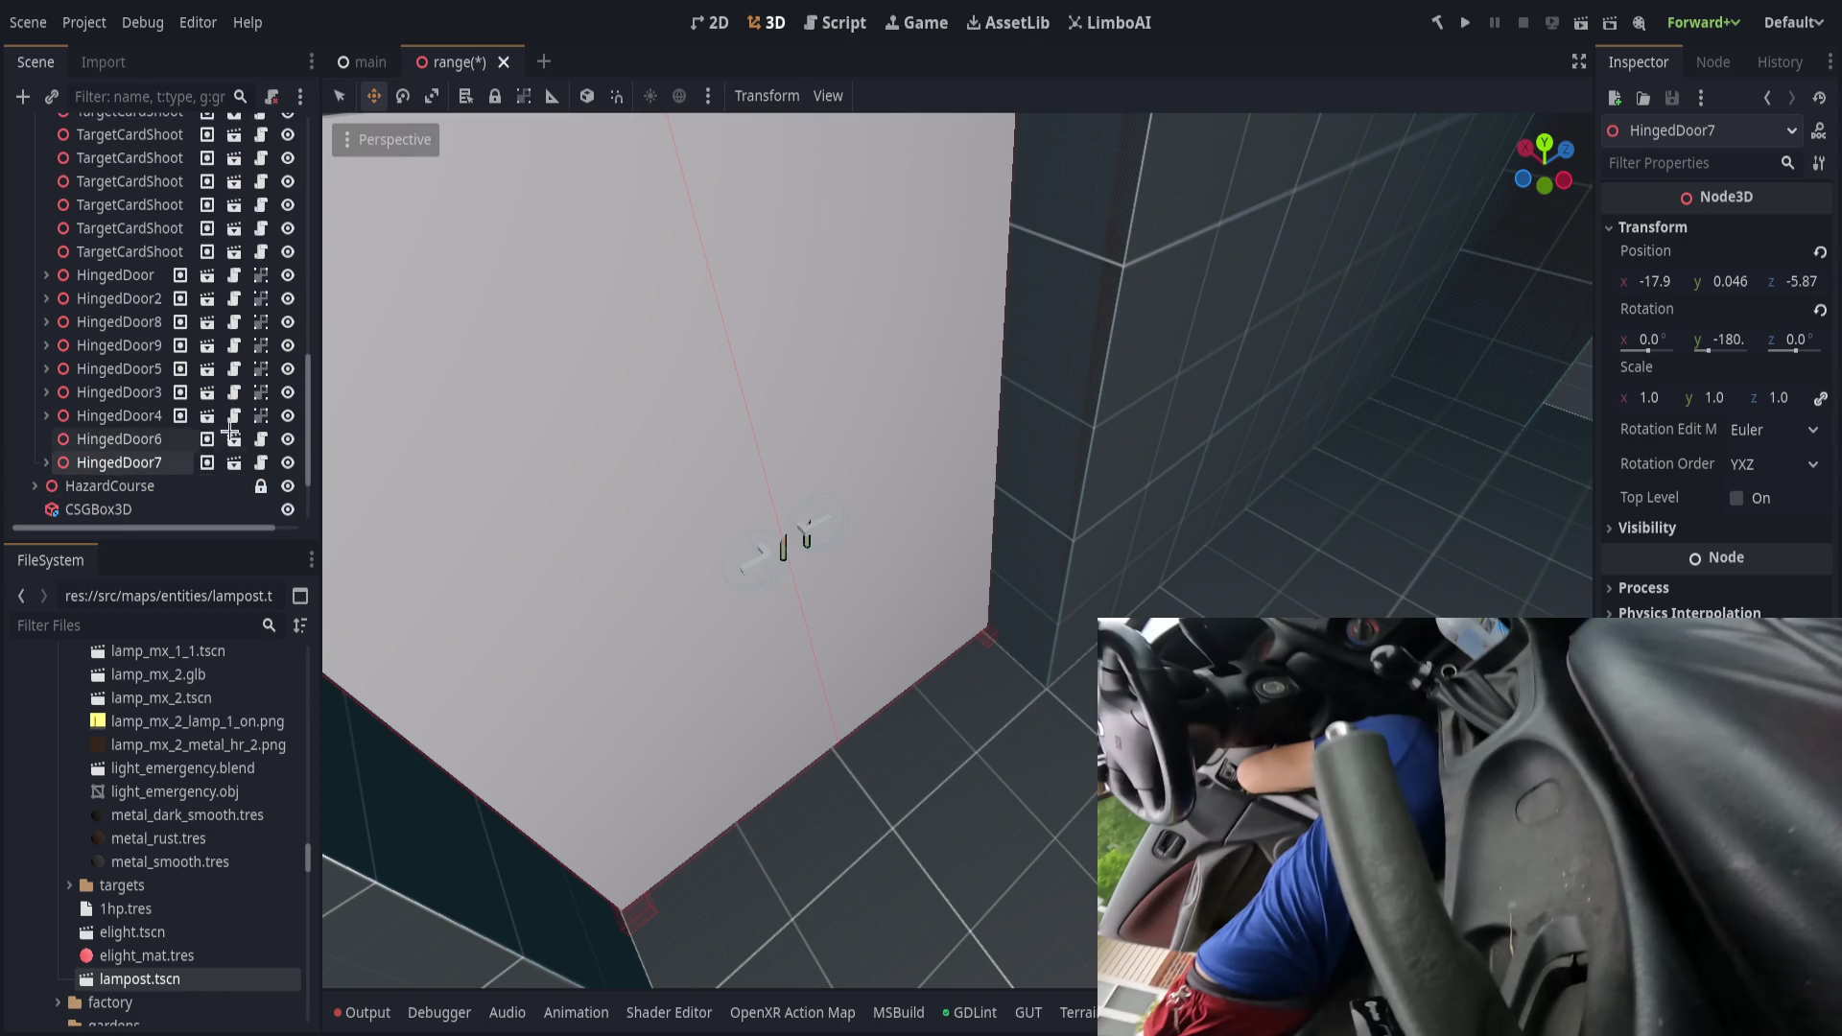
Enlarge the scene tree panel, select the first HingedDoor and frame it in the viewport.
{"action": "left_click_drag", "start_coordinate": [321, 426], "coordinate": [353, 428]}
{"action": "left_click_drag", "start_coordinate": [270, 539], "coordinate": [257, 641]}
{"action": "scroll", "coordinate": [192, 432], "scroll_direction": "up", "scroll_amount": 3}
{"action": "left_click", "coordinate": [124, 440]}
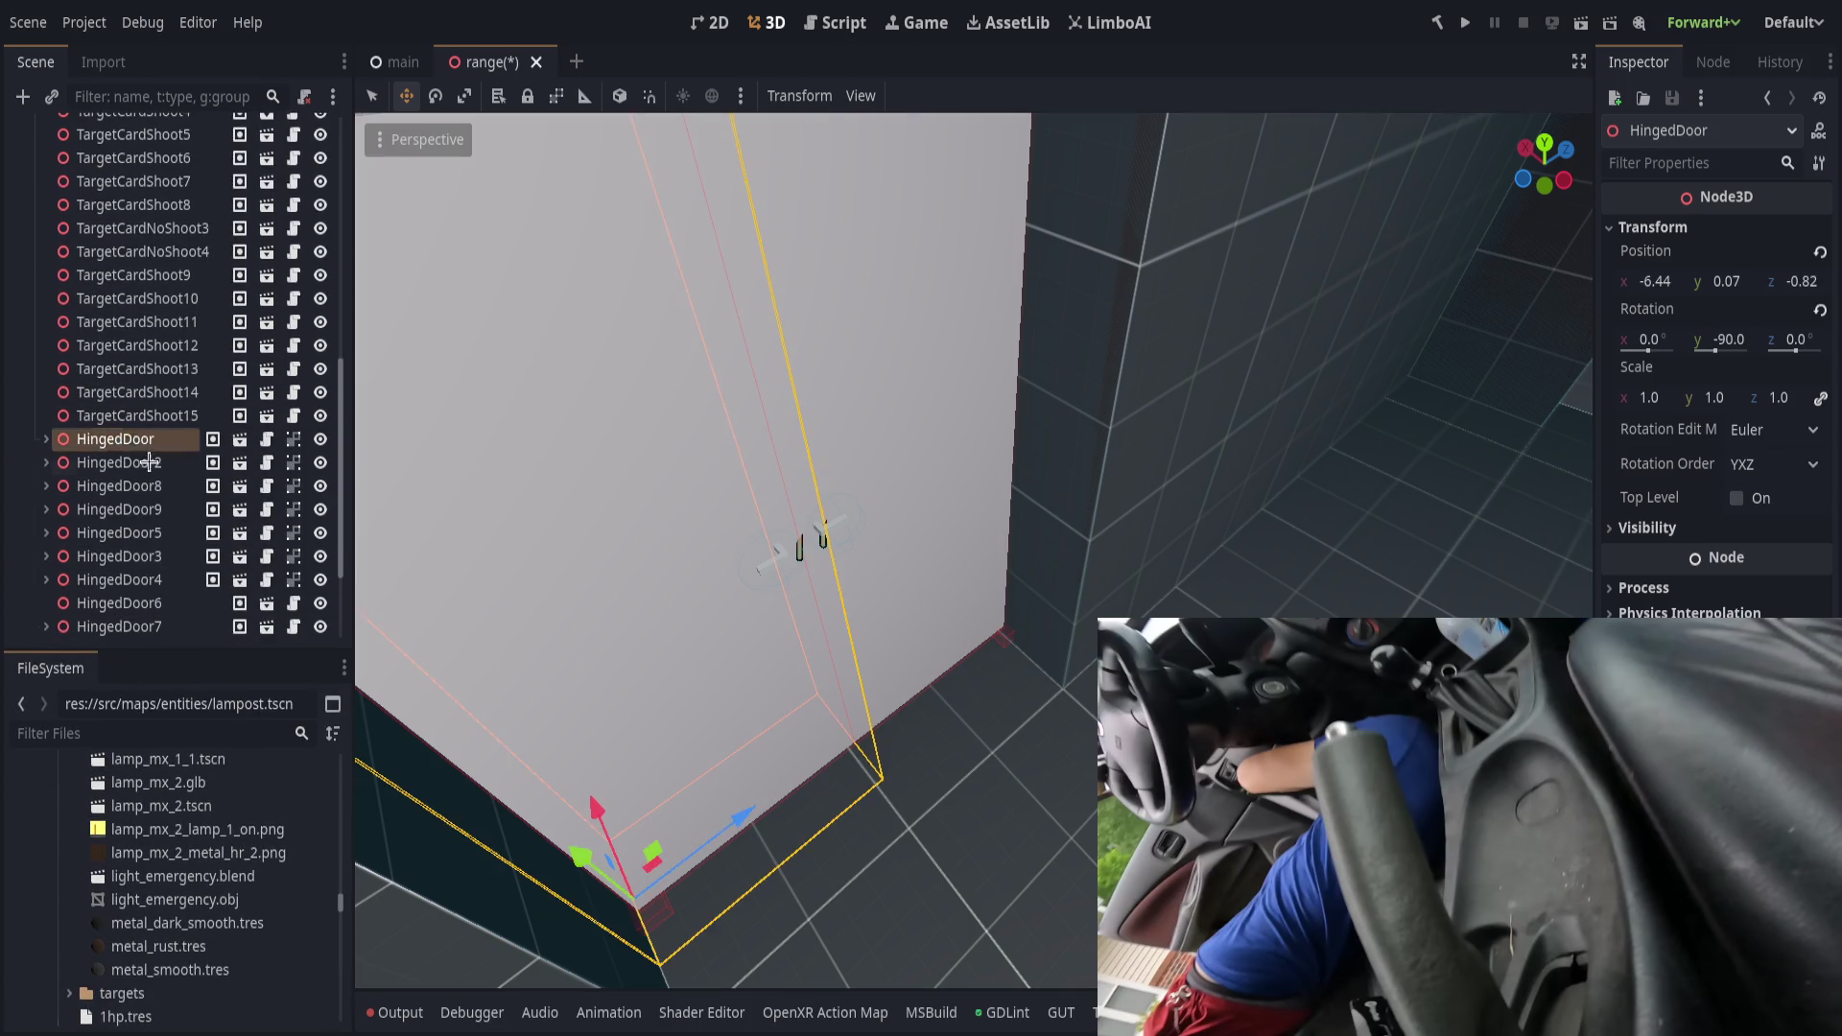
{"action": "key", "text": "f"}
{"action": "scroll", "coordinate": [745, 509], "scroll_direction": "up", "scroll_amount": 2}
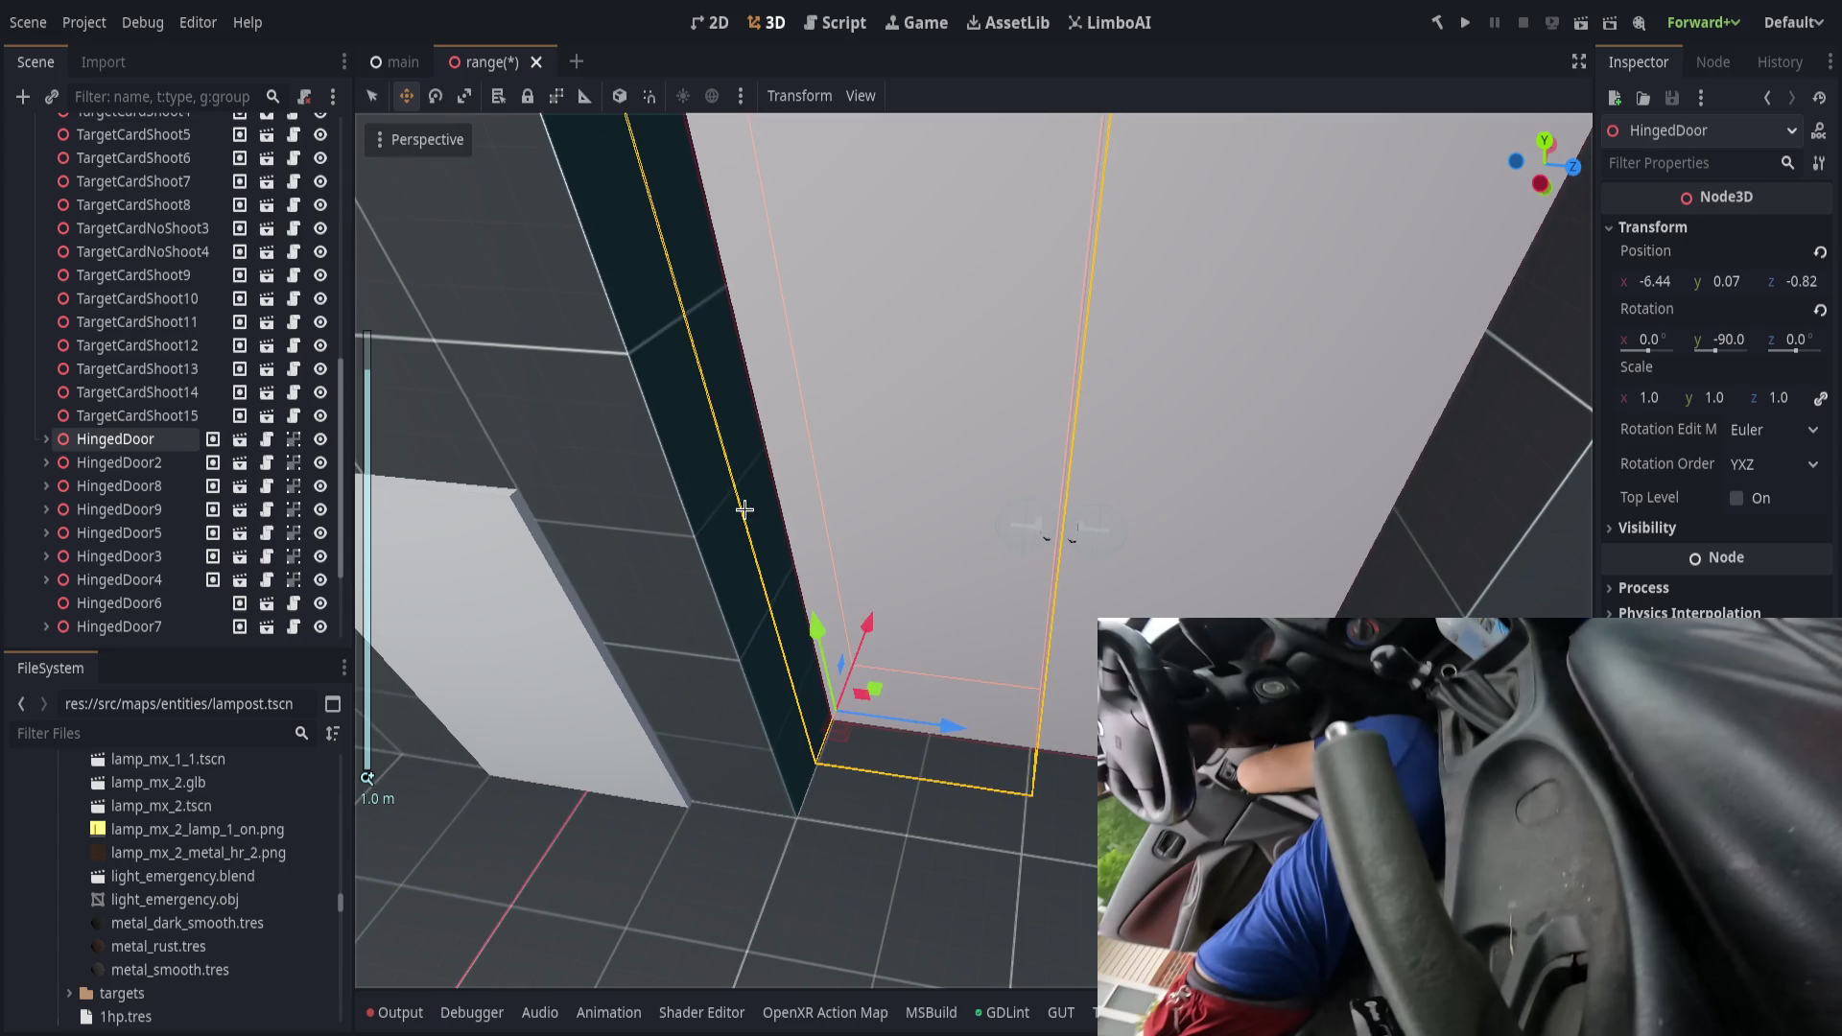
{"action": "left_click", "coordinate": [267, 439]}
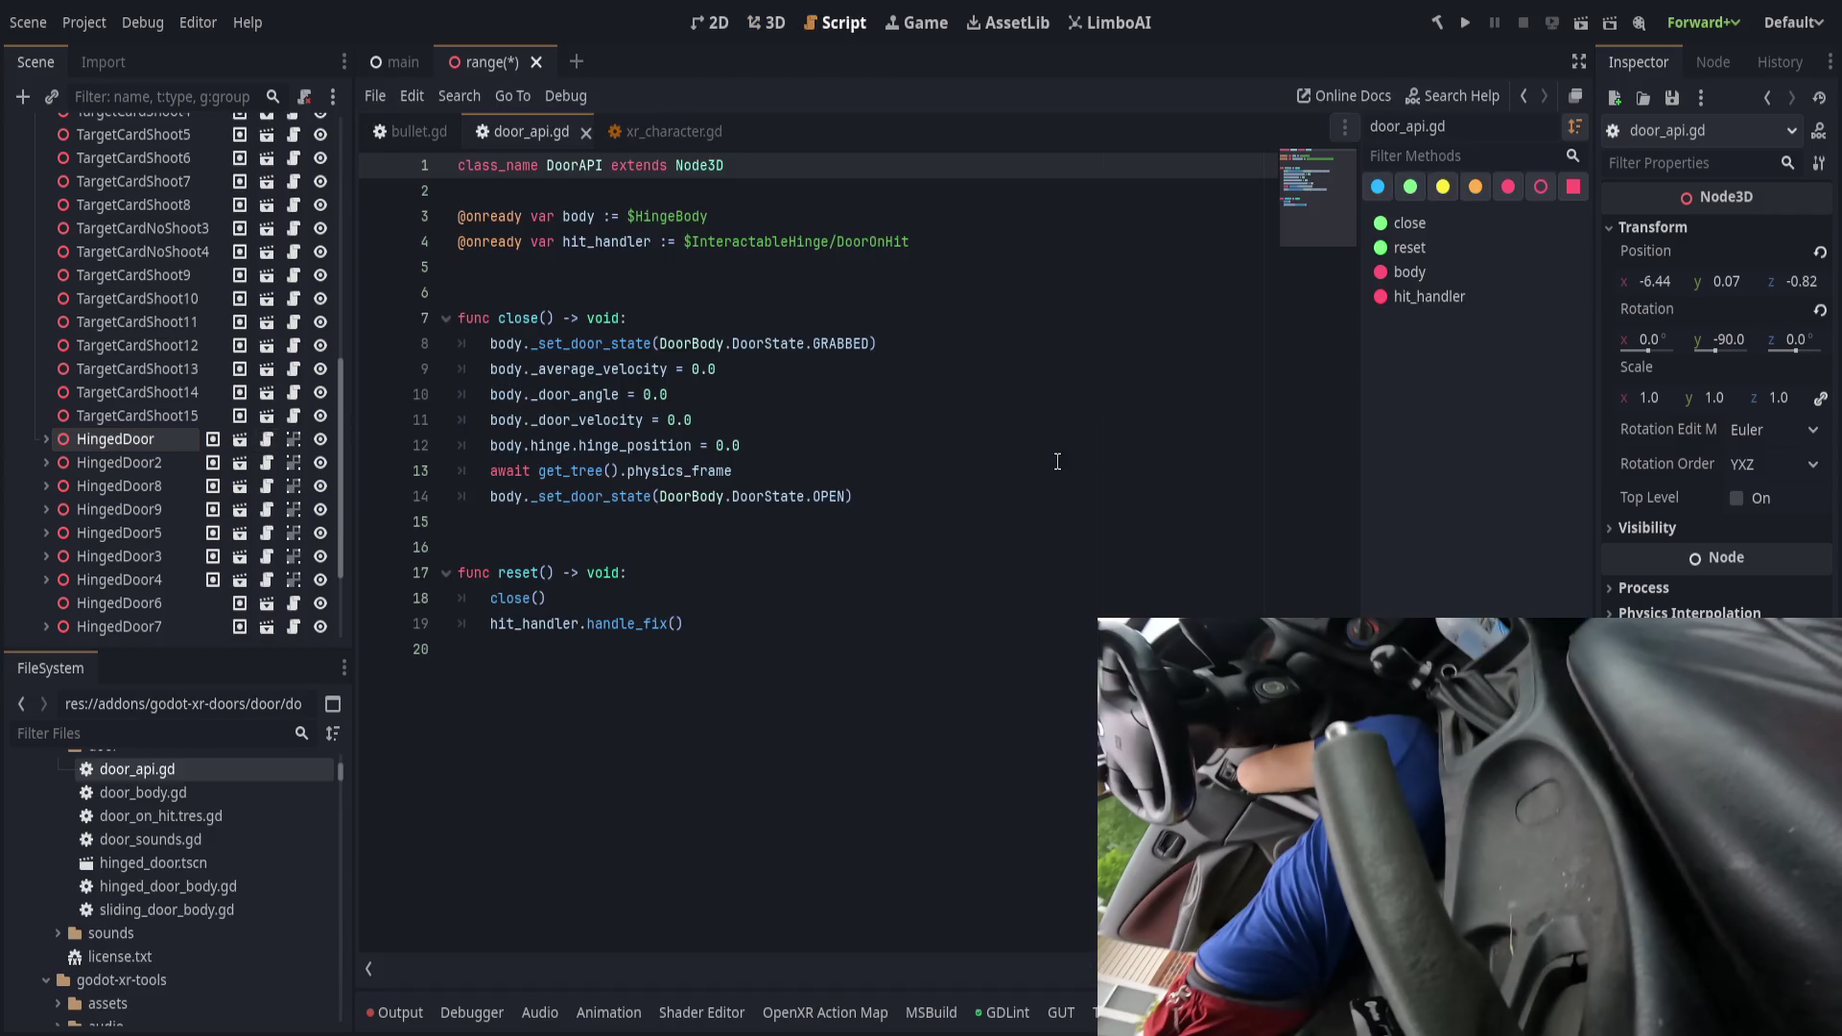
{"action": "left_click", "coordinate": [1057, 462]}
{"action": "left_click", "coordinate": [1062, 267]}
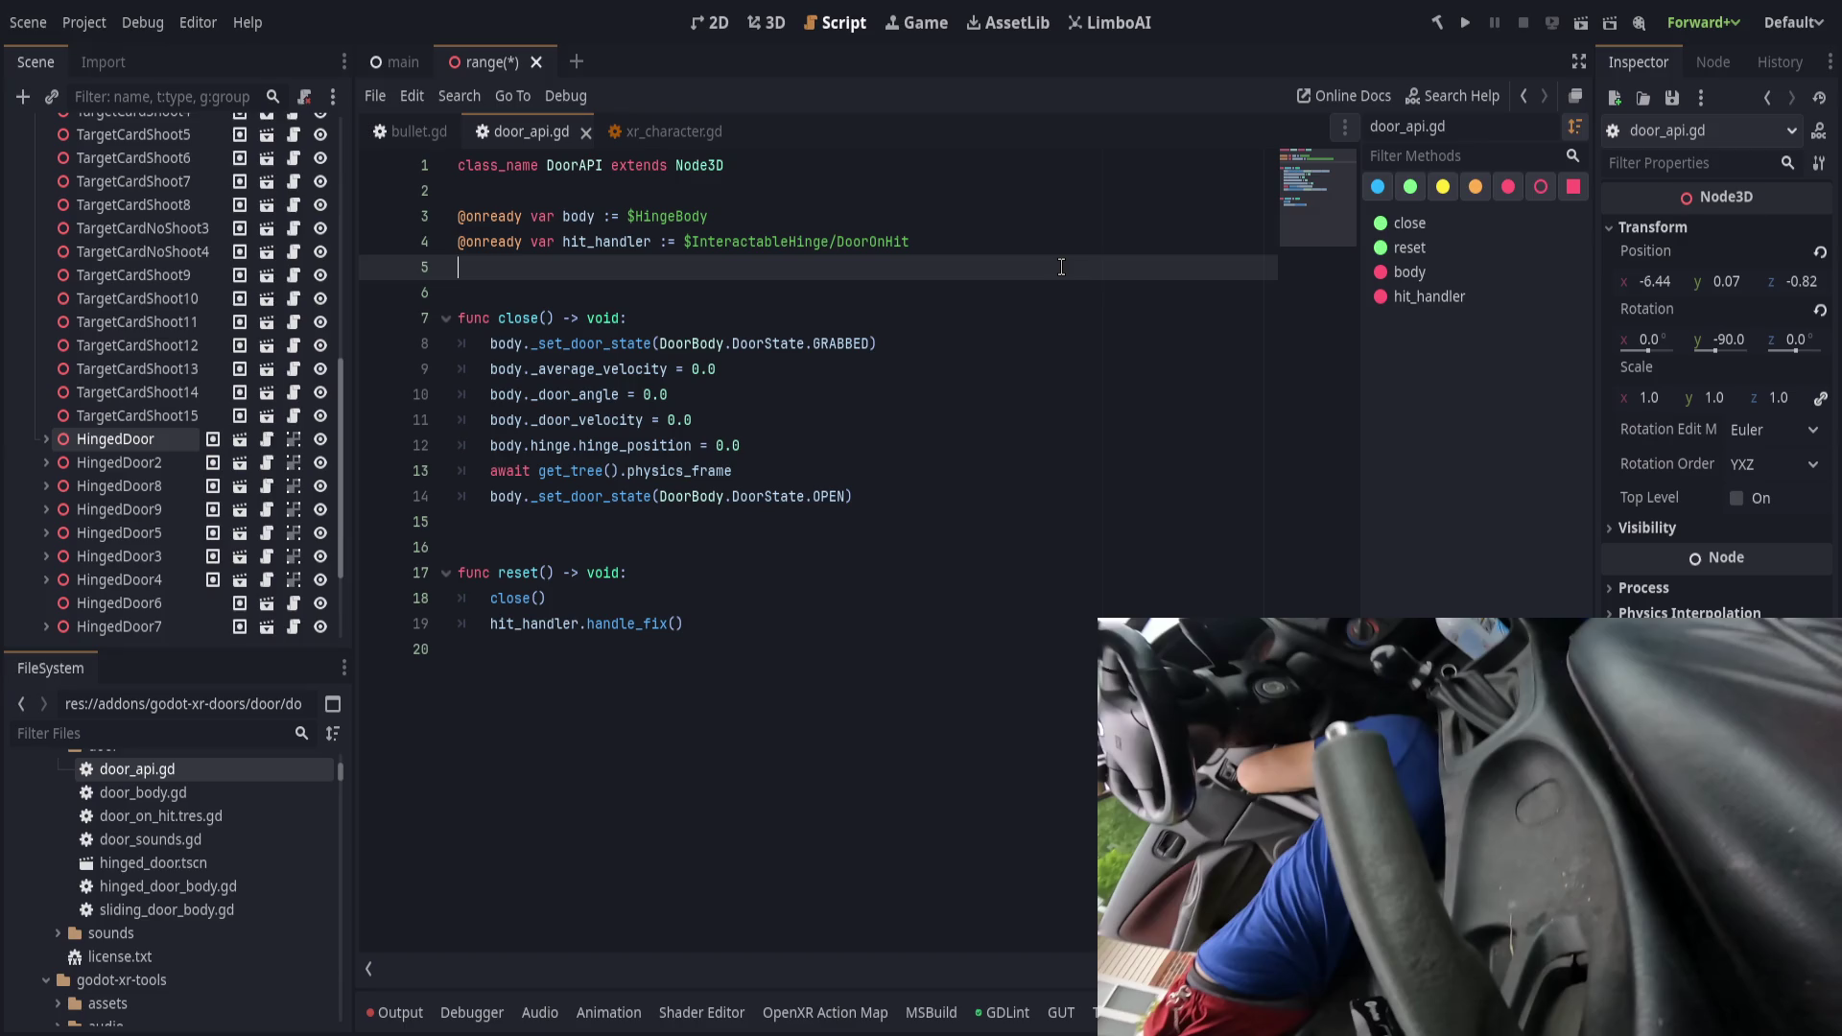
{"action": "key", "text": "Return"}
{"action": "key", "text": "Up"}
{"action": "key", "text": "Up"}
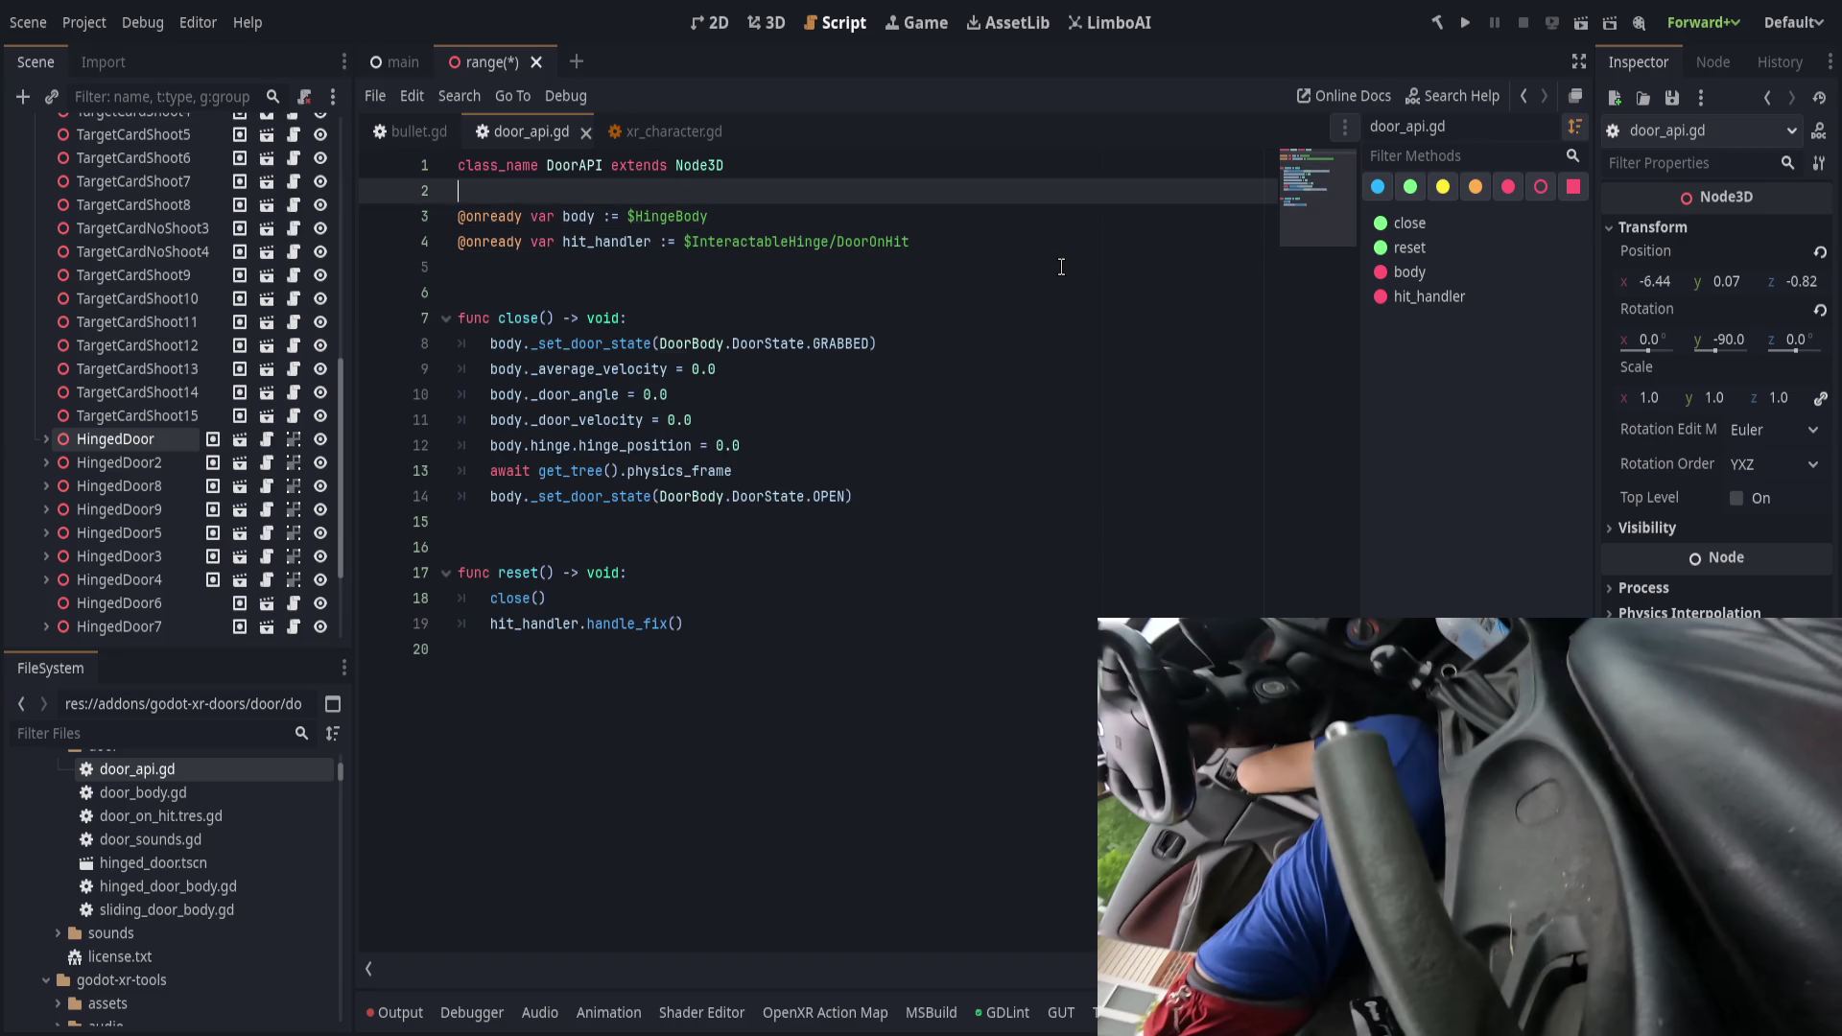
{"action": "key", "text": "Return"}
{"action": "key", "text": "Return"}
{"action": "key", "text": "Return"}
{"action": "key", "text": "Up"}
{"action": "key", "text": "Up"}
{"action": "key", "text": "Up"}
{"action": "key", "text": "ctrl+z"}
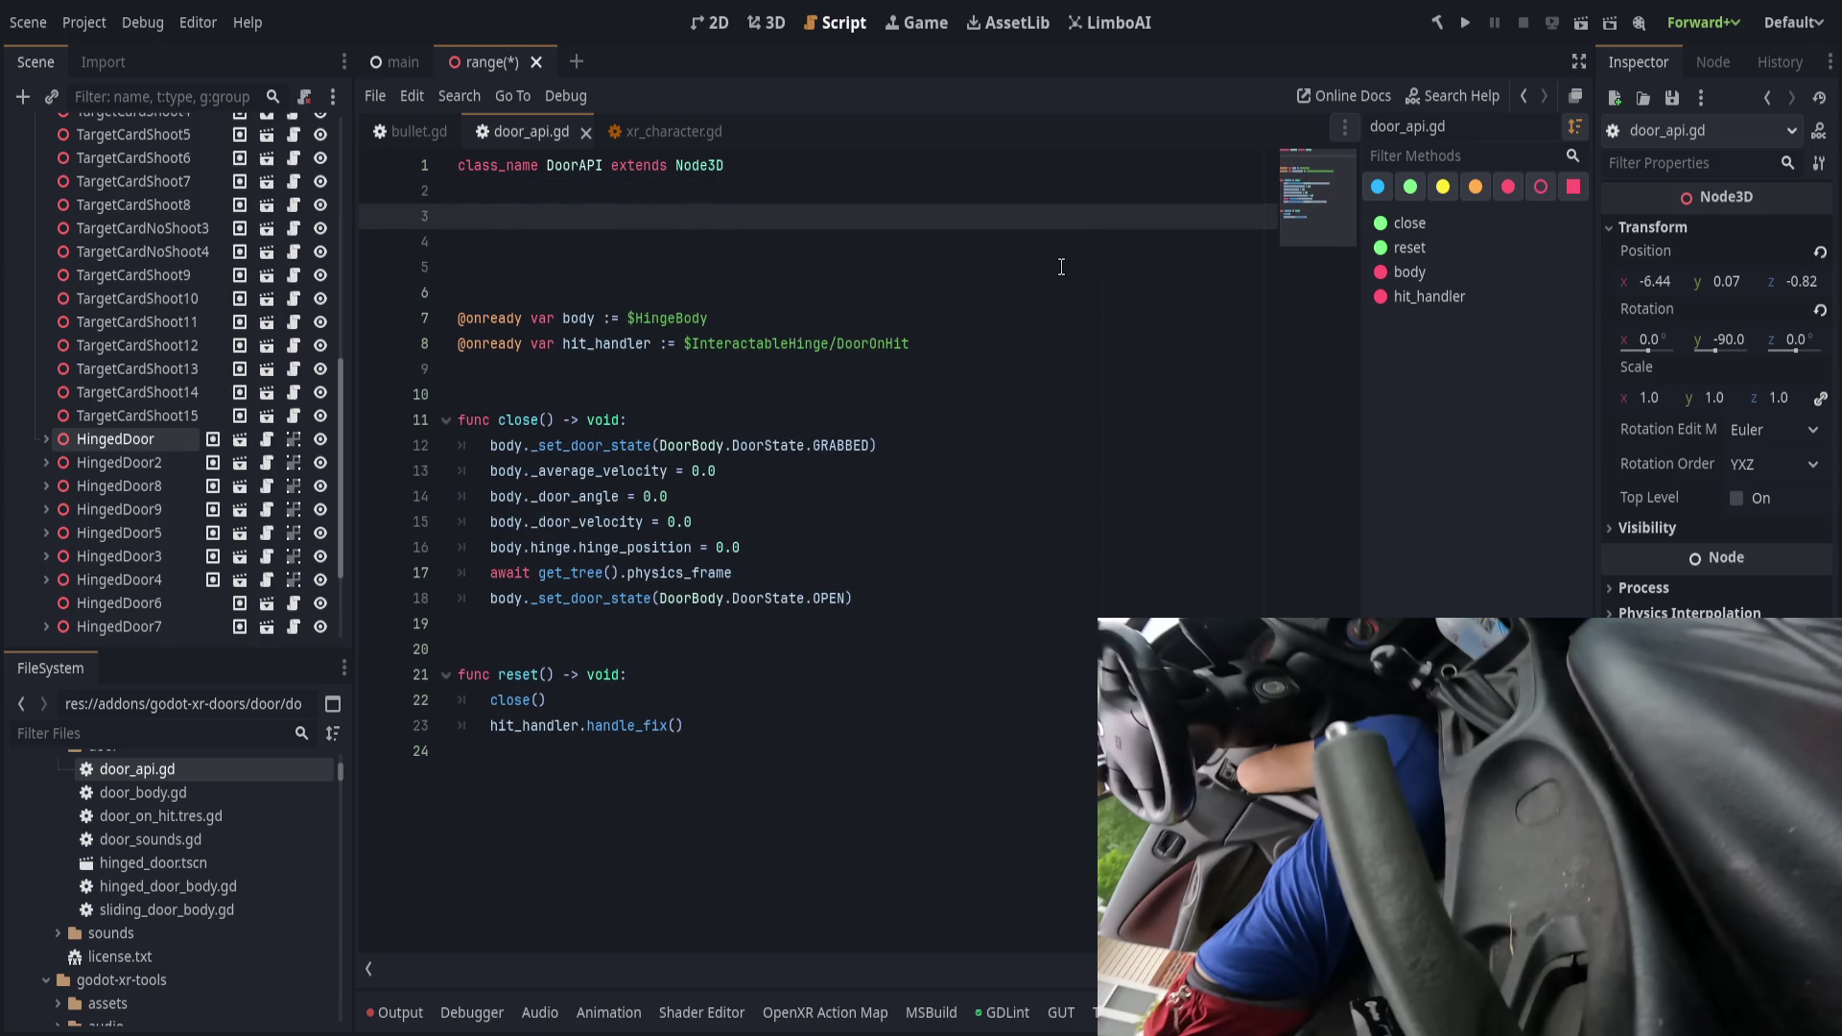
Save the range scene and open the hinged_door scene.
{"action": "key", "text": "ctrl+s"}
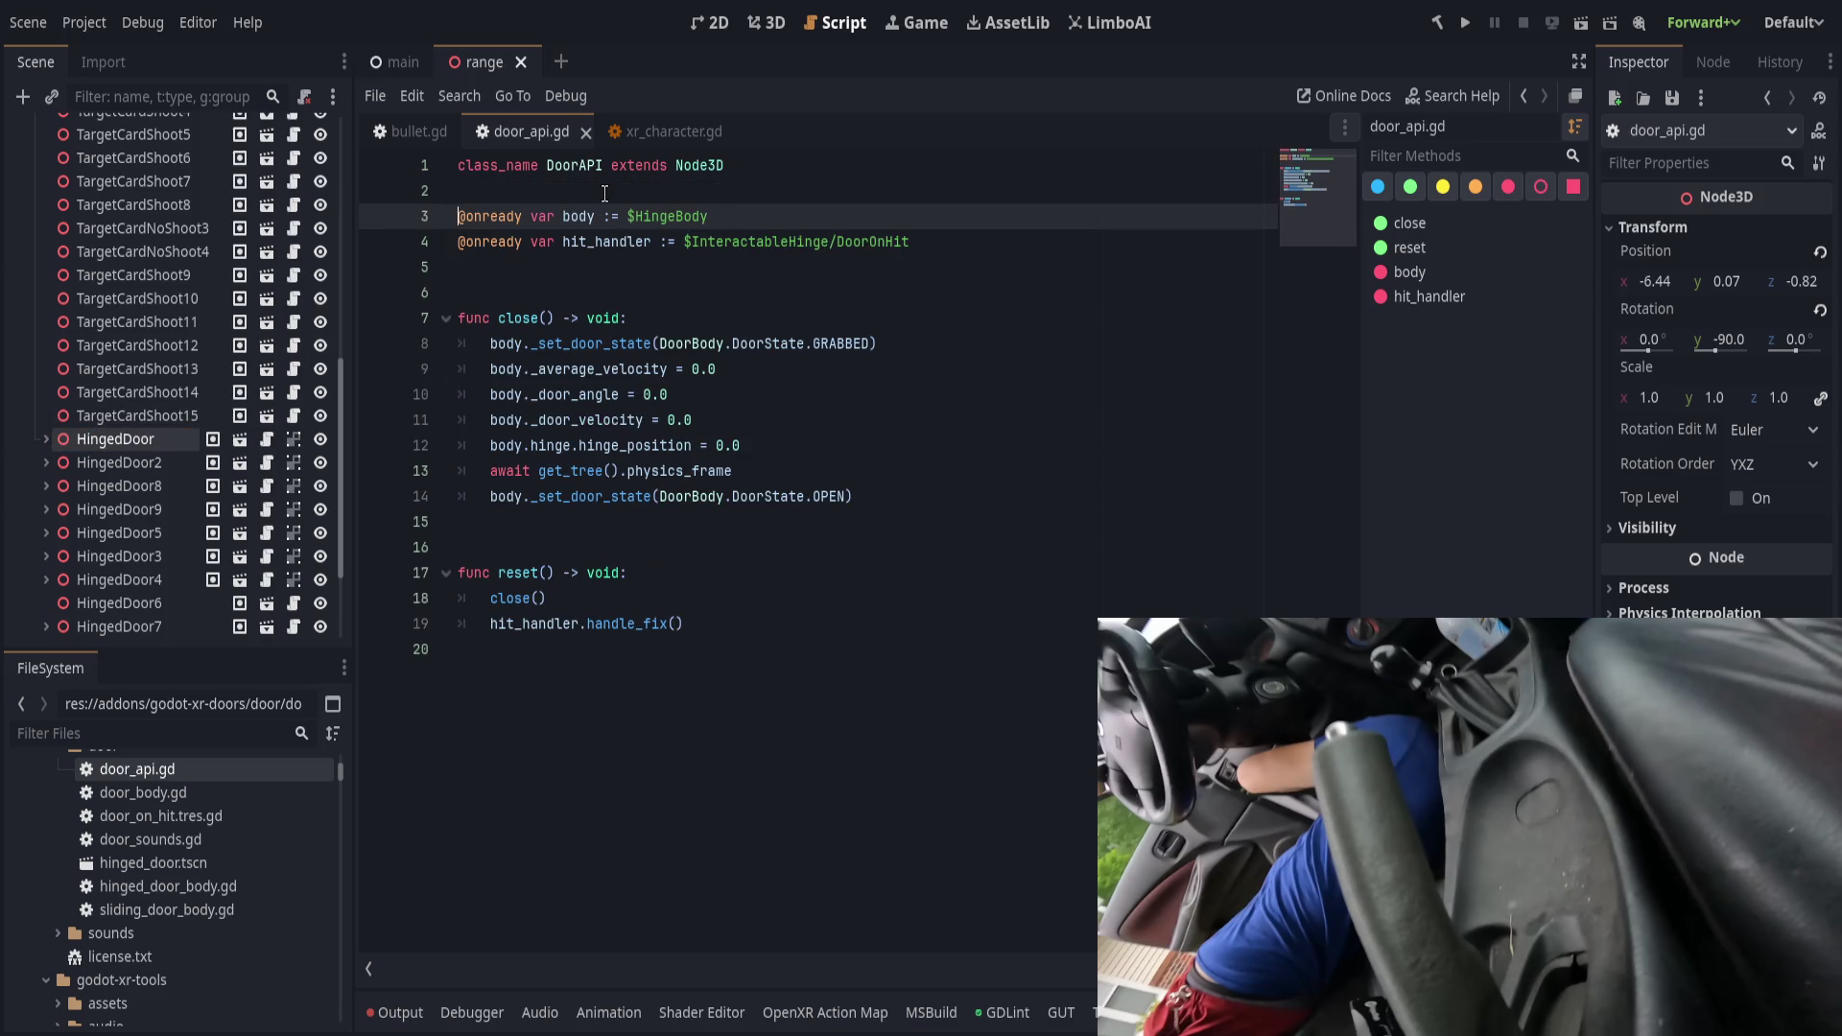
{"action": "left_click", "coordinate": [601, 198]}
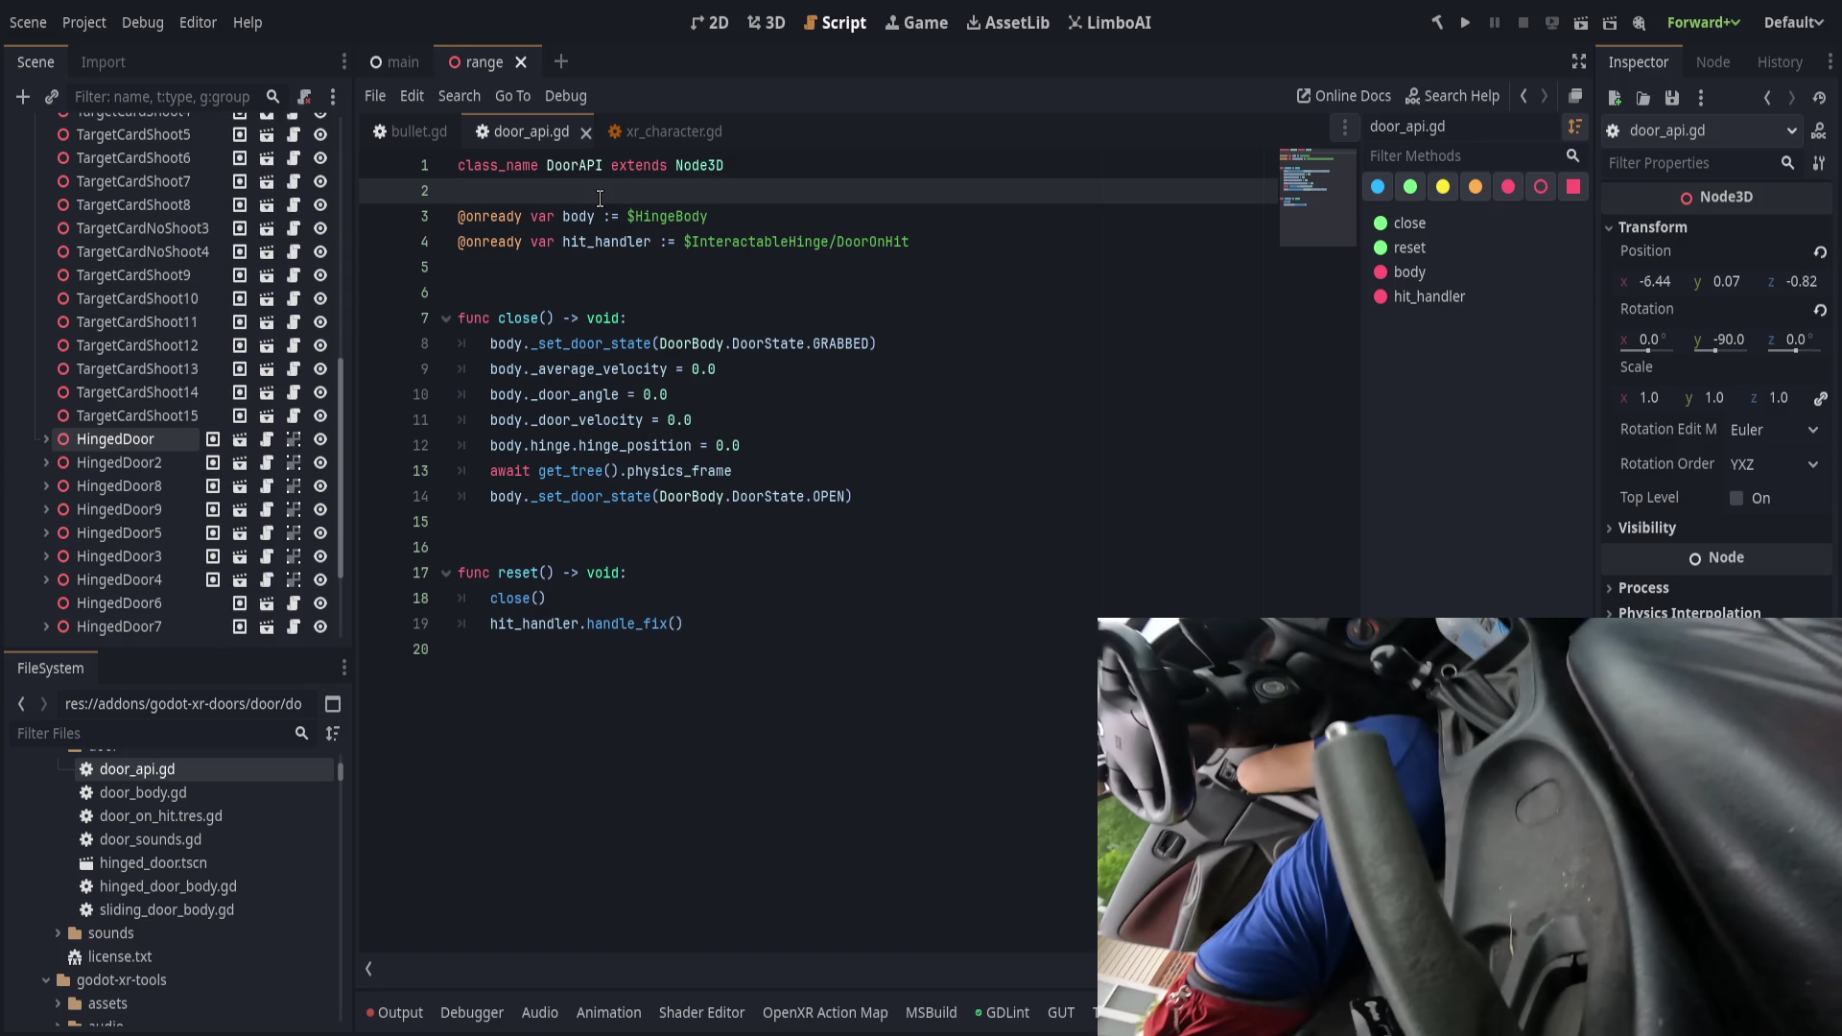
{"action": "left_click", "coordinate": [240, 438]}
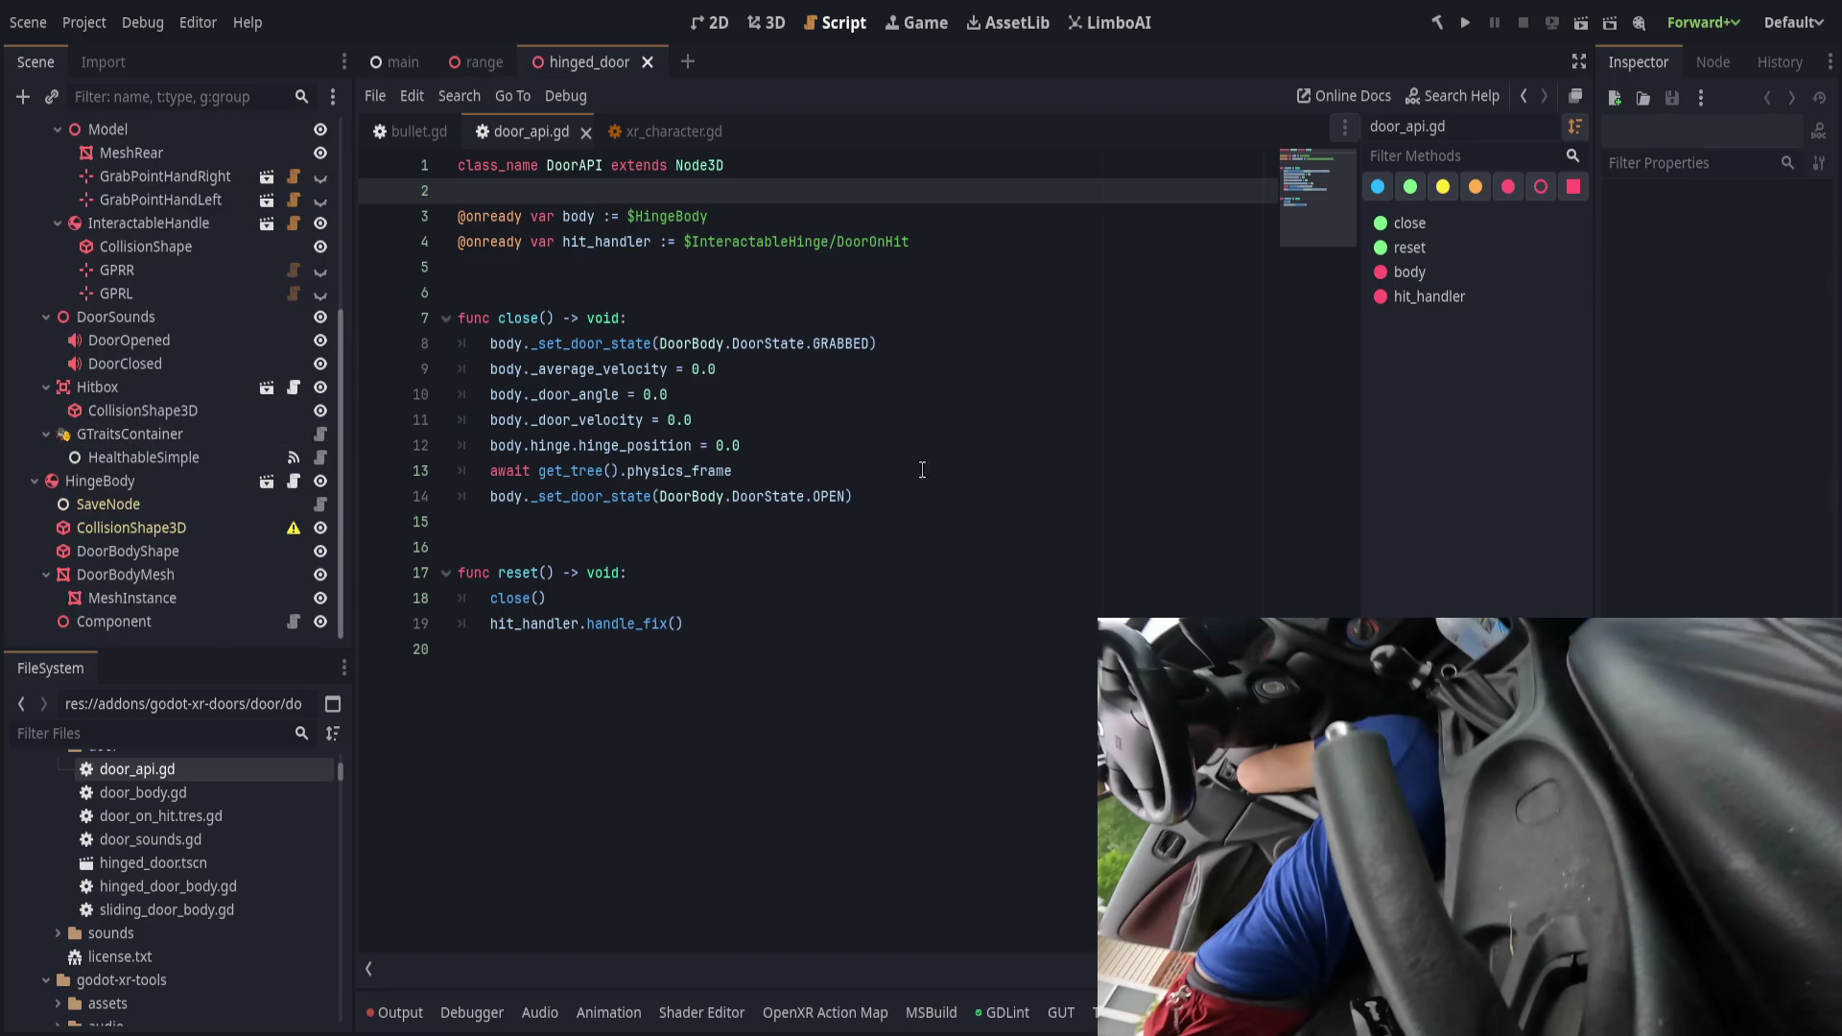
Show the door in 3D and collapse FrontHandle, RearHandle, DoorSounds, Hitbox and GTraitsContainer.
{"action": "key", "text": "ctrl+F2"}
{"action": "scroll", "coordinate": [825, 297], "scroll_direction": "down", "scroll_amount": 3}
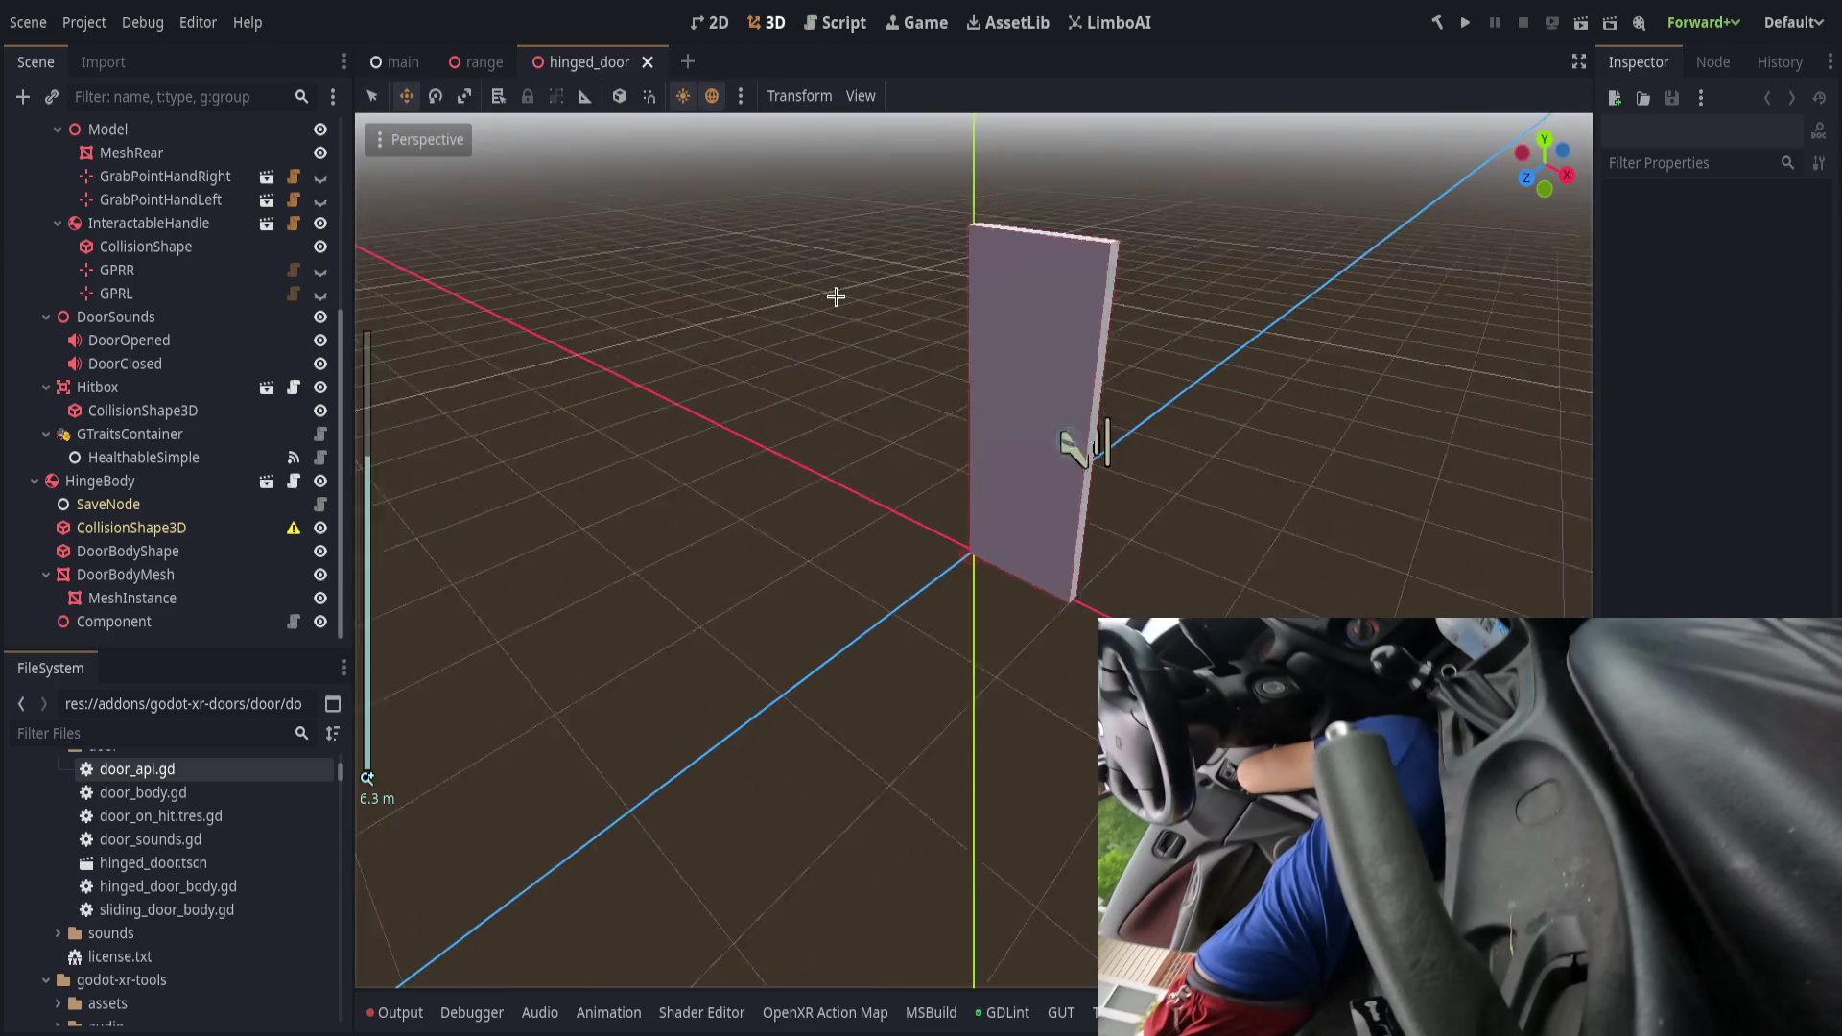
{"action": "scroll", "coordinate": [1073, 330], "scroll_direction": "up", "scroll_amount": 5}
{"action": "scroll", "coordinate": [1072, 330], "scroll_direction": "up", "scroll_amount": 2}
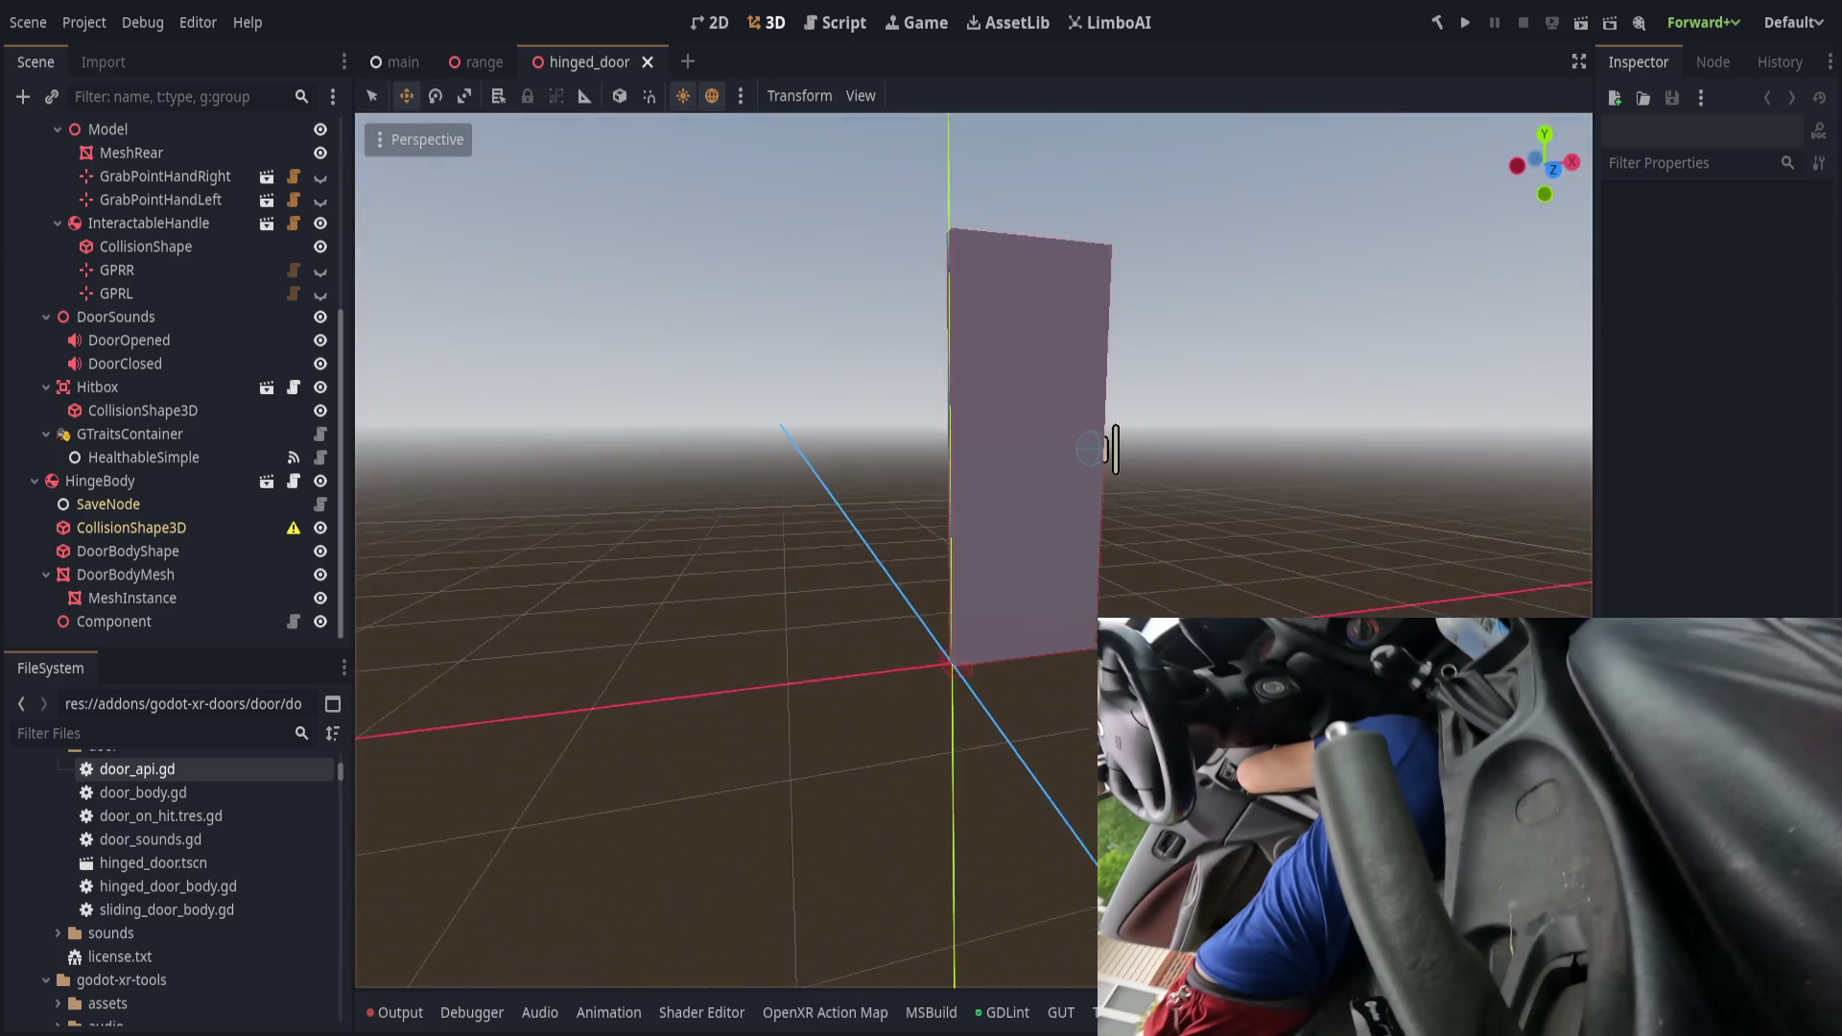
{"action": "left_click_drag", "start_coordinate": [1095, 361], "coordinate": [1008, 350]}
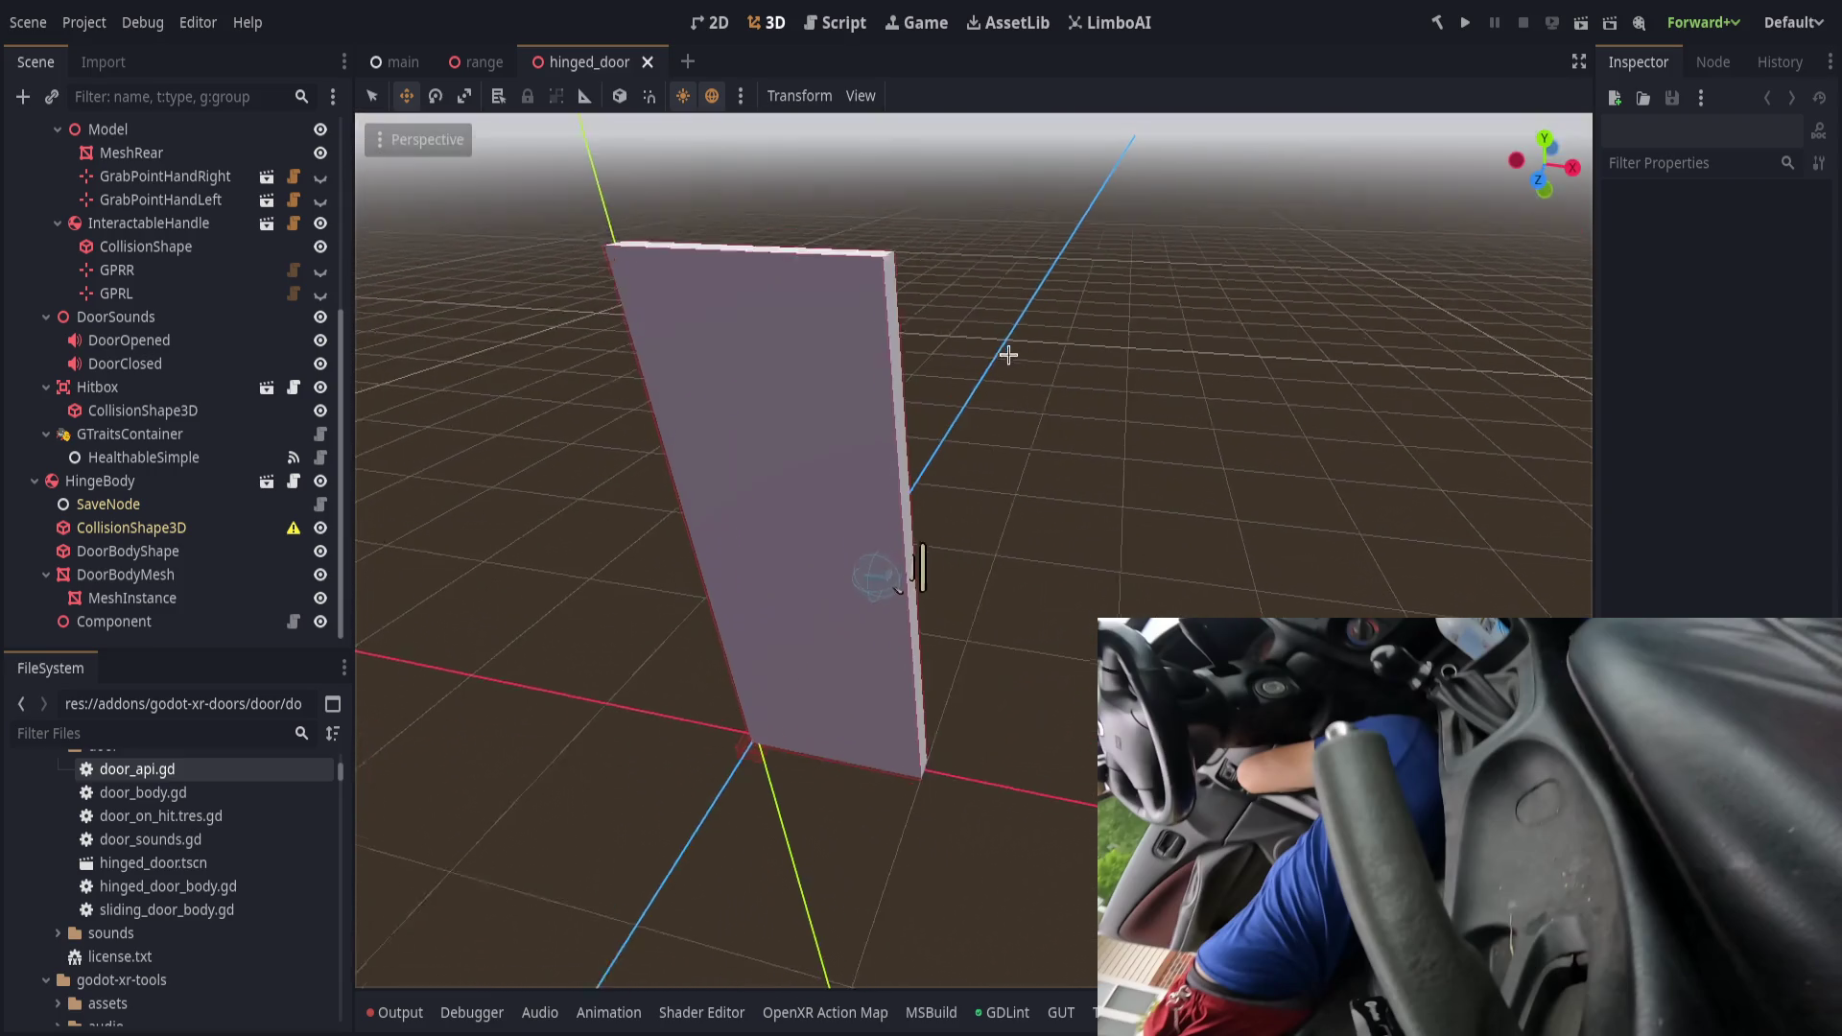
{"action": "scroll", "coordinate": [37, 352], "scroll_direction": "up", "scroll_amount": 5}
{"action": "left_click", "coordinate": [46, 203]}
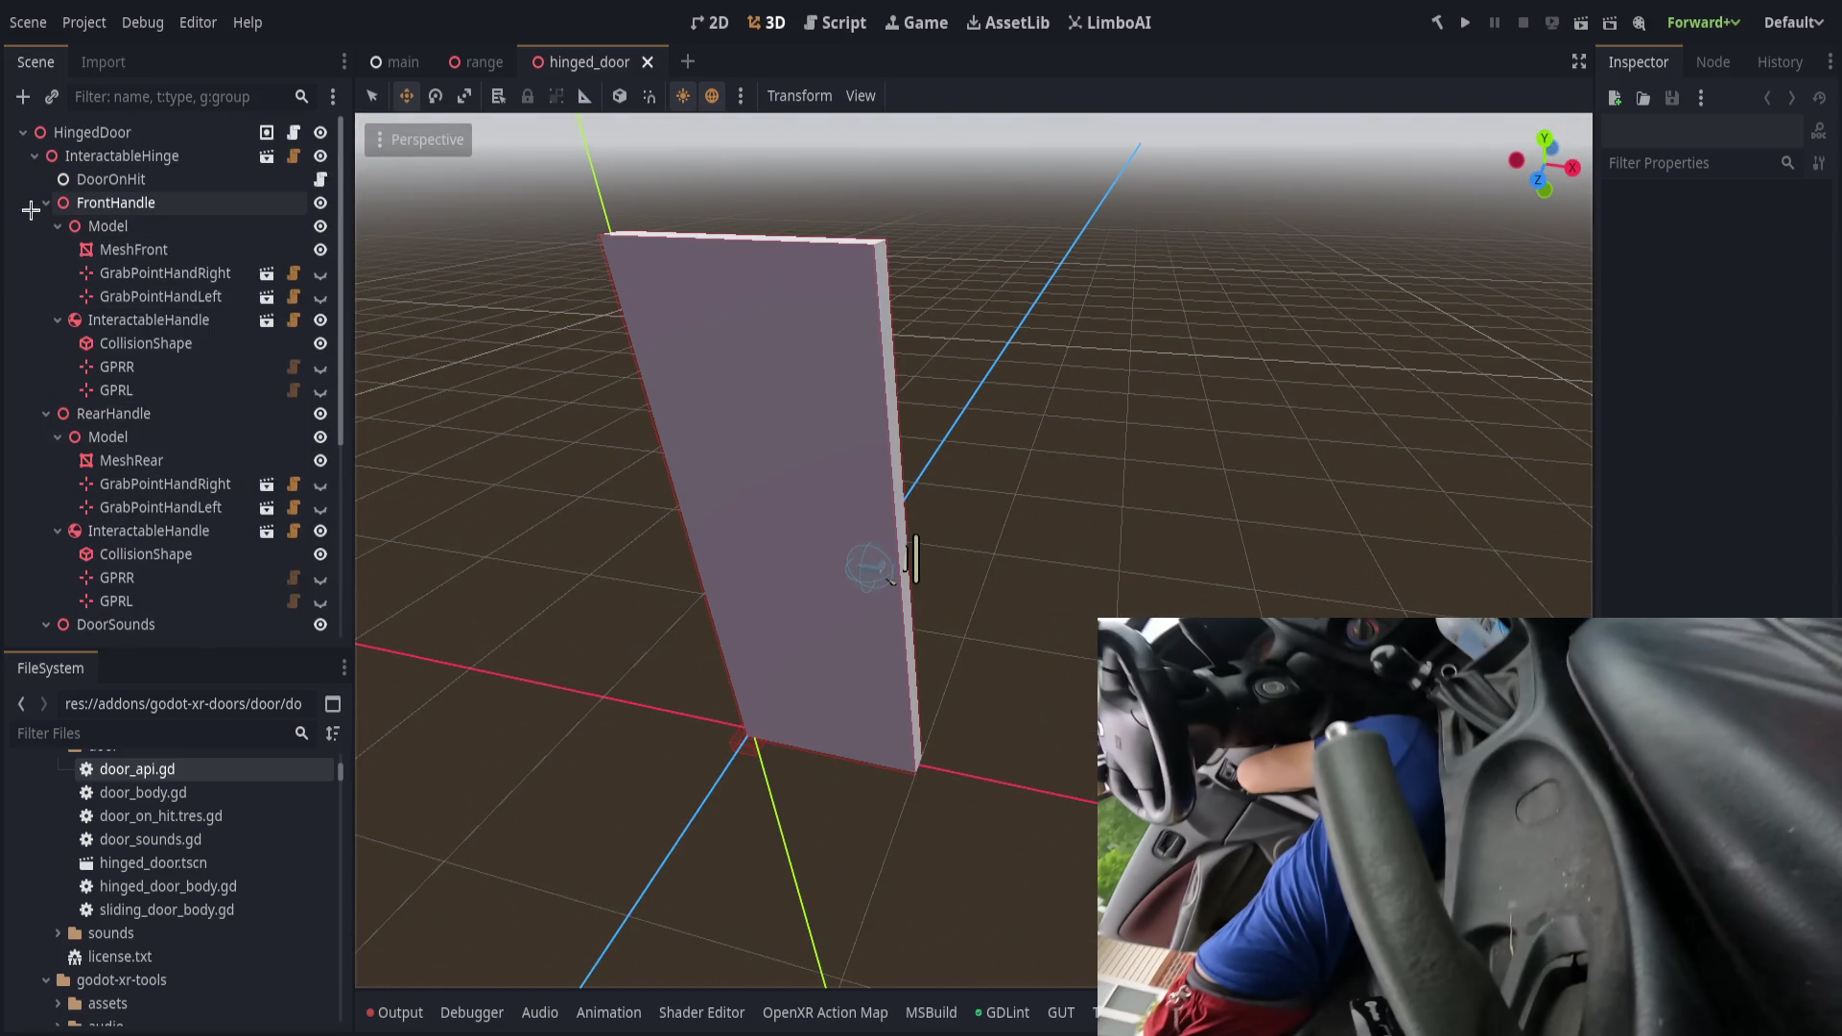
{"action": "left_click", "coordinate": [47, 225]}
{"action": "left_click", "coordinate": [46, 250]}
{"action": "left_click", "coordinate": [40, 277]}
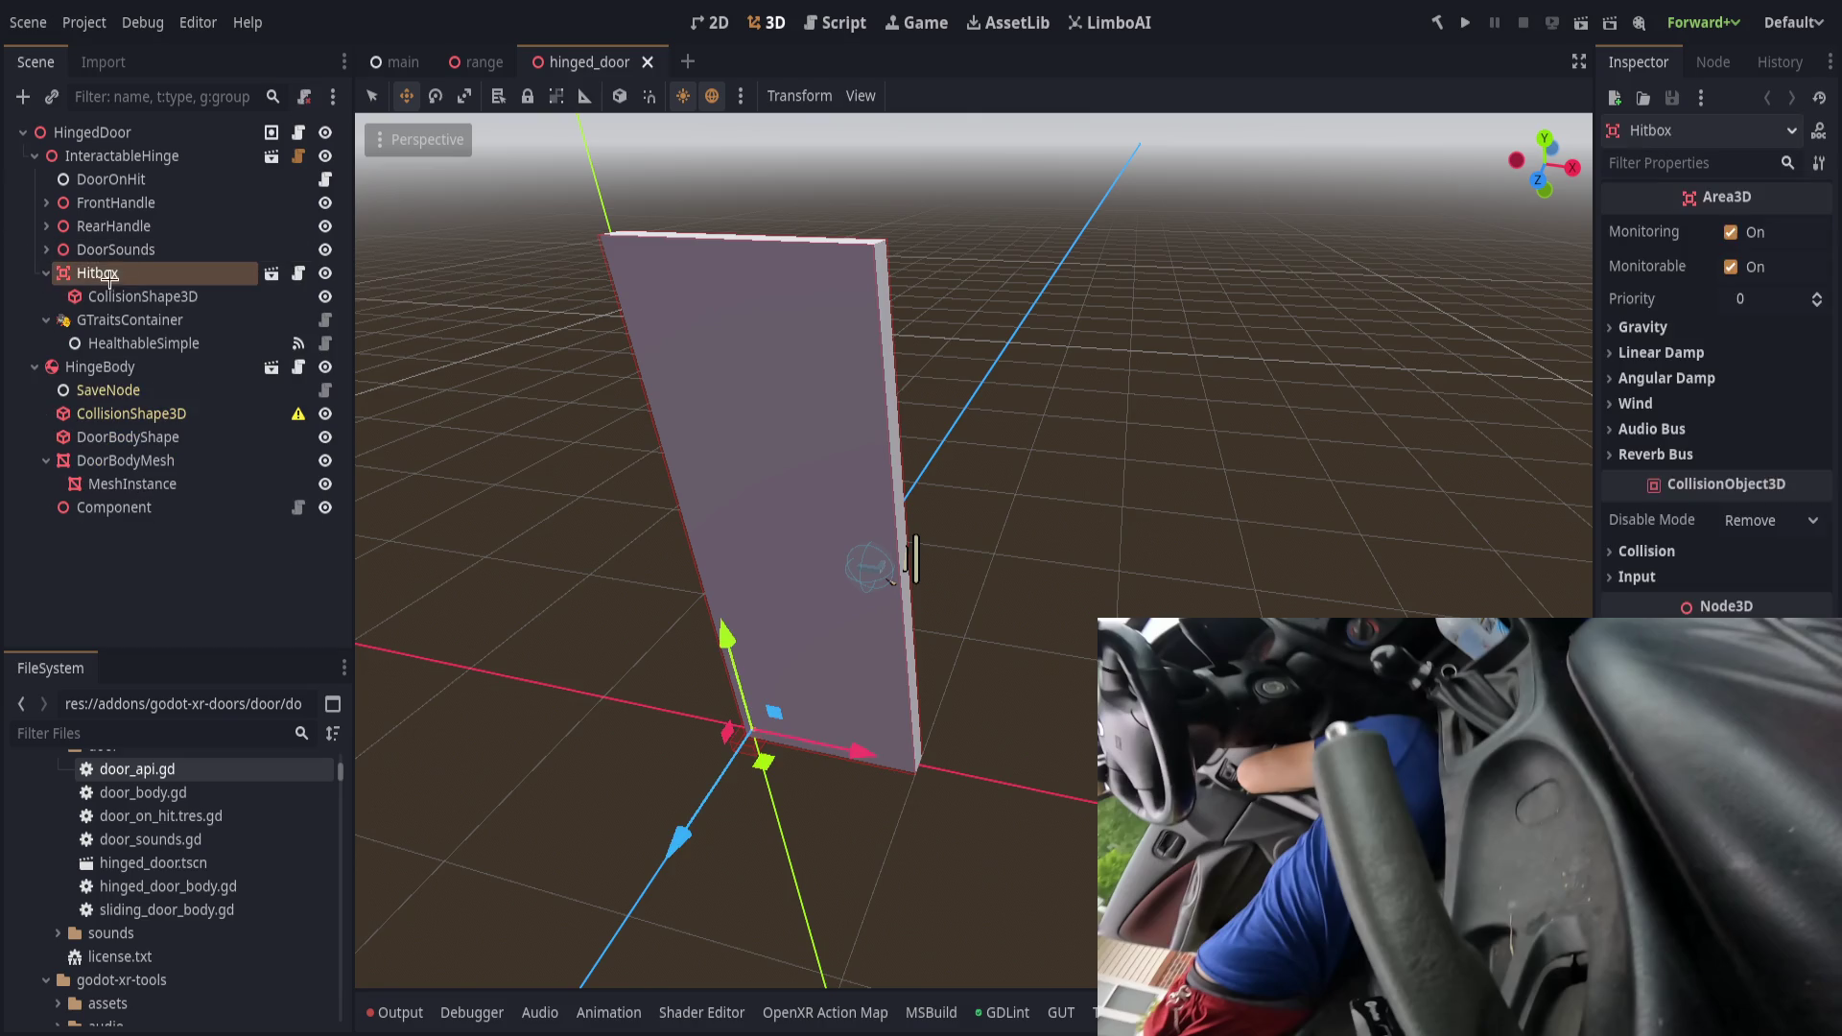
{"action": "left_click", "coordinate": [46, 273]}
{"action": "left_click", "coordinate": [46, 296]}
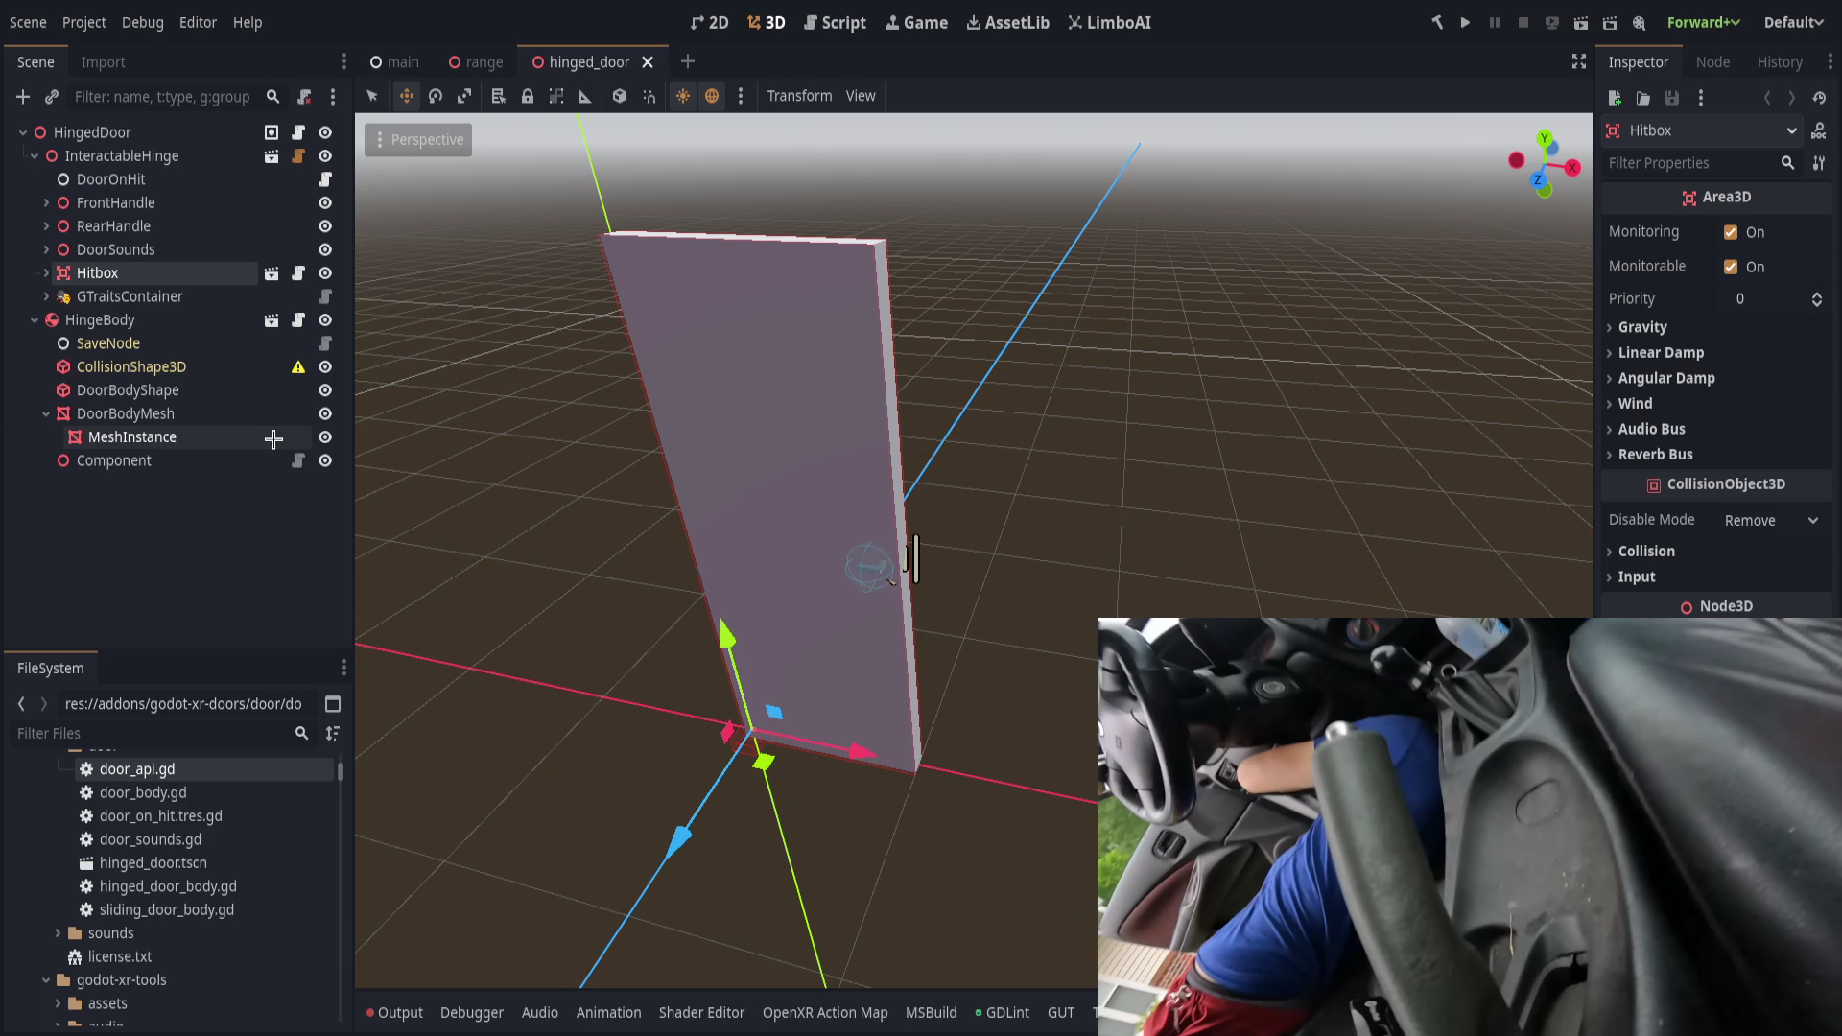
Inspect InteractableHinge's hinge limit settings and the DoorOnHit node.
{"action": "mouse_move", "coordinate": [543, 365]}
{"action": "left_mouse_down"}
{"action": "mouse_move", "coordinate": [637, 345]}
{"action": "mouse_move", "coordinate": [608, 394]}
{"action": "mouse_move", "coordinate": [617, 374]}
{"action": "mouse_move", "coordinate": [592, 374]}
{"action": "left_mouse_up"}
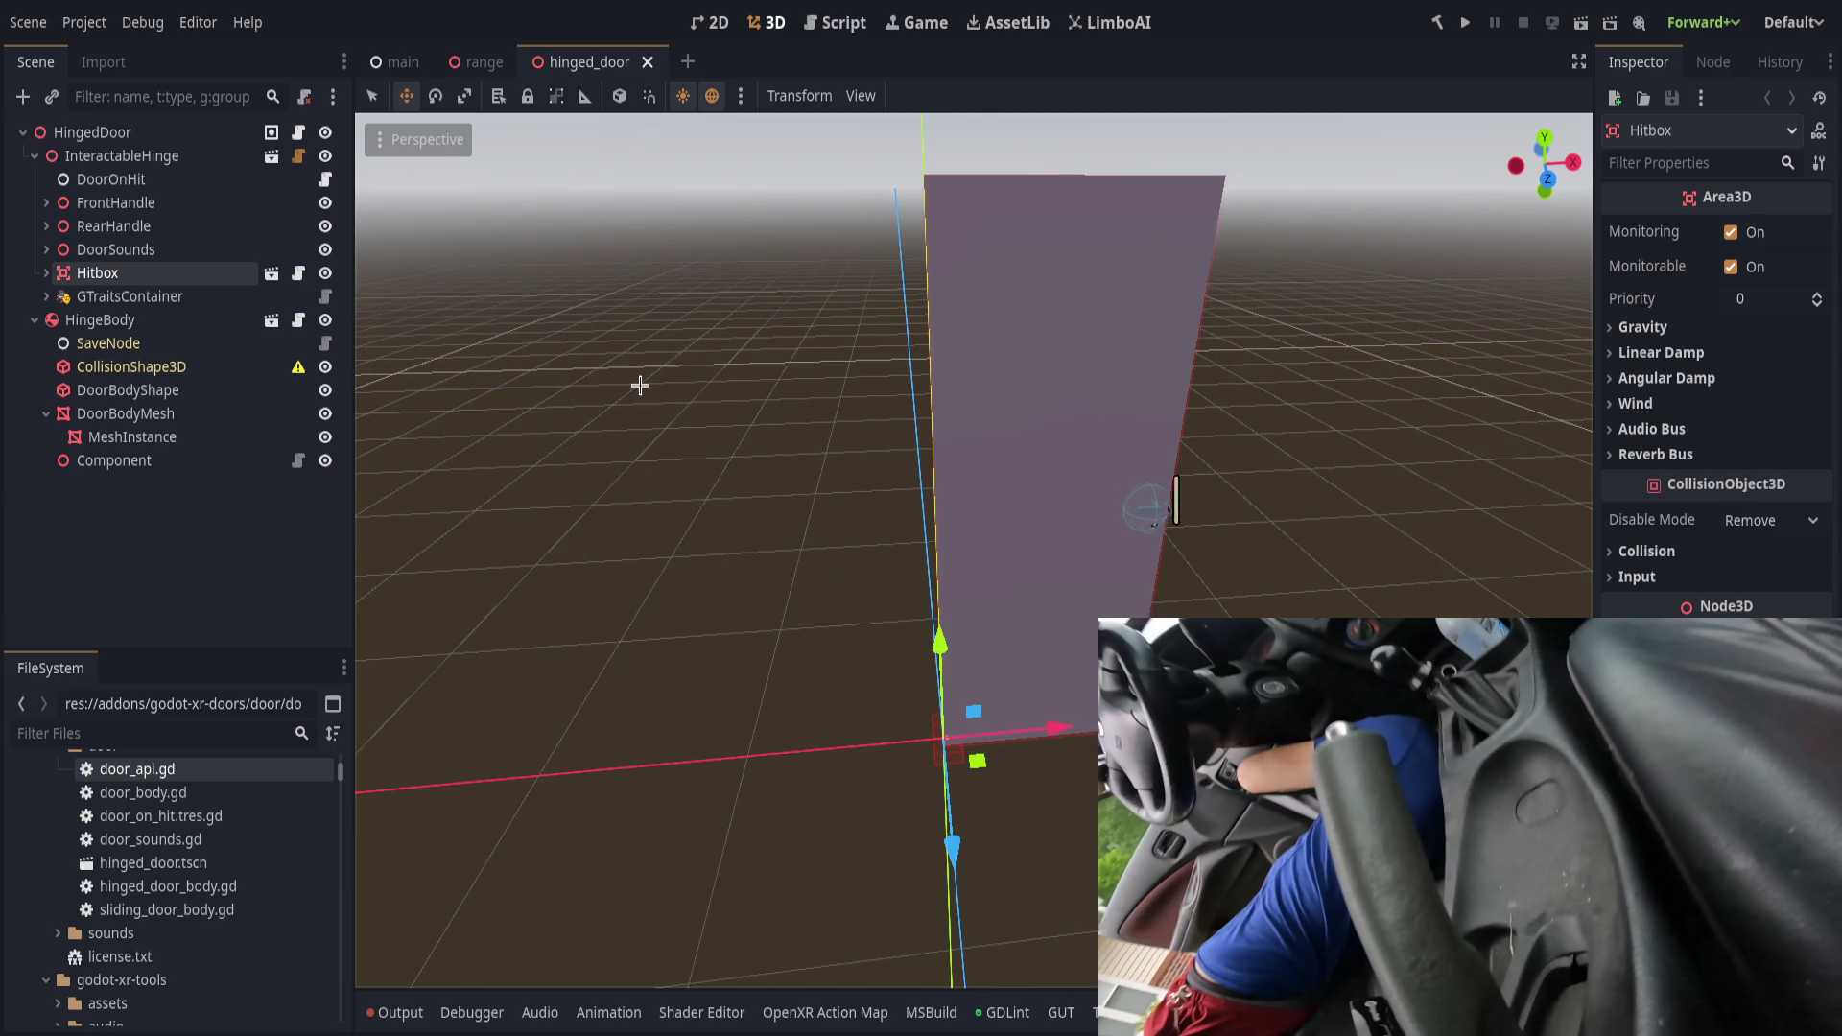
{"action": "left_click", "coordinate": [142, 504]}
{"action": "left_click", "coordinate": [150, 156]}
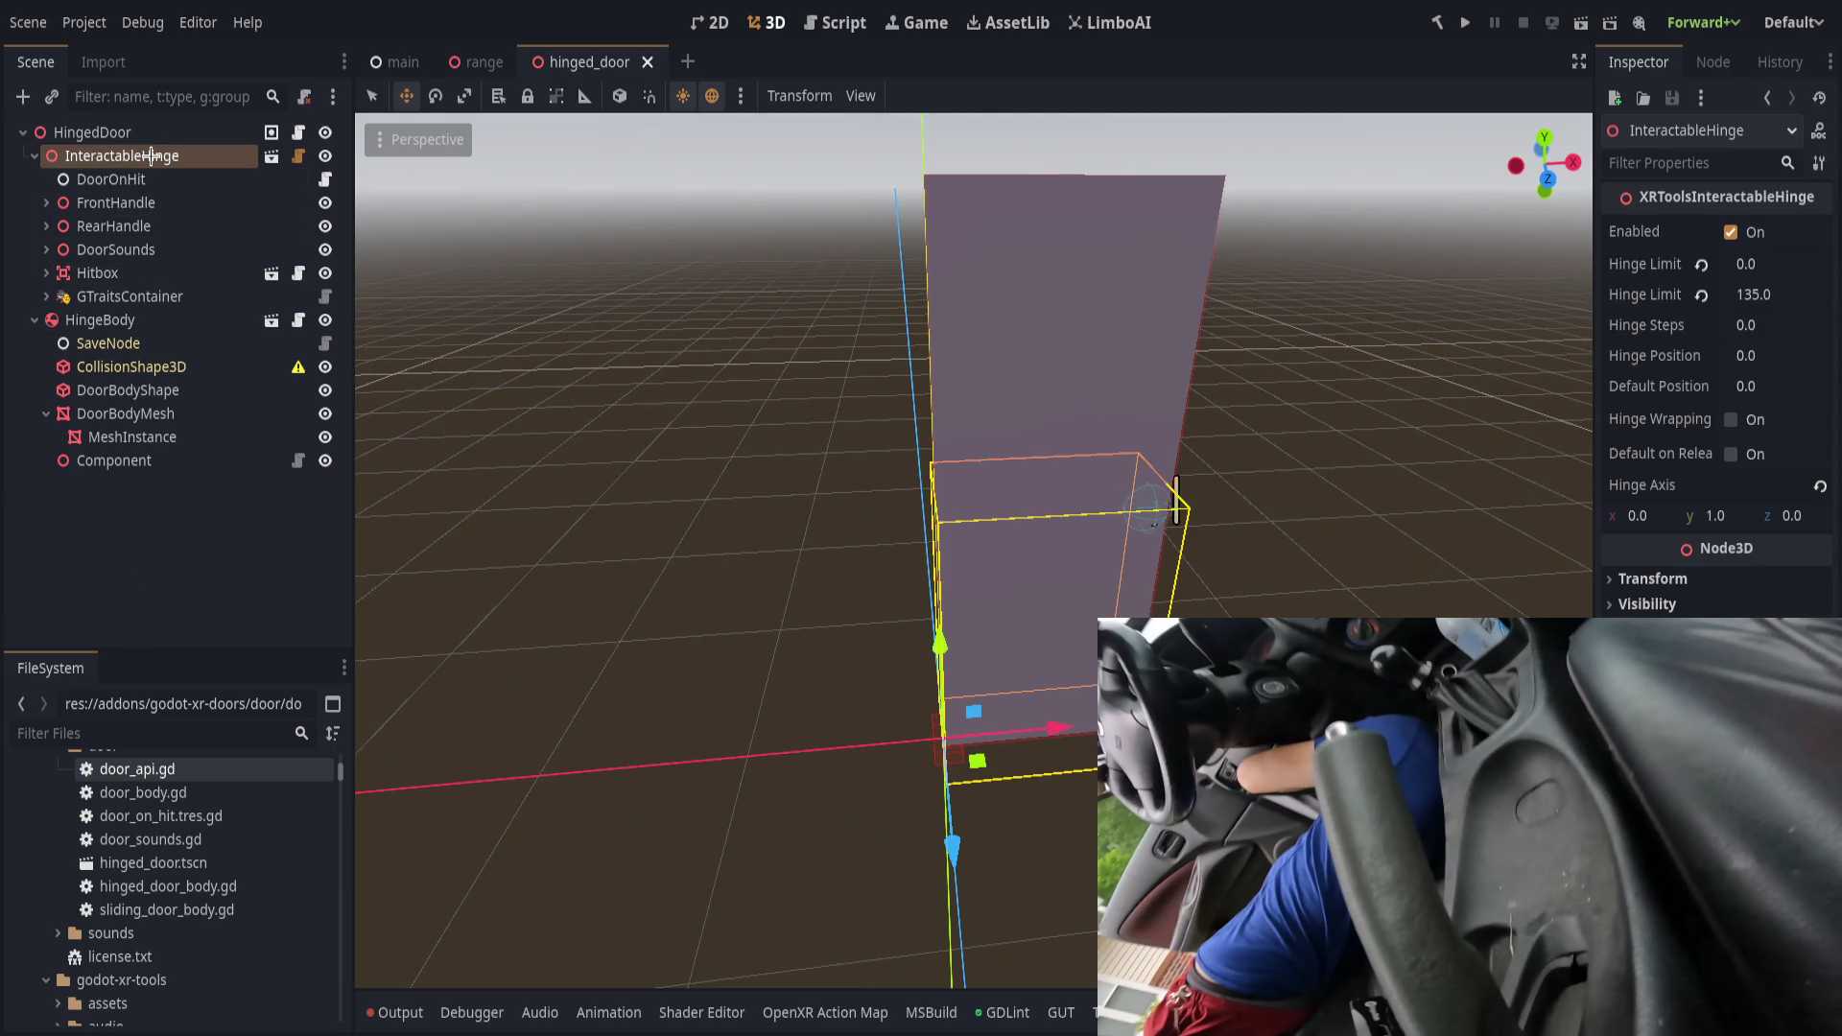
{"action": "left_click", "coordinate": [128, 180]}
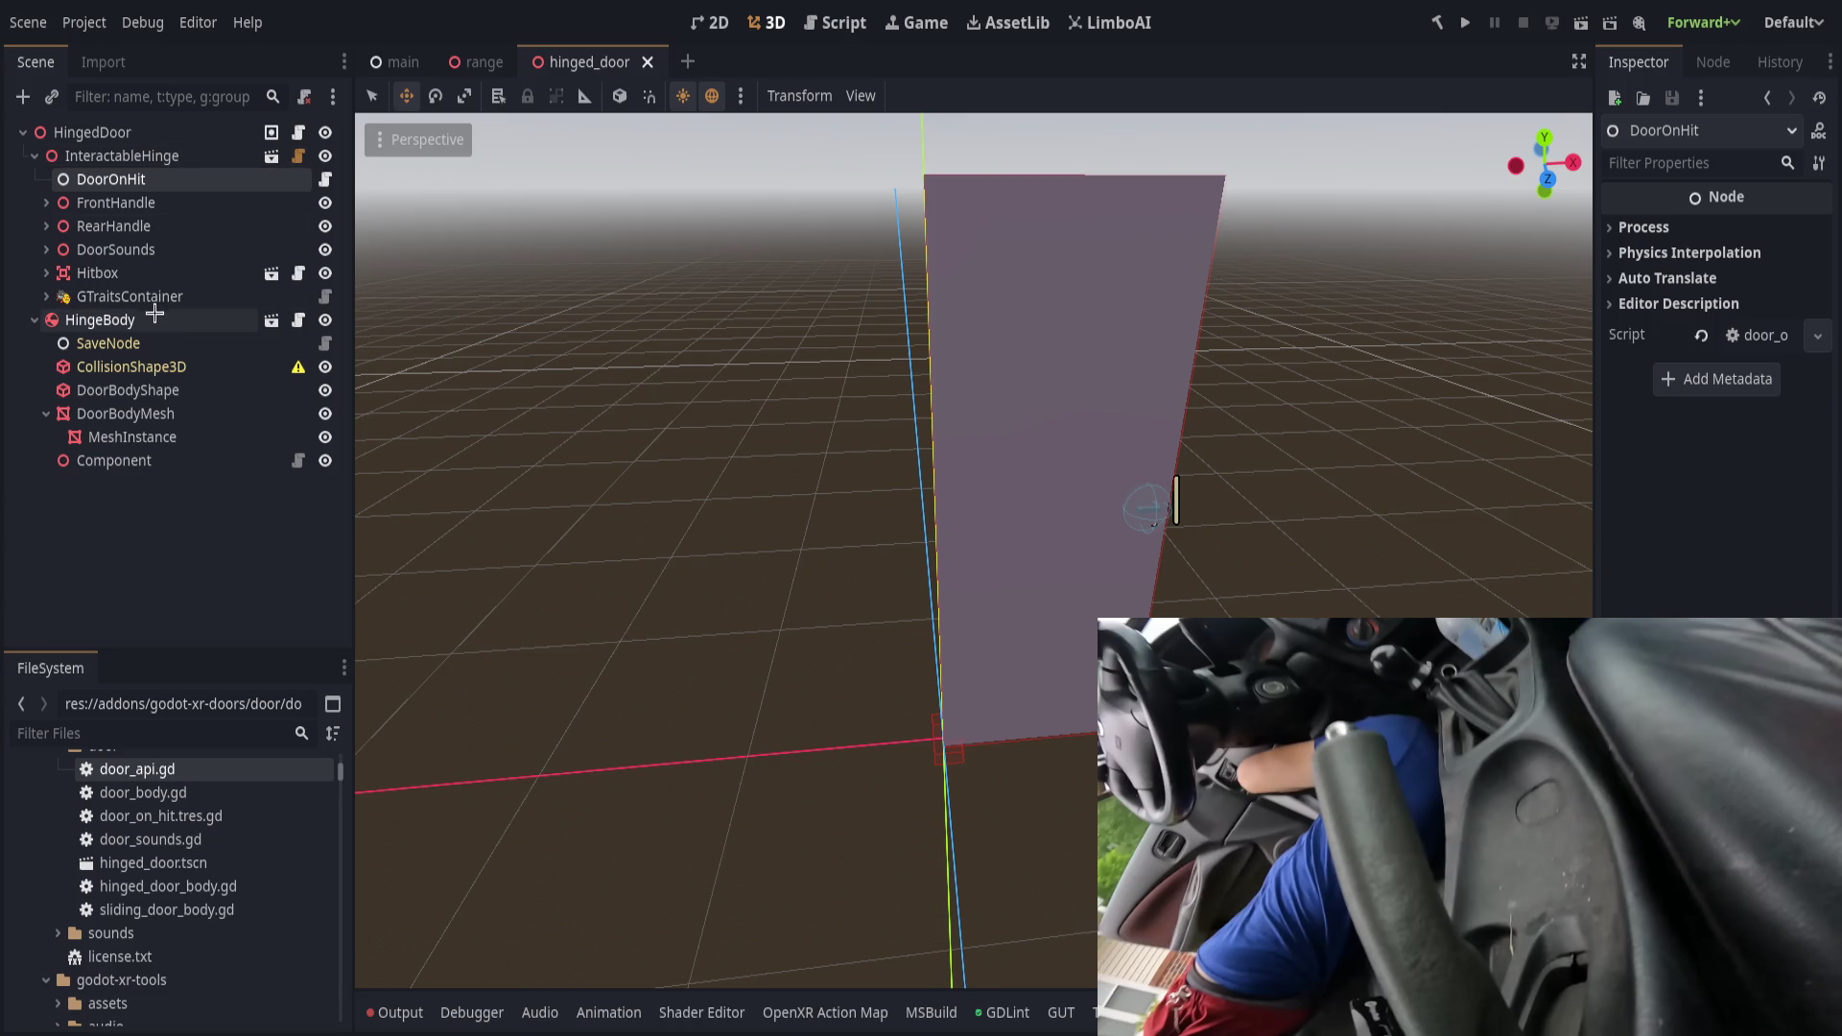
Open HingeBody's hinged_door_body.gd and read through its handle and latch angle exports.
{"action": "left_click", "coordinate": [298, 323]}
{"action": "scroll", "coordinate": [820, 478], "scroll_direction": "down", "scroll_amount": 3}
{"action": "scroll", "coordinate": [825, 485], "scroll_direction": "down", "scroll_amount": 13}
{"action": "scroll", "coordinate": [868, 501], "scroll_direction": "up", "scroll_amount": 6}
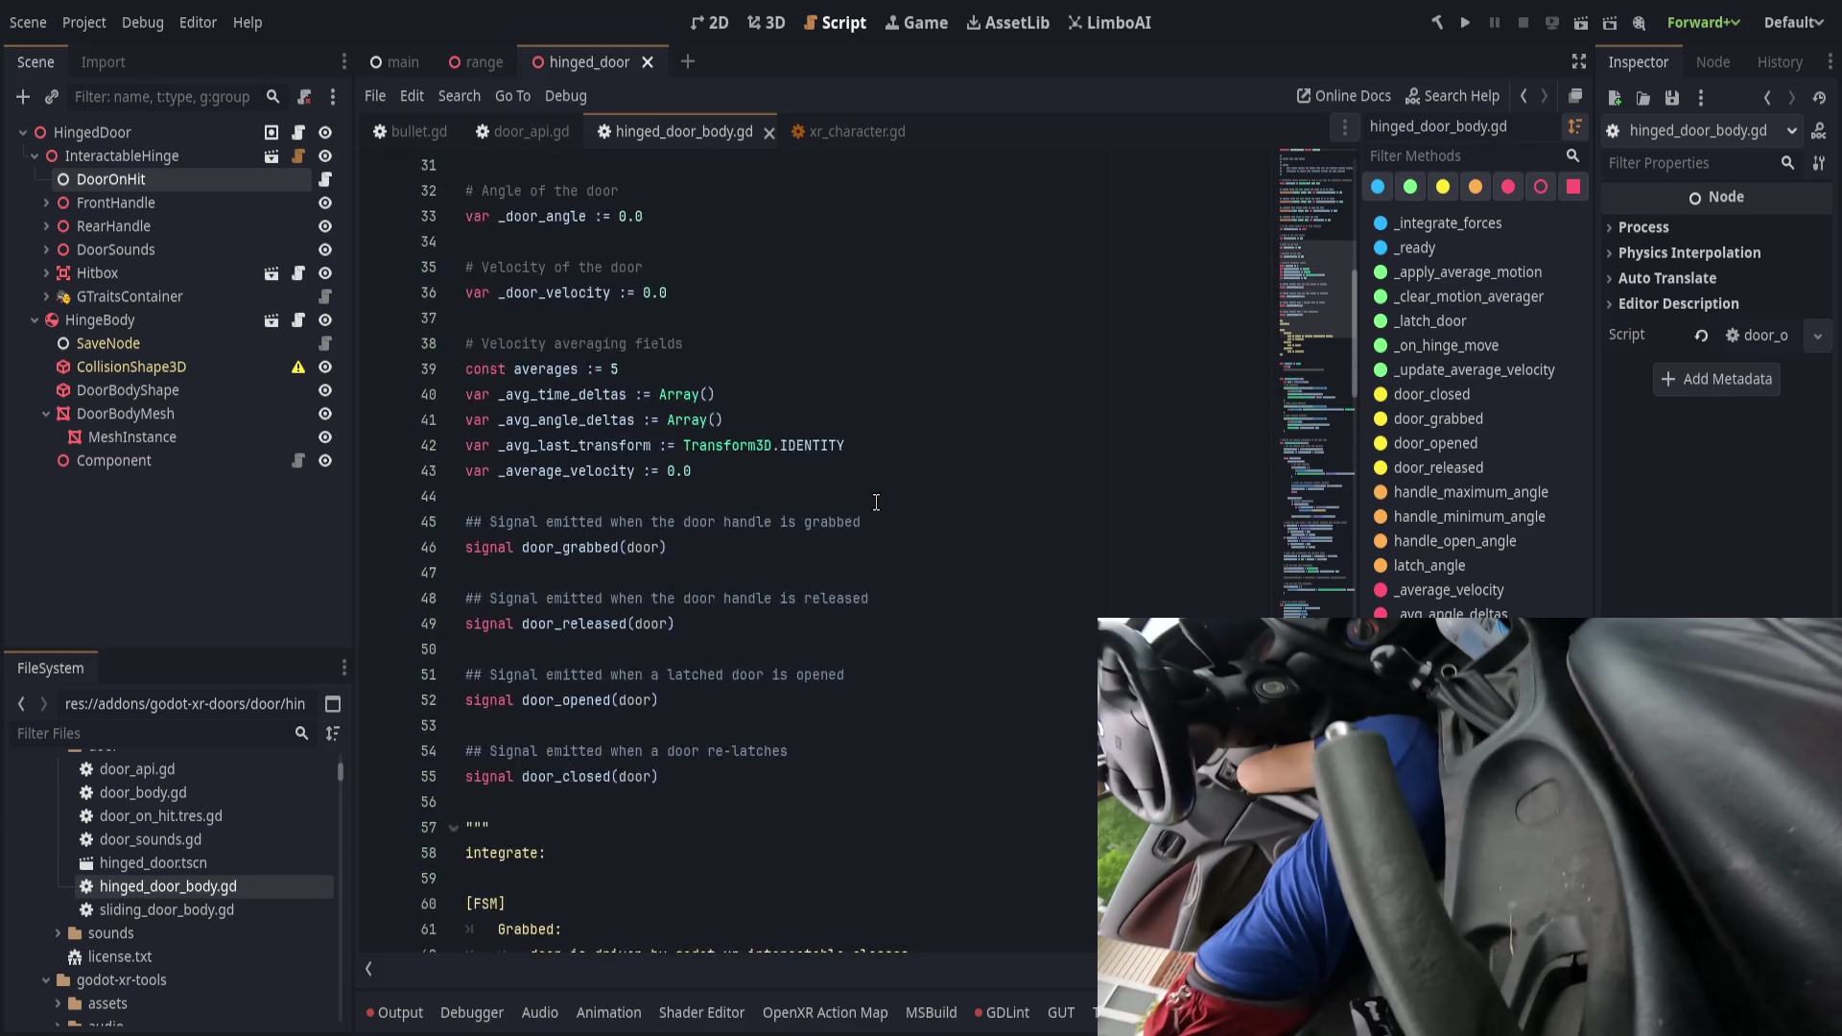
{"action": "scroll", "coordinate": [876, 503], "scroll_direction": "up", "scroll_amount": 10}
{"action": "scroll", "coordinate": [878, 501], "scroll_direction": "down", "scroll_amount": 2}
{"action": "scroll", "coordinate": [880, 504], "scroll_direction": "up", "scroll_amount": 2}
{"action": "scroll", "coordinate": [883, 507], "scroll_direction": "down", "scroll_amount": 9}
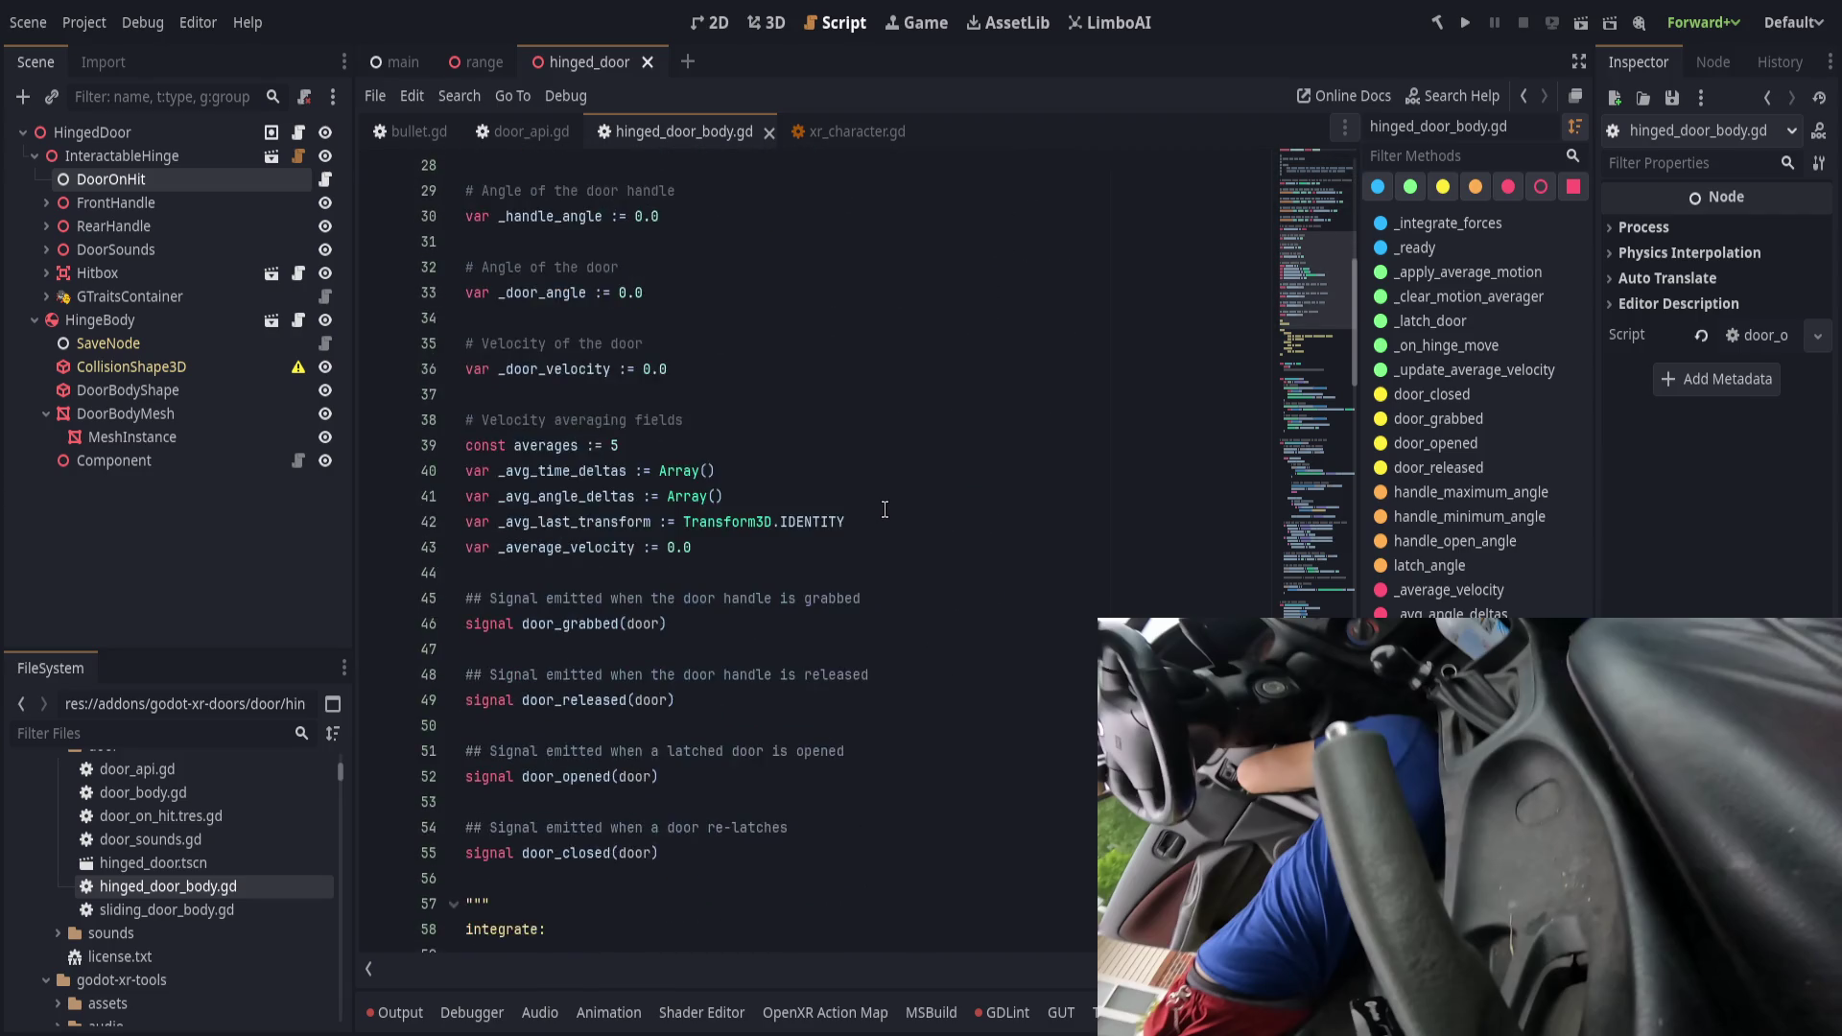
{"action": "scroll", "coordinate": [885, 509], "scroll_direction": "down", "scroll_amount": 18}
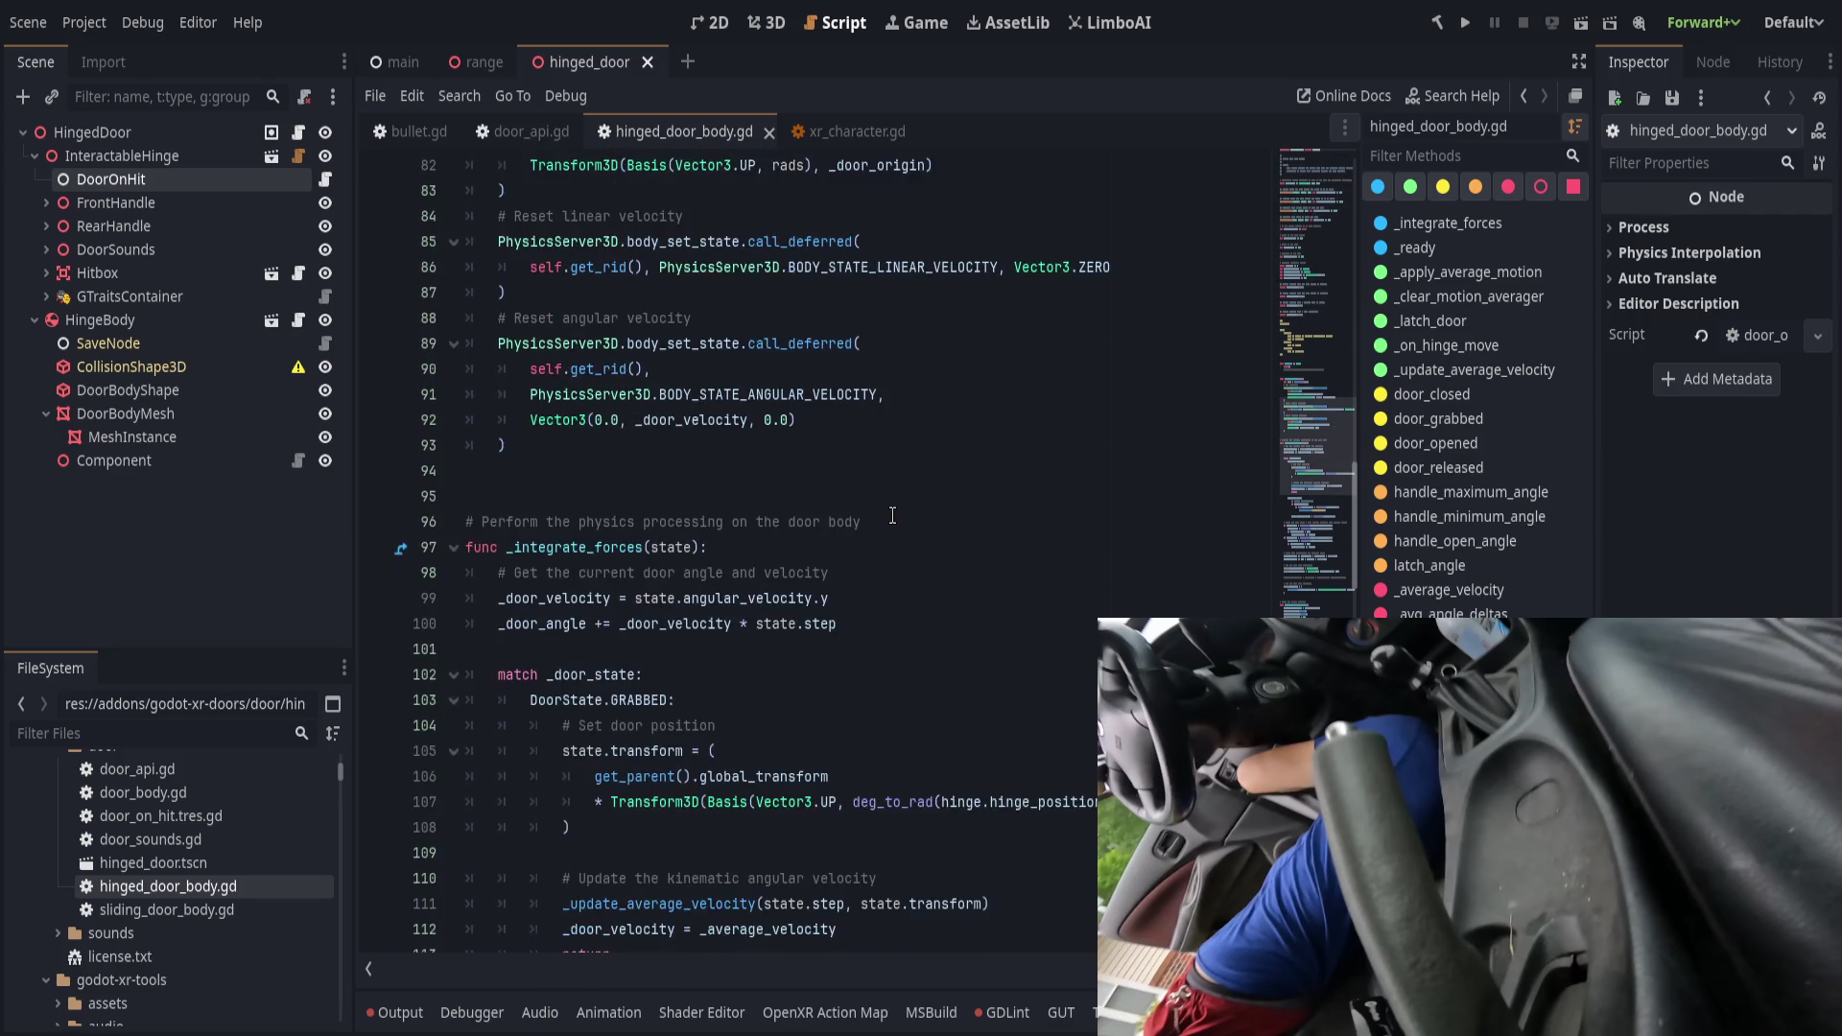
{"action": "scroll", "coordinate": [893, 515], "scroll_direction": "down", "scroll_amount": 20}
{"action": "scroll", "coordinate": [892, 519], "scroll_direction": "down", "scroll_amount": 8}
{"action": "key", "text": "ctrl+Home"}
{"action": "scroll", "coordinate": [1040, 557], "scroll_direction": "down", "scroll_amount": 2}
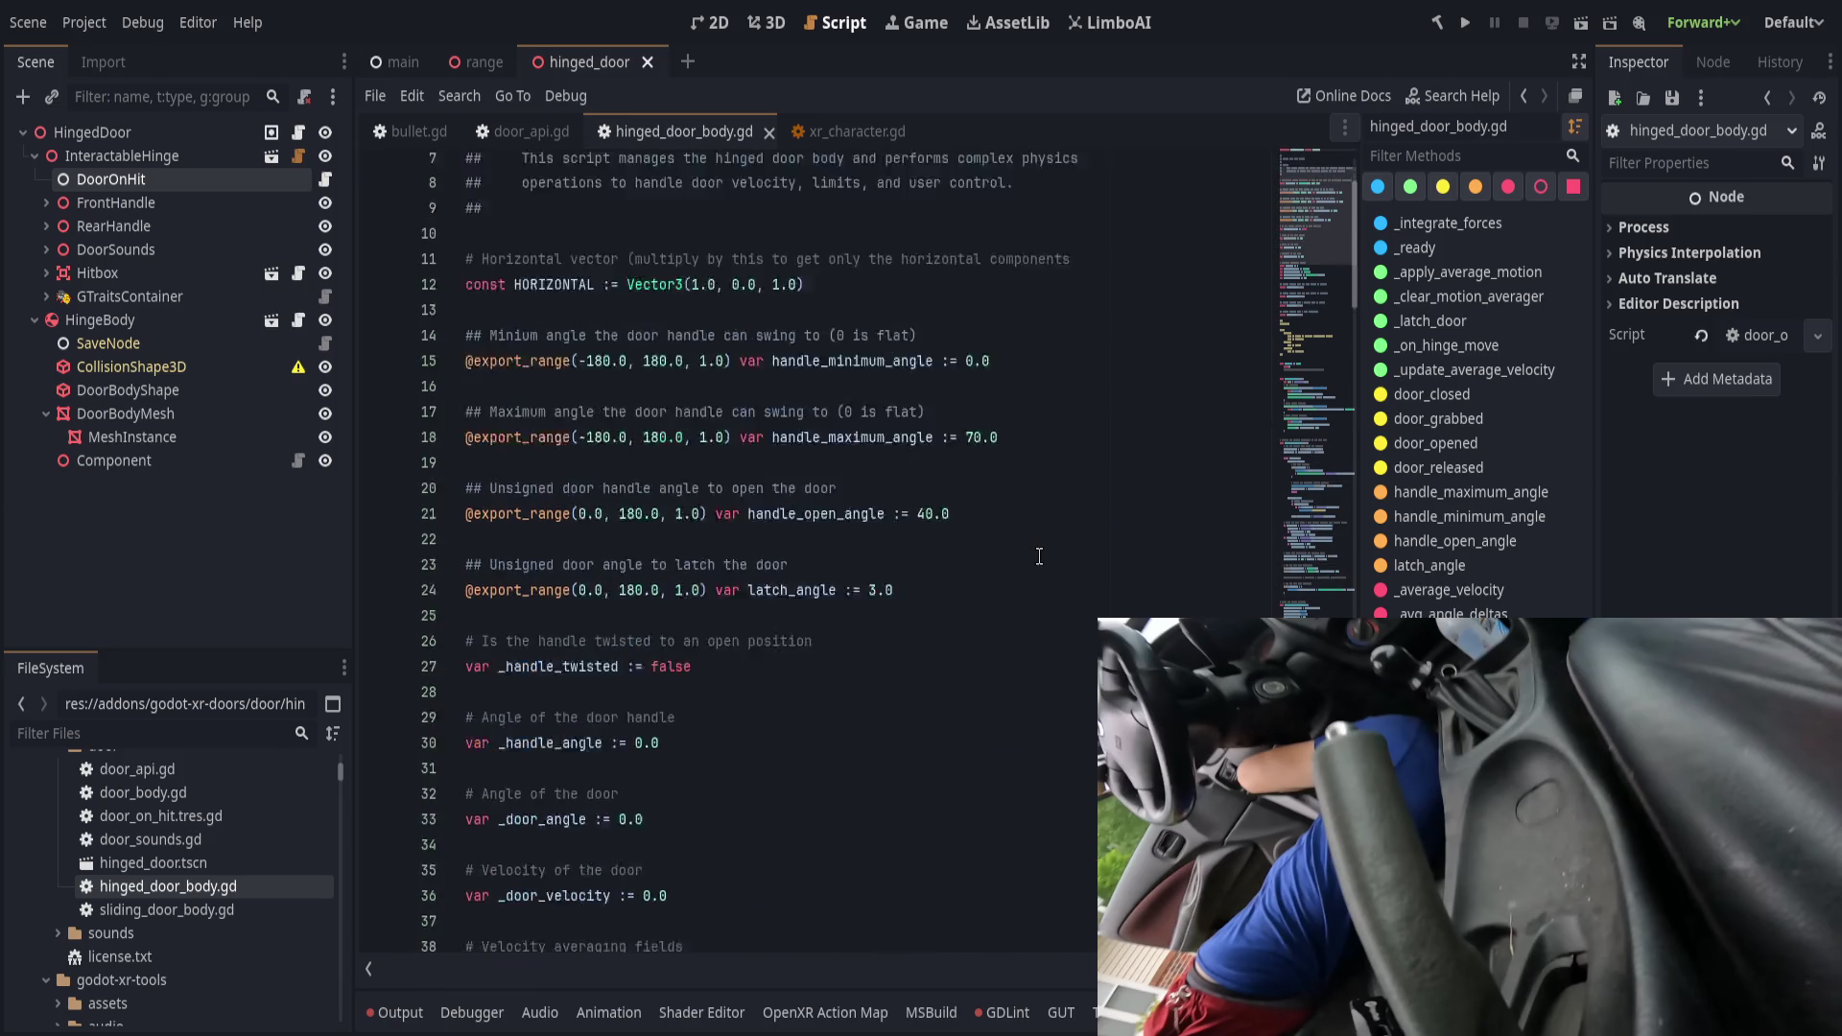
{"action": "scroll", "coordinate": [1046, 557], "scroll_direction": "up", "scroll_amount": 2}
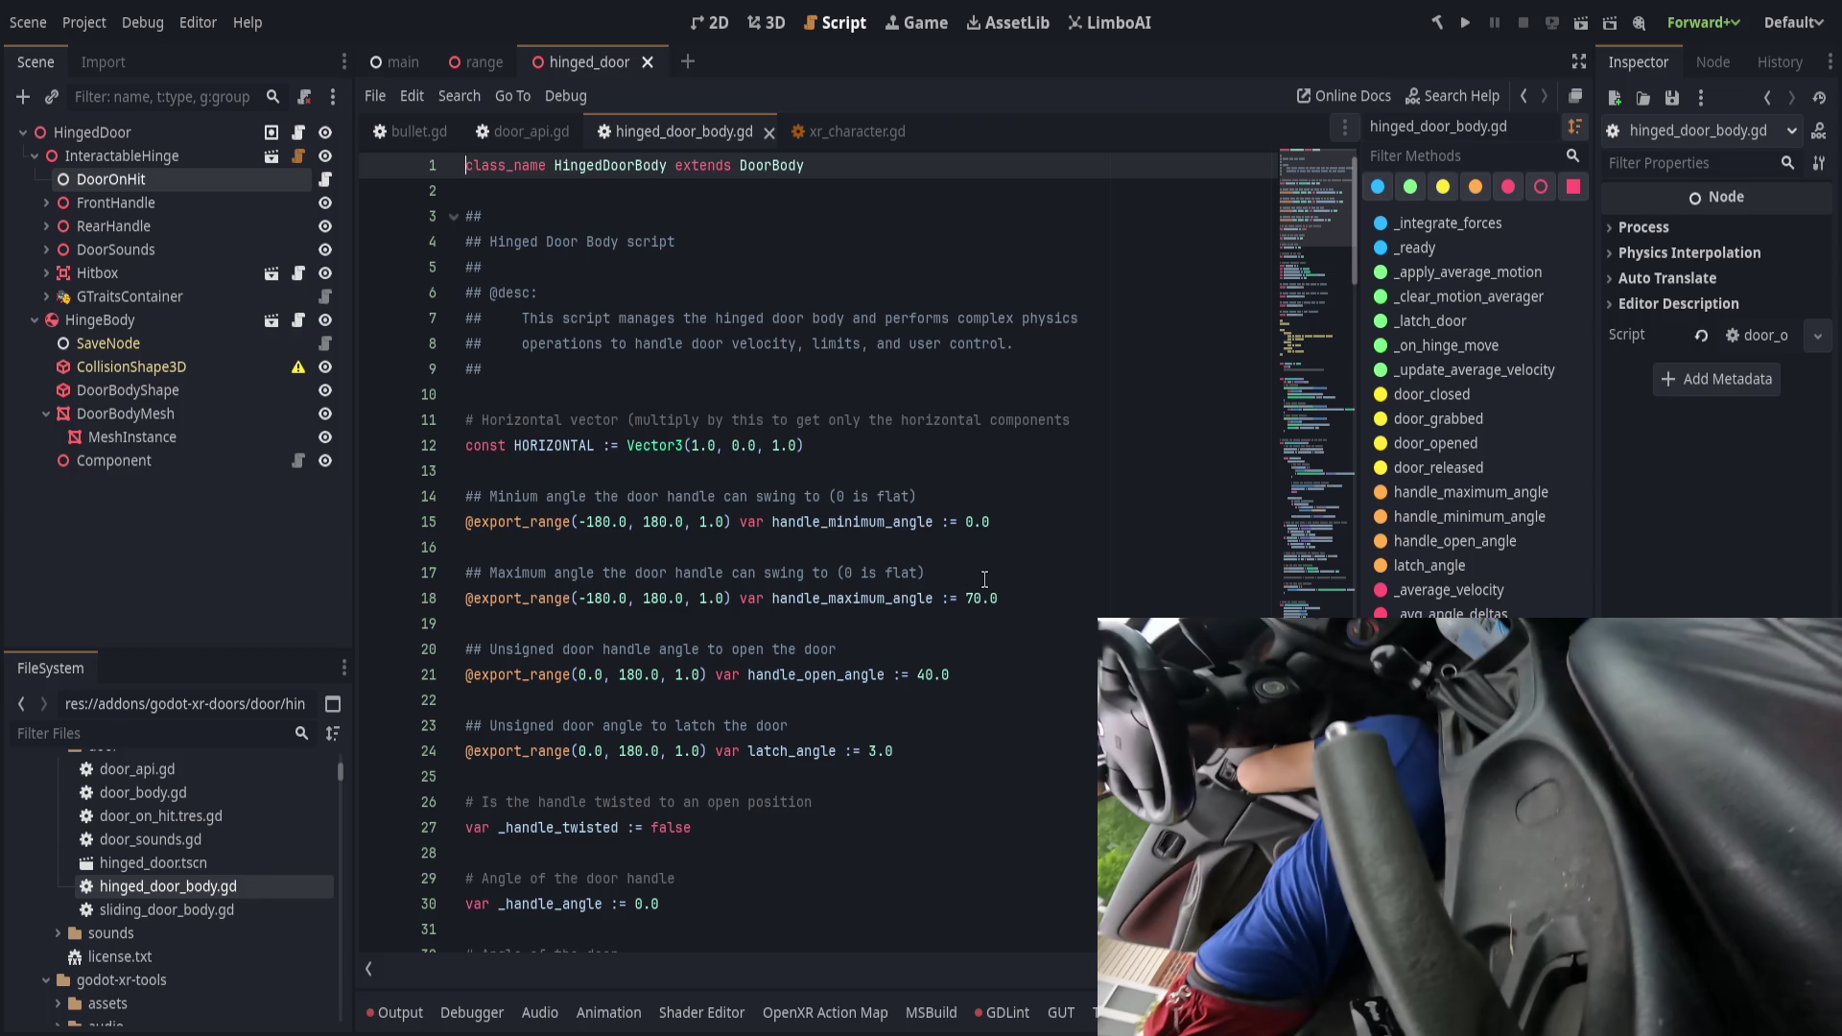
Select the four exported angle properties on lines 14–24 of hinged_door_body.gd.
{"action": "left_click", "coordinate": [1066, 602]}
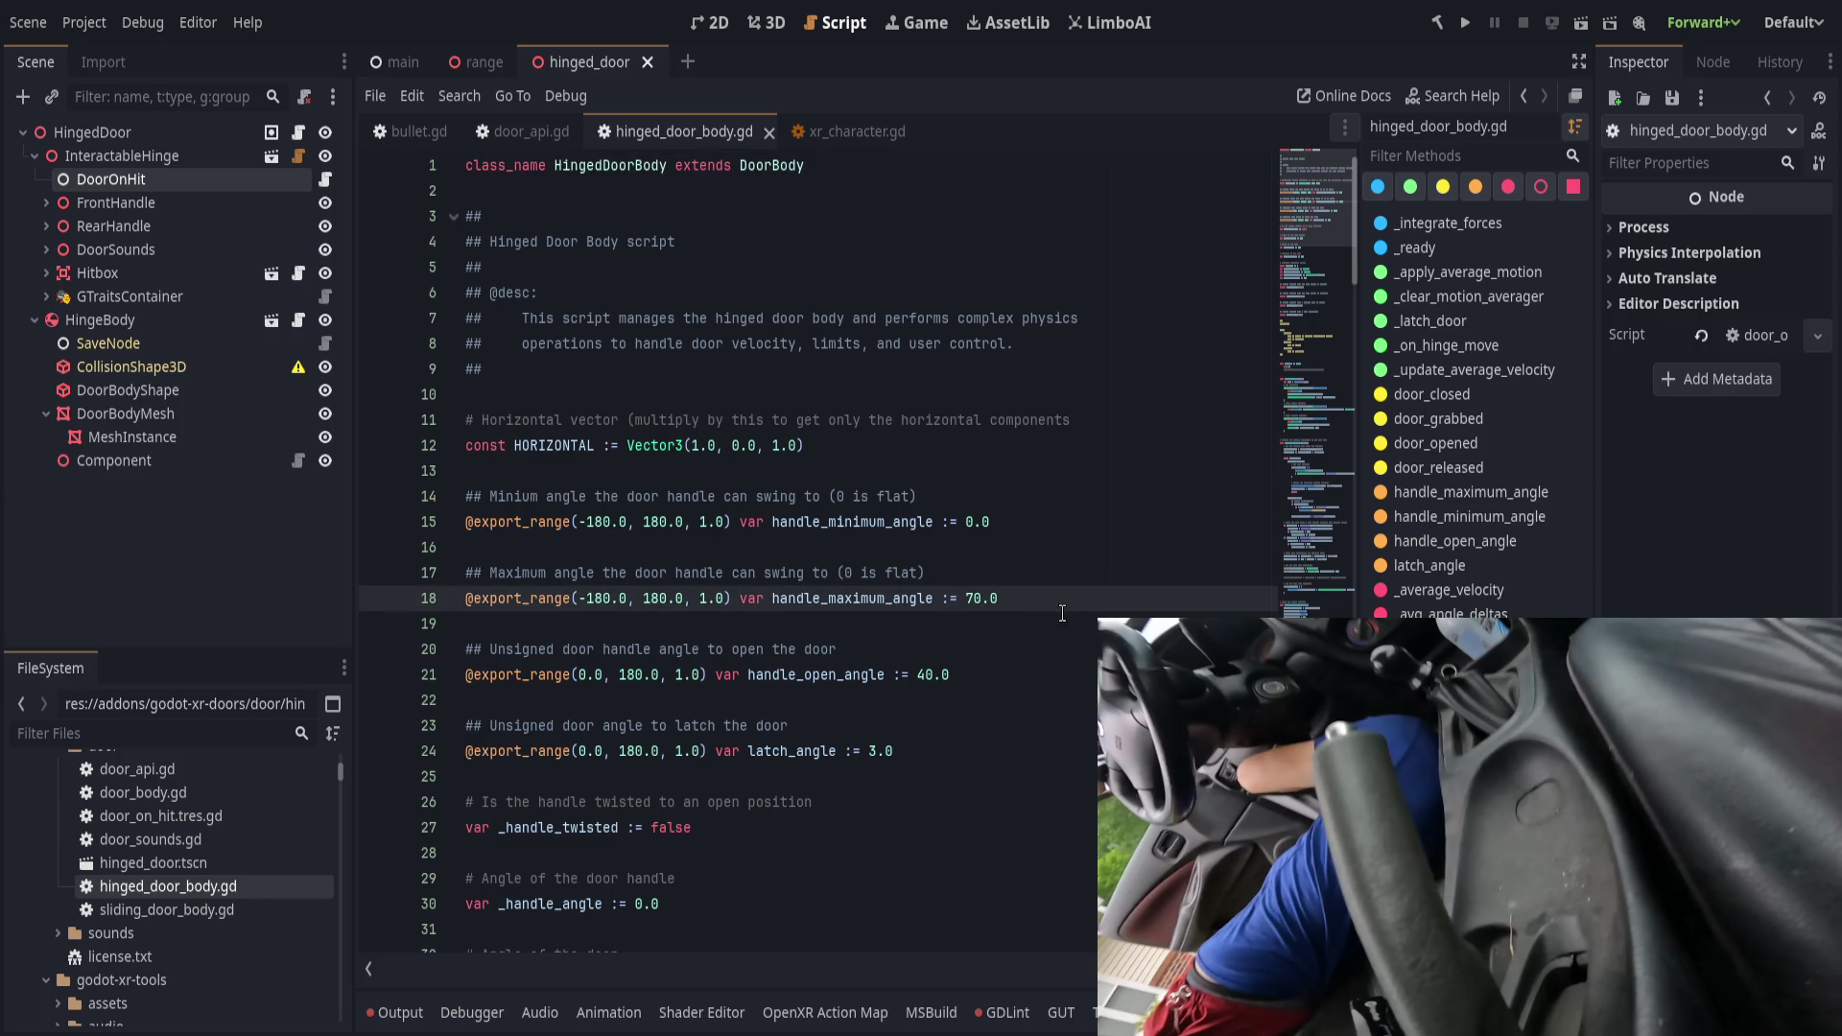
{"action": "scroll", "coordinate": [751, 557], "scroll_direction": "down", "scroll_amount": 1}
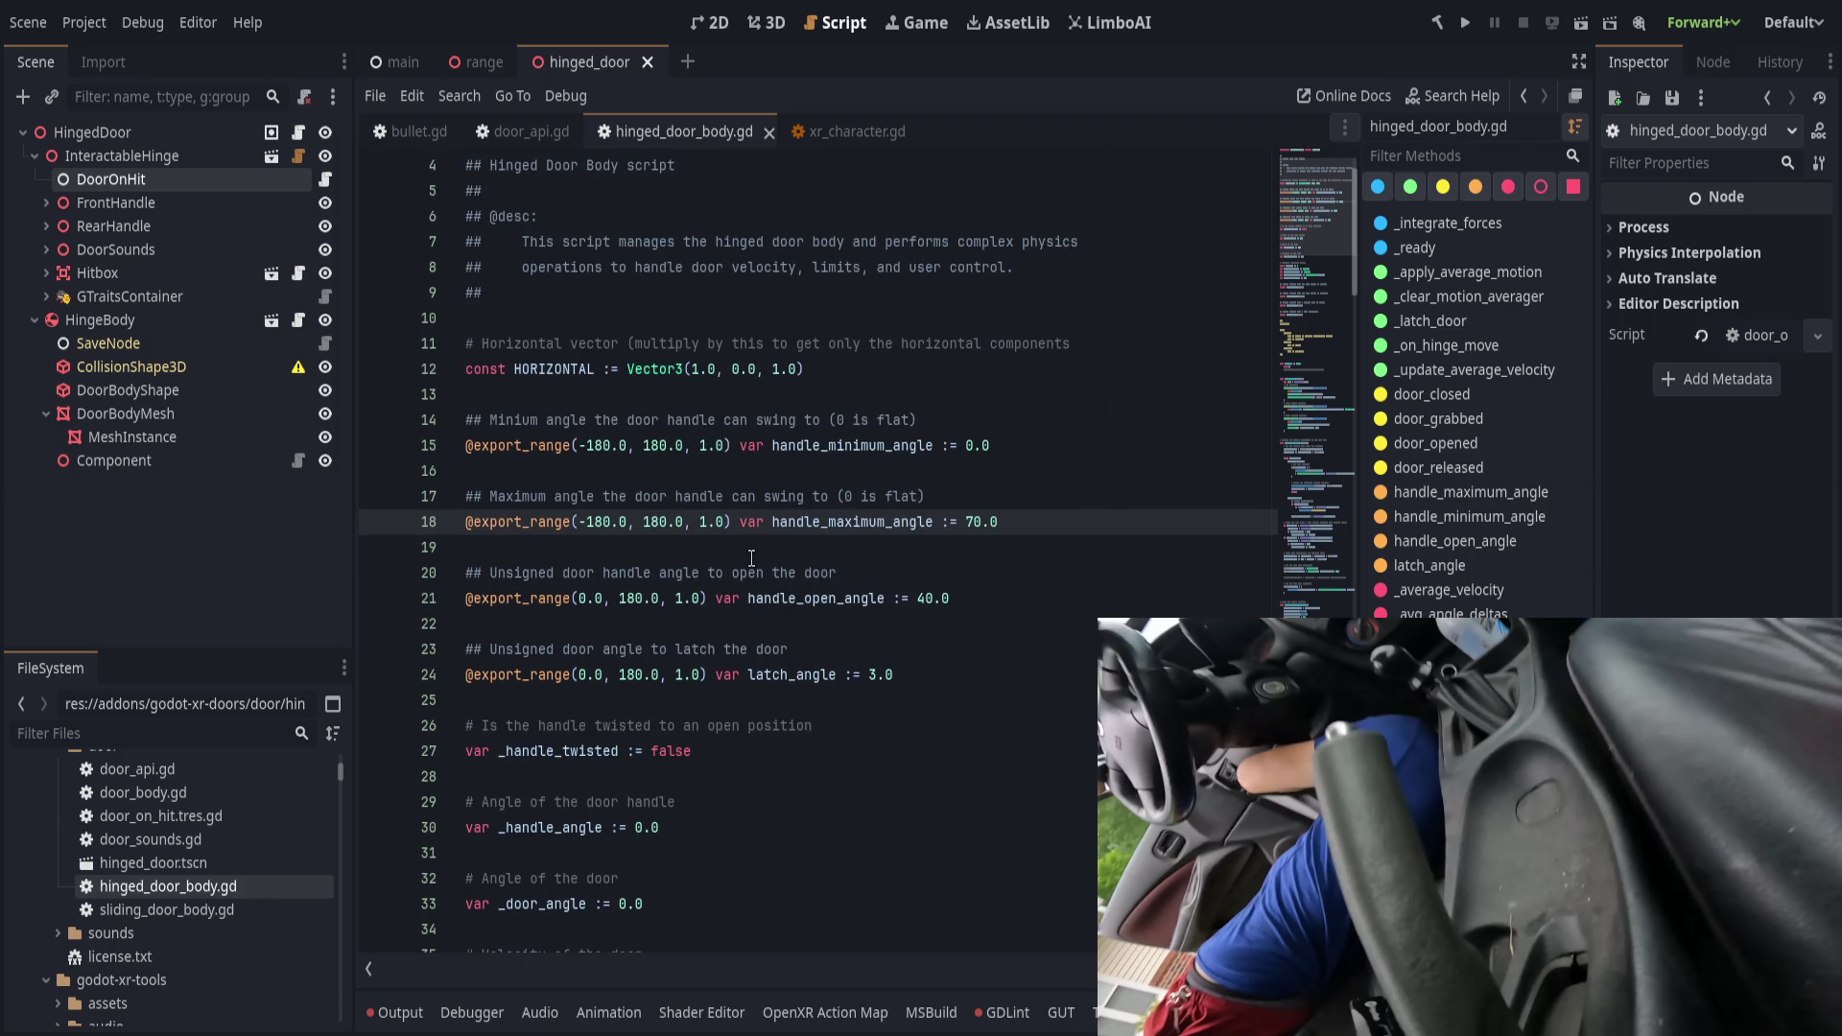
{"action": "scroll", "coordinate": [751, 557], "scroll_direction": "up", "scroll_amount": 1}
{"action": "left_click", "coordinate": [902, 751]}
{"action": "left_click", "coordinate": [401, 494], "text": "shift"}
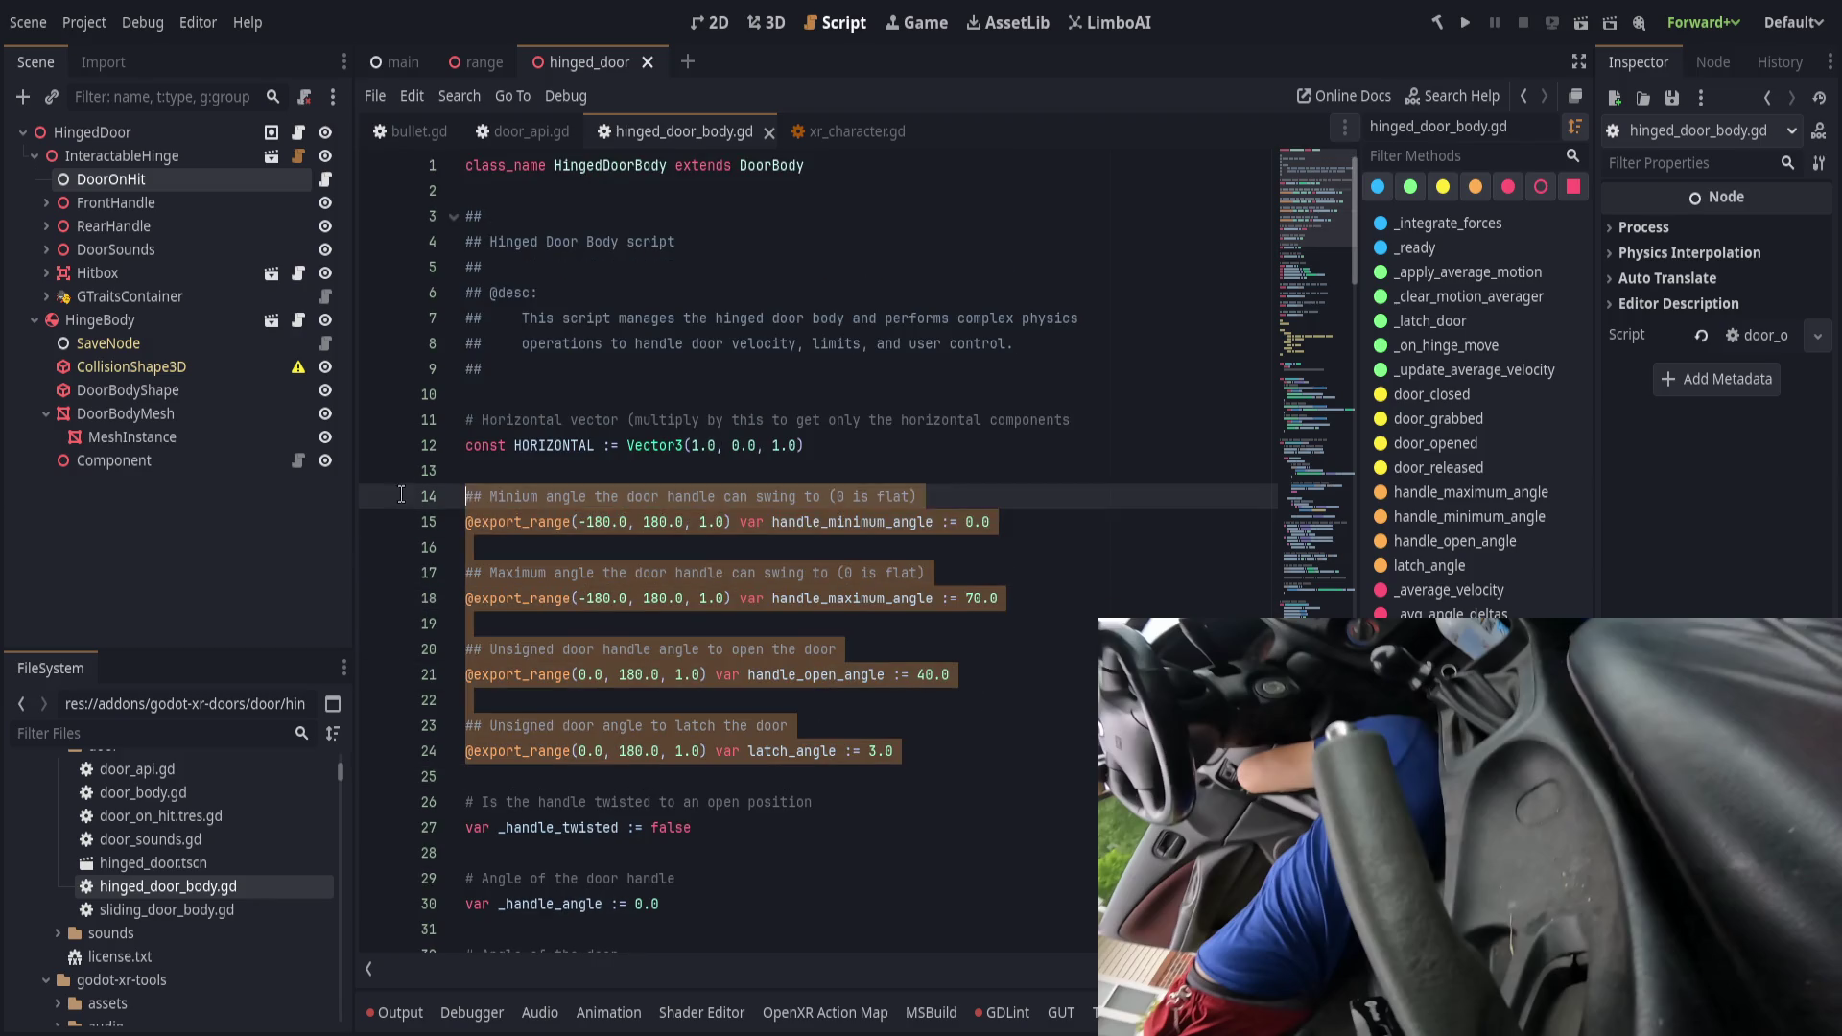
{"action": "left_click", "coordinate": [1039, 420]}
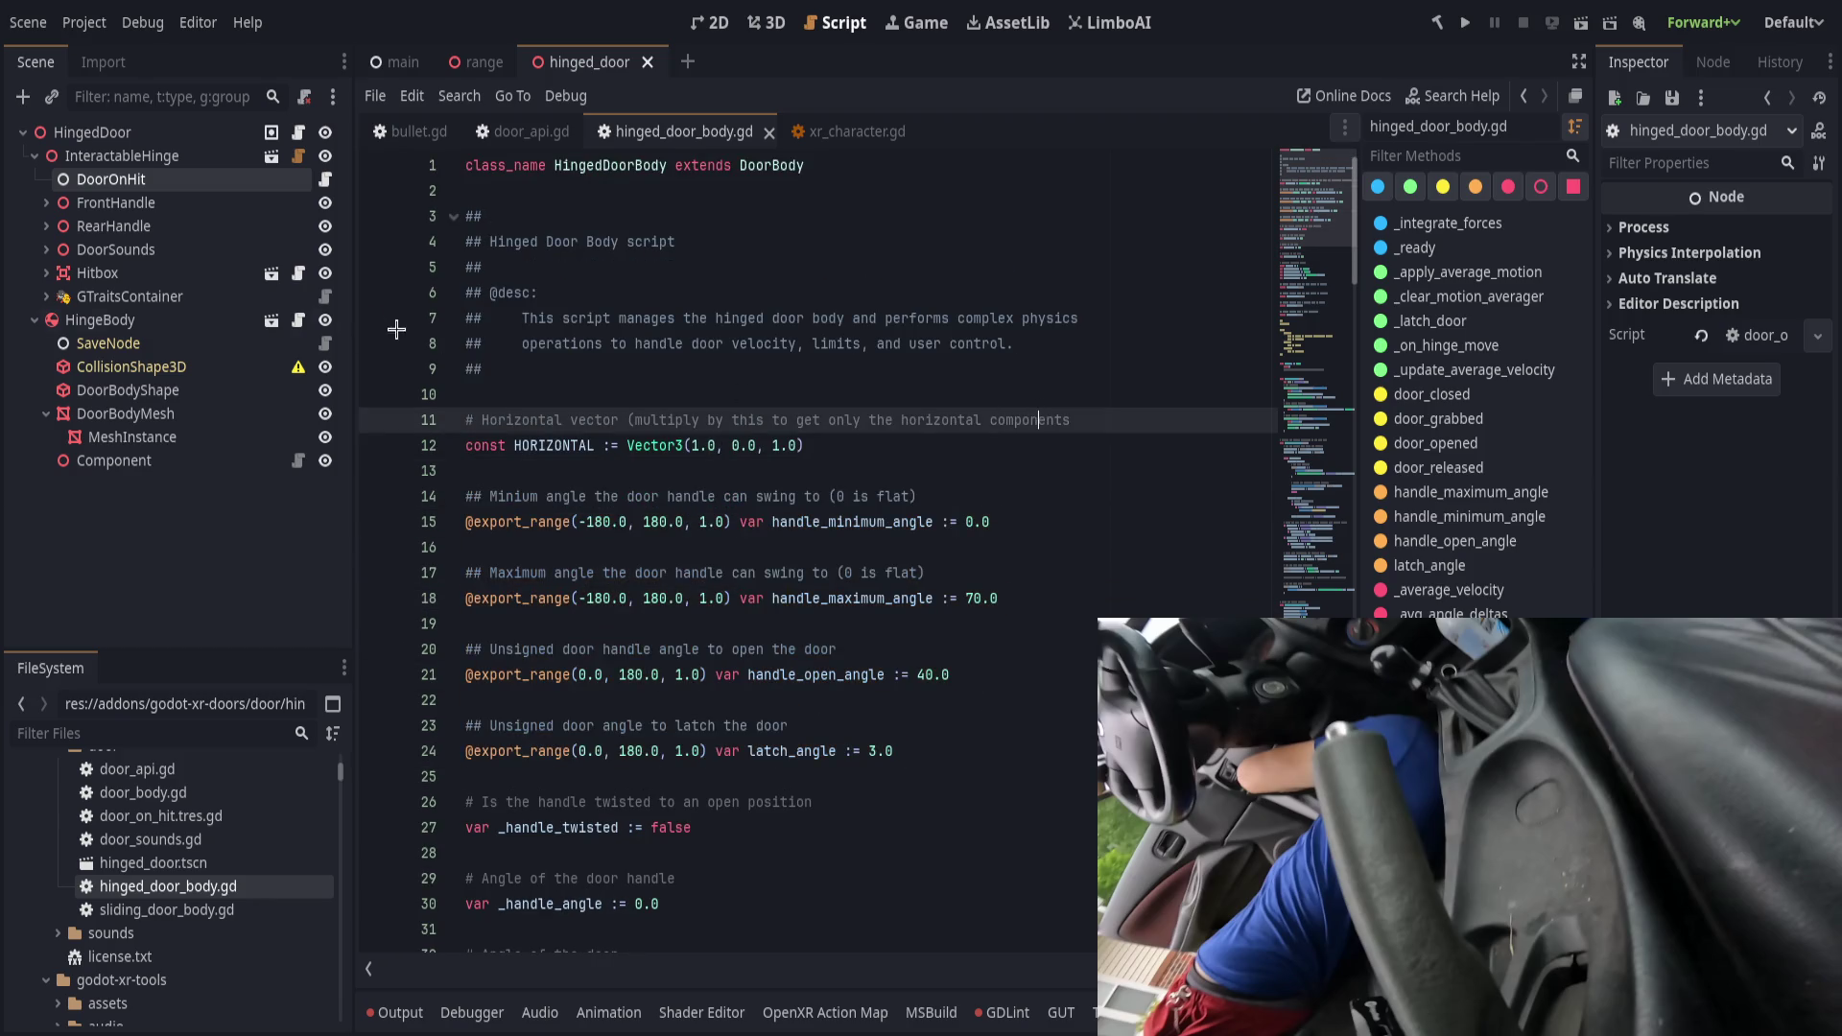
{"action": "left_click", "coordinate": [273, 132]}
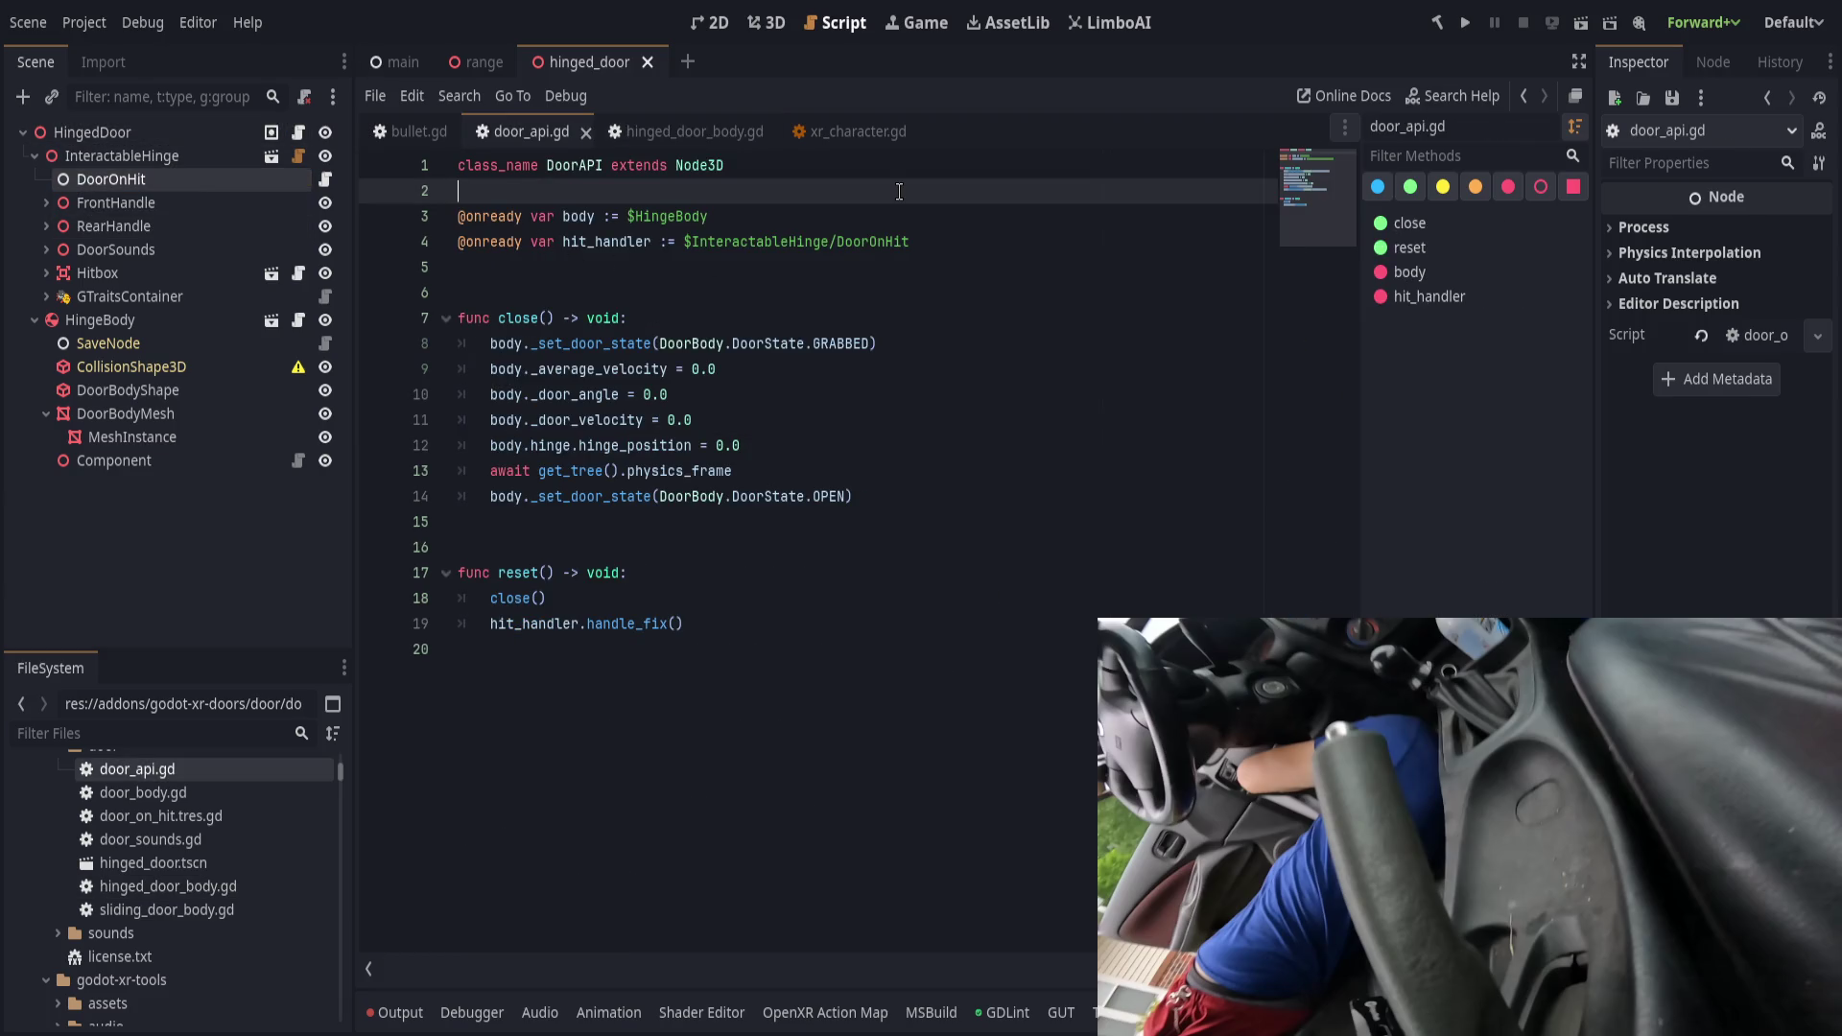
{"action": "type", "text": "## Minium angle the door handle can swing to (0 is flat) @export_range(-180.0, 180.0, 1.0) var handle_minimum_angle := 0.0  ## Maximum angle the door handle can swing to (0 is flat) @export_range(-180.0, 180.0, 1.0) var handle_maximum_angle := 70.0  ## Unsigned door handle angle to open the door @export_range(0.0, 180.0, 1.0) var handle_open_angle := 40.0  ## Unsigned door angle to latch the door @export_range(0.0, 180.0, 1.0) var latch_angle := 3.0"}
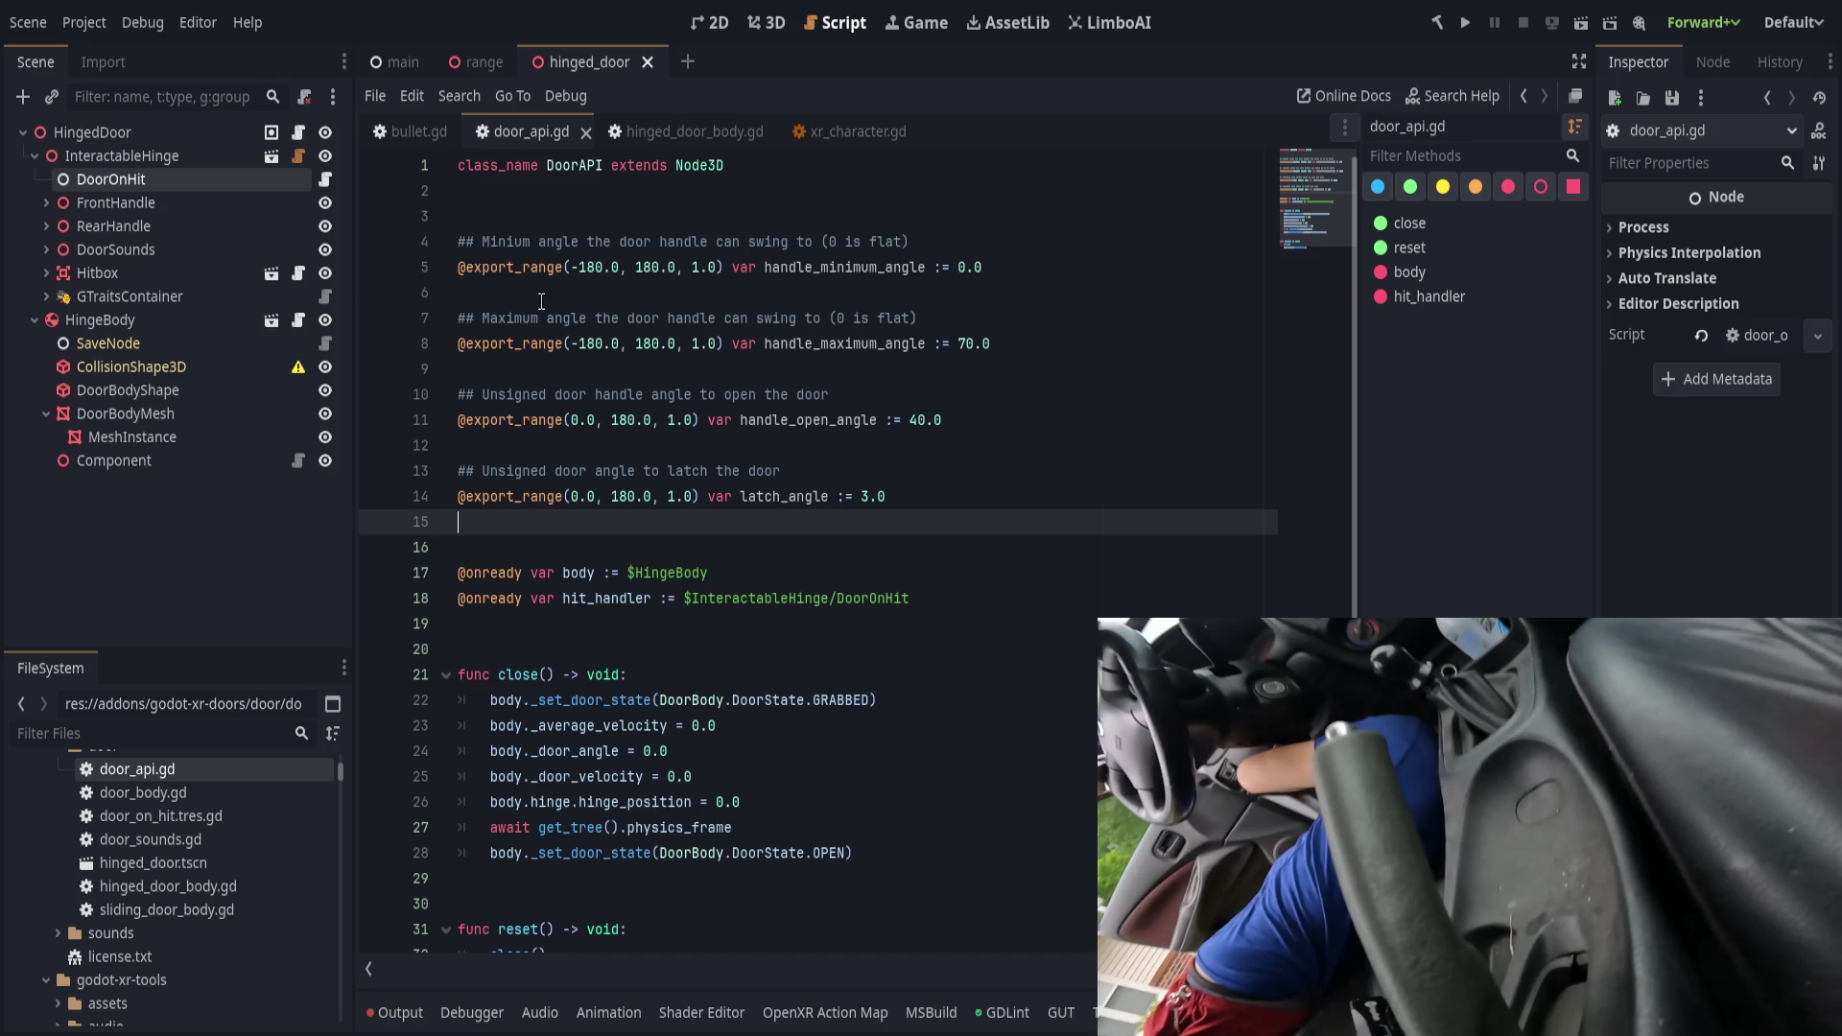
{"action": "left_click", "coordinate": [542, 301]}
{"action": "key", "text": "Delete"}
{"action": "key", "text": "ctrl+z"}
{"action": "left_click", "coordinate": [1081, 334]}
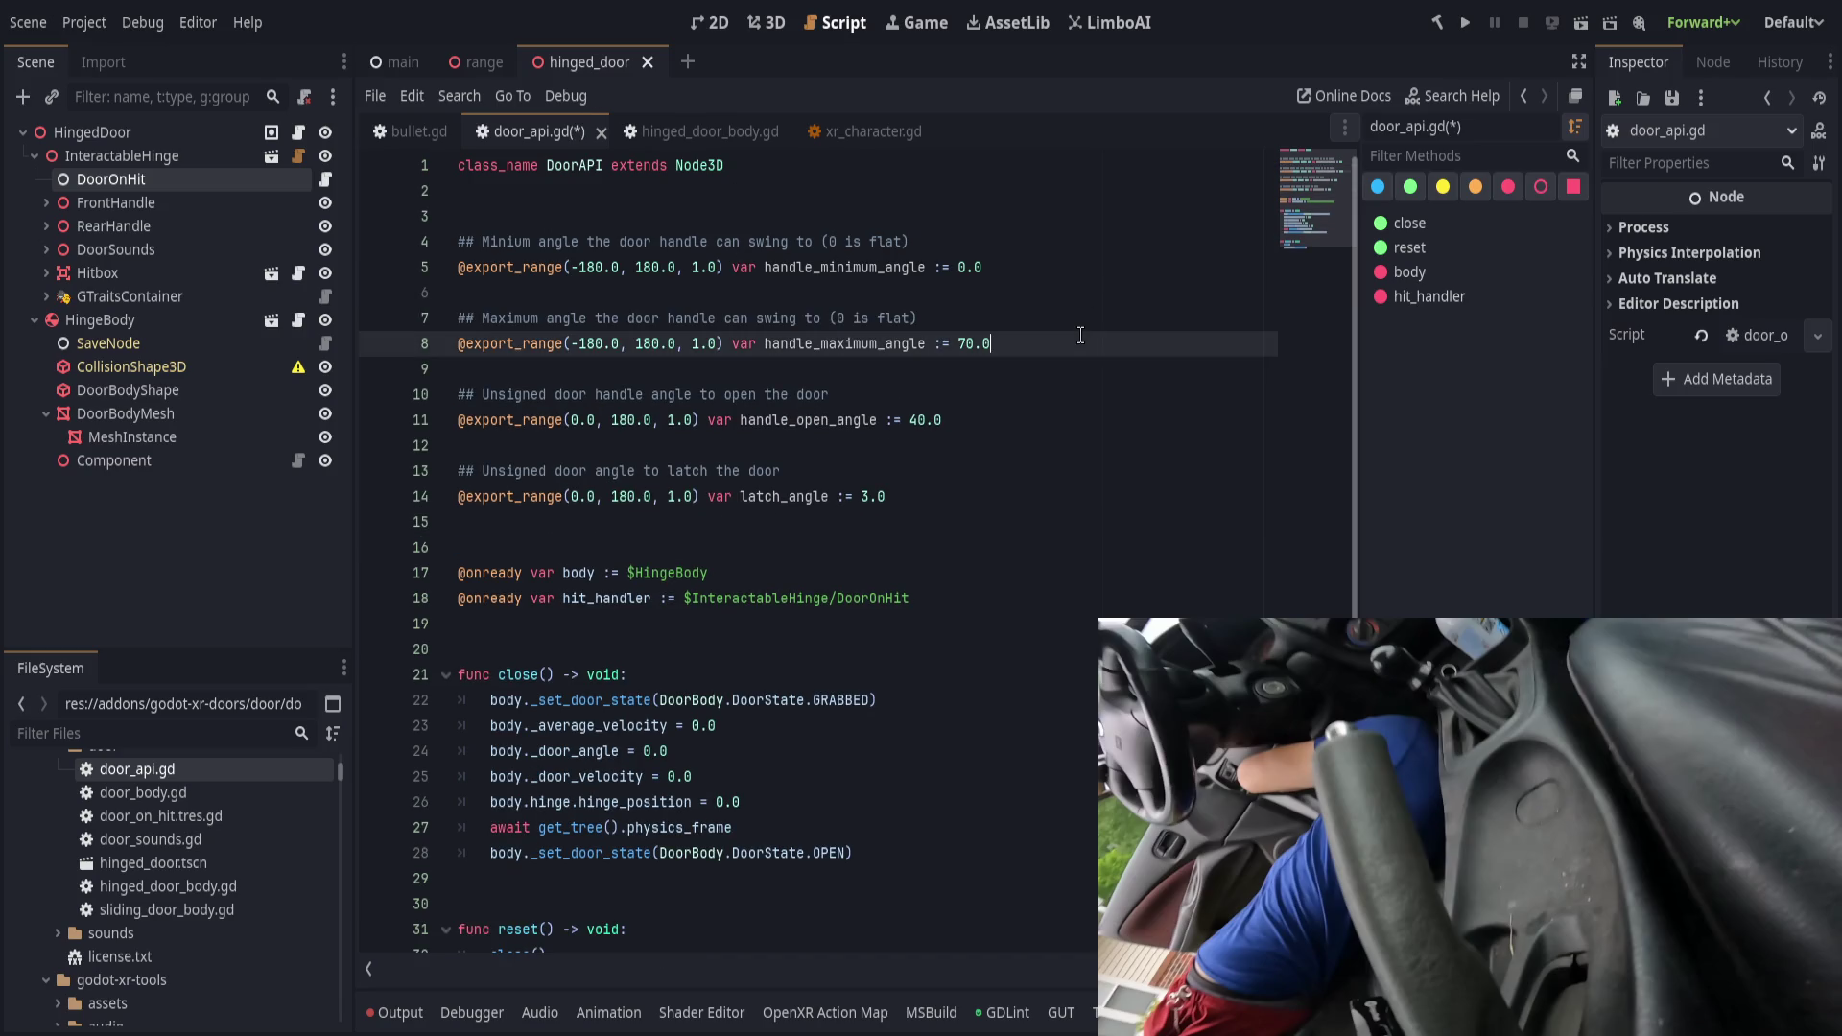
{"action": "left_click", "coordinate": [1008, 266]}
{"action": "key", "text": "ctrl+d"}
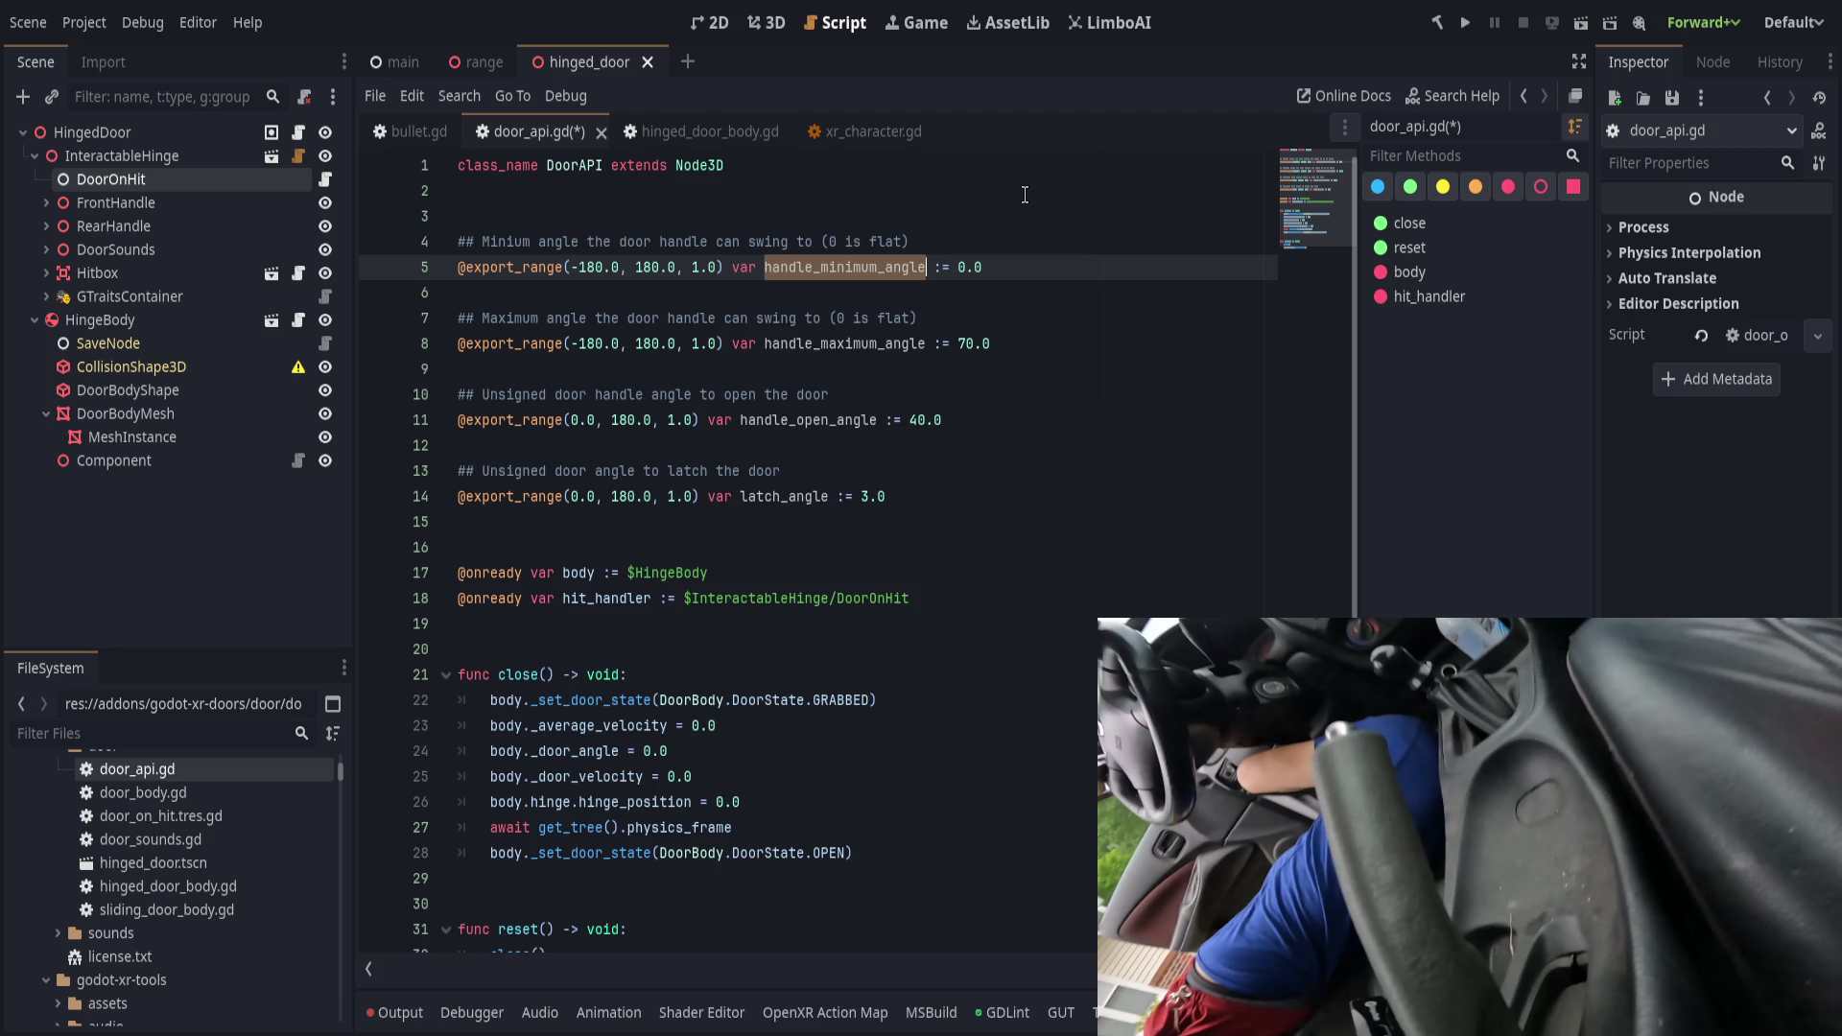
Rename the door angle exports to hinge_min, hinge_max and handle_open.
{"action": "type", "text": "hinge_"}
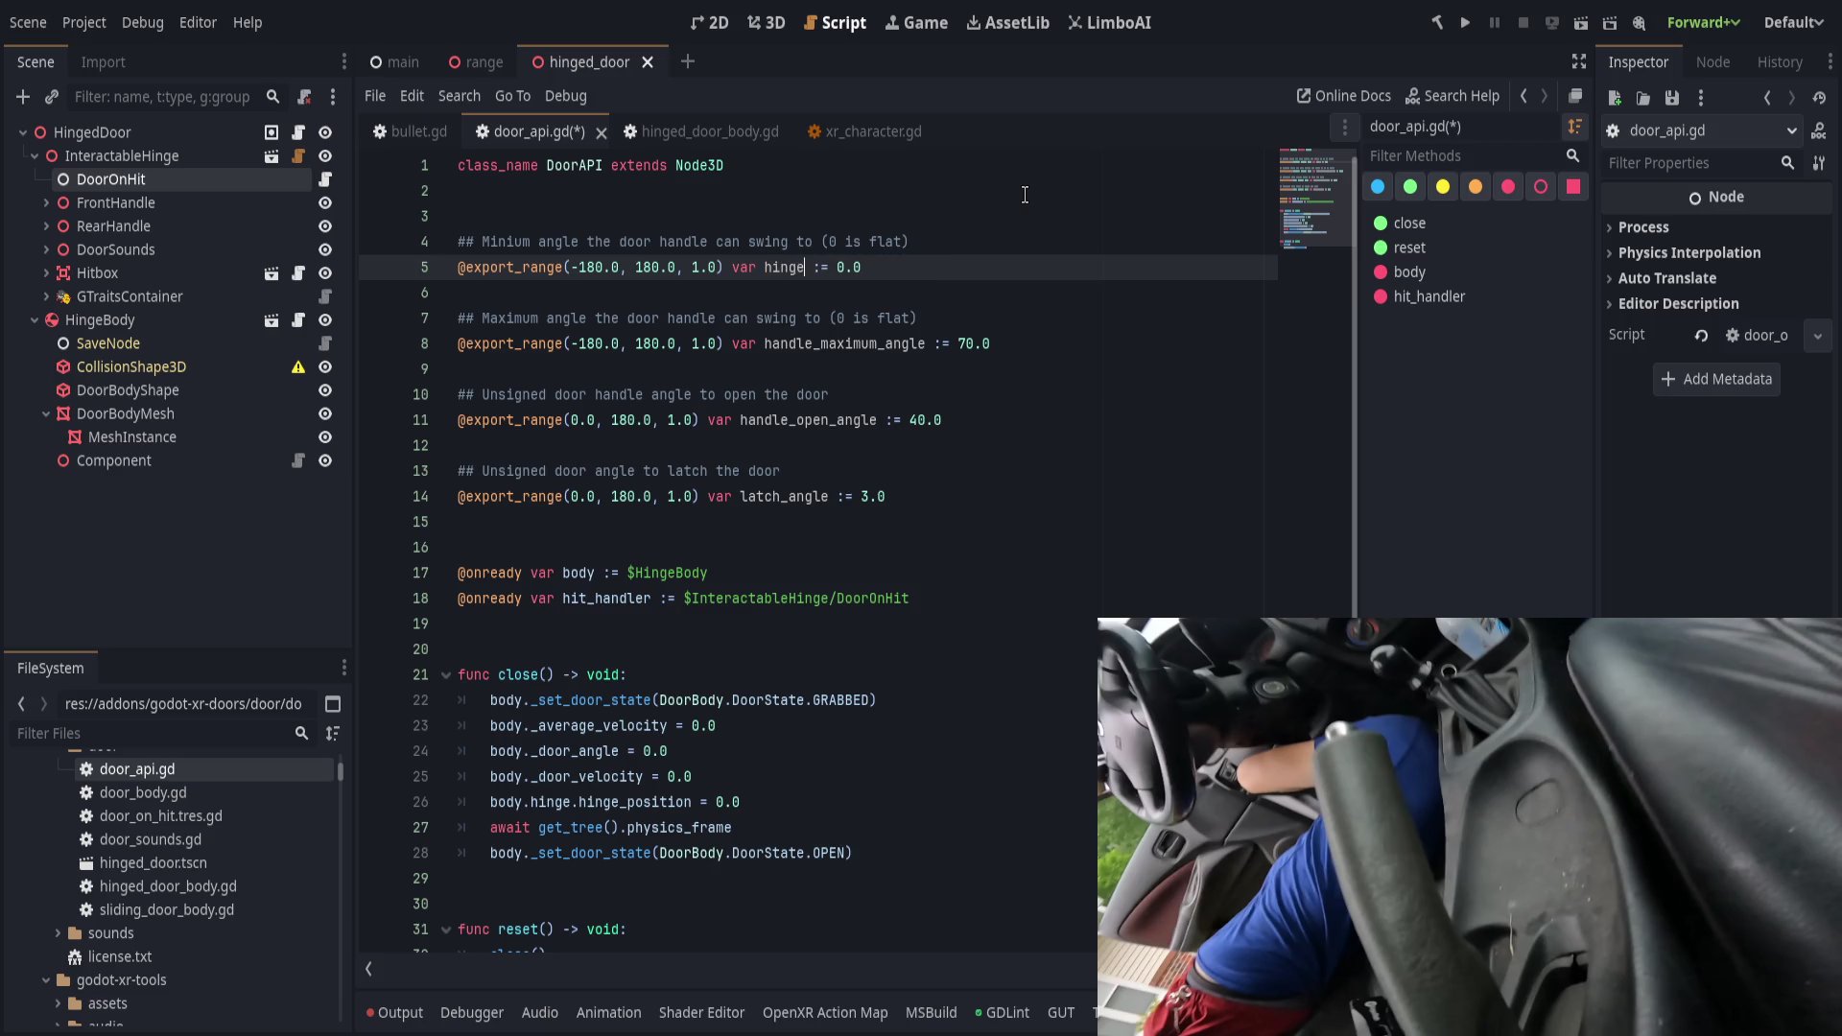
{"action": "type", "text": "min"}
{"action": "double_click", "coordinate": [857, 345]}
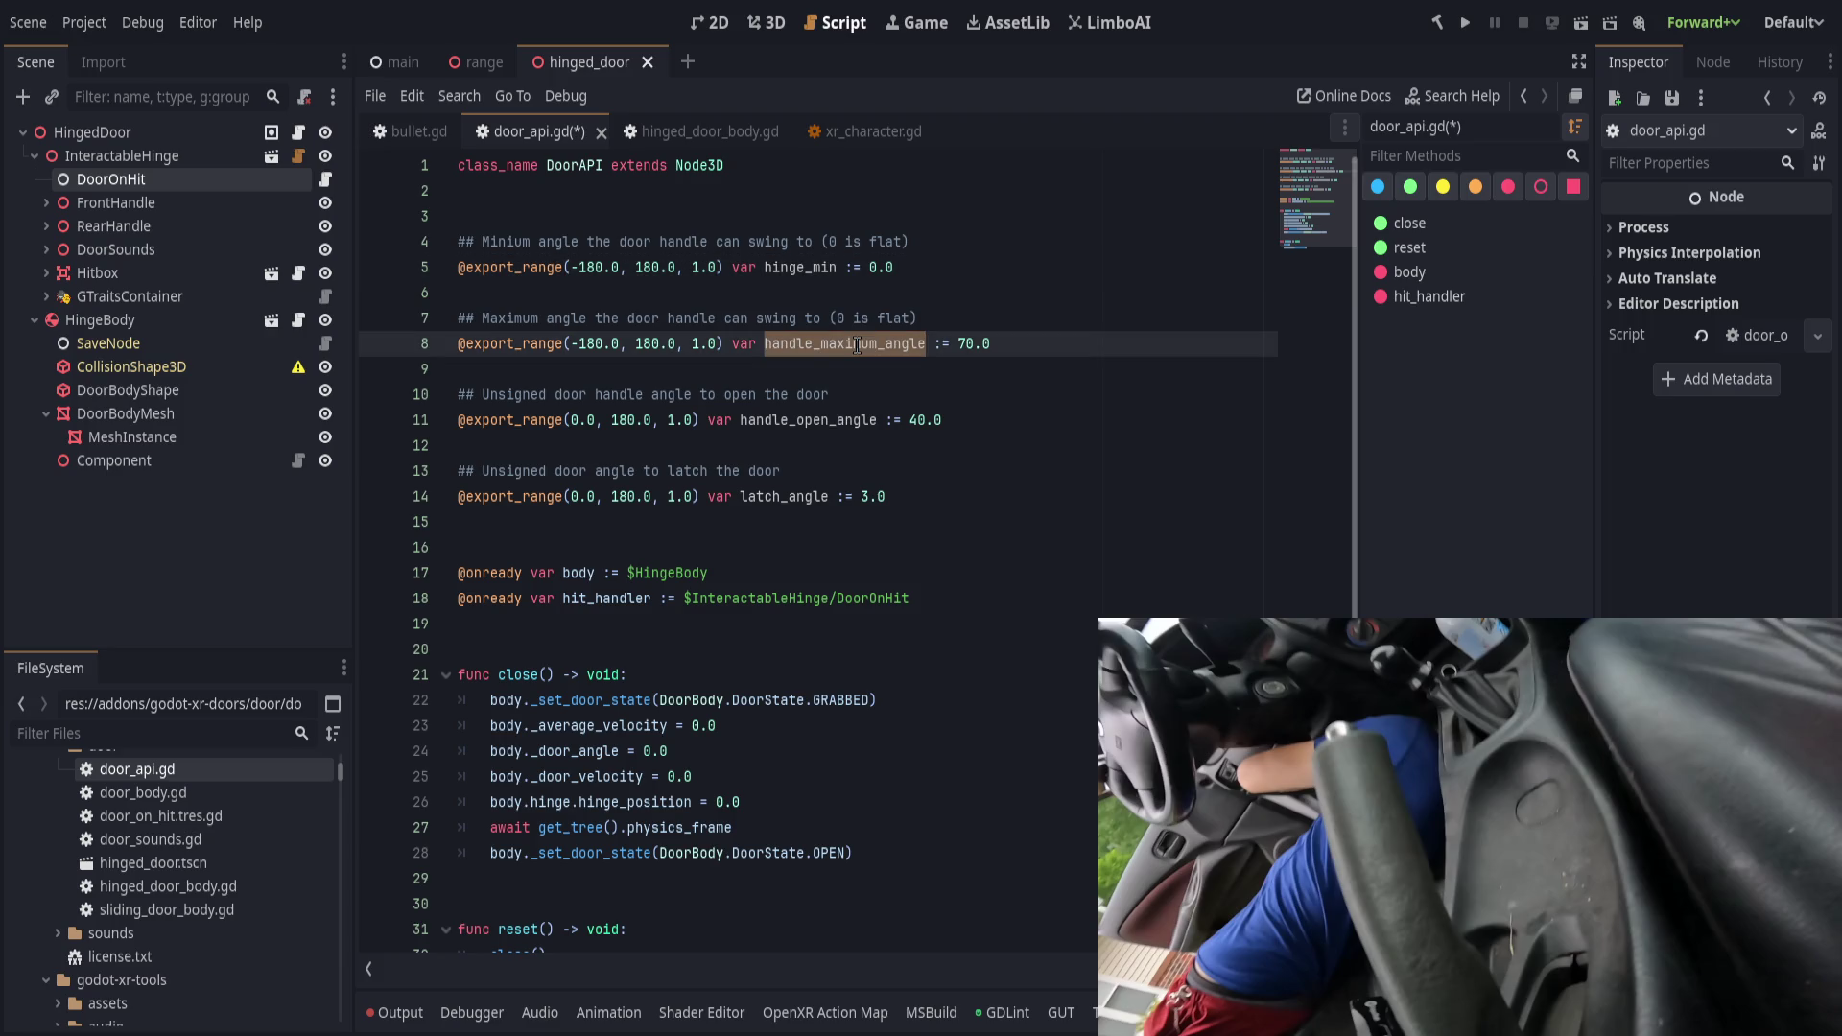
{"action": "type", "text": "hinge_max"}
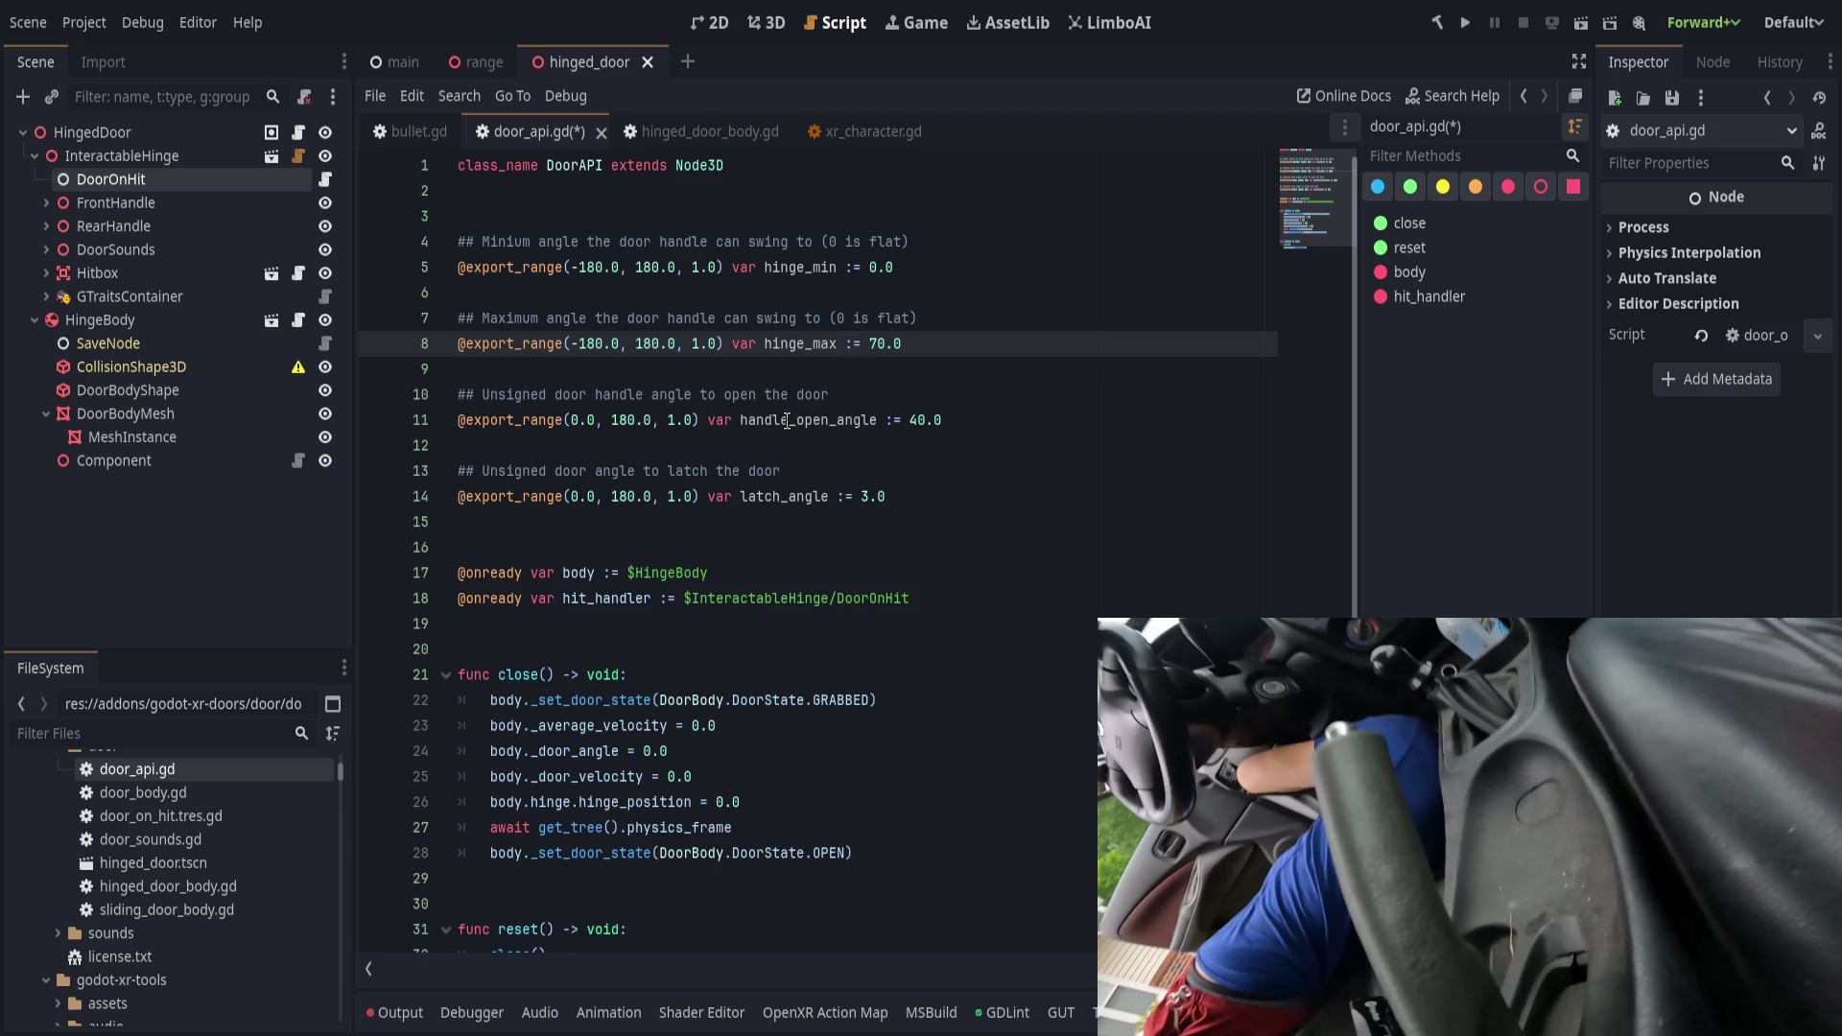
{"action": "left_click", "coordinate": [853, 419]}
{"action": "double_click", "coordinate": [841, 421]}
{"action": "type", "text": "h"}
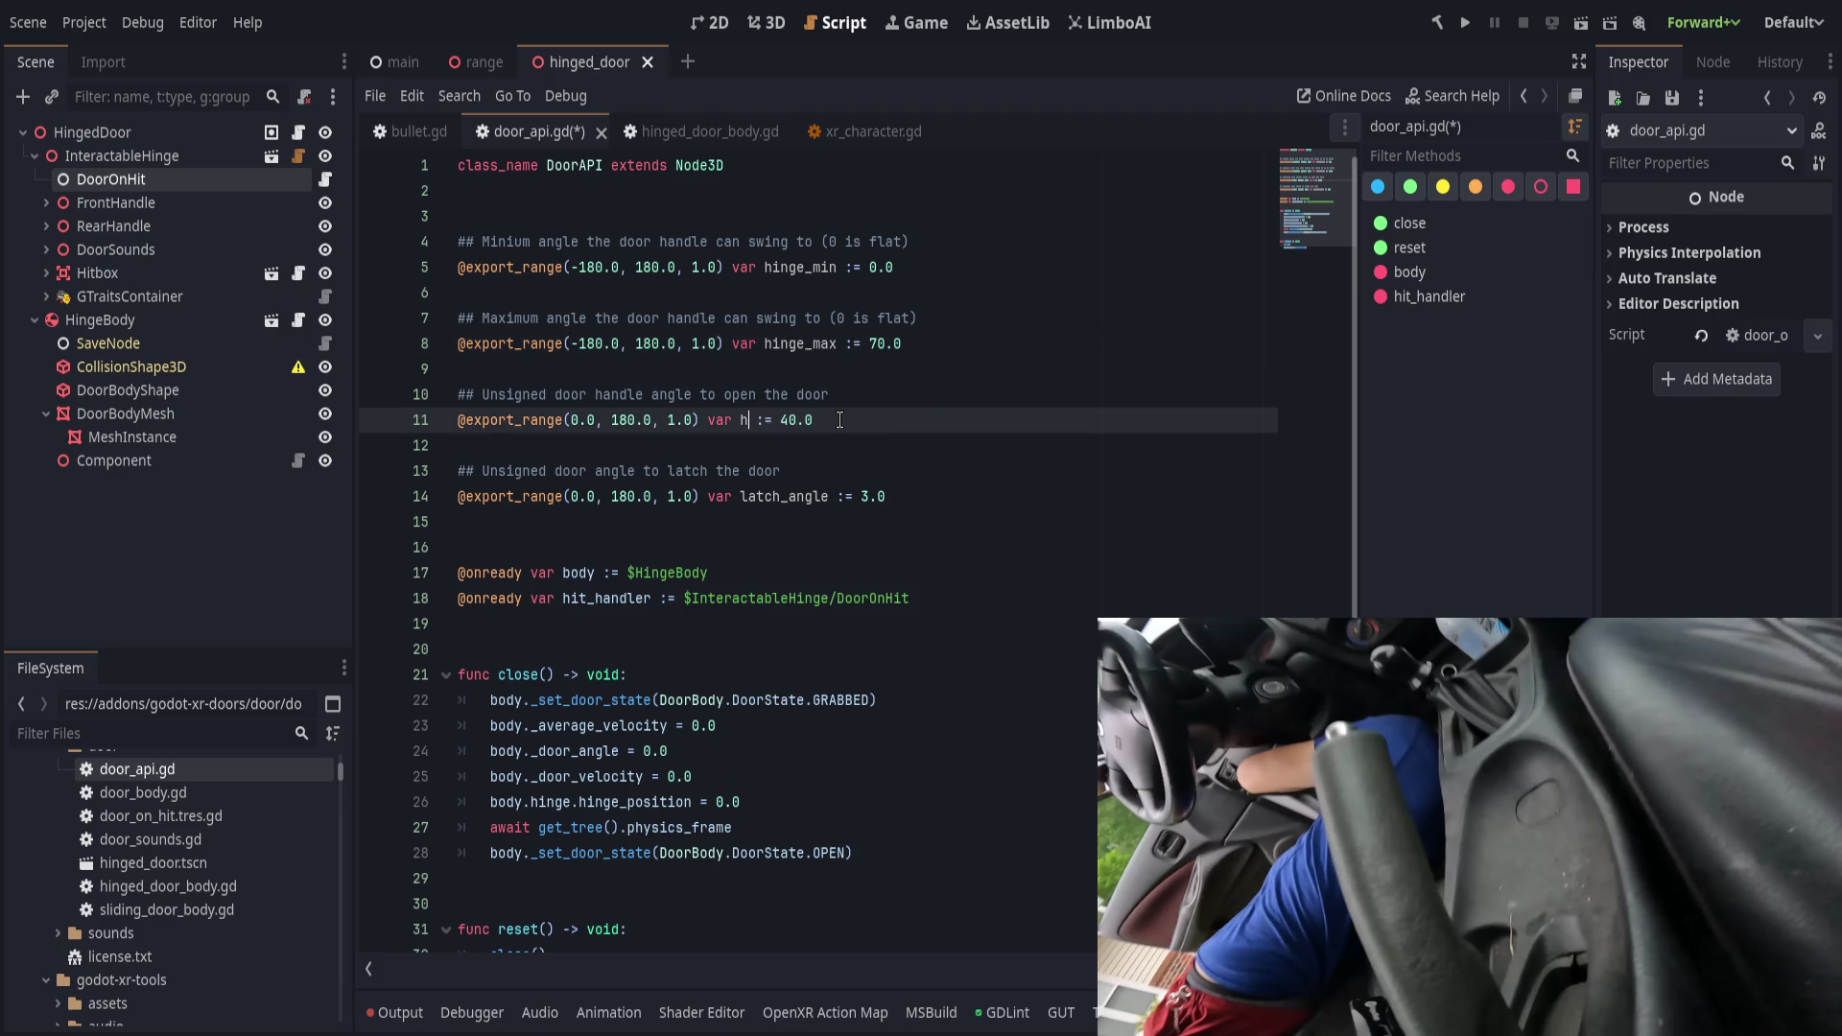
{"action": "key", "text": "ctrl+z"}
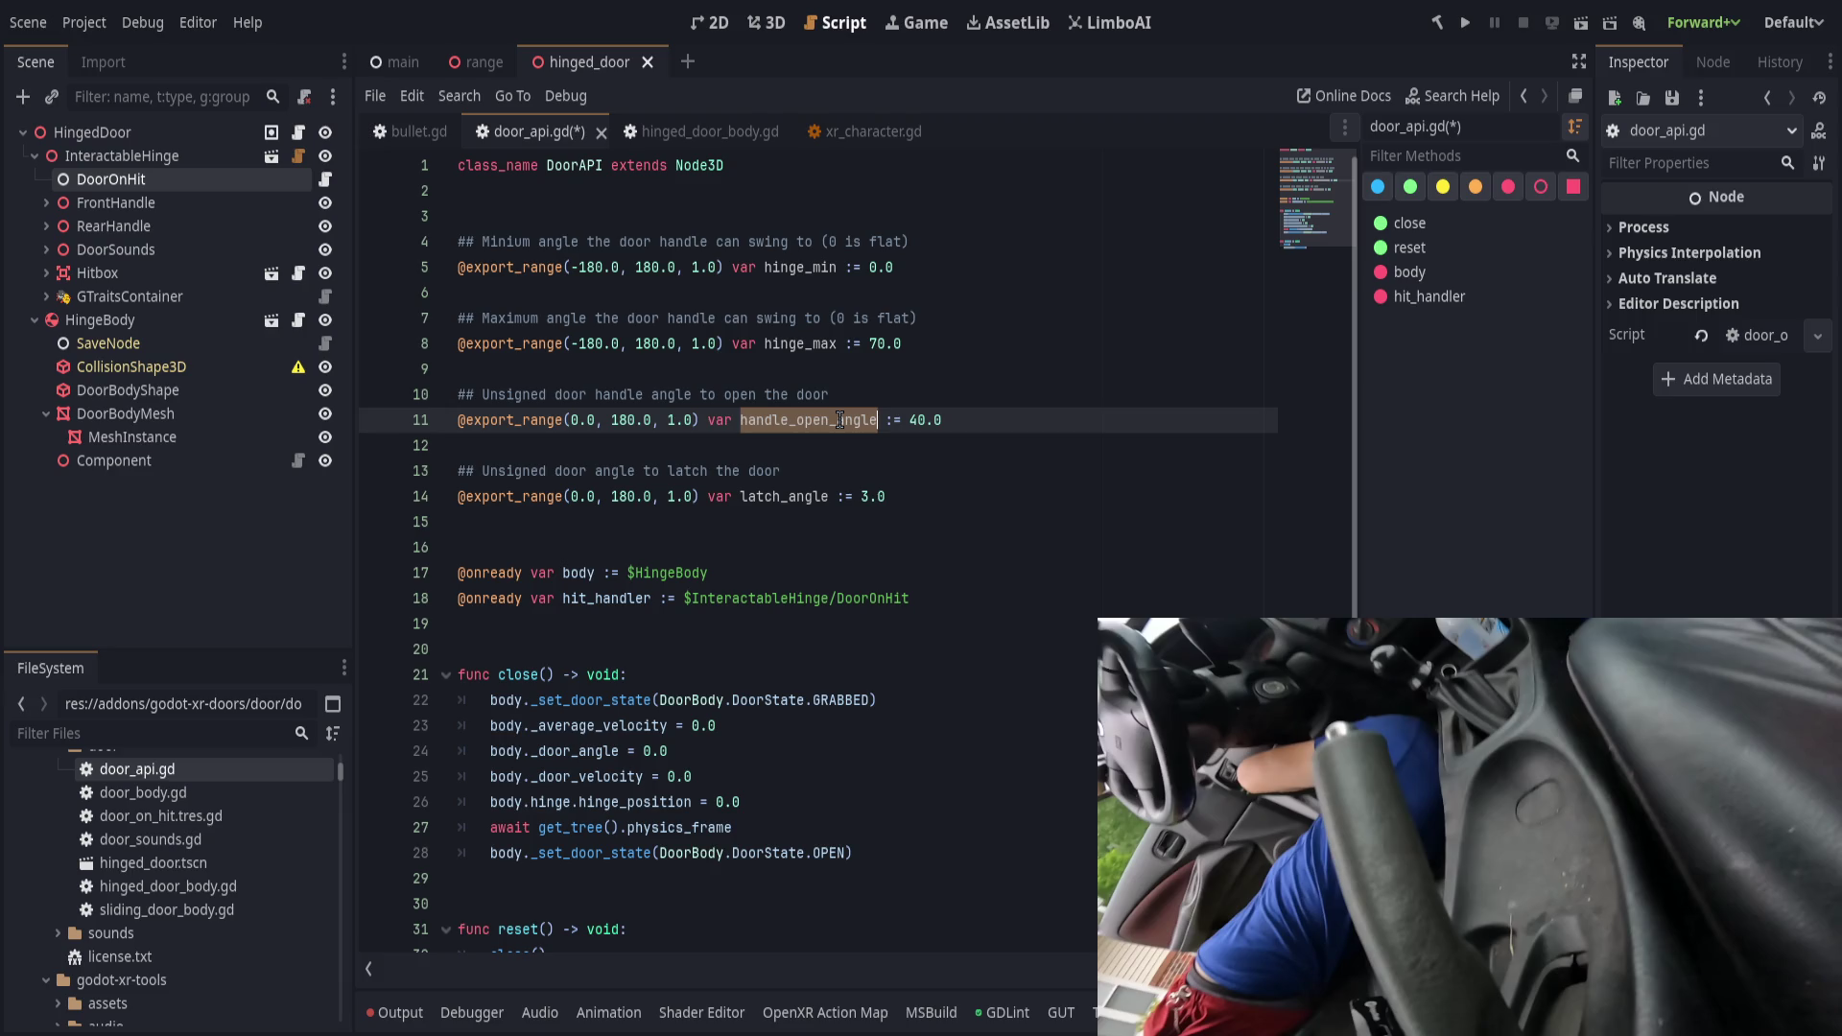
{"action": "left_click", "coordinate": [908, 386]}
{"action": "double_click", "coordinate": [865, 419]}
{"action": "key", "text": "Right"}
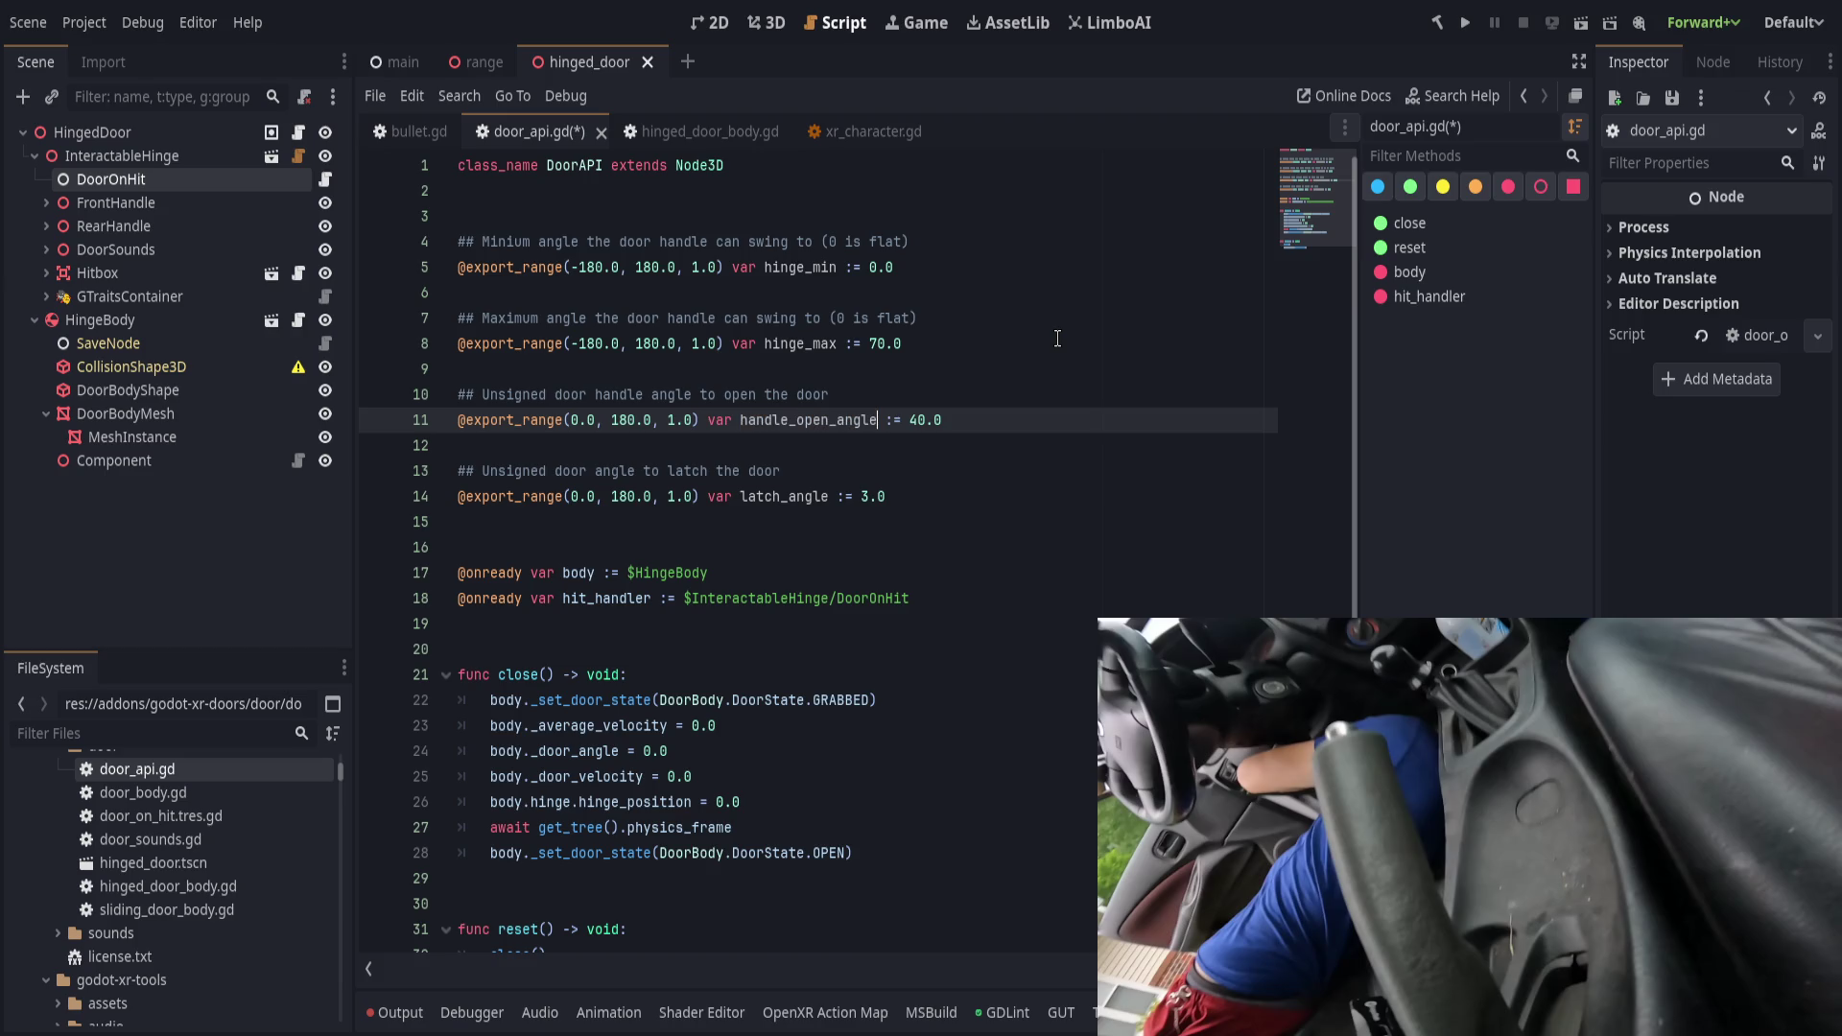
{"action": "key", "text": "BackSpace"}
{"action": "key", "text": "BackSpace"}
{"action": "key", "text": "BackSpace"}
Append 'in degrees' to the three angle doc comments and save door_api.gd.
{"action": "key", "text": "Up"}
{"action": "type", "text": "in degrees"}
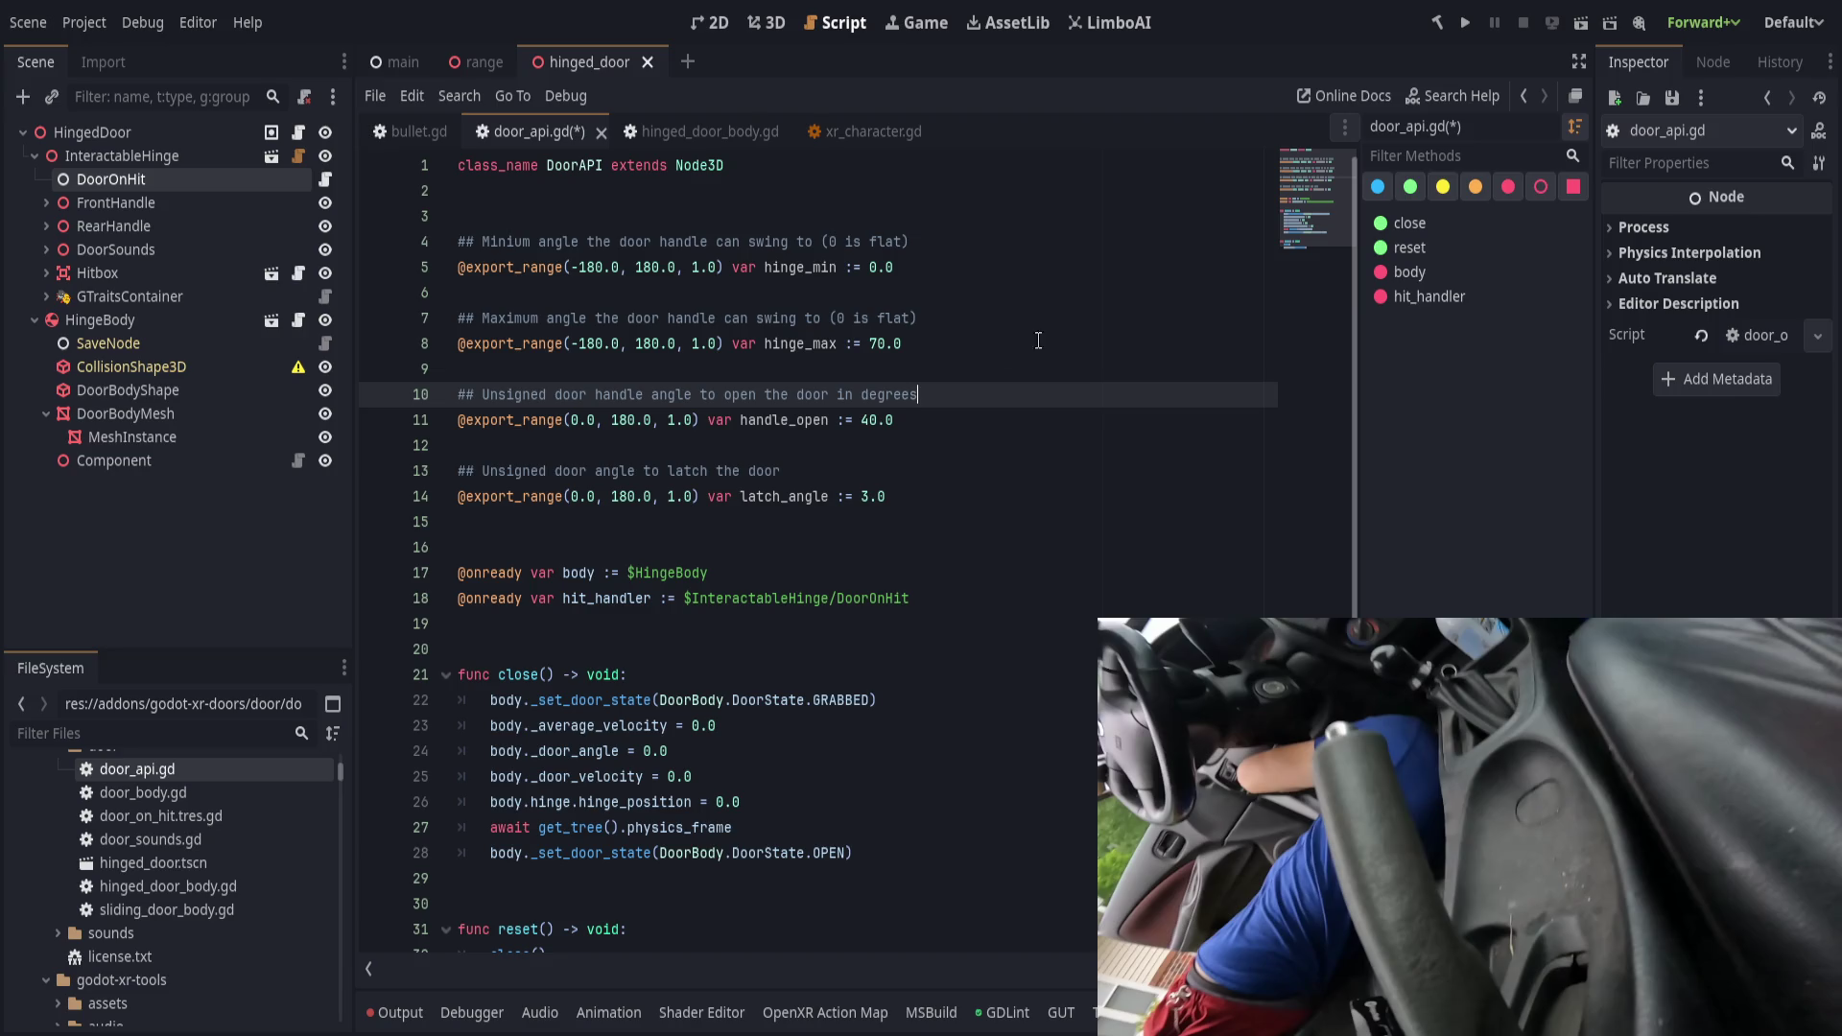
{"action": "left_click", "coordinate": [1005, 320]}
{"action": "type", "text": "in de"}
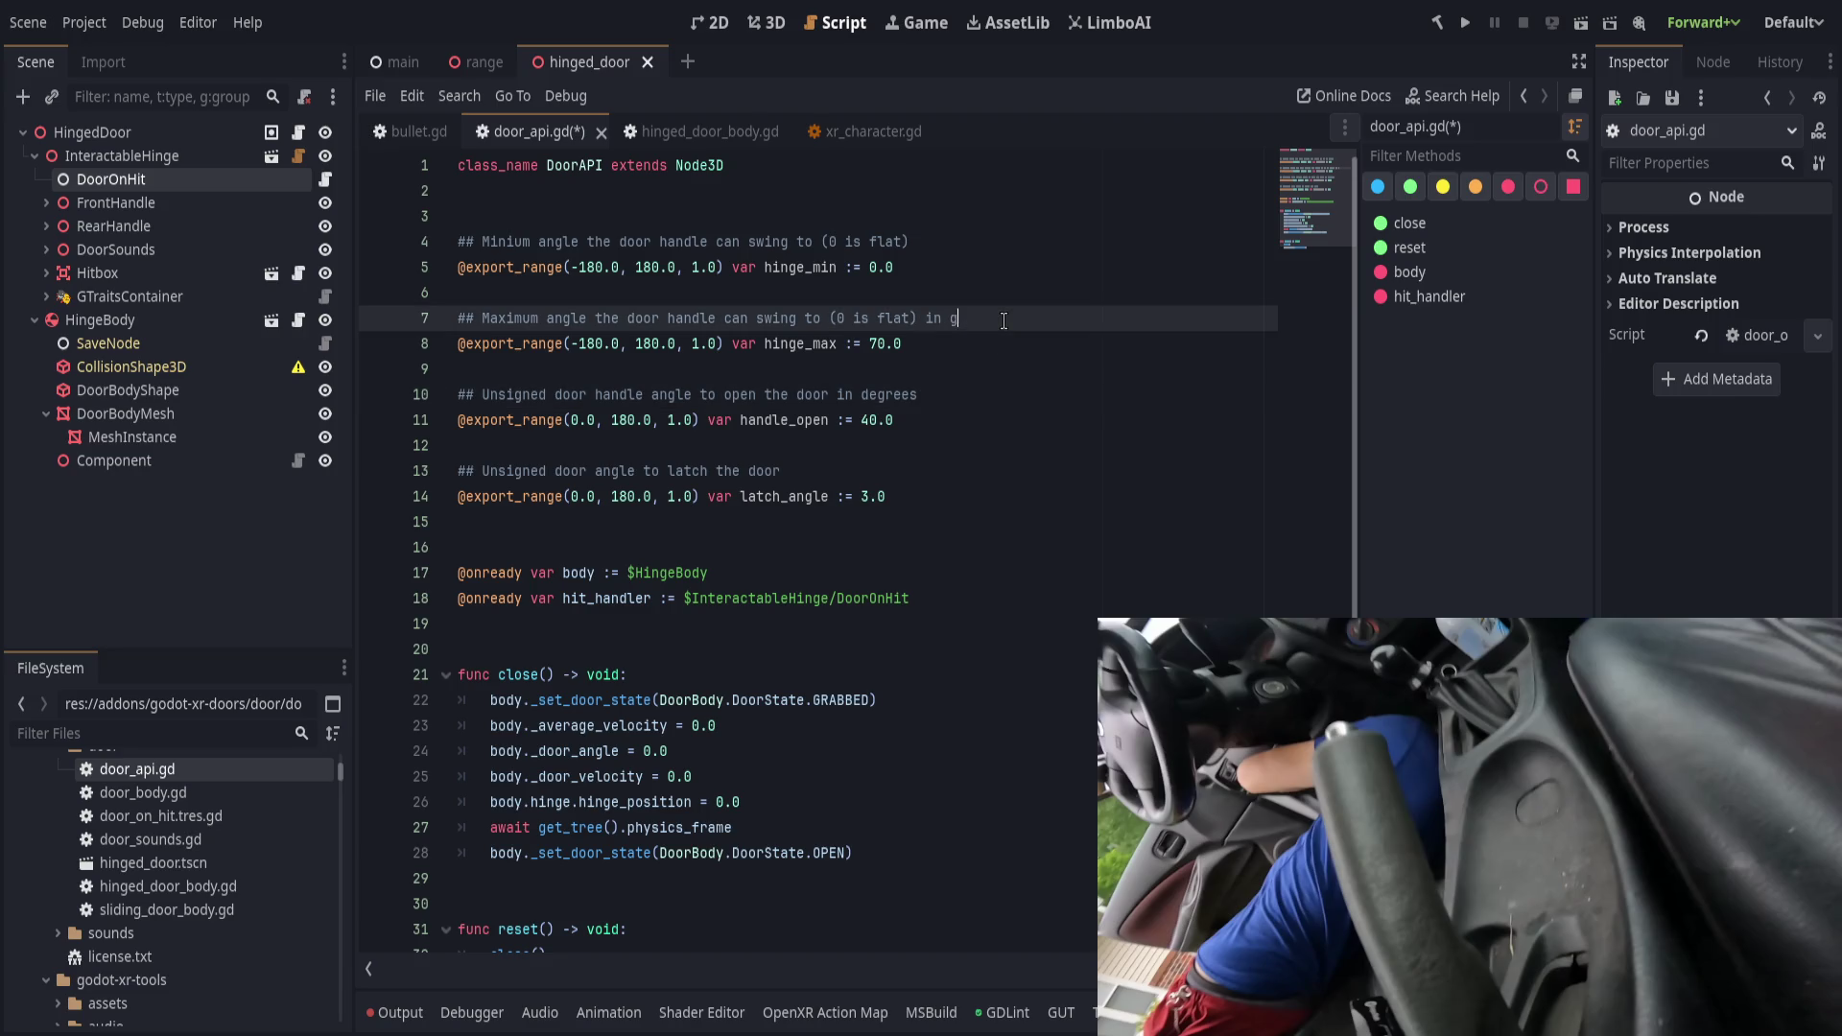
{"action": "type", "text": "grees"}
{"action": "key", "text": "ctrl+shift+Left"}
{"action": "key", "text": "ctrl+shift+Left"}
{"action": "key", "text": "ctrl+c"}
{"action": "left_click", "coordinate": [971, 244]}
{"action": "key", "text": "ctrl+v"}
{"action": "key", "text": "ctrl+s"}
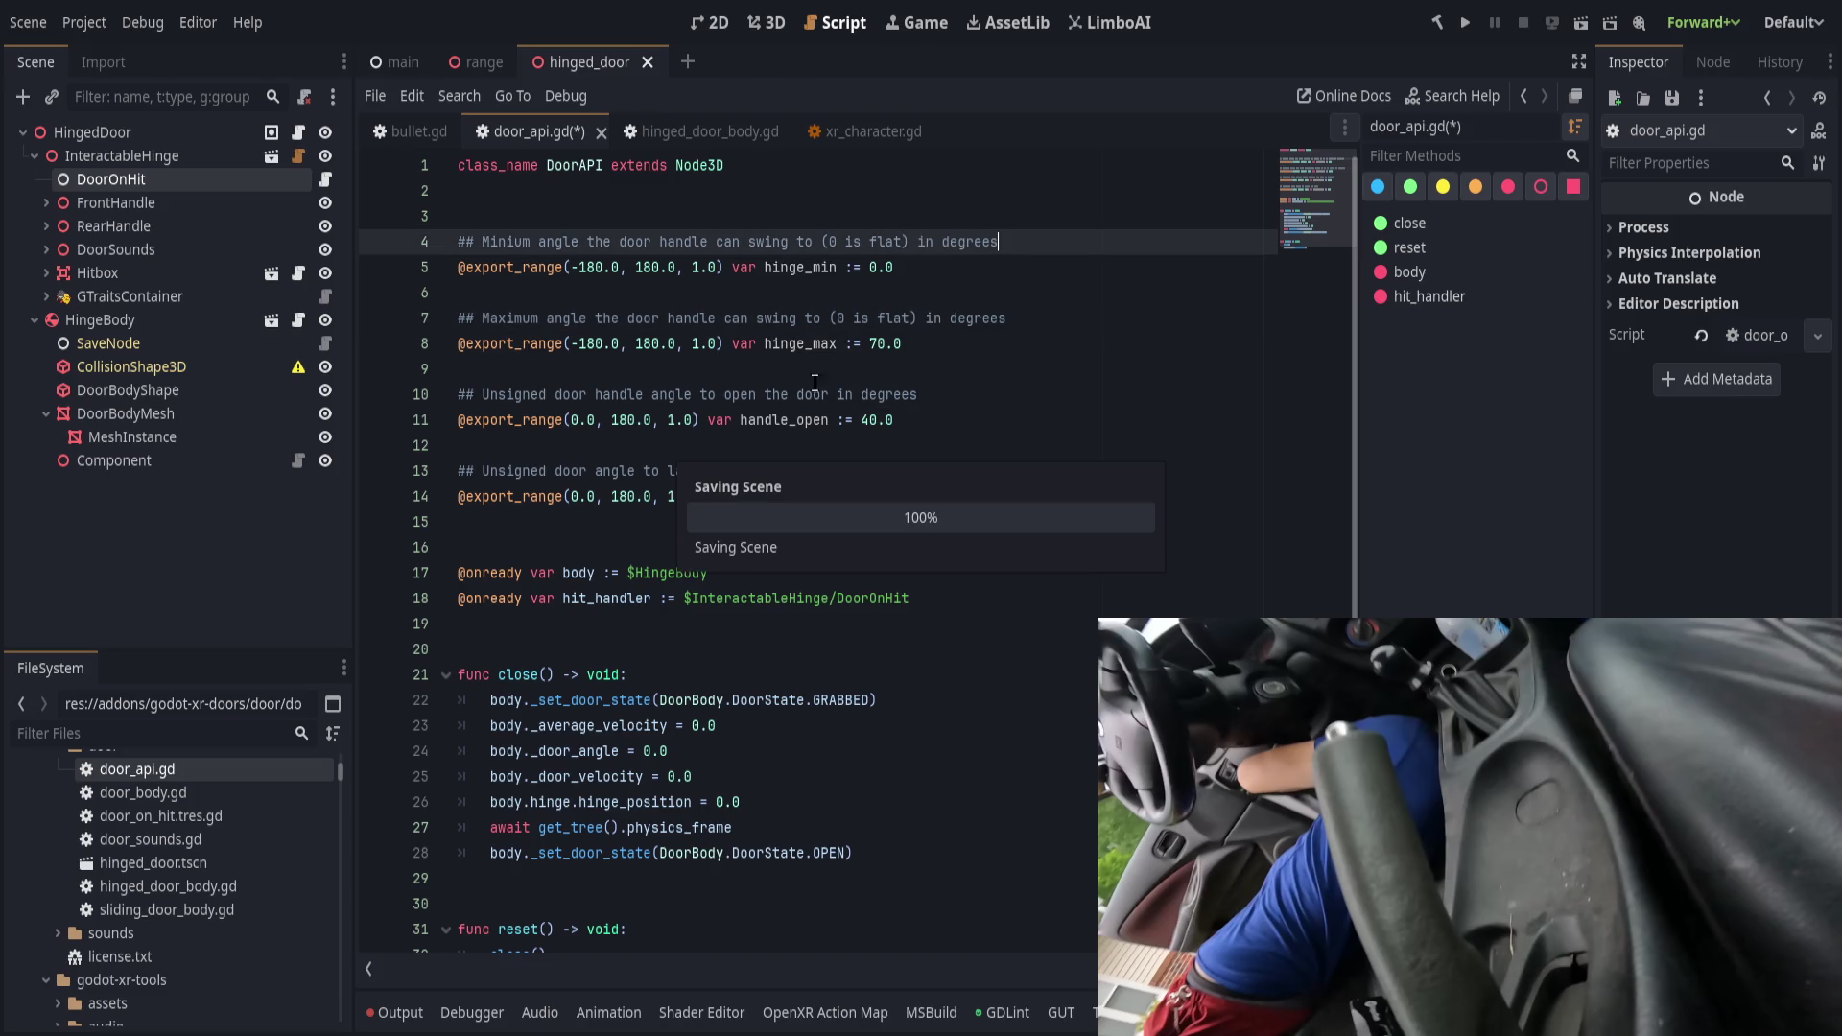
{"action": "left_click", "coordinate": [864, 264]}
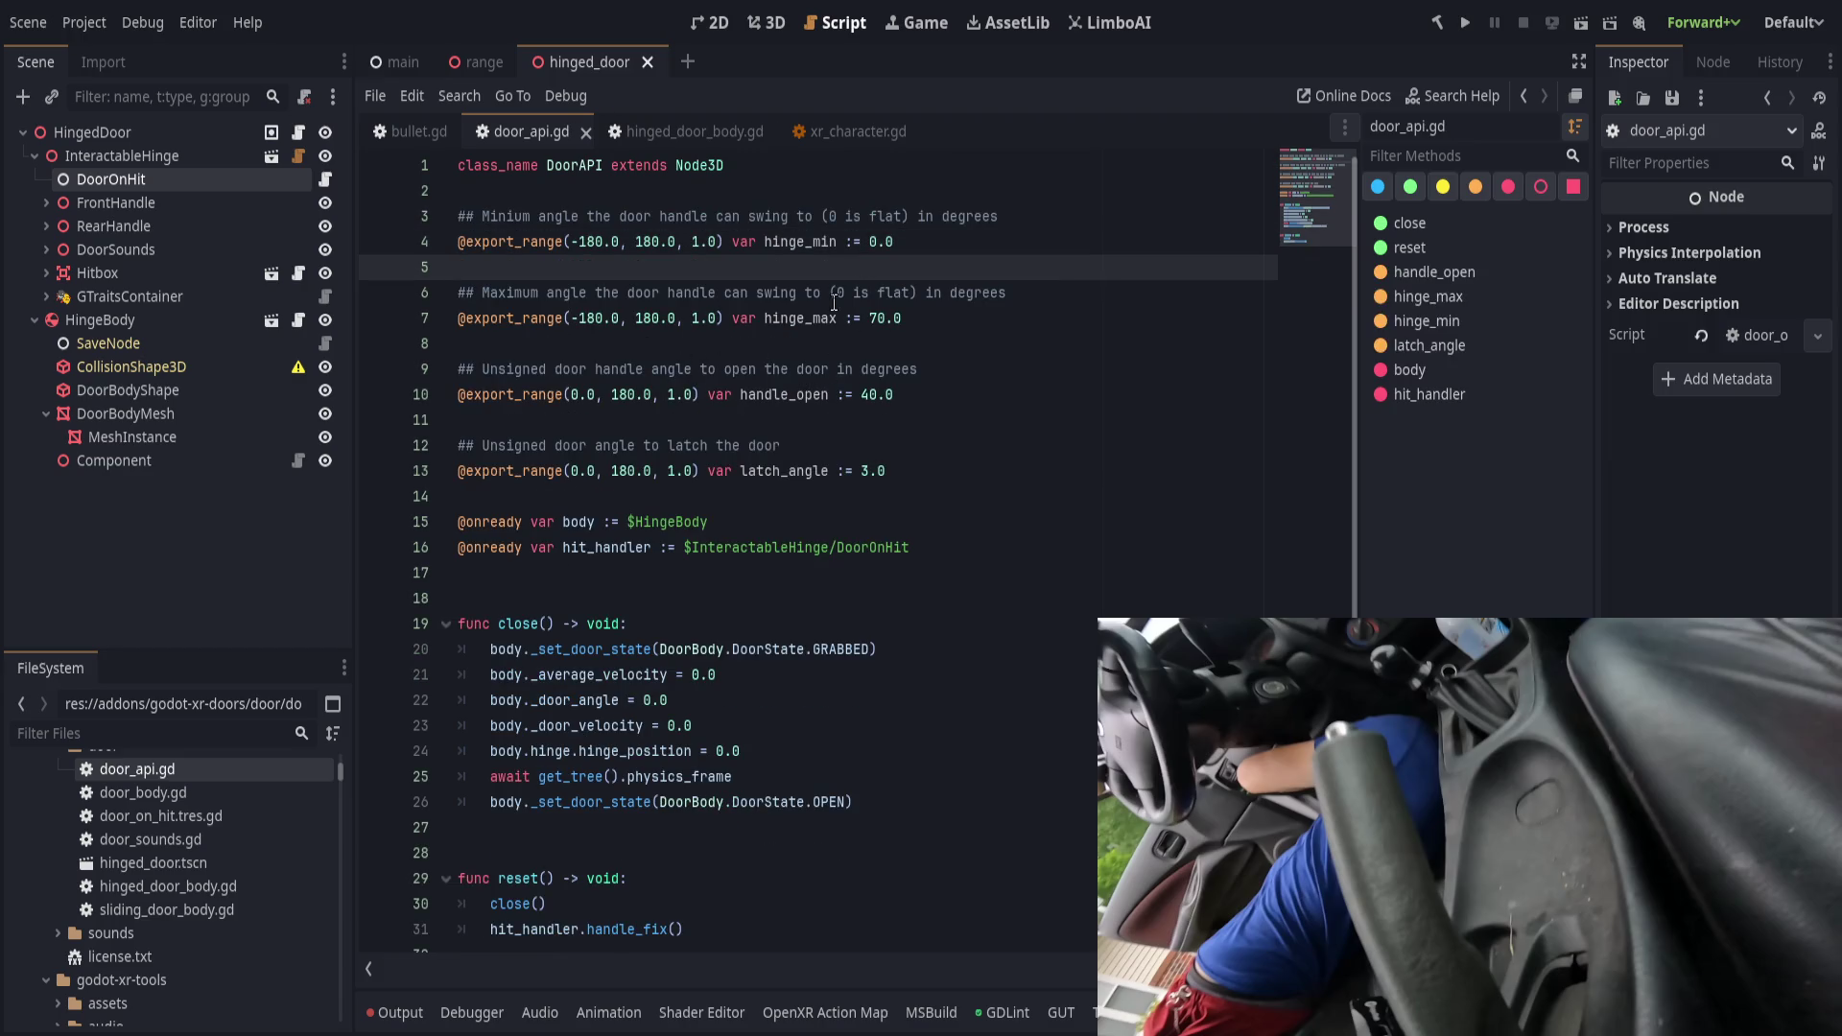
Rename handle_open to handle_unlatch and latch_angle to hinge_latch.
{"action": "left_click", "coordinate": [802, 392]}
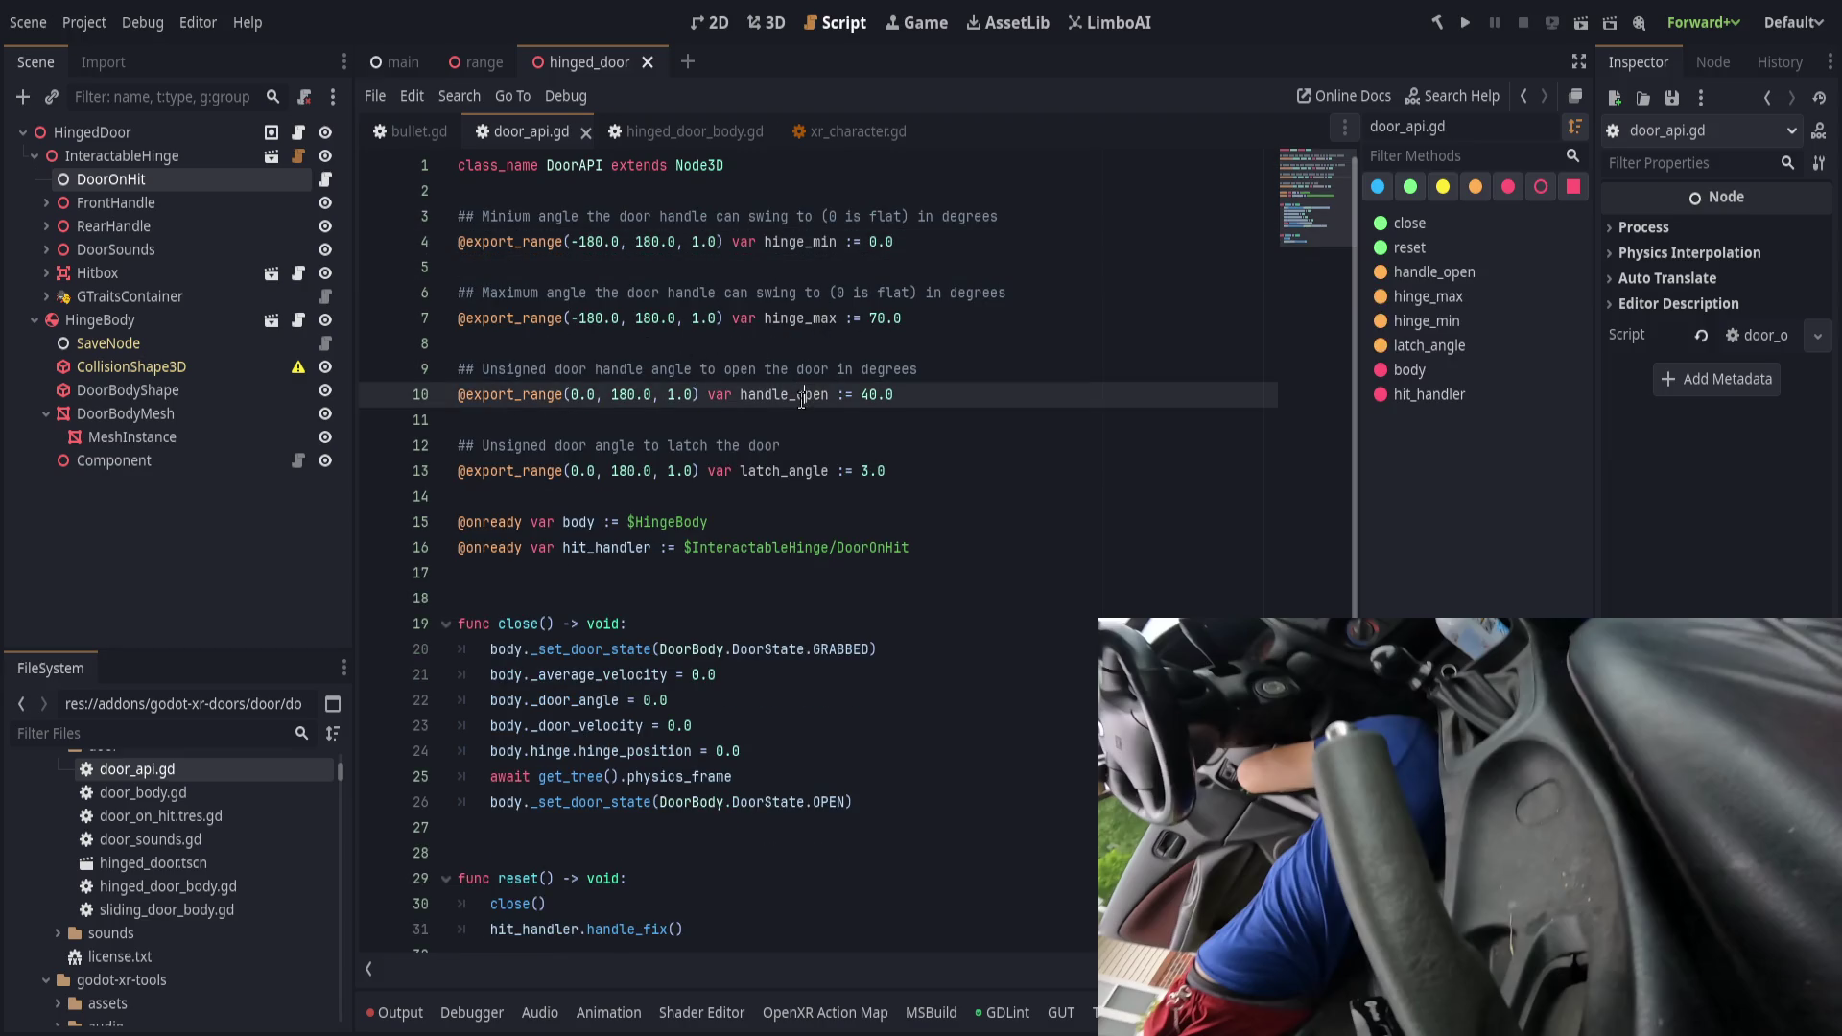
{"action": "left_click_drag", "start_coordinate": [798, 394], "coordinate": [827, 396]}
{"action": "type", "text": "unlatch"}
{"action": "left_click", "coordinate": [953, 394]}
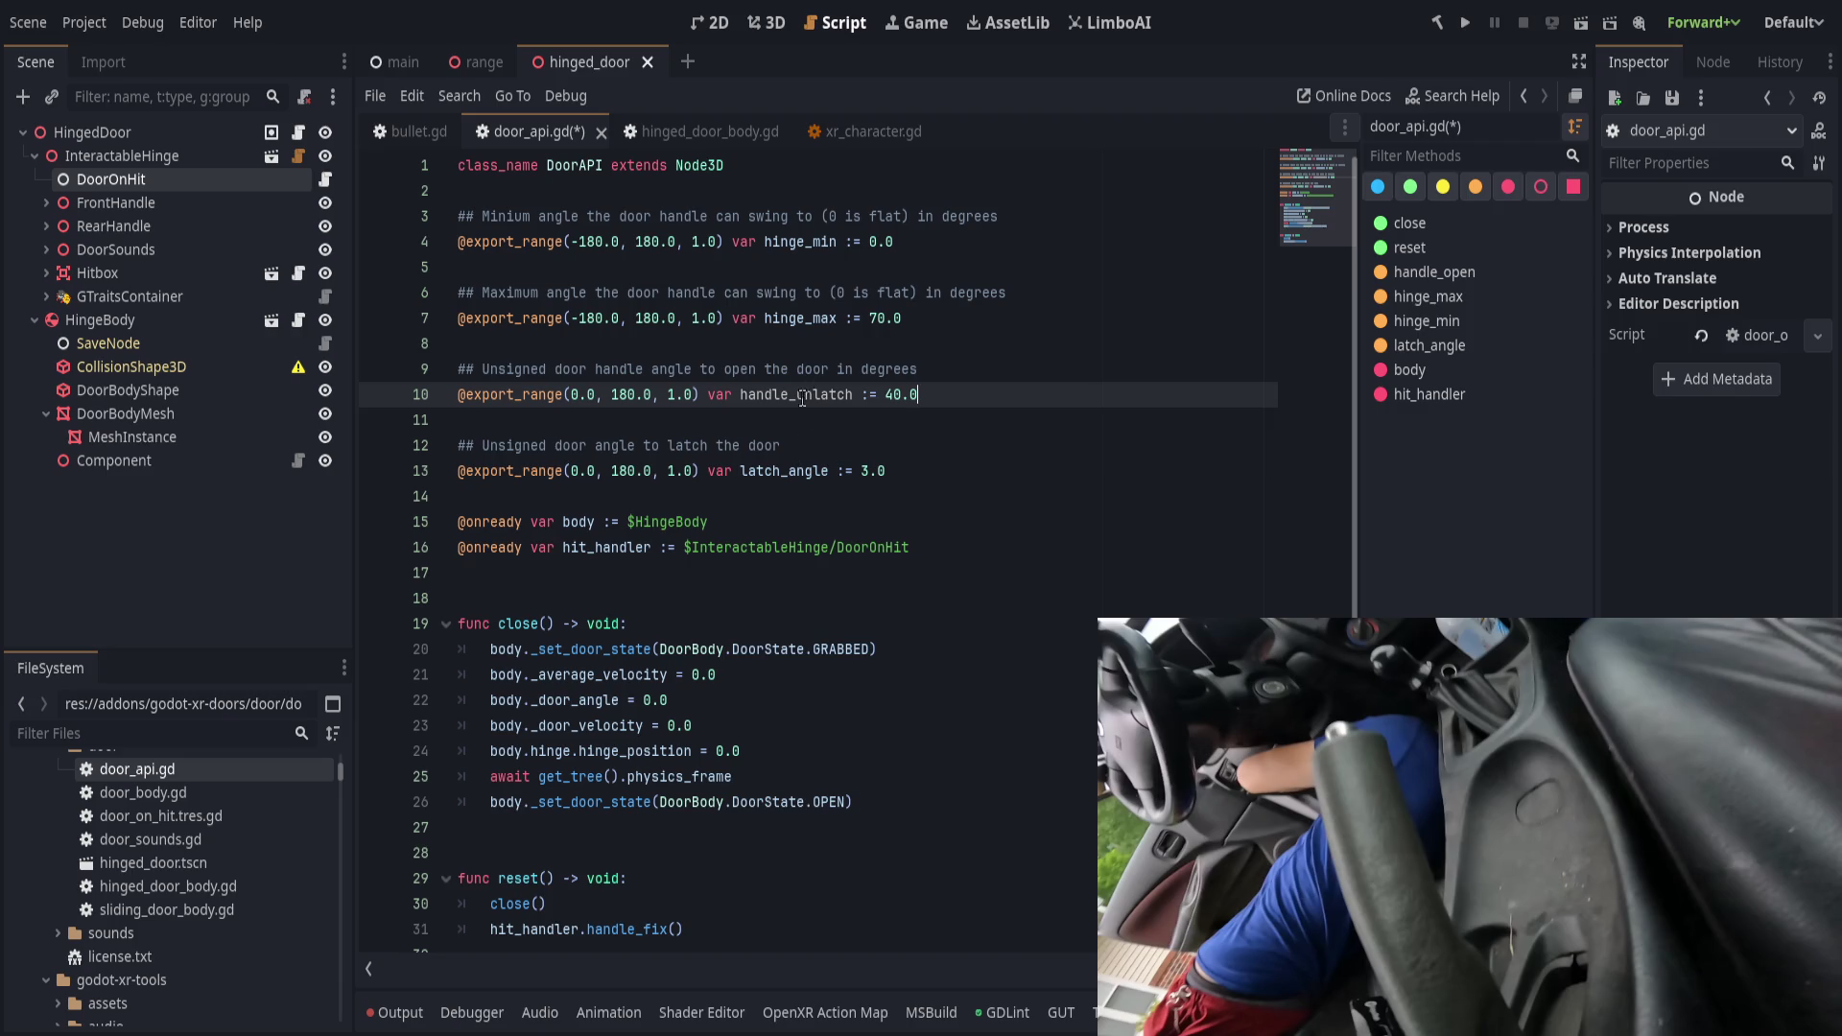
{"action": "double_click", "coordinate": [796, 470]}
{"action": "type", "text": "hinge_latch"}
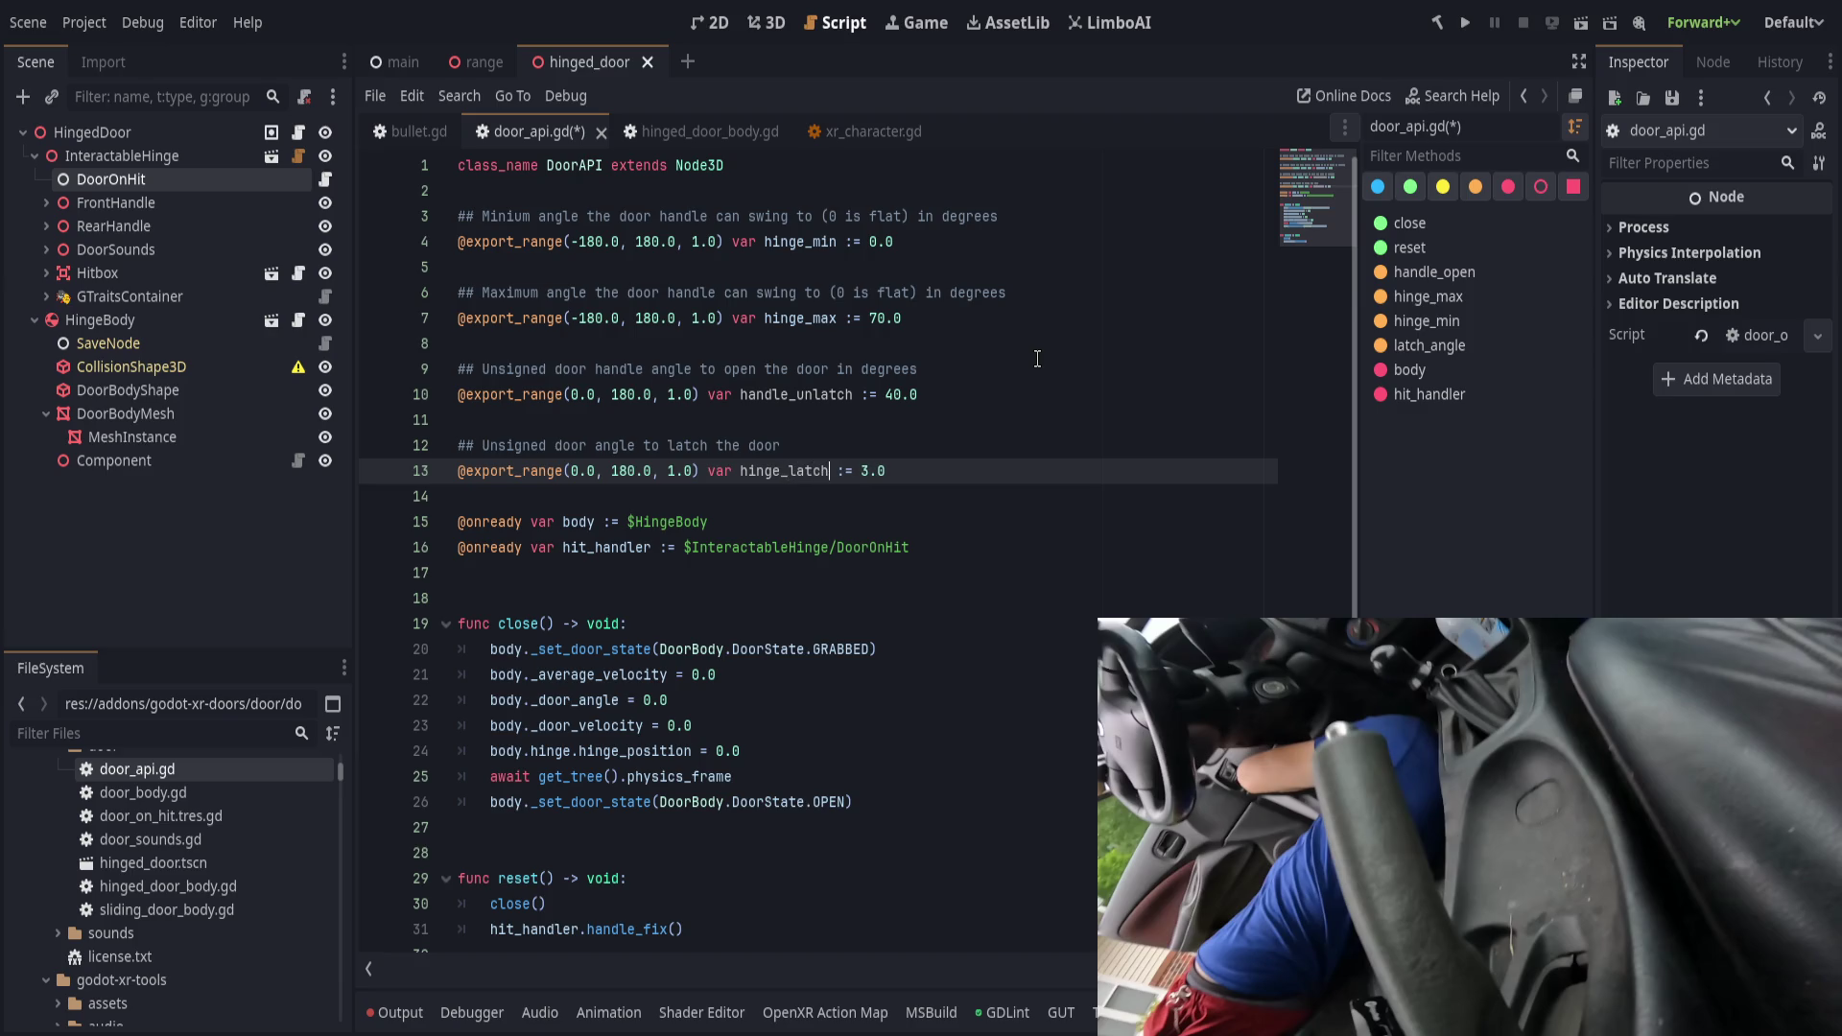
{"action": "left_click", "coordinate": [809, 396]}
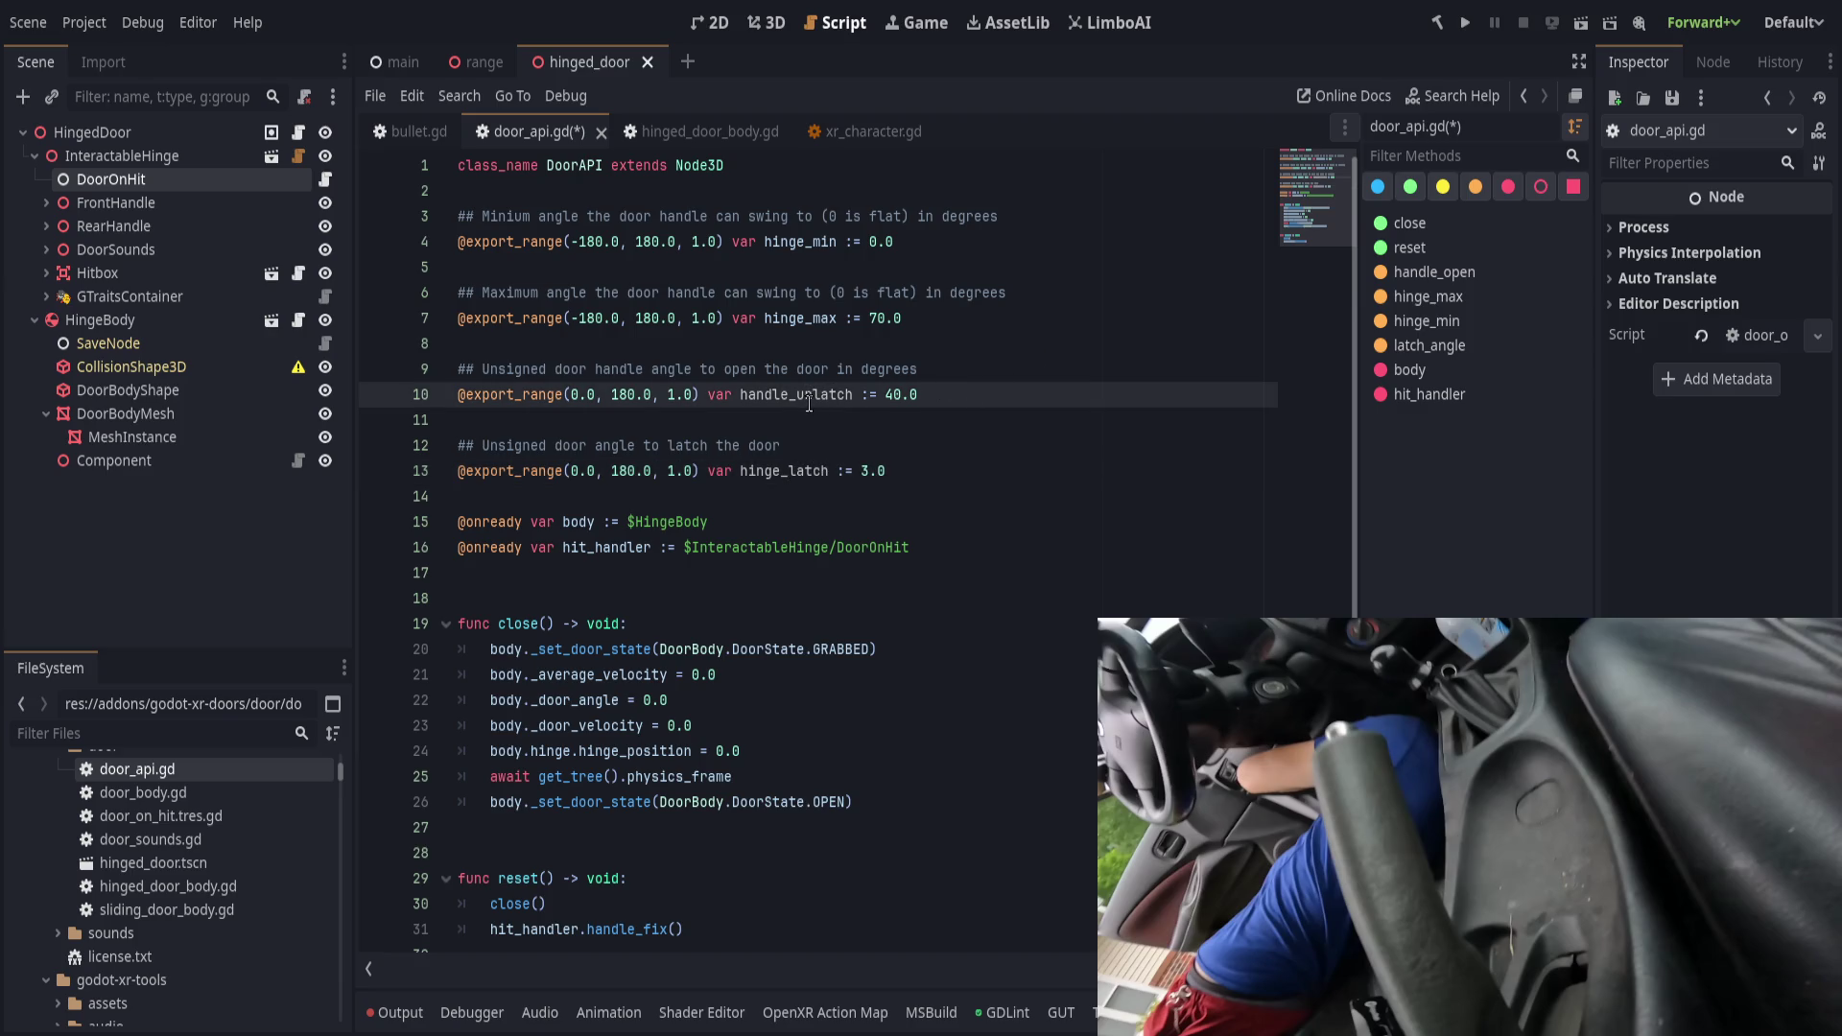
{"action": "left_click_drag", "start_coordinate": [796, 396], "coordinate": [853, 396]}
{"action": "type", "text": "open"}
{"action": "key", "text": "BackSpace"}
{"action": "key", "text": "BackSpace"}
{"action": "key", "text": "BackSpace"}
{"action": "type", "text": "unlatch"}
{"action": "key", "text": "Down"}
{"action": "key", "text": "Down"}
{"action": "key", "text": "Down"}
{"action": "key", "text": "shift+Up"}
{"action": "key", "text": "alt+Up"}
{"action": "key", "text": "alt+Up"}
{"action": "key", "text": "alt+Up"}
{"action": "key", "text": "Up"}
{"action": "key", "text": "Up"}
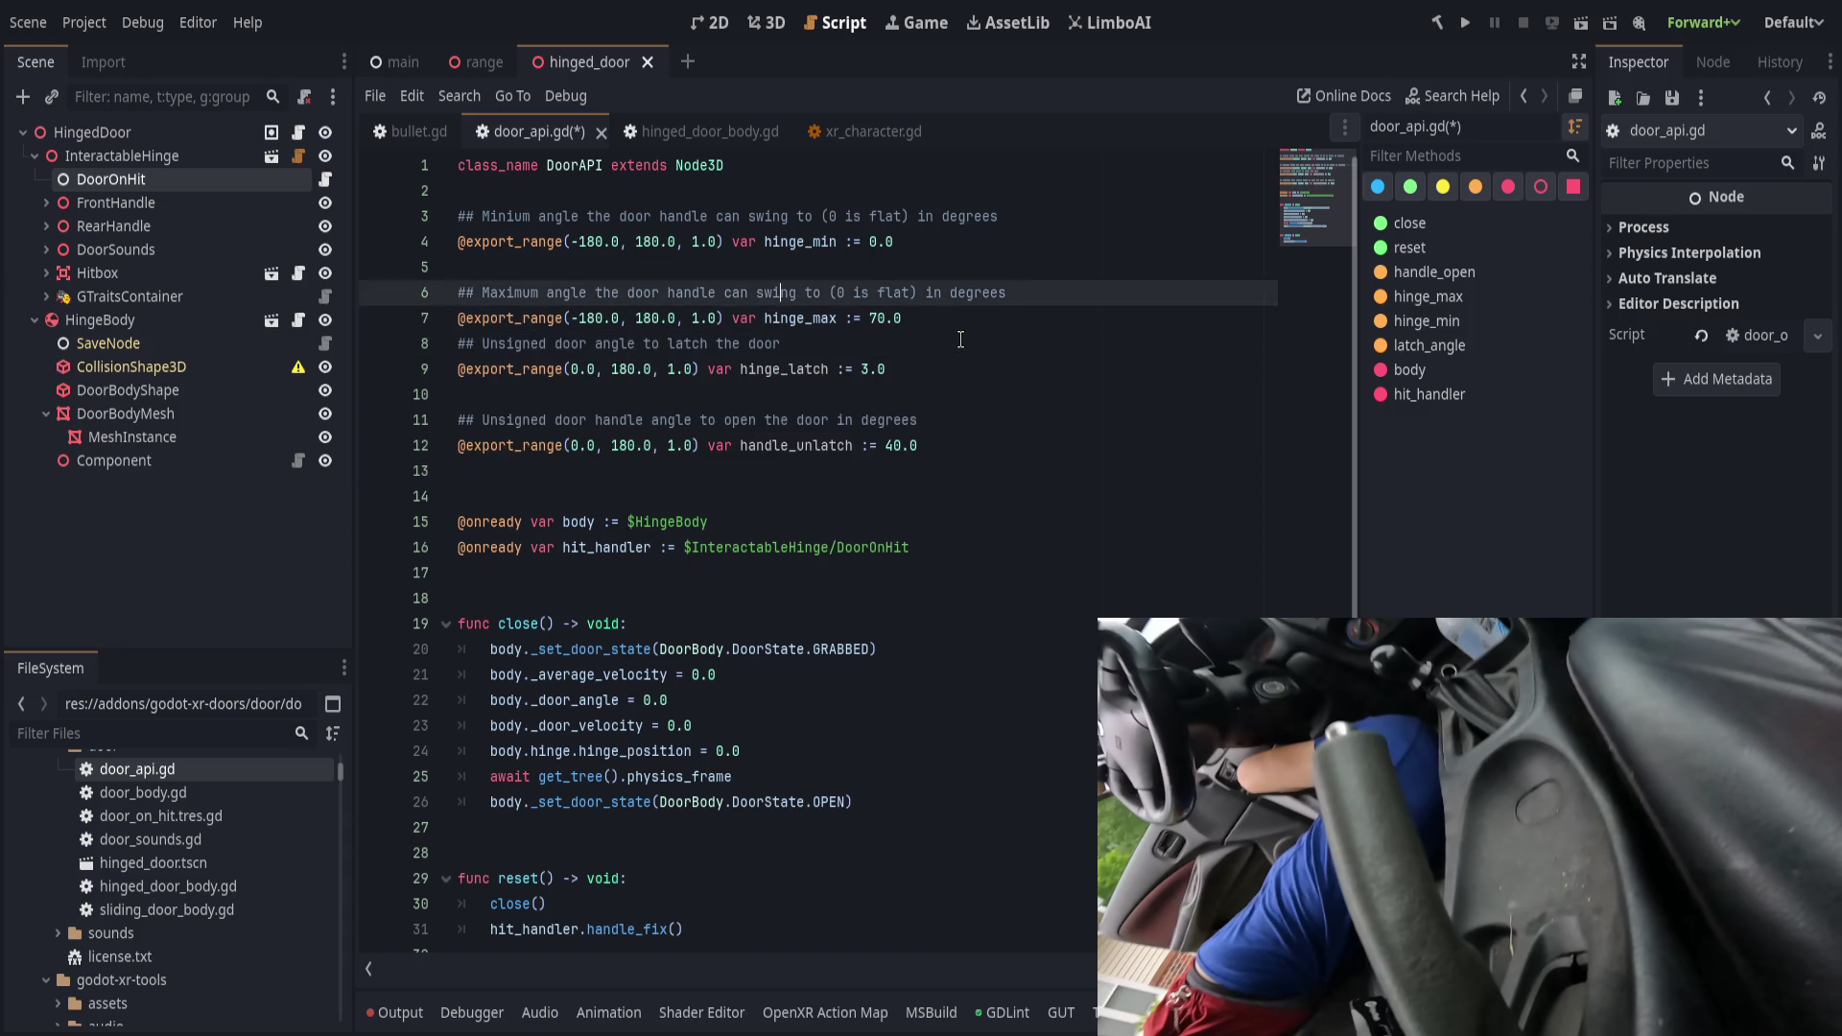
{"action": "key", "text": "Up"}
{"action": "key", "text": "alt+Up"}
{"action": "key", "text": "alt+Up"}
{"action": "type", "text": "@export_group*("}
{"action": "key", "text": "BackSpace"}
{"action": "key", "text": "BackSpace"}
{"action": "type", "text": "(\"Hinge"}
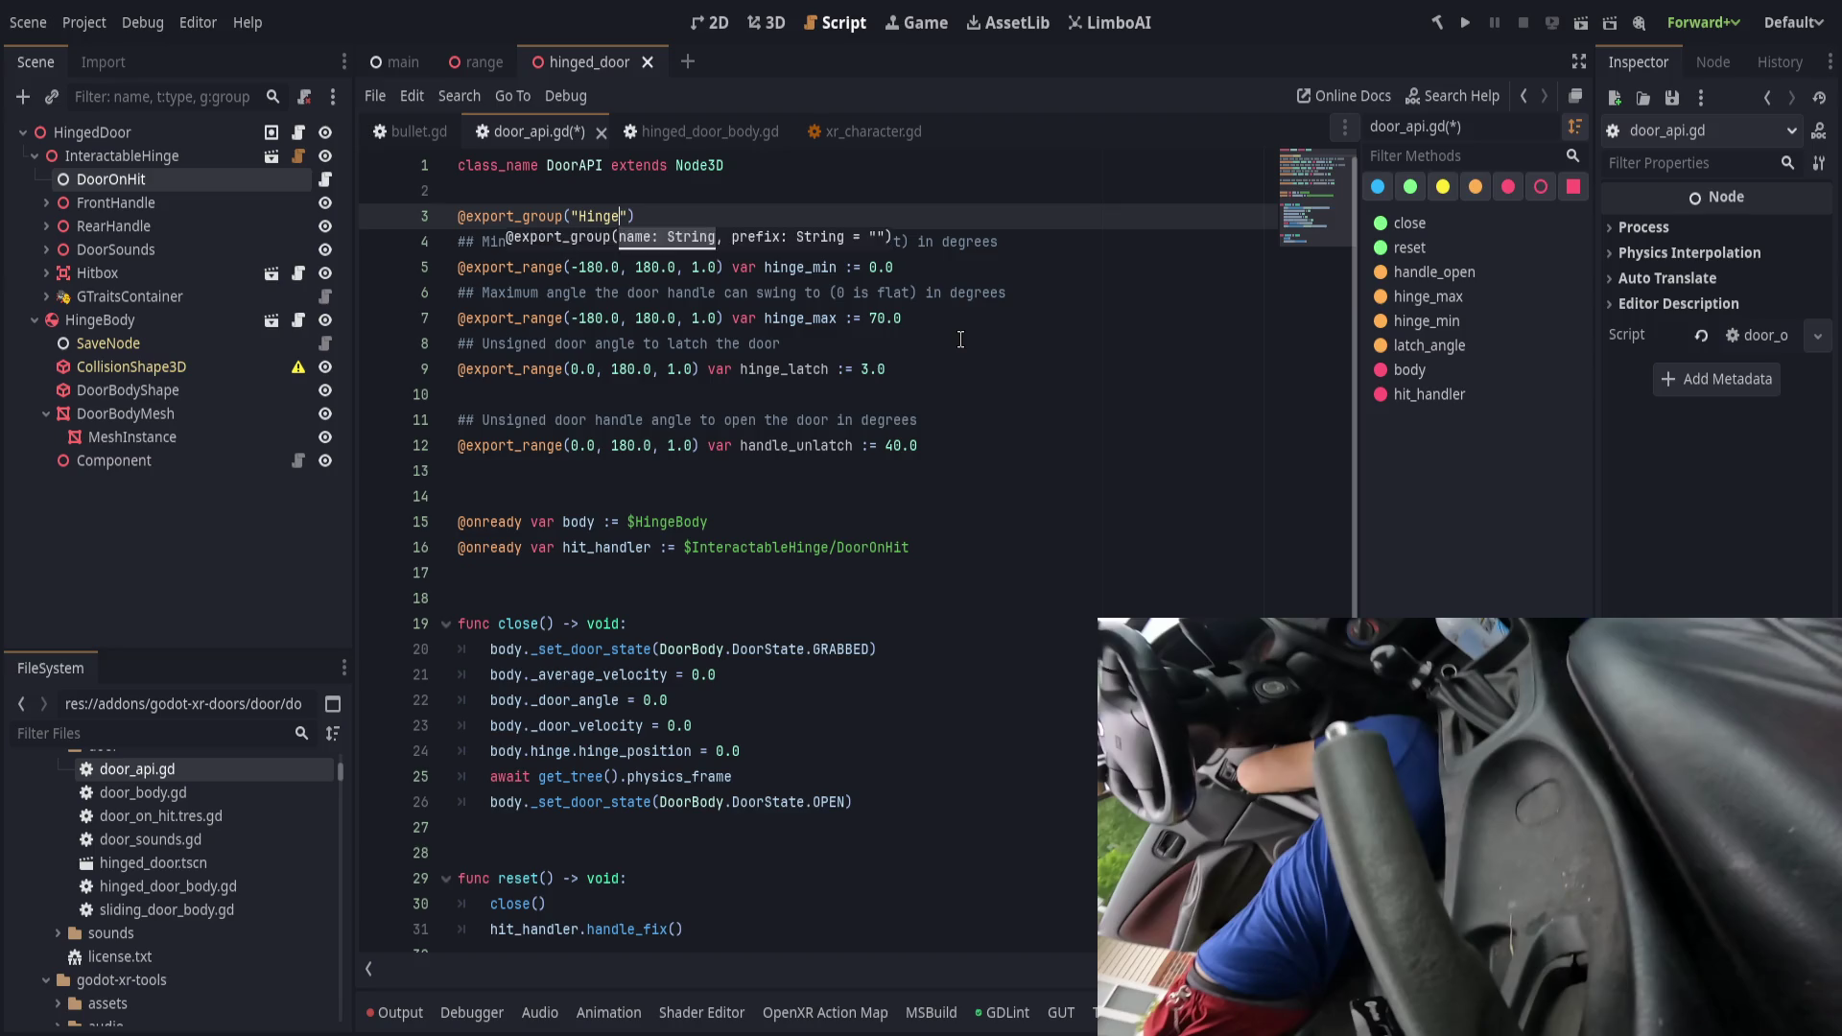
{"action": "left_click", "coordinate": [1033, 389]}
{"action": "key", "text": "Return"}
{"action": "type", "text": "@export_"}
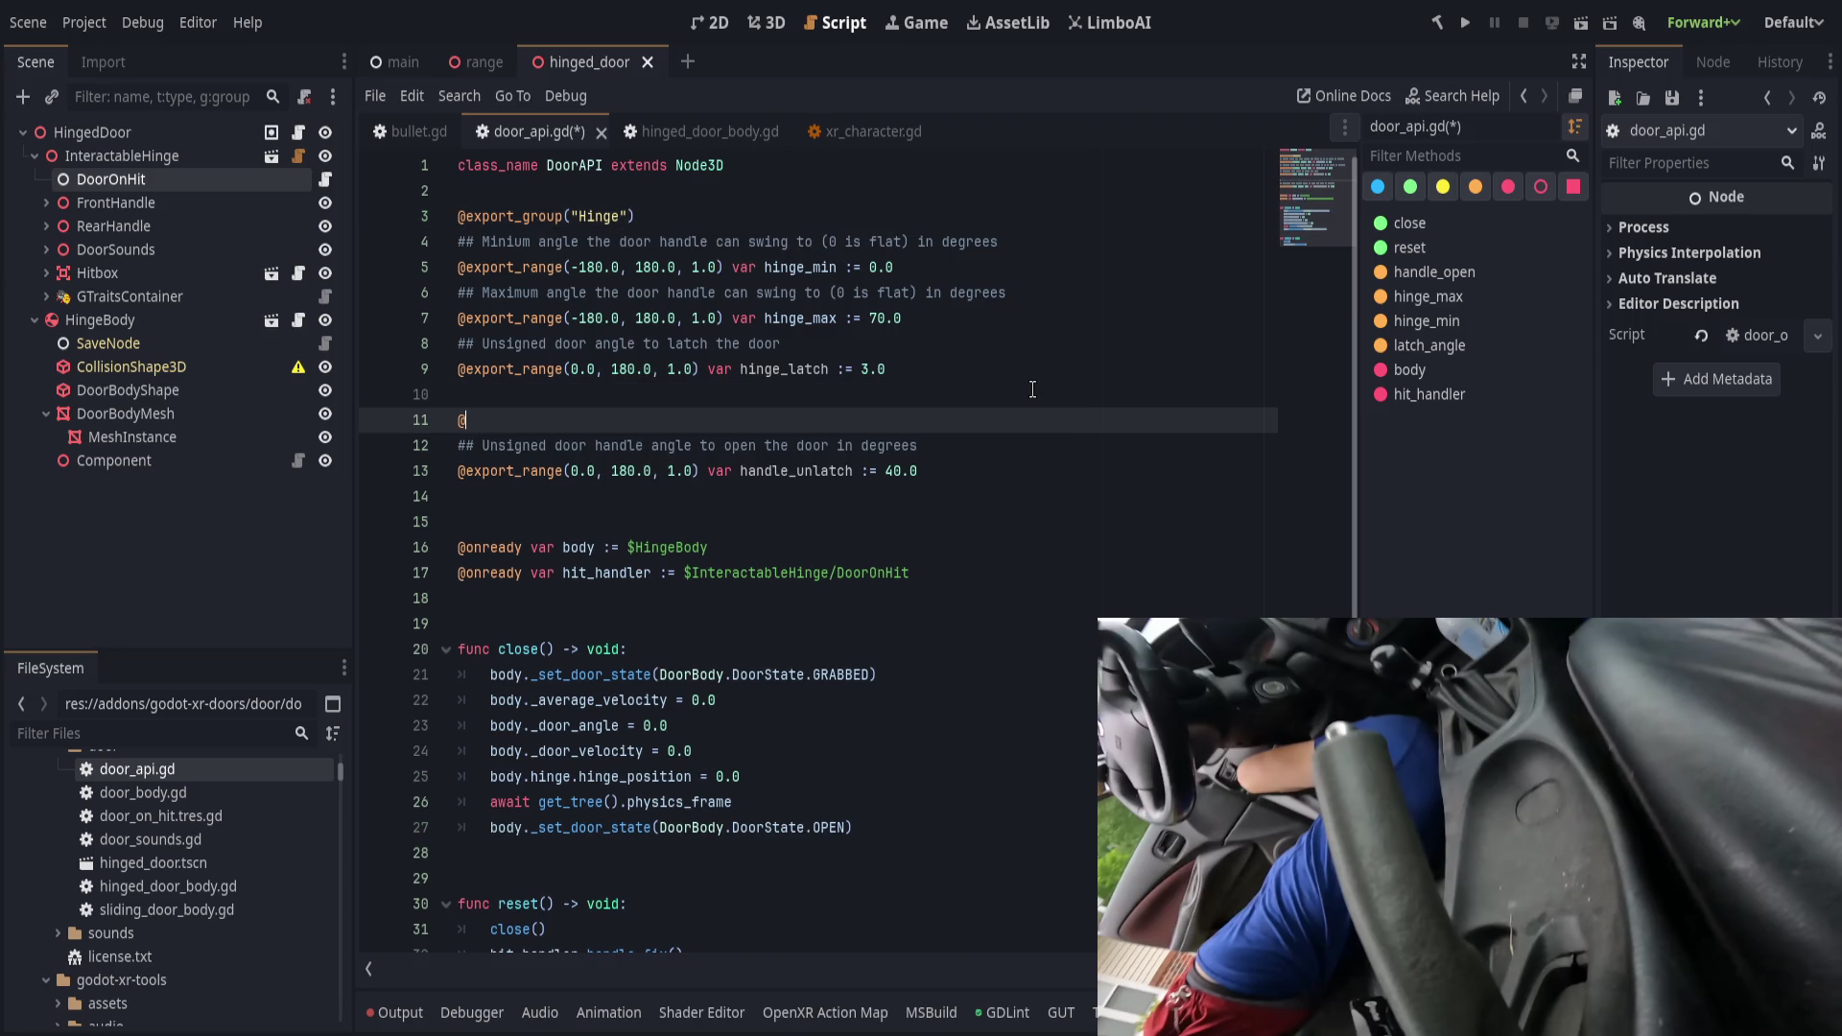
{"action": "type", "text": "group(\"Latch"}
{"action": "key", "text": "End"}
{"action": "key", "text": "Down"}
{"action": "key", "text": "Down"}
{"action": "key", "text": "End"}
{"action": "key", "text": "Return"}
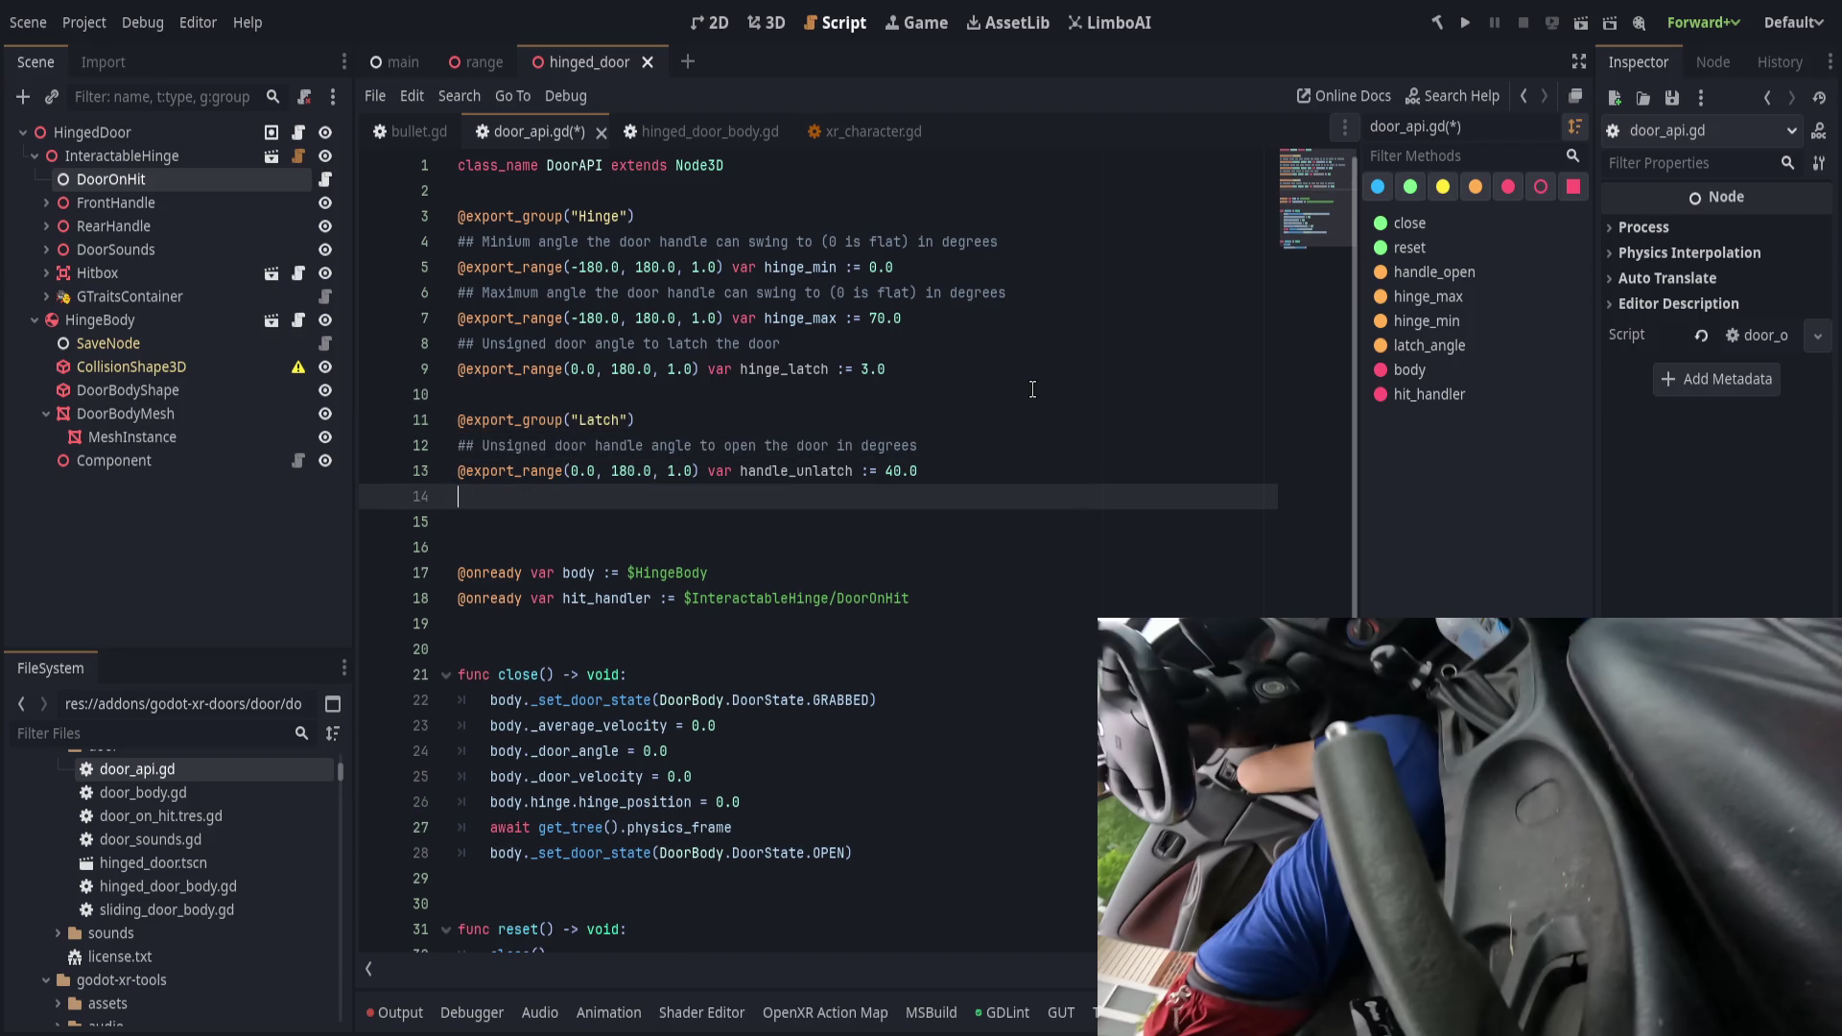
{"action": "double_click", "coordinate": [614, 419]}
{"action": "type", "text": "Handle"}
{"action": "key", "text": "Down"}
{"action": "key", "text": "Down"}
{"action": "key", "text": "Down"}
{"action": "key", "text": "ctrl+s"}
{"action": "key", "text": "Delete"}
{"action": "key", "text": "Delete"}
Check where hit_handler is used in the script, including in reset.
{"action": "left_click", "coordinate": [1034, 548]}
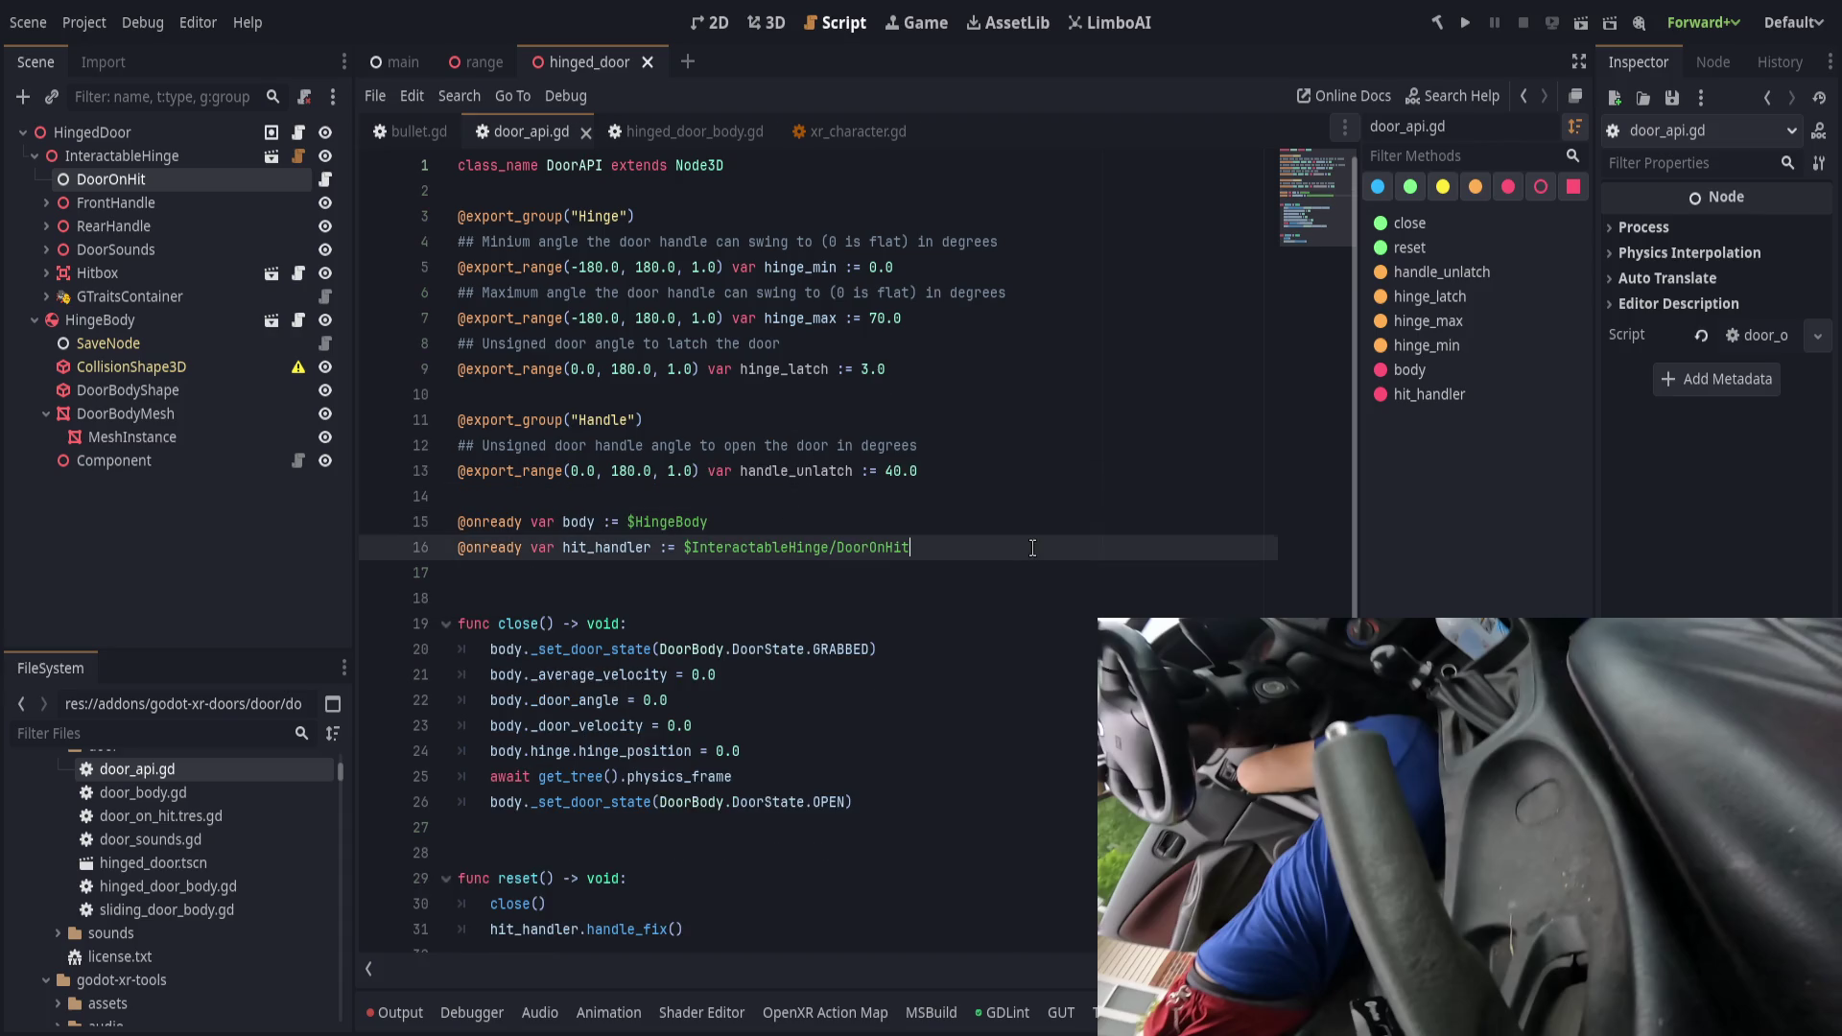
{"action": "scroll", "coordinate": [739, 474], "scroll_direction": "down", "scroll_amount": 1}
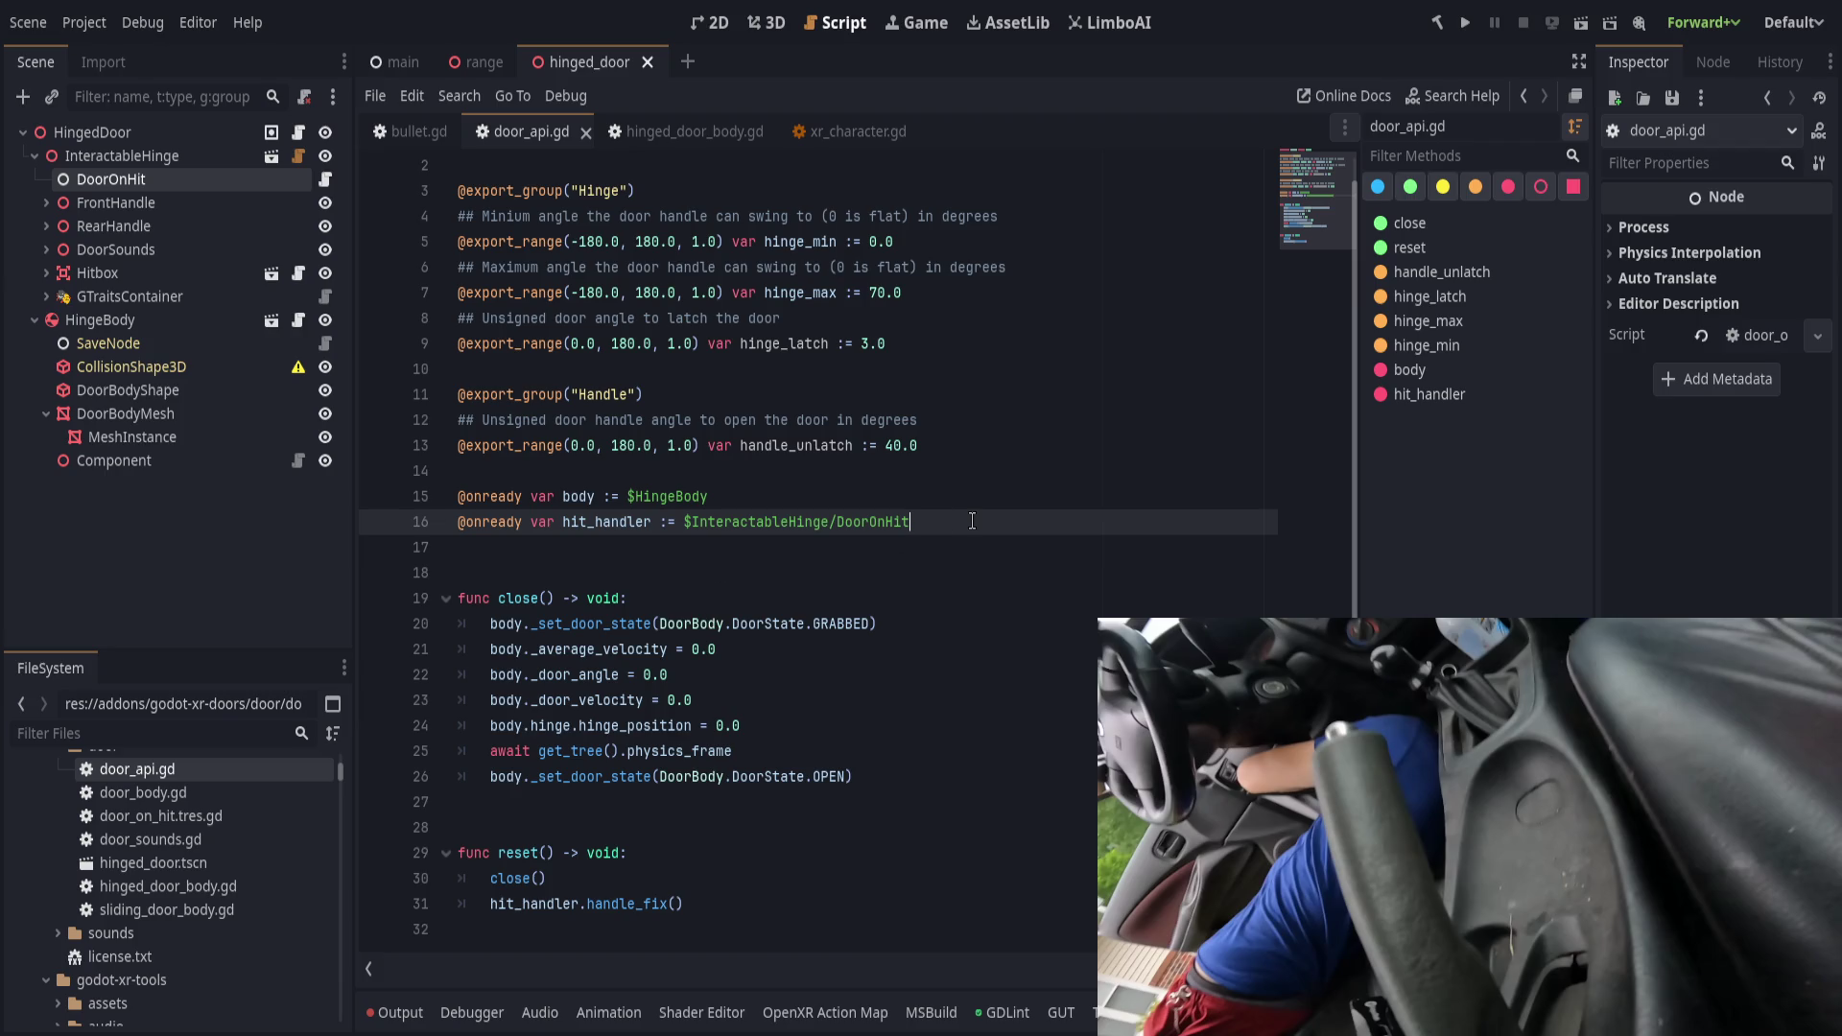
{"action": "double_click", "coordinate": [609, 523]}
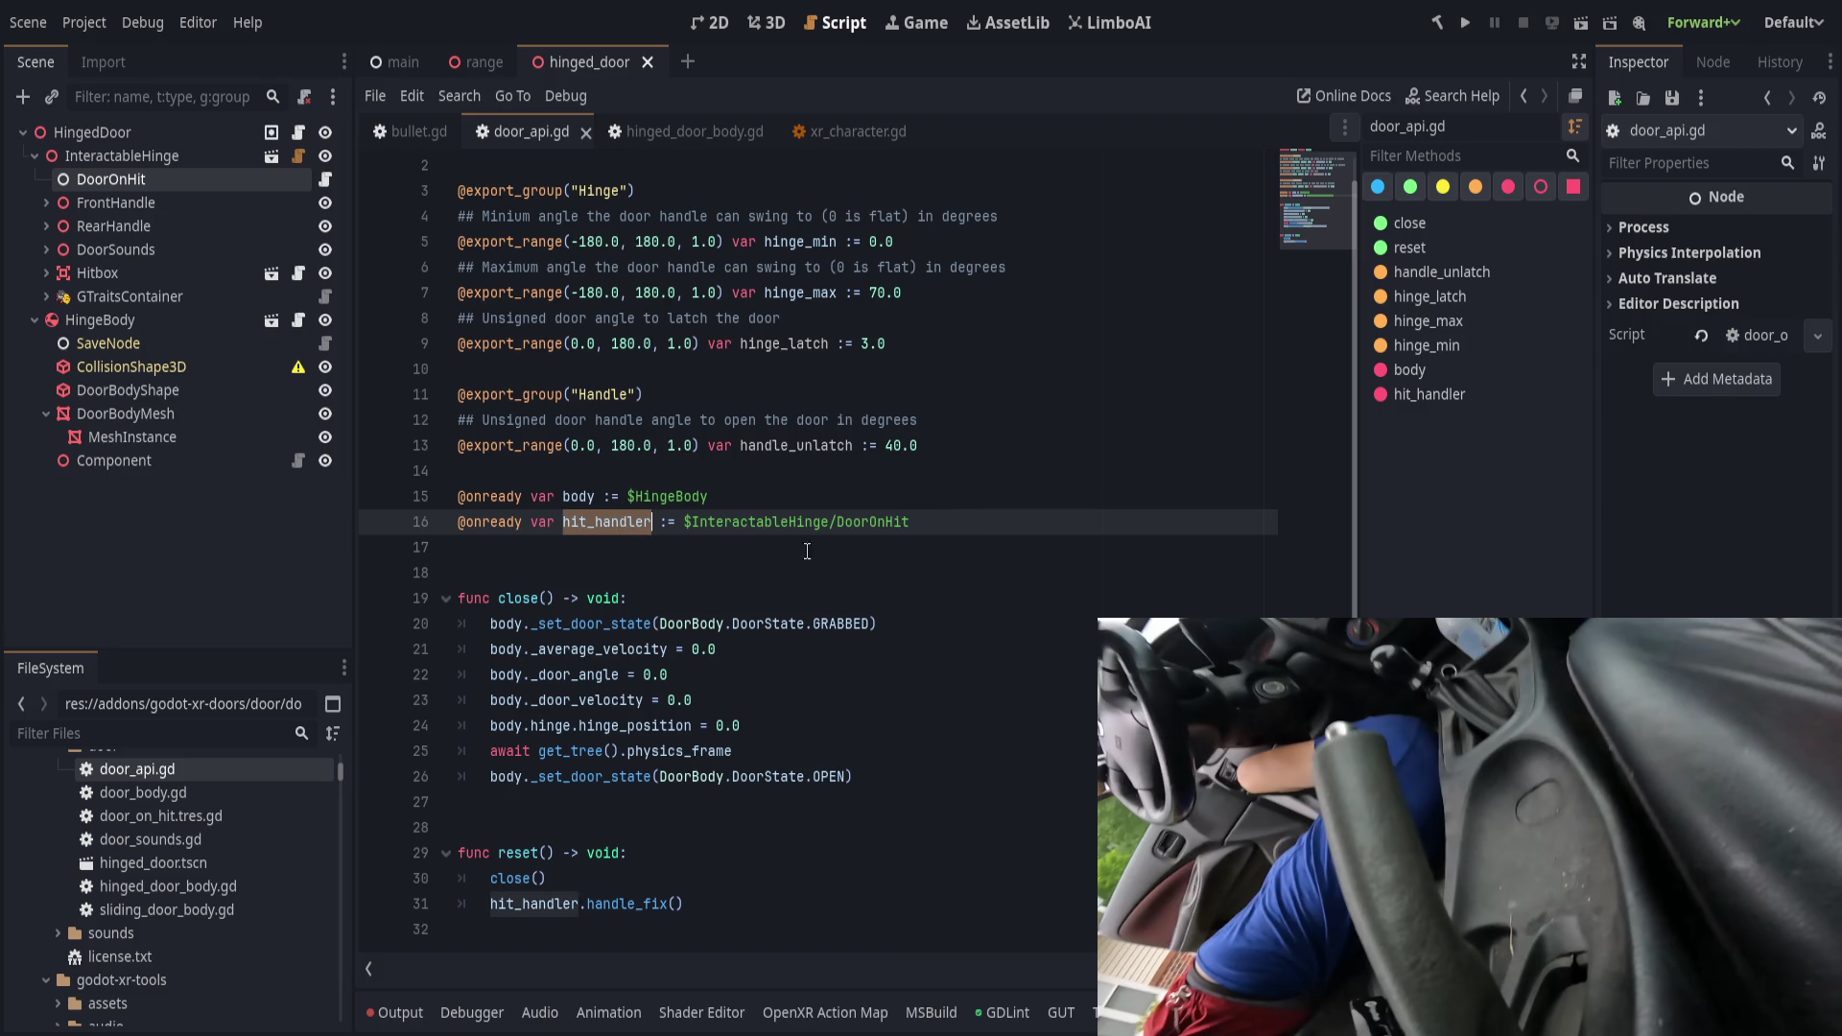
{"action": "left_click", "coordinate": [729, 897]}
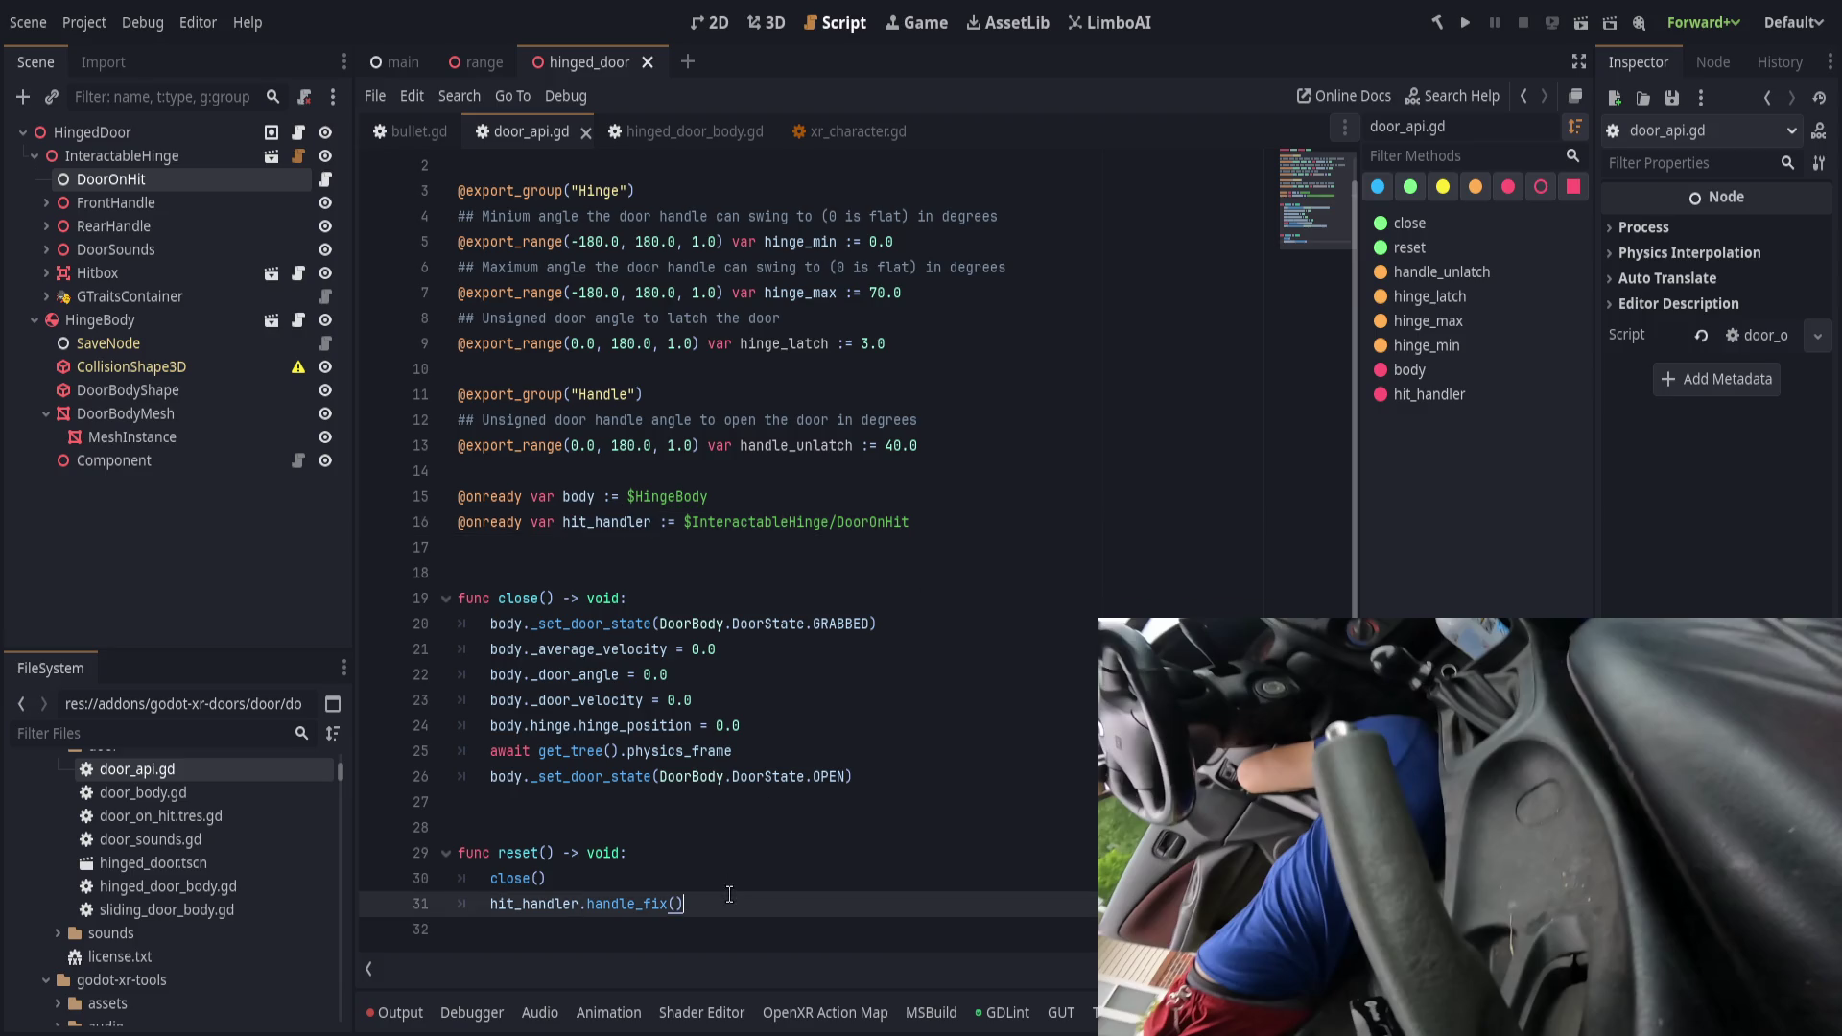
{"action": "left_click", "coordinate": [985, 535]}
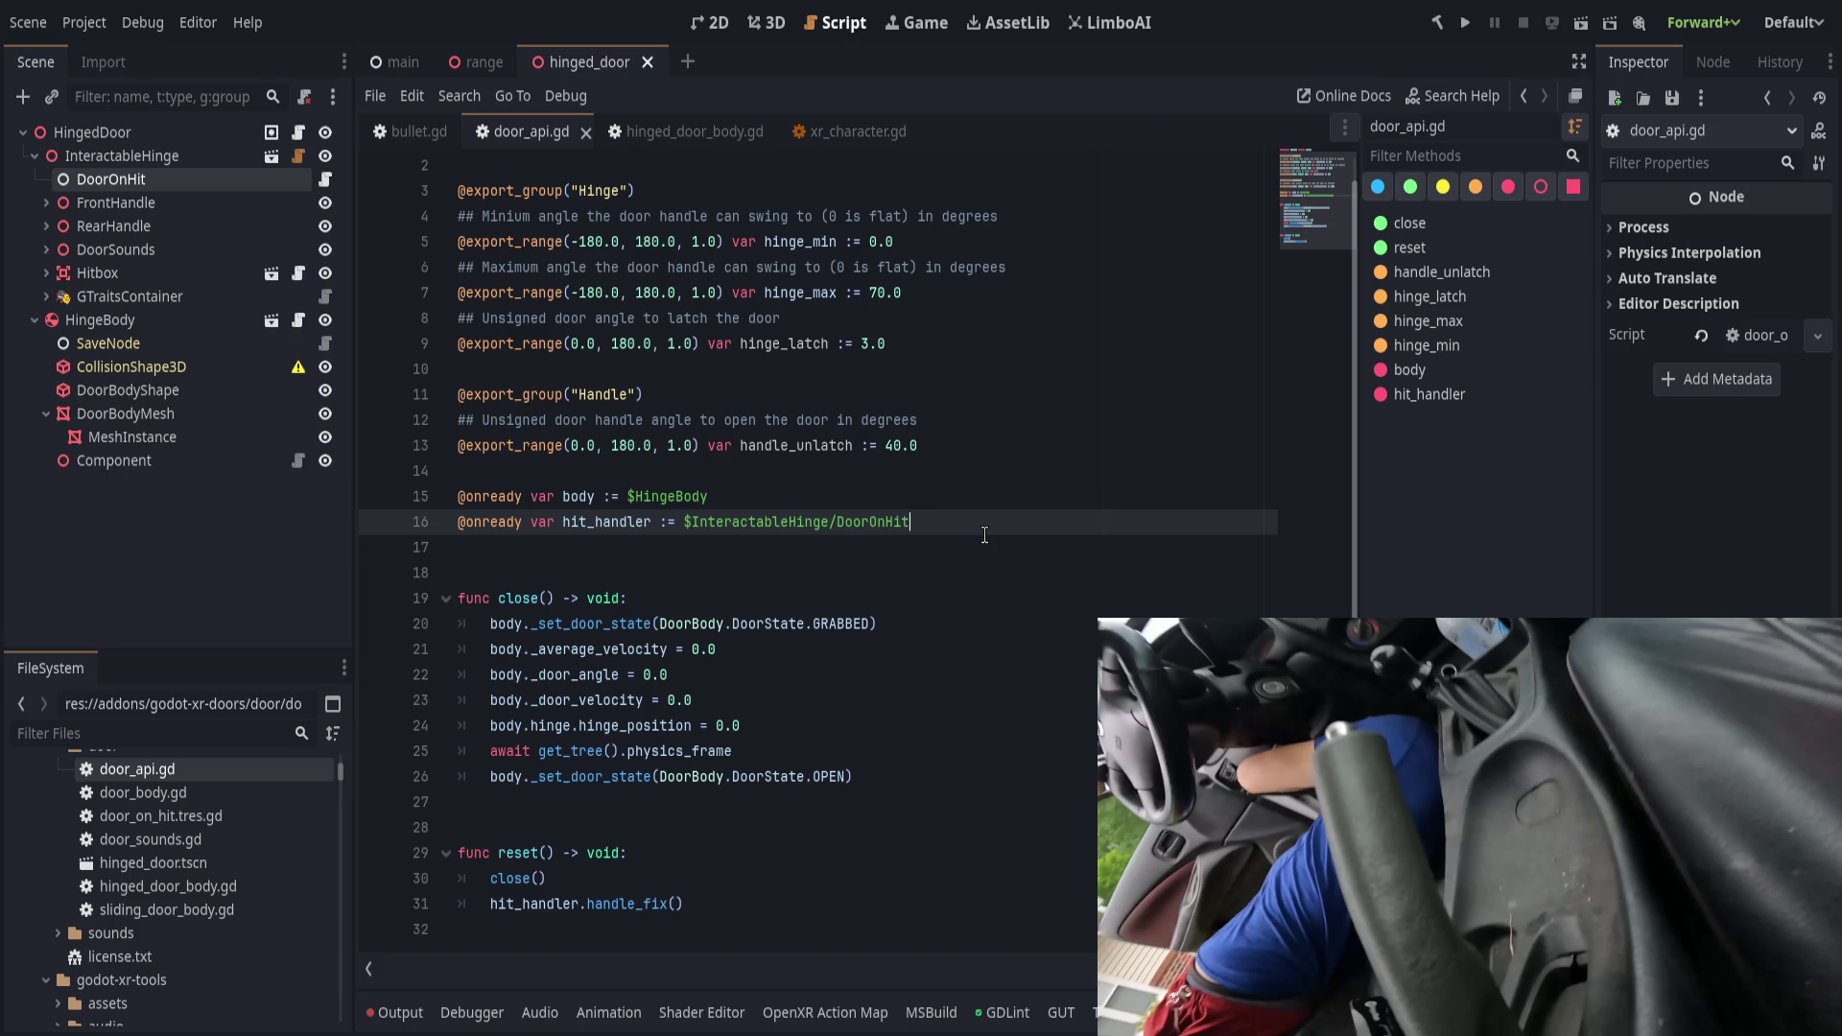
{"action": "scroll", "coordinate": [984, 535], "scroll_direction": "up", "scroll_amount": 1}
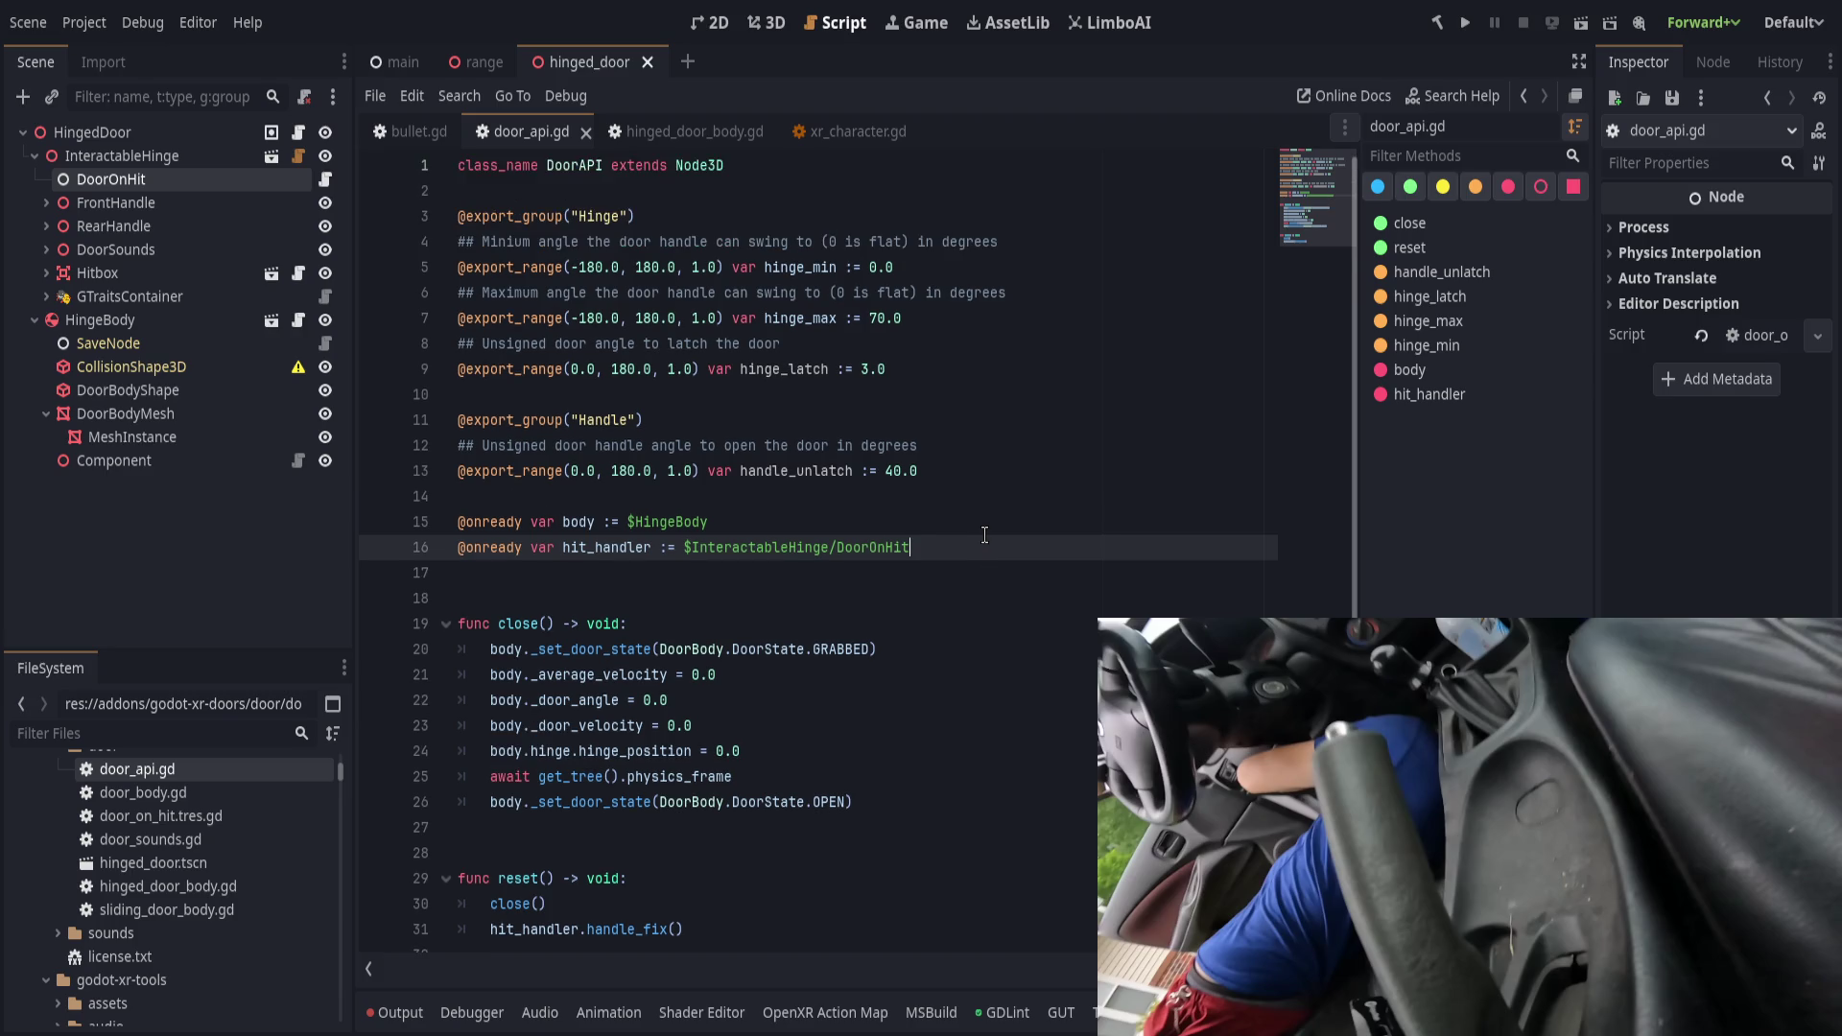
{"action": "left_click", "coordinate": [964, 220]}
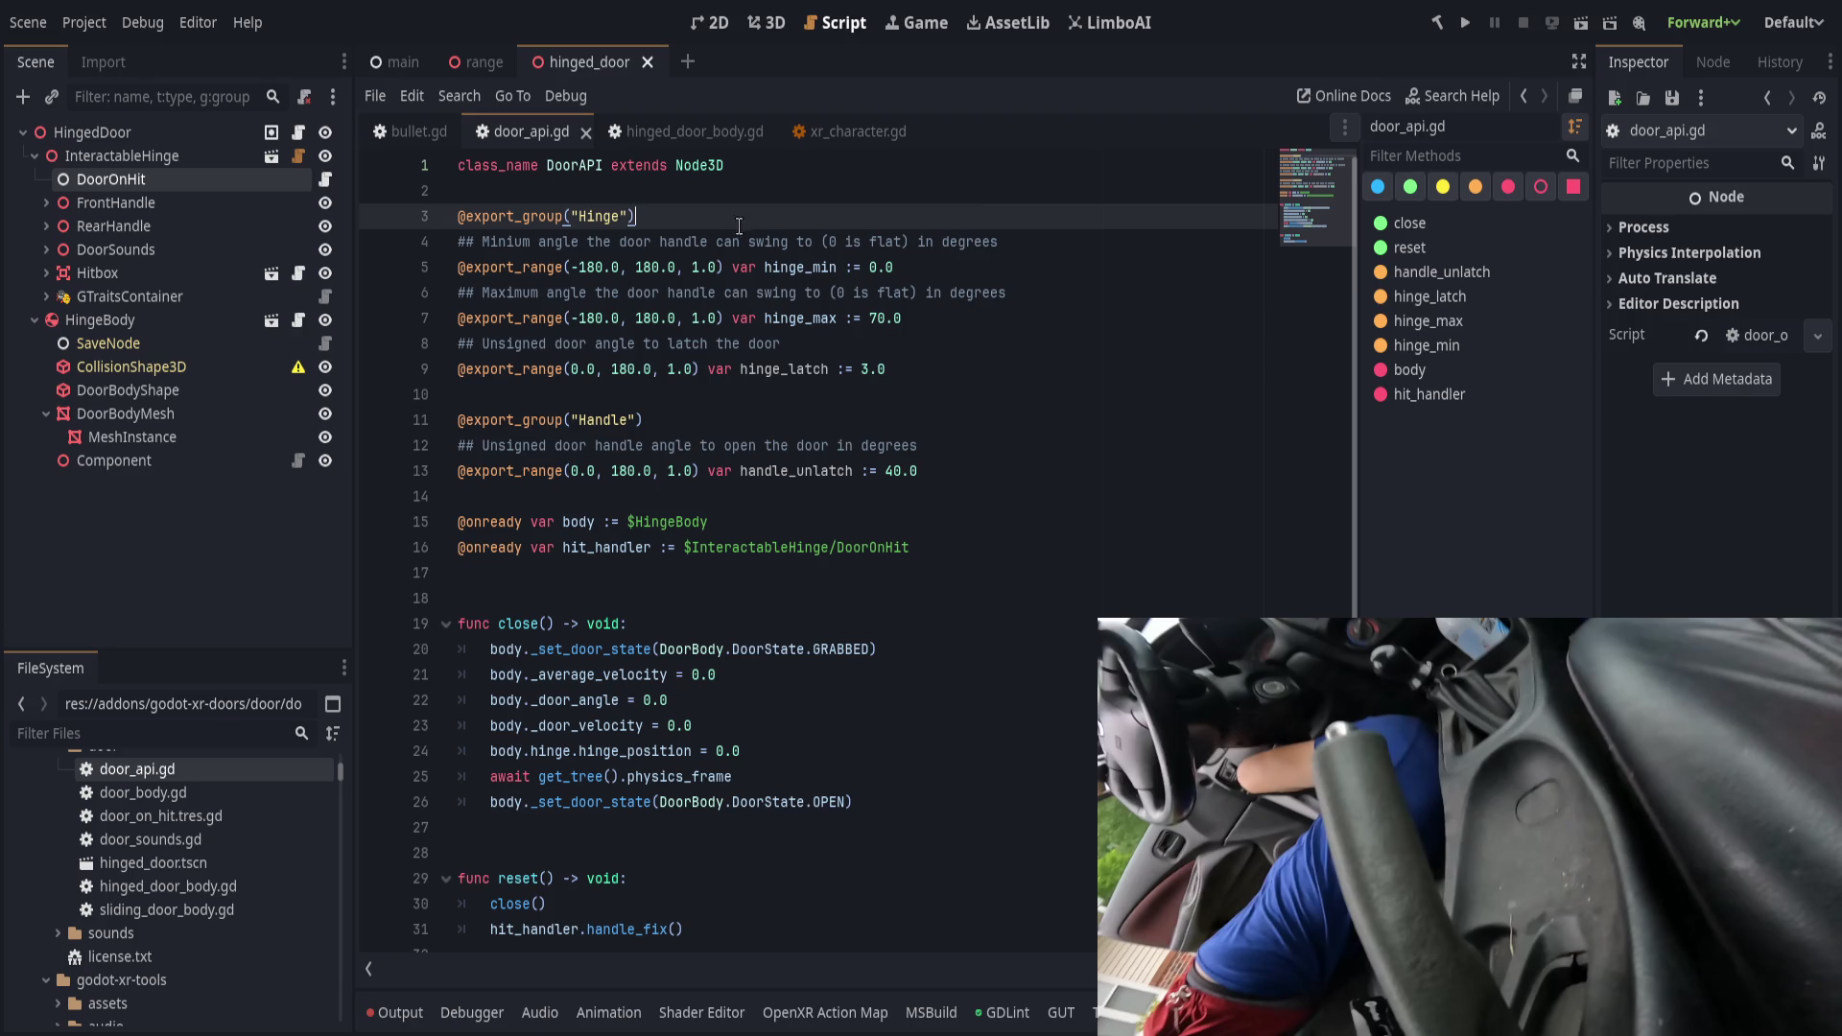
{"action": "left_click", "coordinate": [1004, 377]}
{"action": "key", "text": "Return"}
{"action": "type", "text": "@export"}
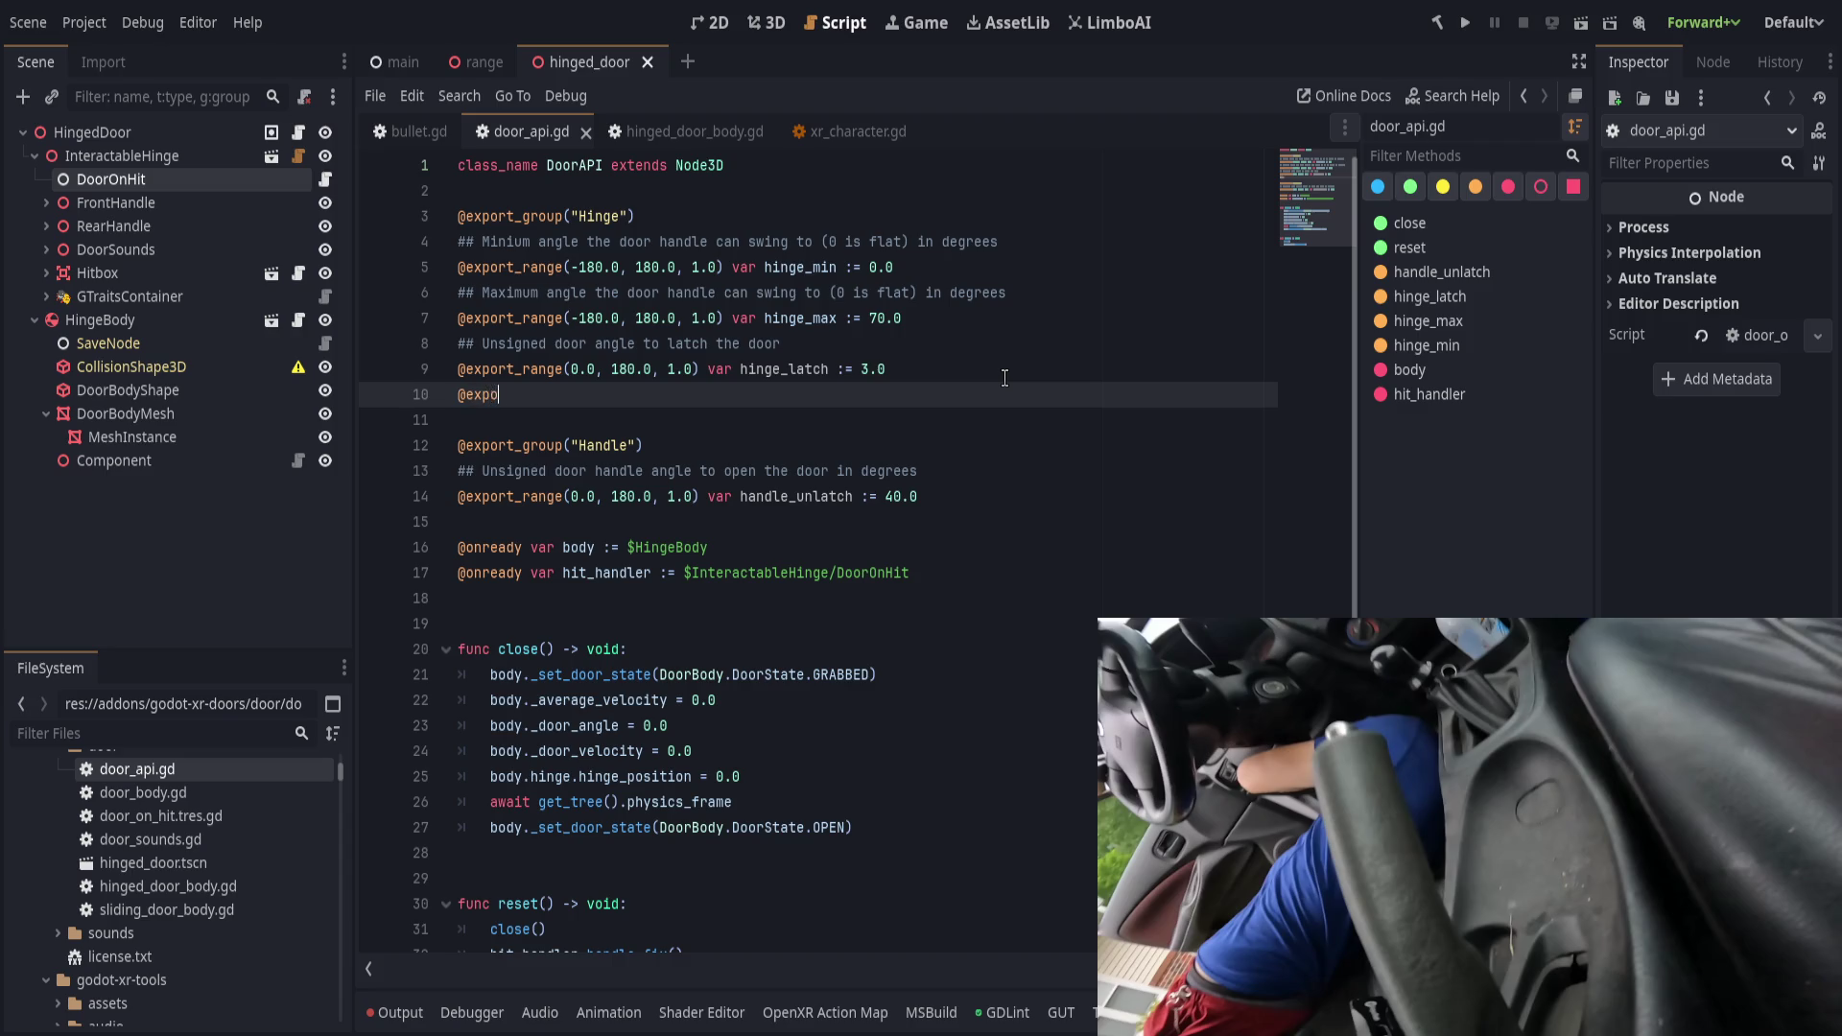
{"action": "type", "text": "-"}
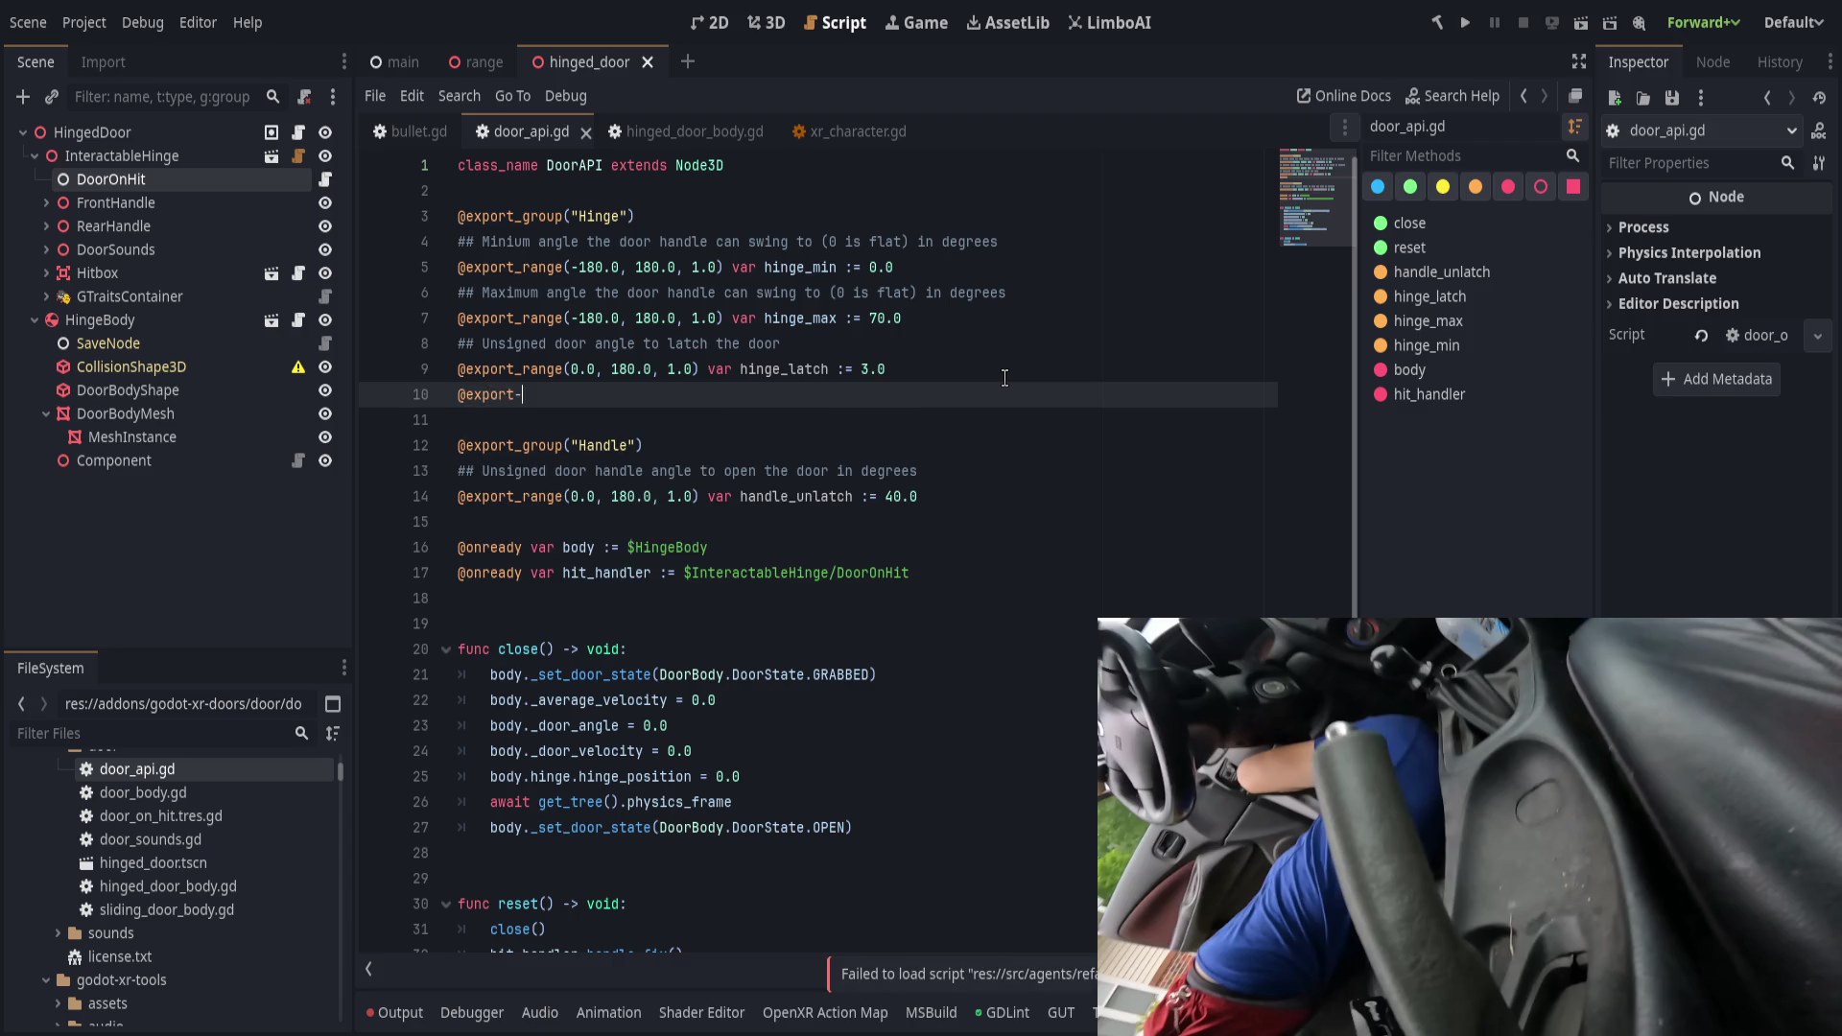
{"action": "type", "text": "var latch"}
{"action": "type", "text": ":= true"}
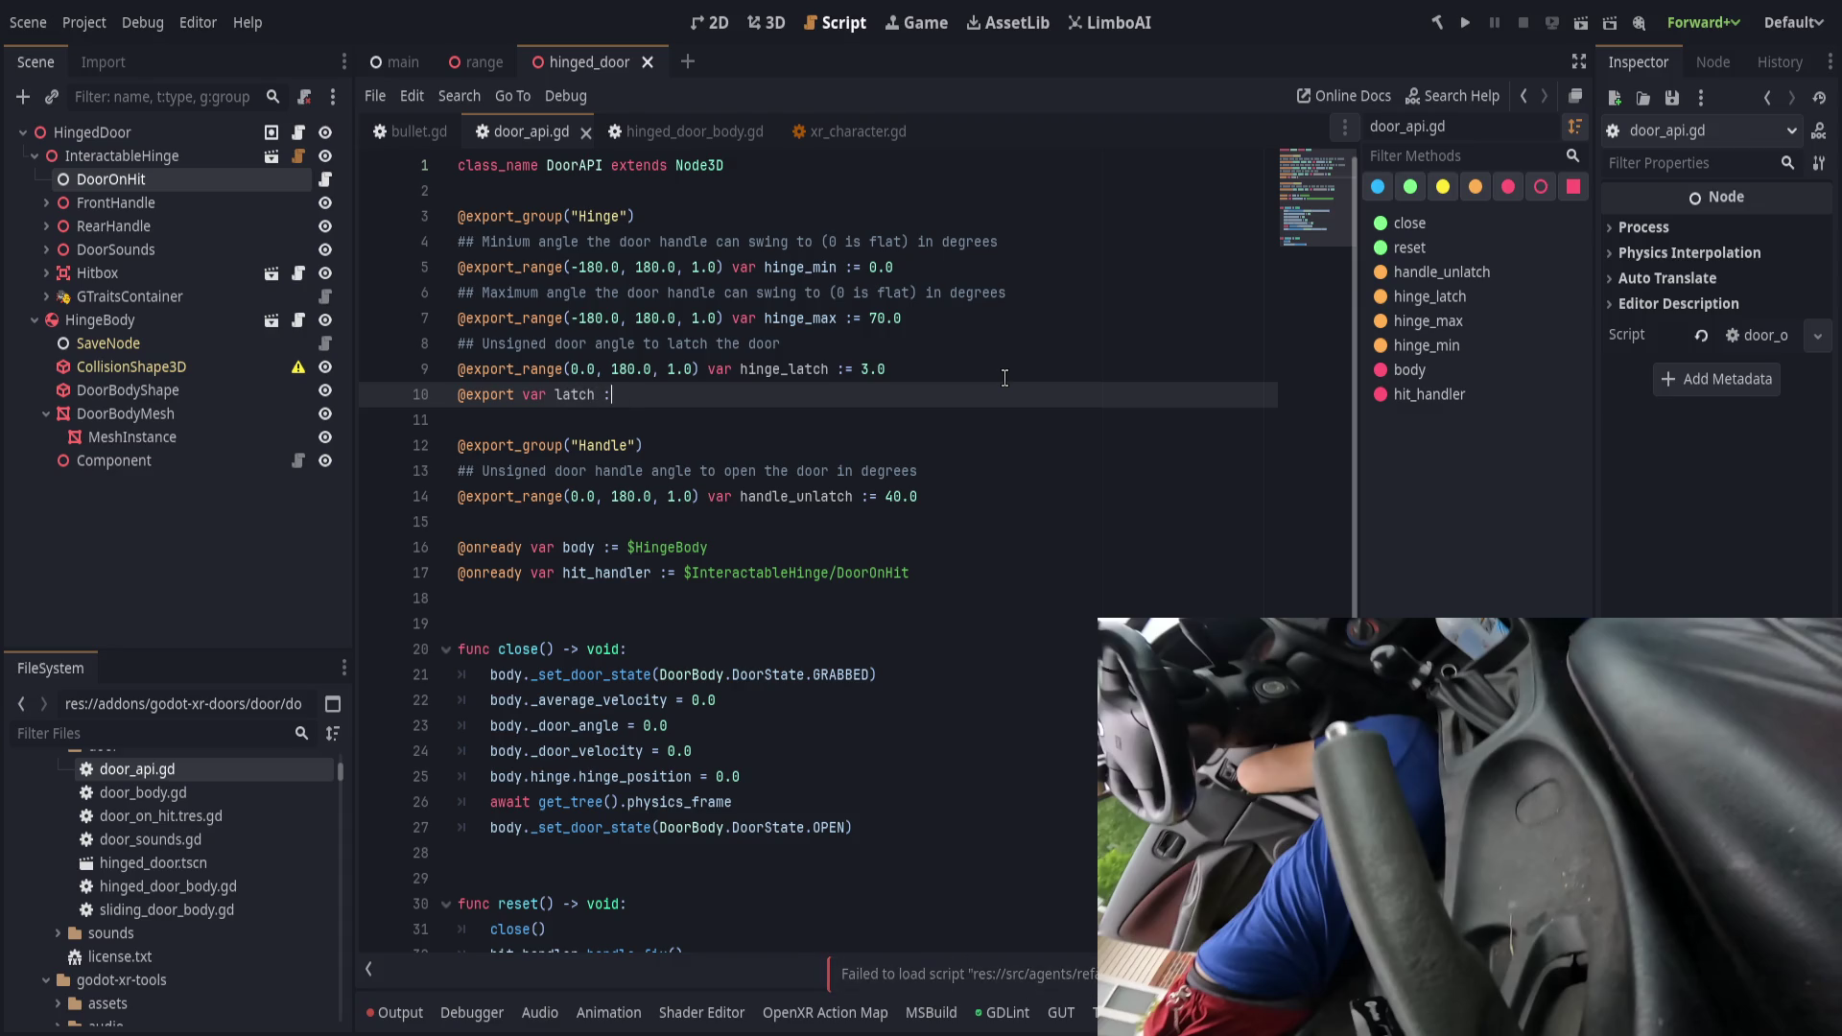
{"action": "left_click", "coordinate": [603, 394]}
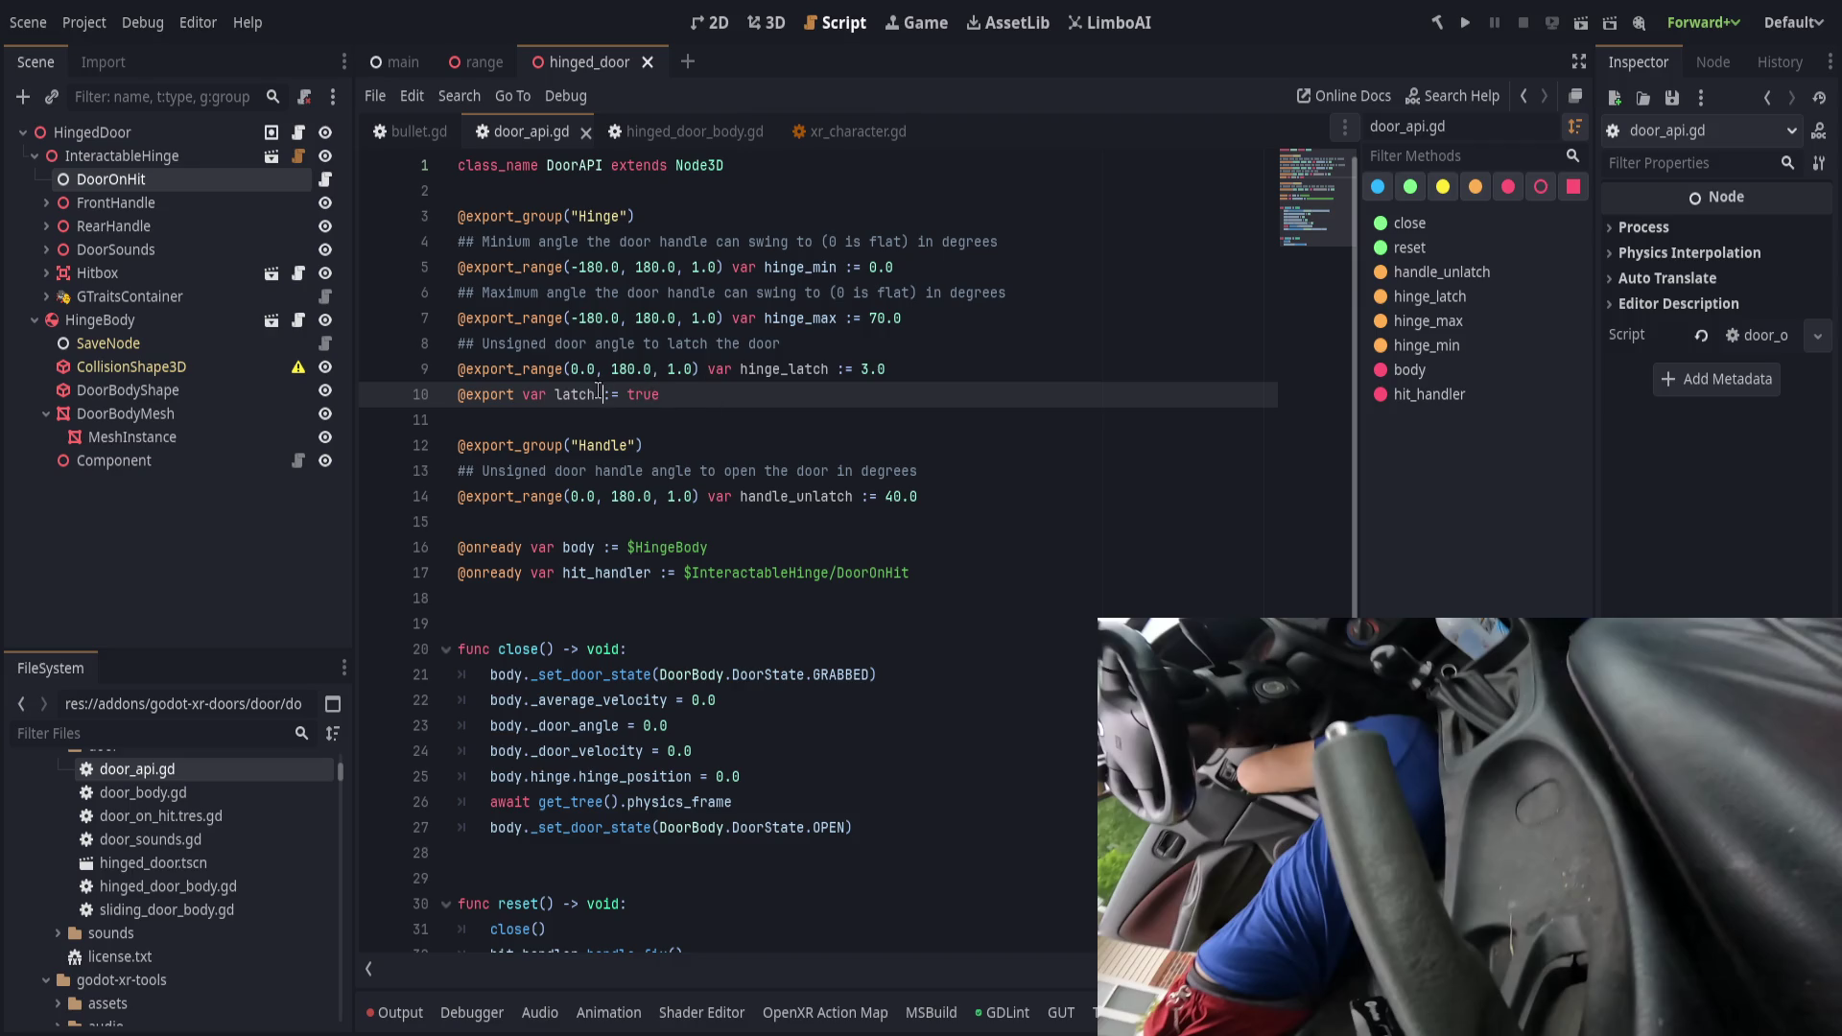
{"action": "key", "text": "ctrl+s"}
{"action": "left_click", "coordinate": [36, 248]}
Inspect the InteractableHinge and HingeBody nodes' door properties with a wider Inspector.
{"action": "left_click", "coordinate": [37, 248]}
{"action": "left_click", "coordinate": [41, 225]}
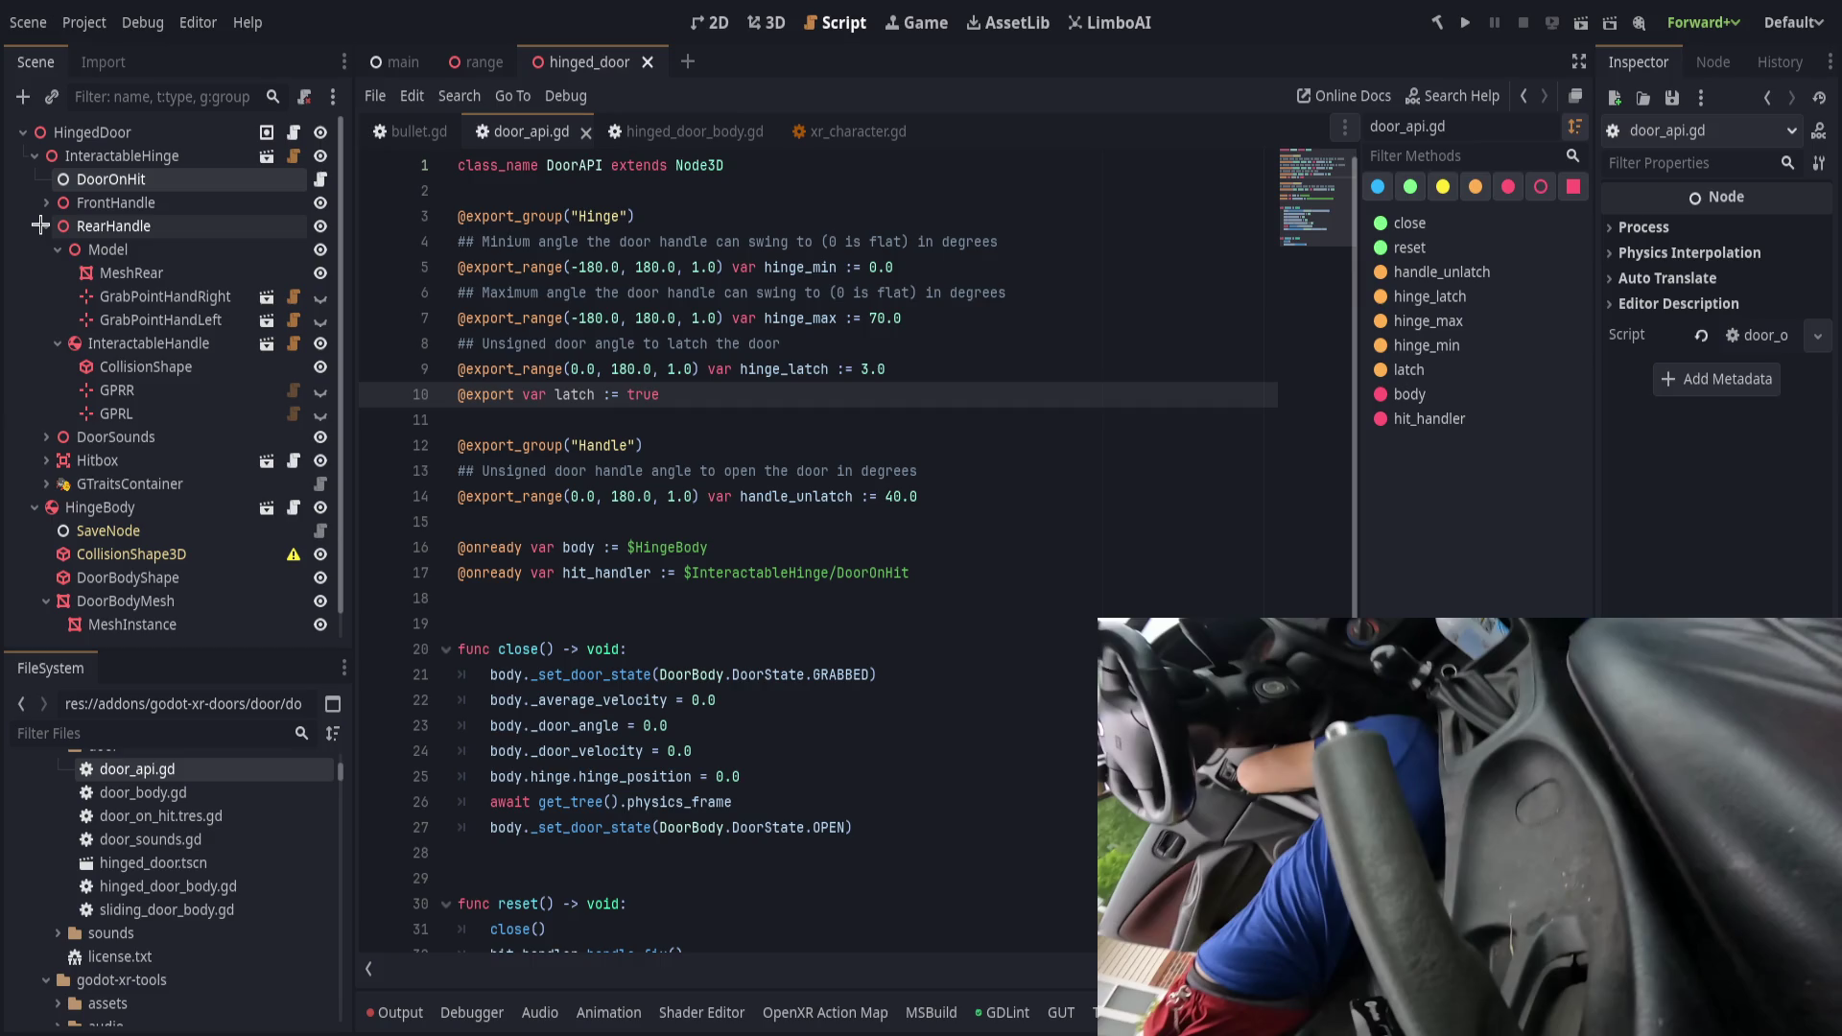
{"action": "left_click", "coordinate": [41, 226]}
{"action": "left_click", "coordinate": [36, 204]}
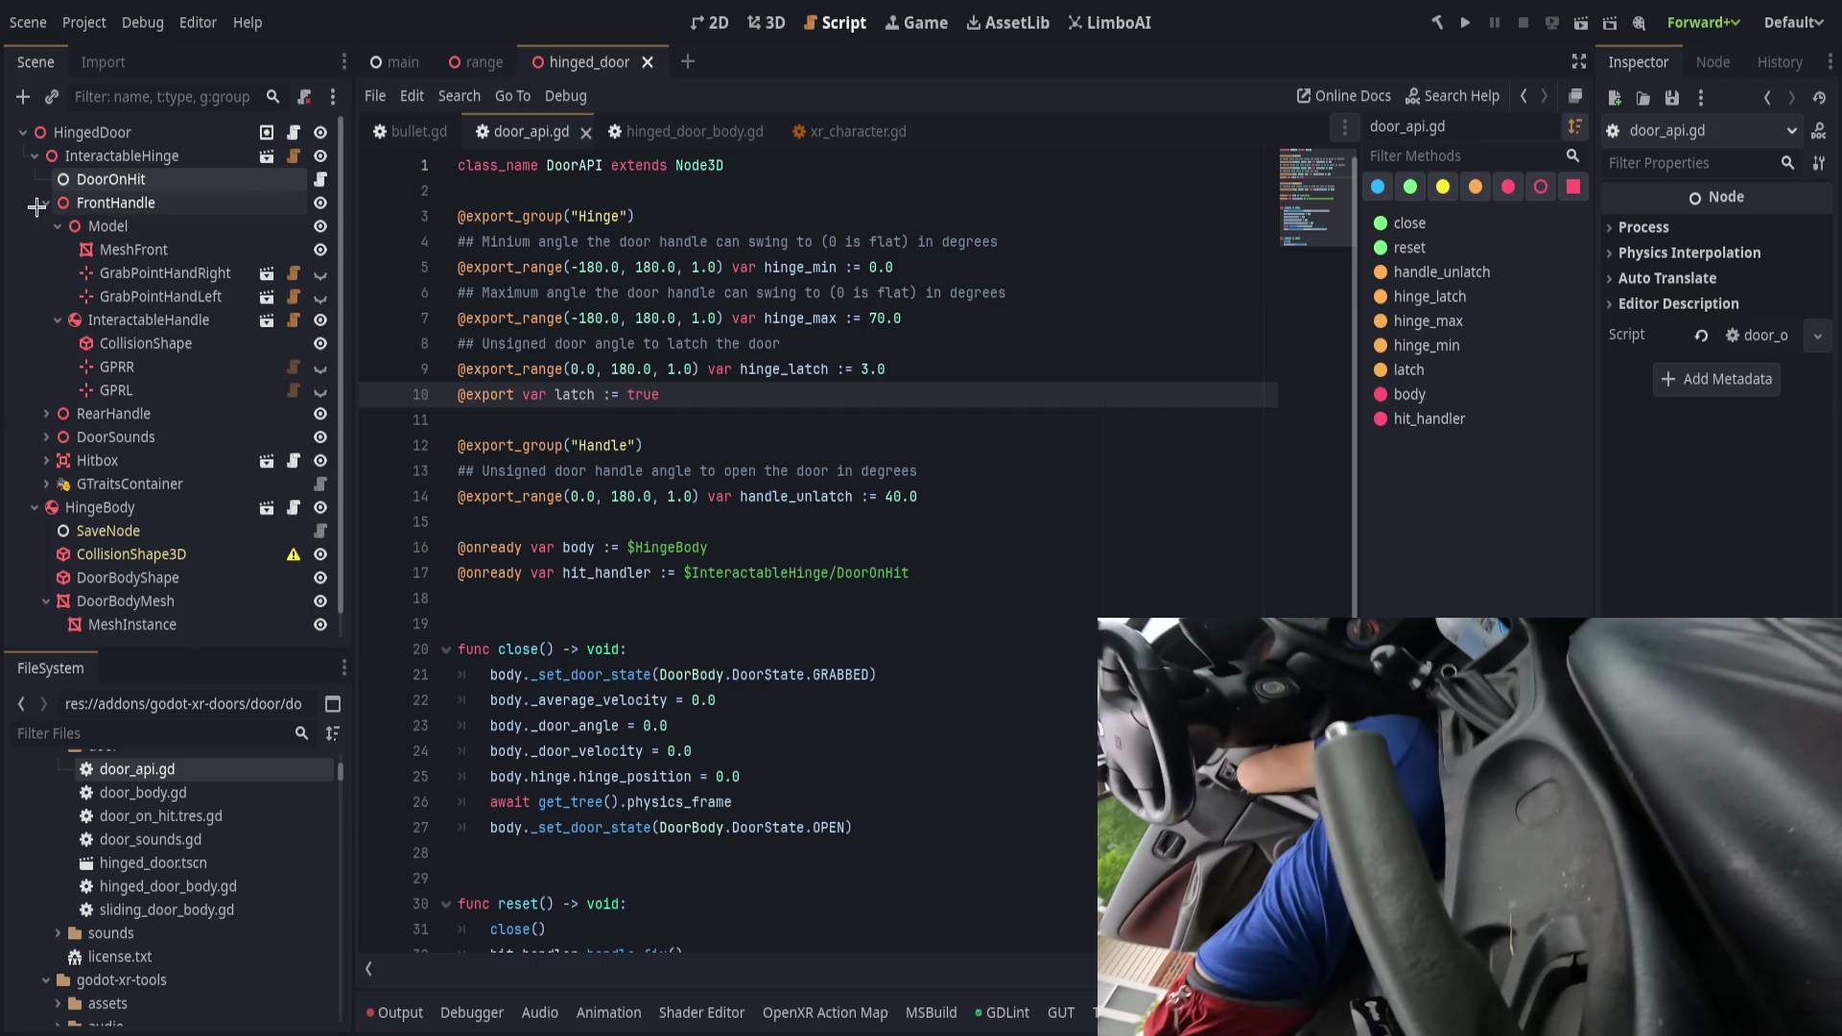
{"action": "left_click", "coordinate": [36, 204]}
{"action": "left_click", "coordinate": [142, 160]}
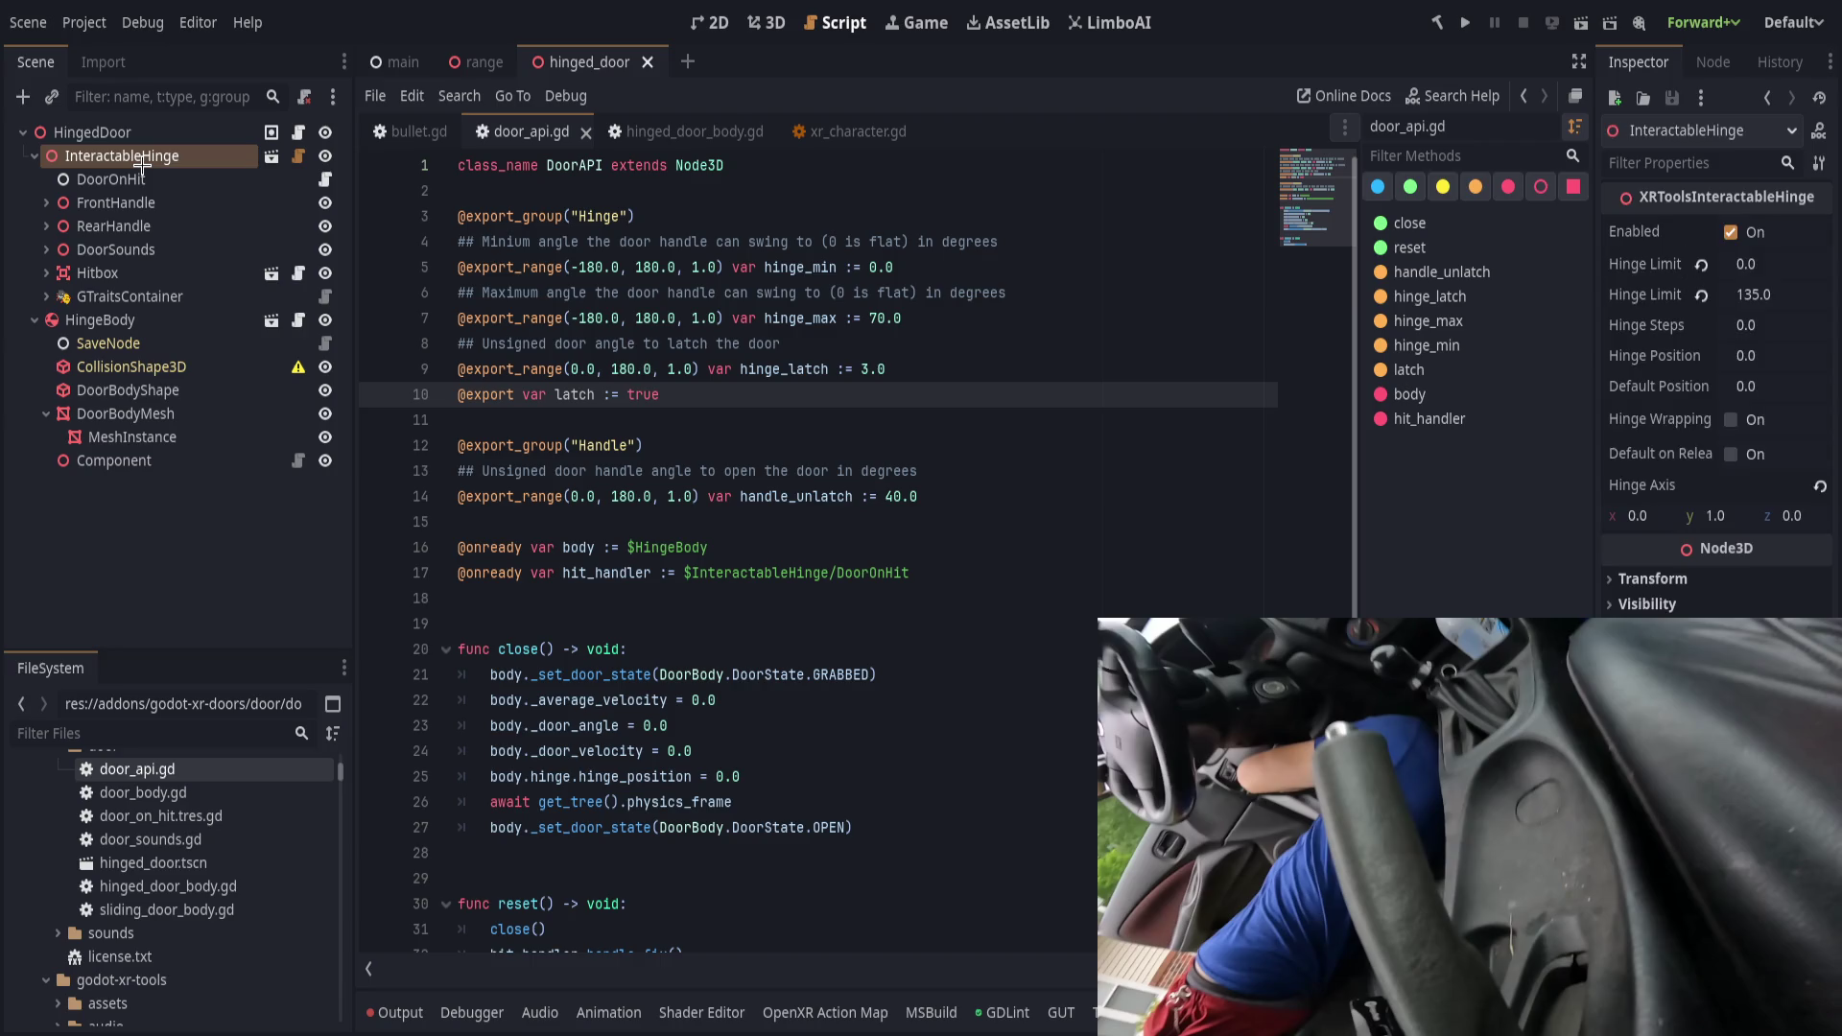
{"action": "mouse_move", "coordinate": [1595, 451]}
{"action": "left_mouse_down"}
{"action": "mouse_move", "coordinate": [1511, 470]}
{"action": "mouse_move", "coordinate": [1525, 477]}
{"action": "left_mouse_up"}
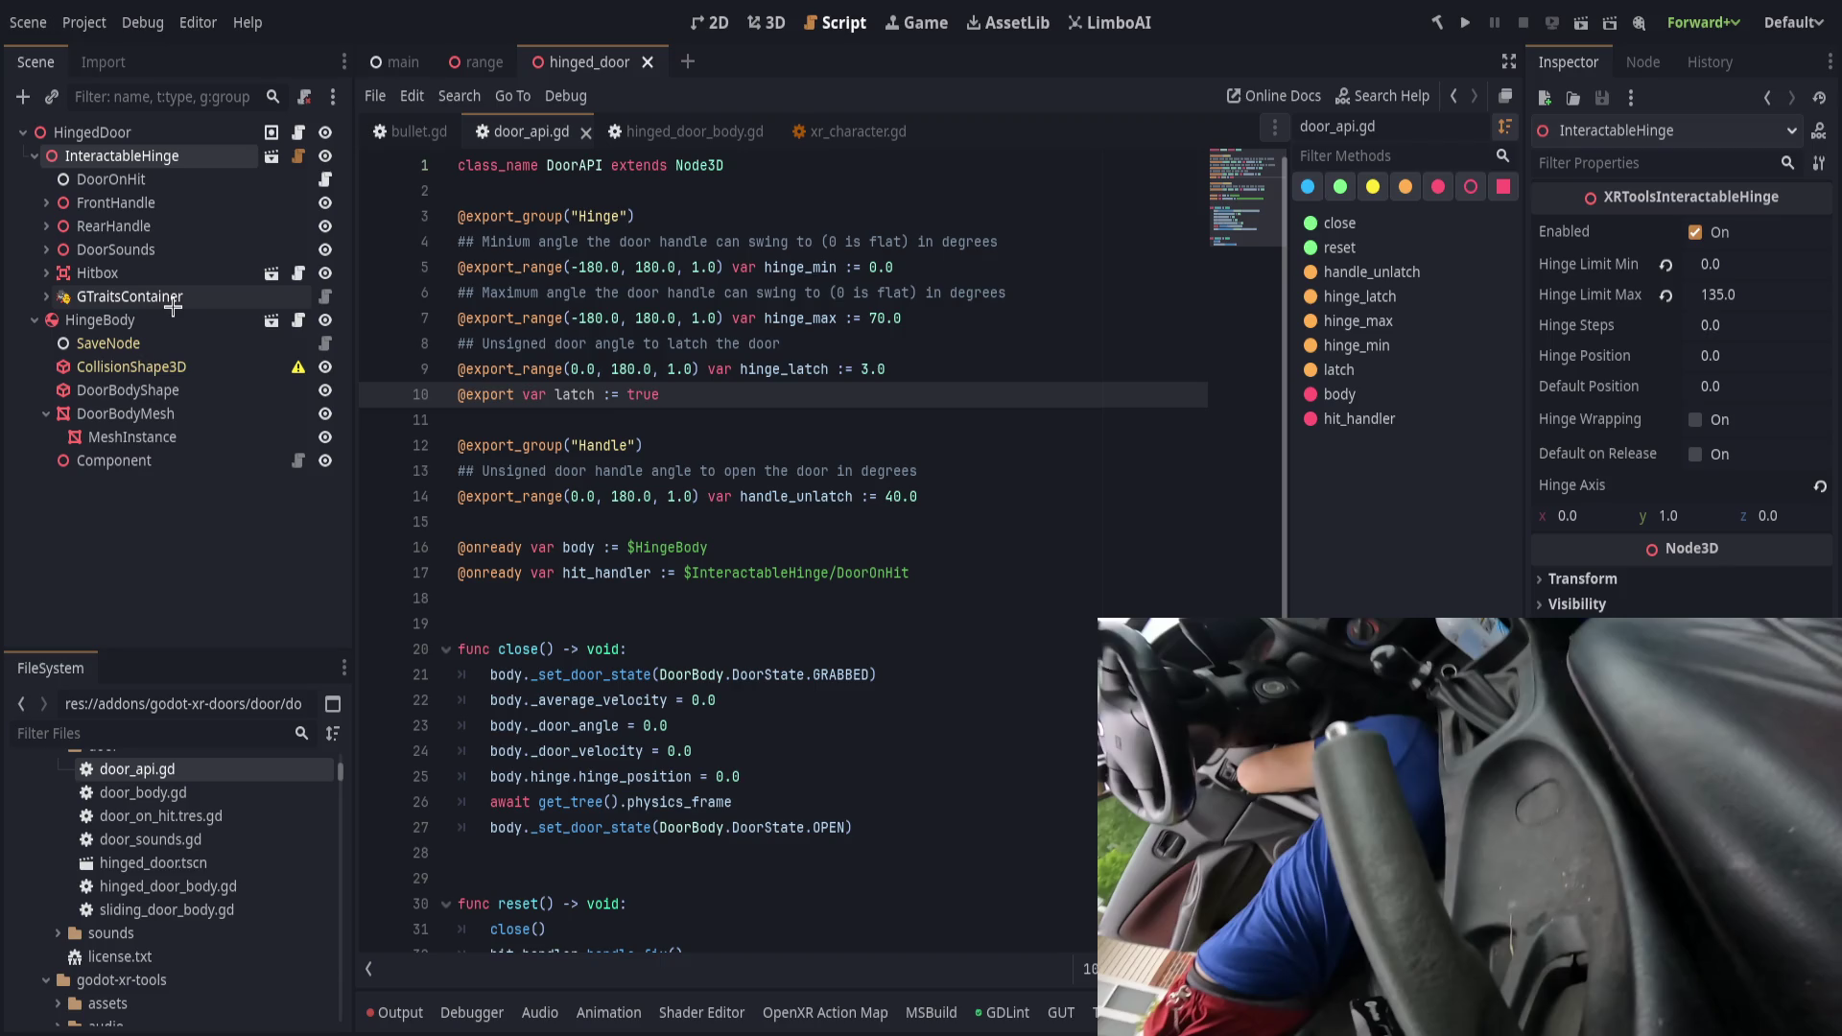
{"action": "left_click", "coordinate": [105, 323]}
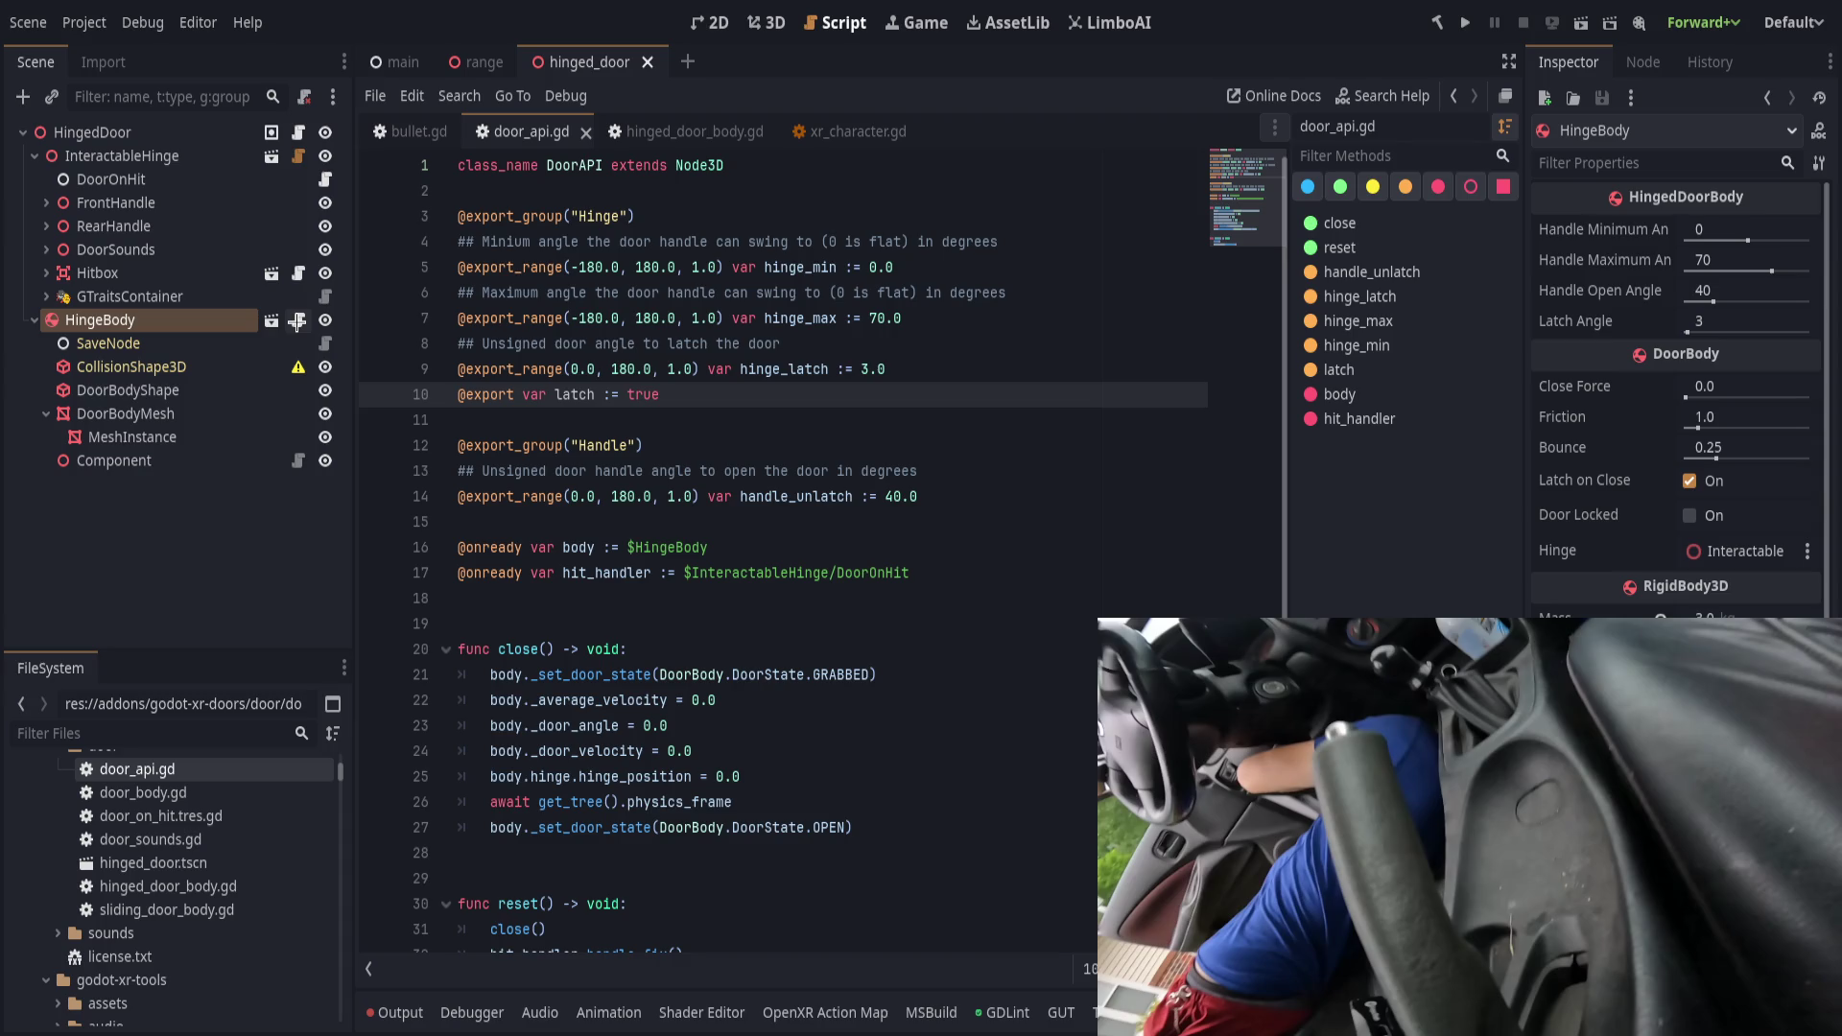
Open hinged_door_body.gd and select the addon's door folder.
{"action": "left_click", "coordinate": [297, 320]}
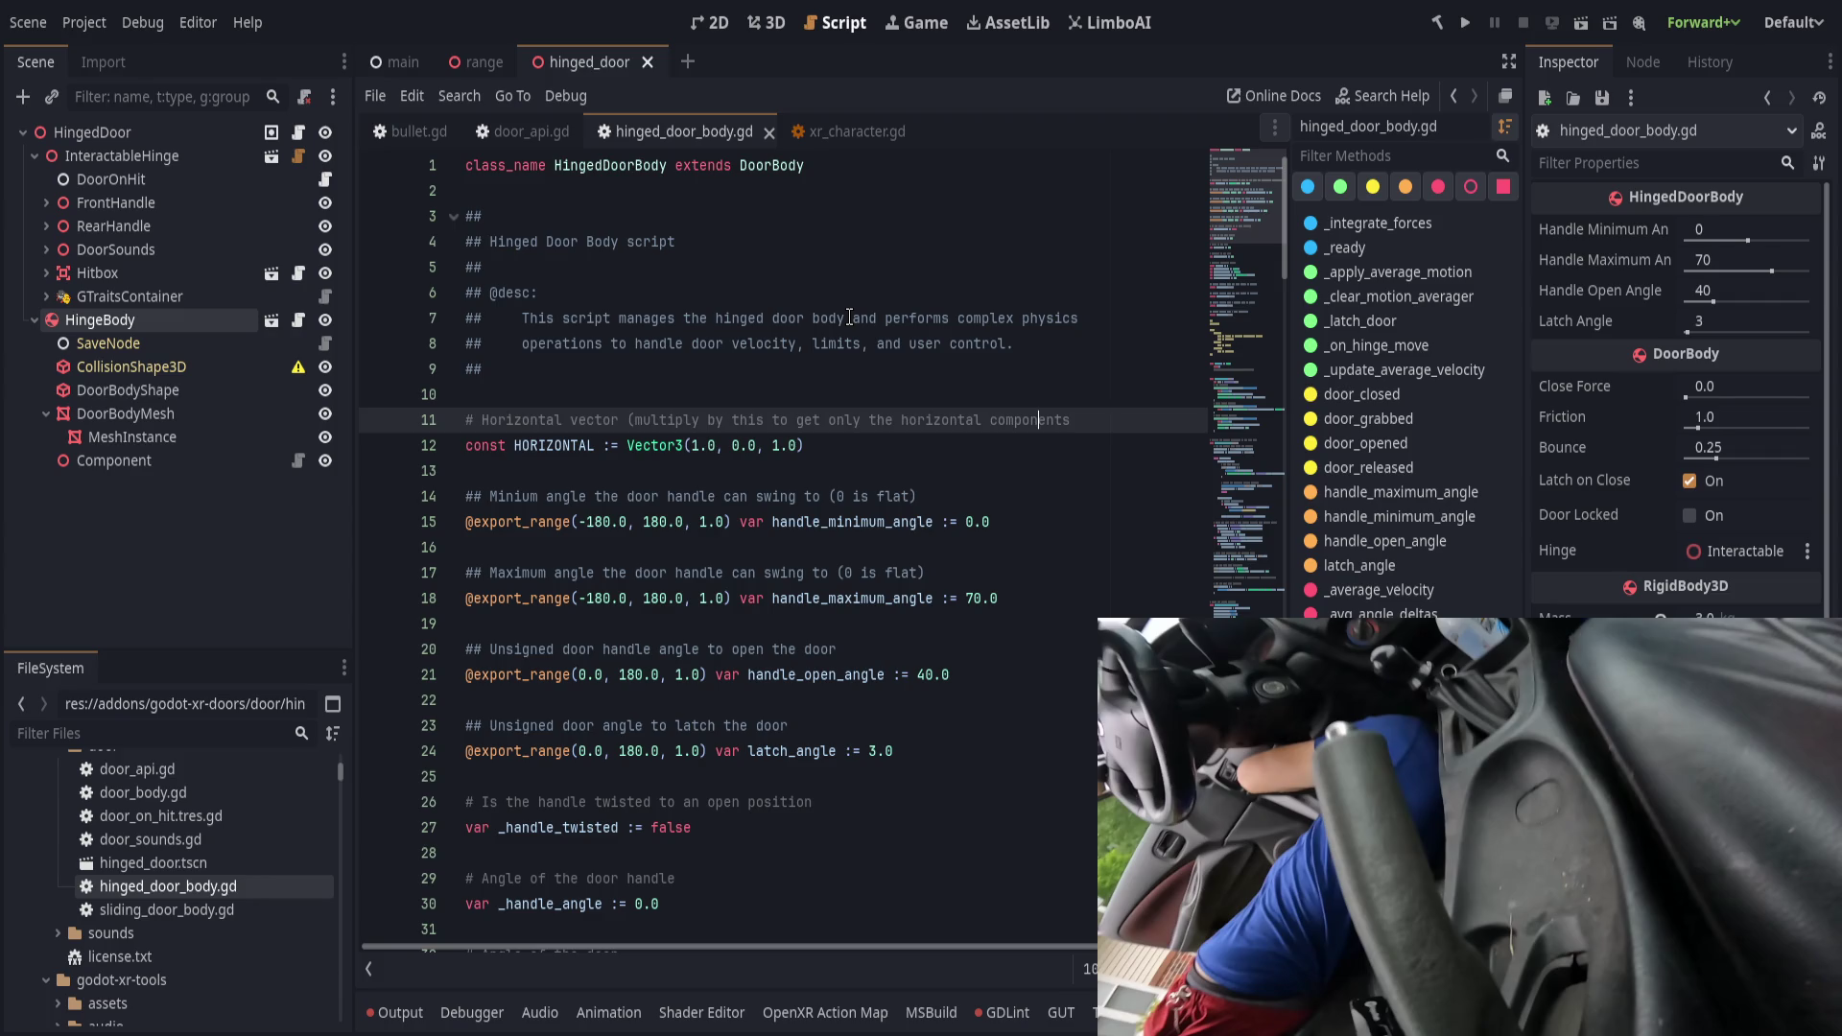
{"action": "scroll", "coordinate": [105, 797], "scroll_direction": "up", "scroll_amount": 1}
{"action": "left_click", "coordinate": [103, 778]}
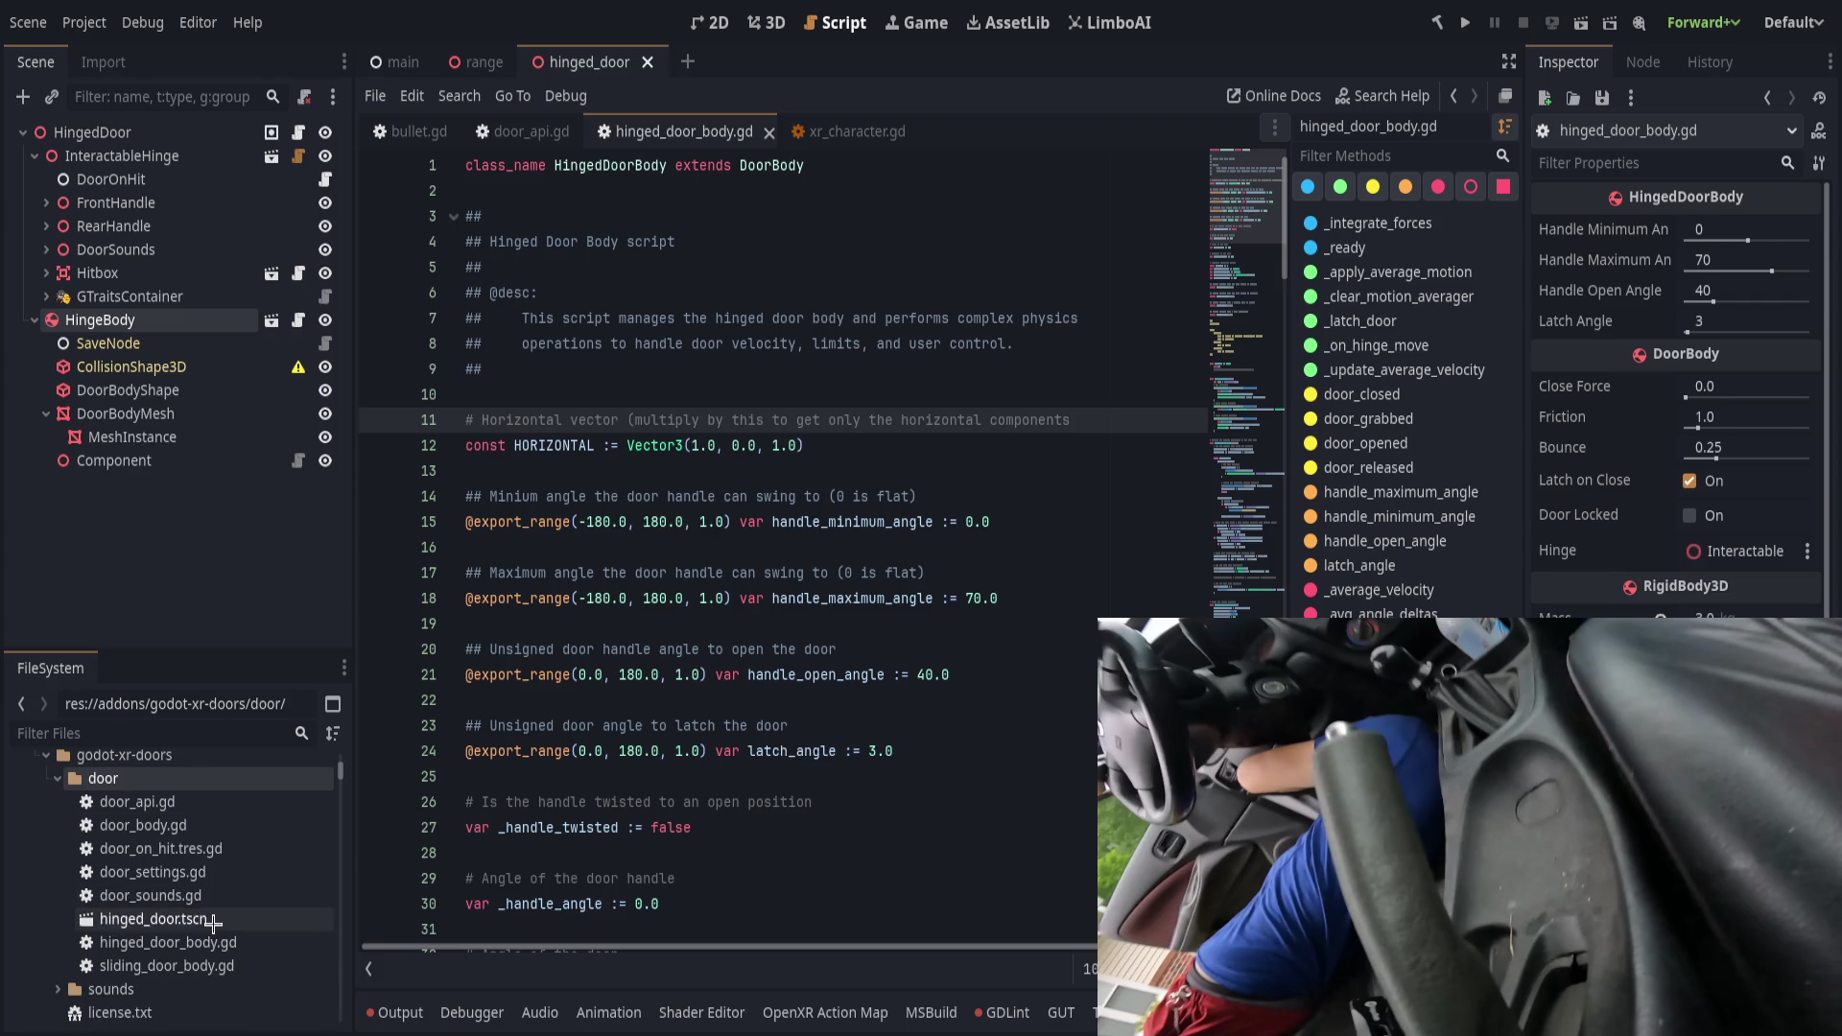
Open door_settings.gd, declare class_name DoorSettings and start a Hinge export group.
{"action": "double_click", "coordinate": [219, 872]}
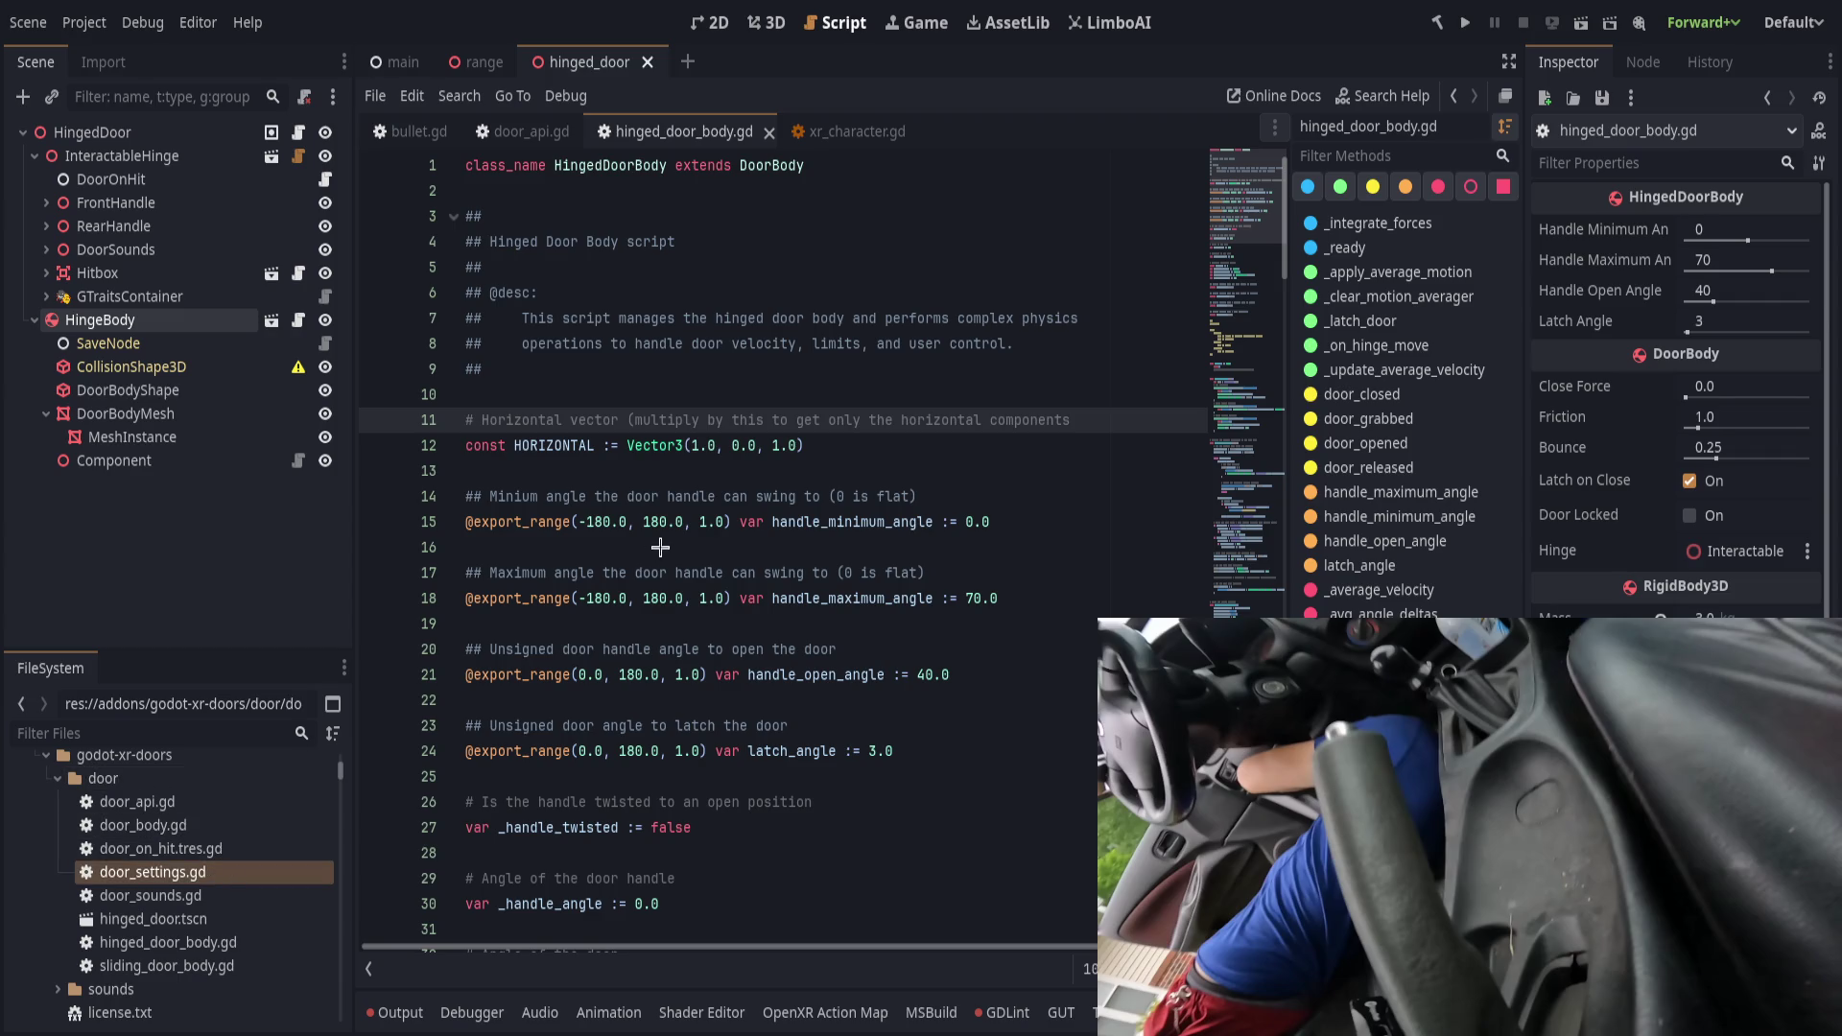
{"action": "left_click", "coordinate": [115, 320]}
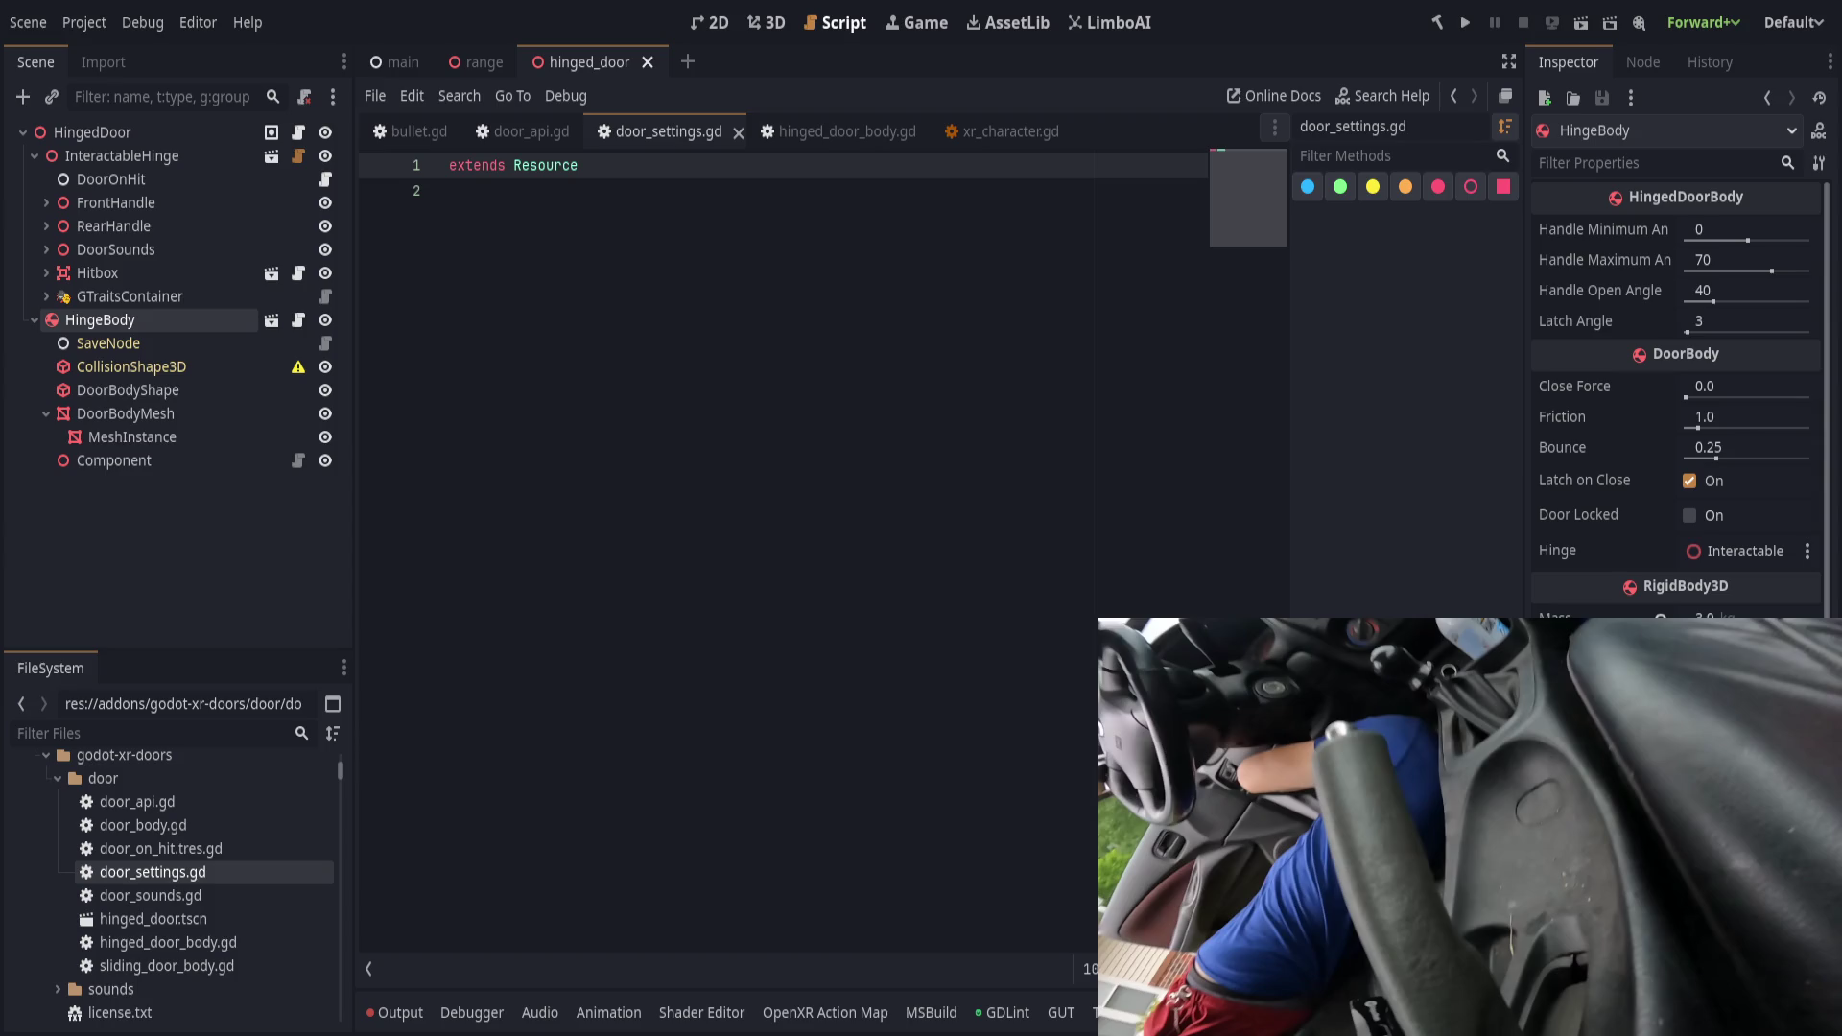
{"action": "left_click", "coordinate": [656, 346]}
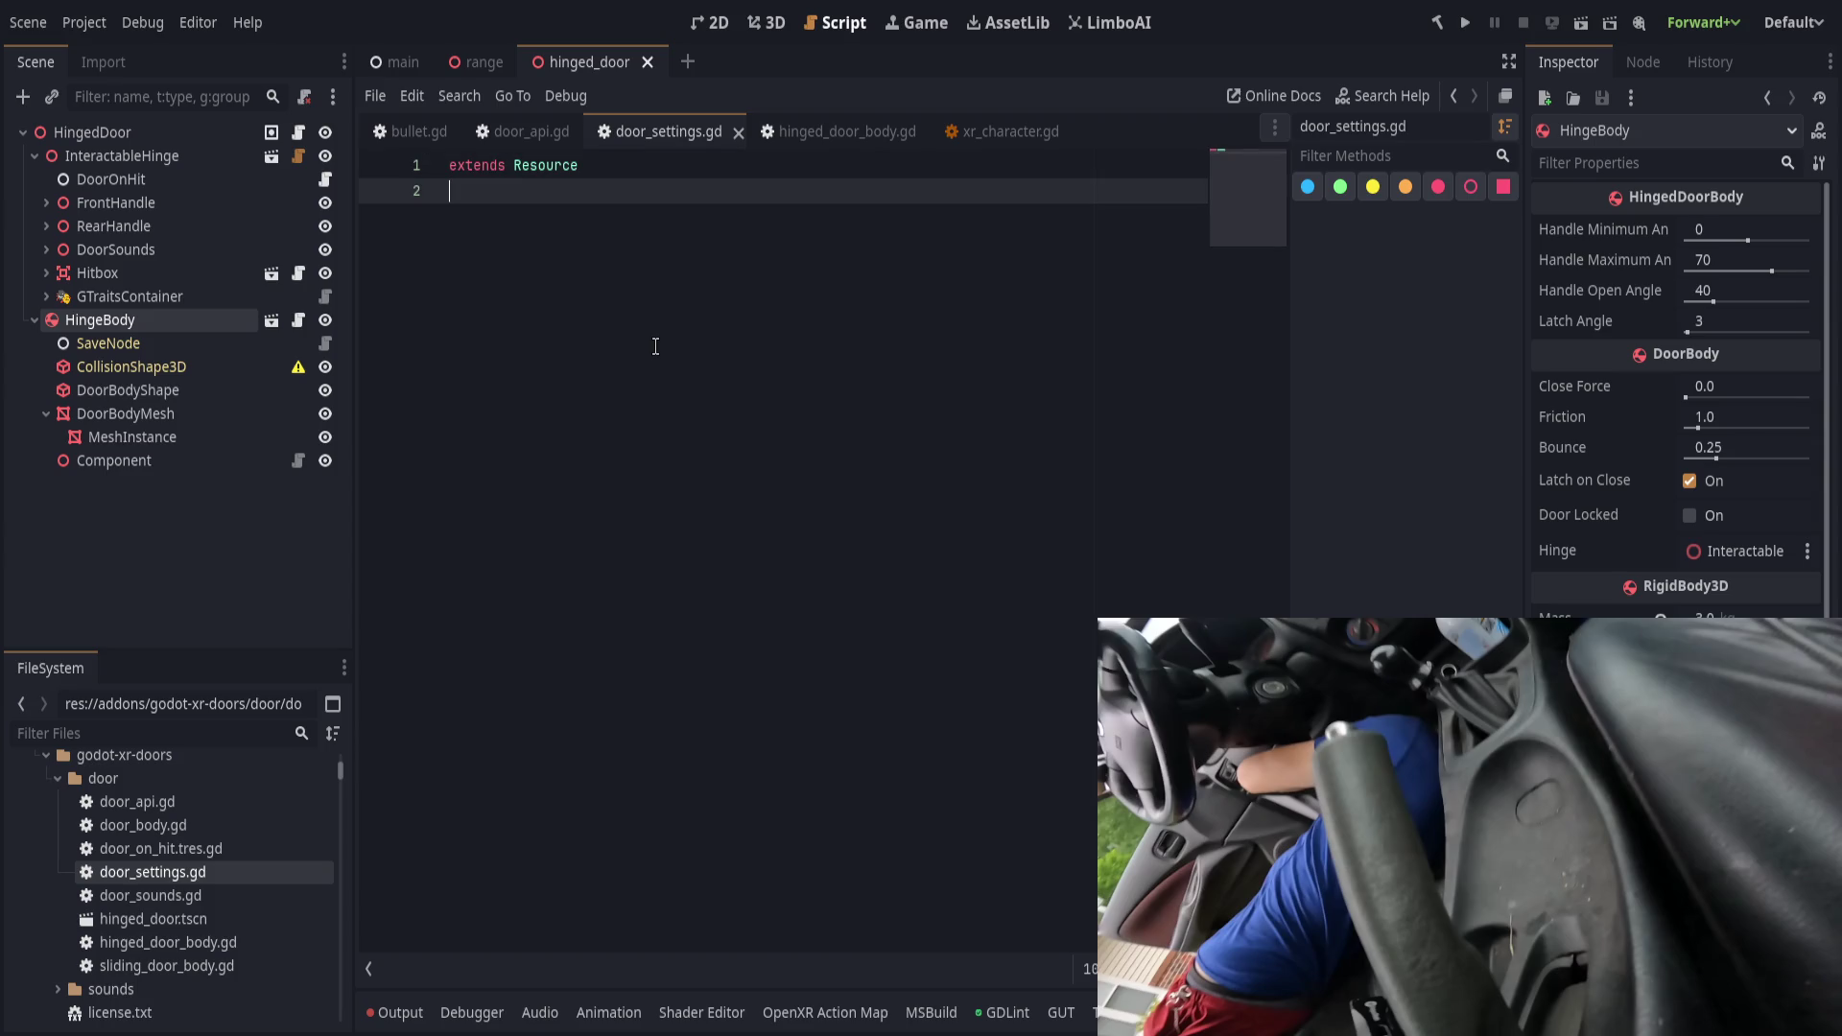
{"action": "key", "text": "Up"}
{"action": "type", "text": "class_name DoorSettings"}
{"action": "key", "text": "Down"}
{"action": "key", "text": "Return"}
{"action": "key", "text": "Return"}
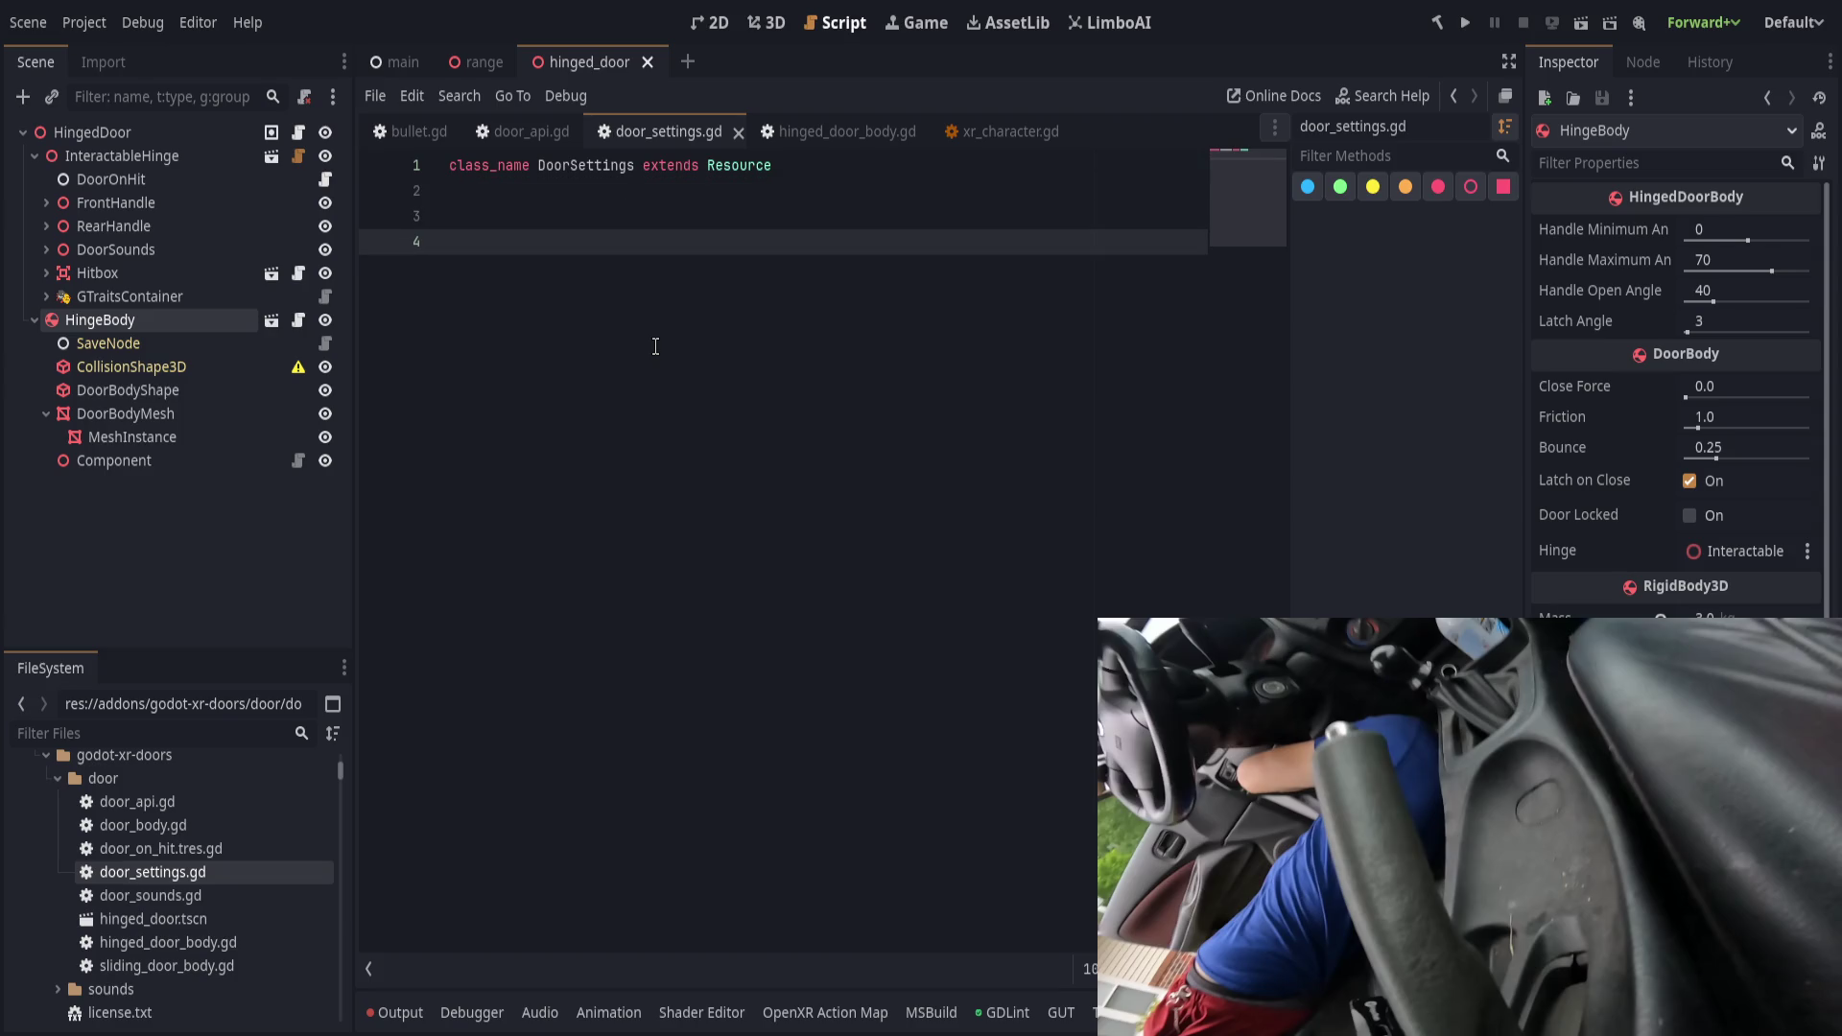
{"action": "type", "text": "@export var"}
{"action": "key", "text": "BackSpace"}
{"action": "key", "text": "BackSpace"}
{"action": "key", "text": "BackSpace"}
{"action": "type", "text": "_group(\""}
{"action": "type", "text": "Hinge\""}
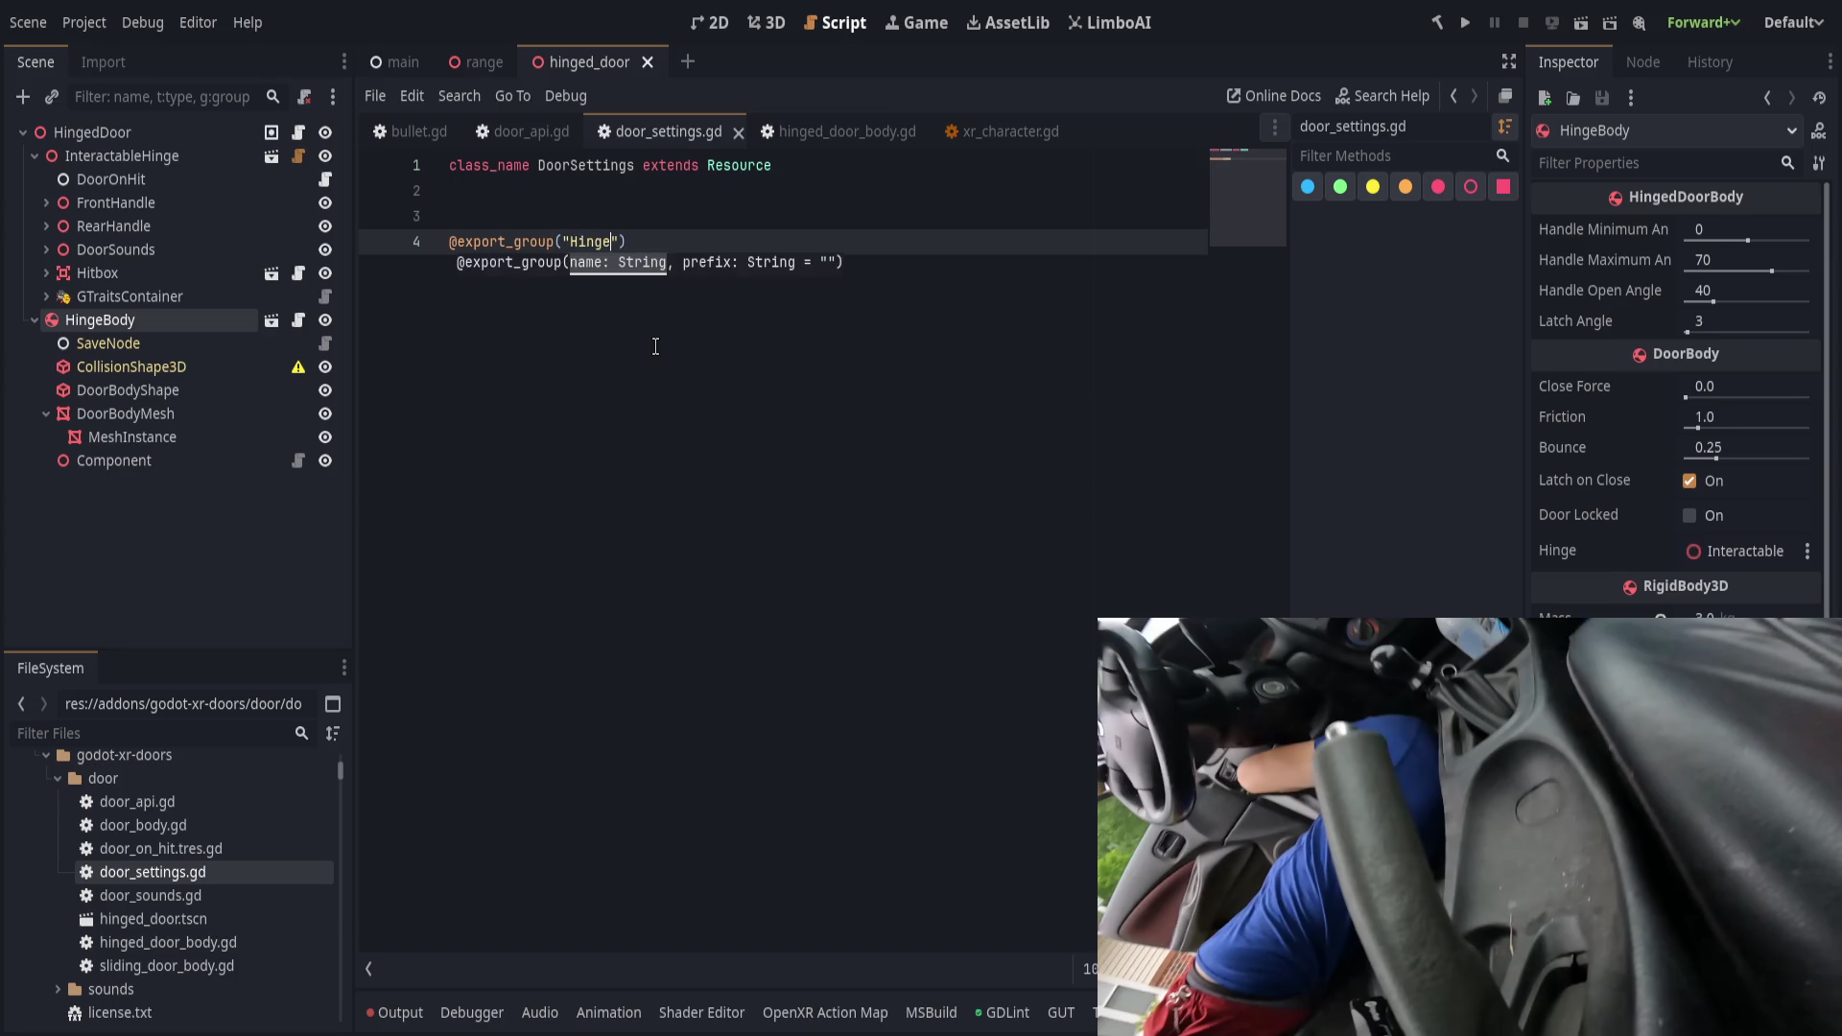
{"action": "type", "text": ")"}
{"action": "key", "text": "Return"}
{"action": "type", "text": "@export"}
{"action": "key", "text": "BackSpace"}
{"action": "key", "text": "BackSpace"}
{"action": "key", "text": "BackSpace"}
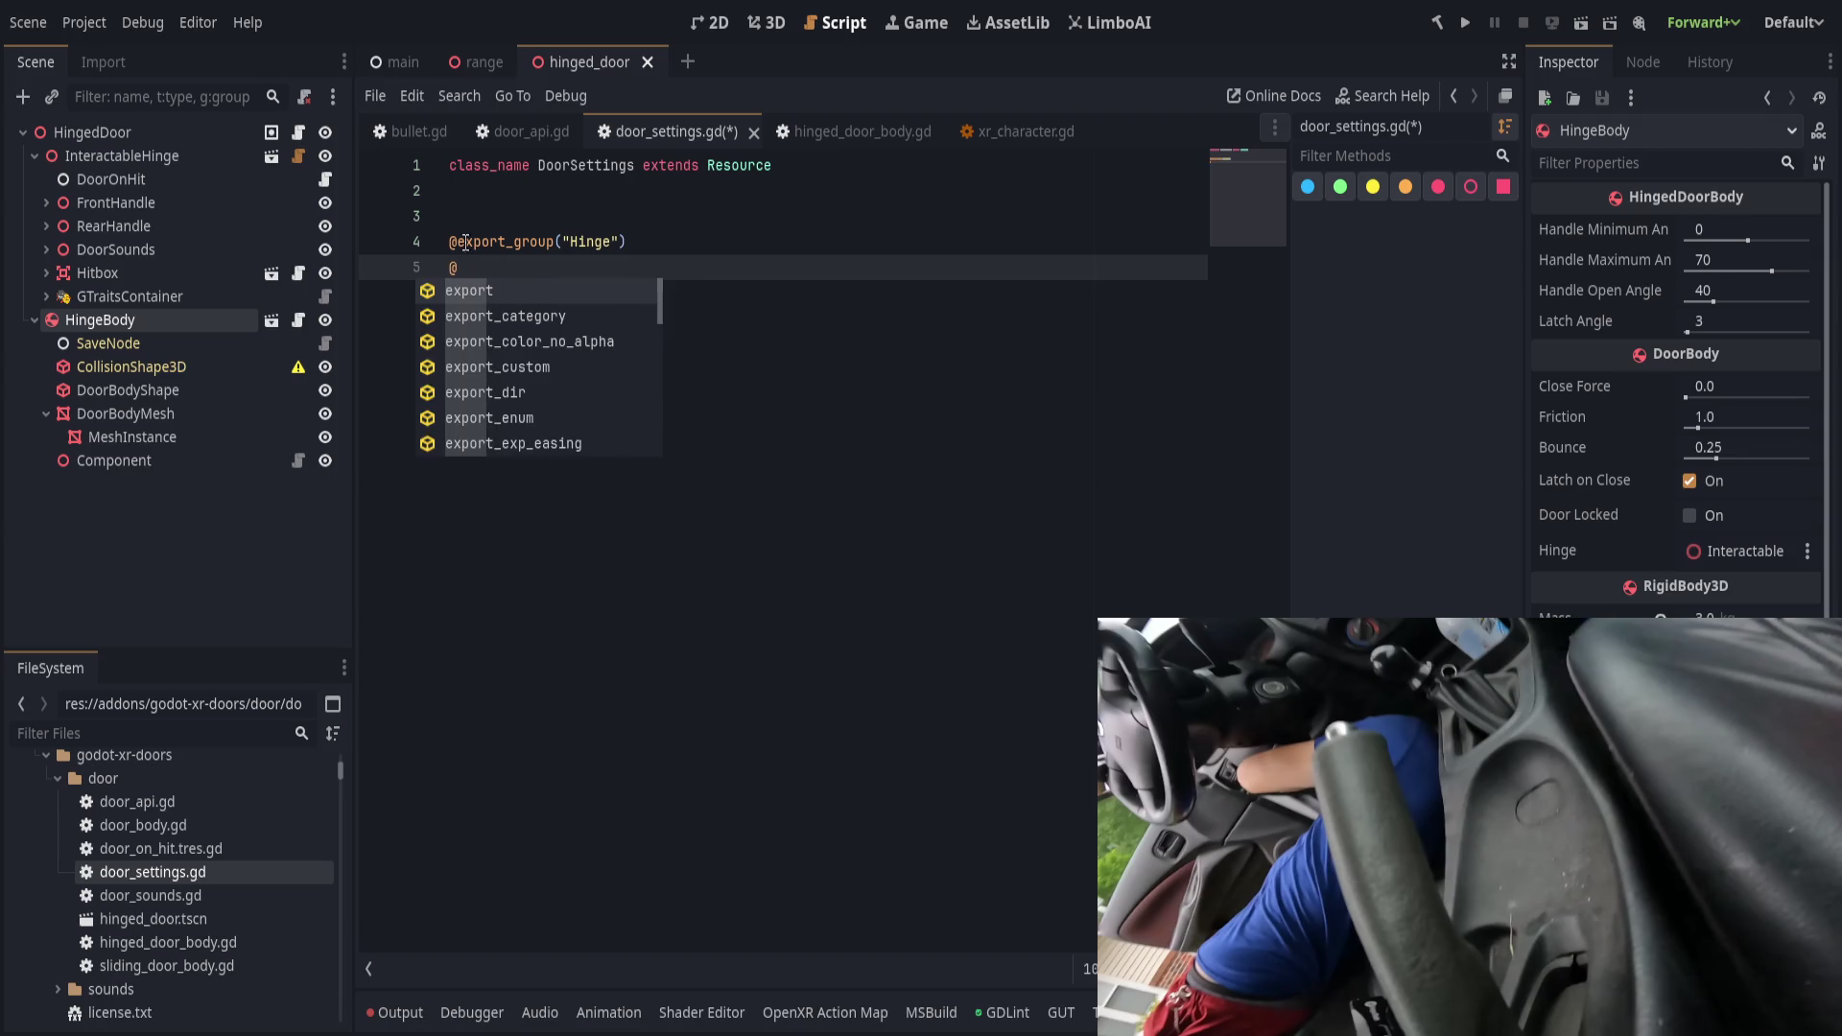
Copy the Hinge export lines from door_api.gd into door_settings.gd.
{"action": "key", "text": "ctrl+shift+comma"}
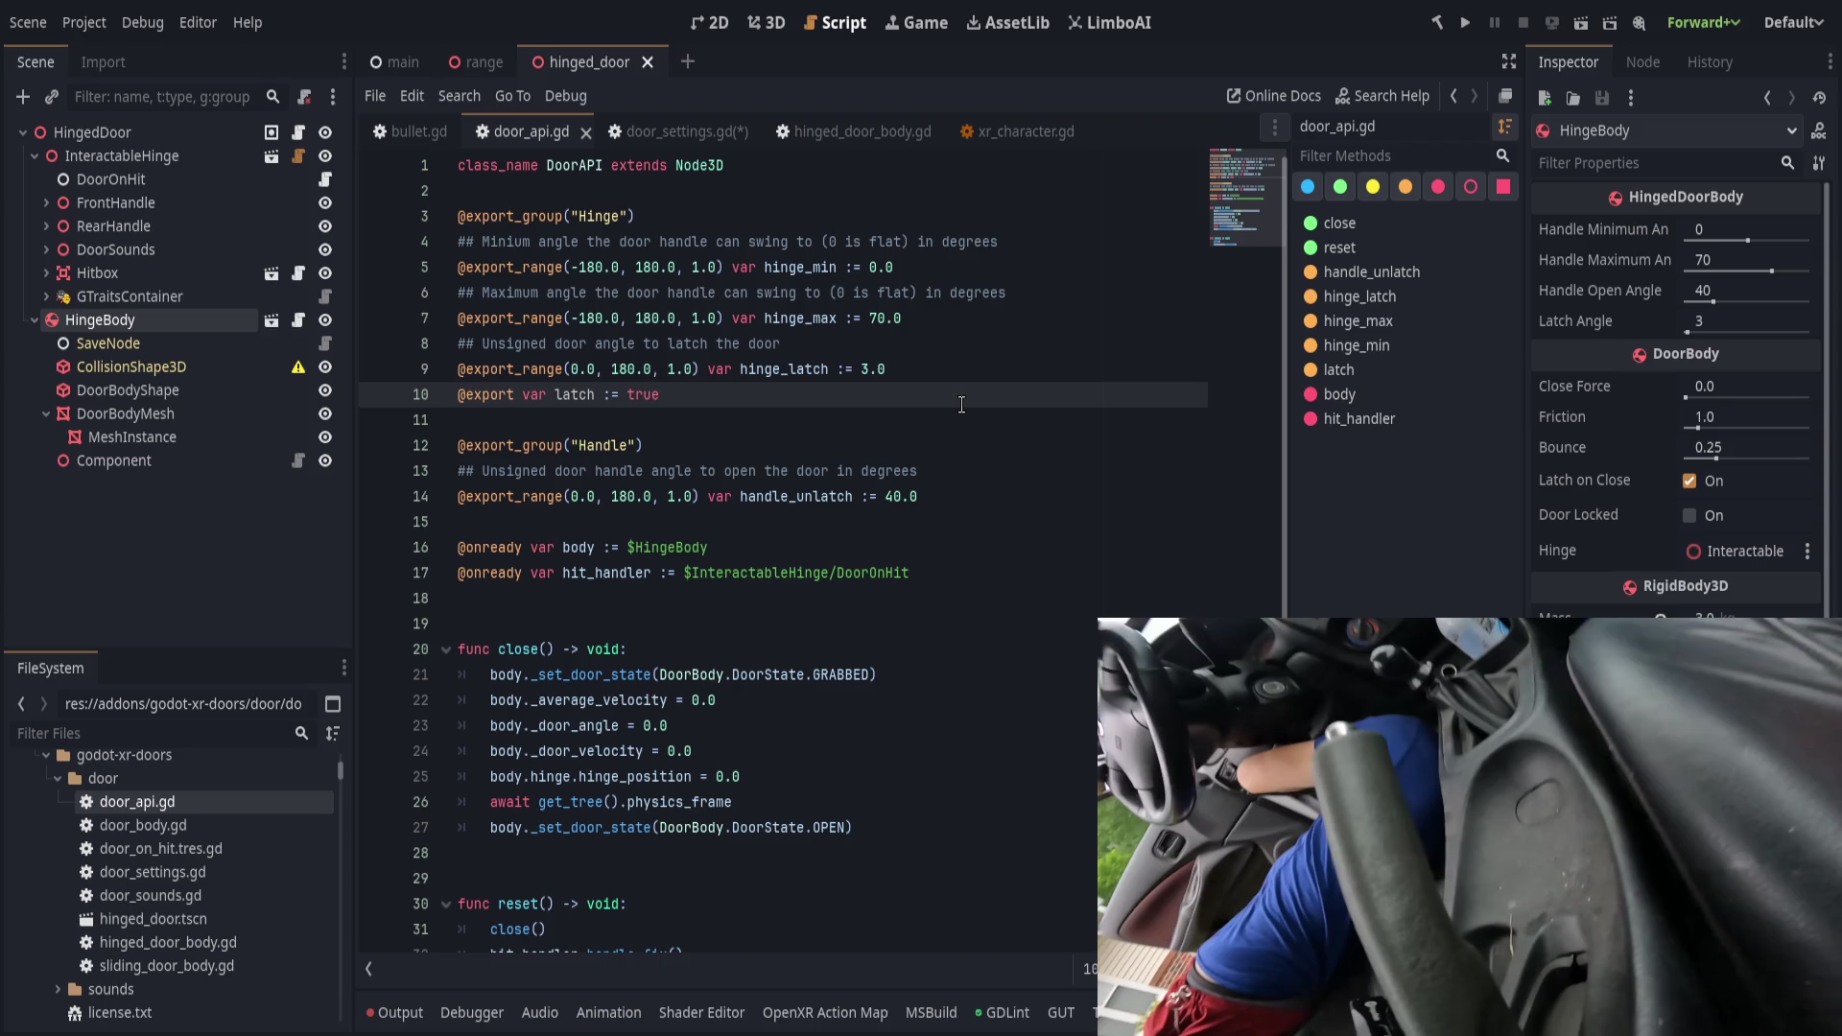
{"action": "mouse_move", "coordinate": [959, 369]}
{"action": "left_mouse_down"}
{"action": "mouse_move", "coordinate": [432, 242]}
{"action": "mouse_move", "coordinate": [393, 216]}
{"action": "mouse_move", "coordinate": [387, 238]}
{"action": "left_mouse_up"}
{"action": "key", "text": "ctrl+c"}
{"action": "left_click", "coordinate": [672, 131]}
{"action": "key", "text": "Escape"}
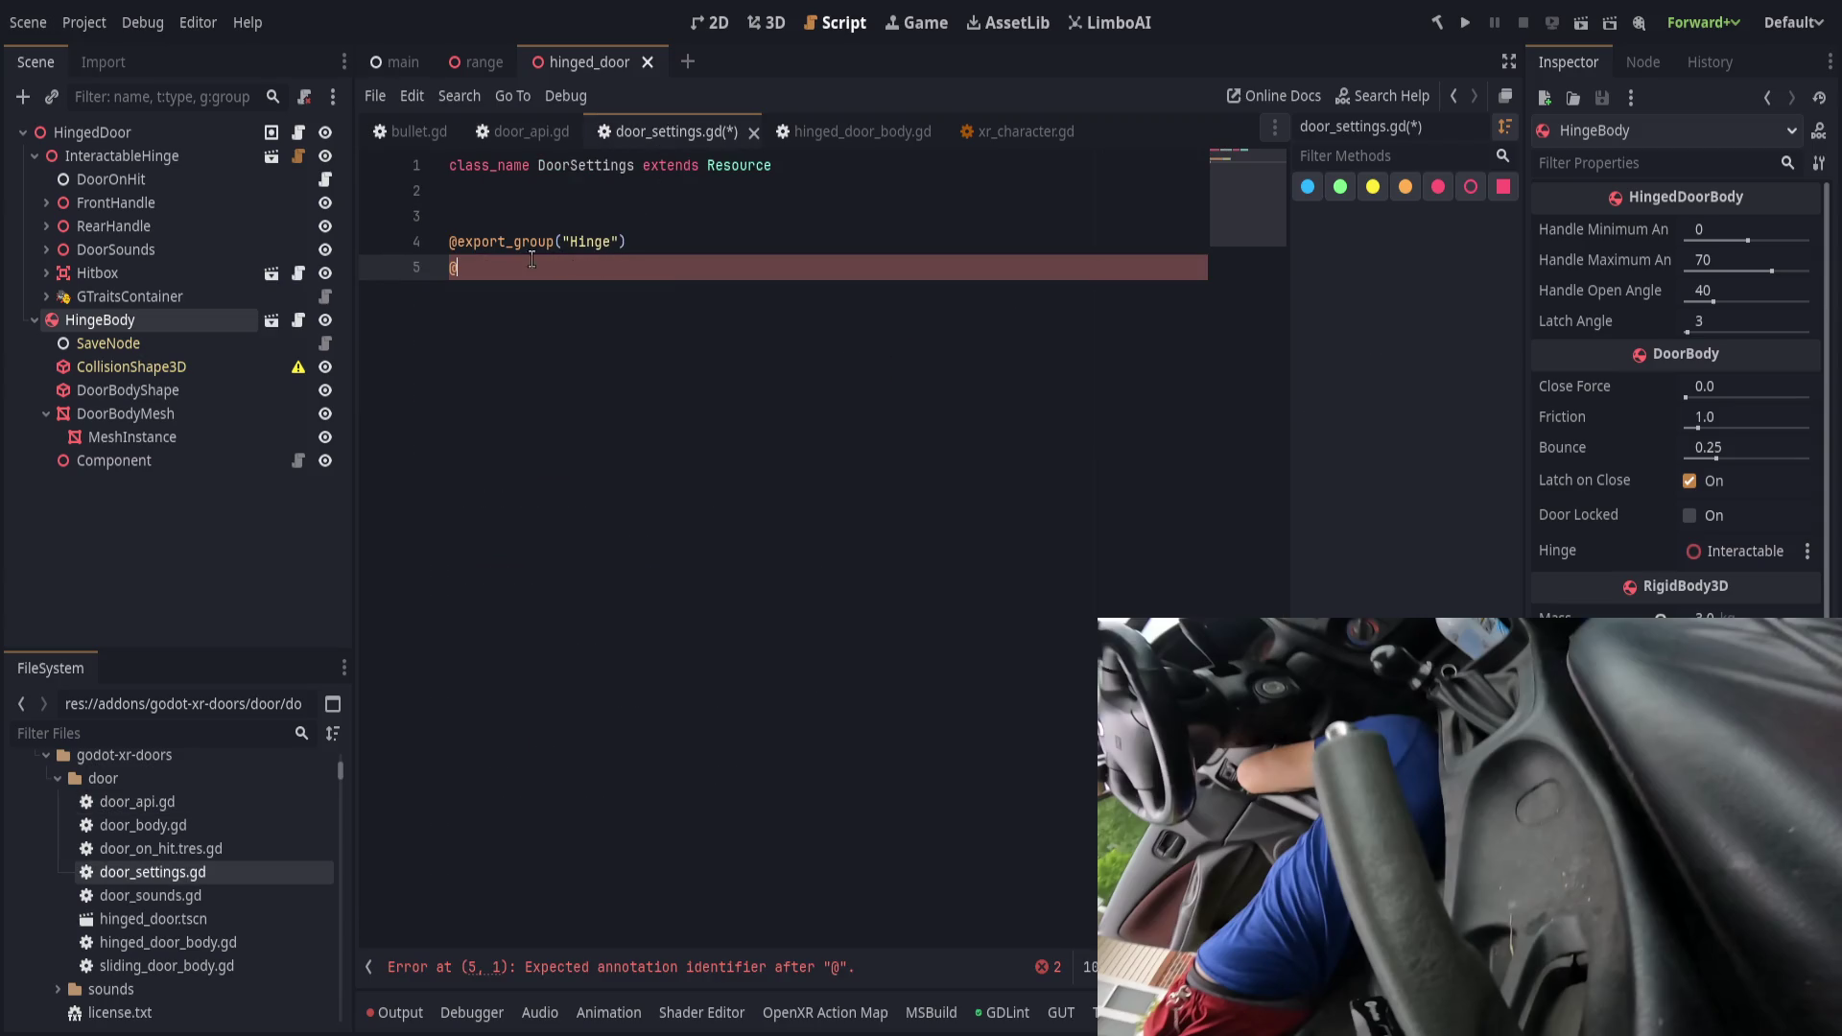
{"action": "key", "text": "ctrl+v"}
Copy the Handle export group from door_api.gd below the Hinge exports.
{"action": "left_click", "coordinate": [528, 131]}
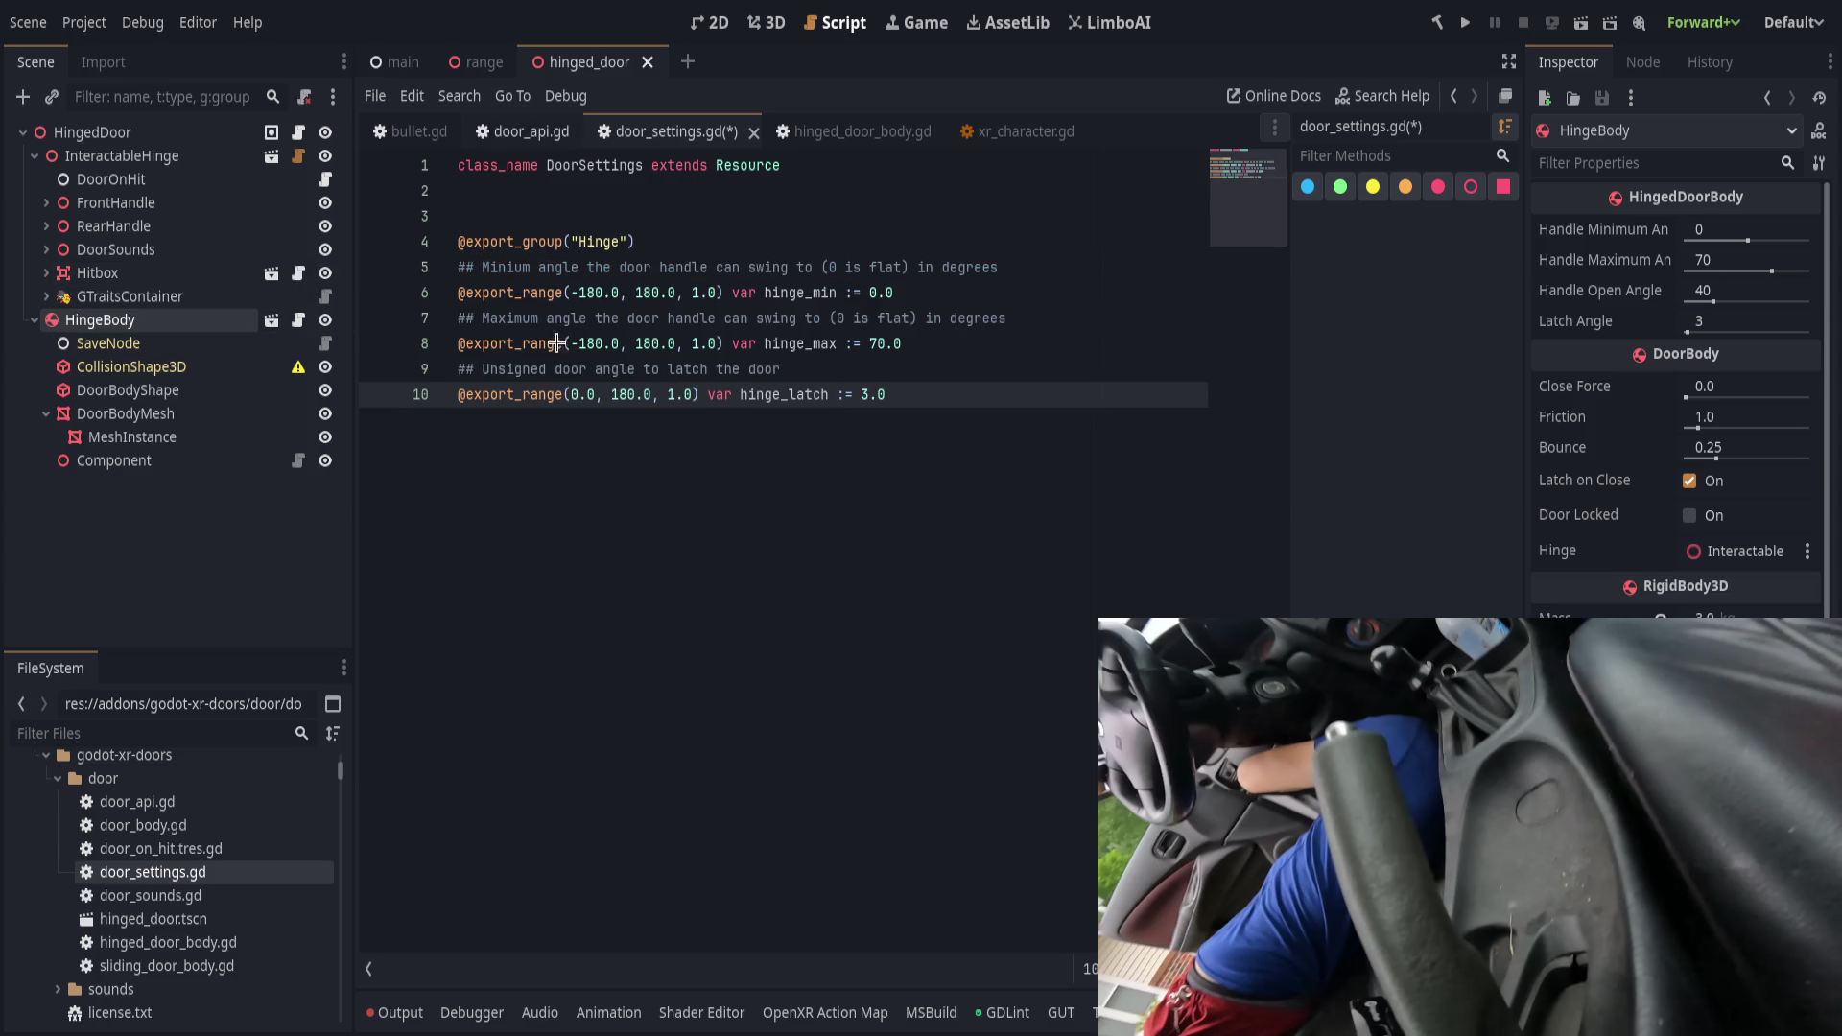
{"action": "left_click", "coordinate": [664, 448]}
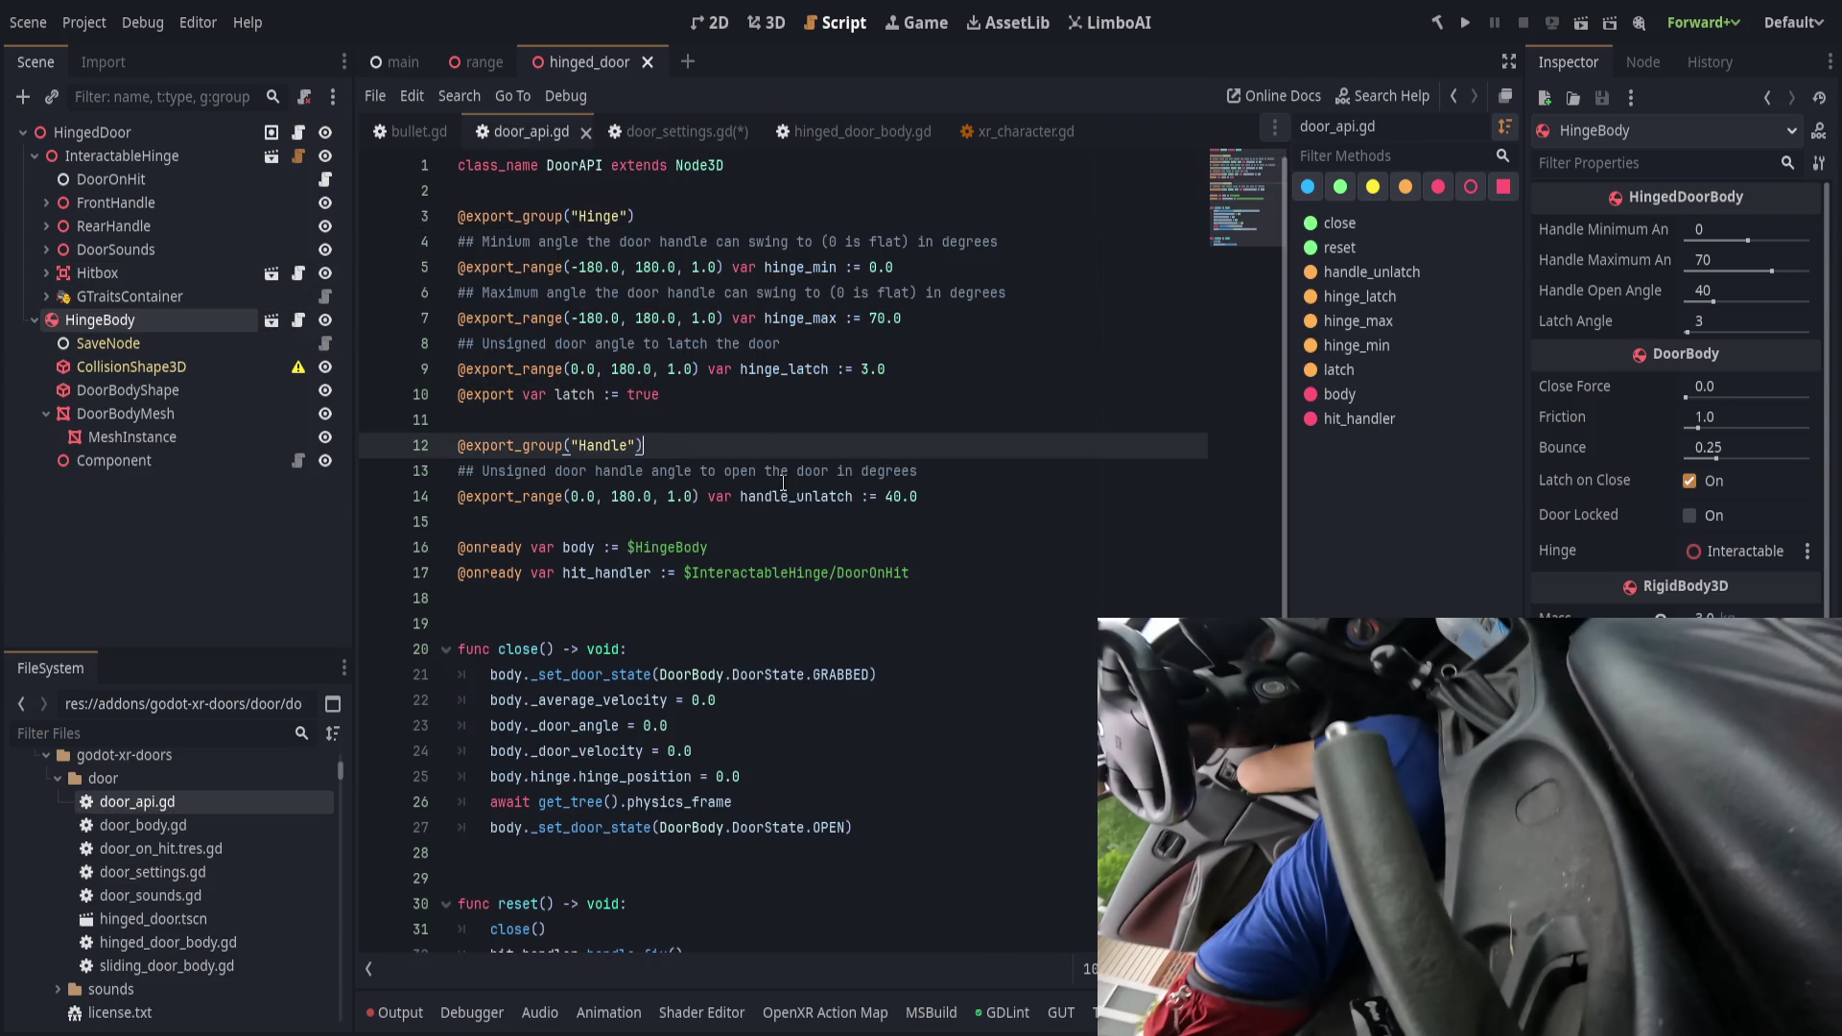
{"action": "left_click_drag", "start_coordinate": [971, 491], "coordinate": [459, 446]}
{"action": "key", "text": "ctrl+c"}
{"action": "left_click", "coordinate": [672, 131]}
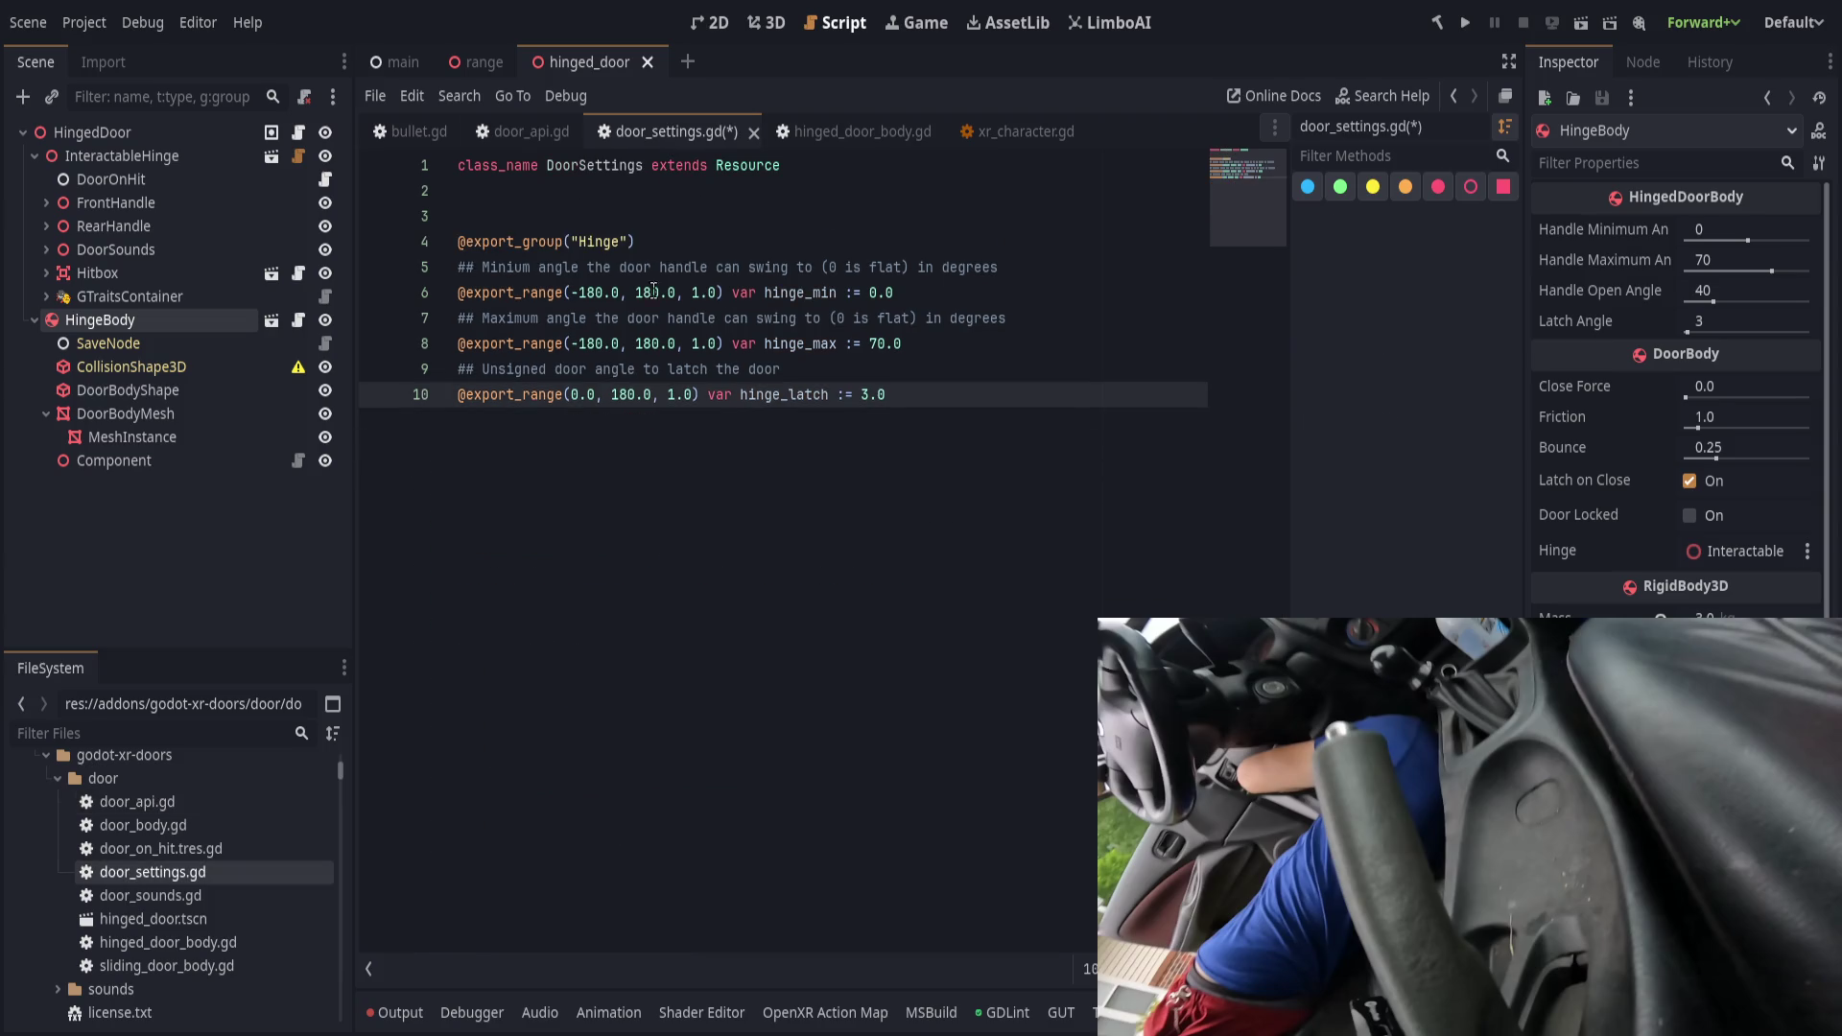
{"action": "key", "text": "Return"}
{"action": "key", "text": "BackSpace"}
{"action": "key", "text": "Return"}
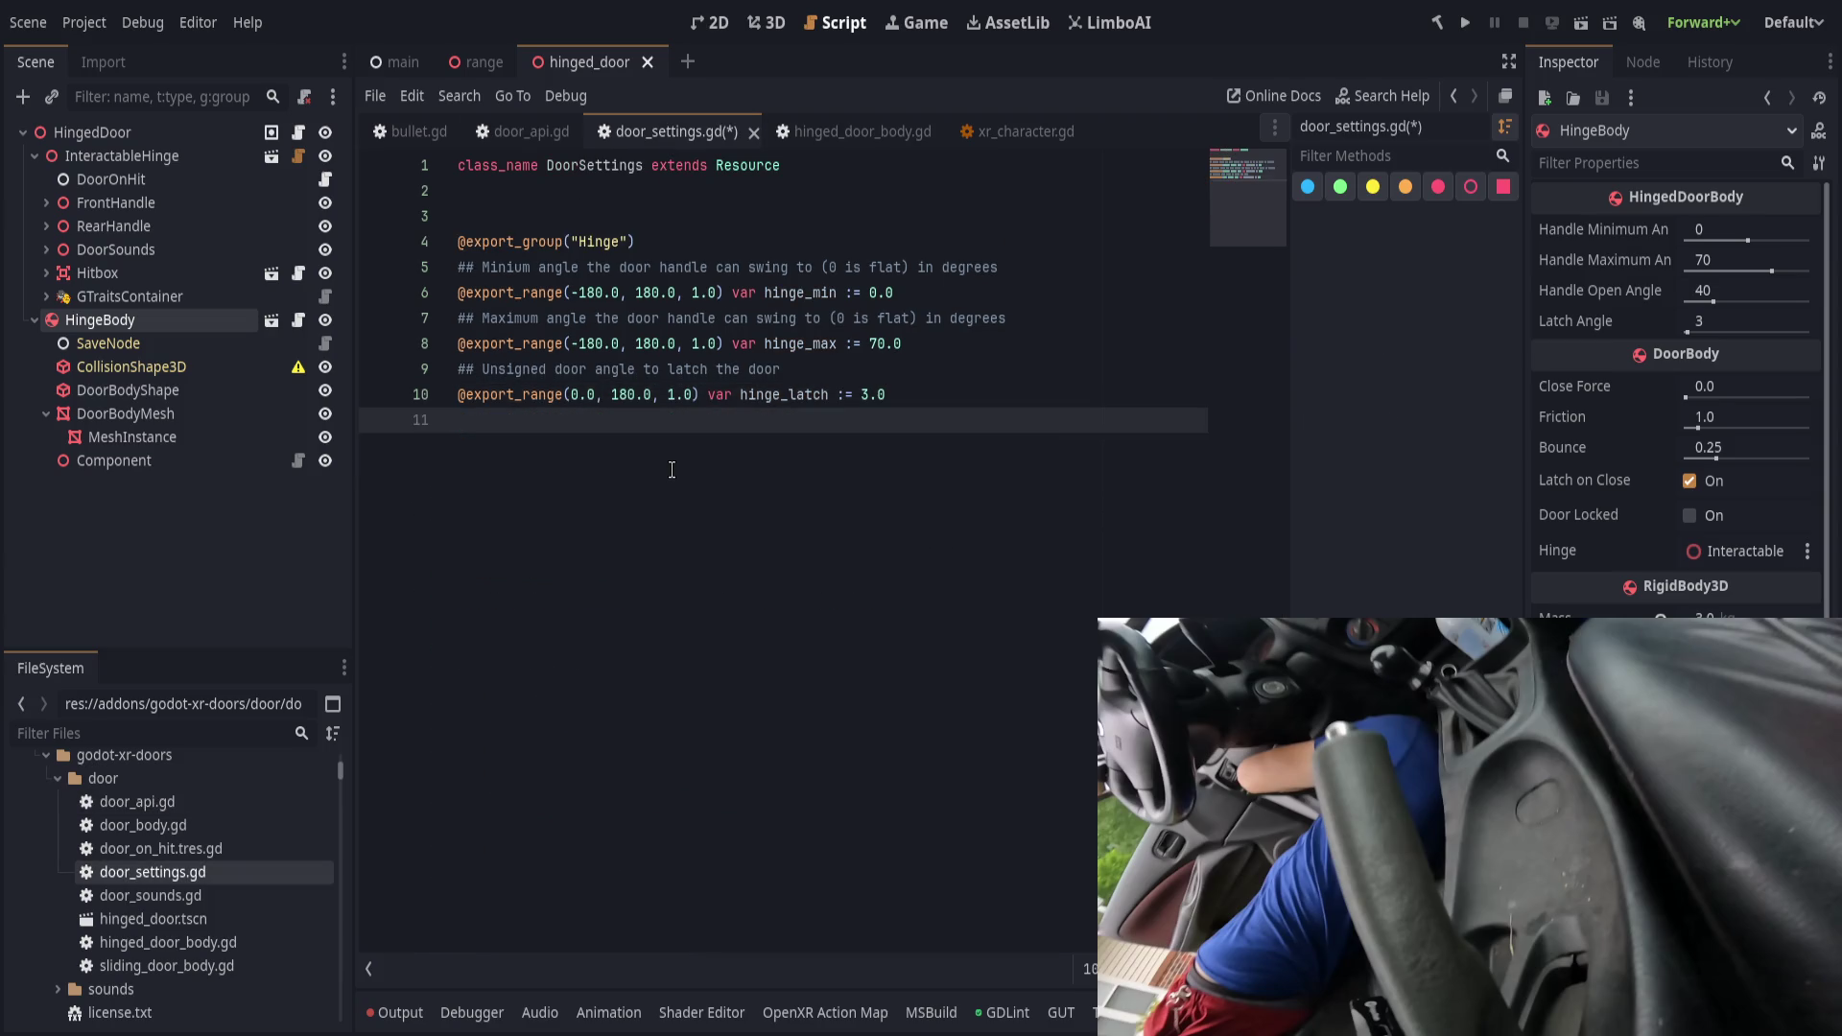
{"action": "key", "text": "Return"}
{"action": "key", "text": "ctrl+v"}
{"action": "left_click", "coordinate": [717, 420]}
{"action": "key", "text": "Return"}
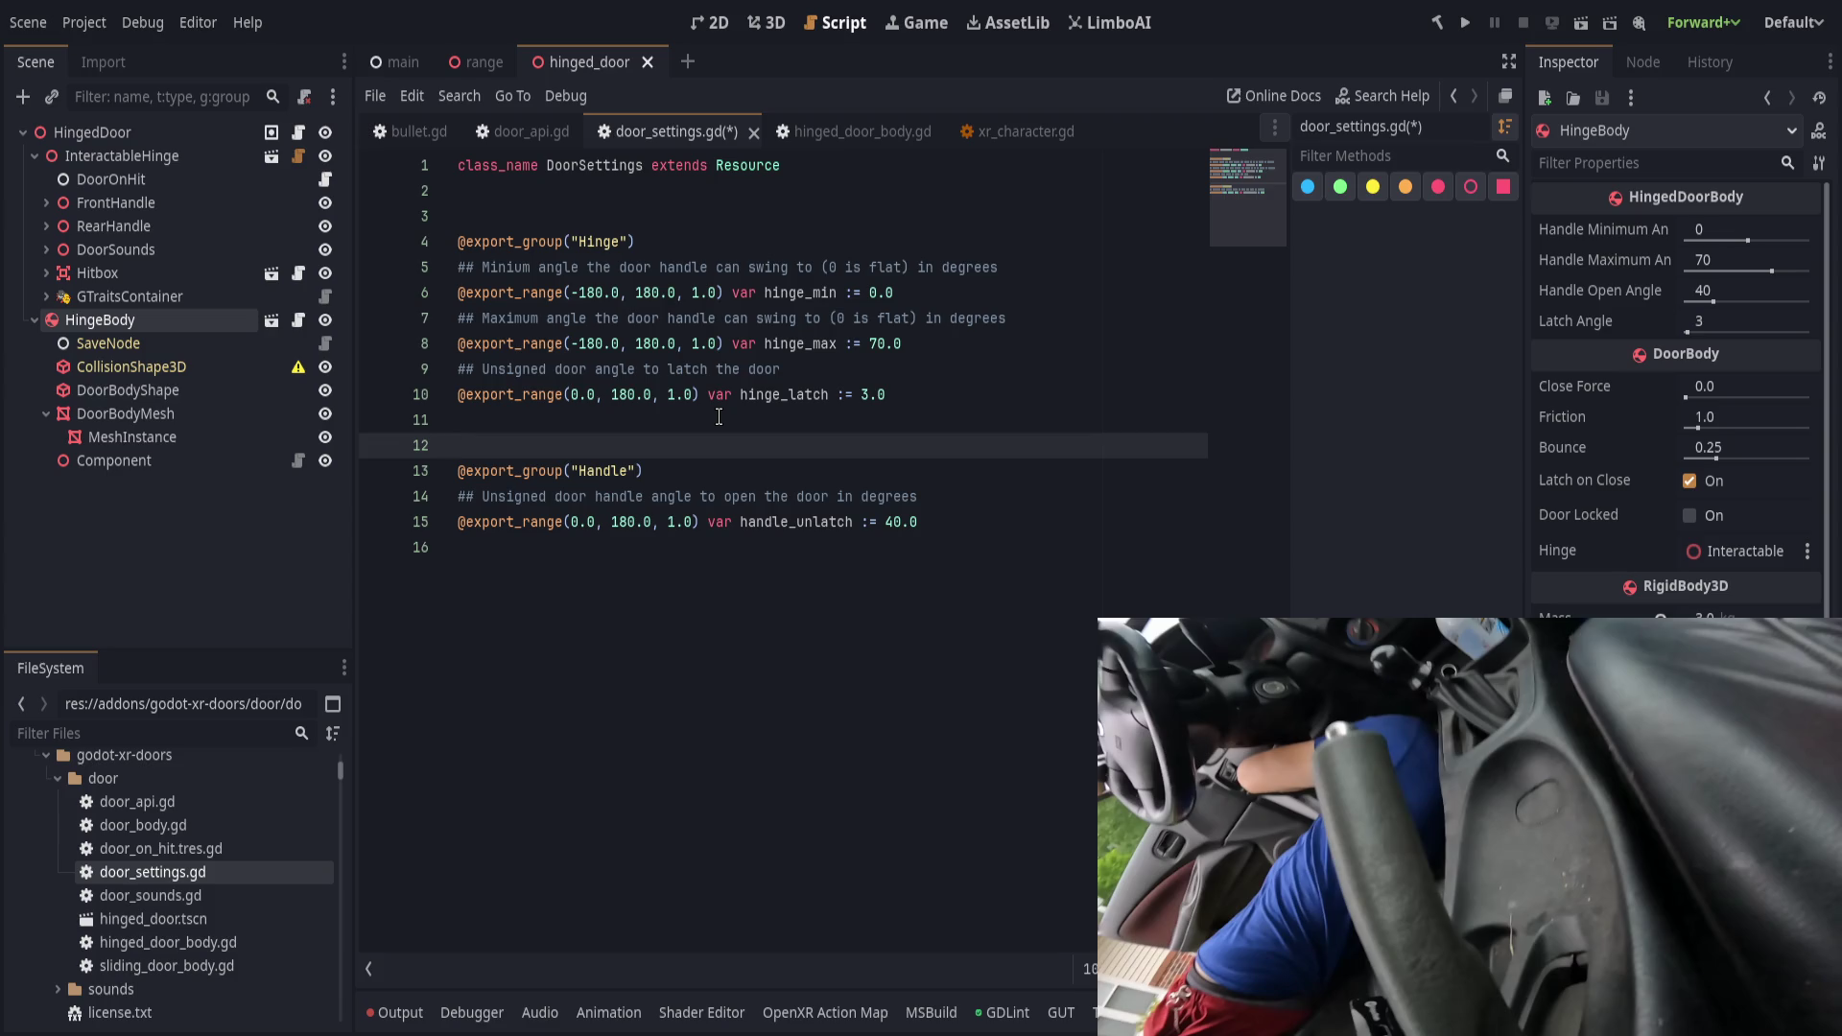
{"action": "left_click", "coordinate": [1021, 622]}
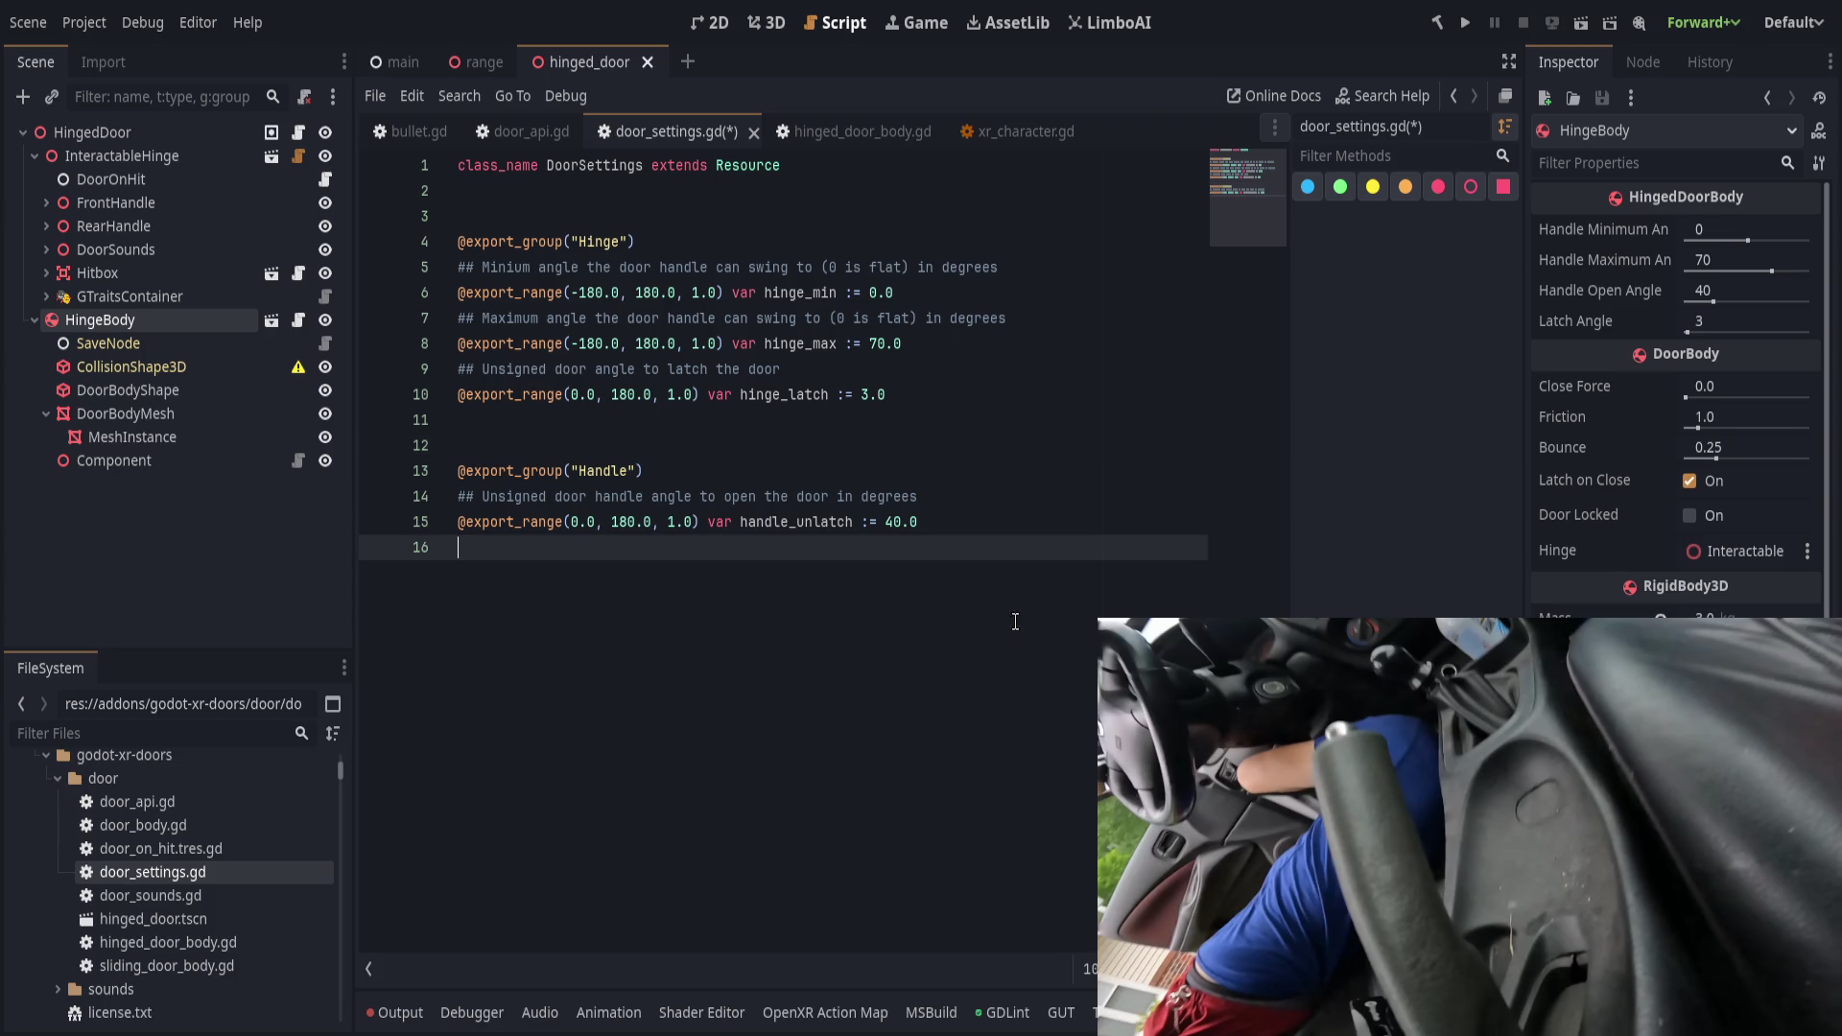
{"action": "key", "text": "Return"}
{"action": "type", "text": "@export"}
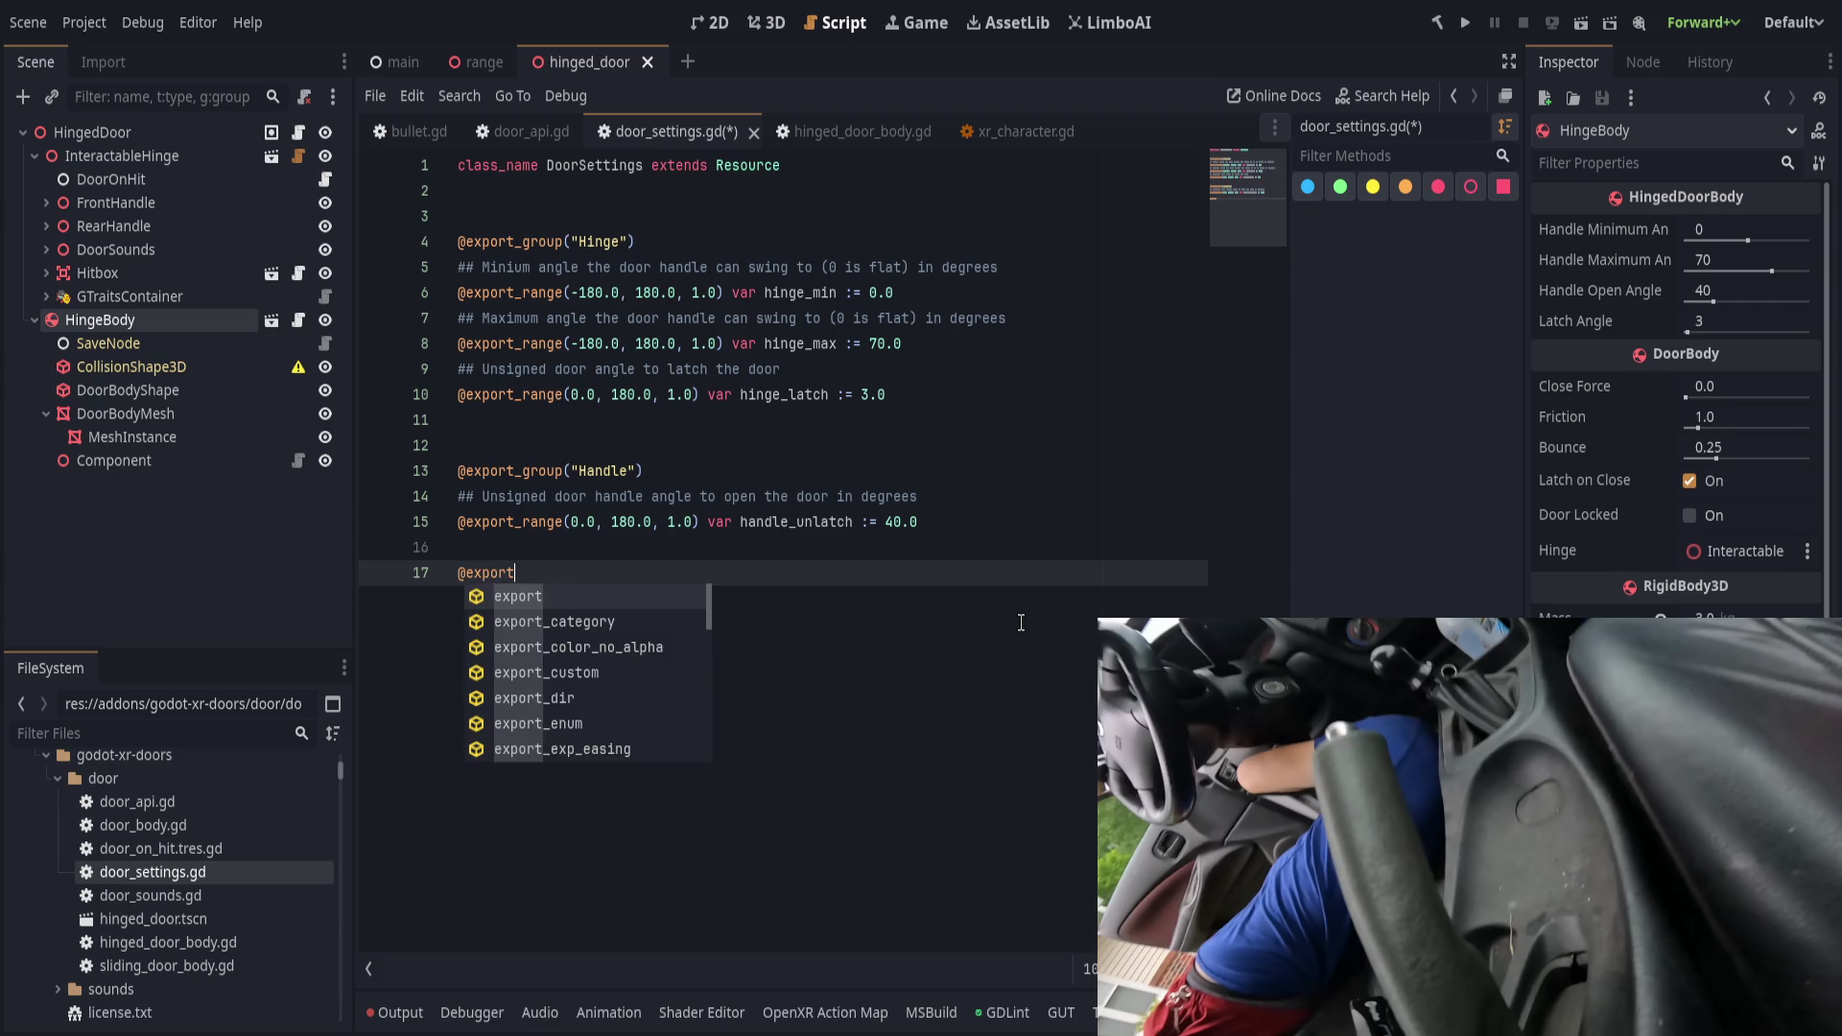
{"action": "type", "text": "_"}
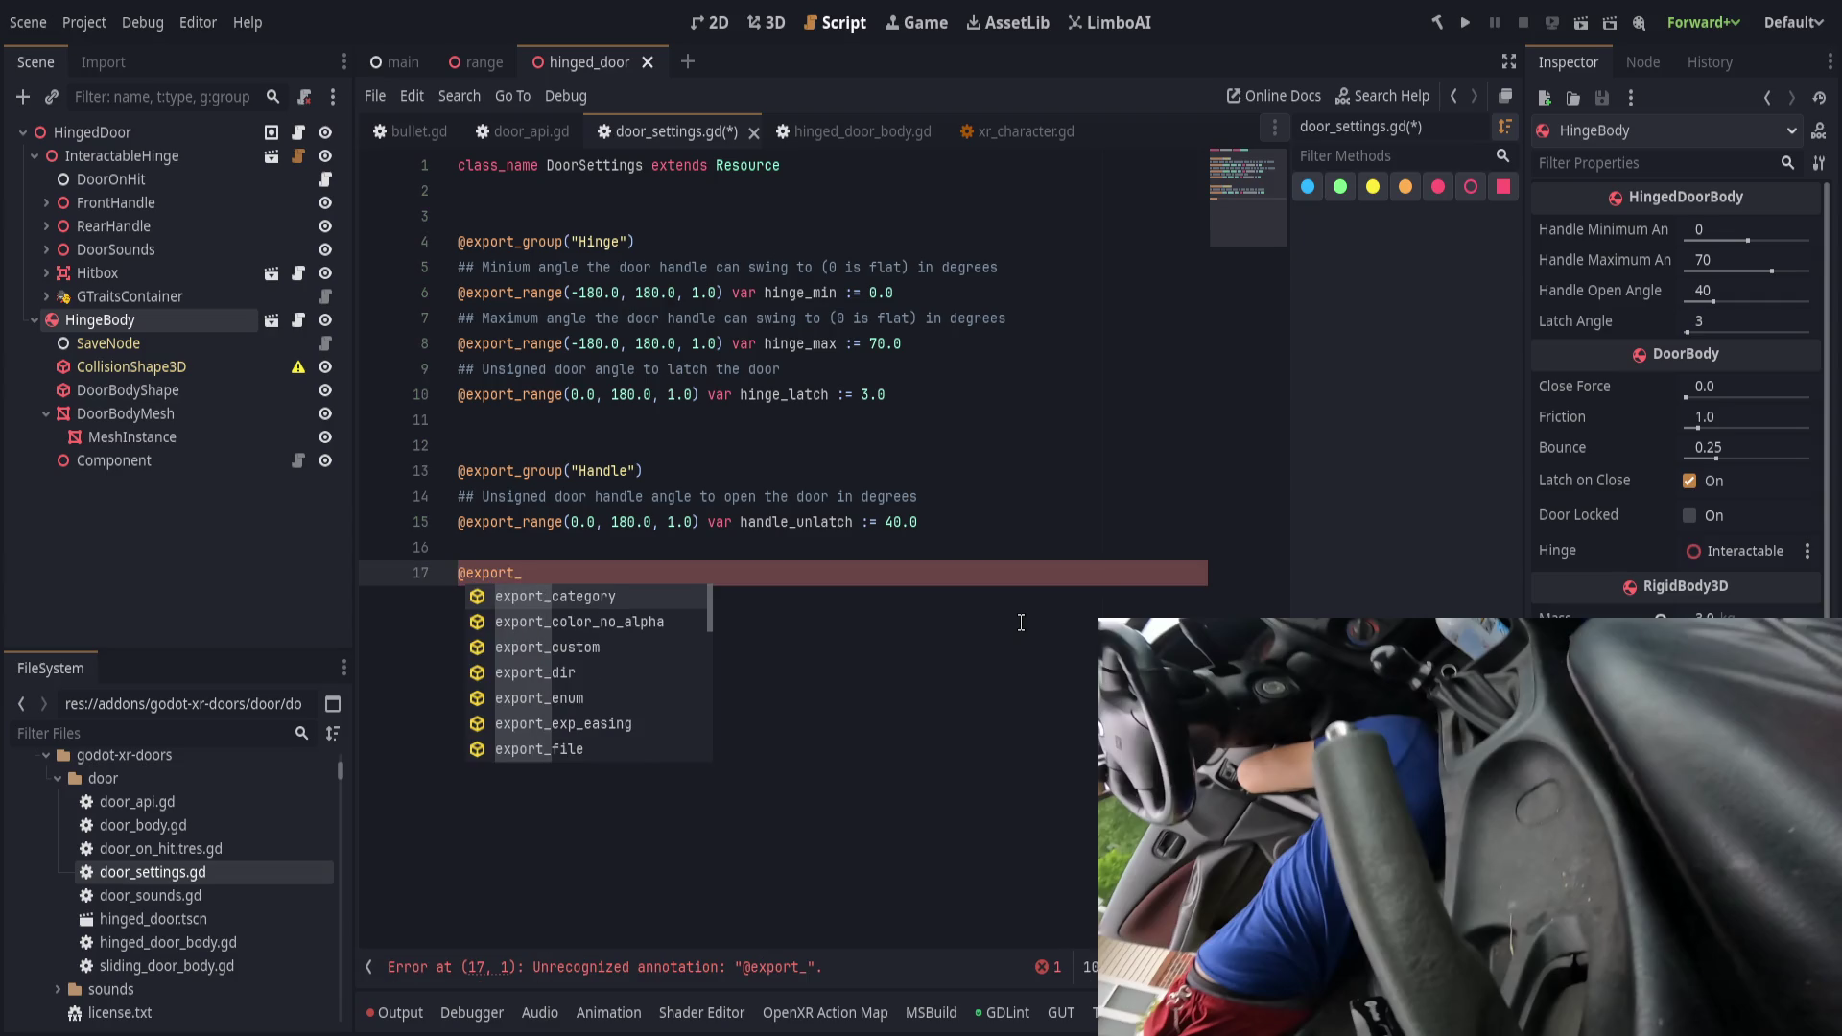
{"action": "type", "text": "group(\"Physic"}
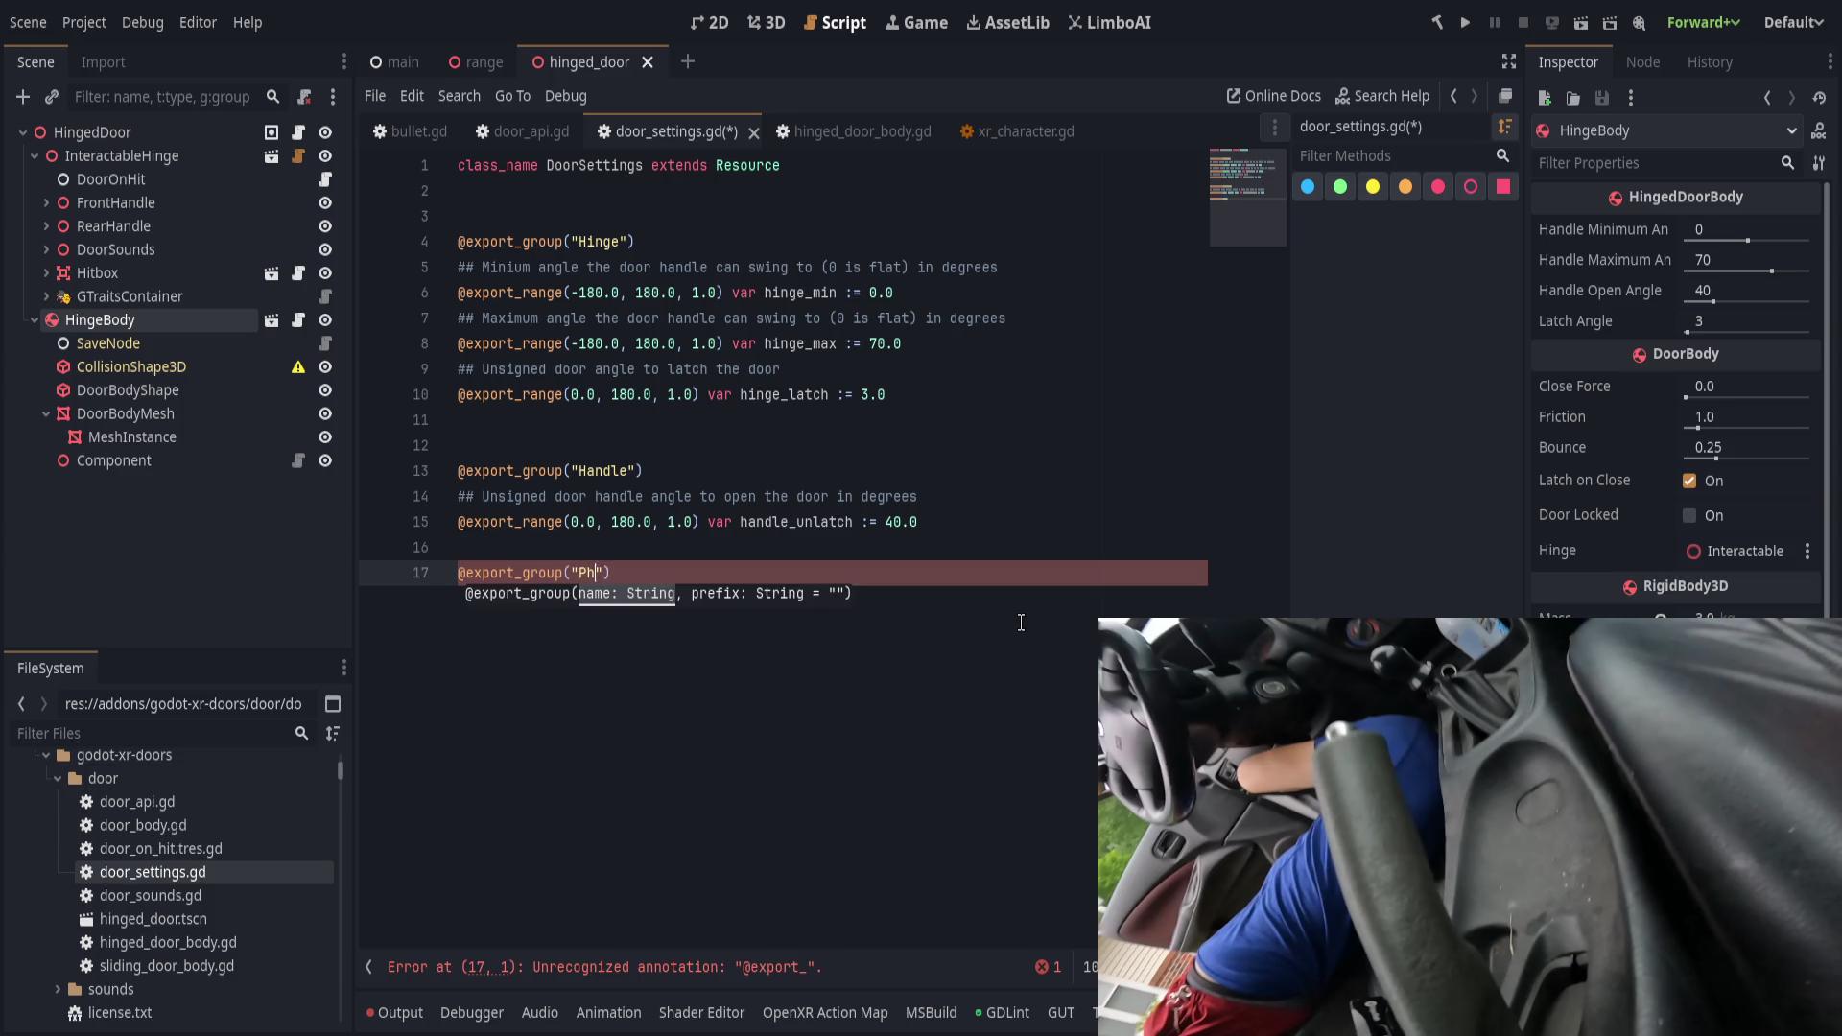
{"action": "type", "text": "s\")"}
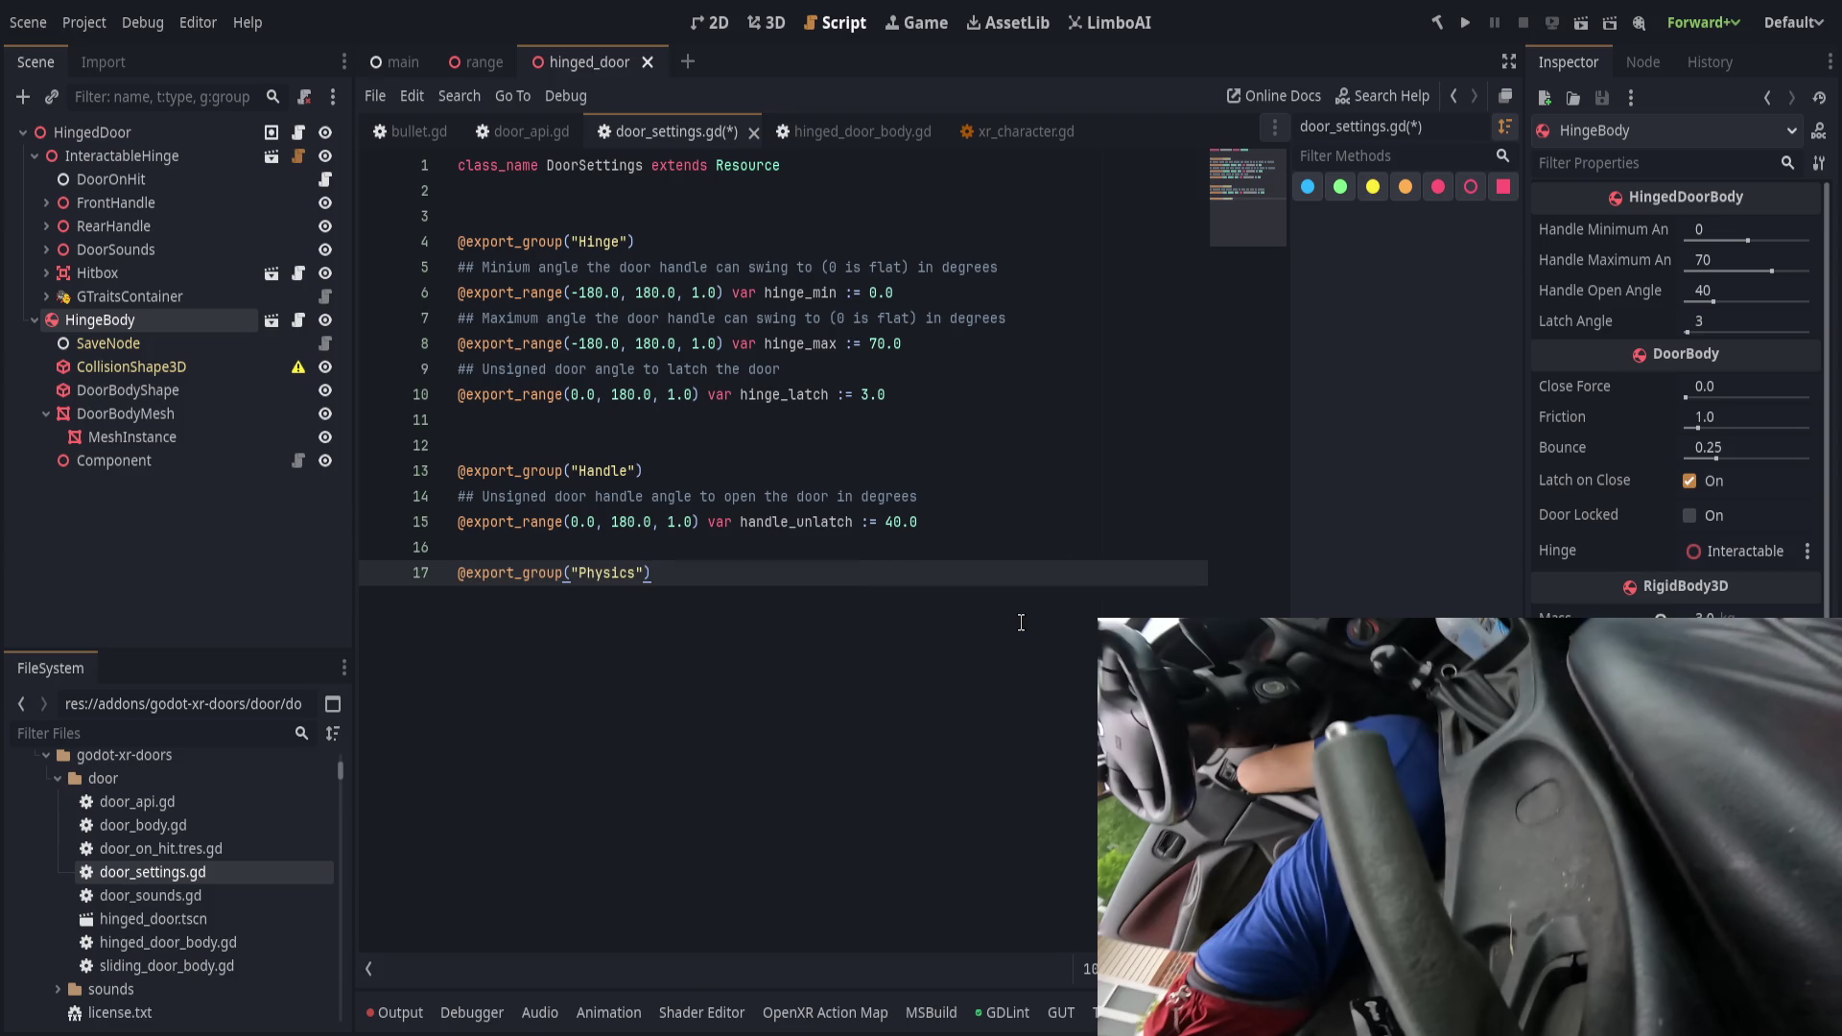
{"action": "key", "text": "Return"}
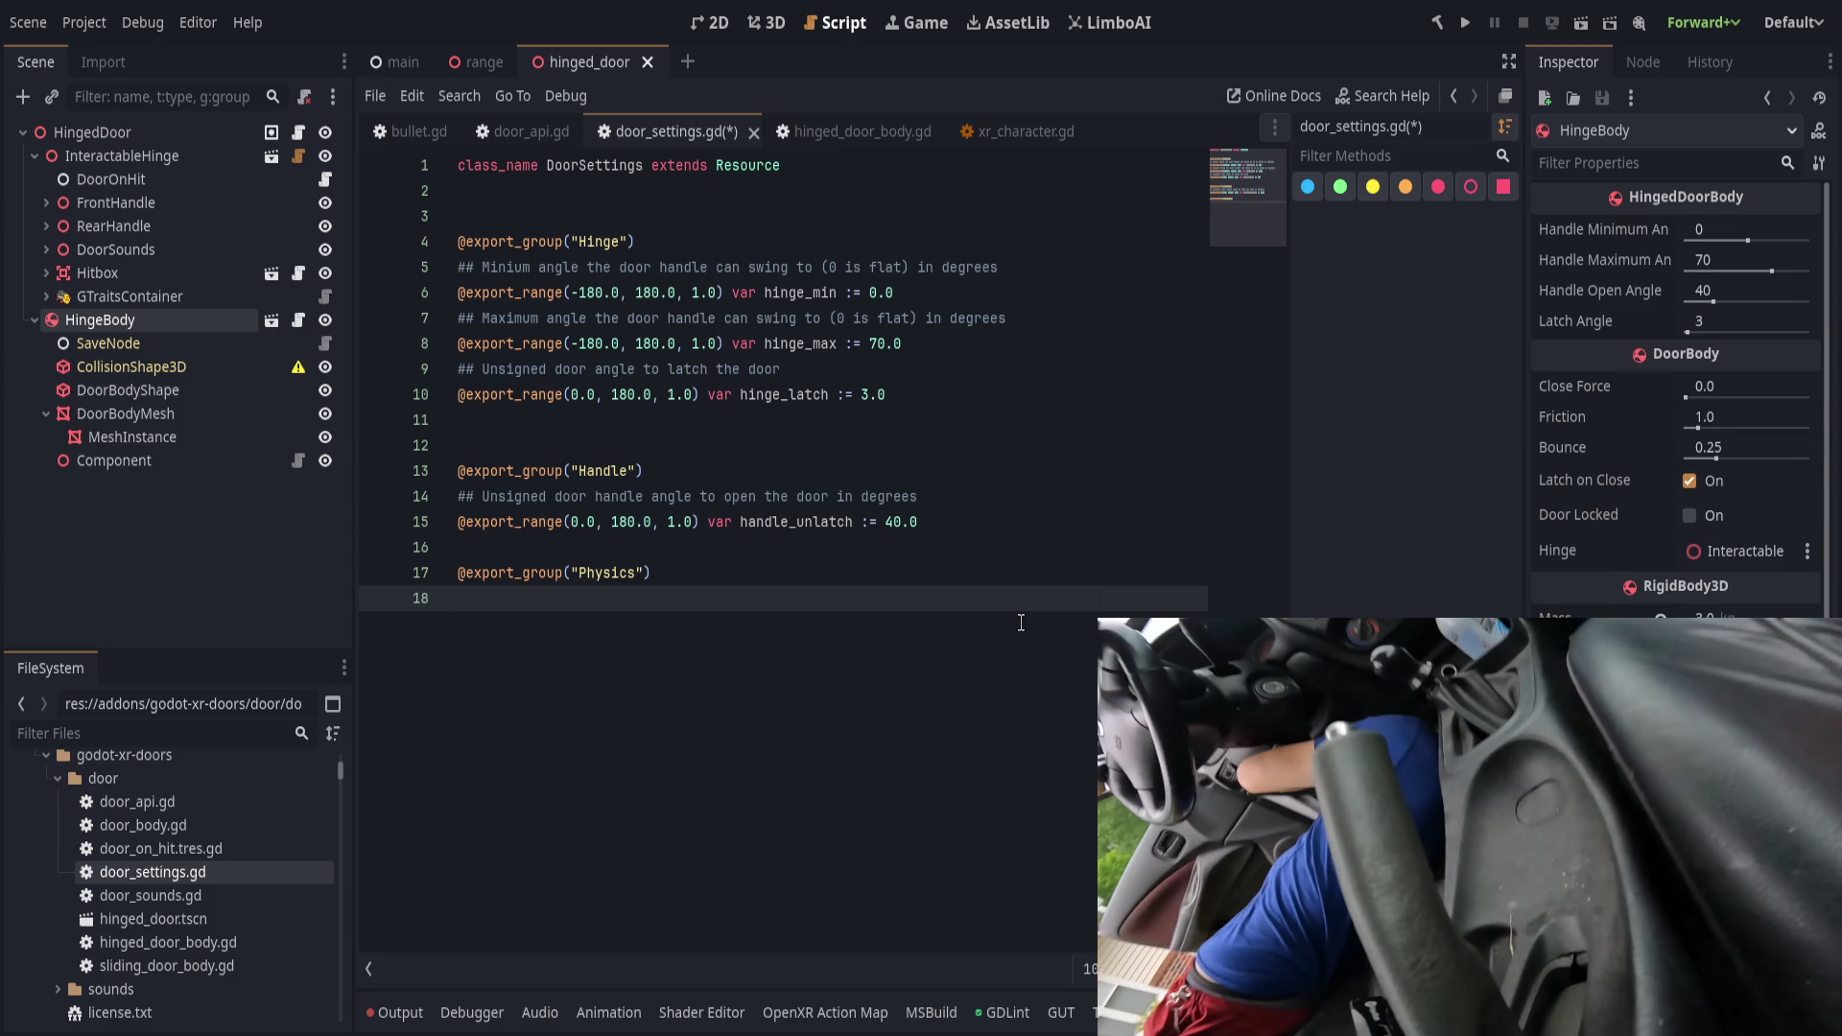
{"action": "type", "text": "@export "}
{"action": "type", "text": "var "}
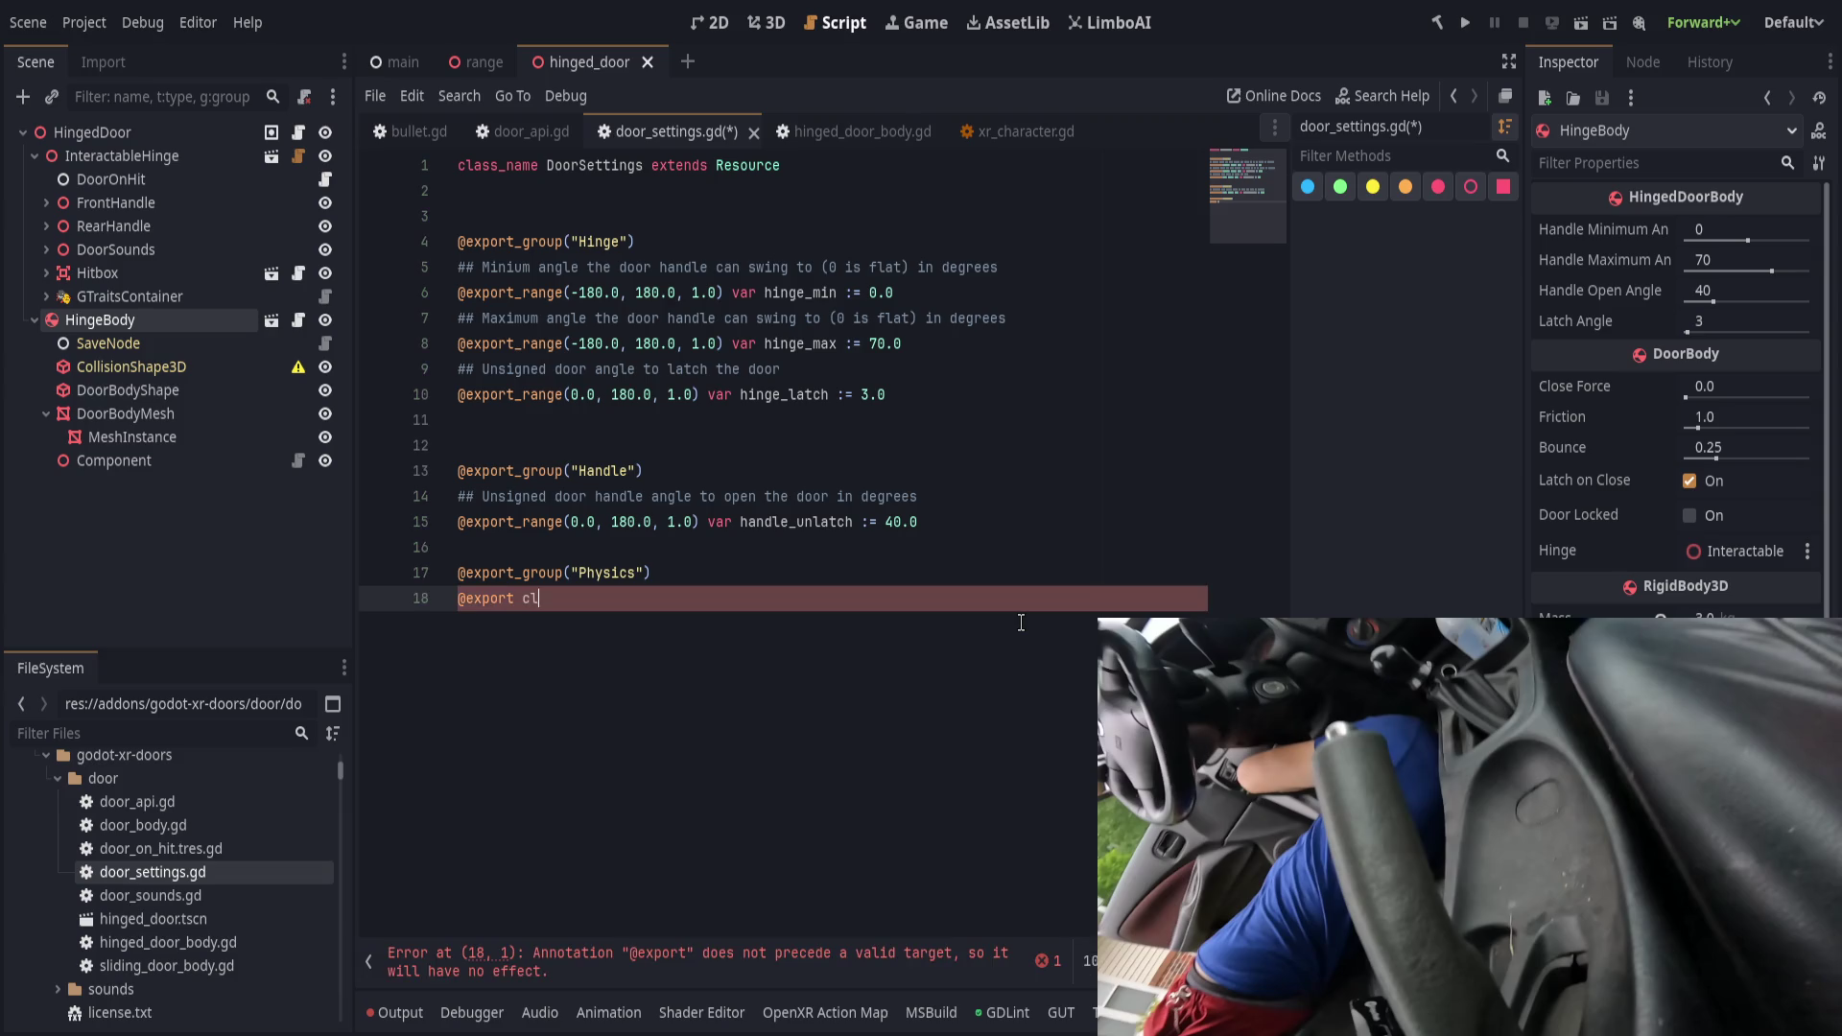
{"action": "type", "text": "close_force"}
{"action": "key", "text": "Return"}
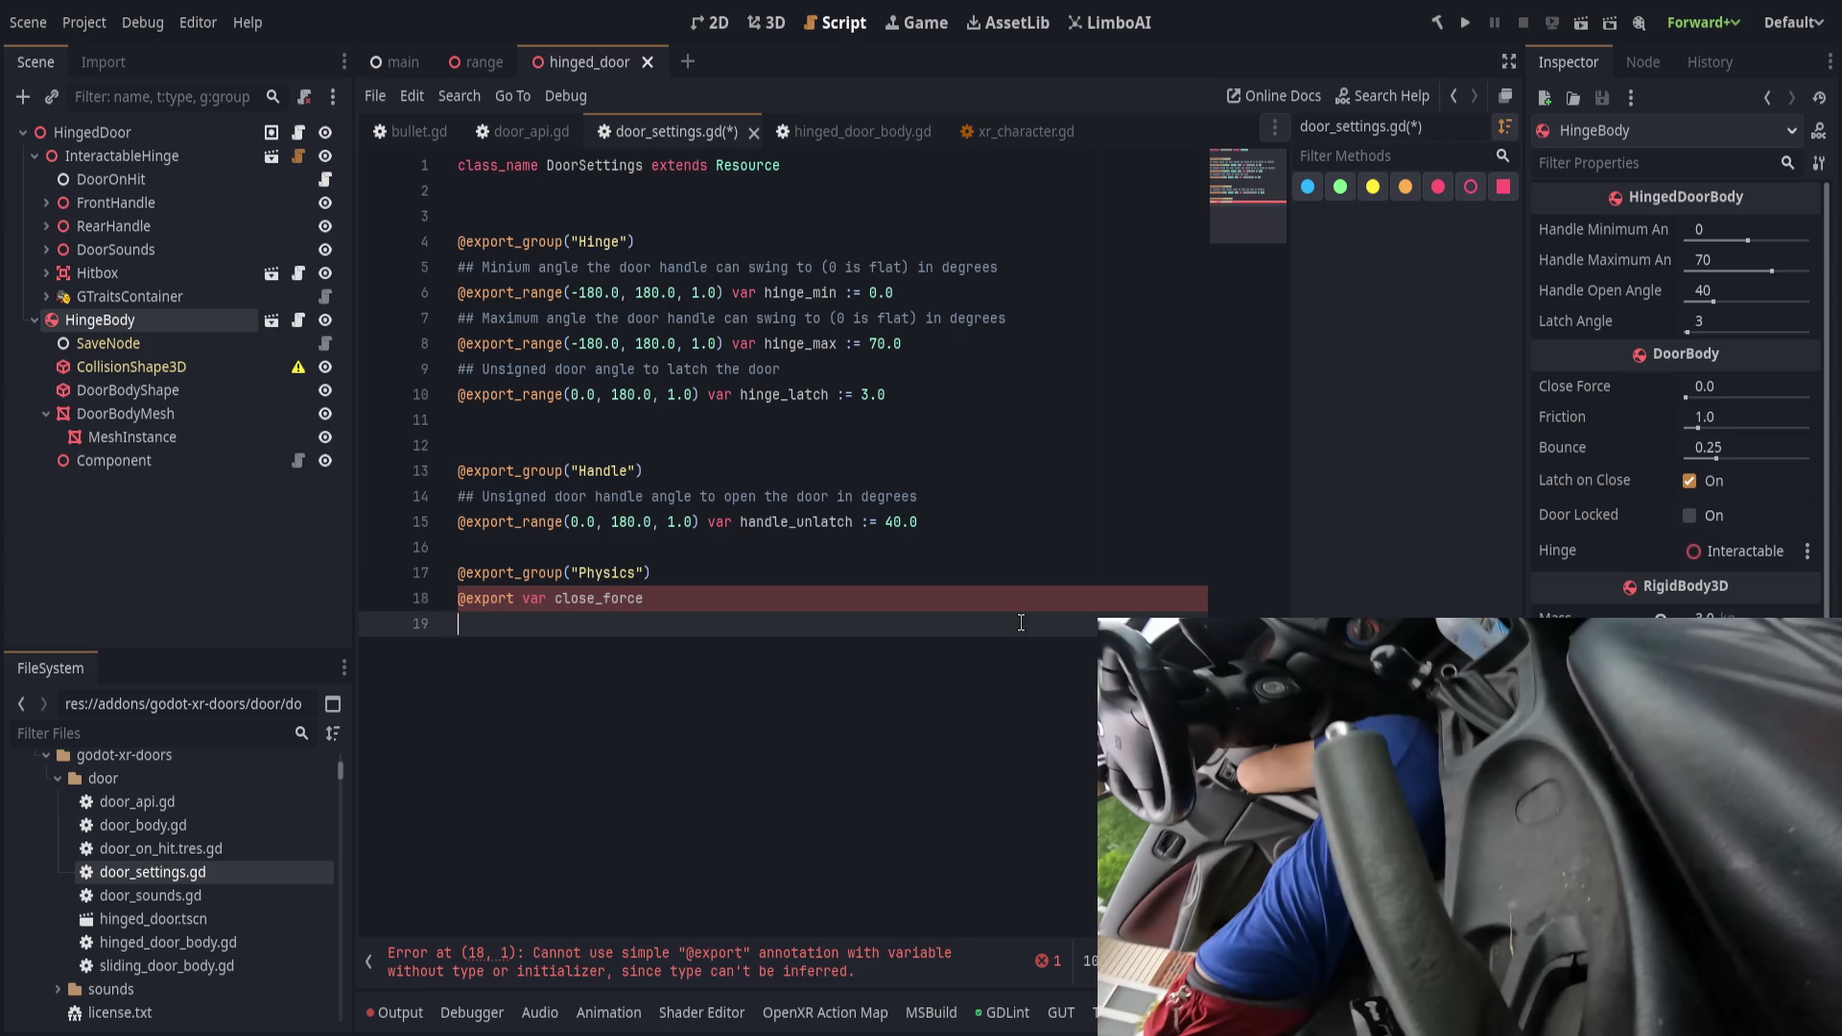
{"action": "key", "text": "BackSpace"}
{"action": "type", "text": ":= 0.0"}
{"action": "key", "text": "Return"}
{"action": "key", "text": "ctrl+shift+period"}
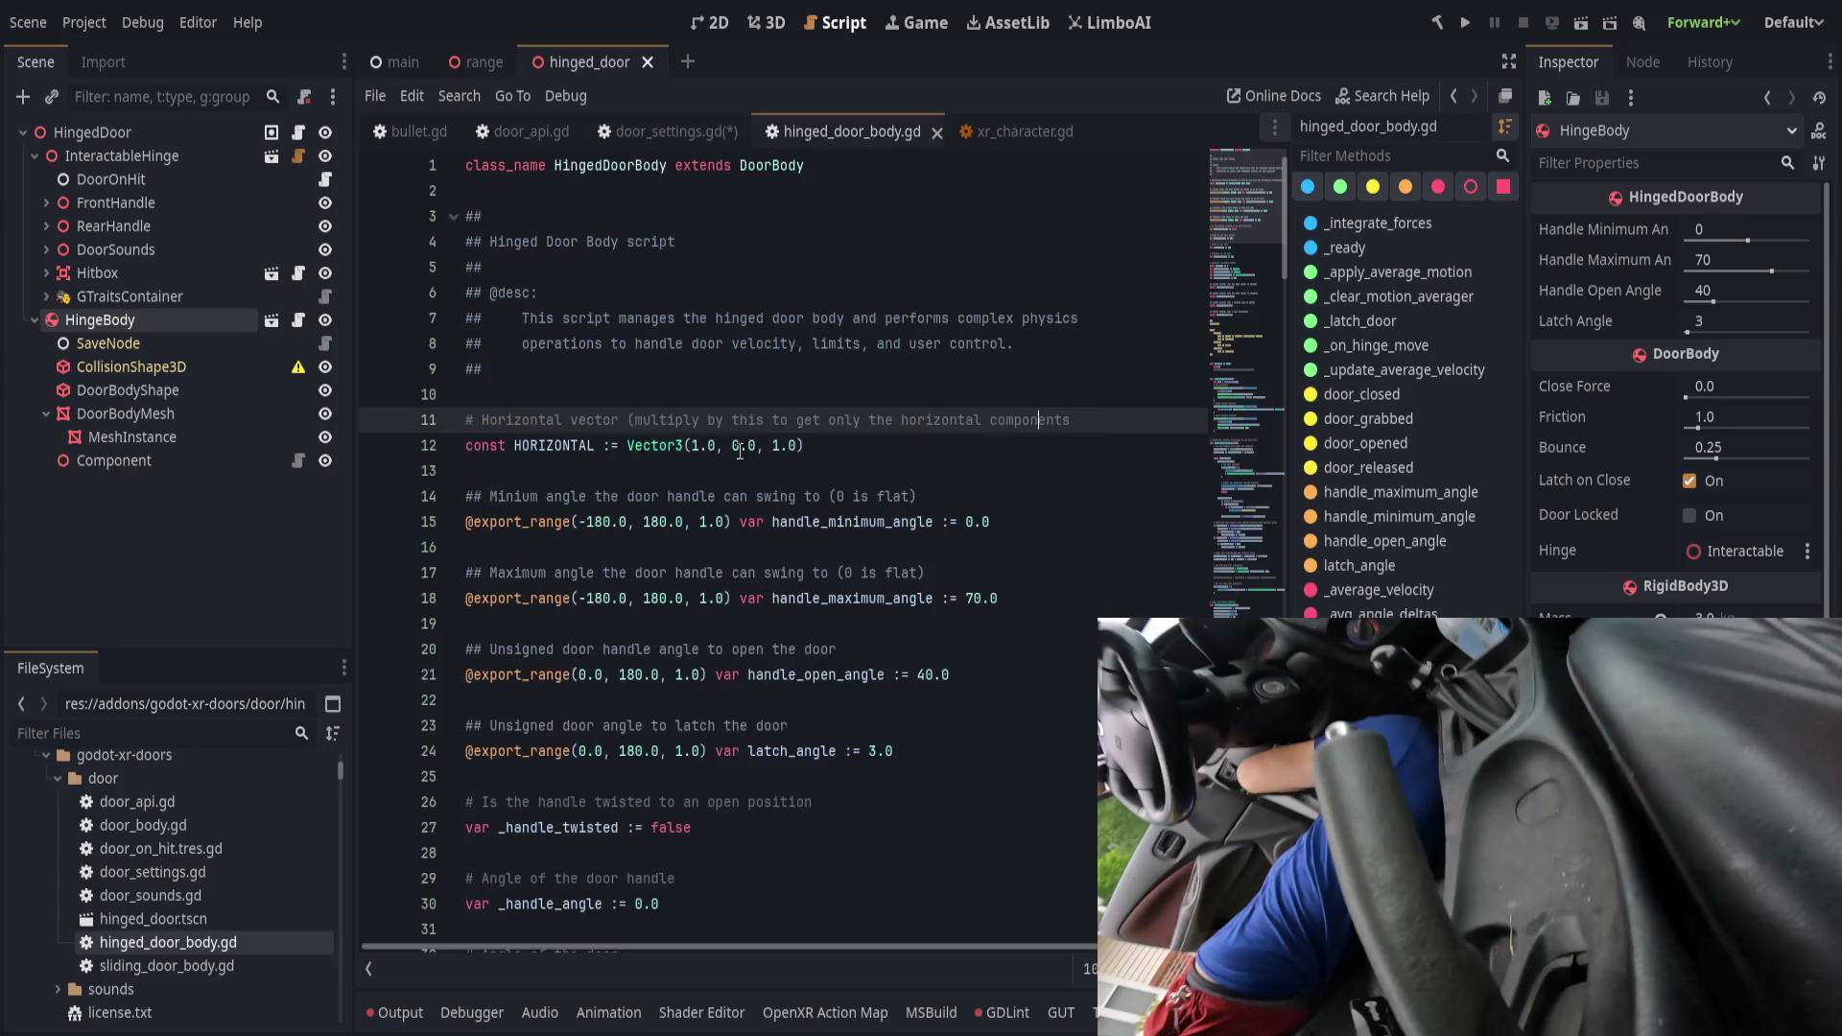
Open door_body.gd from the pickable object scene and go to its first line.
{"action": "scroll", "coordinate": [785, 613], "scroll_direction": "down", "scroll_amount": 6}
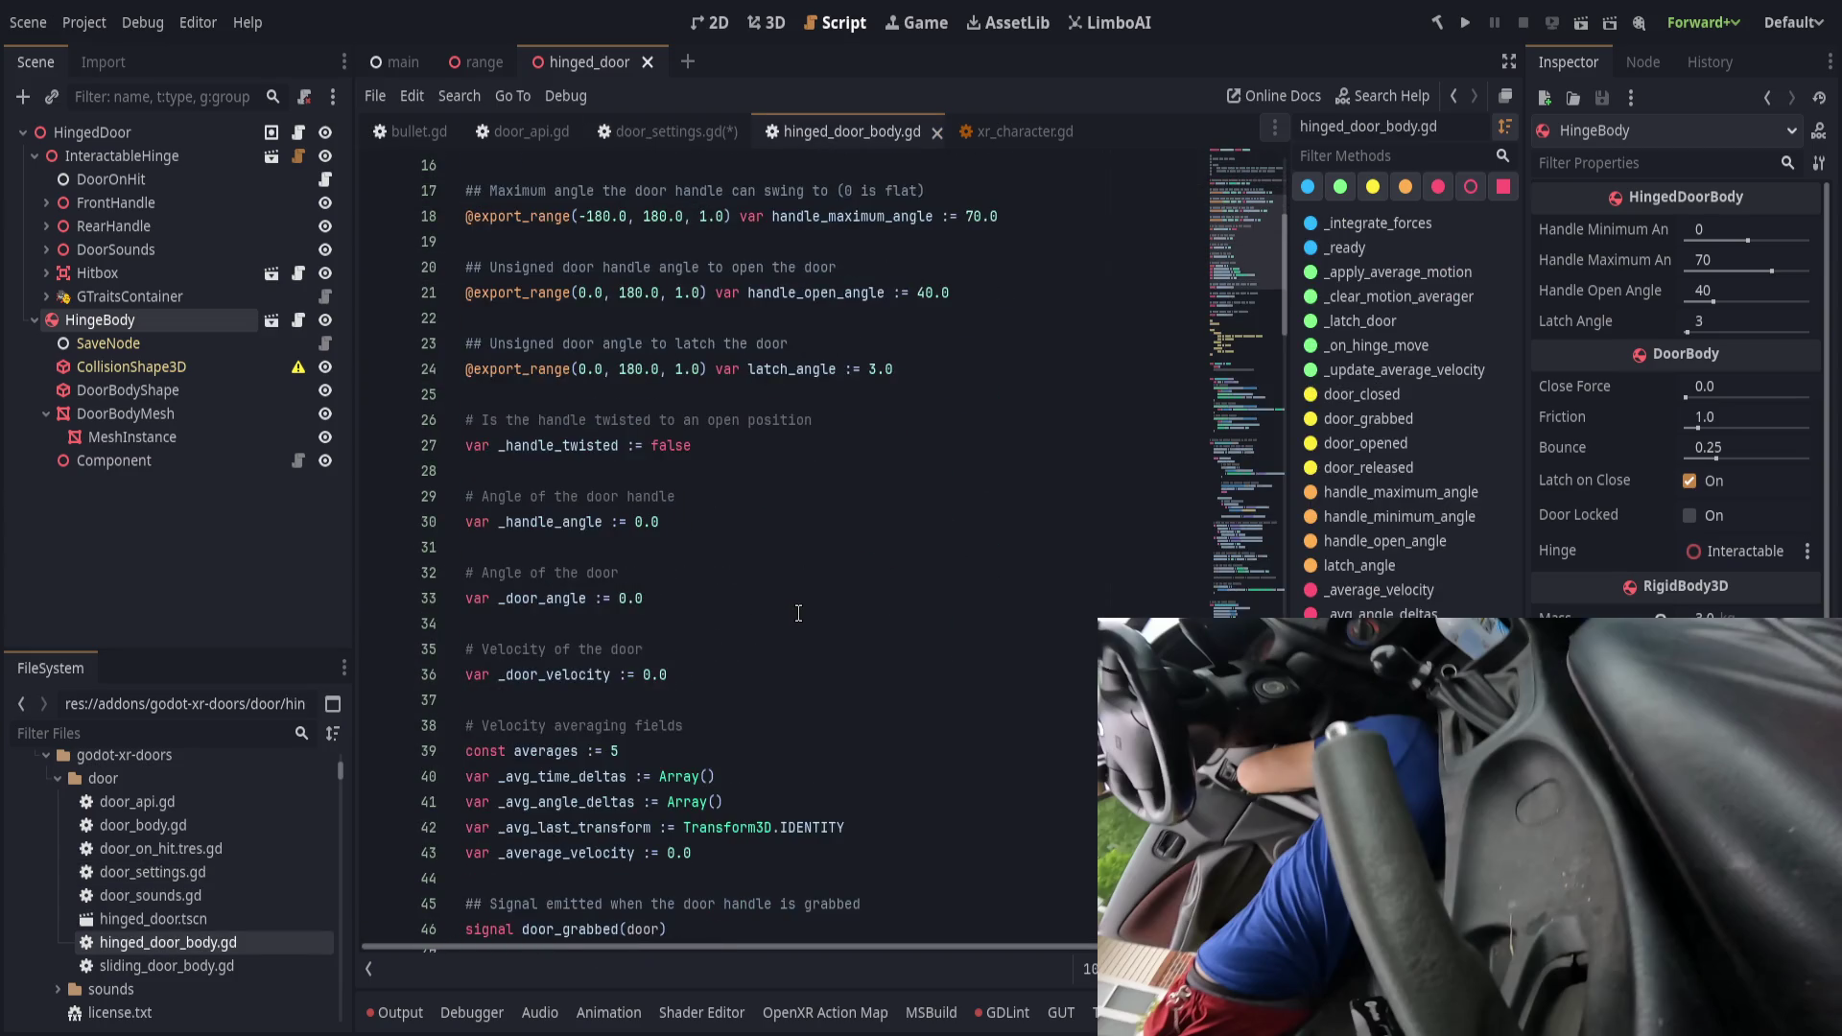
{"action": "scroll", "coordinate": [798, 610], "scroll_direction": "up", "scroll_amount": 6}
{"action": "scroll", "coordinate": [806, 611], "scroll_direction": "down", "scroll_amount": 20}
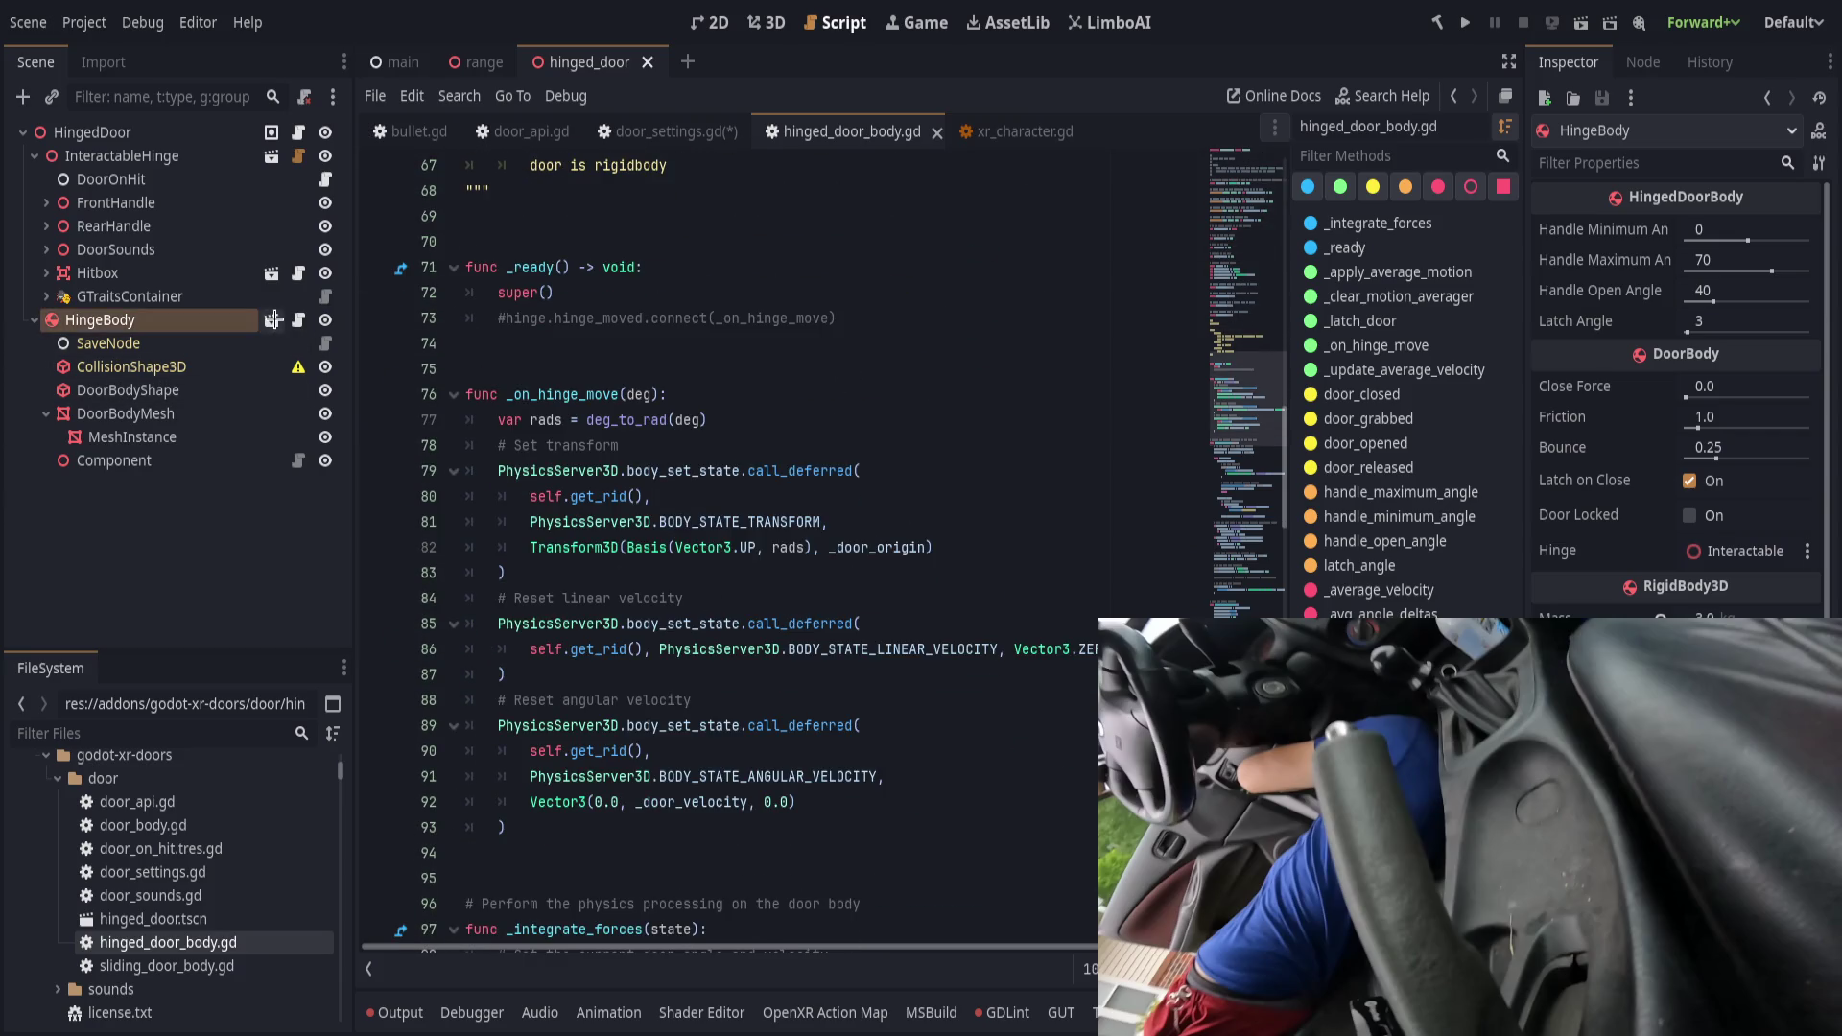
{"action": "left_click", "coordinate": [272, 320]}
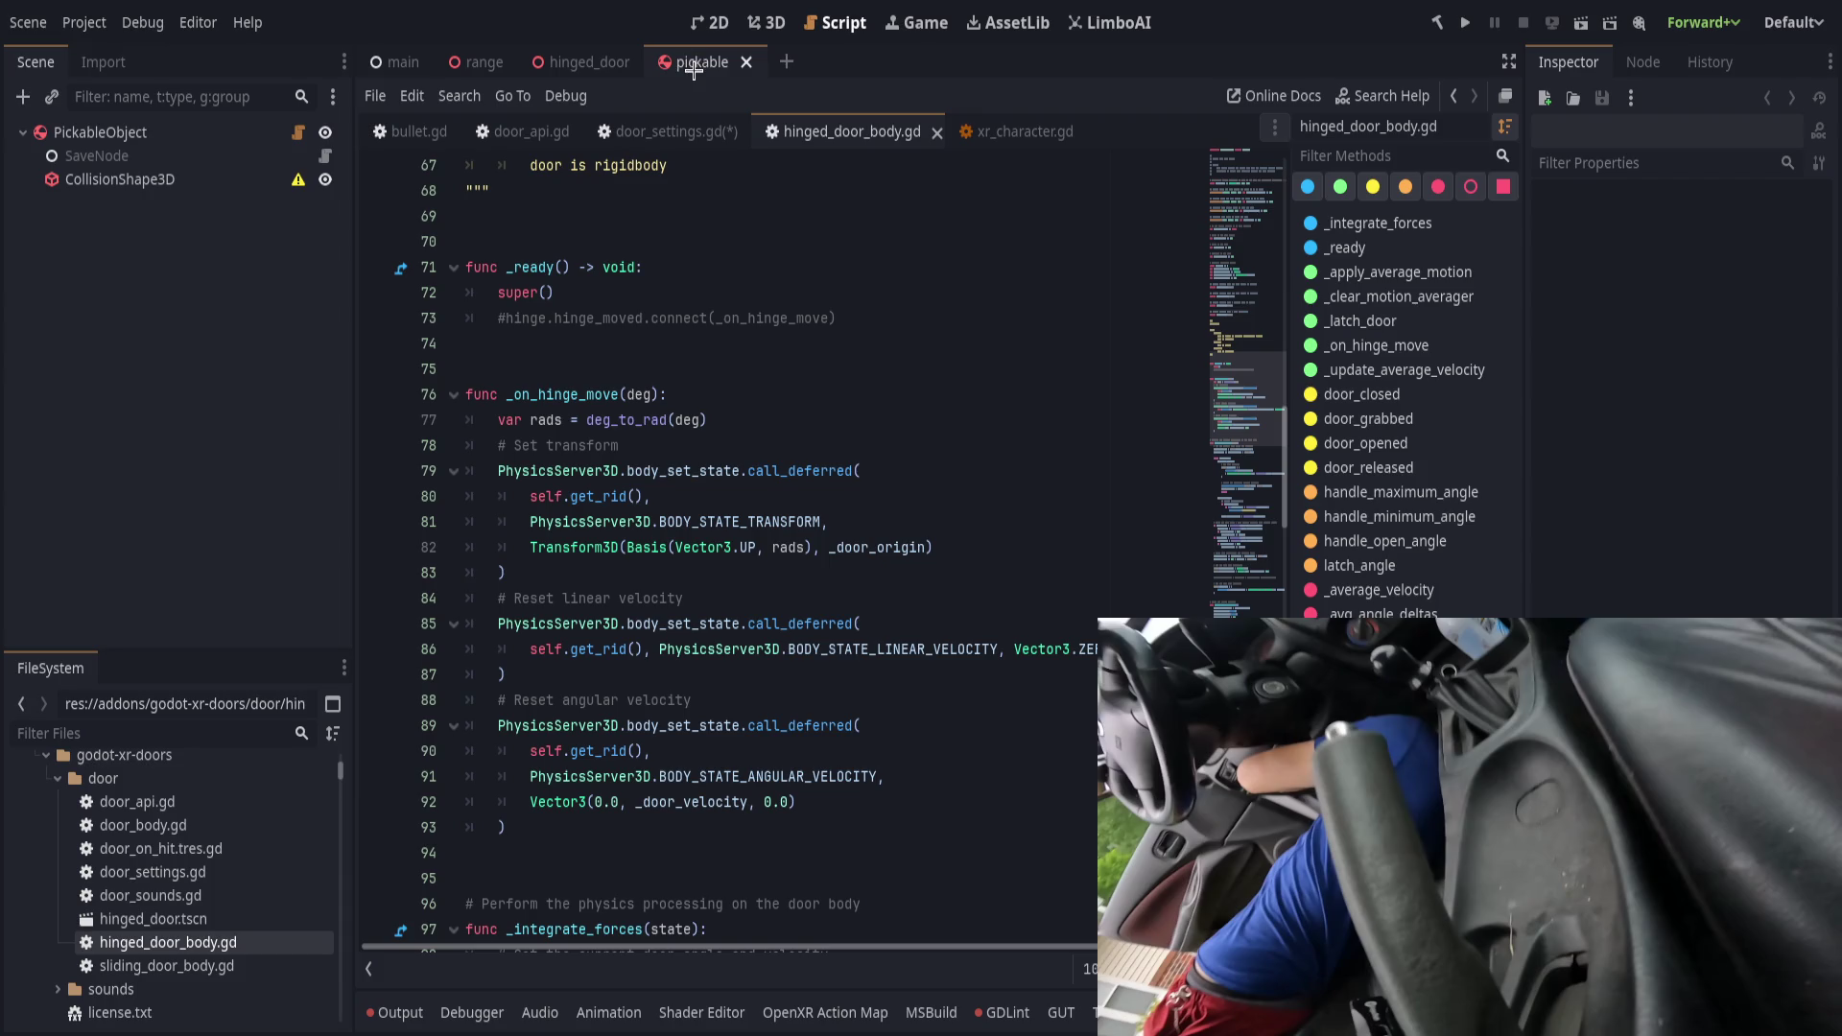
{"action": "scroll", "coordinate": [719, 640], "scroll_direction": "up", "scroll_amount": 15}
{"action": "scroll", "coordinate": [720, 640], "scroll_direction": "up", "scroll_amount": 7}
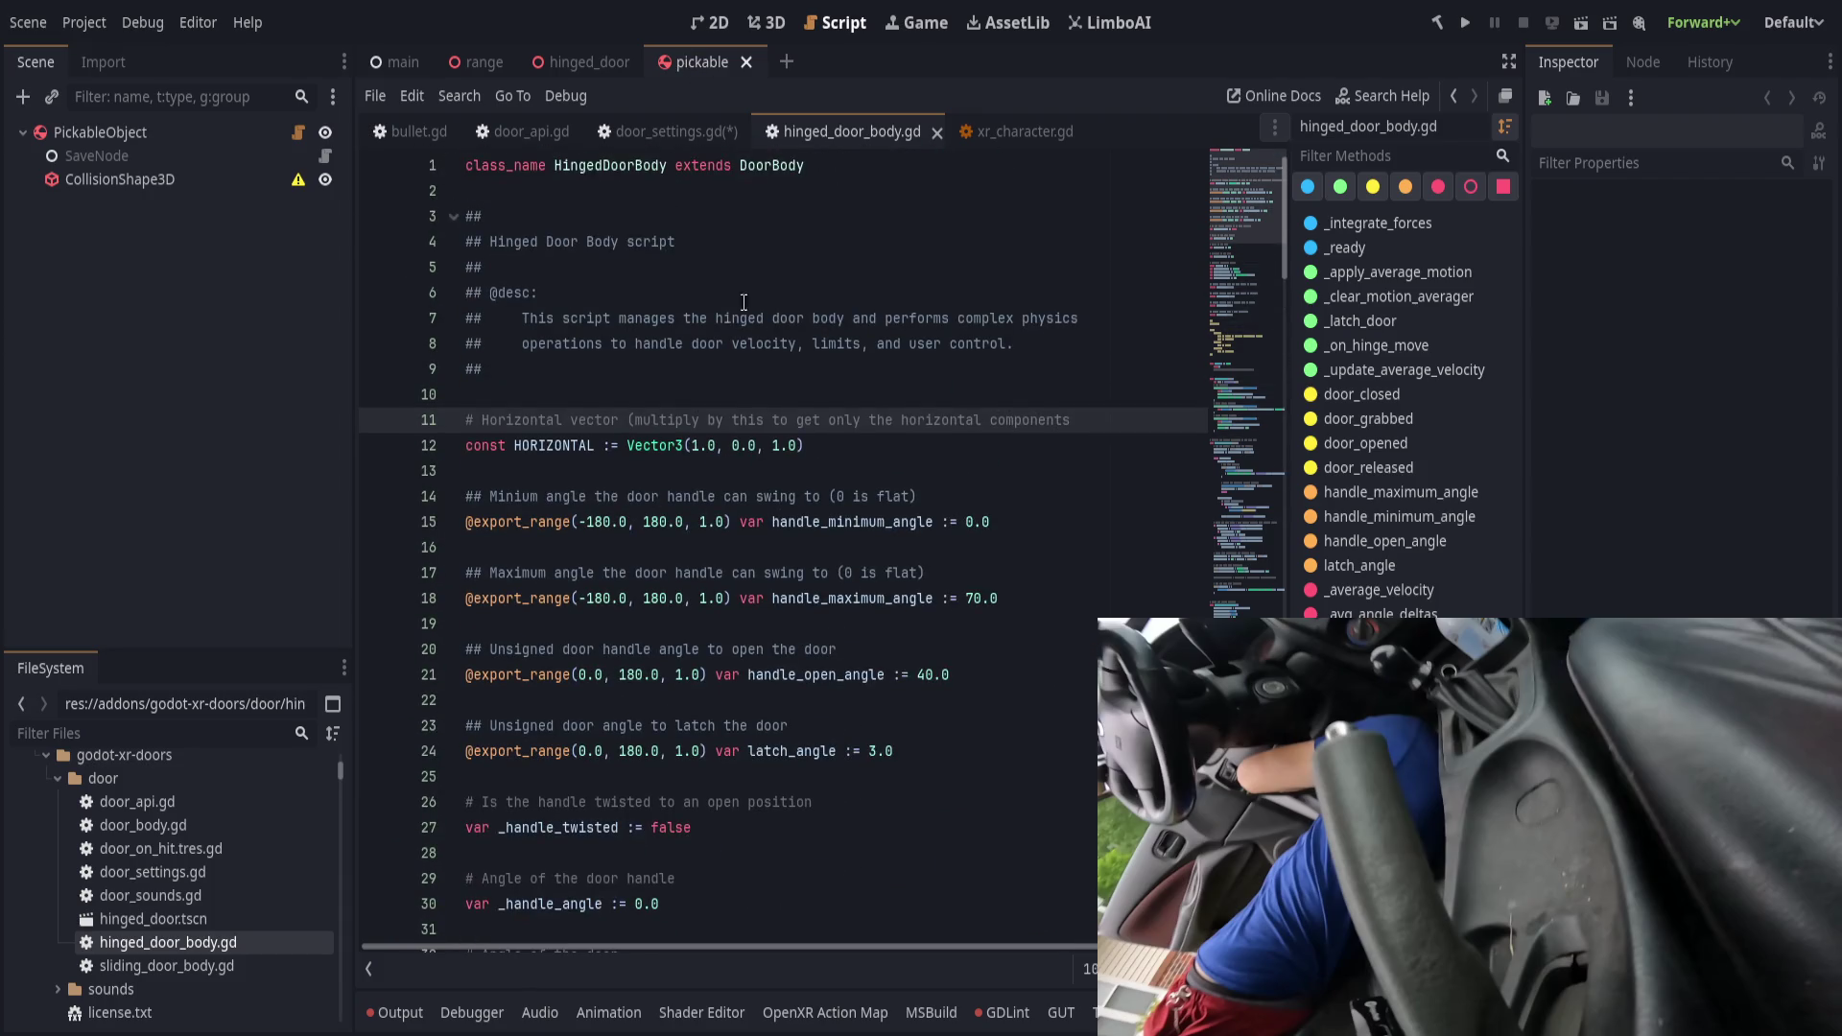
{"action": "left_click", "coordinate": [770, 173]}
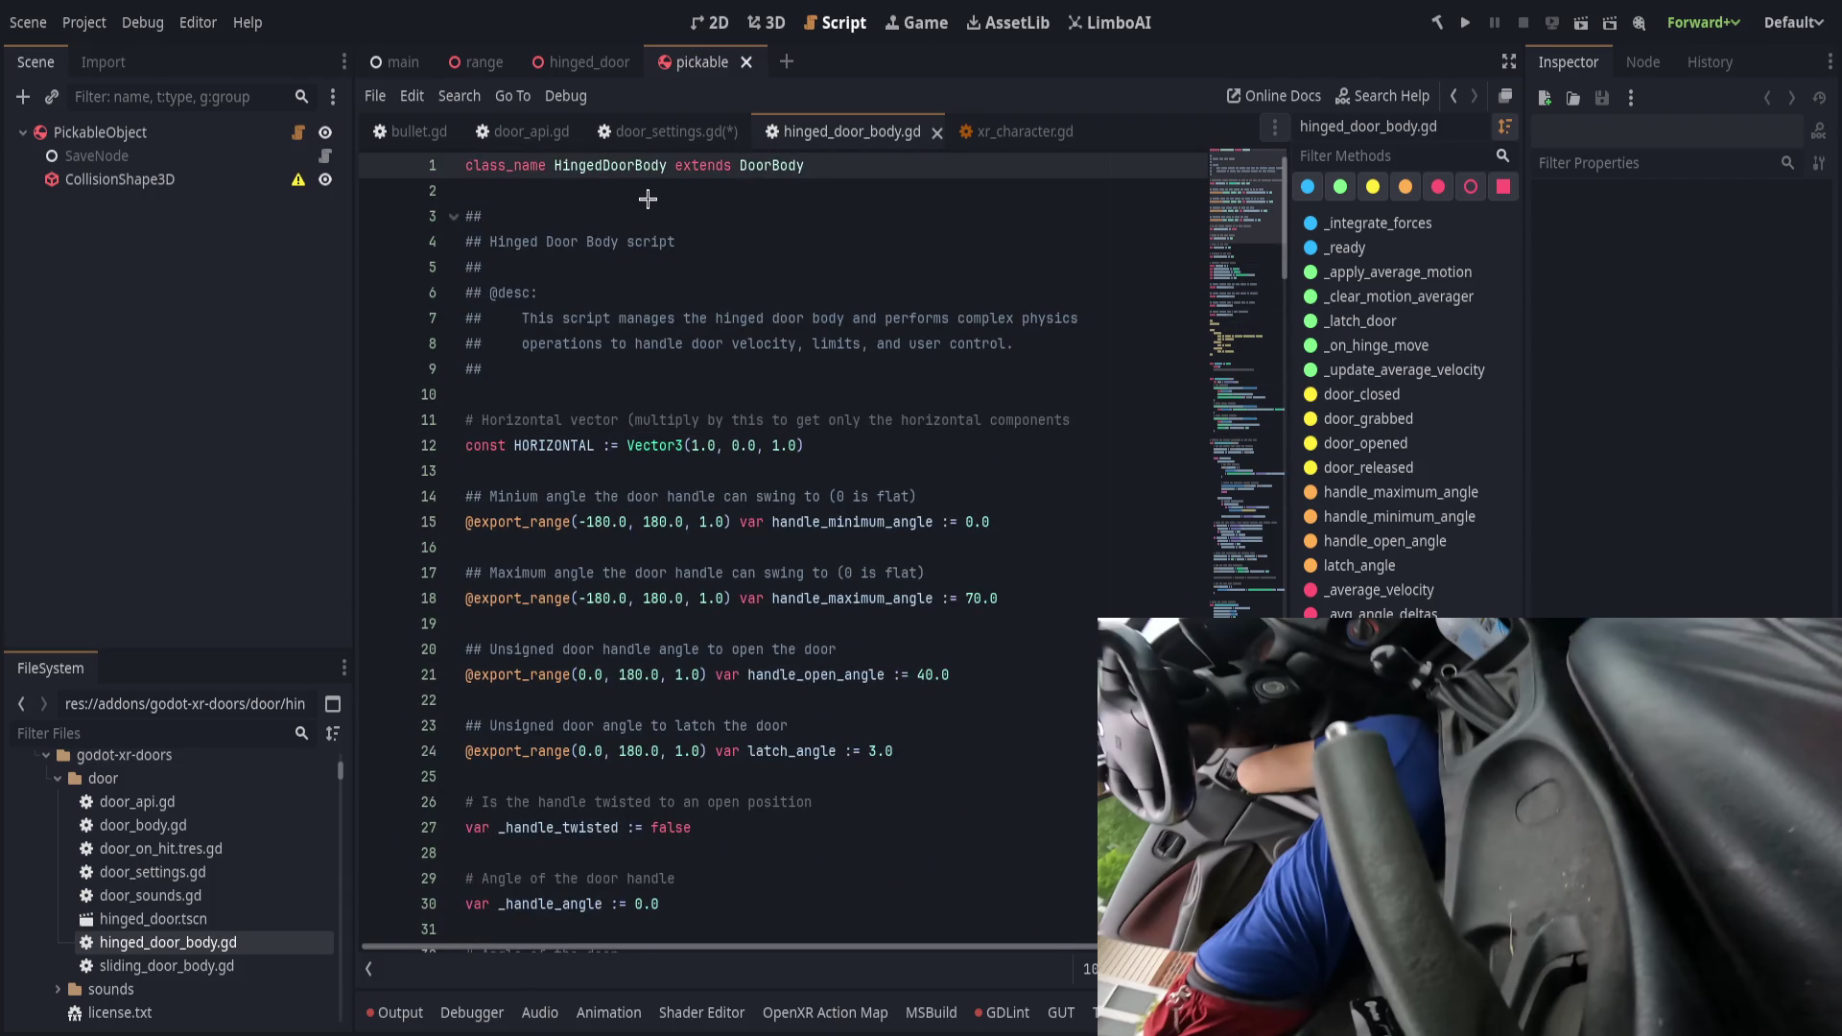
{"action": "scroll", "coordinate": [594, 676], "scroll_direction": "down", "scroll_amount": 8}
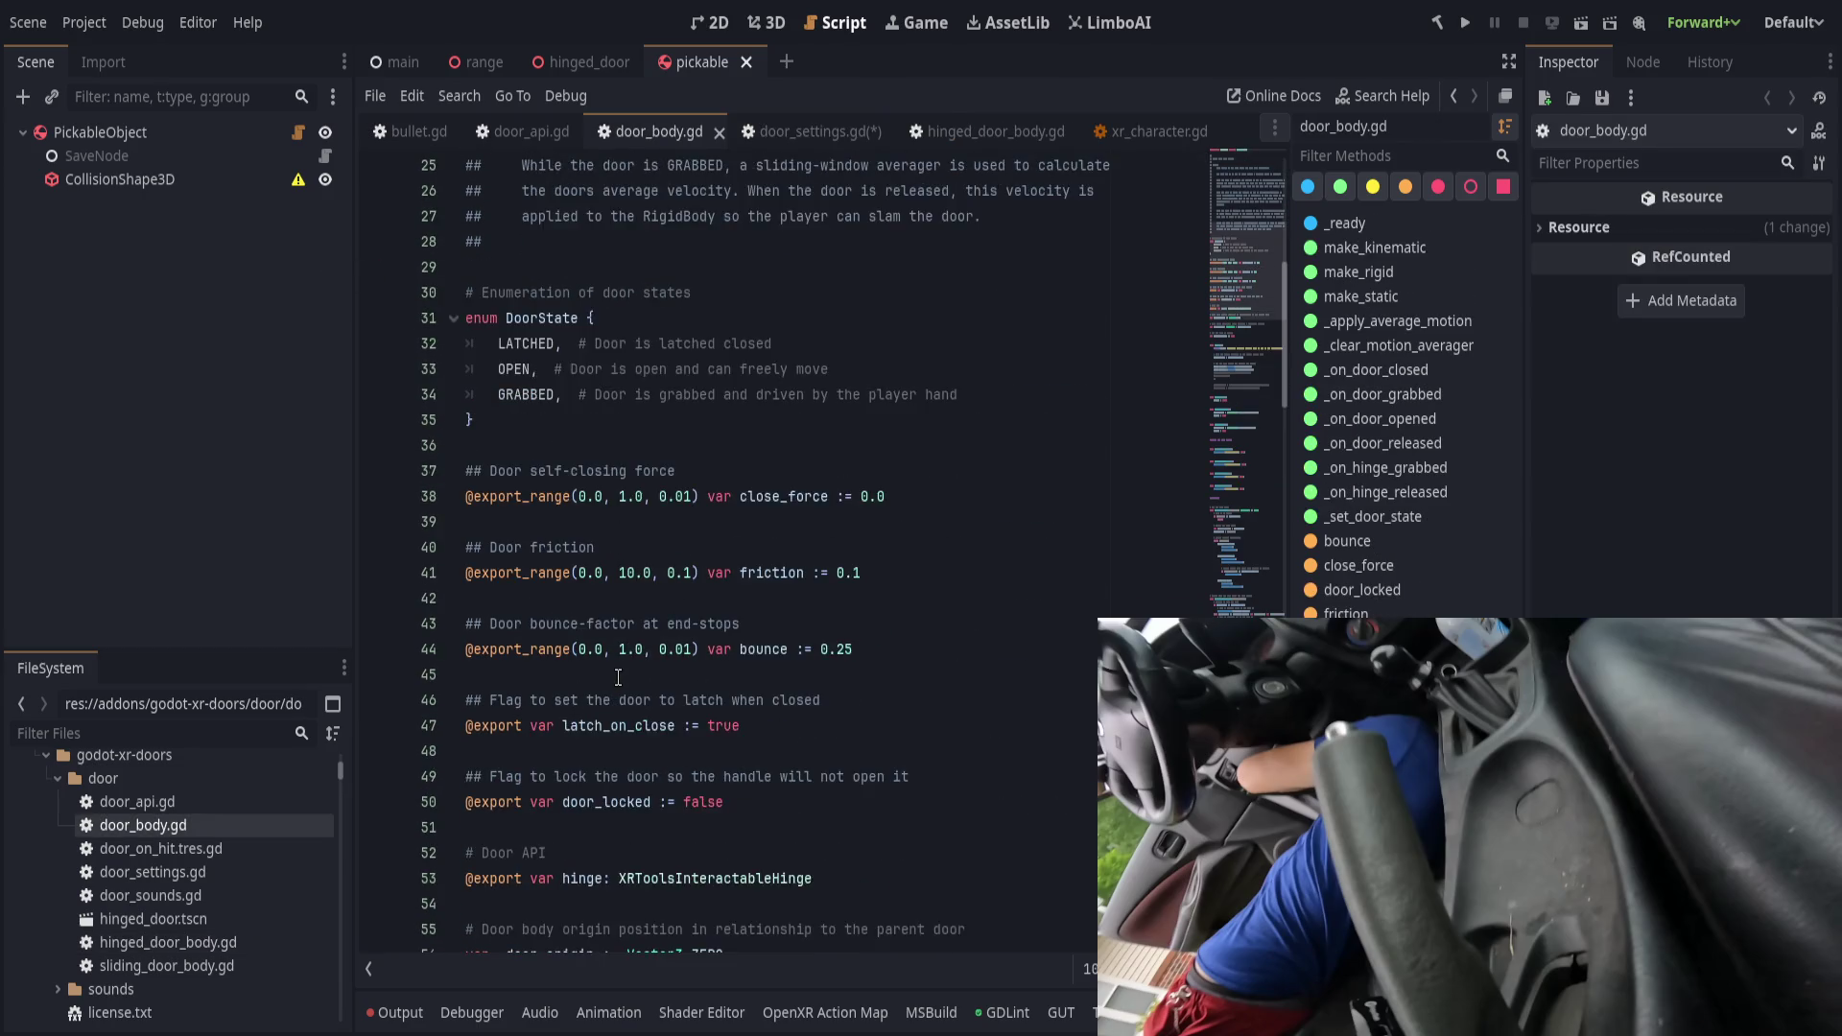
{"action": "scroll", "coordinate": [618, 676], "scroll_direction": "down", "scroll_amount": 5}
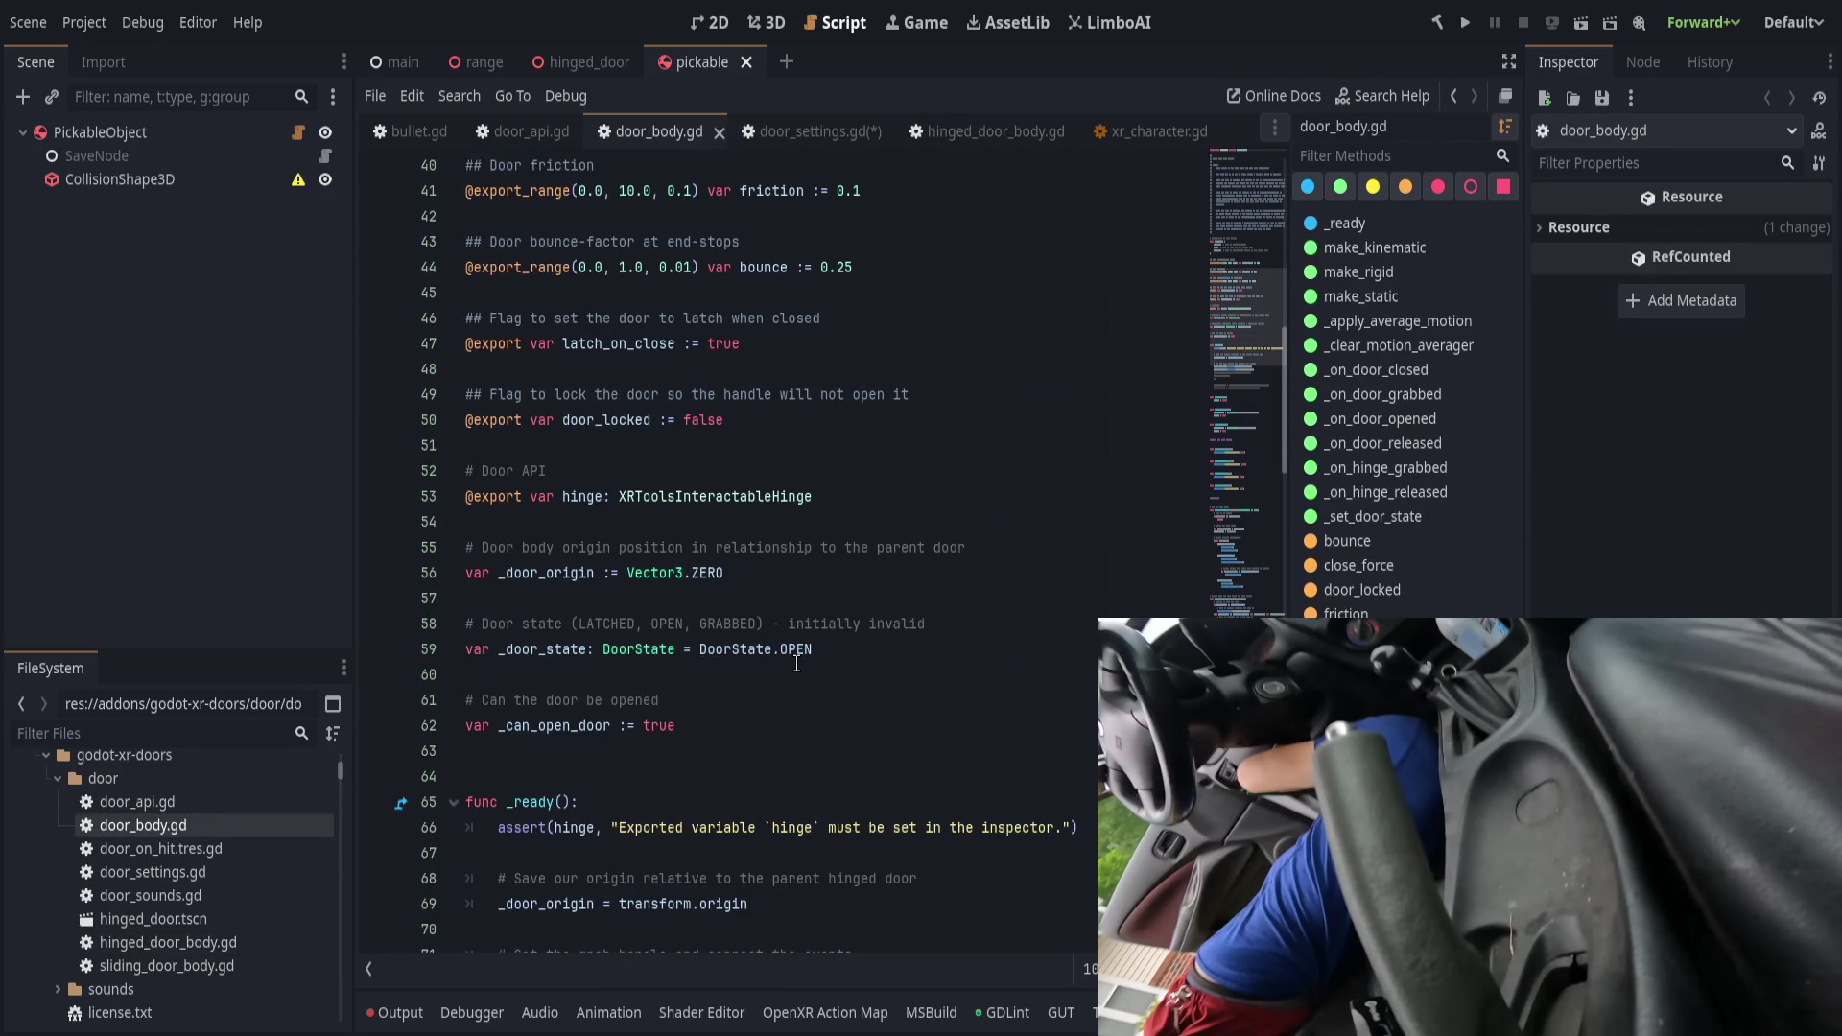
{"action": "scroll", "coordinate": [797, 662], "scroll_direction": "up", "scroll_amount": 3}
{"action": "mouse_move", "coordinate": [807, 660]}
{"action": "left_mouse_down"}
{"action": "mouse_move", "coordinate": [767, 598]}
{"action": "mouse_move", "coordinate": [768, 510]}
{"action": "left_mouse_up"}
{"action": "key", "text": "ctrl+c"}
{"action": "scroll", "coordinate": [755, 540], "scroll_direction": "up", "scroll_amount": 3}
{"action": "left_click", "coordinate": [767, 508]}
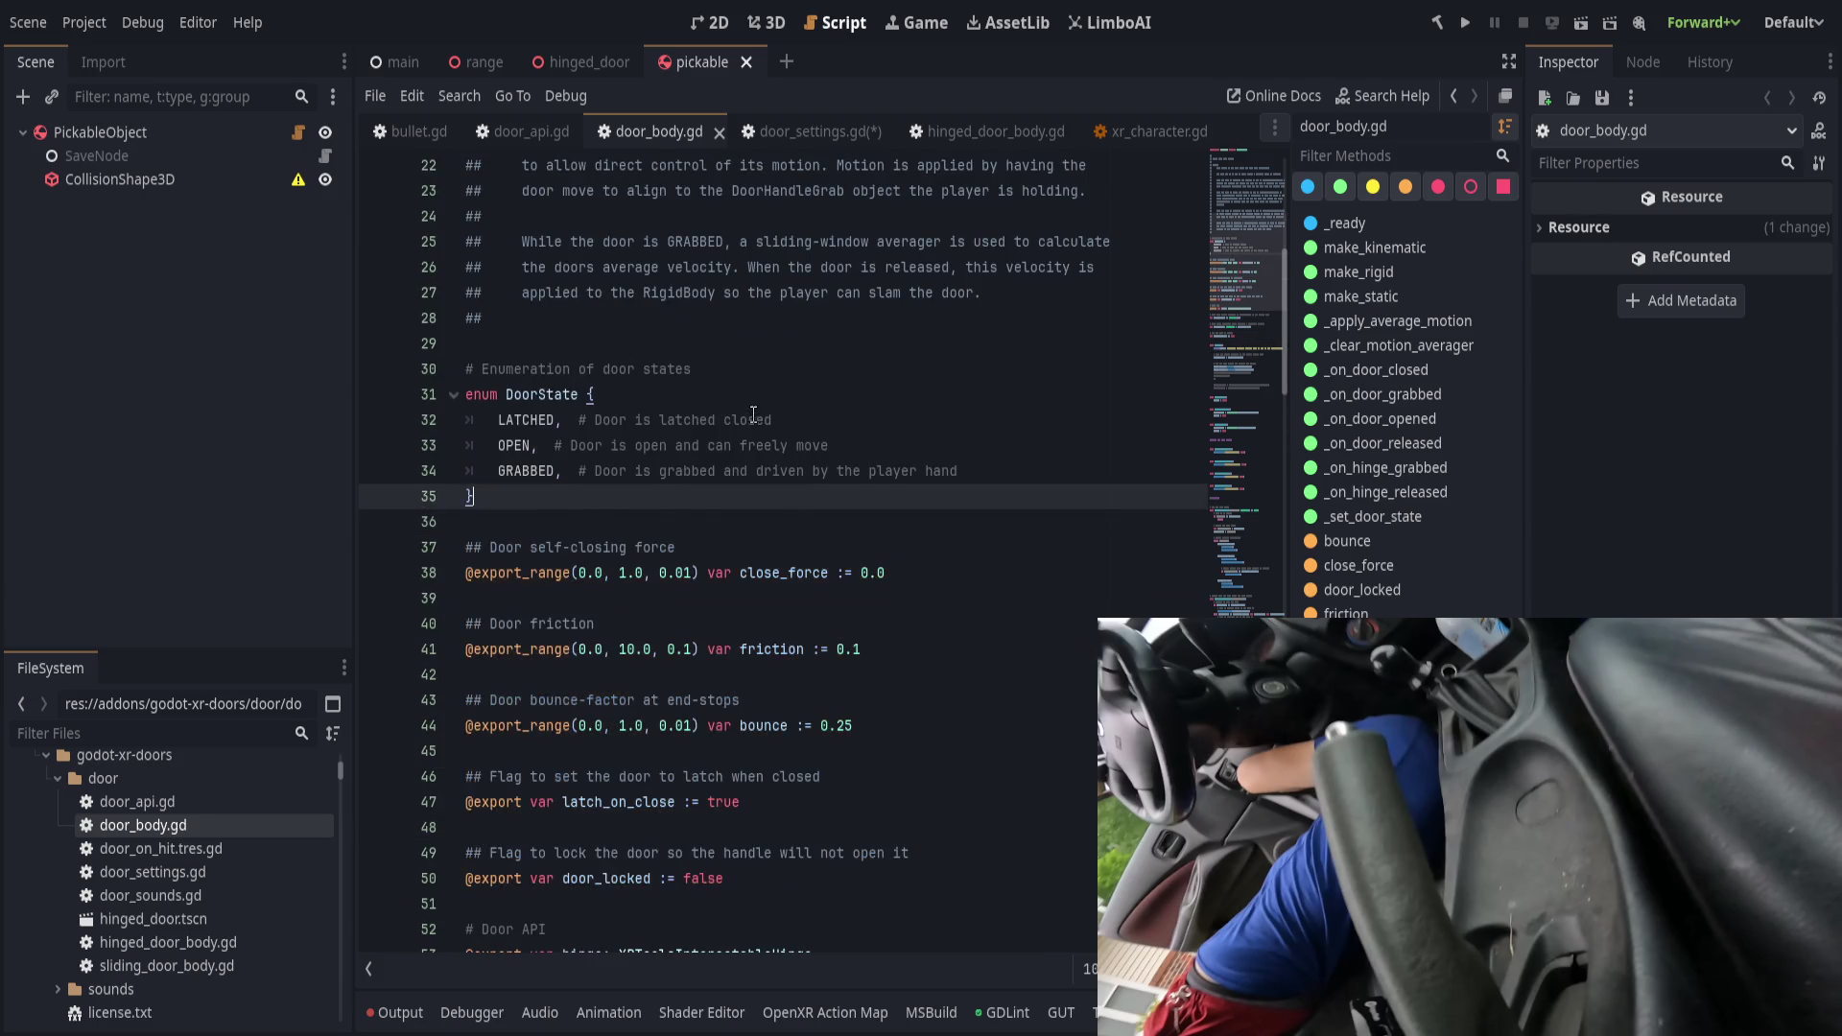
{"action": "scroll", "coordinate": [753, 415], "scroll_direction": "up", "scroll_amount": 3}
{"action": "left_click", "coordinate": [793, 134]}
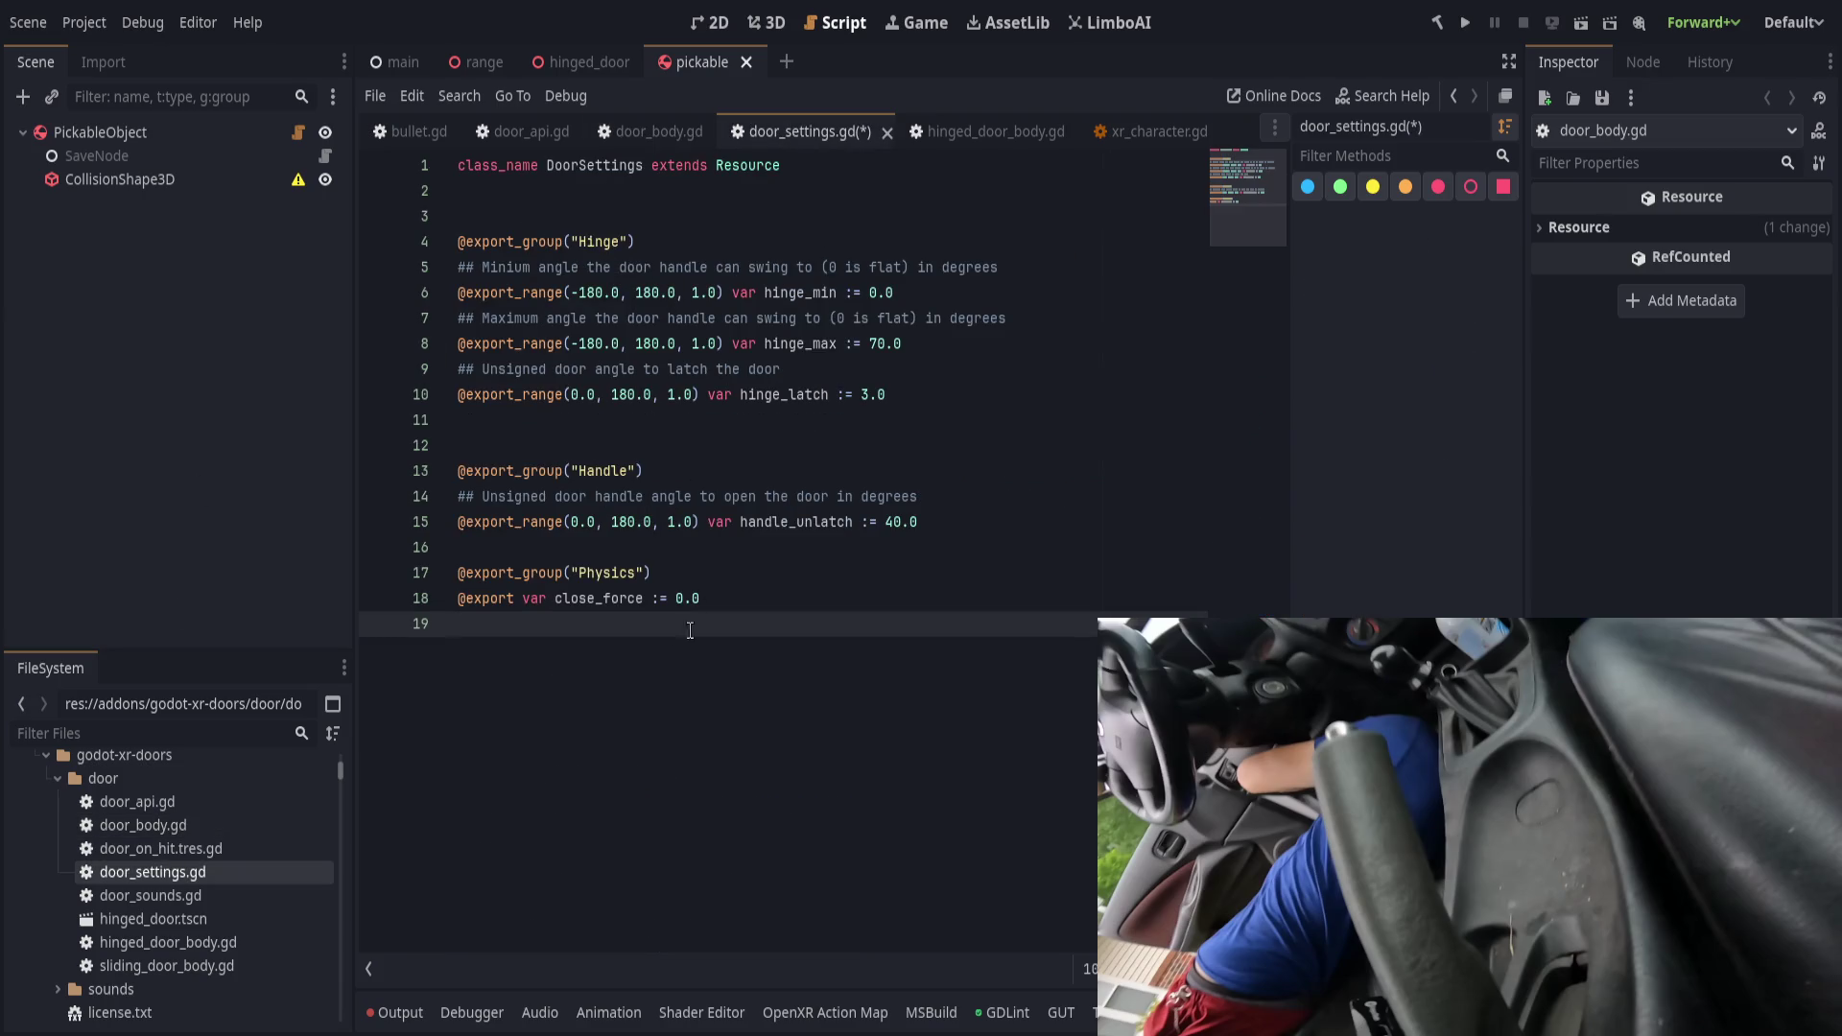
Paste the door physics exports under the Physics group, removing blank lines and the duplicate close_force line.
{"action": "key", "text": "ctrl+v"}
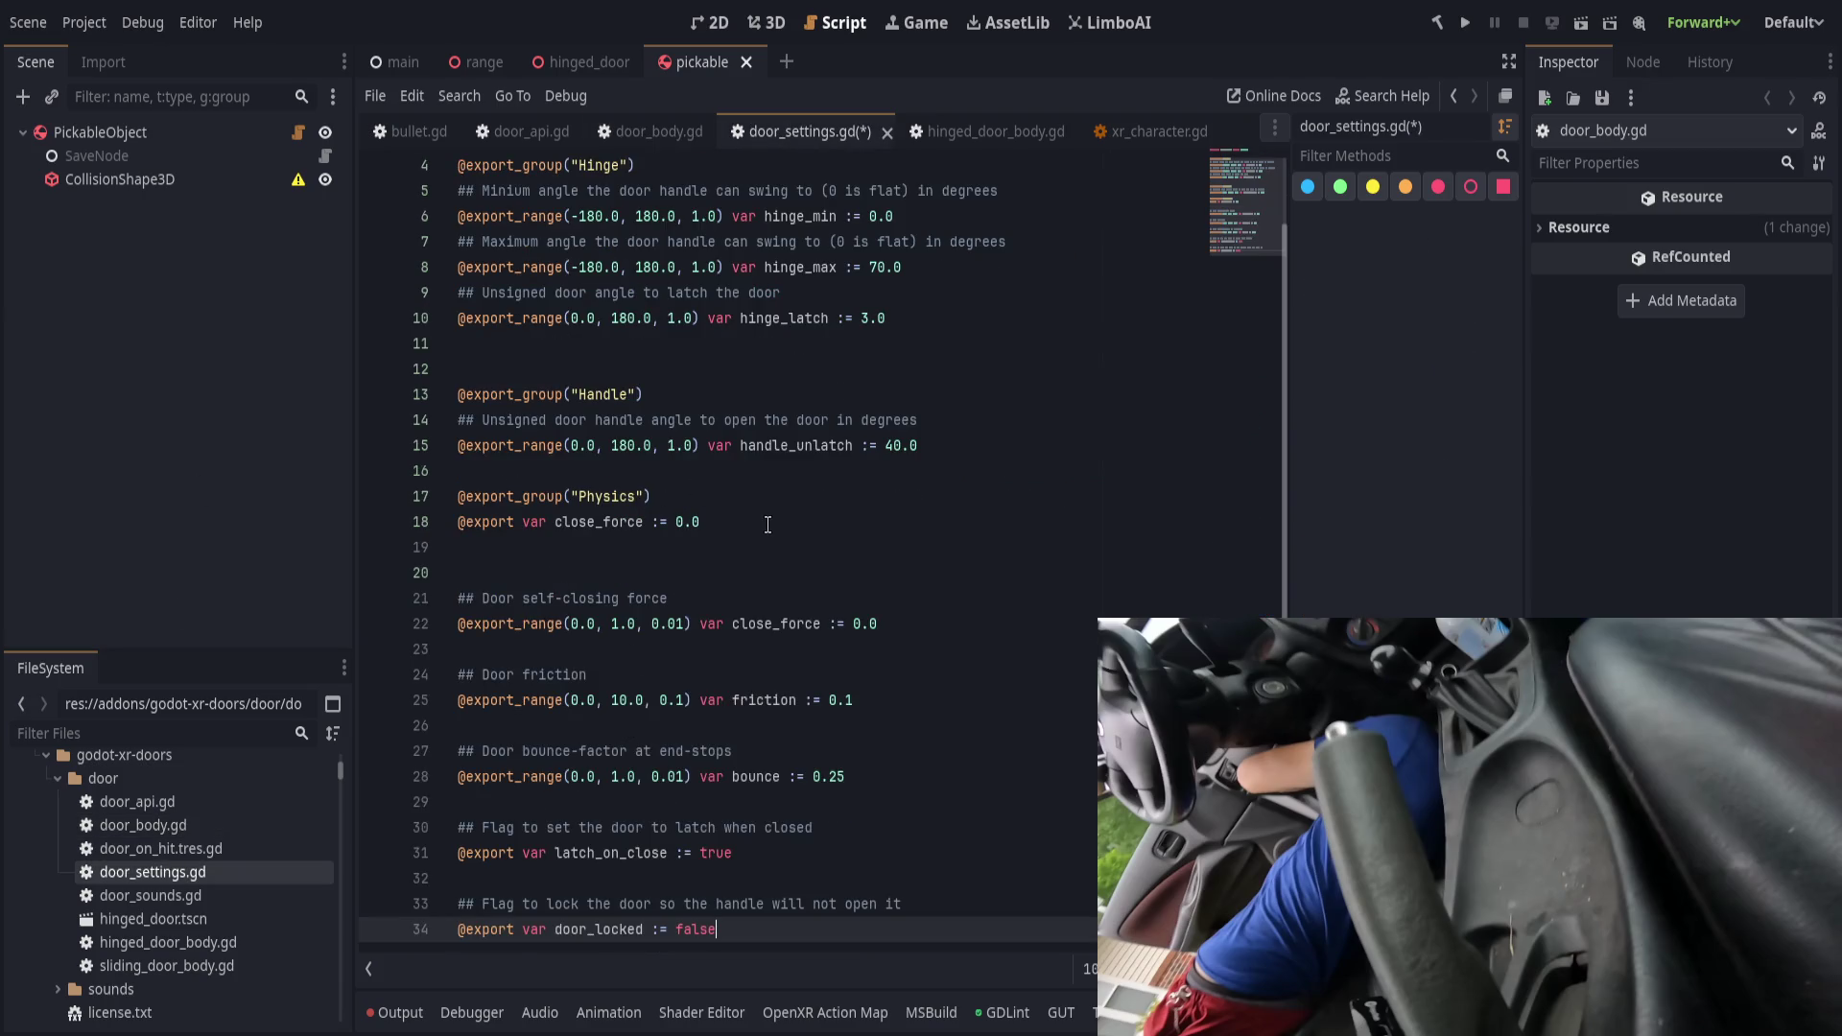
{"action": "scroll", "coordinate": [751, 620], "scroll_direction": "down", "scroll_amount": 1}
{"action": "left_click", "coordinate": [767, 496]}
{"action": "left_click", "coordinate": [768, 518]}
{"action": "key", "text": "Delete"}
{"action": "key", "text": "Delete"}
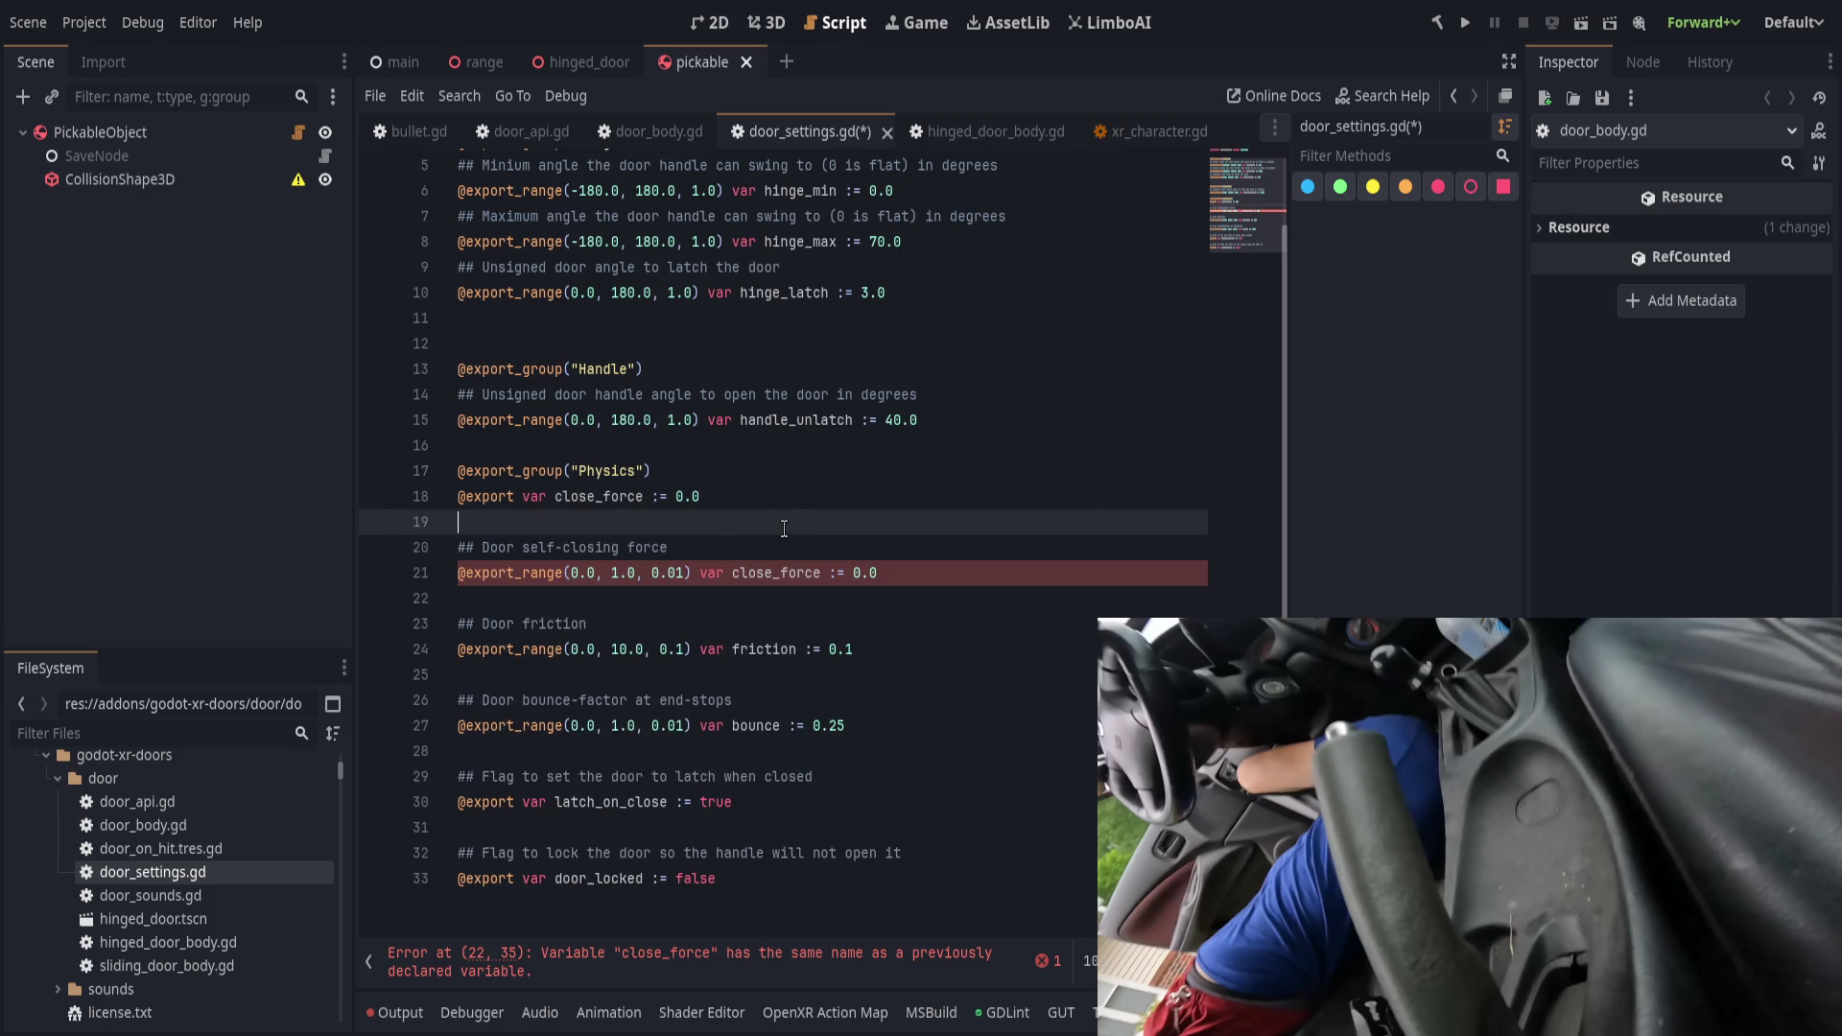
{"action": "left_click", "coordinate": [800, 579]}
{"action": "left_click", "coordinate": [605, 498]}
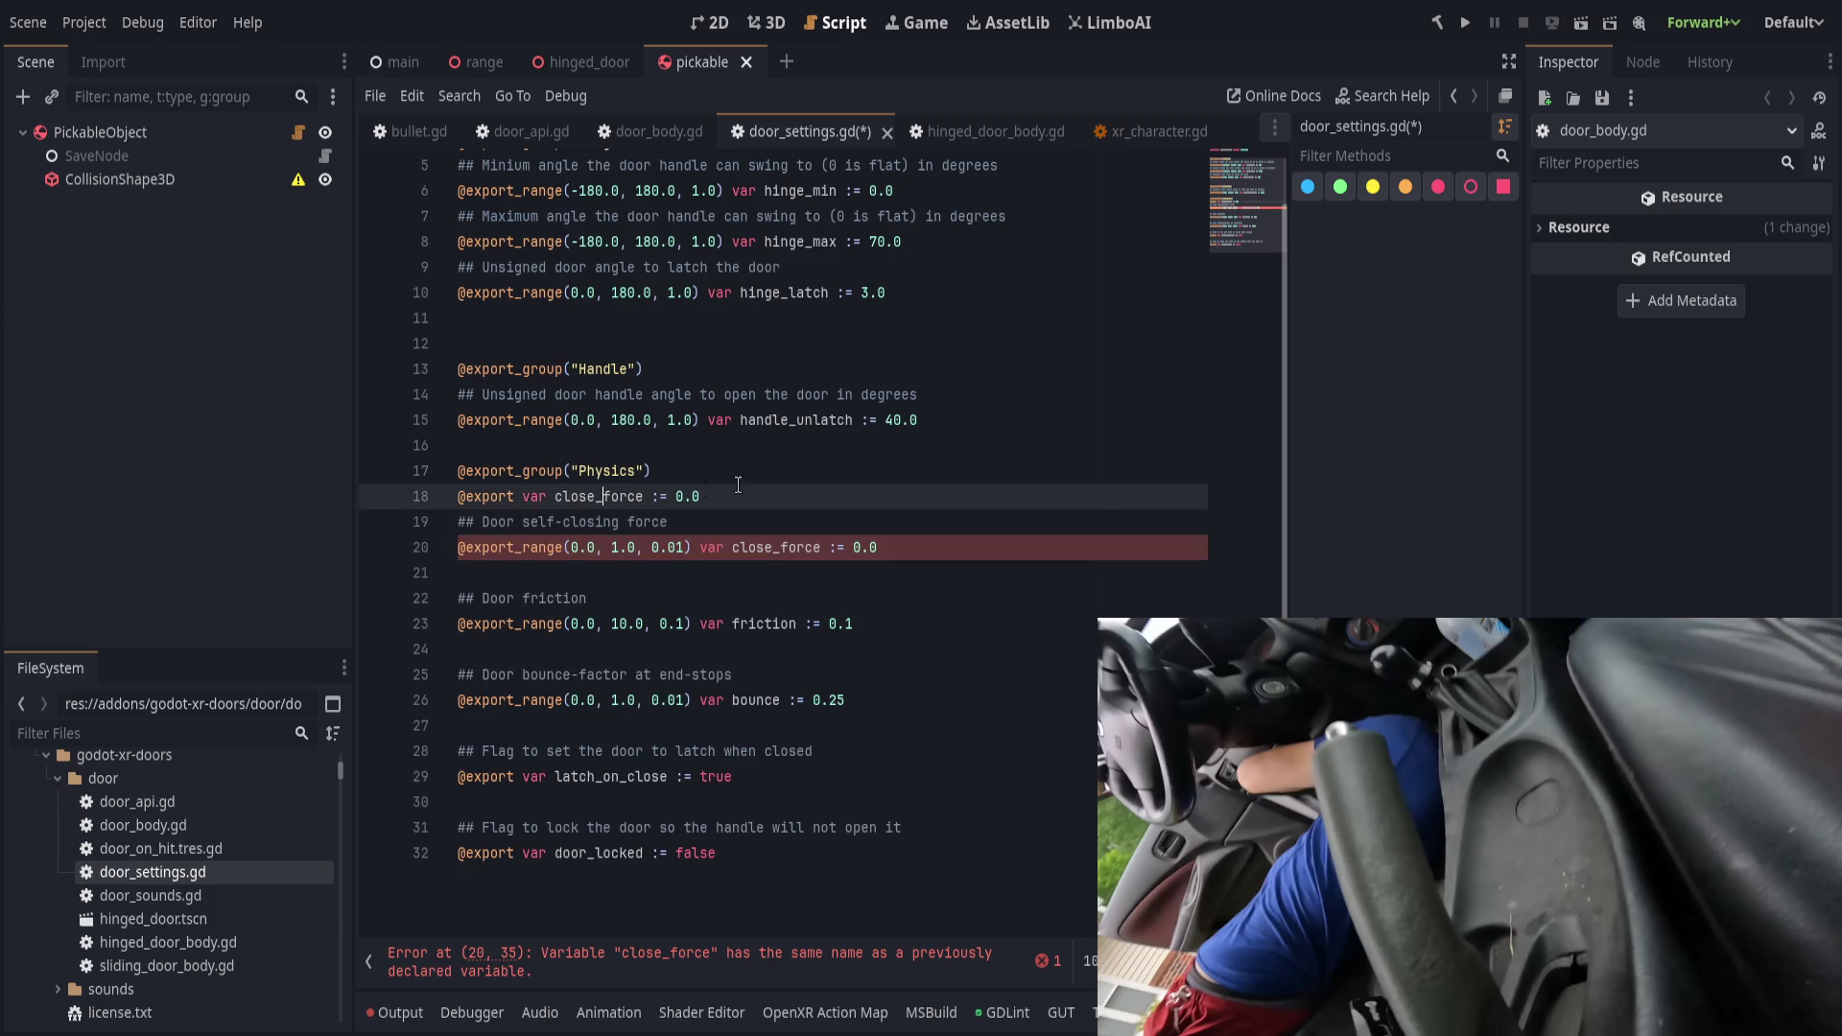
{"action": "key", "text": "ctrl+shift+k"}
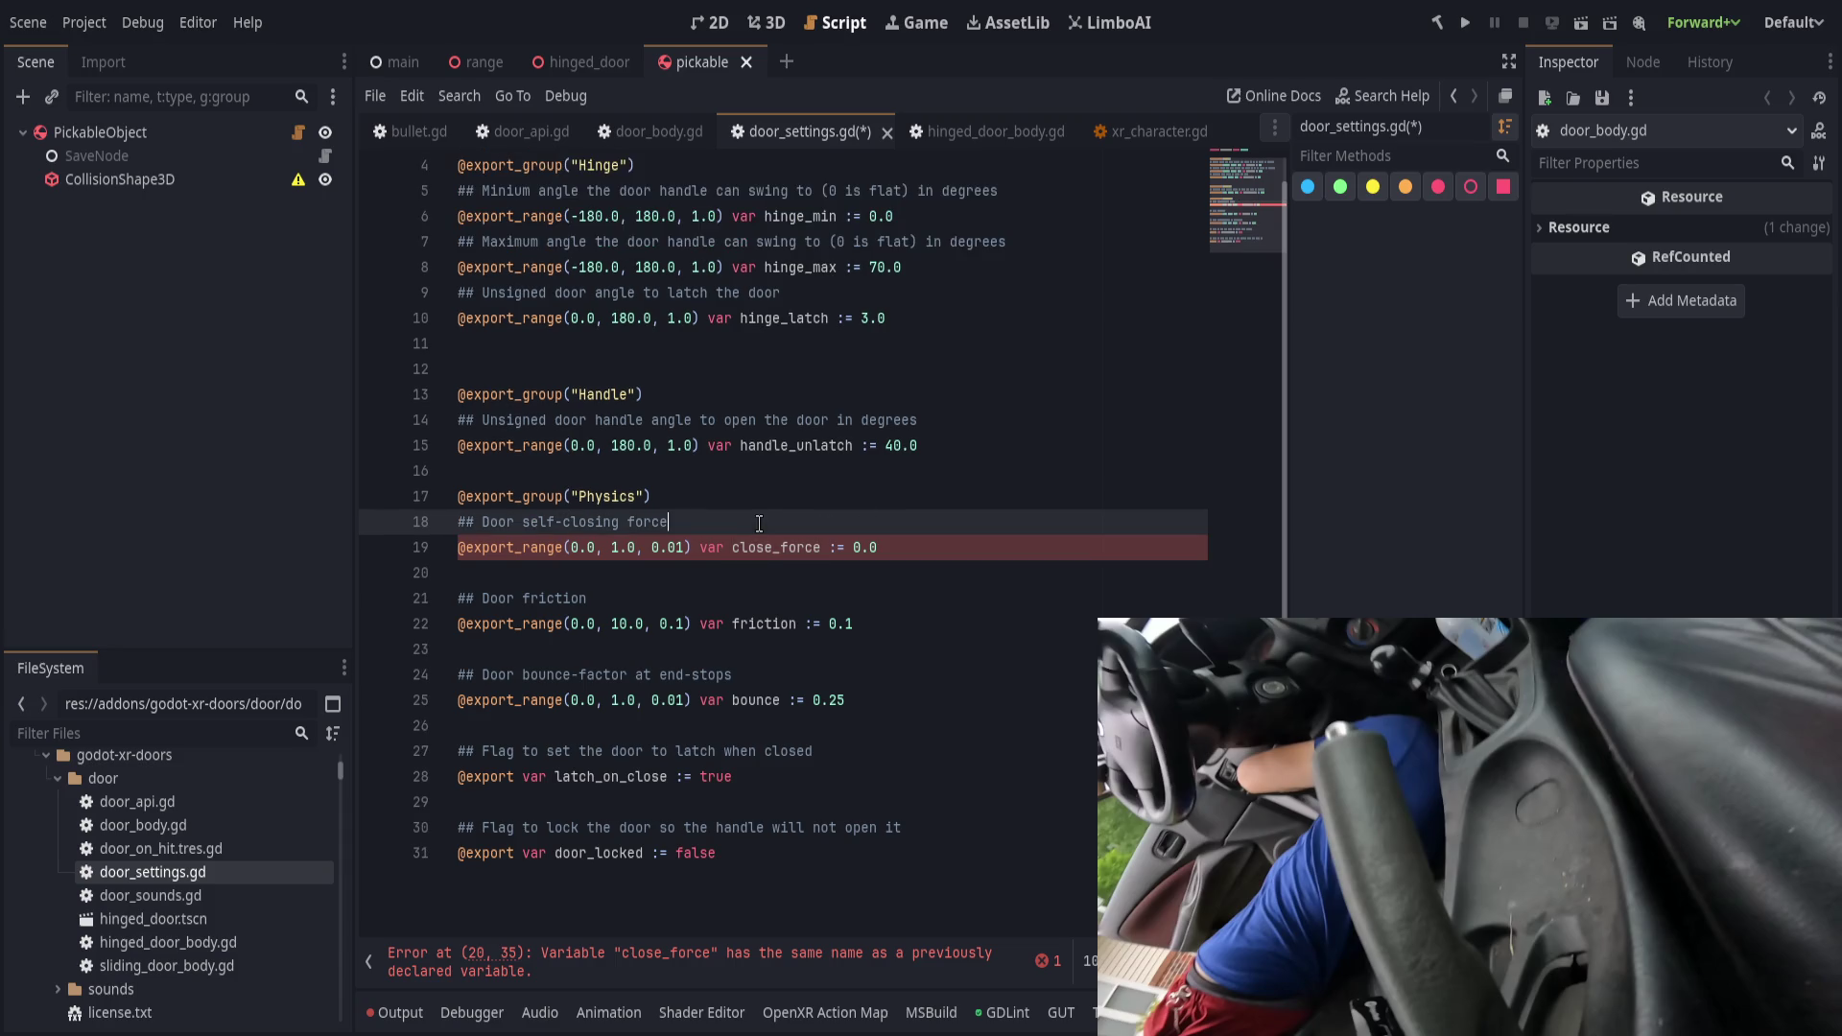
Rename the close_force export to auto_close_force.
{"action": "scroll", "coordinate": [611, 525], "scroll_direction": "up", "scroll_amount": 2}
{"action": "double_click", "coordinate": [777, 624]}
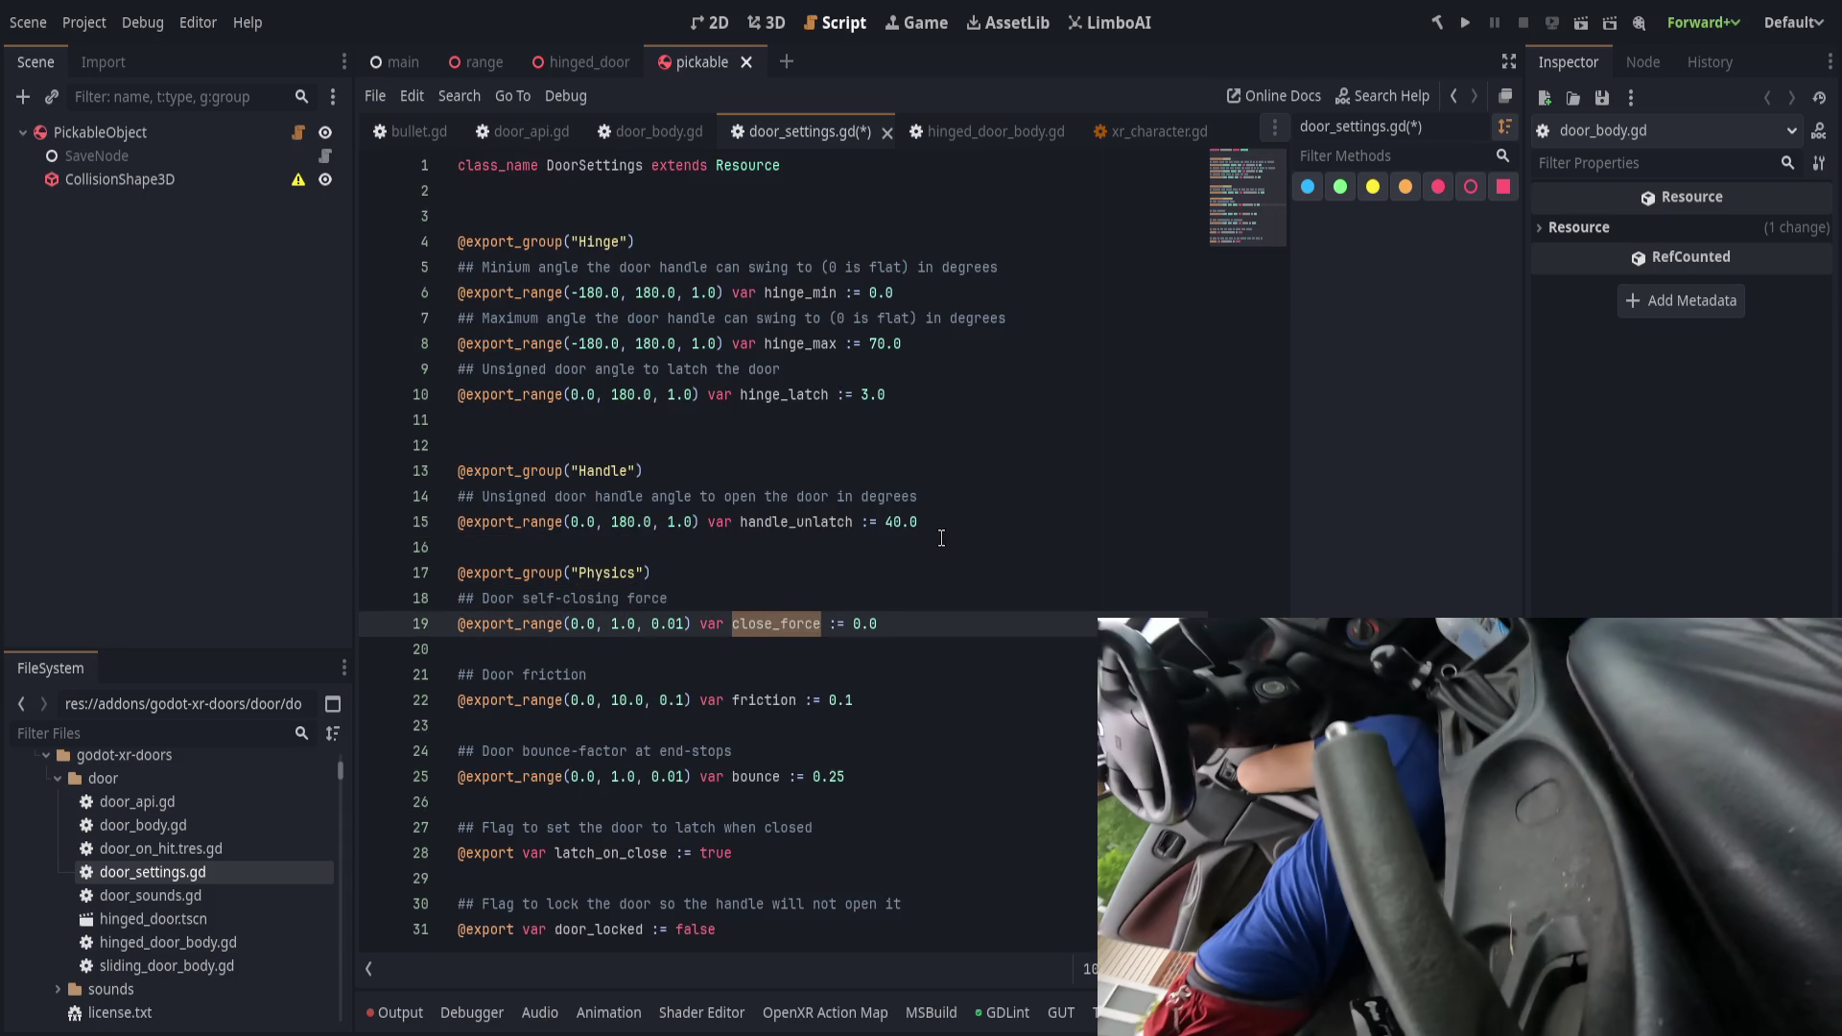
{"action": "type", "text": "self"}
{"action": "key", "text": "ctrl+shift+Left"}
{"action": "key", "text": "BackSpace"}
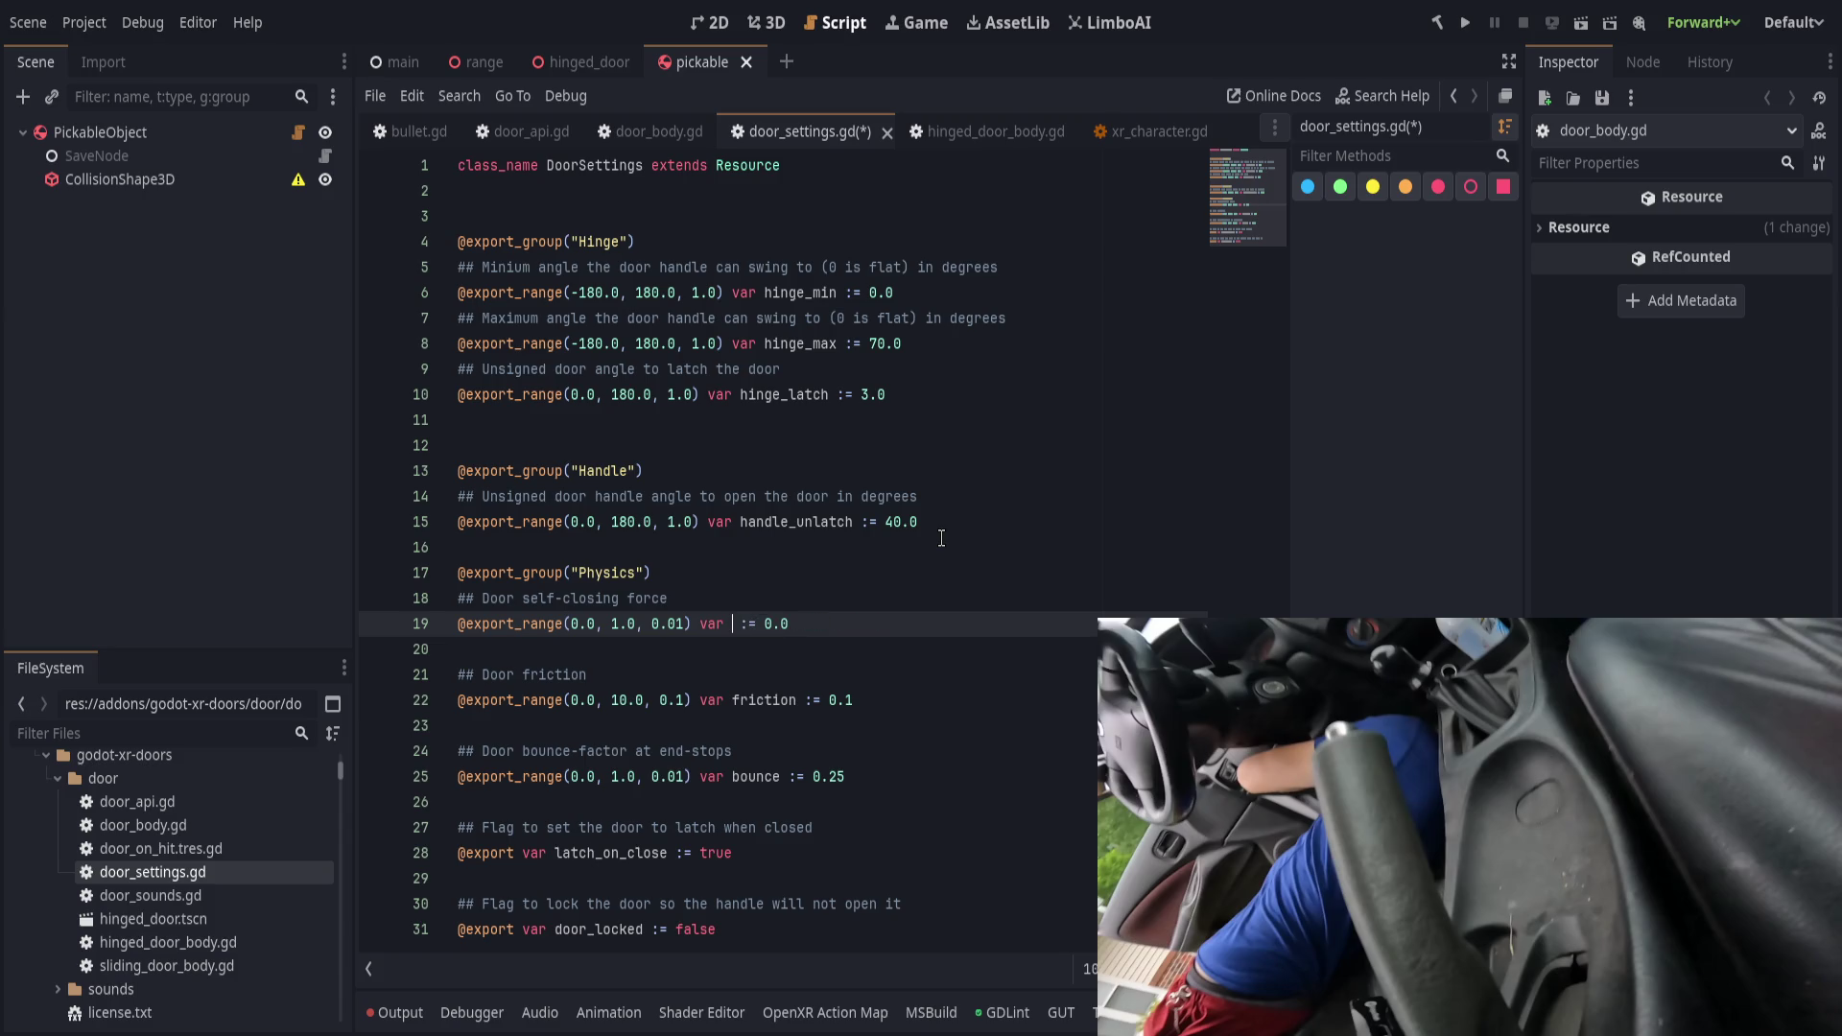
{"action": "type", "text": "auto_close_force"}
{"action": "key", "text": "Return"}
Add exports auto_close_delay := 0.0 and auto_close_enabled := false above auto_close_force.
{"action": "type", "text": "@export var"}
{"action": "key", "text": "alt+Up"}
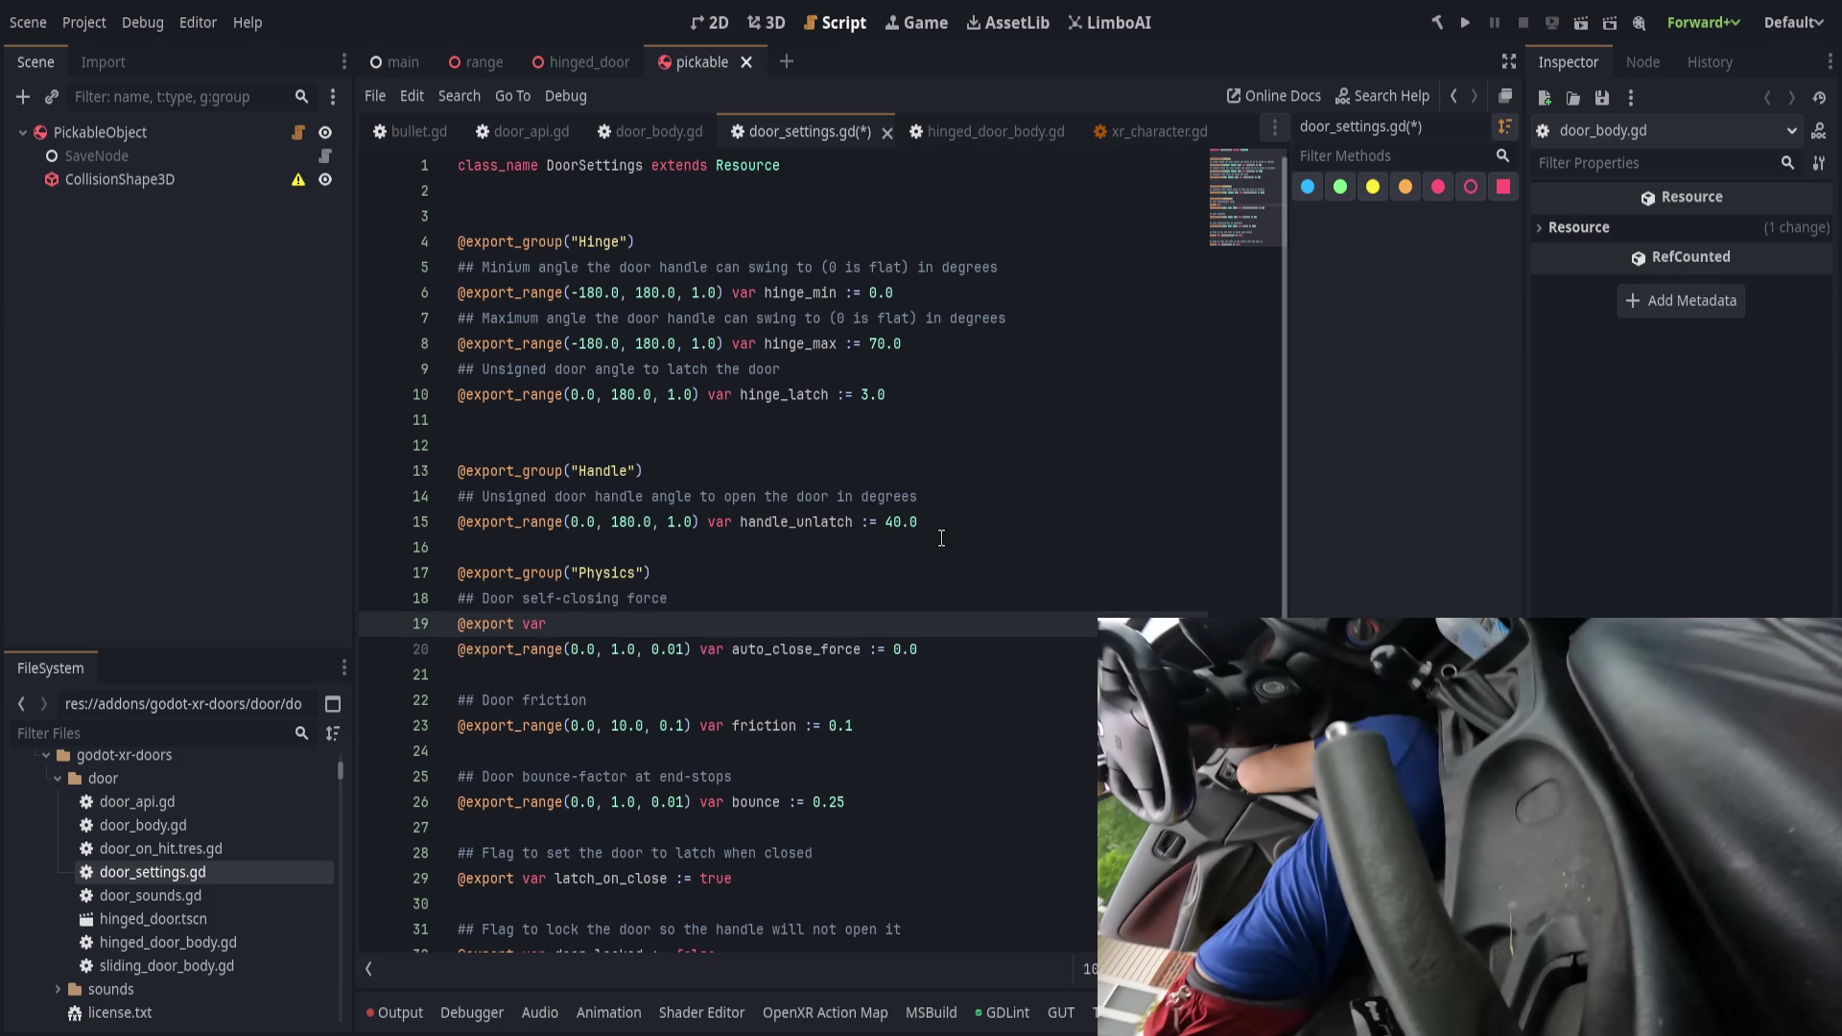
{"action": "type", "text": "uto_close_del"}
{"action": "type", "text": "ay := 0.0"}
{"action": "key", "text": "Up"}
{"action": "key", "text": "Return"}
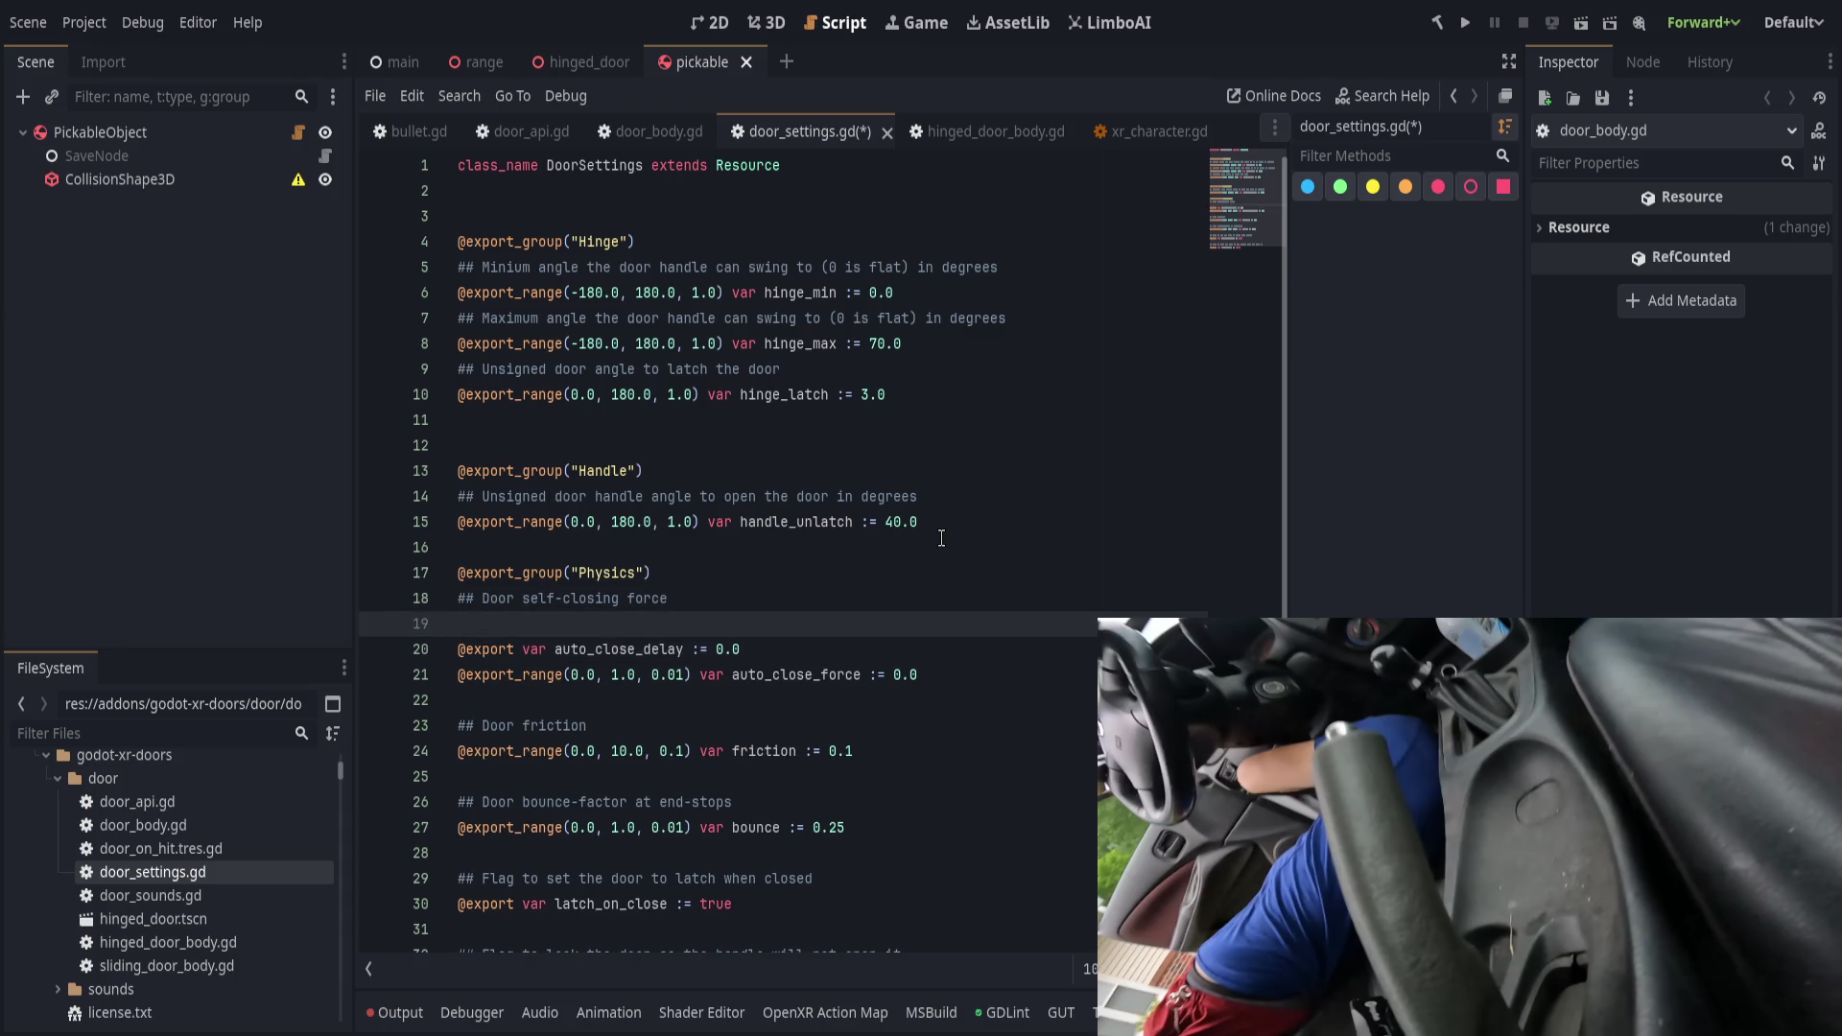
{"action": "type", "text": "@export var is_"}
{"action": "key", "text": "BackSpace"}
{"action": "key", "text": "BackSpace"}
{"action": "key", "text": "BackSpace"}
{"action": "type", "text": "auto_close"}
{"action": "type", "text": "_enabled :"}
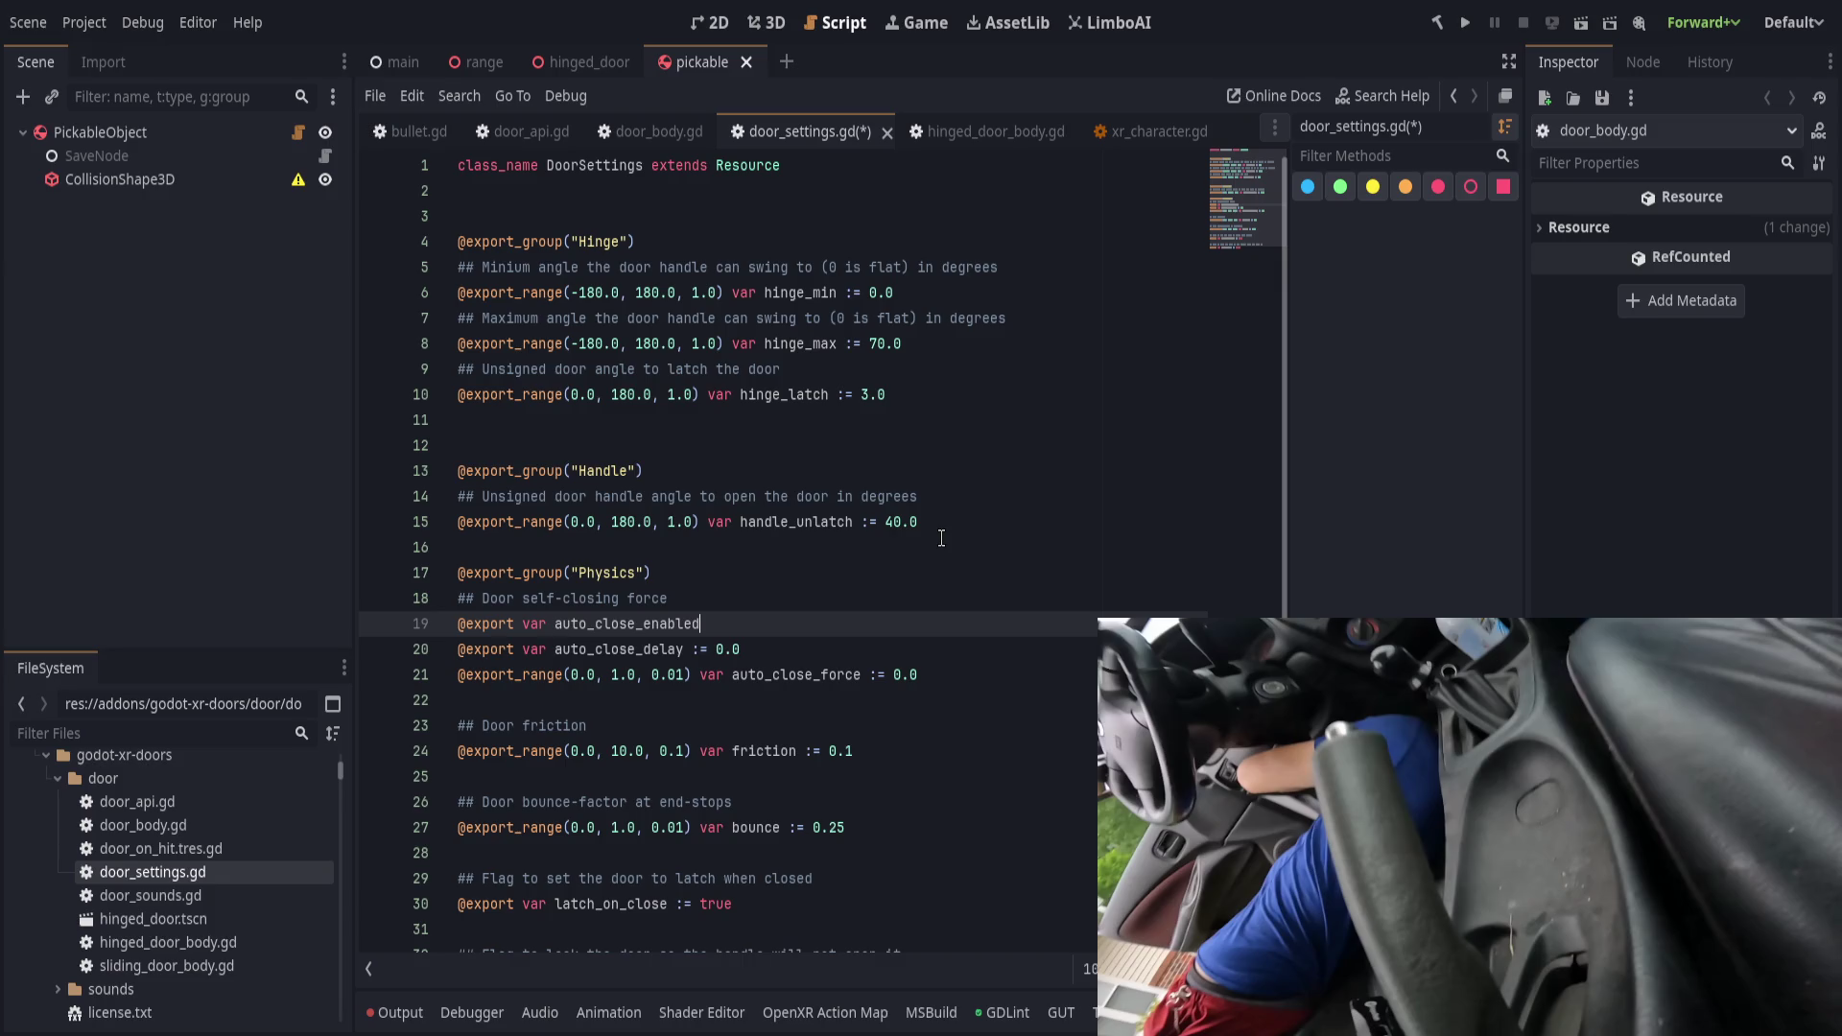
{"action": "type", "text": "= false"}
Review the friction, bounce, latch_on_close and door_locked exports, keeping the Door friction comment.
{"action": "scroll", "coordinate": [866, 647], "scroll_direction": "down", "scroll_amount": 1}
{"action": "left_click", "coordinate": [837, 651]}
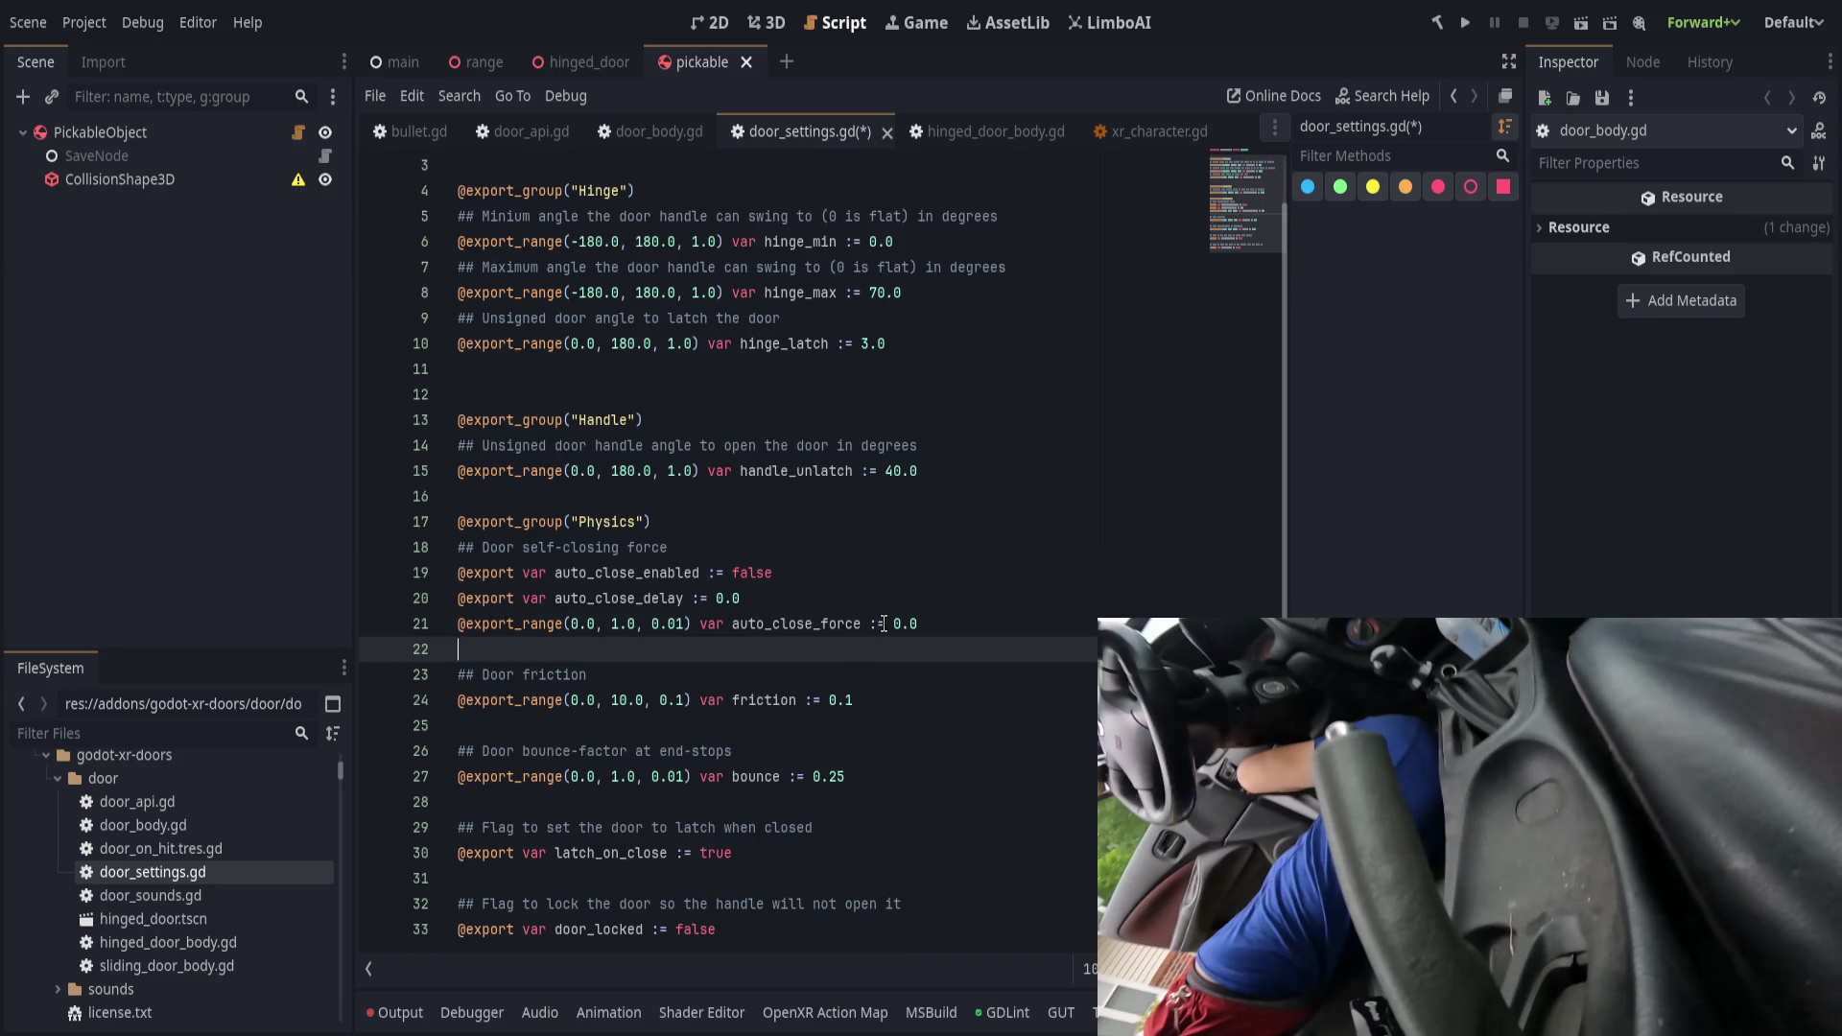
{"action": "key", "text": "Down"}
{"action": "key", "text": "Down"}
{"action": "key", "text": "Up"}
{"action": "key", "text": "Up"}
{"action": "key", "text": "ctrl+shift+k"}
{"action": "key", "text": "ctrl+shift+k"}
{"action": "left_click", "coordinate": [916, 727]}
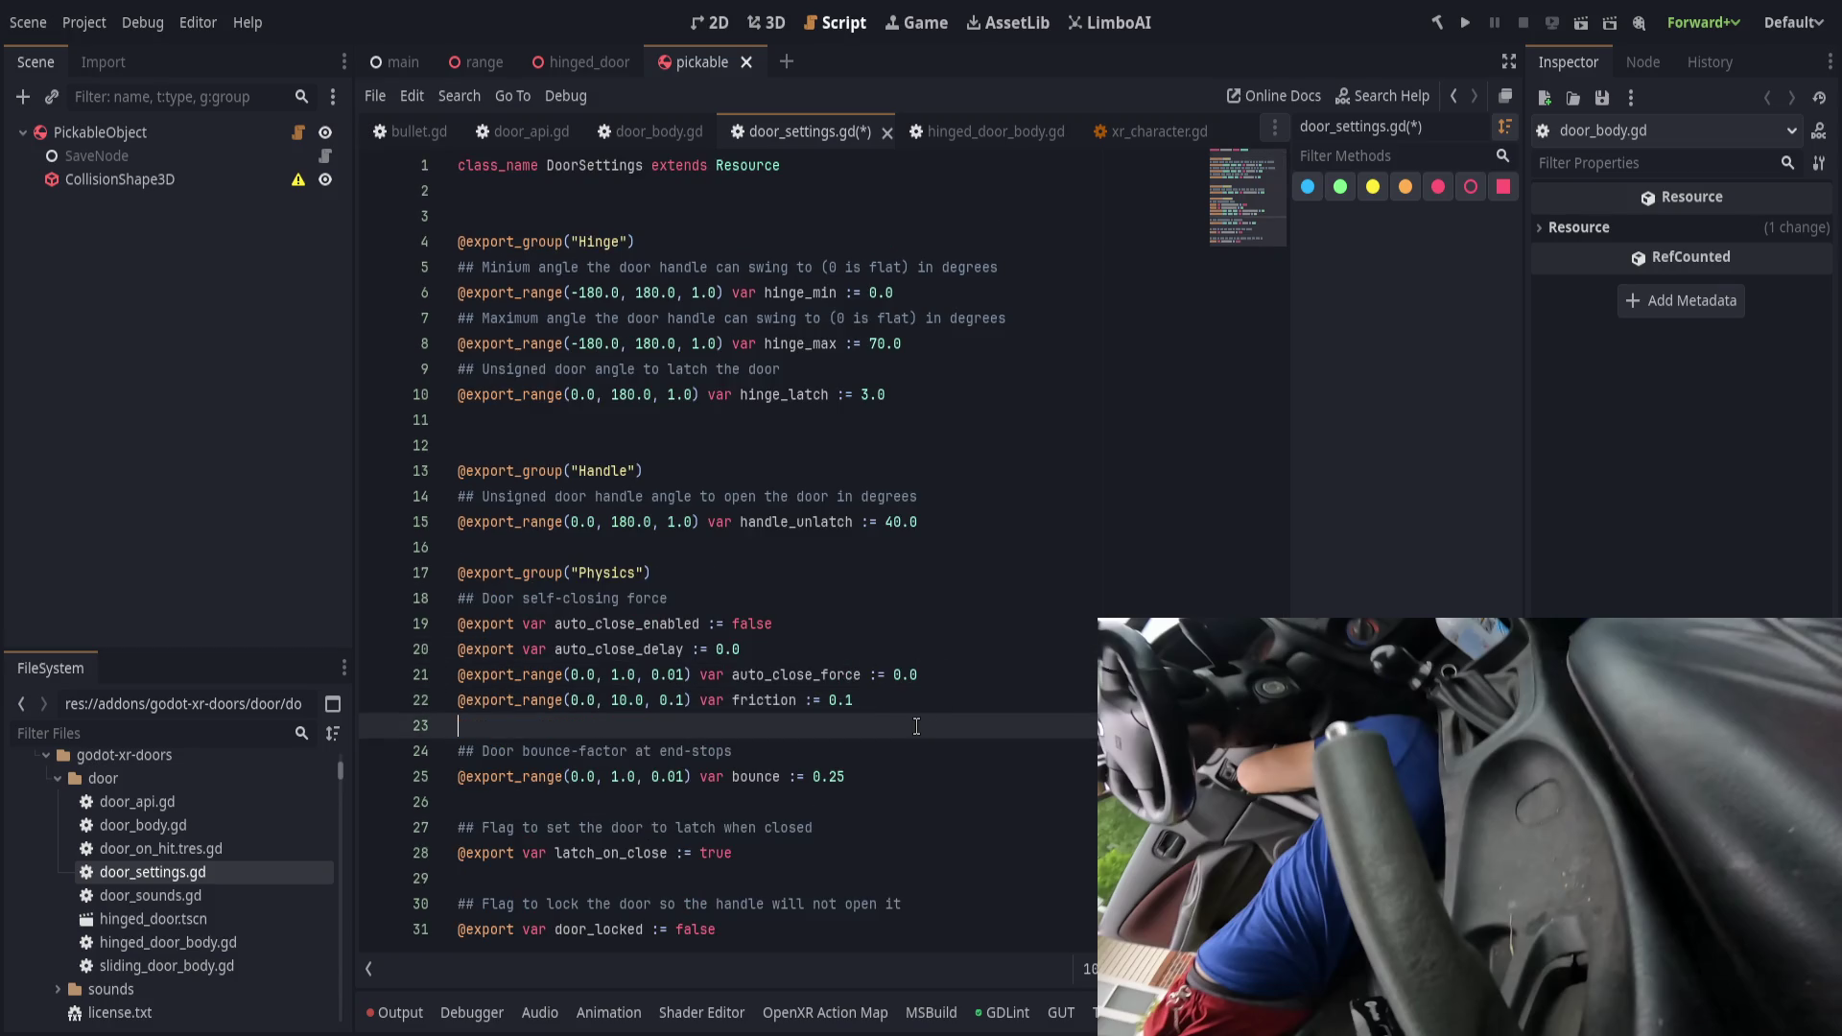
{"action": "key", "text": "ctrl+z"}
{"action": "key", "text": "ctrl+z"}
{"action": "scroll", "coordinate": [916, 739], "scroll_direction": "down", "scroll_amount": 1}
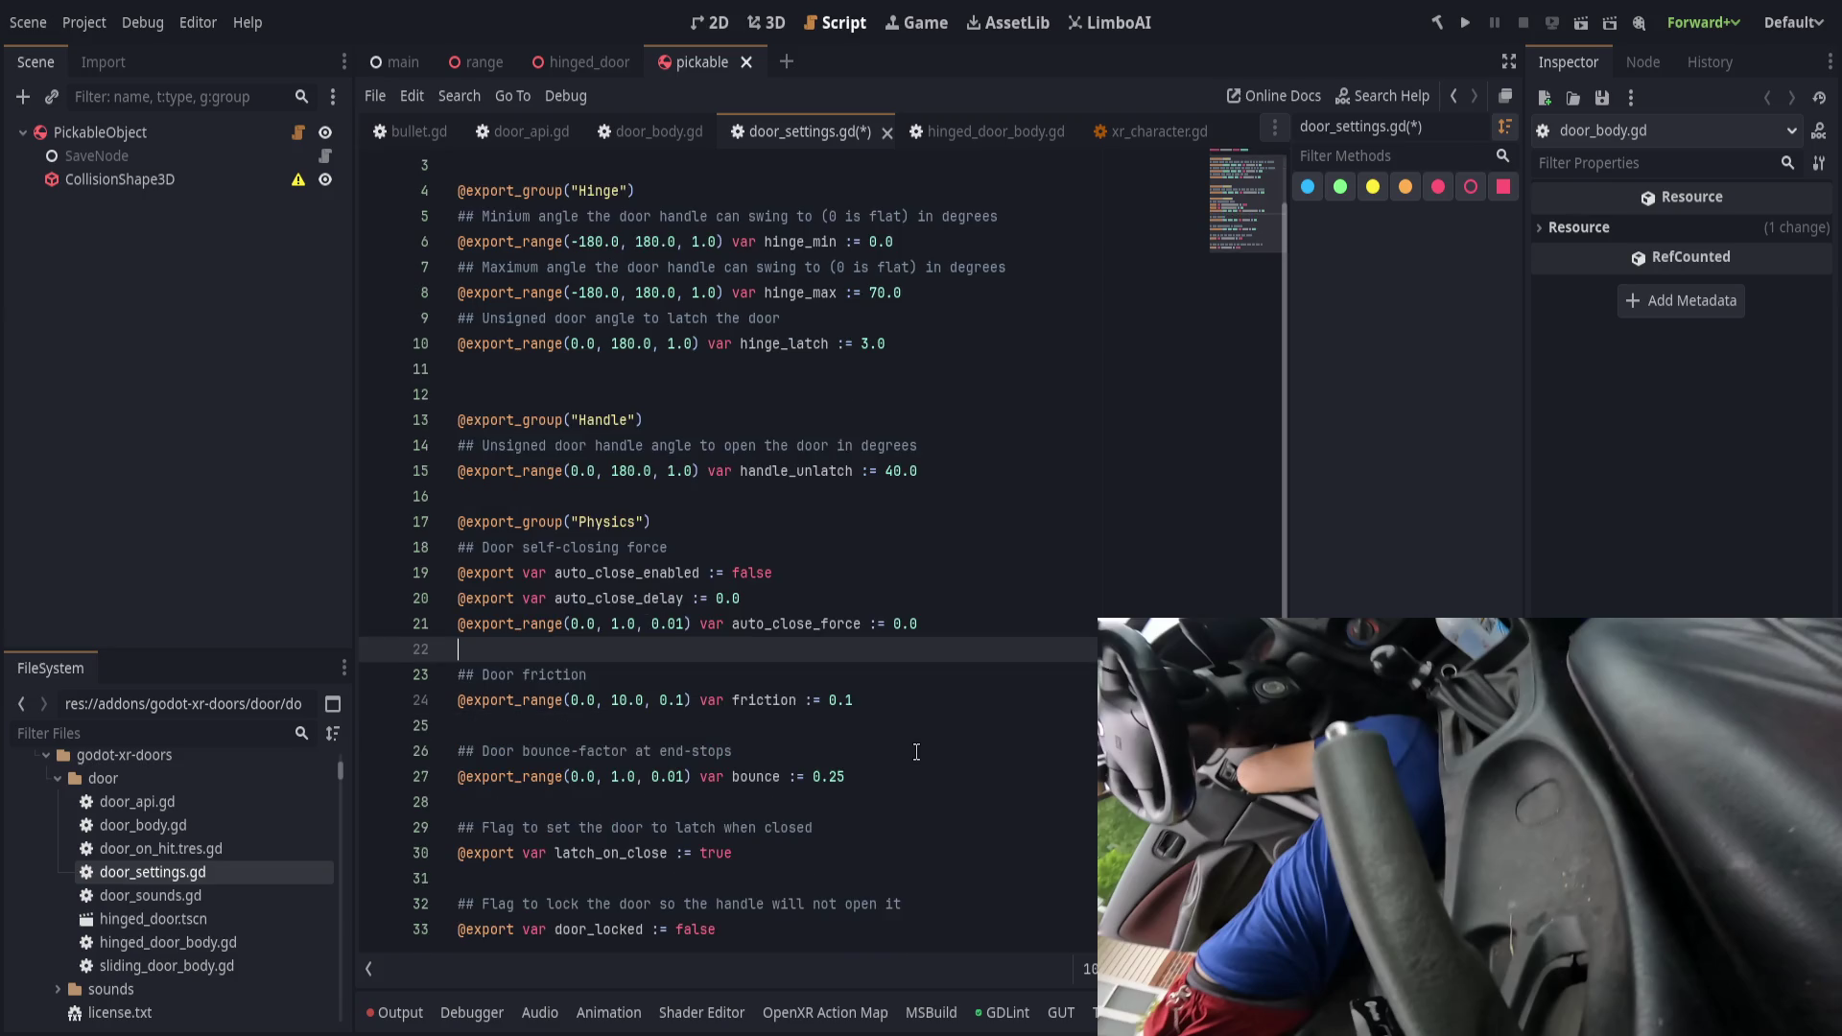
{"action": "left_click", "coordinate": [888, 752]}
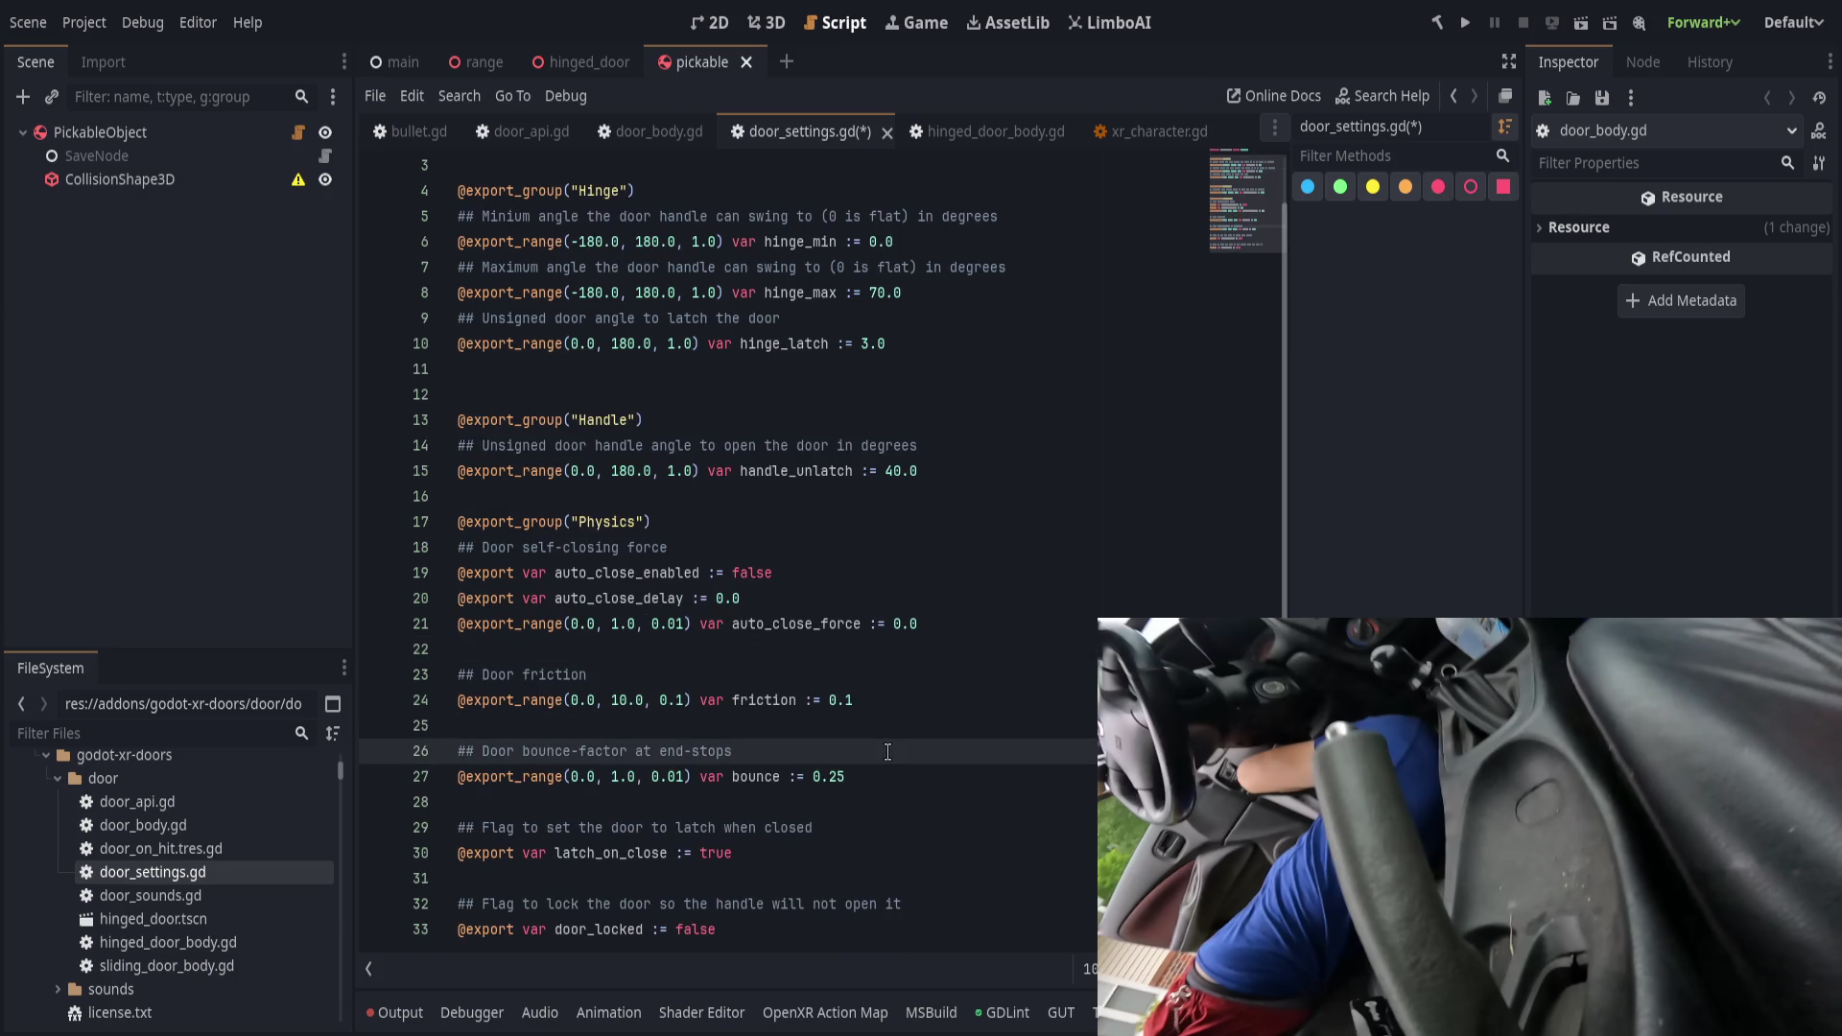
{"action": "left_click", "coordinate": [750, 784]}
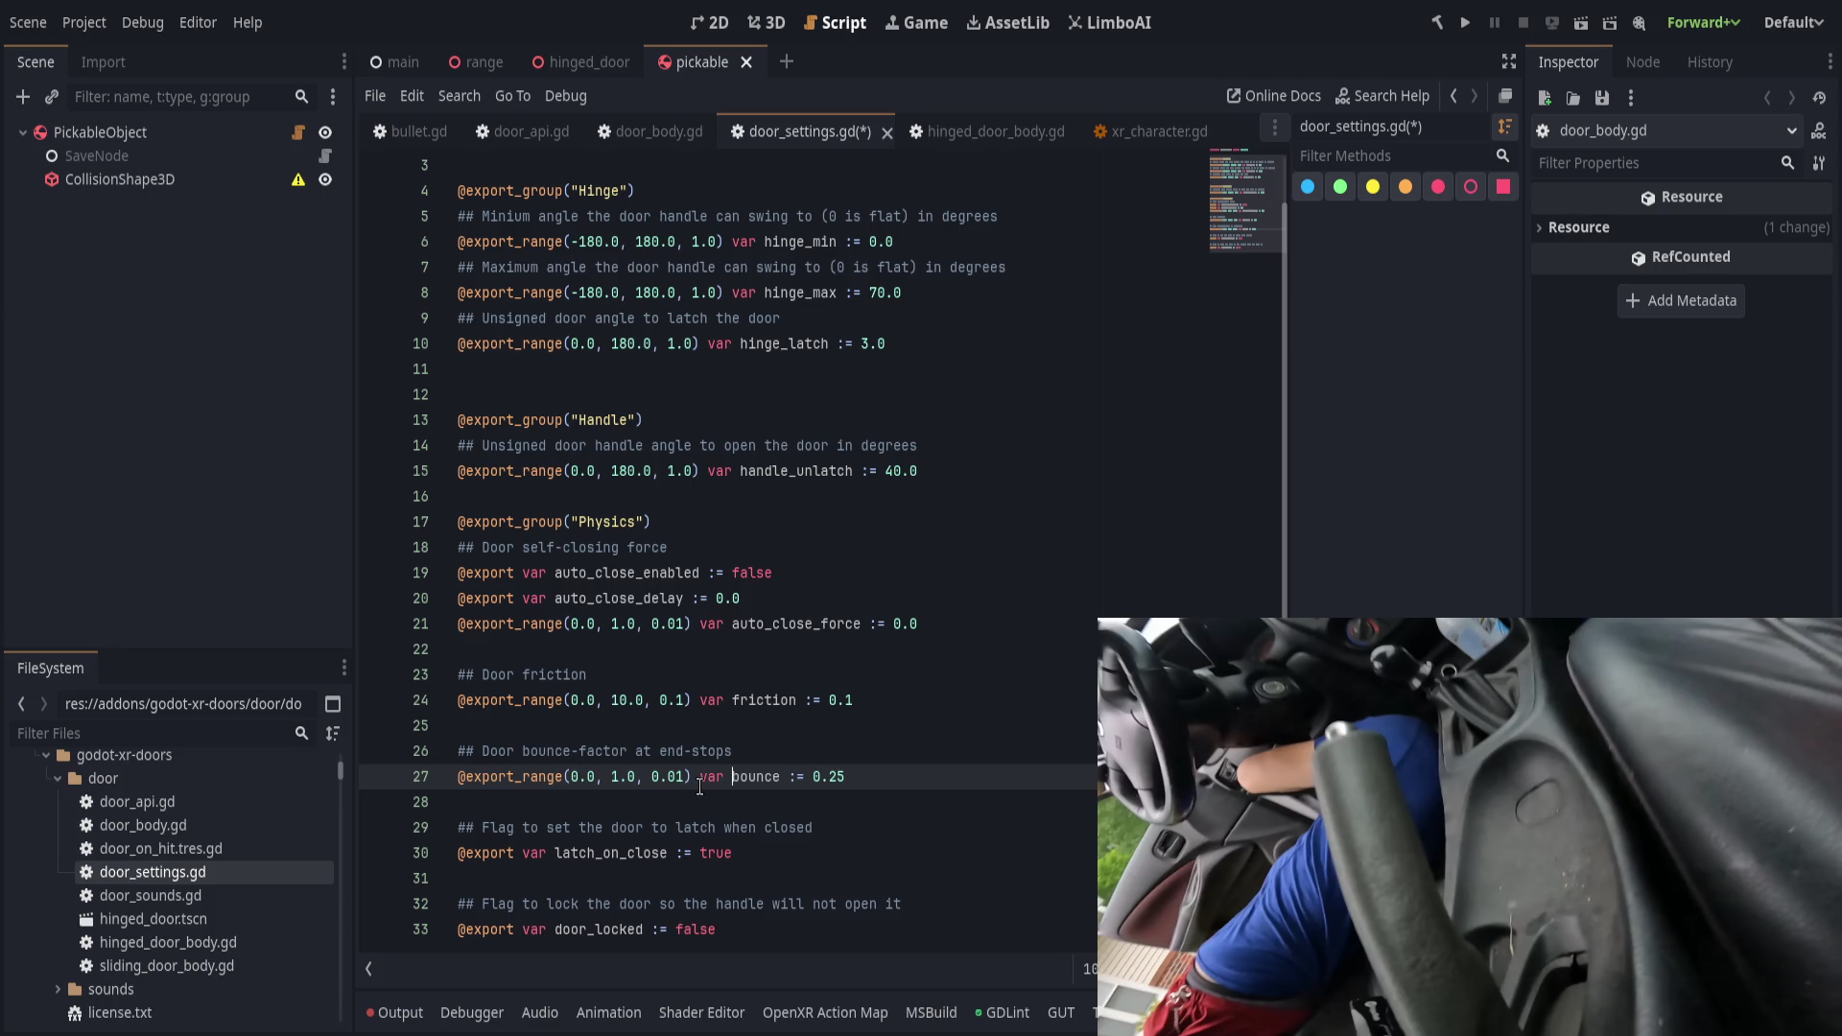
{"action": "left_click", "coordinate": [832, 854]}
{"action": "scroll", "coordinate": [835, 853], "scroll_direction": "up", "scroll_amount": 1}
{"action": "scroll", "coordinate": [845, 855], "scroll_direction": "down", "scroll_amount": 1}
{"action": "left_click", "coordinate": [757, 931]}
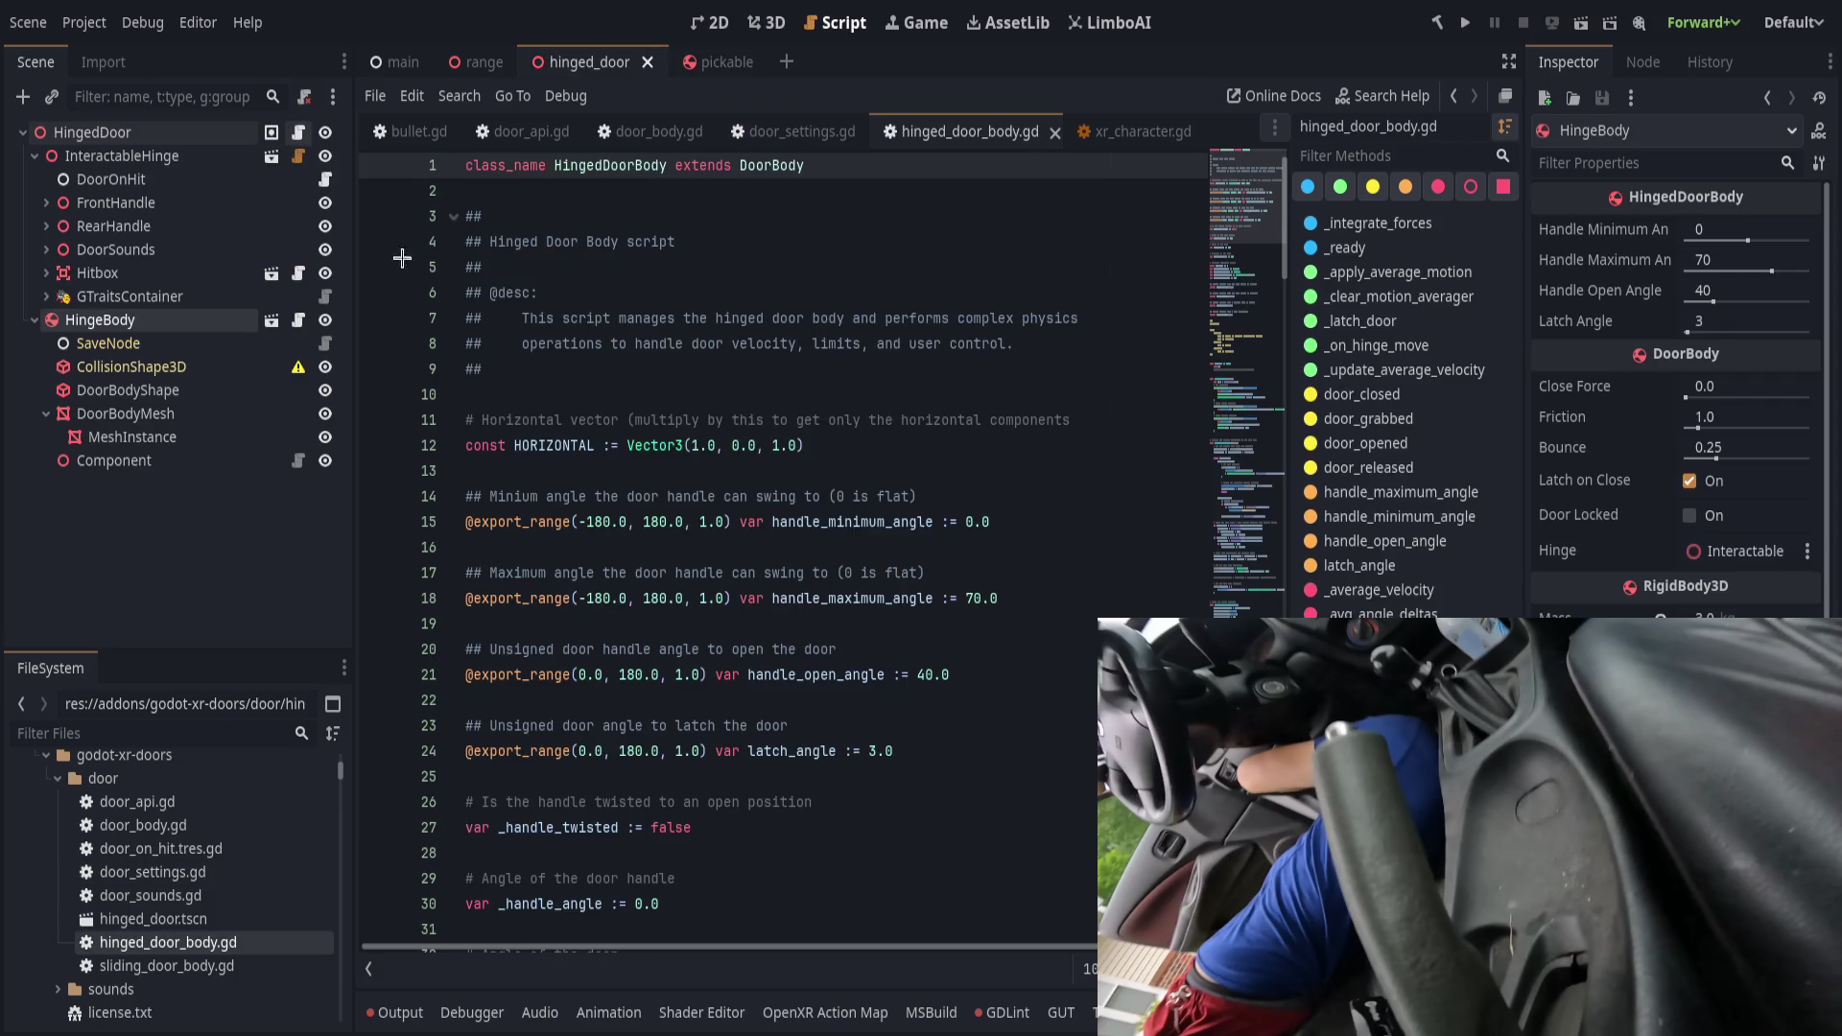
{"action": "left_click_drag", "start_coordinate": [779, 199], "coordinate": [1102, 494]}
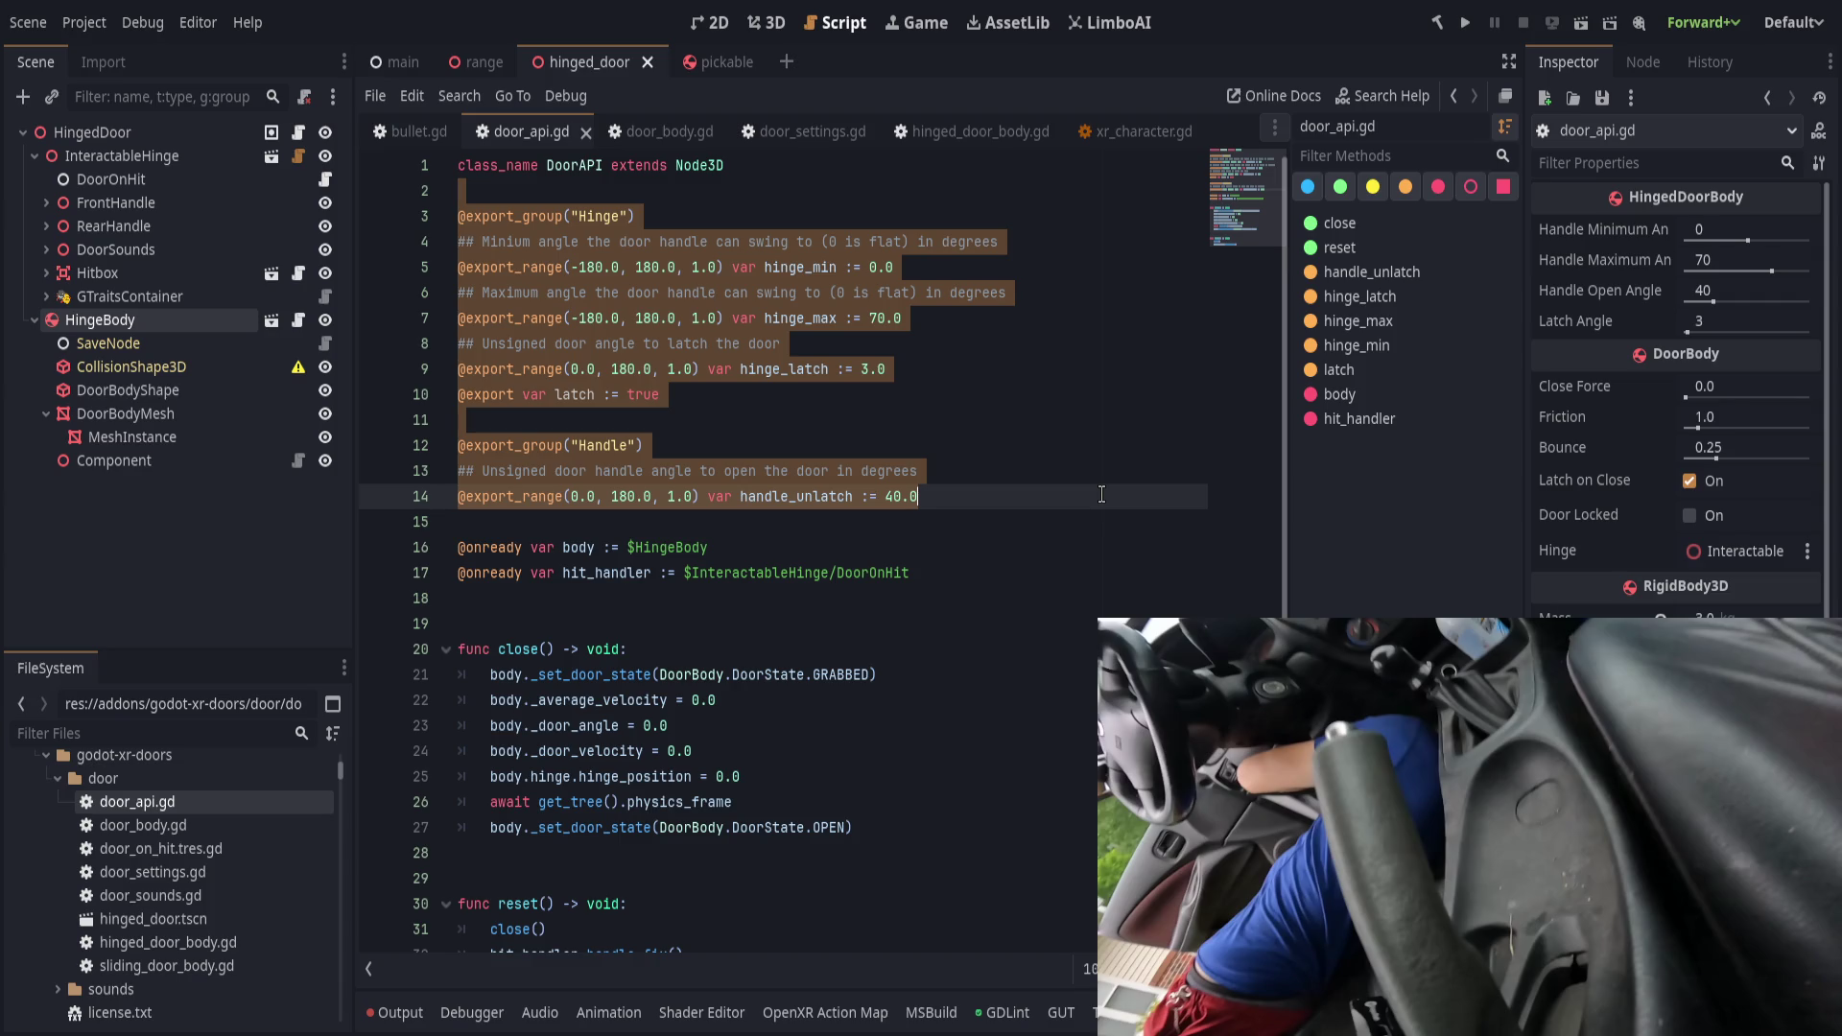
{"action": "key", "text": "BackSpace"}
{"action": "type", "text": "@export var d"}
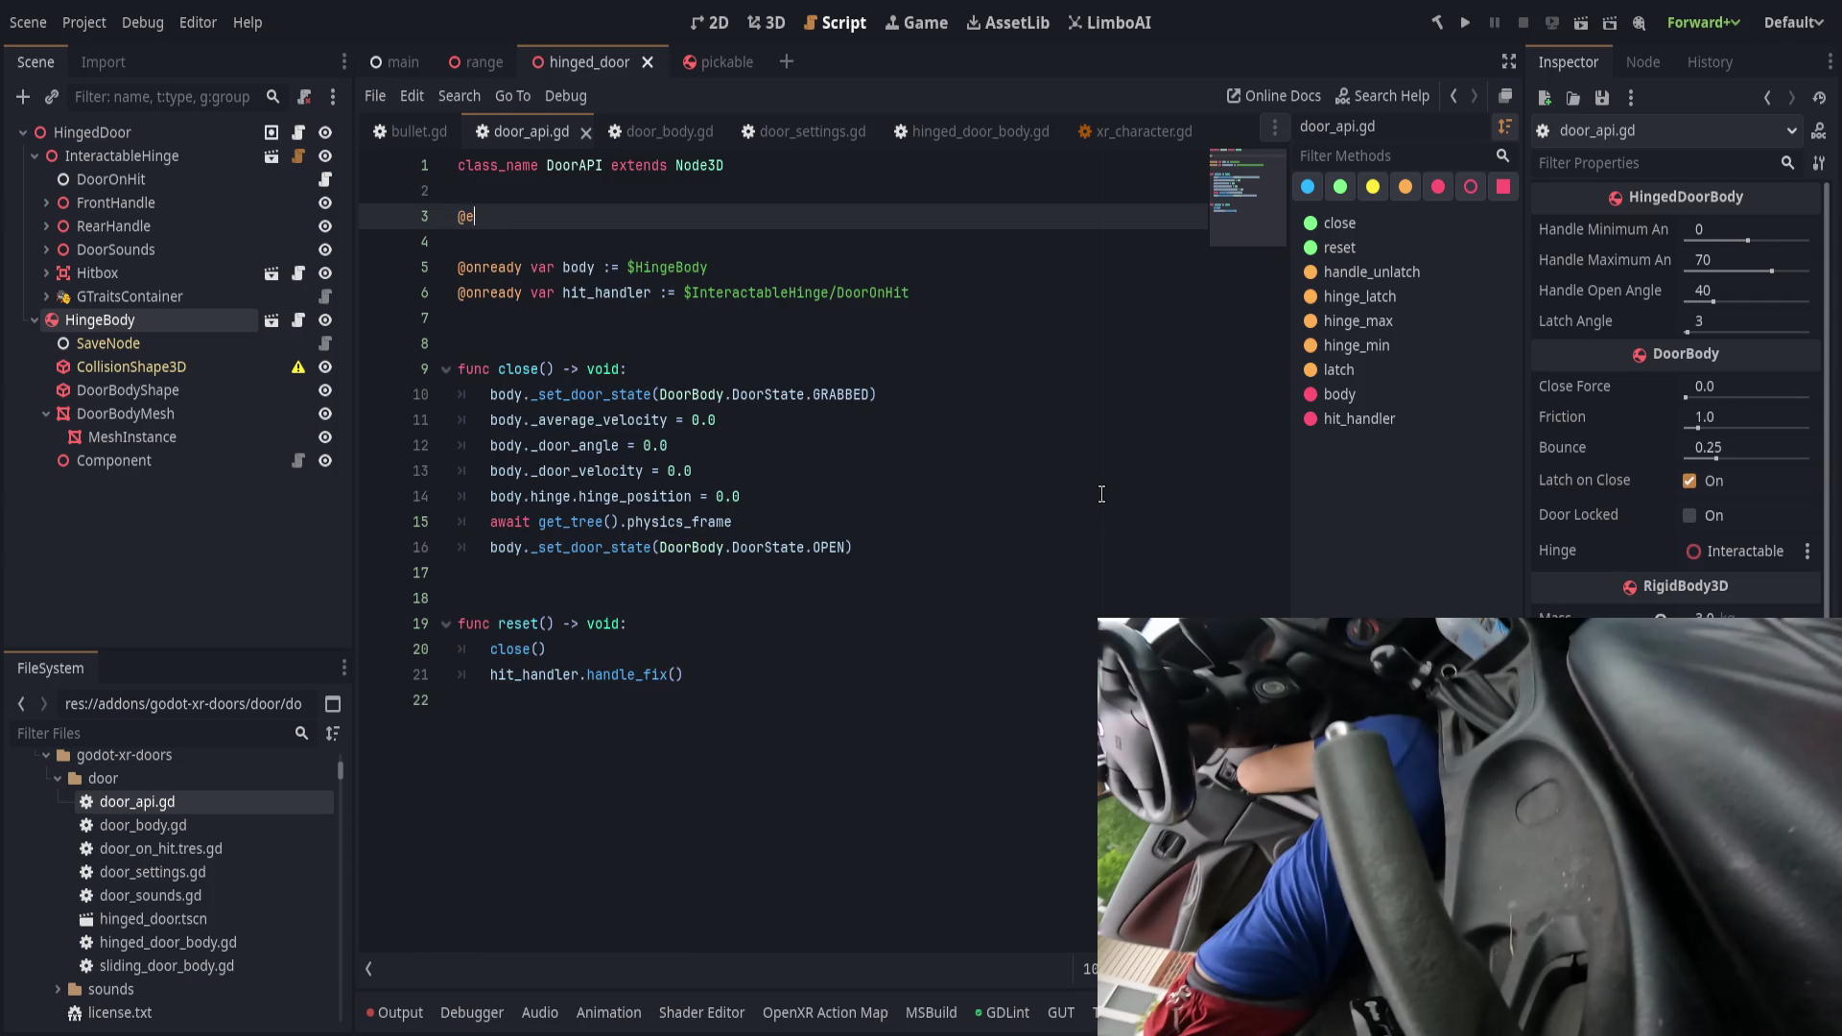
{"action": "type", "text": "oor_settings"}
{"action": "key", "text": "ctrl+BackSpace"}
{"action": "type", "text": "settings :"}
{"action": "type", "text": "= DoorSe"}
{"action": "key", "text": "Return"}
{"action": "type", "text": ".new()"}
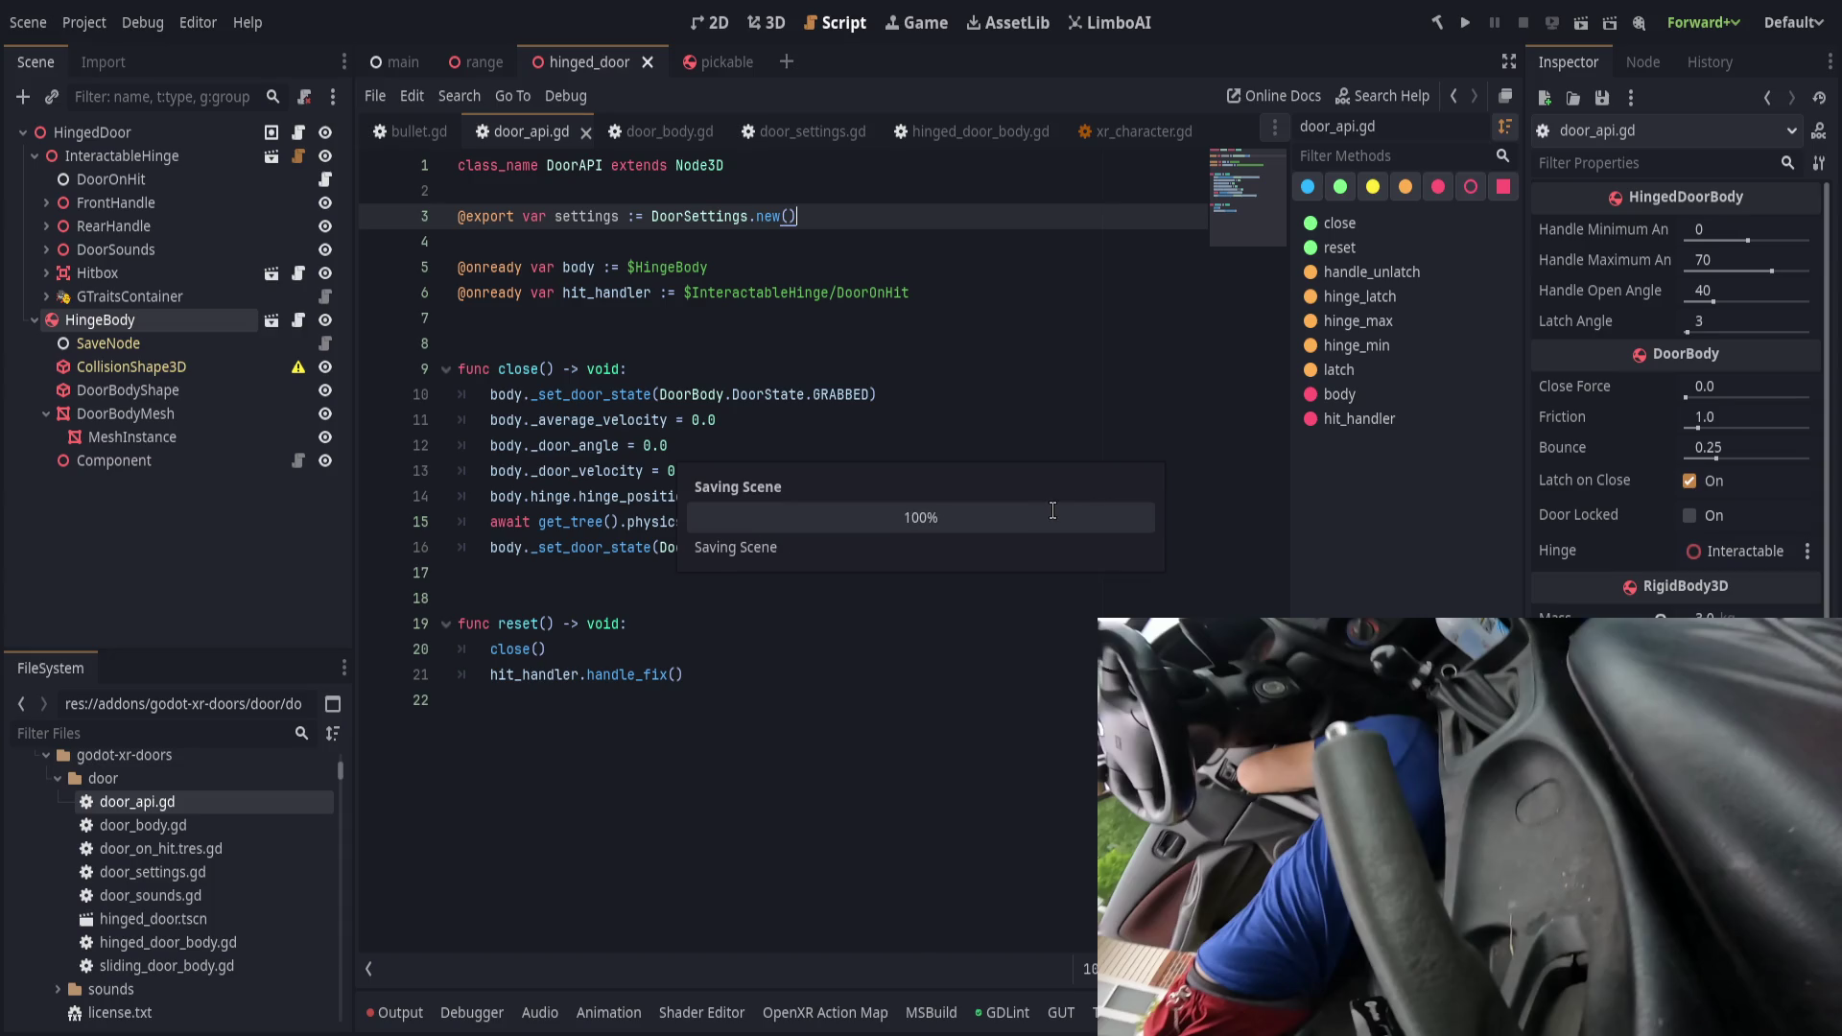
{"action": "left_click", "coordinate": [895, 299]}
{"action": "left_click", "coordinate": [795, 343]}
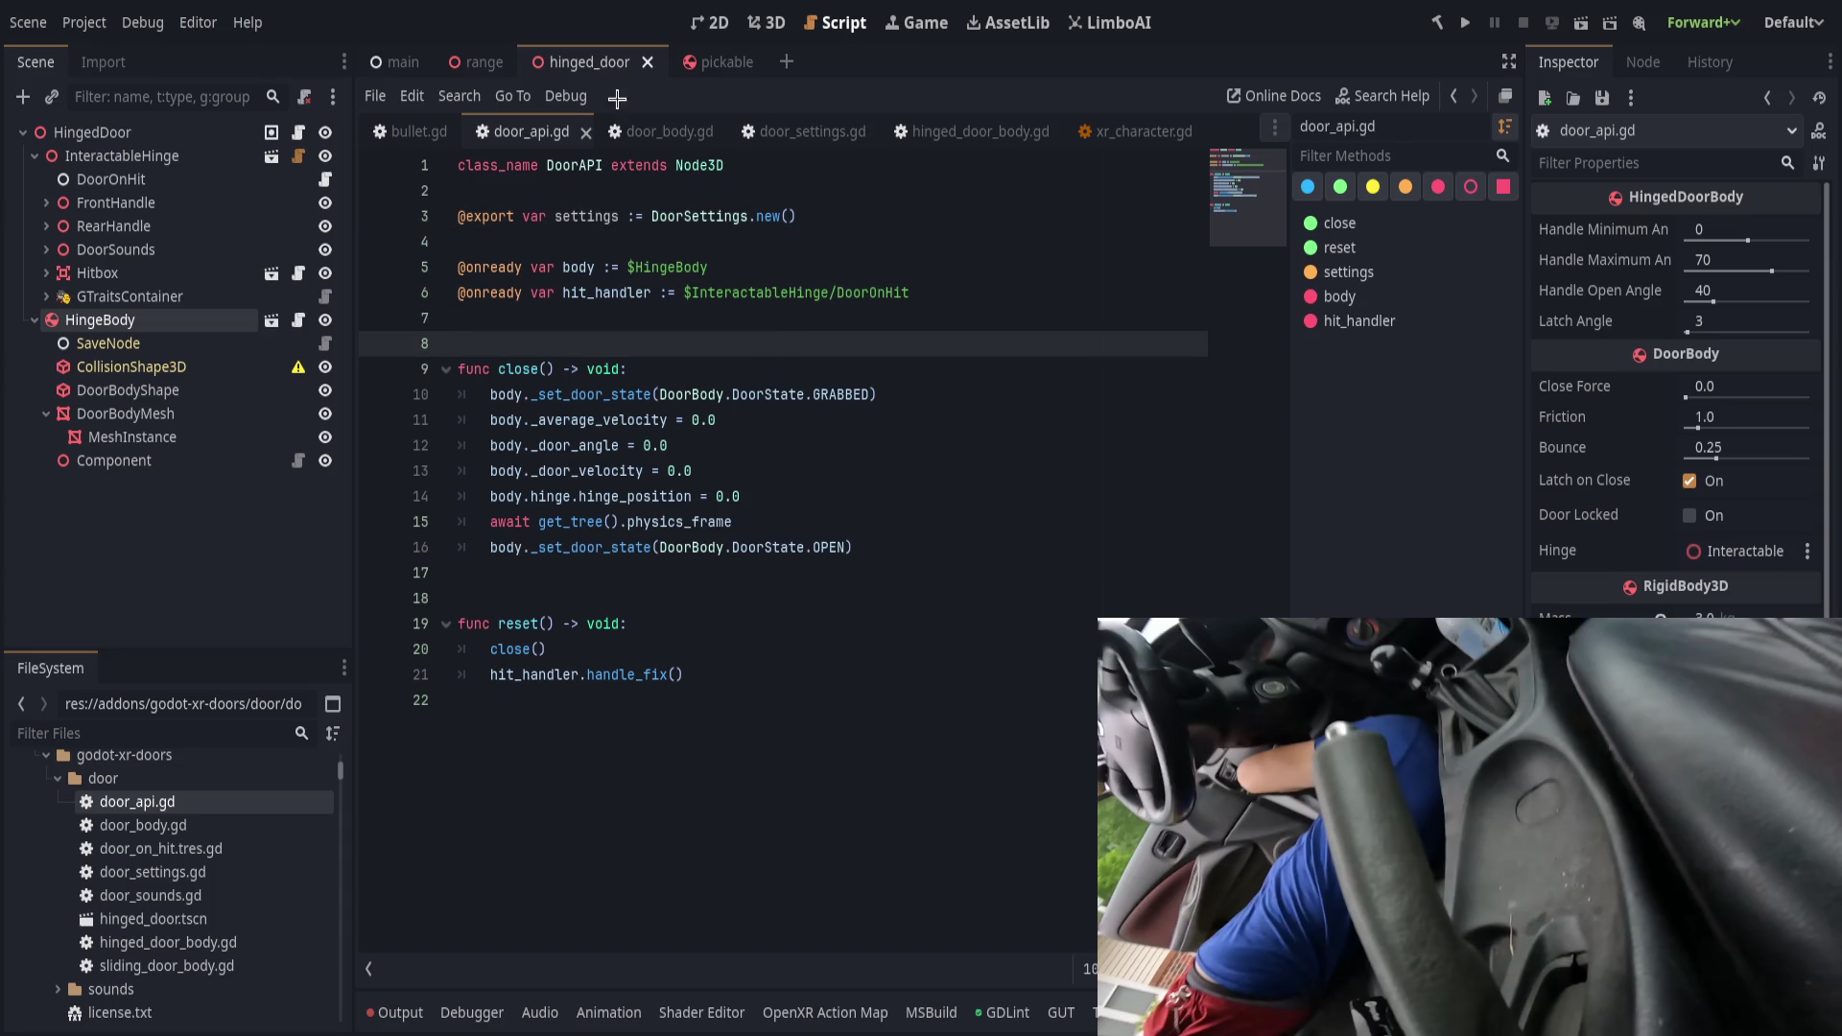
{"action": "left_click", "coordinate": [660, 132]}
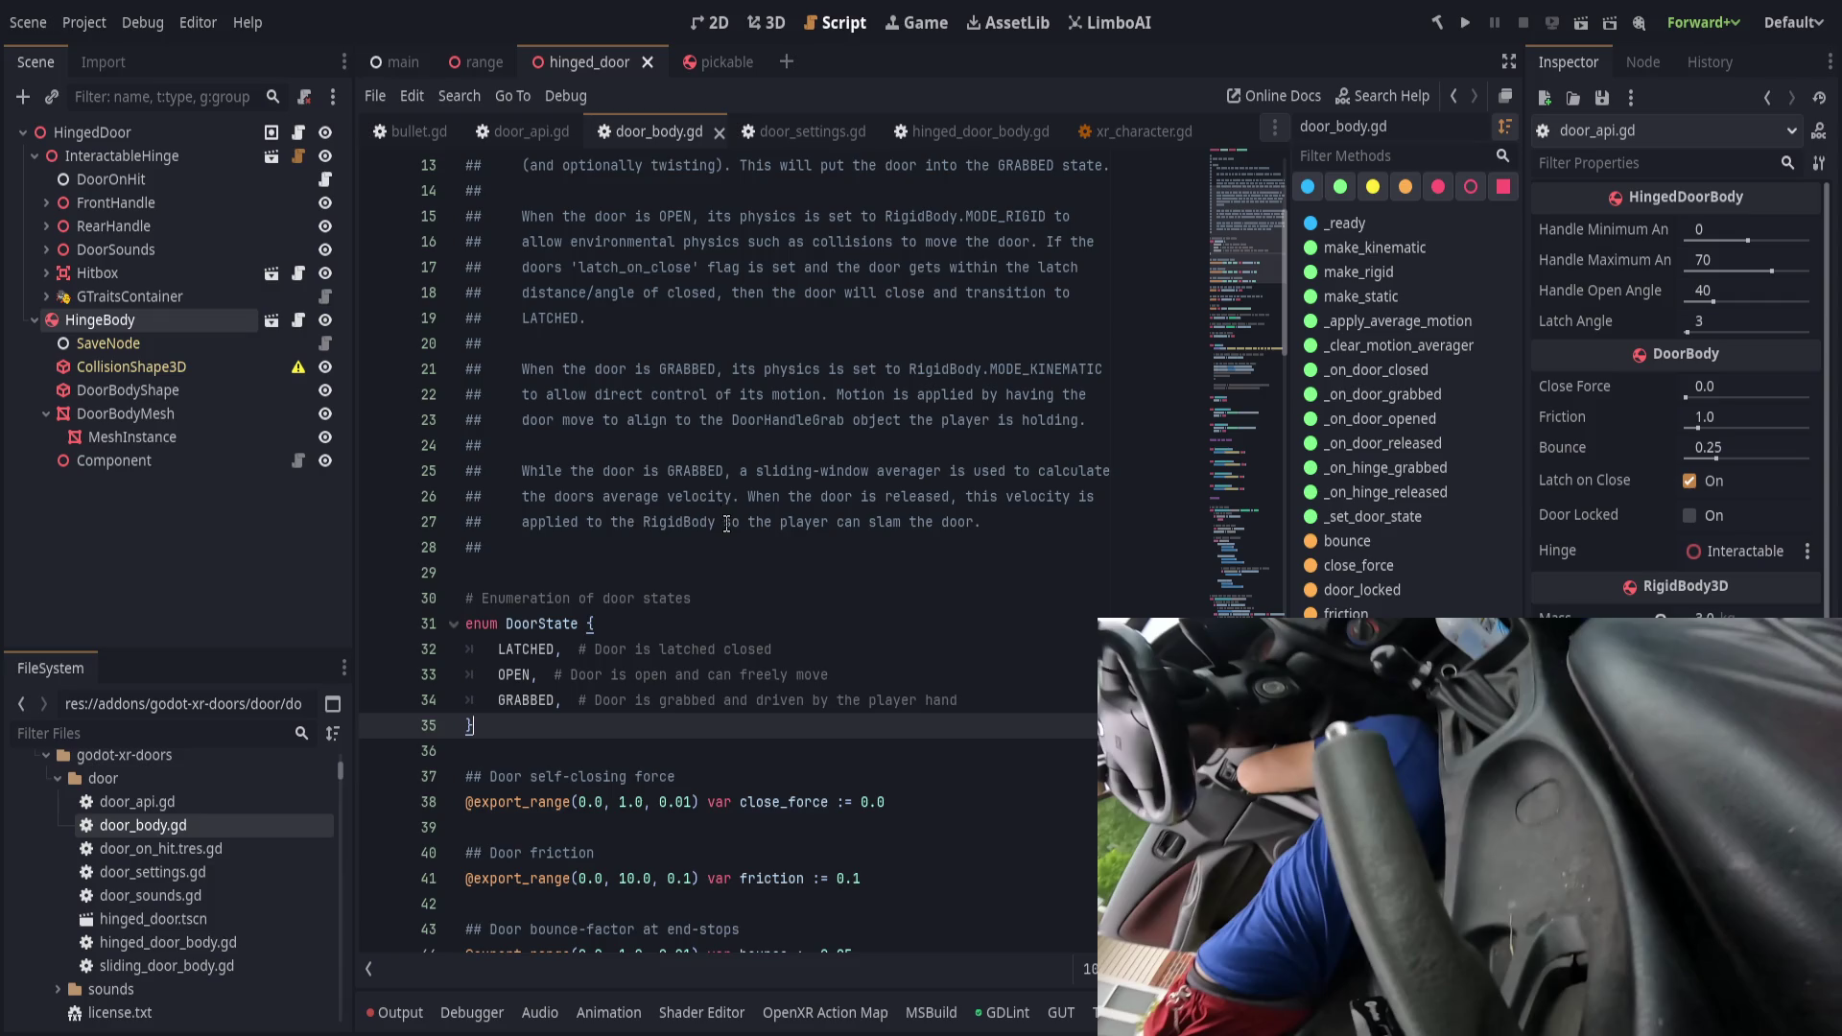
{"action": "scroll", "coordinate": [726, 524], "scroll_direction": "down", "scroll_amount": 4}
{"action": "left_click_drag", "start_coordinate": [631, 437], "coordinate": [844, 509]}
{"action": "scroll", "coordinate": [850, 562], "scroll_direction": "down", "scroll_amount": 3}
{"action": "left_click", "coordinate": [881, 621], "text": "shift"}
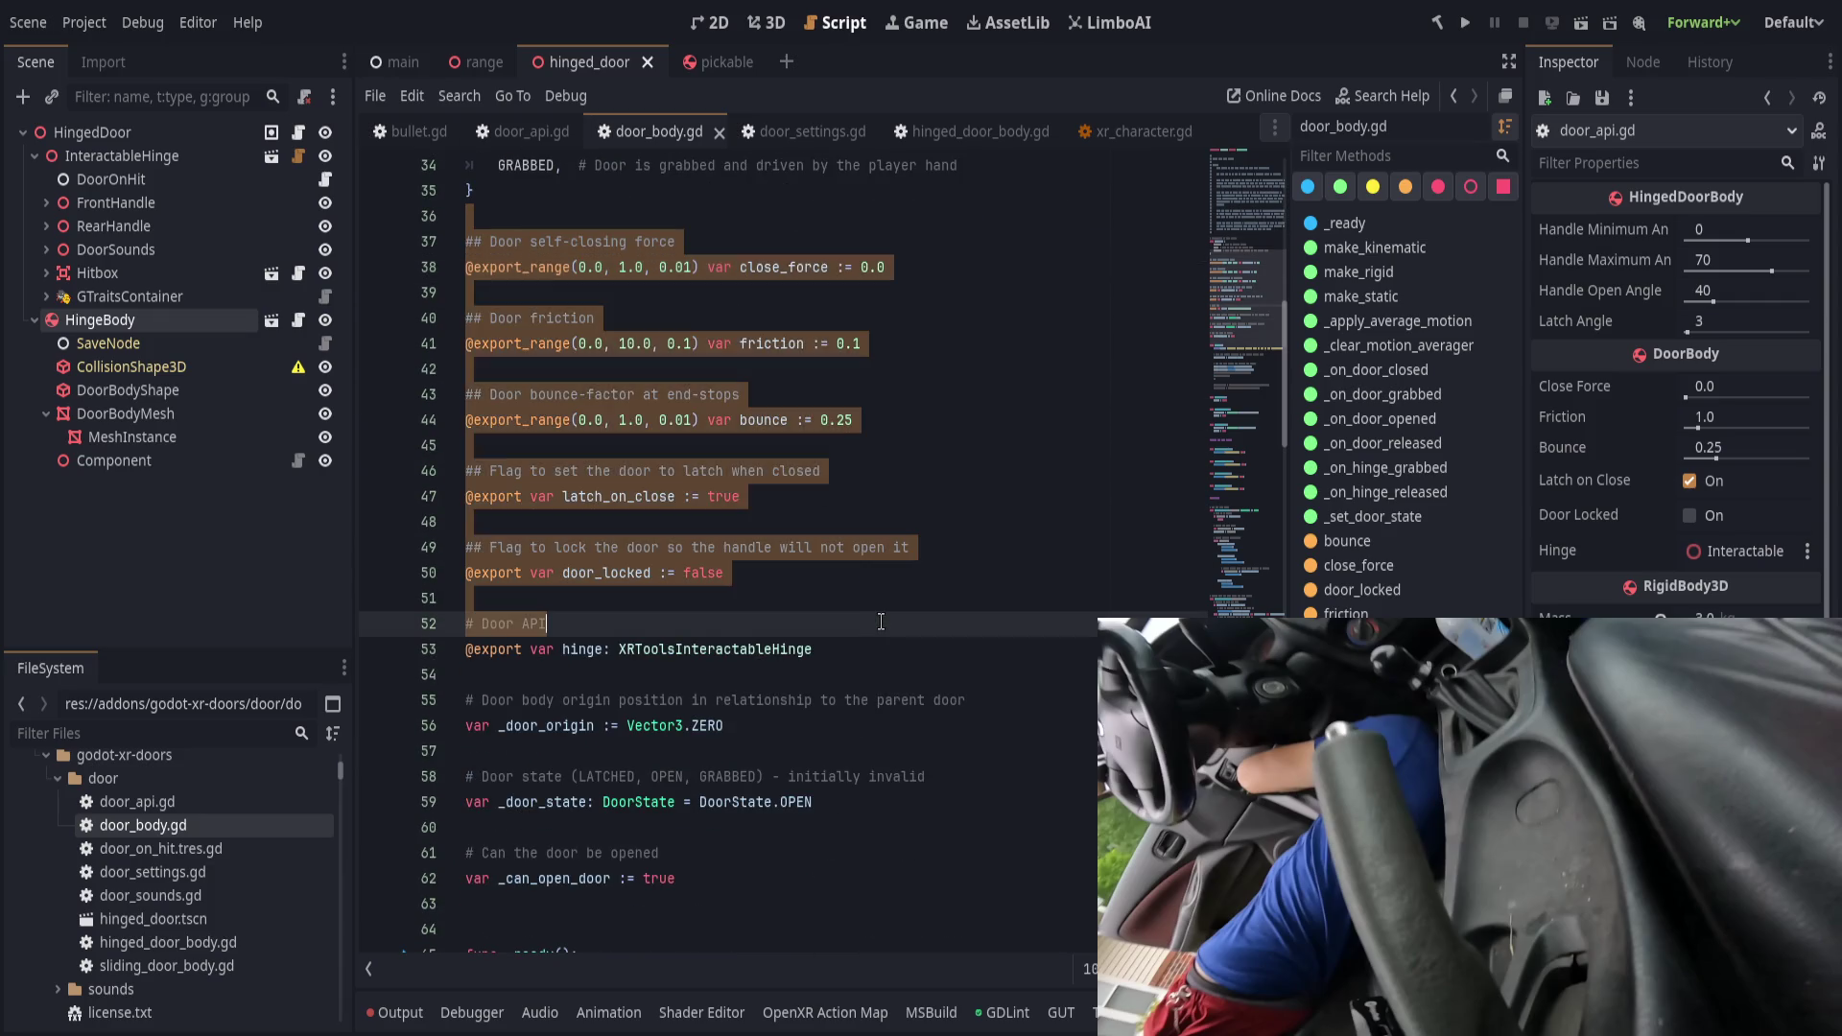
{"action": "left_click", "coordinate": [896, 574], "text": "shift"}
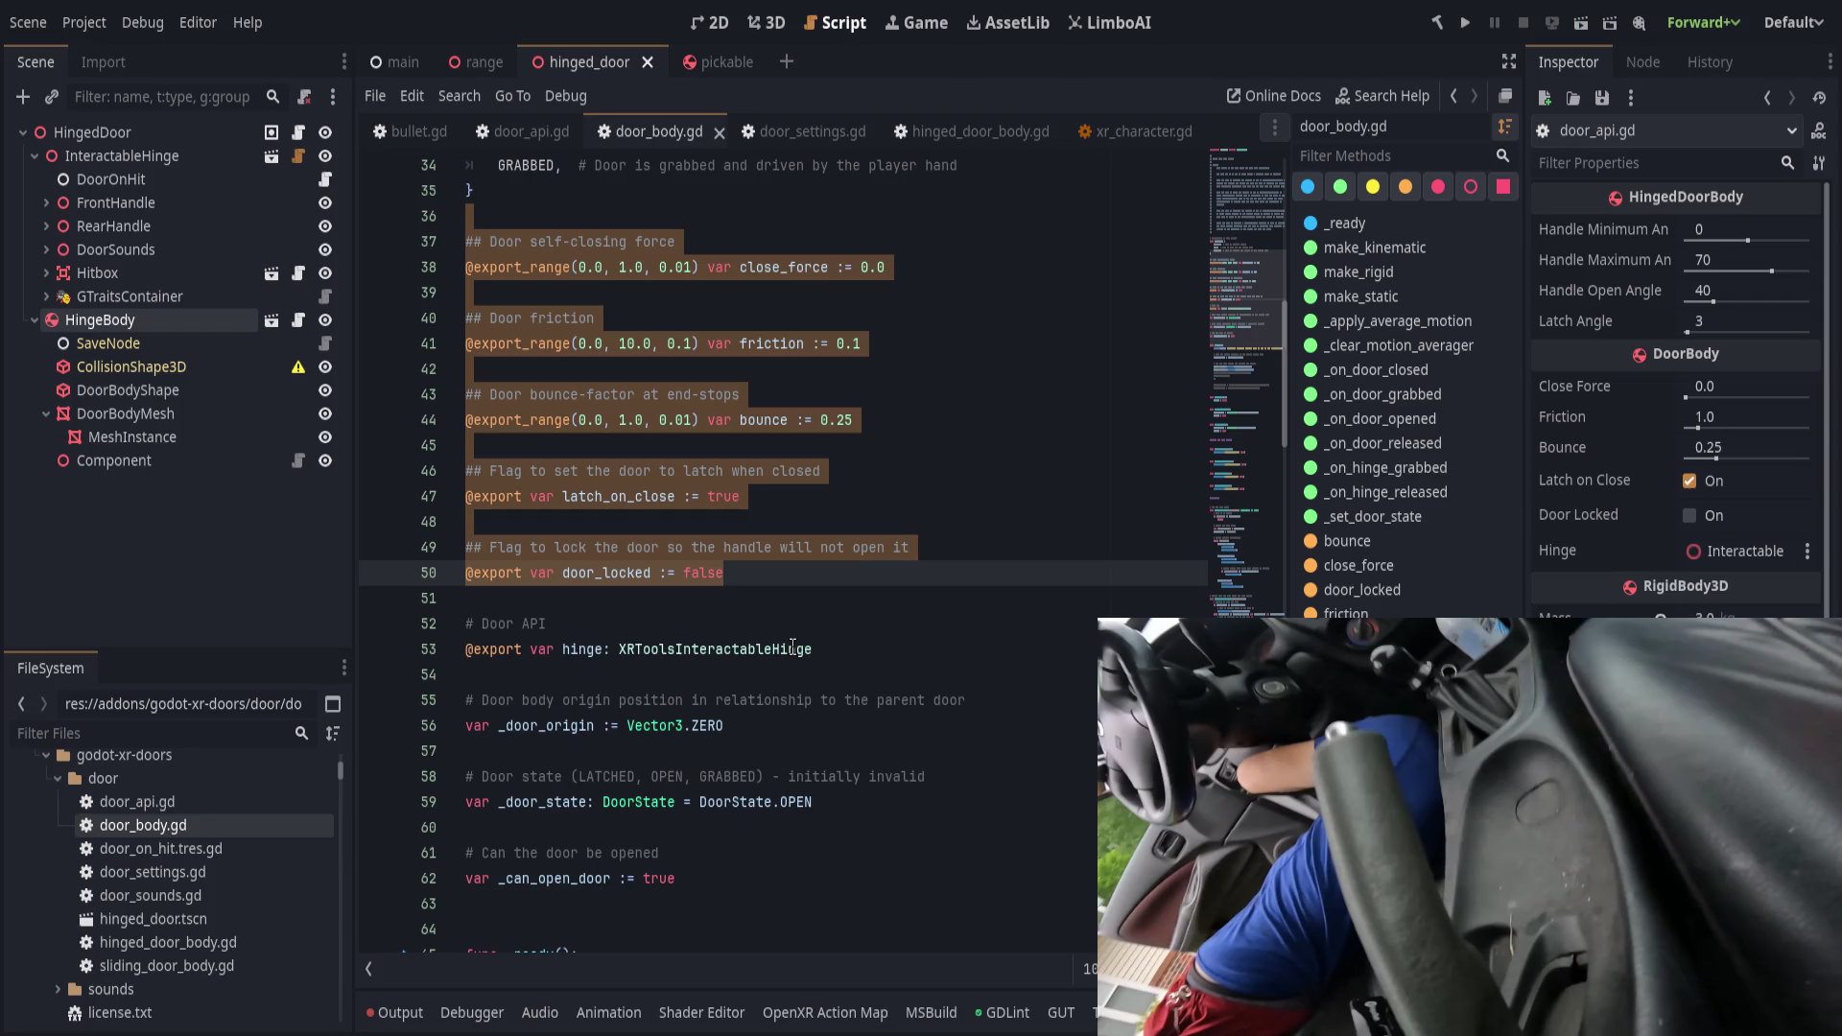
{"action": "scroll", "coordinate": [814, 619], "scroll_direction": "up", "scroll_amount": 2}
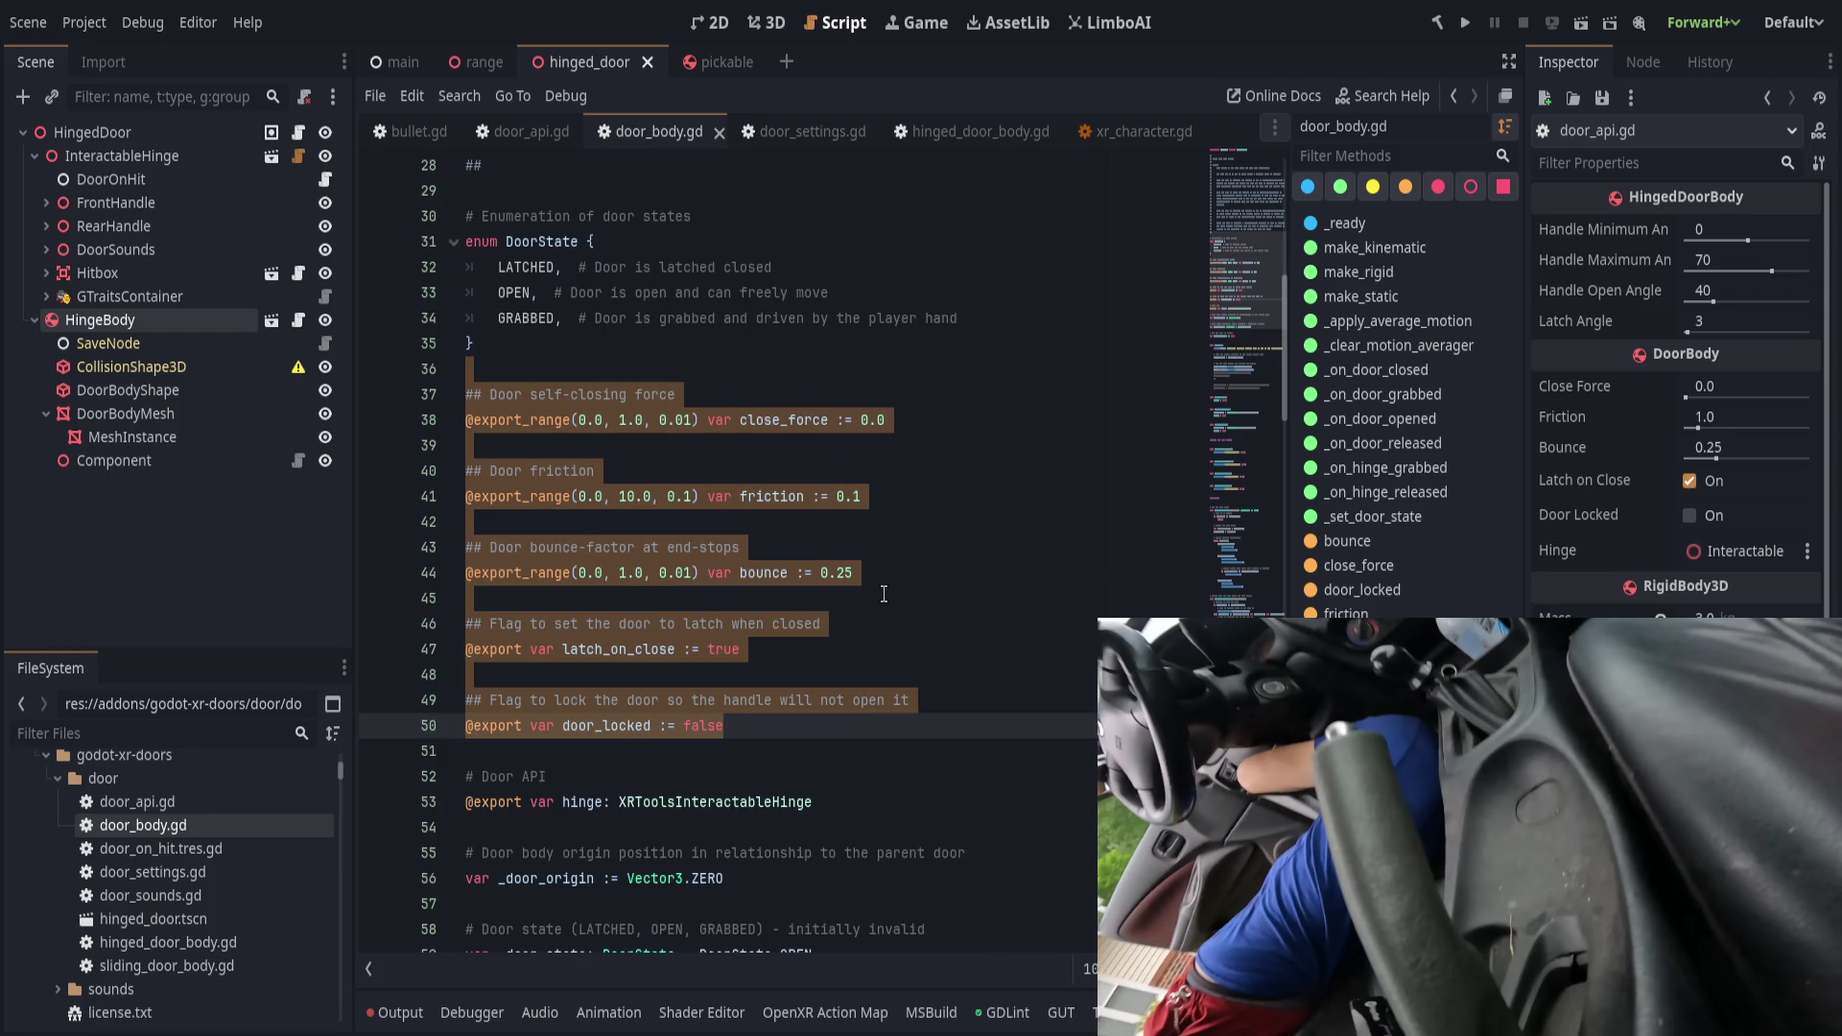
{"action": "type", "text": "@export var sett"}
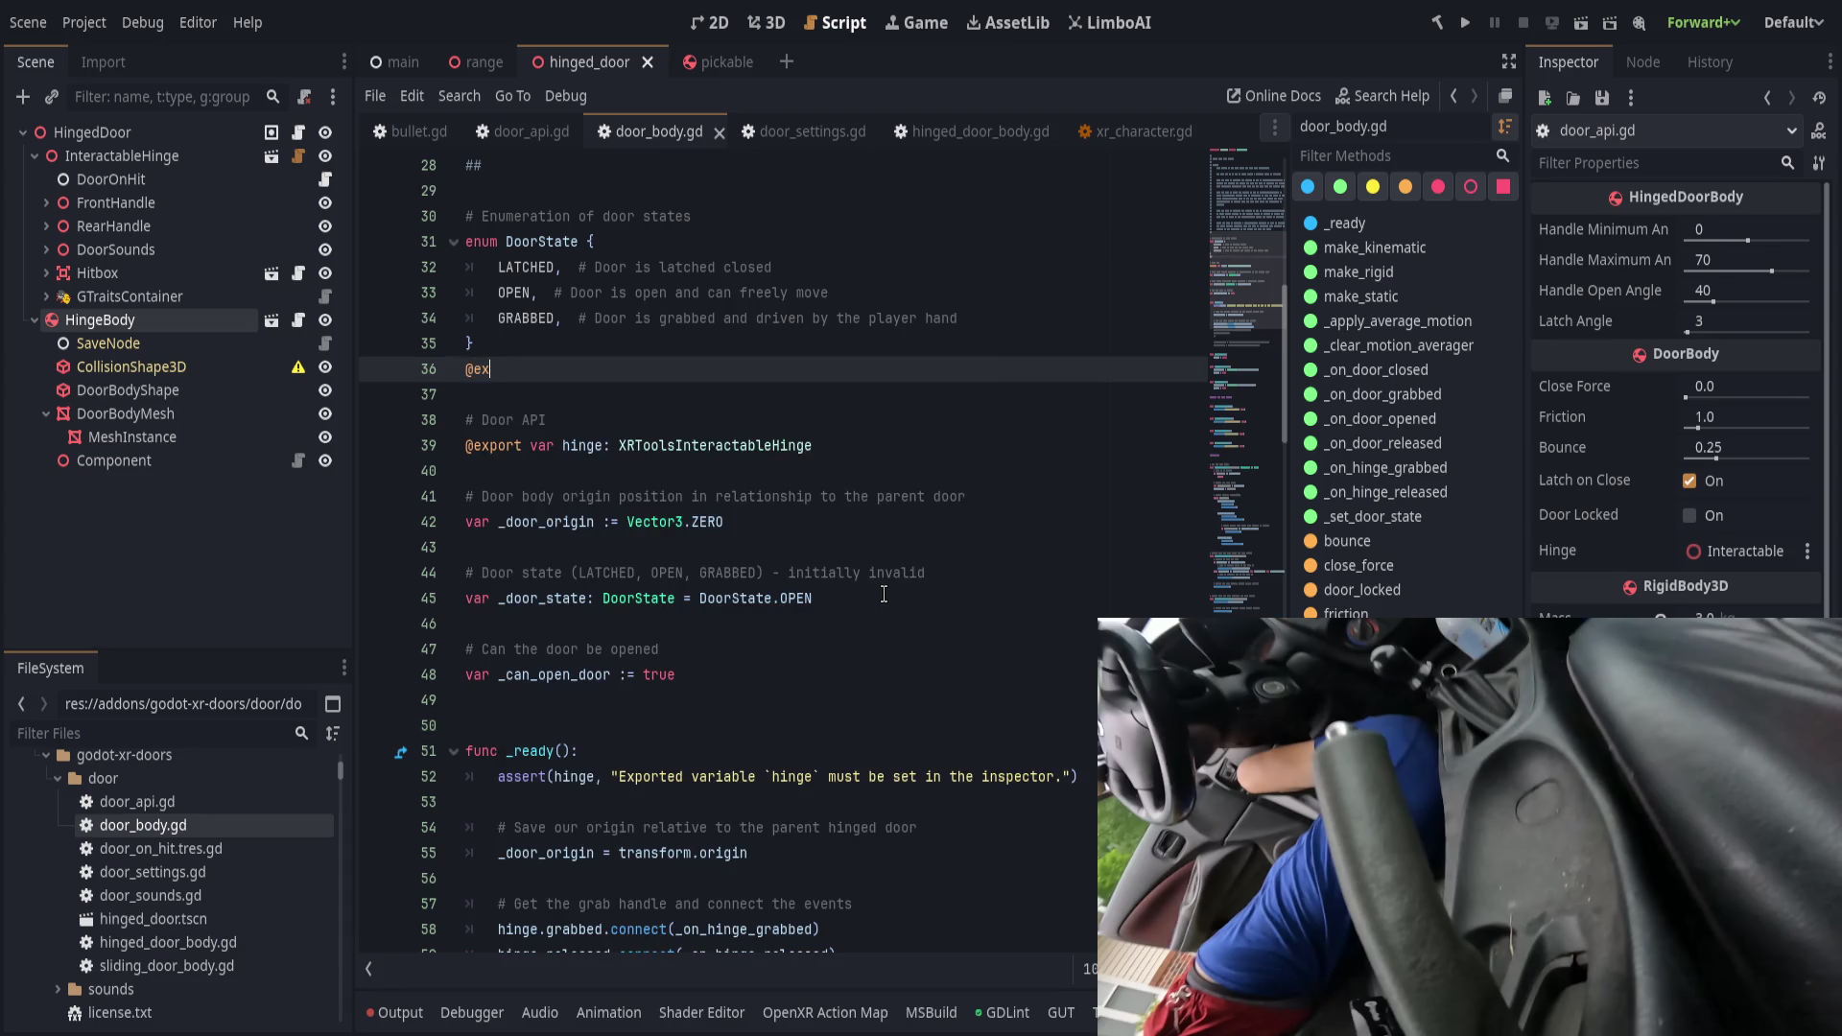
{"action": "type", "text": "ings"}
{"action": "key", "text": "BackSpace"}
{"action": "type", "text": "D"}
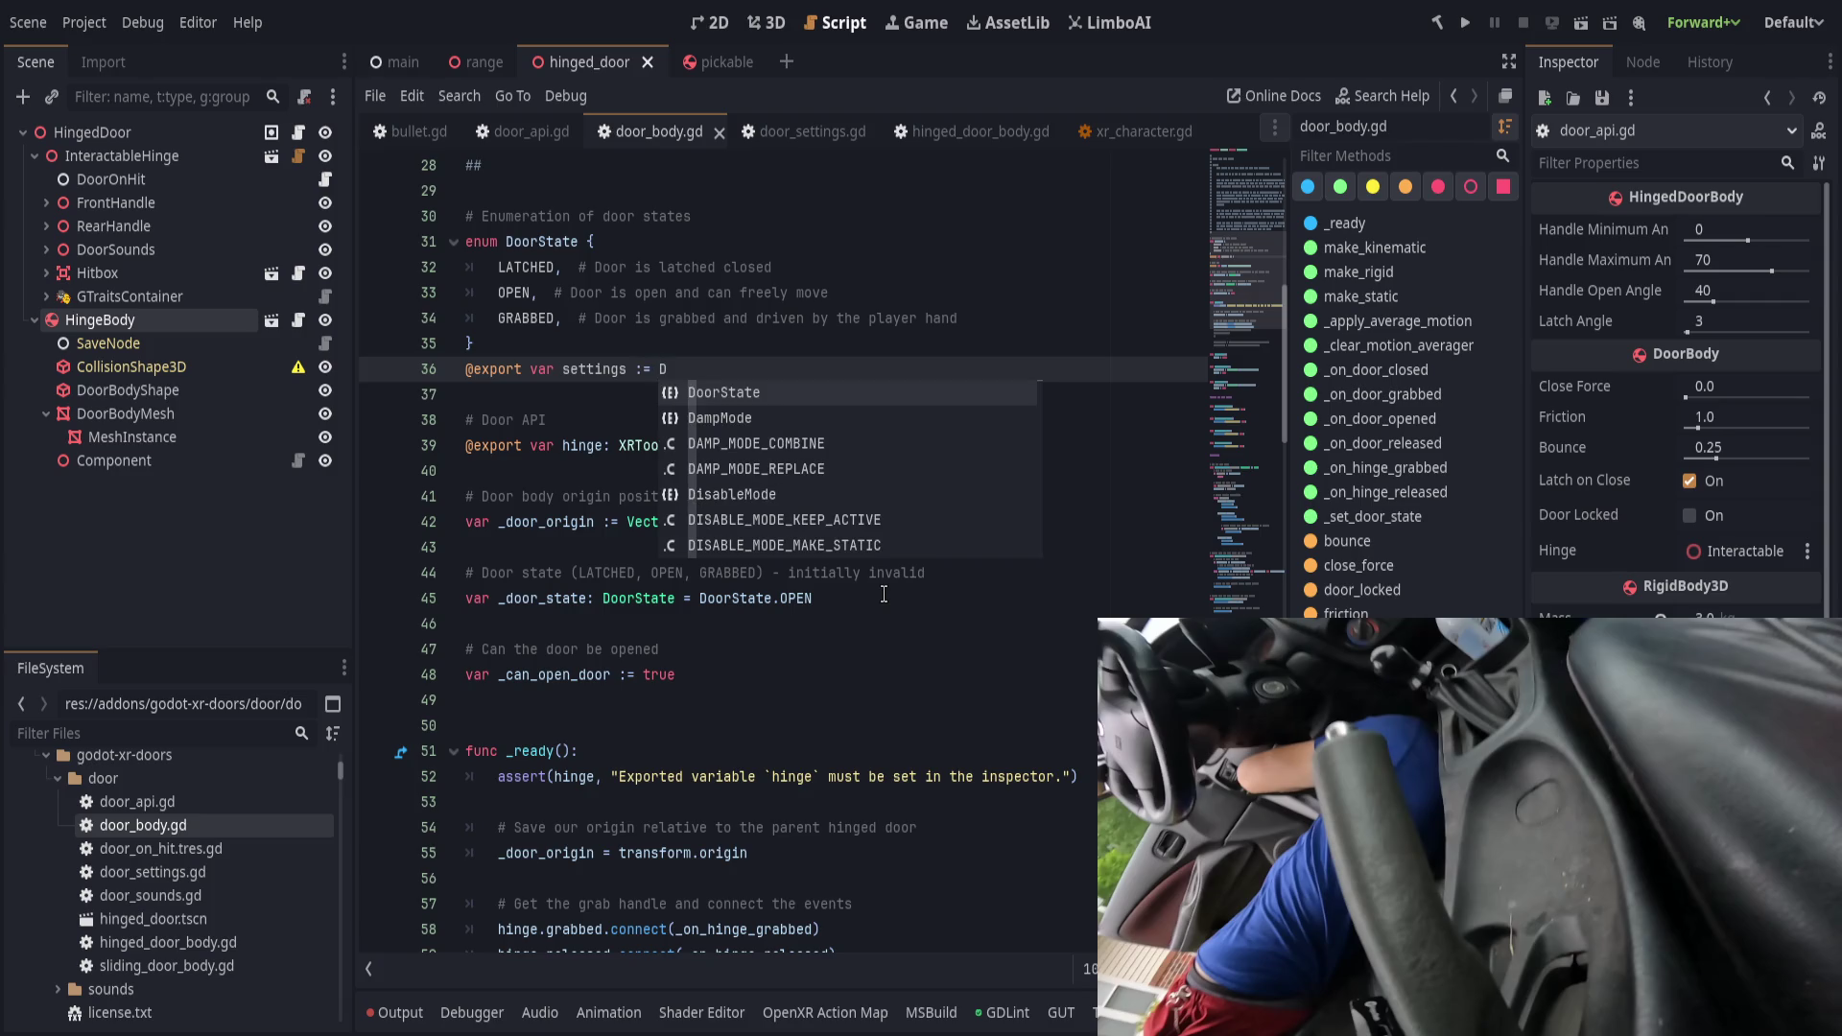
{"action": "type", "text": "oorS"}
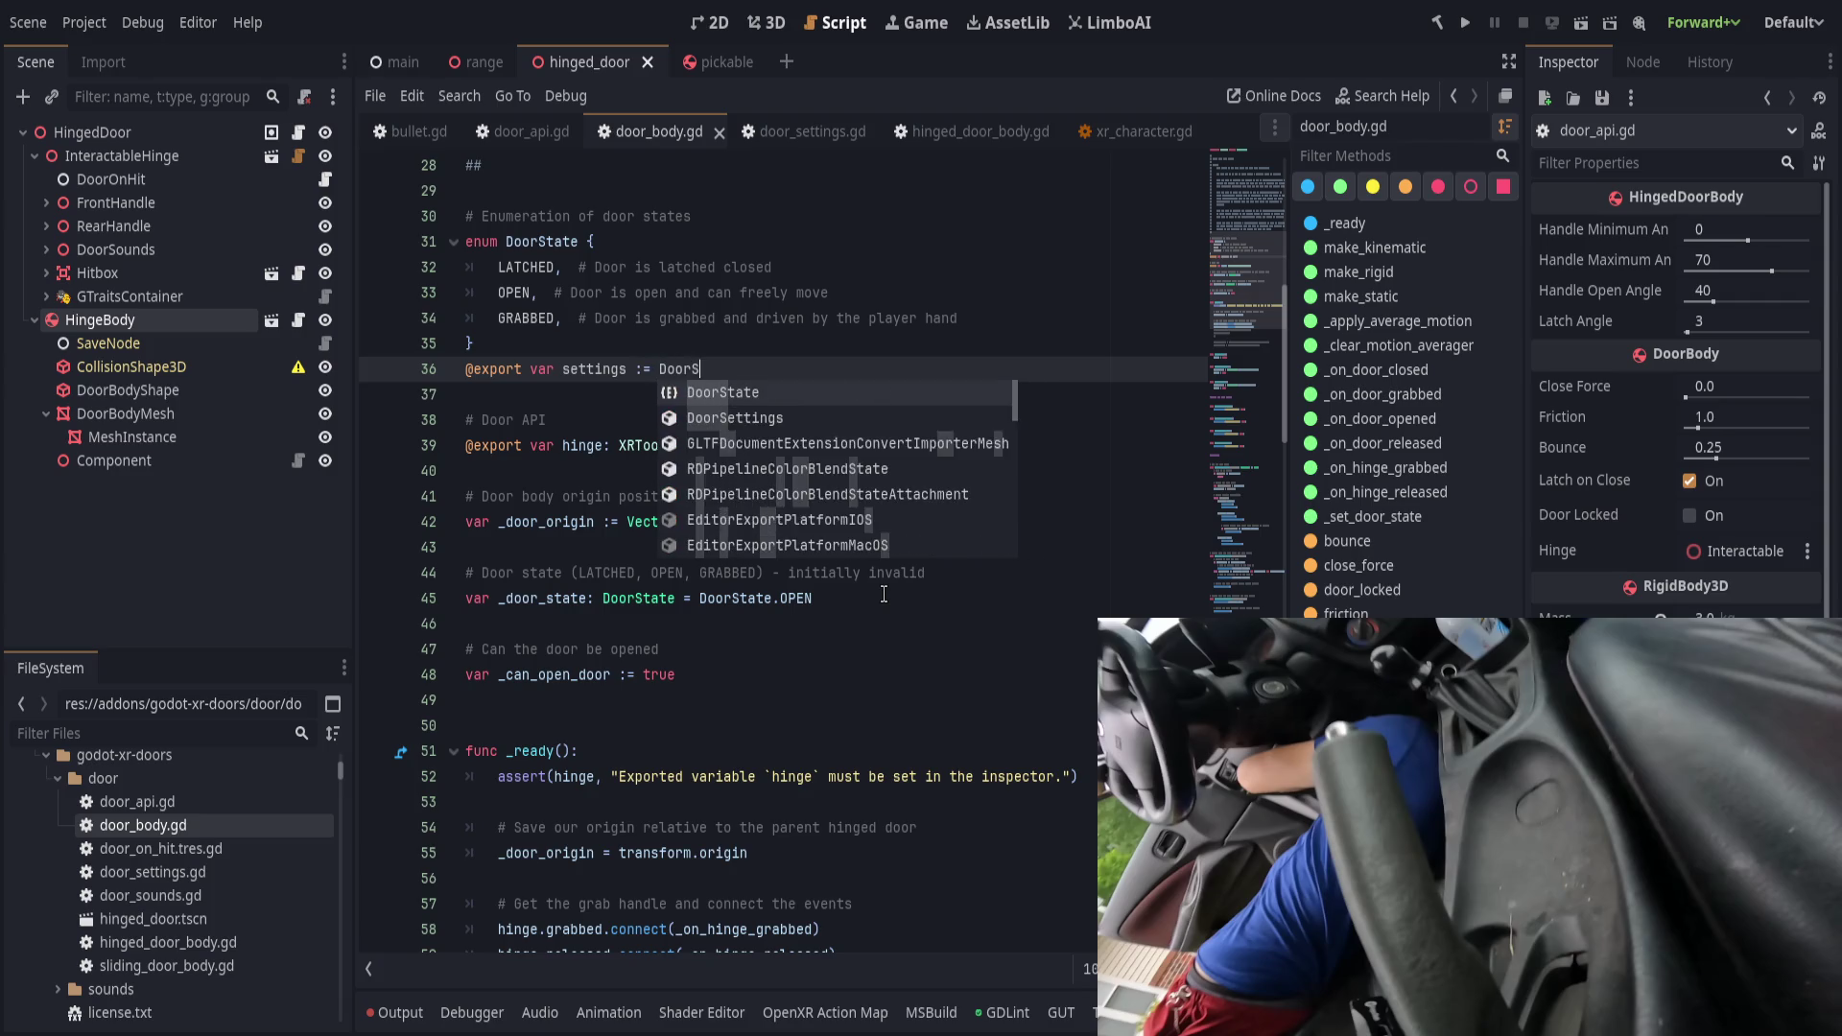
{"action": "type", "text": "e"}
{"action": "key", "text": "Return"}
{"action": "type", "text": ".new()"}
Add a blank line after the DoorState enum, save, and delete the empty ## line near the top.
{"action": "key", "text": "Up"}
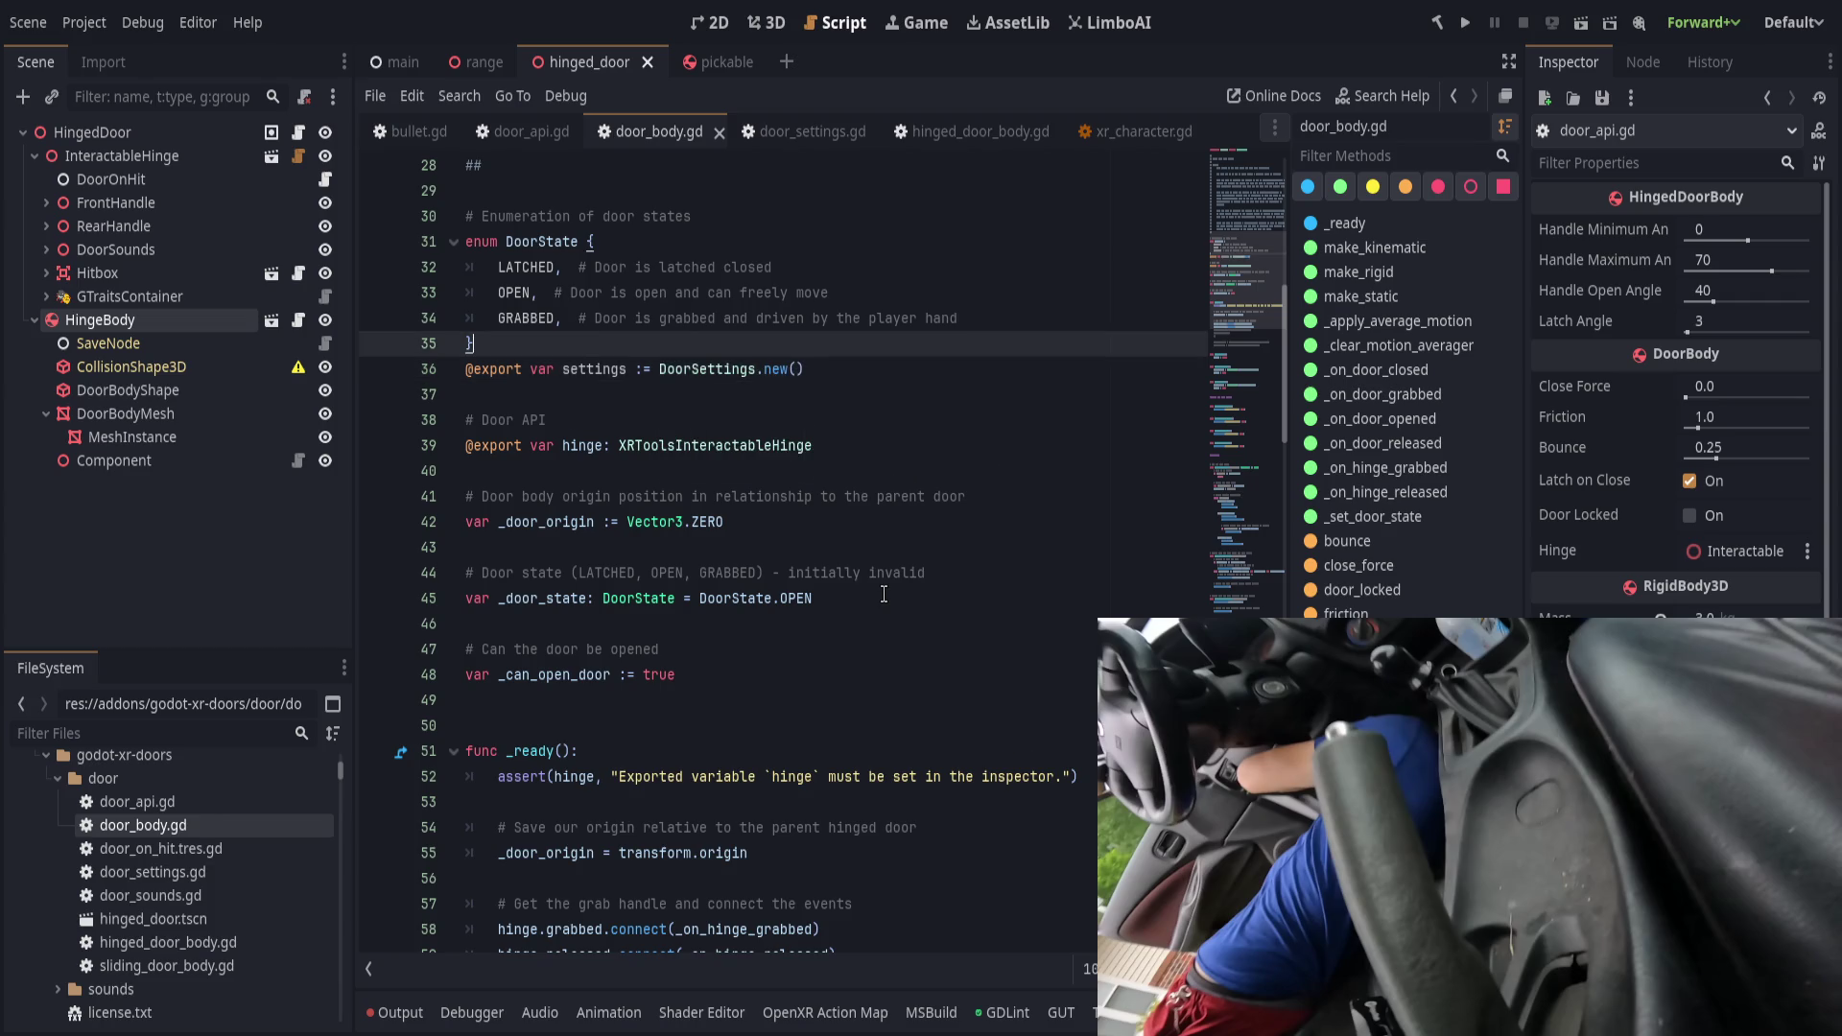
{"action": "key", "text": "Return"}
{"action": "key", "text": "ctrl+s"}
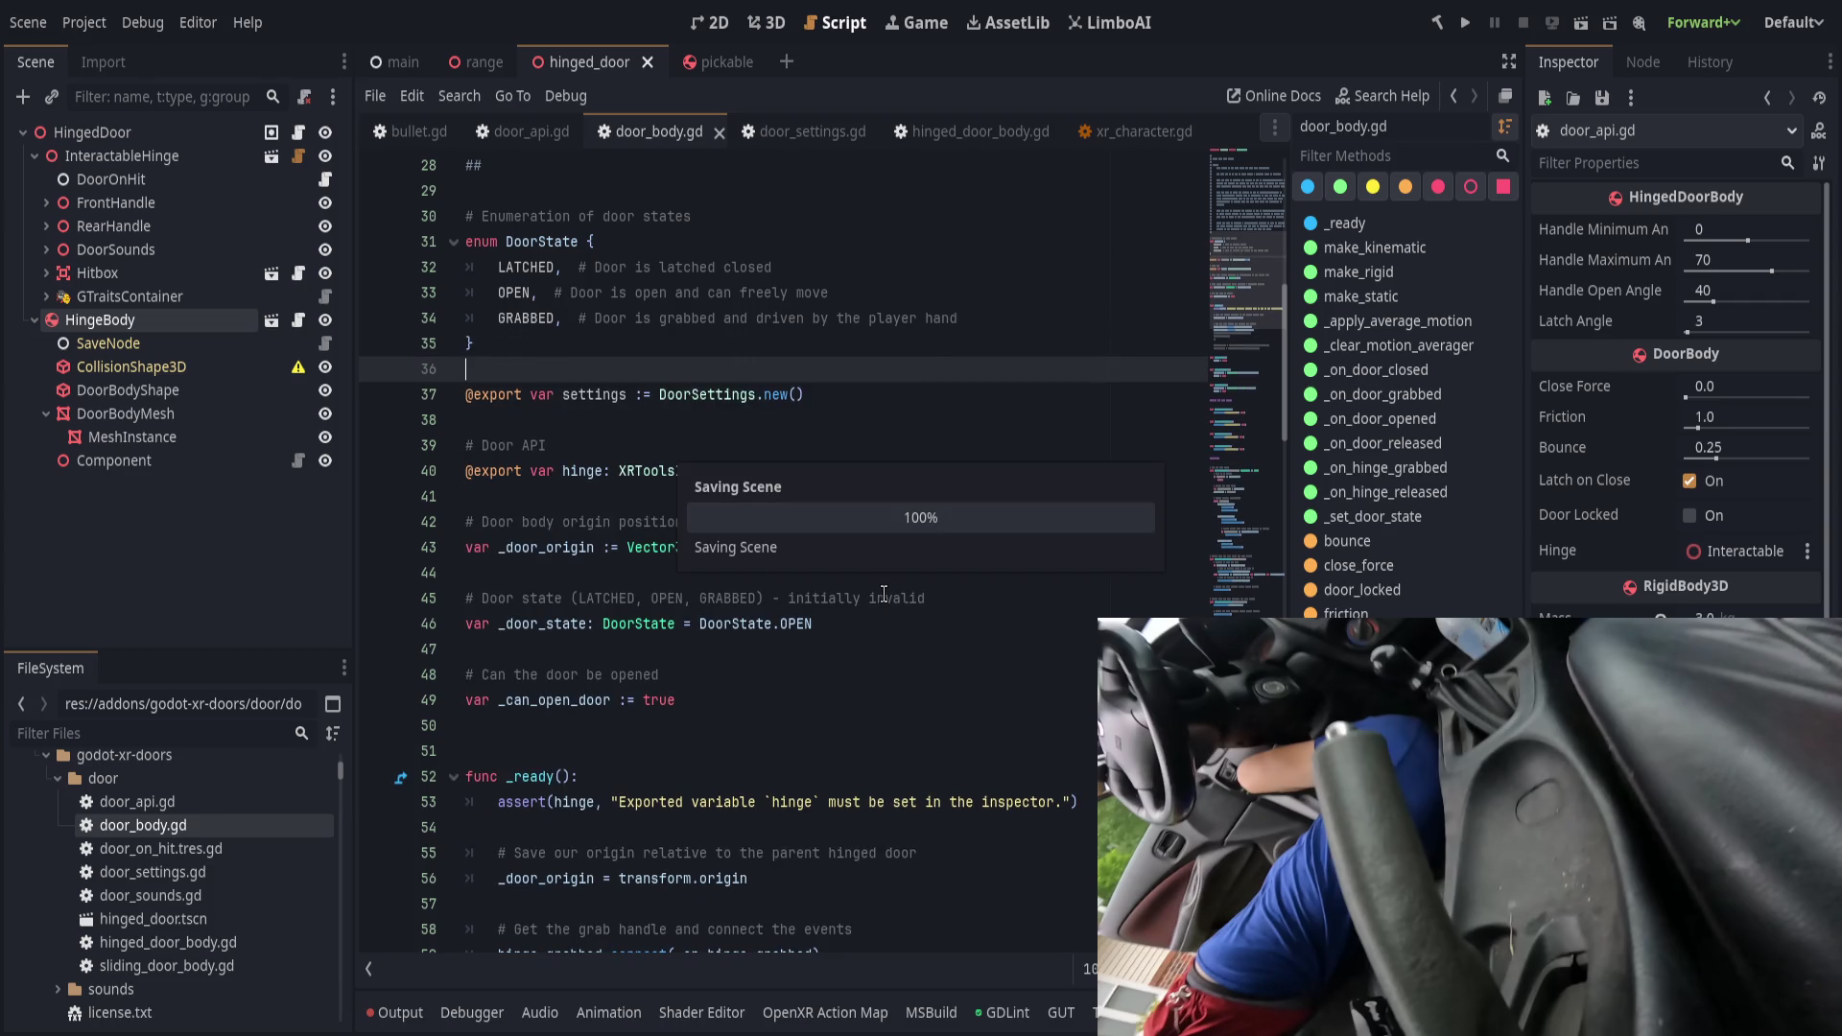
{"action": "scroll", "coordinate": [633, 576], "scroll_direction": "up", "scroll_amount": 8}
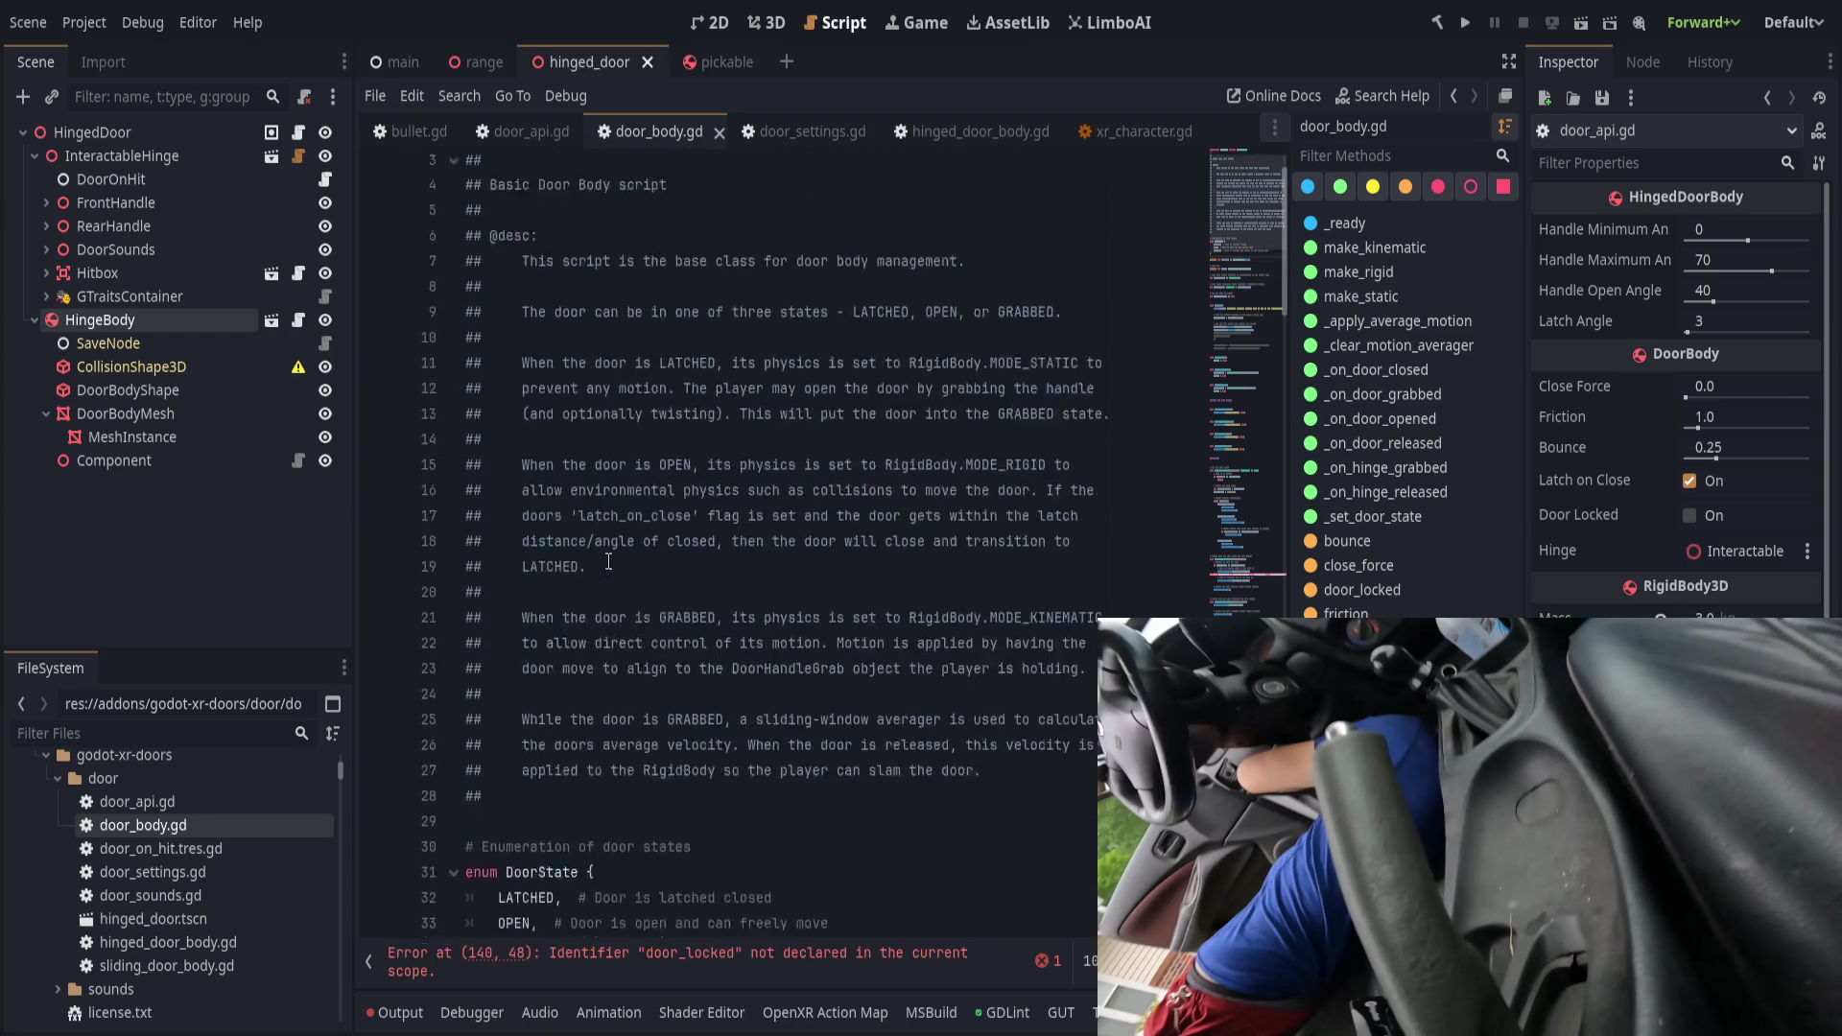
{"action": "scroll", "coordinate": [612, 559], "scroll_direction": "down", "scroll_amount": 5}
{"action": "scroll", "coordinate": [611, 558], "scroll_direction": "down", "scroll_amount": 4}
{"action": "scroll", "coordinate": [611, 558], "scroll_direction": "up", "scroll_amount": 10}
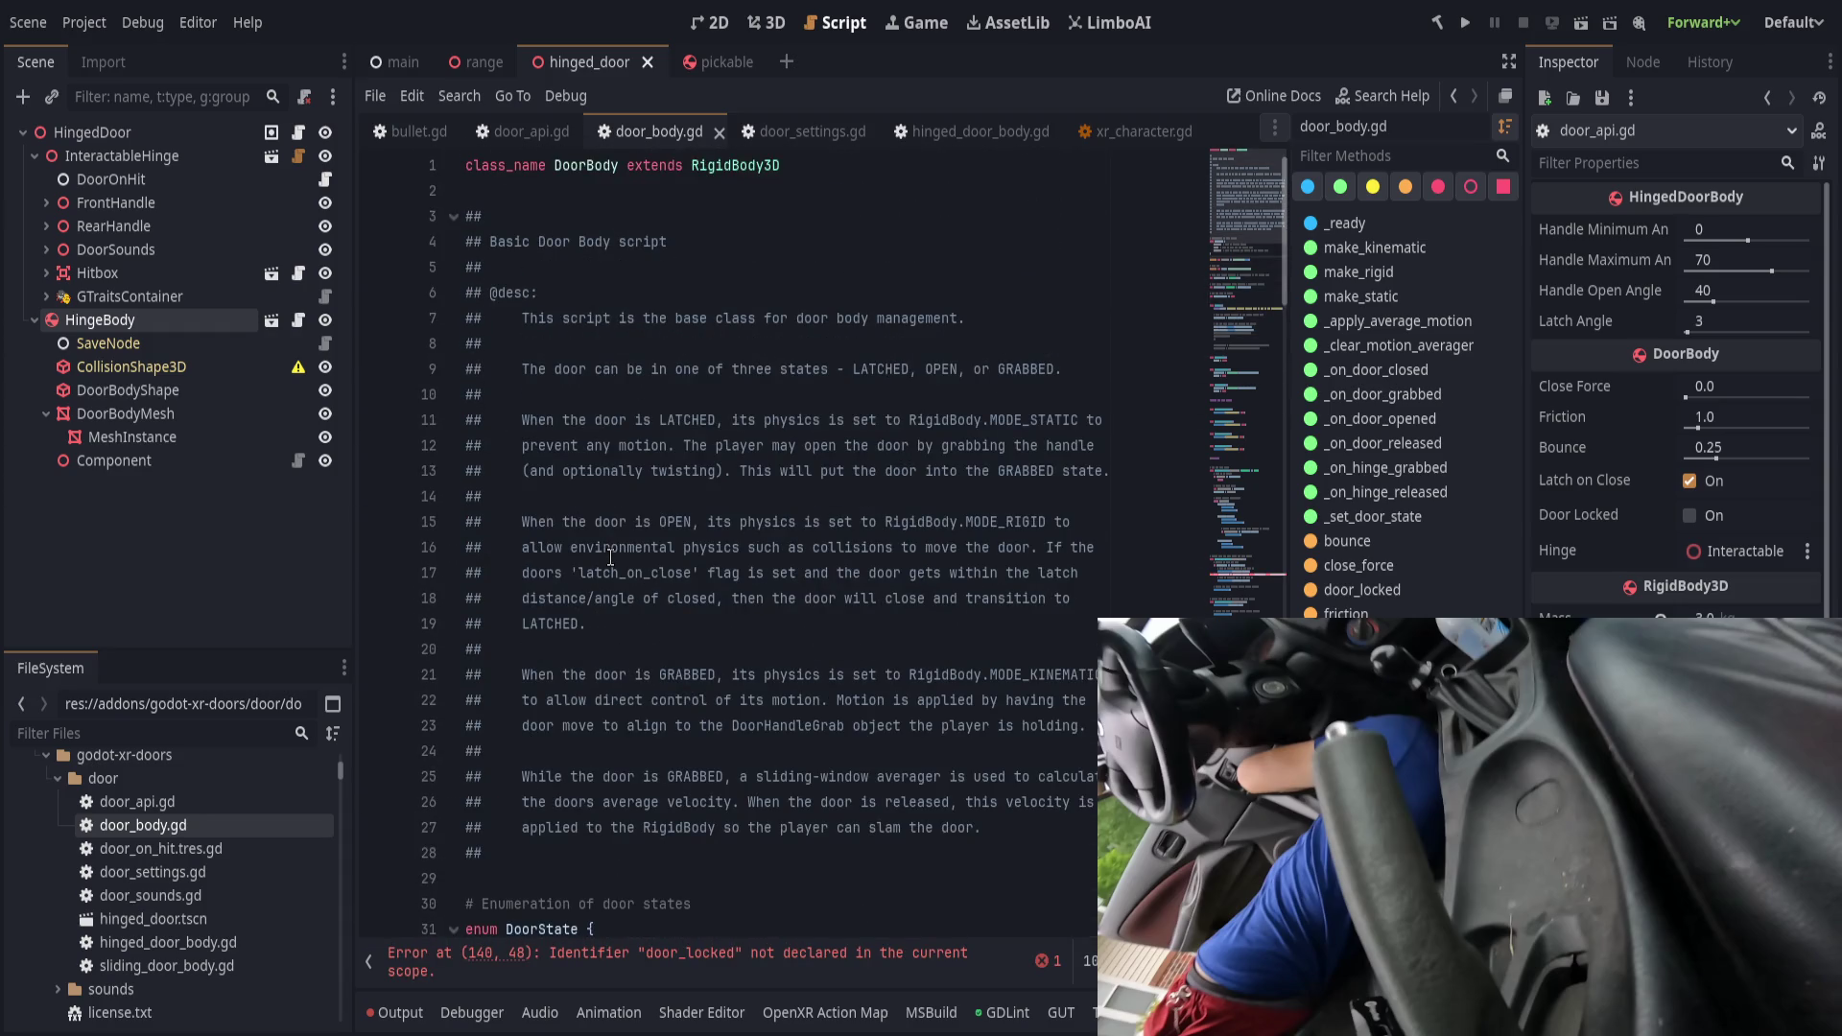
{"action": "left_click", "coordinate": [482, 216]}
{"action": "key", "text": "ctrl+shift+k"}
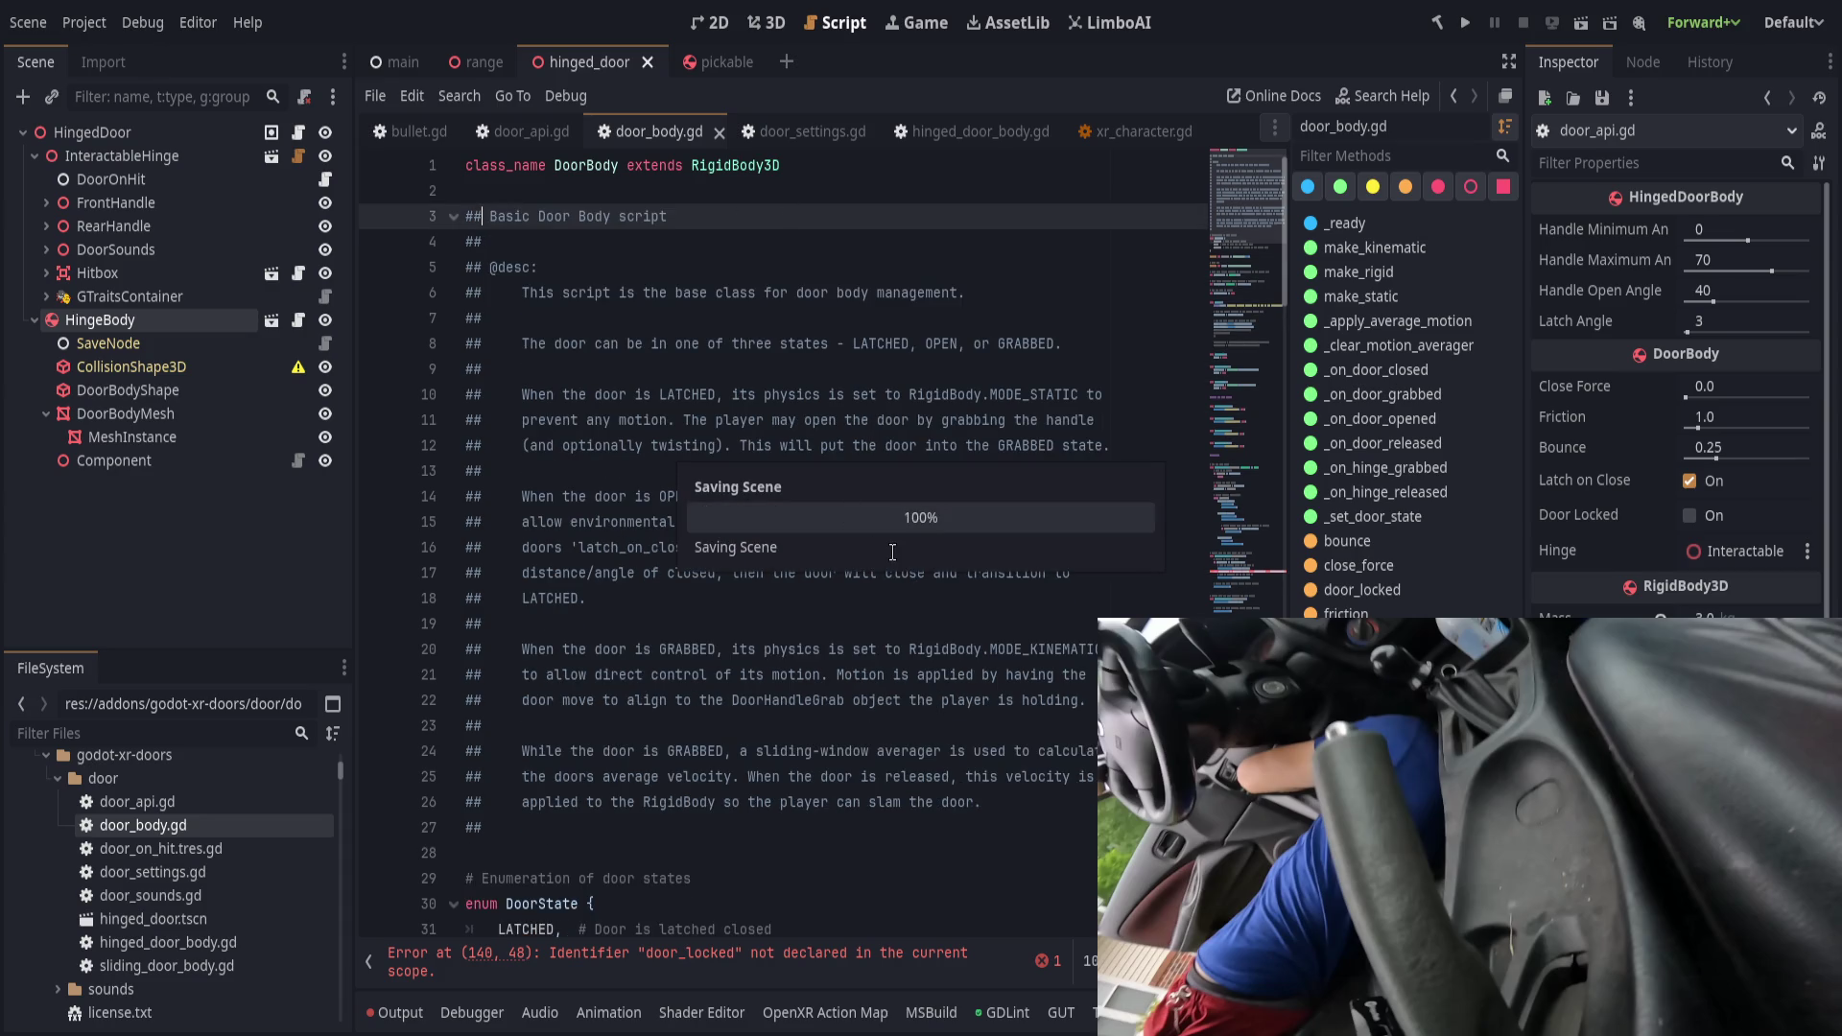
{"action": "left_click_drag", "start_coordinate": [955, 662], "coordinate": [959, 729]}
{"action": "left_click", "coordinate": [960, 729]}
{"action": "scroll", "coordinate": [629, 664], "scroll_direction": "down", "scroll_amount": 4}
{"action": "scroll", "coordinate": [629, 664], "scroll_direction": "up", "scroll_amount": 4}
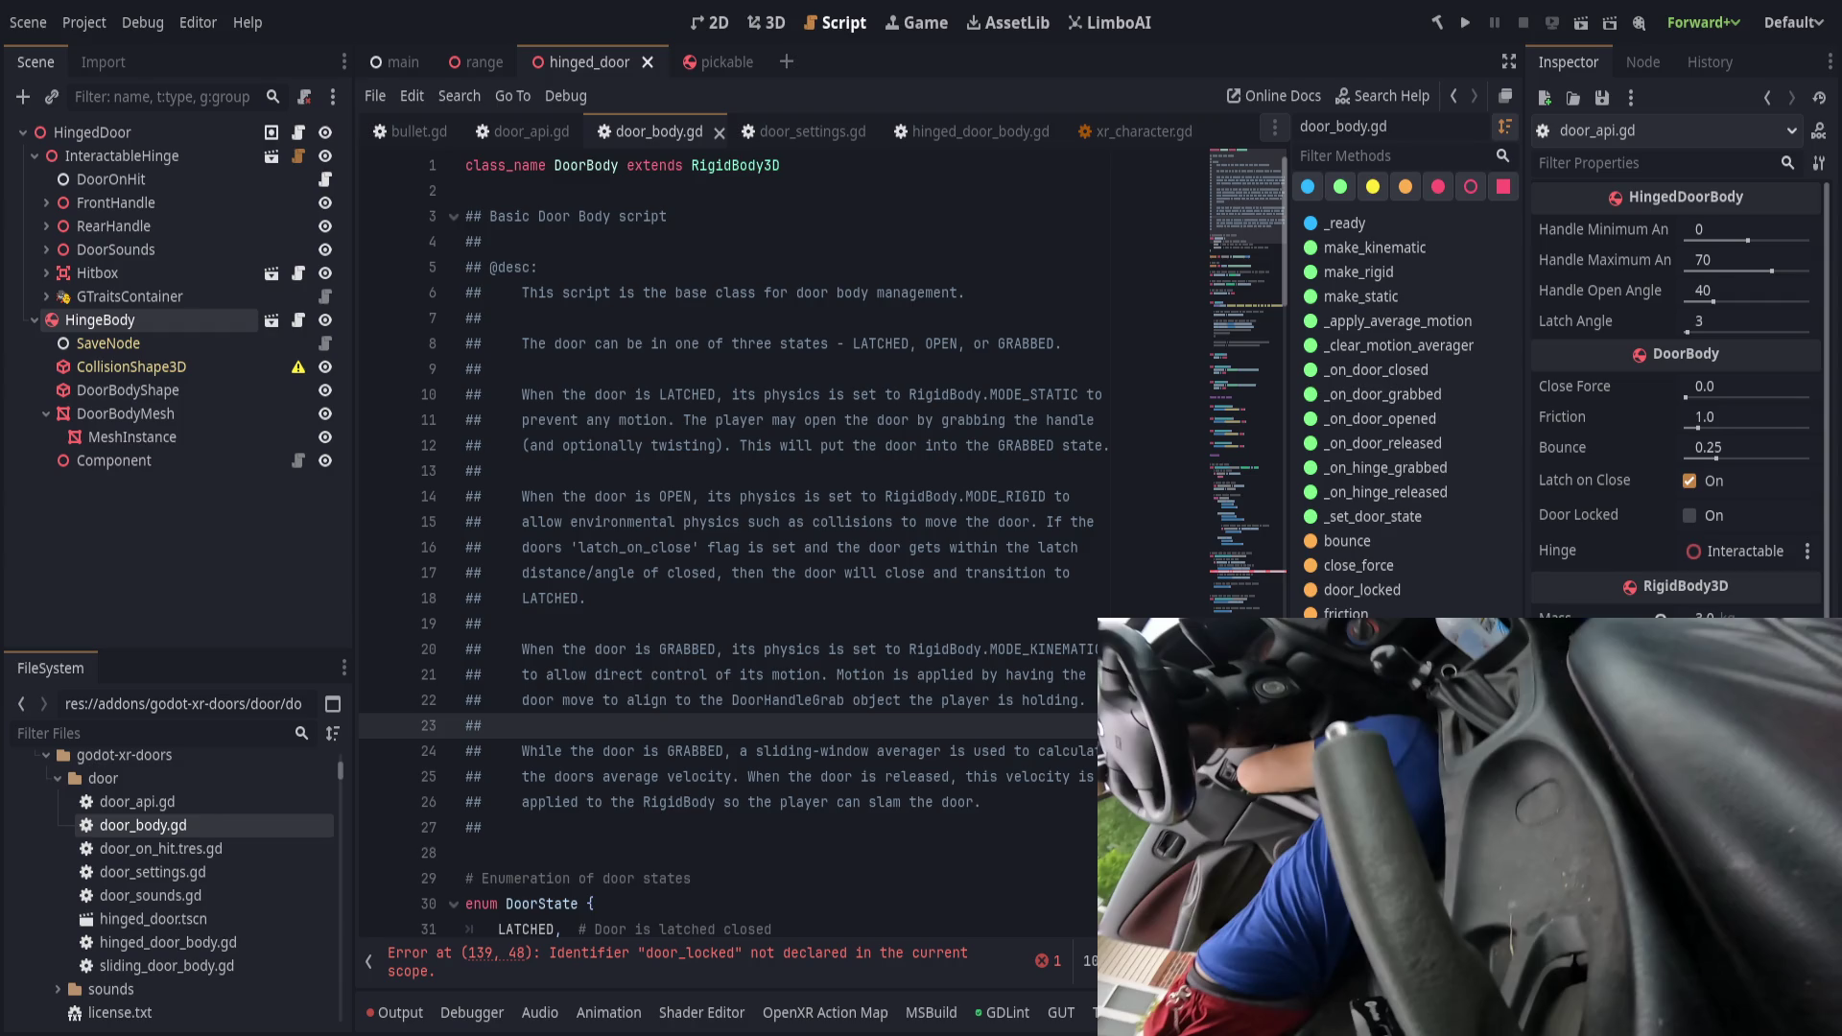
{"action": "left_click_drag", "start_coordinate": [1104, 394], "coordinate": [950, 419]}
{"action": "left_click", "coordinate": [950, 419]}
{"action": "left_click", "coordinate": [1135, 443]}
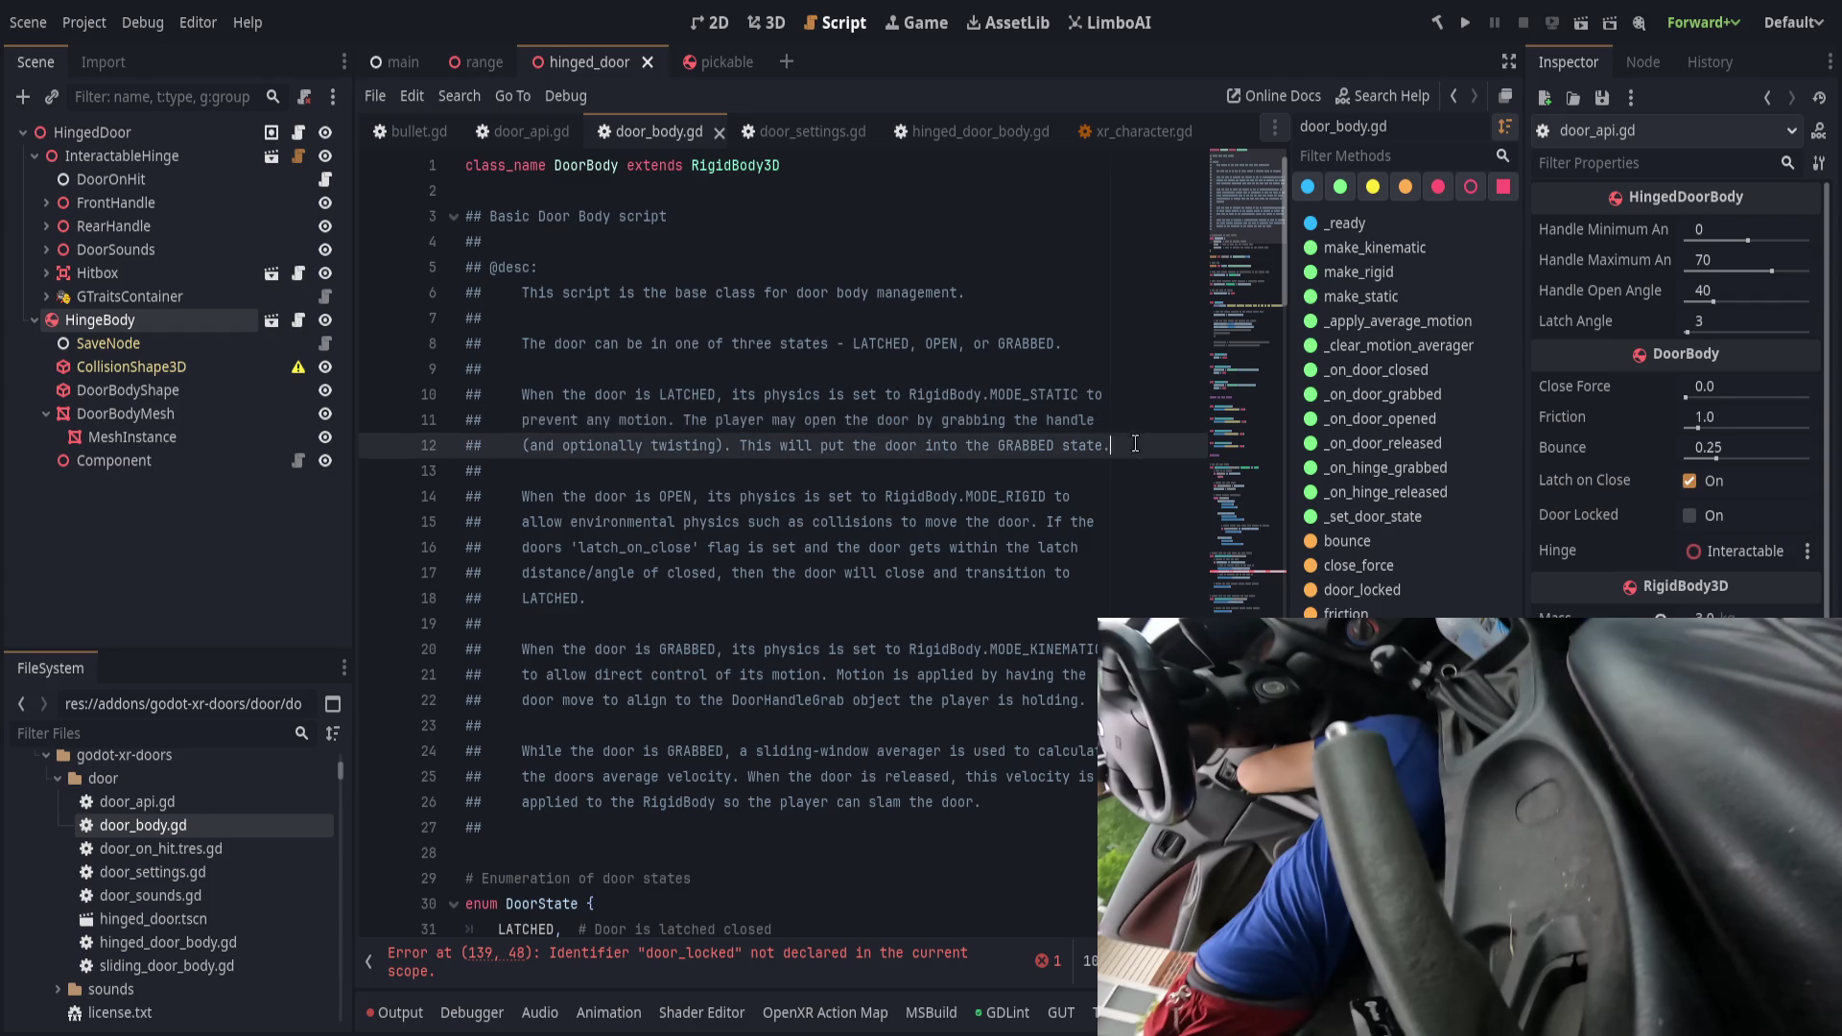
{"action": "scroll", "coordinate": [981, 624], "scroll_direction": "down", "scroll_amount": 2}
{"action": "left_click_drag", "start_coordinate": [521, 598], "coordinate": [1099, 625]}
{"action": "mouse_move", "coordinate": [780, 650]}
{"action": "left_mouse_down"}
{"action": "mouse_move", "coordinate": [1081, 651]}
{"action": "mouse_move", "coordinate": [482, 675]}
{"action": "left_mouse_up"}
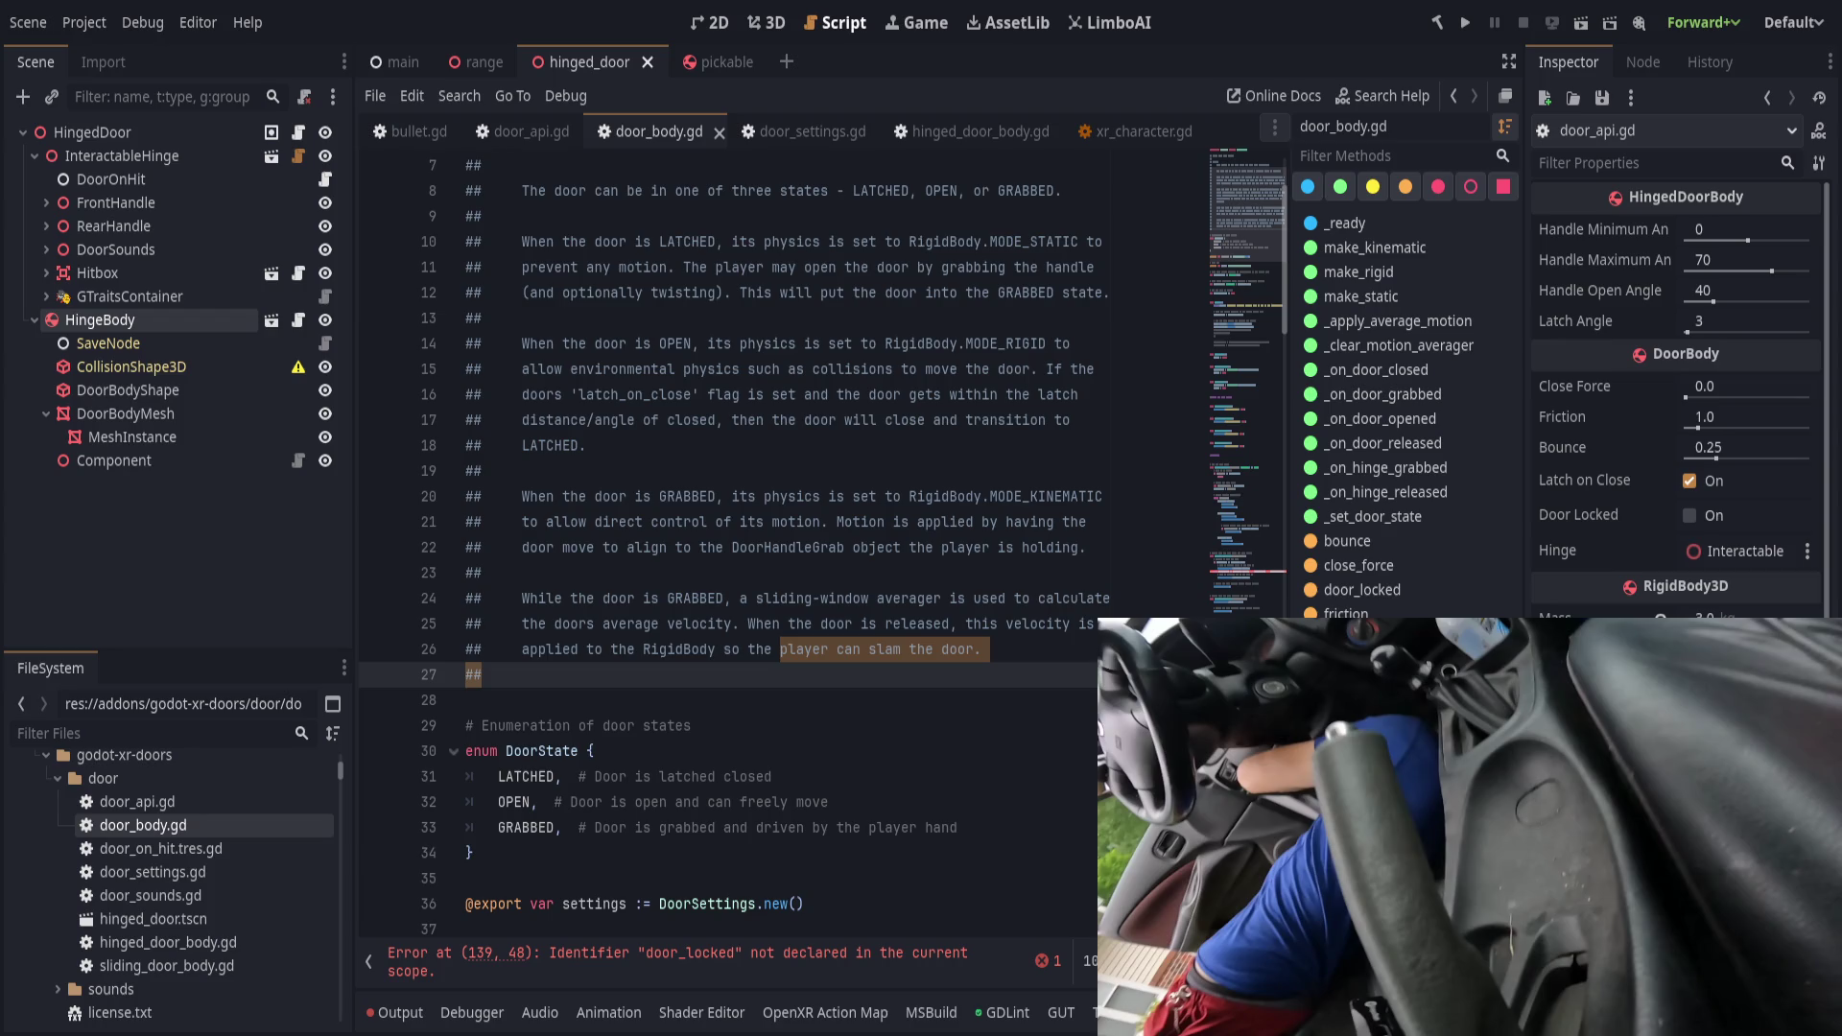
{"action": "scroll", "coordinate": [767, 384], "scroll_direction": "up", "scroll_amount": 3}
{"action": "left_click", "coordinate": [767, 188]}
{"action": "key", "text": "ctrl+v"}
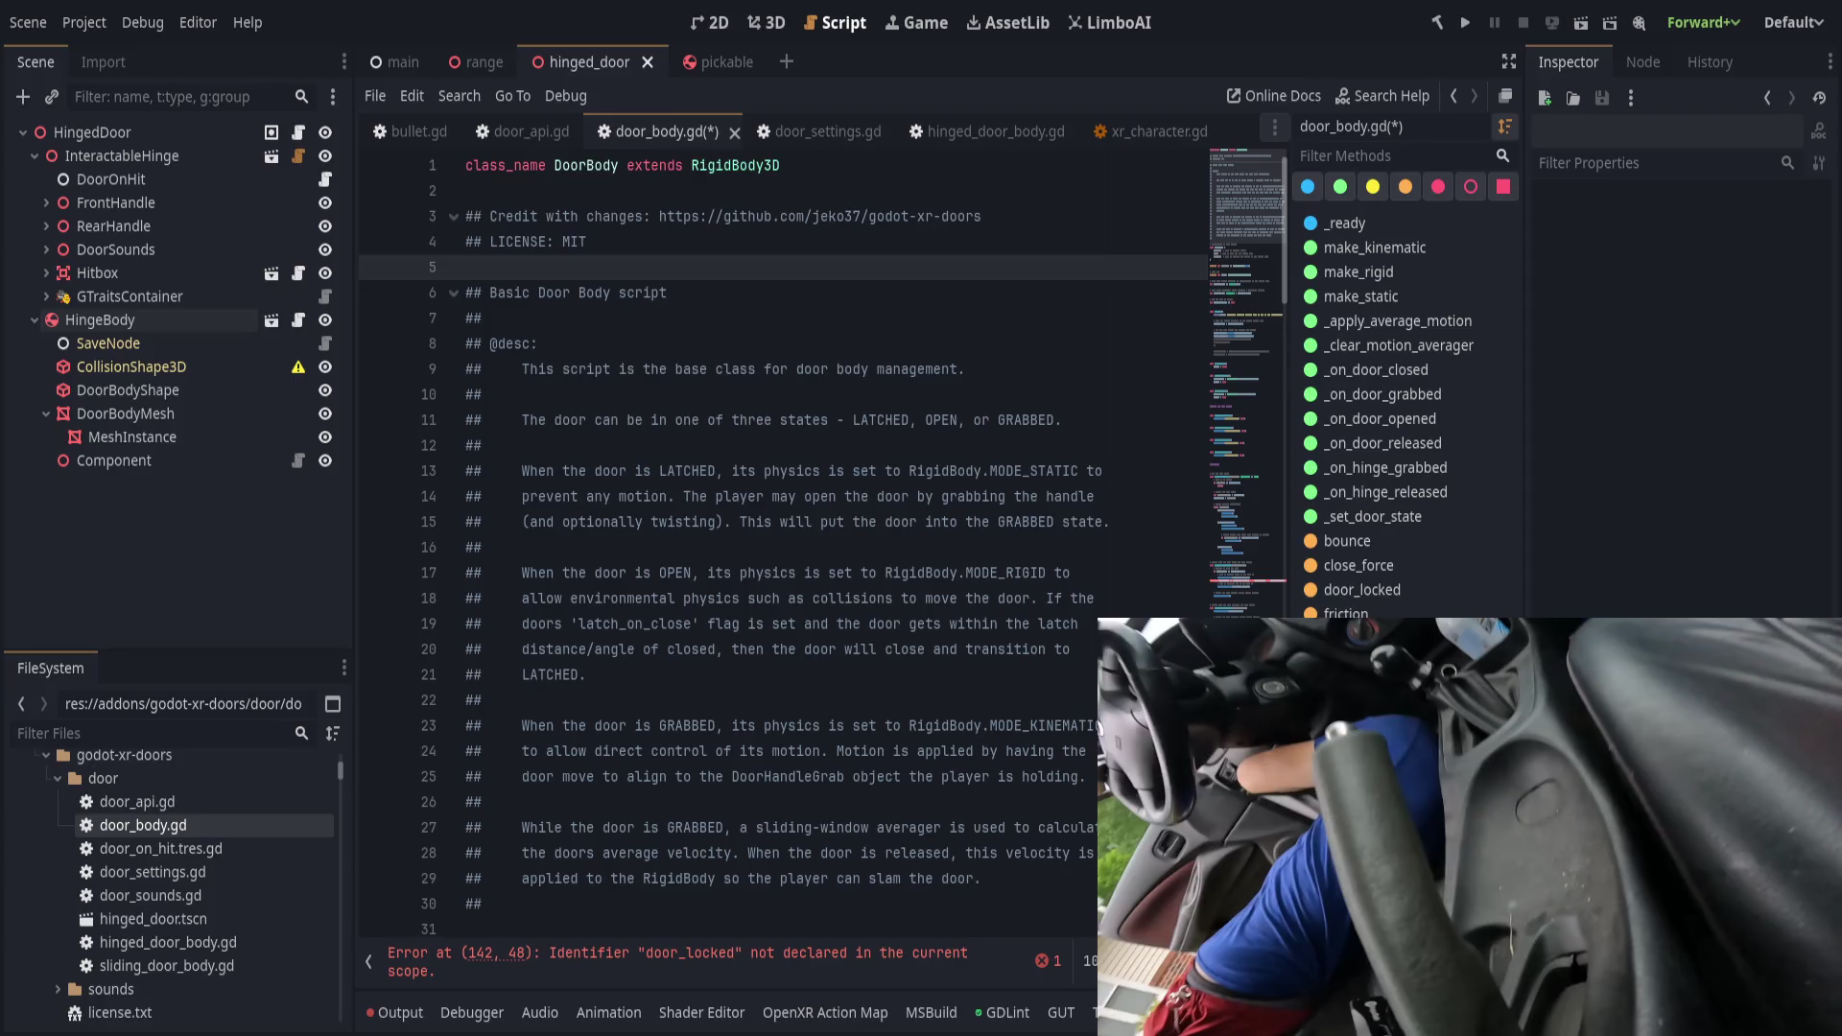
Paste the credit and license lines, drop the full MIT text, and append the LICENSE URL after MIT.
{"action": "key", "text": "ctrl+v"}
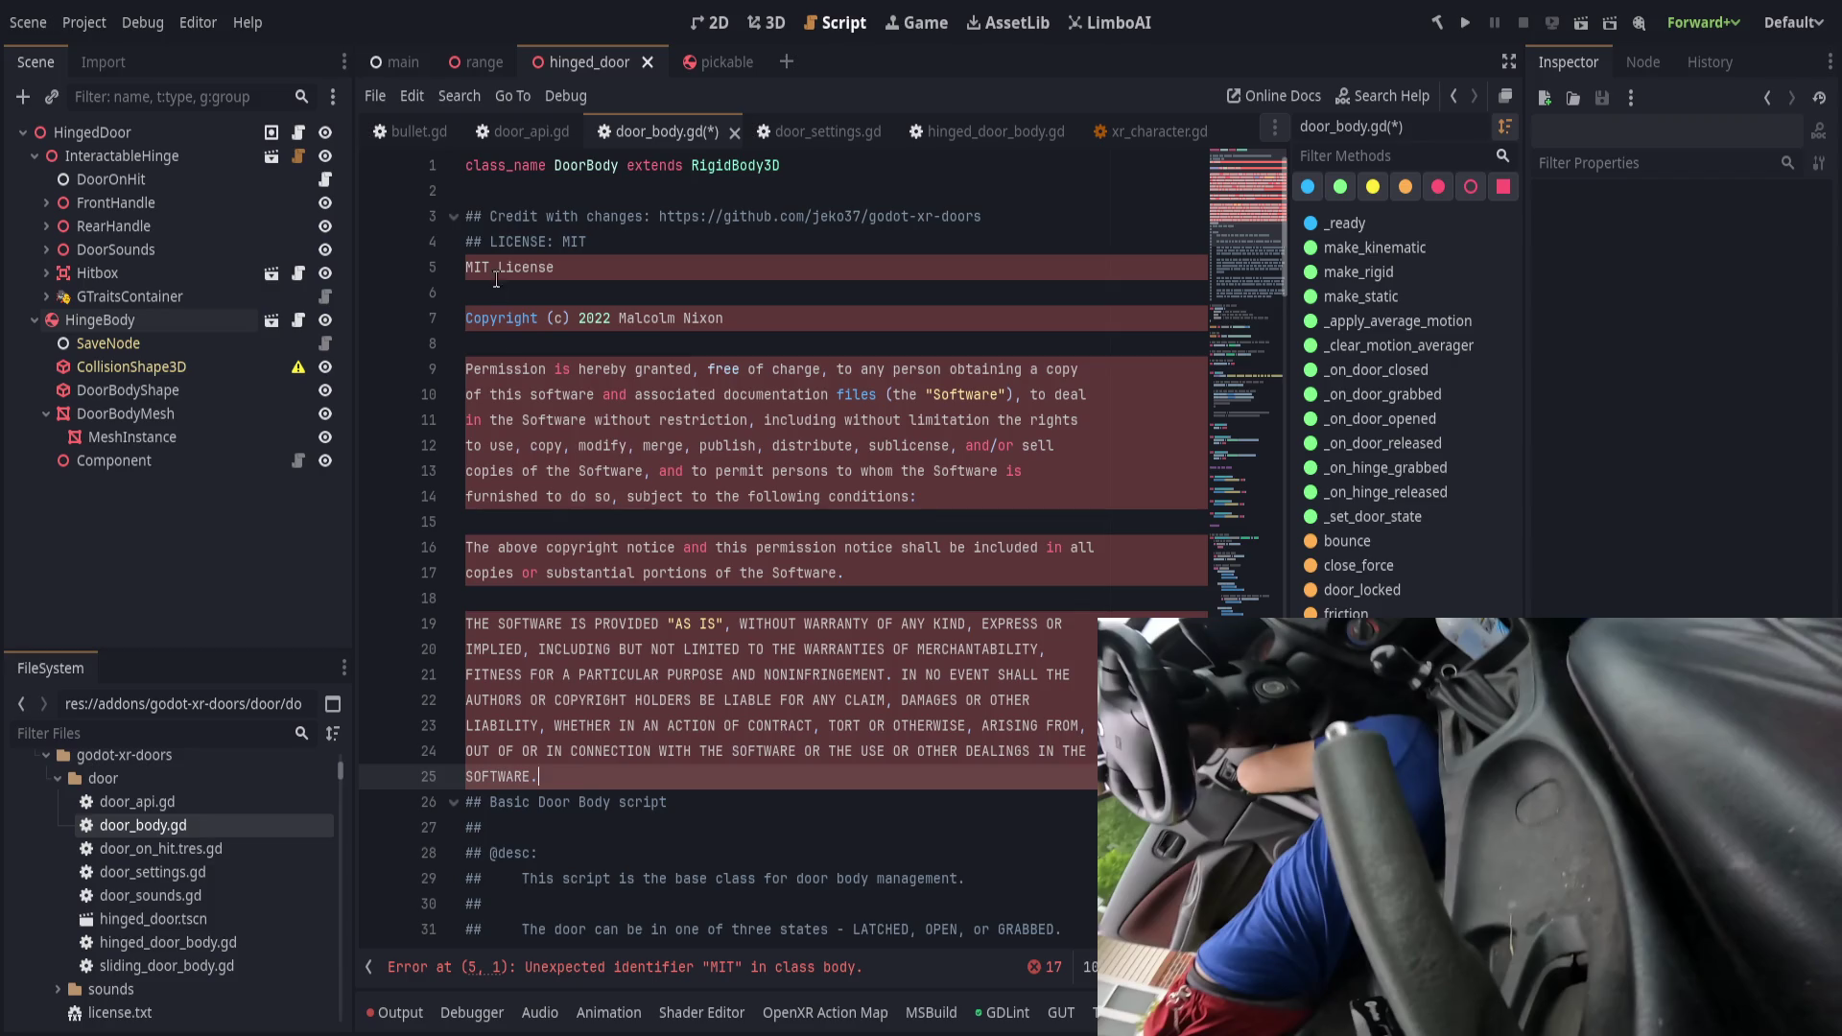
{"action": "left_click", "coordinate": [493, 270], "text": "shift"}
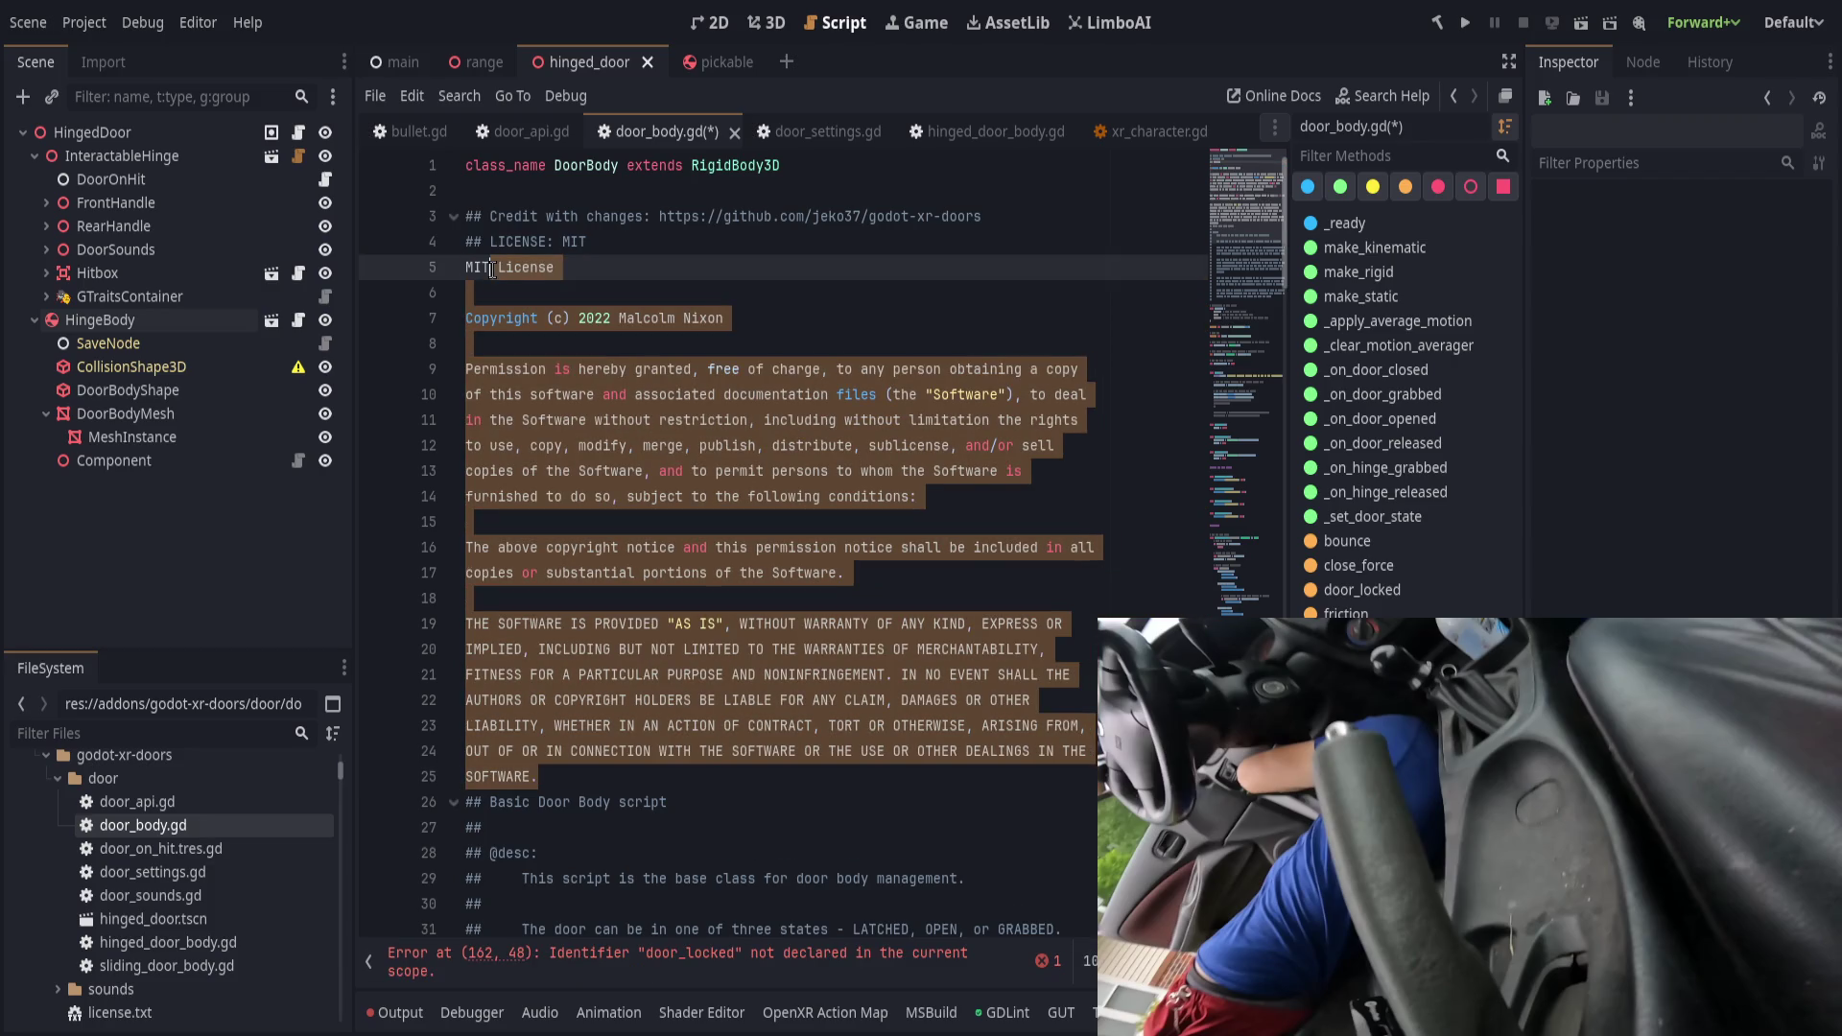
{"action": "key", "text": "Delete"}
{"action": "left_click", "coordinate": [698, 230]}
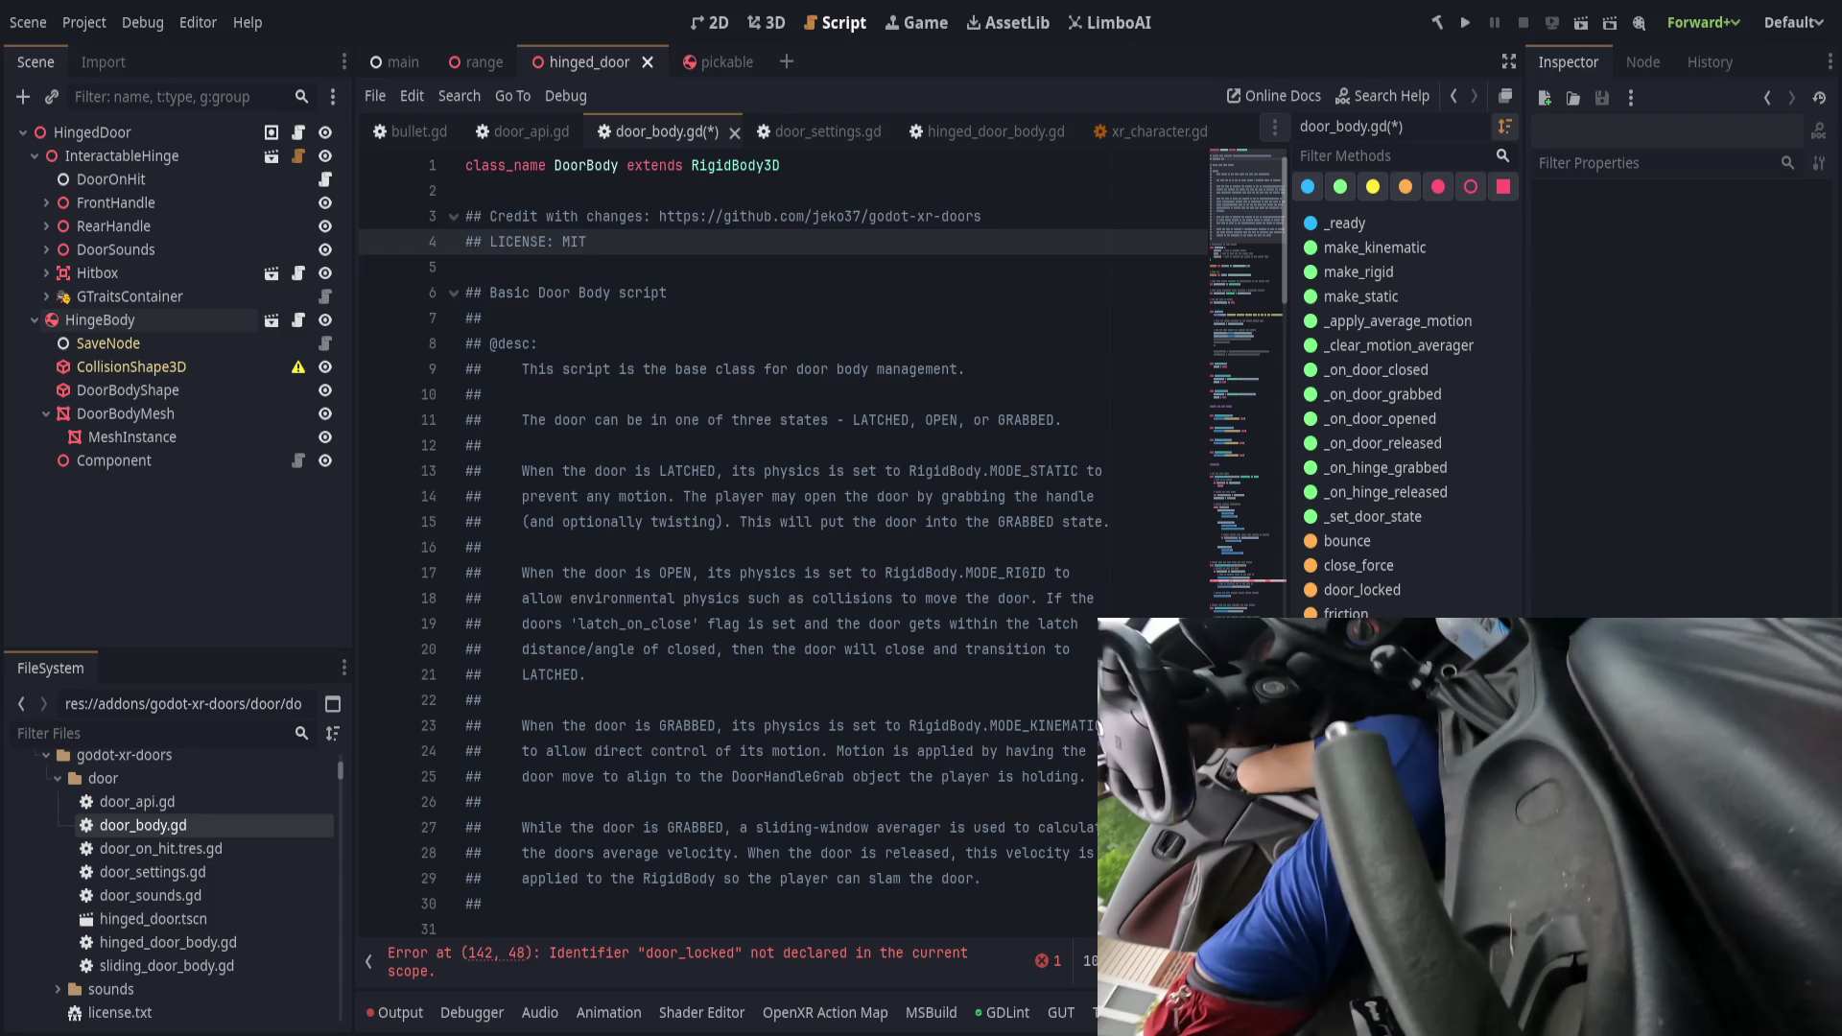
{"action": "key", "text": "ctrl+v"}
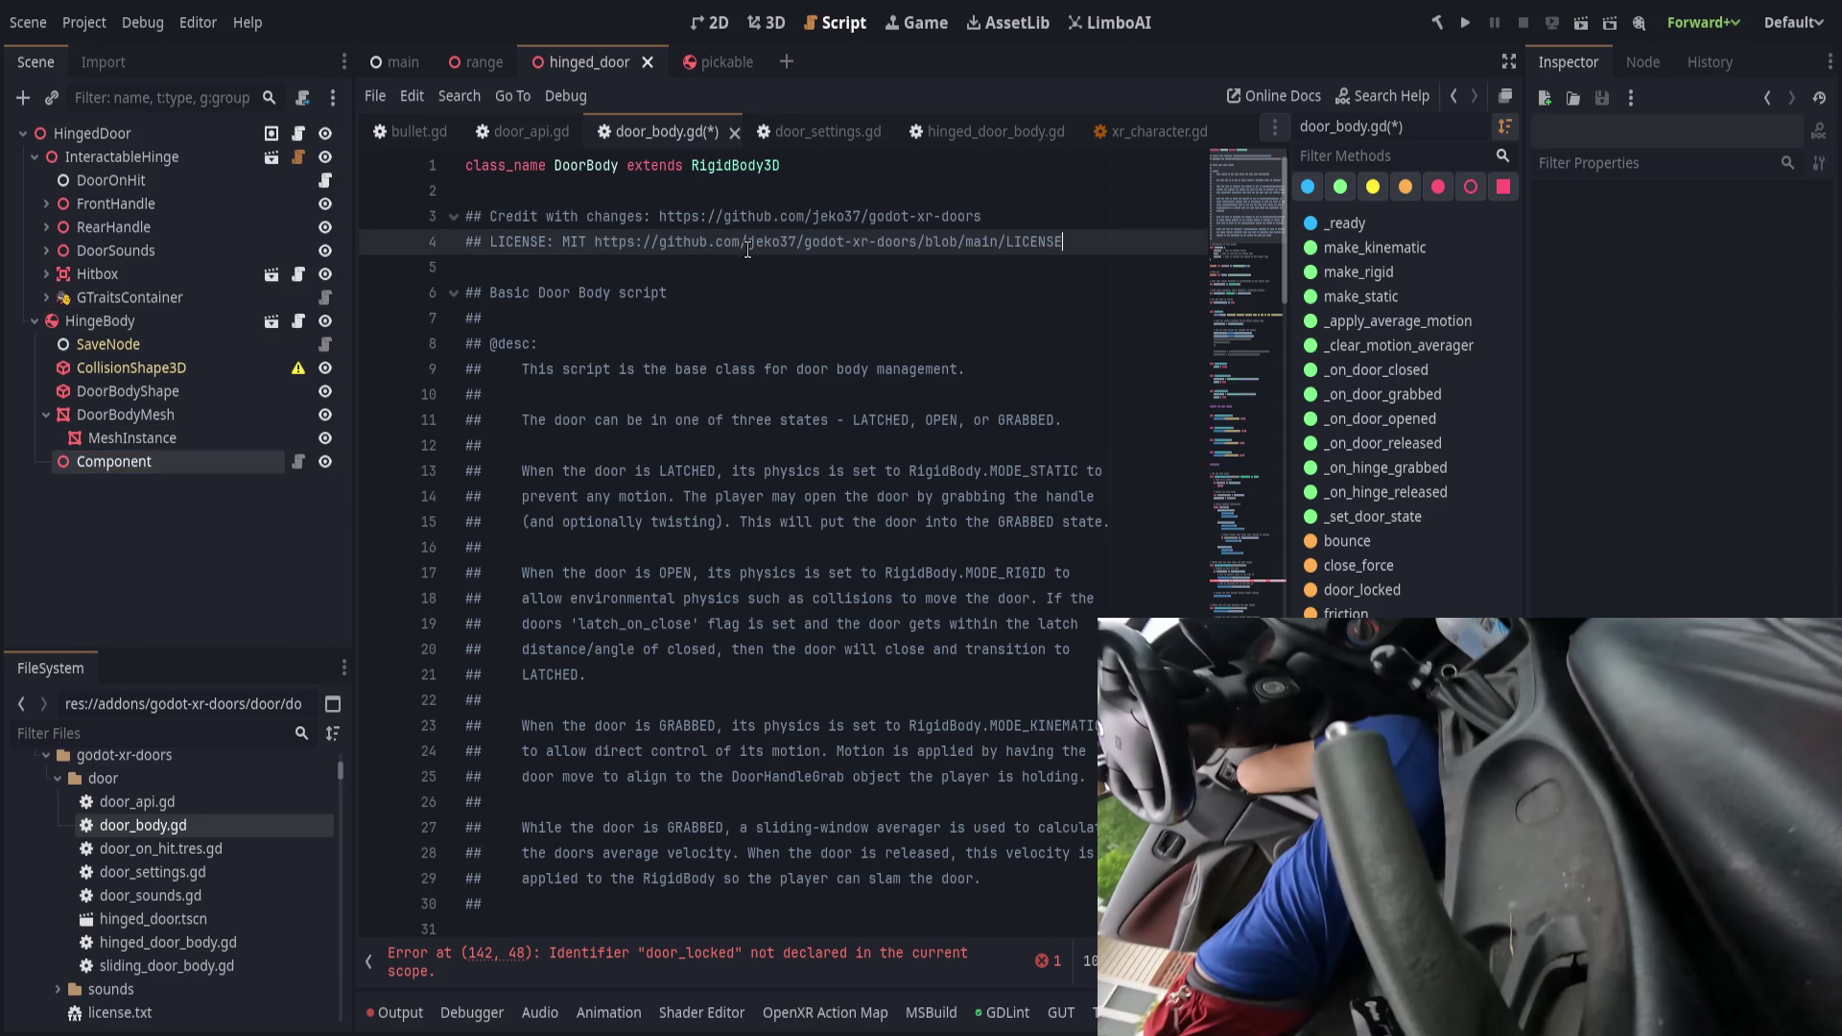
{"action": "scroll", "coordinate": [625, 480], "scroll_direction": "down", "scroll_amount": 4}
Strip the tab indents from the description comment lines using Replace All with an empty replacement.
{"action": "mouse_move", "coordinate": [602, 598]}
{"action": "left_mouse_down"}
{"action": "mouse_move", "coordinate": [537, 422]}
{"action": "mouse_move", "coordinate": [499, 191]}
{"action": "mouse_move", "coordinate": [484, 317]}
{"action": "mouse_move", "coordinate": [479, 267]}
{"action": "left_mouse_up"}
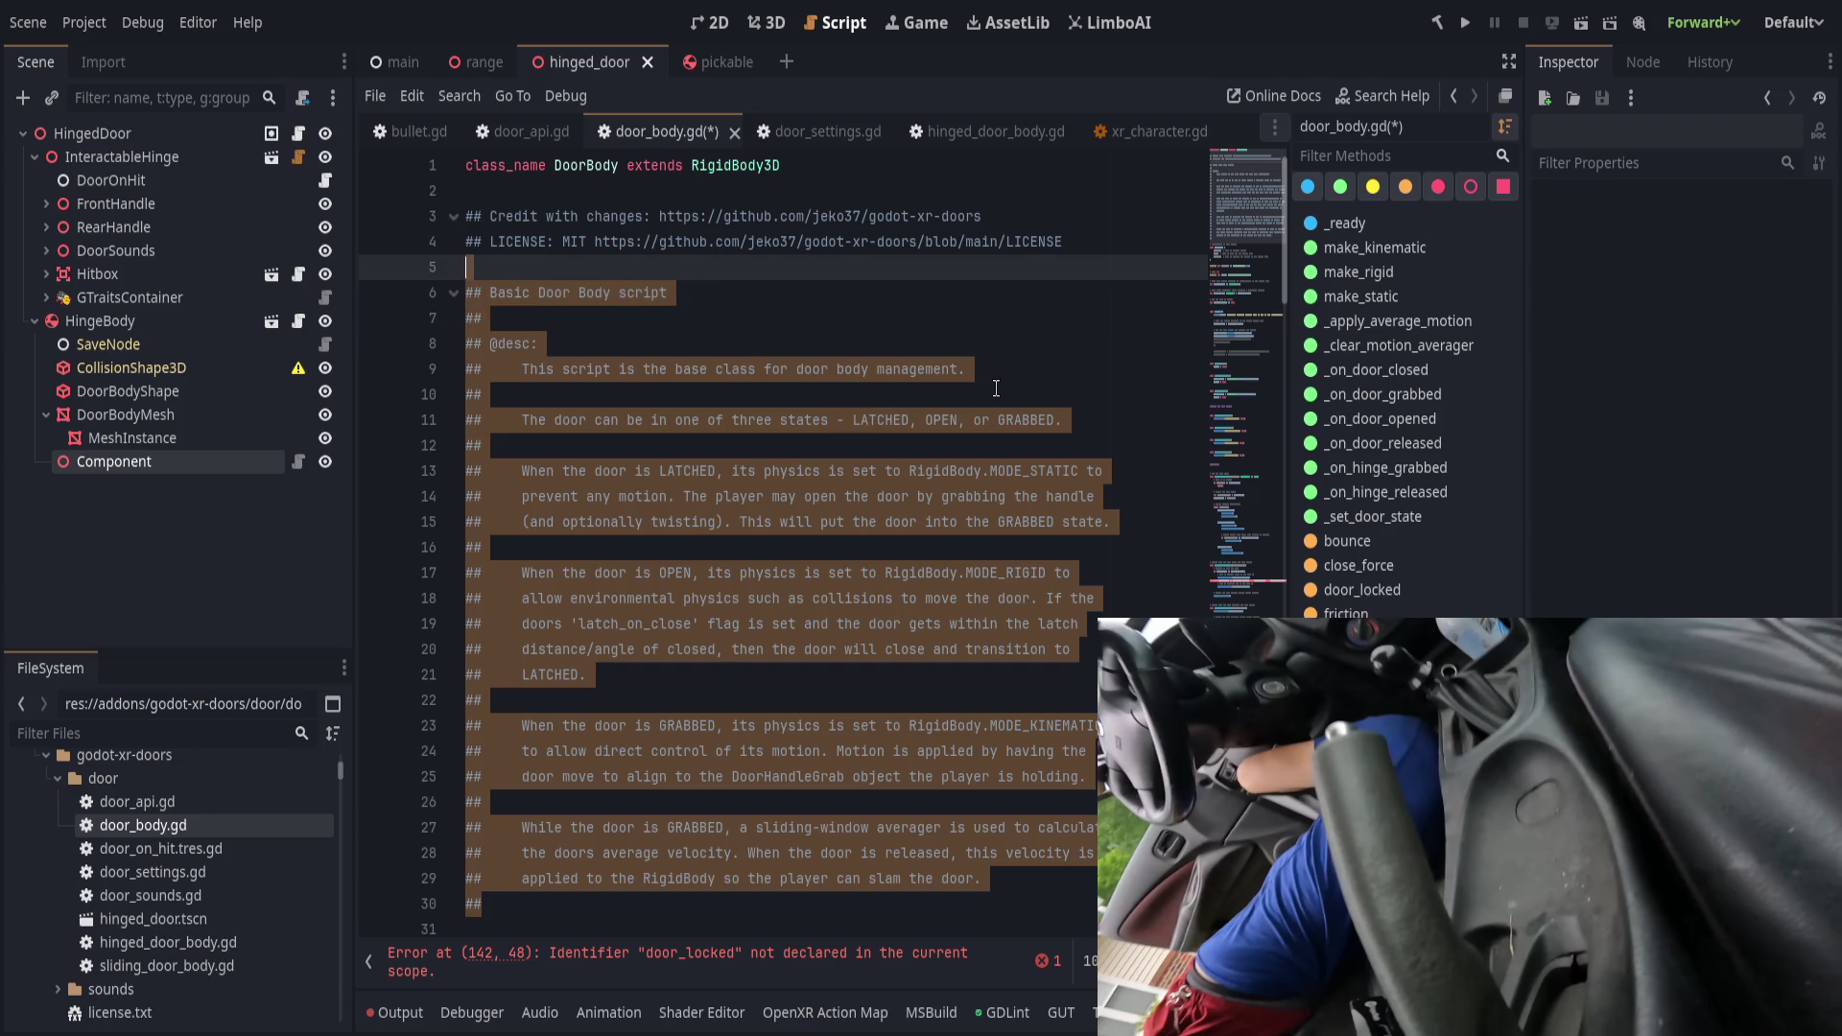
{"action": "left_click_drag", "start_coordinate": [563, 370], "coordinate": [768, 878]}
{"action": "left_click_drag", "start_coordinate": [523, 370], "coordinate": [490, 371]}
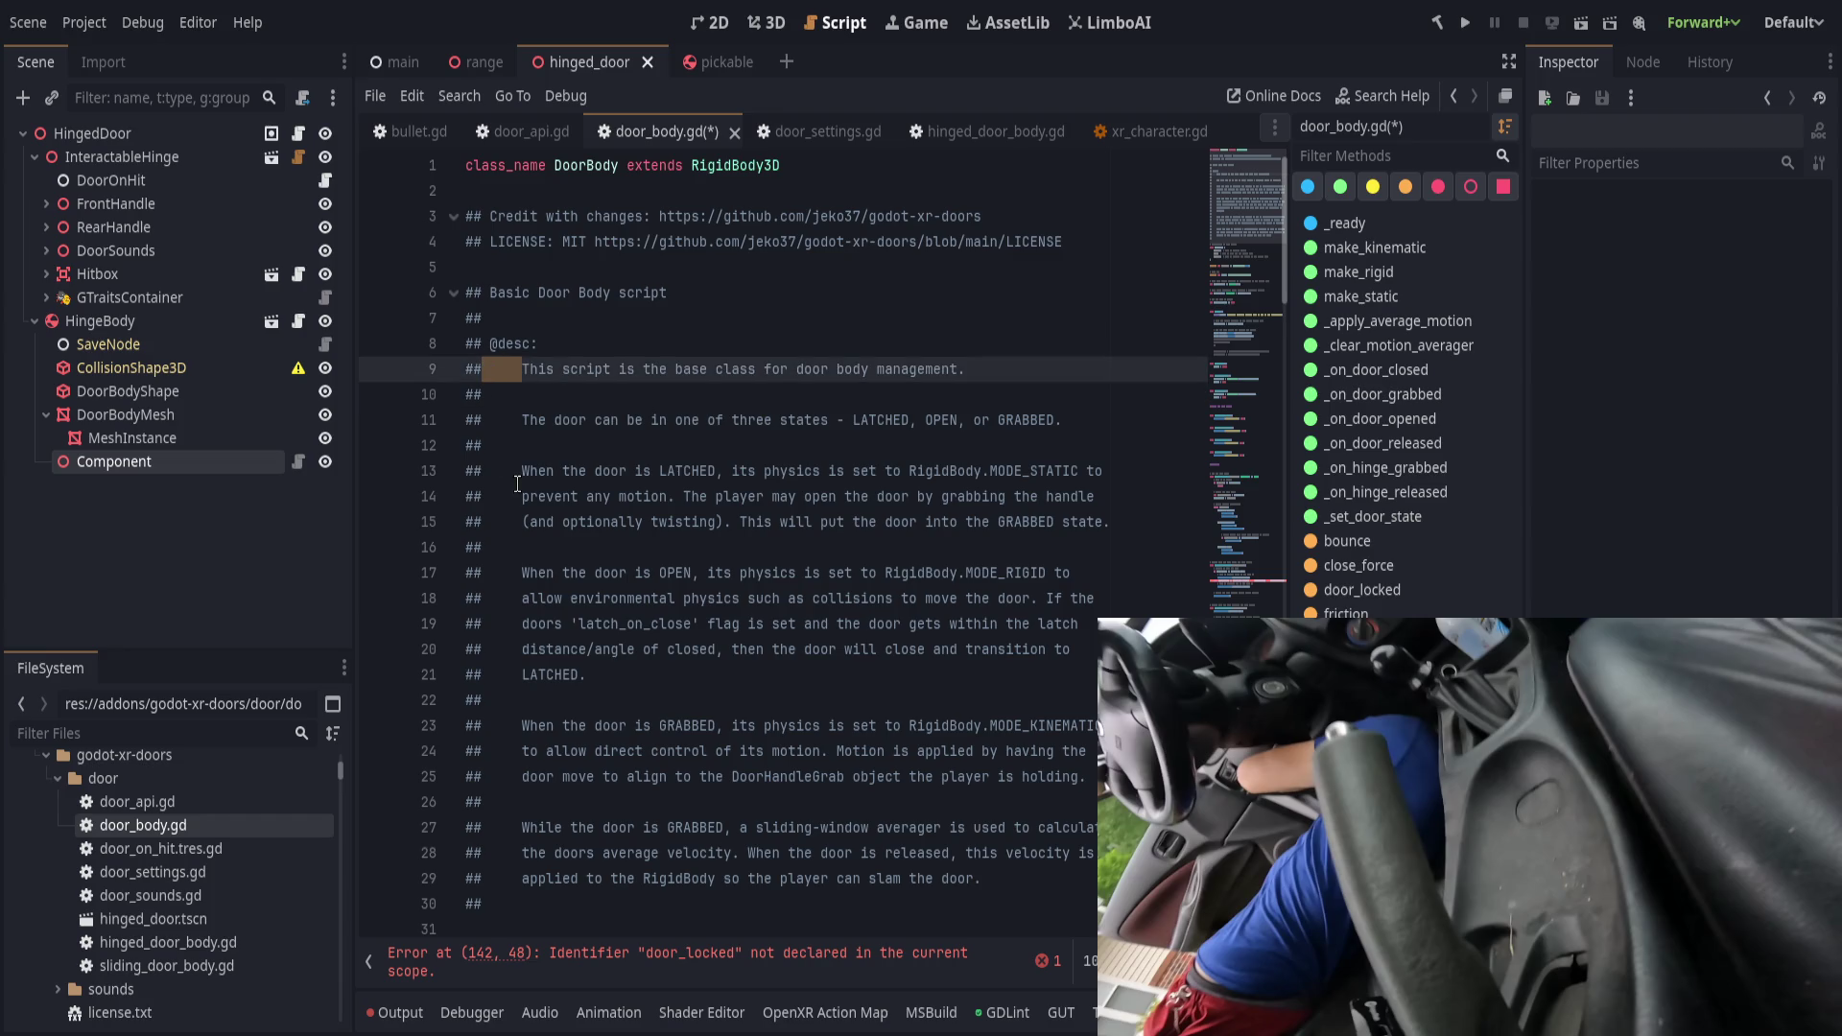
{"action": "key", "text": "ctrl+f"}
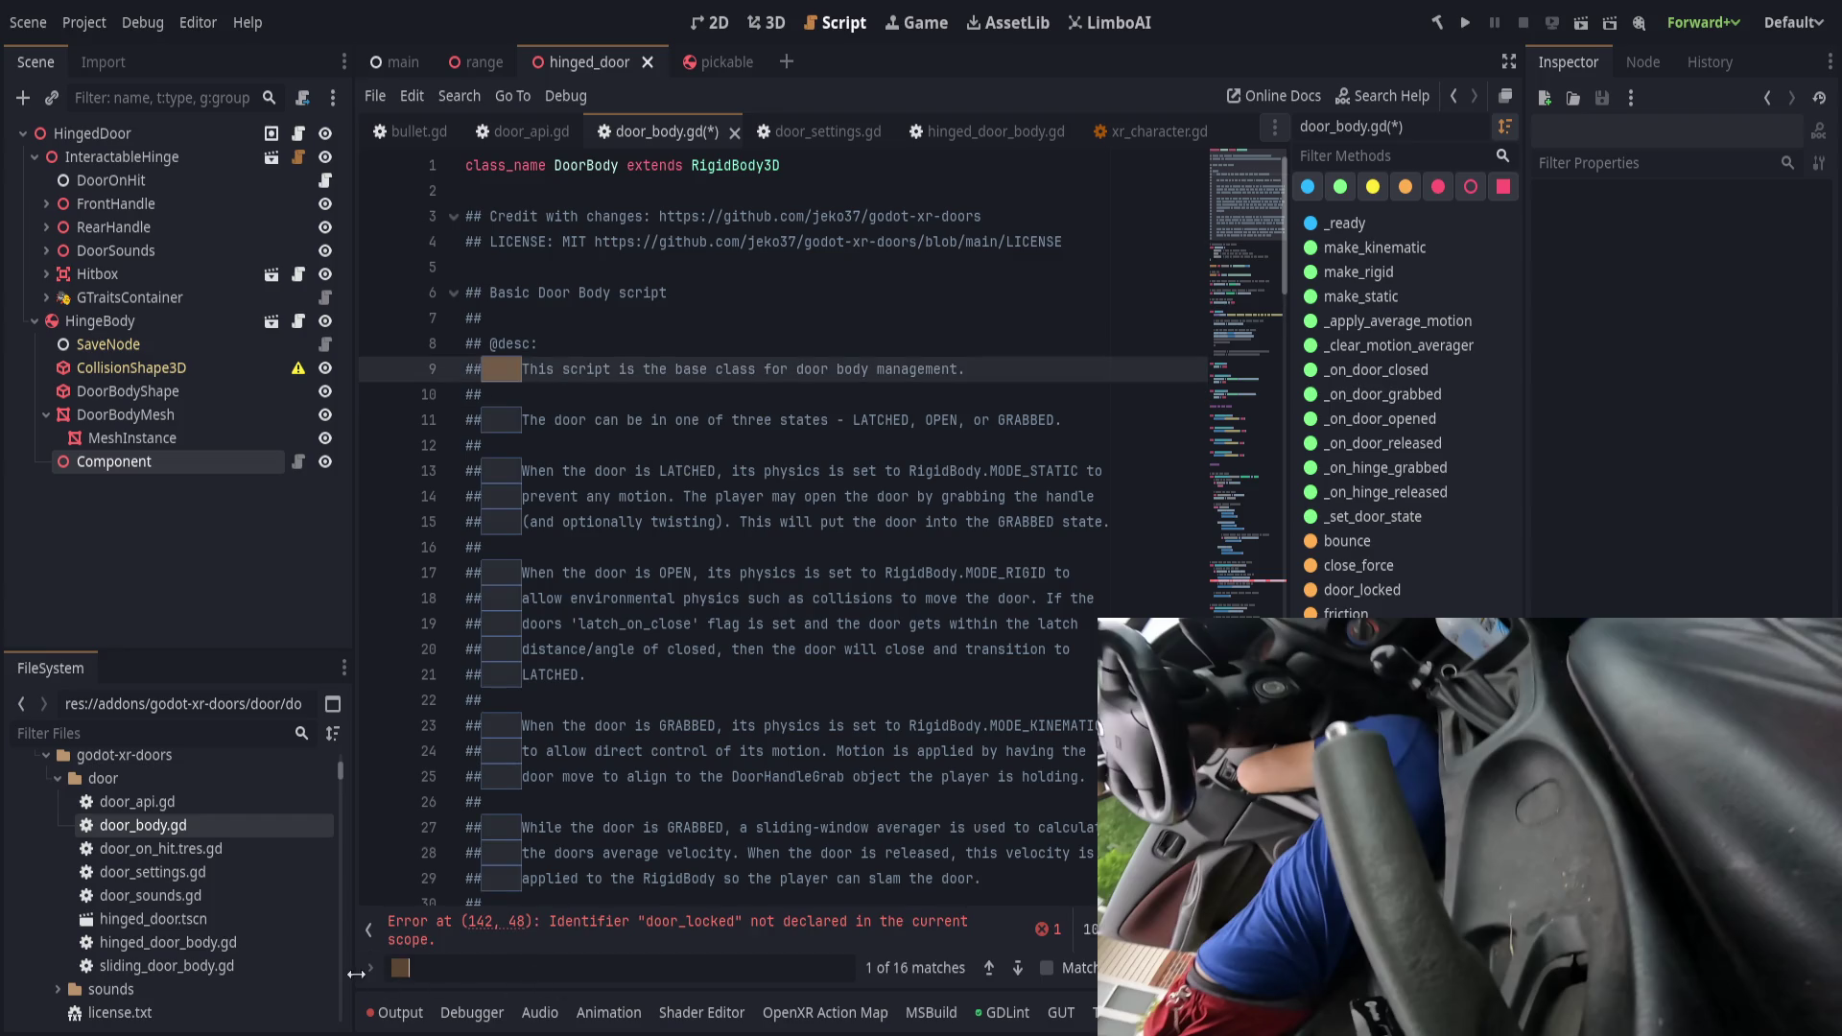
{"action": "left_click", "coordinate": [369, 967]}
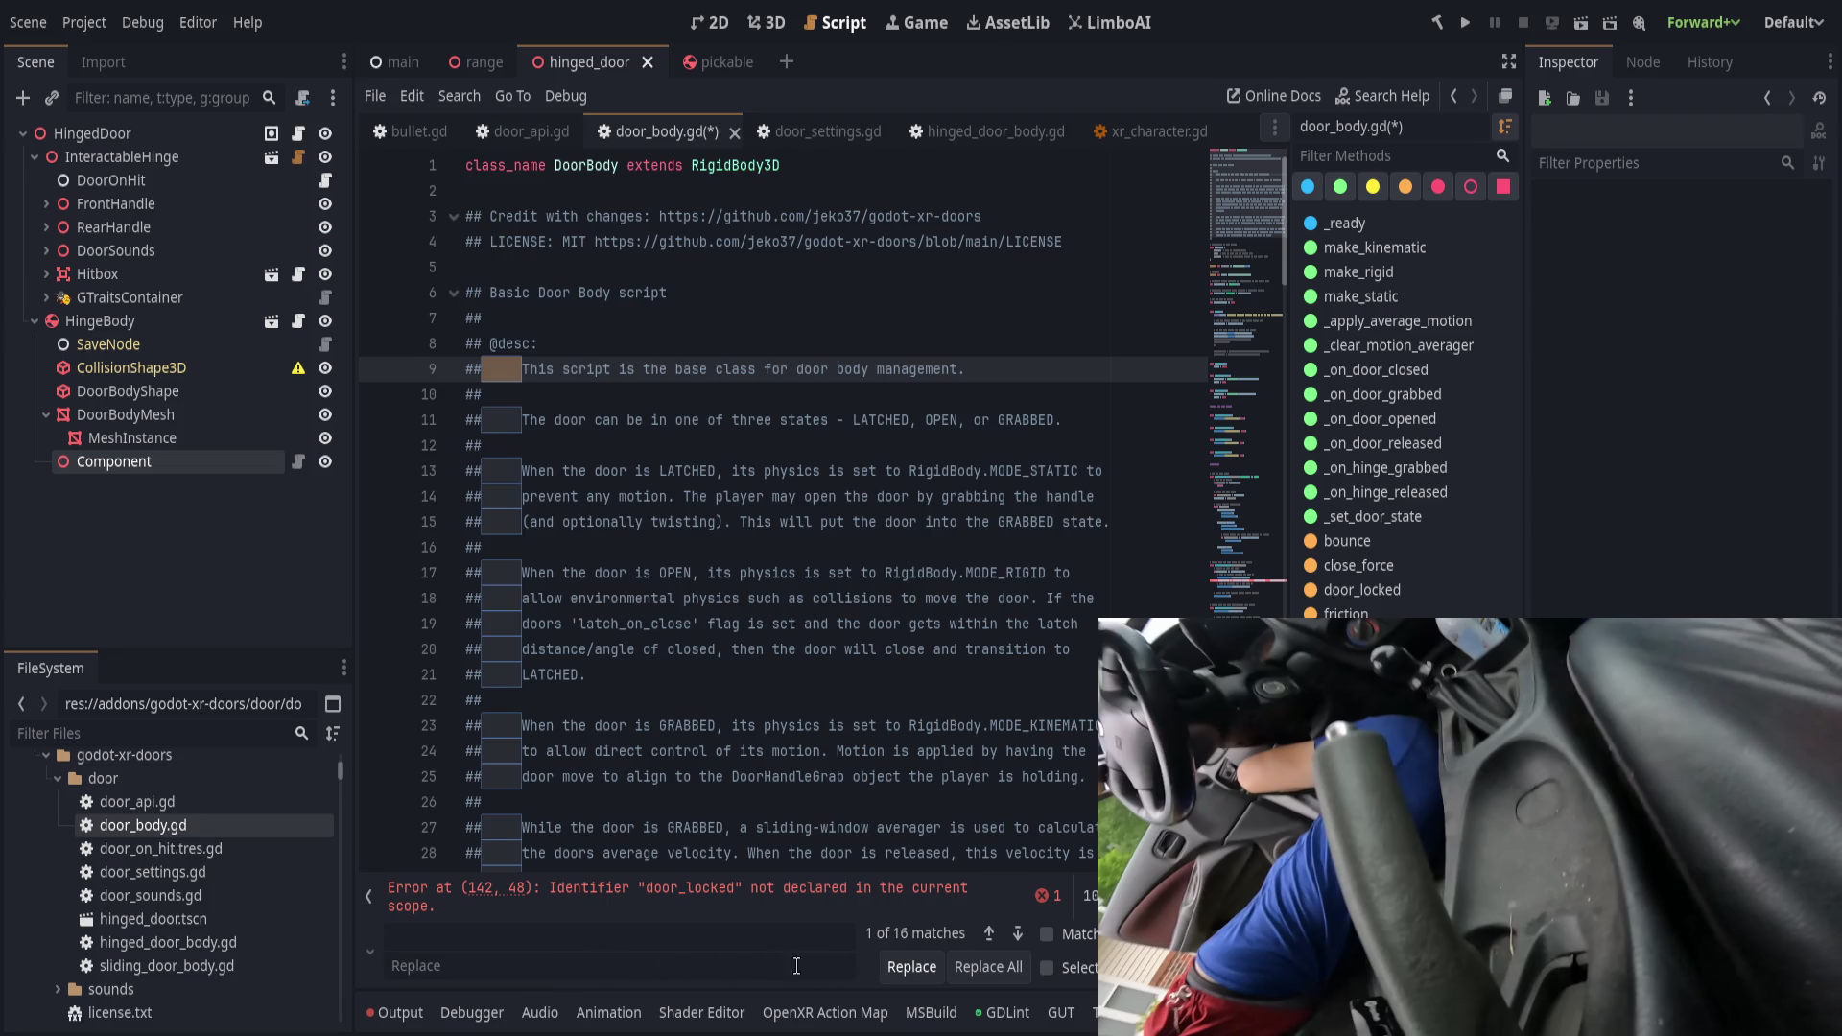
{"action": "type", "text": "/t"}
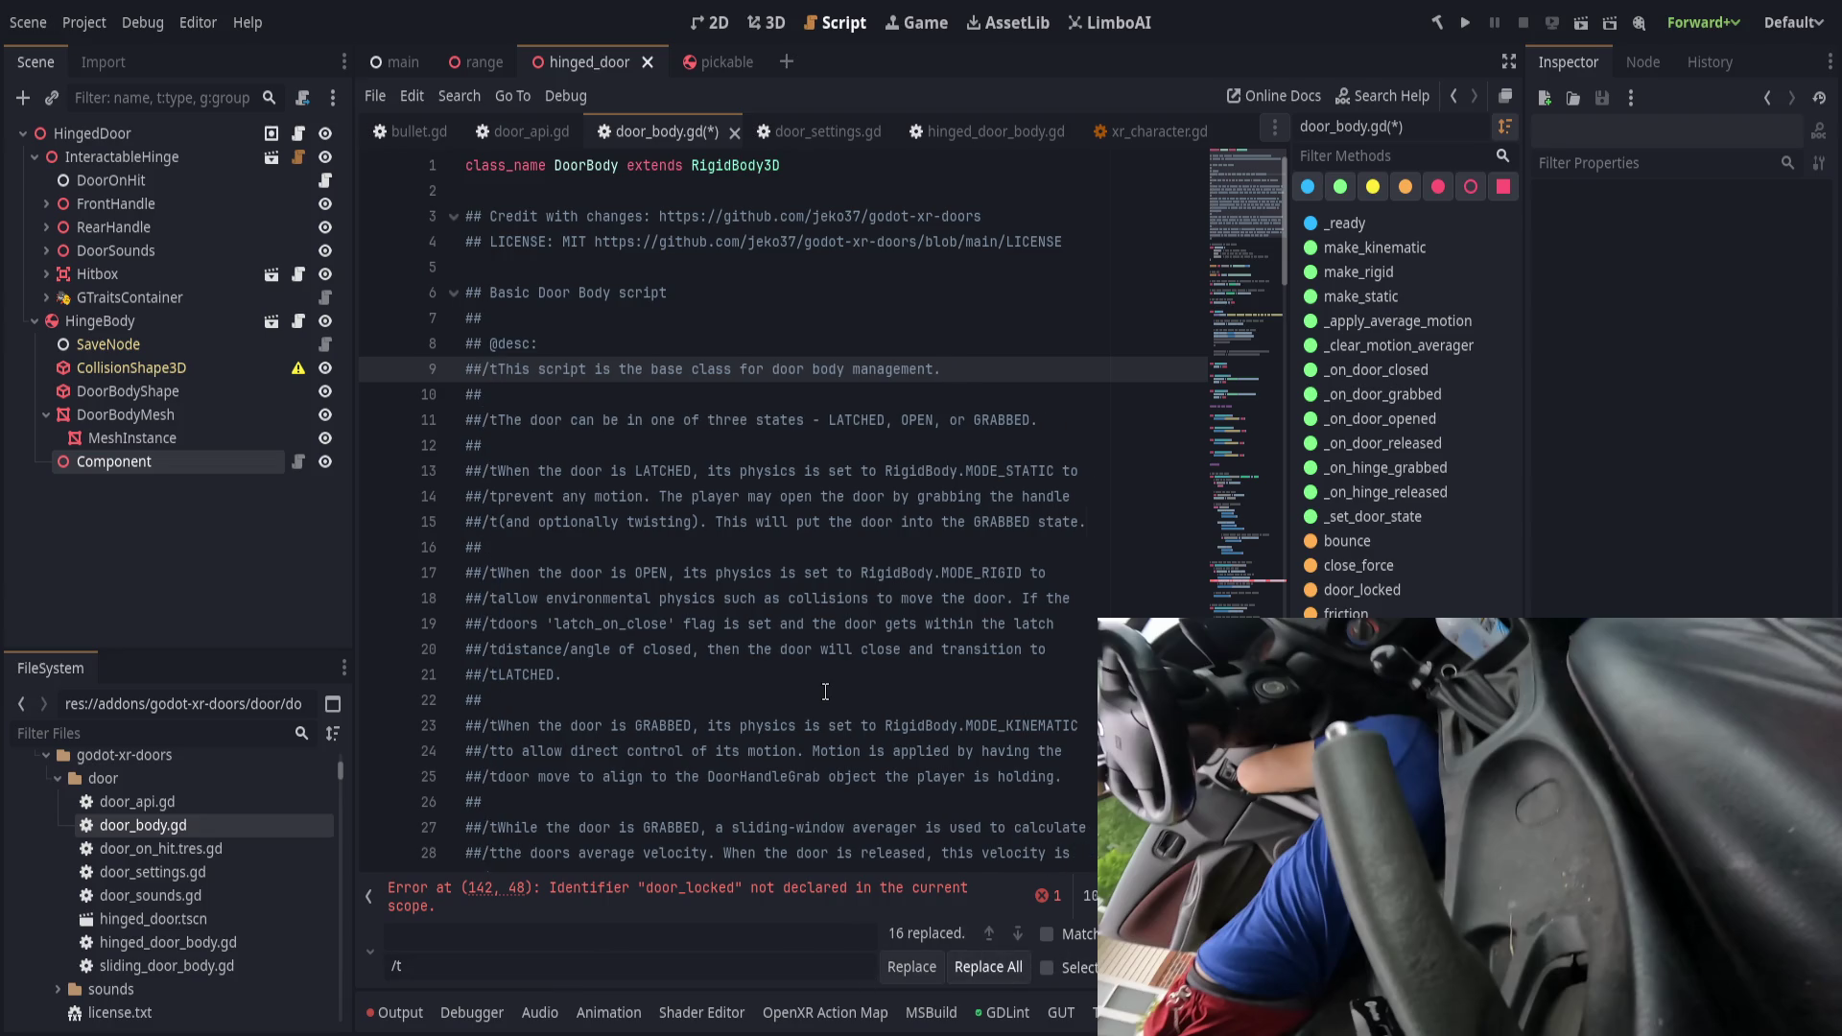
{"action": "key", "text": "BackSpace"}
{"action": "key", "text": "BackSpace"}
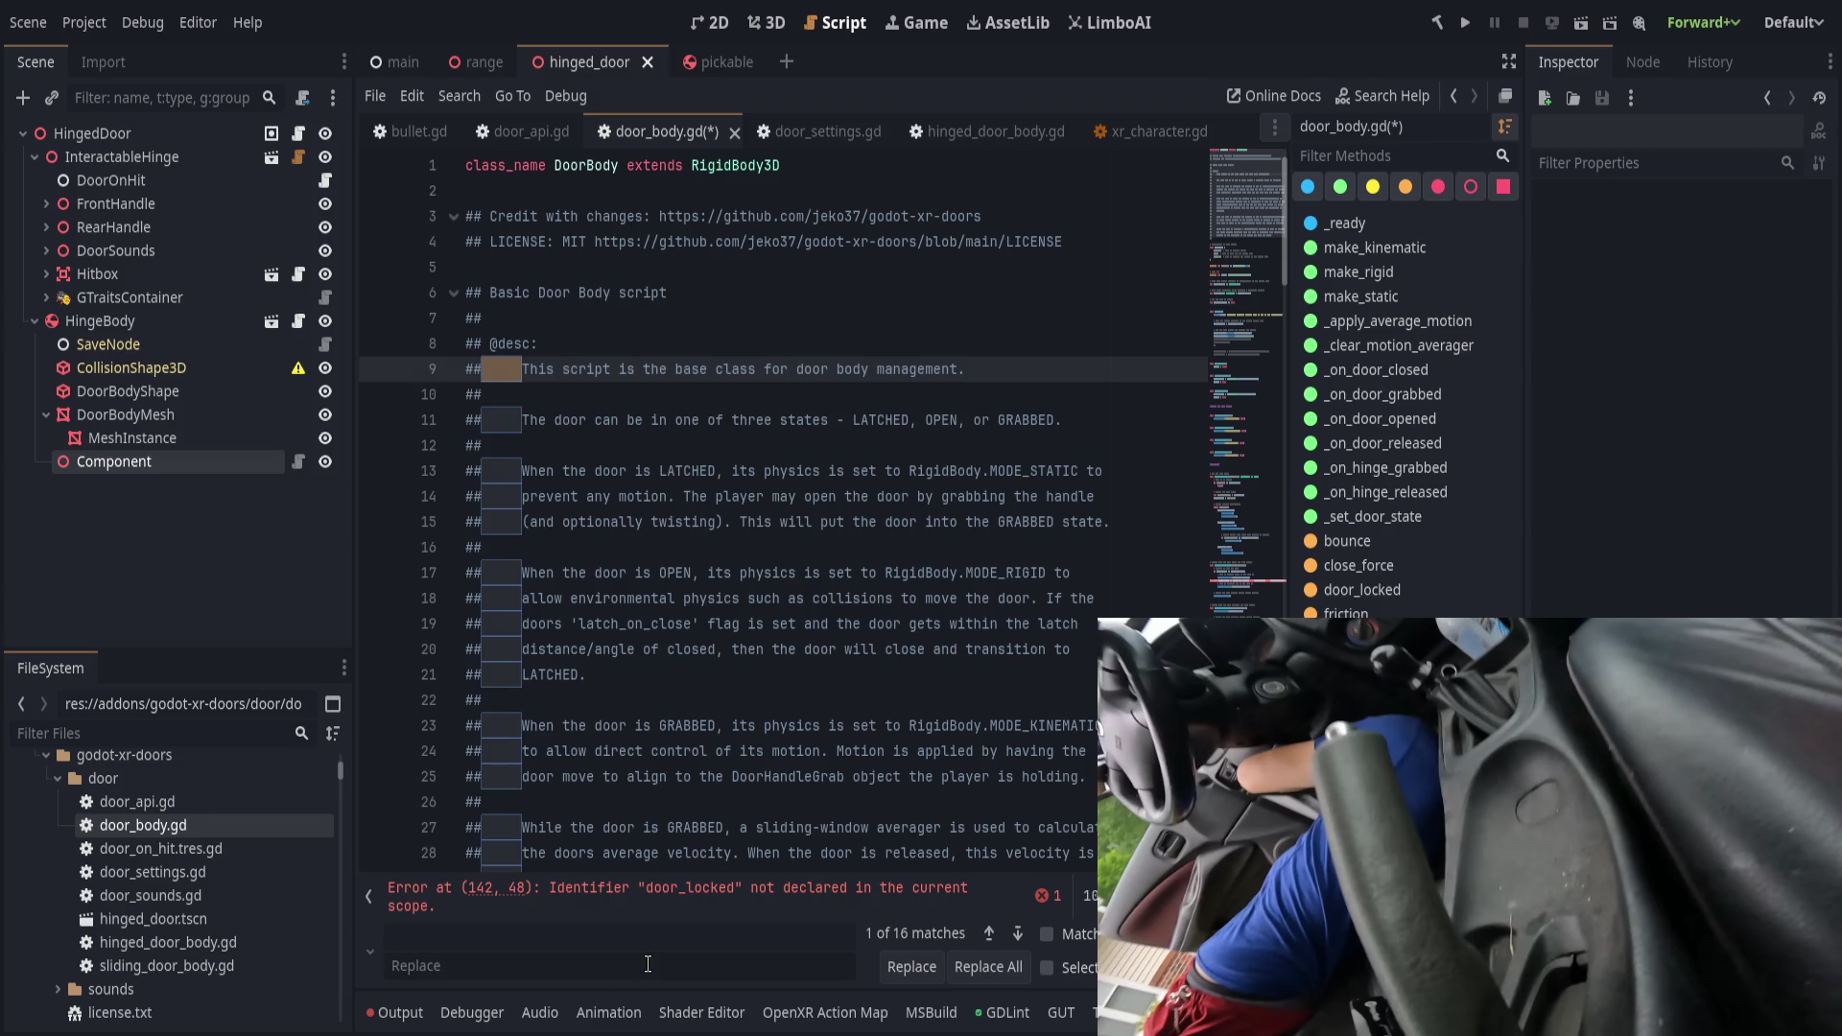
{"action": "type", "text": "\\t"}
{"action": "left_click", "coordinate": [984, 966]}
{"action": "key", "text": "BackSpace"}
{"action": "left_click", "coordinate": [988, 966]}
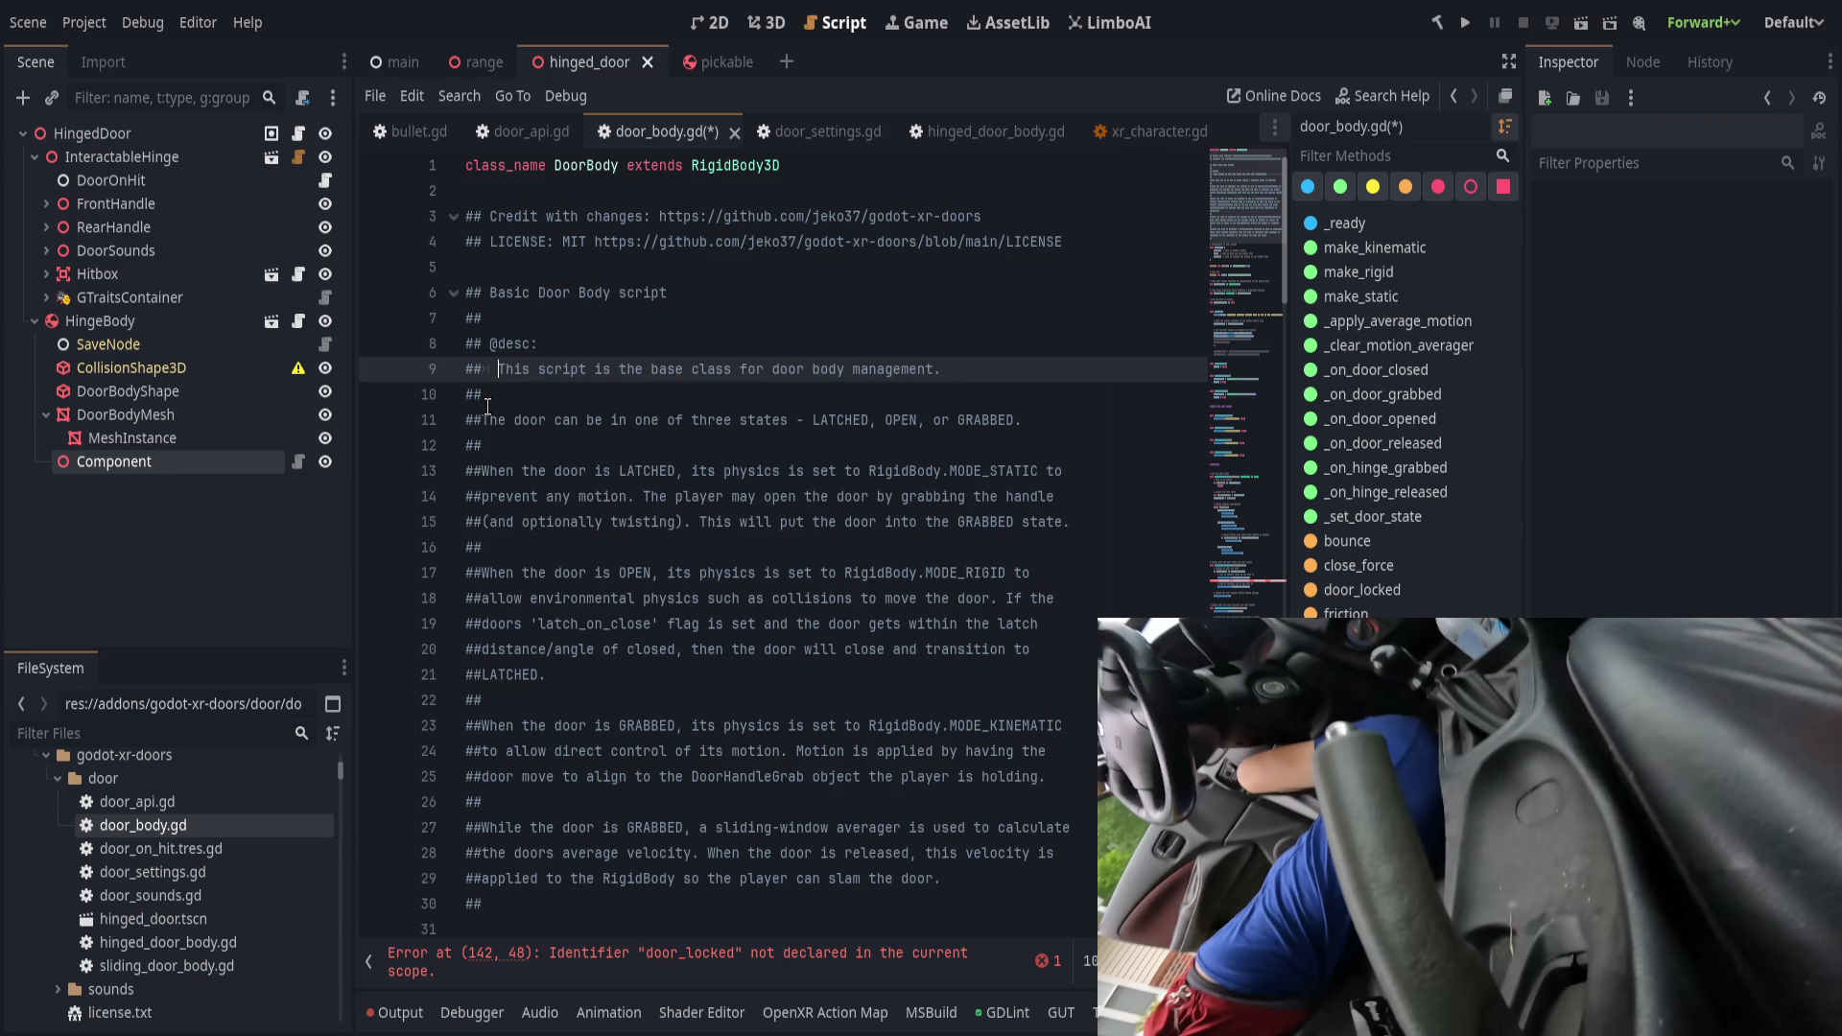
Save, close the leftover gap on line 9, and put a space after ## on lines 11–17.
{"action": "key", "text": "ctrl+s"}
{"action": "key", "text": "Left"}
{"action": "key", "text": "Delete"}
{"action": "key", "text": "BackSpace"}
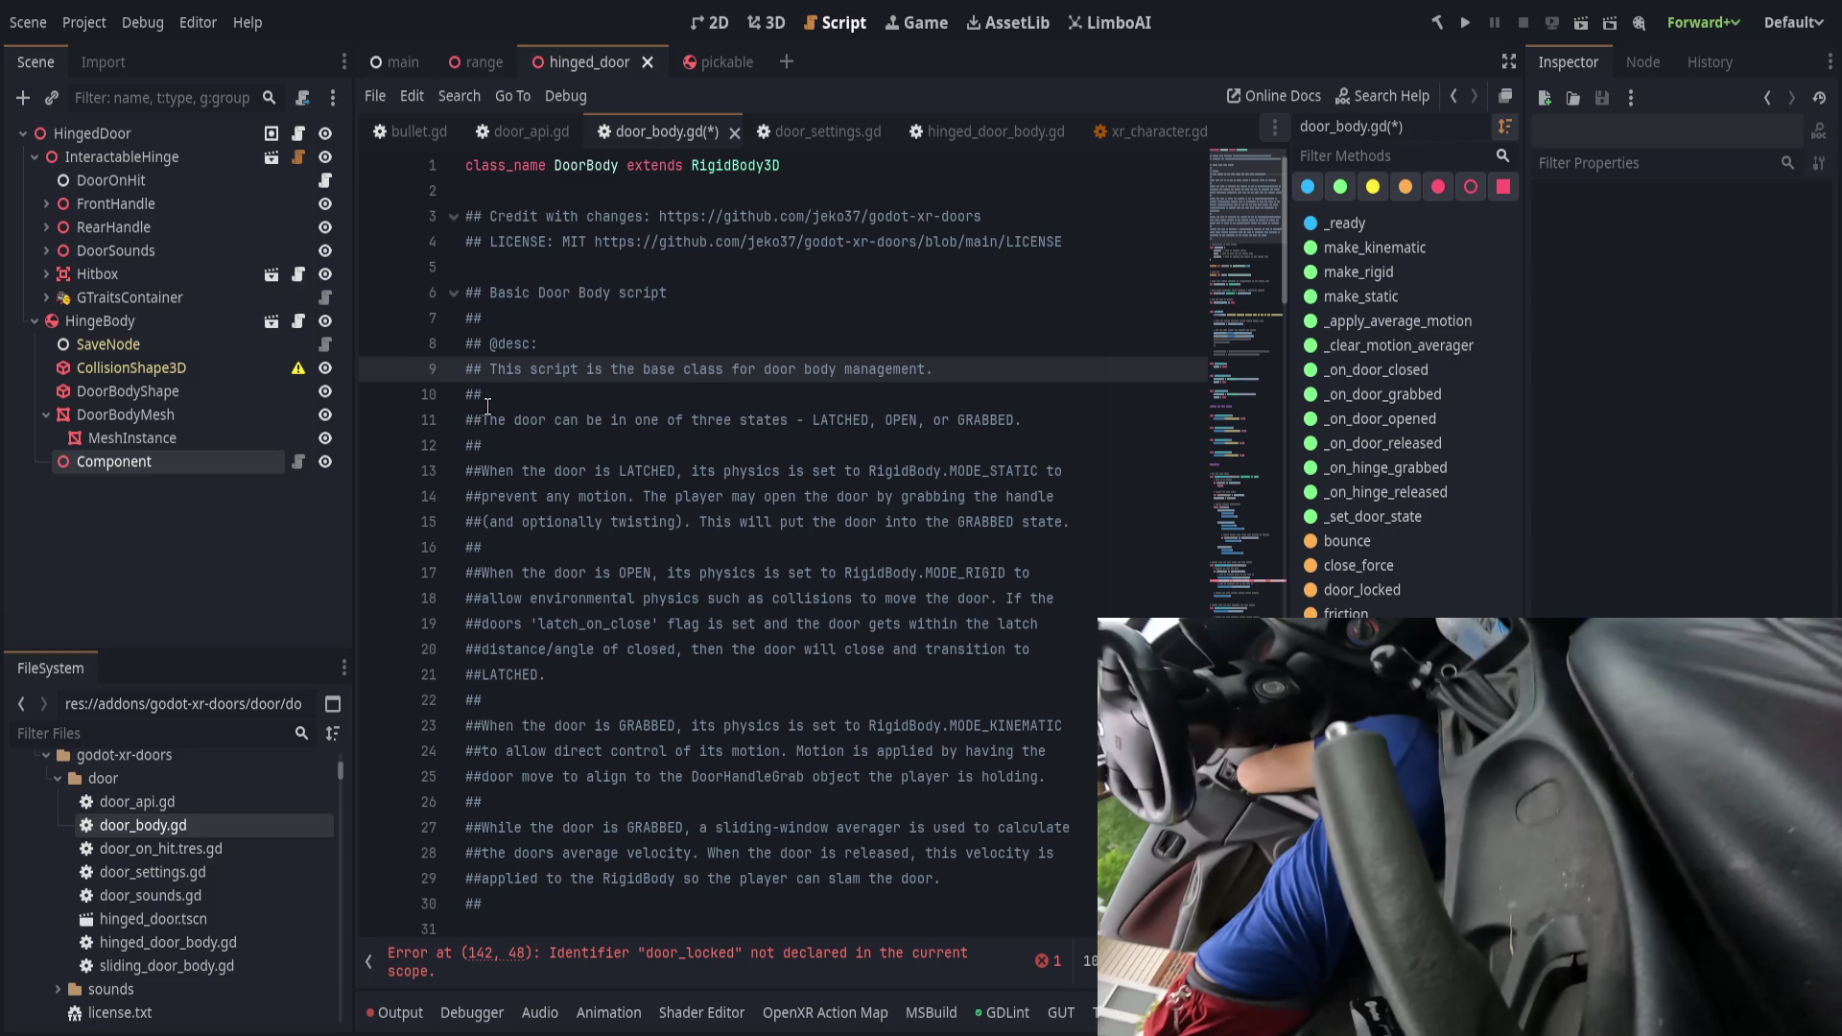
{"action": "left_click", "coordinate": [484, 420]}
{"action": "left_click", "coordinate": [484, 471]}
{"action": "left_click", "coordinate": [486, 496]}
{"action": "left_click", "coordinate": [485, 522]}
{"action": "left_click", "coordinate": [480, 574]}
{"action": "key", "text": "Tab"}
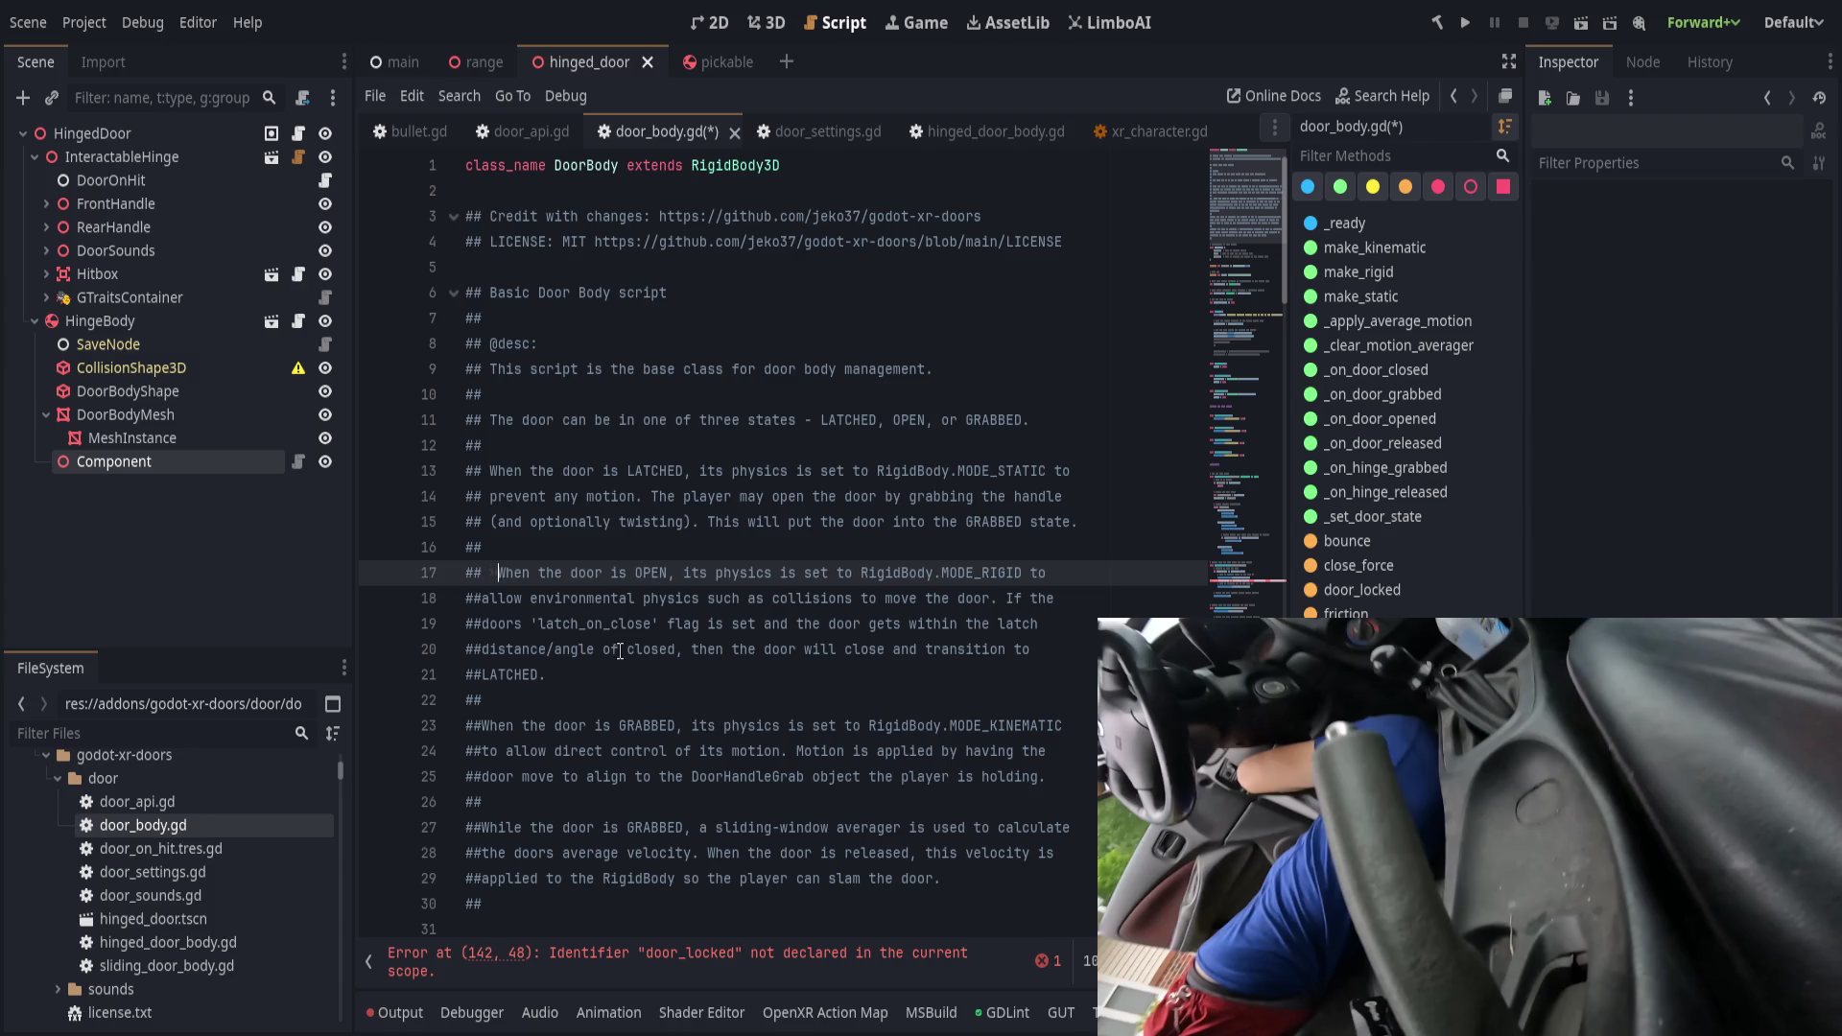
{"action": "key", "text": "Tab"}
{"action": "key", "text": "BackSpace"}
{"action": "key", "text": "BackSpace"}
Put a space after ## on lines 18–29, strip ## from blank line 30, and save.
{"action": "left_click", "coordinate": [482, 599]}
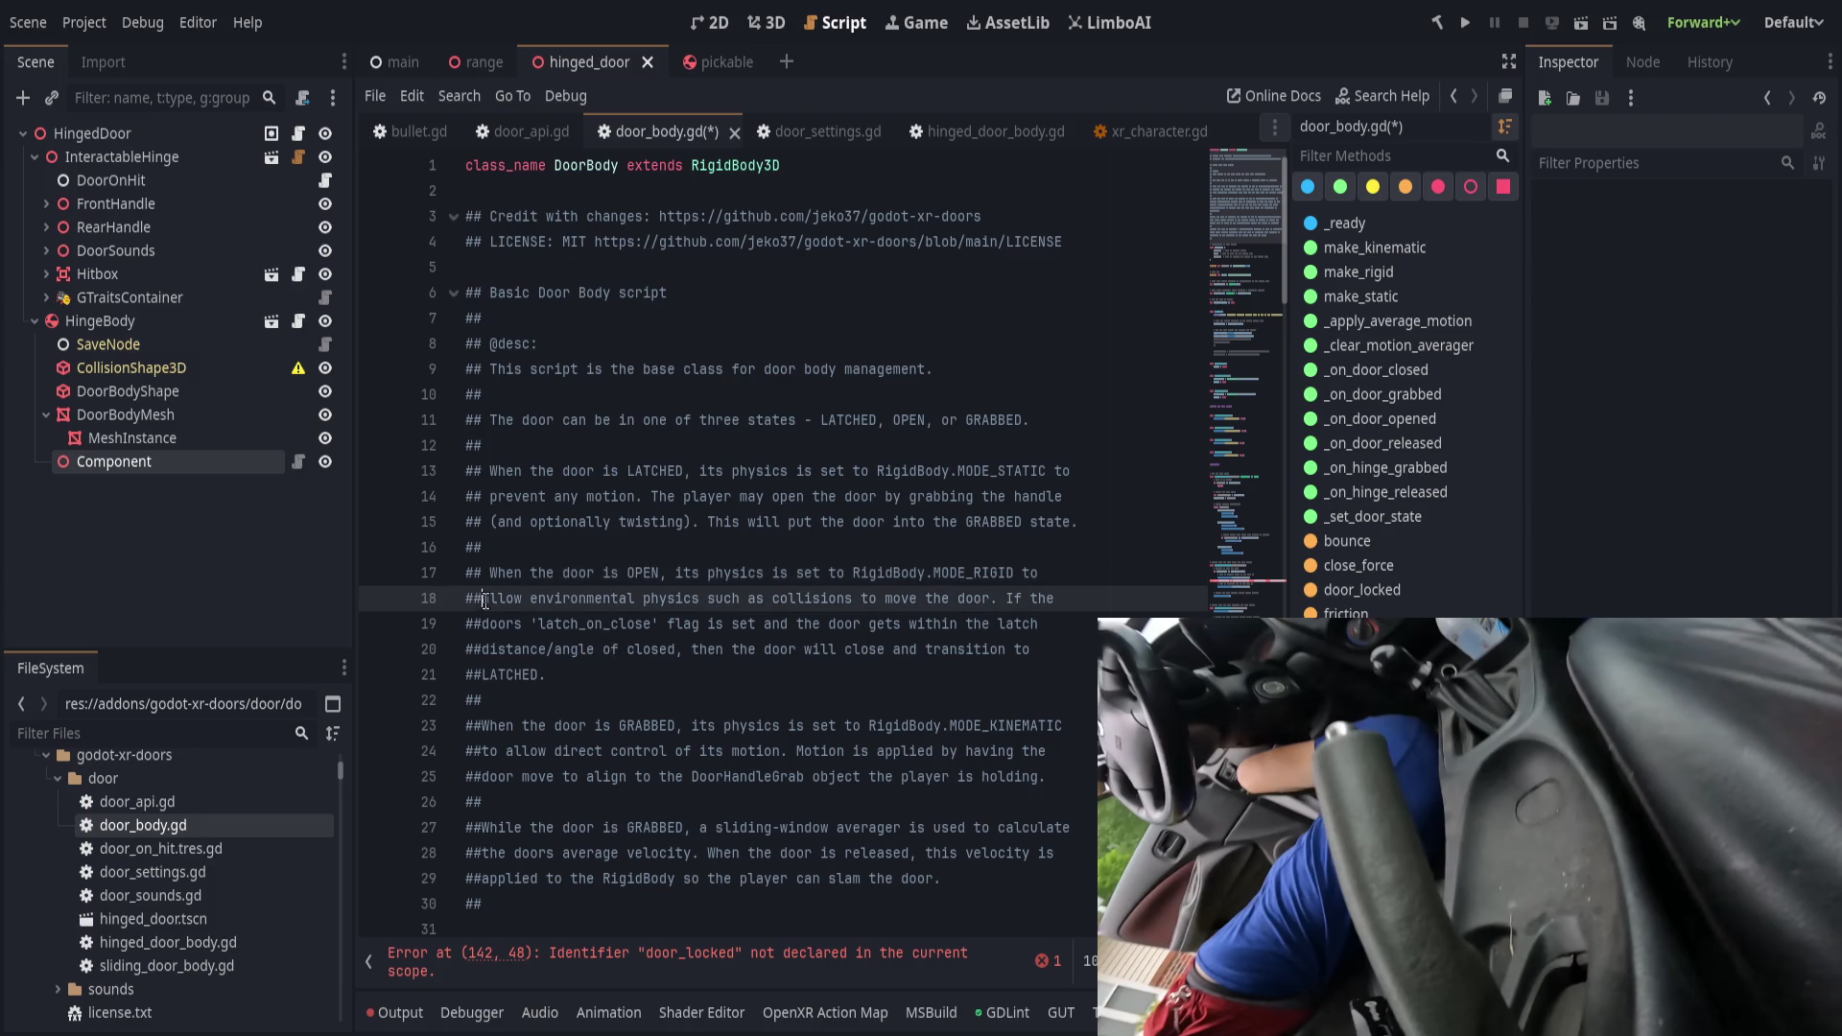
{"action": "left_click", "coordinate": [481, 623]}
{"action": "left_click", "coordinate": [482, 650]}
{"action": "left_click", "coordinate": [482, 674]}
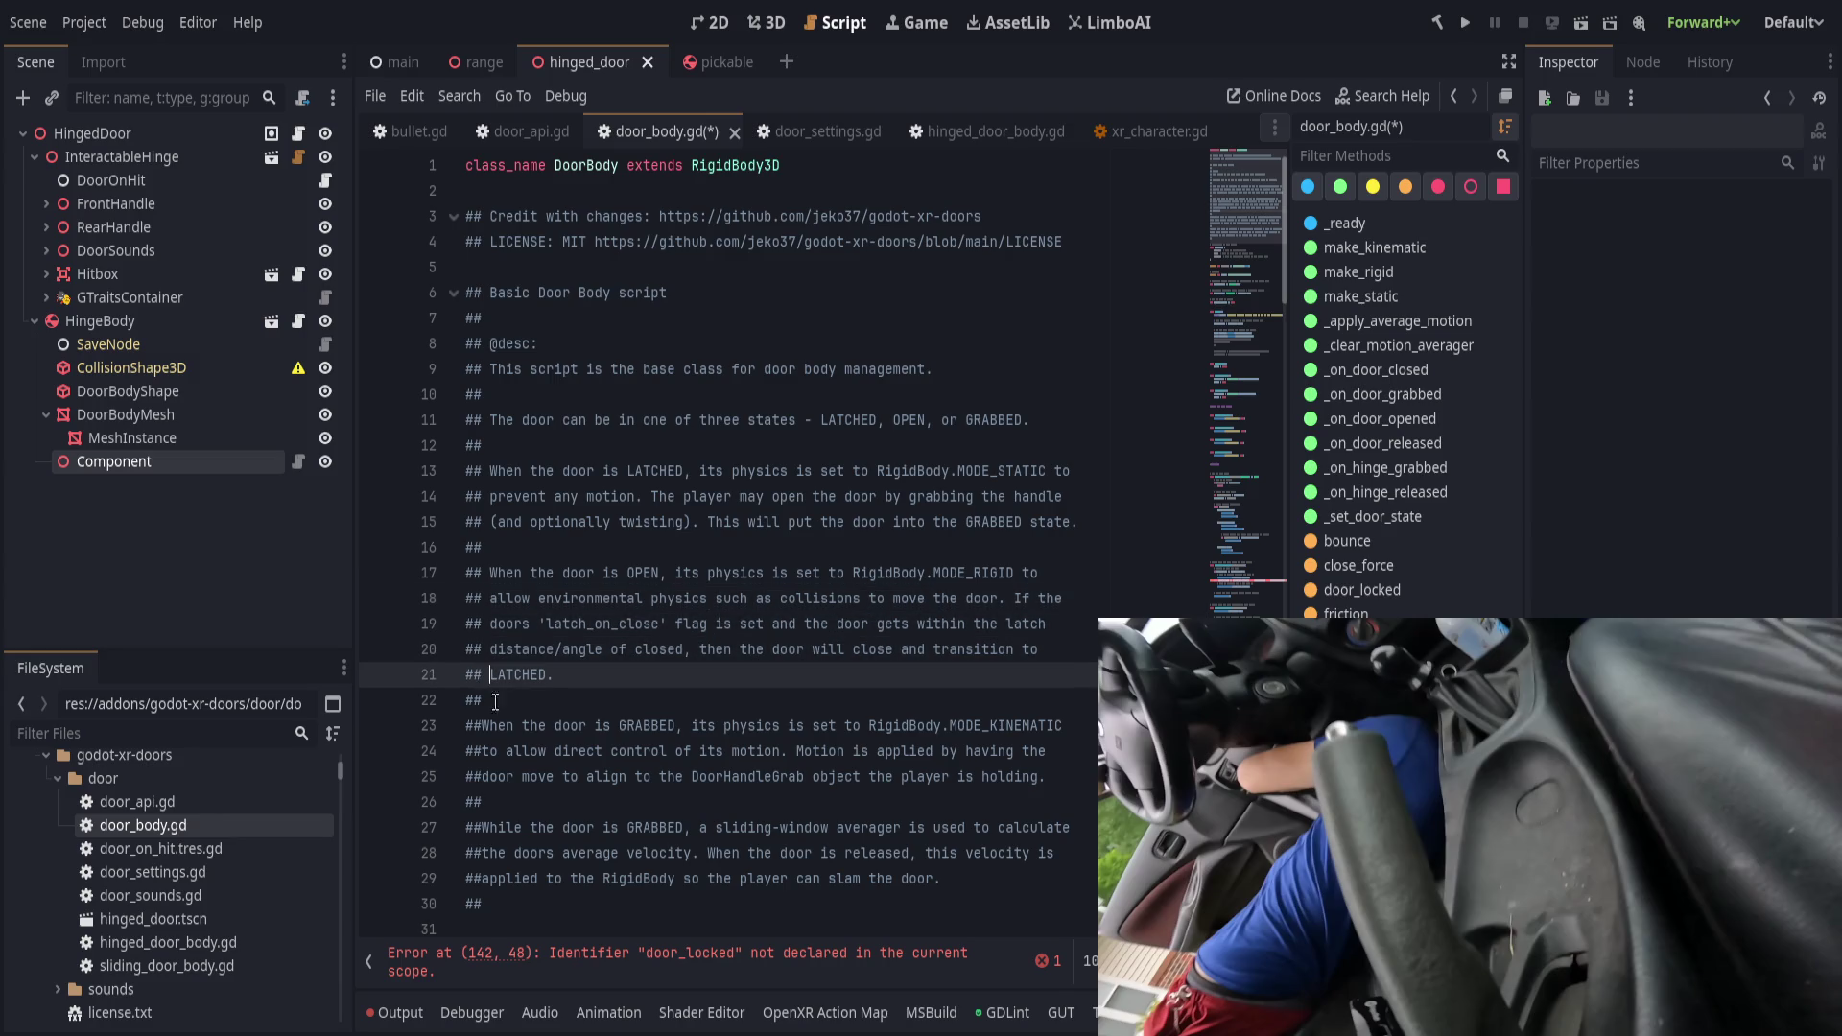
{"action": "left_click", "coordinate": [482, 726]}
{"action": "left_click", "coordinate": [482, 751]}
{"action": "left_click", "coordinate": [482, 776]}
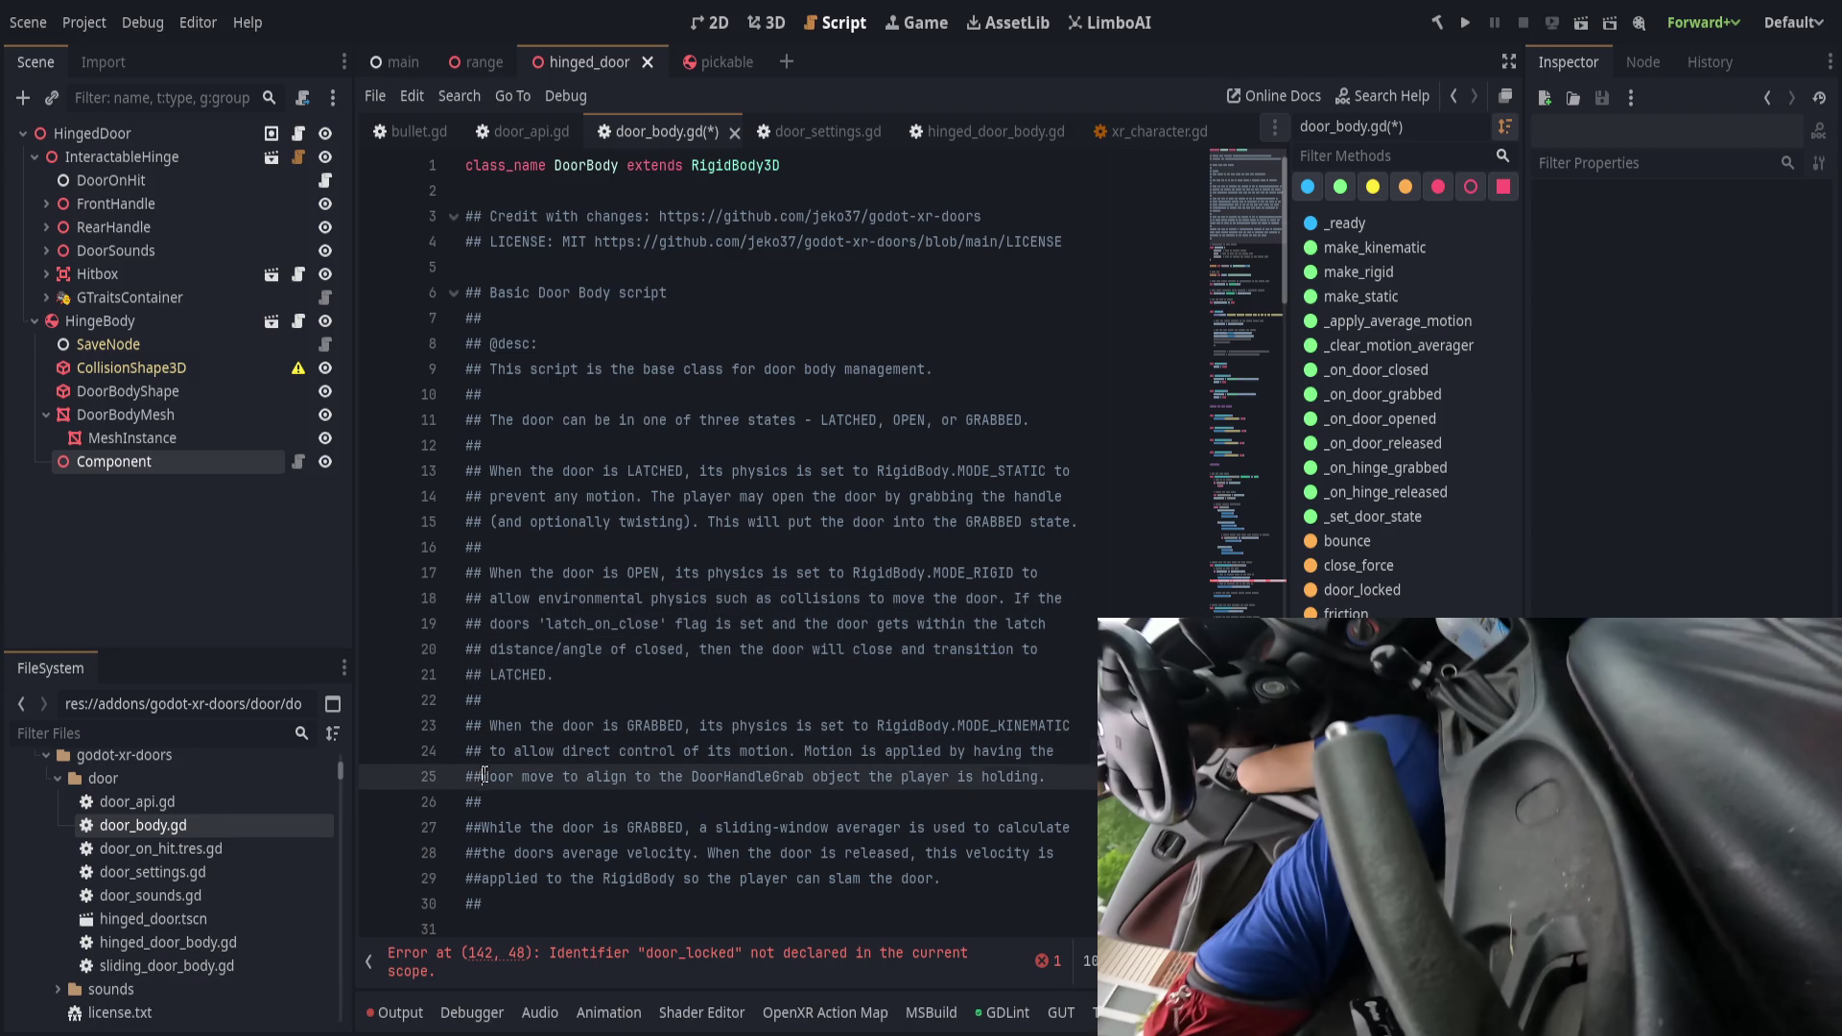
{"action": "left_click", "coordinate": [482, 827]}
{"action": "left_click", "coordinate": [482, 878]}
{"action": "scroll", "coordinate": [481, 878], "scroll_direction": "down", "scroll_amount": 2}
{"action": "left_click", "coordinate": [481, 726]}
{"action": "key", "text": "BackSpace"}
{"action": "key", "text": "BackSpace"}
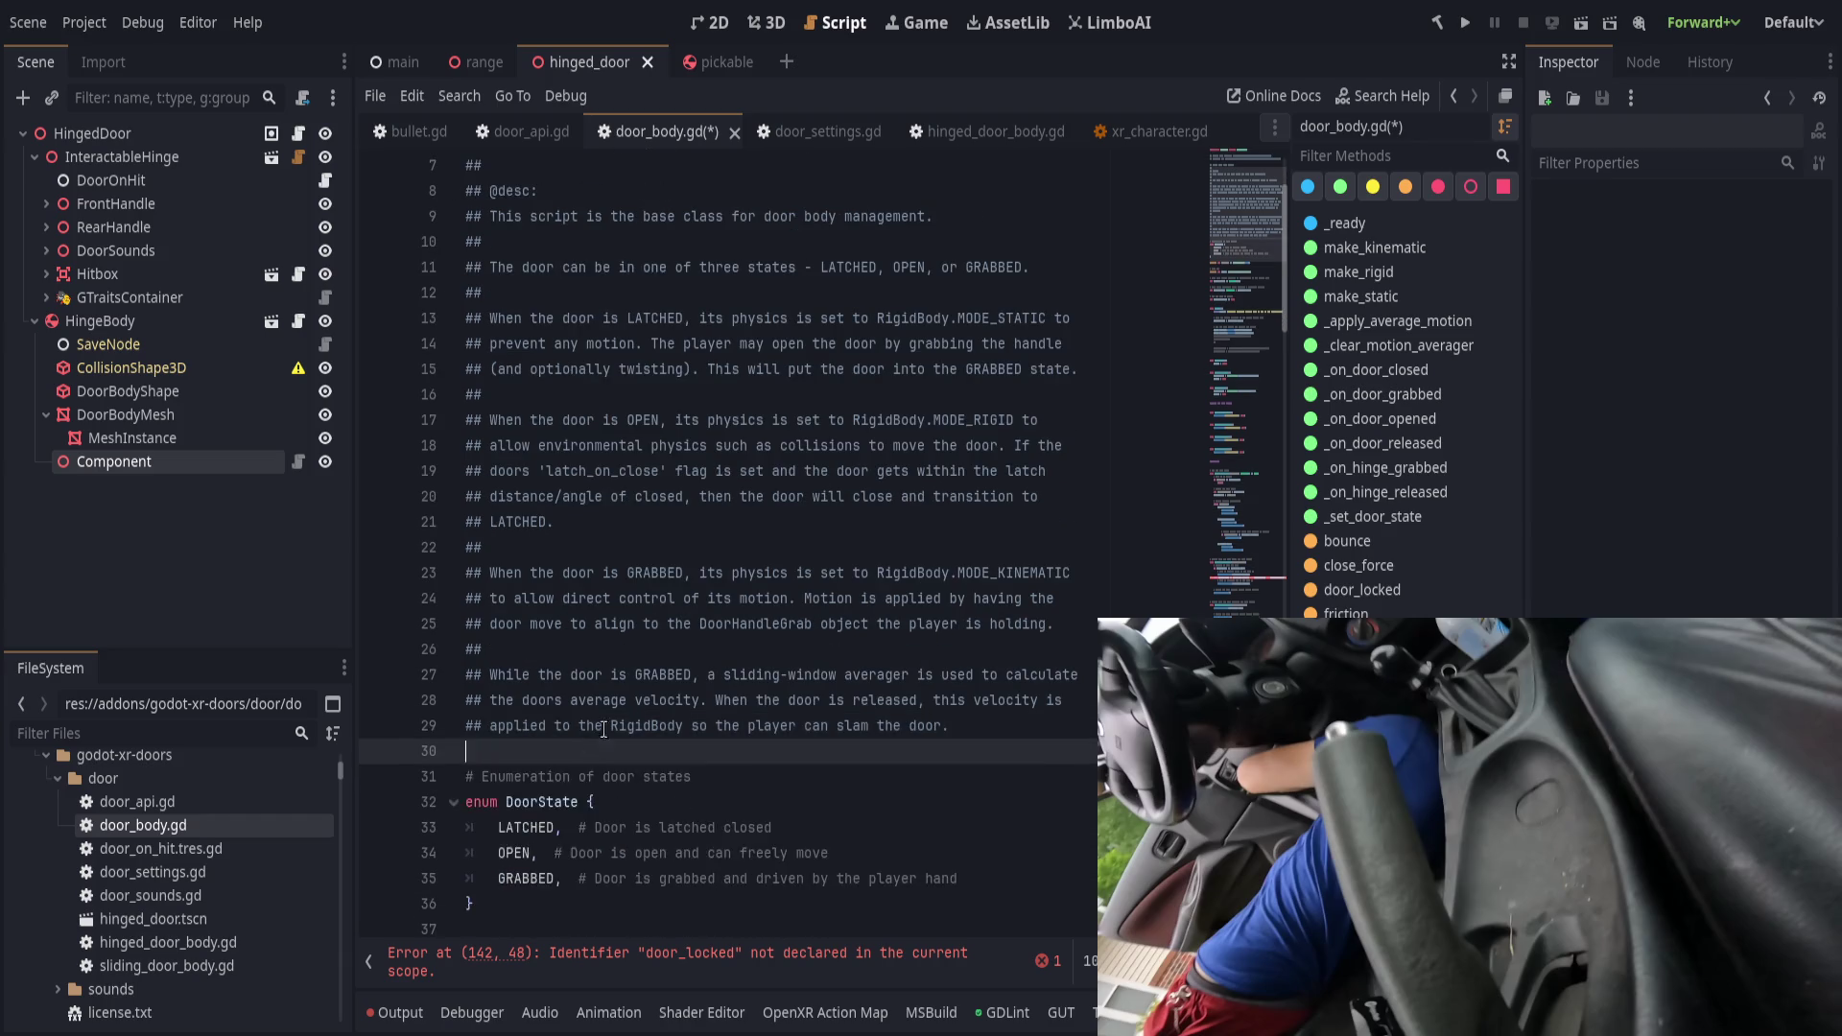
{"action": "scroll", "coordinate": [716, 684], "scroll_direction": "up", "scroll_amount": 2}
{"action": "key", "text": "ctrl+s"}
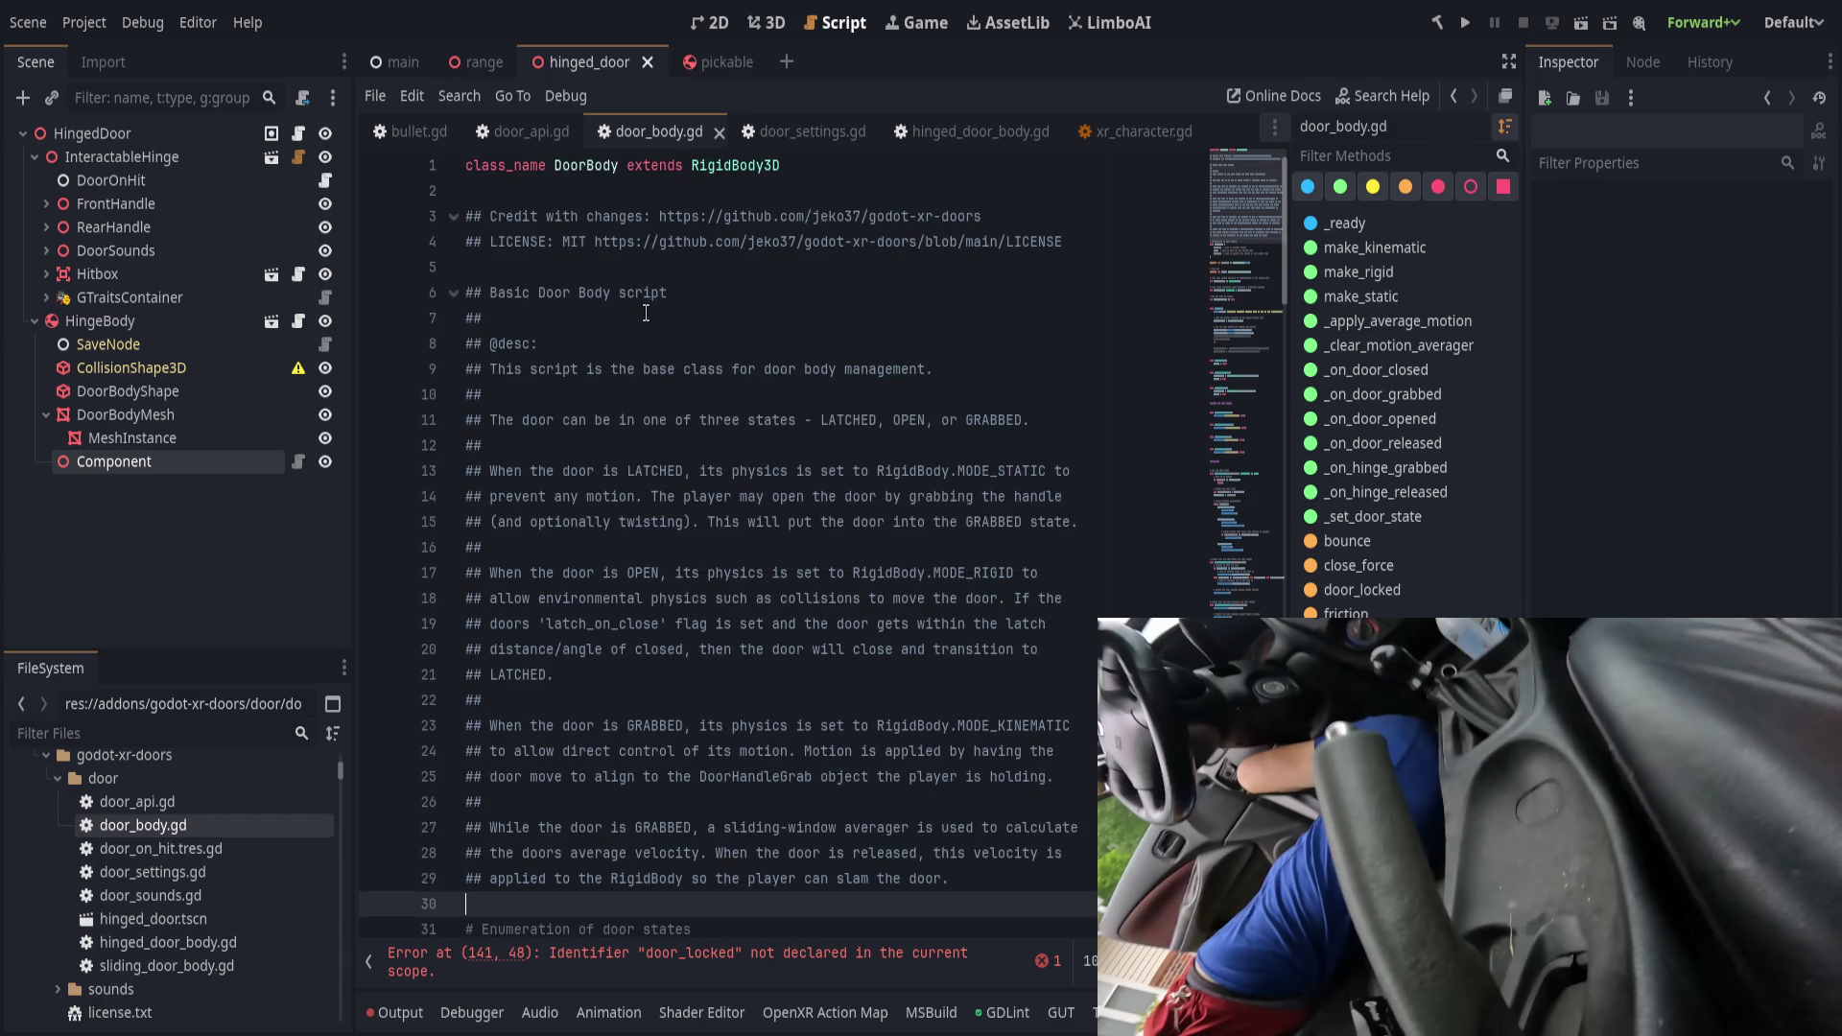
Delete the empty comment line 7 and save door_body.gd.
{"action": "left_click", "coordinate": [651, 317]}
{"action": "key", "text": "ctrl+shift+k"}
{"action": "key", "text": "ctrl+s"}
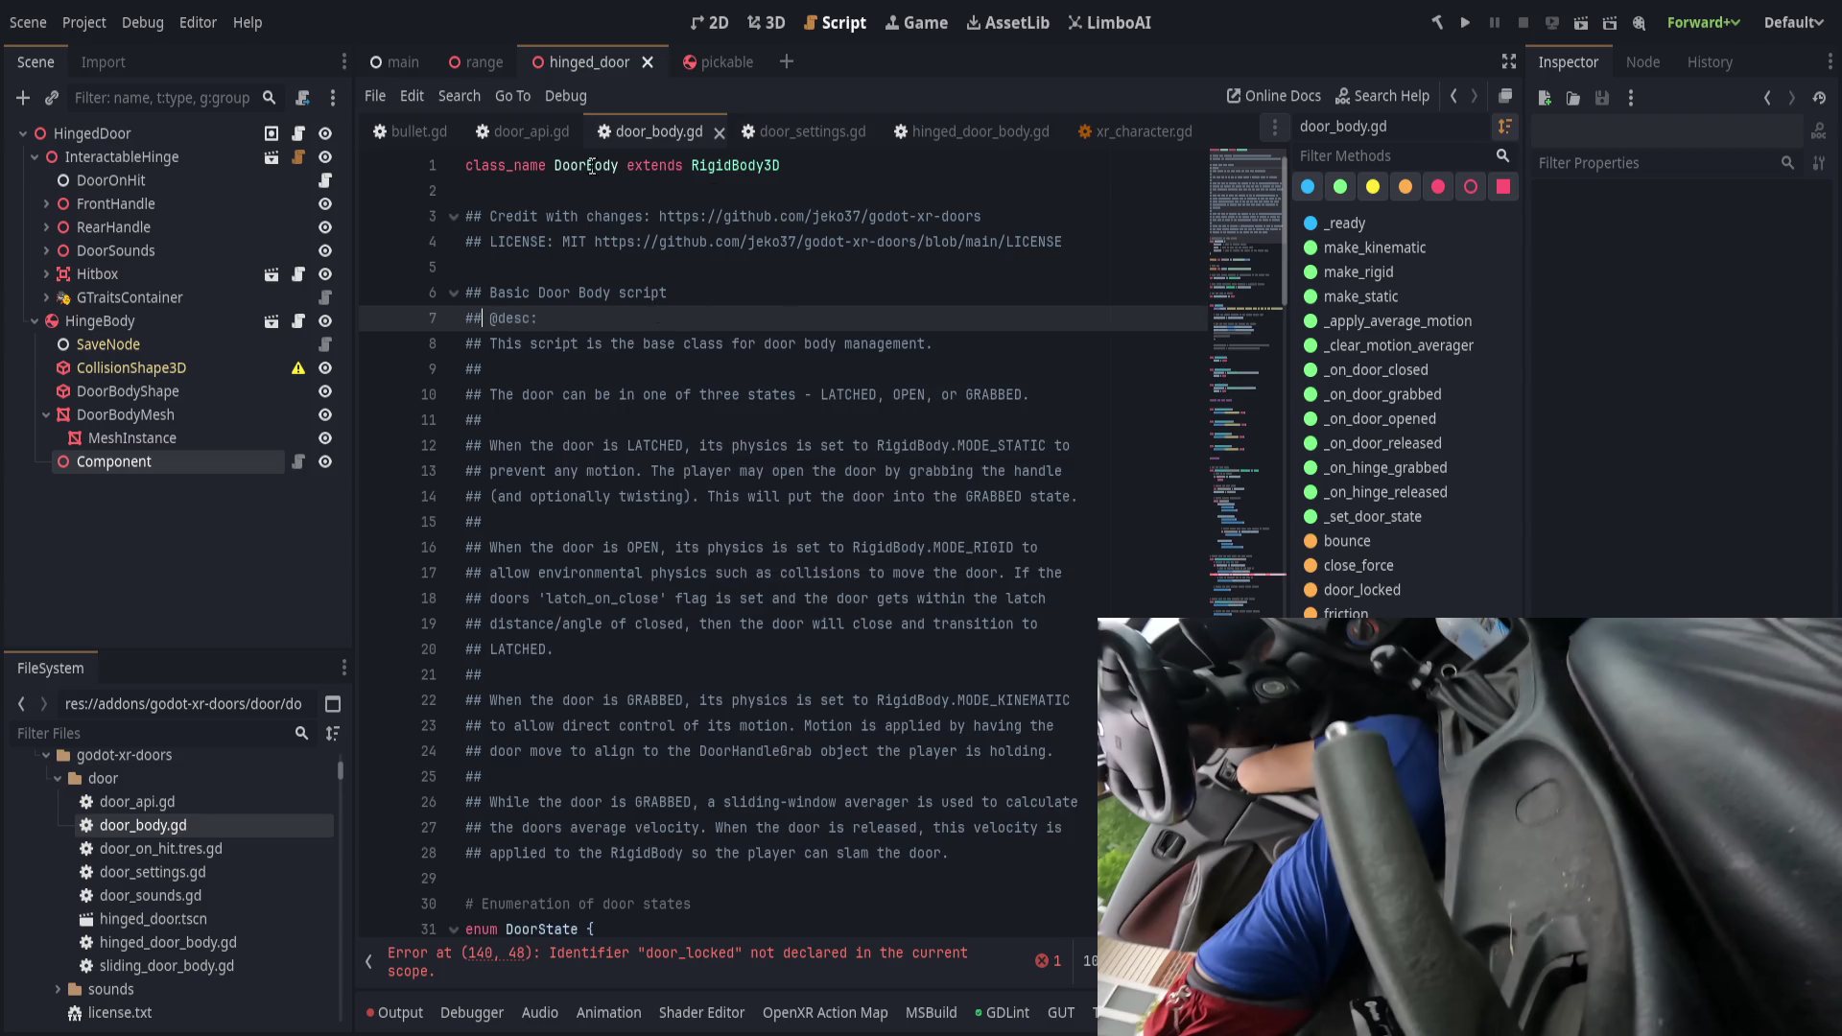
{"action": "scroll", "coordinate": [687, 622], "scroll_direction": "down", "scroll_amount": 10}
{"action": "left_click", "coordinate": [906, 319]}
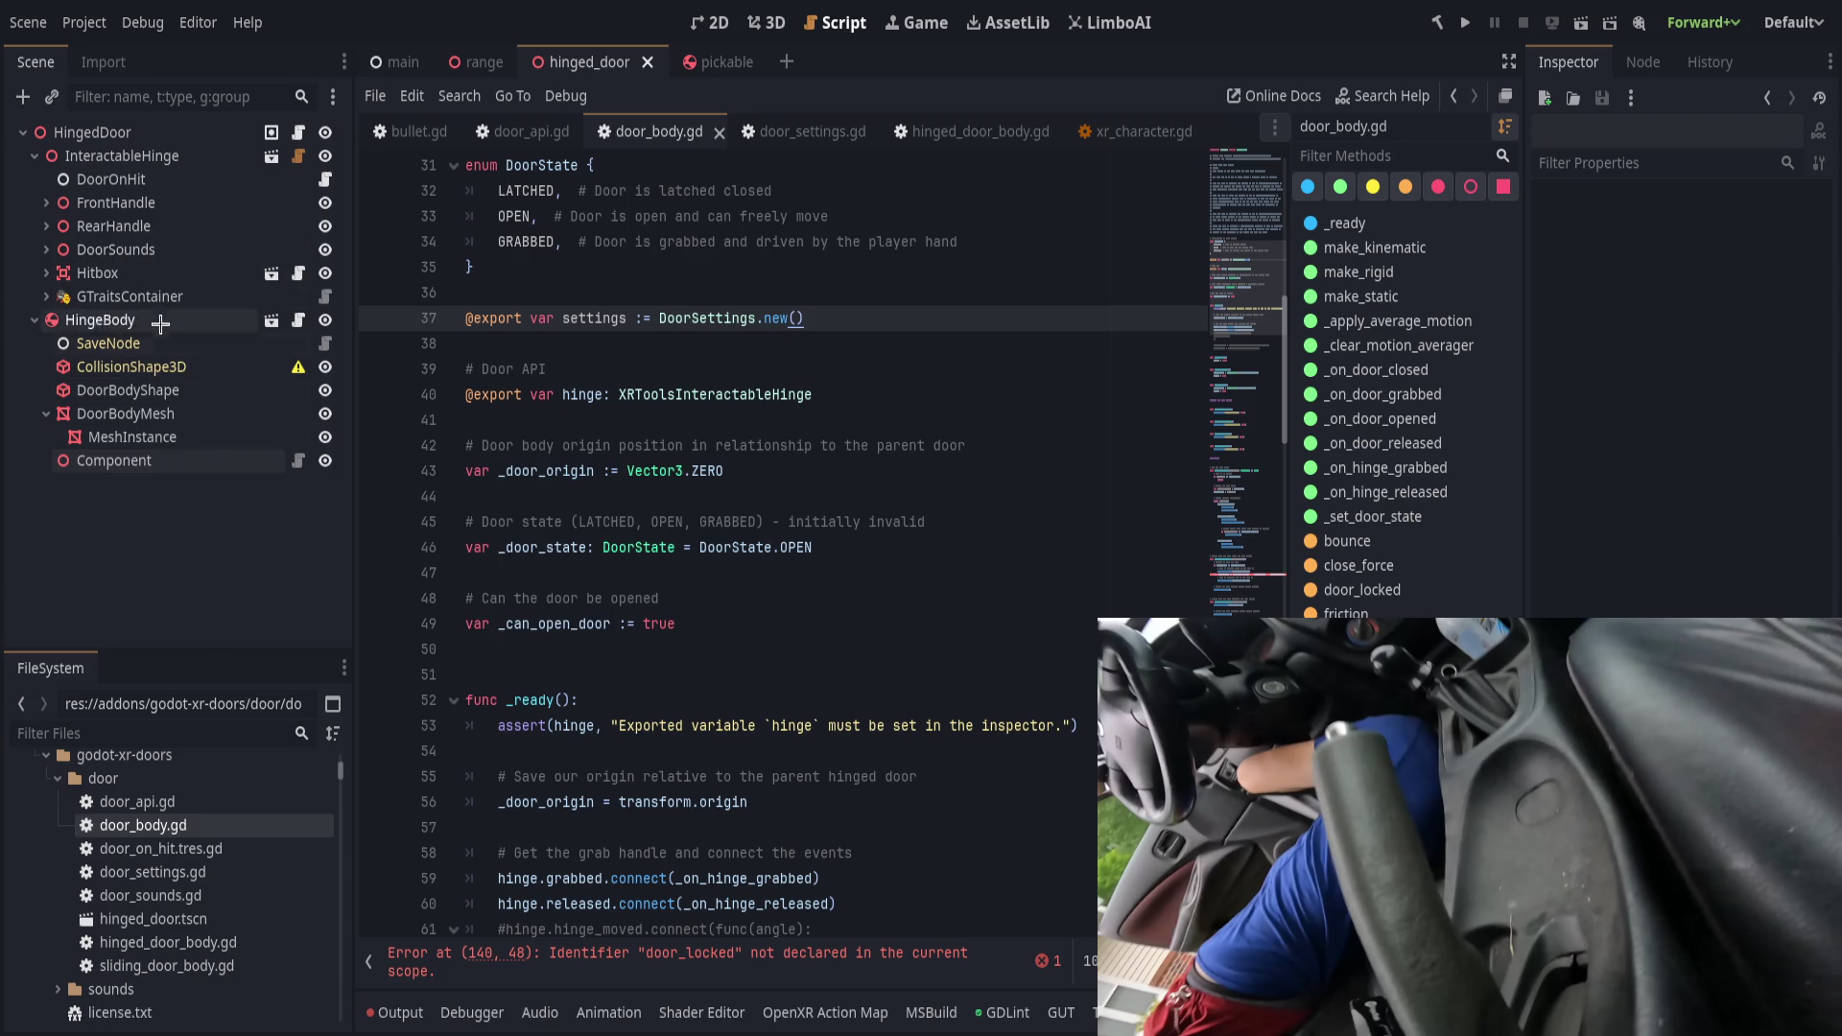
{"action": "left_click", "coordinate": [138, 134]}
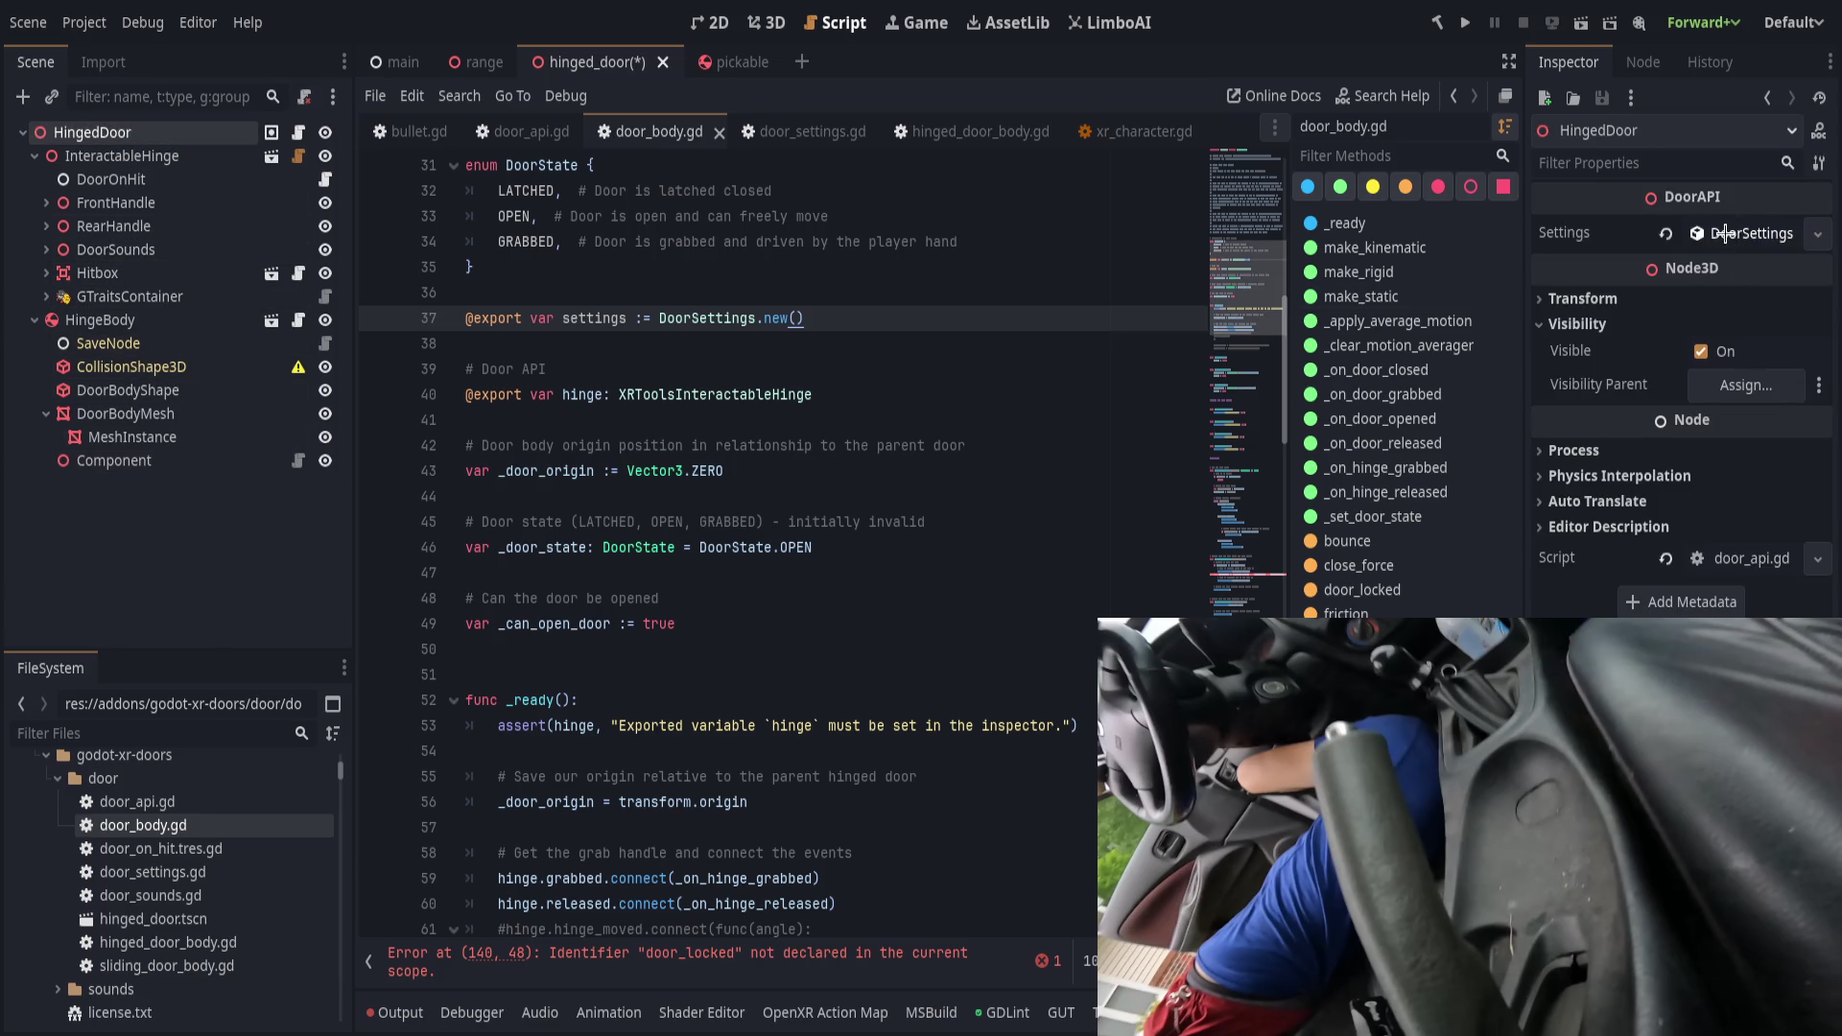
In the Inspector, try Hinge Min 180, Max 180, Latch 0, then revert to defaults 0, 70, 3.
{"action": "left_click_drag", "start_coordinate": [1513, 305], "coordinate": [1419, 305]}
{"action": "left_click", "coordinate": [1482, 318]}
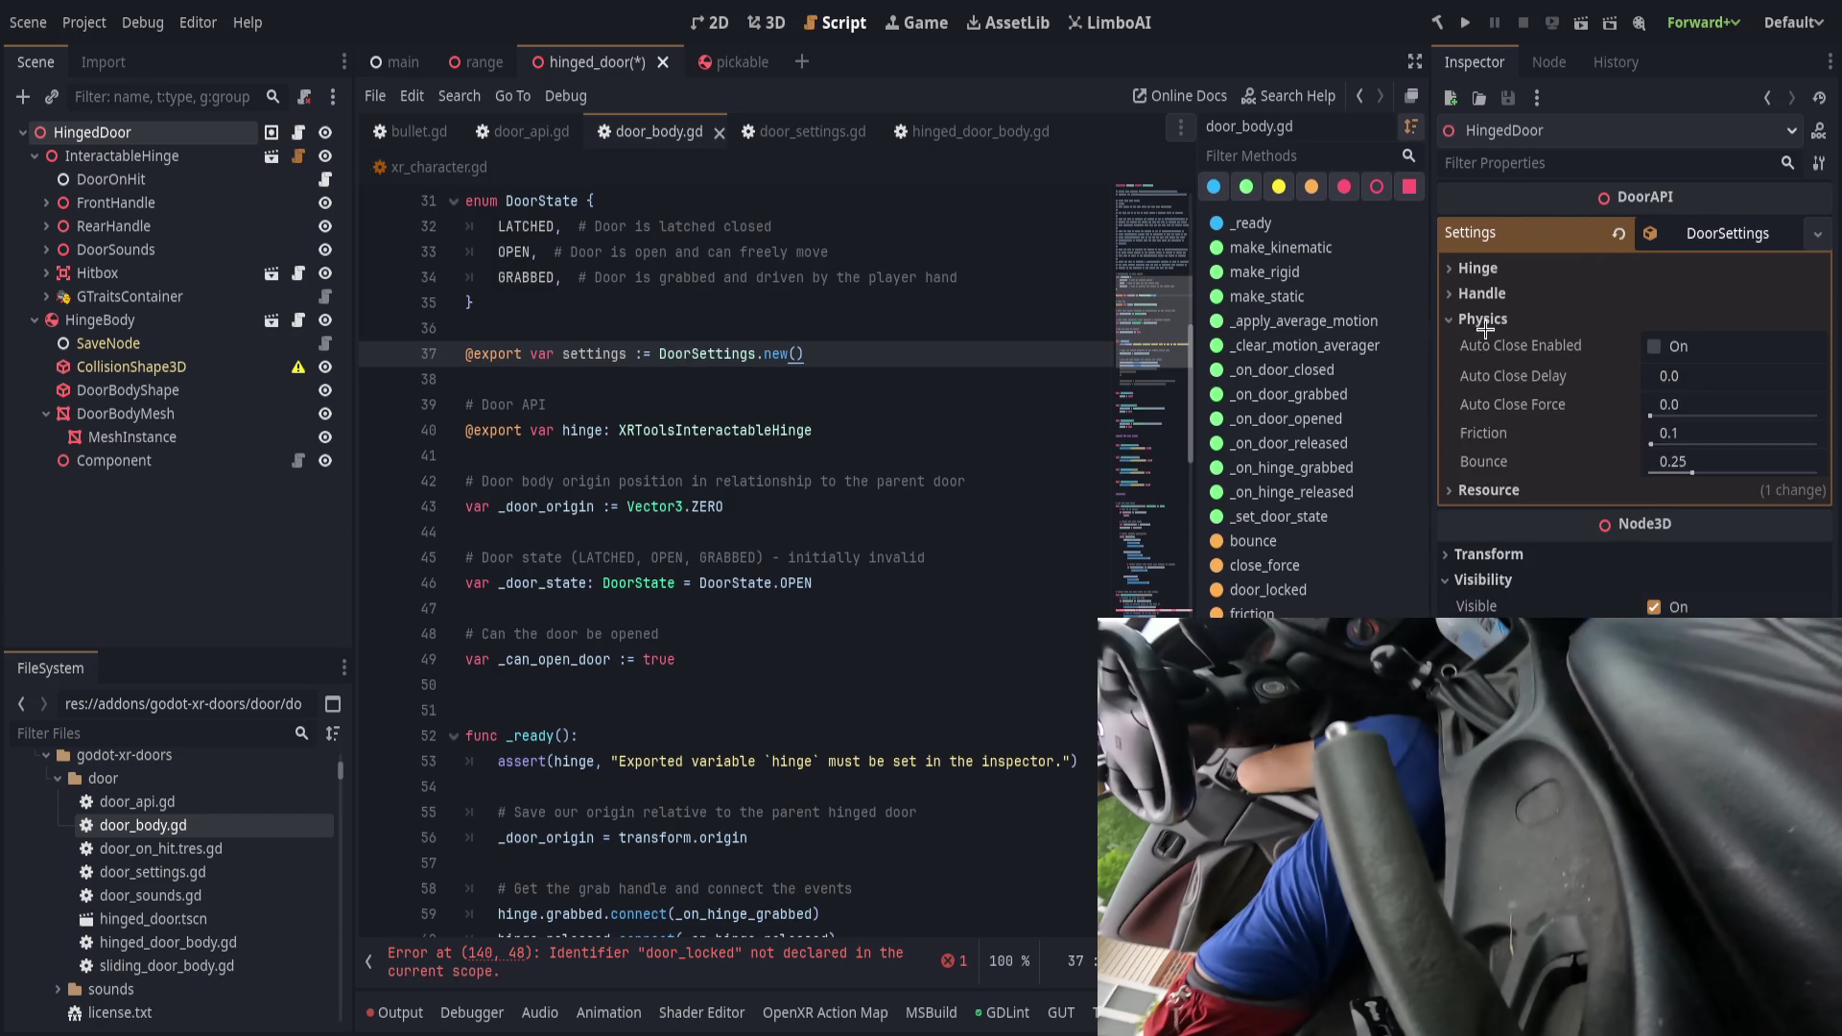
{"action": "left_click", "coordinate": [1483, 293]}
{"action": "left_click", "coordinate": [1482, 268]}
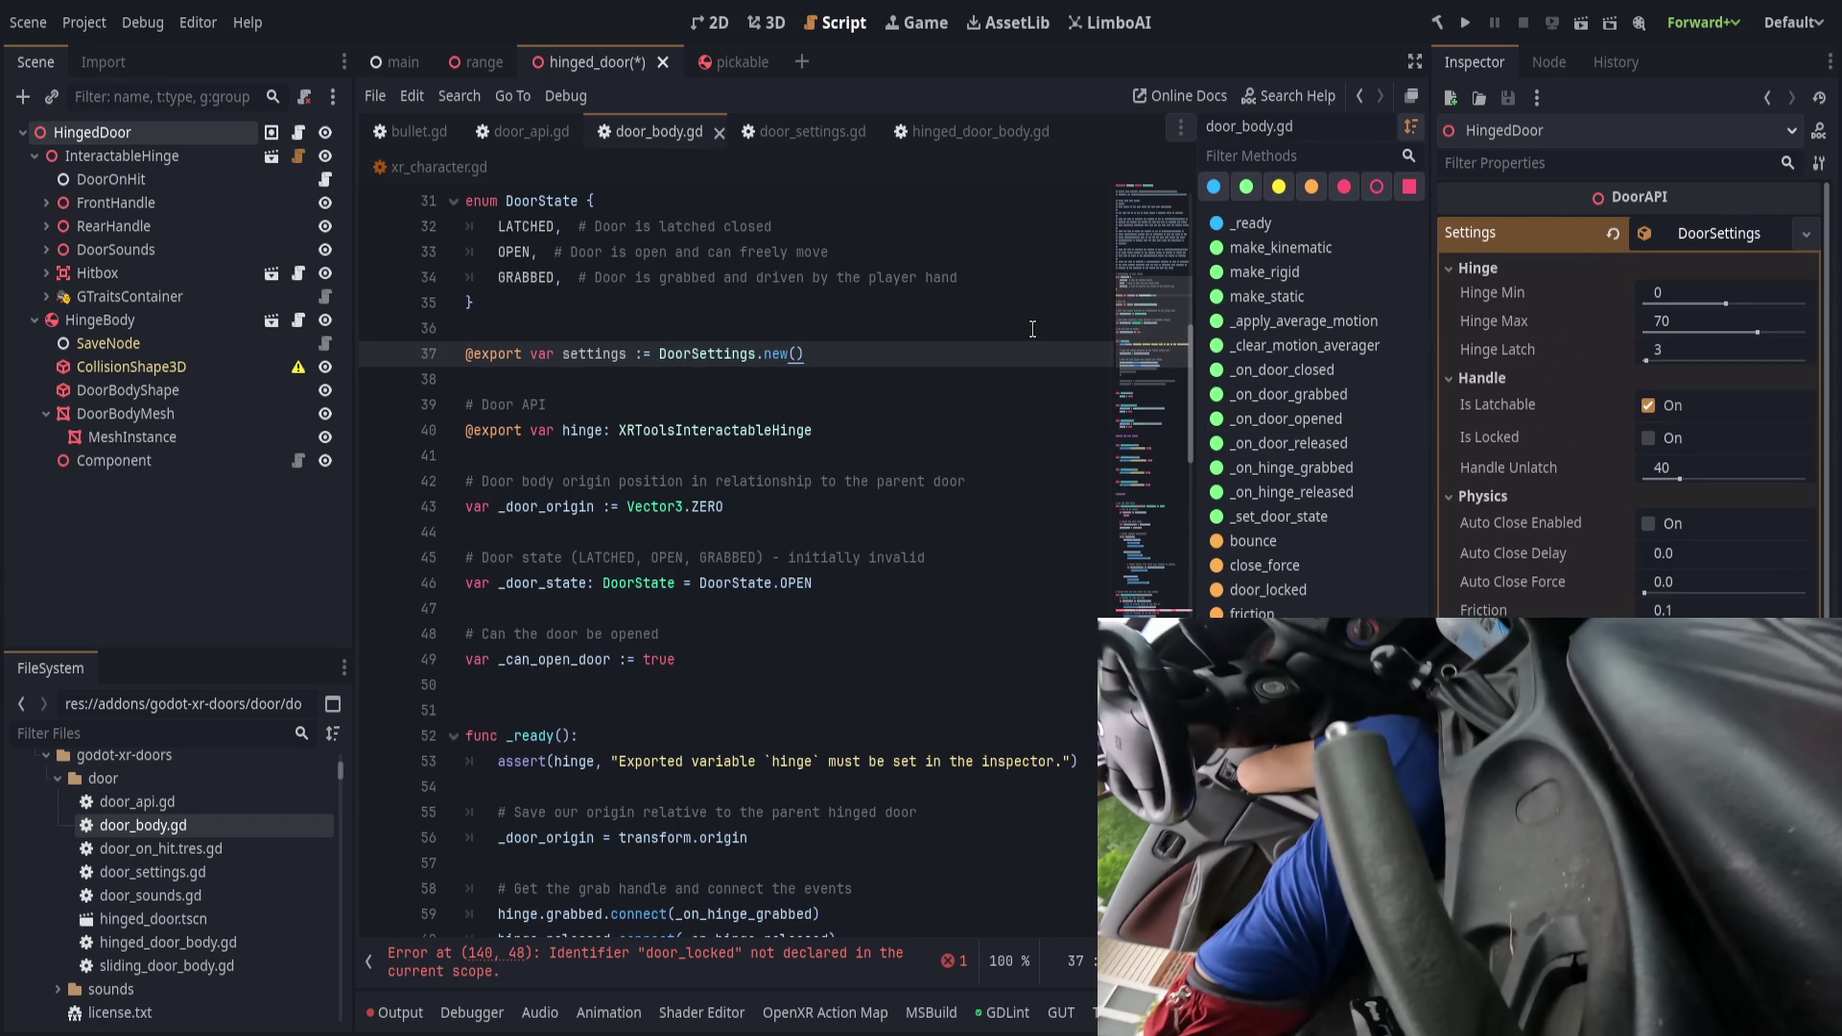
{"action": "left_click_drag", "start_coordinate": [1724, 303], "coordinate": [1807, 292]}
{"action": "left_click", "coordinate": [1618, 294]}
{"action": "left_click_drag", "start_coordinate": [1696, 327], "coordinate": [1807, 327]}
{"action": "left_click", "coordinate": [1619, 323]}
{"action": "left_click_drag", "start_coordinate": [1655, 352], "coordinate": [1626, 350]}
{"action": "left_click", "coordinate": [1621, 350]}
{"action": "scroll", "coordinate": [814, 469], "scroll_direction": "up", "scroll_amount": 6}
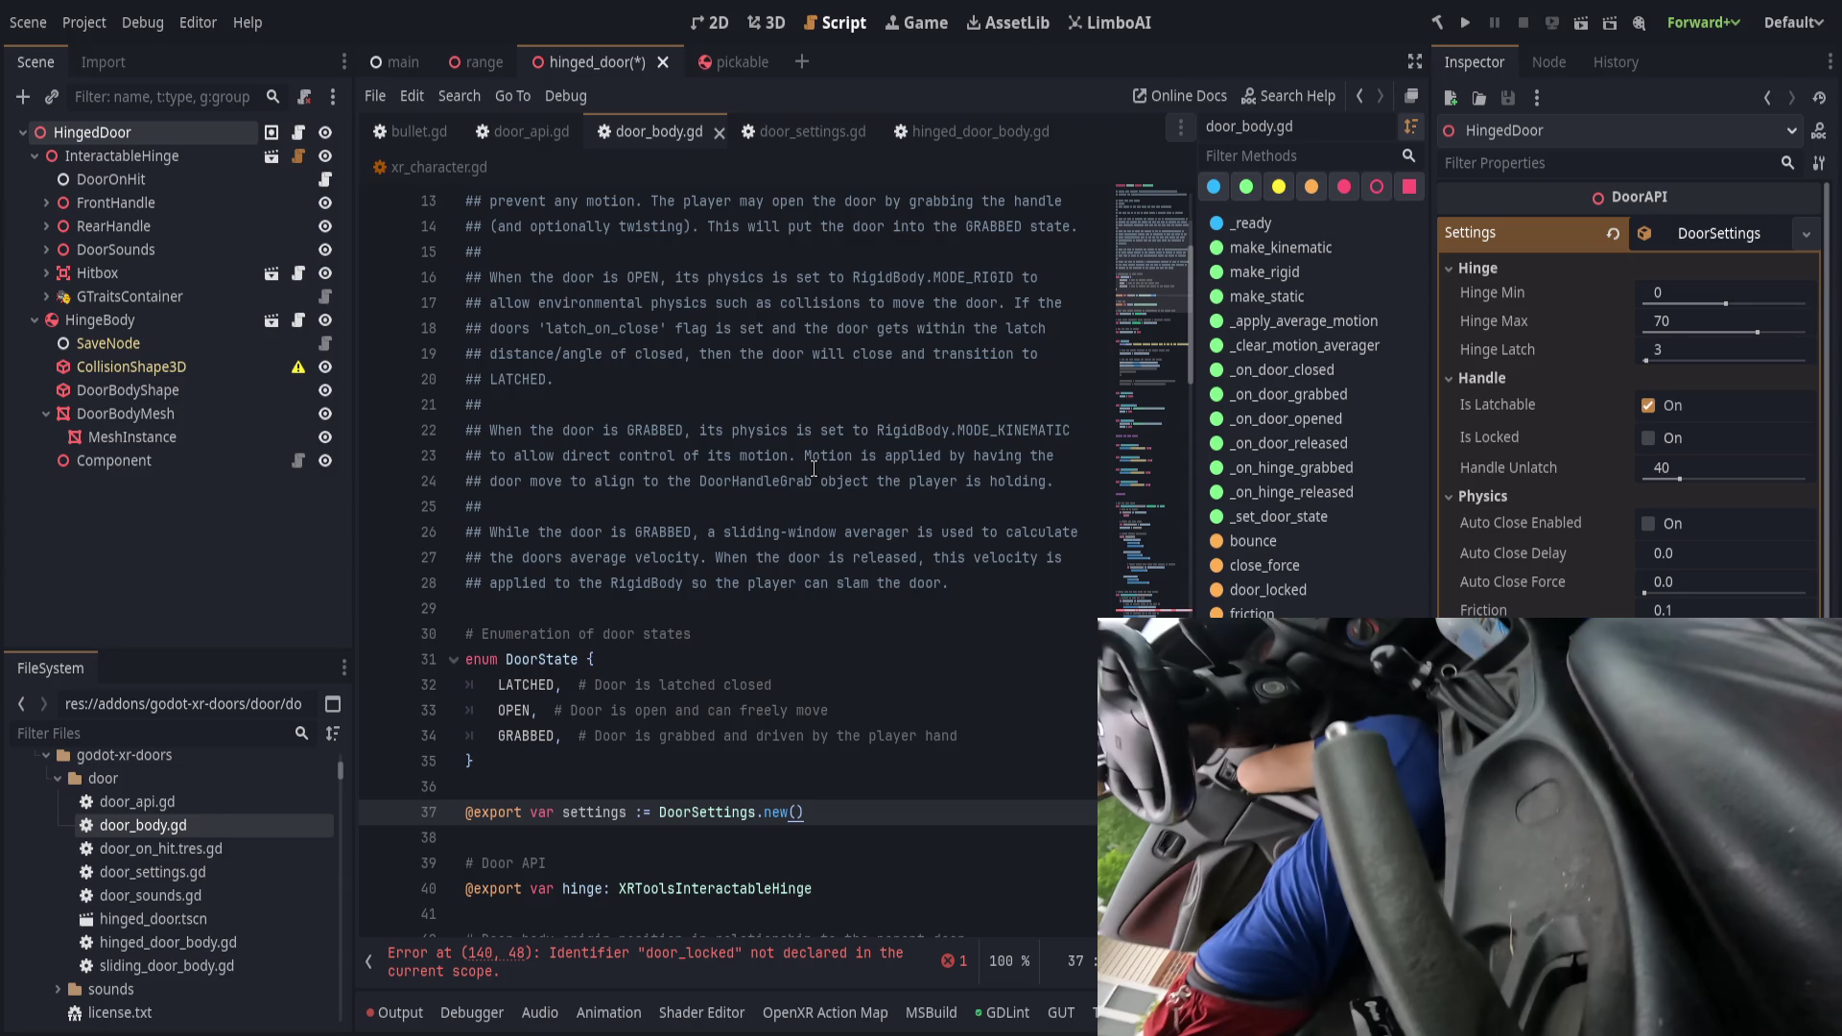
{"action": "scroll", "coordinate": [814, 468], "scroll_direction": "down", "scroll_amount": 6}
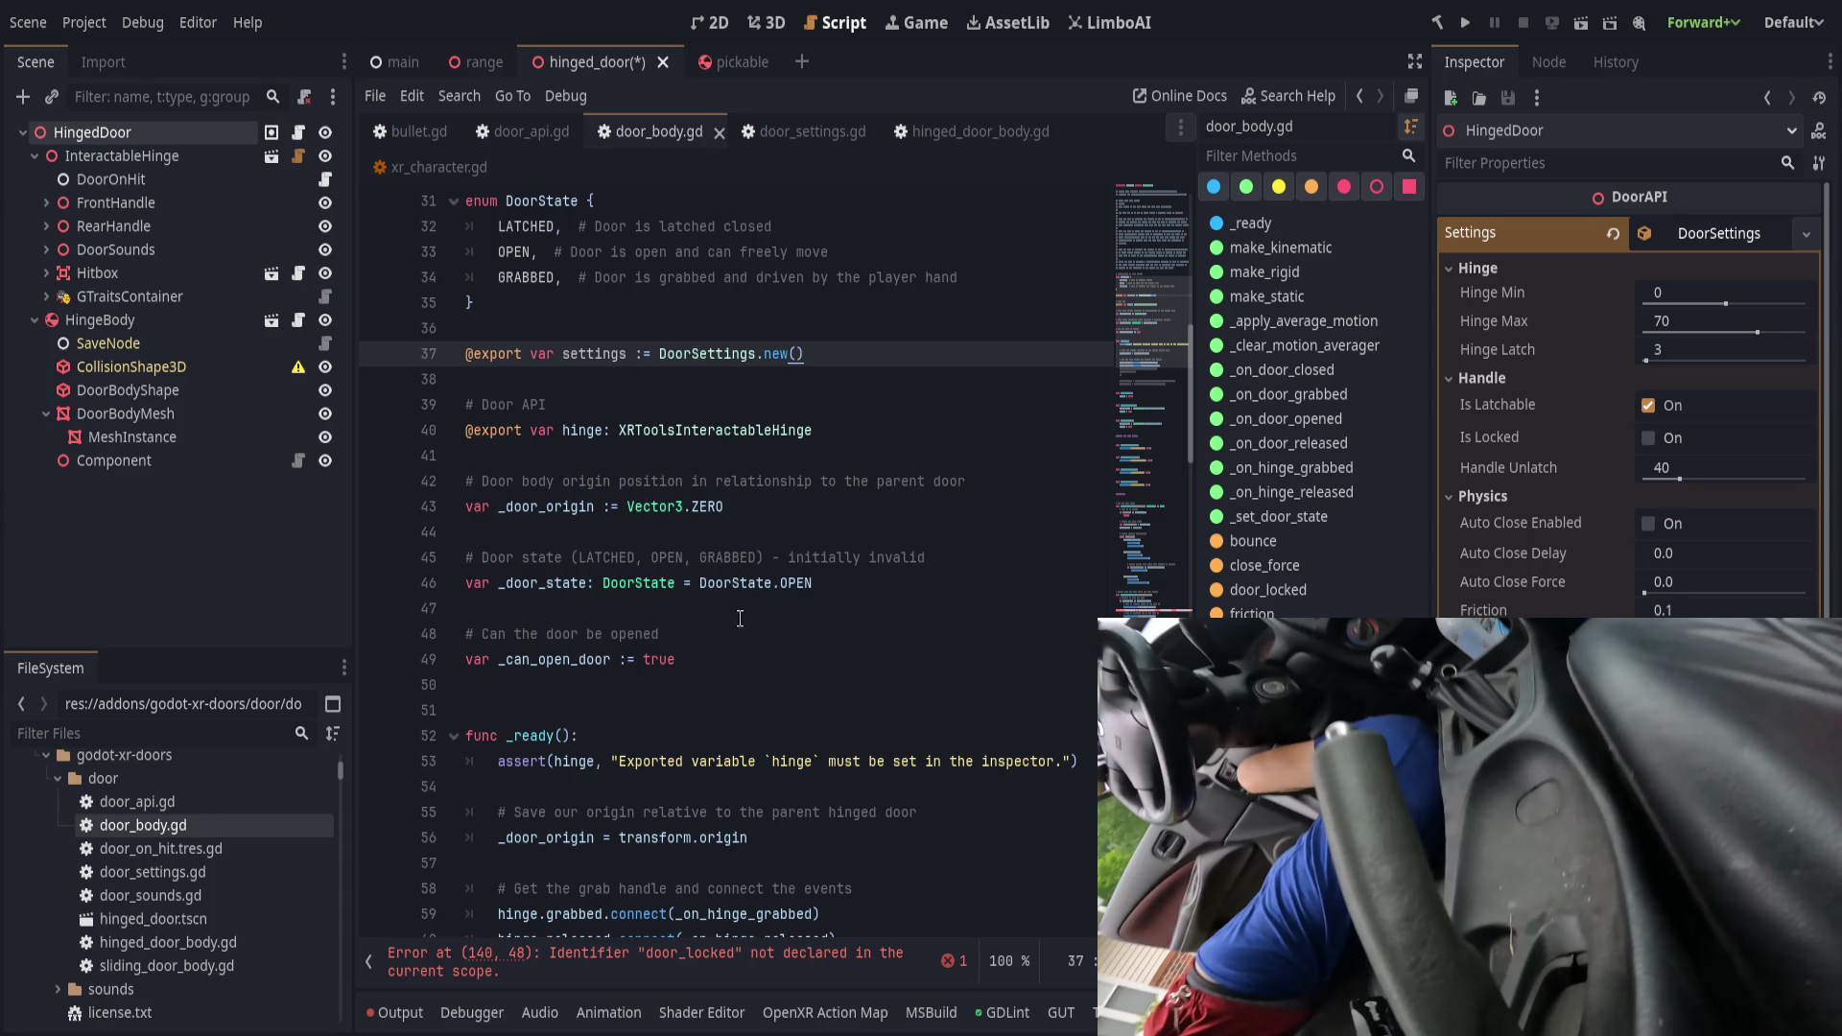
Rename hinge_latch to hinge_latch_angle on line 9 of door_settings.gd.
{"action": "left_click", "coordinate": [698, 353], "text": "ctrl"}
{"action": "left_click", "coordinate": [828, 404]}
{"action": "type", "text": "_angle := 3.0"}
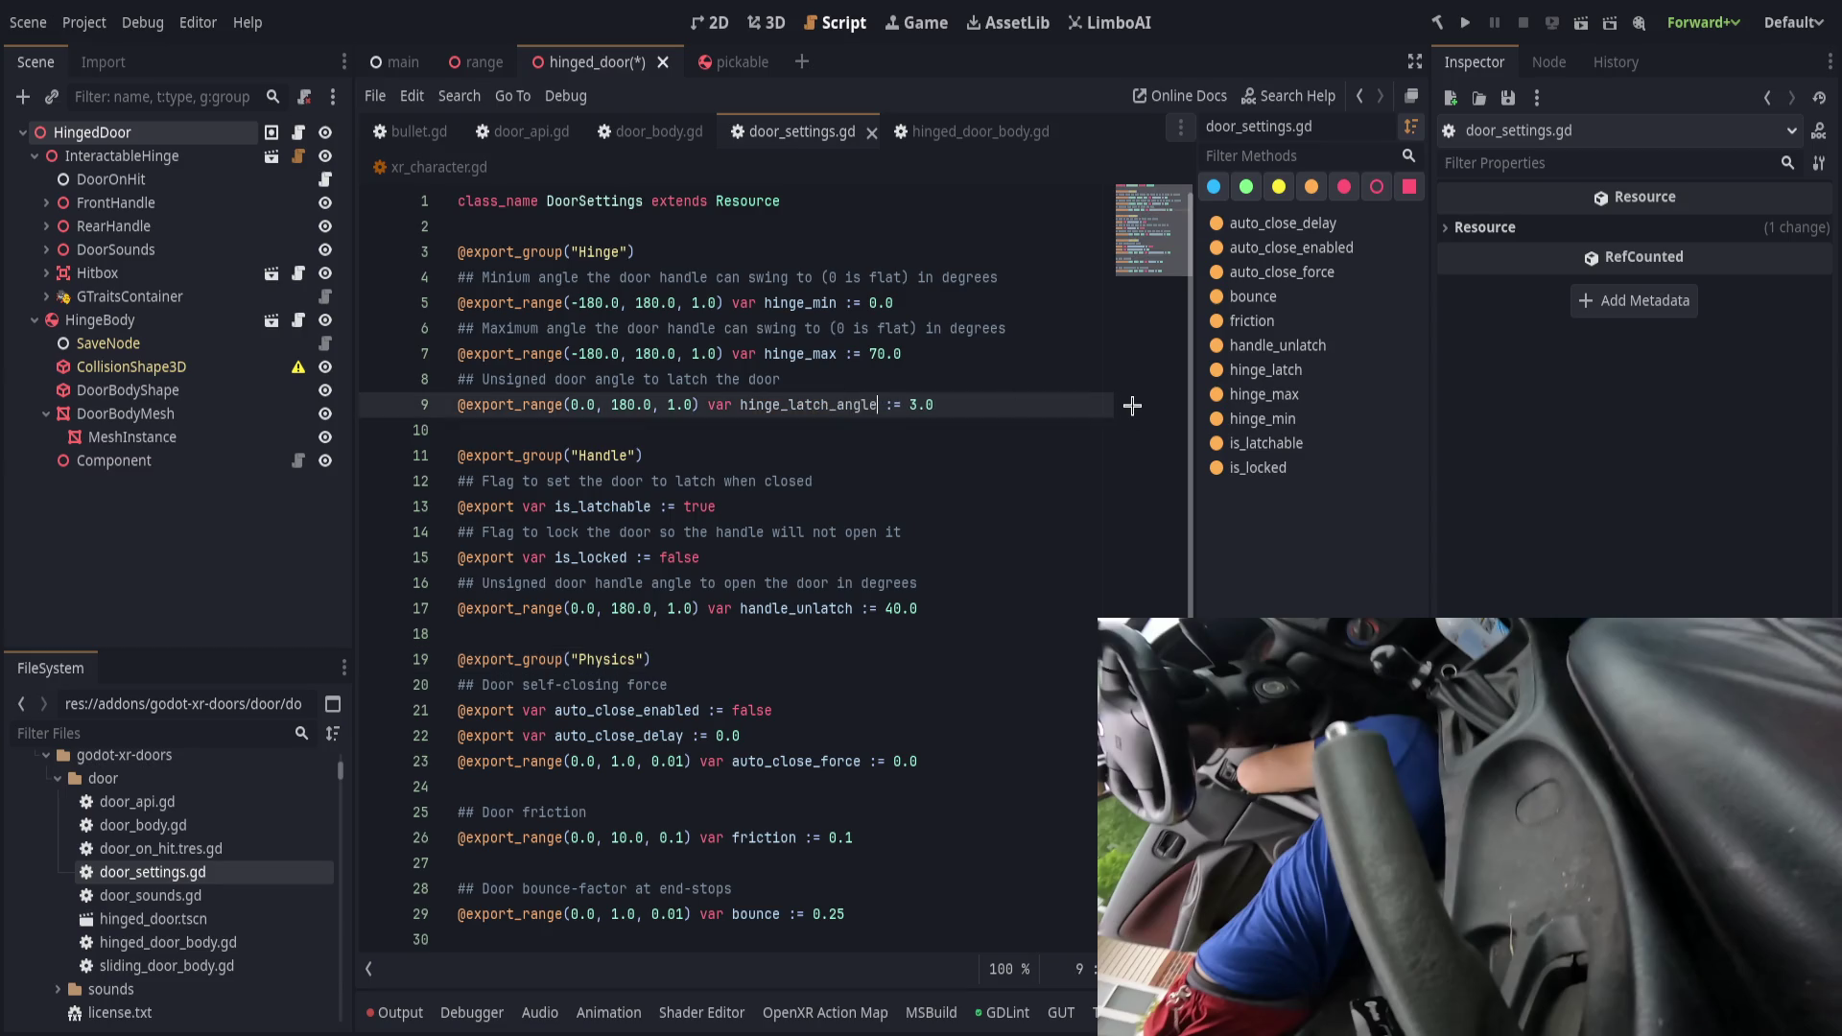
{"action": "left_click", "coordinate": [1005, 418]}
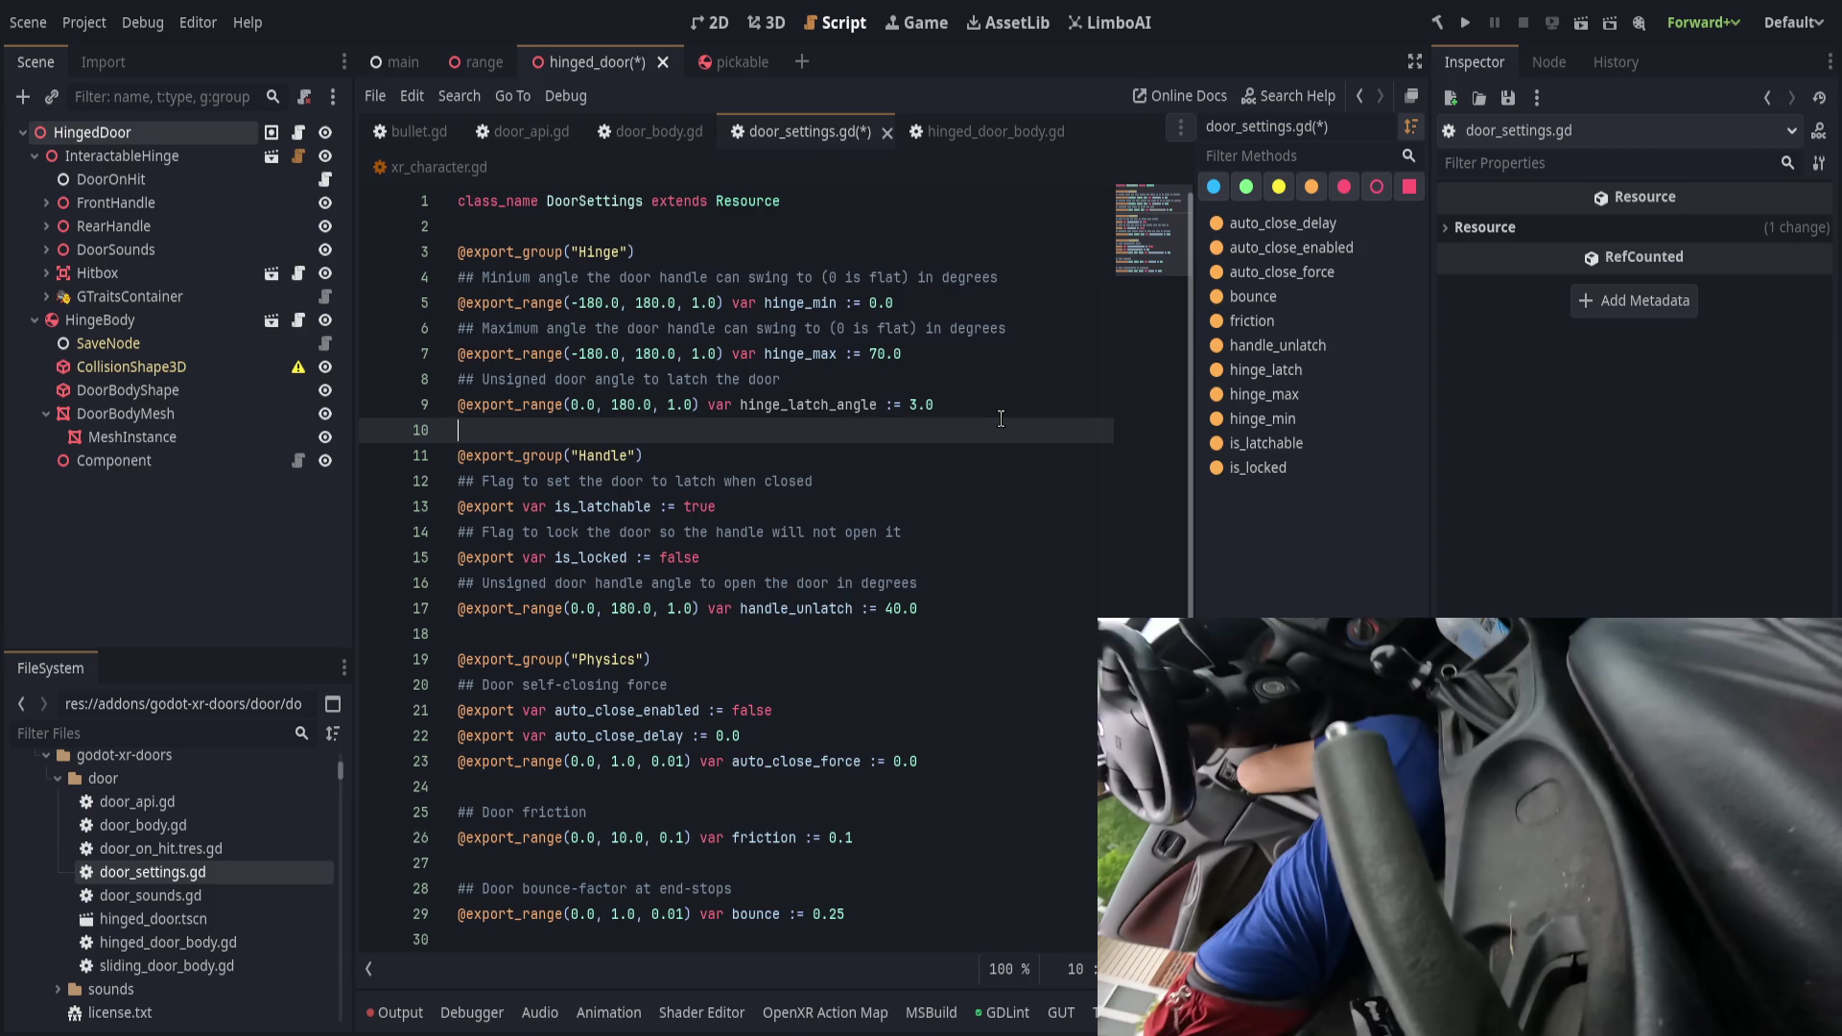
Rename hinge_latch_angle to hinge_latch_threshold in door_settings.gd and save.
{"action": "left_click_drag", "start_coordinate": [831, 407], "coordinate": [876, 407]}
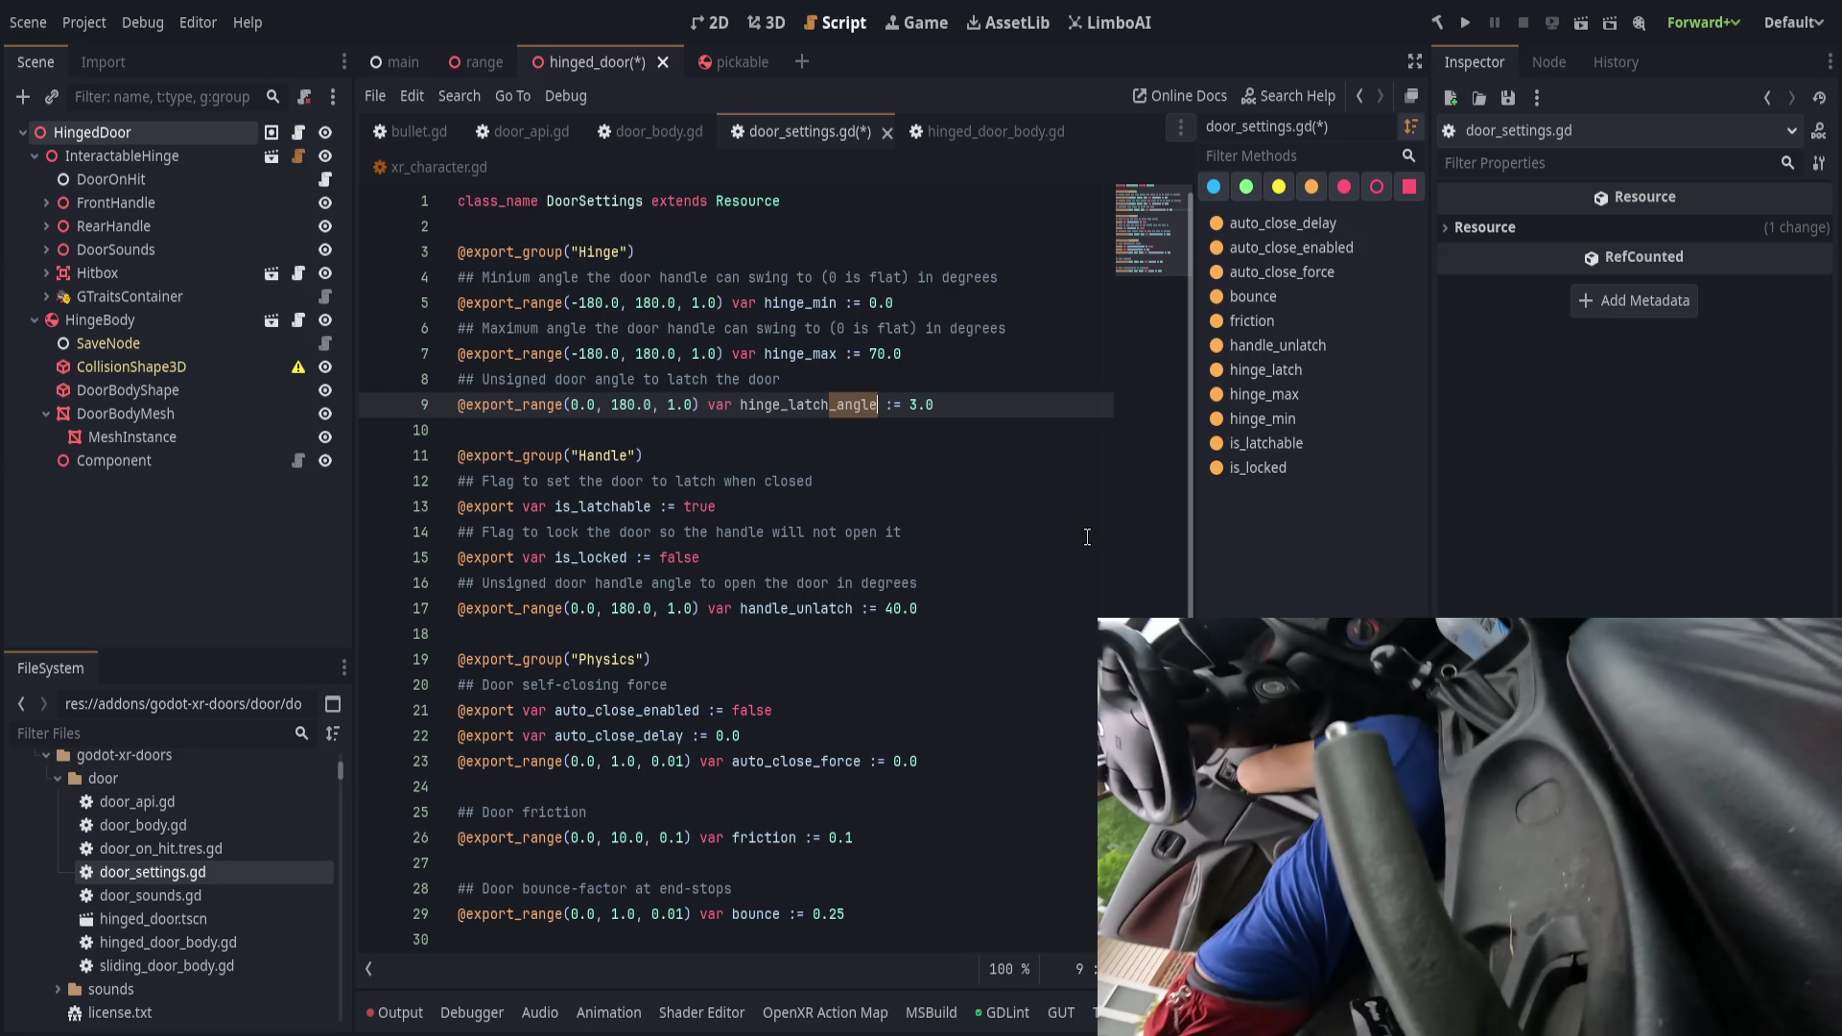
{"action": "type", "text": "_p"}
{"action": "key", "text": "BackSpace"}
{"action": "type", "text": "thres"}
{"action": "type", "text": "hold"}
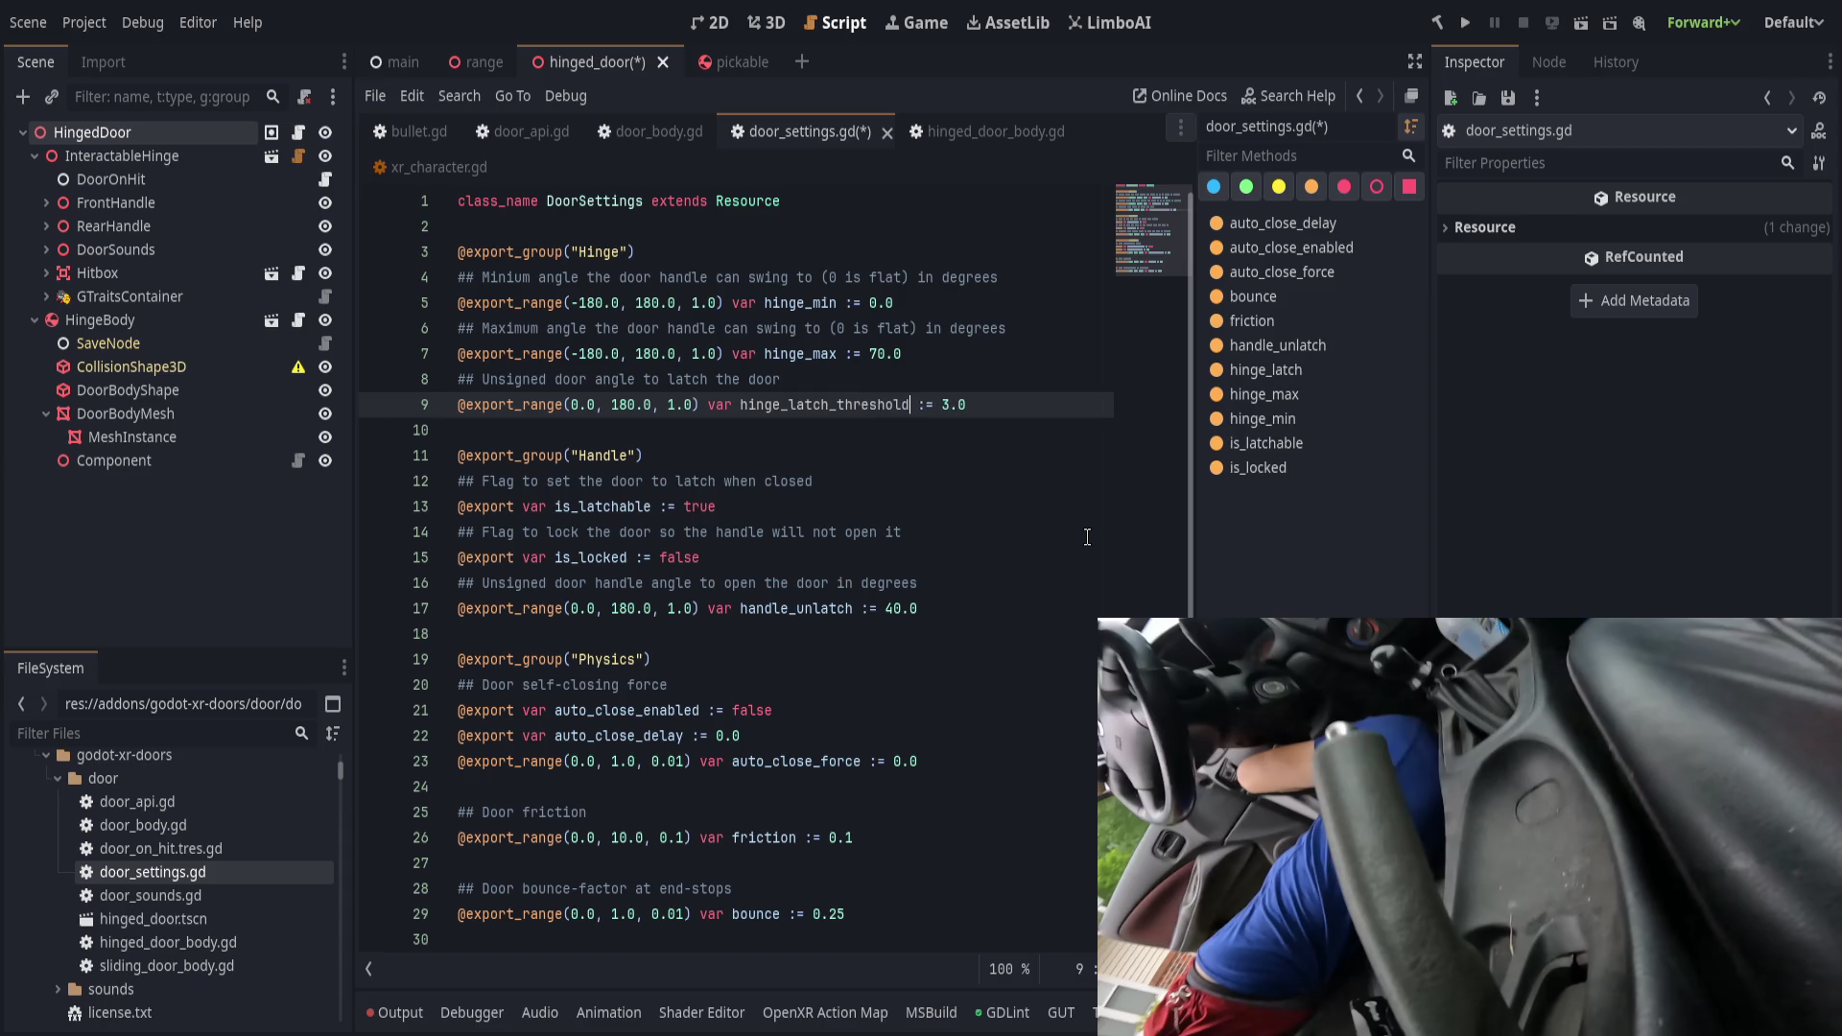
{"action": "key", "text": "ctrl+s"}
Append _threshold to handle_unlatch to make handle_unlatch_threshold, then save door_settings.gd.
{"action": "left_click", "coordinate": [781, 404]}
{"action": "left_click_drag", "start_coordinate": [832, 410], "coordinate": [918, 412]}
{"action": "key", "text": "ctrl+c"}
{"action": "left_click", "coordinate": [912, 415]}
{"action": "left_click", "coordinate": [816, 506]}
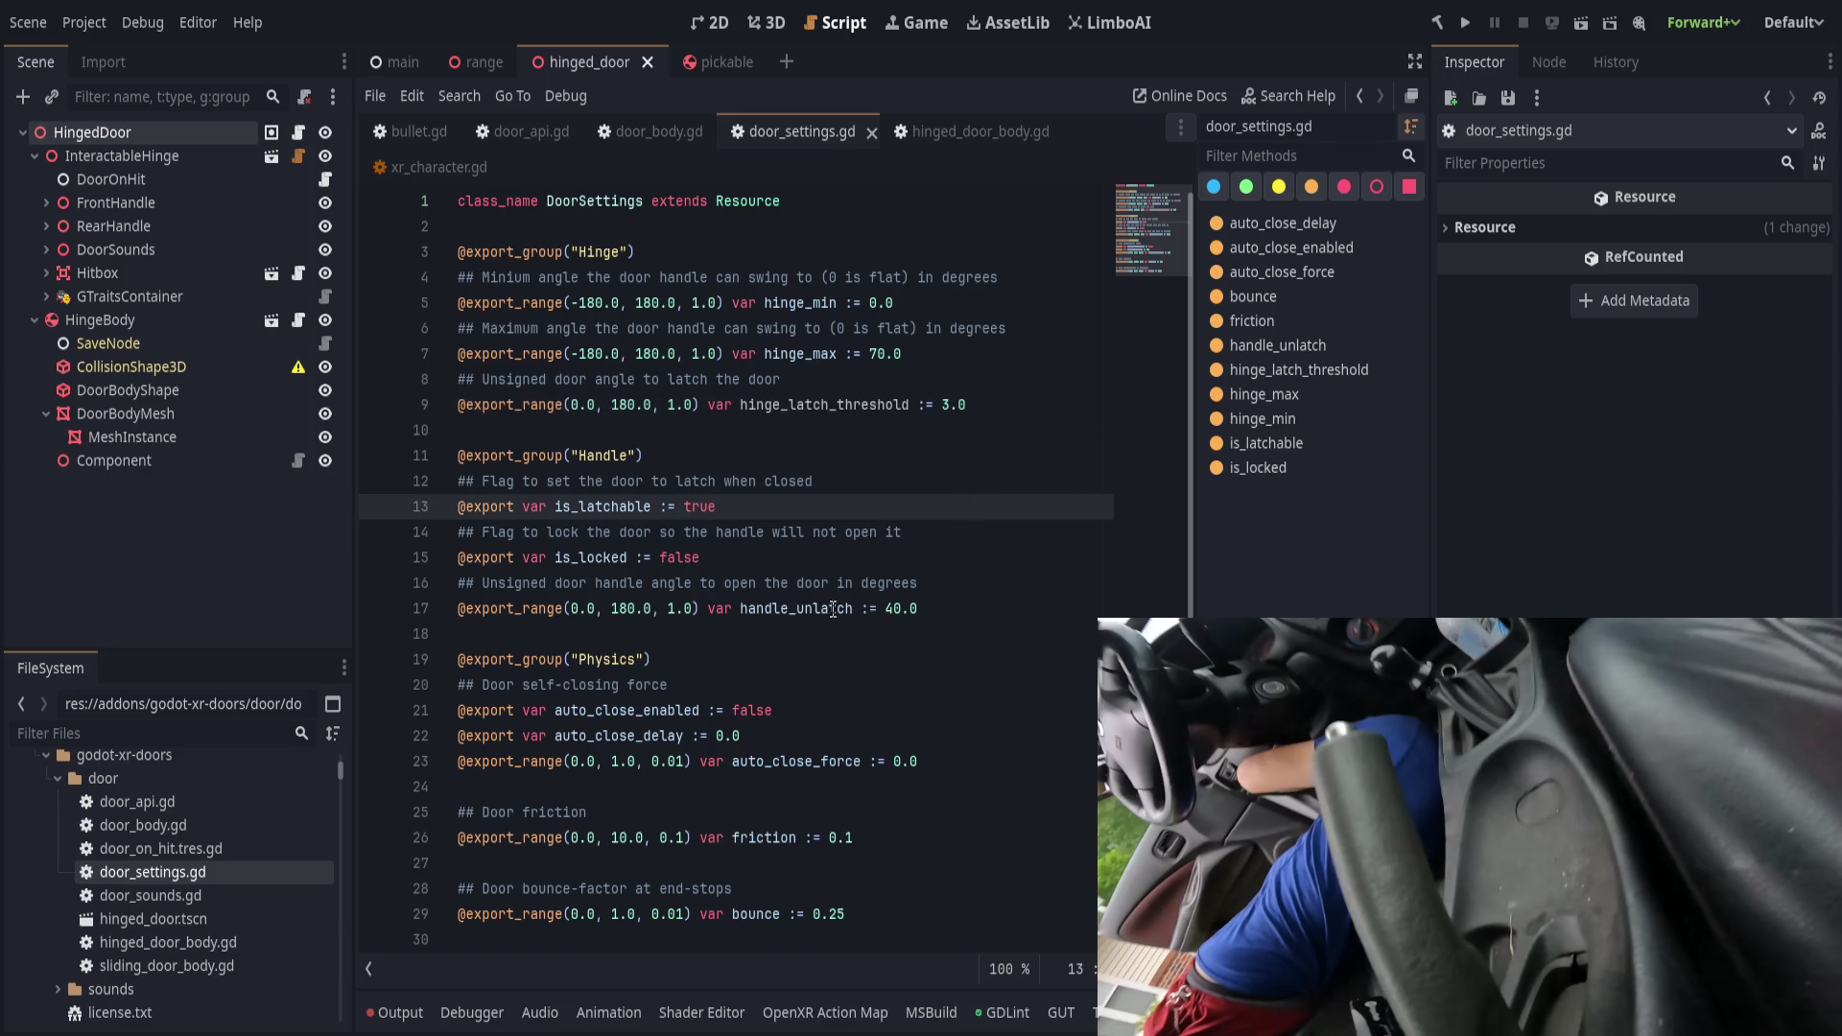
{"action": "left_click", "coordinate": [850, 608]}
{"action": "key", "text": "ctrl+v"}
{"action": "left_click", "coordinate": [826, 430]}
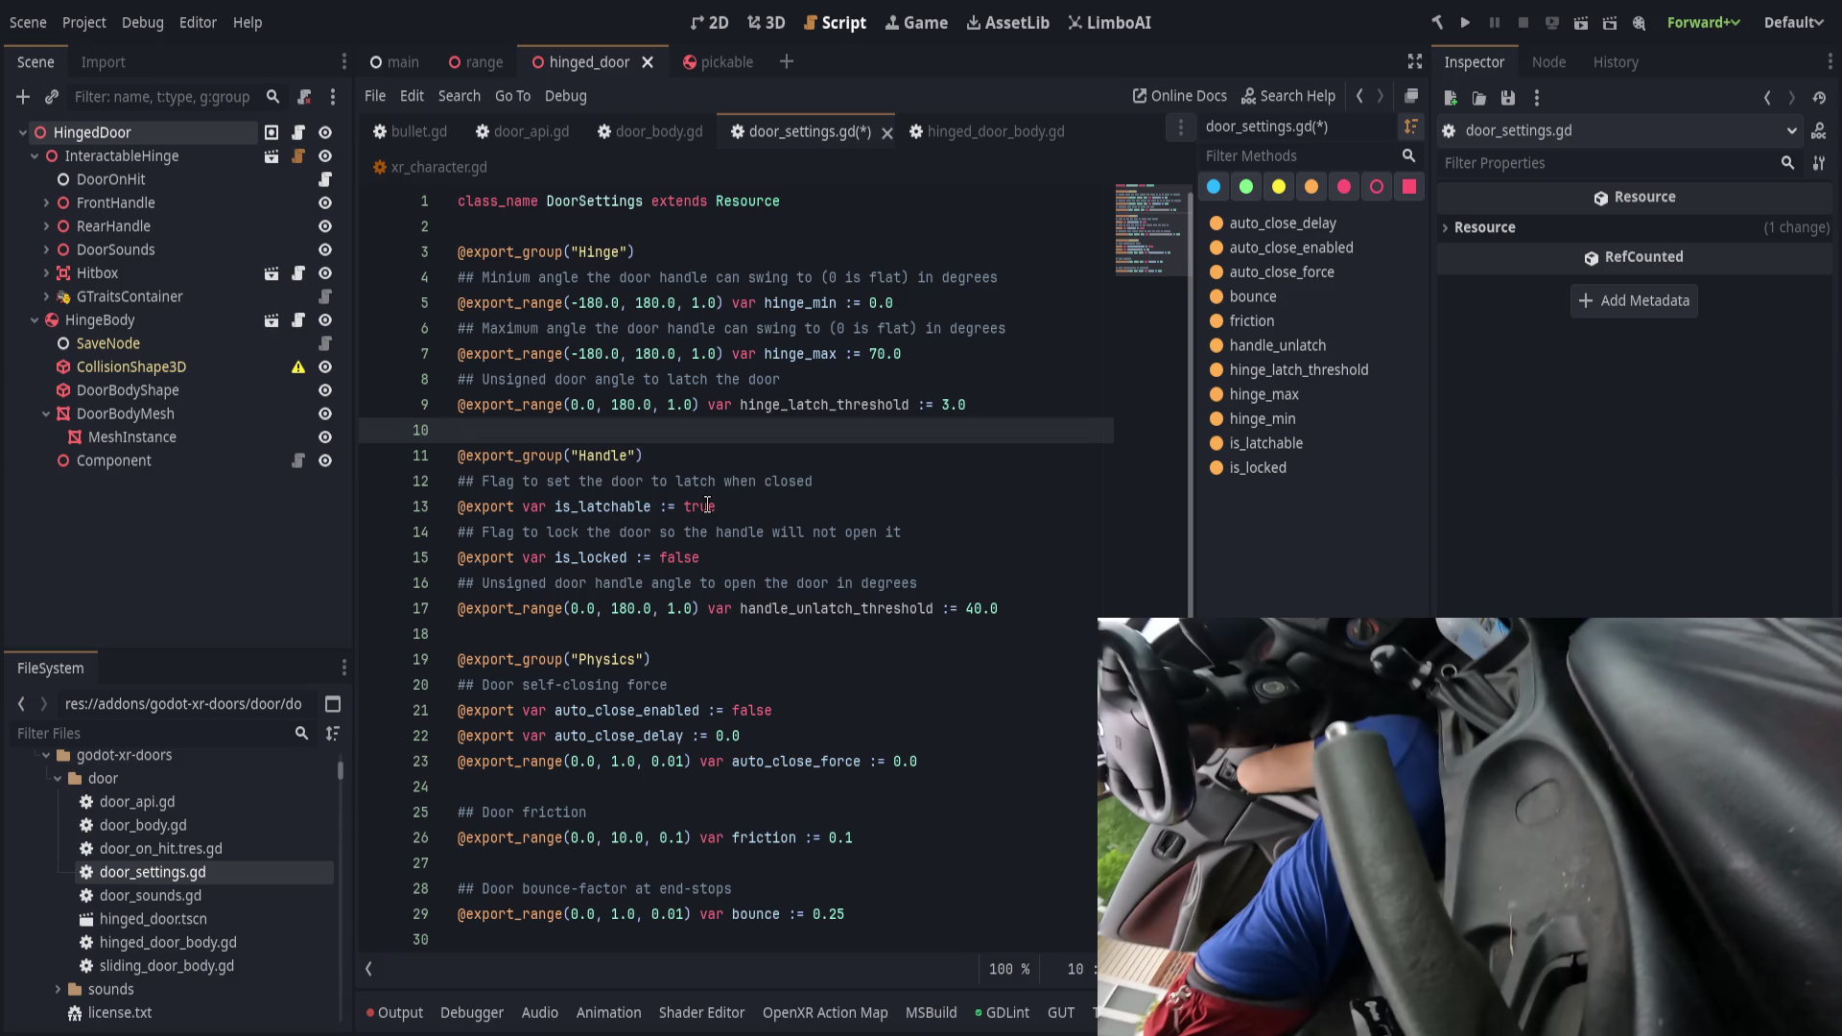
{"action": "key", "text": "ctrl+s"}
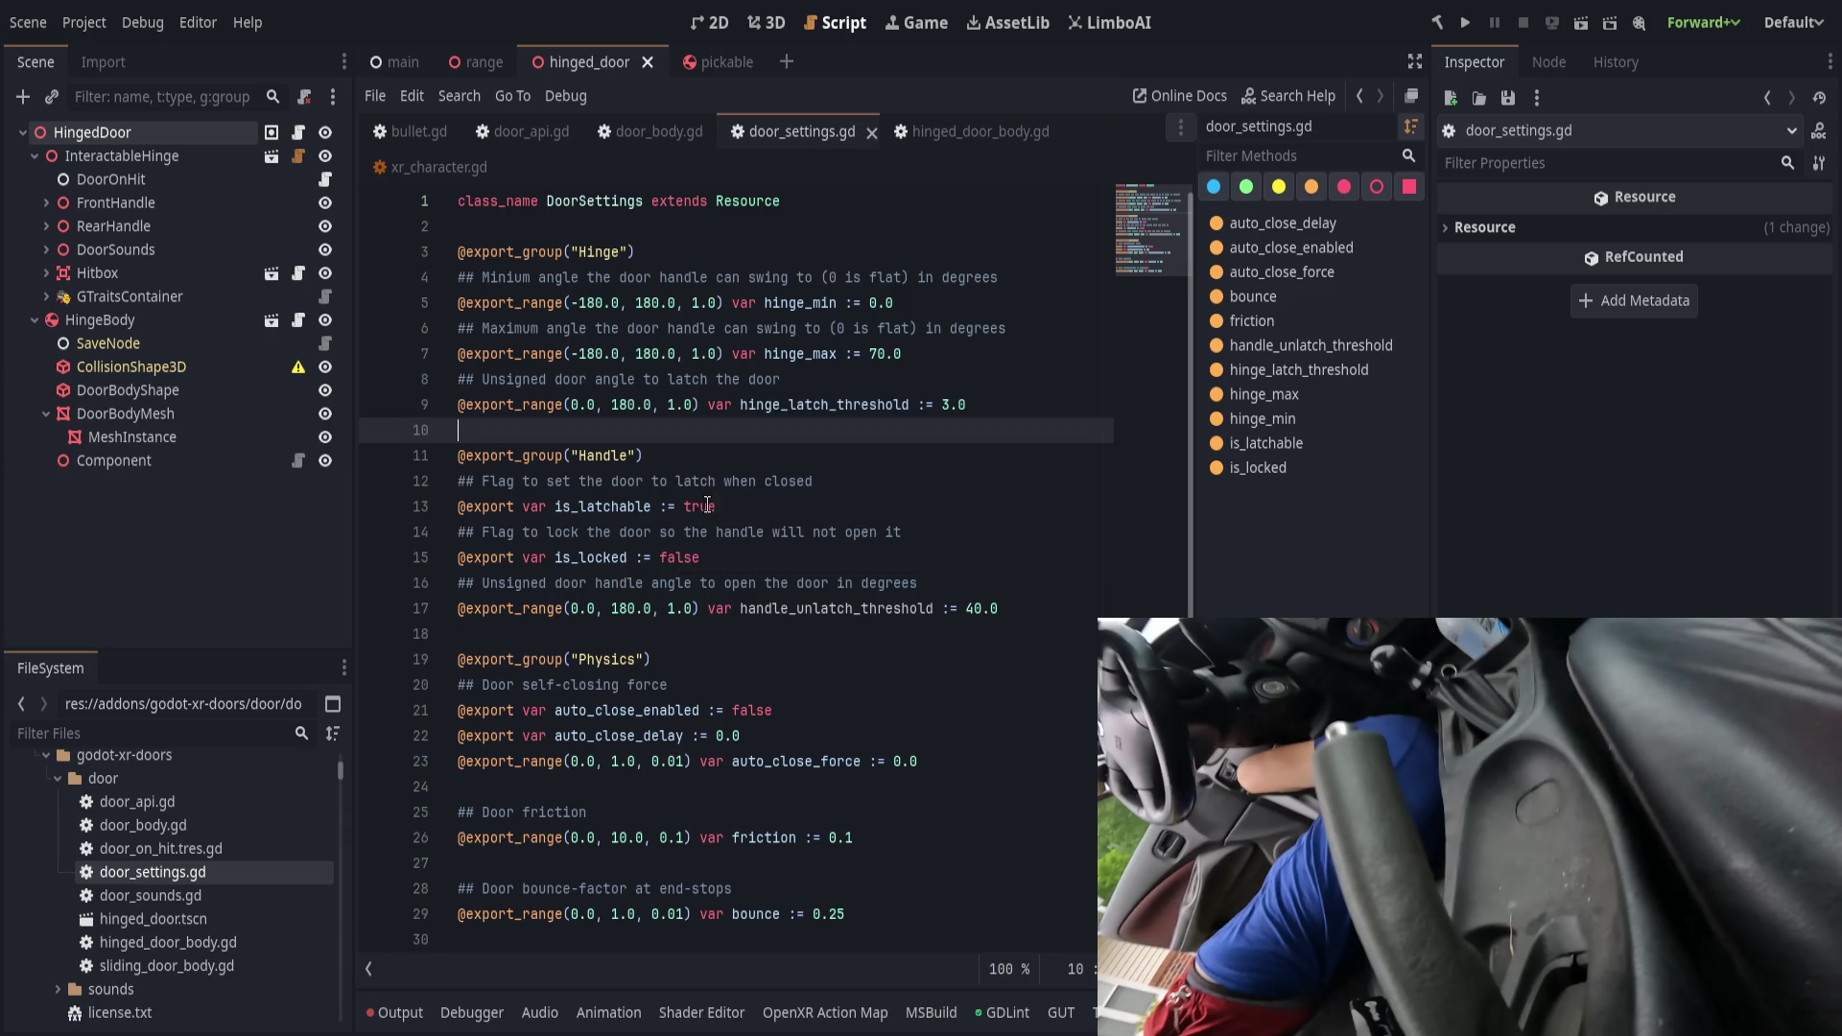
{"action": "scroll", "coordinate": [632, 549], "scroll_direction": "down", "scroll_amount": 1}
{"action": "scroll", "coordinate": [676, 566], "scroll_direction": "up", "scroll_amount": 1}
Delete the stray line under class_name in hinged_door_body.gd.
{"action": "left_click", "coordinate": [971, 134]}
{"action": "key", "text": "Down"}
{"action": "key", "text": "Down"}
{"action": "key", "text": "ctrl+shift+k"}
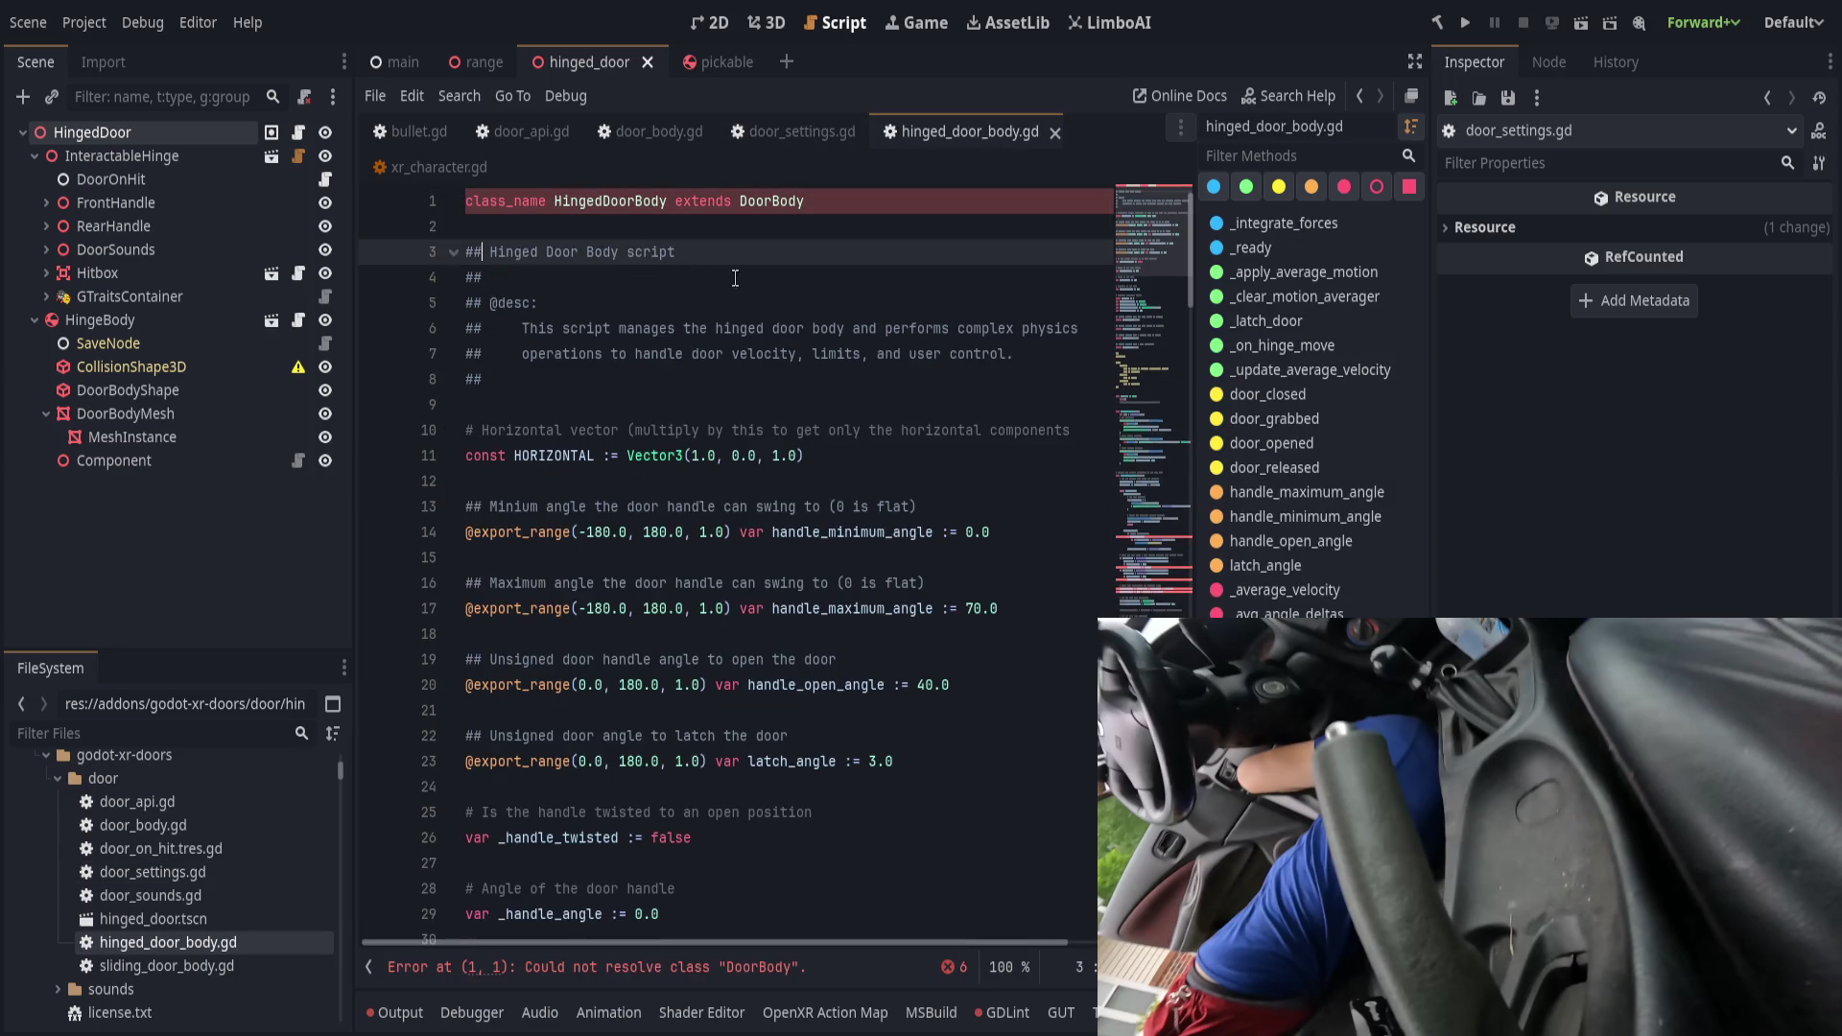
{"action": "key", "text": "Up"}
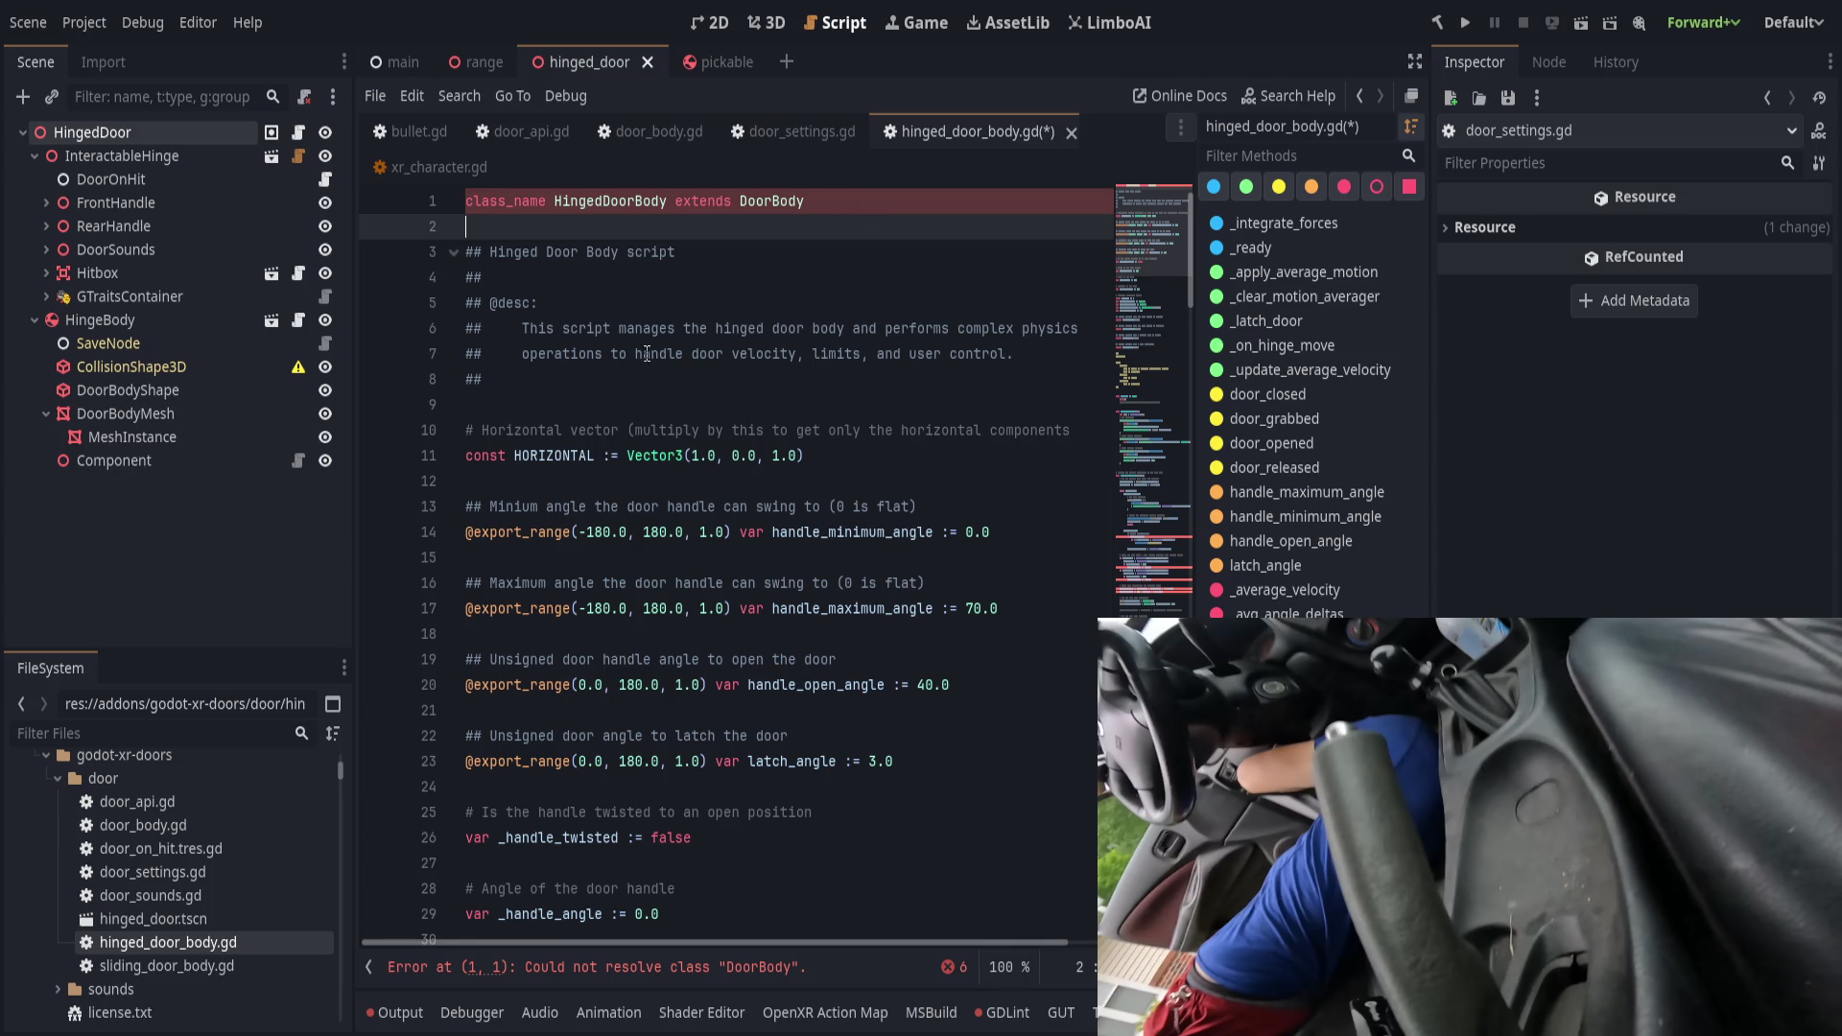
{"action": "left_click_drag", "start_coordinate": [648, 223], "coordinate": [738, 353]}
{"action": "left_click", "coordinate": [816, 394]}
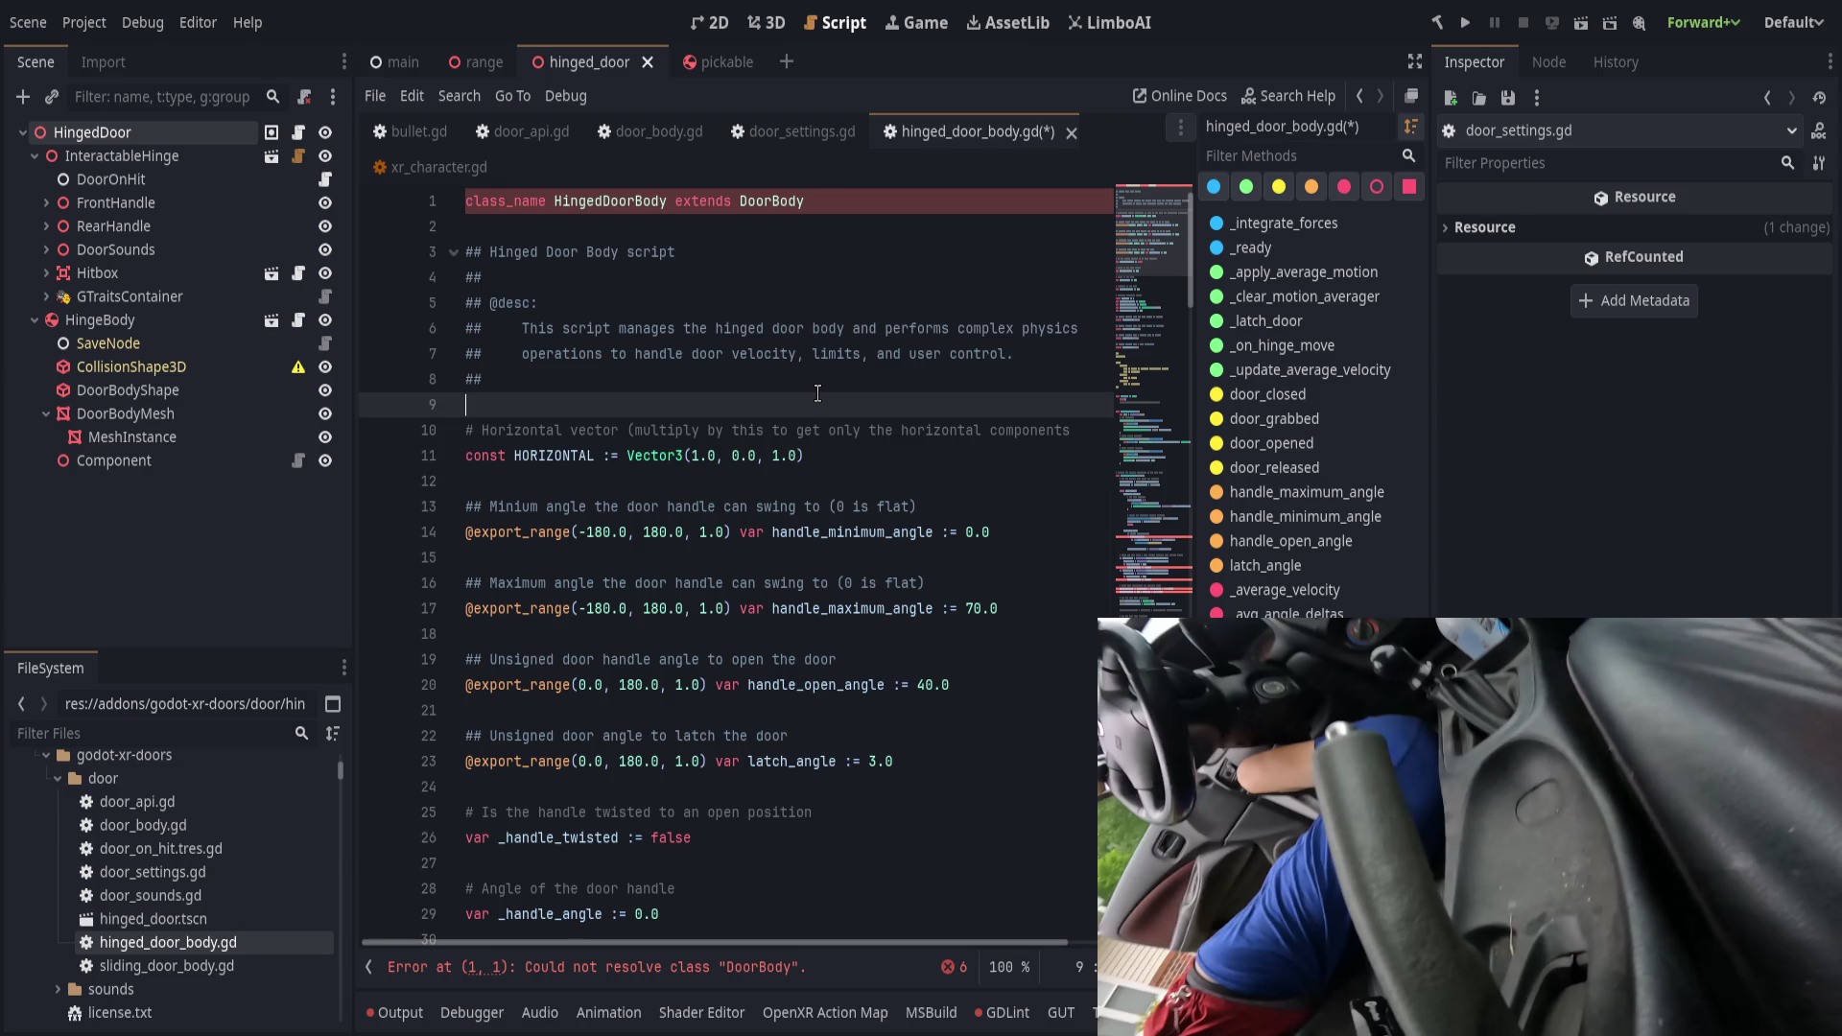
Narrow the property panel and review the door physics code around lines 91–117.
{"action": "scroll", "coordinate": [808, 579], "scroll_direction": "down", "scroll_amount": 14}
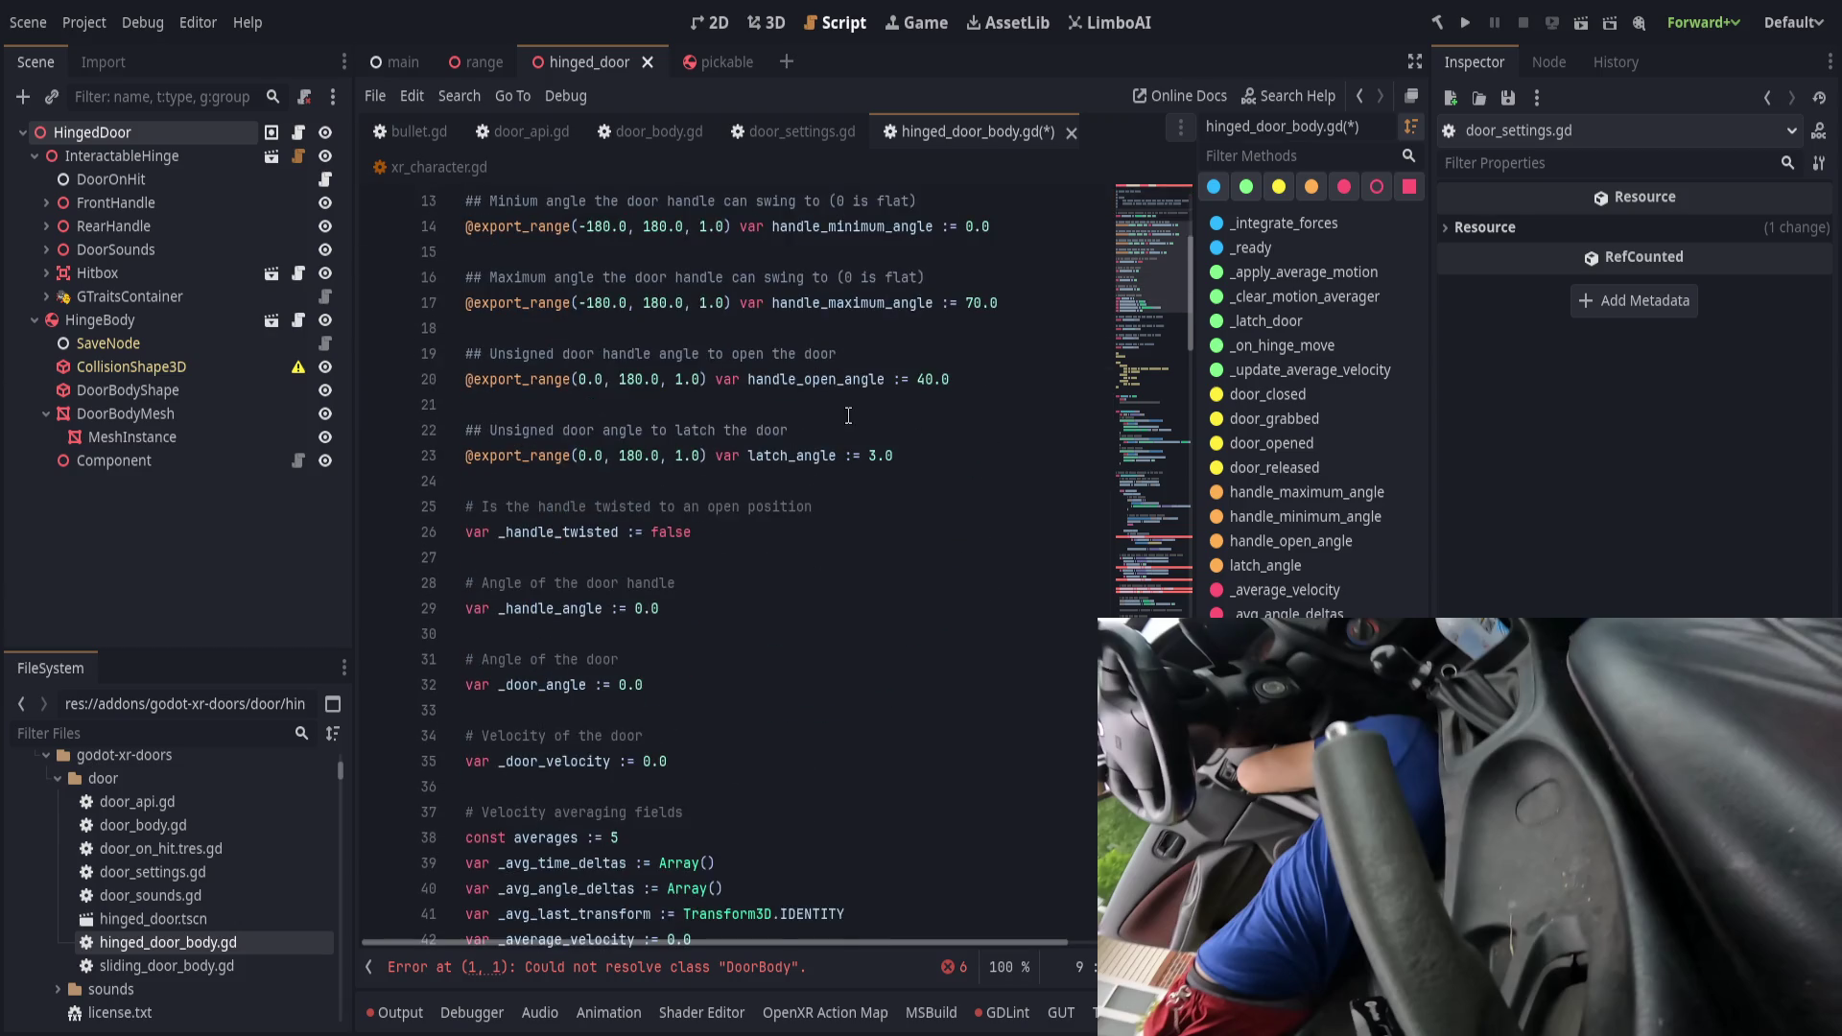
{"action": "scroll", "coordinate": [808, 579], "scroll_direction": "down", "scroll_amount": 16}
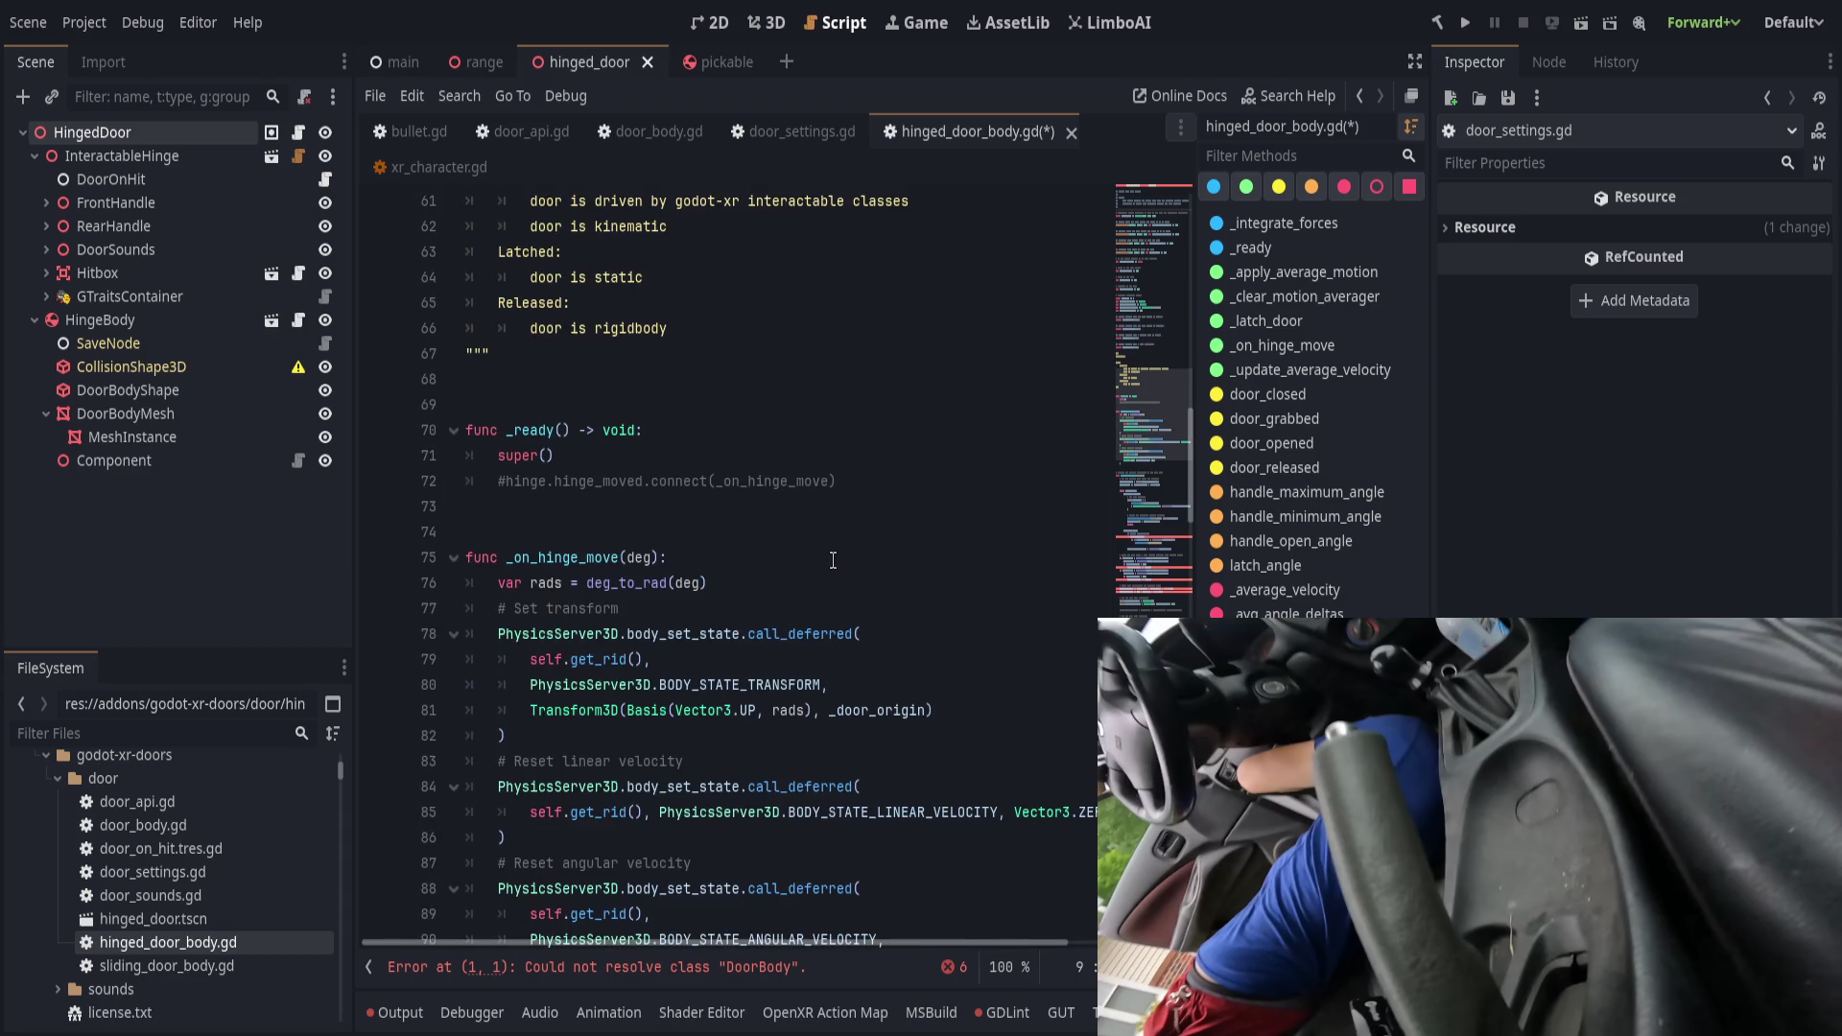
{"action": "scroll", "coordinate": [839, 565], "scroll_direction": "up", "scroll_amount": 6}
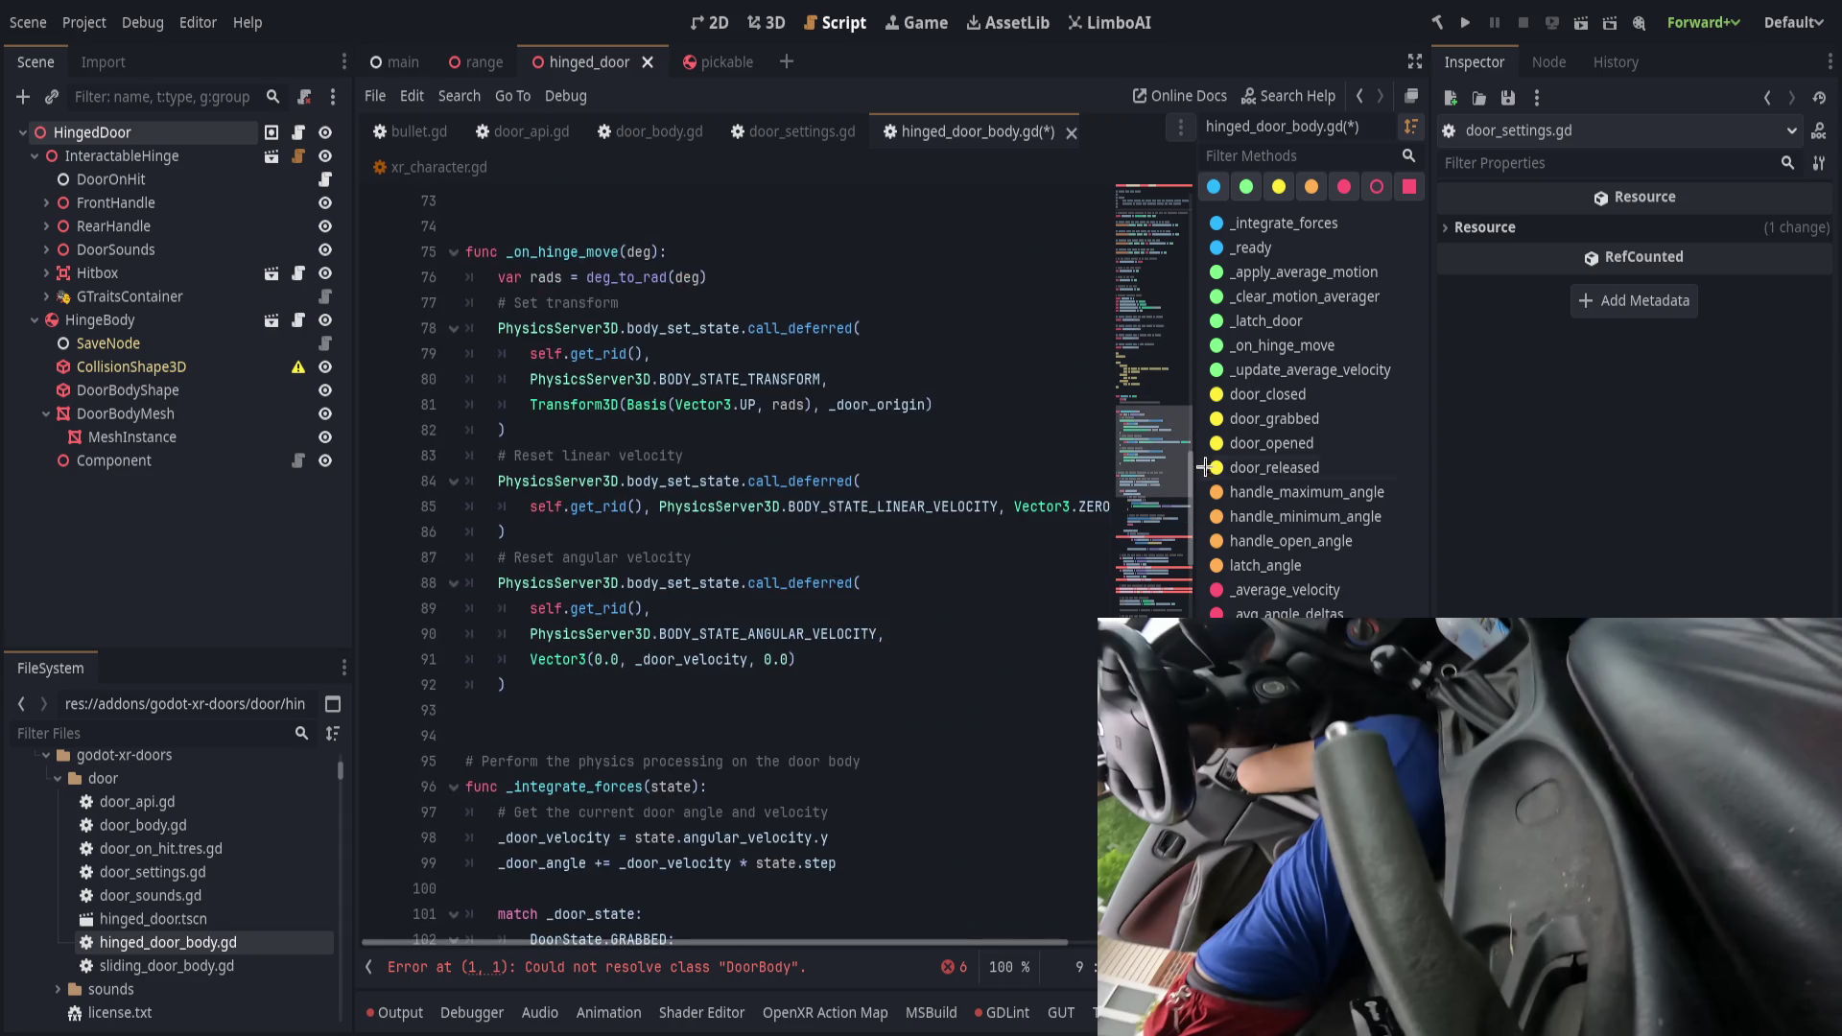
{"action": "left_click_drag", "start_coordinate": [1431, 505], "coordinate": [1543, 509]}
{"action": "scroll", "coordinate": [1206, 507], "scroll_direction": "down", "scroll_amount": 2}
{"action": "left_click_drag", "start_coordinate": [1206, 507], "coordinate": [1367, 529]}
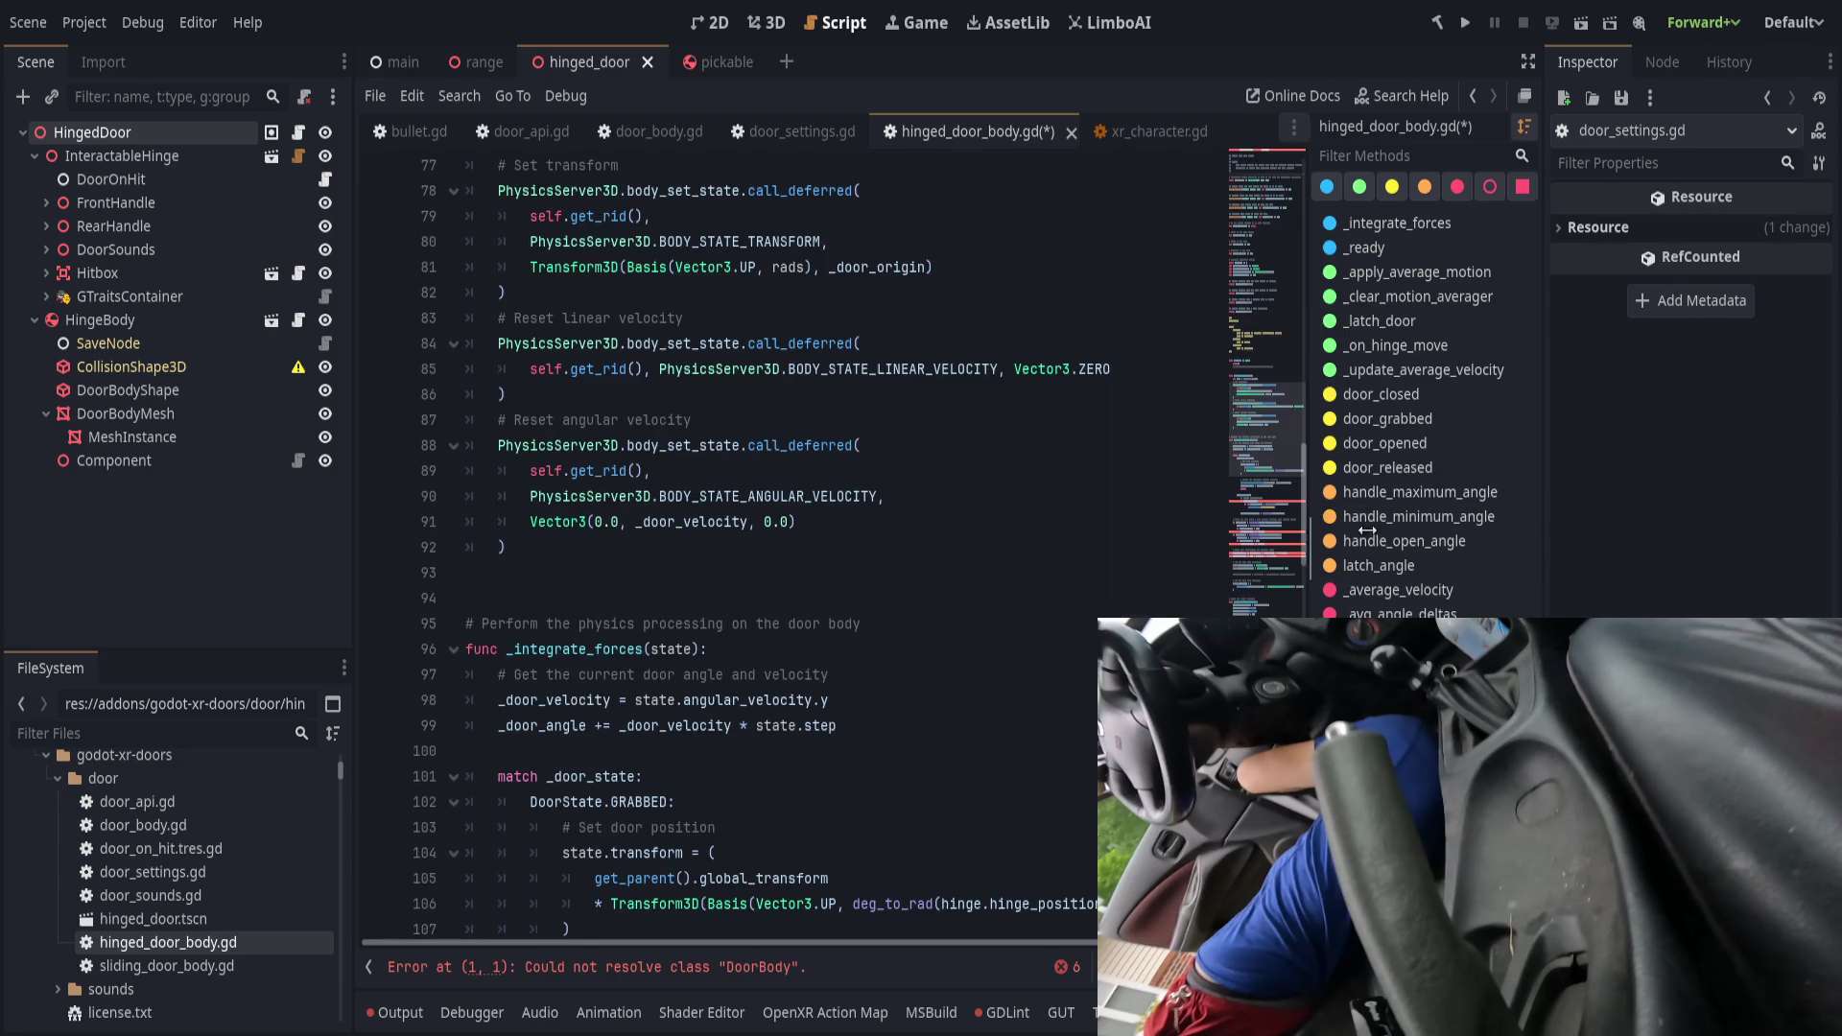
{"action": "left_click", "coordinate": [911, 545]}
{"action": "left_click", "coordinate": [884, 524]}
{"action": "scroll", "coordinate": [861, 516], "scroll_direction": "down", "scroll_amount": 8}
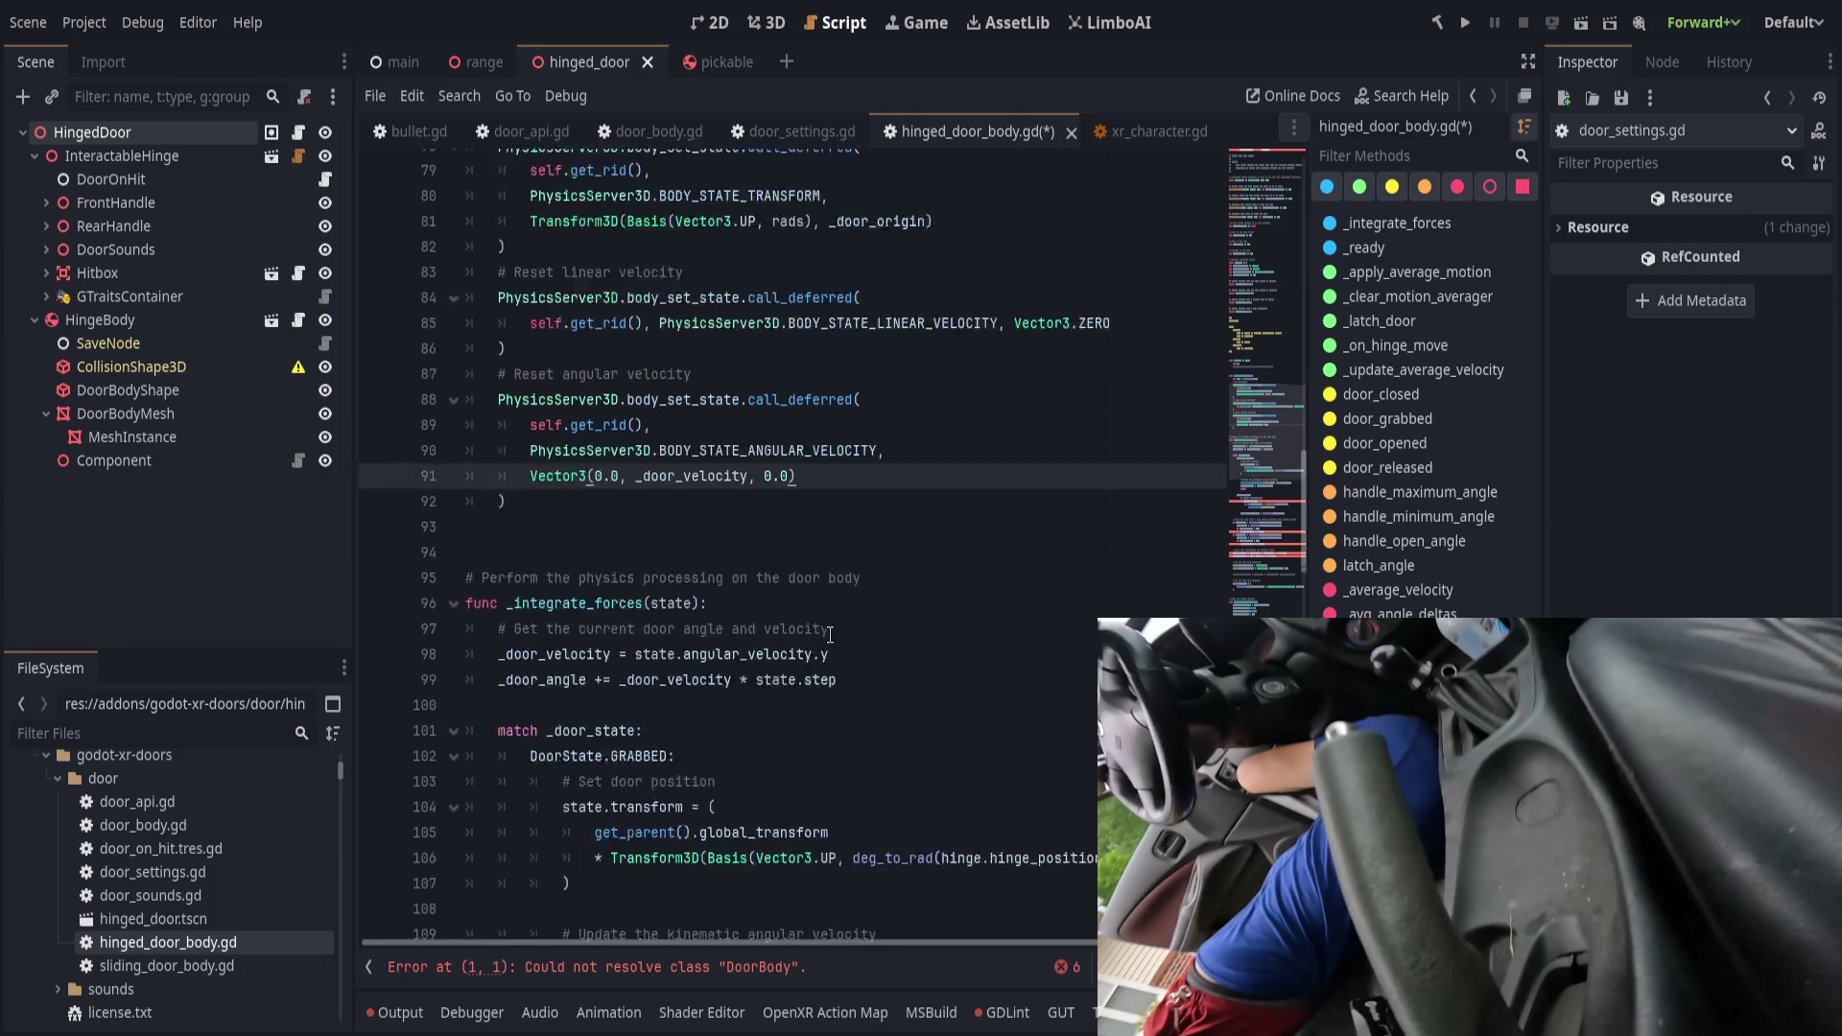
{"action": "left_click", "coordinate": [779, 564]}
{"action": "key", "text": "Up"}
{"action": "key", "text": "Up"}
{"action": "key", "text": "Down"}
{"action": "key", "text": "Up"}
{"action": "key", "text": "Up"}
{"action": "key", "text": "Down"}
{"action": "key", "text": "Down"}
{"action": "key", "text": "Up"}
Review the bounce and friction lines and the [FSM] notes, then save the script.
{"action": "scroll", "coordinate": [812, 537], "scroll_direction": "down", "scroll_amount": 3}
{"action": "left_click", "coordinate": [817, 573]}
{"action": "scroll", "coordinate": [817, 569], "scroll_direction": "down", "scroll_amount": 1}
{"action": "scroll", "coordinate": [817, 569], "scroll_direction": "down", "scroll_amount": 2}
{"action": "left_click", "coordinate": [825, 547]}
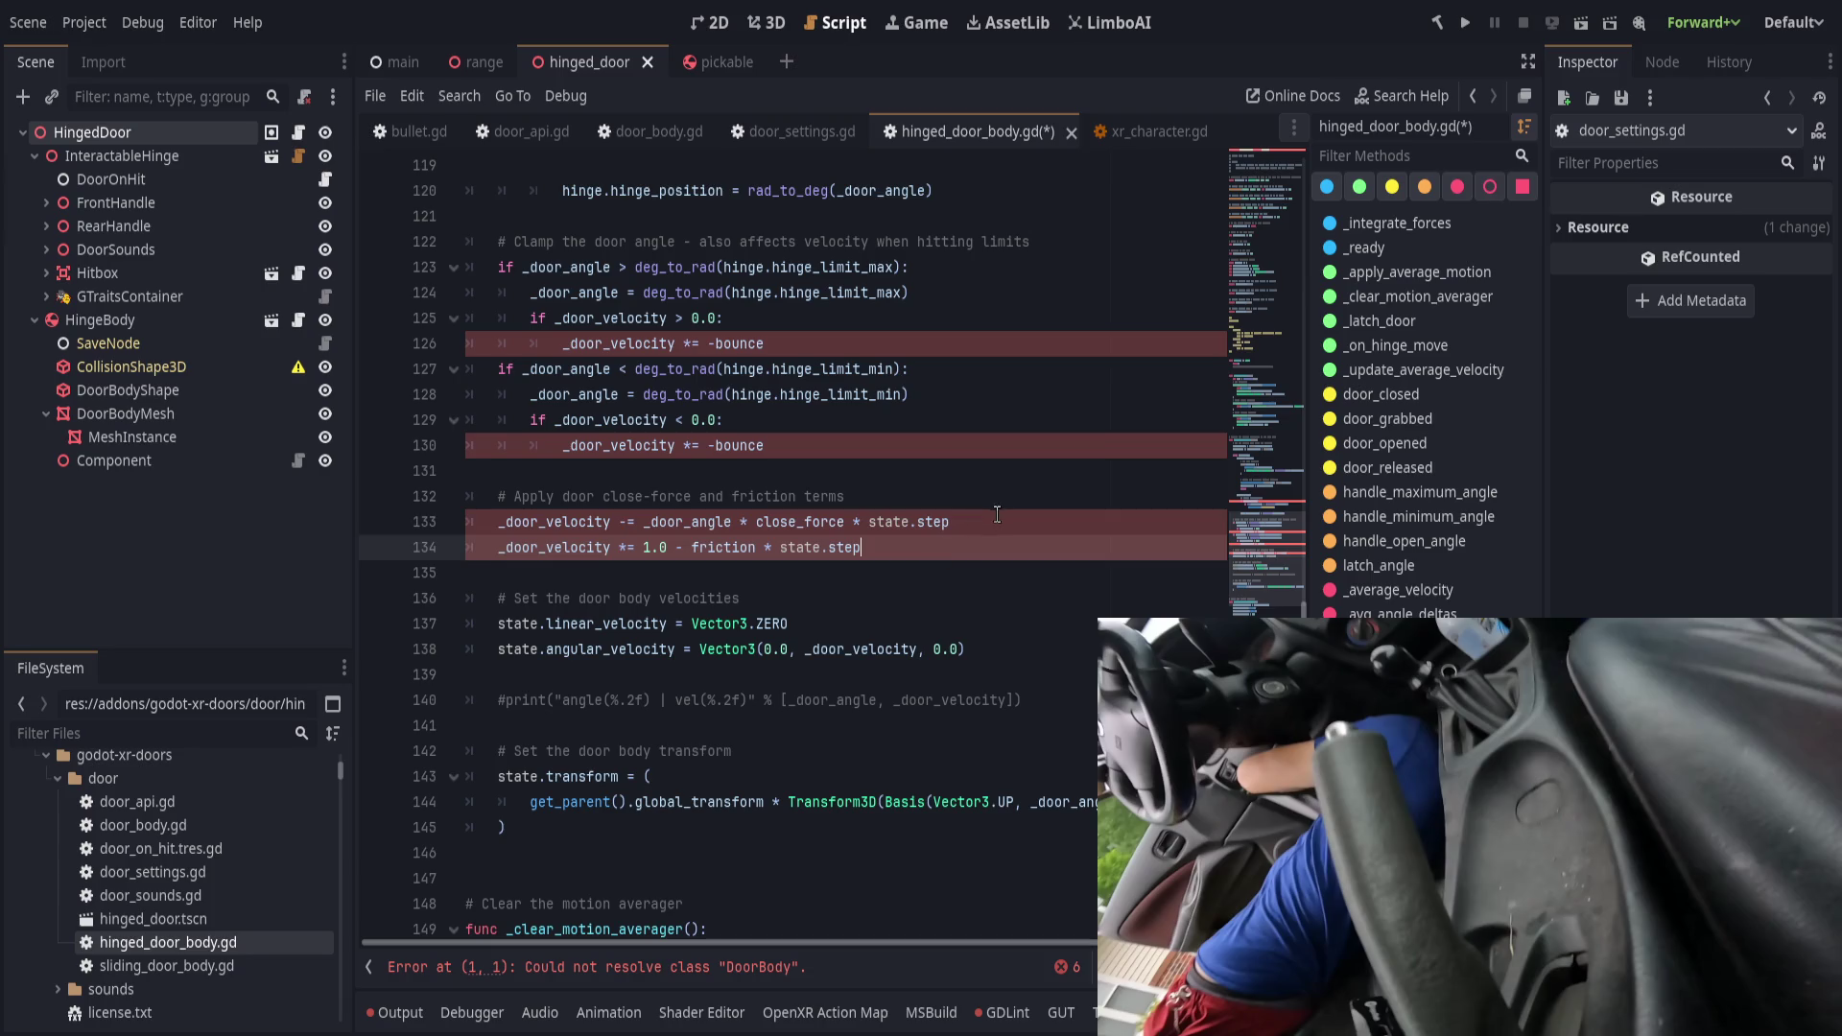
{"action": "key", "text": "Up"}
{"action": "key", "text": "Up"}
{"action": "key", "text": "Up"}
{"action": "scroll", "coordinate": [834, 574], "scroll_direction": "up", "scroll_amount": 3}
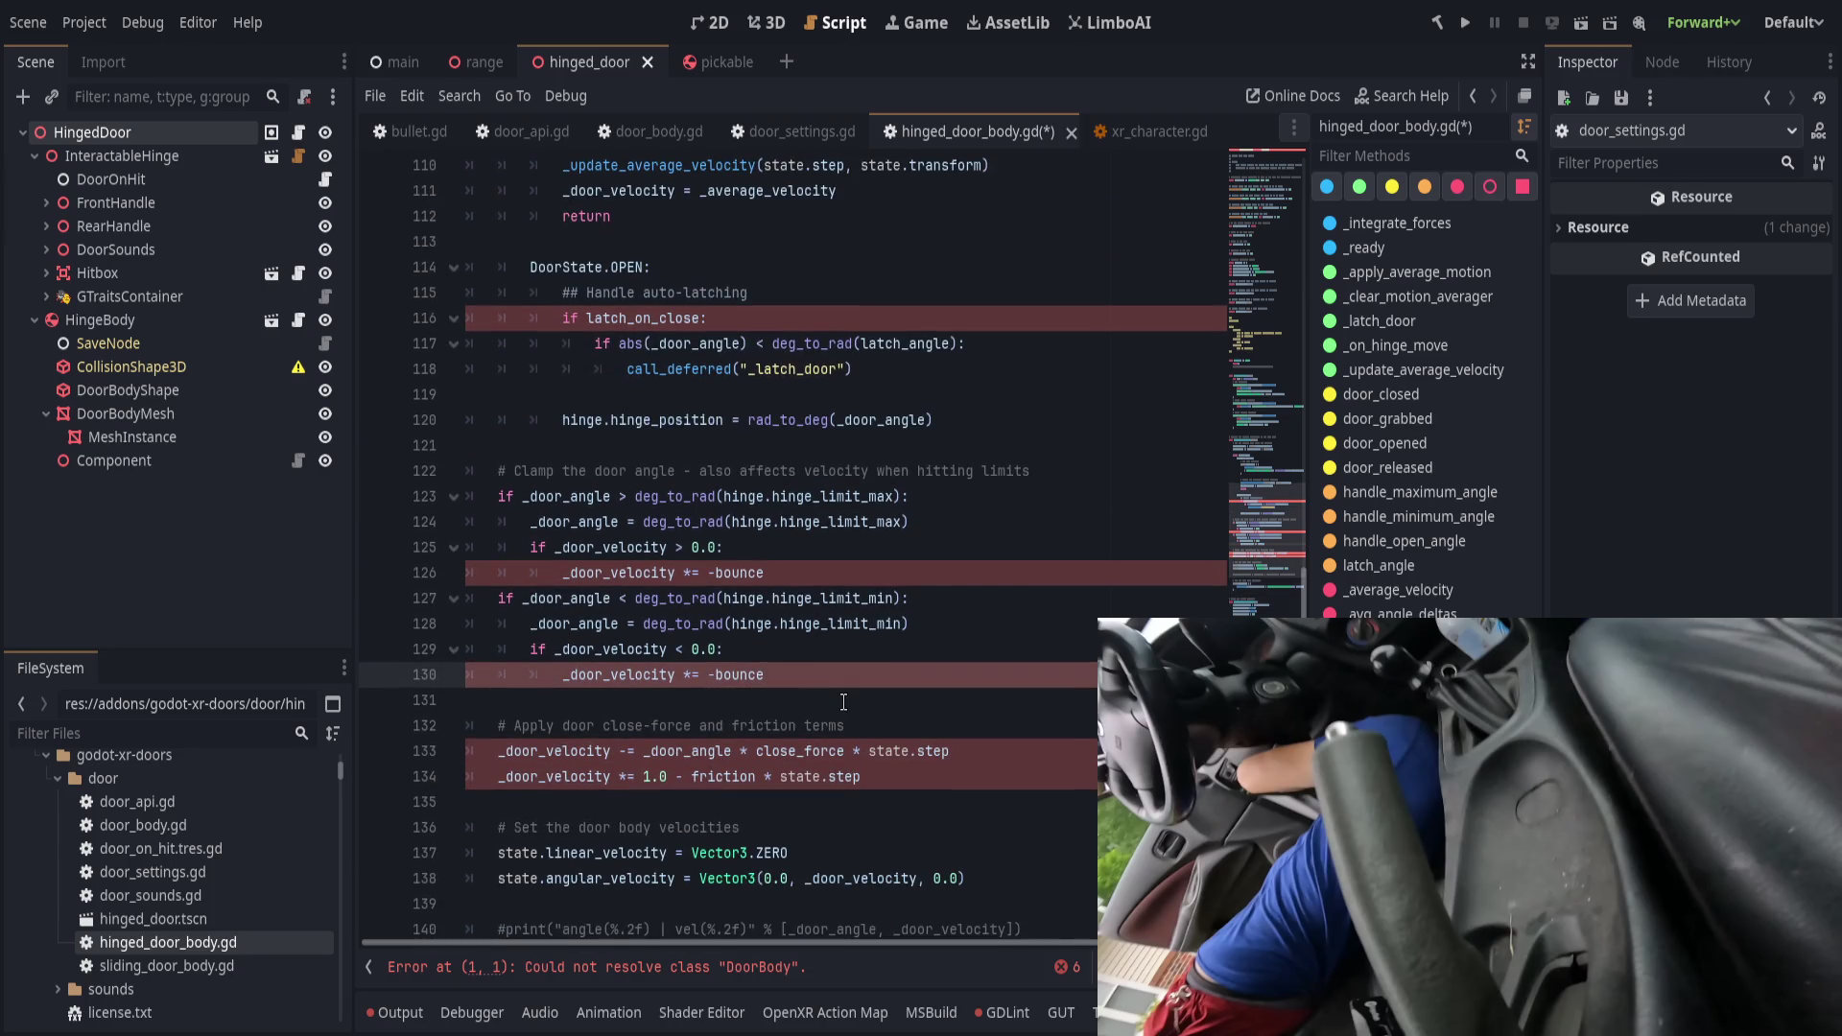
{"action": "scroll", "coordinate": [865, 909], "scroll_direction": "up", "scroll_amount": 20}
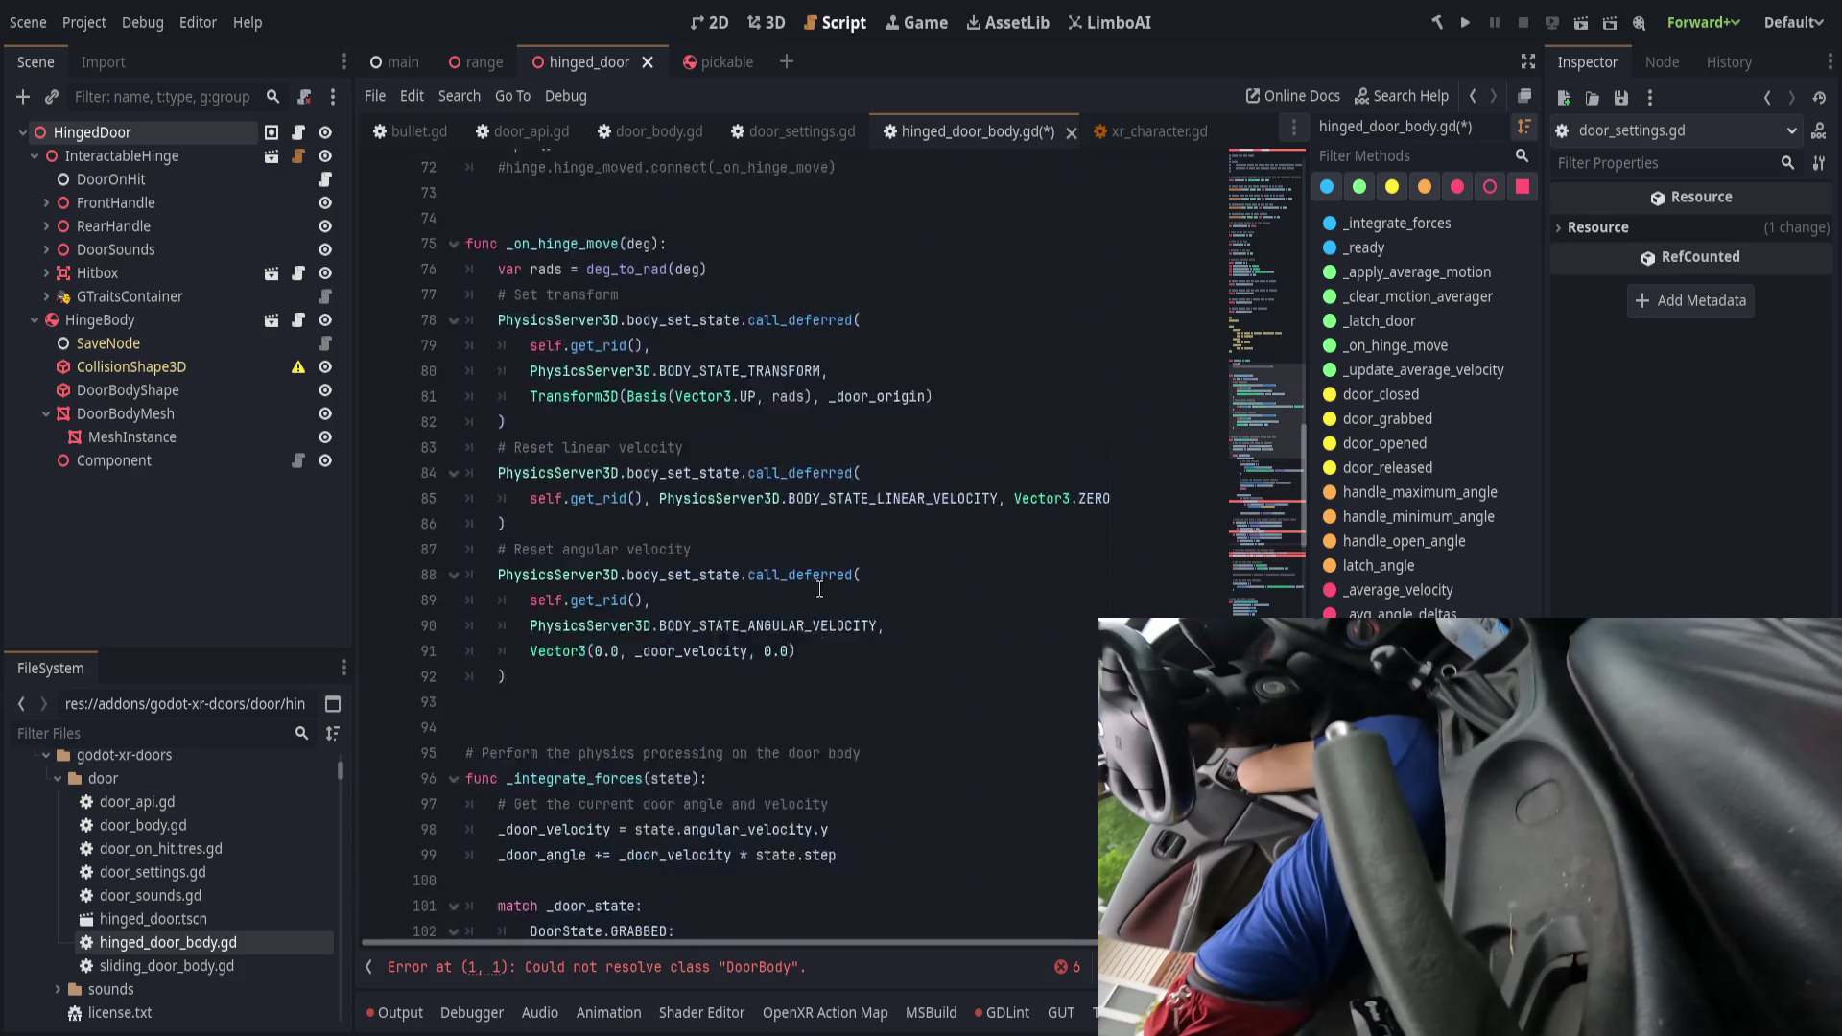
{"action": "left_click", "coordinate": [837, 388]}
{"action": "left_click", "coordinate": [784, 422]}
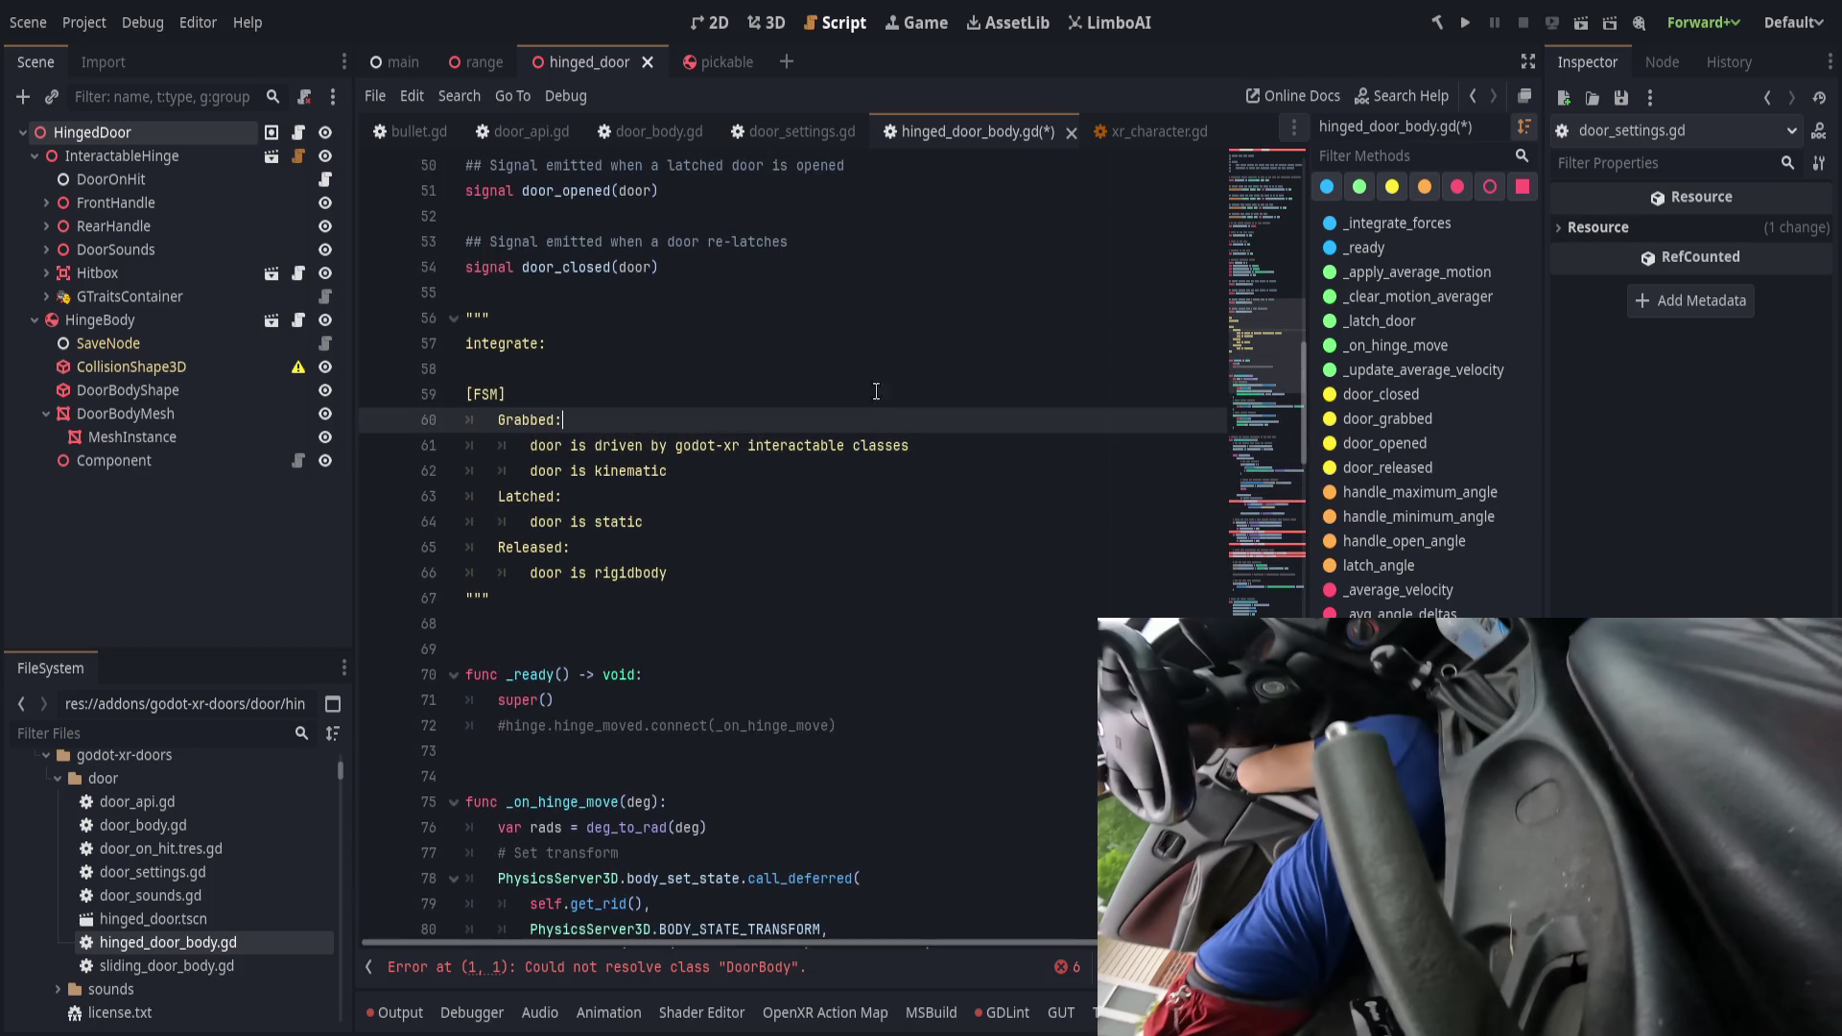
{"action": "key", "text": "ctrl+s"}
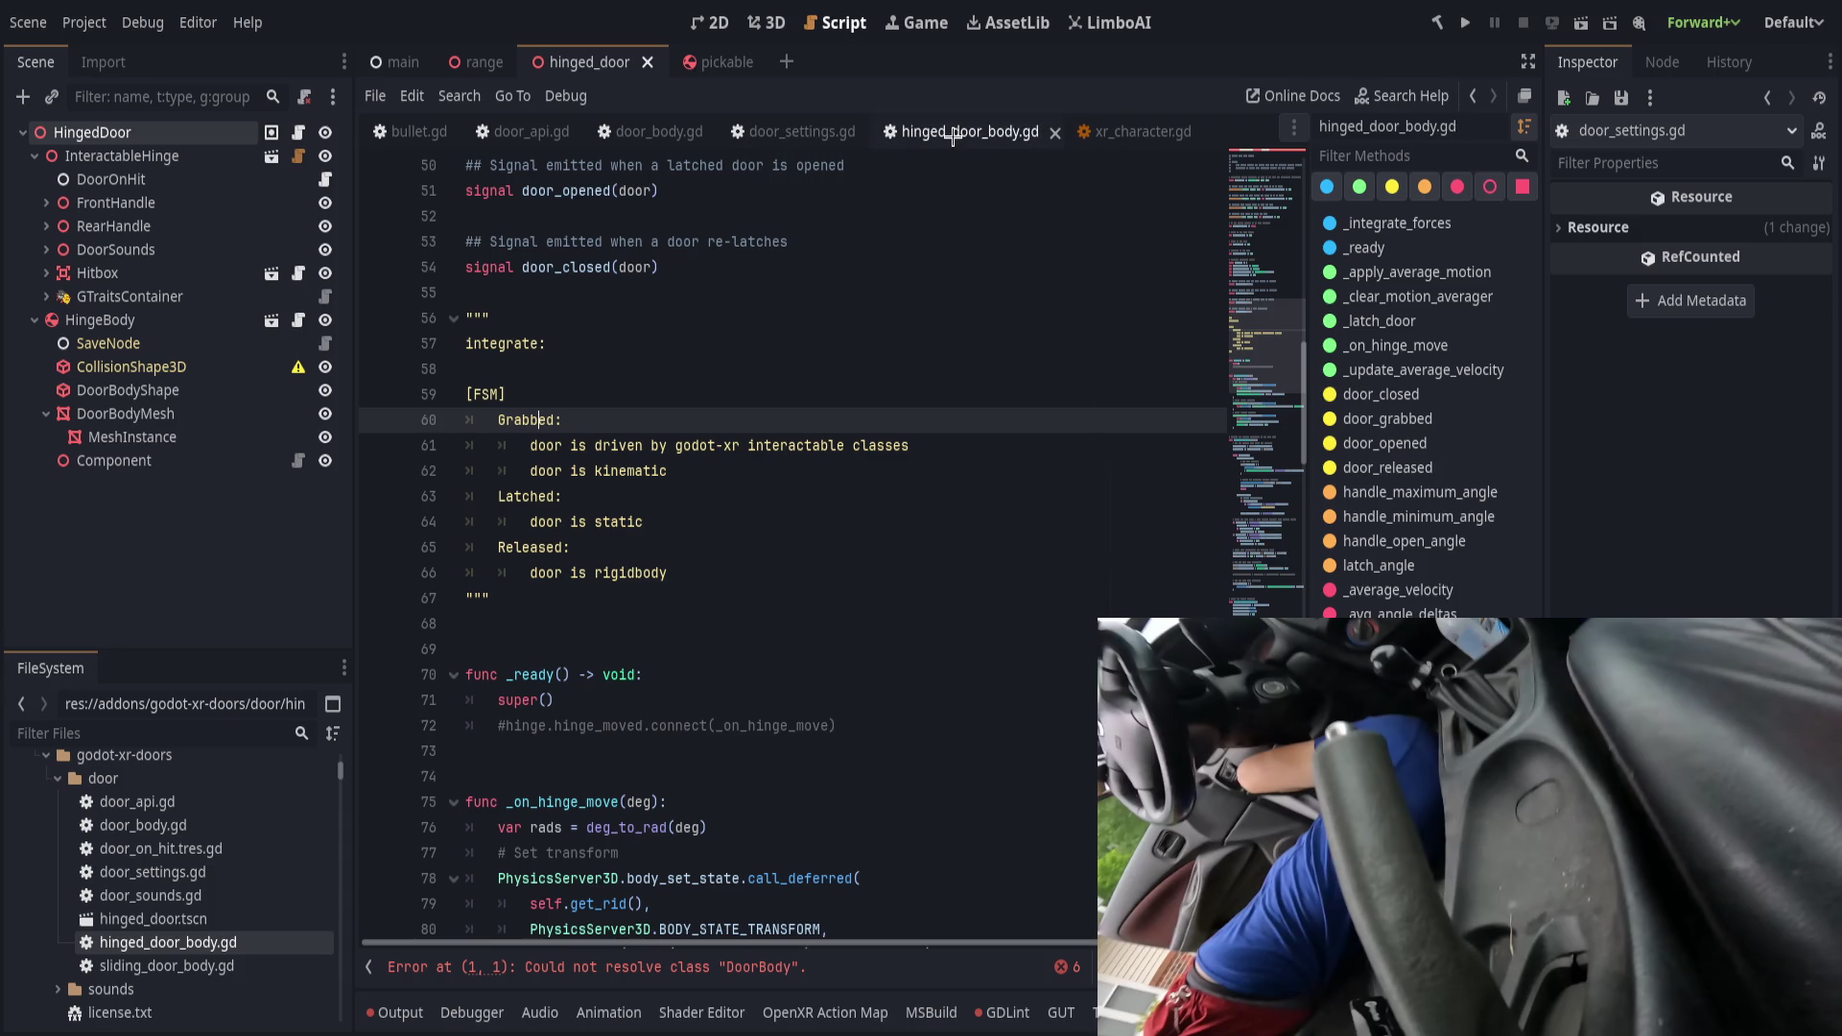
{"action": "left_click", "coordinate": [775, 375]}
{"action": "left_click", "coordinate": [767, 412]}
Move door_settings.gd to the front of the script list, close bullet.gd and open door_api.gd.
{"action": "key", "text": "alt+Left"}
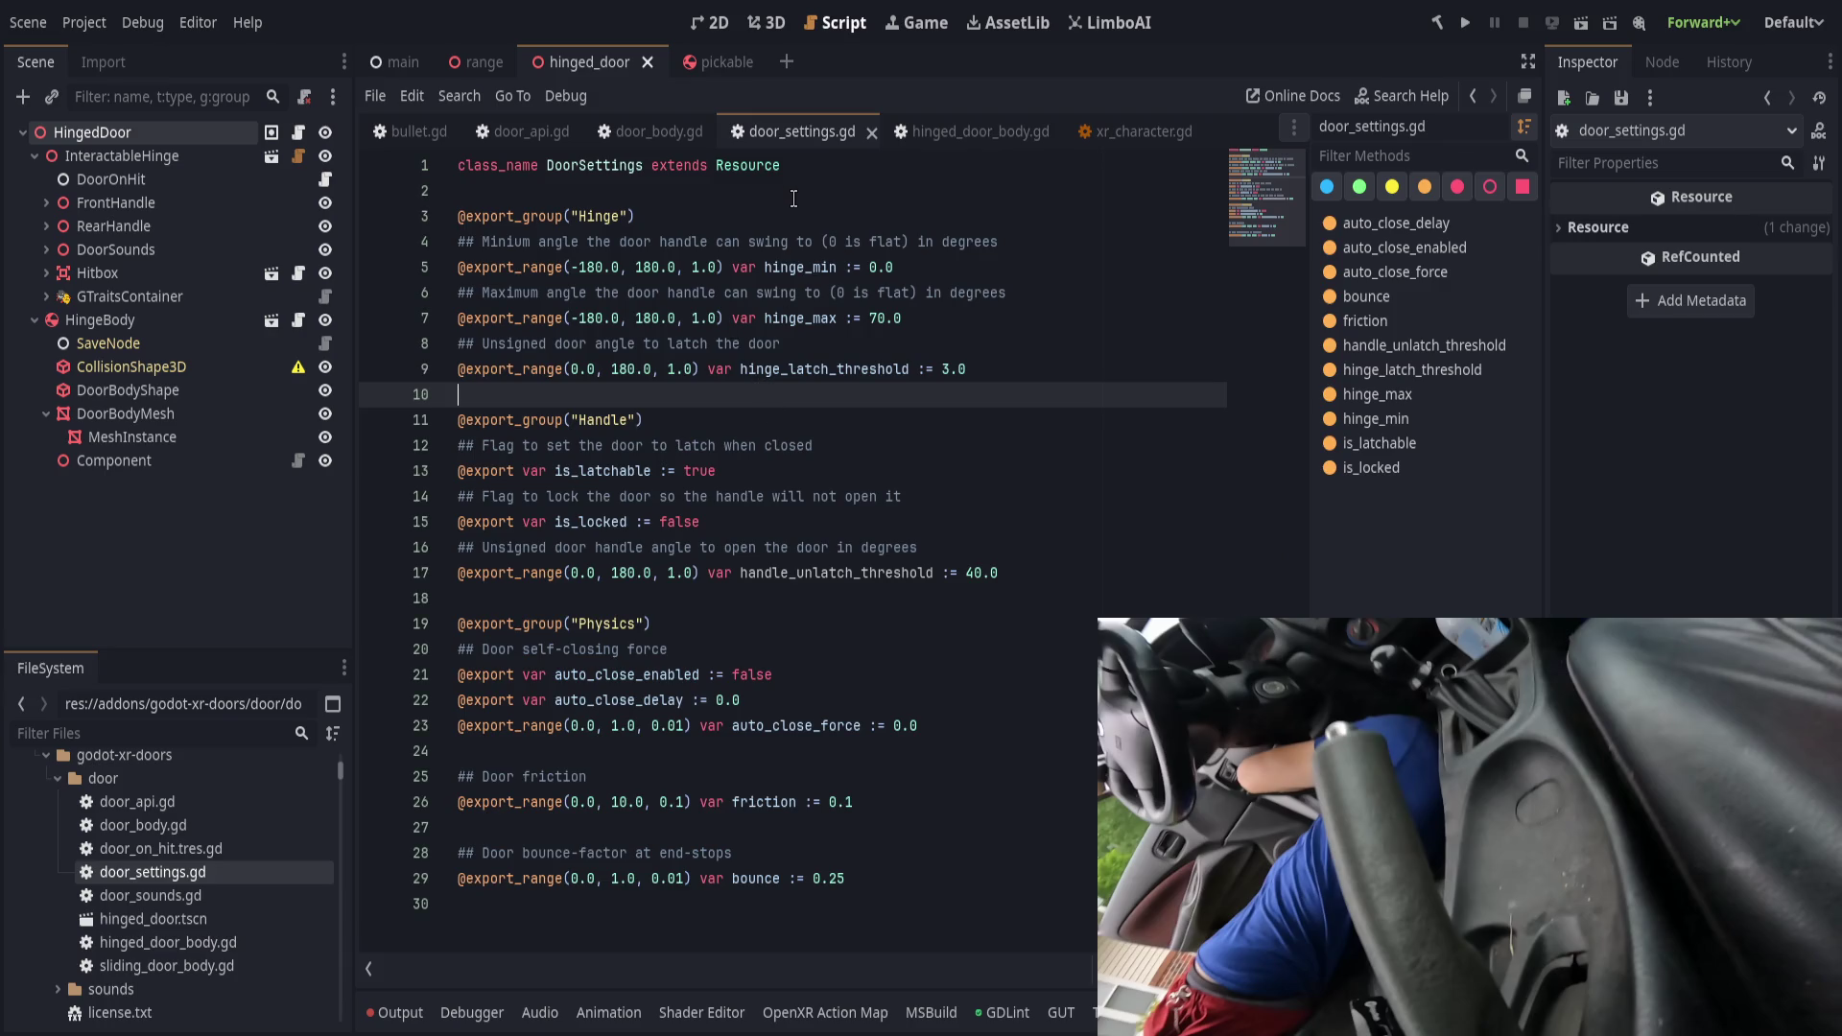
{"action": "mouse_move", "coordinate": [802, 132]}
{"action": "left_mouse_down"}
{"action": "mouse_move", "coordinate": [451, 133]}
{"action": "mouse_move", "coordinate": [539, 133]}
{"action": "left_mouse_up"}
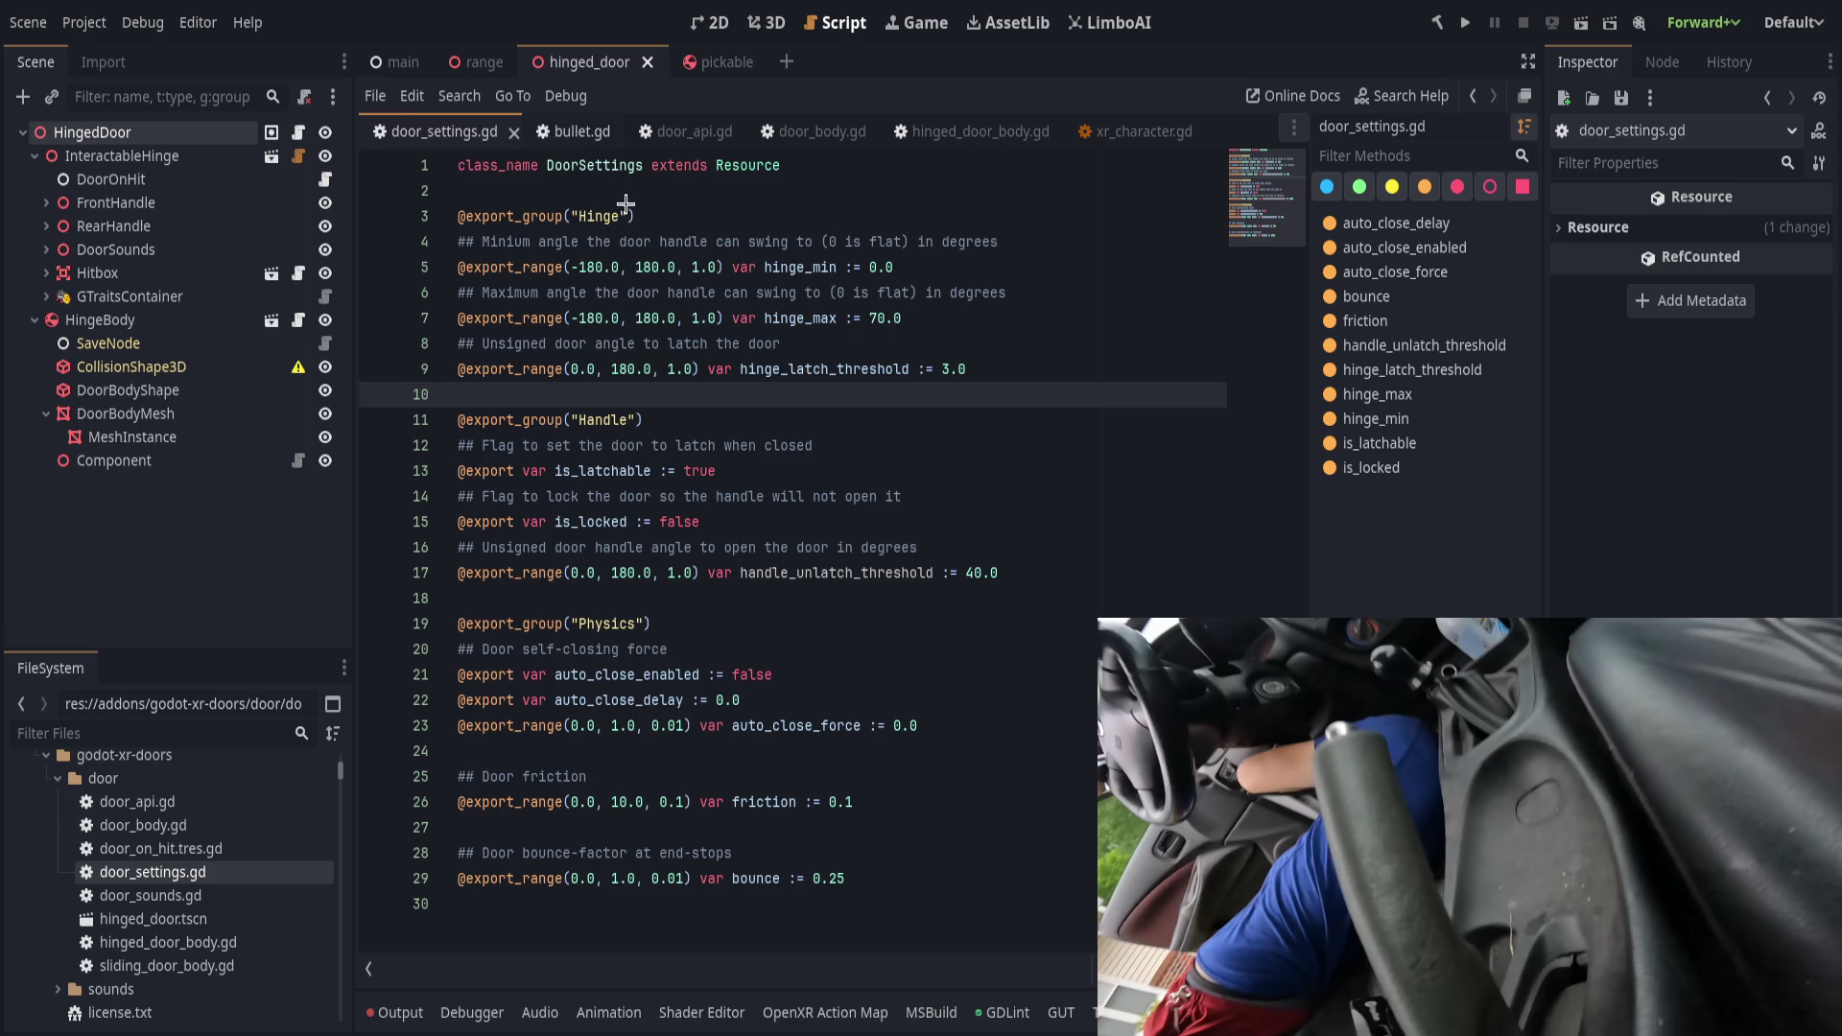
{"action": "middle_click", "coordinate": [576, 133]}
{"action": "left_click", "coordinate": [573, 135]}
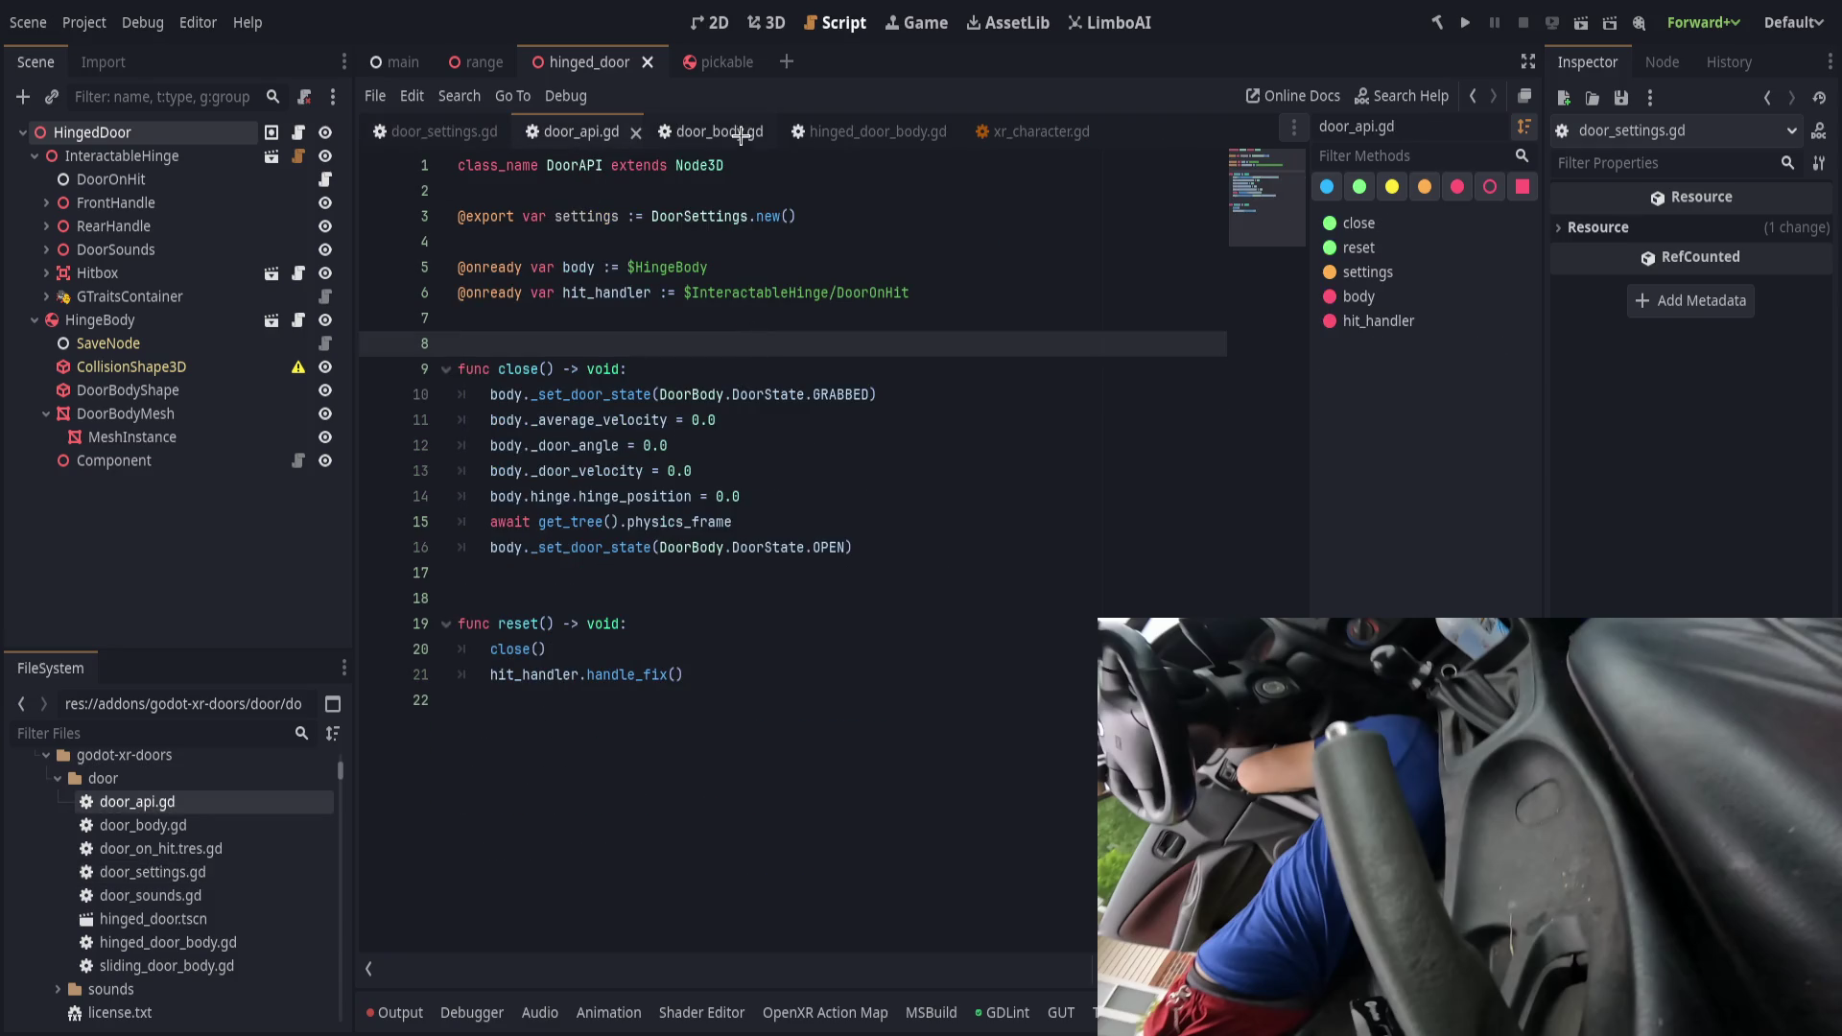
Add a func _ready() -> void: with a pass body below the onready variables.
{"action": "left_click", "coordinate": [823, 326]}
{"action": "key", "text": "Return"}
{"action": "key", "text": "Return"}
{"action": "type", "text": "func _ready() -> "}
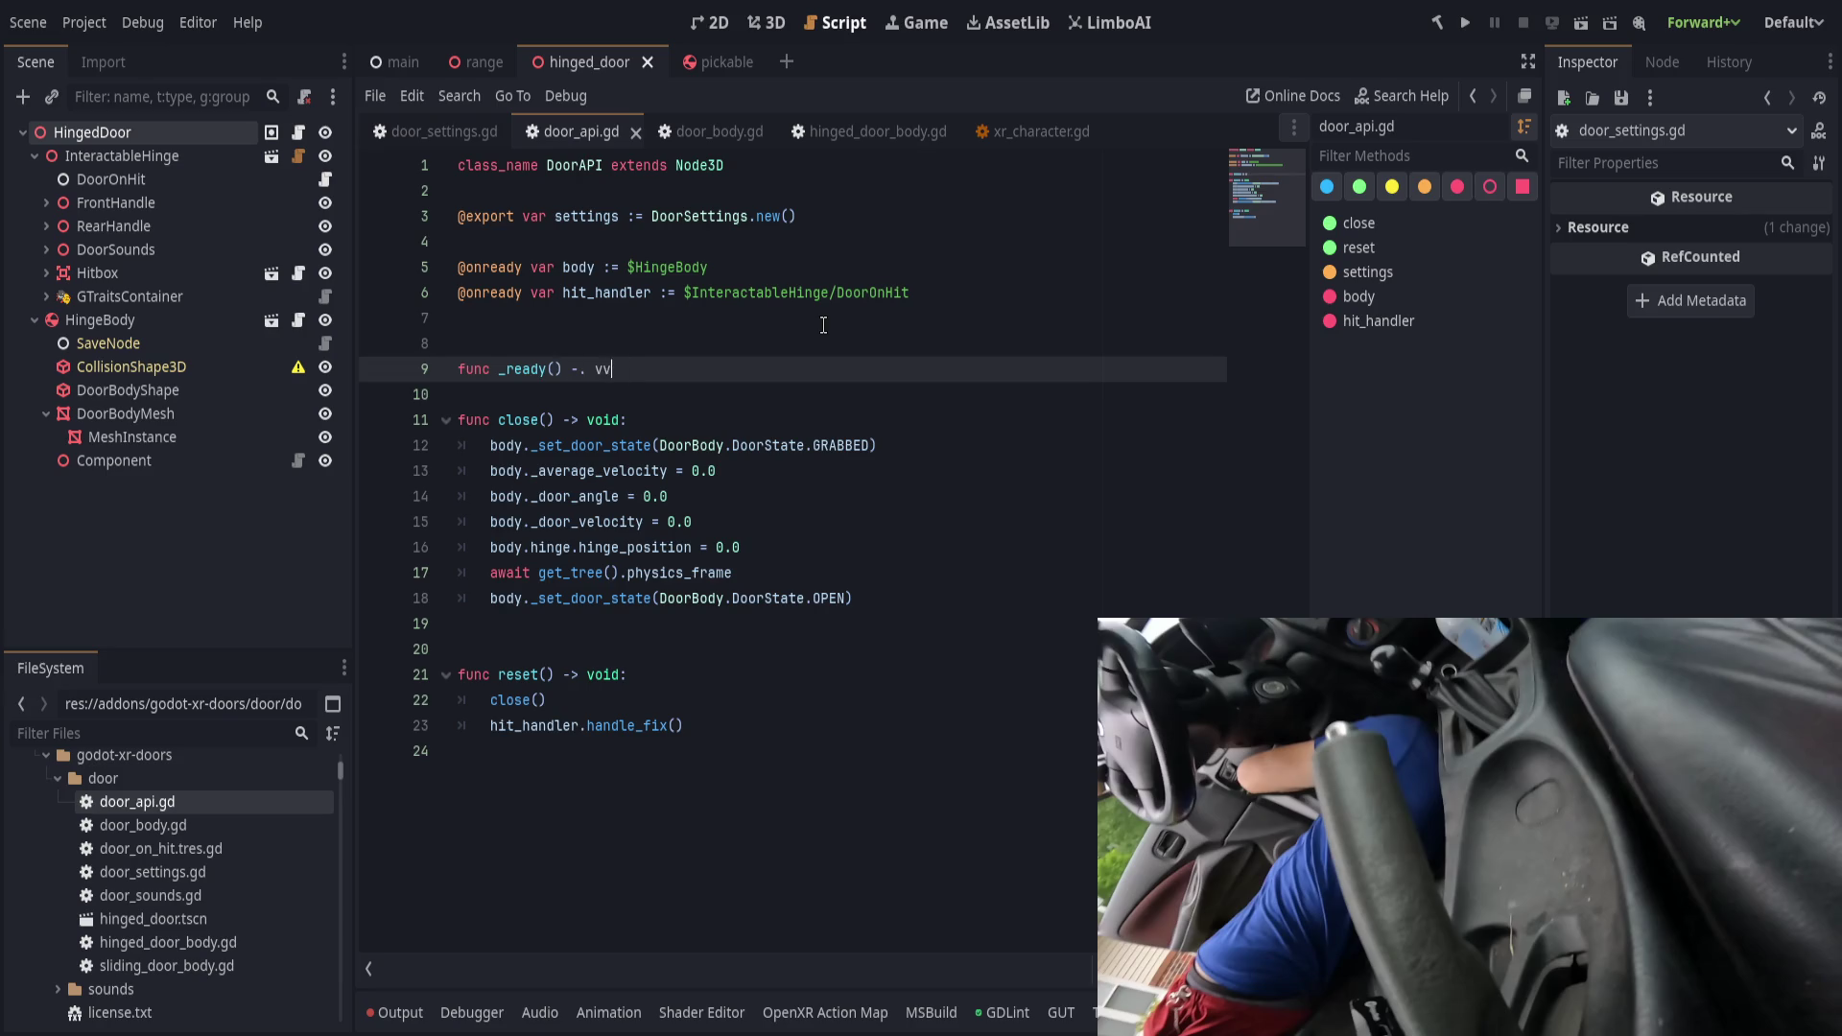
{"action": "type", "text": "void:"}
{"action": "key", "text": "Return"}
{"action": "type", "text": "pass"}
{"action": "key", "text": "Up"}
{"action": "key", "text": "End"}
{"action": "key", "text": "Return"}
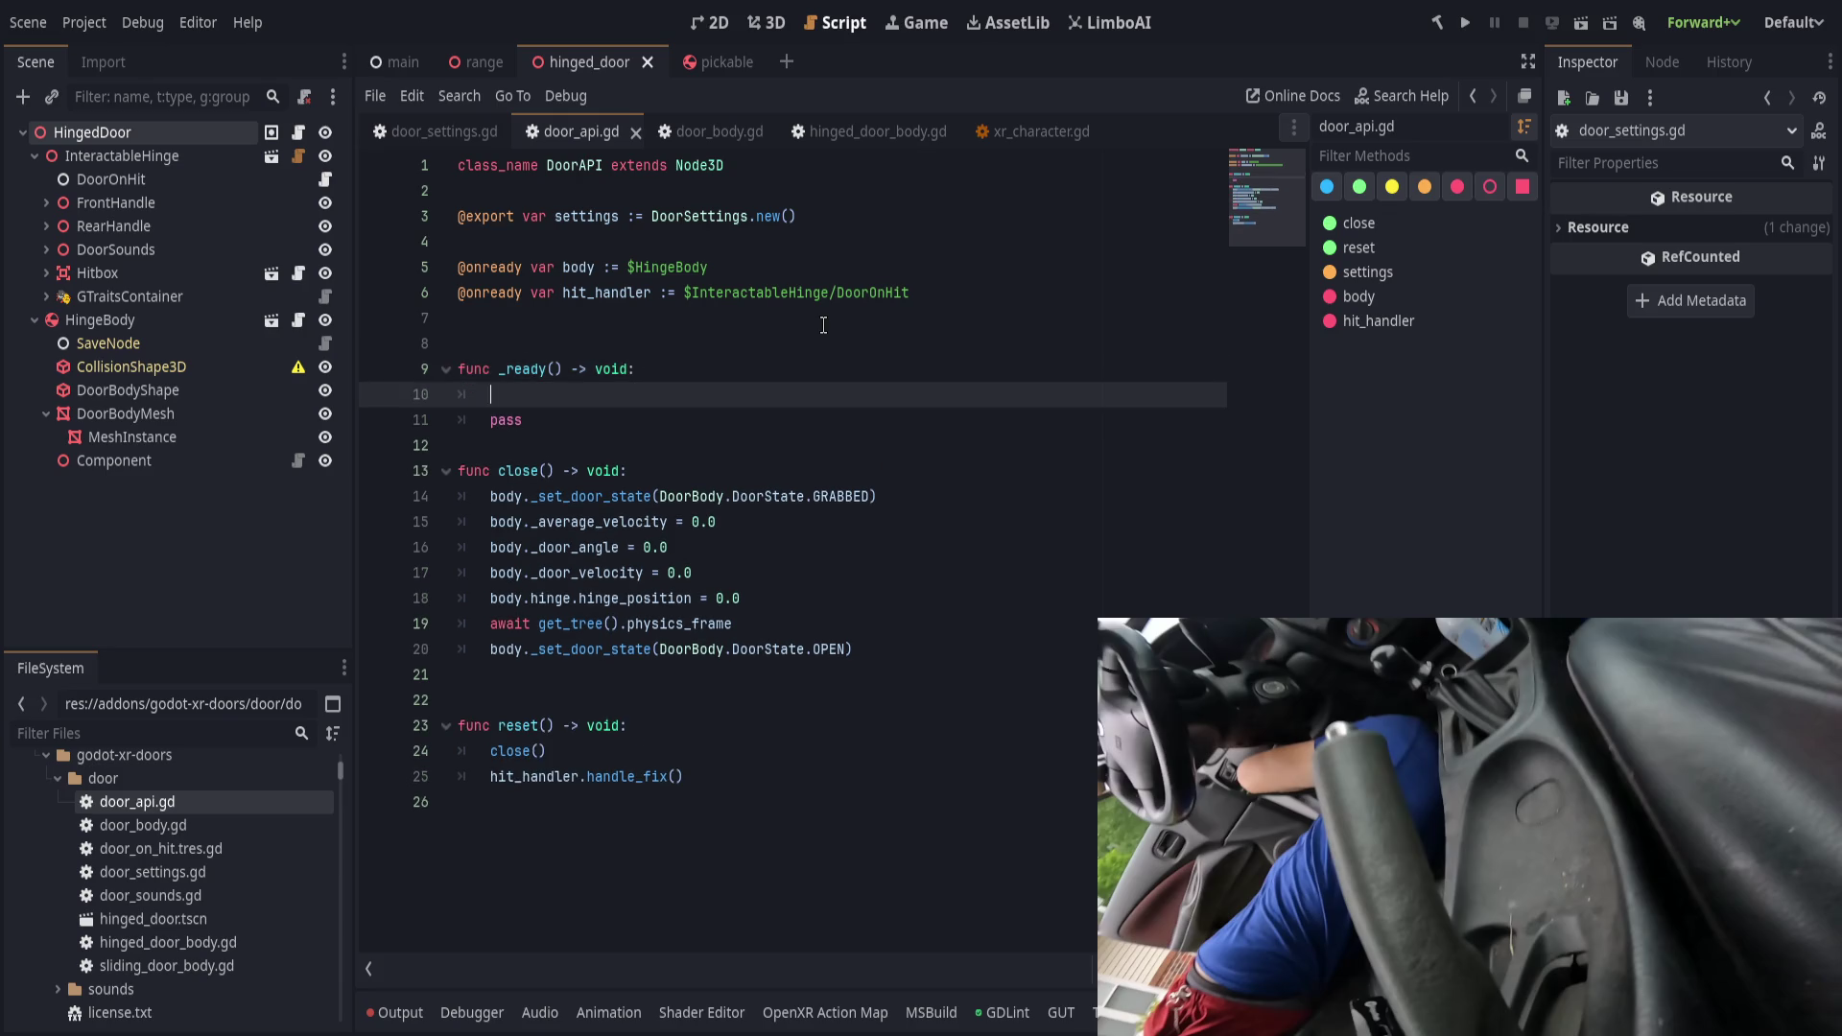
Replace pass with body.settings = settings in _ready and save door_api.gd.
{"action": "type", "text": "body.door"}
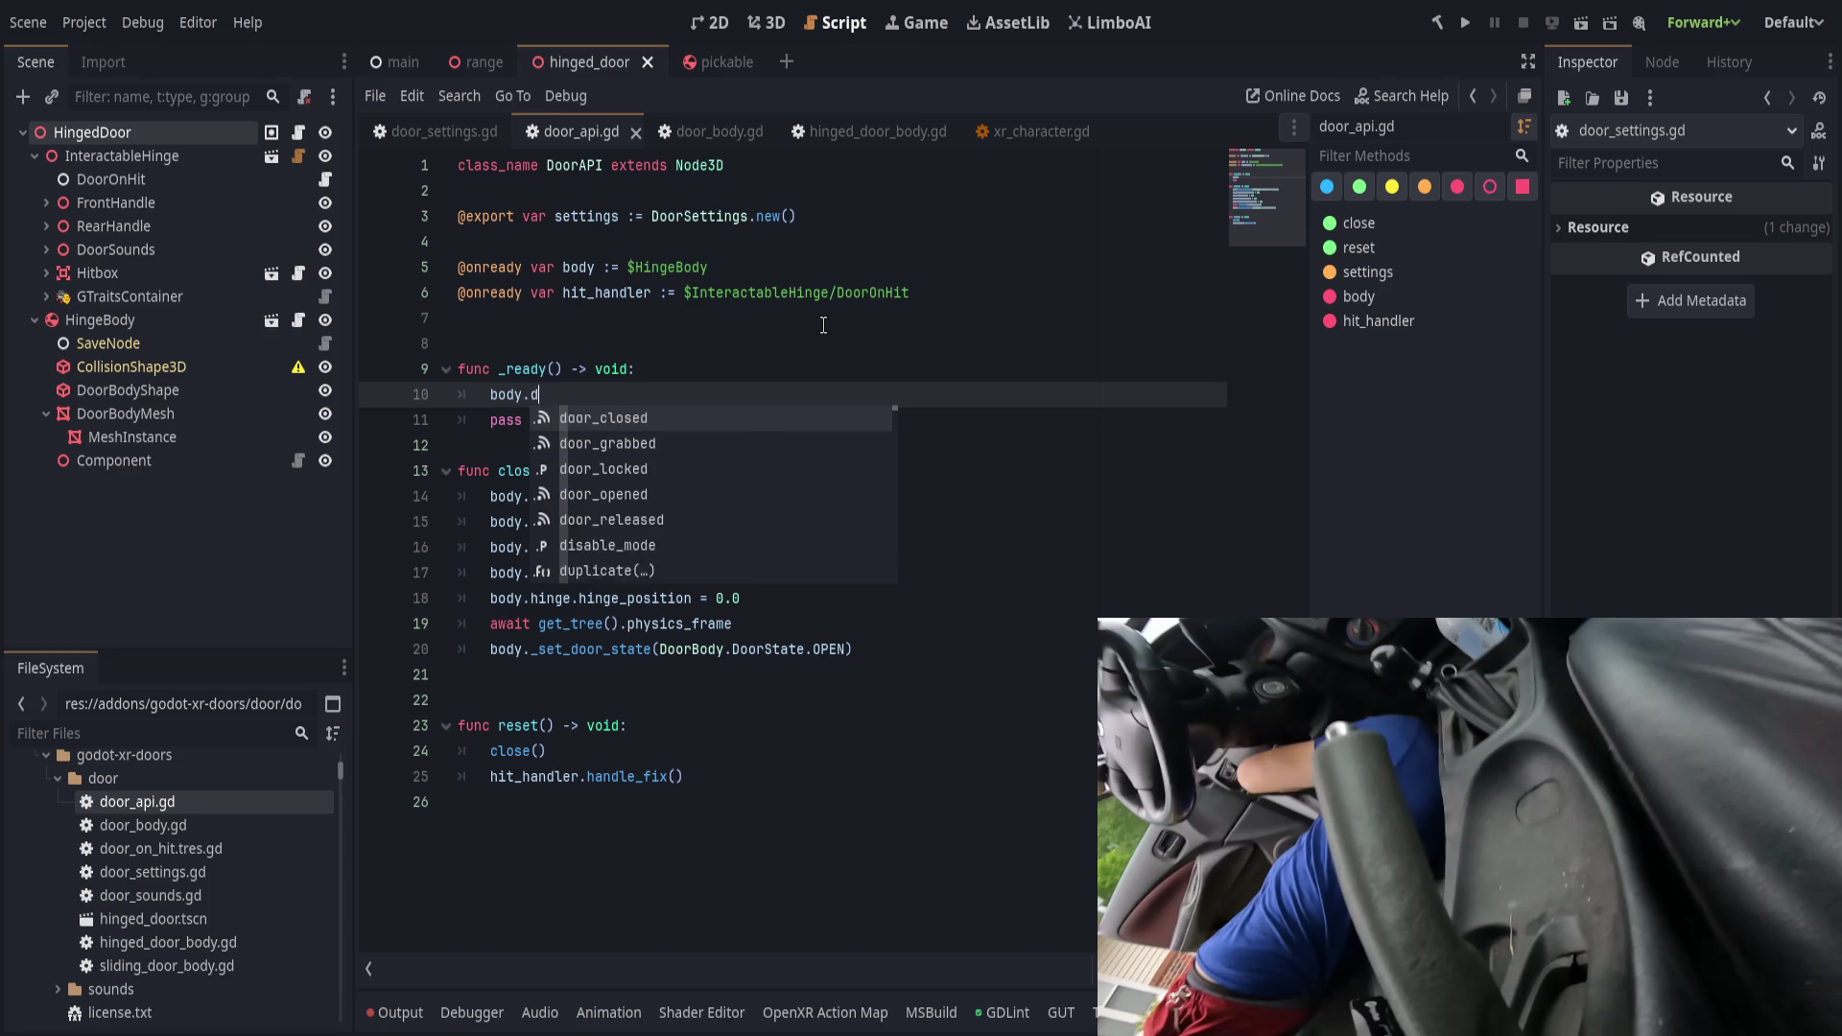
{"action": "type", "text": "_setti"}
{"action": "key", "text": "ctrl+BackSpace"}
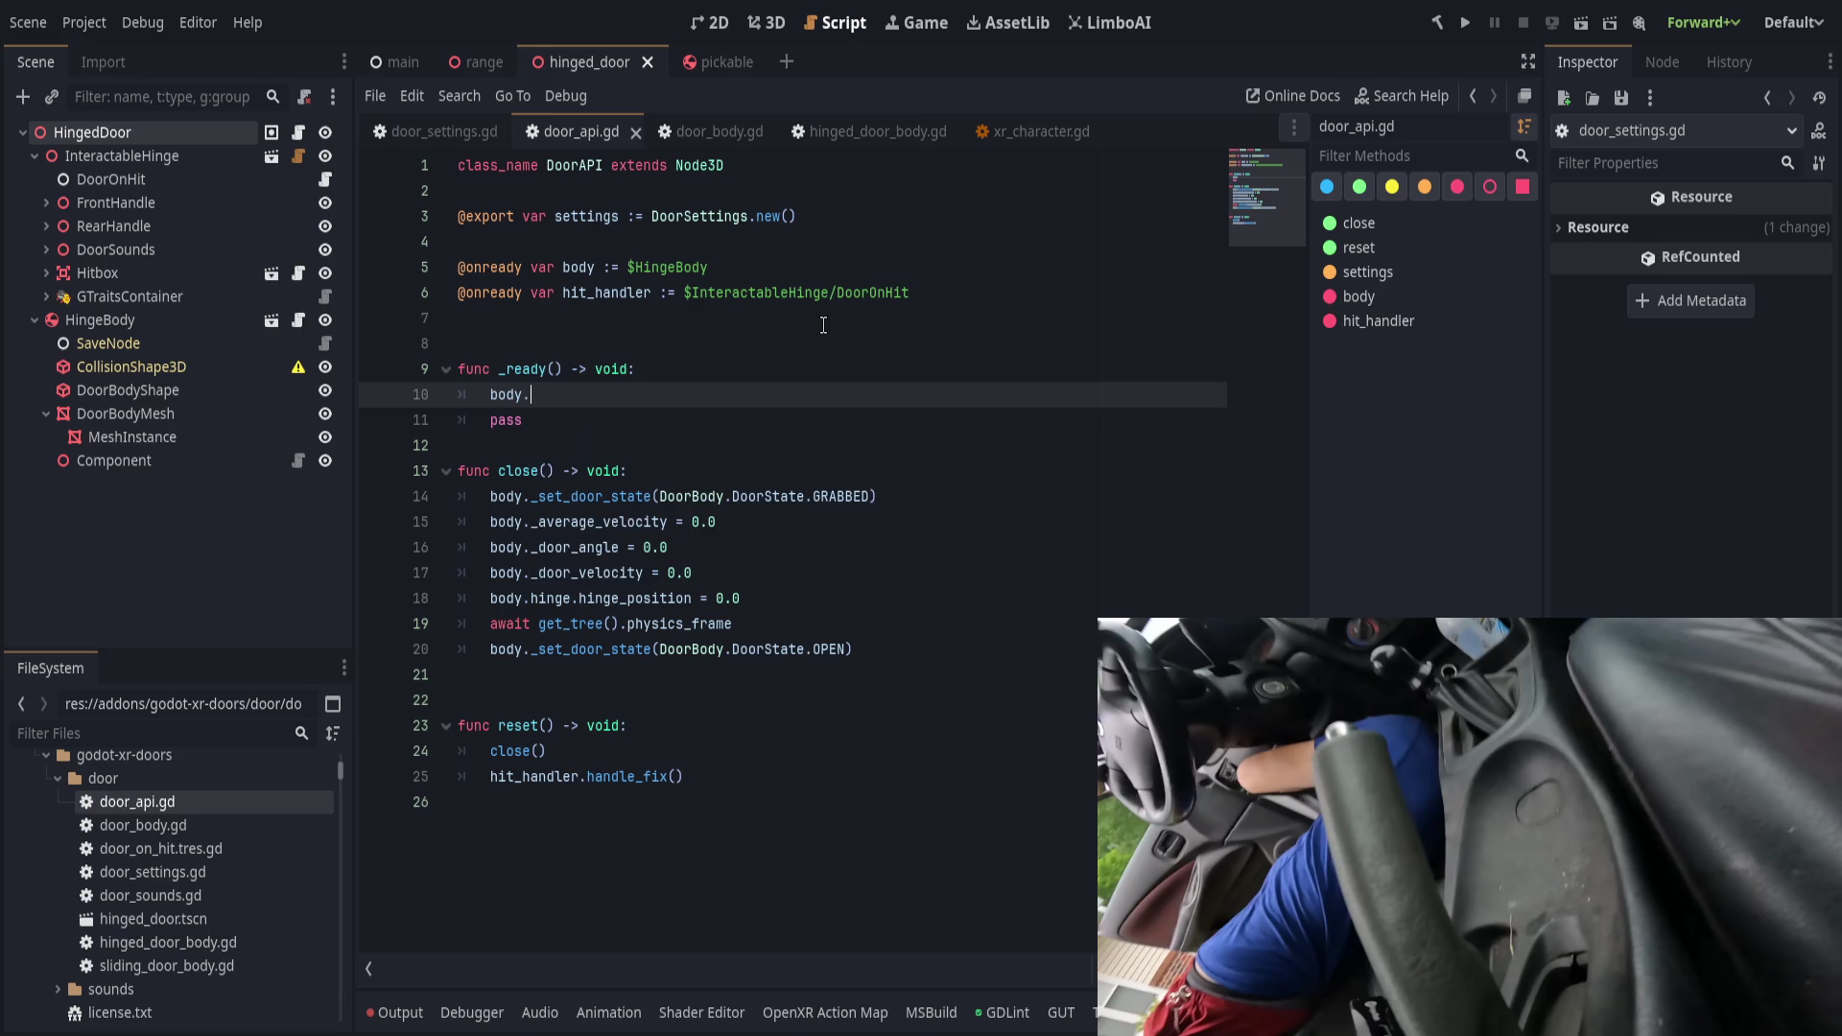
{"action": "type", "text": "settings = "}
{"action": "type", "text": "settings"}
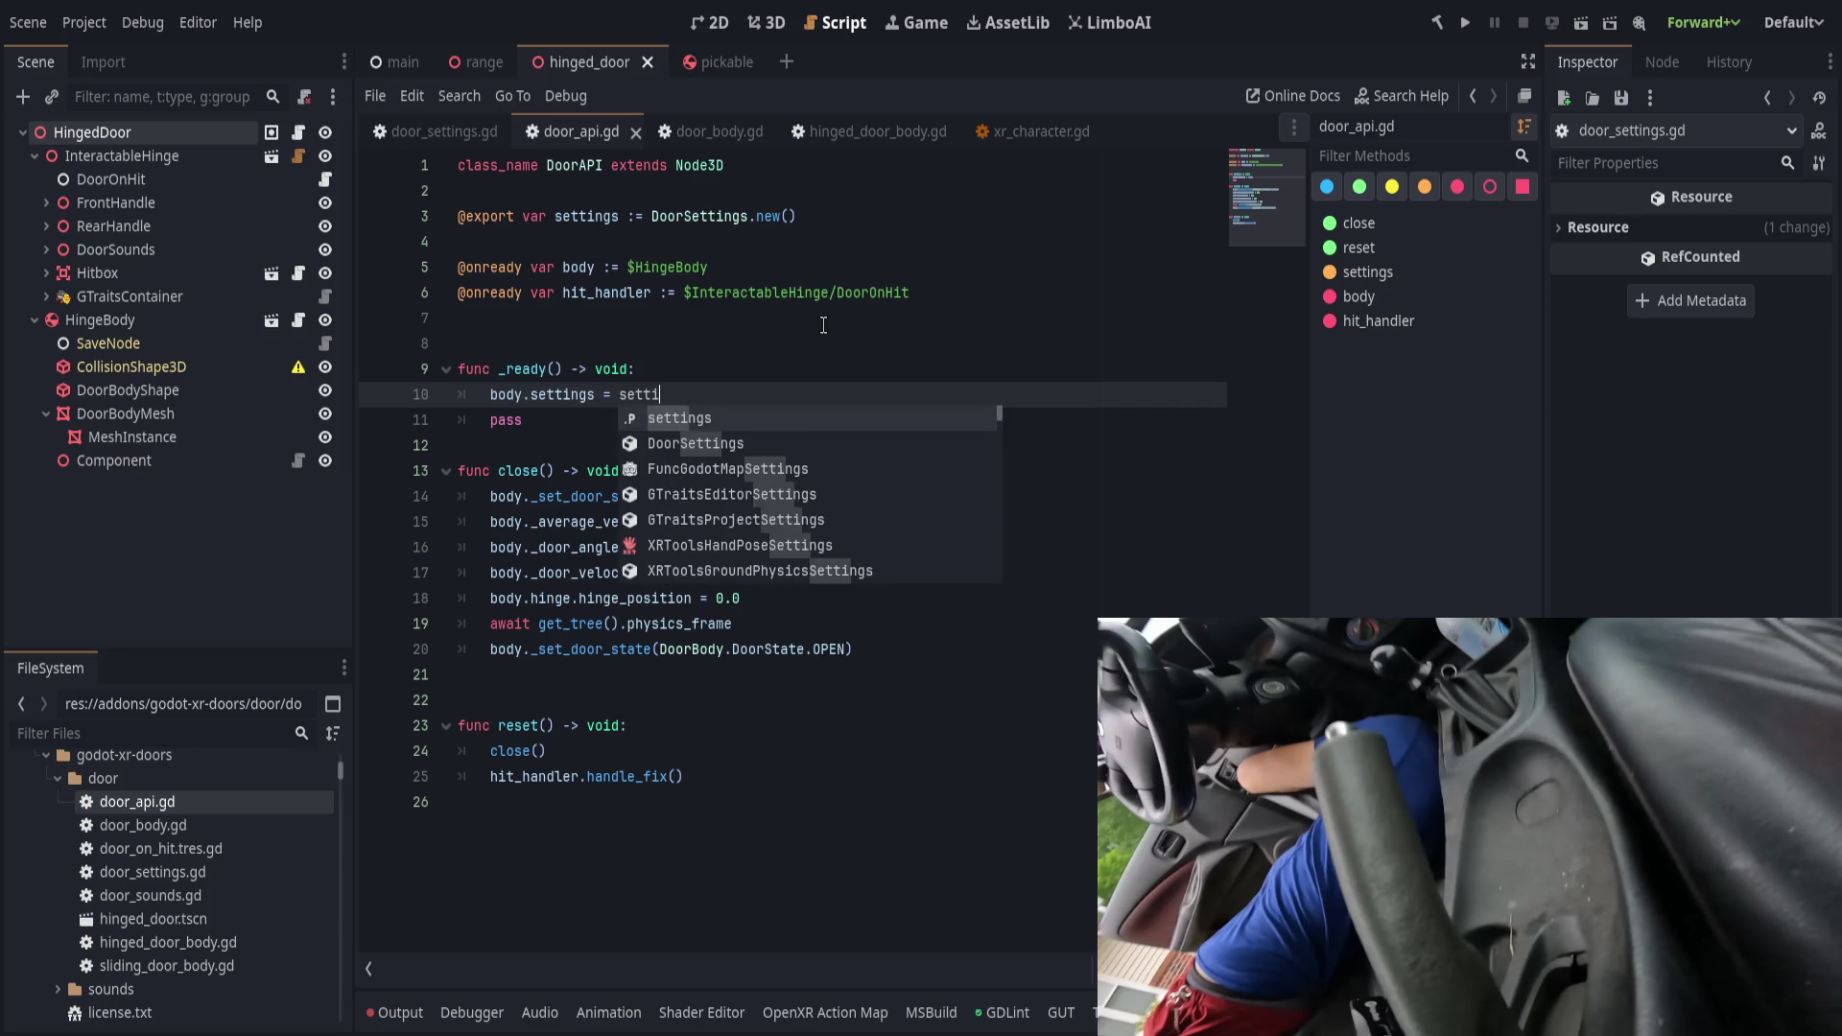
{"action": "key", "text": "Escape"}
{"action": "key", "text": "Down"}
{"action": "key", "text": "ctrl+BackSpace"}
{"action": "key", "text": "Down"}
{"action": "key", "text": "ctrl+s"}
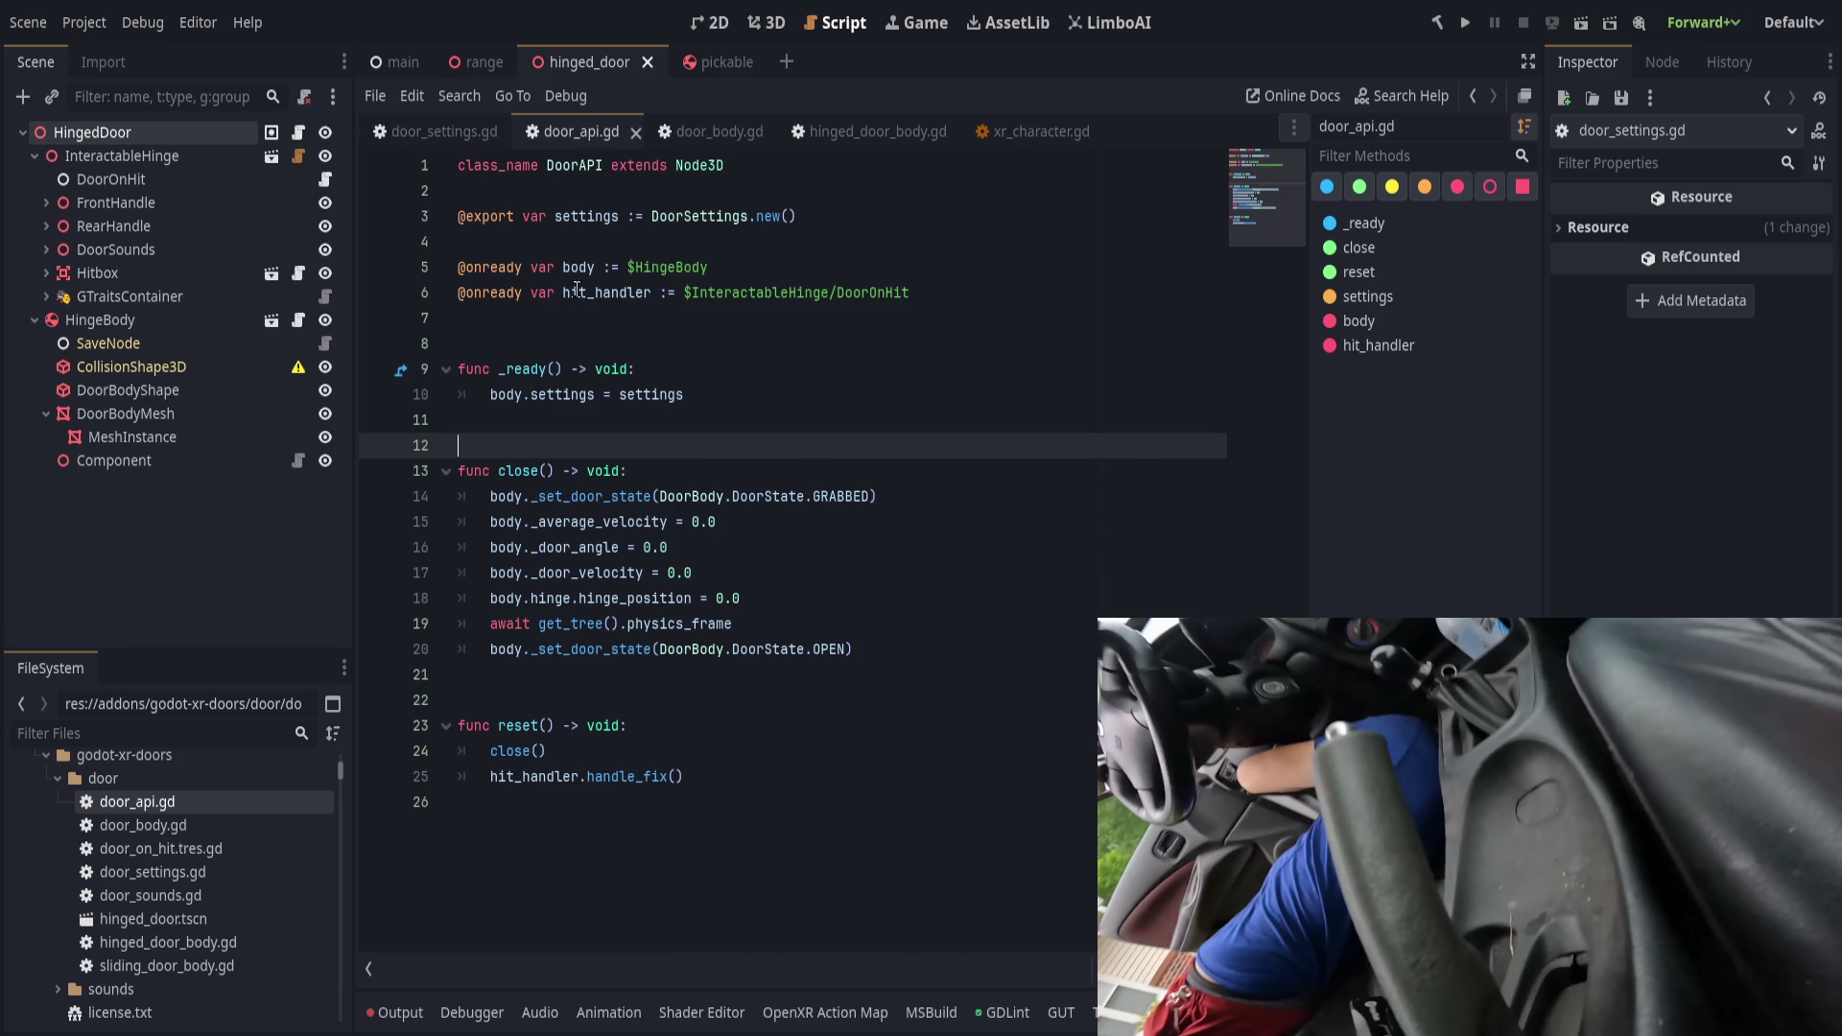
Collapse InteractableHinge's children, select the HingeBody node, and select the word body on line 5.
{"action": "left_click", "coordinate": [755, 374]}
{"action": "left_click", "coordinate": [755, 396]}
{"action": "left_click", "coordinate": [845, 259]}
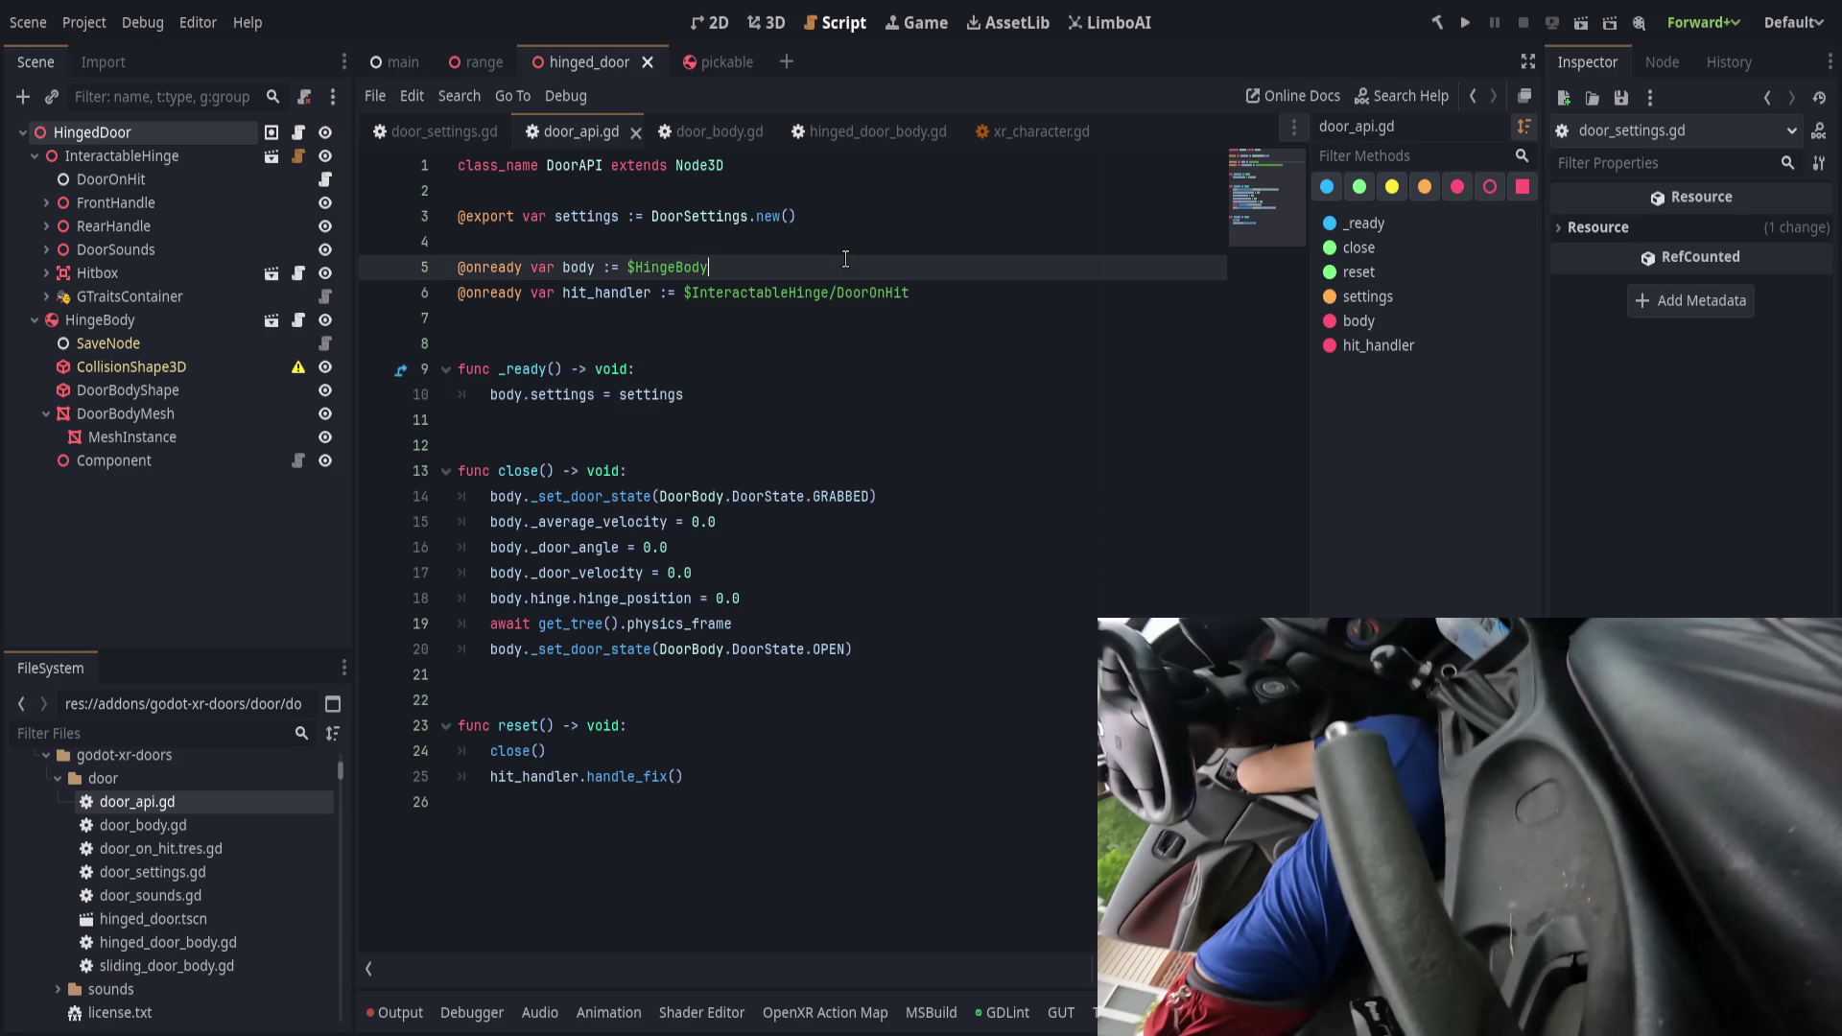
{"action": "left_click", "coordinate": [881, 244]}
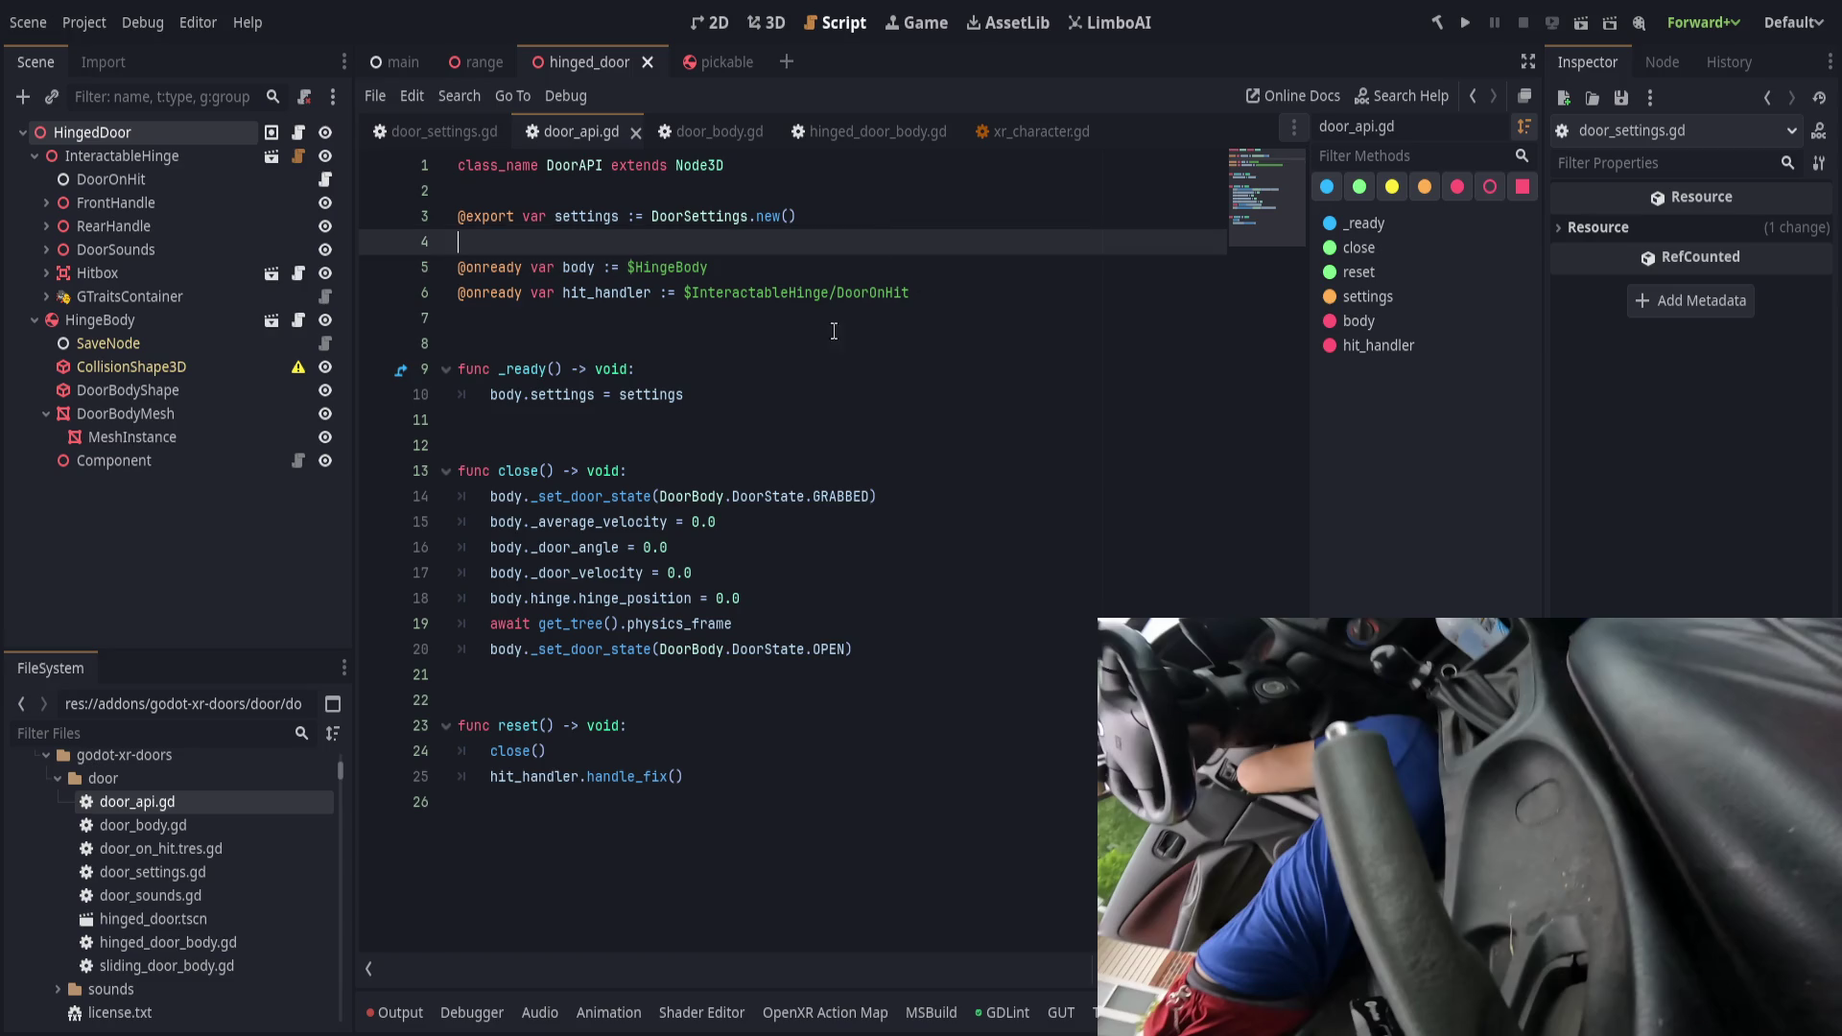
{"action": "left_click", "coordinate": [35, 156]}
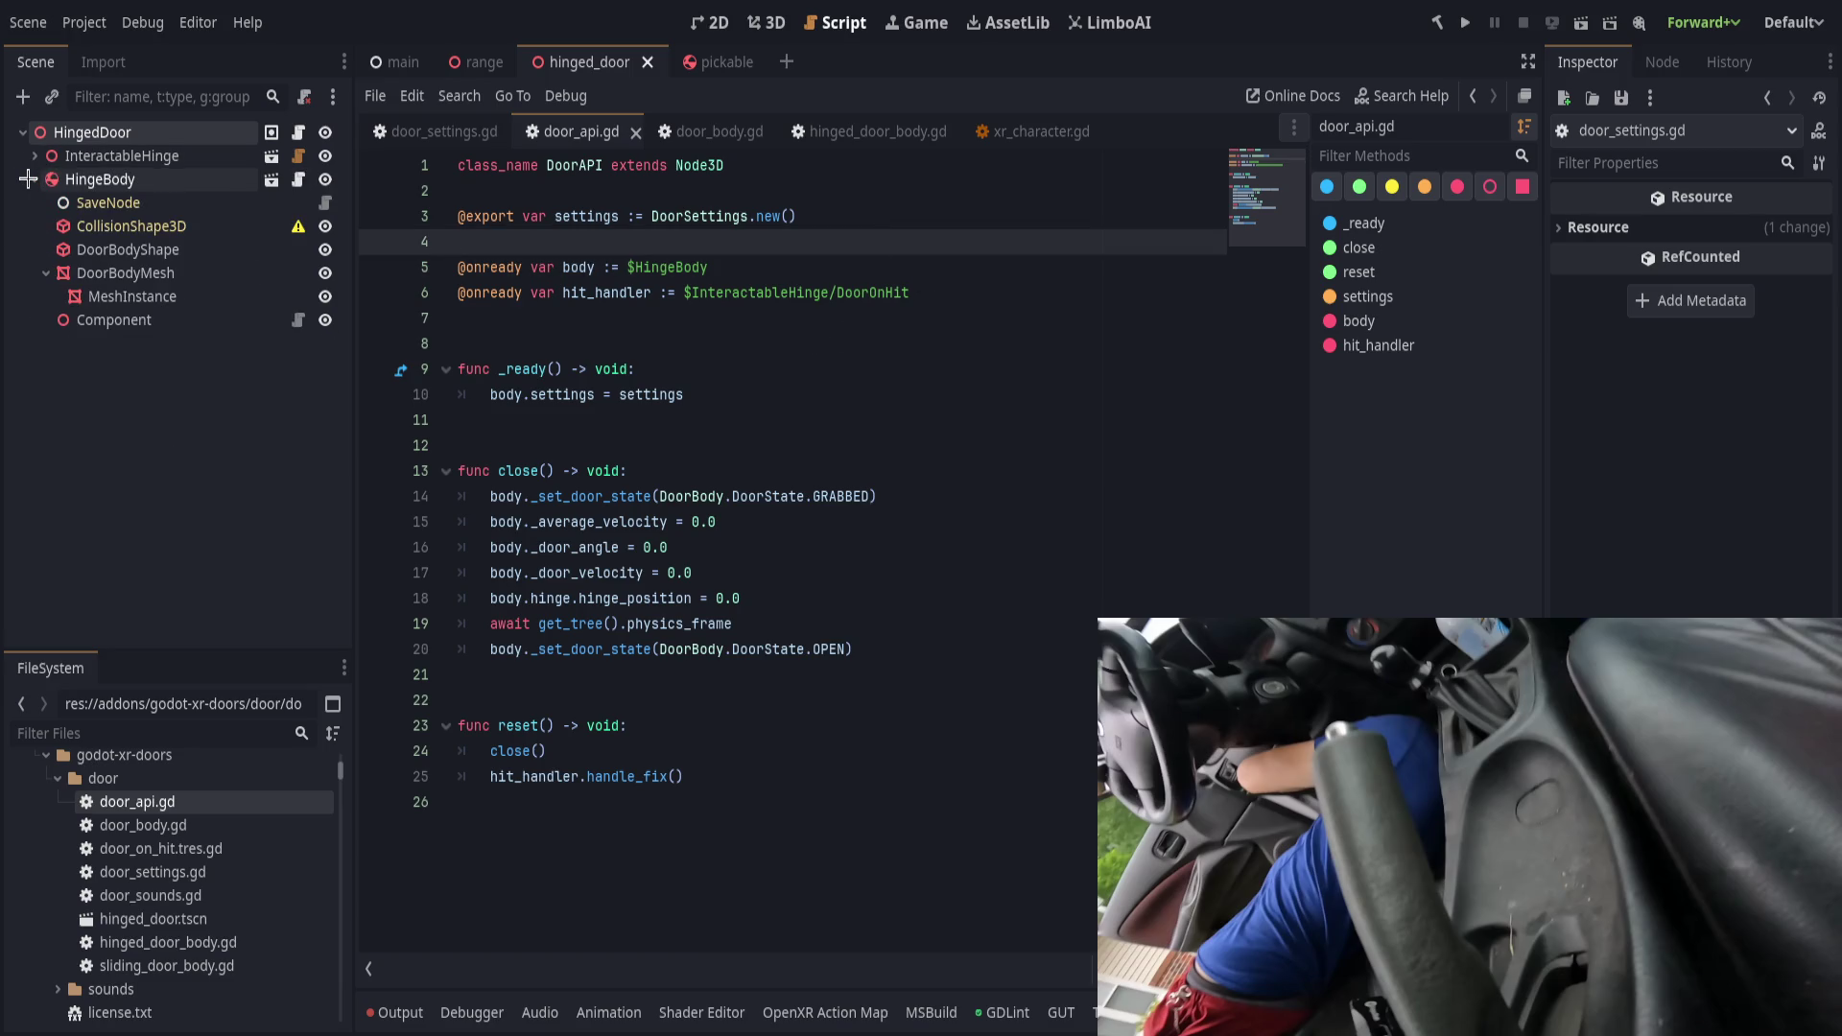
{"action": "left_click", "coordinate": [74, 179]}
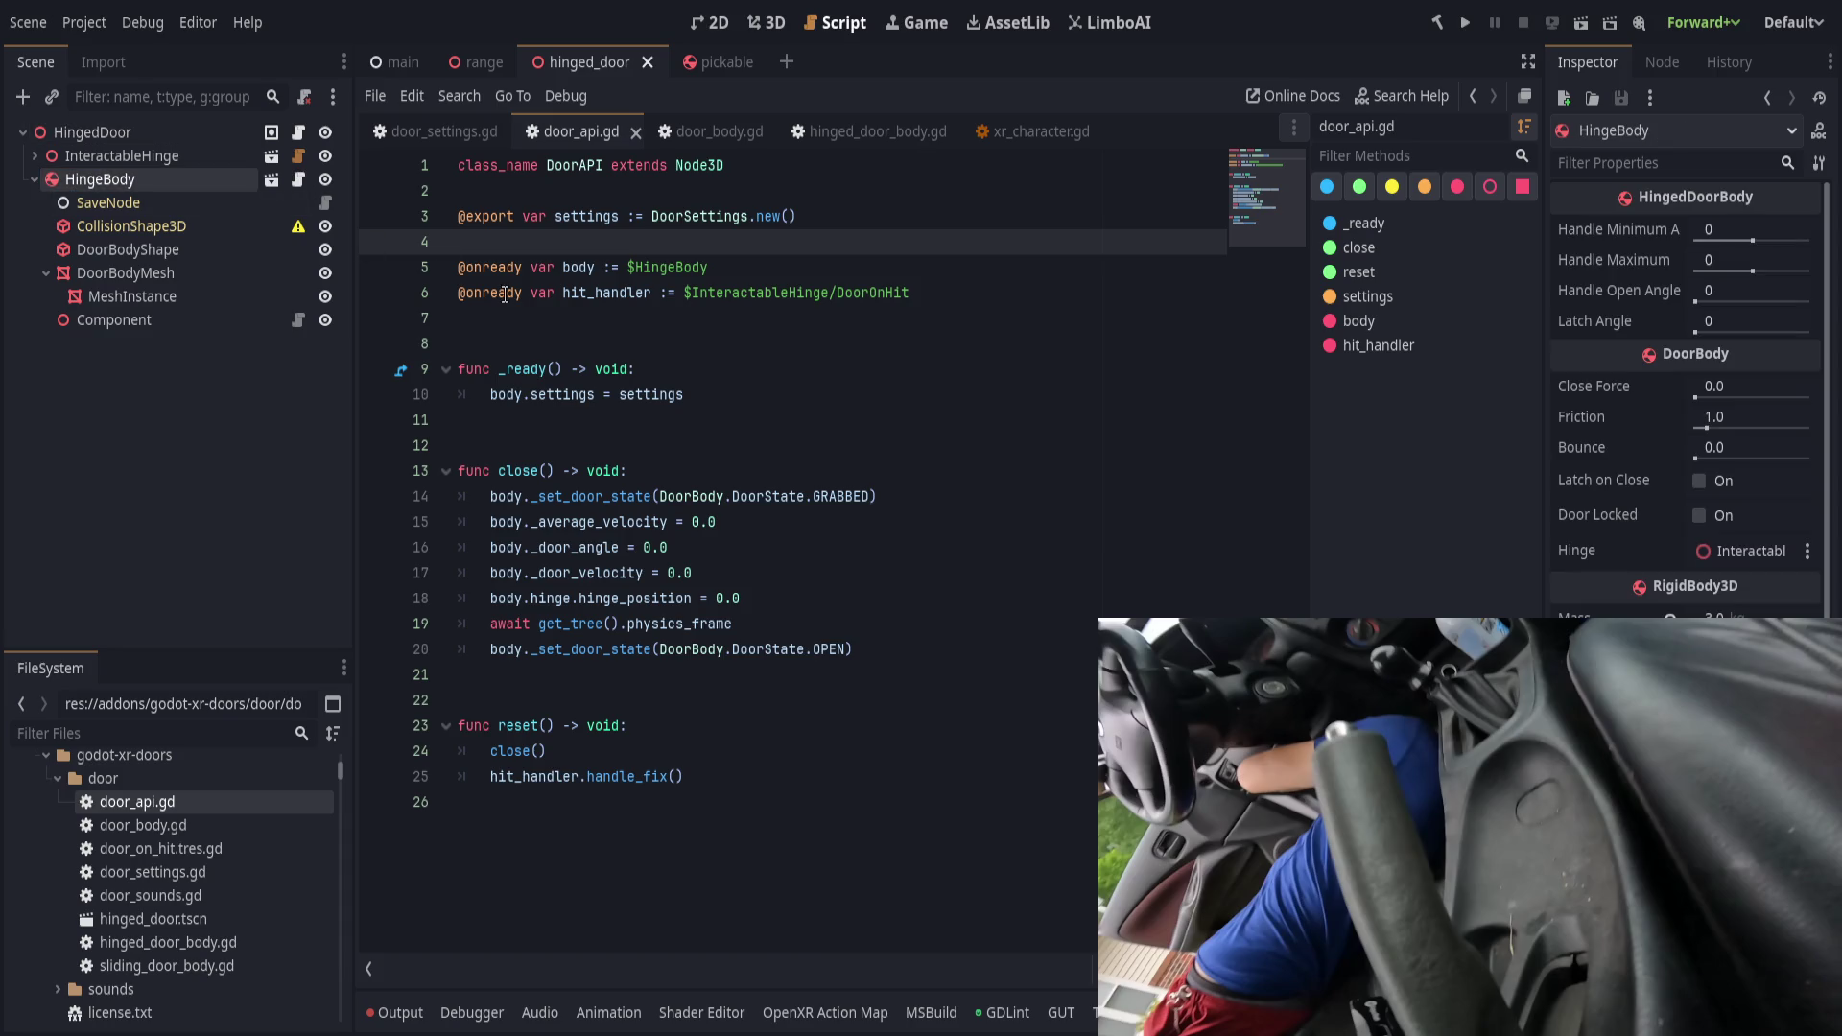
{"action": "double_click", "coordinate": [578, 267]}
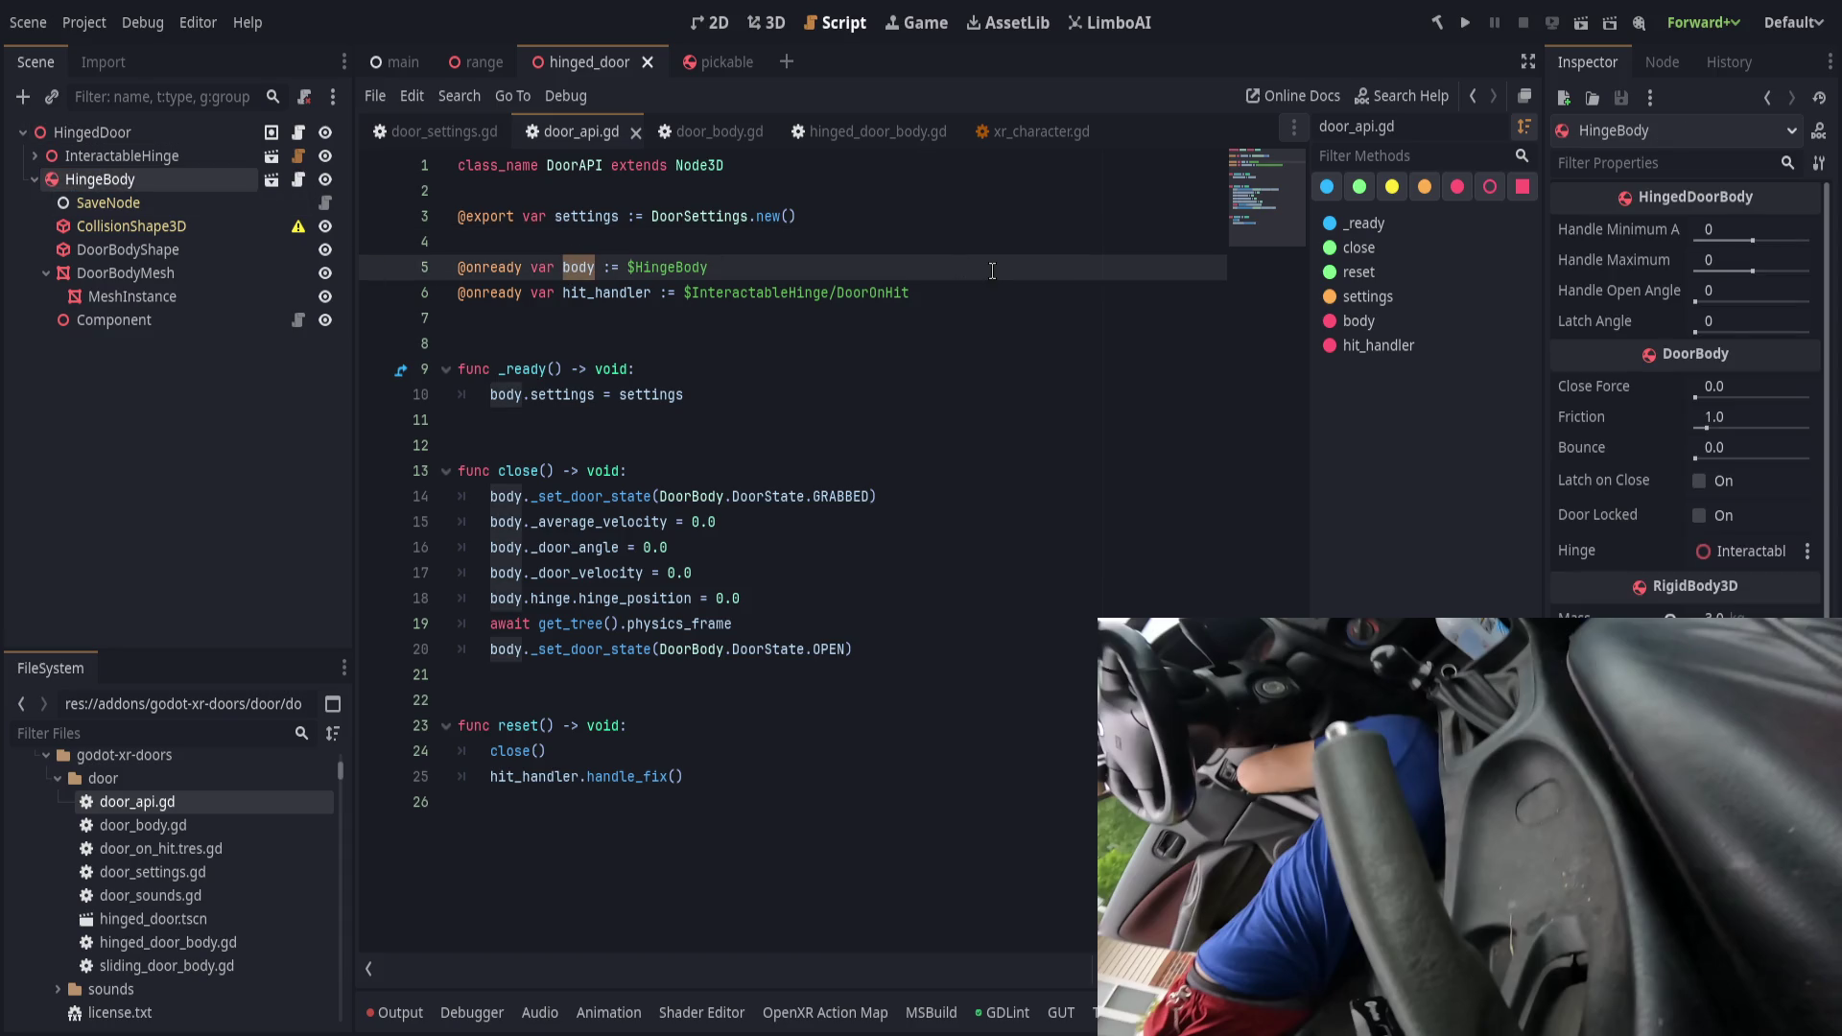
Replace all 'body' with 'hinge_body' using Match Case so DoorBody stays intact.
{"action": "key", "text": "ctrl+r"}
{"action": "type", "text": "hinge_body"}
{"action": "left_click", "coordinate": [1065, 933]}
{"action": "left_click", "coordinate": [1027, 970]}
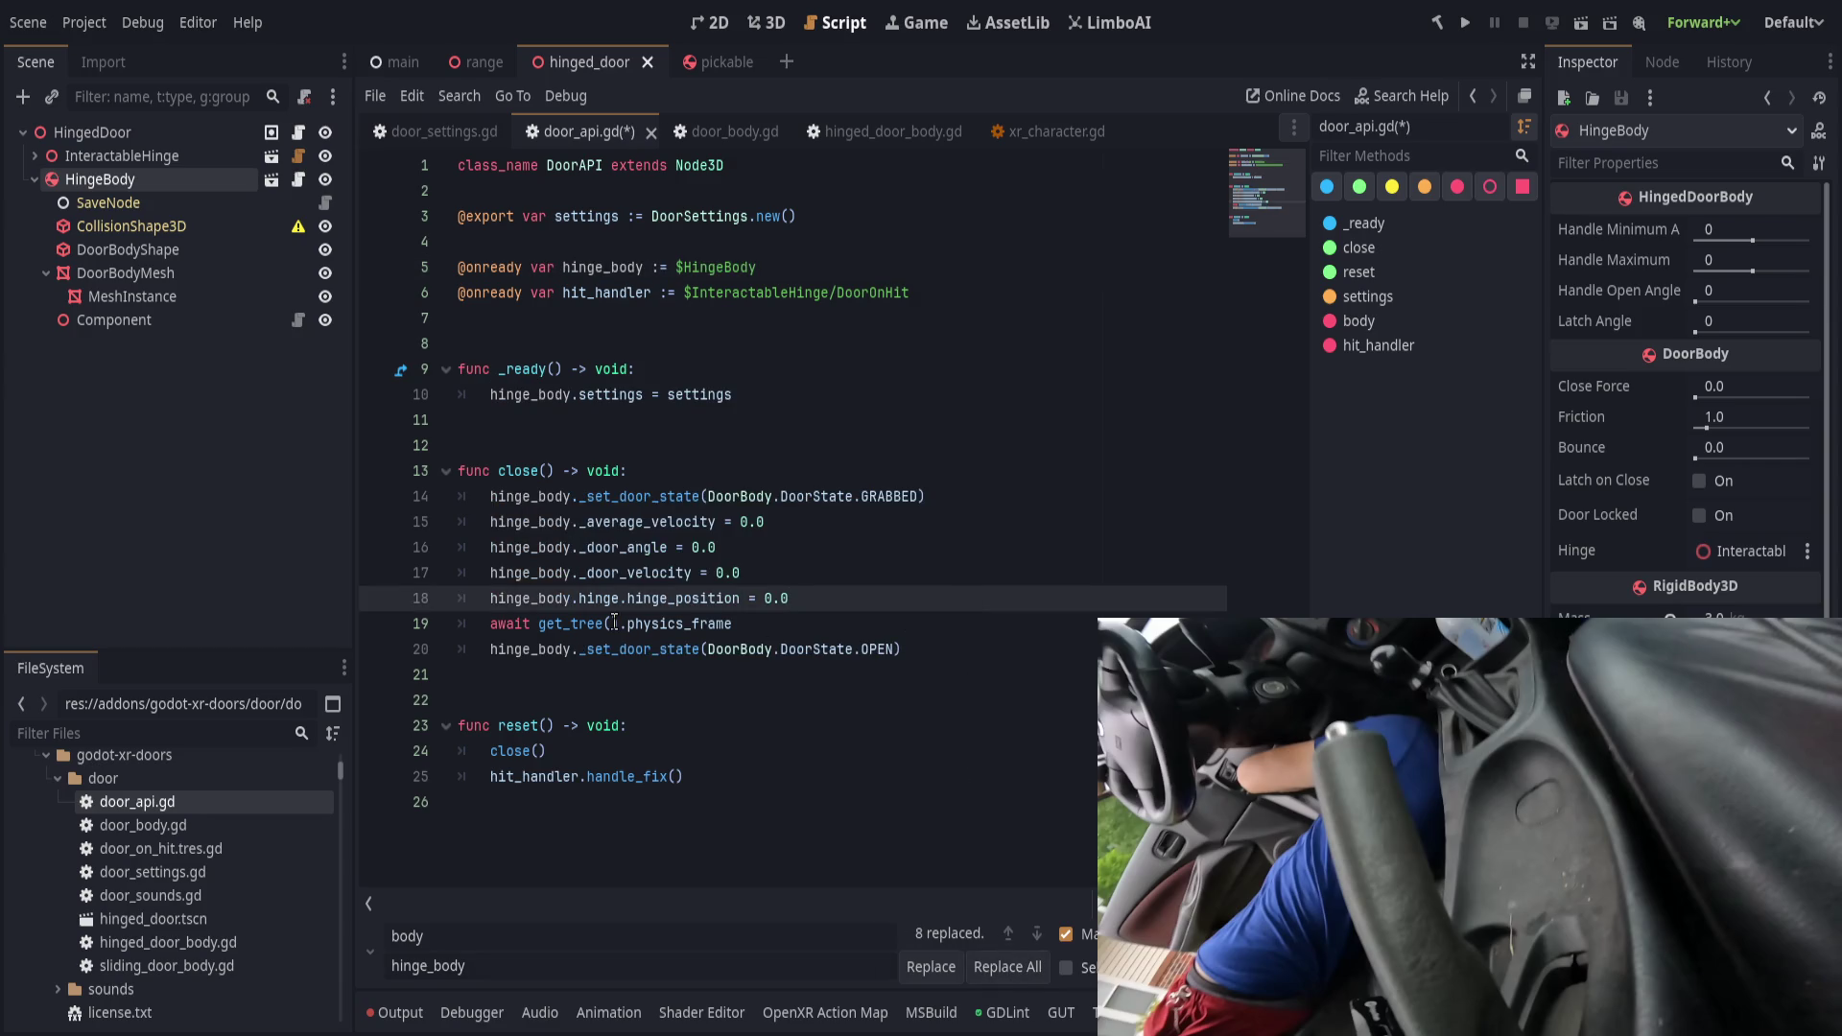
Review the renamed hinge_body lines in close(), leaving the code unchanged.
{"action": "left_click", "coordinate": [768, 624]}
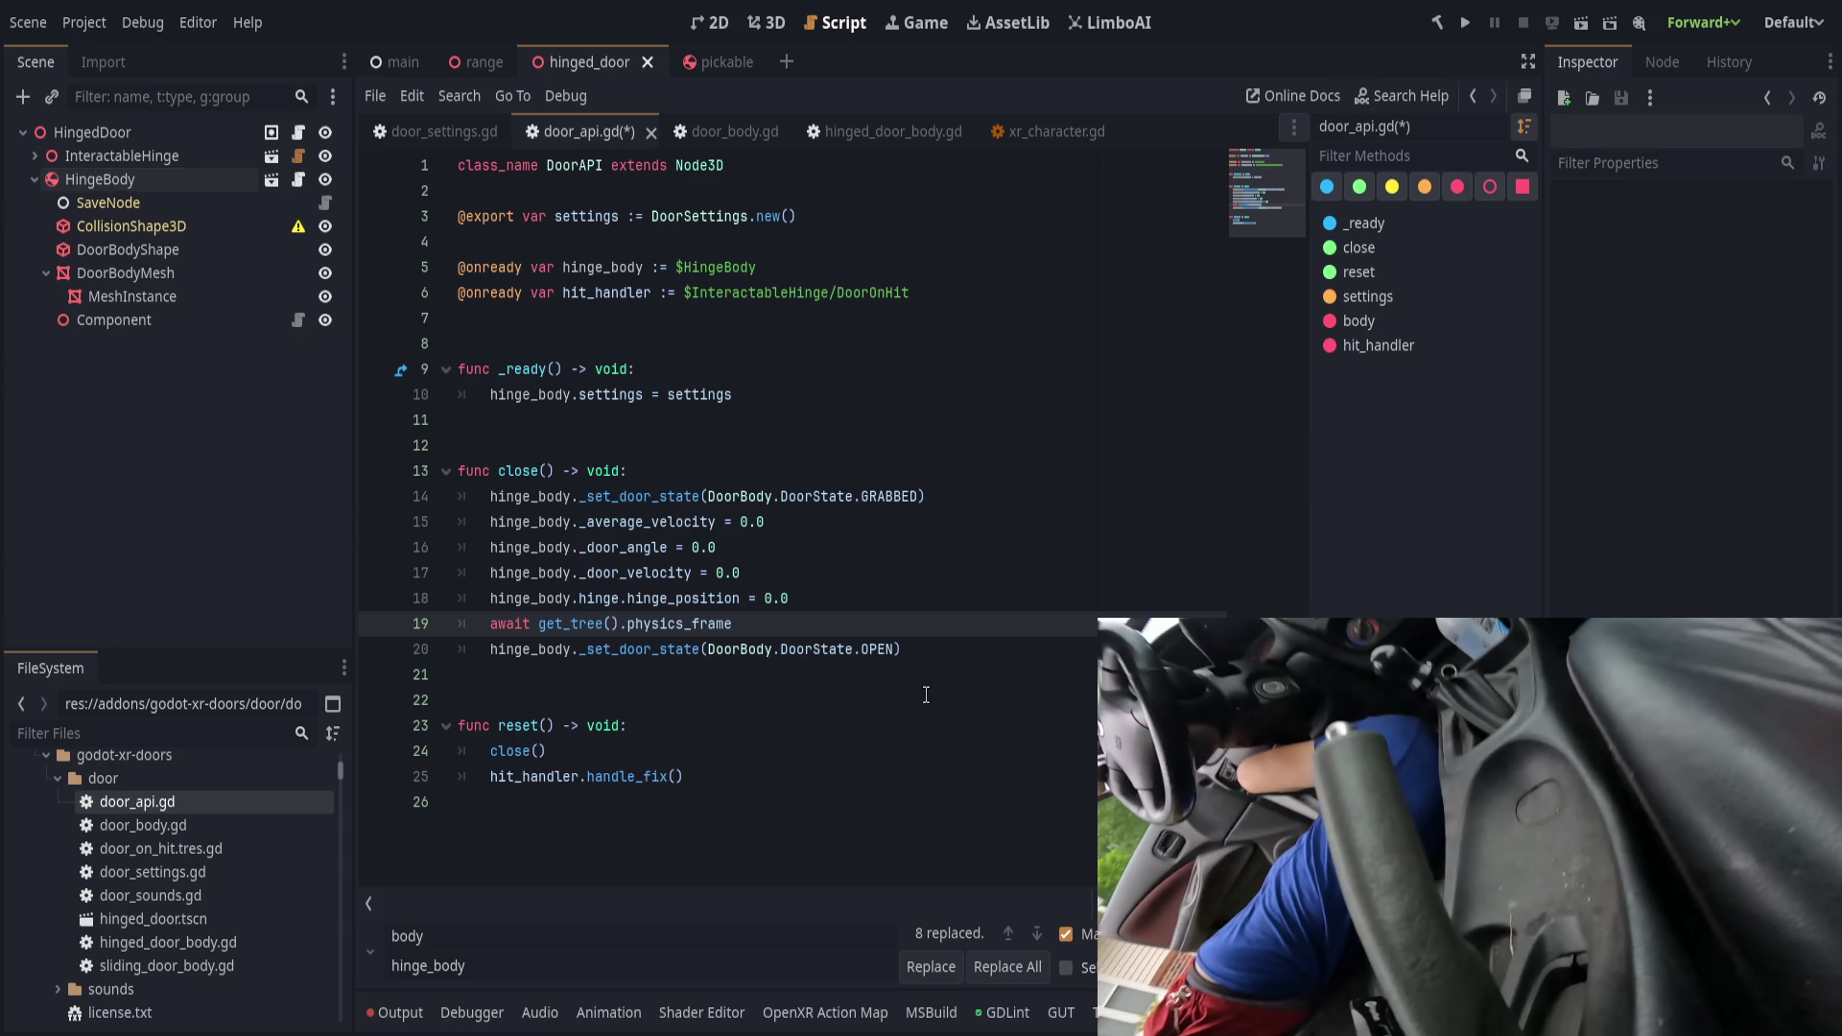
{"action": "left_click", "coordinate": [977, 653]}
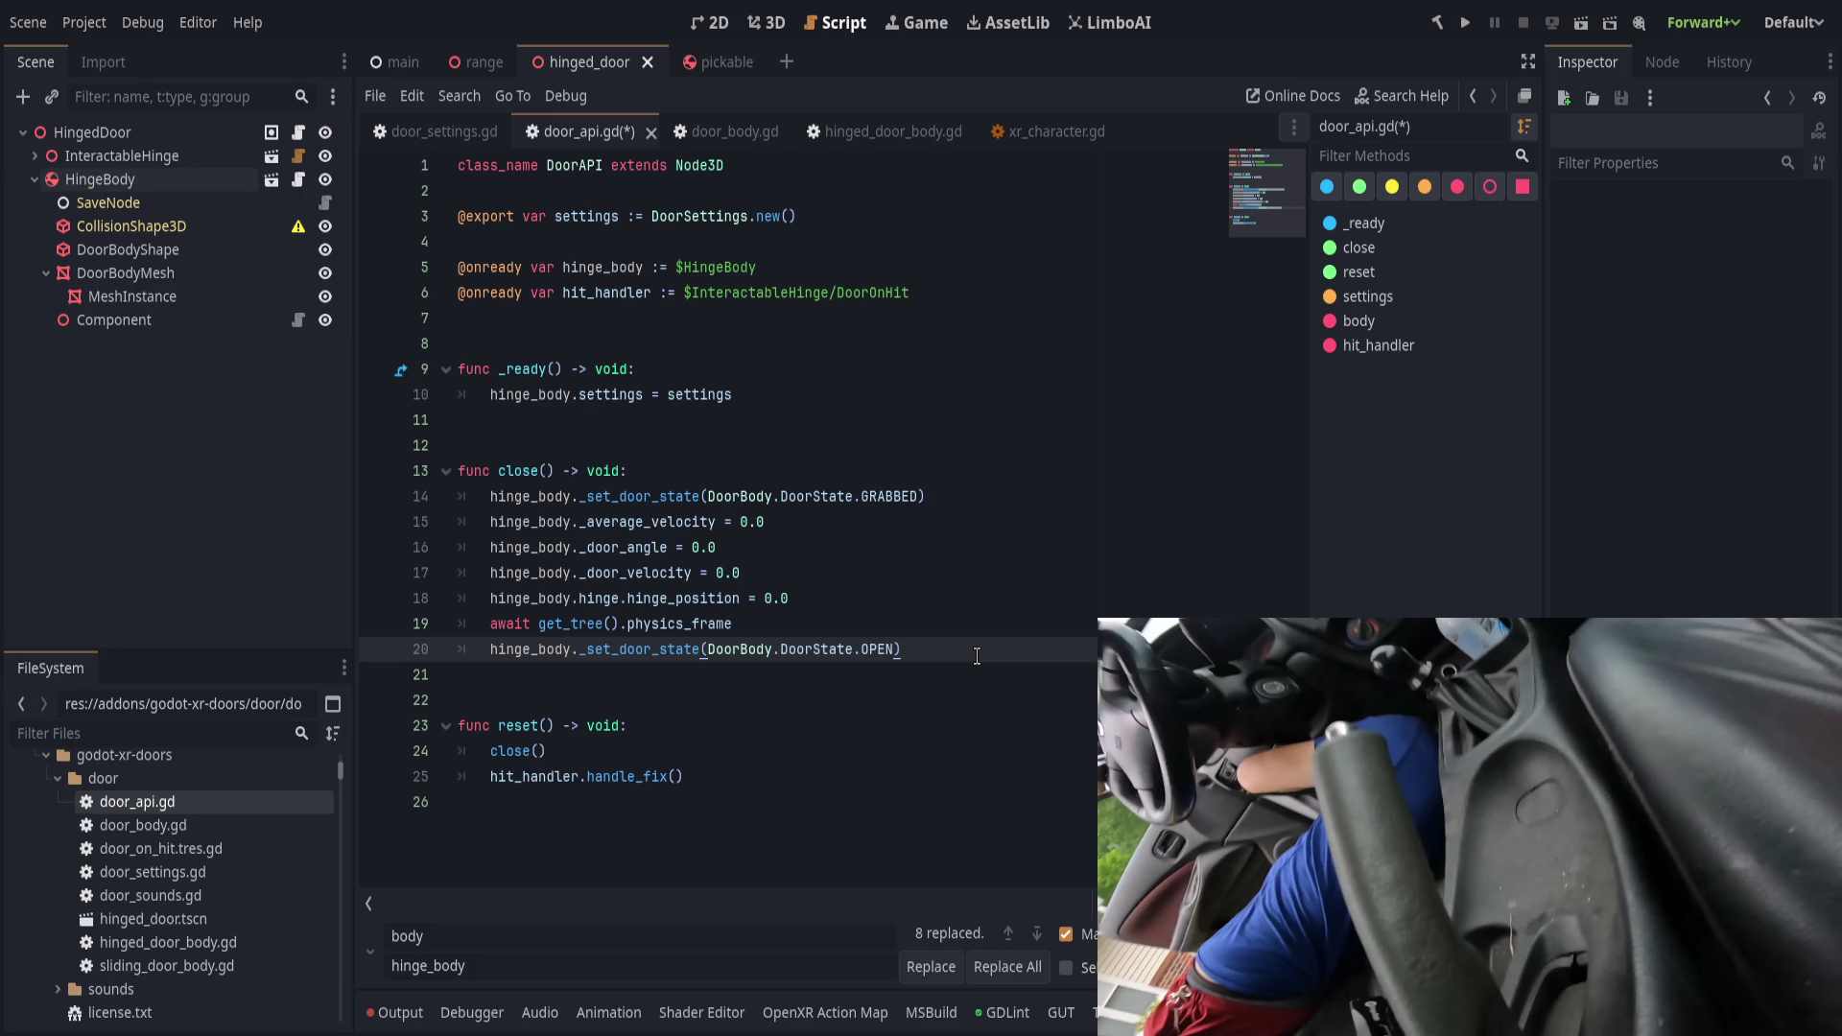
{"action": "left_click", "coordinate": [807, 477]}
{"action": "key", "text": "Return"}
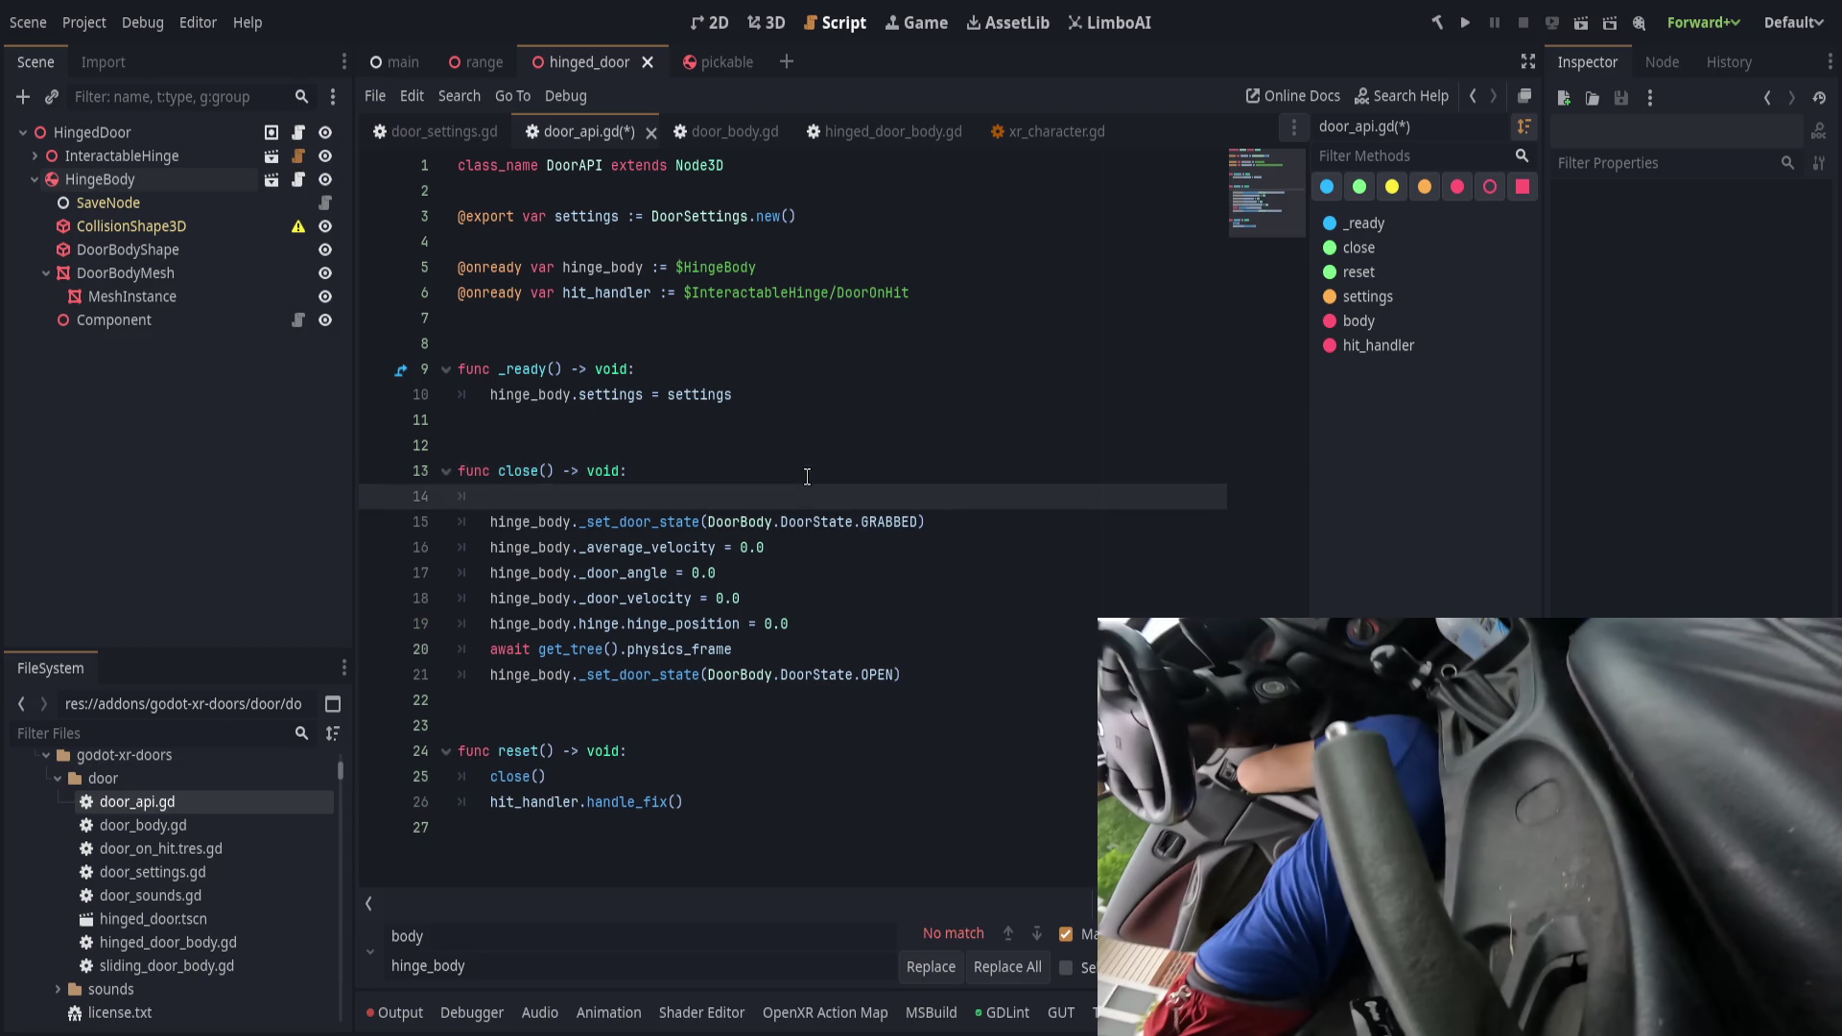
{"action": "type", "text": "h"}
{"action": "key", "text": "BackSpace"}
{"action": "key", "text": "BackSpace"}
{"action": "key", "text": "BackSpace"}
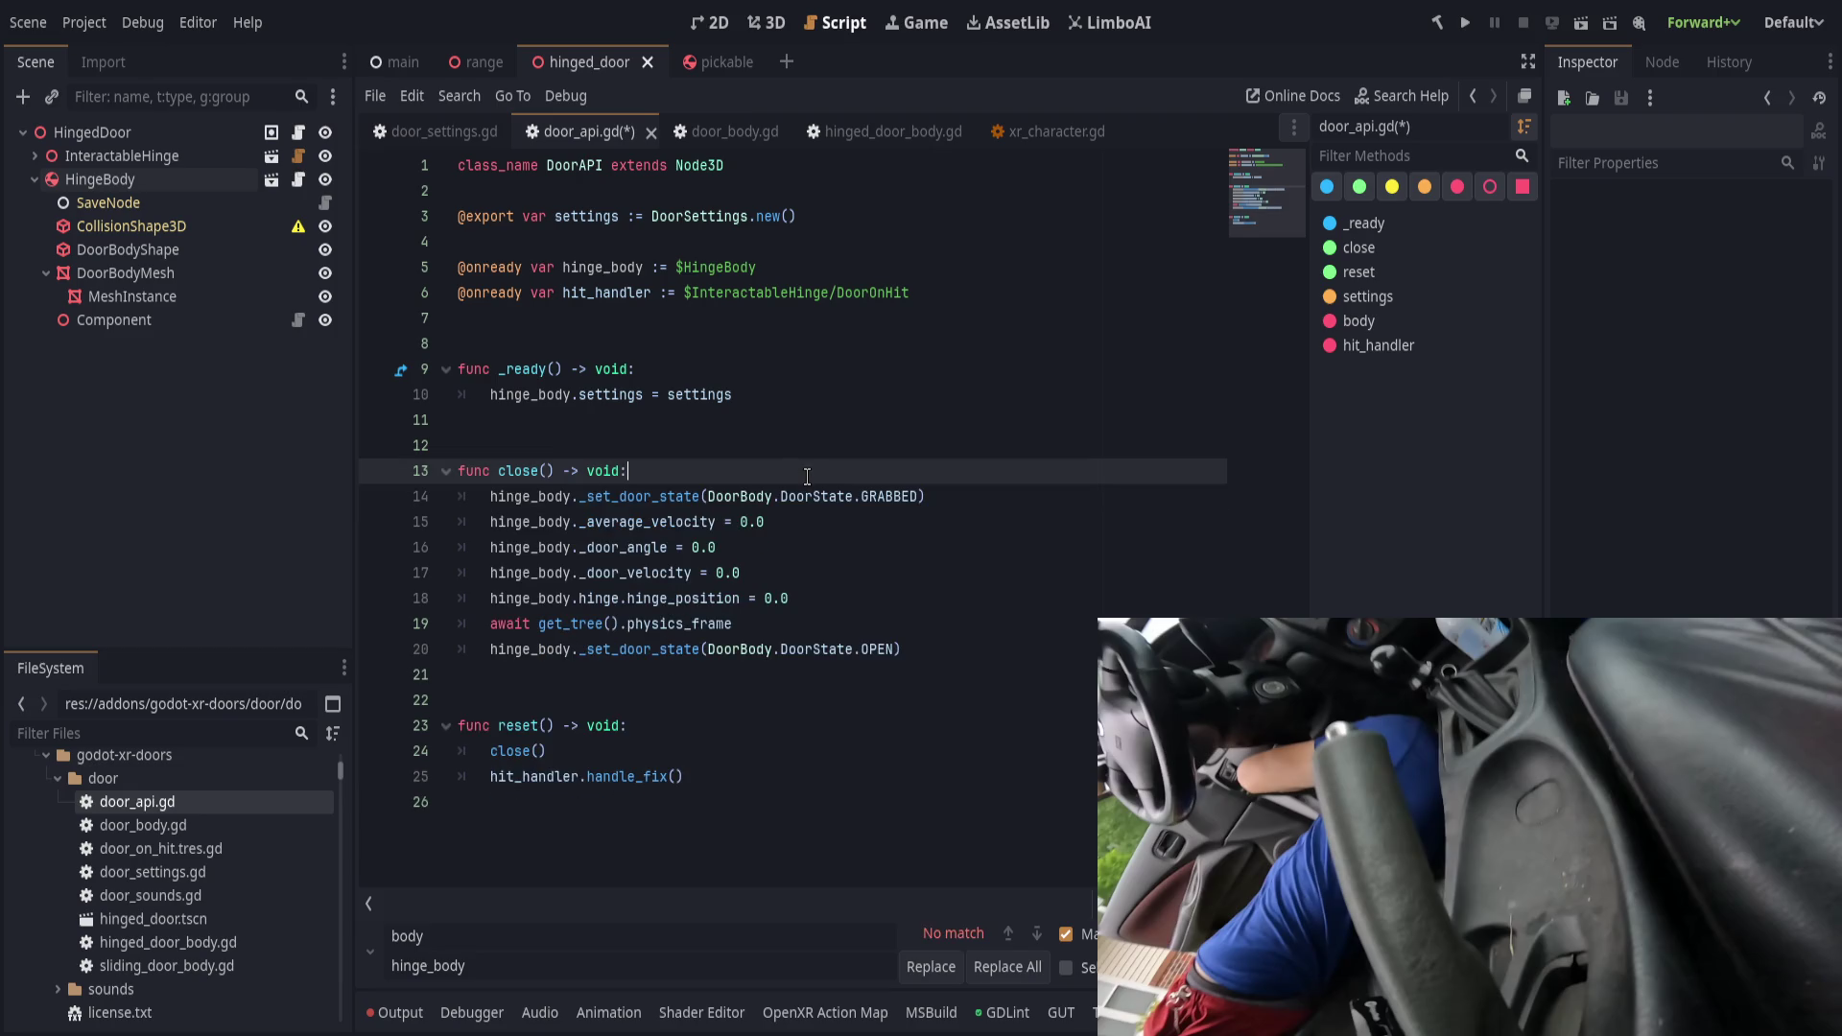
{"action": "left_click", "coordinate": [605, 268]}
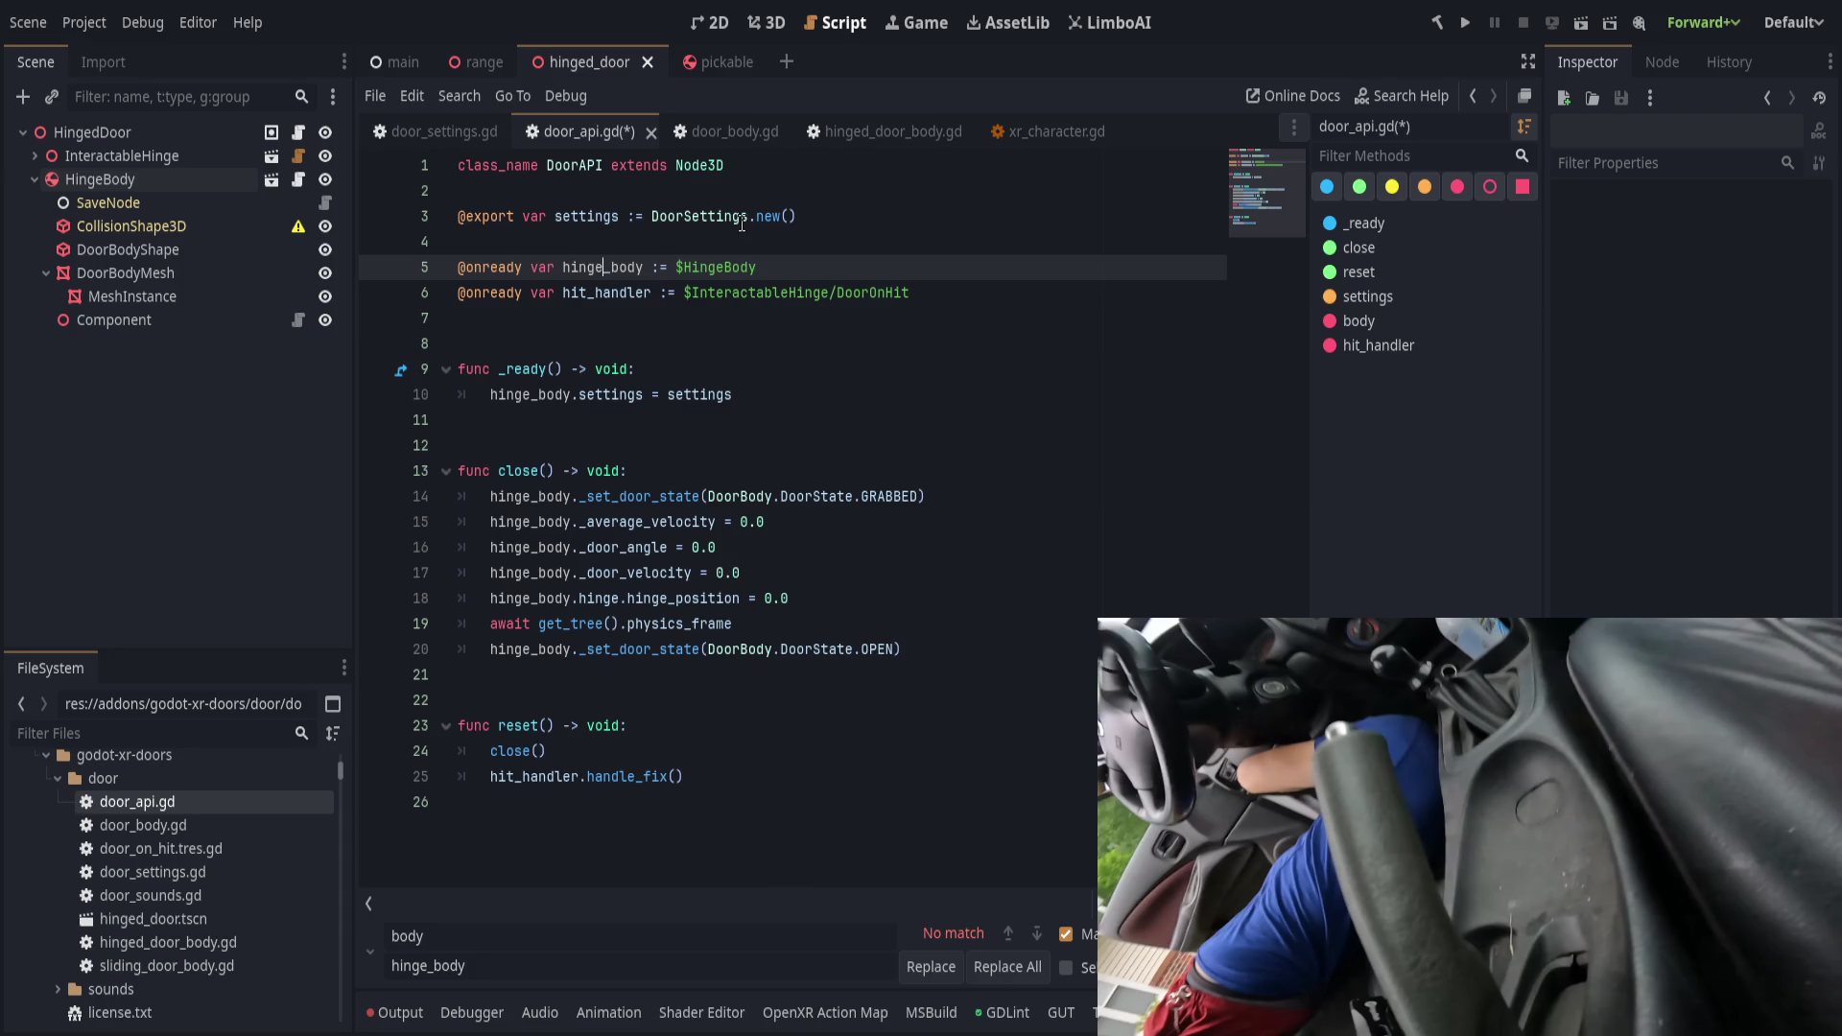
Delete the export_range handle and latch angle variables from HingeBody's script and save.
{"action": "left_click", "coordinate": [302, 178]}
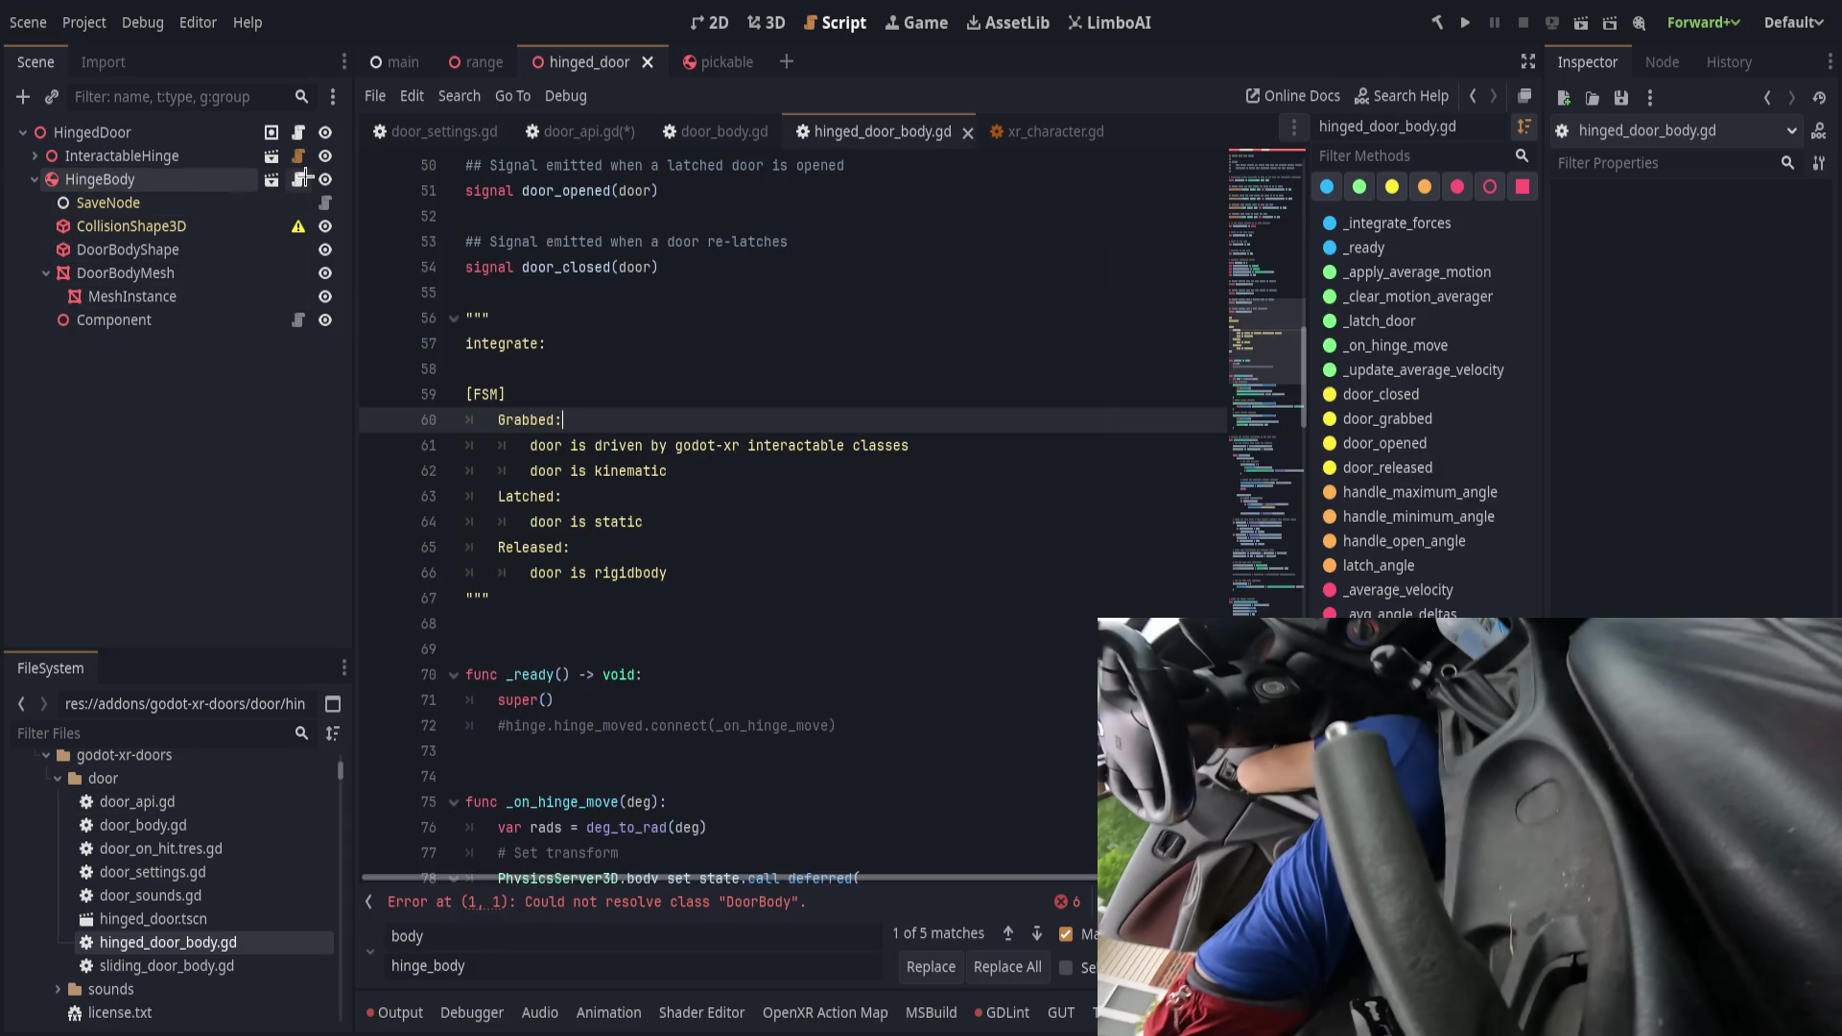
{"action": "scroll", "coordinate": [623, 634], "scroll_direction": "up", "scroll_amount": 8}
{"action": "scroll", "coordinate": [624, 634], "scroll_direction": "up", "scroll_amount": 4}
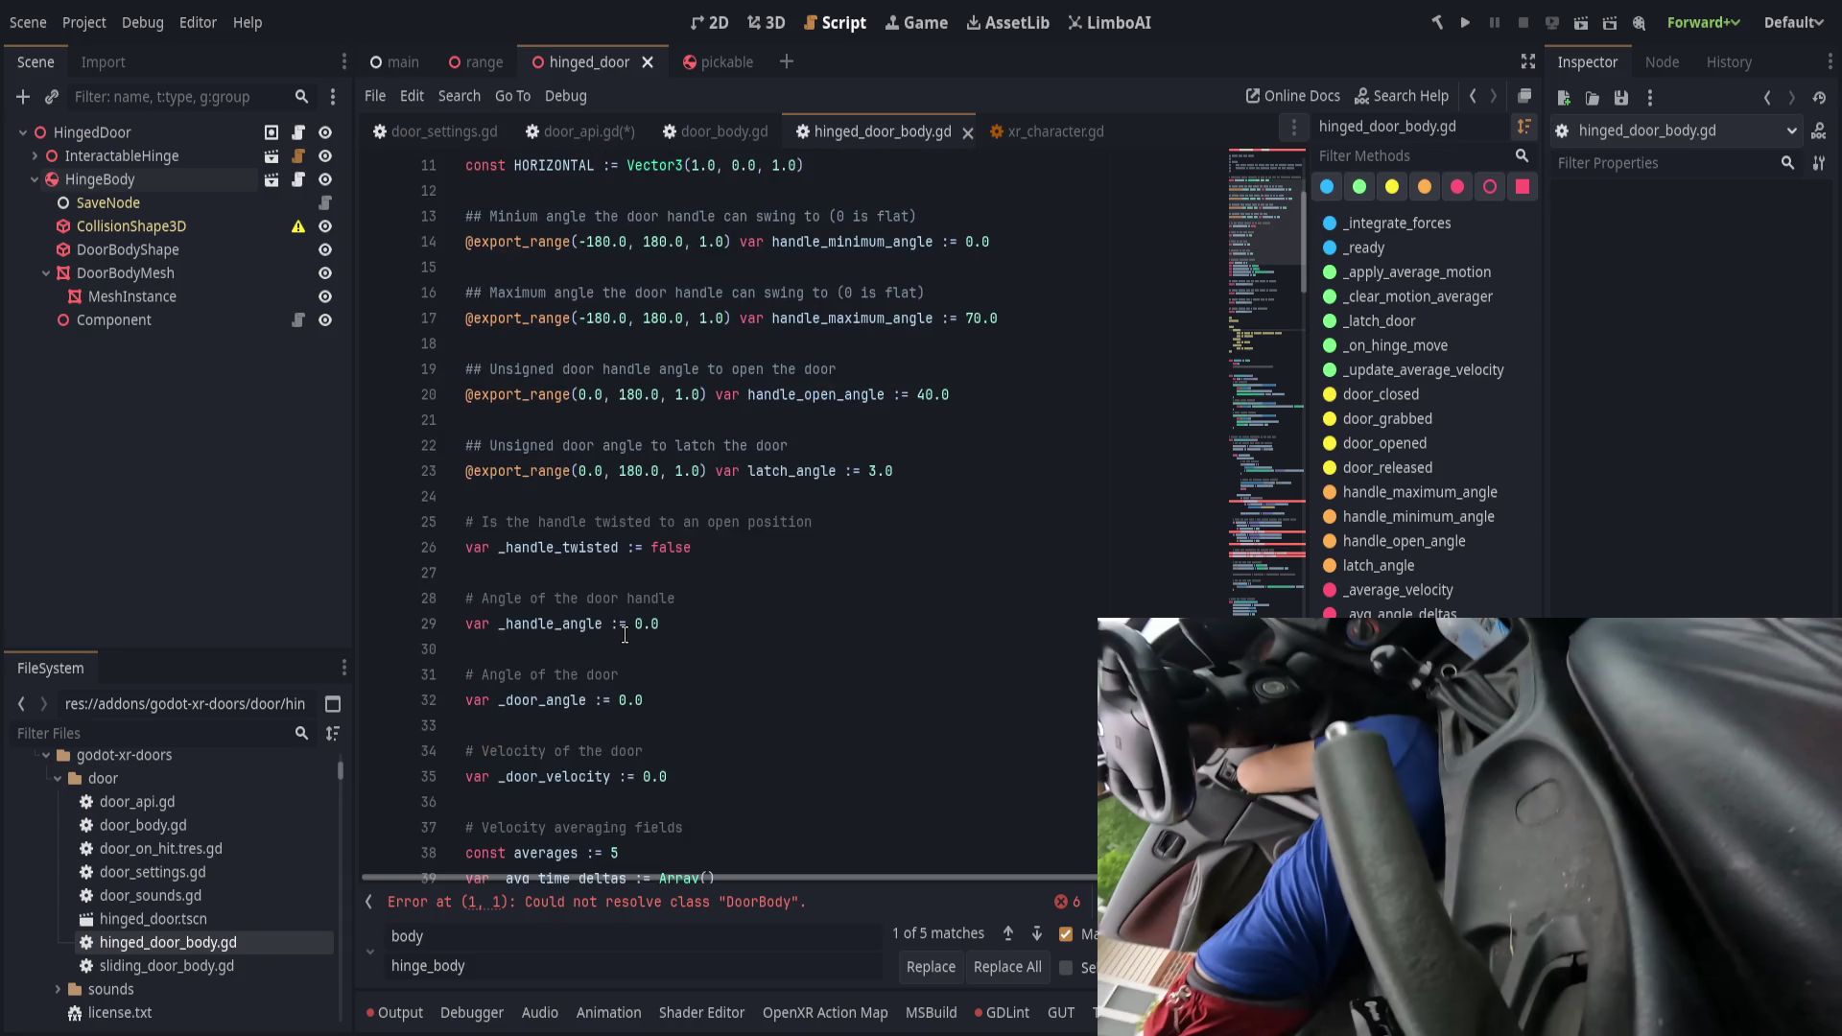
{"action": "scroll", "coordinate": [919, 494], "scroll_direction": "up", "scroll_amount": 3}
{"action": "scroll", "coordinate": [966, 489], "scroll_direction": "up", "scroll_amount": 2}
{"action": "left_click", "coordinate": [862, 629]}
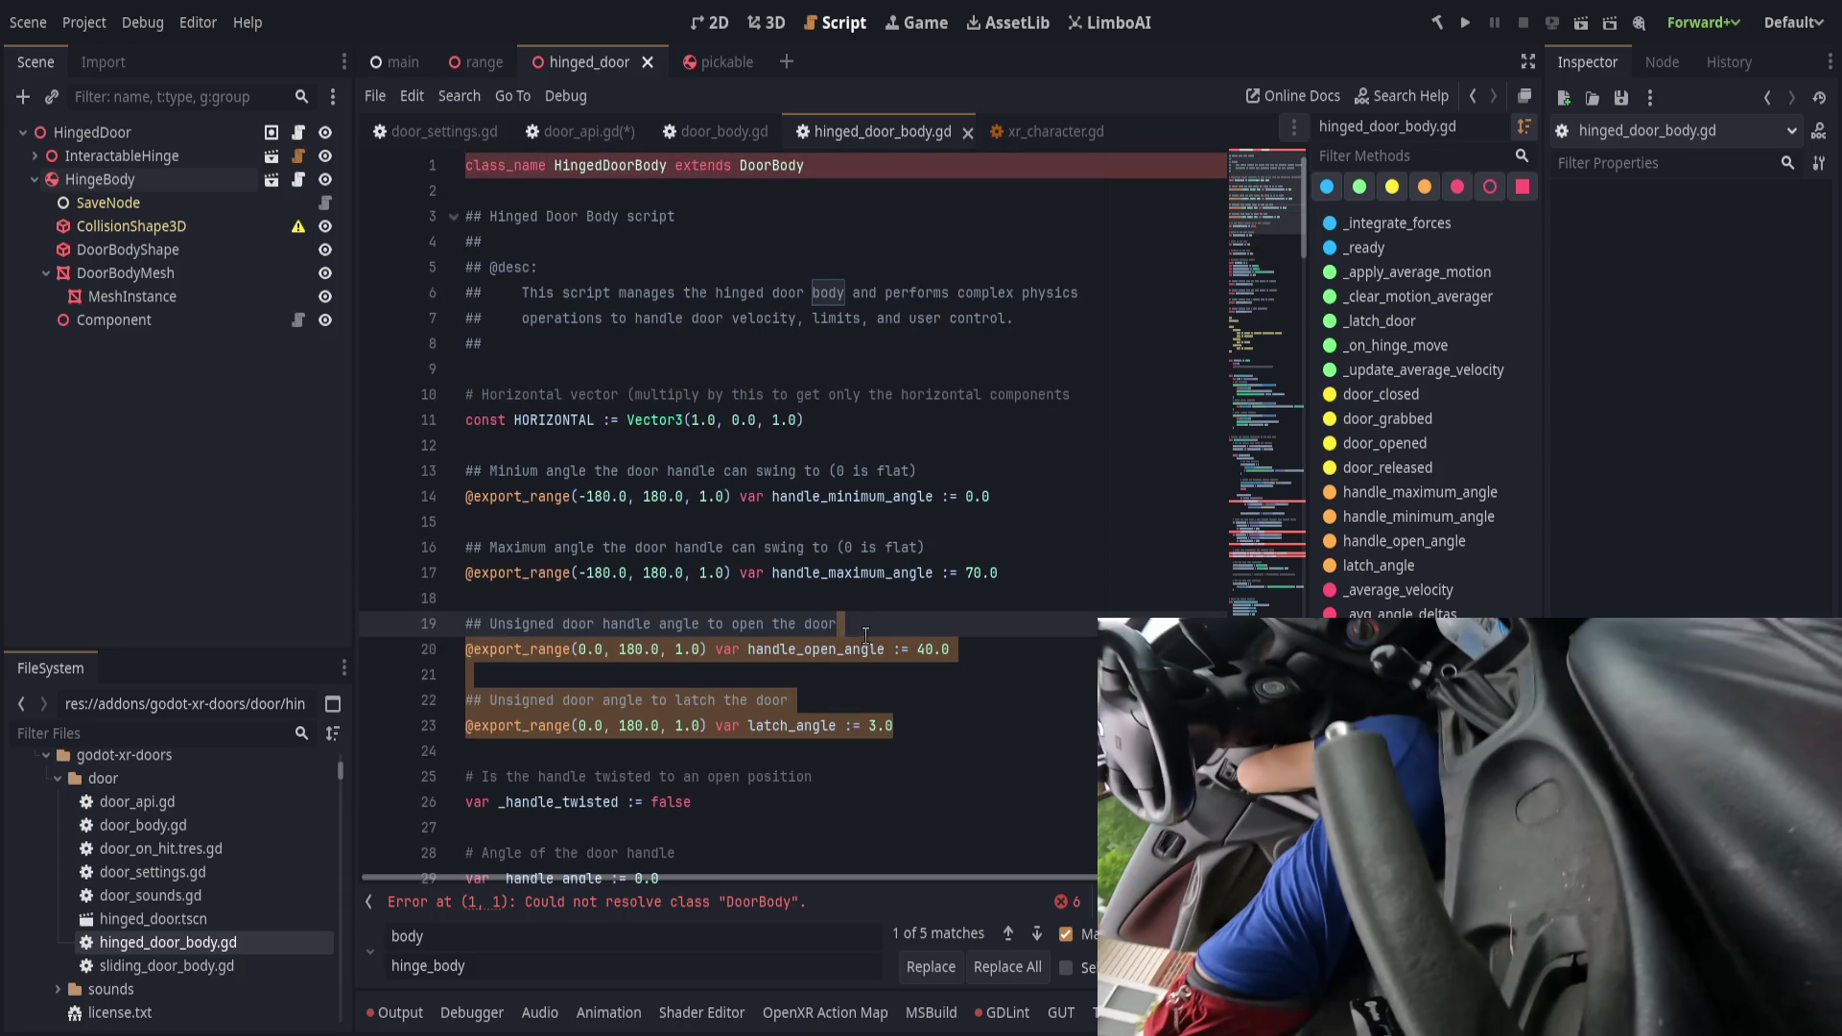
{"action": "left_click", "coordinate": [970, 448], "text": "shift"}
{"action": "key", "text": "Delete"}
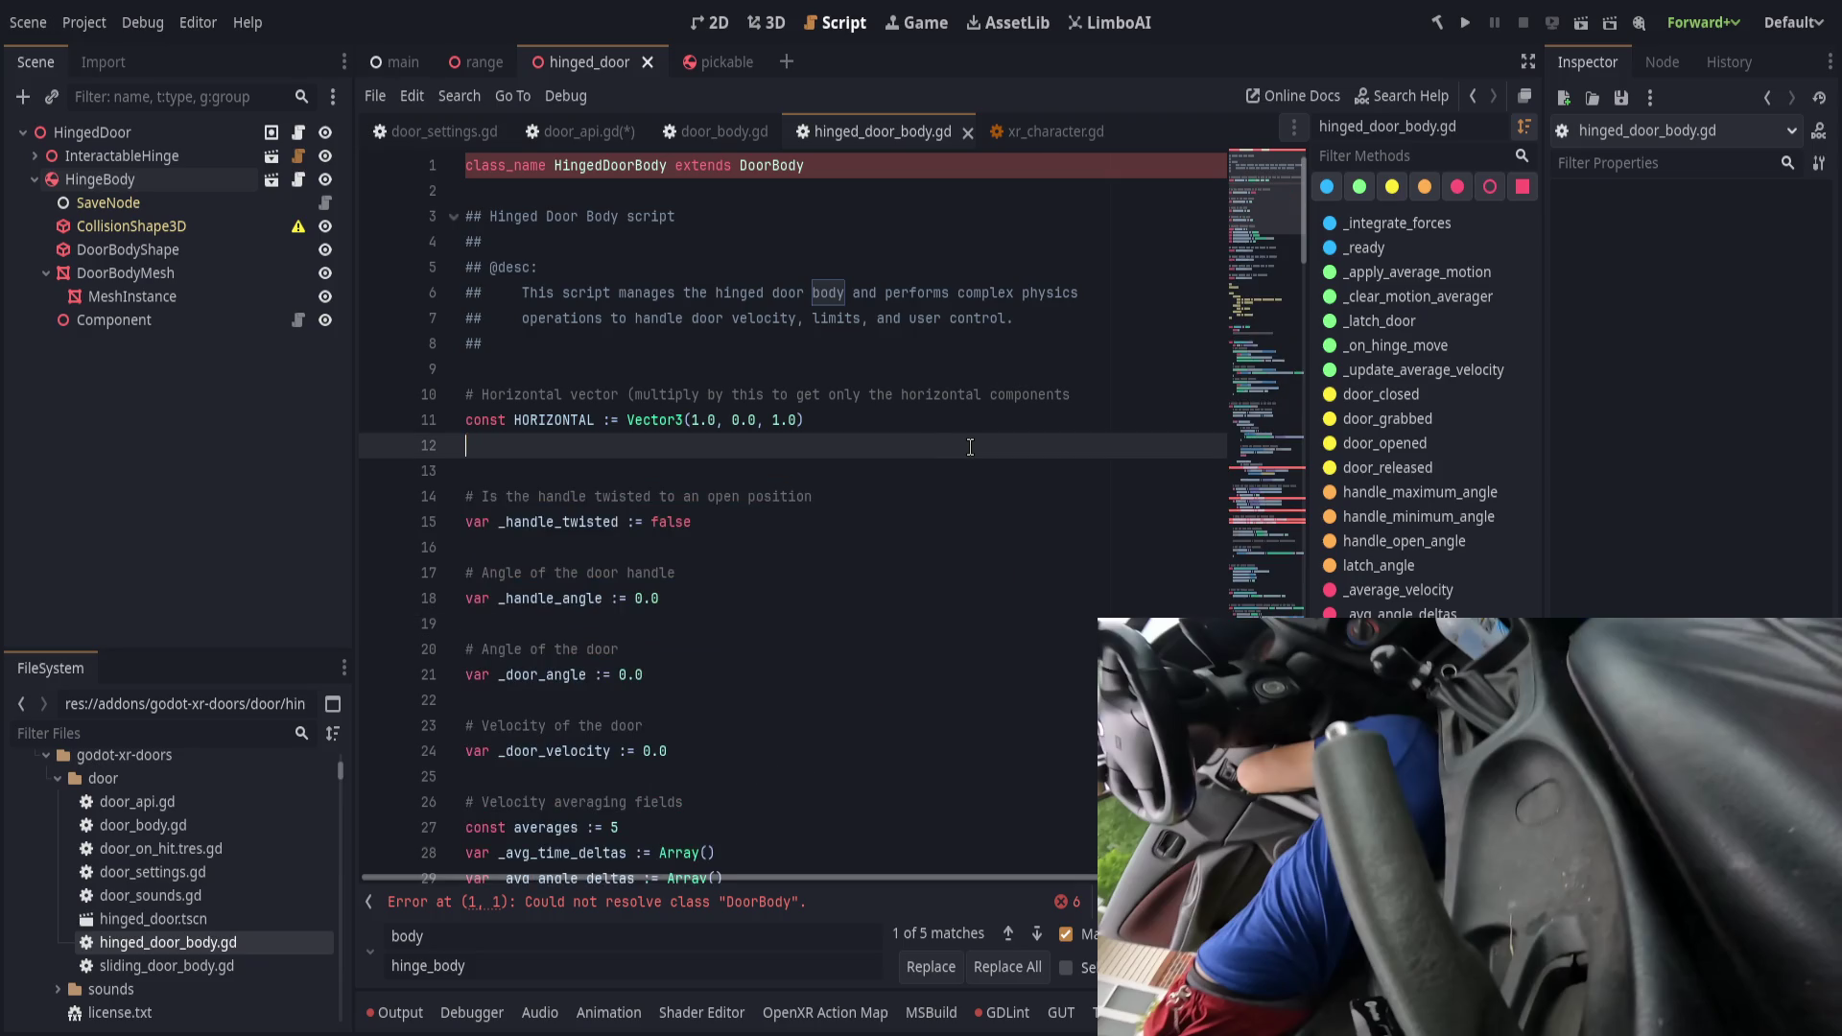
{"action": "left_click", "coordinate": [802, 172]}
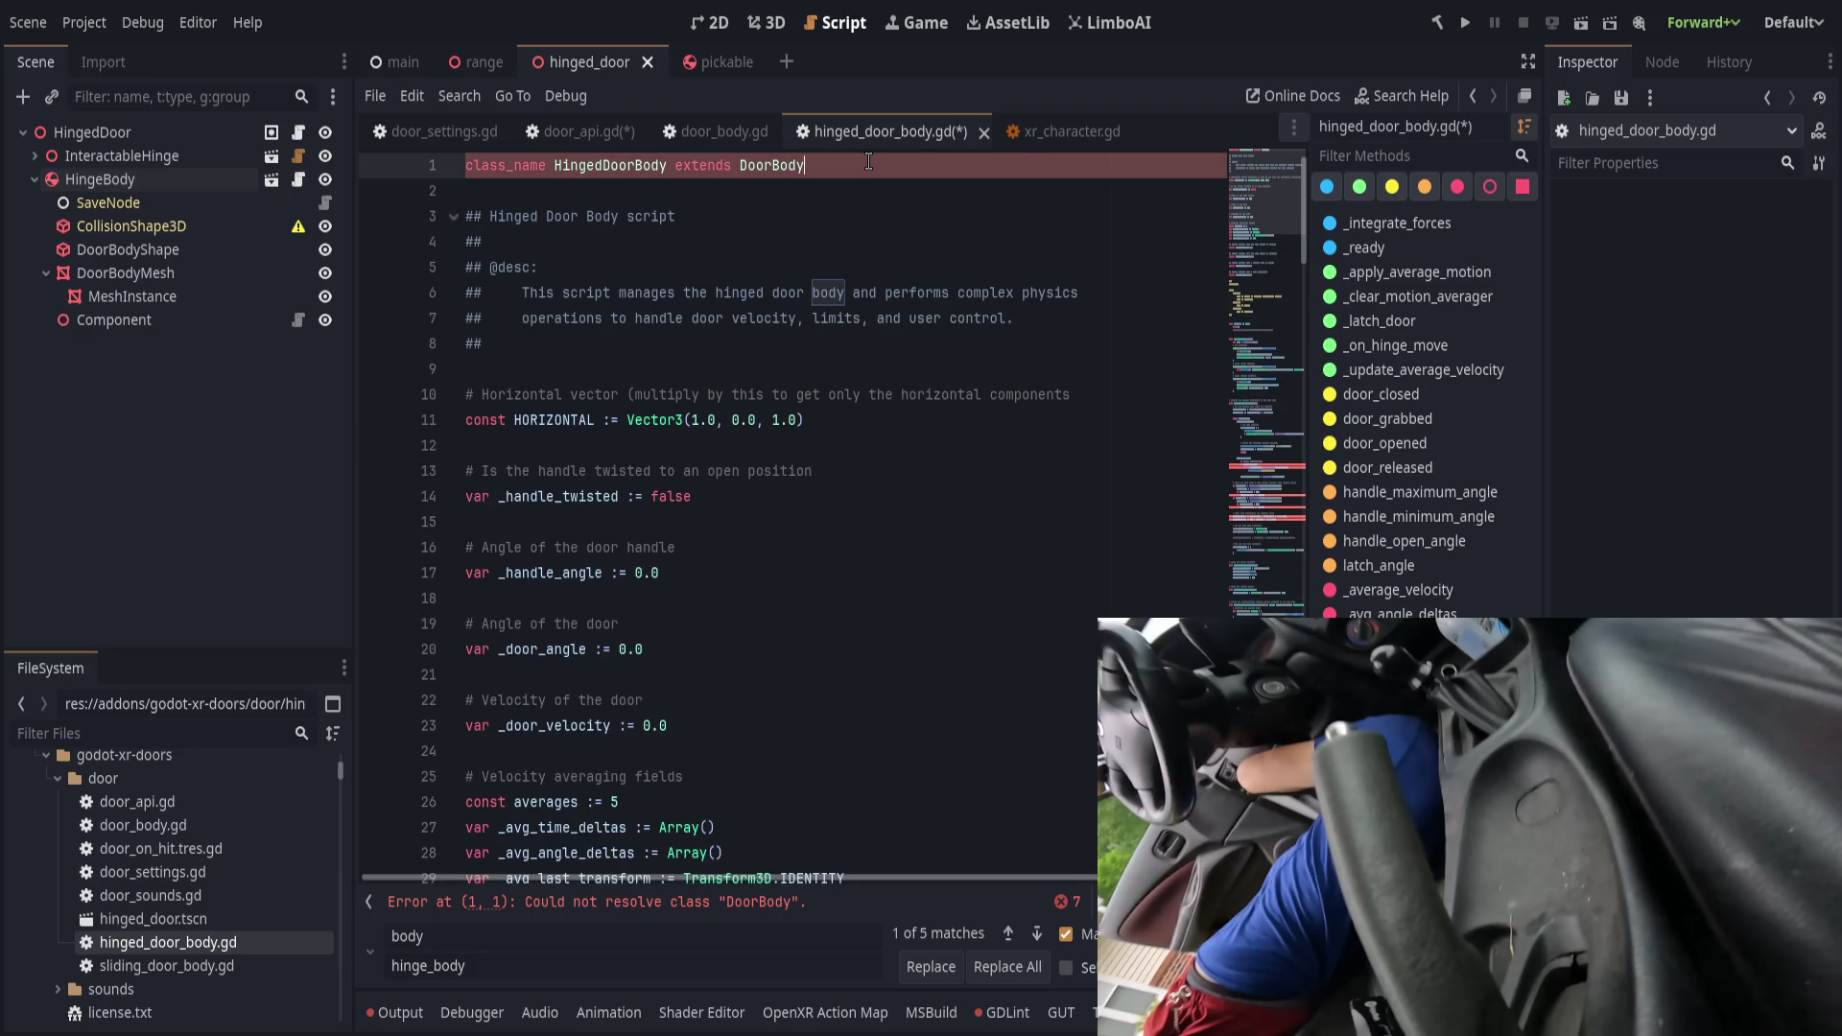
{"action": "key", "text": "ctrl+s"}
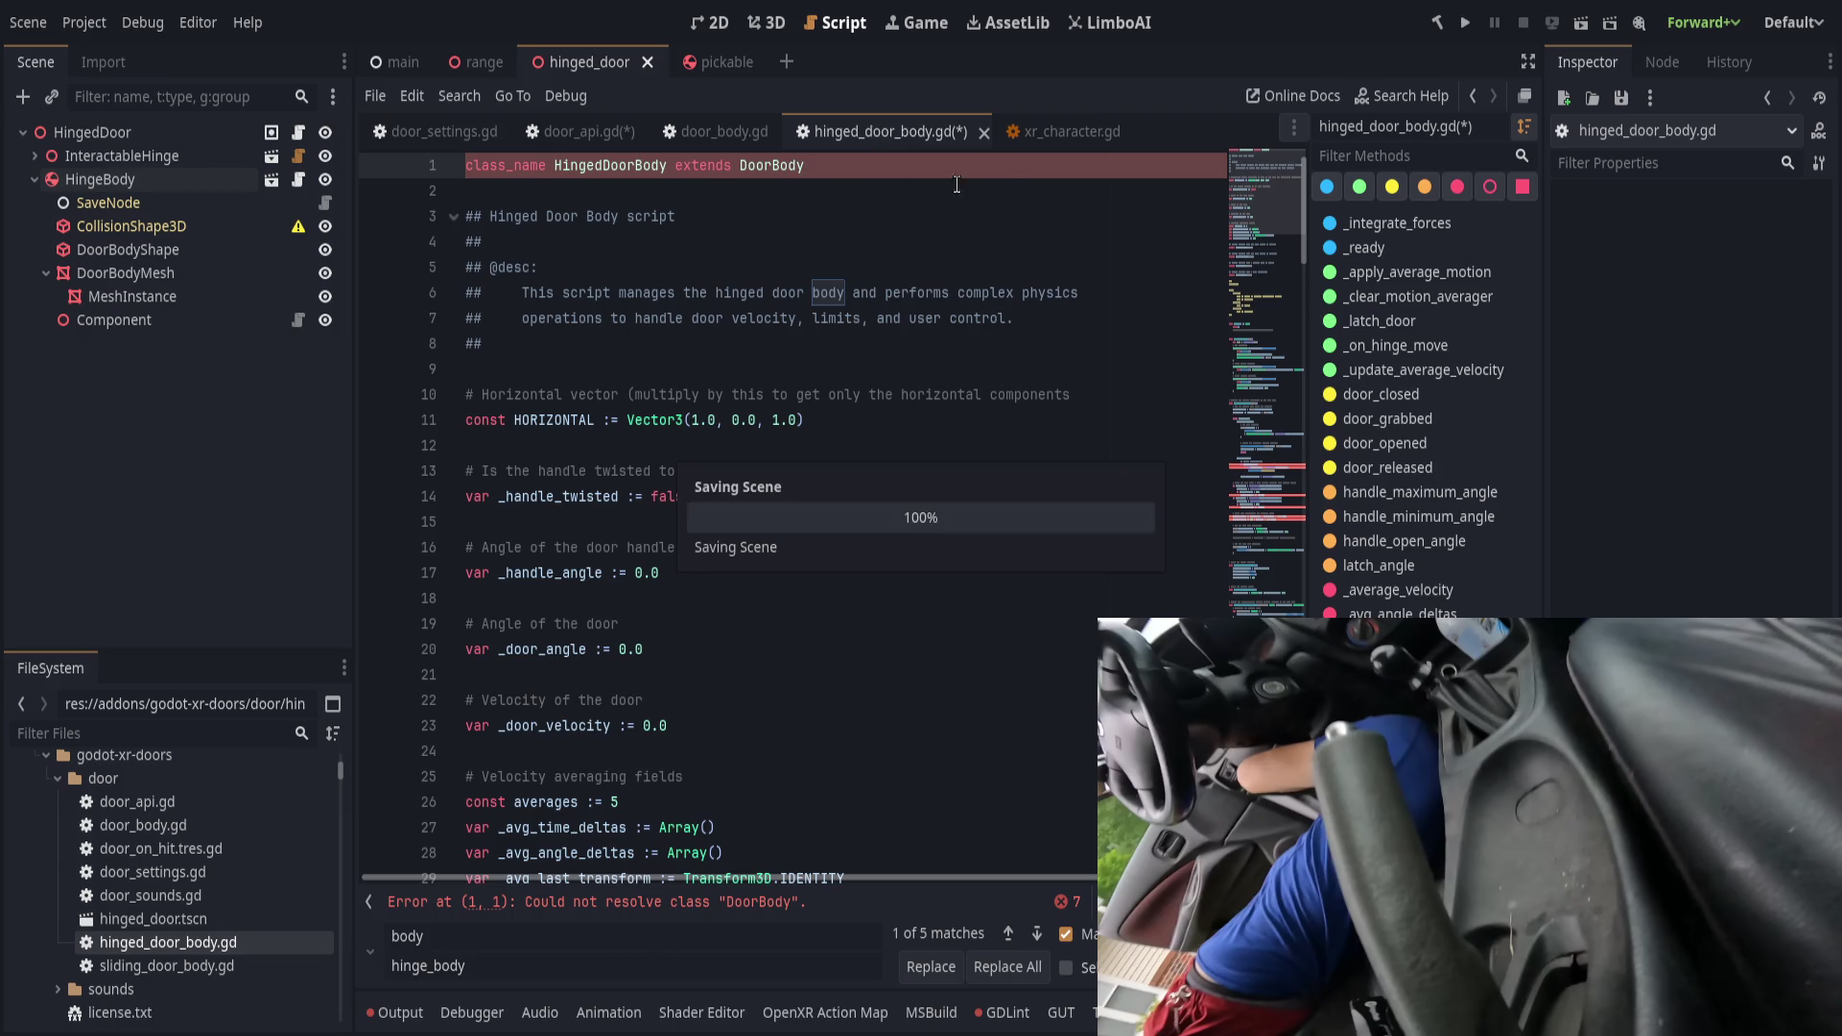
{"action": "left_click", "coordinate": [697, 130]}
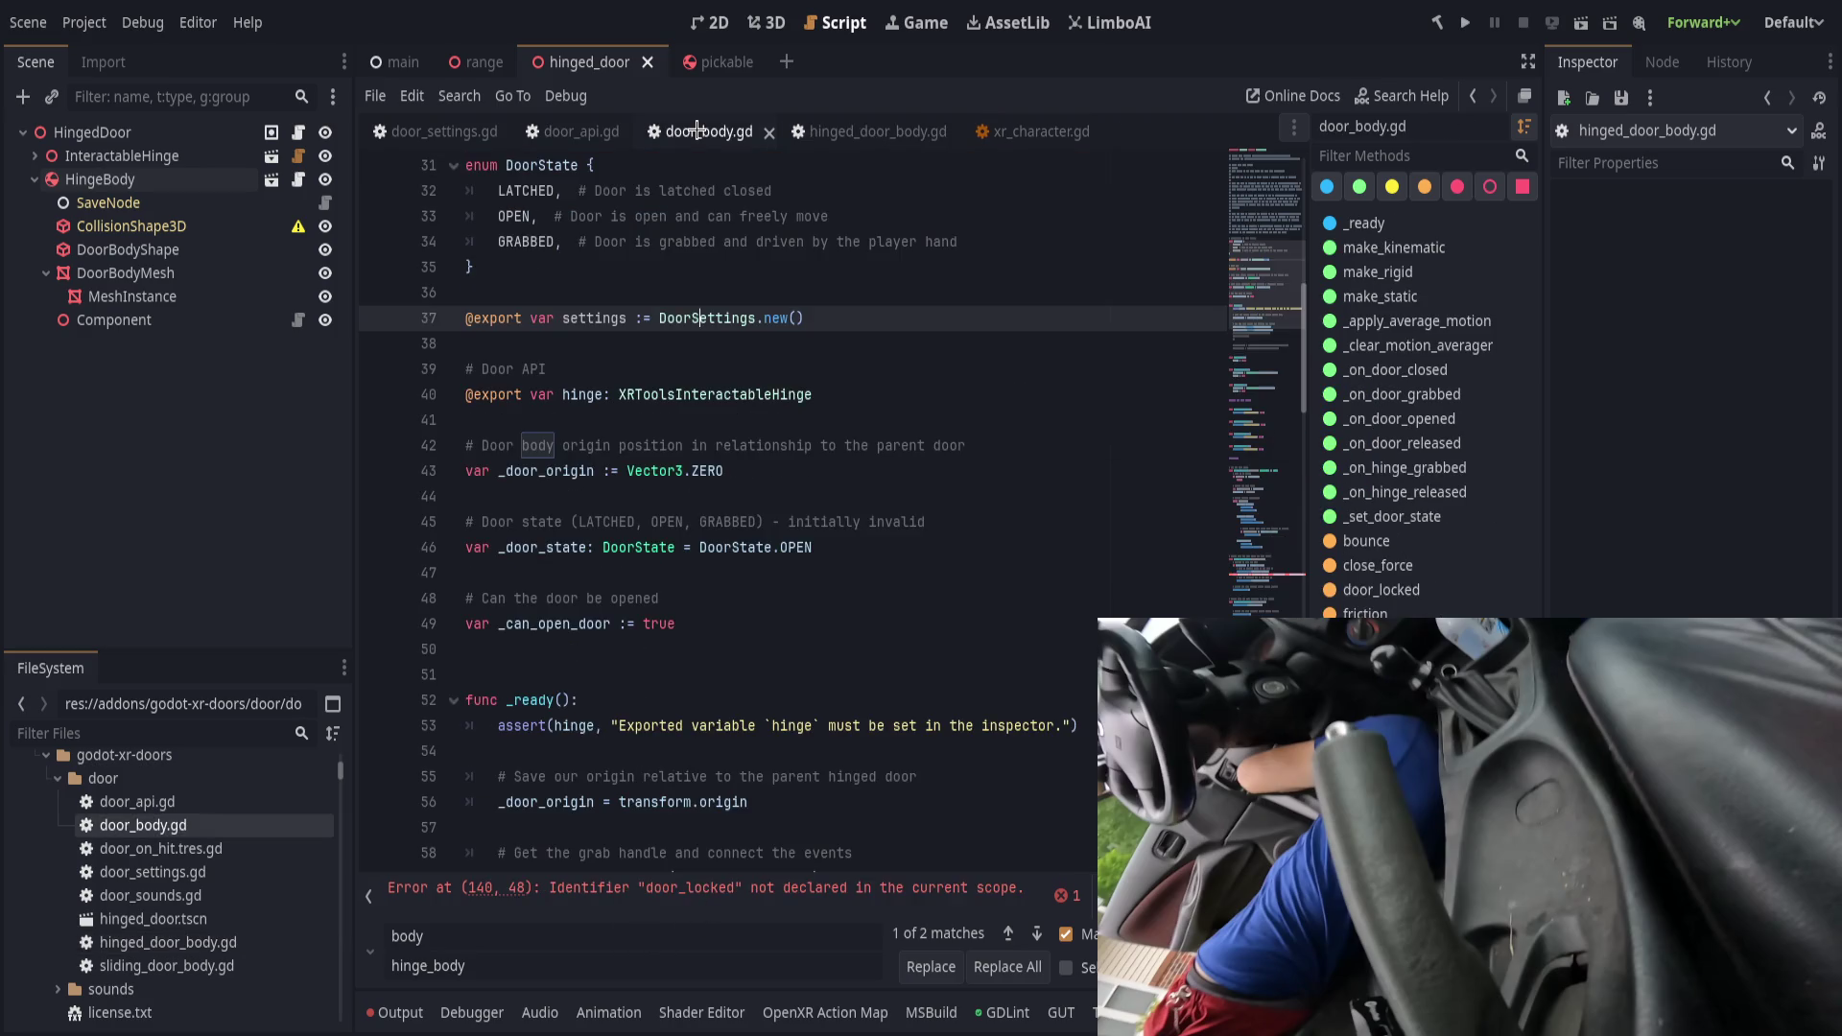
Insert a blank line on line 41 below the settings export in door_body.gd.
{"action": "scroll", "coordinate": [826, 575], "scroll_direction": "down", "scroll_amount": 20}
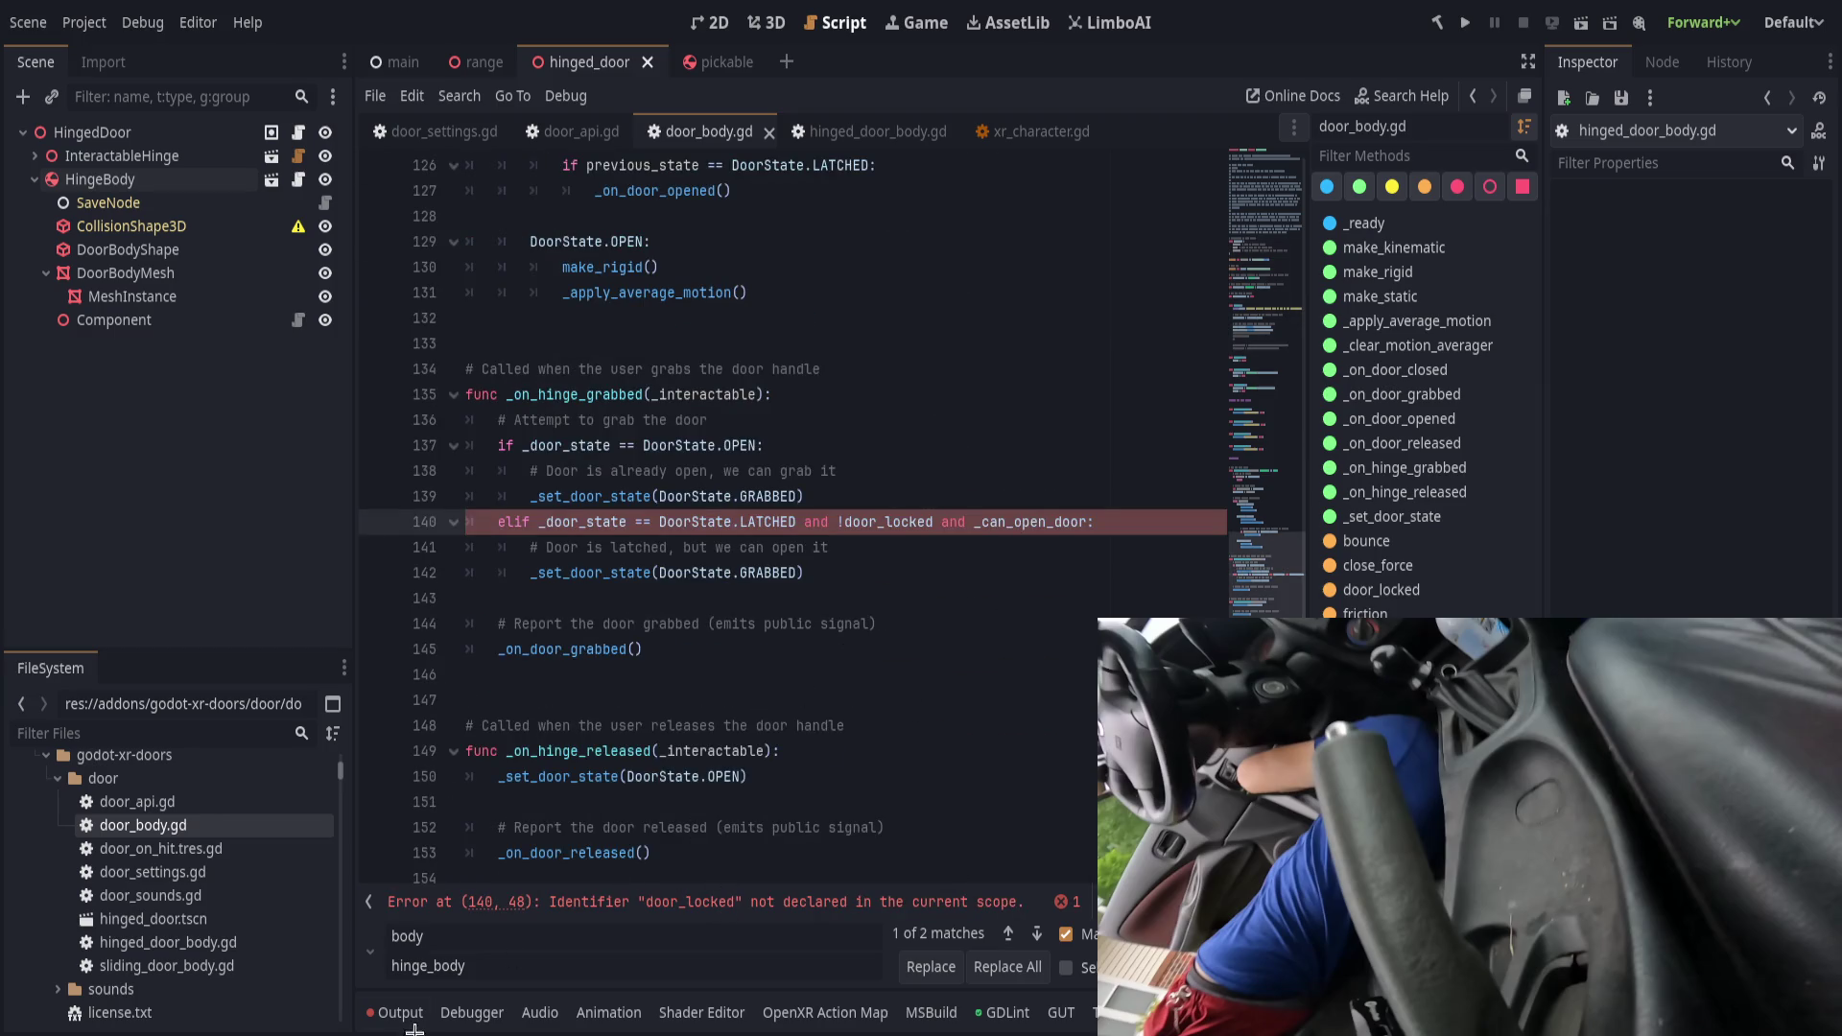
{"action": "scroll", "coordinate": [837, 844], "scroll_direction": "up", "scroll_amount": 8}
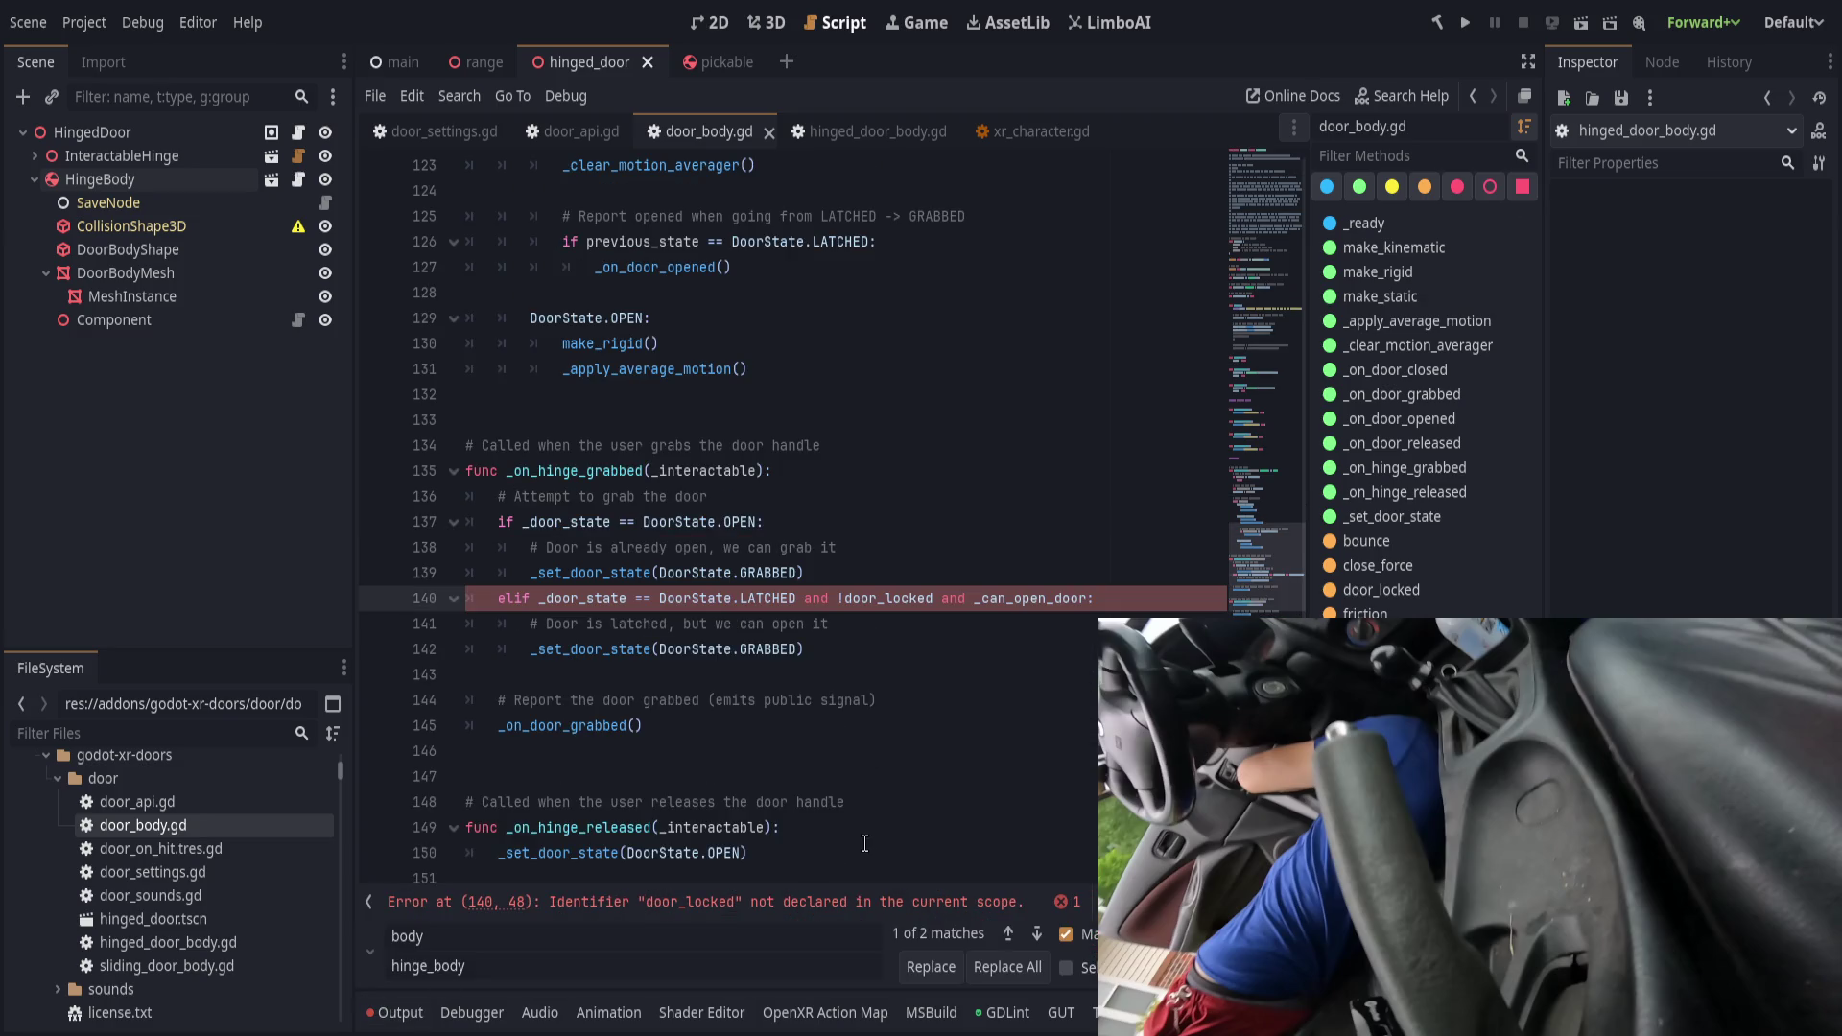
{"action": "scroll", "coordinate": [856, 845], "scroll_direction": "up", "scroll_amount": 20}
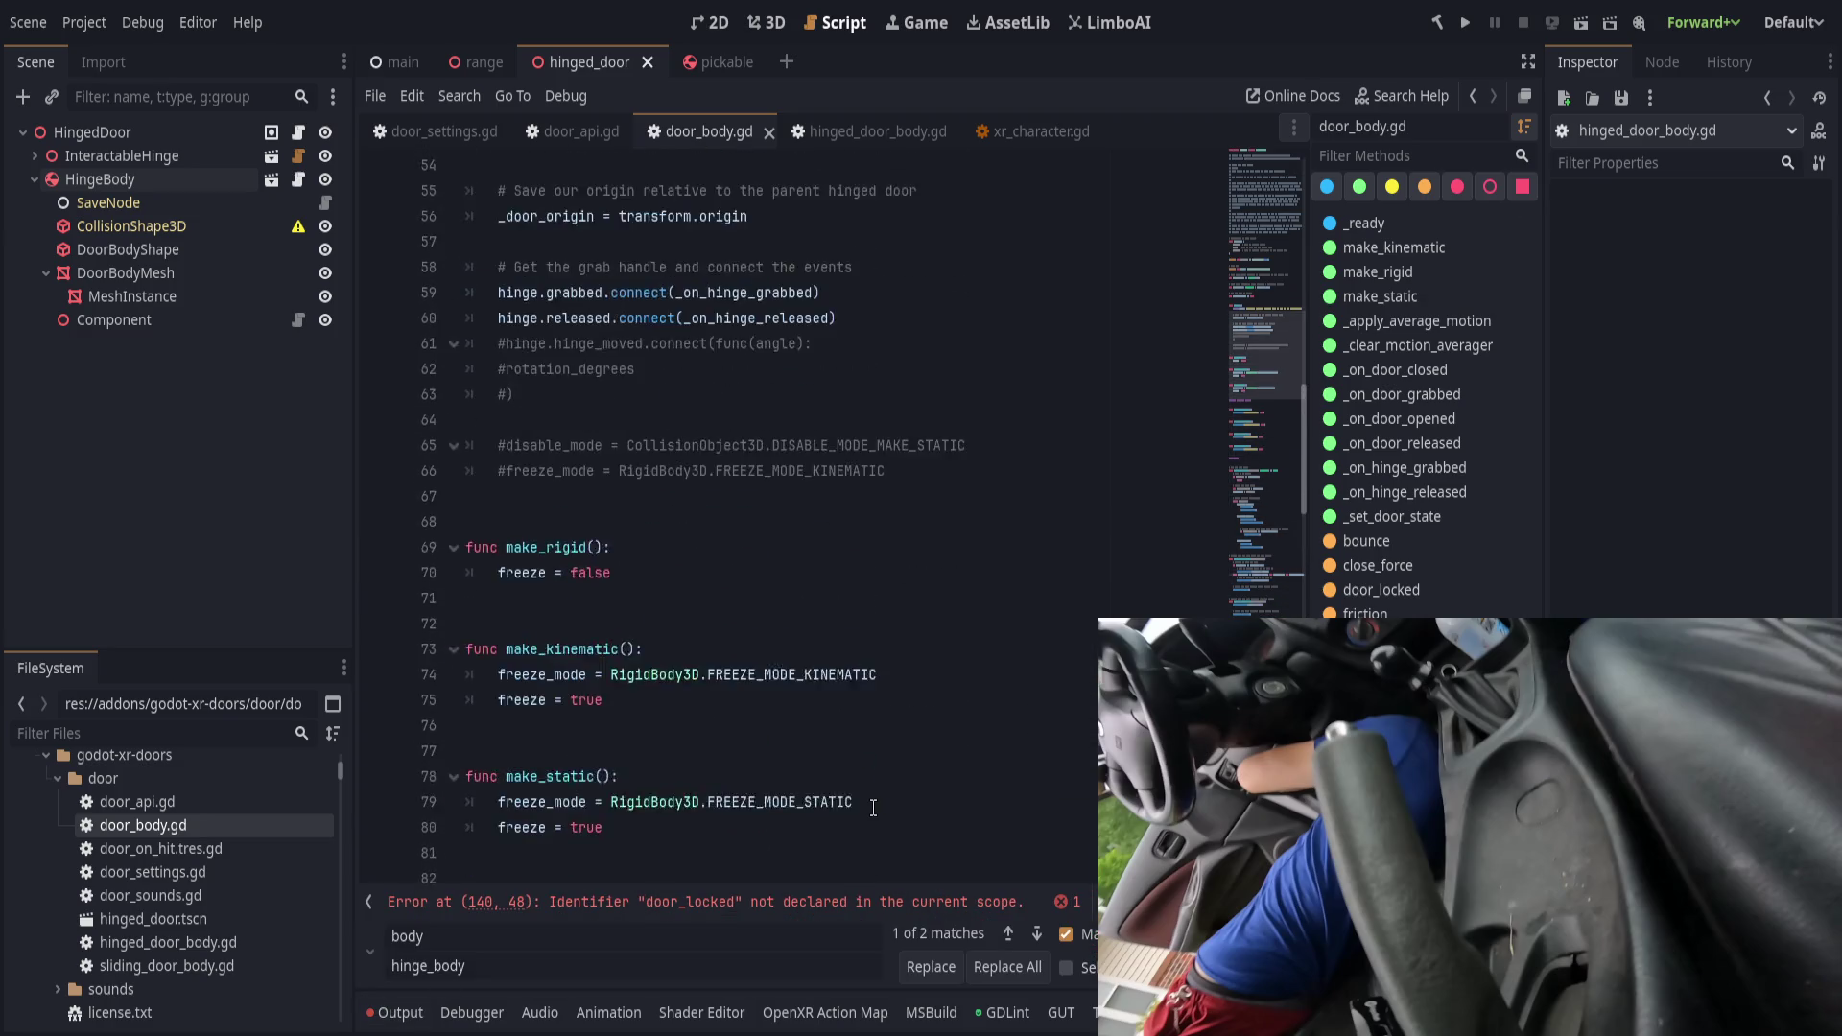
{"action": "scroll", "coordinate": [738, 676], "scroll_direction": "down", "scroll_amount": 8}
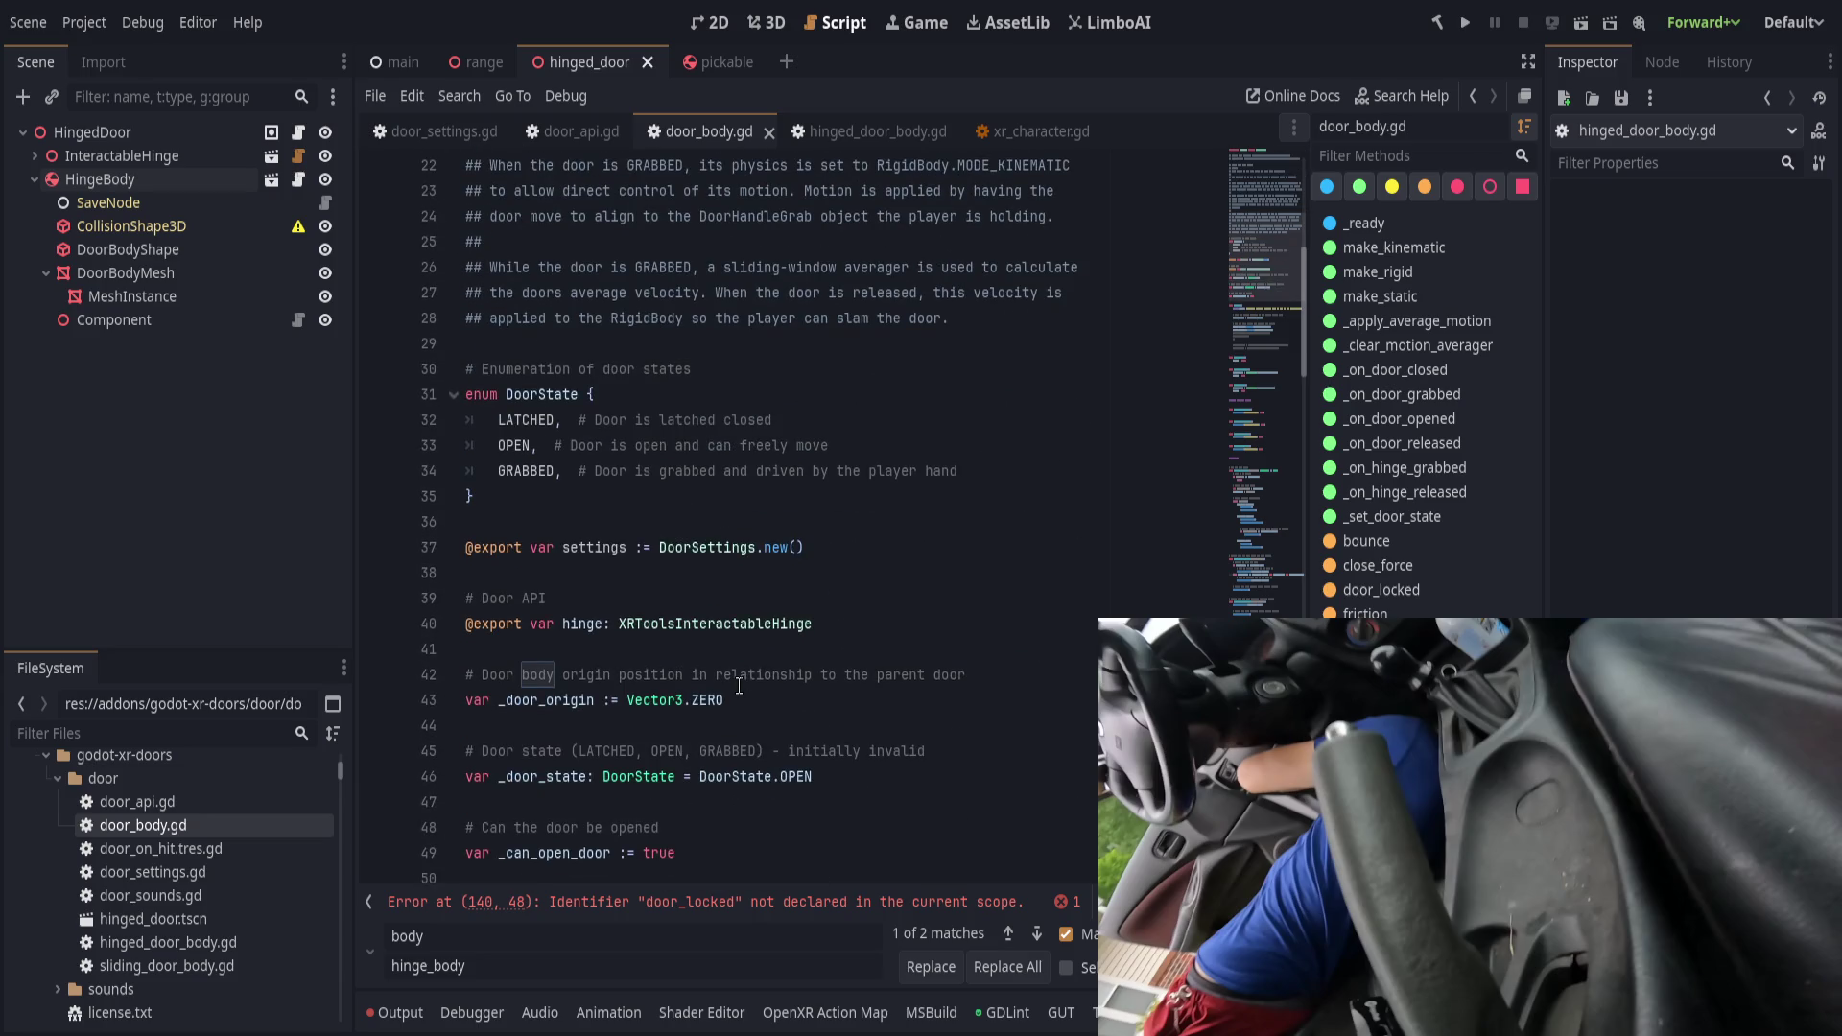
{"action": "left_click", "coordinate": [911, 499]}
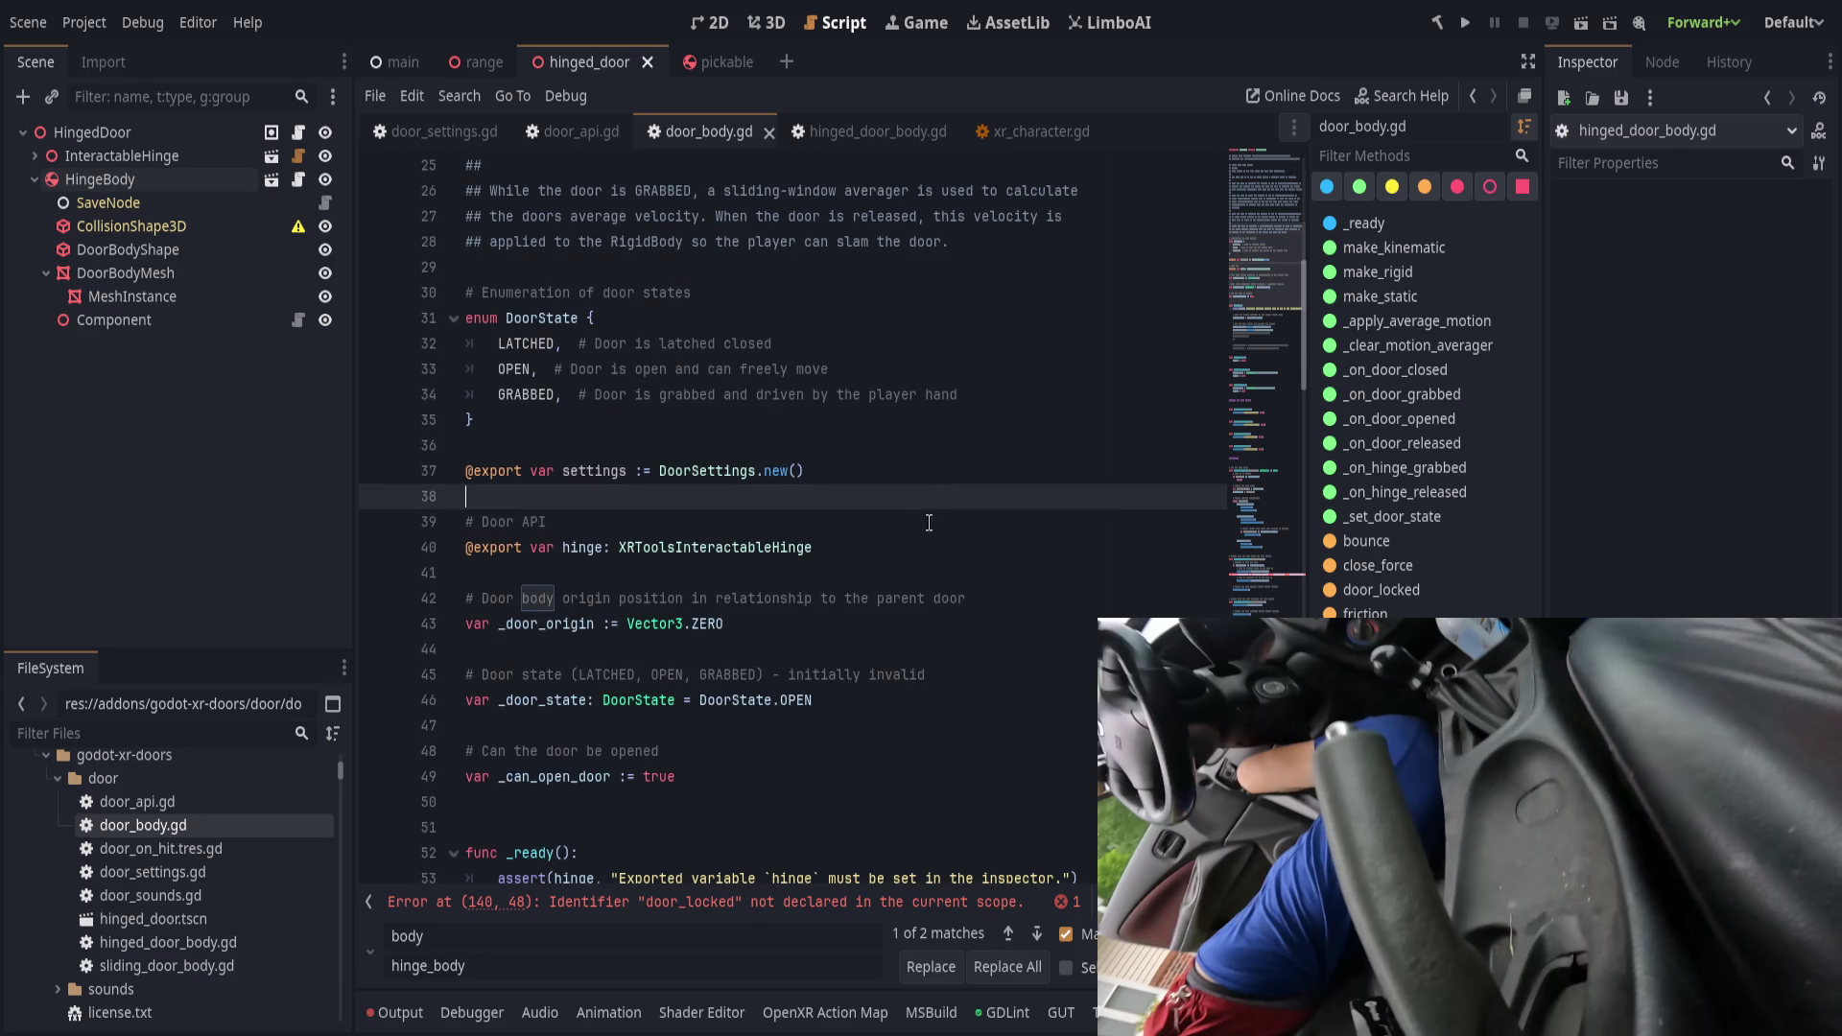
{"action": "scroll", "coordinate": [915, 544], "scroll_direction": "down", "scroll_amount": 2}
{"action": "left_click", "coordinate": [993, 413]}
{"action": "key", "text": "Return"}
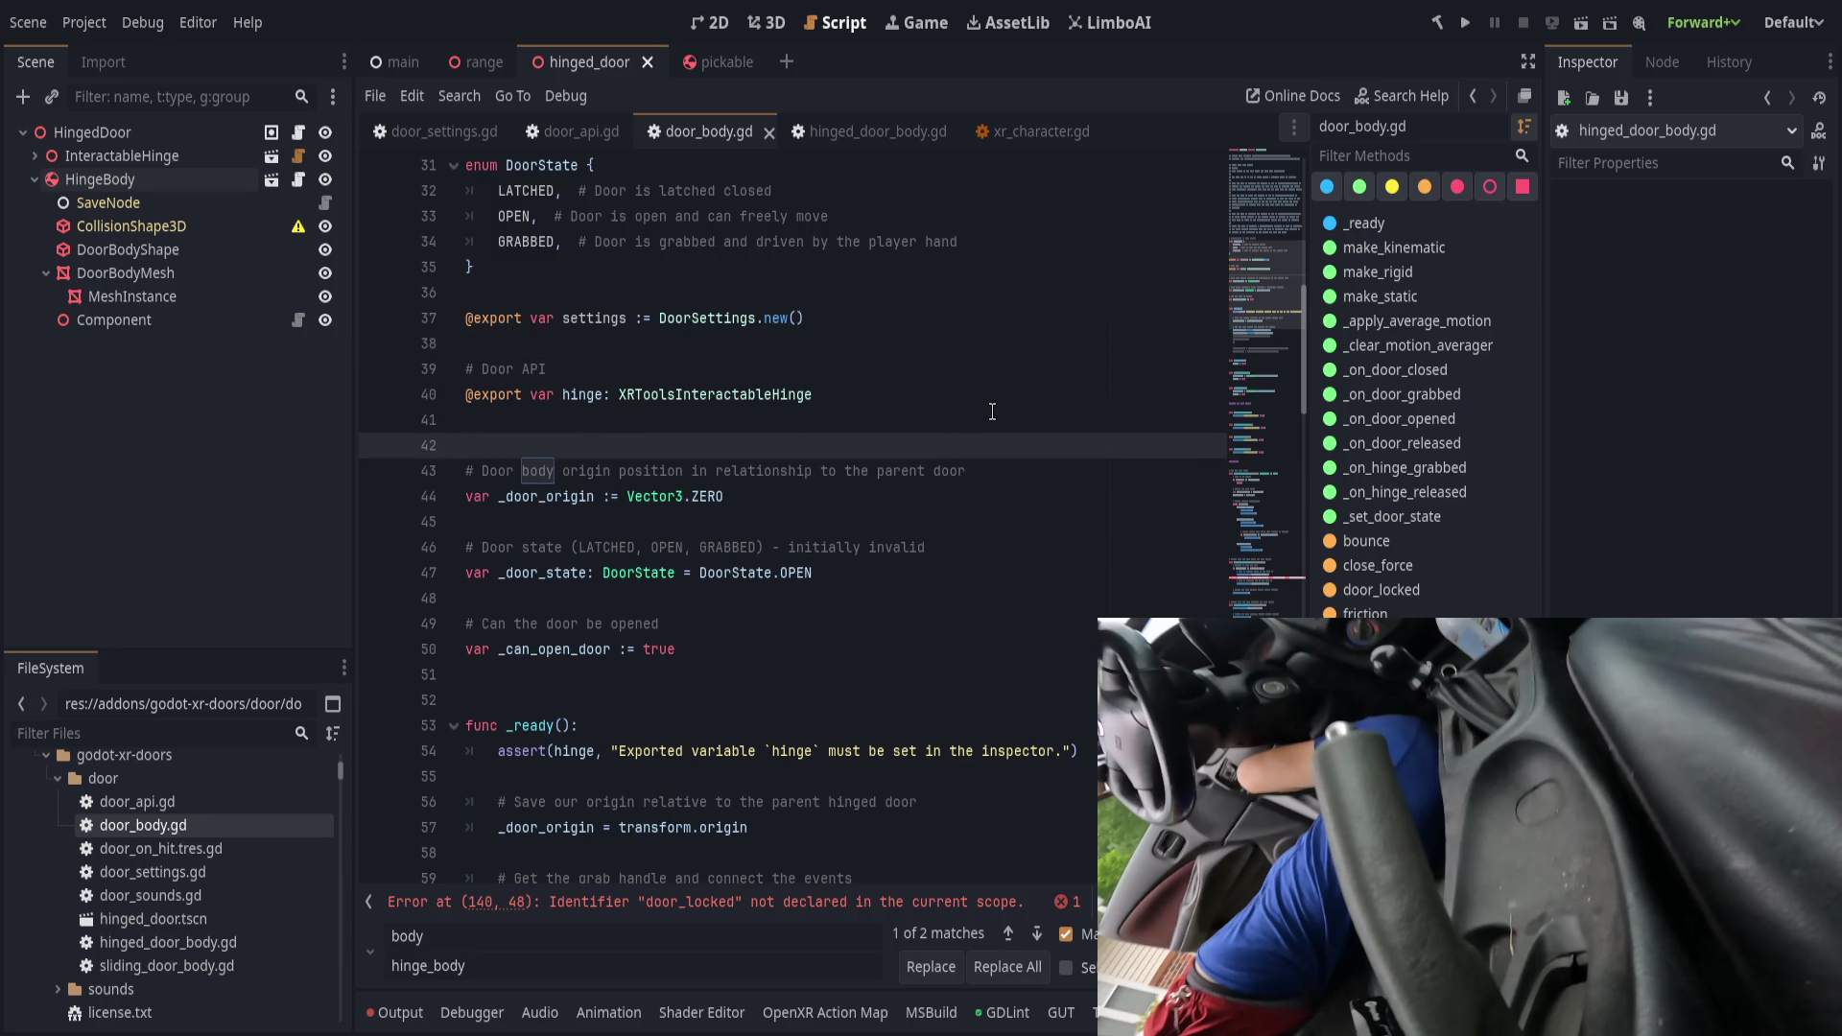
Check door_settings.gd, then start a variable line in door_body.gd, replacing door_locked with 'is'.
{"action": "left_click", "coordinate": [437, 132]}
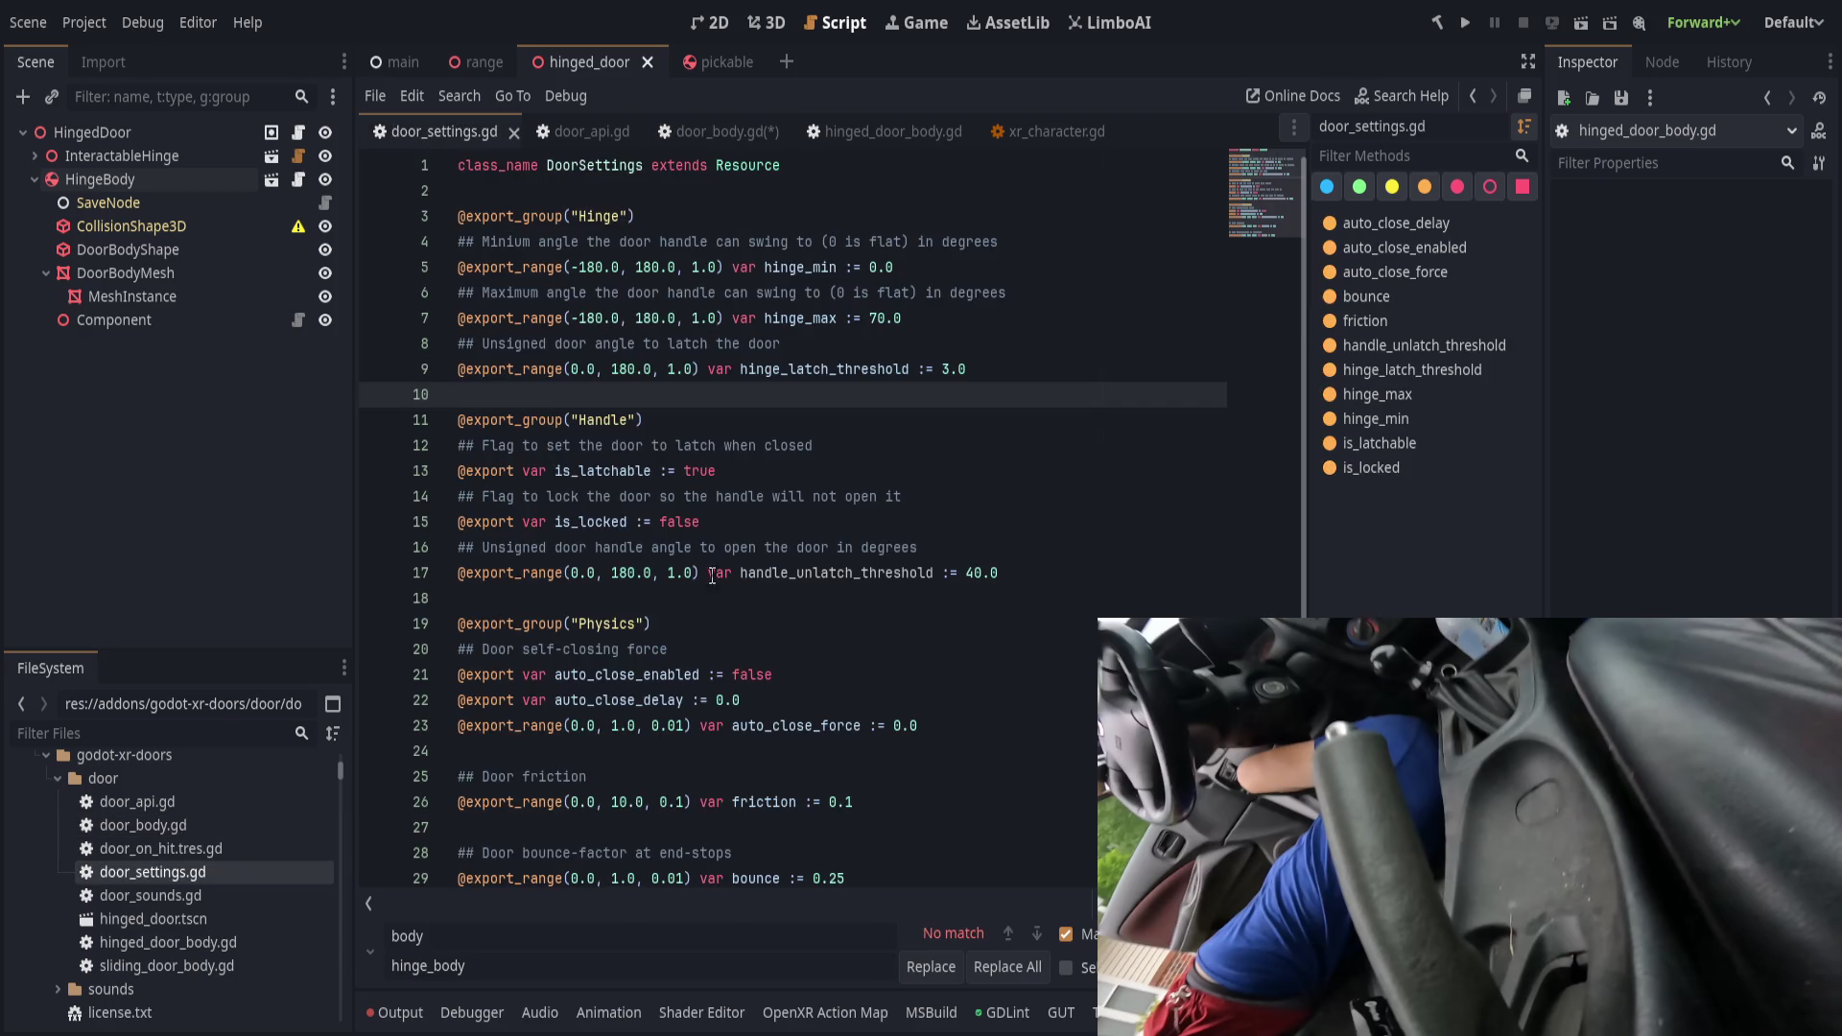
{"action": "key", "text": "Up"}
{"action": "key", "text": "Up"}
{"action": "scroll", "coordinate": [818, 574], "scroll_direction": "up", "scroll_amount": 1}
{"action": "left_click", "coordinate": [677, 165]}
{"action": "left_click", "coordinate": [692, 131]}
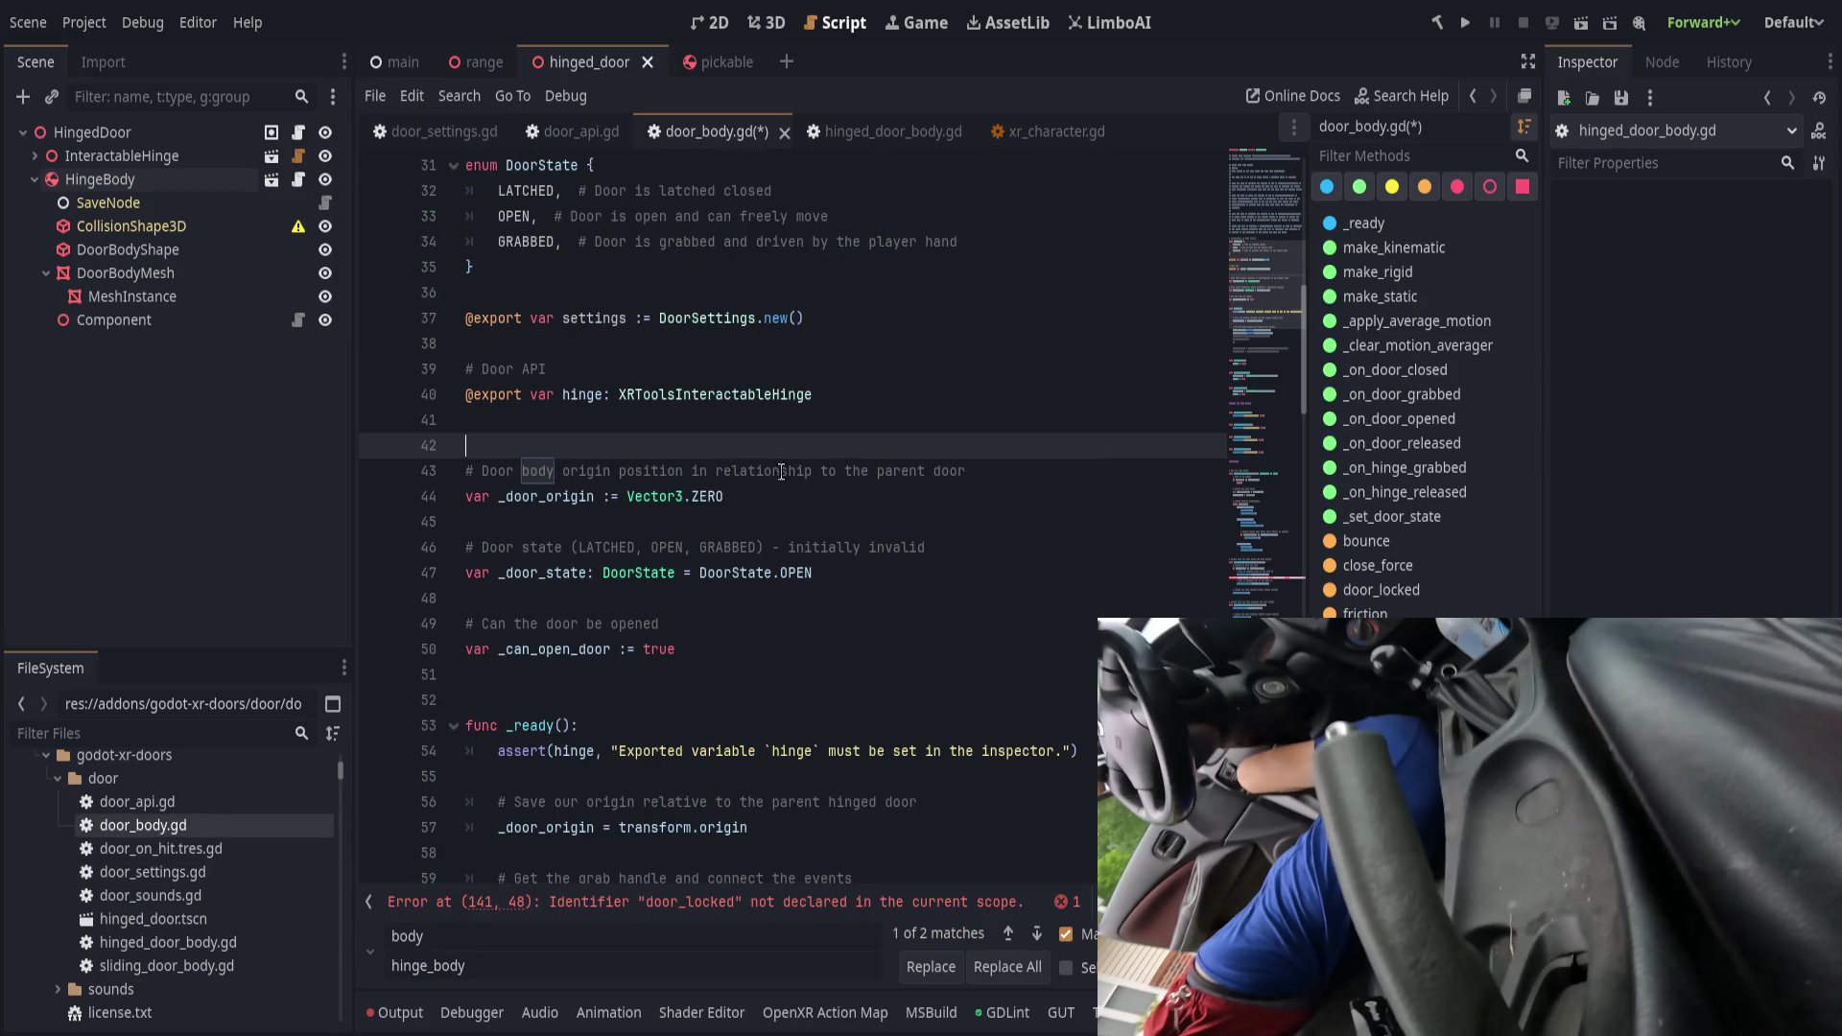
{"action": "scroll", "coordinate": [841, 461], "scroll_direction": "down", "scroll_amount": 1}
{"action": "type", "text": "ar "}
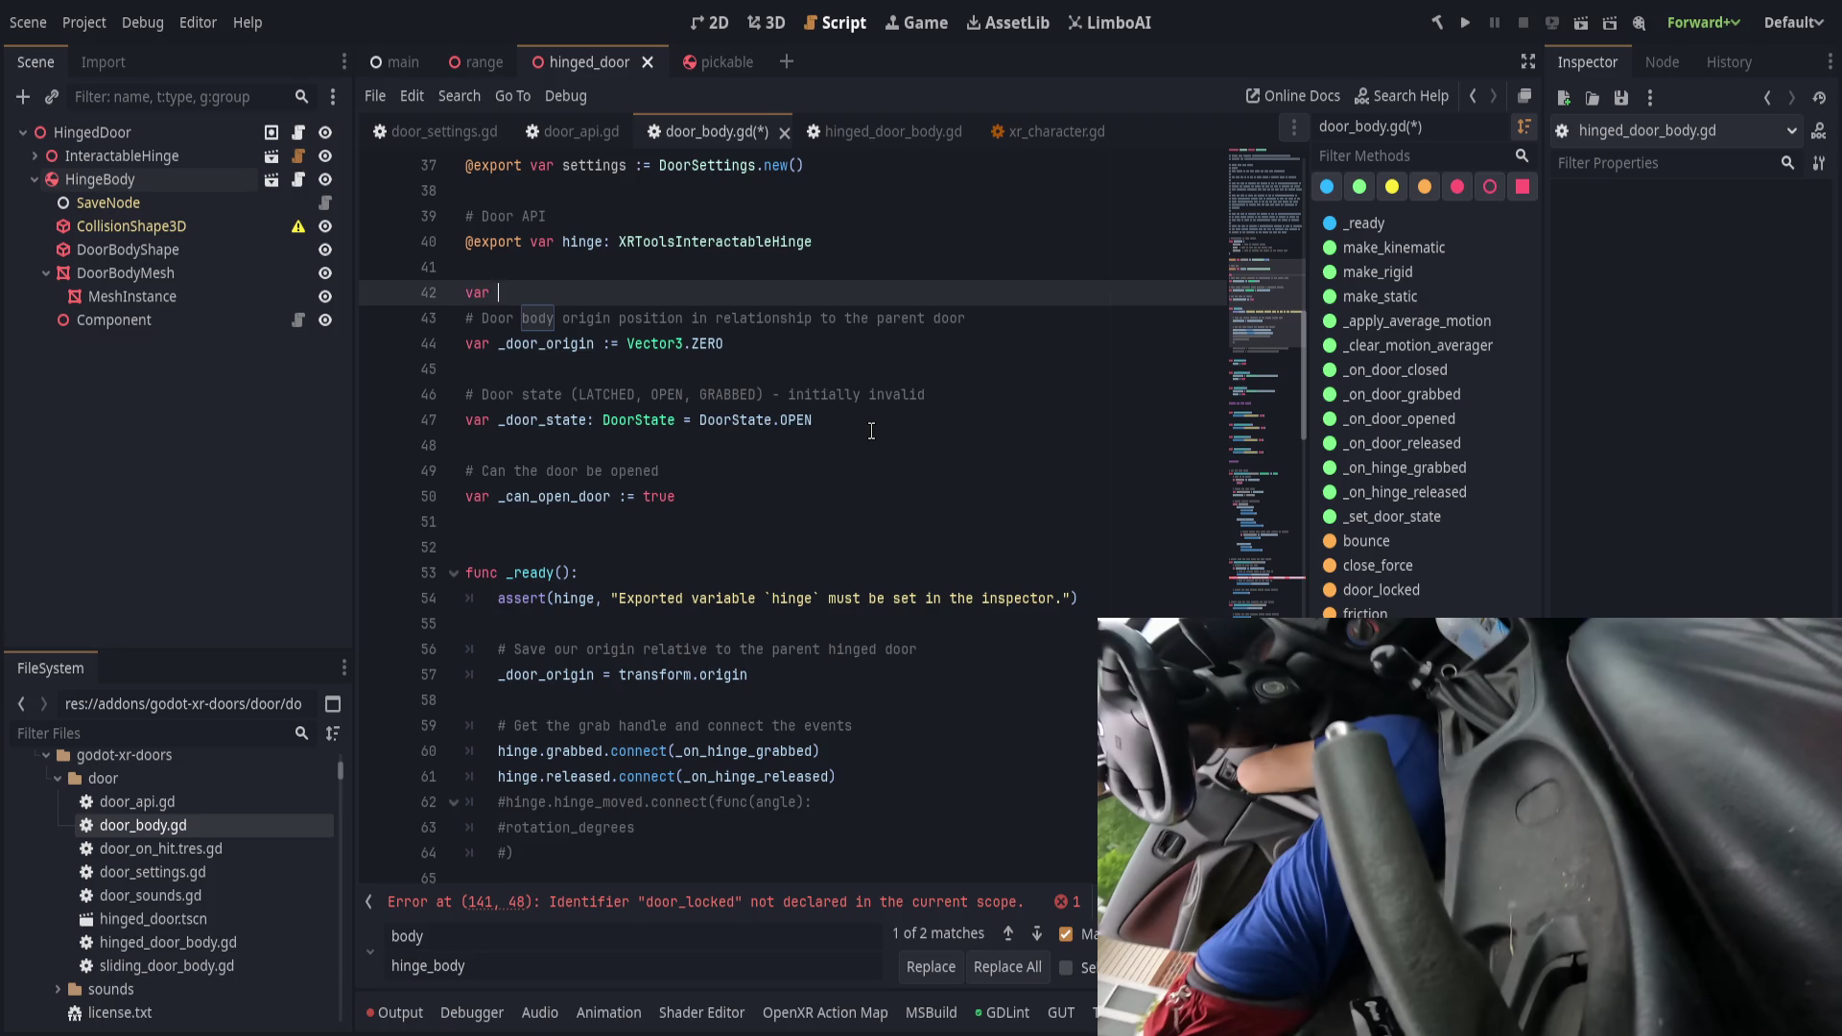
{"action": "type", "text": "door_locked"}
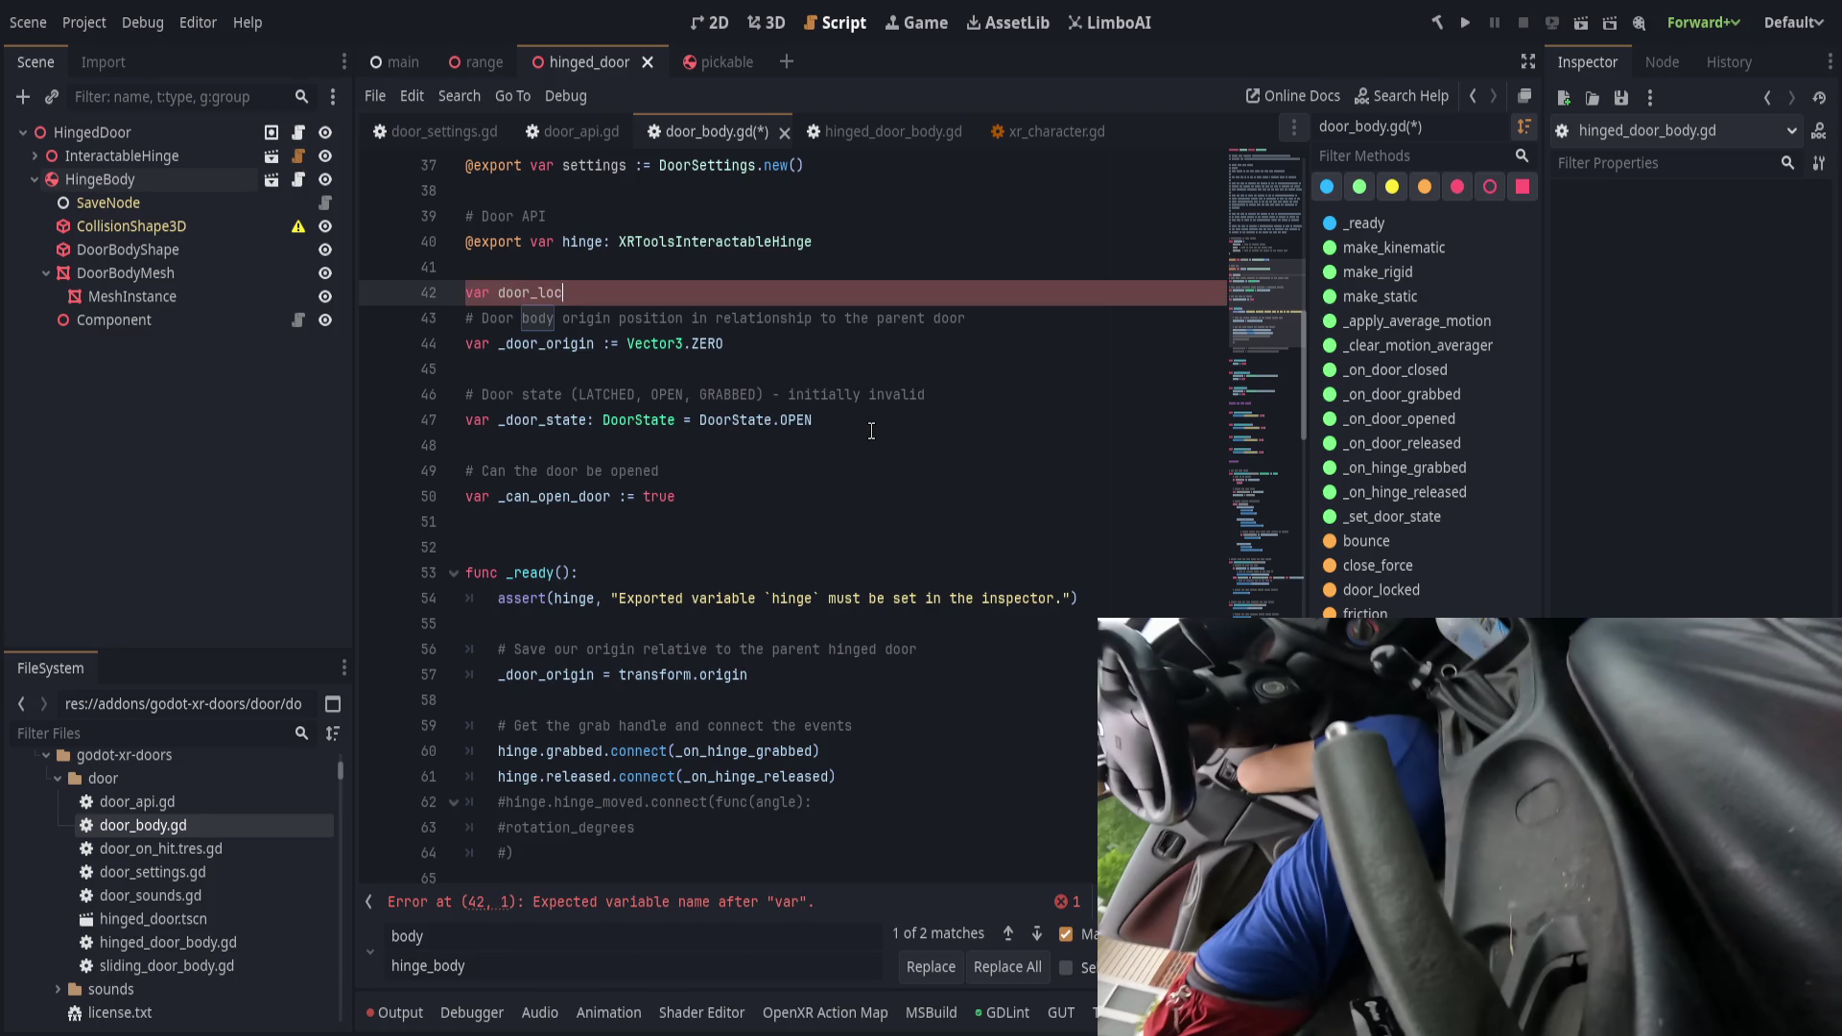
{"action": "key", "text": "ctrl+BackSpace"}
{"action": "type", "text": "is"}
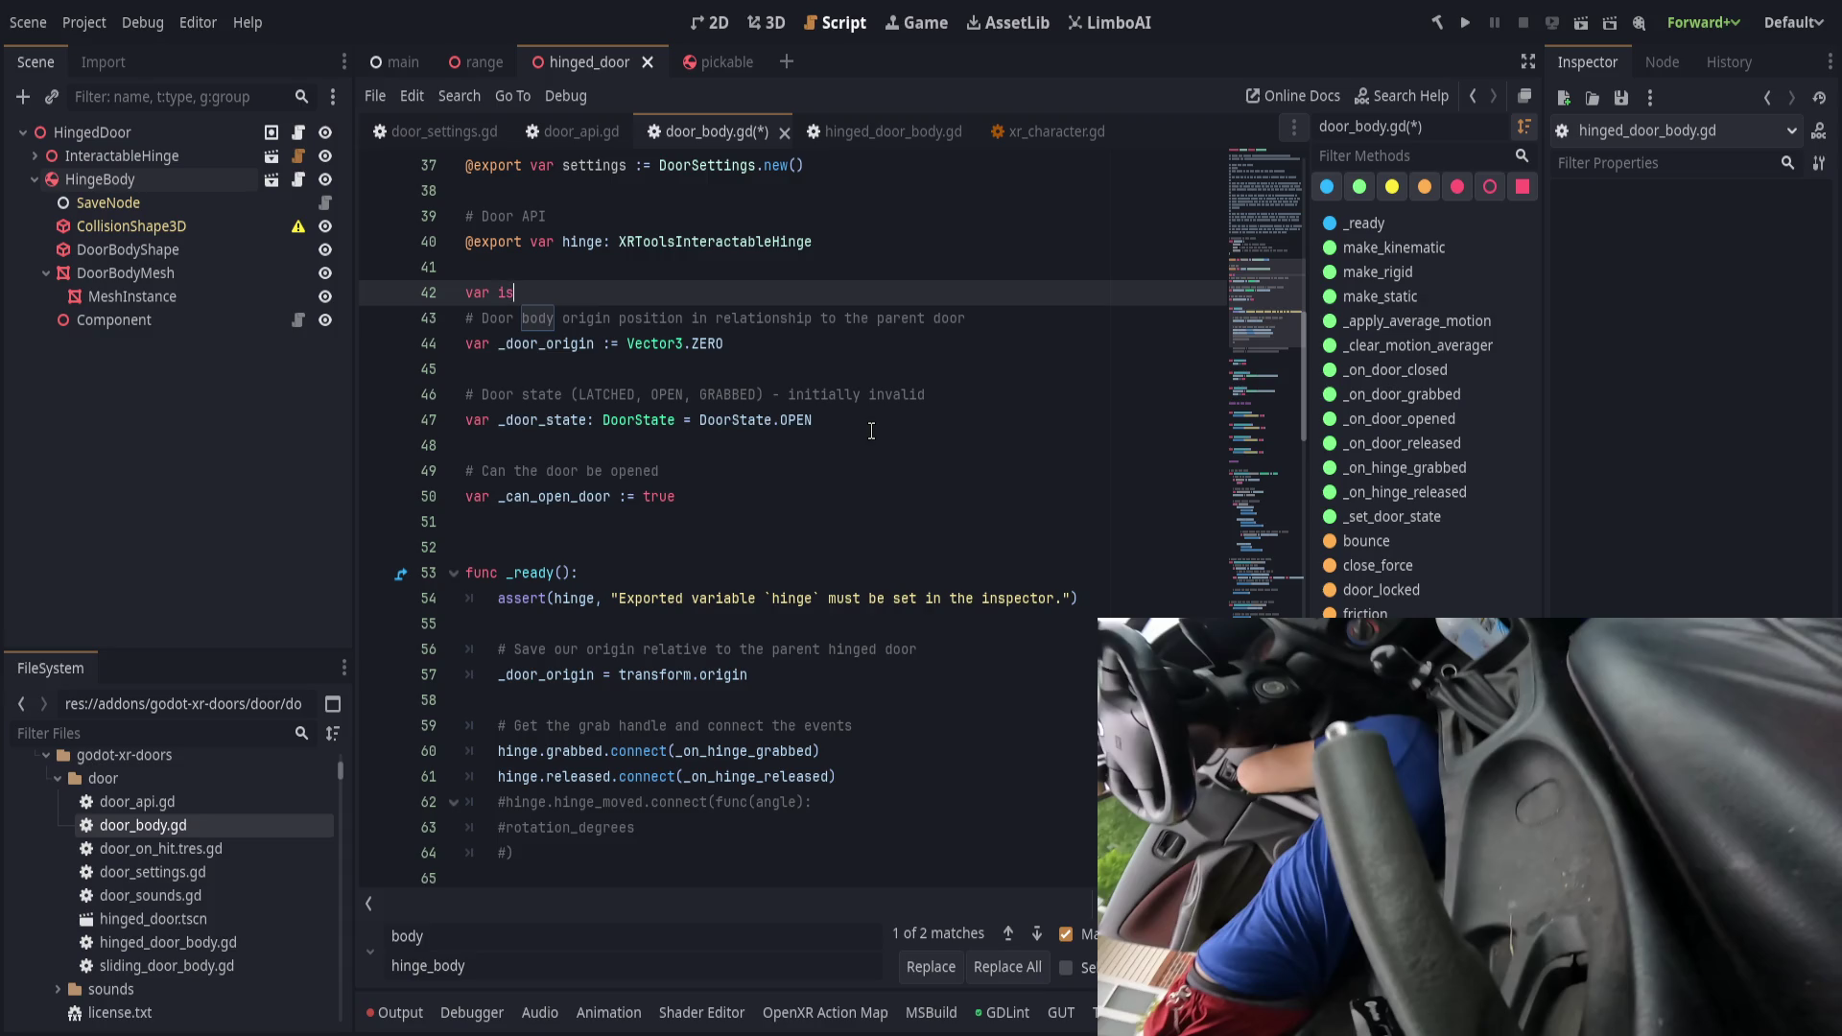
{"action": "scroll", "coordinate": [871, 431], "scroll_direction": "down", "scroll_amount": 9}
{"action": "scroll", "coordinate": [787, 572], "scroll_direction": "up", "scroll_amount": 2}
Replace the undeclared door_locked on line 140 with settings.is_locked.
{"action": "left_click", "coordinate": [765, 887]}
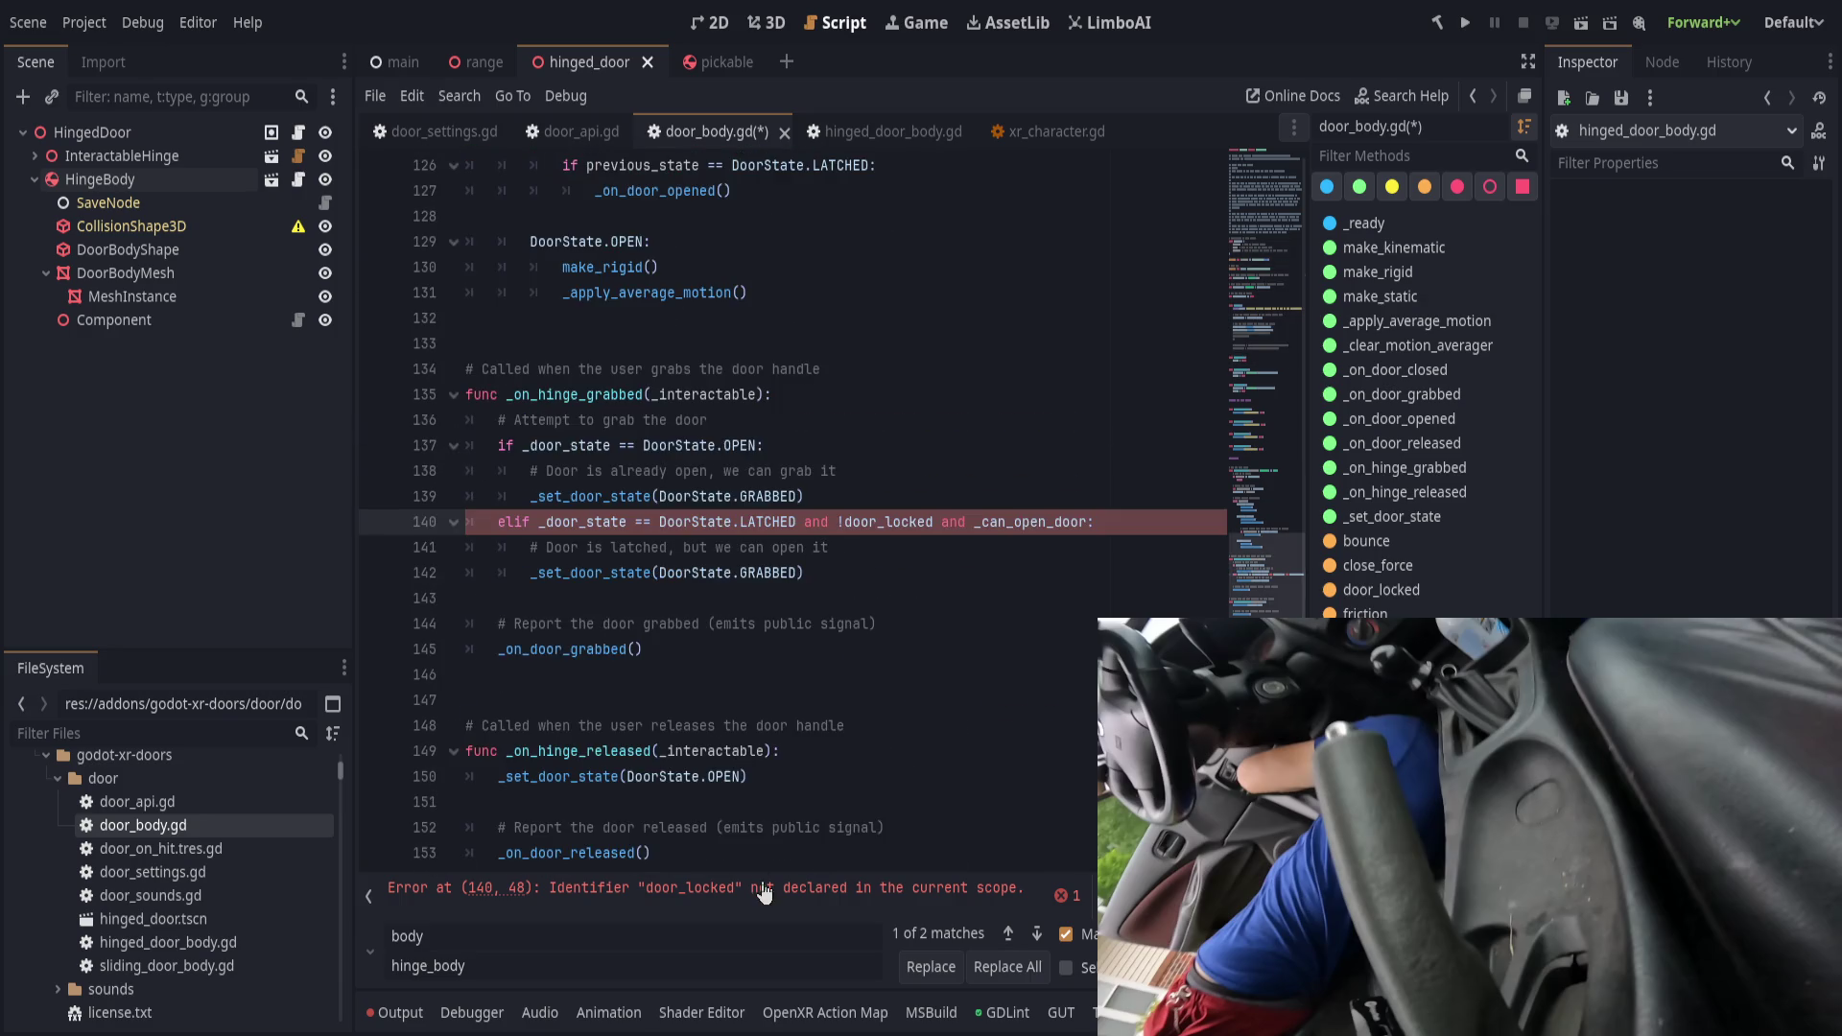
{"action": "double_click", "coordinate": [882, 526]}
{"action": "type", "text": "settings."}
{"action": "type", "text": "is_"}
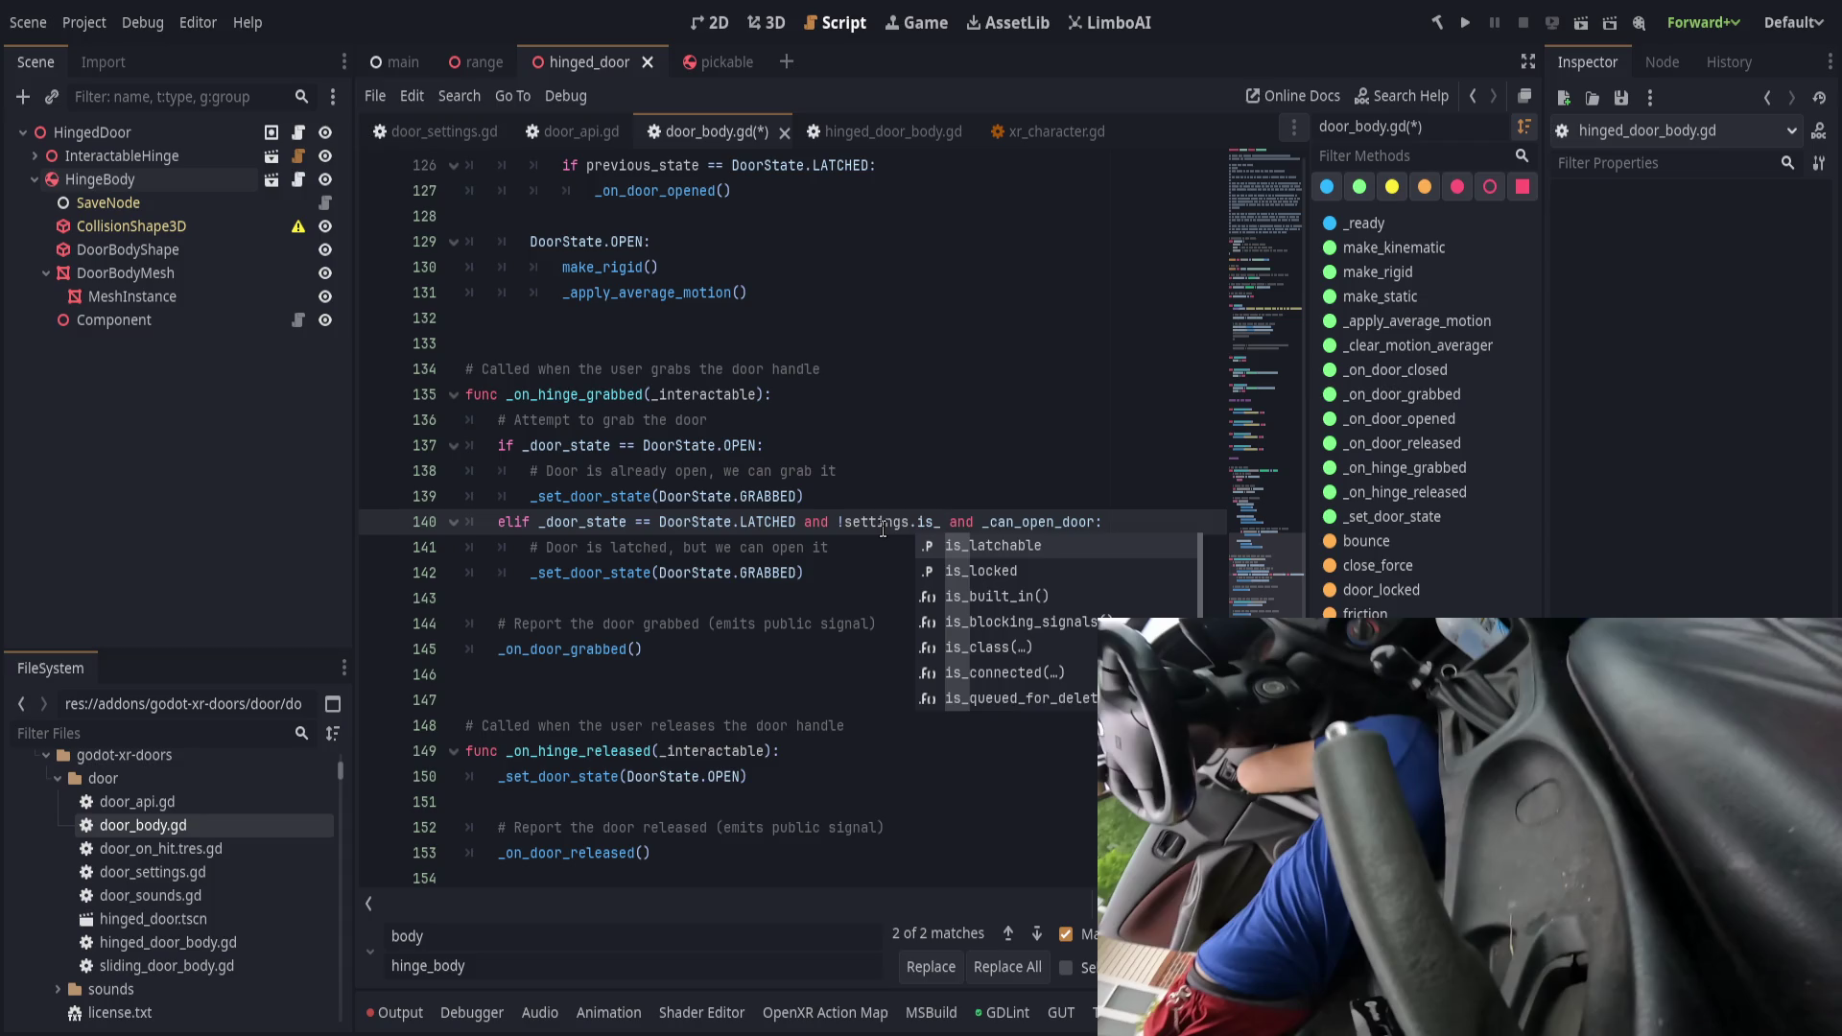
{"action": "type", "text": "loc"}
{"action": "key", "text": "Return"}
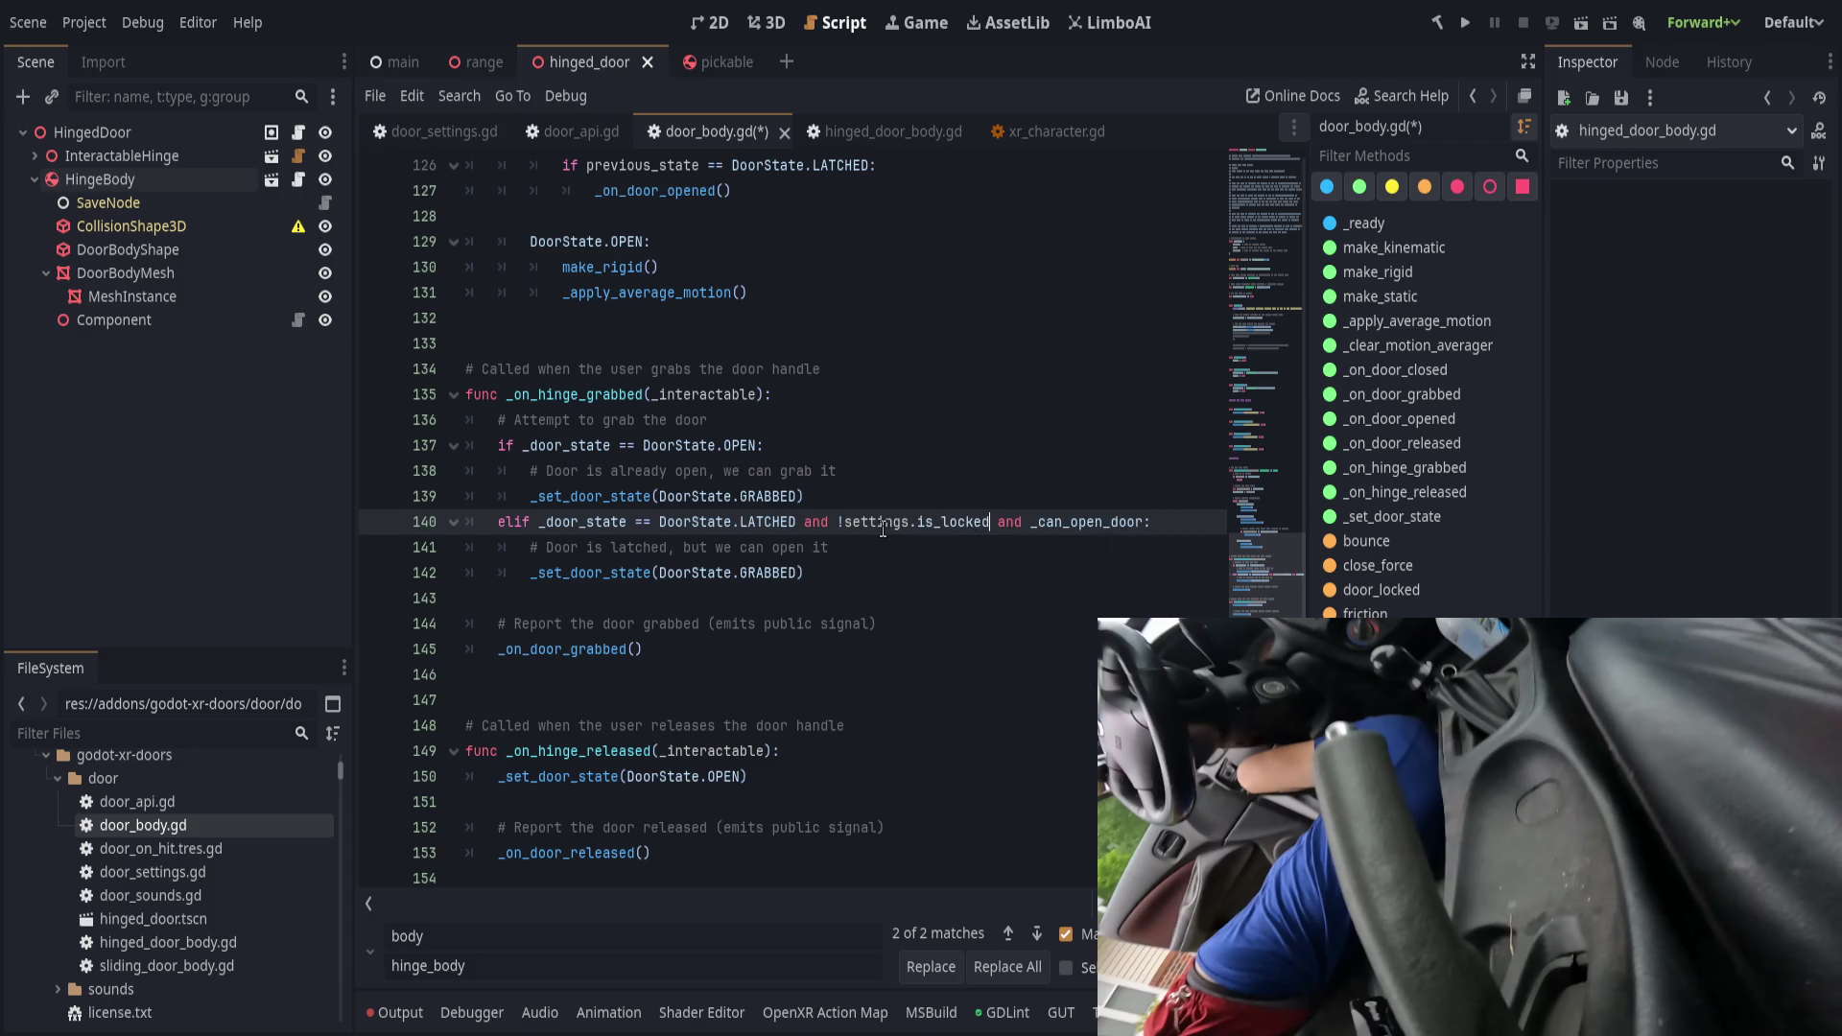
Add var _is_locked := false and a partial var _is_lat declaration near line 41.
{"action": "scroll", "coordinate": [882, 528], "scroll_direction": "up", "scroll_amount": 20}
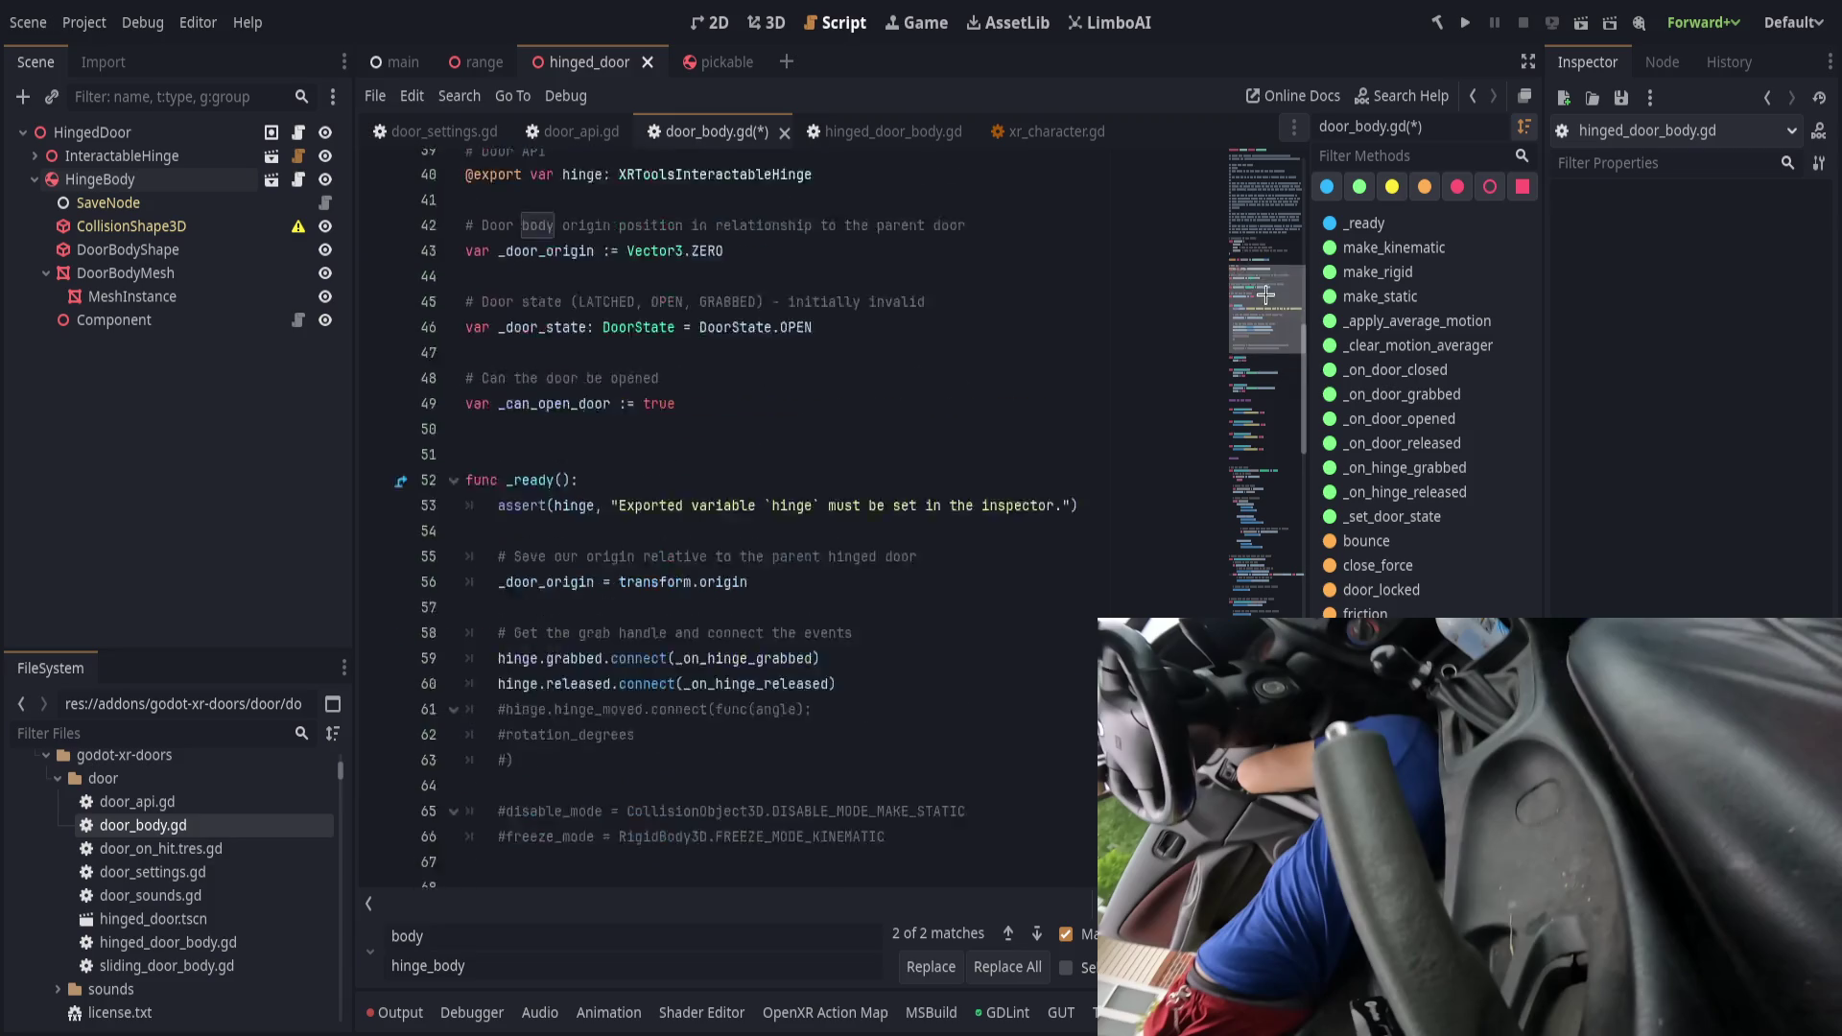
{"action": "scroll", "coordinate": [978, 561], "scroll_direction": "down", "scroll_amount": 8}
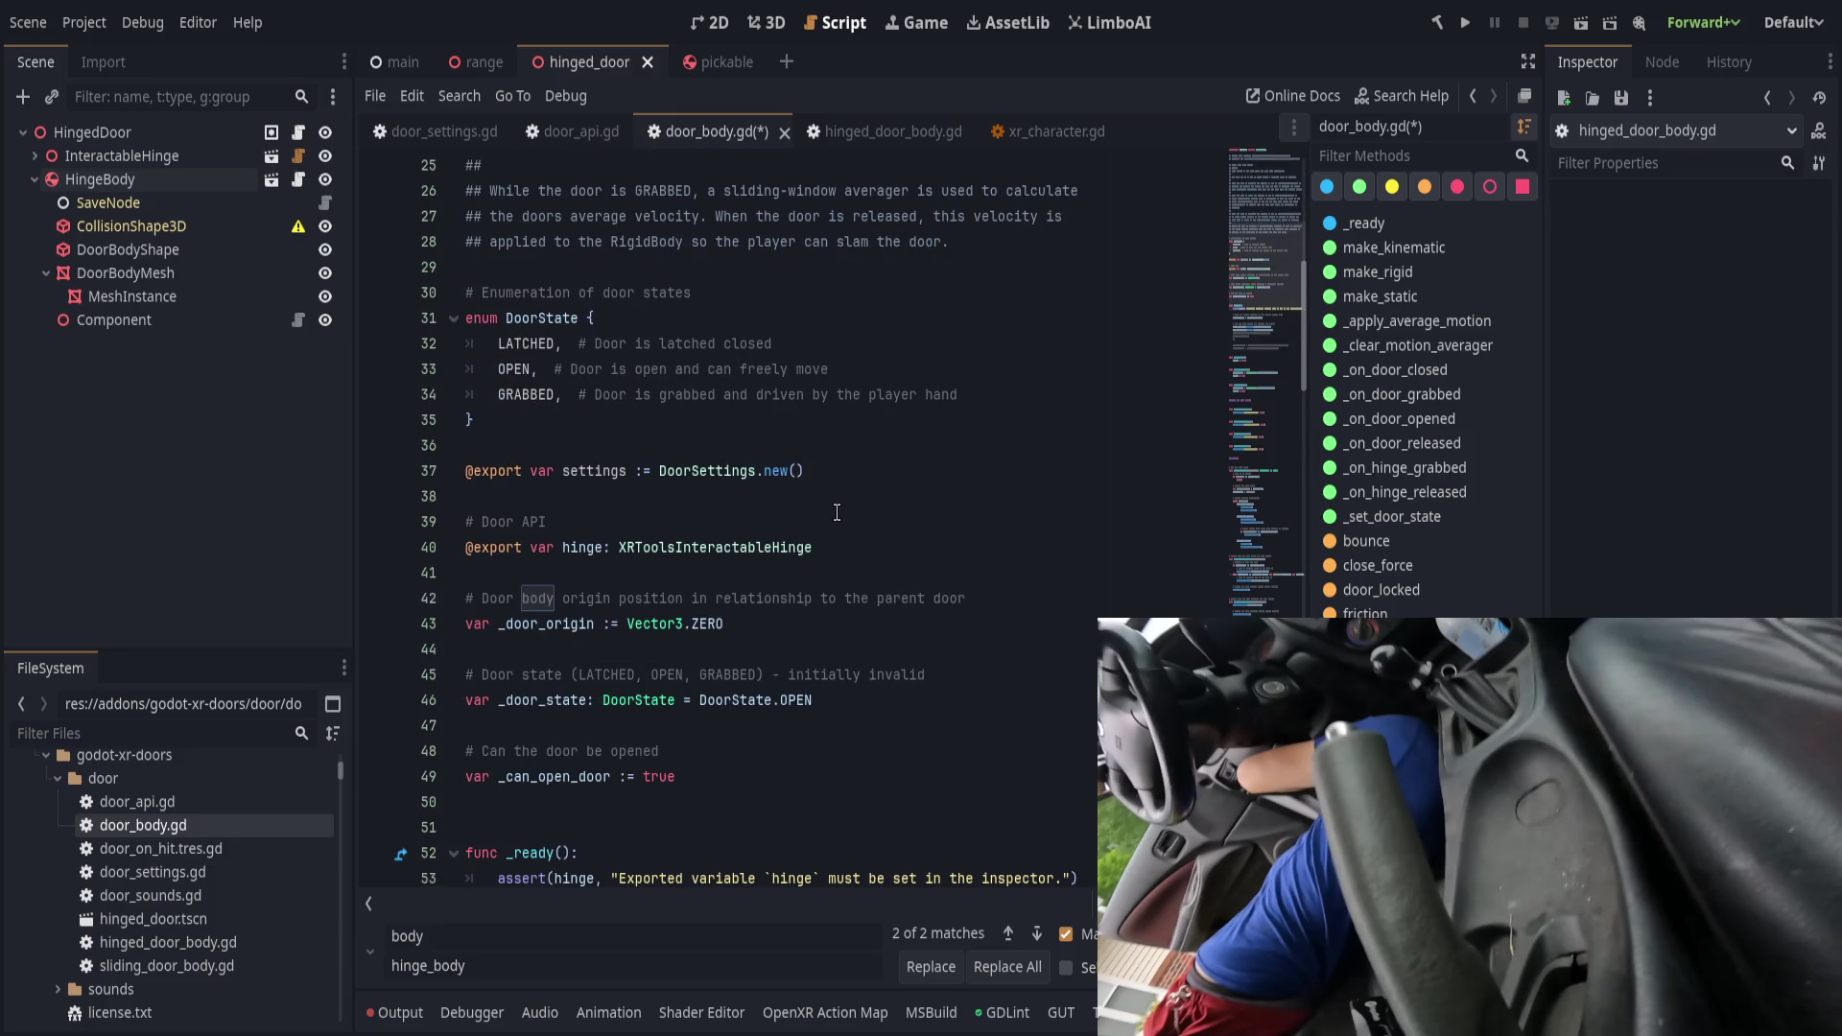
{"action": "left_click", "coordinate": [873, 623]}
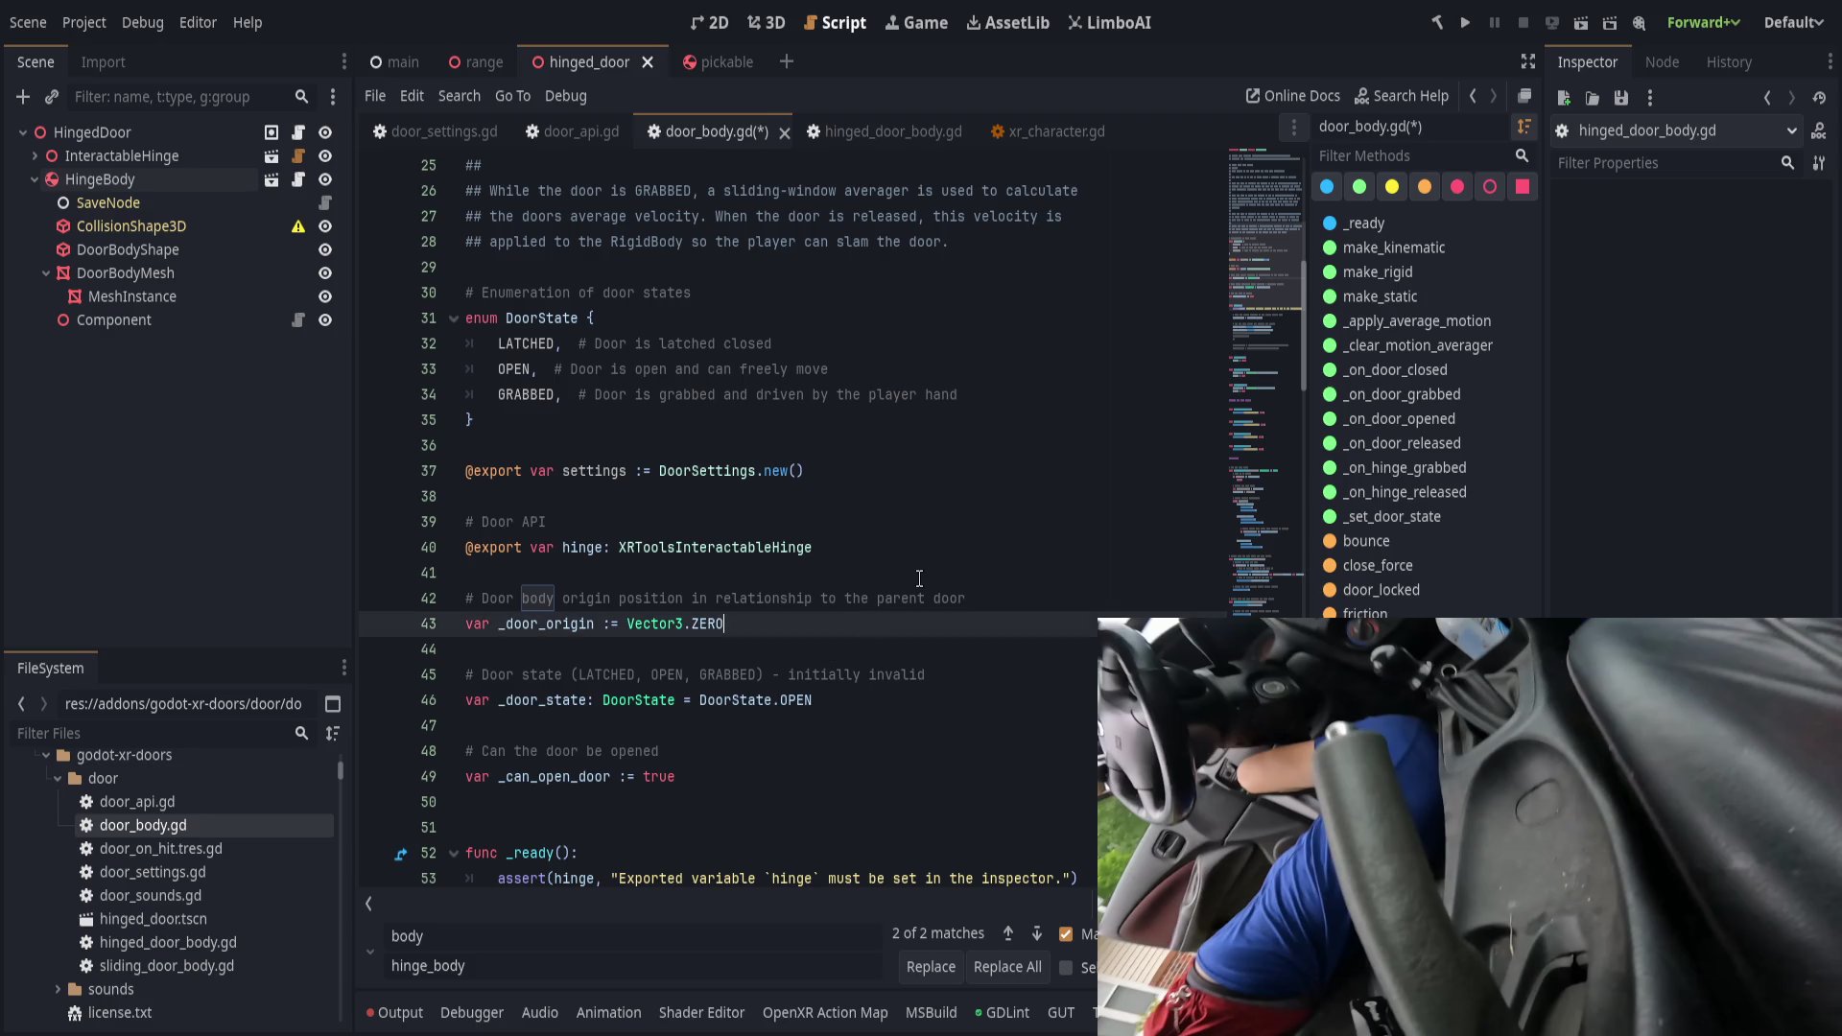
{"action": "left_click", "coordinate": [921, 578]}
{"action": "key", "text": "Return"}
{"action": "type", "text": "var _is_locked "}
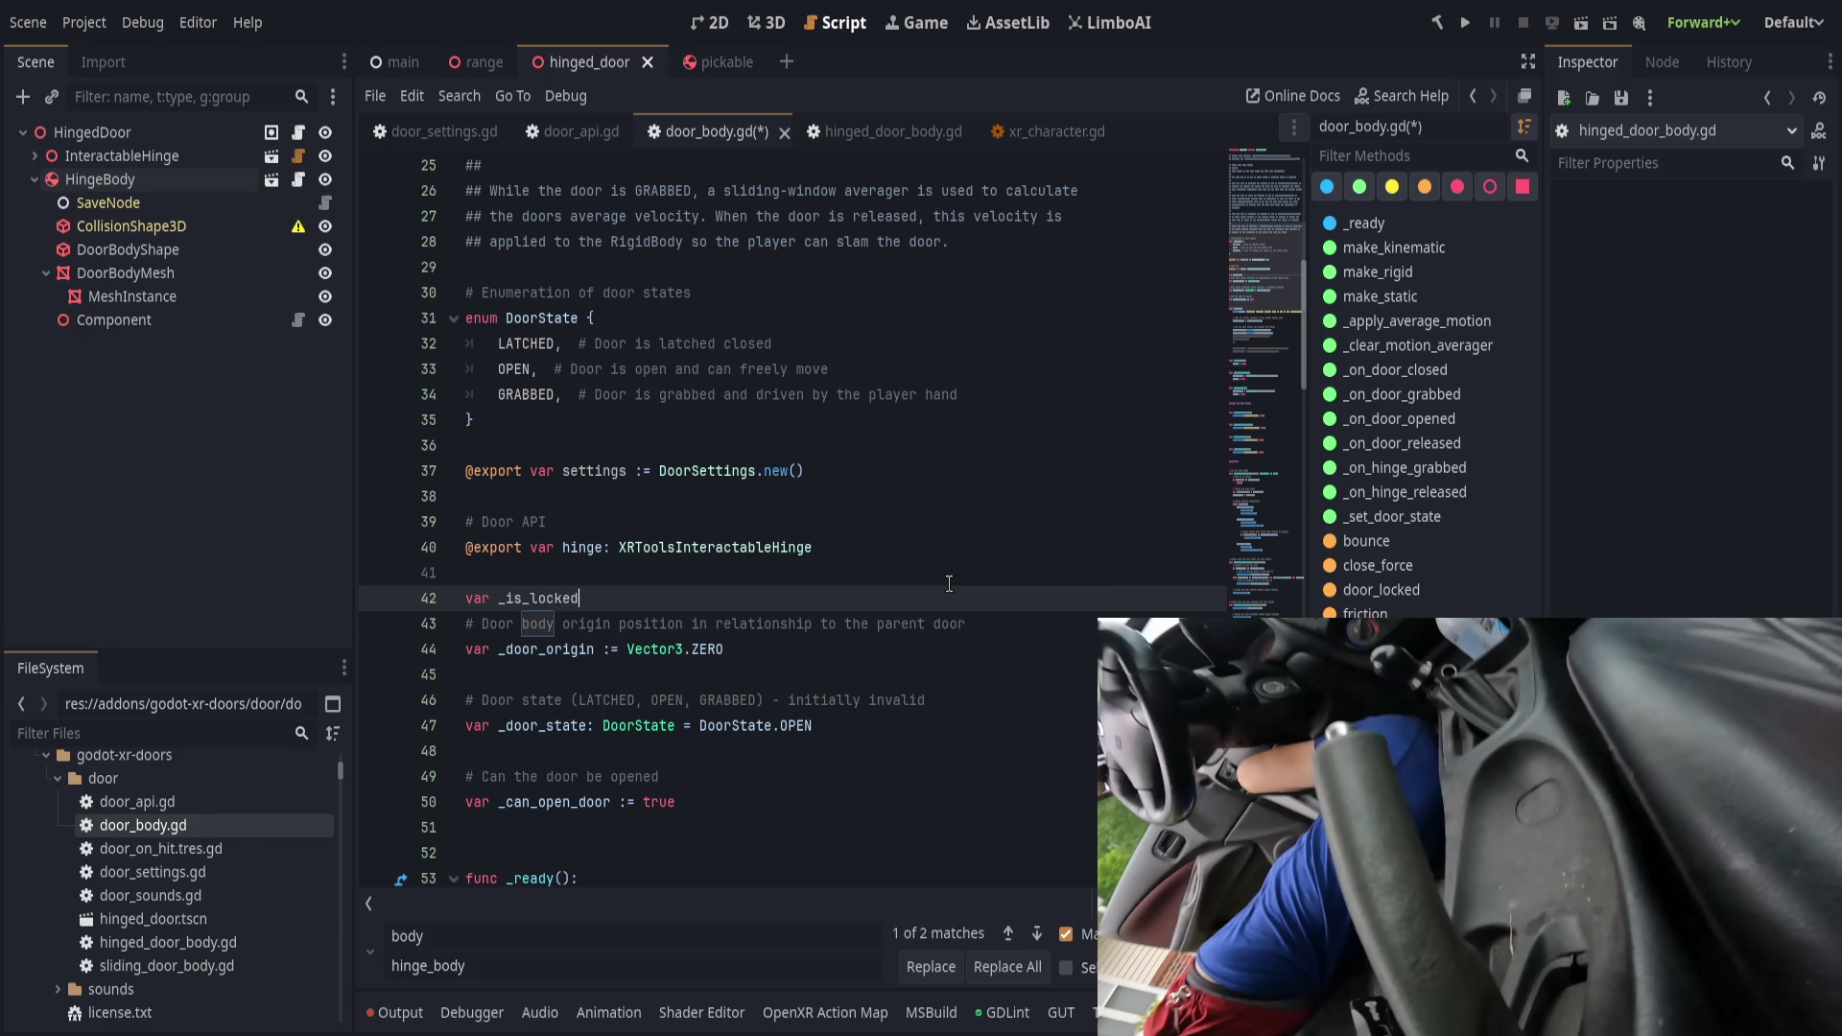
{"action": "type", "text": ":= false"}
{"action": "key", "text": "Return"}
{"action": "type", "text": "var _is_lat"}
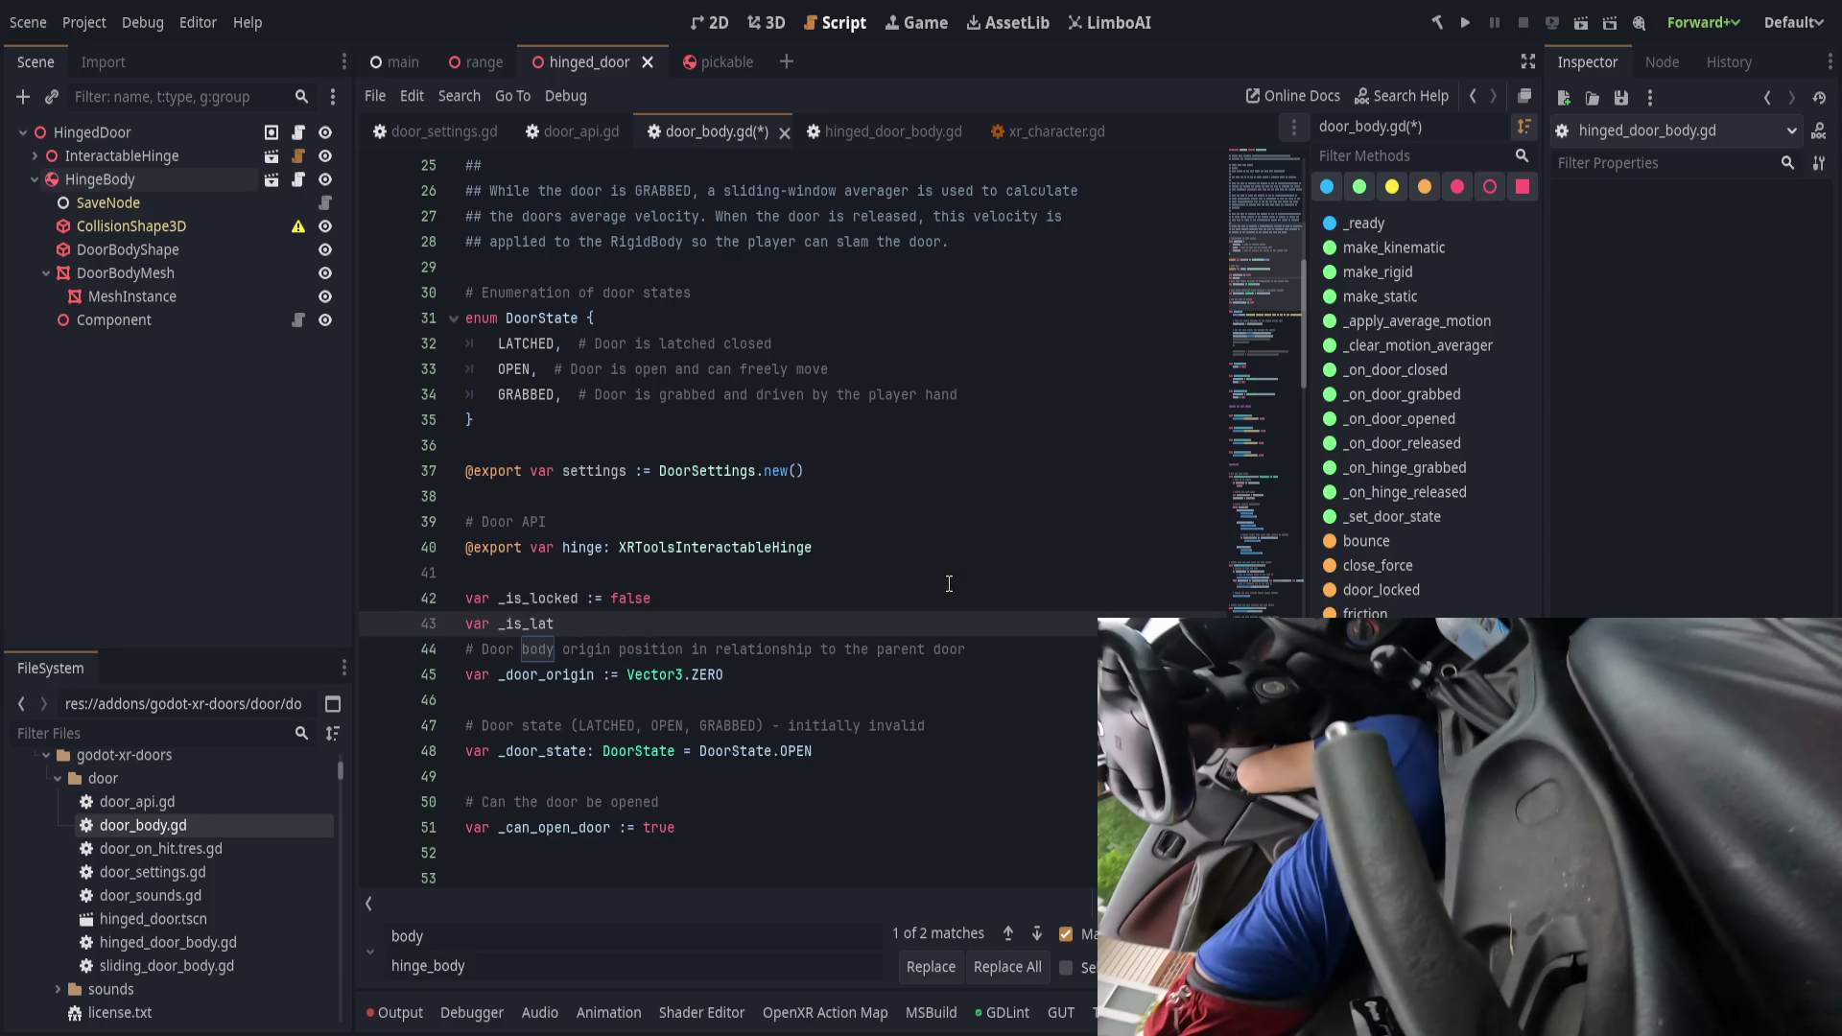
Remove both added variable lines and save door_body.gd.
{"action": "scroll", "coordinate": [666, 619], "scroll_direction": "down", "scroll_amount": 1}
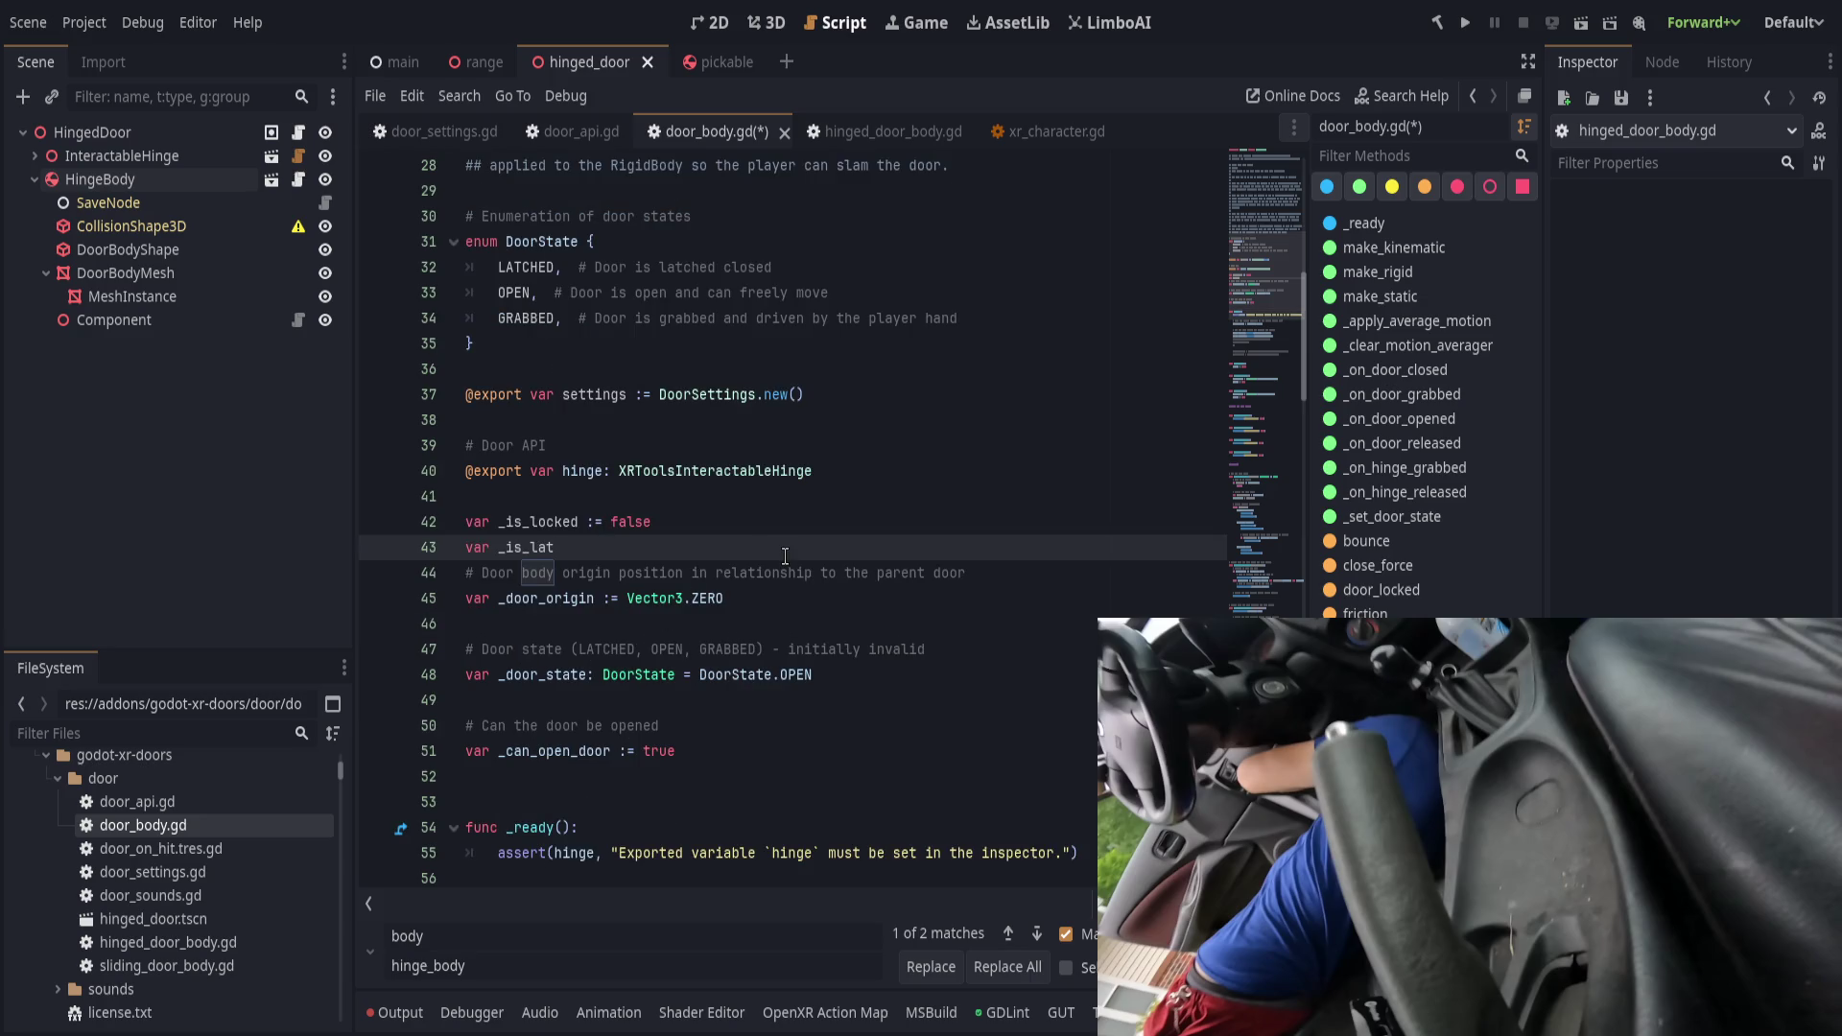
{"action": "key", "text": "ctrl+shift+k"}
{"action": "left_click", "coordinate": [814, 526]}
{"action": "key", "text": "ctrl+shift+k"}
{"action": "scroll", "coordinate": [844, 625], "scroll_direction": "down", "scroll_amount": 2}
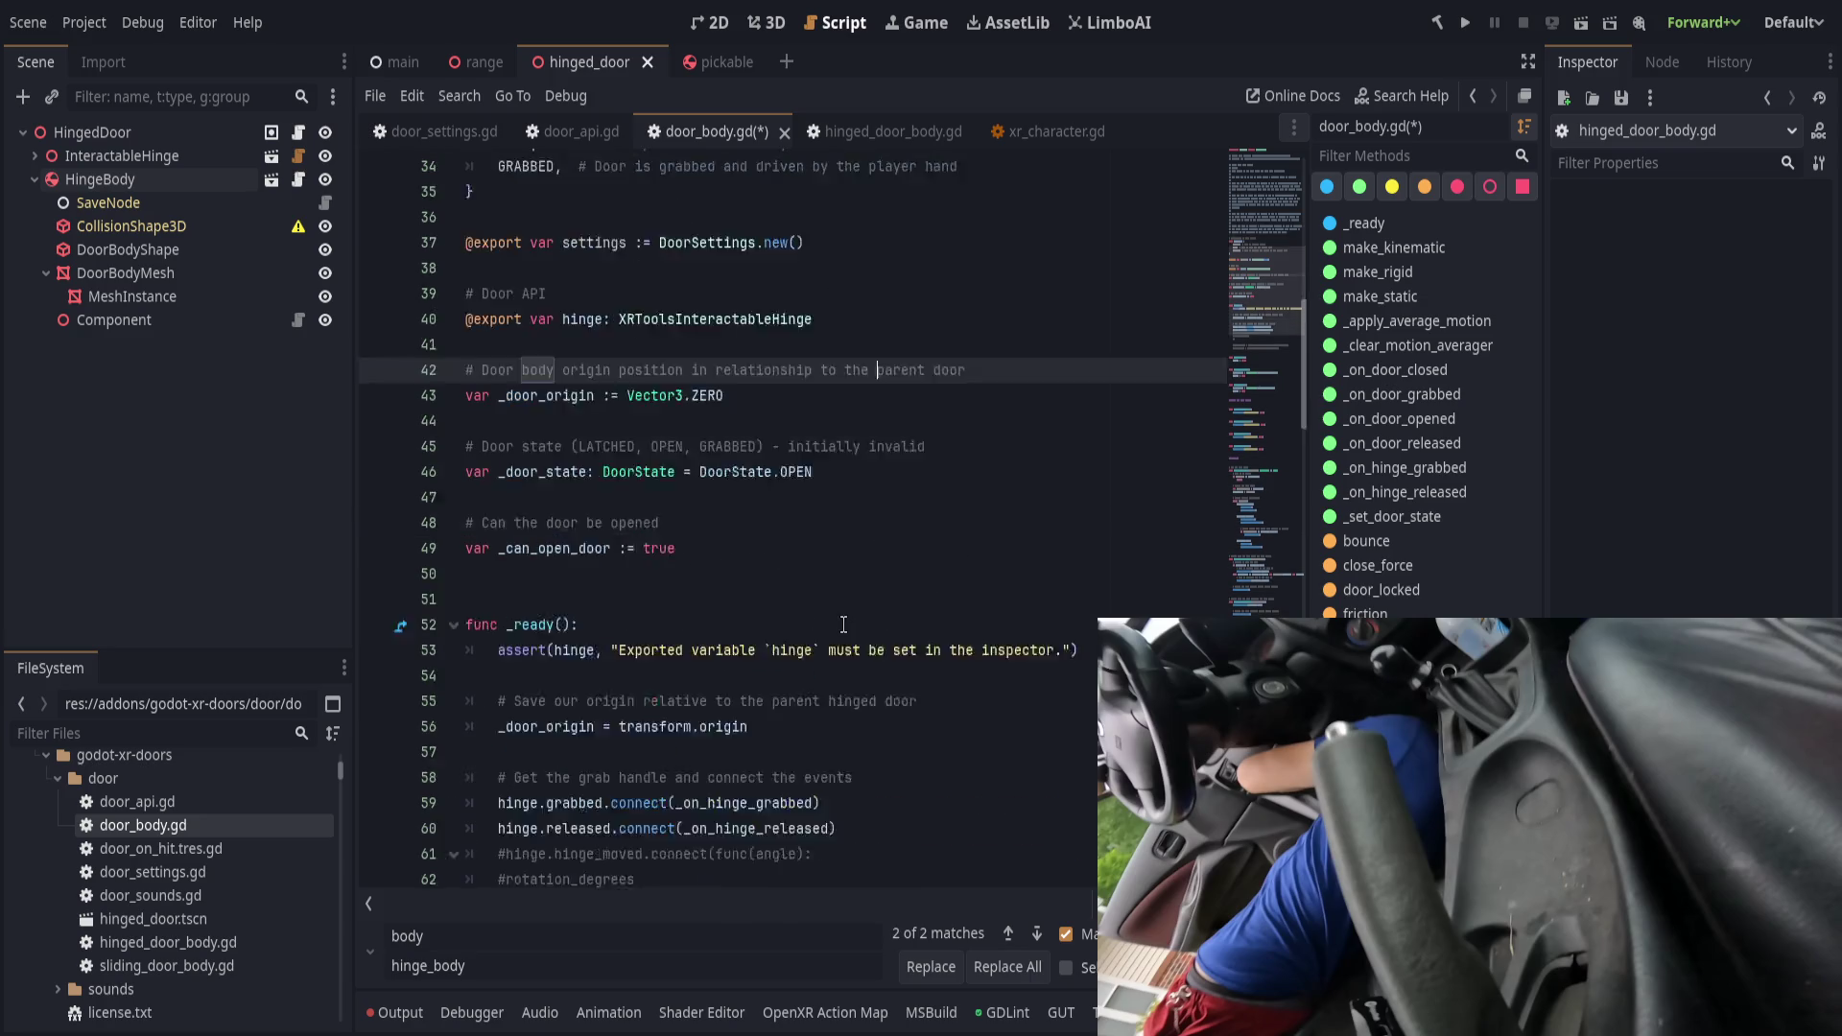
{"action": "scroll", "coordinate": [843, 625], "scroll_direction": "down", "scroll_amount": 2}
{"action": "key", "text": "ctrl+s"}
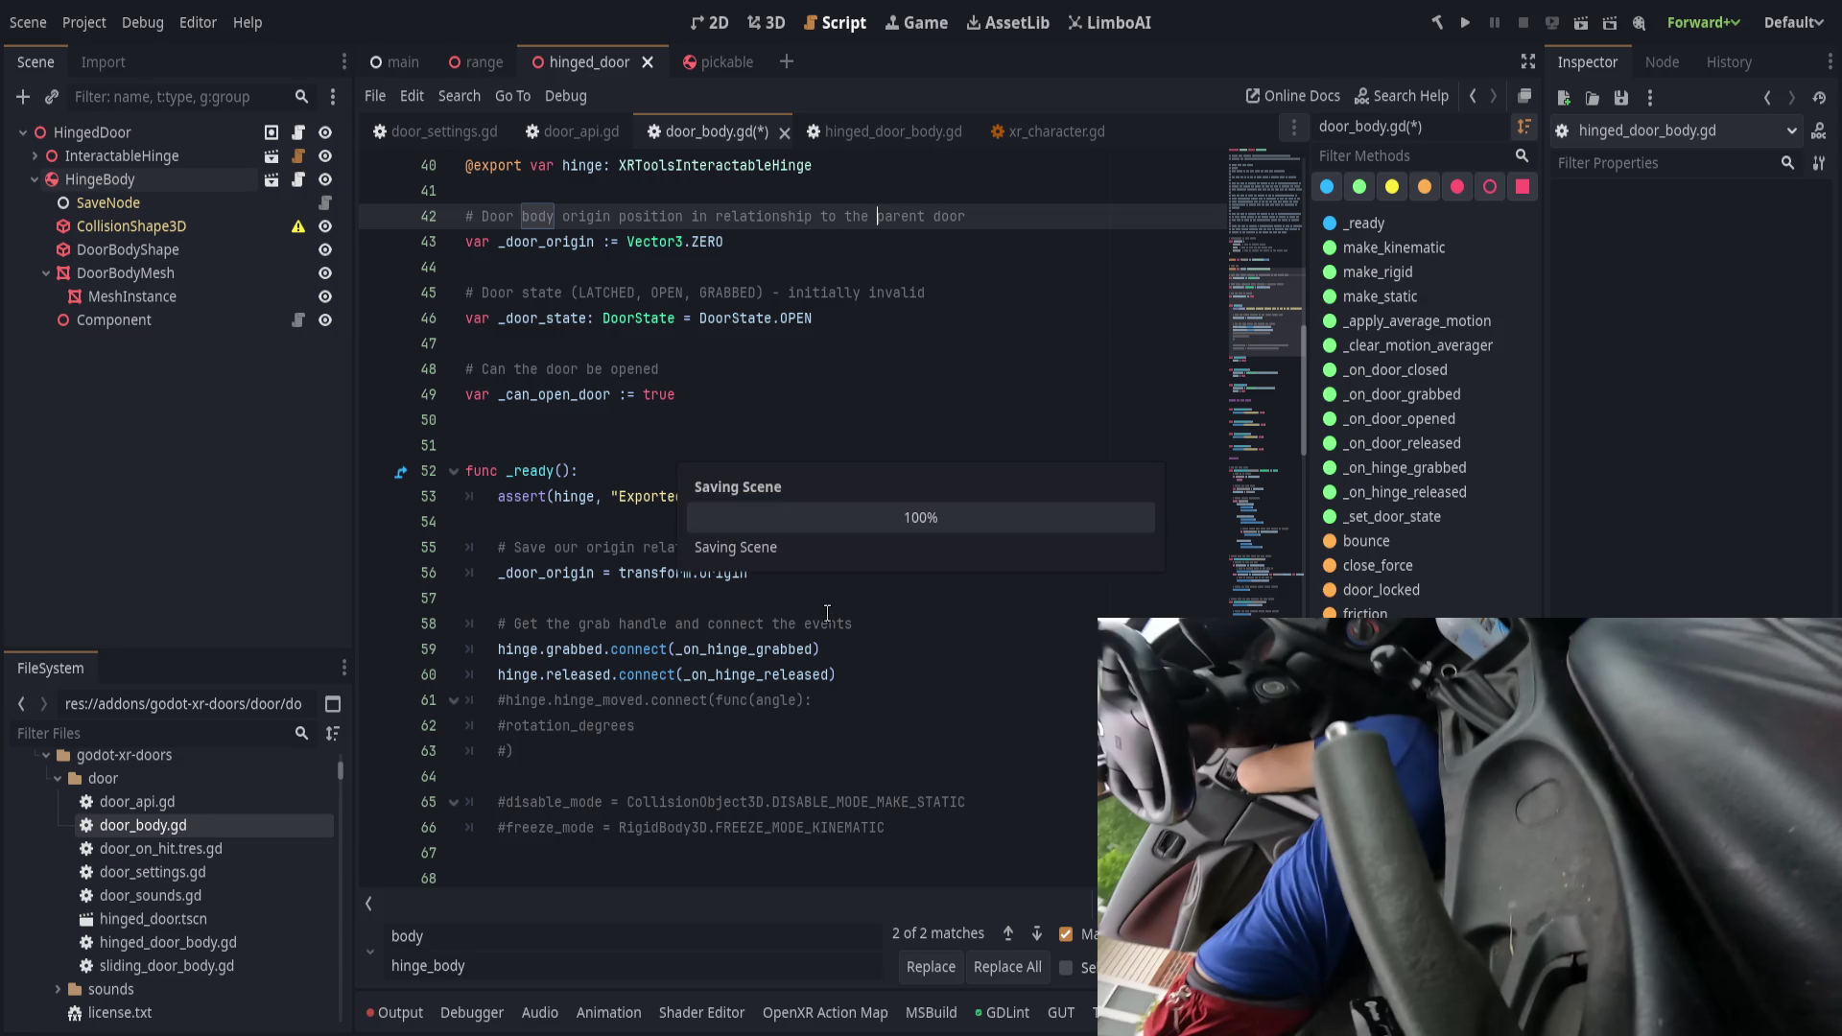
{"action": "scroll", "coordinate": [827, 612], "scroll_direction": "up", "scroll_amount": 2}
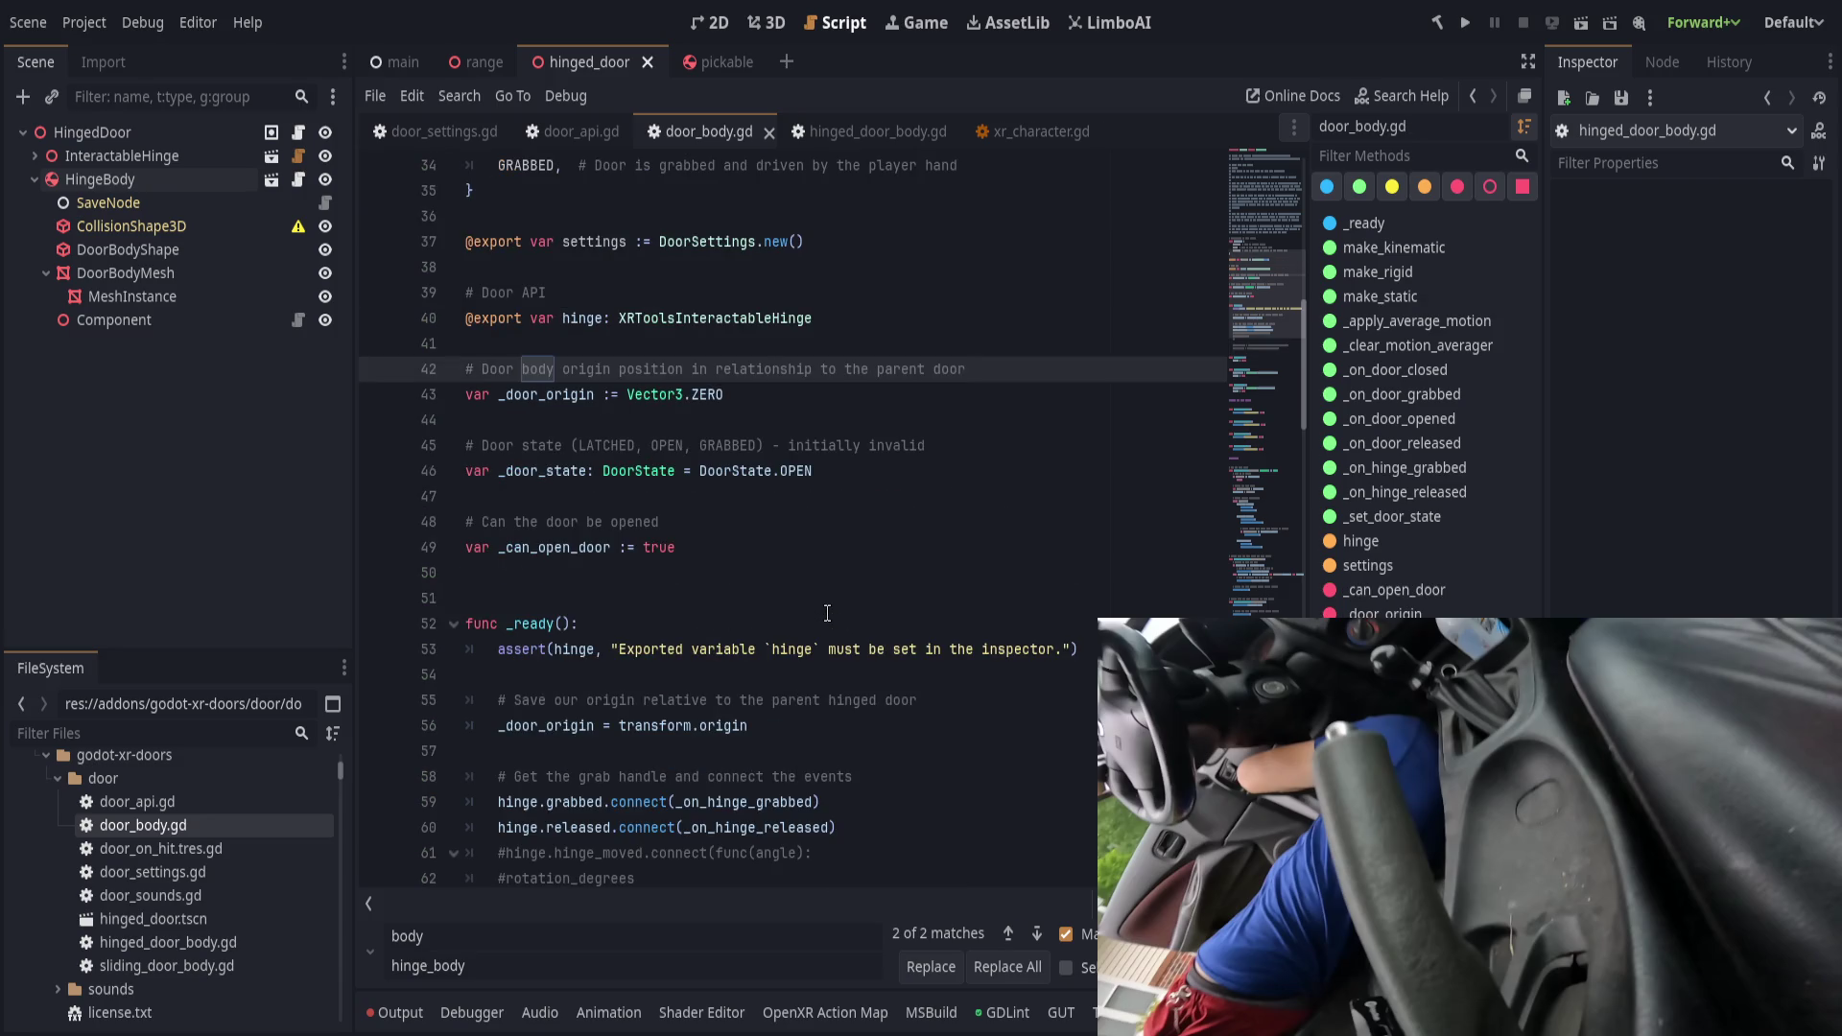
Select the long doc comment block at the top of door_body.gd (lines 5–28).
{"action": "scroll", "coordinate": [828, 613], "scroll_direction": "down", "scroll_amount": 20}
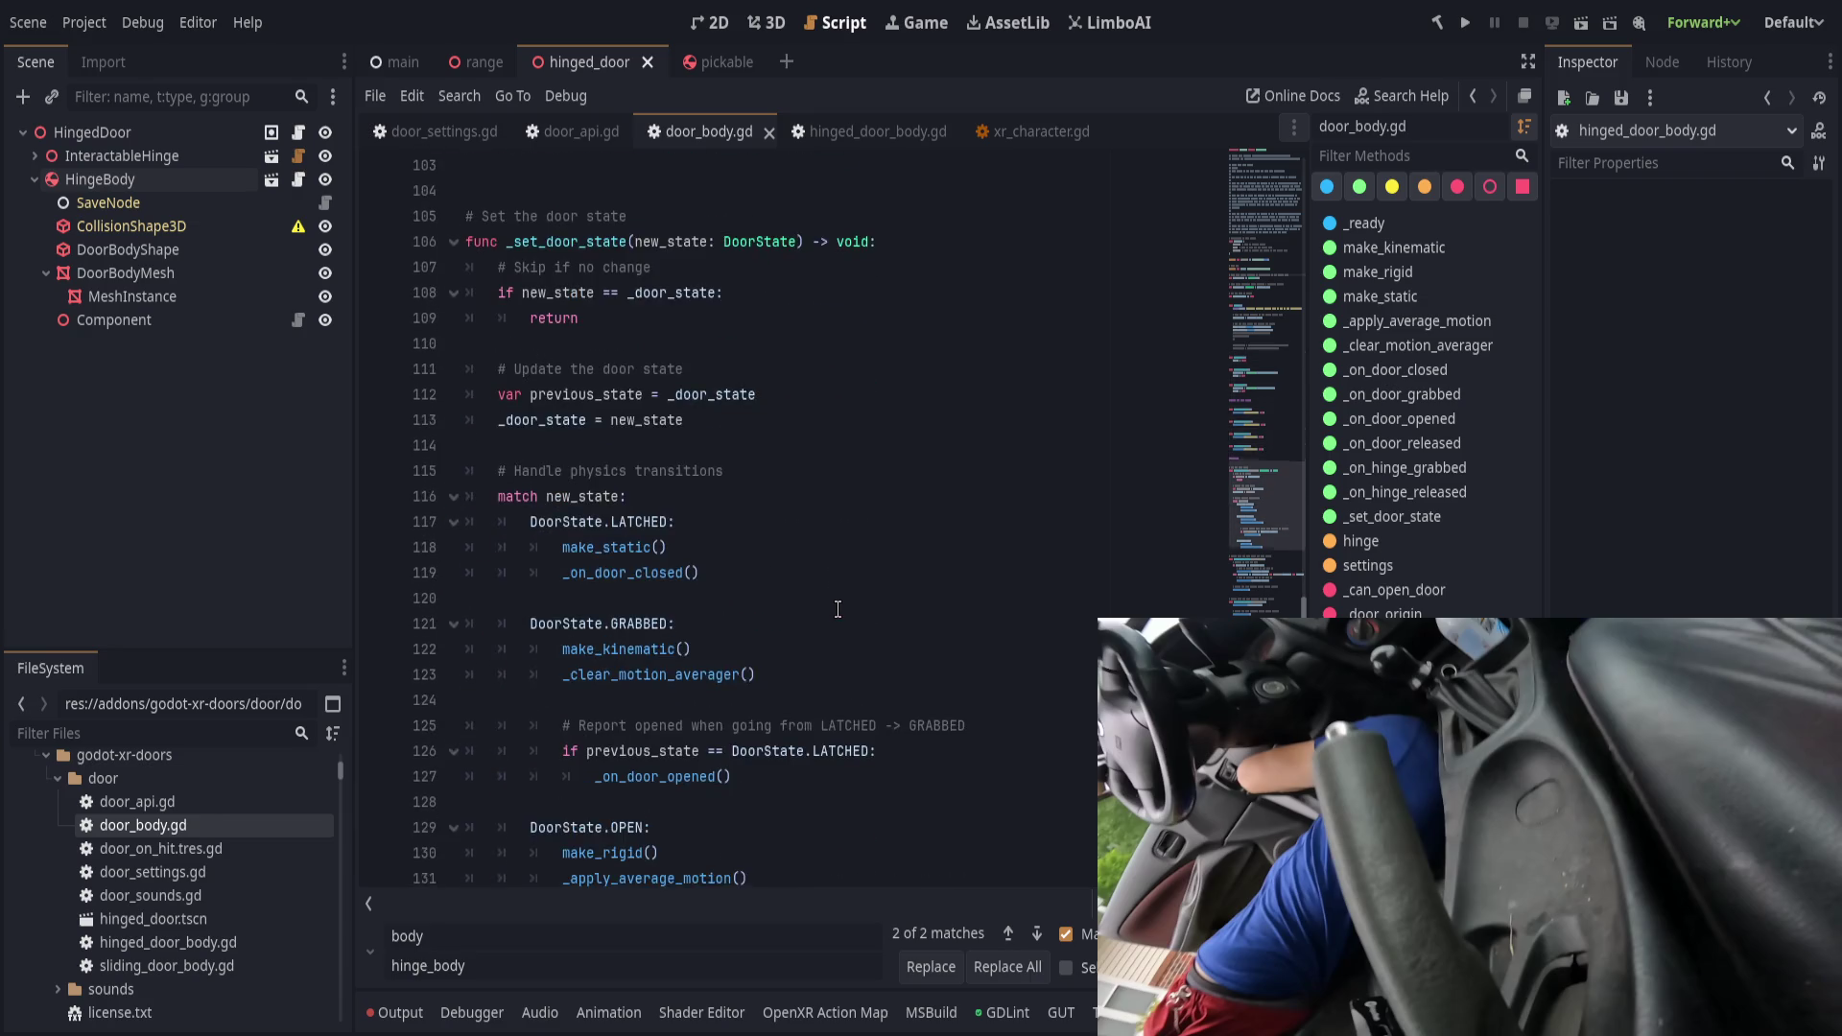
{"action": "scroll", "coordinate": [838, 609], "scroll_direction": "down", "scroll_amount": 8}
{"action": "scroll", "coordinate": [838, 604], "scroll_direction": "up", "scroll_amount": 1}
{"action": "scroll", "coordinate": [837, 605], "scroll_direction": "down", "scroll_amount": 1}
{"action": "mouse_move", "coordinate": [1257, 576]}
{"action": "left_mouse_down"}
{"action": "mouse_move", "coordinate": [1238, 221]}
{"action": "mouse_move", "coordinate": [1219, 273]}
{"action": "left_mouse_up"}
{"action": "scroll", "coordinate": [1218, 272], "scroll_direction": "up", "scroll_amount": 3}
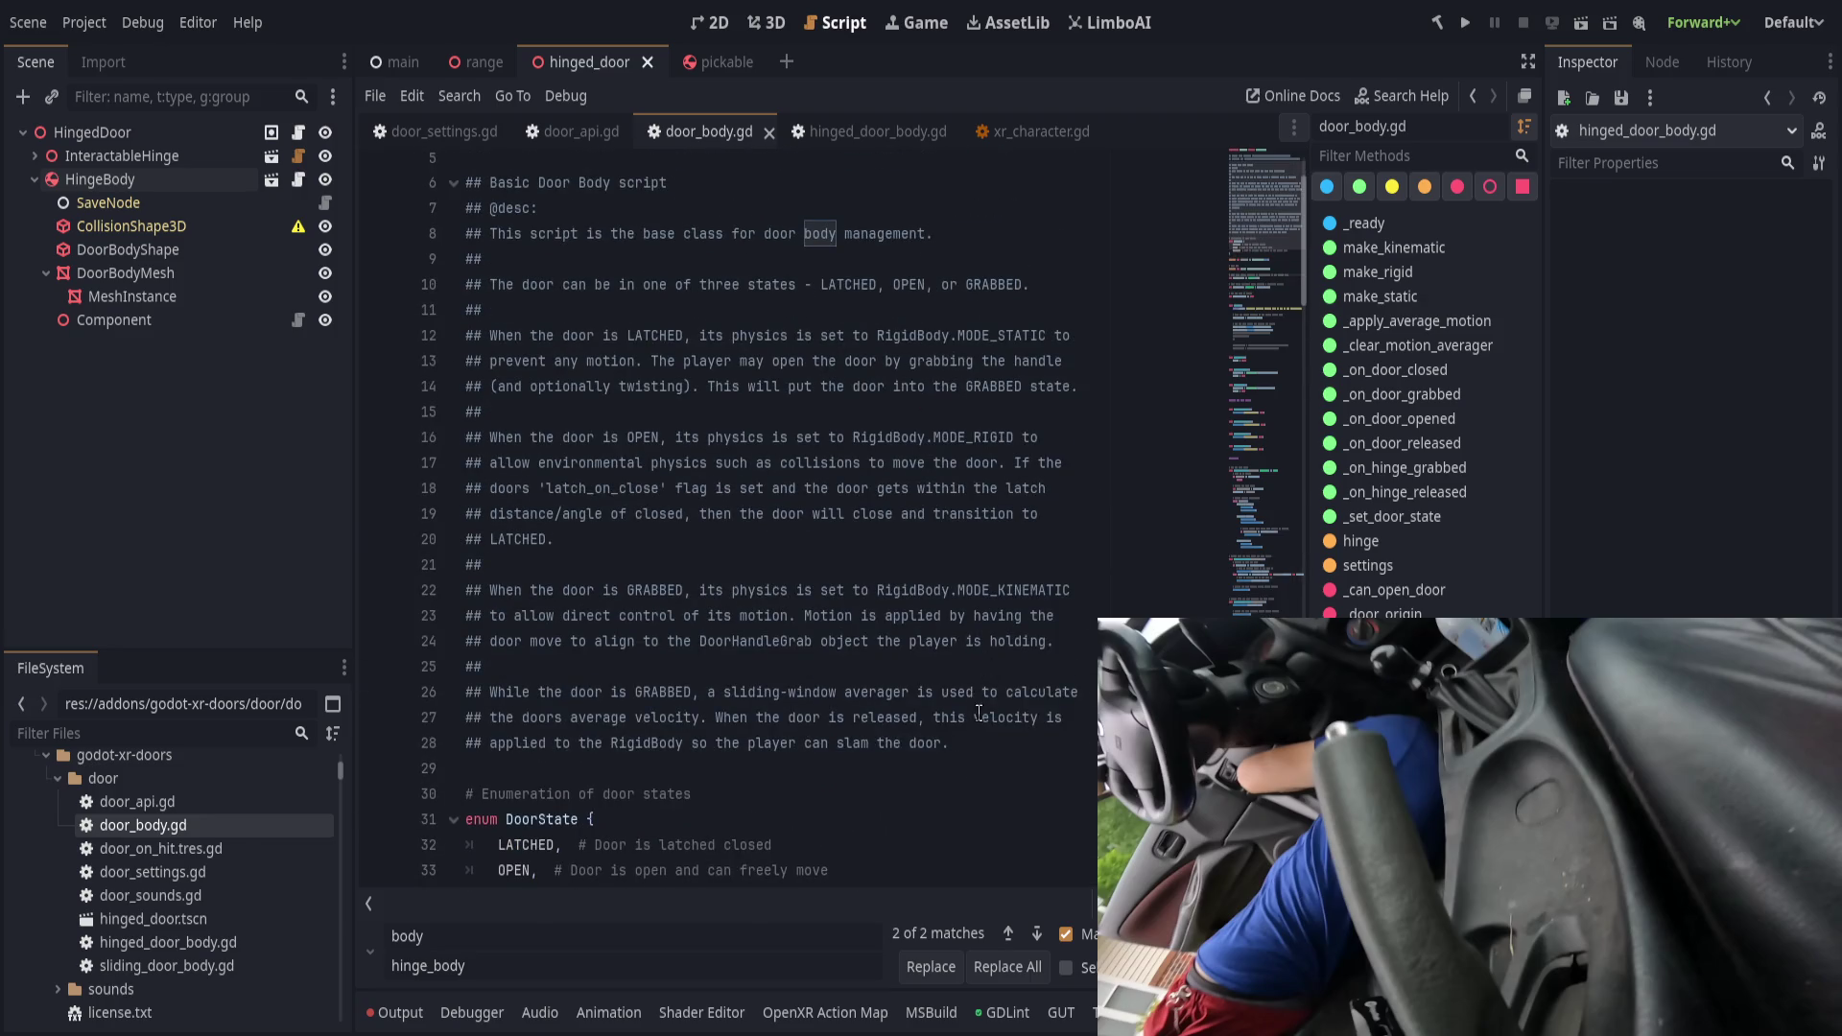
{"action": "left_click_drag", "start_coordinate": [979, 744], "coordinate": [982, 488]}
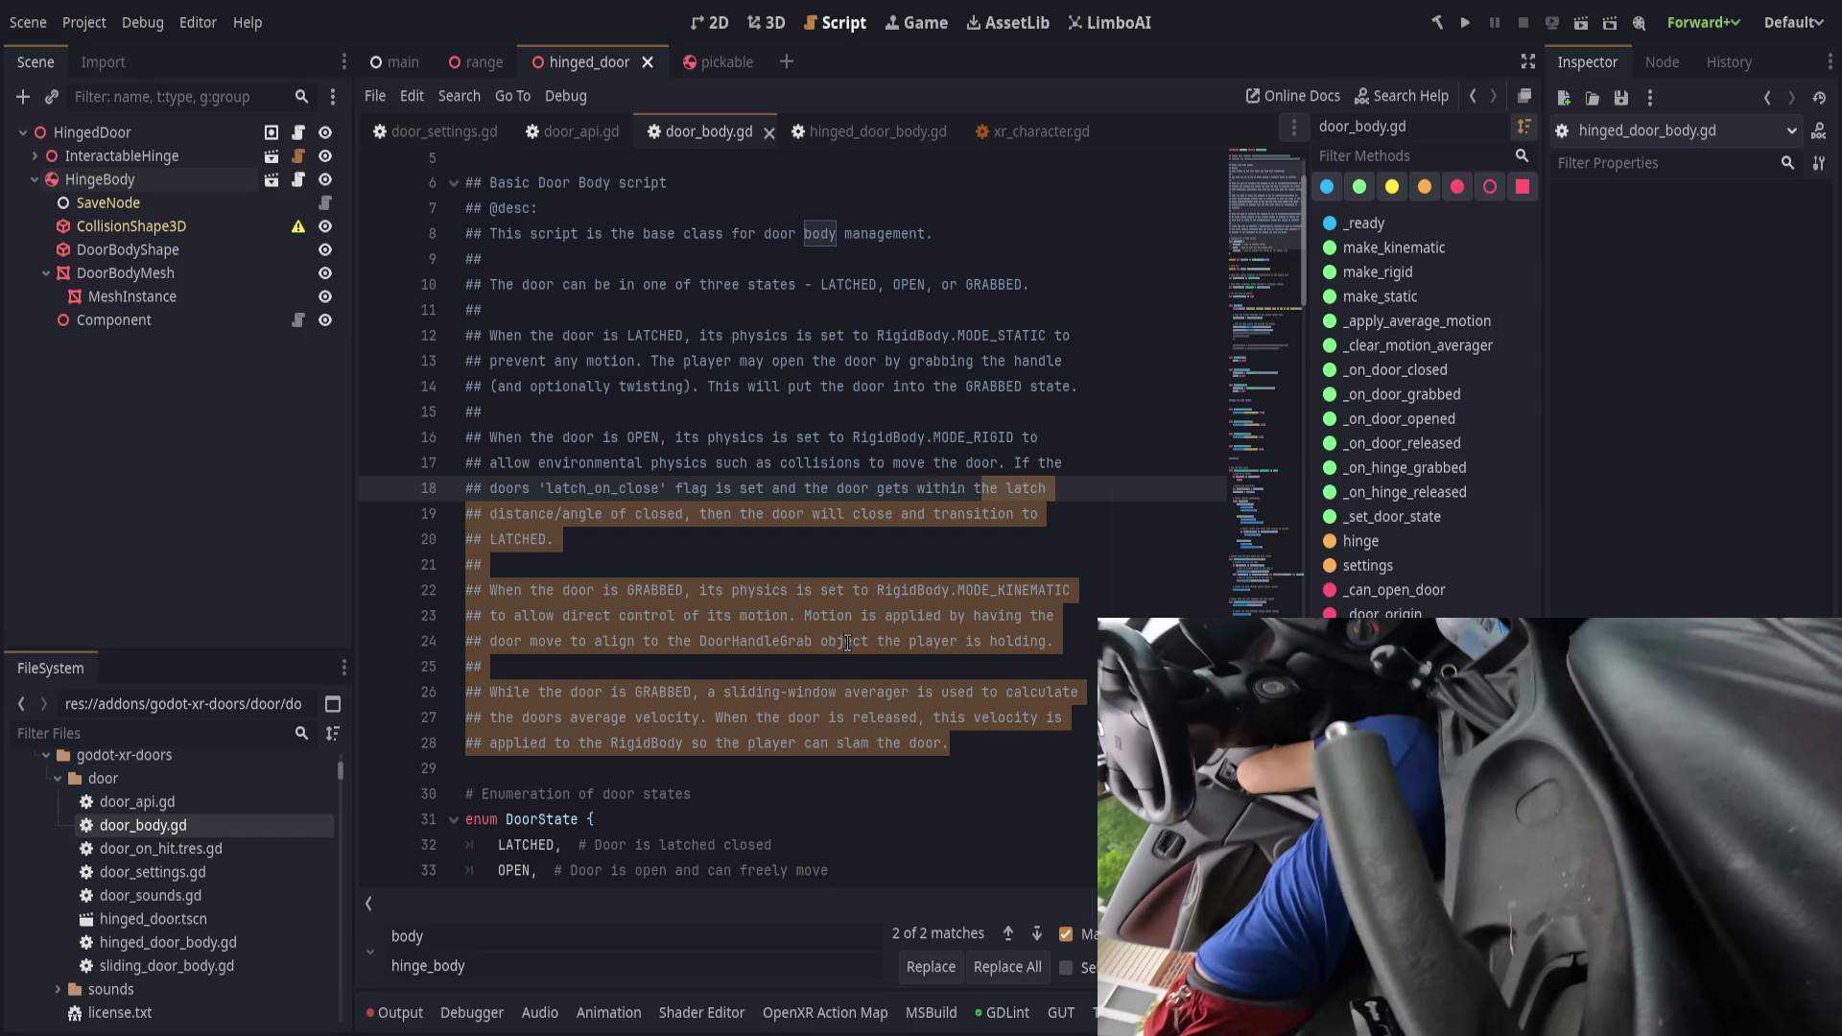
{"action": "scroll", "coordinate": [844, 643], "scroll_direction": "up", "scroll_amount": 1}
{"action": "scroll", "coordinate": [844, 638], "scroll_direction": "up", "scroll_amount": 1}
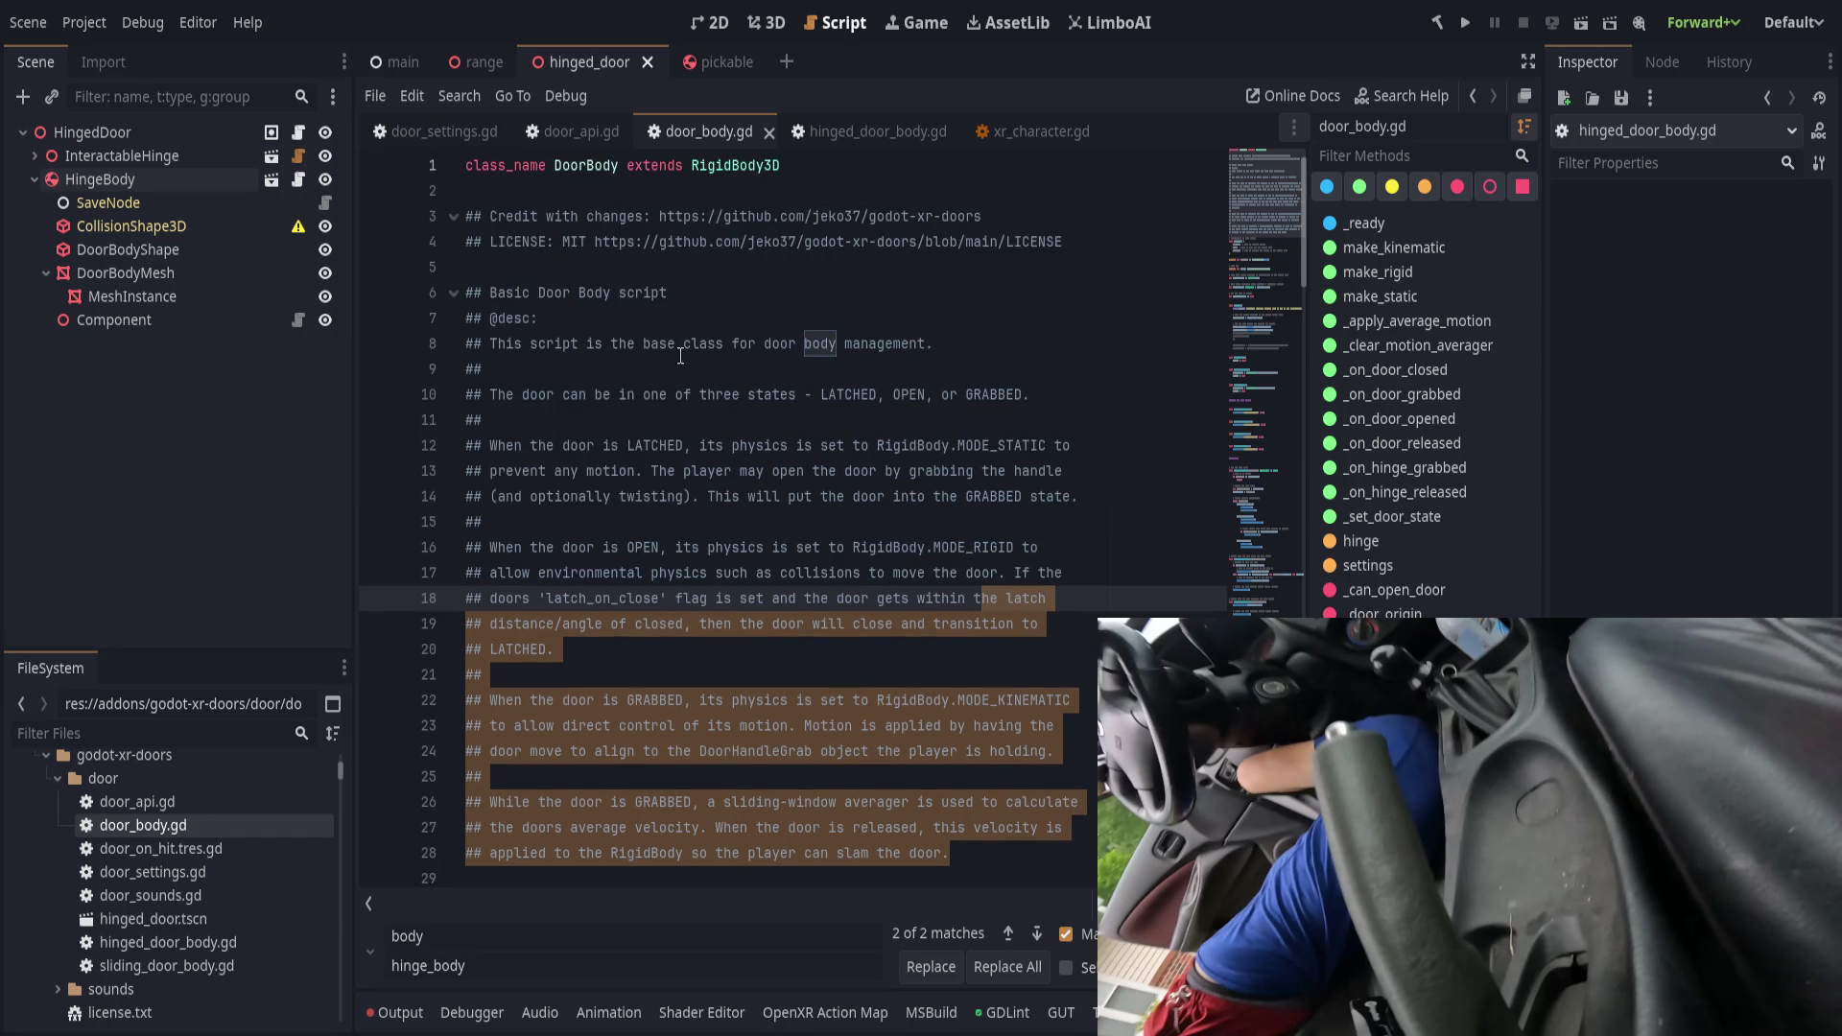
{"action": "left_click", "coordinate": [614, 271], "text": "shift"}
Delete the comment block and the leftover blank line, then save the script.
{"action": "key", "text": "BackSpace"}
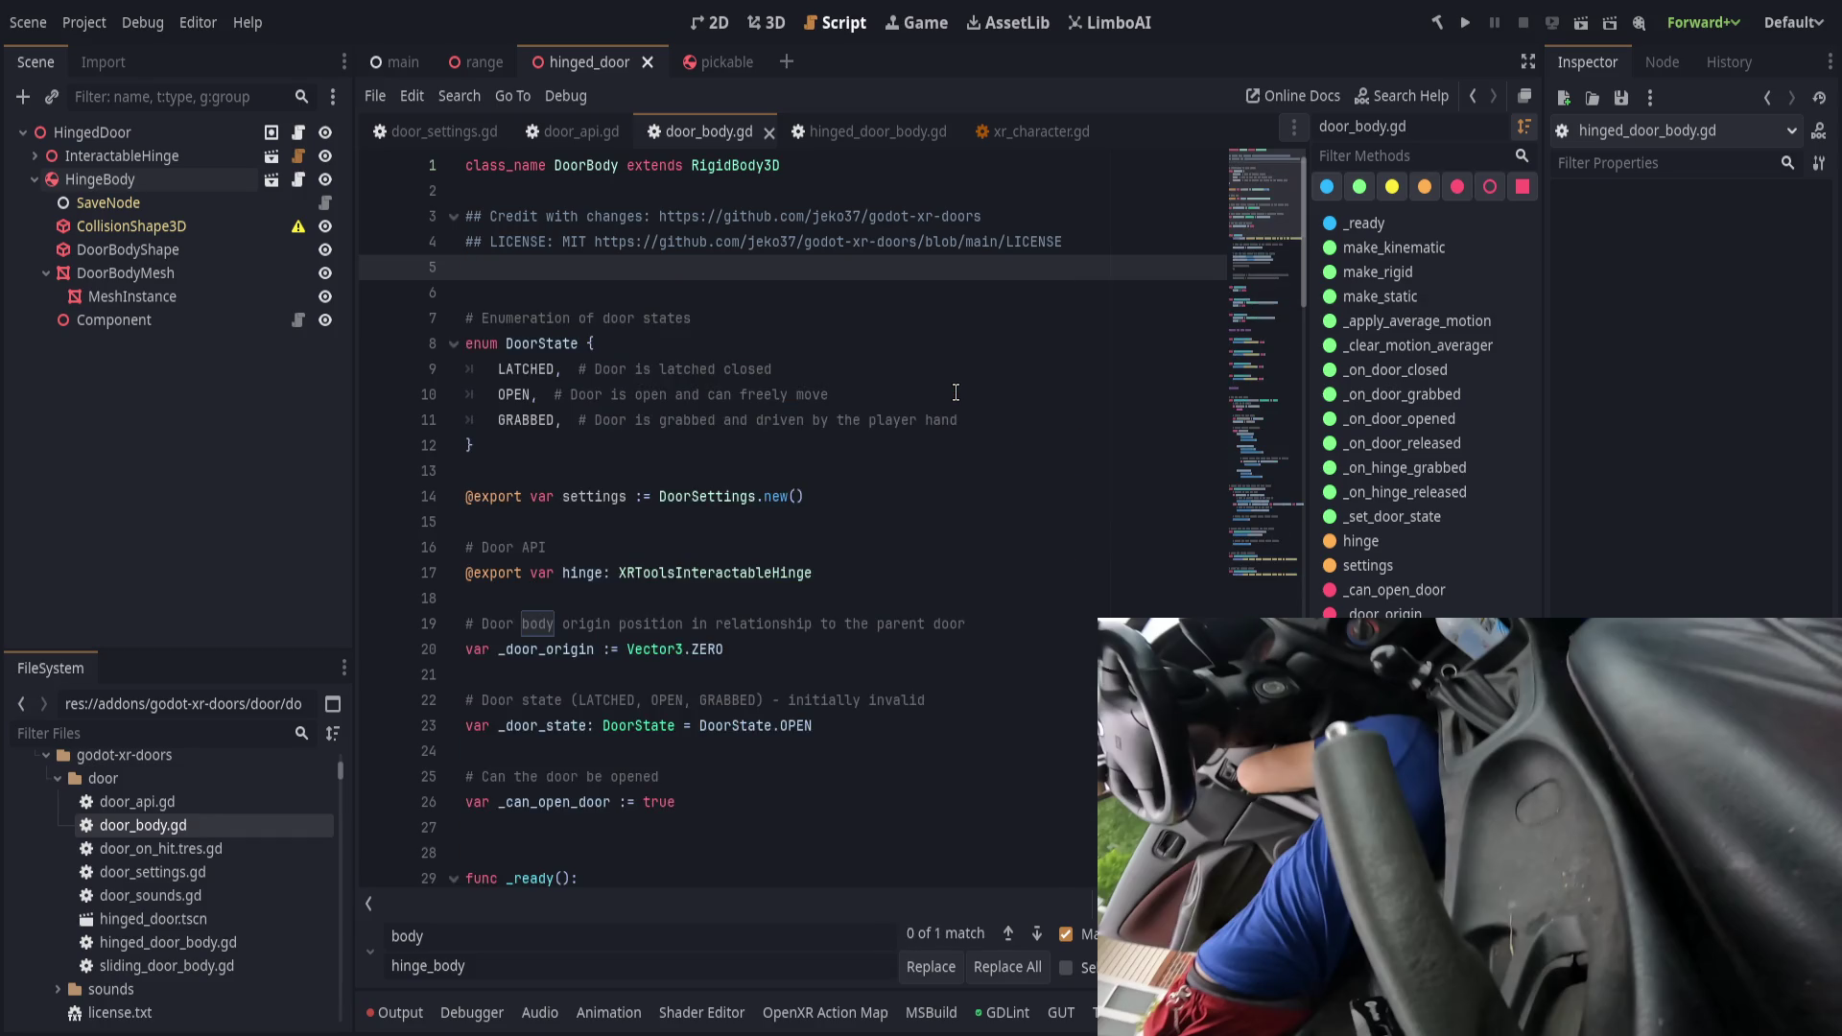
{"action": "key", "text": "Down"}
{"action": "key", "text": "BackSpace"}
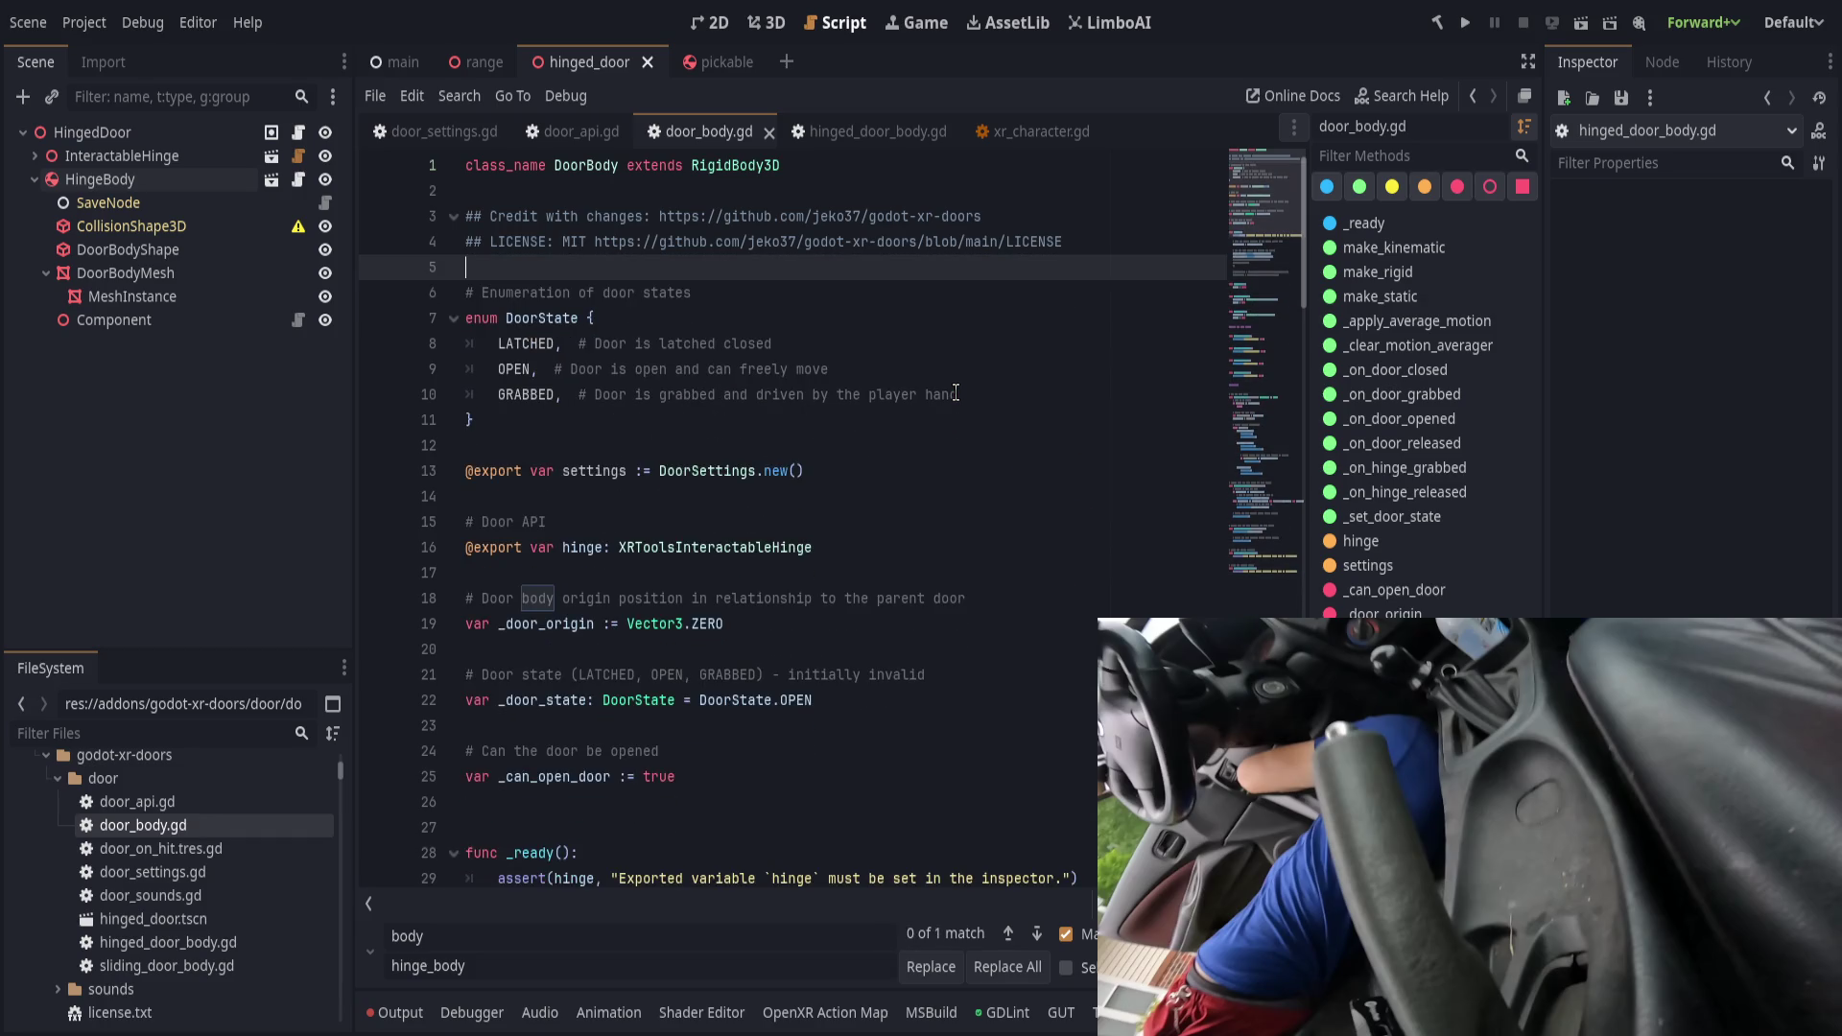
{"action": "key", "text": "ctrl+s"}
Add LOCKED = 0 to DoorState and number LATCHED = 1, OPEN = 2, GRABBED = 3.
{"action": "left_click", "coordinate": [692, 397]}
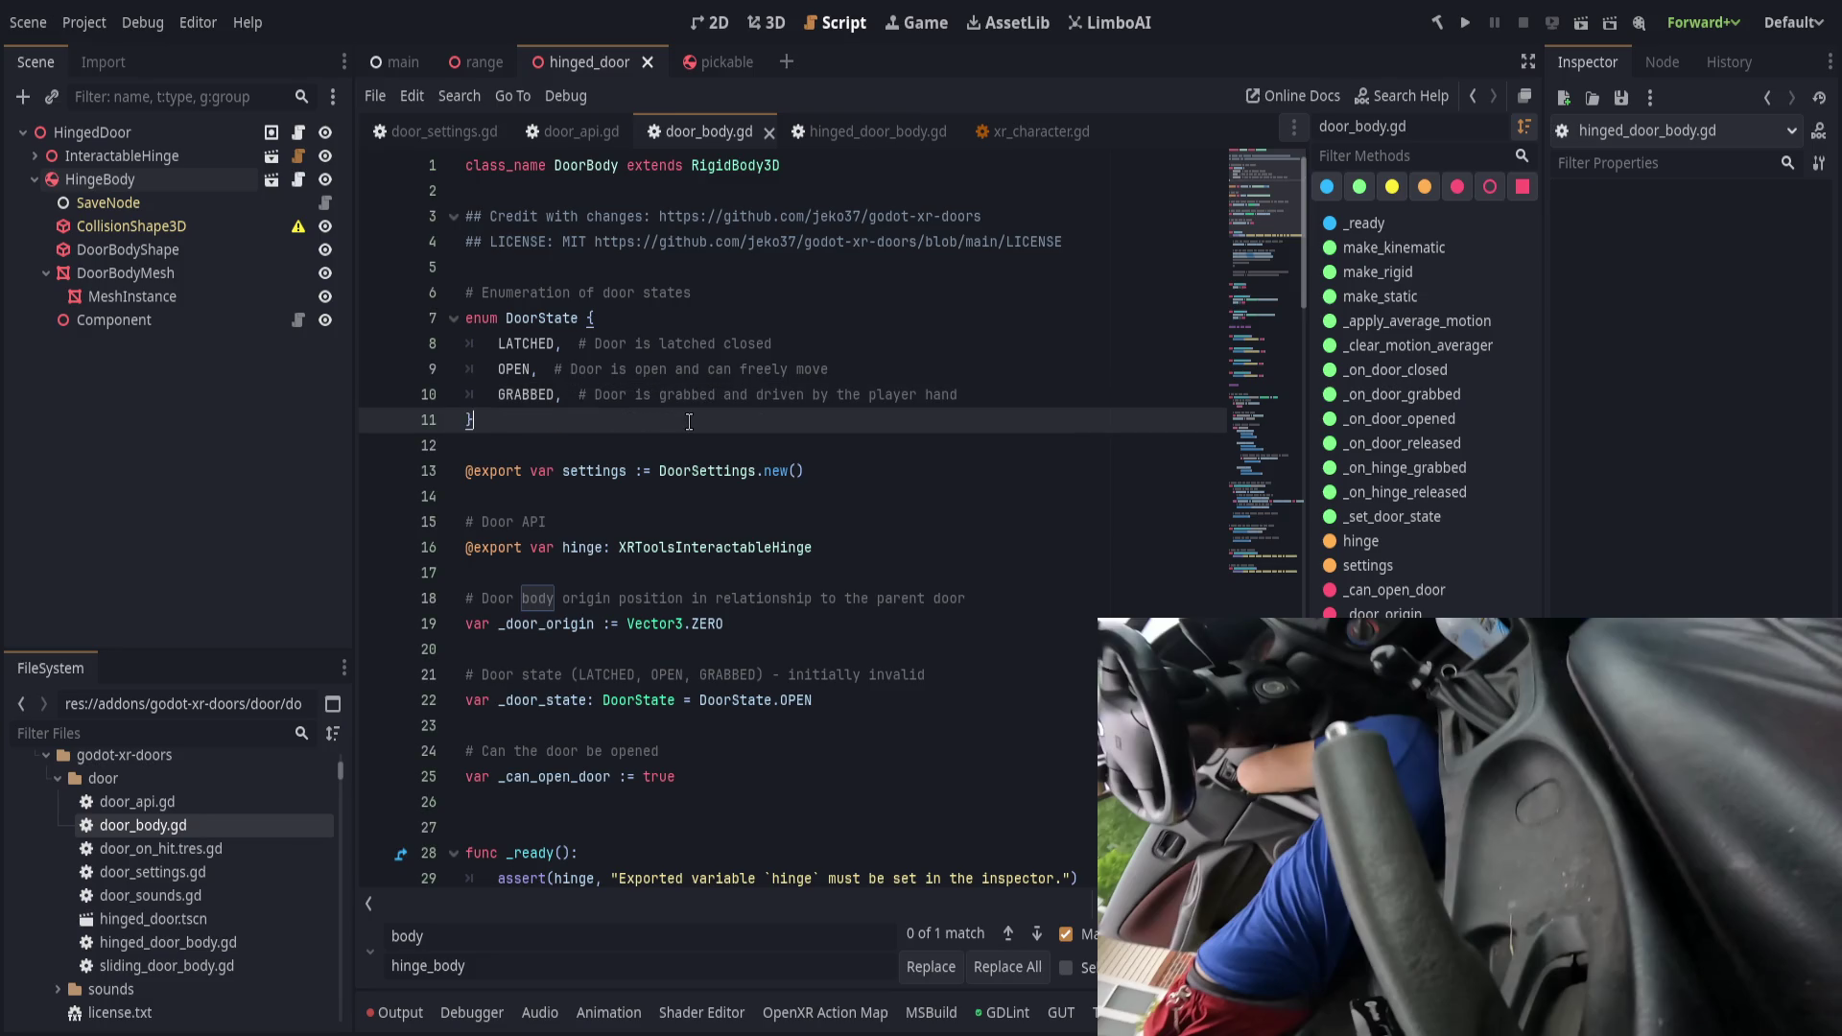
{"action": "left_click", "coordinate": [1000, 395]}
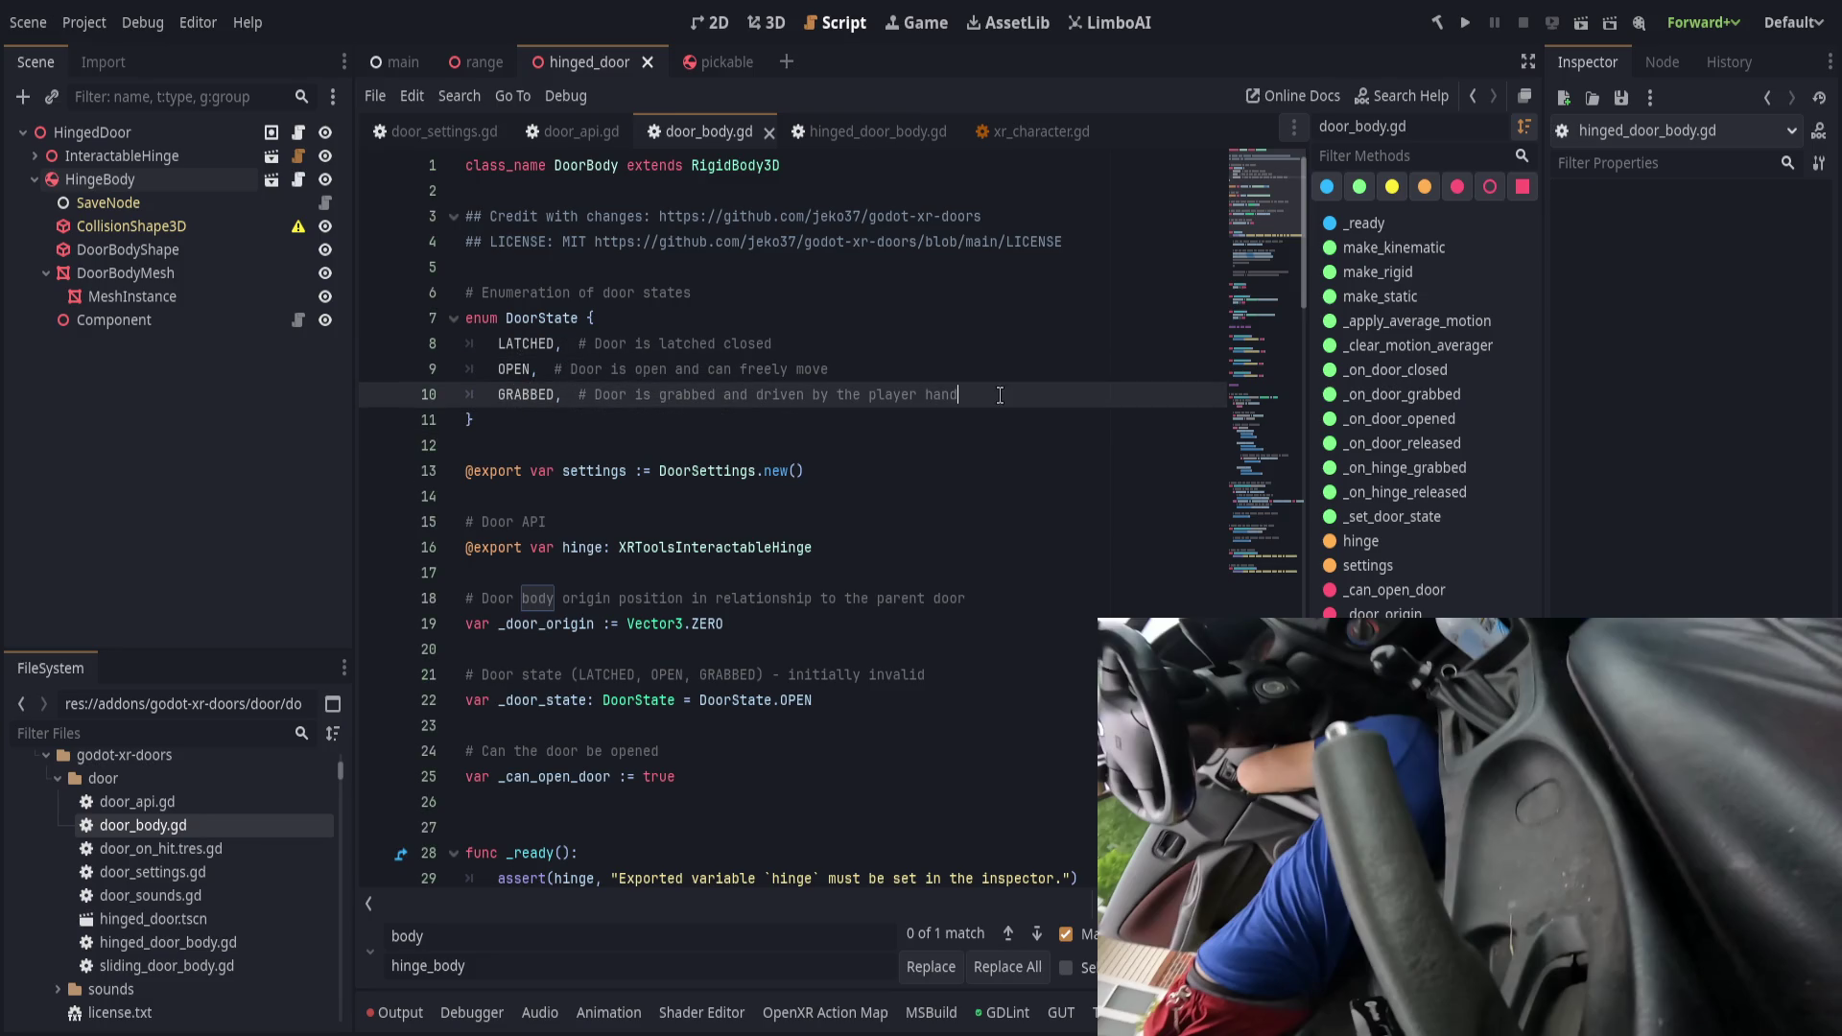
{"action": "left_click", "coordinate": [938, 378]}
{"action": "left_click", "coordinate": [951, 351]}
{"action": "key", "text": "ctrl+shift+Return"}
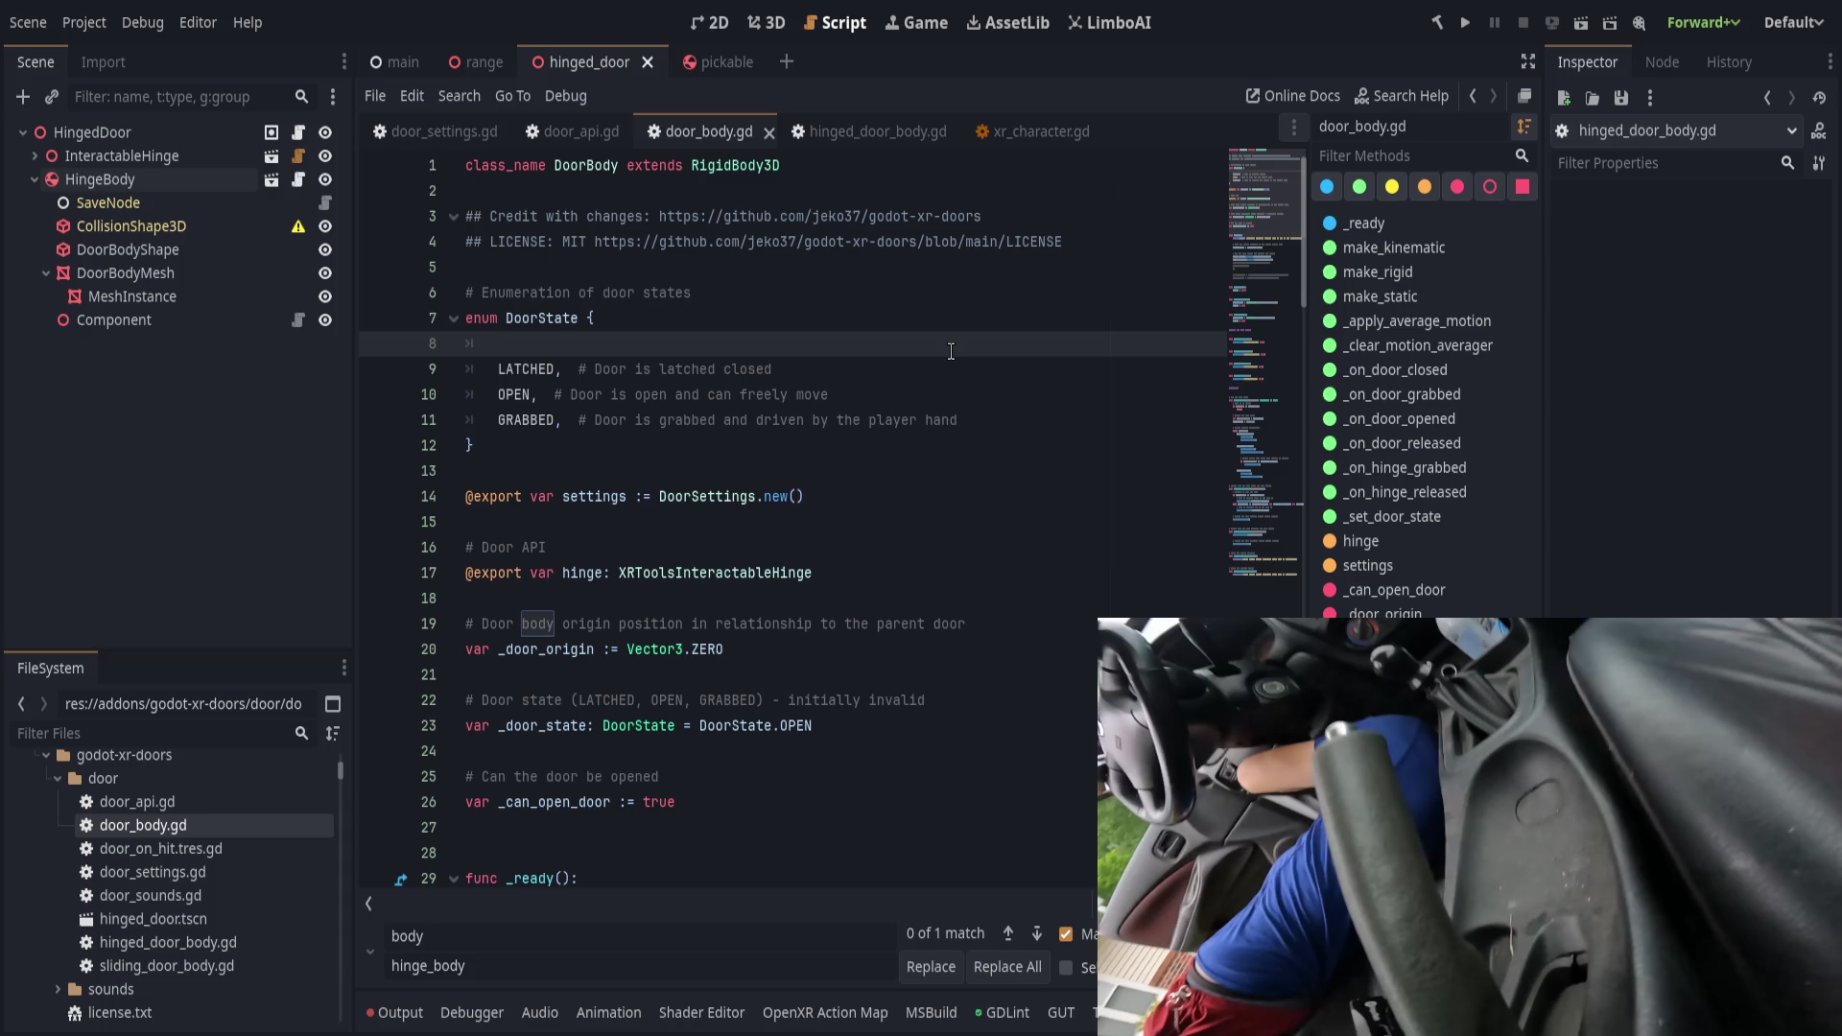
{"action": "type", "text": "OCKED"}
{"action": "type", "text": " = 0,"}
{"action": "key", "text": "Down"}
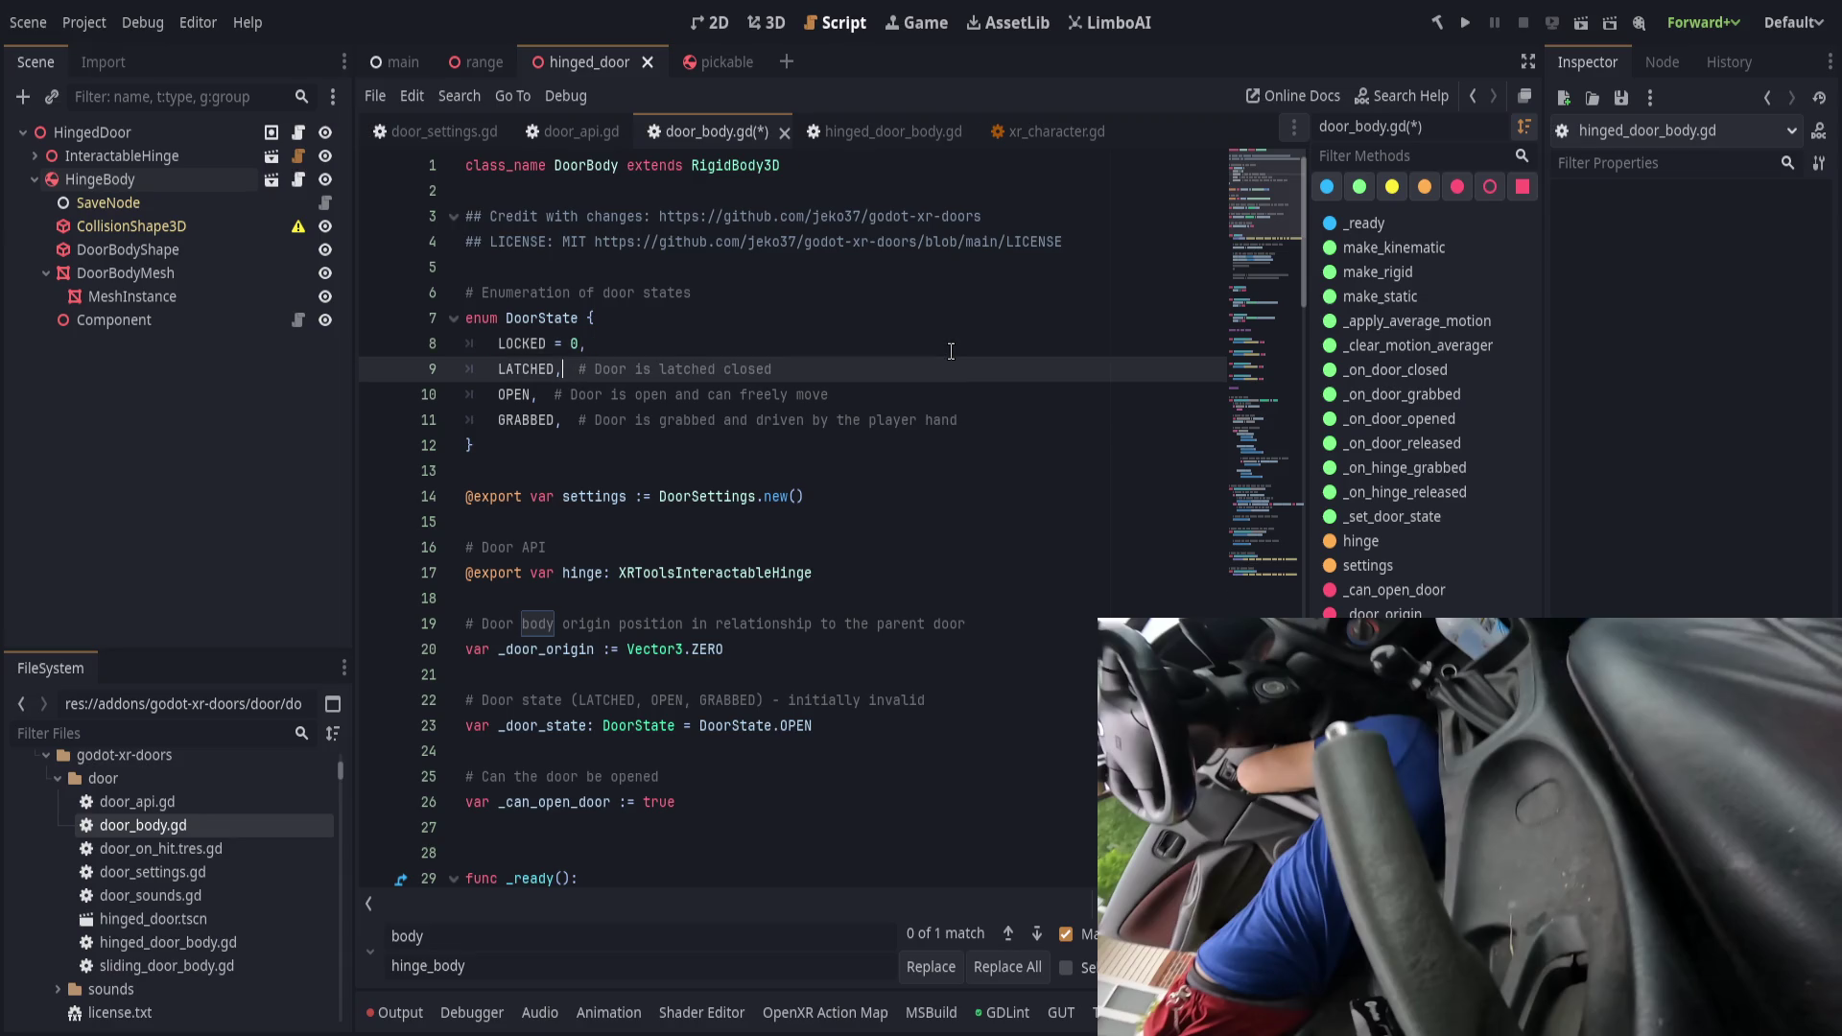
{"action": "type", "text": "= 1"}
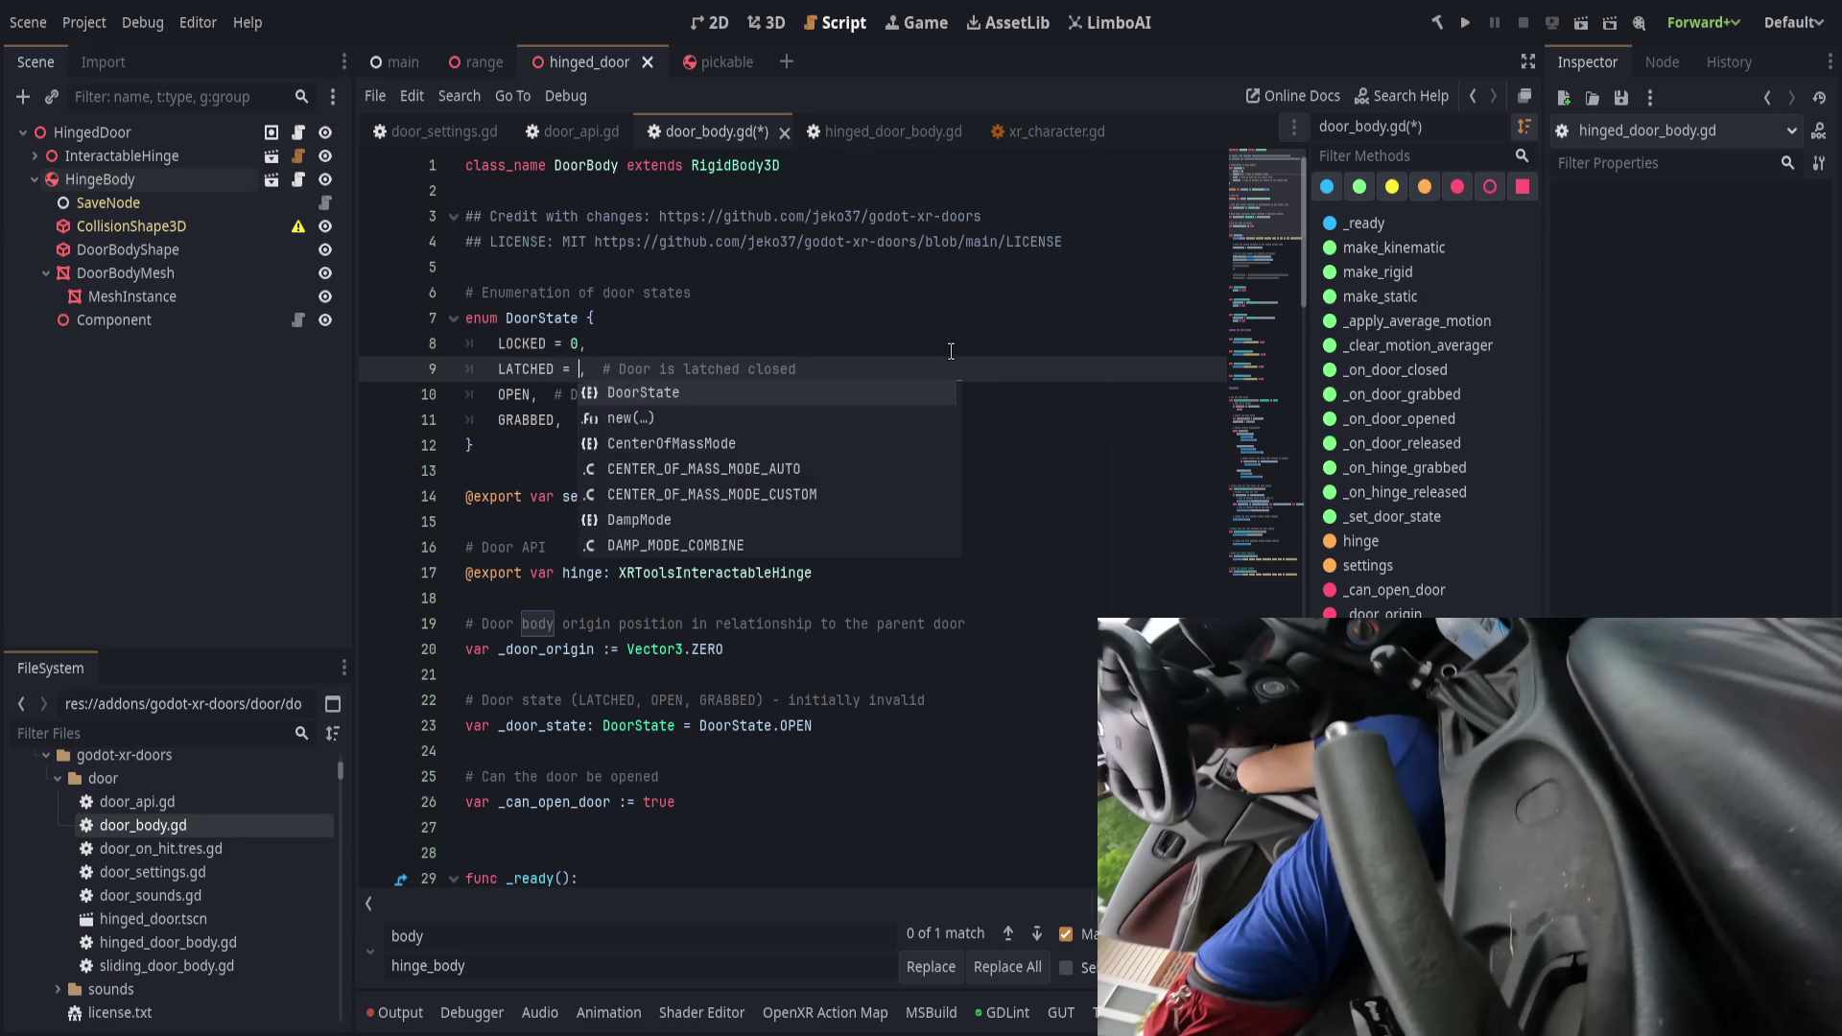
{"action": "key", "text": "Down"}
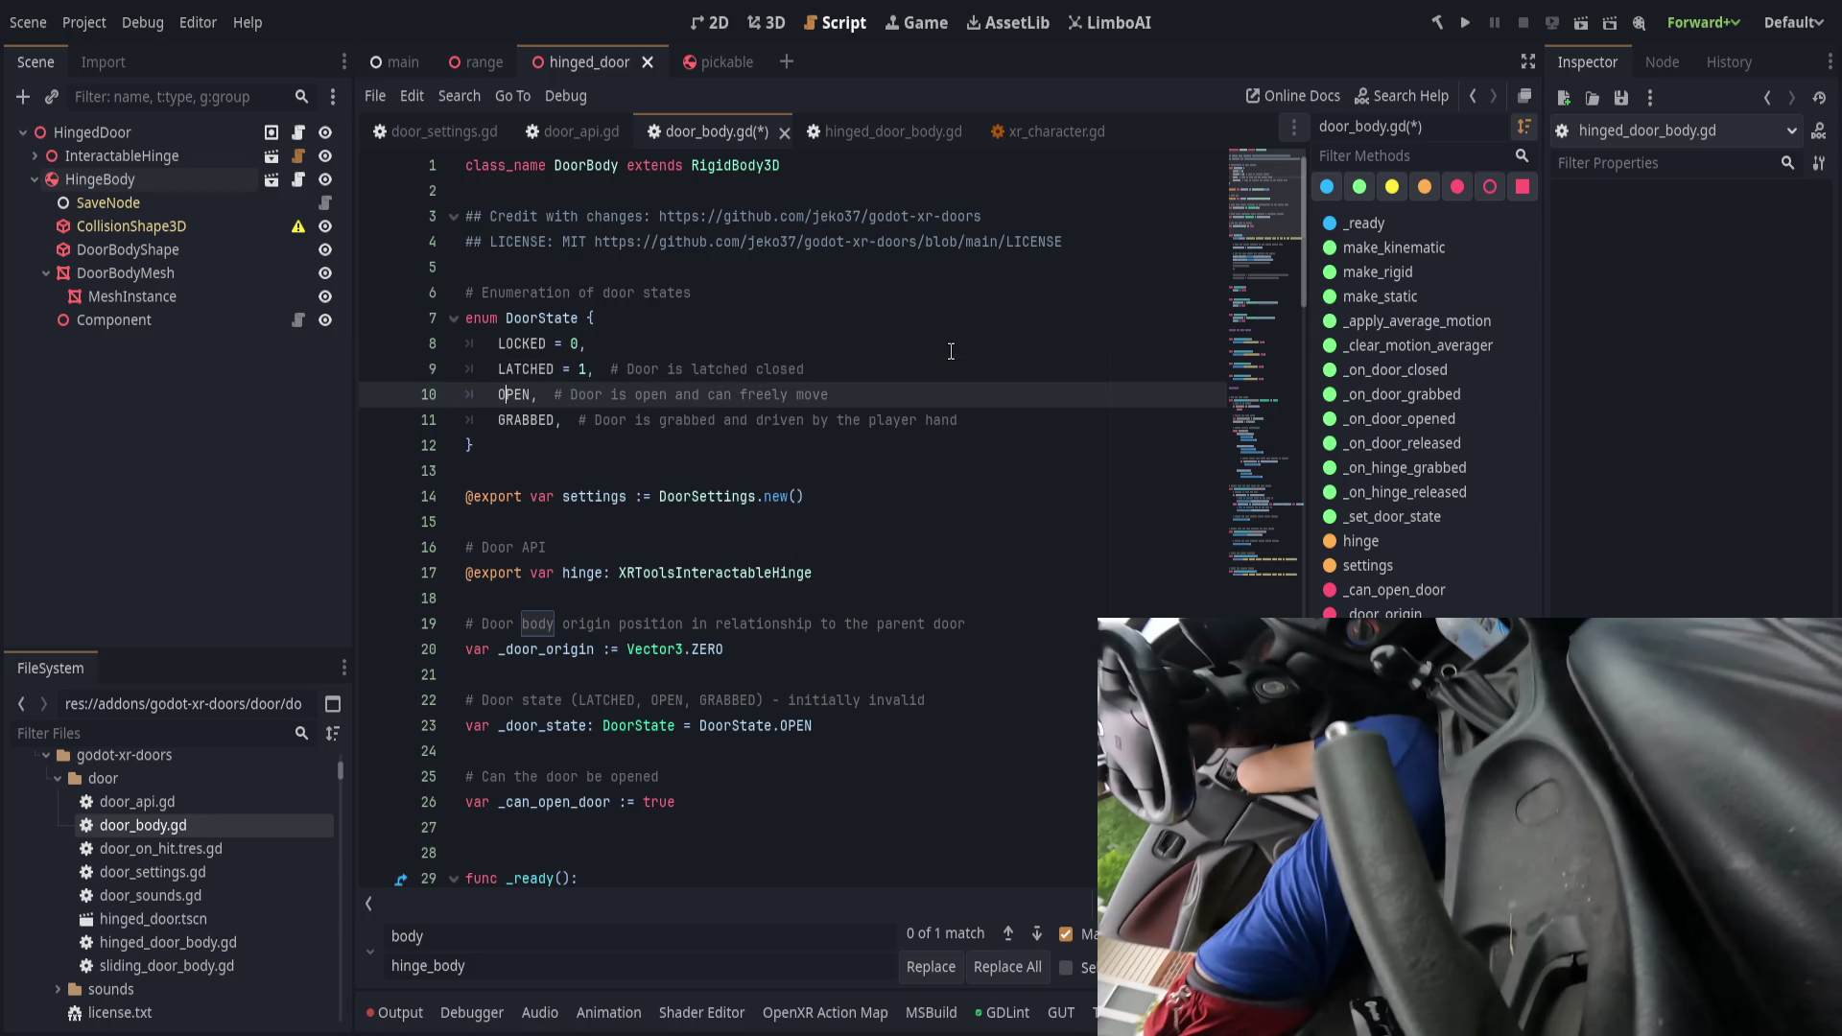
{"action": "type", "text": "= 2"}
{"action": "key", "text": "Down"}
{"action": "type", "text": "= 3"}
Check the edited DoorState lines and select the HingedDoor root node.
{"action": "left_click", "coordinate": [951, 351]}
{"action": "left_click", "coordinate": [739, 420]}
{"action": "left_click", "coordinate": [739, 446]}
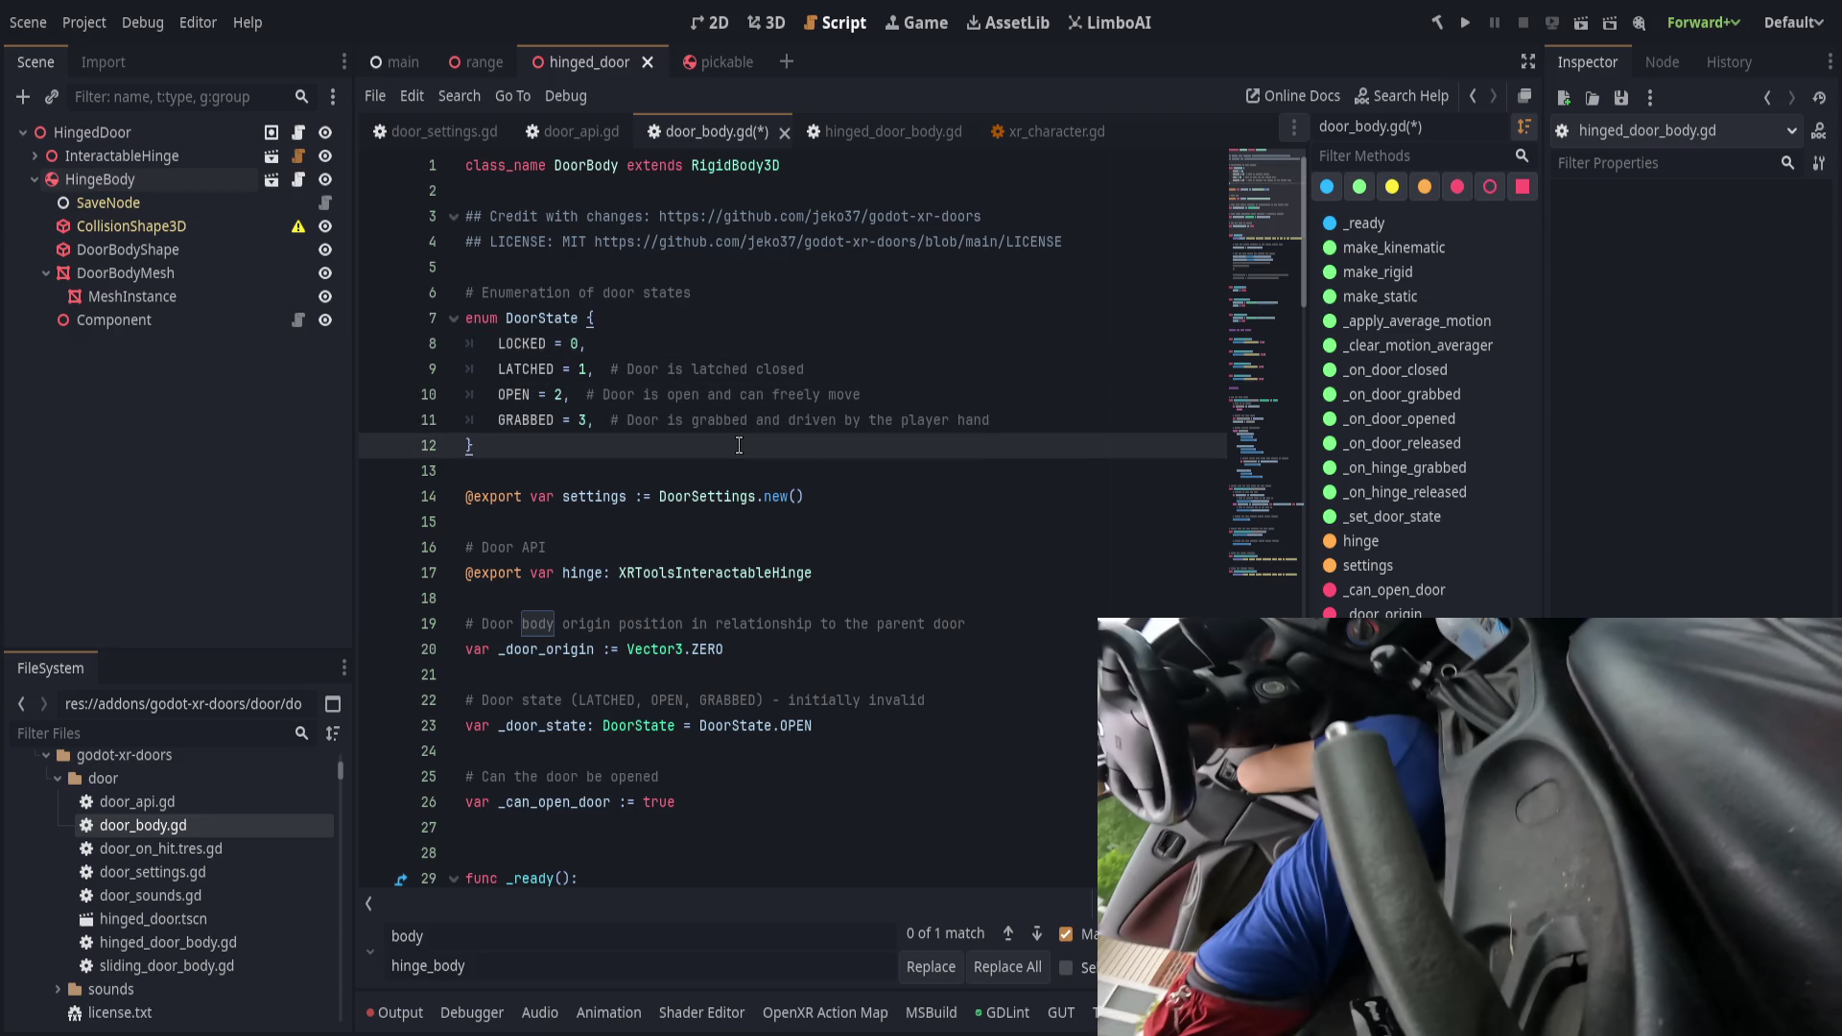
{"action": "left_click", "coordinate": [139, 131]}
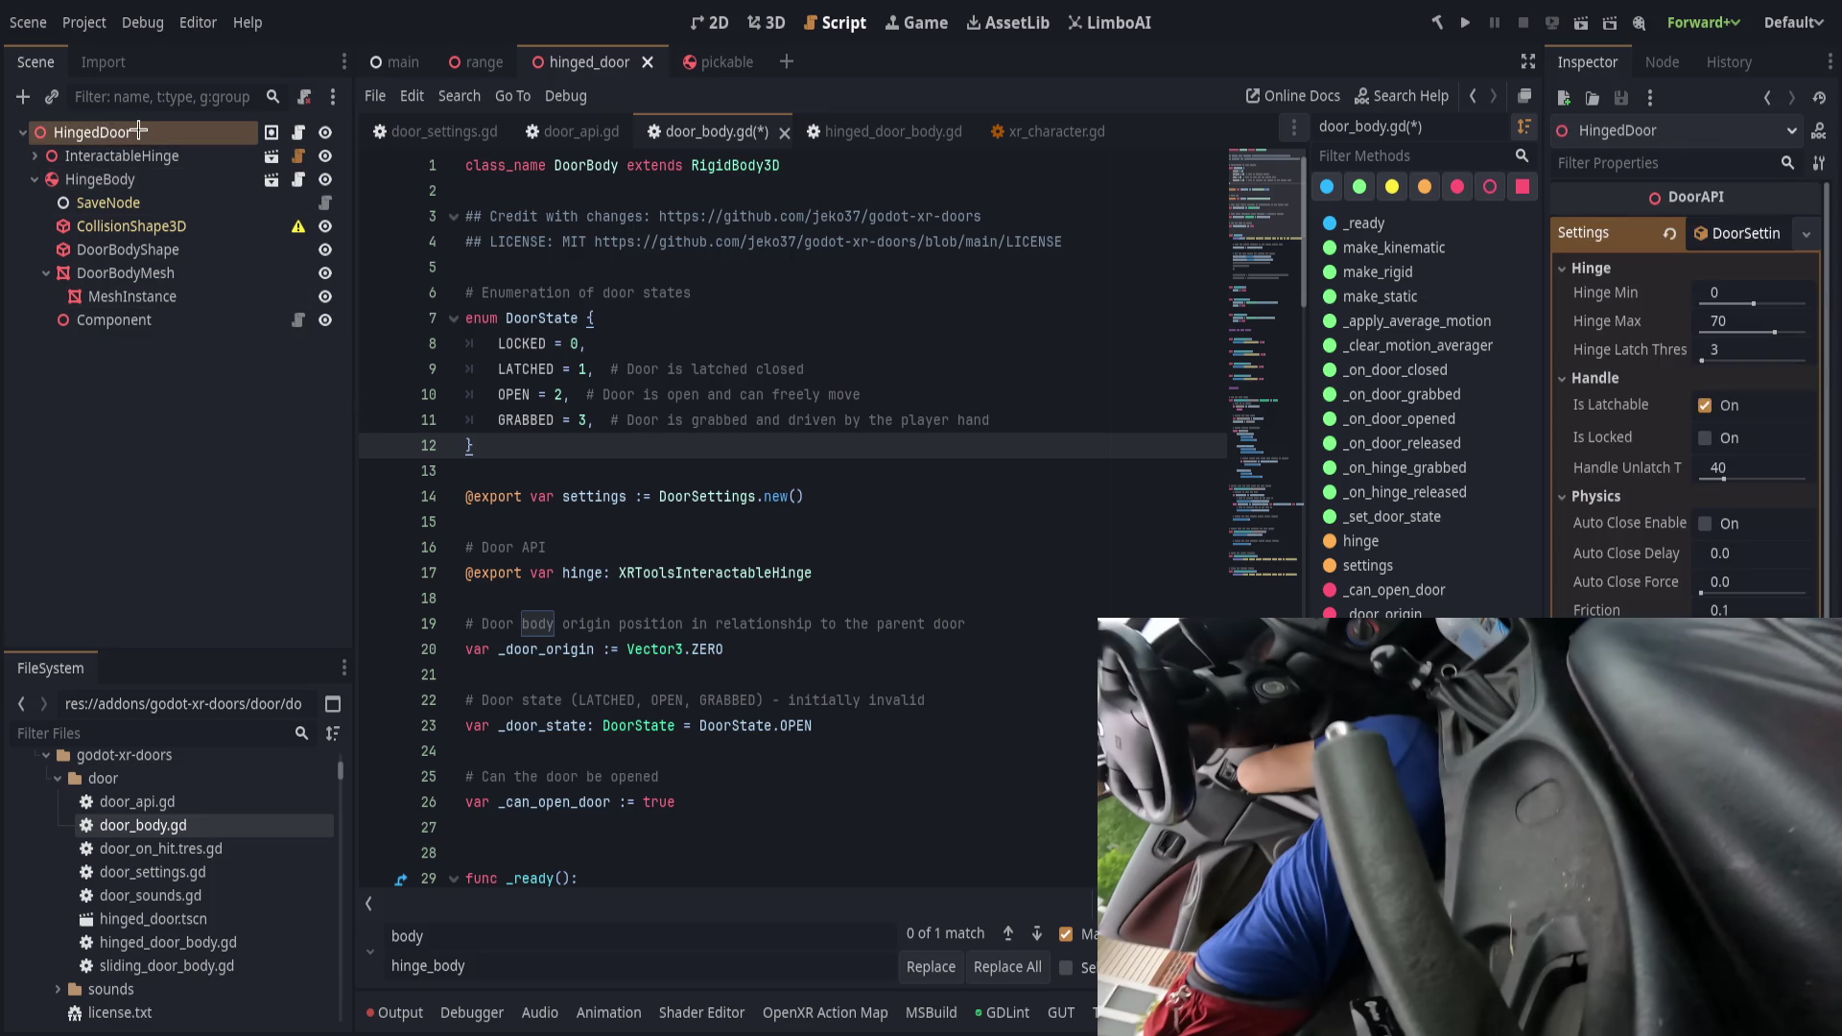
Reselect HingedDoor in the Scene dock and add a LimboHSM child node under it.
{"action": "left_click", "coordinate": [137, 401]}
{"action": "left_click", "coordinate": [136, 402]}
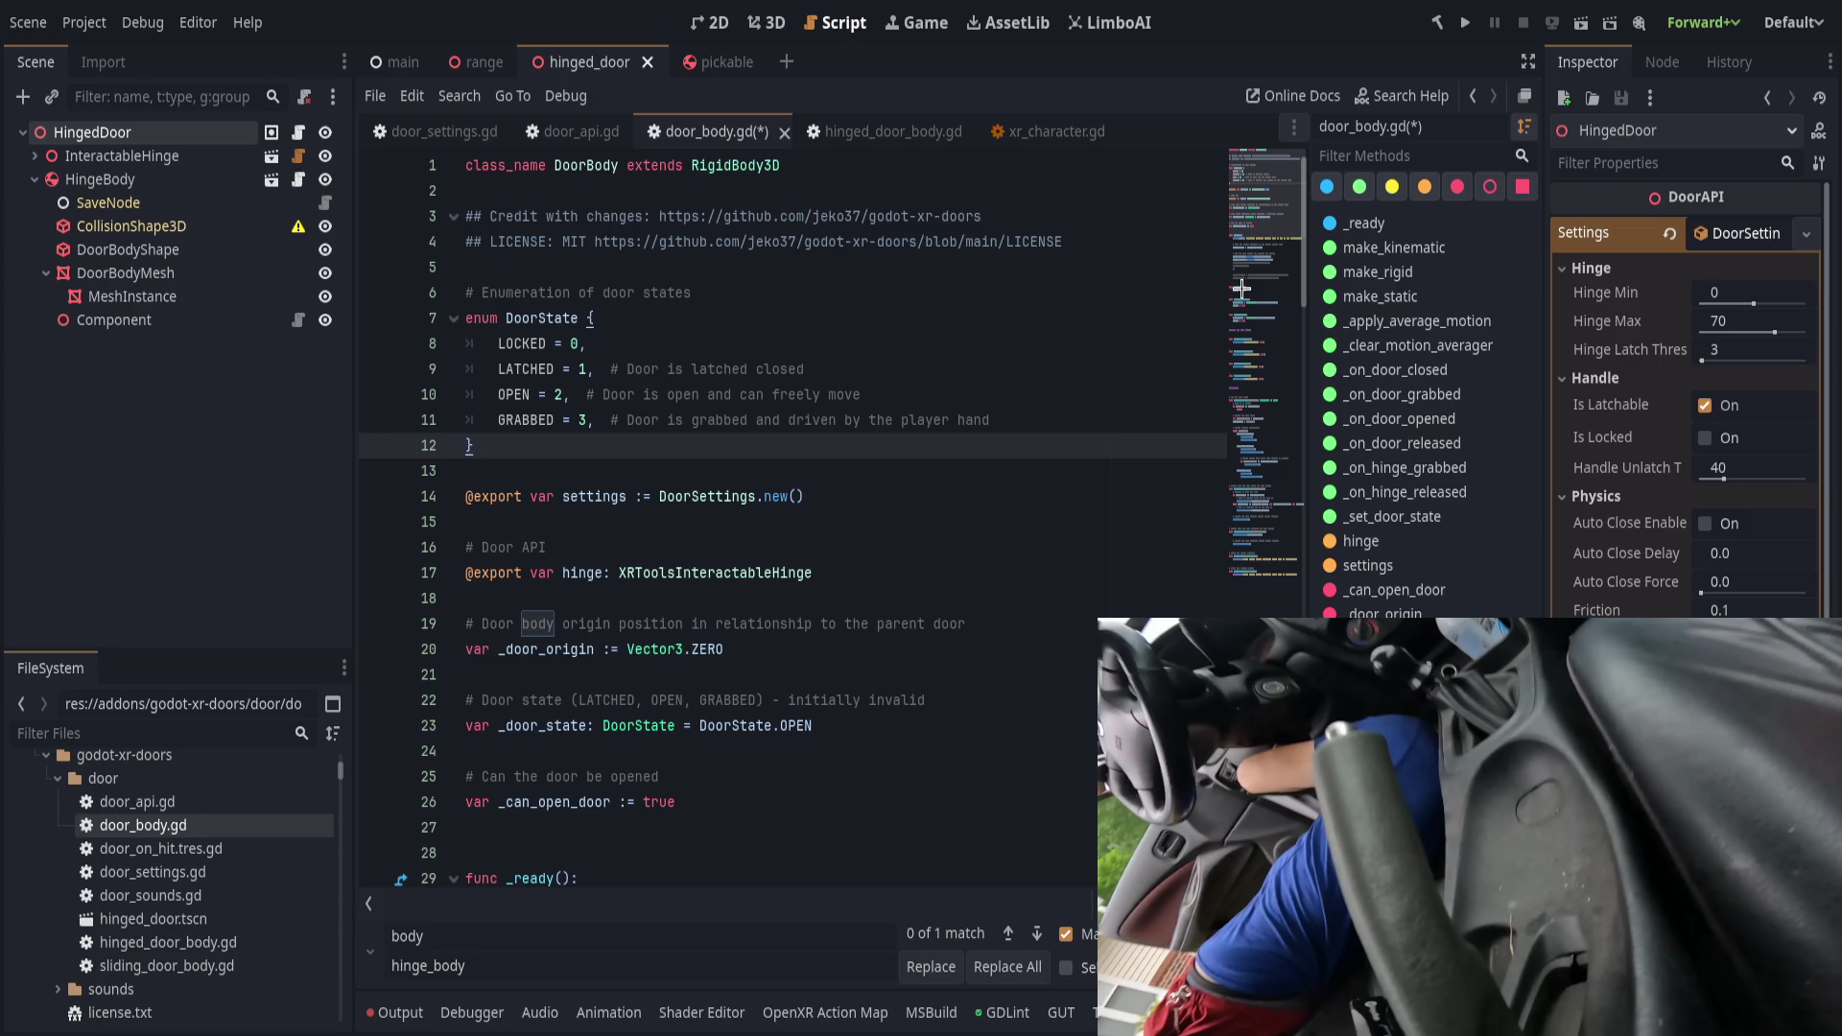
{"action": "key", "text": "ctrl+v"}
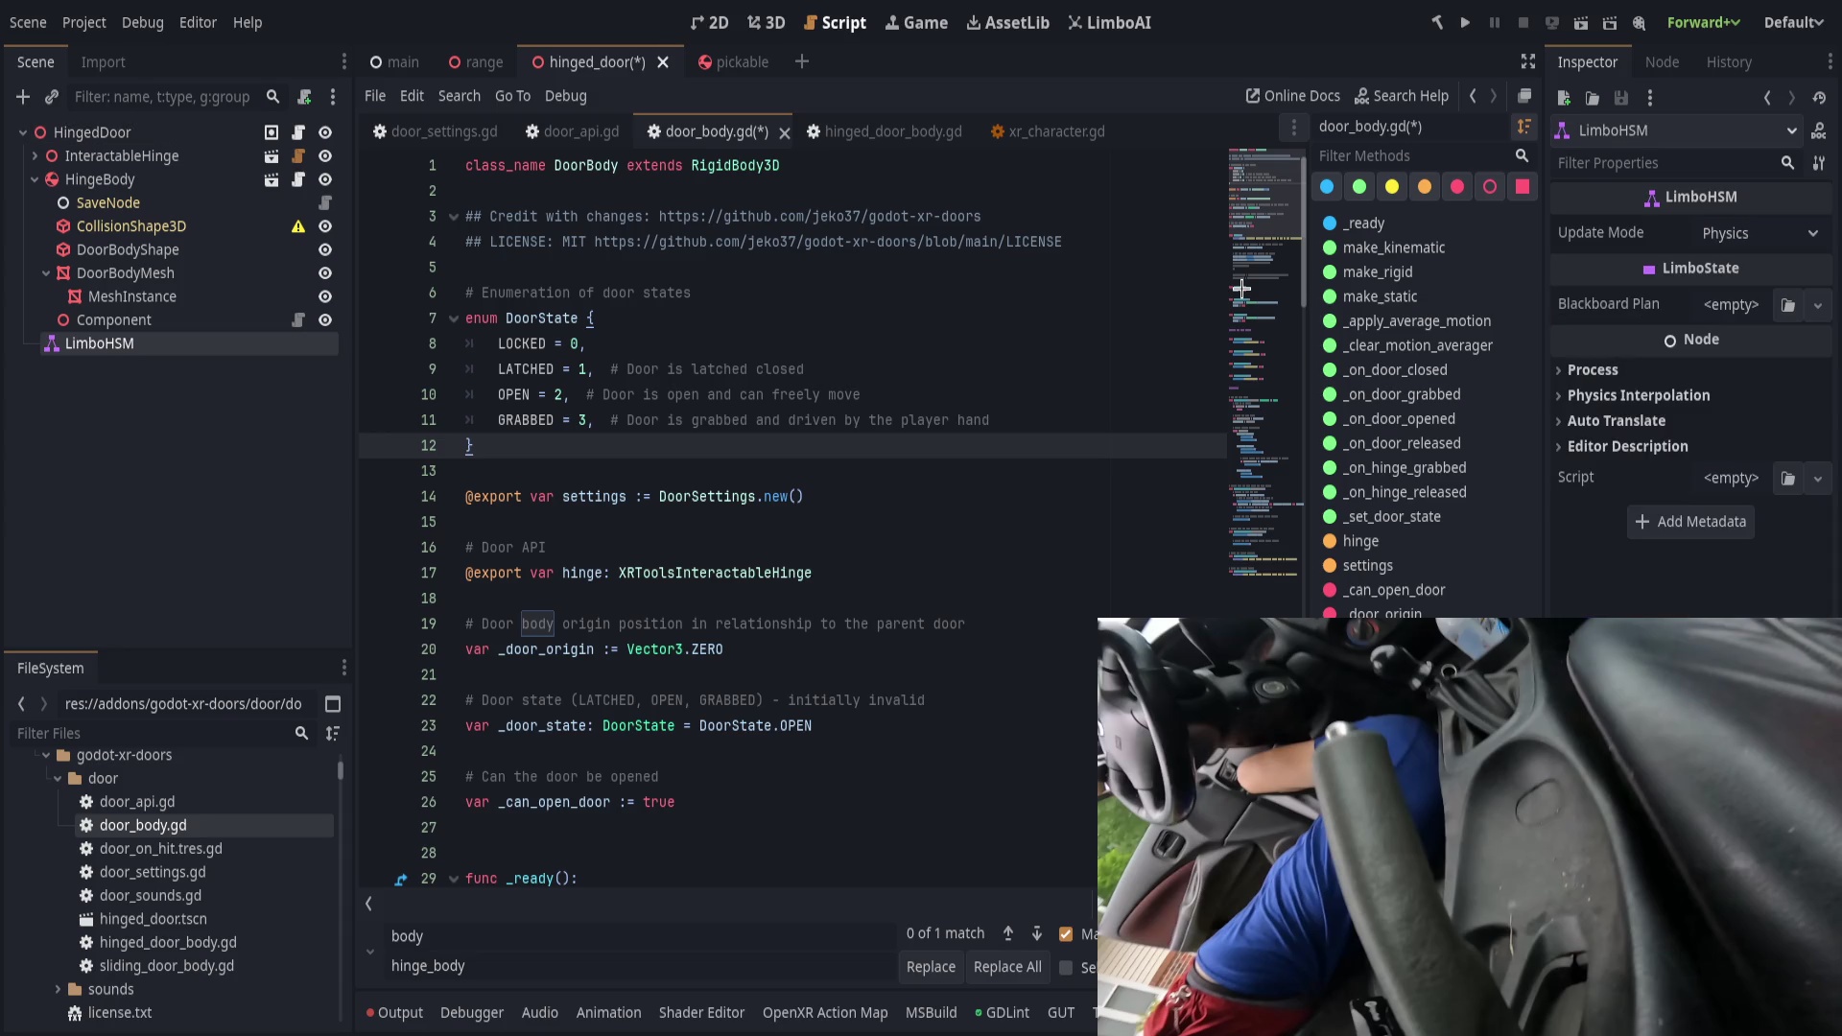
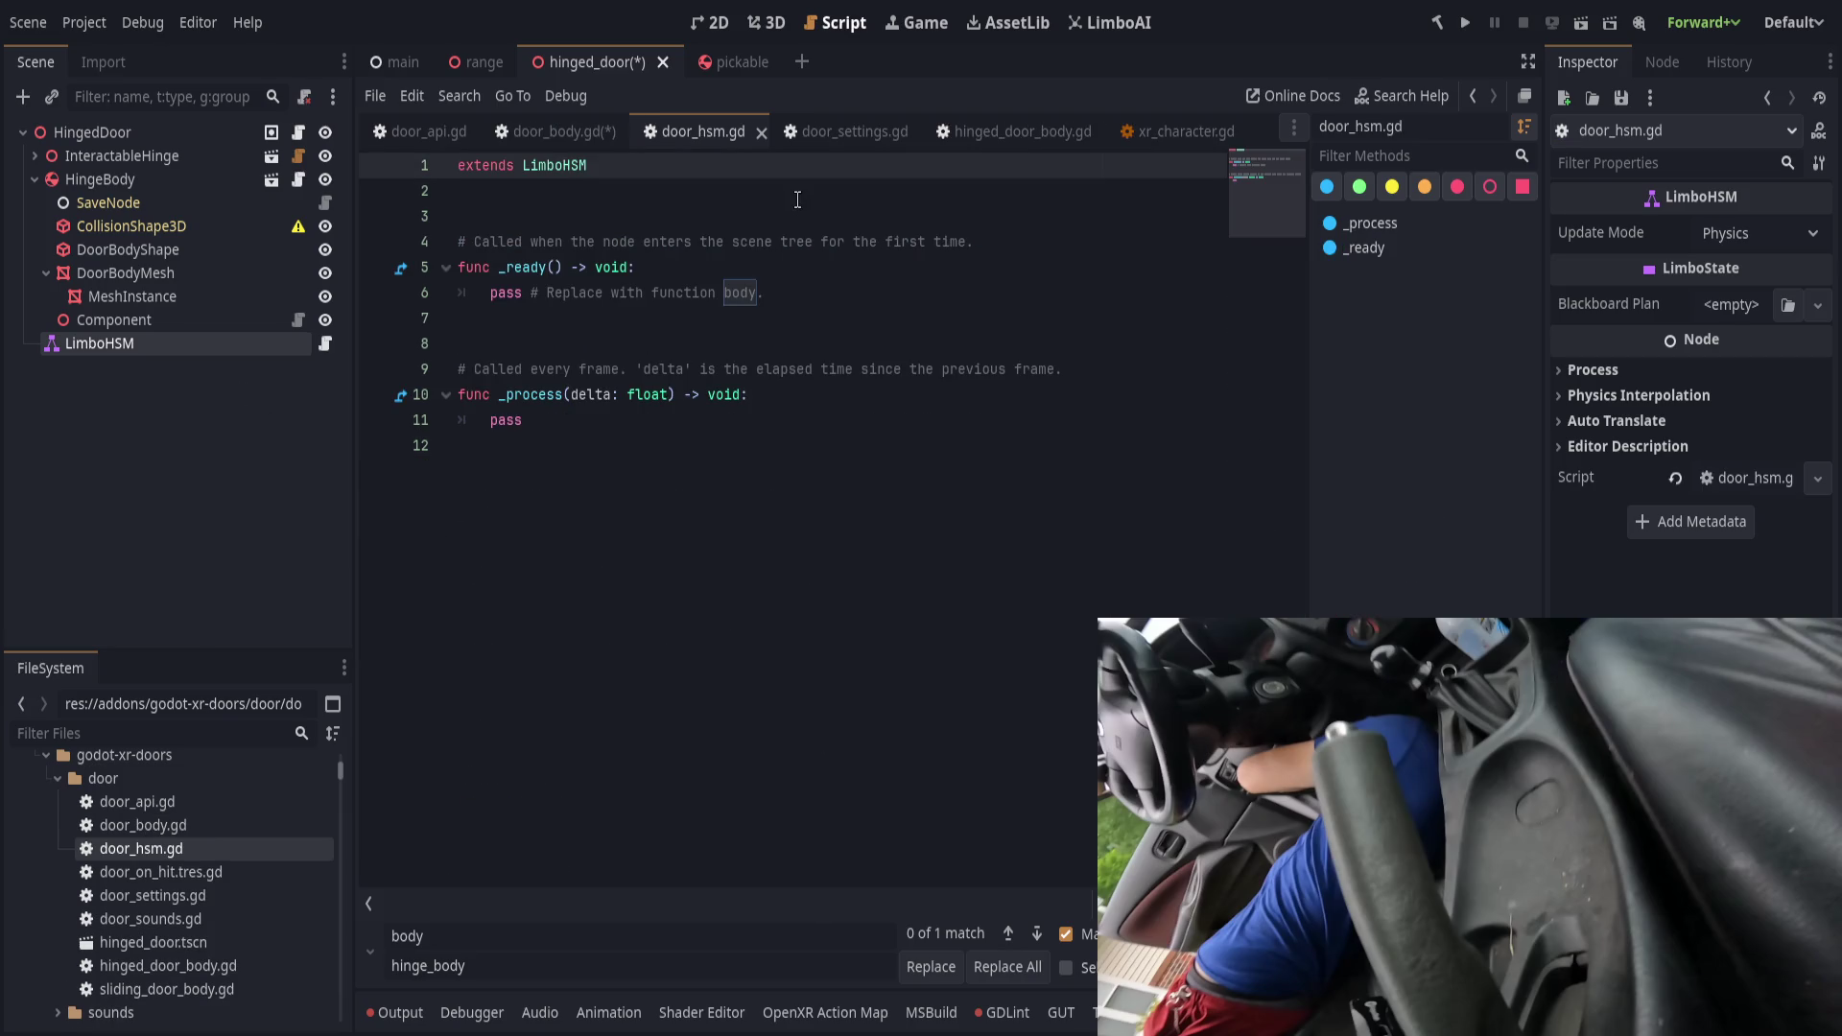
Delete the _process function and declare 'func _initialize_hsm() -> void:' in its place.
{"action": "left_click", "coordinate": [873, 288]}
{"action": "left_click_drag", "start_coordinate": [766, 497], "coordinate": [665, 342]}
{"action": "key", "text": "BackSpace"}
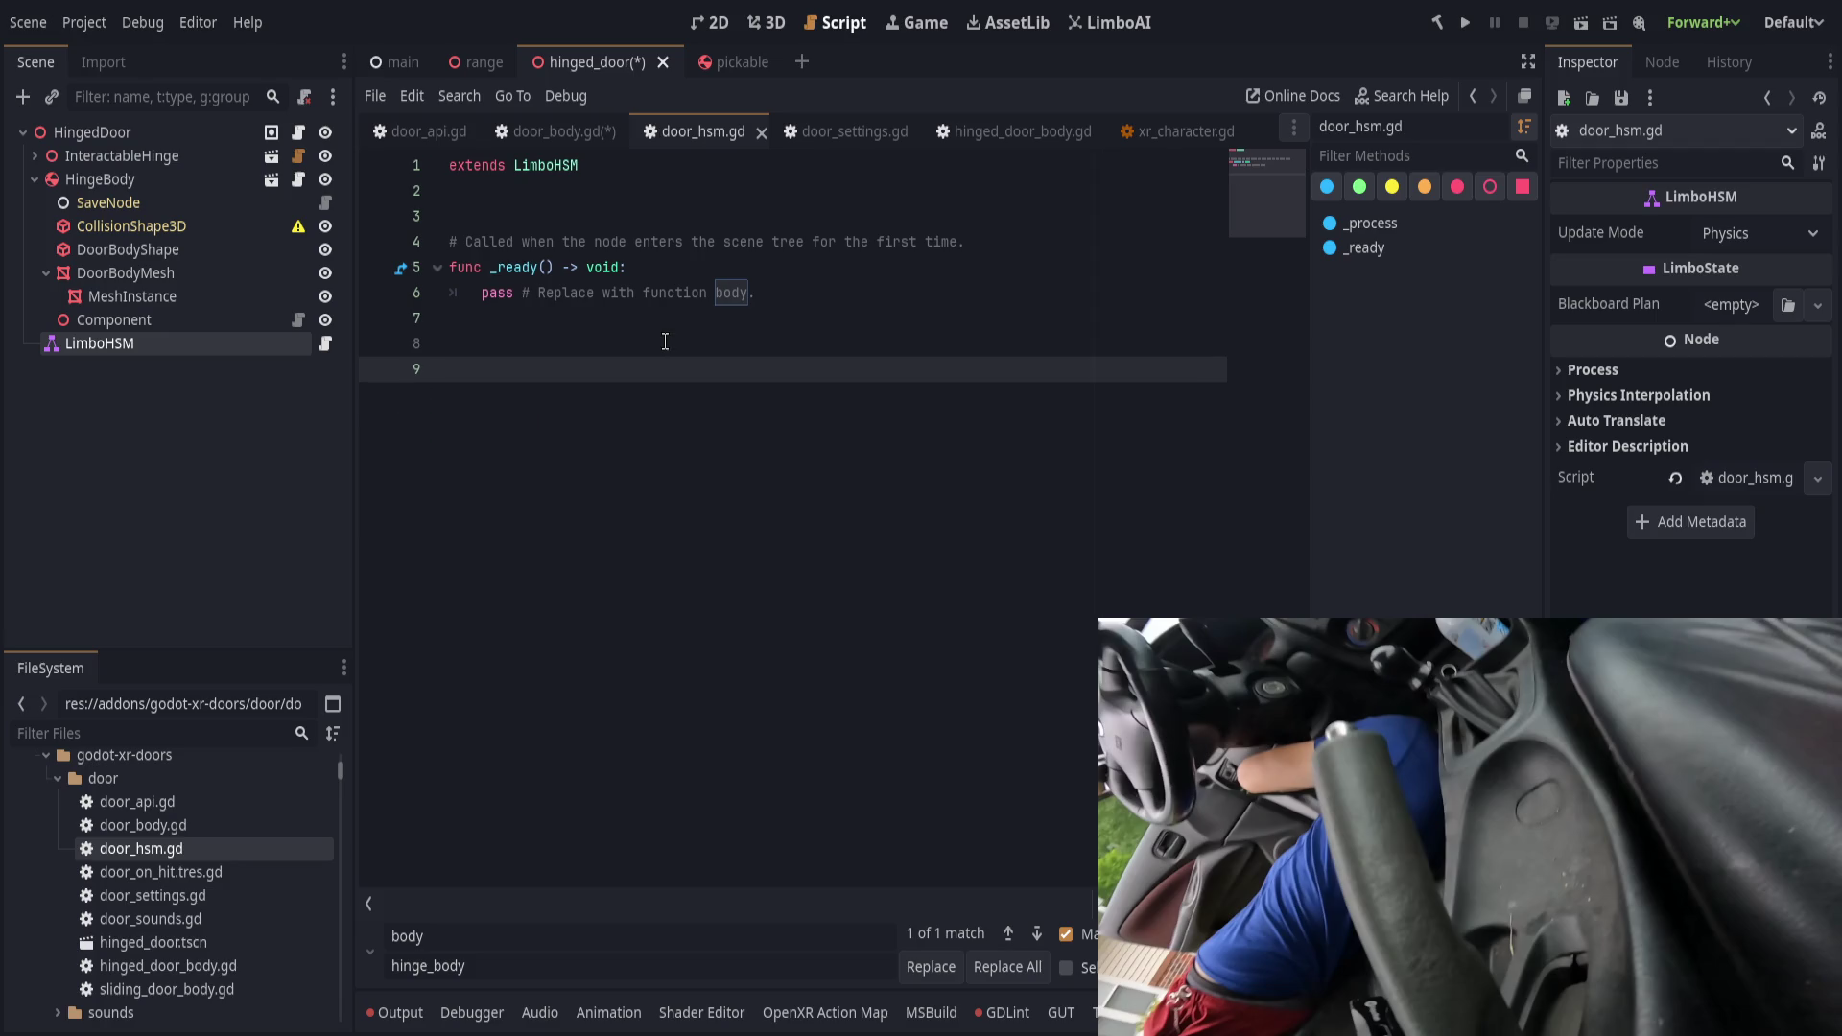
{"action": "key", "text": "BackSpace"}
{"action": "type", "text": "func"}
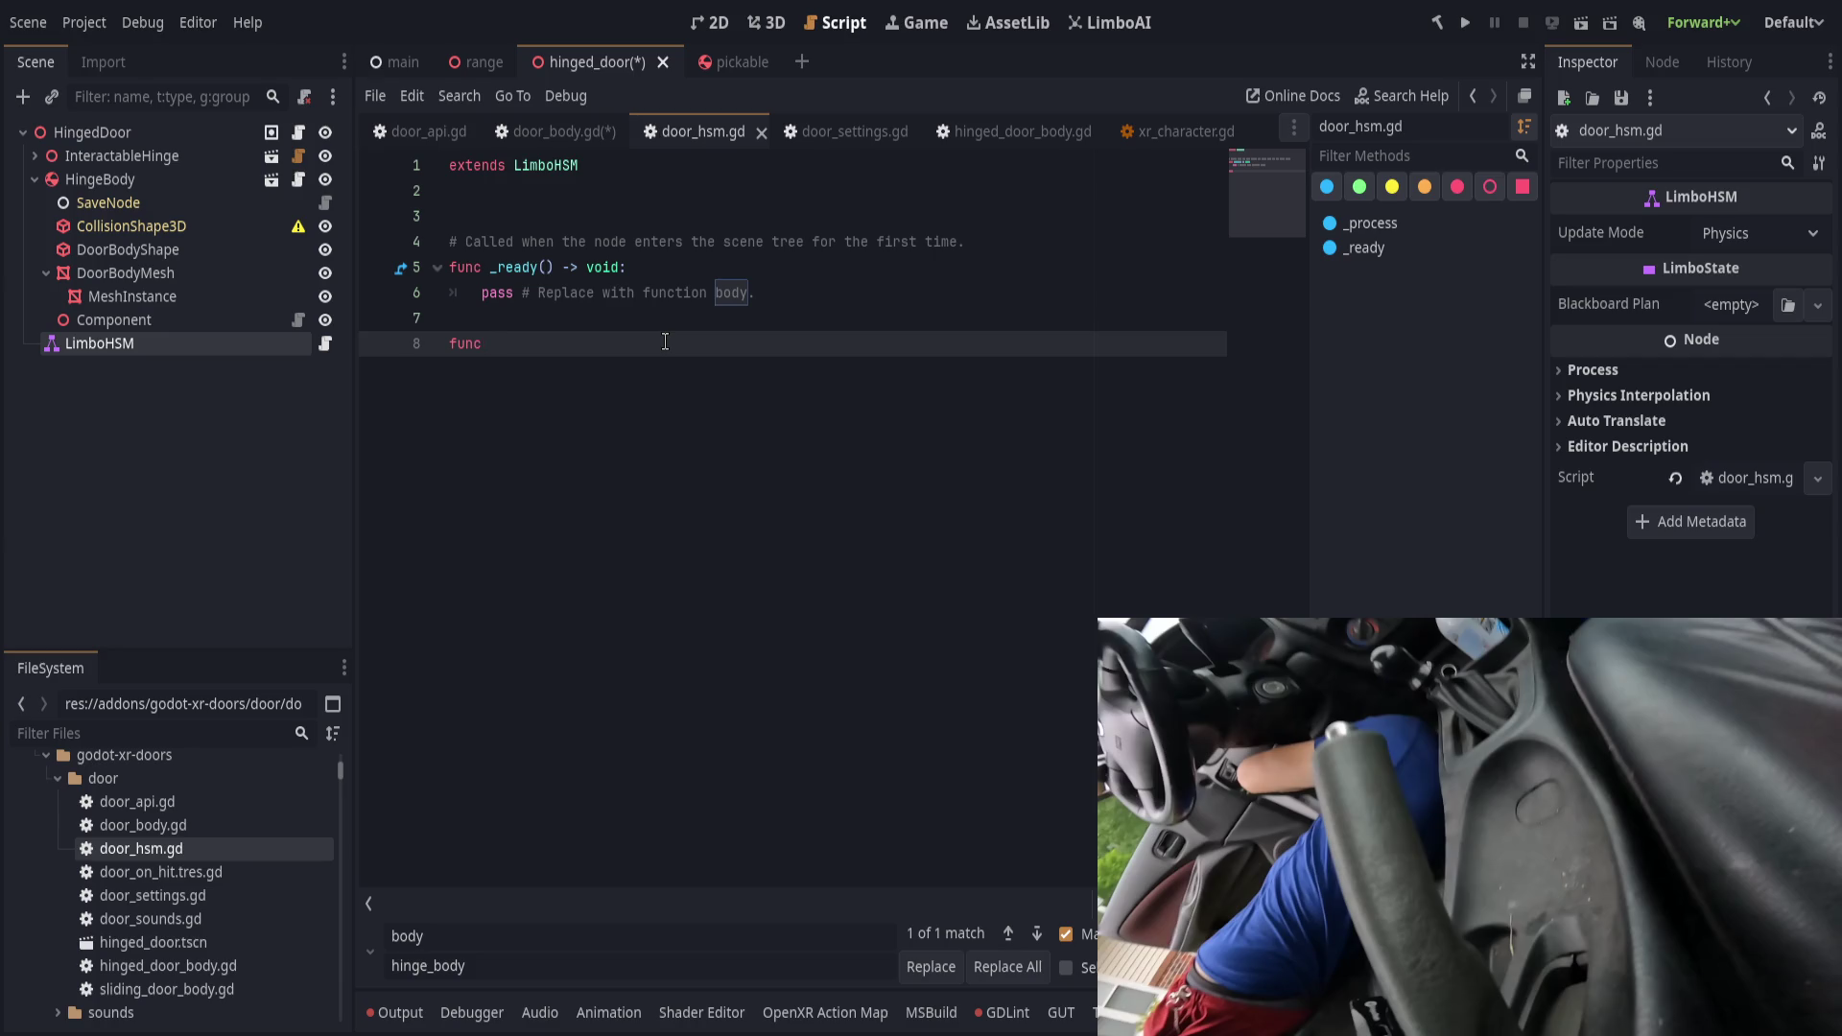
{"action": "type", "text": "initialize_"}
{"action": "type", "text": "hsm()"}
{"action": "type", "text": ". v"}
{"action": "type", "text": "> void:"}
{"action": "key", "text": "Return"}
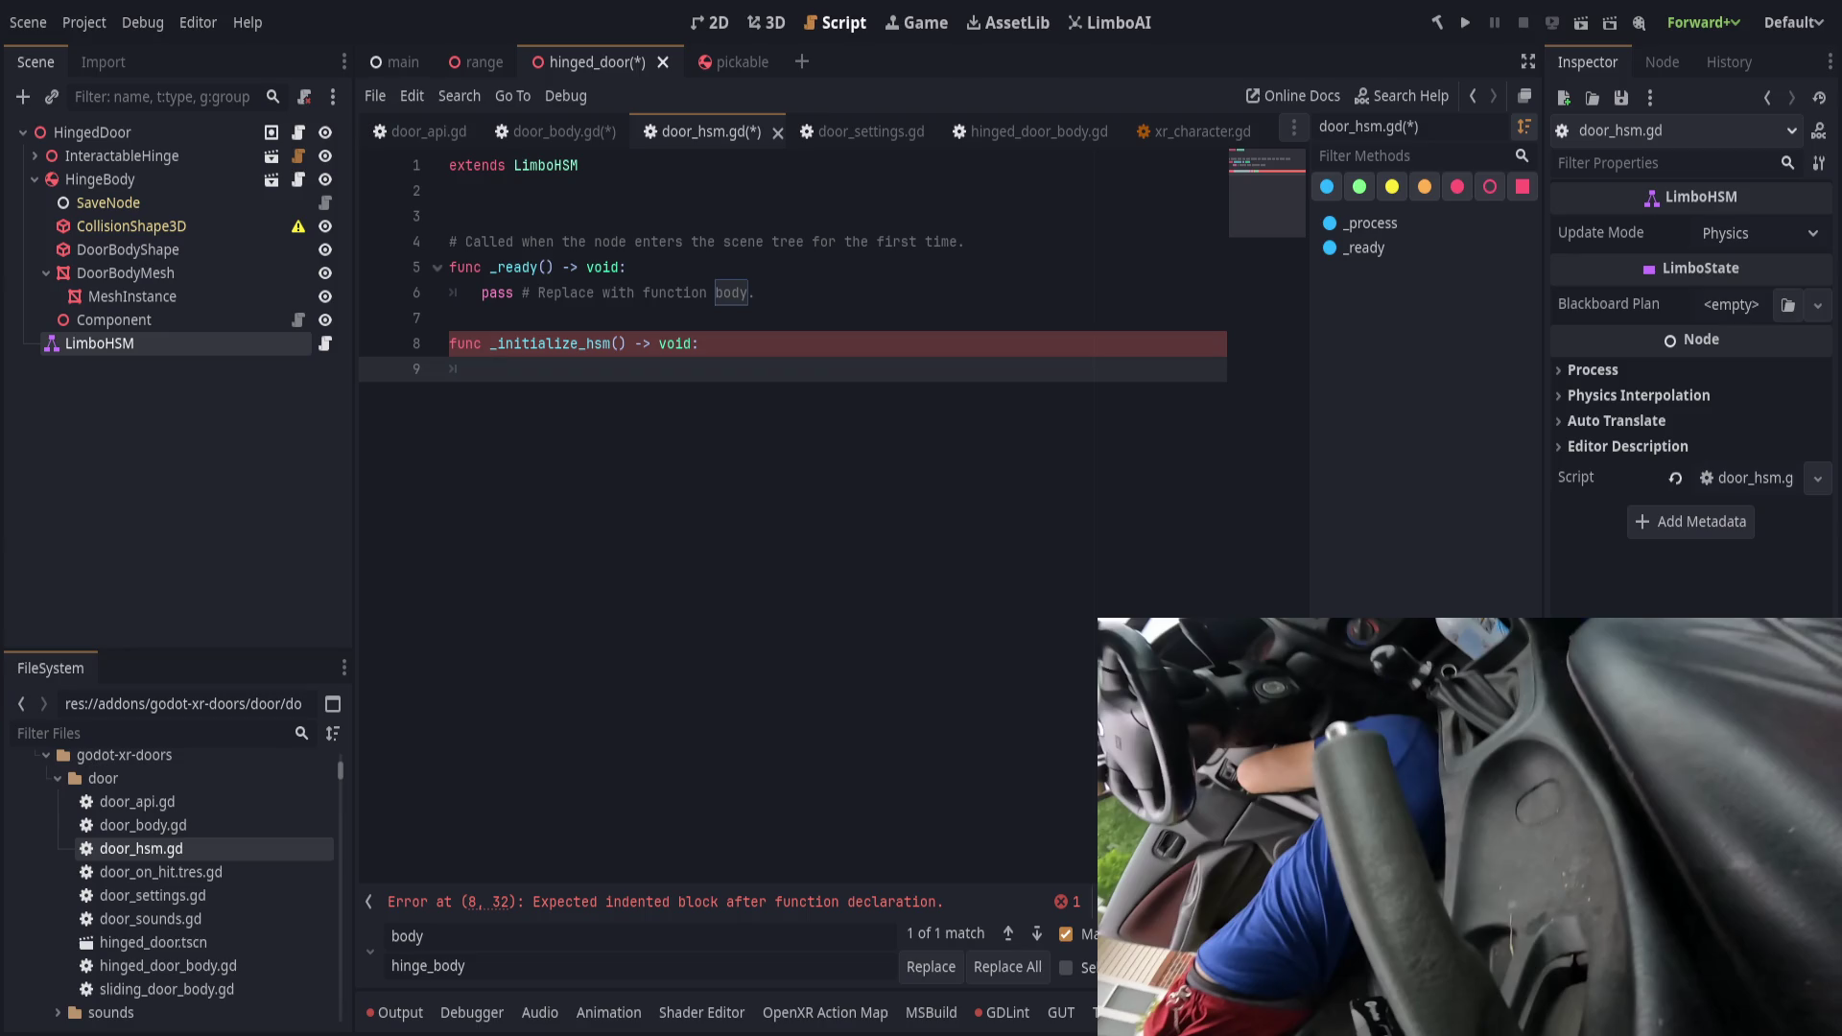
Close the find bar, give _initialize_hsm a 'pass' body, and save door_hsm.gd.
{"action": "left_click", "coordinate": [178, 453]}
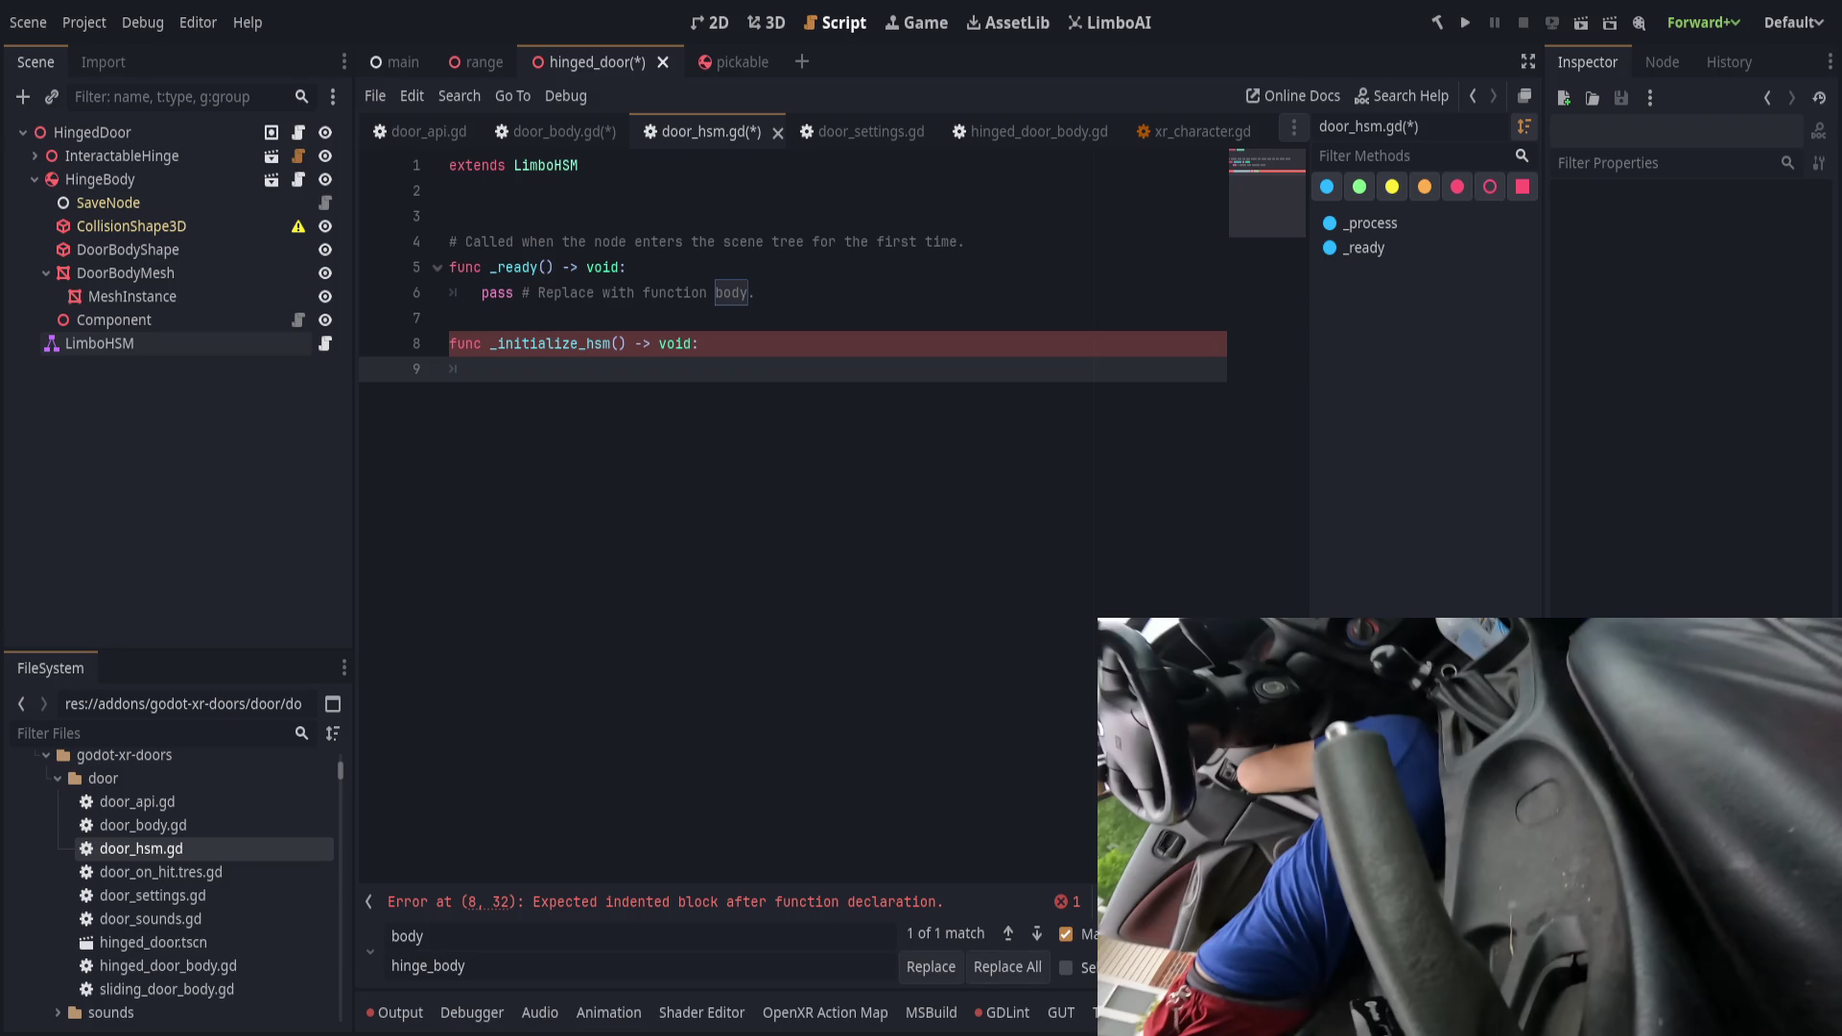
{"action": "key", "text": "Escape"}
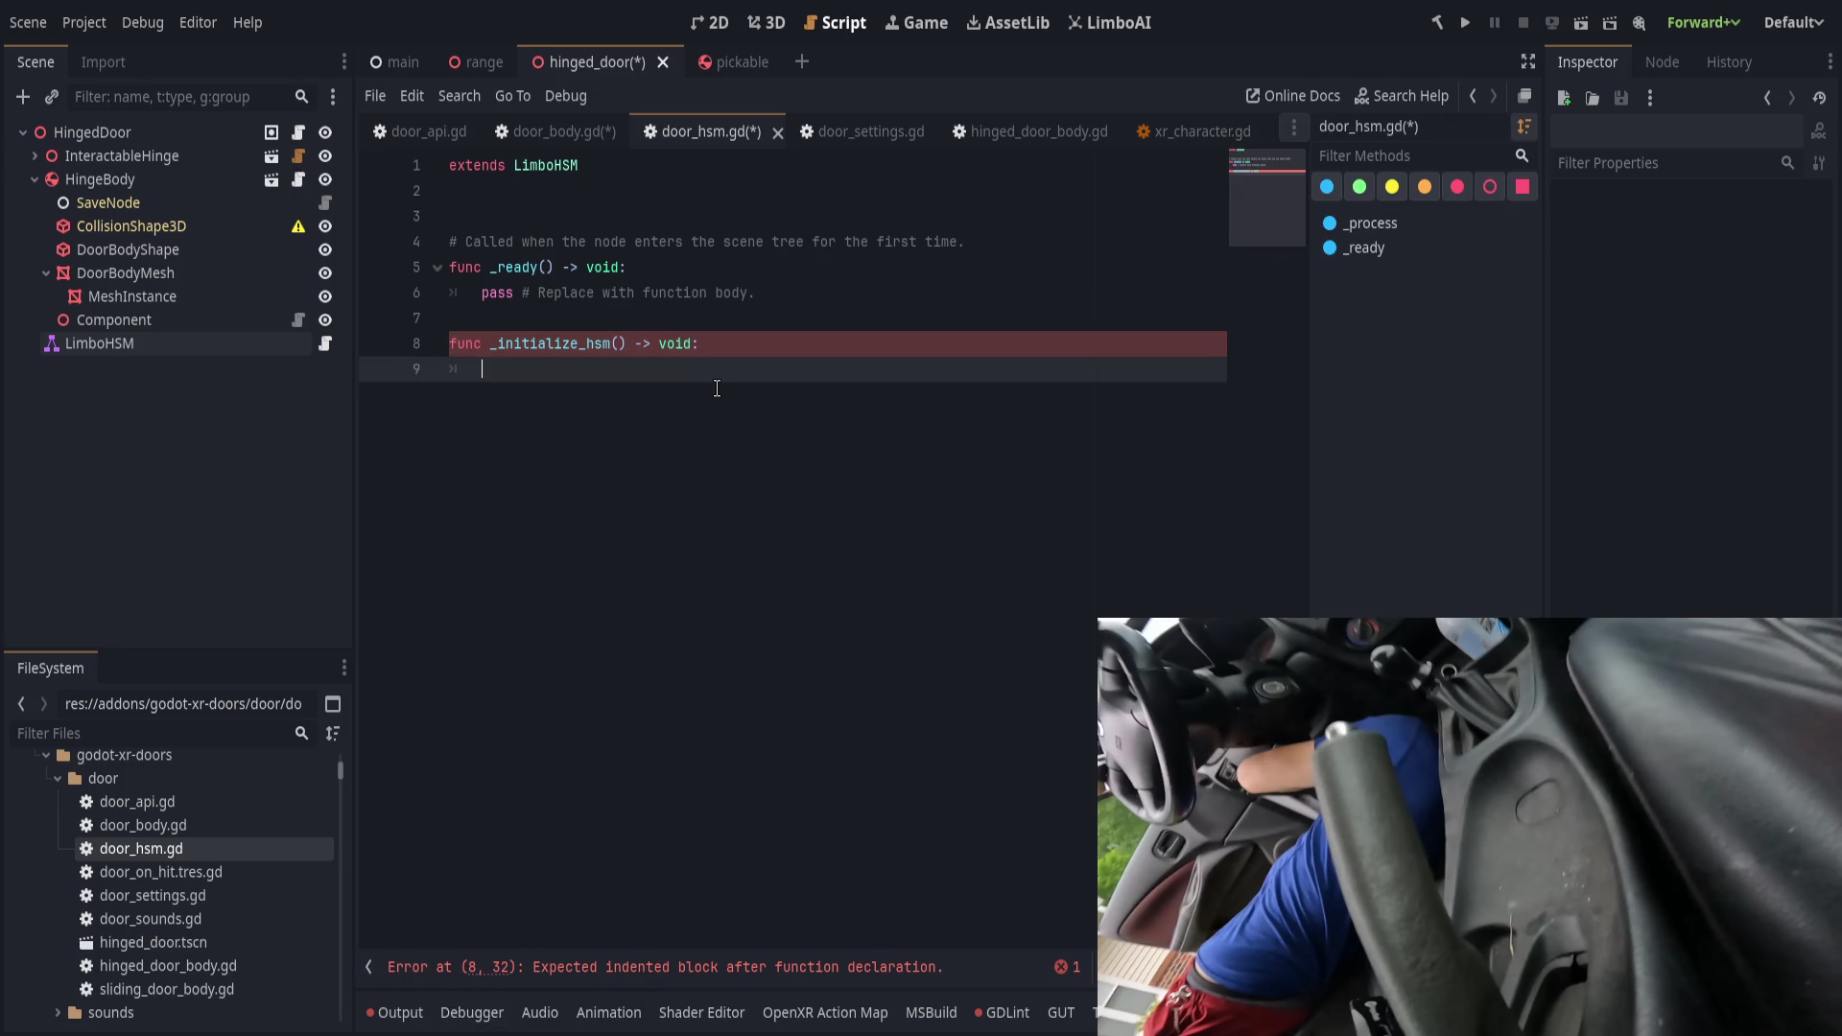
{"action": "type", "text": "pass"}
{"action": "key", "text": "ctrl+s"}
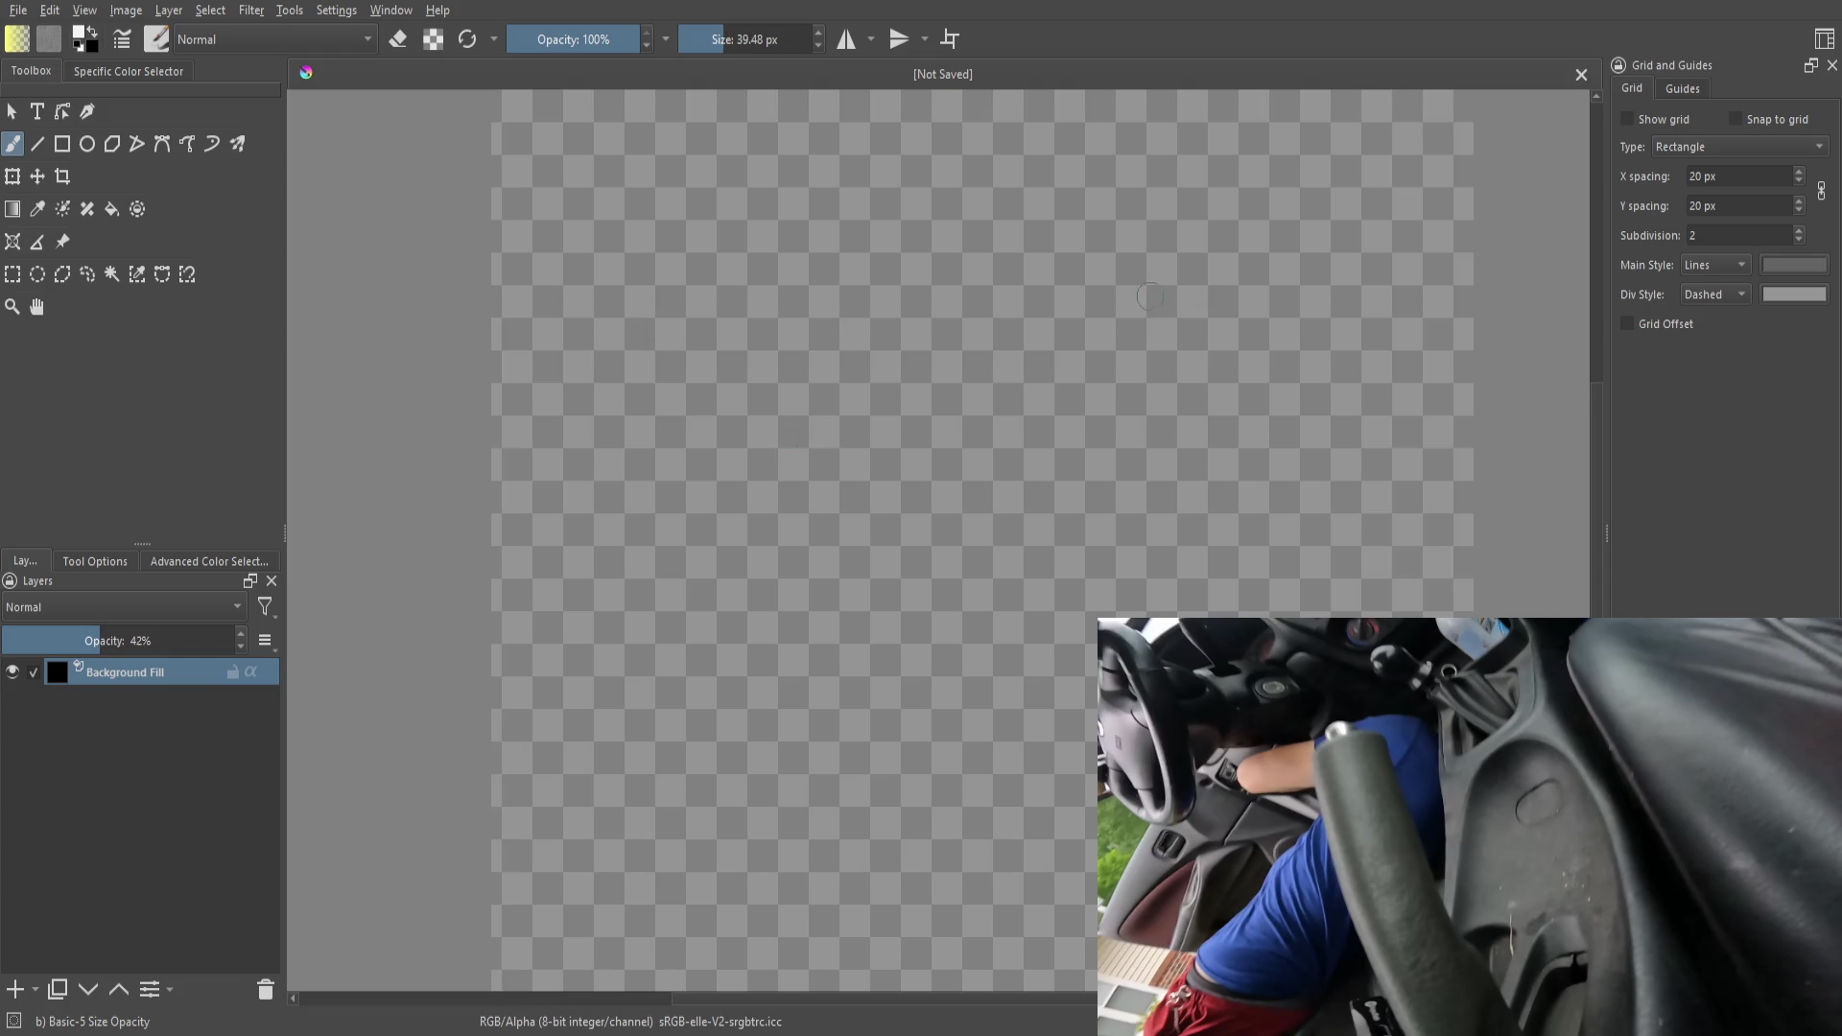
Shrink the brush, add a new paint layer, and straighten the rotated canvas view.
{"action": "left_click_drag", "start_coordinate": [1150, 297], "coordinate": [1150, 296], "text": "shift"}
{"action": "left_click", "coordinate": [15, 989]}
{"action": "left_click_drag", "start_coordinate": [636, 434], "coordinate": [822, 550]}
{"action": "key", "text": "ctrl+z"}
{"action": "mouse_move", "coordinate": [750, 352]}
{"action": "left_mouse_down"}
{"action": "mouse_move", "coordinate": [876, 349]}
{"action": "mouse_move", "coordinate": [882, 312]}
{"action": "mouse_move", "coordinate": [861, 321]}
{"action": "left_mouse_up"}
{"action": "scroll", "coordinate": [608, 292], "scroll_direction": "down", "scroll_amount": 3}
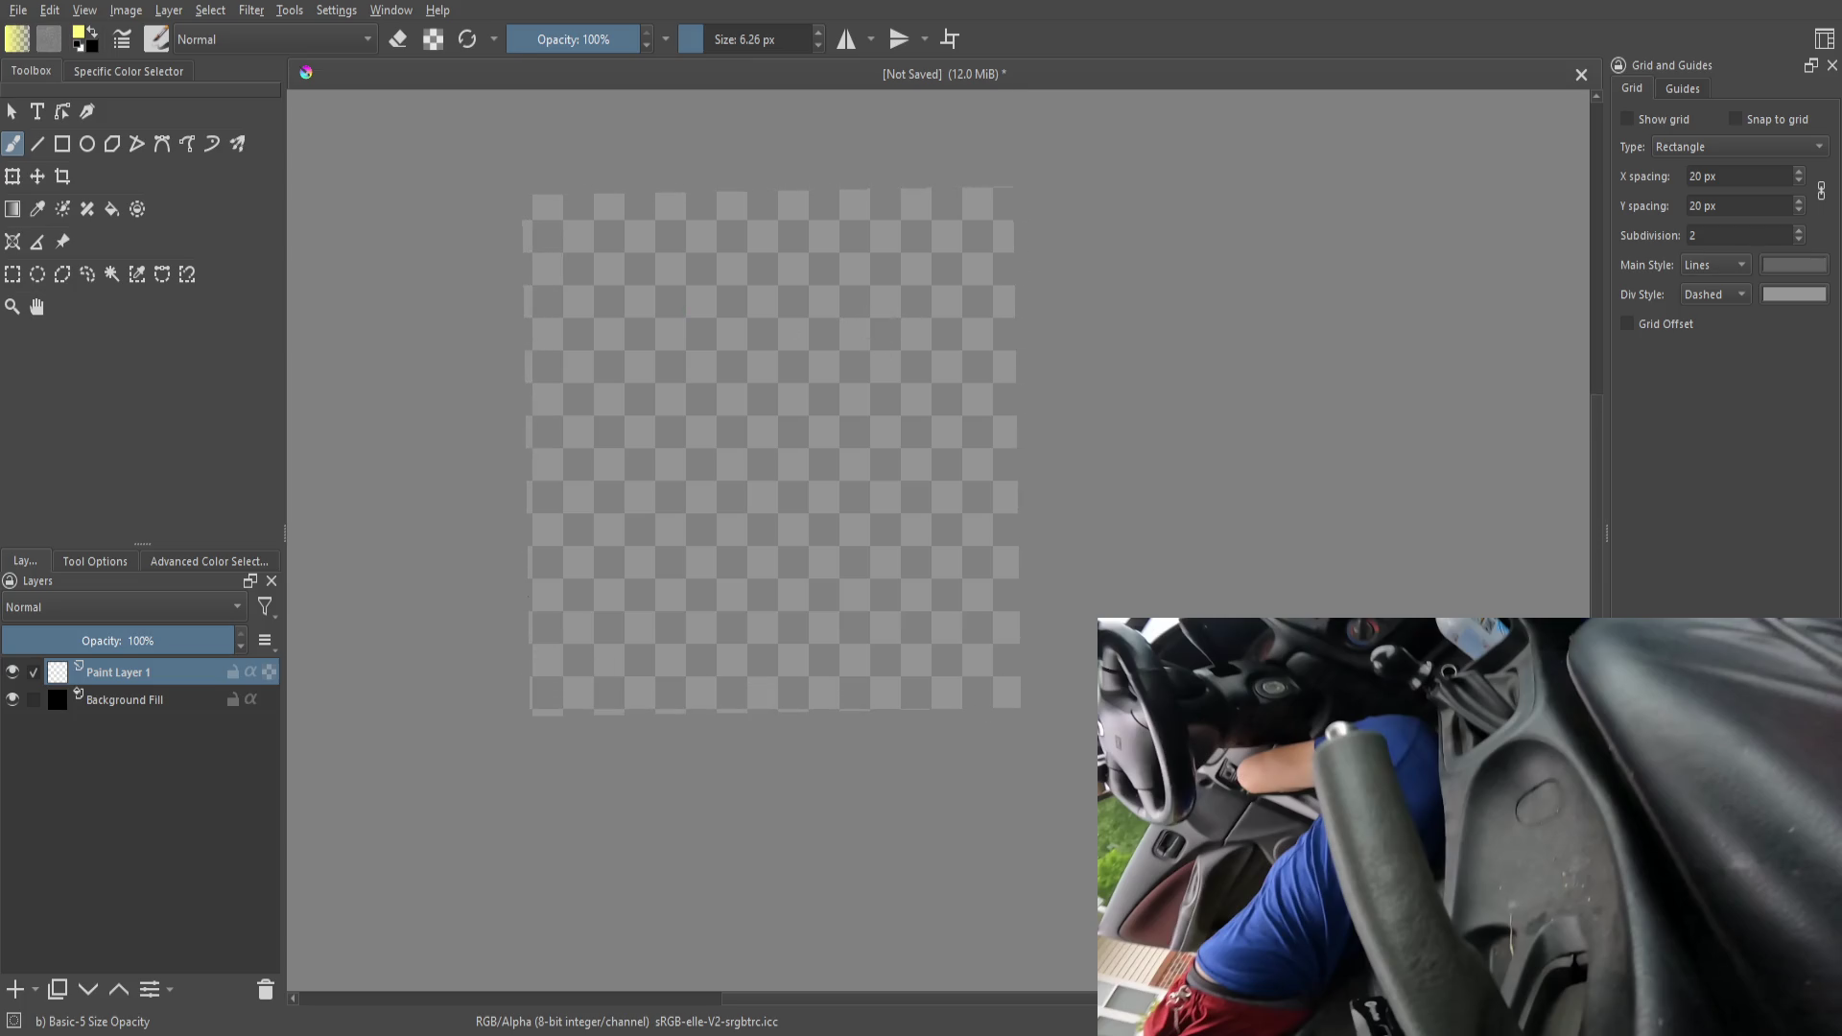
Reset the brush preset, pick white from the pop-up palette, and thin the brush to about 3.5 px.
{"action": "left_click", "coordinate": [467, 38]}
{"action": "key", "text": "bracketleft"}
{"action": "key", "text": "bracketleft"}
{"action": "key", "text": "bracketleft"}
{"action": "key", "text": "bracketleft"}
{"action": "key", "text": "bracketleft"}
{"action": "mouse_move", "coordinate": [732, 405]}
{"action": "left_mouse_down"}
{"action": "mouse_move", "coordinate": [671, 502]}
{"action": "mouse_move", "coordinate": [350, 445]}
{"action": "mouse_move", "coordinate": [334, 291]}
{"action": "mouse_move", "coordinate": [321, 313]}
{"action": "left_mouse_up"}
{"action": "mouse_move", "coordinate": [575, 374]}
{"action": "left_mouse_down"}
{"action": "mouse_move", "coordinate": [662, 378]}
{"action": "mouse_move", "coordinate": [679, 464]}
{"action": "mouse_move", "coordinate": [685, 449]}
{"action": "left_mouse_up"}
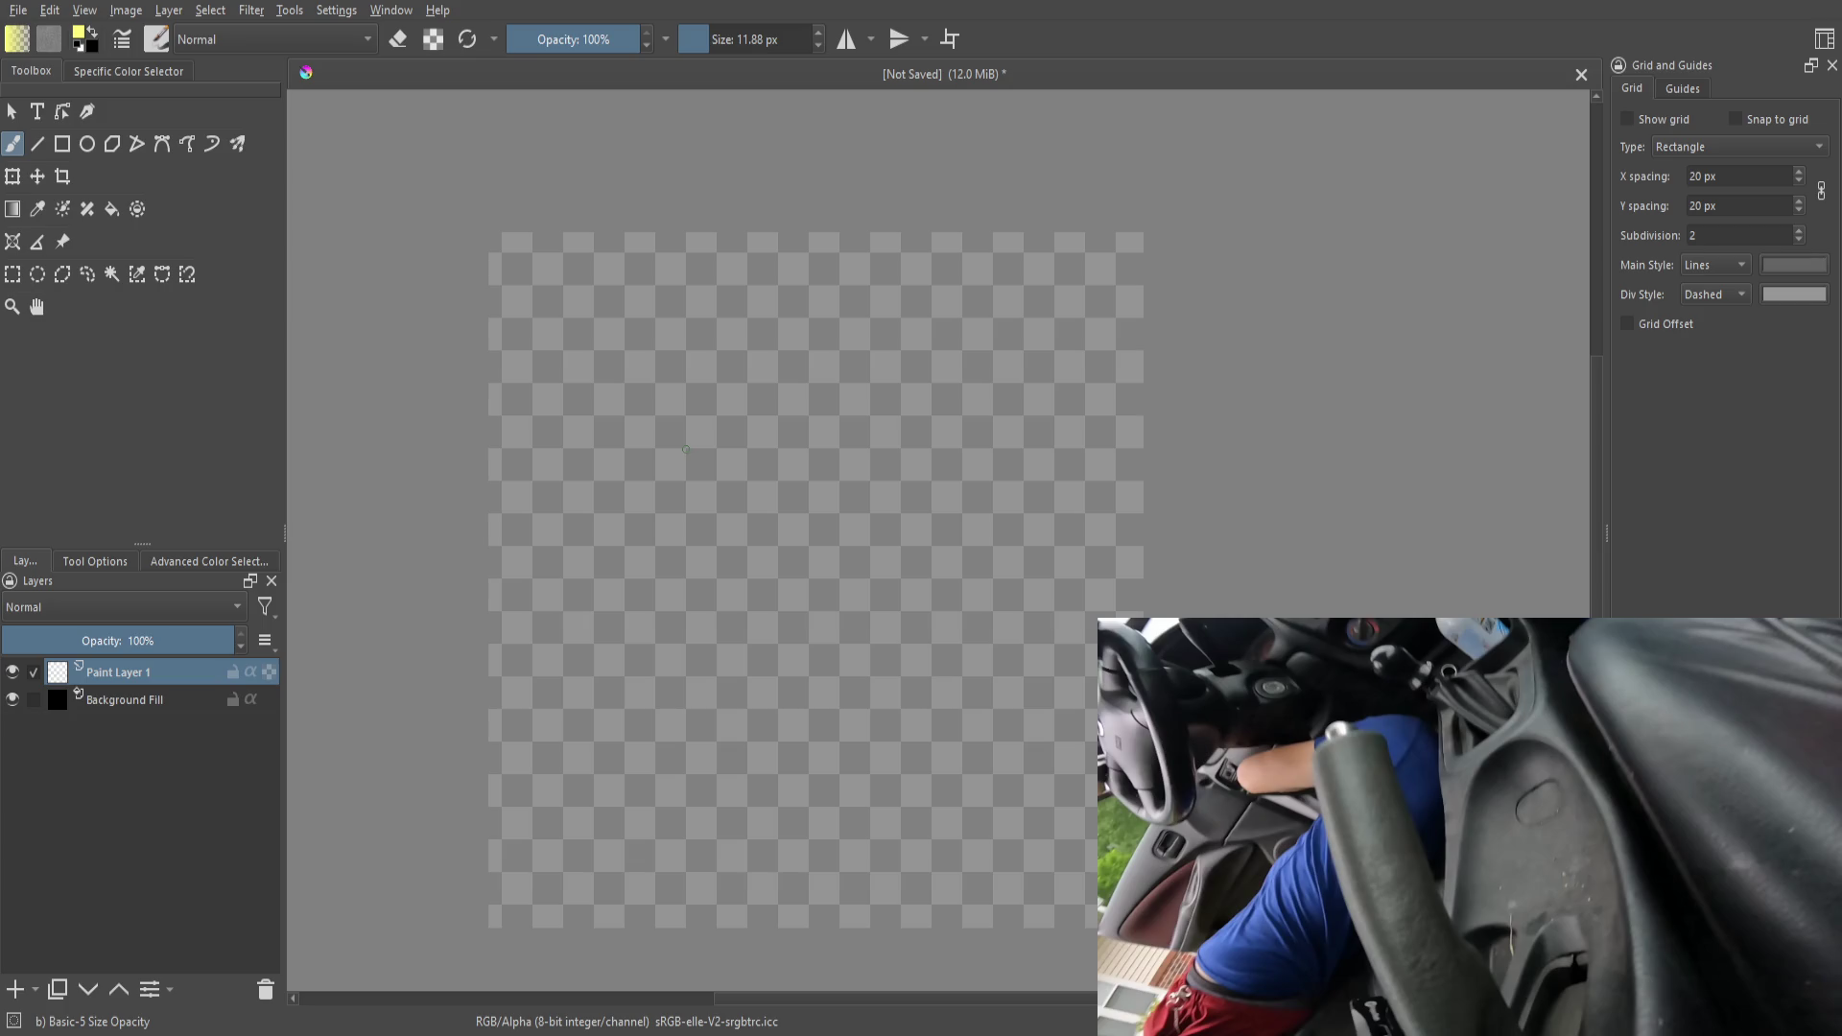
{"action": "right_click", "coordinate": [841, 405]}
{"action": "left_click", "coordinate": [892, 413]}
{"action": "scroll", "coordinate": [750, 438], "scroll_direction": "up", "scroll_amount": 1}
{"action": "key", "text": "bracketleft"}
{"action": "scroll", "coordinate": [750, 438], "scroll_direction": "down", "scroll_amount": 1}
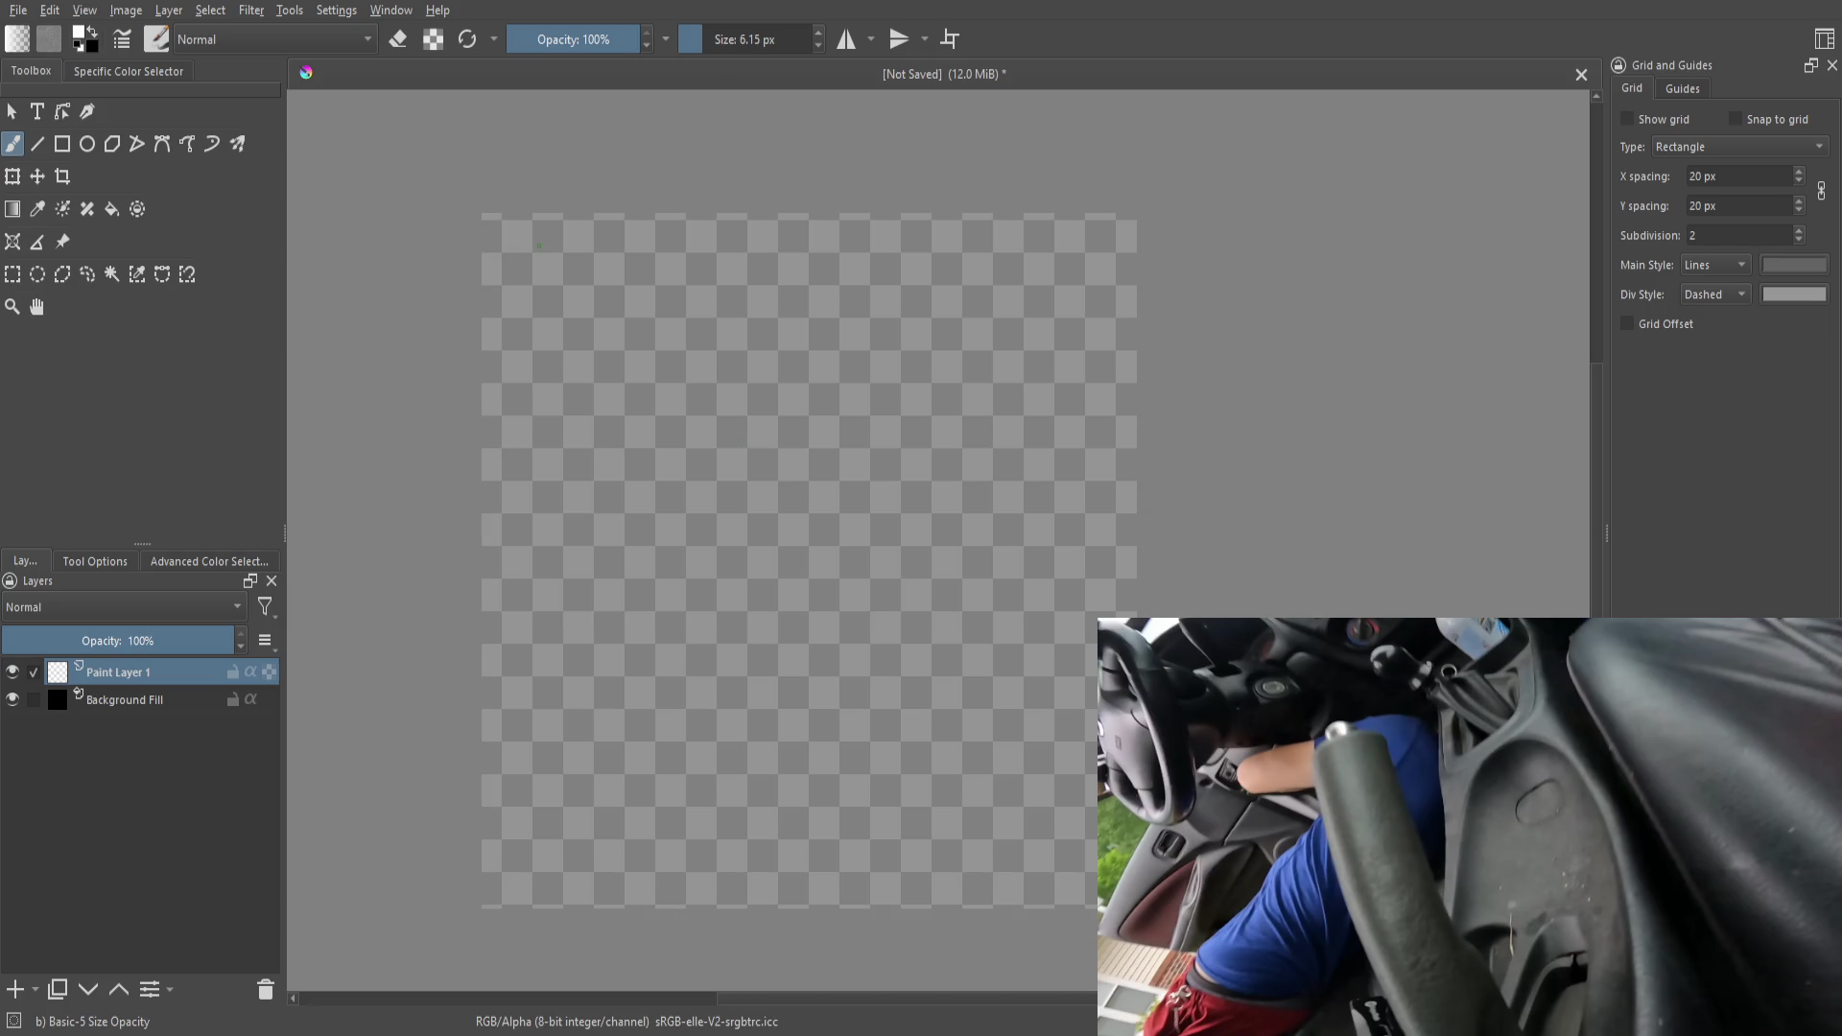
{"action": "mouse_move", "coordinate": [489, 252]}
{"action": "left_mouse_down"}
{"action": "mouse_move", "coordinate": [485, 432]}
{"action": "mouse_move", "coordinate": [748, 460]}
{"action": "left_mouse_up"}
{"action": "key", "text": "ctrl+z"}
{"action": "mouse_move", "coordinate": [654, 357]}
{"action": "left_mouse_down"}
{"action": "mouse_move", "coordinate": [740, 430]}
{"action": "mouse_move", "coordinate": [710, 418]}
{"action": "left_mouse_up"}
{"action": "key", "text": "ctrl+z"}
{"action": "scroll", "coordinate": [623, 393], "scroll_direction": "up", "scroll_amount": 1}
{"action": "scroll", "coordinate": [643, 357], "scroll_direction": "down", "scroll_amount": 1}
{"action": "key", "text": "bracketleft"}
Sketch a box labelled Lock and a second box to its right.
{"action": "mouse_move", "coordinate": [567, 291]}
{"action": "left_mouse_down"}
{"action": "mouse_move", "coordinate": [563, 343]}
{"action": "mouse_move", "coordinate": [680, 344]}
{"action": "mouse_move", "coordinate": [662, 290]}
{"action": "mouse_move", "coordinate": [585, 289]}
{"action": "left_mouse_up"}
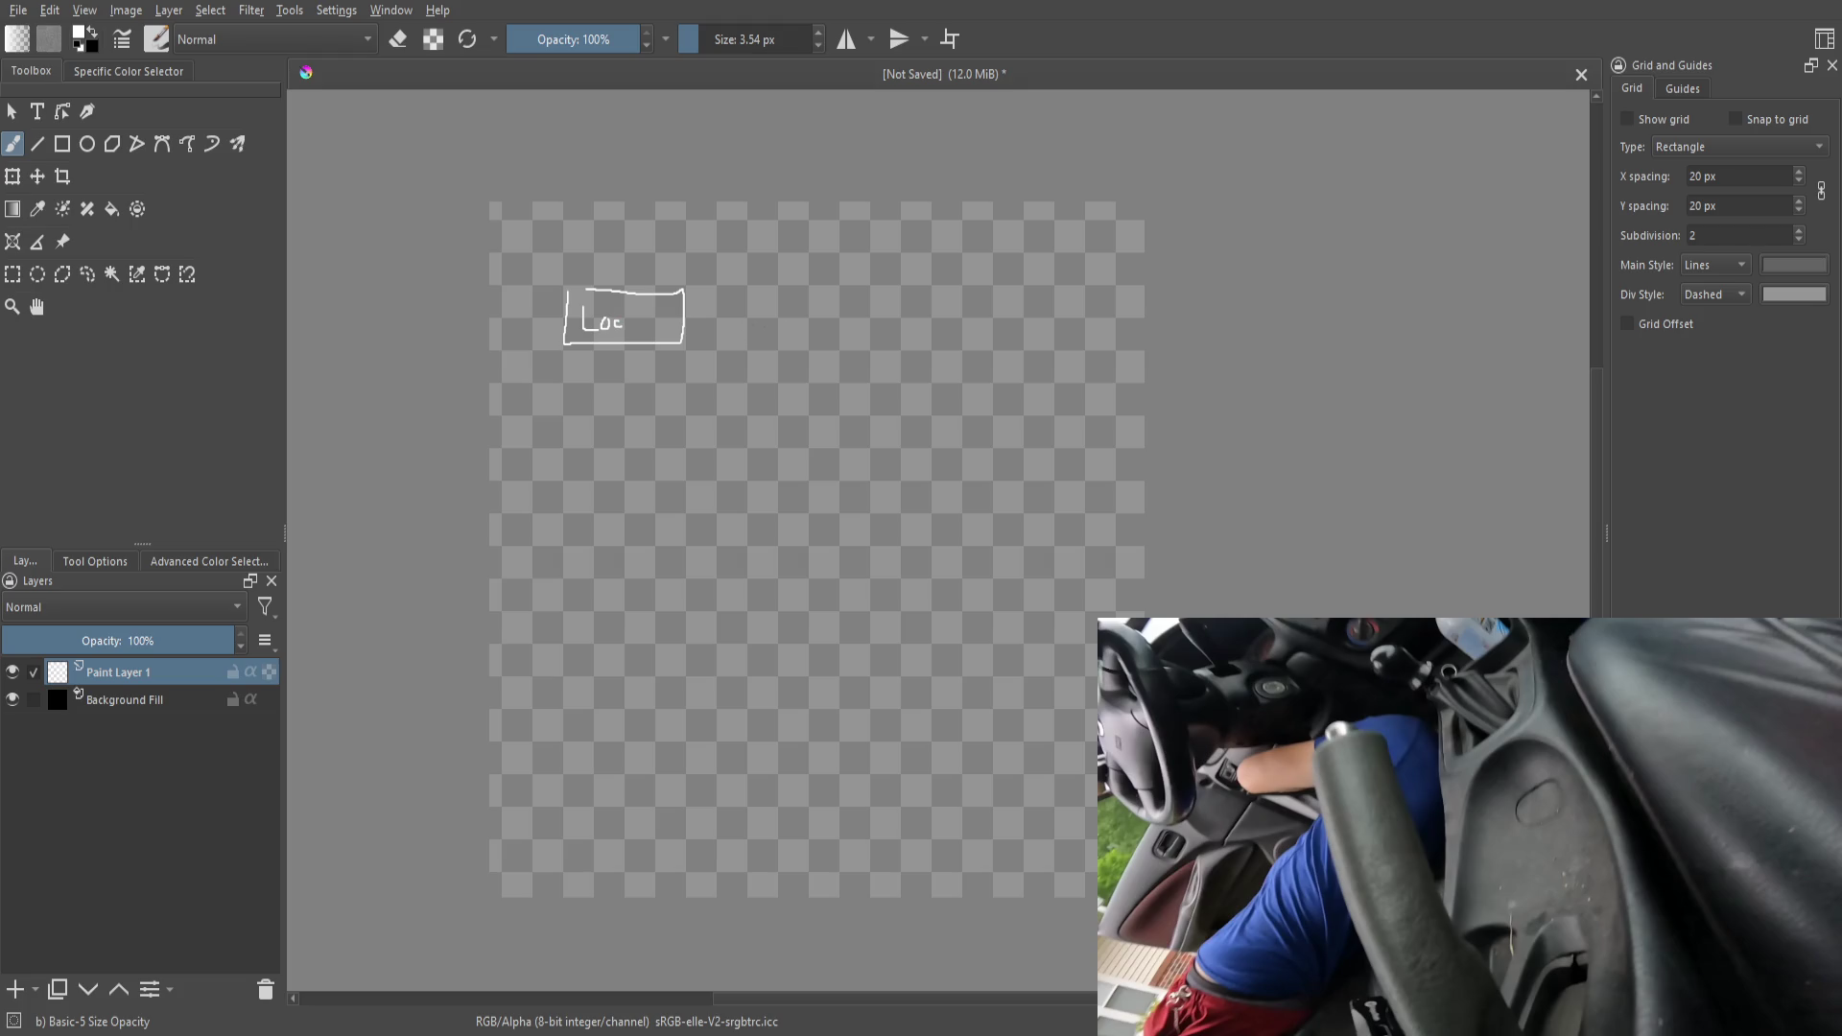
{"action": "mouse_move", "coordinate": [635, 312]}
{"action": "left_mouse_down"}
{"action": "mouse_move", "coordinate": [634, 334]}
{"action": "mouse_move", "coordinate": [653, 332]}
{"action": "left_mouse_up"}
{"action": "mouse_move", "coordinate": [817, 294]}
{"action": "left_mouse_down"}
{"action": "mouse_move", "coordinate": [819, 349]}
{"action": "mouse_move", "coordinate": [958, 346]}
{"action": "mouse_move", "coordinate": [807, 291]}
{"action": "mouse_move", "coordinate": [852, 333]}
{"action": "mouse_move", "coordinate": [914, 342]}
{"action": "left_mouse_up"}
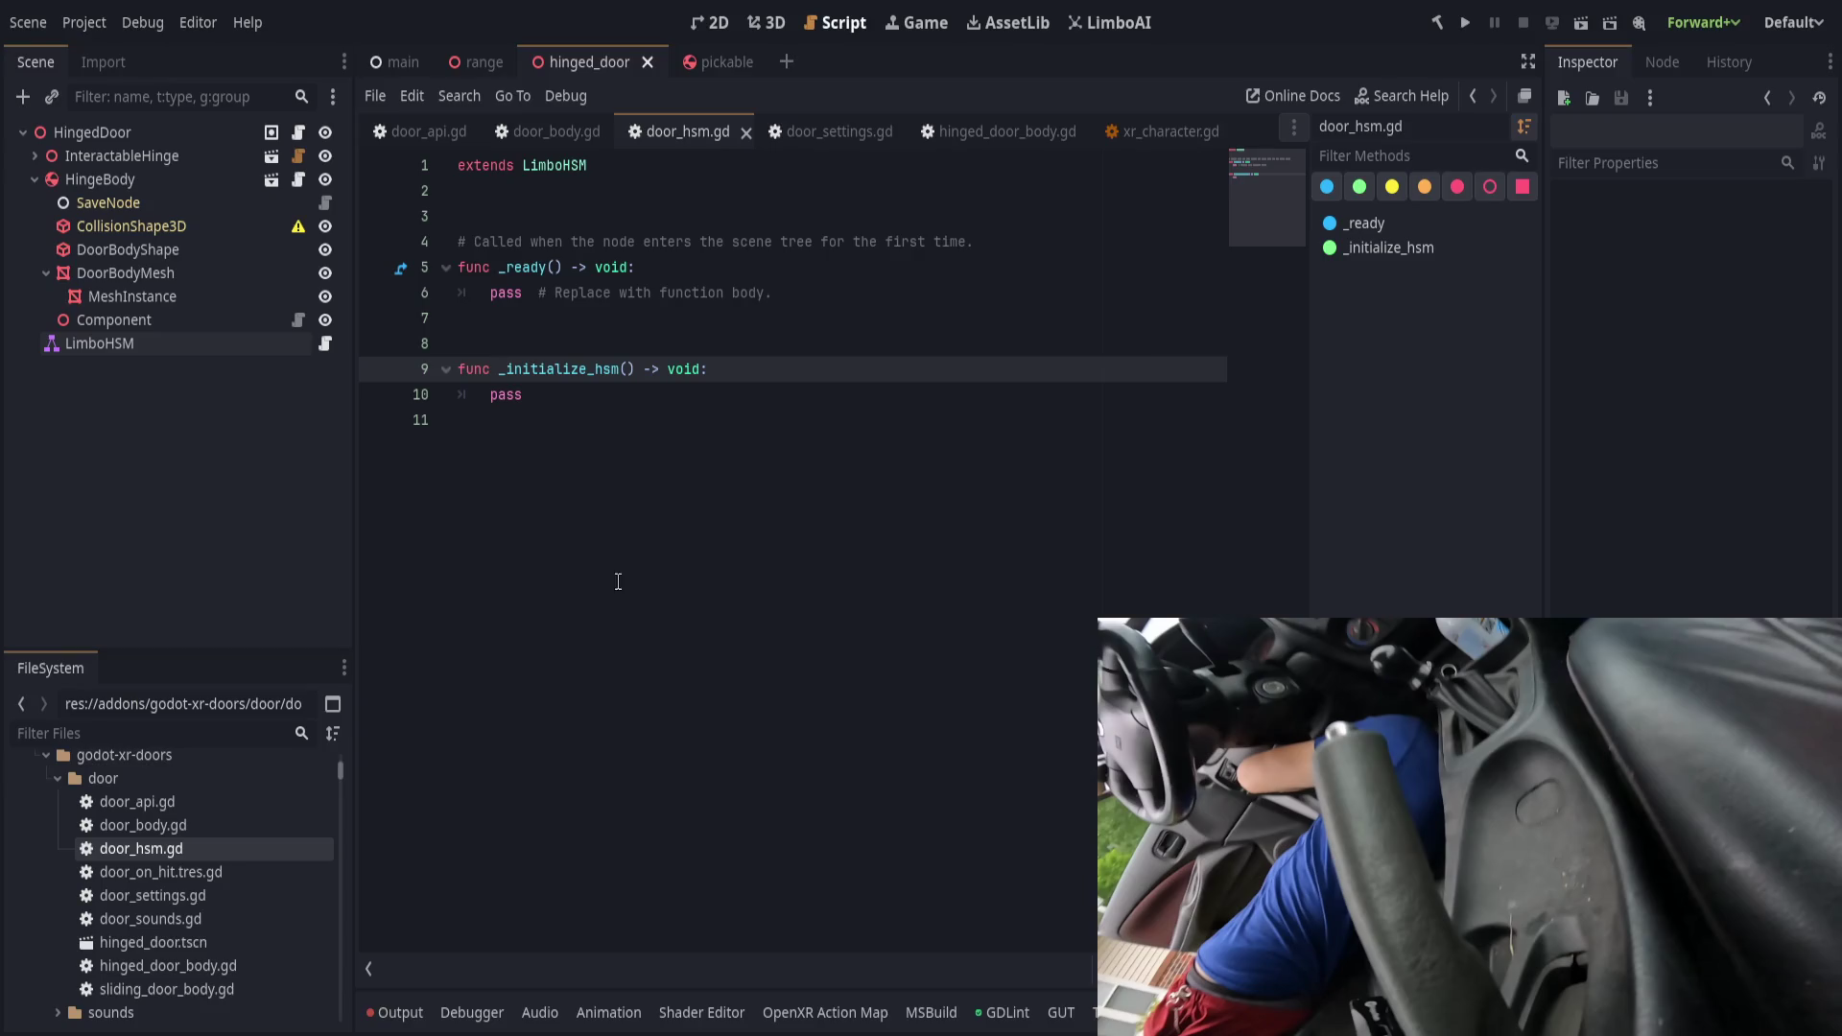
In door_body.gd, revert the enum edits, removing the LOCKED entry and the numbered values.
{"action": "left_click", "coordinate": [525, 131]}
{"action": "key", "text": "Up"}
{"action": "key", "text": "Up"}
{"action": "key", "text": "BackSpace"}
{"action": "key", "text": "BackSpace"}
{"action": "key", "text": "BackSpace"}
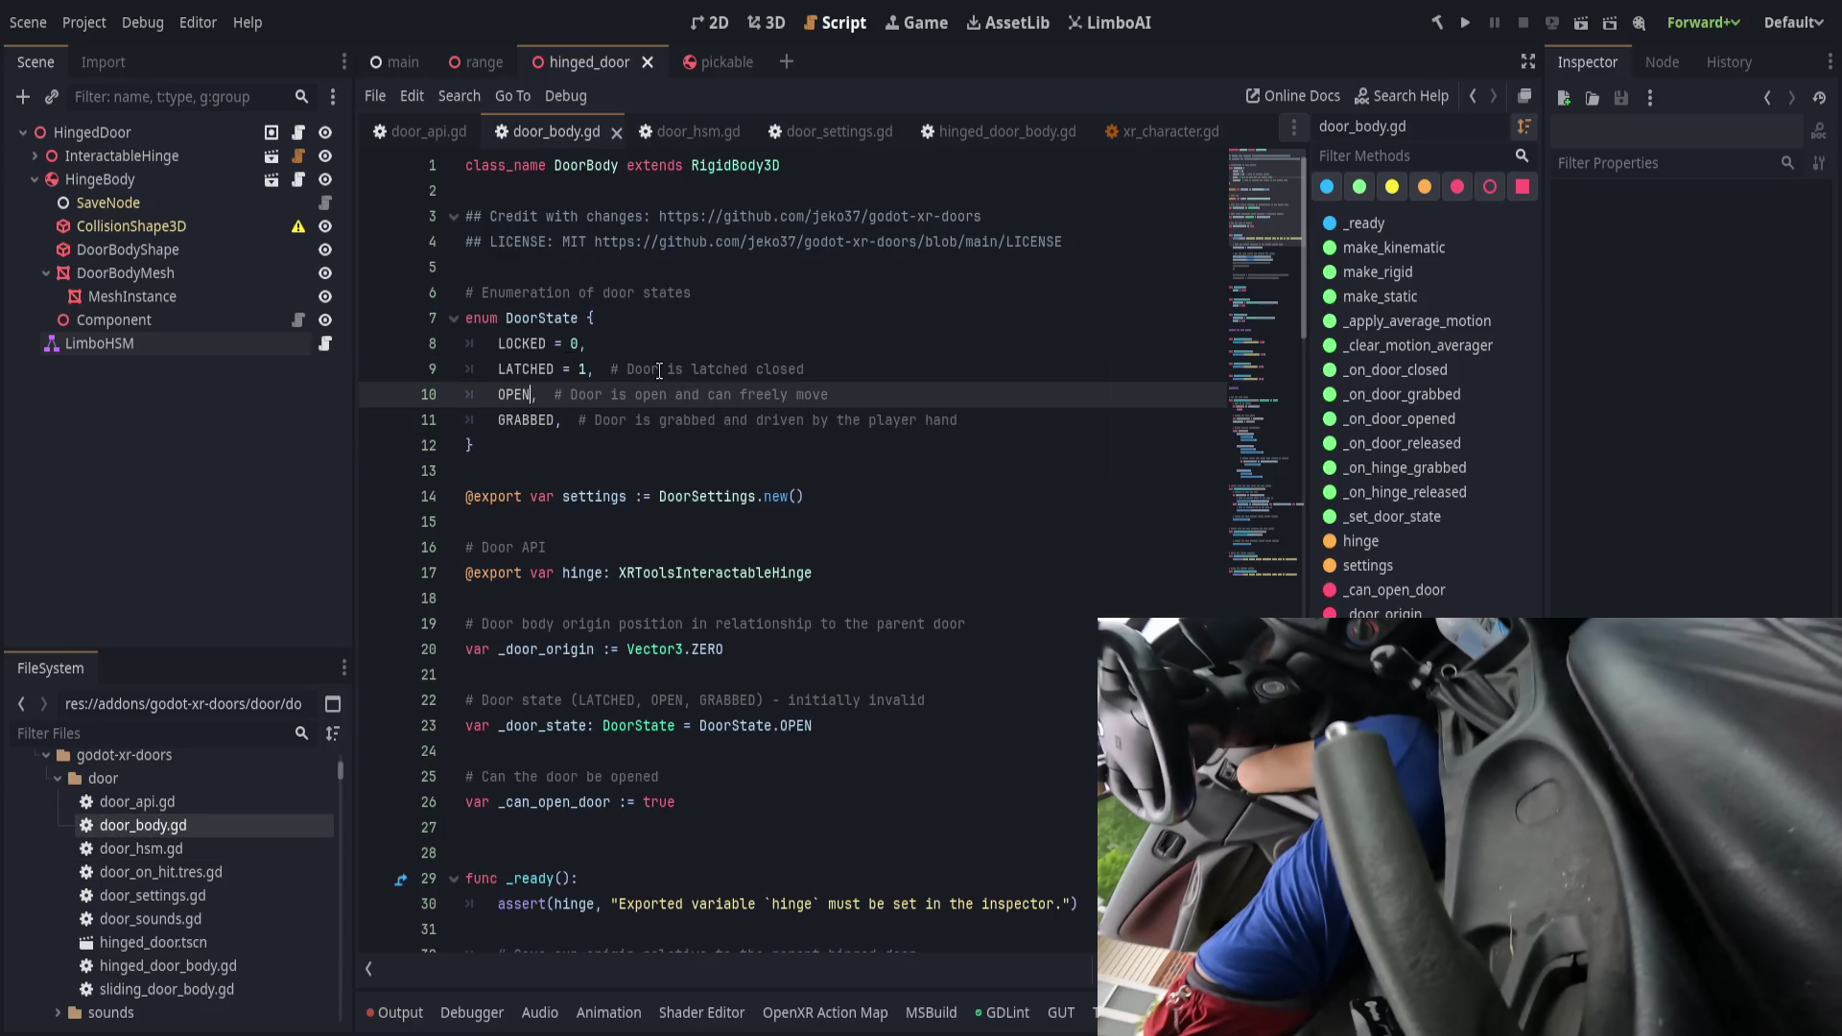
{"action": "key", "text": "Up"}
{"action": "key", "text": "End"}
{"action": "key", "text": "BackSpace"}
{"action": "key", "text": "BackSpace"}
{"action": "key", "text": "BackSpace"}
Paste the ## doc-comment header back at the top and place the caret after the enum's closing brace.
{"action": "key", "text": "Up"}
{"action": "key", "text": "shift+Home"}
{"action": "key", "text": "BackSpace"}
{"action": "key", "text": "BackSpace"}
{"action": "key", "text": "BackSpace"}
{"action": "key", "text": "ctrl+Home"}
{"action": "key", "text": "Down"}
{"action": "key", "text": "Down"}
{"action": "key", "text": "Down"}
{"action": "key", "text": "Return"}
{"action": "key", "text": "Up"}
{"action": "type", "text": "## Basic Door Body script ## @desc: ## This script is the base class for door body management. ## ## The door can be in one of three states - LATCHED, OPEN, or GRABBED. ## ## When the door is LATCHED, its physics is set to RigidBody.MODE_STATIC to ## prevent any motion. The player may open the door by grabbing the handle ## (and optionally twisting). This will put the door into the GRABBED state. ## ## When the door is OPEN, its physics is set to RigidBody.MODE_RIGID to ## allow environmental physics such as collisions to move the door. If the ## doors 'latch_on_close' flag is set and the door gets within the latch ## distance/angle of closed, then the door will close and transition to ## LATCHED. ## ## When the door is GRABBED, its physics is set to RigidBody.MODE_KINEMATIC ## to allow direct control of its motion. Motion is applied by having the ## door move to align to the DoorHandleGrab object the player is holding. ## ## While the door is GRABBED, a sliding-window averager is used to calculate ## the doors average velocity. When the door is released, this velocity is ## applied to the RigidBody so the player can slam the door."}
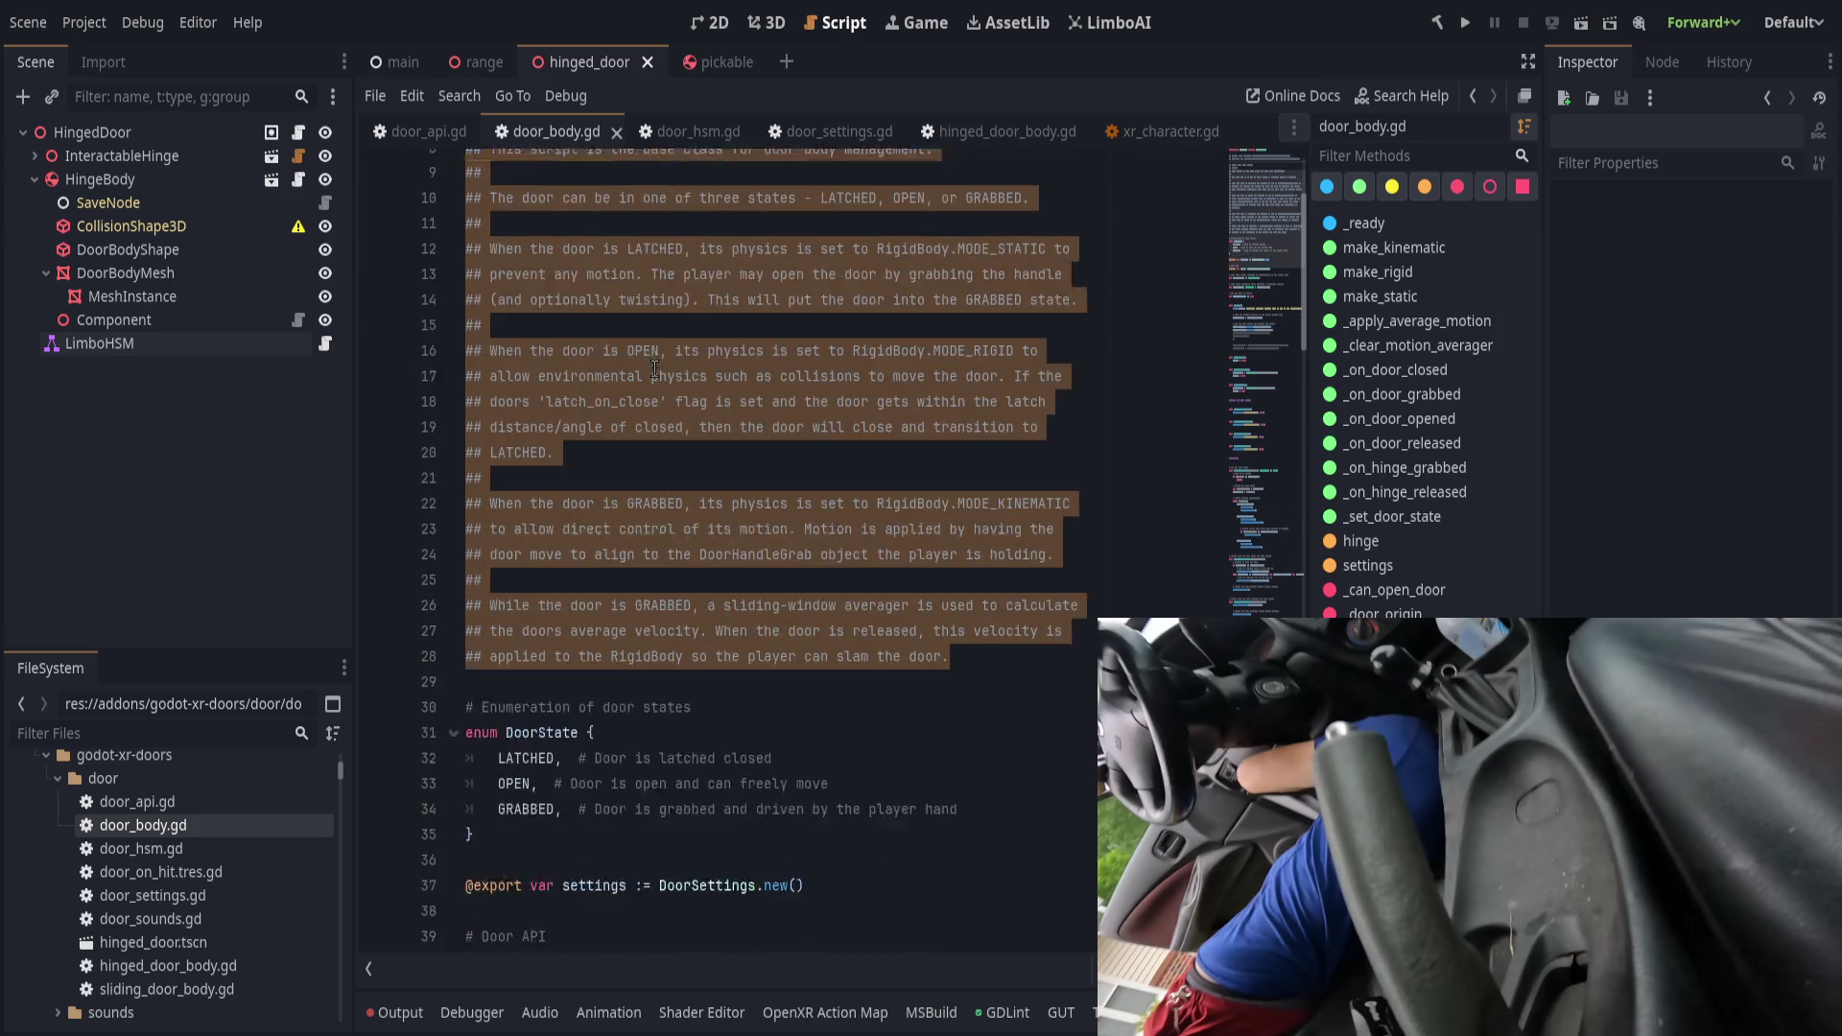
{"action": "scroll", "coordinate": [654, 369], "scroll_direction": "down", "scroll_amount": 4}
{"action": "left_click", "coordinate": [633, 573]}
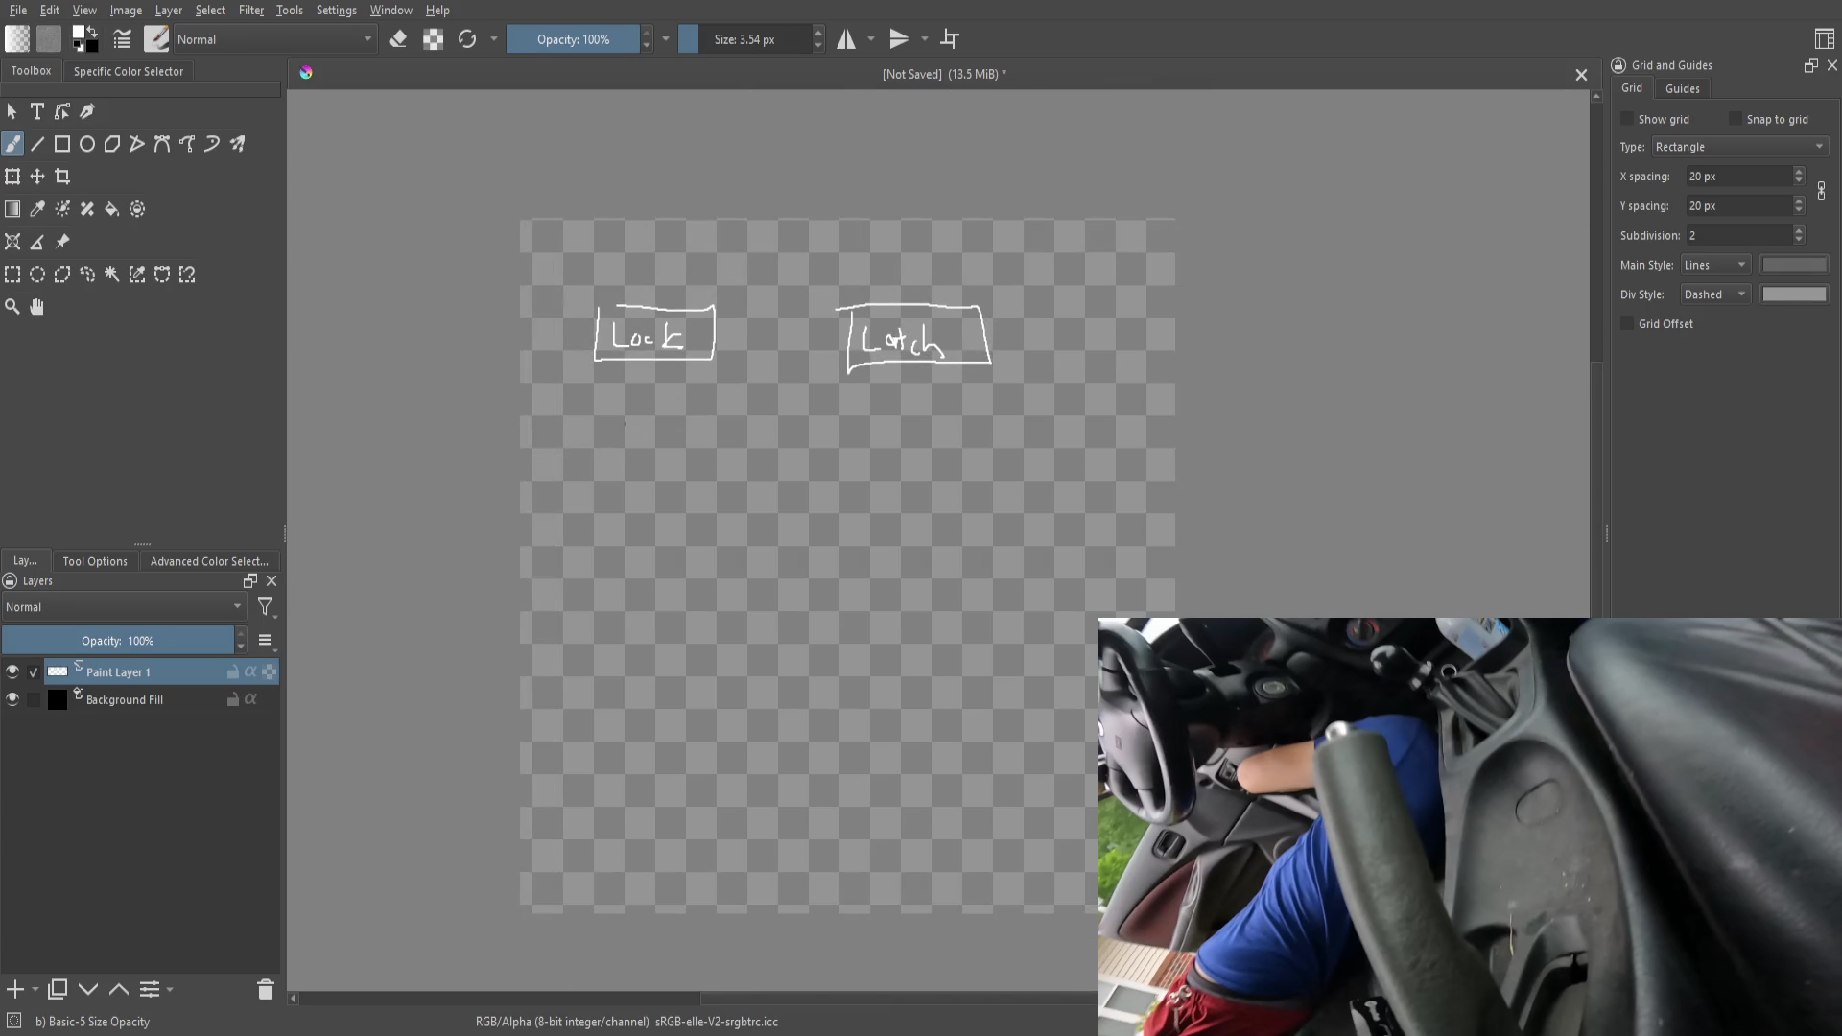
Draw an oval labelled open below Lock and a Grabbed oval to its right.
{"action": "mouse_move", "coordinate": [672, 457]}
{"action": "left_mouse_down"}
{"action": "mouse_move", "coordinate": [715, 494]}
{"action": "mouse_move", "coordinate": [683, 468]}
{"action": "mouse_move", "coordinate": [620, 484]}
{"action": "mouse_move", "coordinate": [672, 503]}
{"action": "left_mouse_up"}
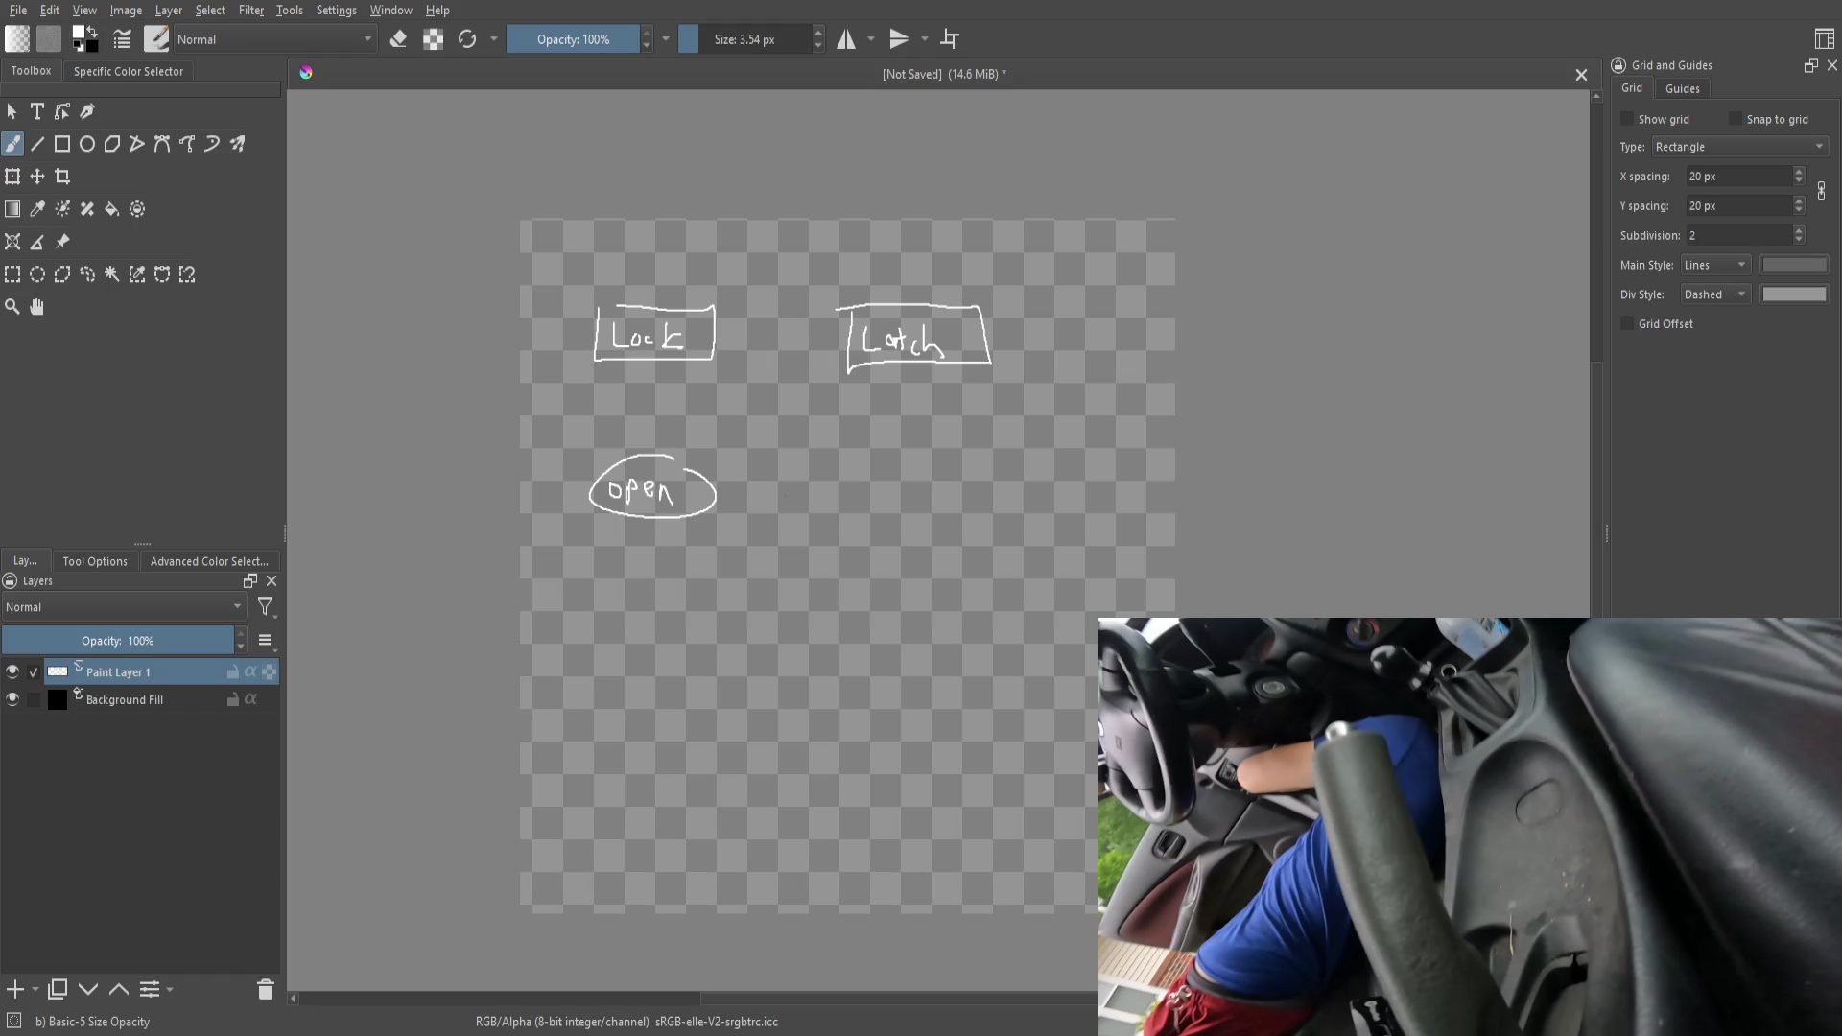
{"action": "scroll", "coordinate": [806, 489], "scroll_direction": "right", "scroll_amount": 2}
{"action": "left_click_drag", "start_coordinate": [812, 465], "coordinate": [778, 470]}
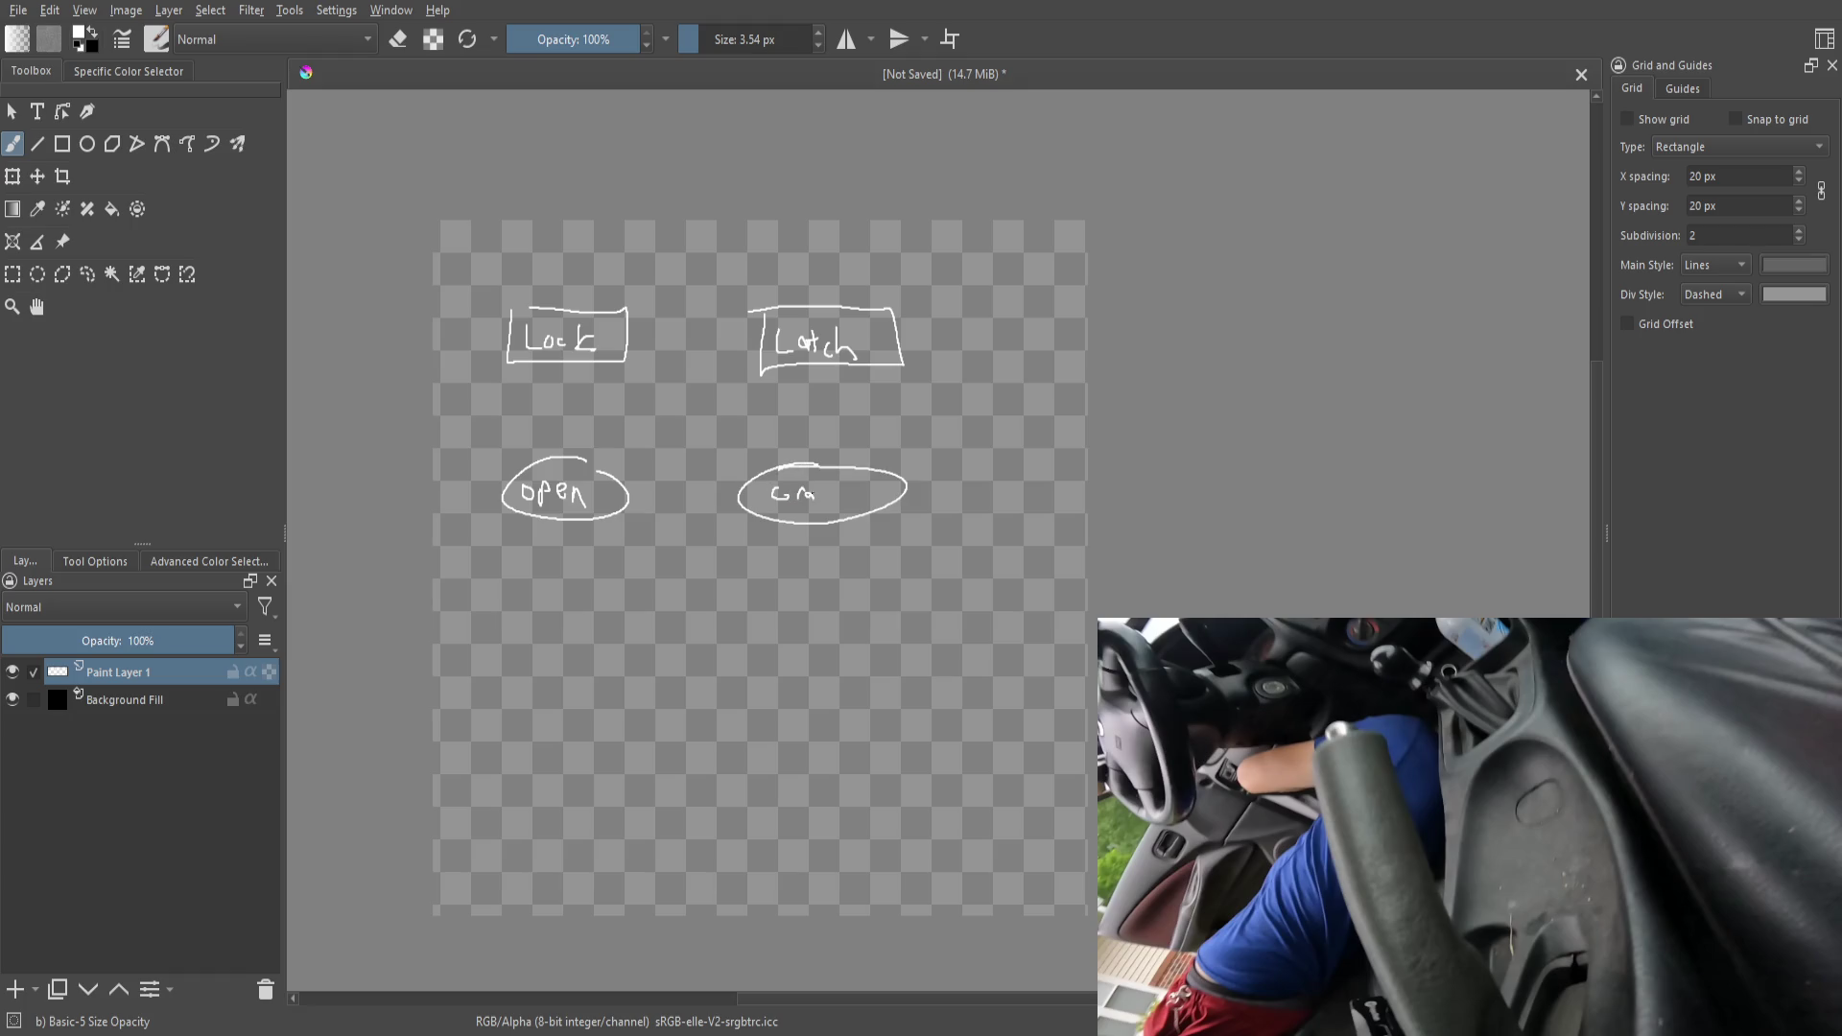
{"action": "left_click_drag", "start_coordinate": [817, 486], "coordinate": [825, 496]}
Draw a third oval below open and label it unhinged.
{"action": "mouse_move", "coordinate": [543, 543]}
{"action": "left_mouse_down"}
{"action": "mouse_move", "coordinate": [595, 514]}
{"action": "mouse_move", "coordinate": [614, 606]}
{"action": "mouse_move", "coordinate": [662, 538]}
{"action": "mouse_move", "coordinate": [644, 621]}
{"action": "left_mouse_up"}
{"action": "key", "text": "ctrl+z"}
{"action": "key", "text": "ctrl+z"}
{"action": "mouse_move", "coordinate": [597, 559]}
{"action": "left_mouse_down"}
{"action": "mouse_move", "coordinate": [652, 621]}
{"action": "mouse_move", "coordinate": [606, 566]}
{"action": "mouse_move", "coordinate": [629, 519]}
{"action": "mouse_move", "coordinate": [575, 523]}
{"action": "left_mouse_up"}
{"action": "scroll", "coordinate": [570, 609], "scroll_direction": "up", "scroll_amount": 2}
{"action": "key", "text": "ctrl+z"}
{"action": "key", "text": "ctrl+z"}
{"action": "mouse_move", "coordinate": [523, 581]}
{"action": "left_mouse_down"}
{"action": "mouse_move", "coordinate": [677, 542]}
{"action": "mouse_move", "coordinate": [629, 530]}
{"action": "mouse_move", "coordinate": [705, 574]}
{"action": "mouse_move", "coordinate": [618, 554]}
{"action": "mouse_move", "coordinate": [533, 637]}
{"action": "mouse_move", "coordinate": [555, 614]}
{"action": "mouse_move", "coordinate": [597, 630]}
{"action": "left_mouse_up"}
{"action": "key", "text": "ctrl+z"}
{"action": "key", "text": "ctrl+z"}
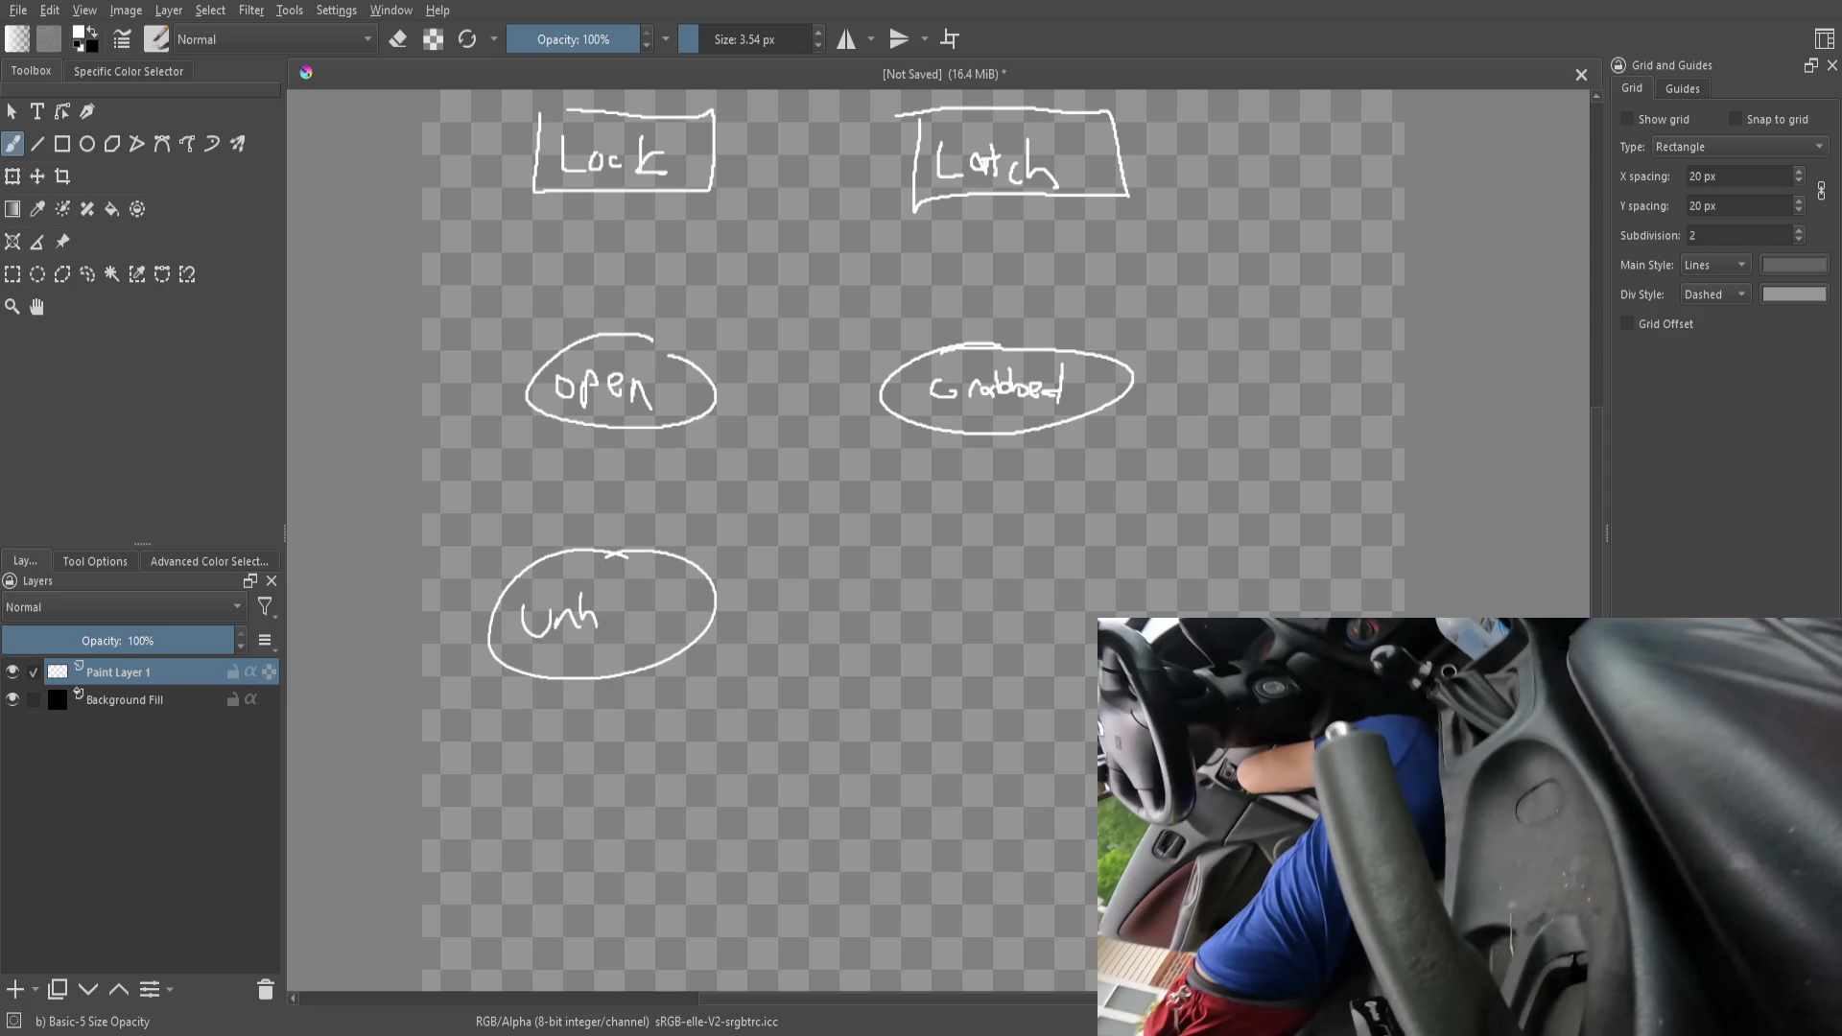
{"action": "key", "text": "ctrl+z"}
{"action": "key", "text": "ctrl+z"}
{"action": "key", "text": "ctrl+z"}
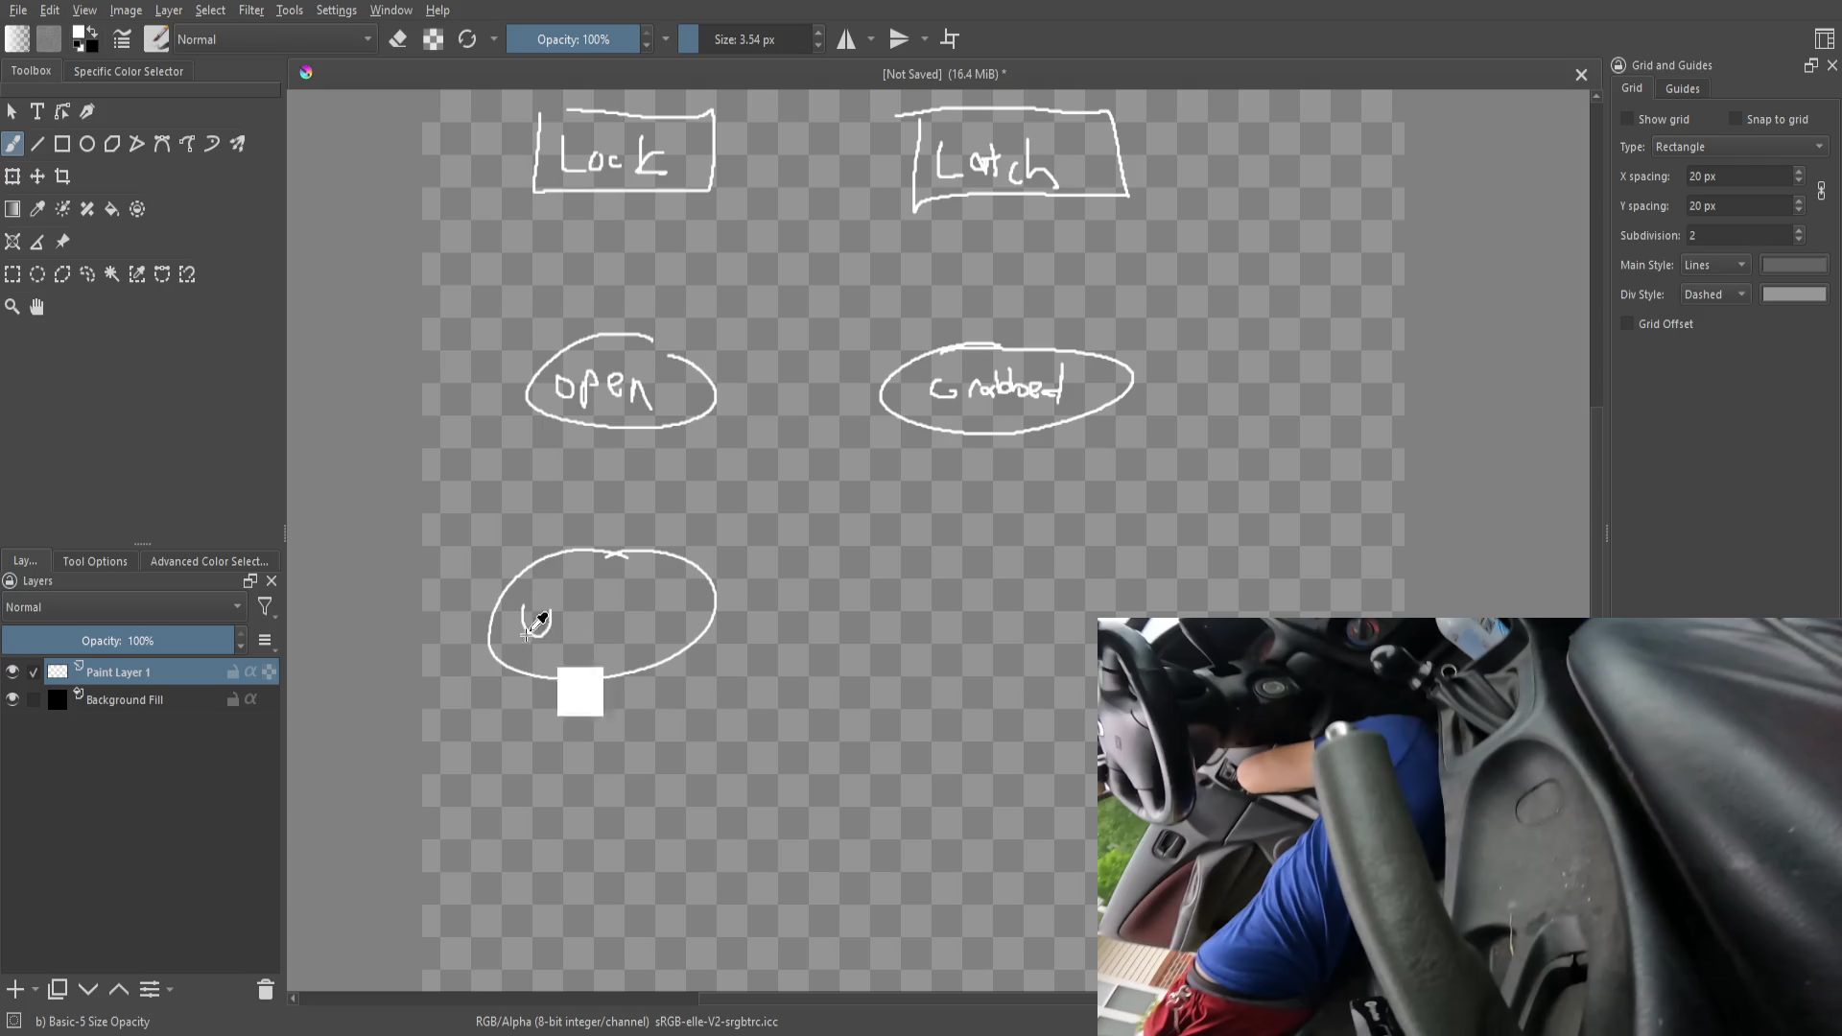
{"action": "mouse_move", "coordinate": [515, 608]}
{"action": "left_mouse_down"}
{"action": "mouse_move", "coordinate": [598, 632]}
{"action": "mouse_move", "coordinate": [597, 647]}
{"action": "mouse_move", "coordinate": [639, 624]}
{"action": "mouse_move", "coordinate": [620, 622]}
{"action": "left_mouse_up"}
{"action": "mouse_move", "coordinate": [793, 425]}
{"action": "left_mouse_down"}
{"action": "mouse_move", "coordinate": [744, 569]}
{"action": "mouse_move", "coordinate": [797, 703]}
{"action": "left_mouse_up"}
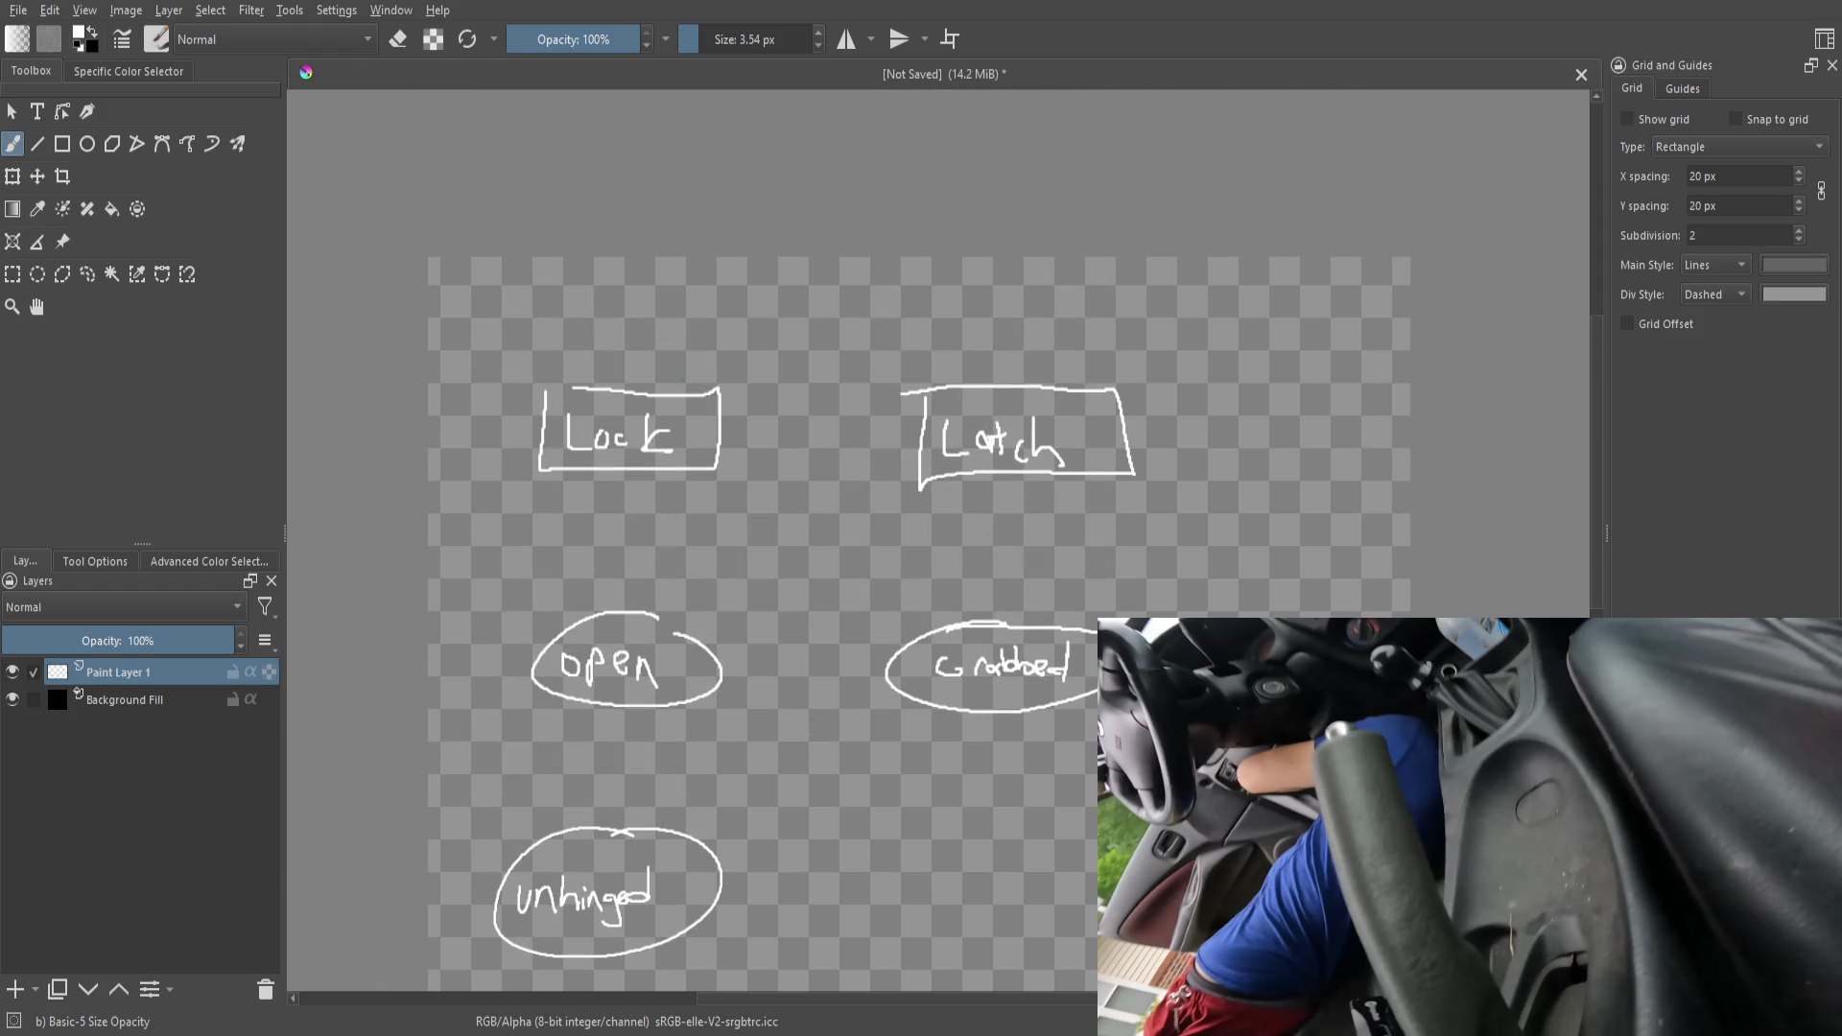
Erase the Lock and Latch boxes with an enlarged eraser and draw a large box in their place.
{"action": "mouse_move", "coordinate": [755, 403]}
{"action": "left_mouse_down"}
{"action": "mouse_move", "coordinate": [724, 444]}
{"action": "mouse_move", "coordinate": [752, 485]}
{"action": "mouse_move", "coordinate": [662, 432]}
{"action": "left_mouse_up"}
{"action": "key", "text": "e"}
{"action": "key", "text": "bracketright"}
{"action": "mouse_move", "coordinate": [820, 417]}
{"action": "left_mouse_down"}
{"action": "mouse_move", "coordinate": [1055, 451]}
{"action": "mouse_move", "coordinate": [876, 519]}
{"action": "left_mouse_up"}
{"action": "mouse_move", "coordinate": [649, 429]}
{"action": "left_mouse_down"}
{"action": "mouse_move", "coordinate": [648, 469]}
{"action": "mouse_move", "coordinate": [459, 494]}
{"action": "left_mouse_up"}
{"action": "left_click_drag", "start_coordinate": [628, 405], "coordinate": [568, 349], "text": "shift"}
{"action": "key", "text": "e"}
{"action": "mouse_move", "coordinate": [460, 370]}
{"action": "left_mouse_down"}
{"action": "mouse_move", "coordinate": [556, 331]}
{"action": "mouse_move", "coordinate": [582, 355]}
{"action": "left_mouse_up"}
{"action": "key", "text": "ctrl+z"}
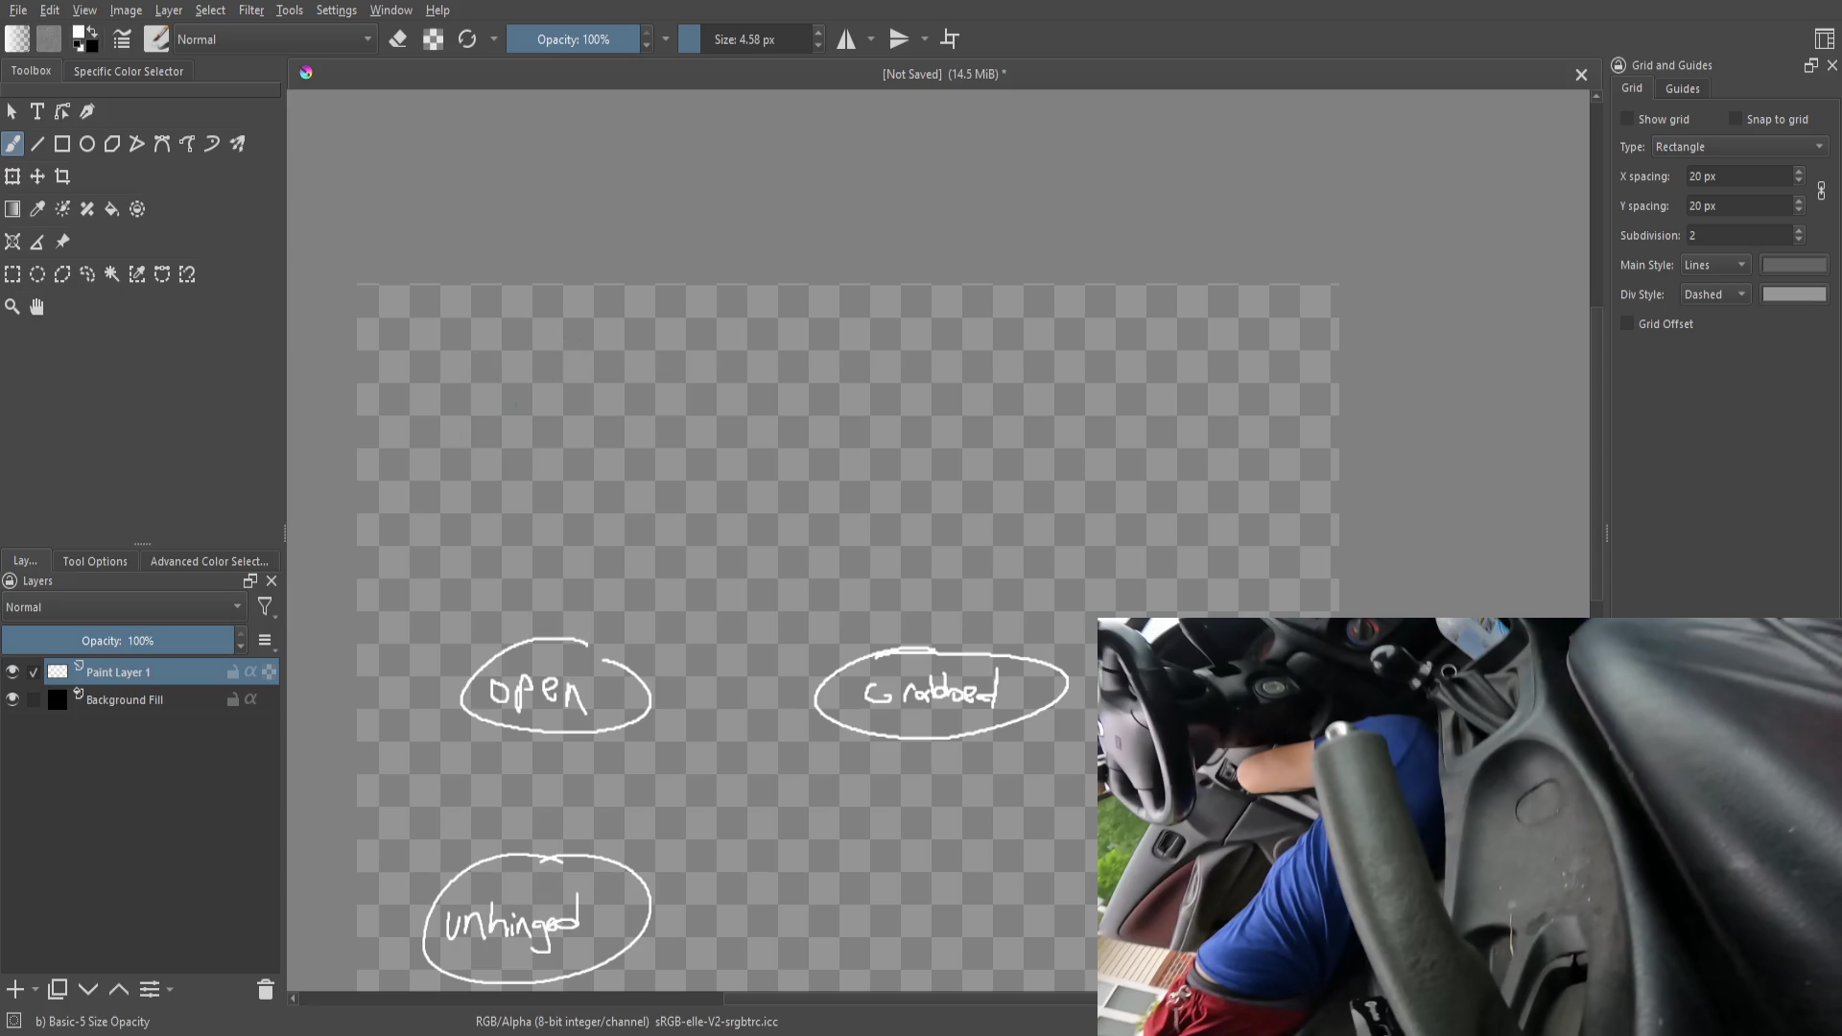
{"action": "mouse_move", "coordinate": [425, 333]}
{"action": "left_mouse_down"}
{"action": "mouse_move", "coordinate": [733, 515]}
{"action": "mouse_move", "coordinate": [769, 329]}
{"action": "mouse_move", "coordinate": [424, 330]}
{"action": "mouse_move", "coordinate": [421, 516]}
{"action": "mouse_move", "coordinate": [821, 447]}
{"action": "mouse_move", "coordinate": [391, 351]}
{"action": "left_mouse_up"}
Draw Lock and unlock ovals inside the left box.
{"action": "key", "text": "ctrl+z"}
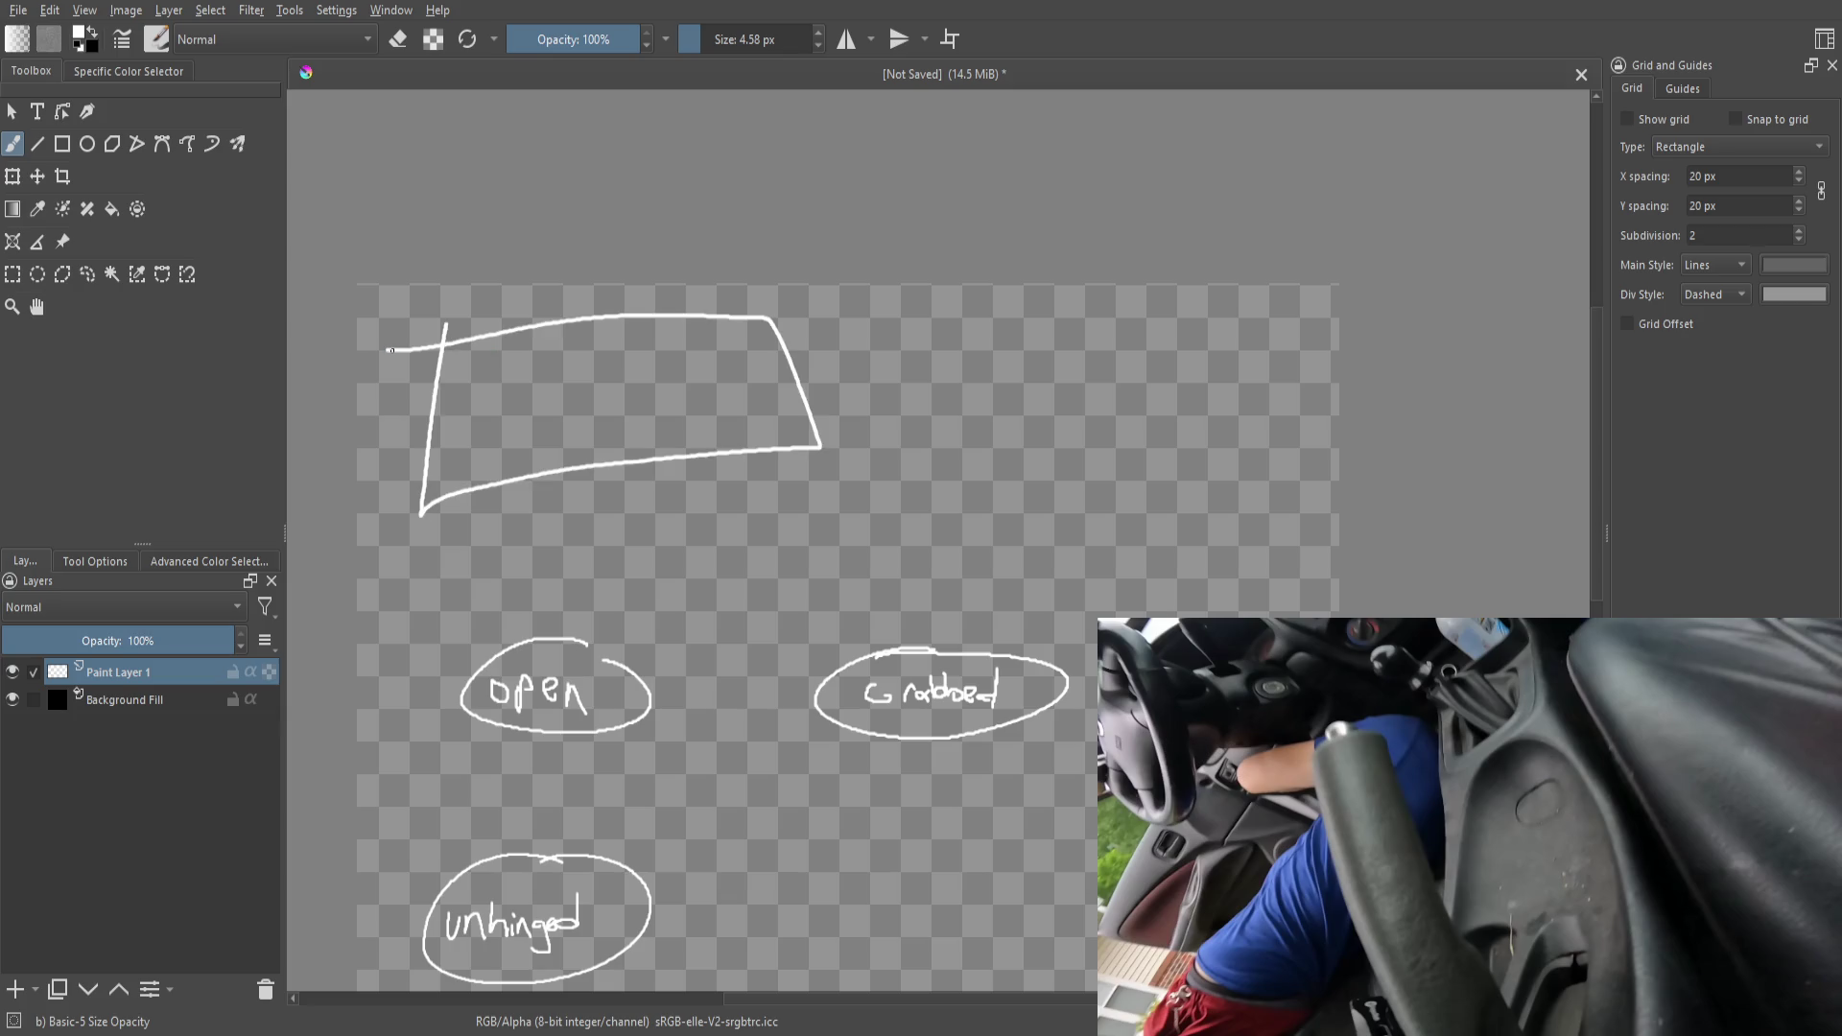
{"action": "mouse_move", "coordinate": [524, 347]}
{"action": "left_mouse_down"}
{"action": "mouse_move", "coordinate": [570, 345]}
{"action": "mouse_move", "coordinate": [543, 343]}
{"action": "left_mouse_up"}
{"action": "left_click_drag", "start_coordinate": [748, 370], "coordinate": [741, 369]}
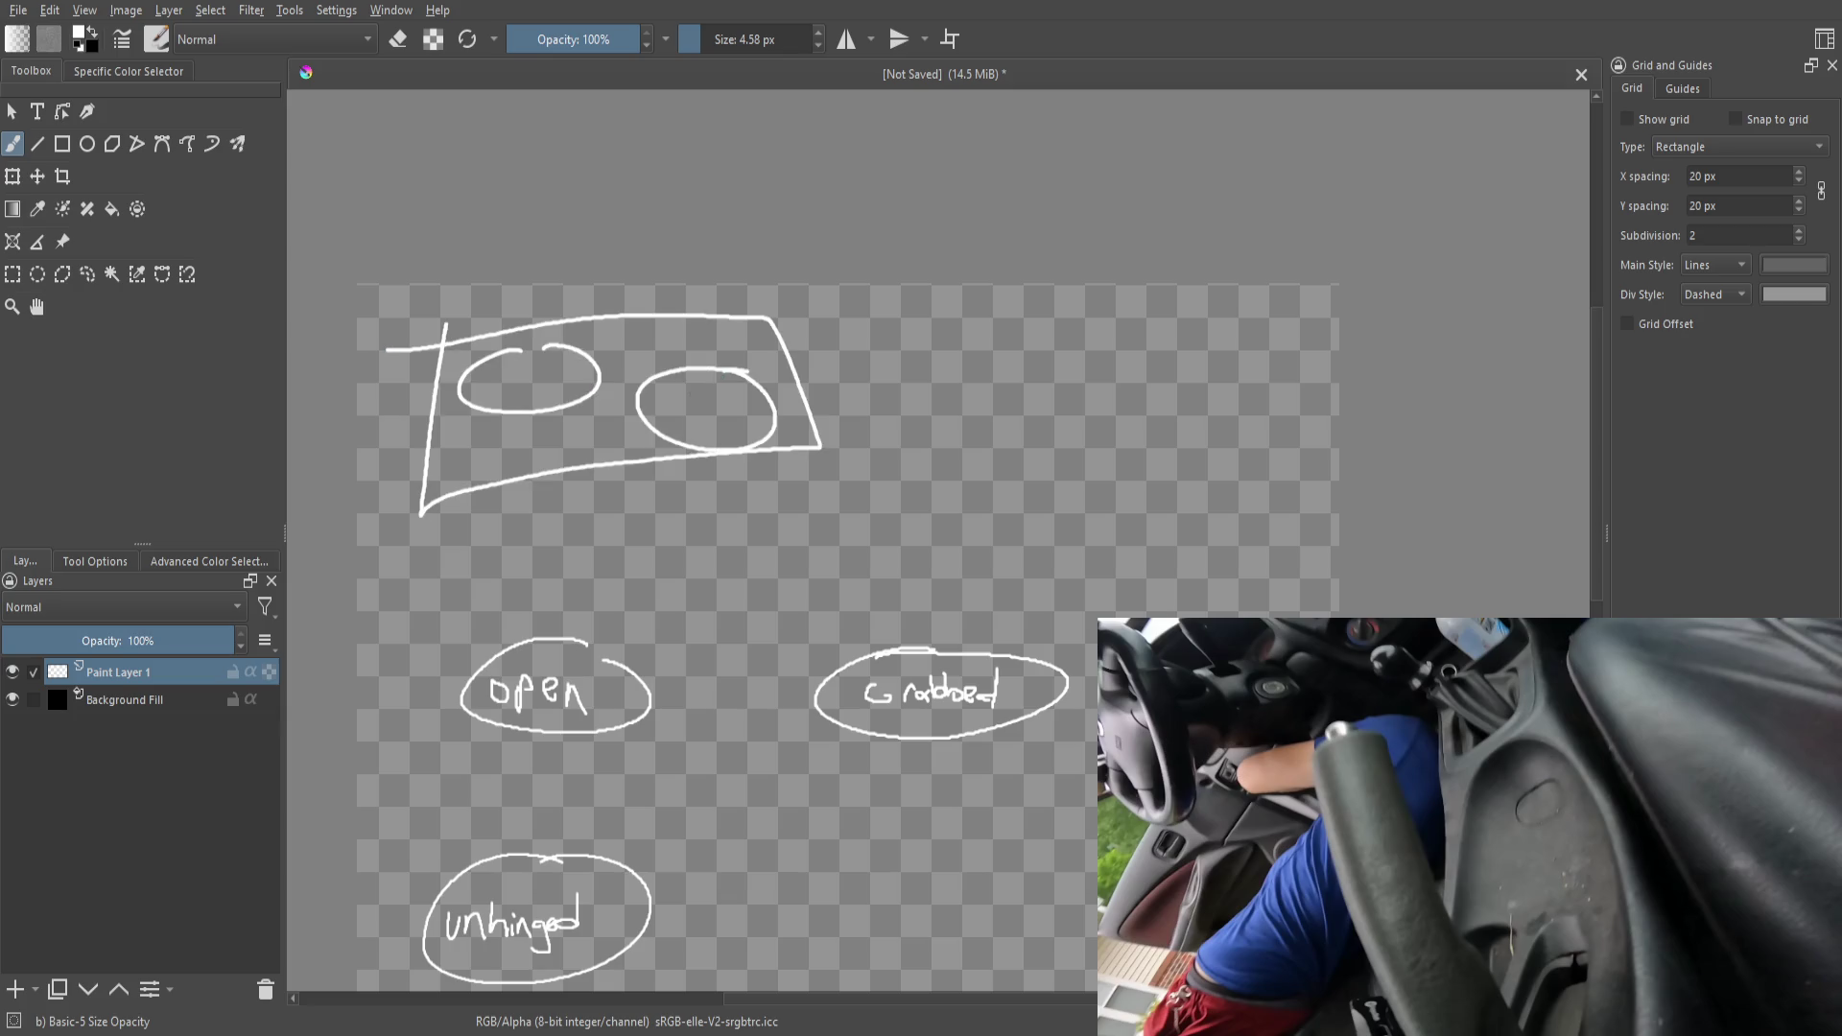
{"action": "mouse_move", "coordinate": [537, 377]}
{"action": "left_mouse_down"}
{"action": "mouse_move", "coordinate": [531, 406]}
{"action": "mouse_move", "coordinate": [480, 416]}
{"action": "mouse_move", "coordinate": [522, 402]}
{"action": "mouse_move", "coordinate": [709, 447]}
{"action": "mouse_move", "coordinate": [734, 415]}
{"action": "left_mouse_up"}
{"action": "mouse_move", "coordinate": [908, 521]}
{"action": "left_mouse_down"}
{"action": "mouse_move", "coordinate": [750, 453]}
{"action": "mouse_move", "coordinate": [827, 502]}
{"action": "left_mouse_up"}
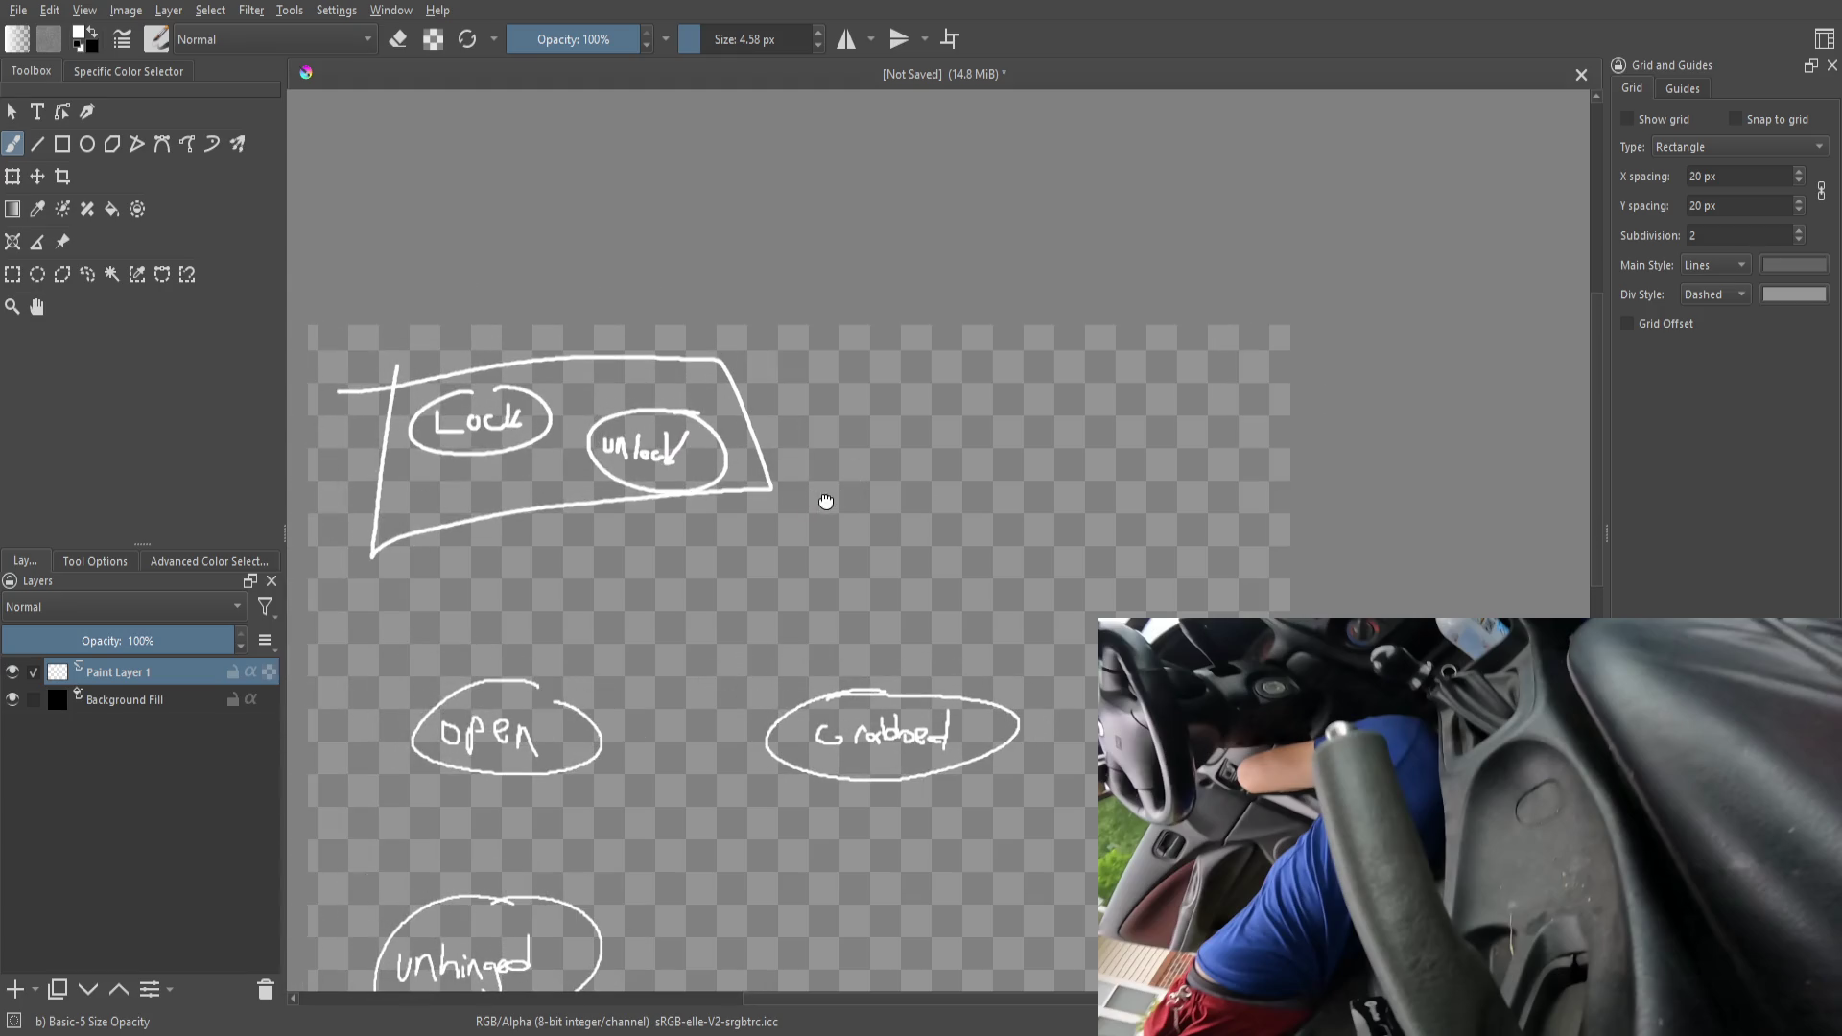
Draw a second box to the right holding latch and unlatch ovals.
{"action": "mouse_move", "coordinate": [820, 352]}
{"action": "left_mouse_down"}
{"action": "mouse_move", "coordinate": [1196, 367]}
{"action": "mouse_move", "coordinate": [824, 492]}
{"action": "mouse_move", "coordinate": [1226, 563]}
{"action": "mouse_move", "coordinate": [1193, 388]}
{"action": "left_mouse_up"}
{"action": "mouse_move", "coordinate": [926, 382]}
{"action": "left_mouse_down"}
{"action": "mouse_move", "coordinate": [852, 414]}
{"action": "mouse_move", "coordinate": [979, 384]}
{"action": "mouse_move", "coordinate": [835, 427]}
{"action": "mouse_move", "coordinate": [958, 386]}
{"action": "mouse_move", "coordinate": [960, 461]}
{"action": "left_mouse_up"}
{"action": "key", "text": "ctrl+z"}
{"action": "key", "text": "ctrl+z"}
{"action": "key", "text": "ctrl+z"}
{"action": "mouse_move", "coordinate": [960, 383]}
{"action": "left_mouse_down"}
{"action": "mouse_move", "coordinate": [865, 432]}
{"action": "mouse_move", "coordinate": [921, 418]}
{"action": "left_mouse_up"}
{"action": "left_click_drag", "start_coordinate": [936, 417], "coordinate": [968, 434]}
{"action": "key", "text": "ctrl+z"}
{"action": "key", "text": "ctrl+z"}
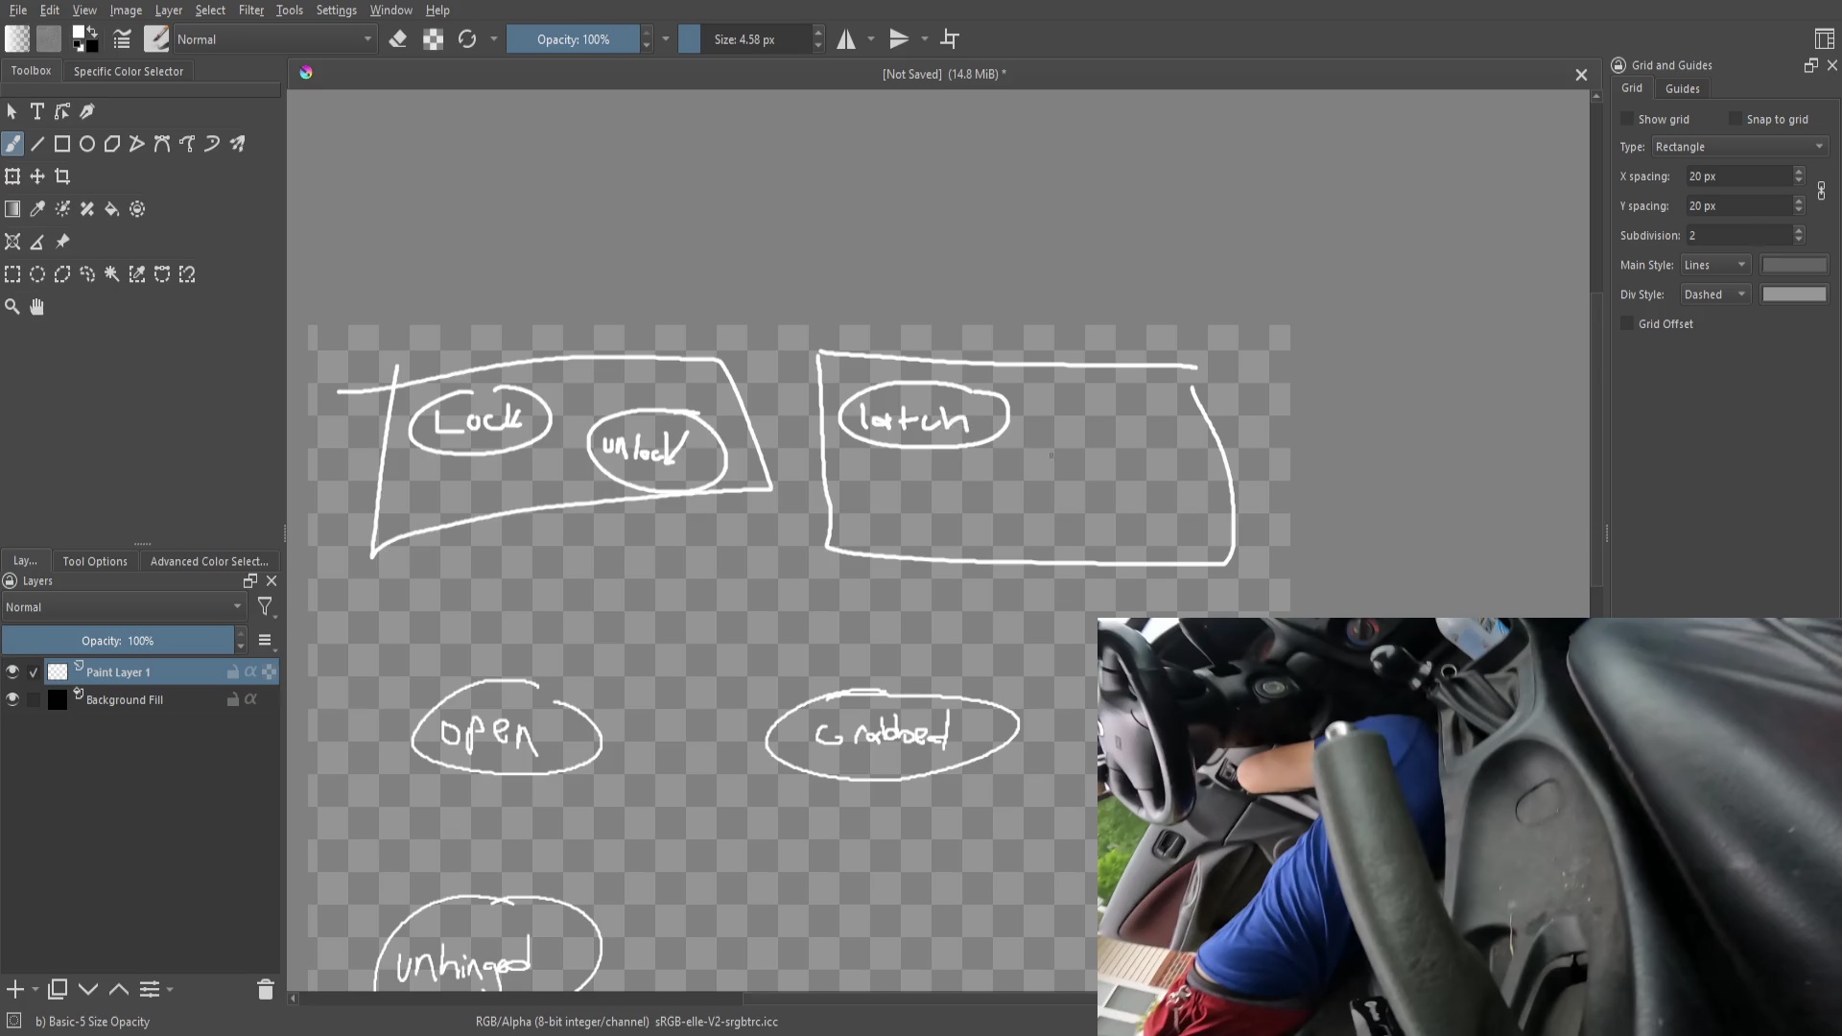
{"action": "mouse_move", "coordinate": [1133, 453]}
{"action": "left_mouse_down"}
{"action": "mouse_move", "coordinate": [1093, 453]}
{"action": "mouse_move", "coordinate": [1113, 452]}
{"action": "mouse_move", "coordinate": [1036, 499]}
{"action": "mouse_move", "coordinate": [1118, 509]}
{"action": "mouse_move", "coordinate": [1133, 485]}
{"action": "mouse_move", "coordinate": [1156, 515]}
{"action": "mouse_move", "coordinate": [1122, 505]}
{"action": "mouse_move", "coordinate": [1133, 492]}
{"action": "mouse_move", "coordinate": [1159, 516]}
{"action": "left_mouse_up"}
{"action": "key", "text": "ctrl+z"}
{"action": "key", "text": "ctrl+z"}
{"action": "key", "text": "ctrl+z"}
{"action": "key", "text": "ctrl+z"}
{"action": "key", "text": "ctrl+z"}
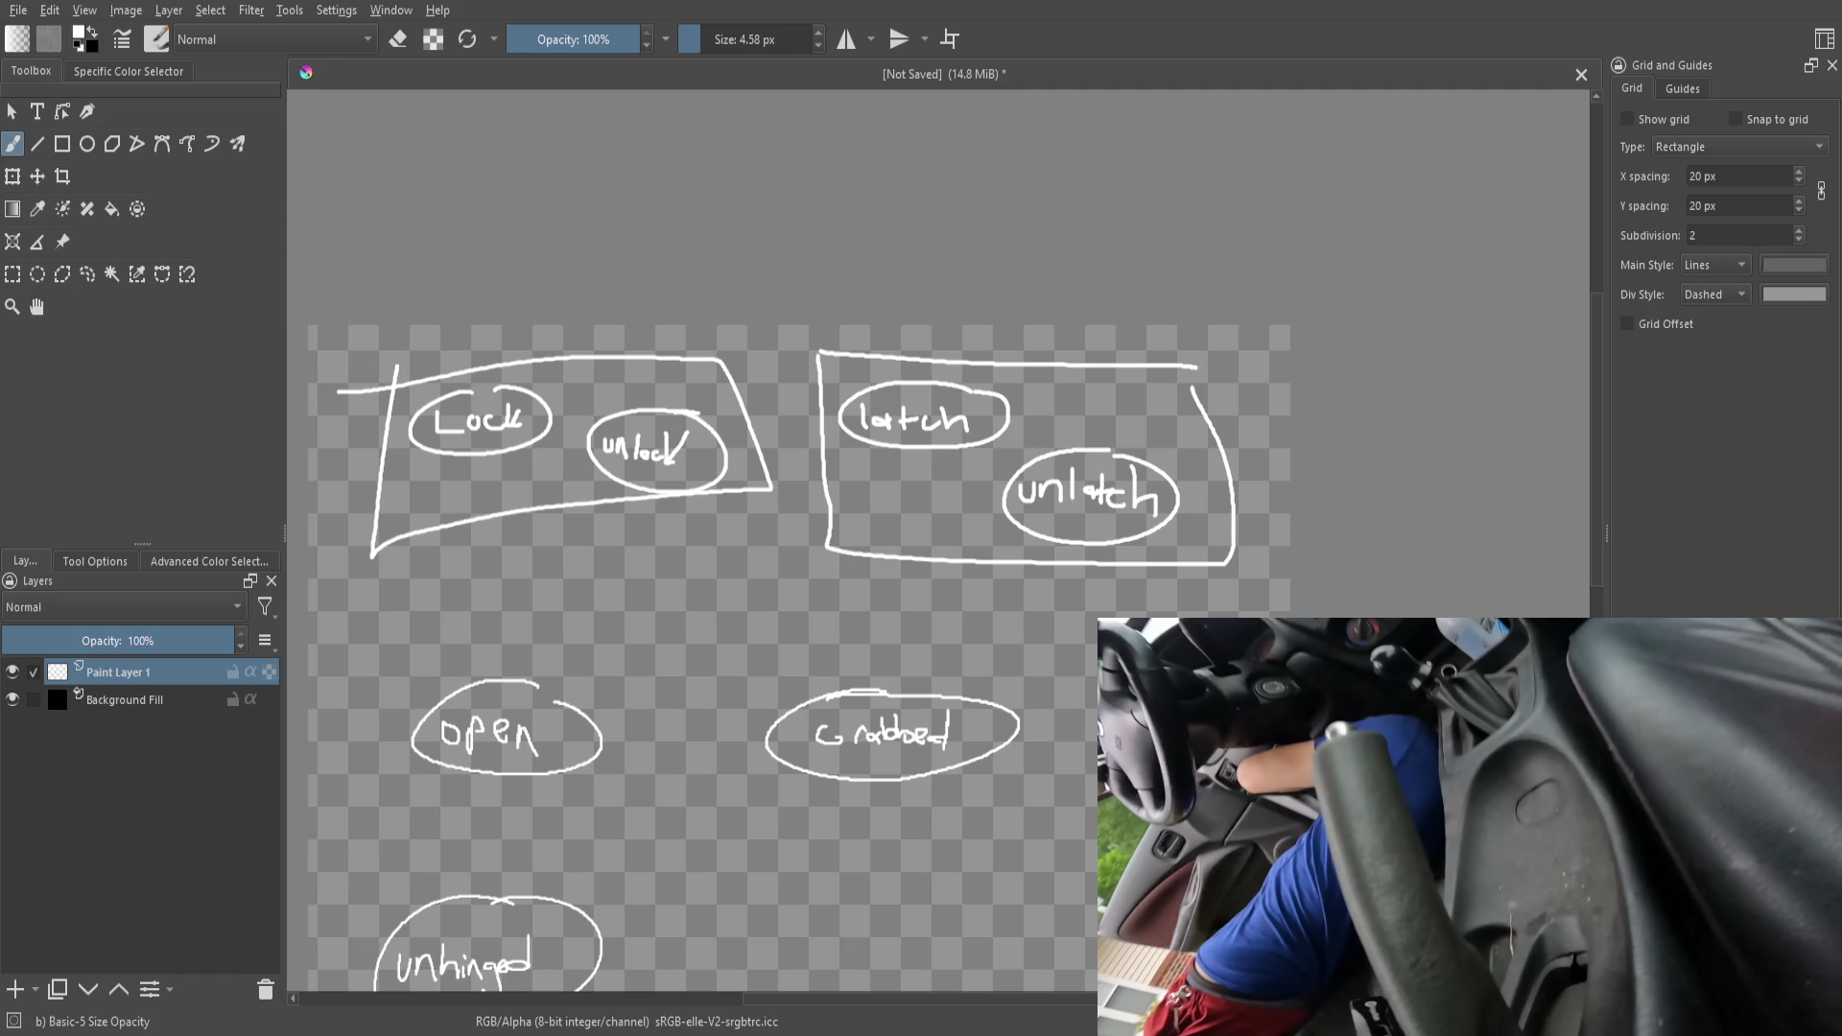
{"action": "left_click_drag", "start_coordinate": [956, 532], "coordinate": [1011, 502]}
{"action": "mouse_move", "coordinate": [780, 515]}
{"action": "left_mouse_down"}
{"action": "mouse_move", "coordinate": [741, 461]}
{"action": "mouse_move", "coordinate": [905, 493]}
{"action": "left_mouse_up"}
{"action": "mouse_move", "coordinate": [665, 553]}
{"action": "left_mouse_down"}
{"action": "mouse_move", "coordinate": [720, 485]}
{"action": "mouse_move", "coordinate": [667, 415]}
{"action": "mouse_move", "coordinate": [645, 549]}
{"action": "left_mouse_up"}
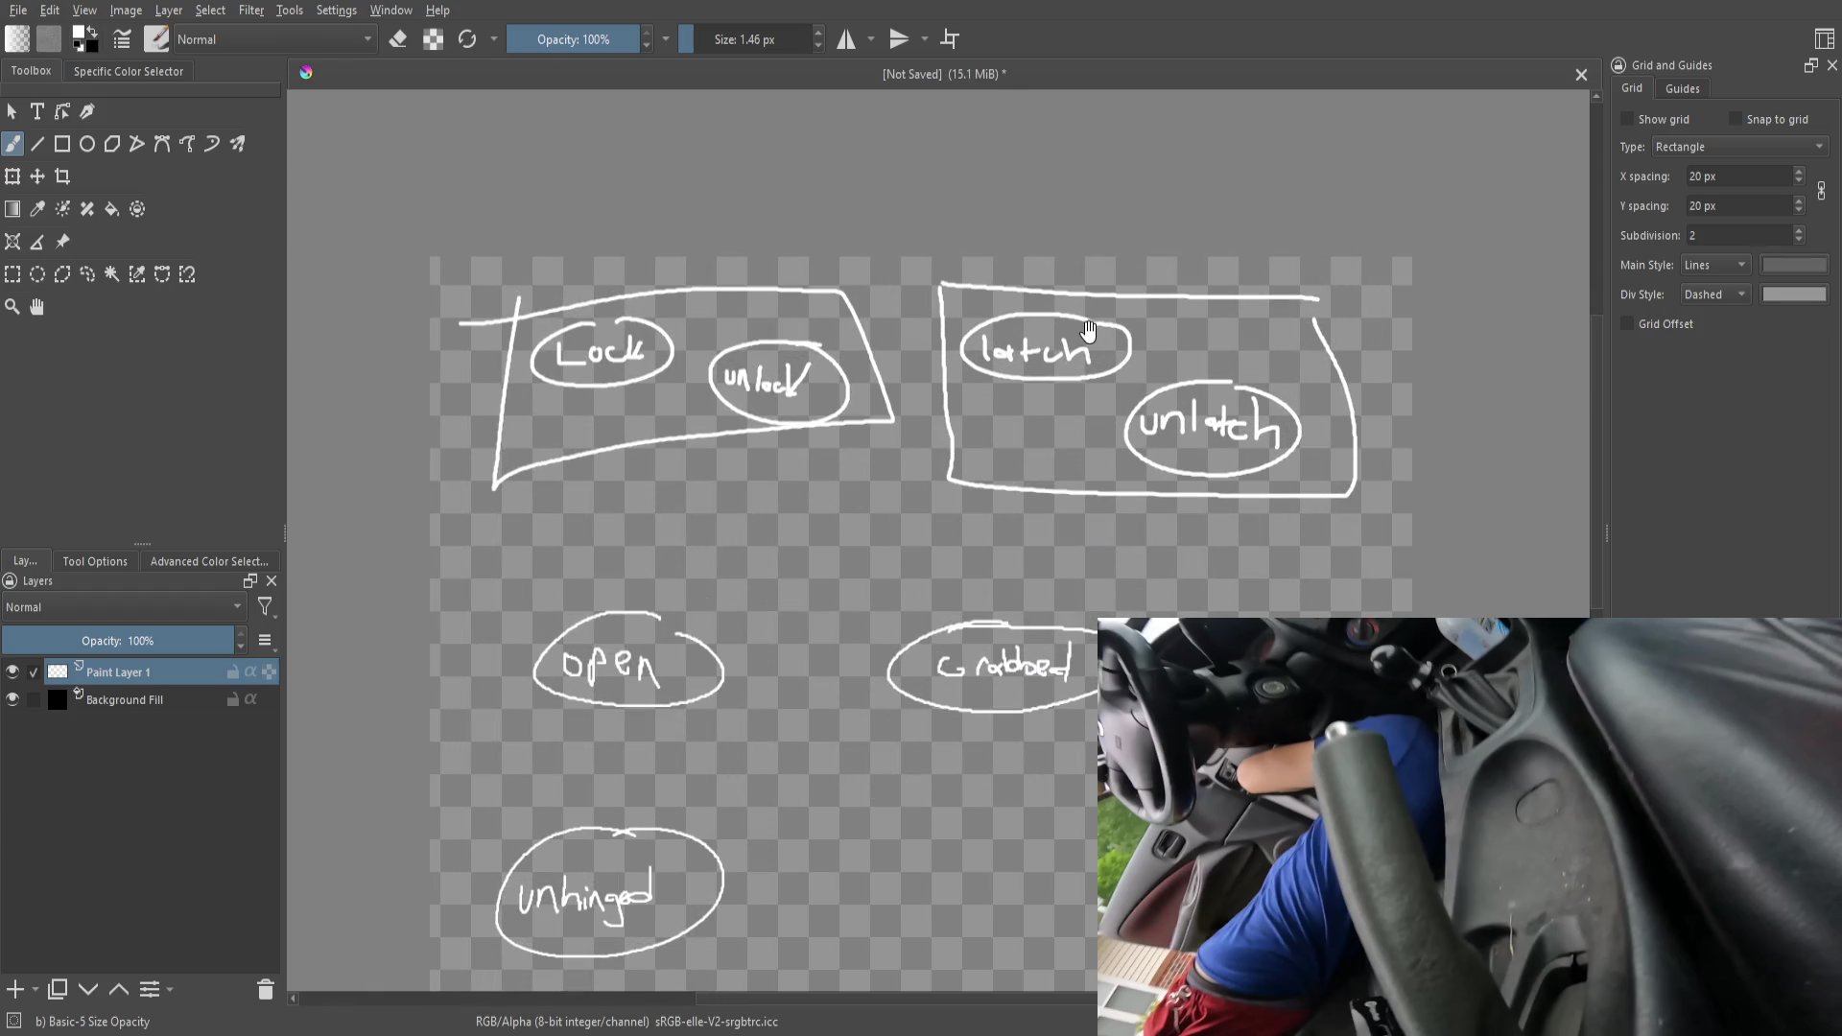
{"action": "left_click_drag", "start_coordinate": [1059, 352], "coordinate": [1030, 368]}
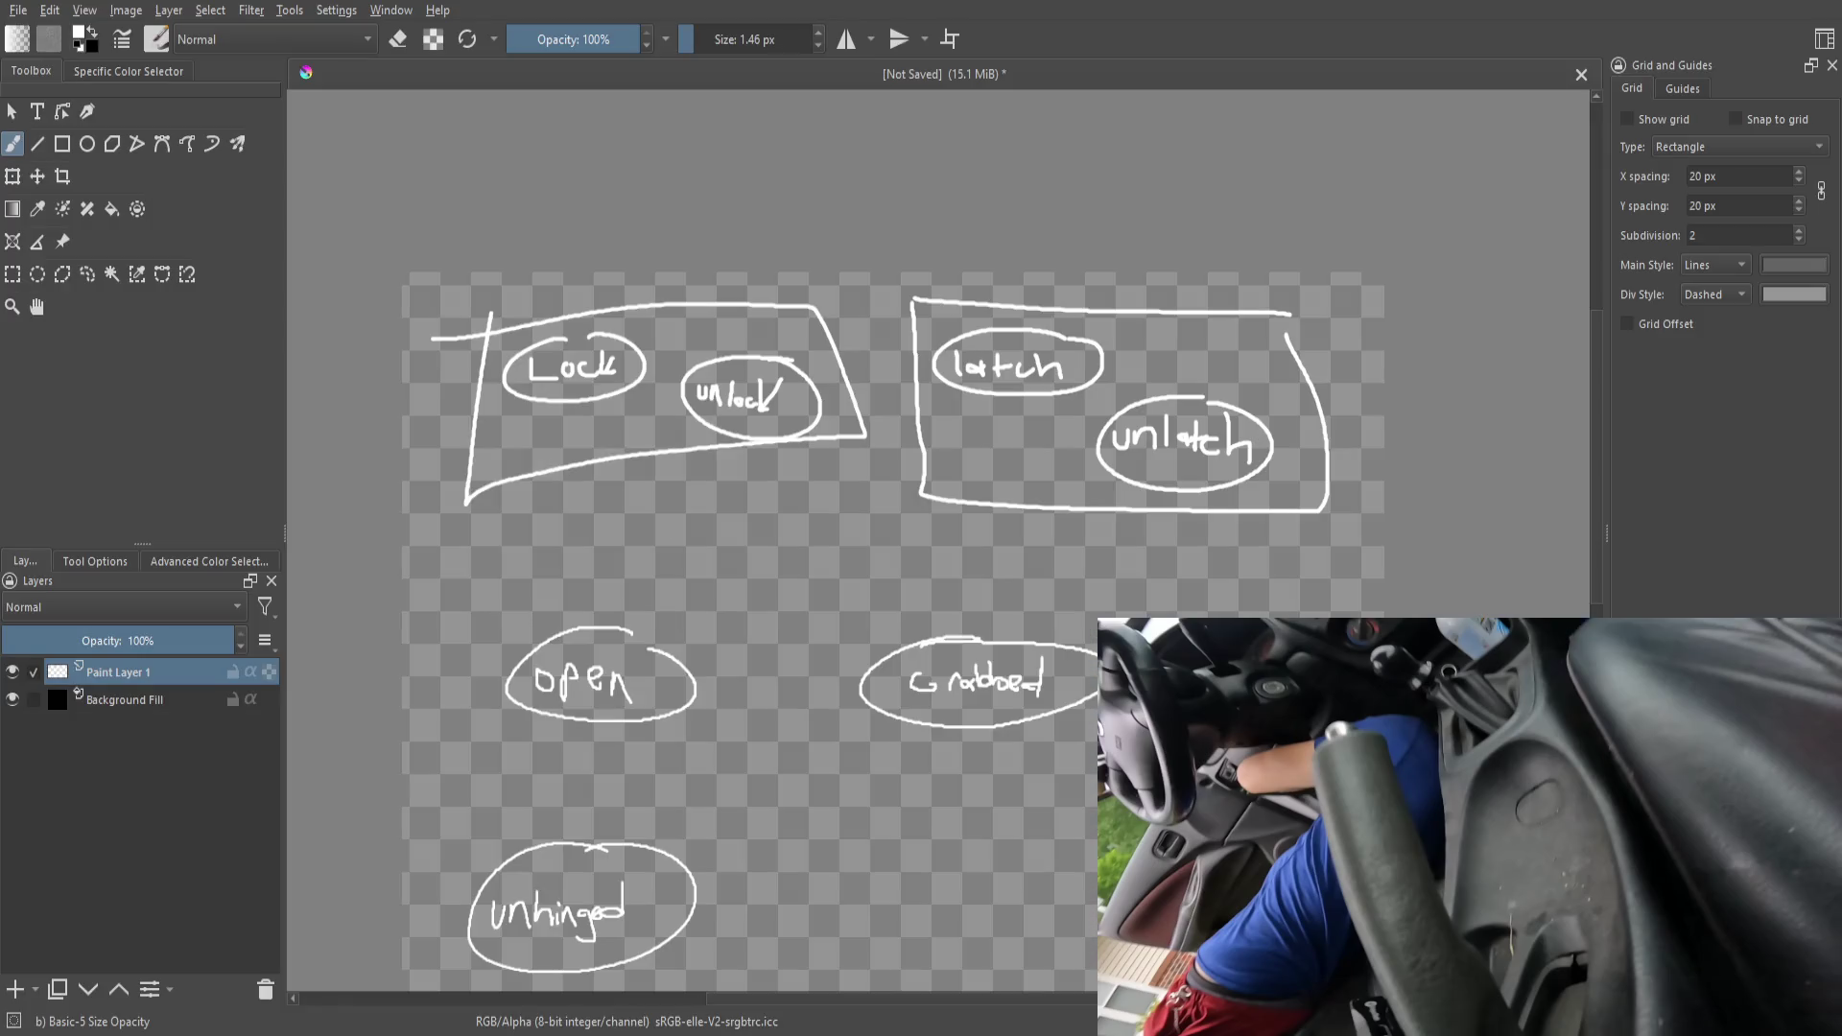
{"action": "mouse_move", "coordinate": [705, 773]}
{"action": "left_mouse_down"}
{"action": "mouse_move", "coordinate": [740, 546]}
{"action": "mouse_move", "coordinate": [794, 711]}
{"action": "mouse_move", "coordinate": [732, 864]}
{"action": "left_mouse_up"}
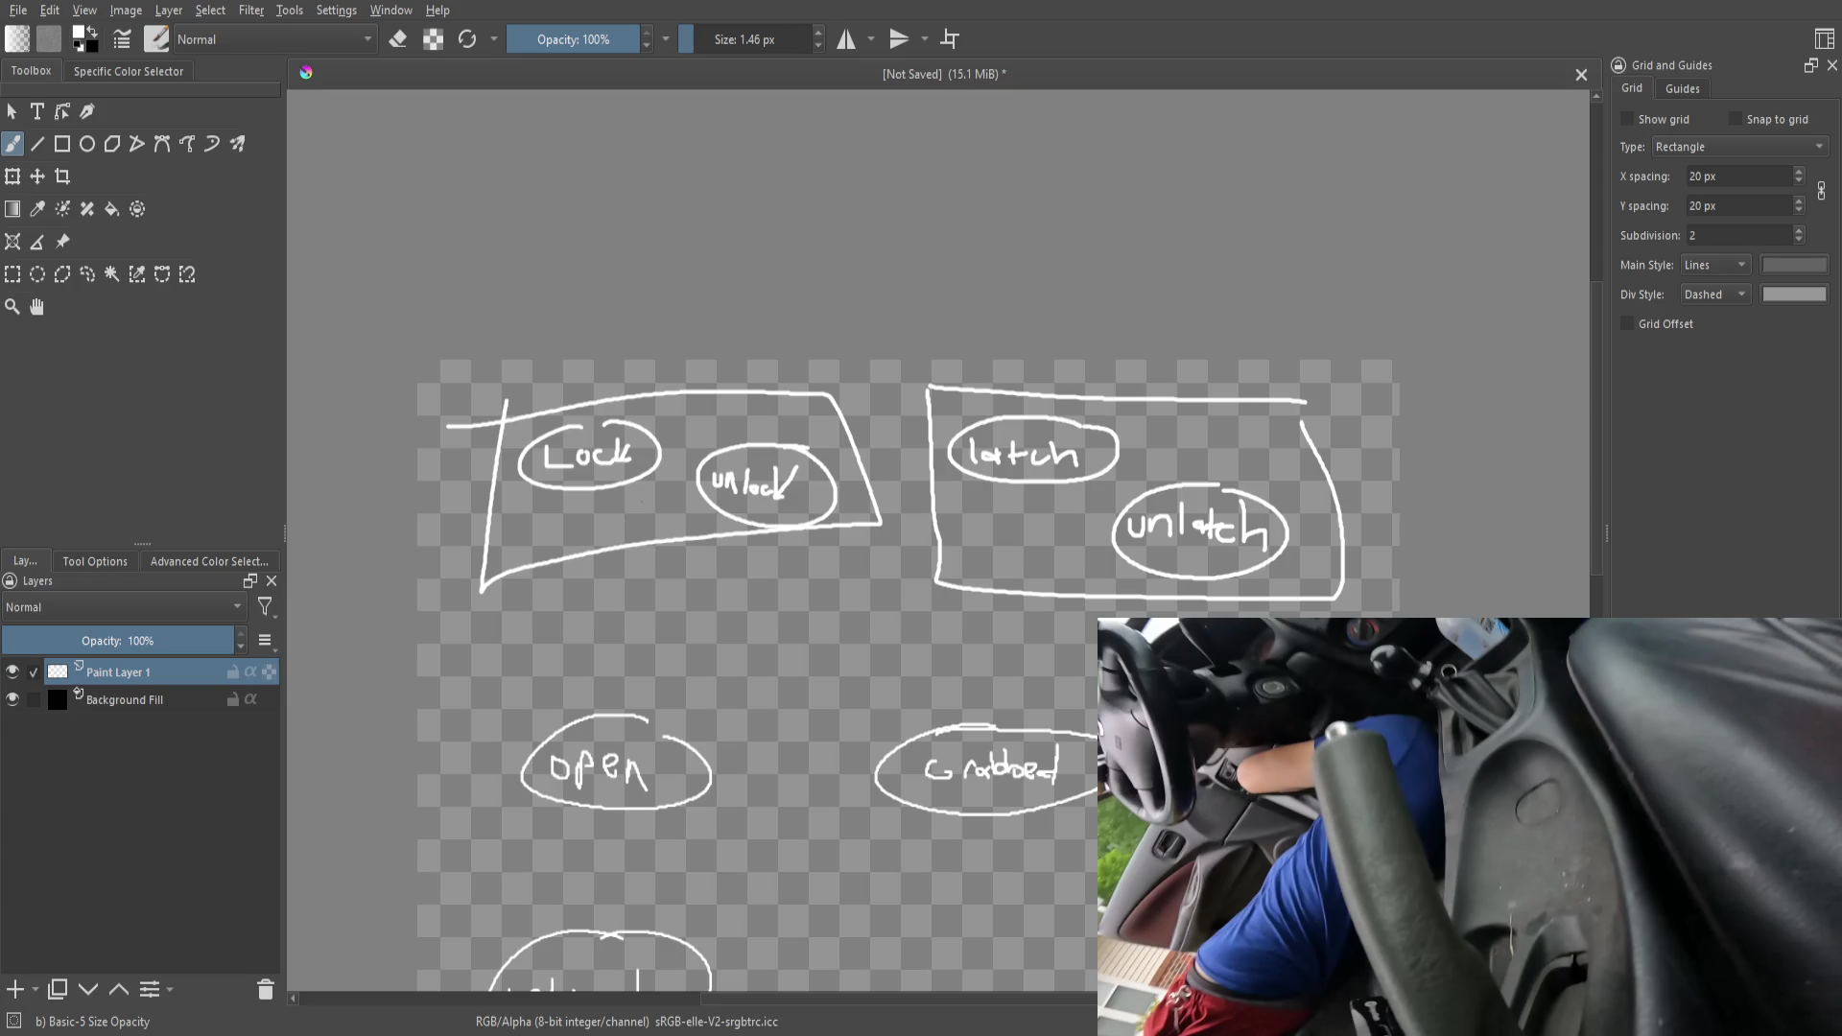
Thin the brush to about 3 px and draw arrows between Lock and unlock in both directions.
{"action": "key", "text": "bracketright"}
{"action": "key", "text": "bracketright"}
{"action": "key", "text": "bracketright"}
{"action": "key", "text": "bracketleft"}
{"action": "key", "text": "bracketleft"}
{"action": "mouse_move", "coordinate": [648, 423]}
{"action": "left_mouse_down"}
{"action": "mouse_move", "coordinate": [734, 433]}
{"action": "mouse_move", "coordinate": [735, 417]}
{"action": "left_mouse_up"}
{"action": "left_click_drag", "start_coordinate": [701, 507], "coordinate": [568, 521]}
{"action": "left_click_drag", "start_coordinate": [582, 509], "coordinate": [619, 519]}
{"action": "left_click_drag", "start_coordinate": [830, 475], "coordinate": [670, 501]}
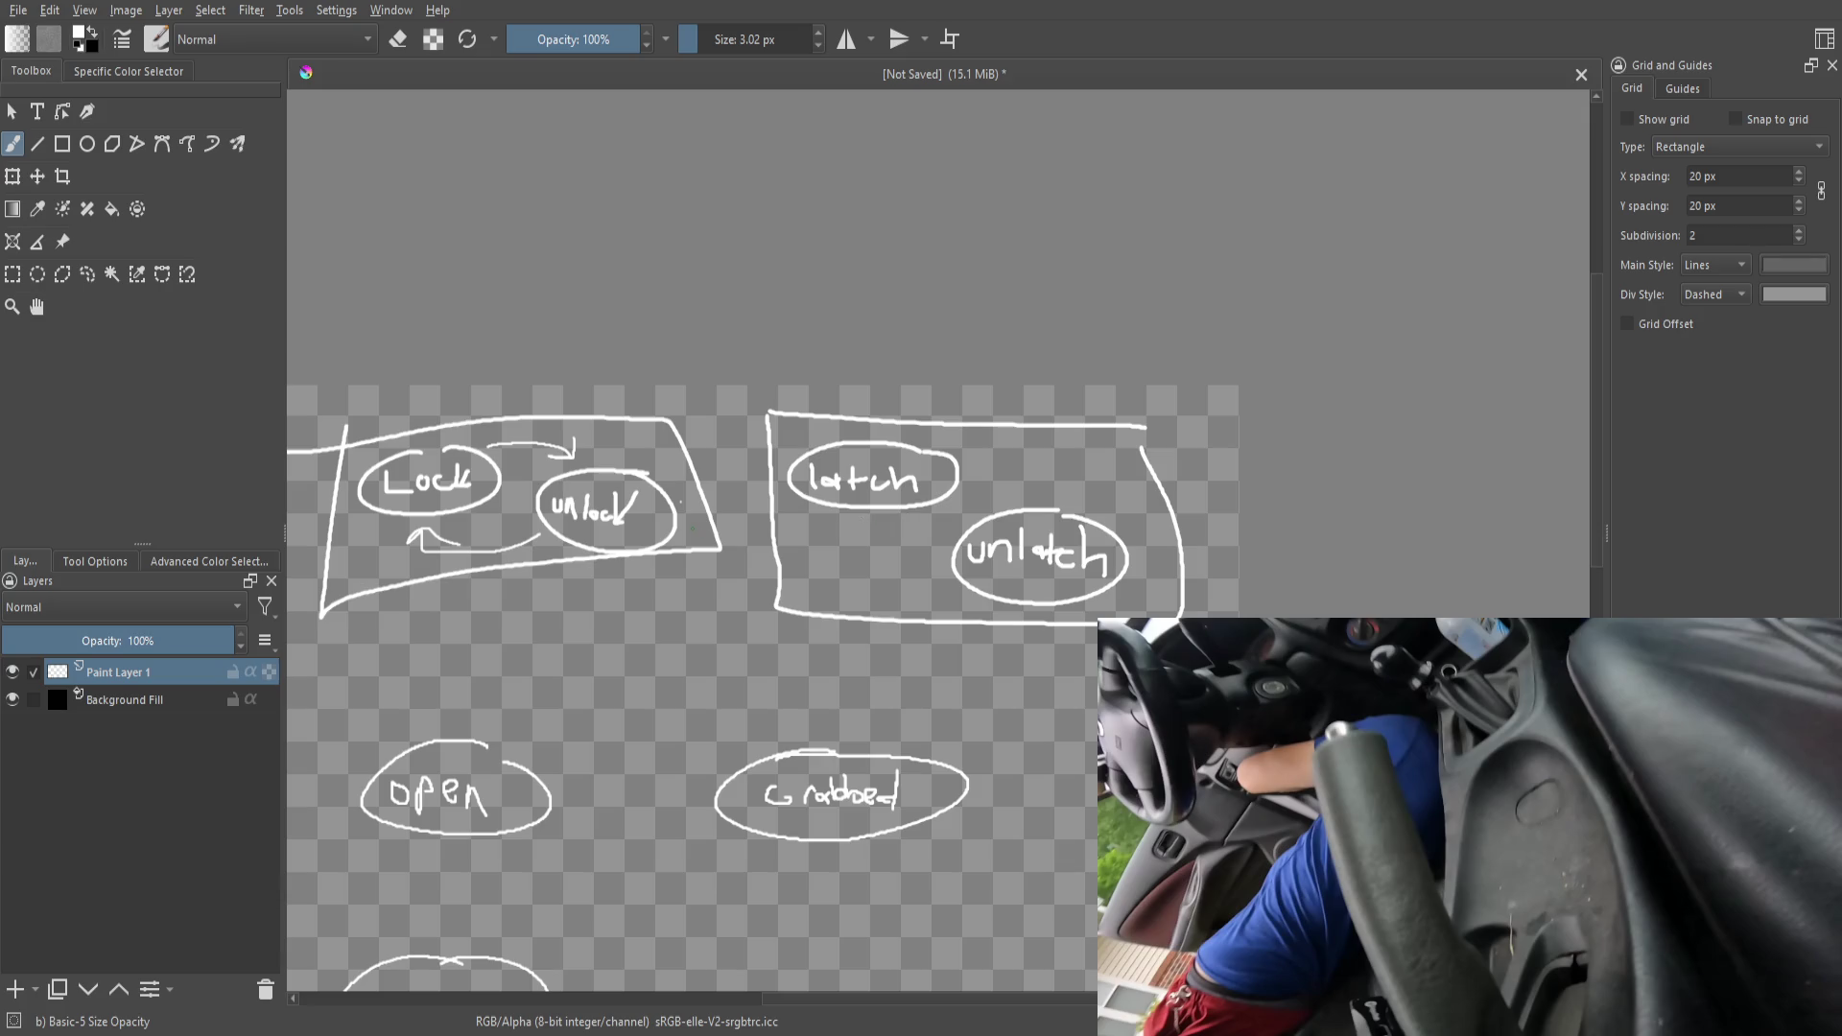
Draw an arrow from unlock to unlatch and curves between latch and unlatch.
{"action": "mouse_move", "coordinate": [692, 527]}
{"action": "left_mouse_down"}
{"action": "mouse_move", "coordinate": [933, 570]}
{"action": "mouse_move", "coordinate": [910, 585]}
{"action": "left_mouse_up"}
{"action": "mouse_move", "coordinate": [1054, 497]}
{"action": "left_mouse_down"}
{"action": "mouse_move", "coordinate": [980, 470]}
{"action": "mouse_move", "coordinate": [993, 480]}
{"action": "left_mouse_up"}
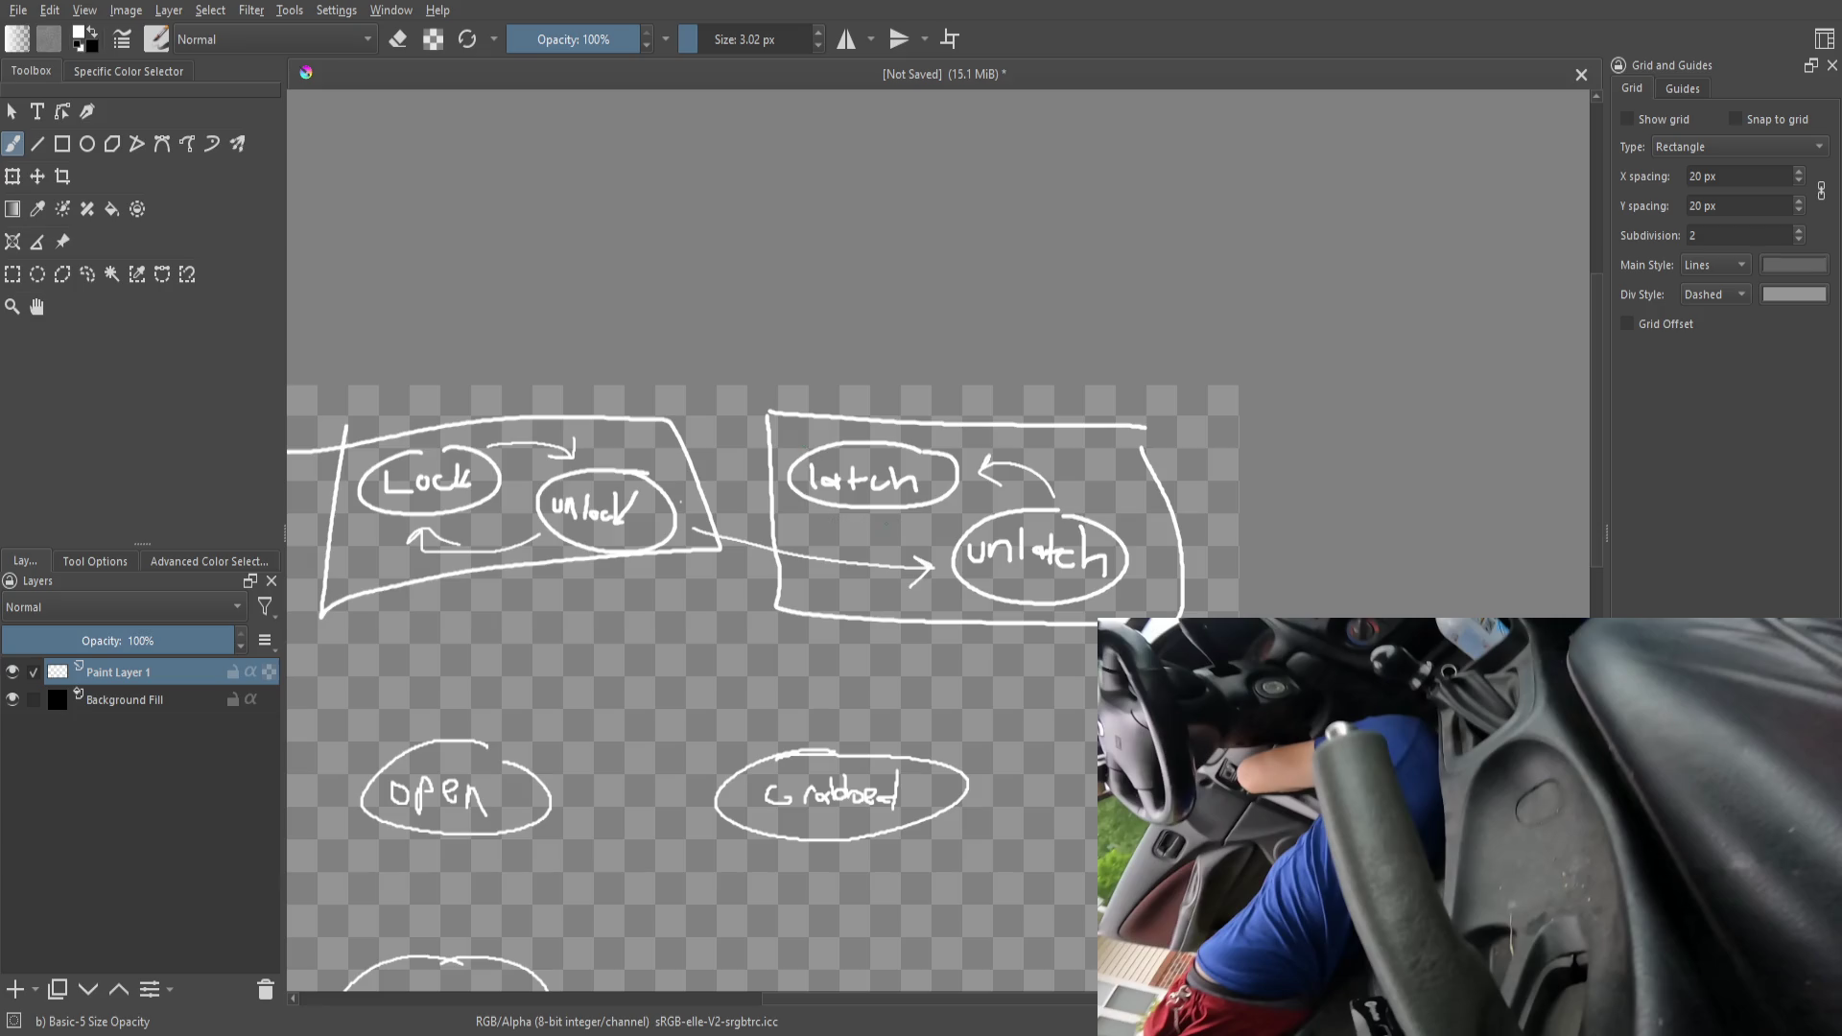
{"action": "left_click_drag", "start_coordinate": [874, 523], "coordinate": [939, 554]}
{"action": "left_click_drag", "start_coordinate": [660, 582], "coordinate": [819, 589]}
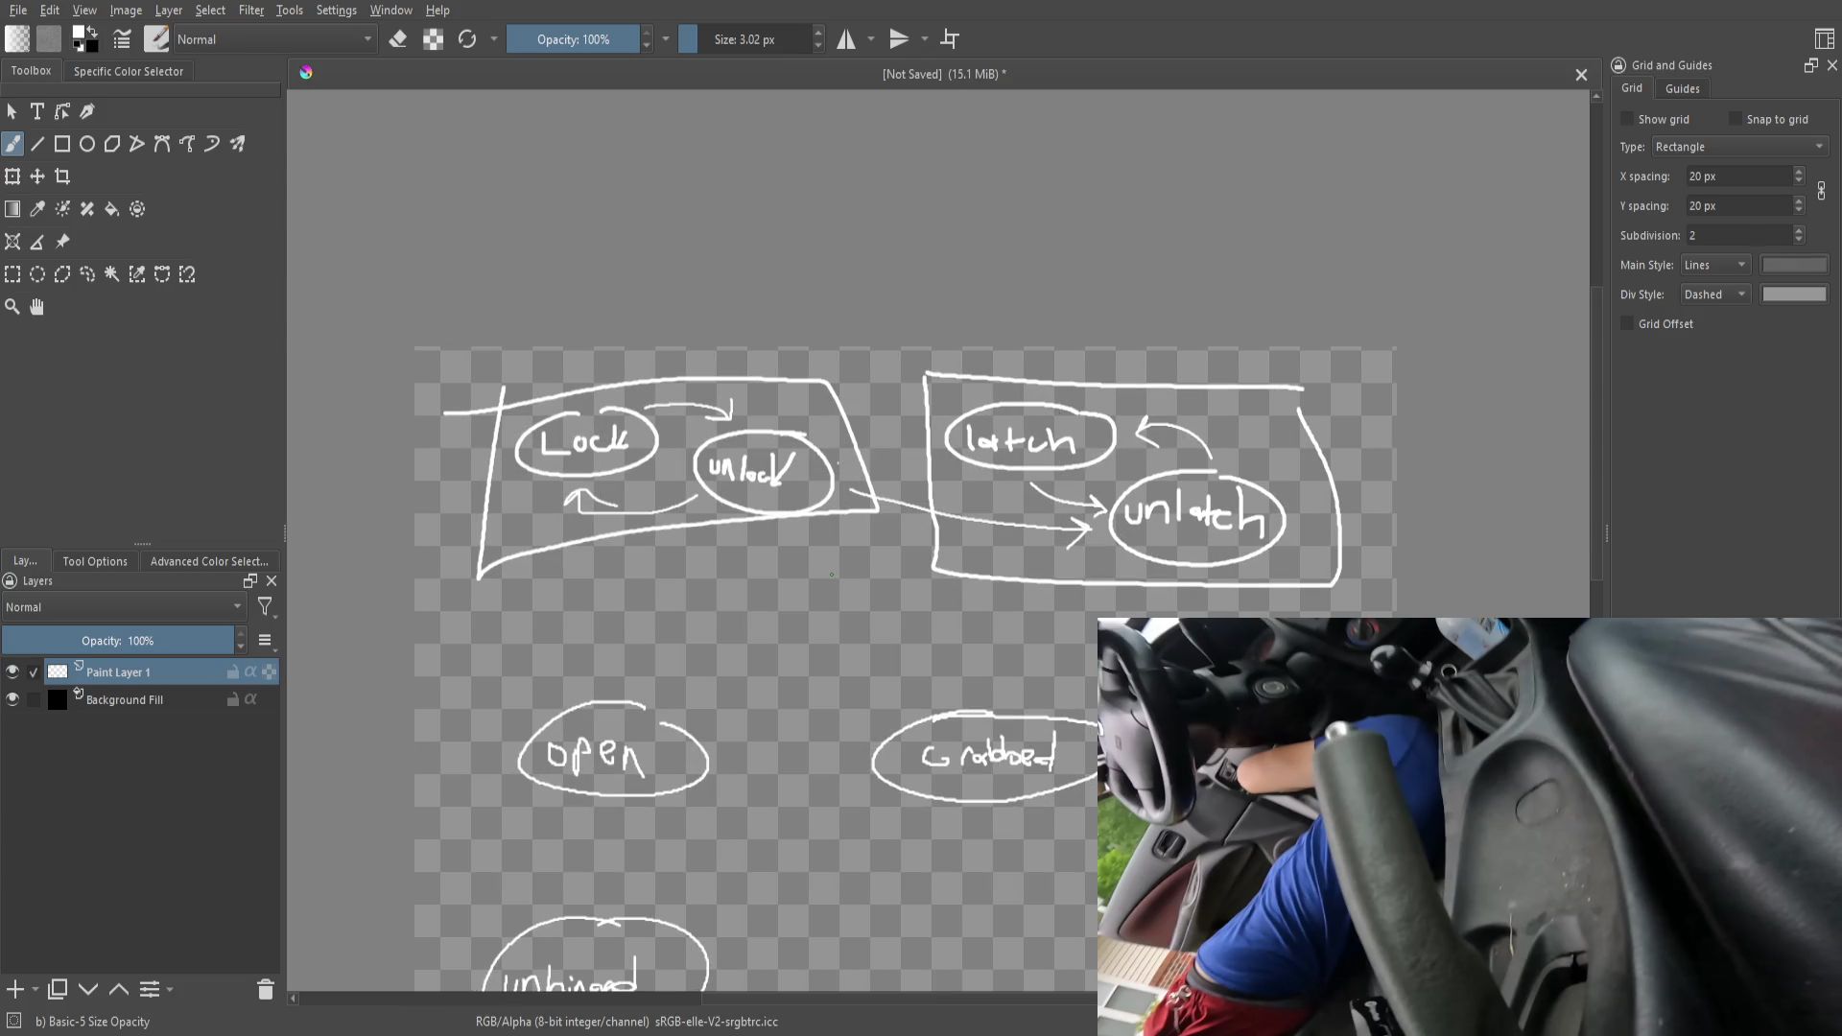
{"action": "left_click_drag", "start_coordinate": [831, 575], "coordinate": [927, 514]}
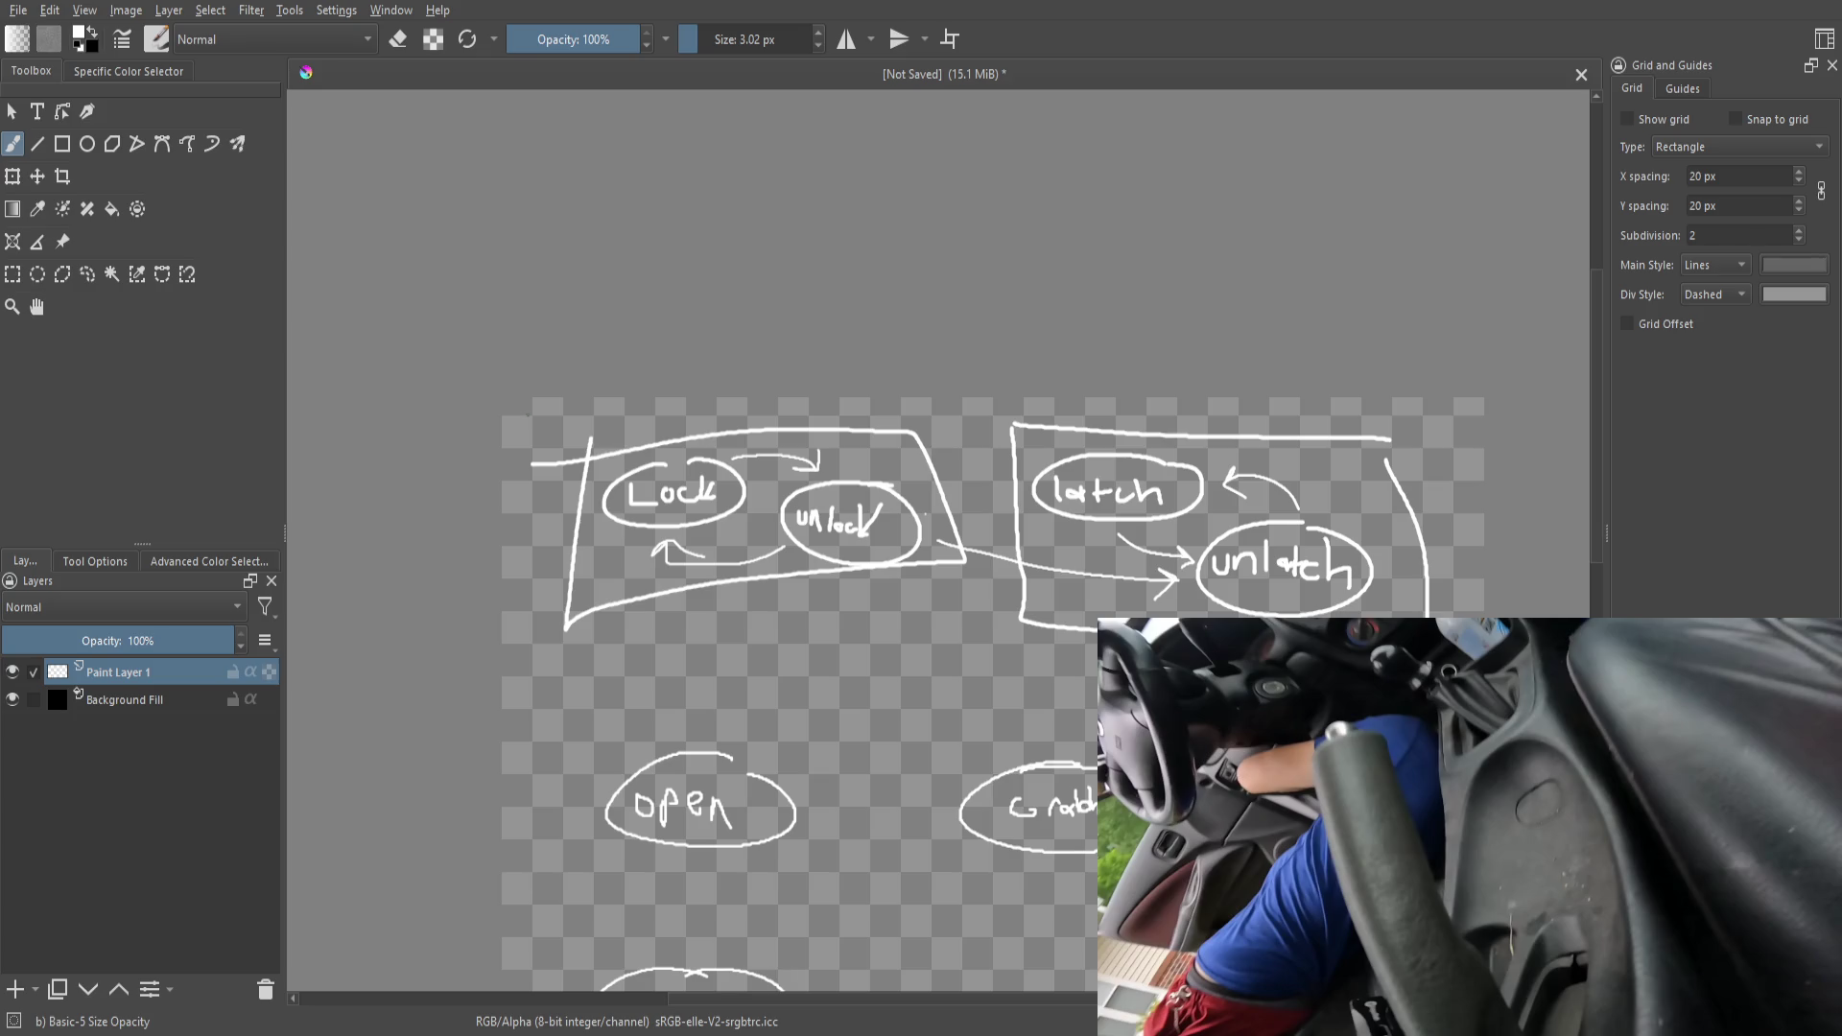
Write Start above the lock box with an arrow leading into it.
{"action": "mouse_move", "coordinate": [543, 415]}
{"action": "left_mouse_down"}
{"action": "mouse_move", "coordinate": [518, 439]}
{"action": "mouse_move", "coordinate": [557, 441]}
{"action": "left_mouse_up"}
{"action": "mouse_move", "coordinate": [544, 427]}
{"action": "left_mouse_down"}
{"action": "mouse_move", "coordinate": [590, 440]}
{"action": "mouse_move", "coordinate": [632, 409]}
{"action": "mouse_move", "coordinate": [634, 434]}
{"action": "left_mouse_up"}
{"action": "left_click_drag", "start_coordinate": [622, 420], "coordinate": [651, 419]}
{"action": "left_click_drag", "start_coordinate": [526, 457], "coordinate": [565, 536]}
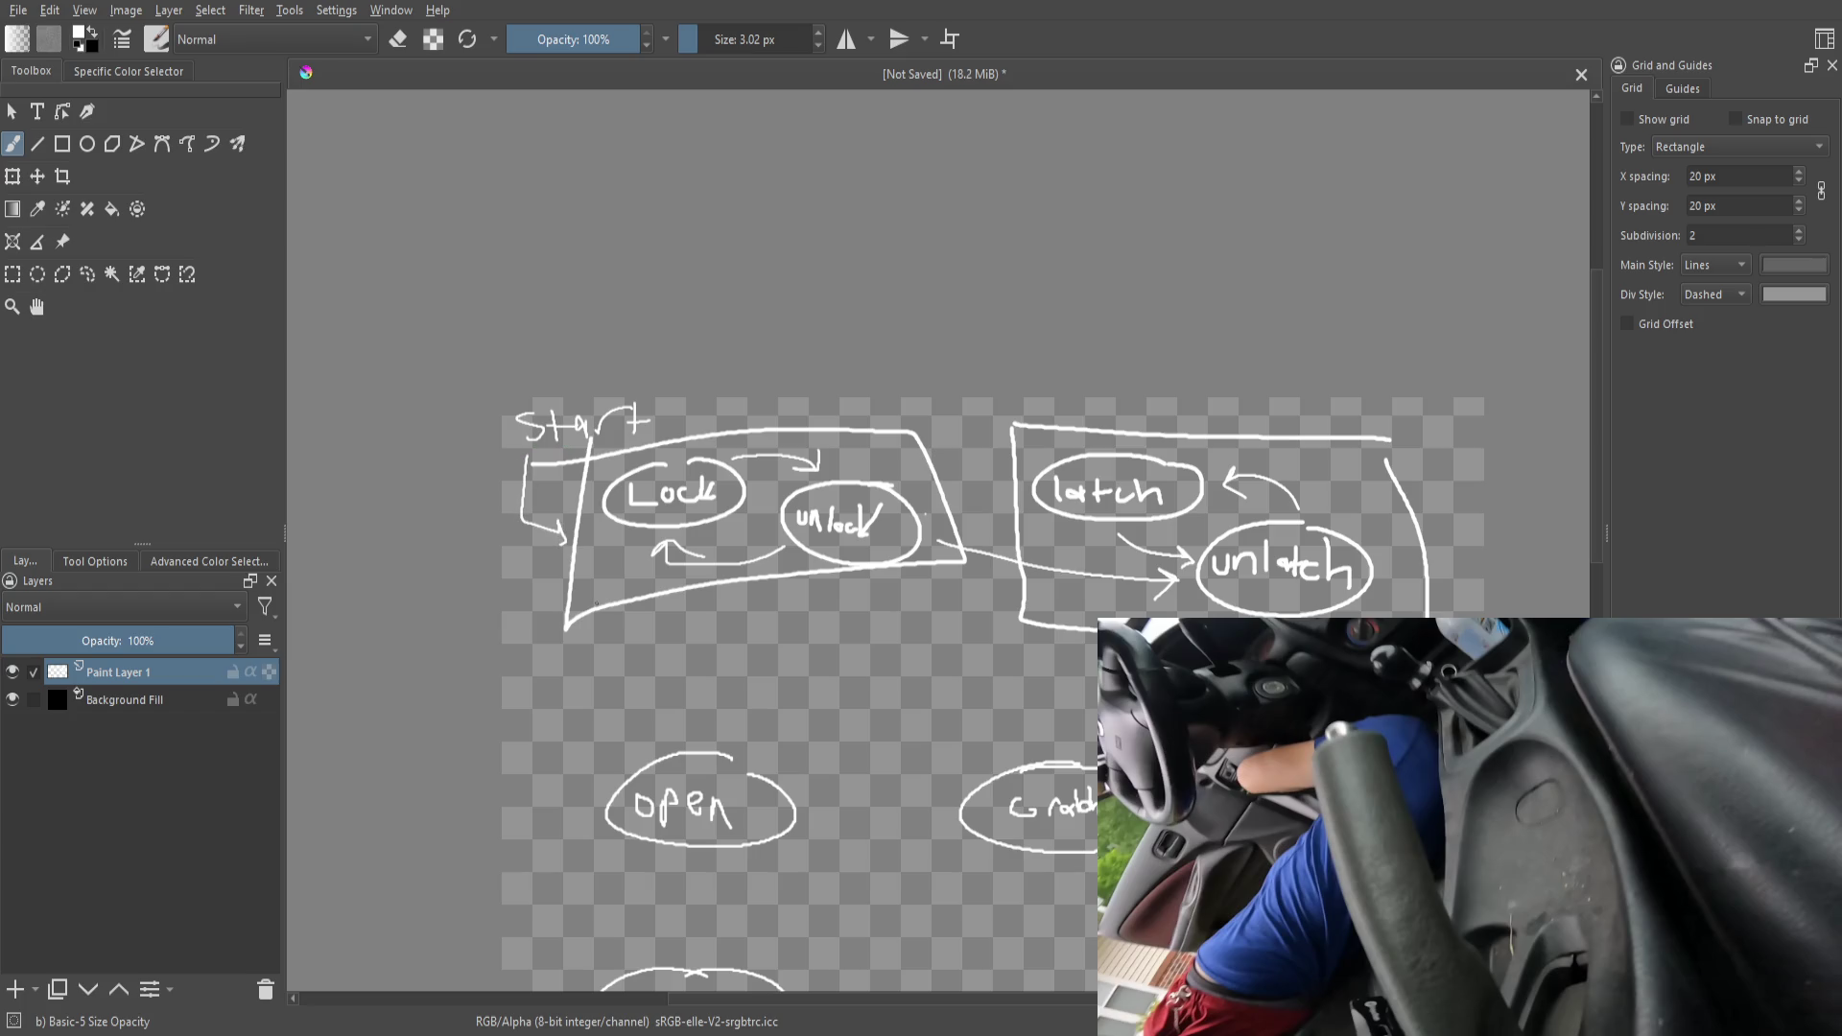
Try a transition from the latch box toward Grabbed, undo it, and switch to an enlarged eraser.
{"action": "left_click_drag", "start_coordinate": [940, 528], "coordinate": [780, 487]}
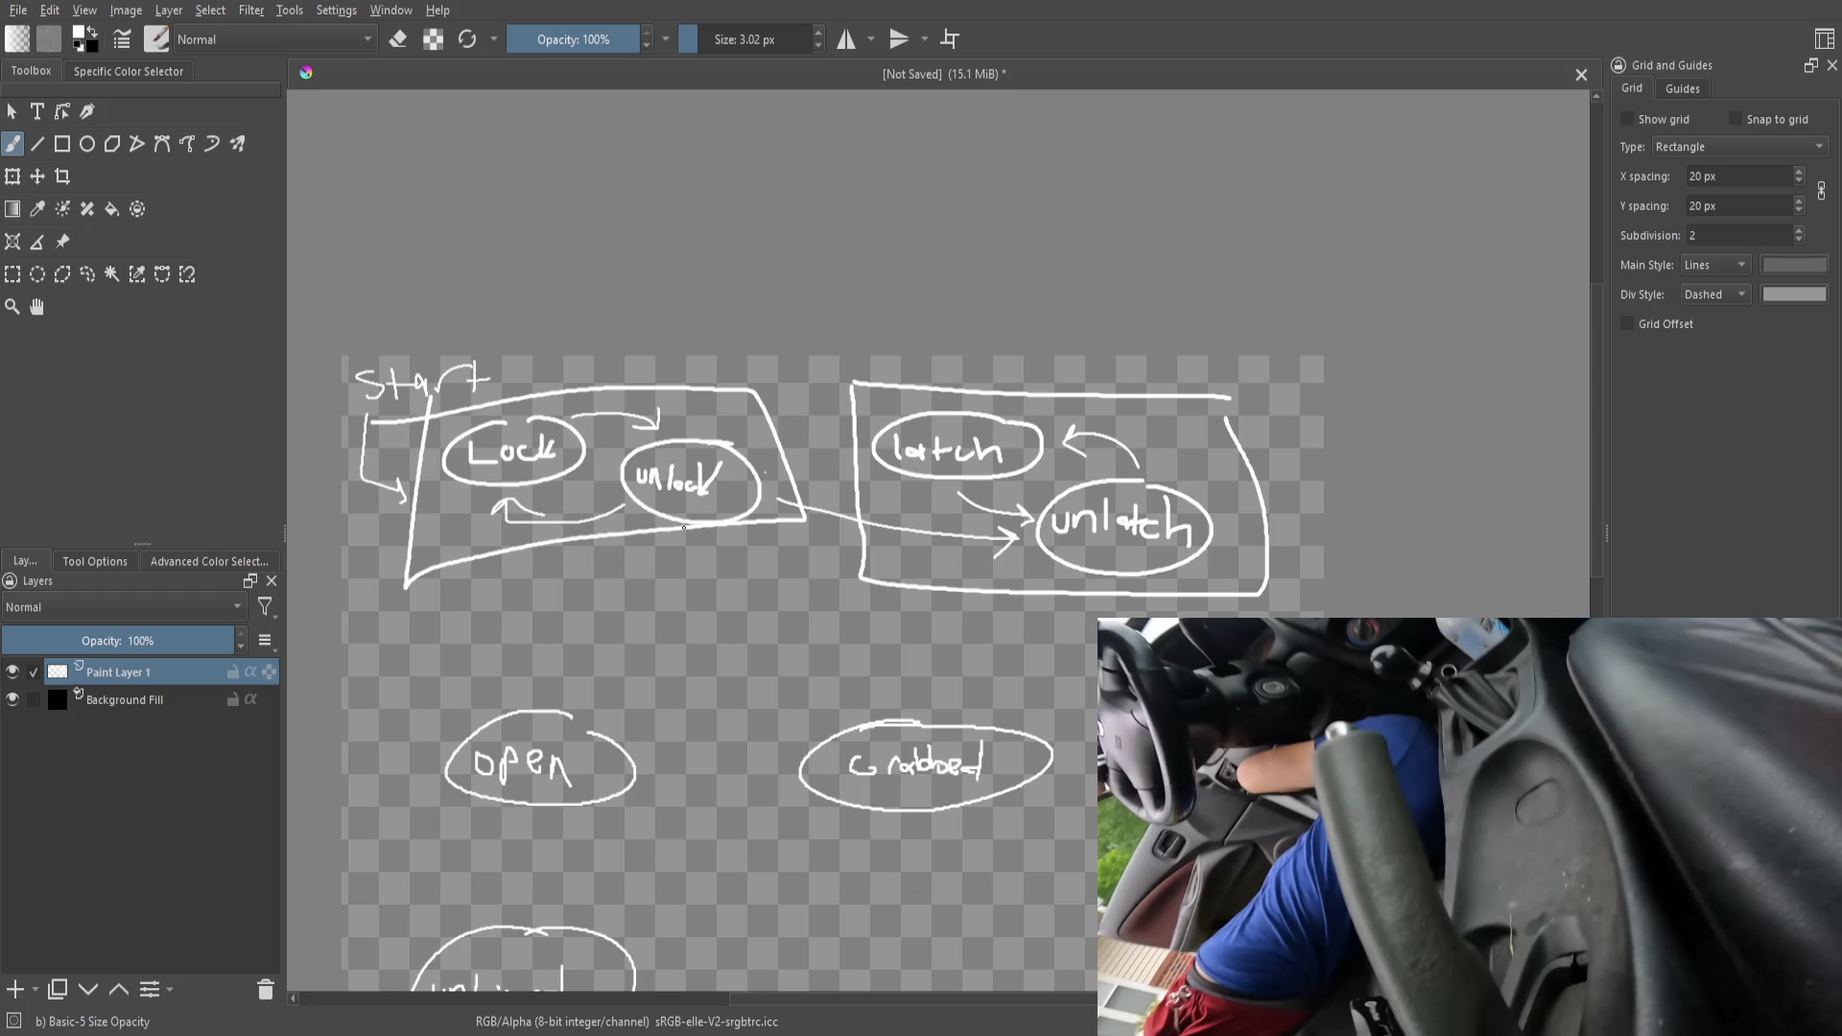
{"action": "mouse_move", "coordinate": [1054, 595]}
{"action": "left_mouse_down"}
{"action": "mouse_move", "coordinate": [916, 679]}
{"action": "mouse_move", "coordinate": [844, 432]}
{"action": "left_mouse_up"}
{"action": "key", "text": "ctrl+z"}
{"action": "key", "text": "e"}
{"action": "key", "text": "e"}
{"action": "mouse_move", "coordinate": [926, 431]}
{"action": "left_mouse_down"}
{"action": "mouse_move", "coordinate": [933, 451]}
{"action": "mouse_move", "coordinate": [837, 429]}
{"action": "left_mouse_up"}
{"action": "key", "text": "bracketright"}
{"action": "key", "text": "bracketright"}
{"action": "key", "text": "ctrl+z"}
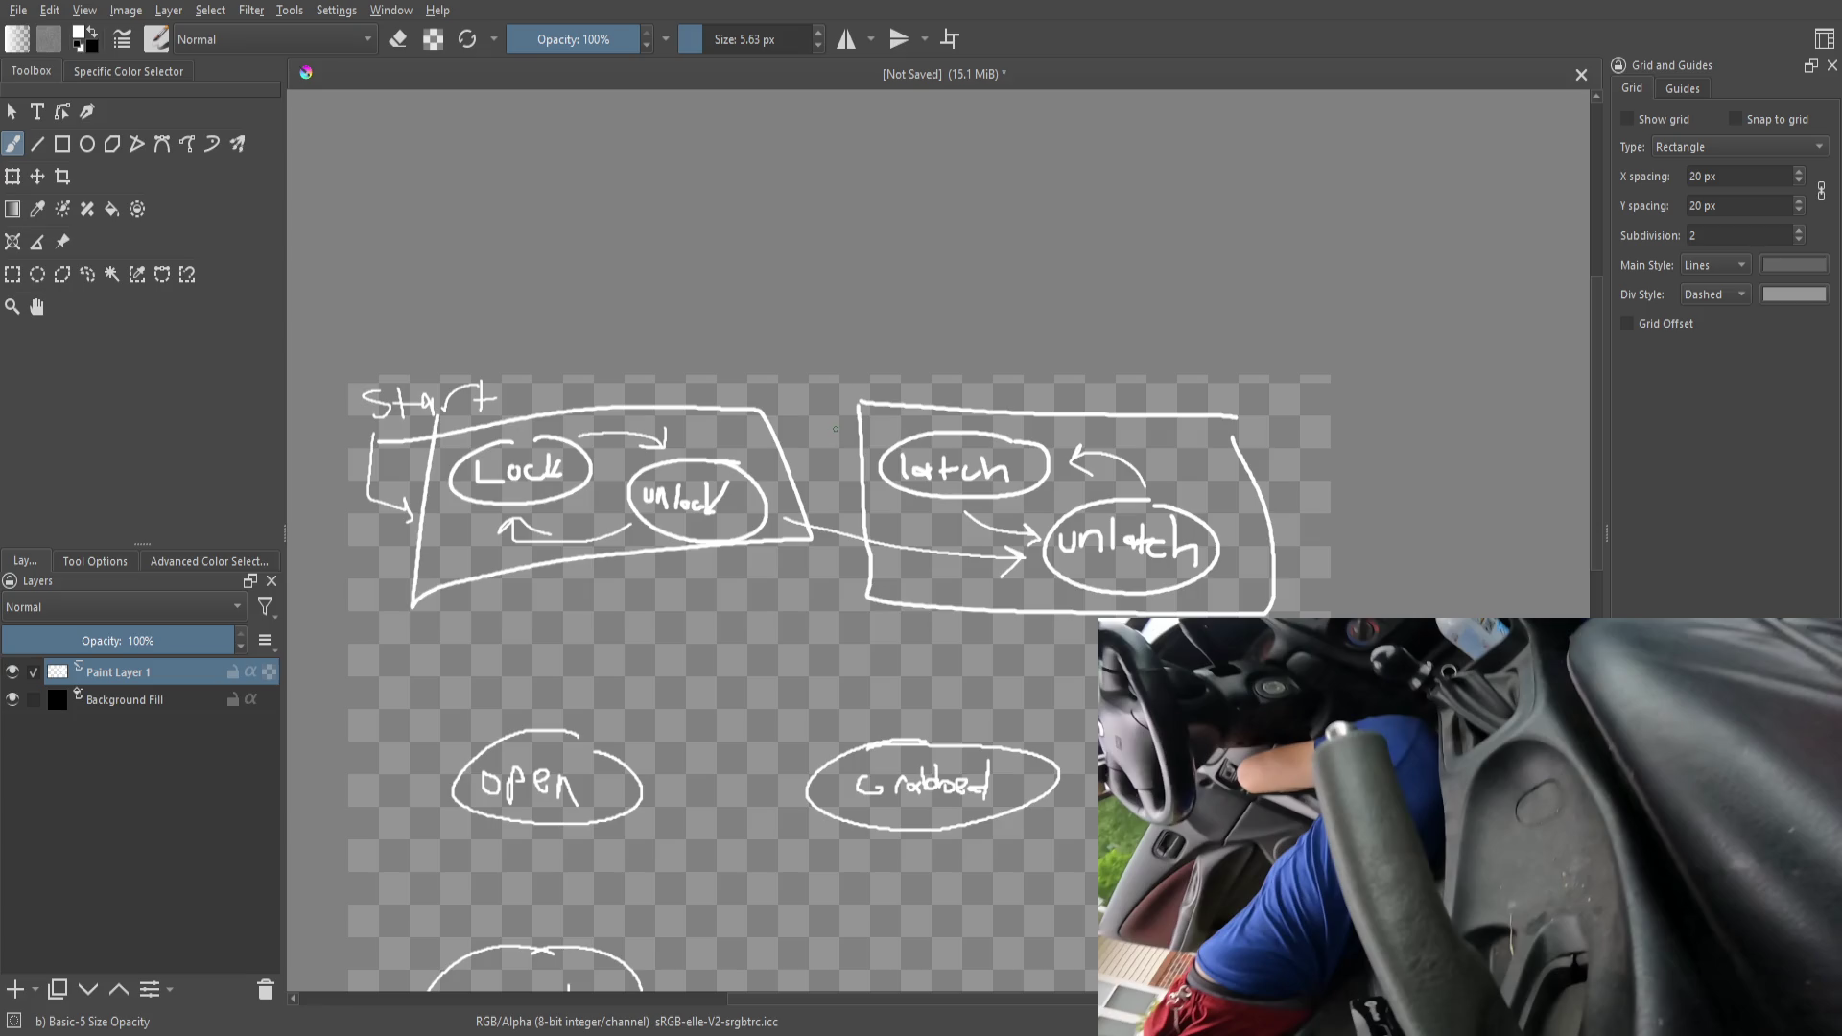
{"action": "mouse_move", "coordinate": [836, 429]}
{"action": "left_mouse_down"}
{"action": "mouse_move", "coordinate": [871, 398]}
{"action": "mouse_move", "coordinate": [869, 354]}
{"action": "left_mouse_up"}
{"action": "mouse_move", "coordinate": [869, 496]}
{"action": "left_mouse_down"}
{"action": "mouse_move", "coordinate": [856, 394]}
{"action": "mouse_move", "coordinate": [917, 458]}
{"action": "left_mouse_up"}
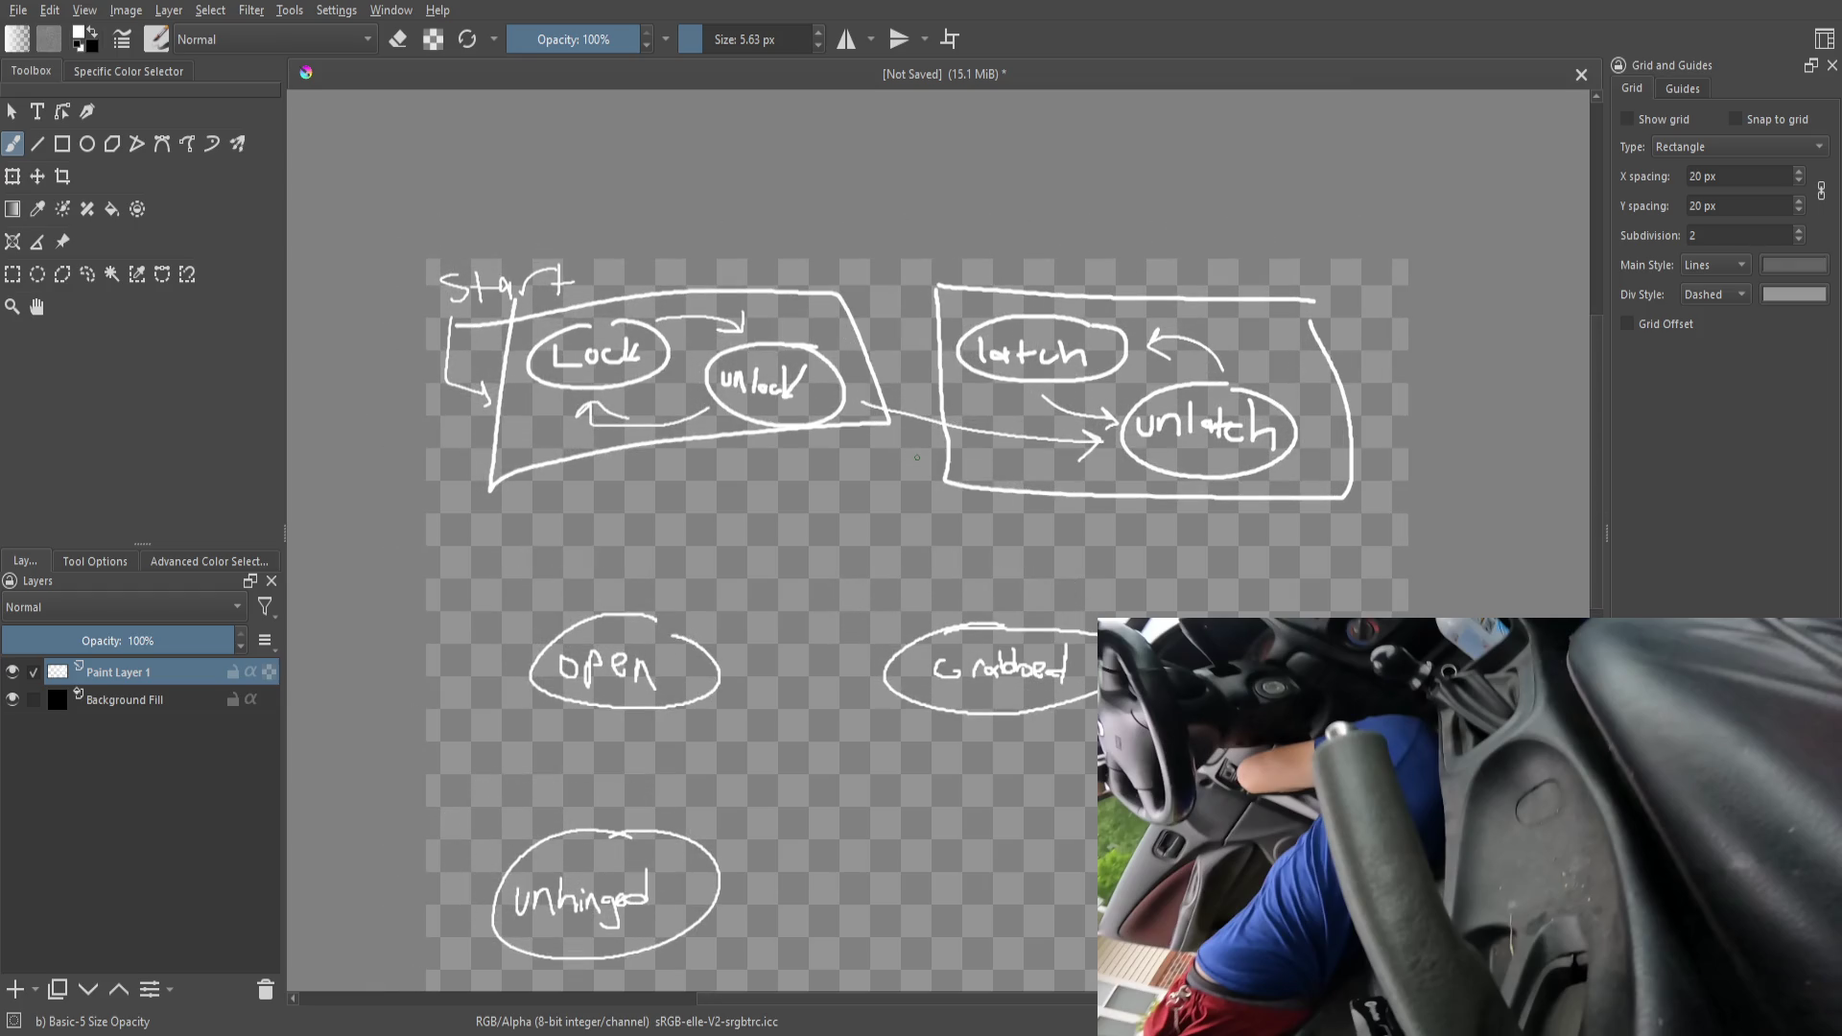
{"action": "scroll", "coordinate": [914, 740], "scroll_direction": "down", "scroll_amount": 5}
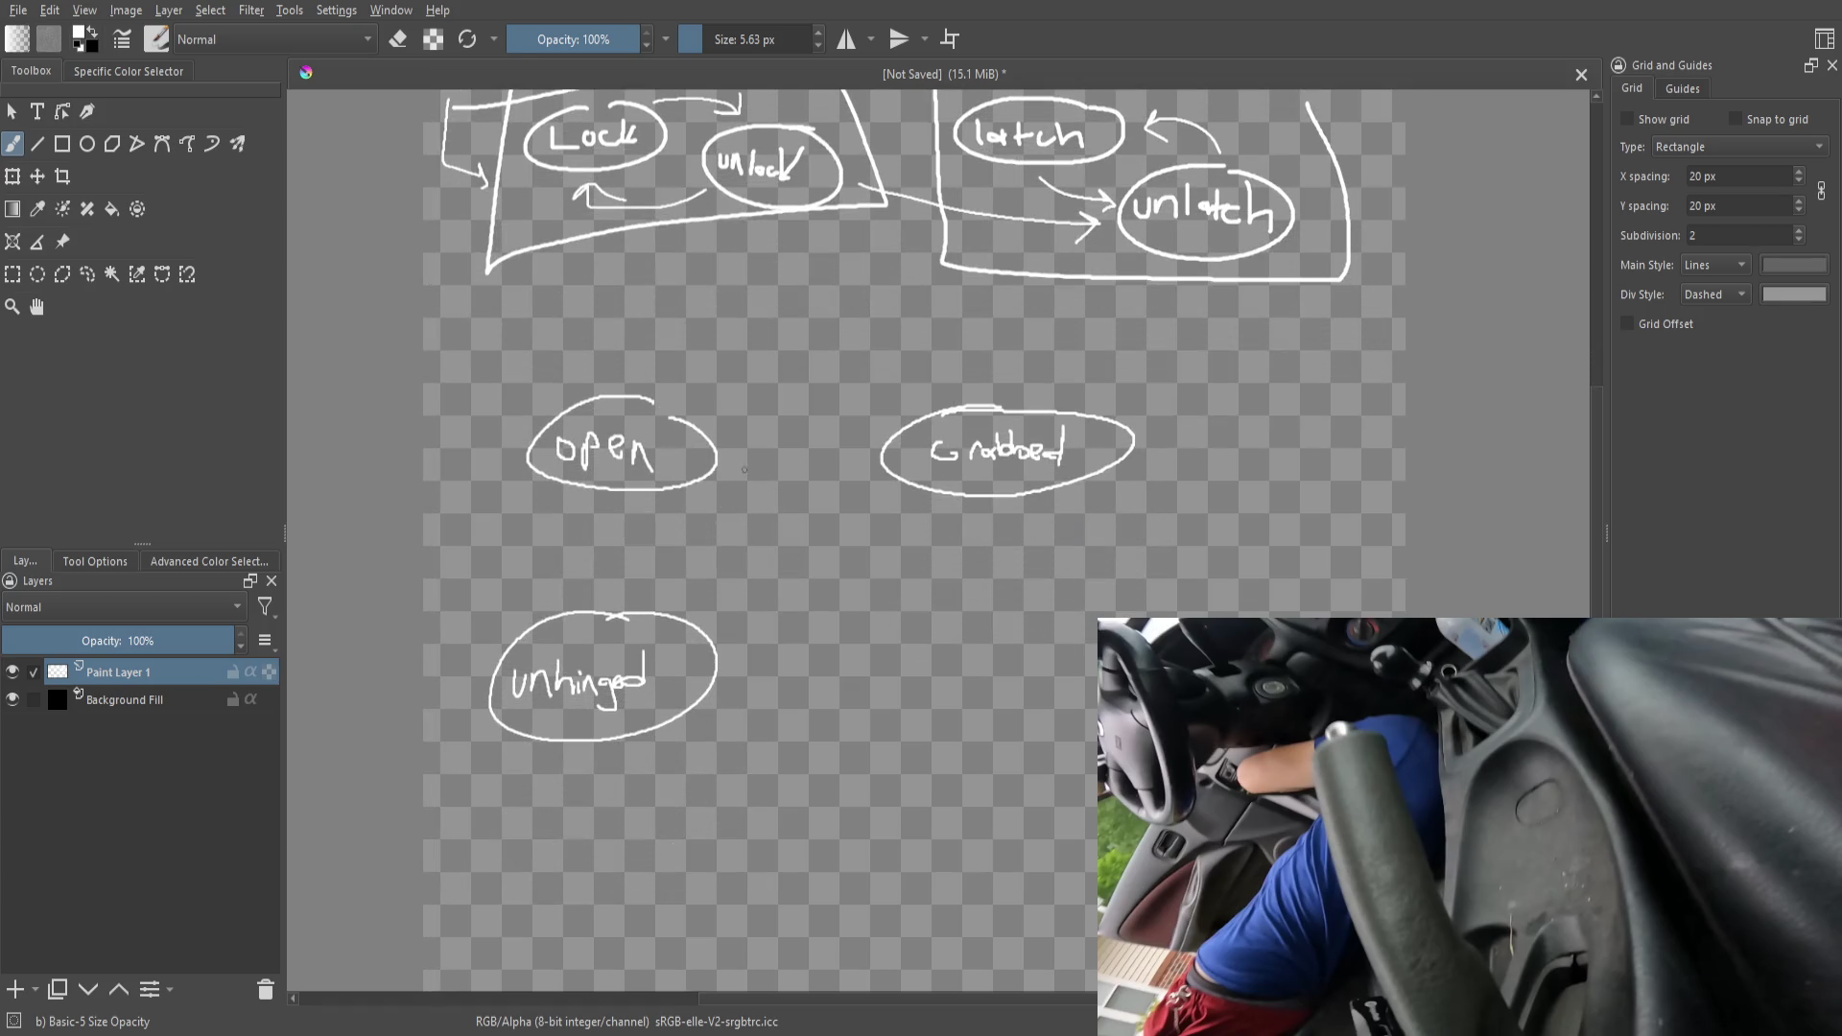
Erase the open and Grabbed bubbles with the eraser.
{"action": "key", "text": "e"}
{"action": "mouse_move", "coordinate": [654, 398]}
{"action": "left_mouse_down"}
{"action": "mouse_move", "coordinate": [569, 403]}
{"action": "mouse_move", "coordinate": [1086, 454]}
{"action": "left_mouse_up"}
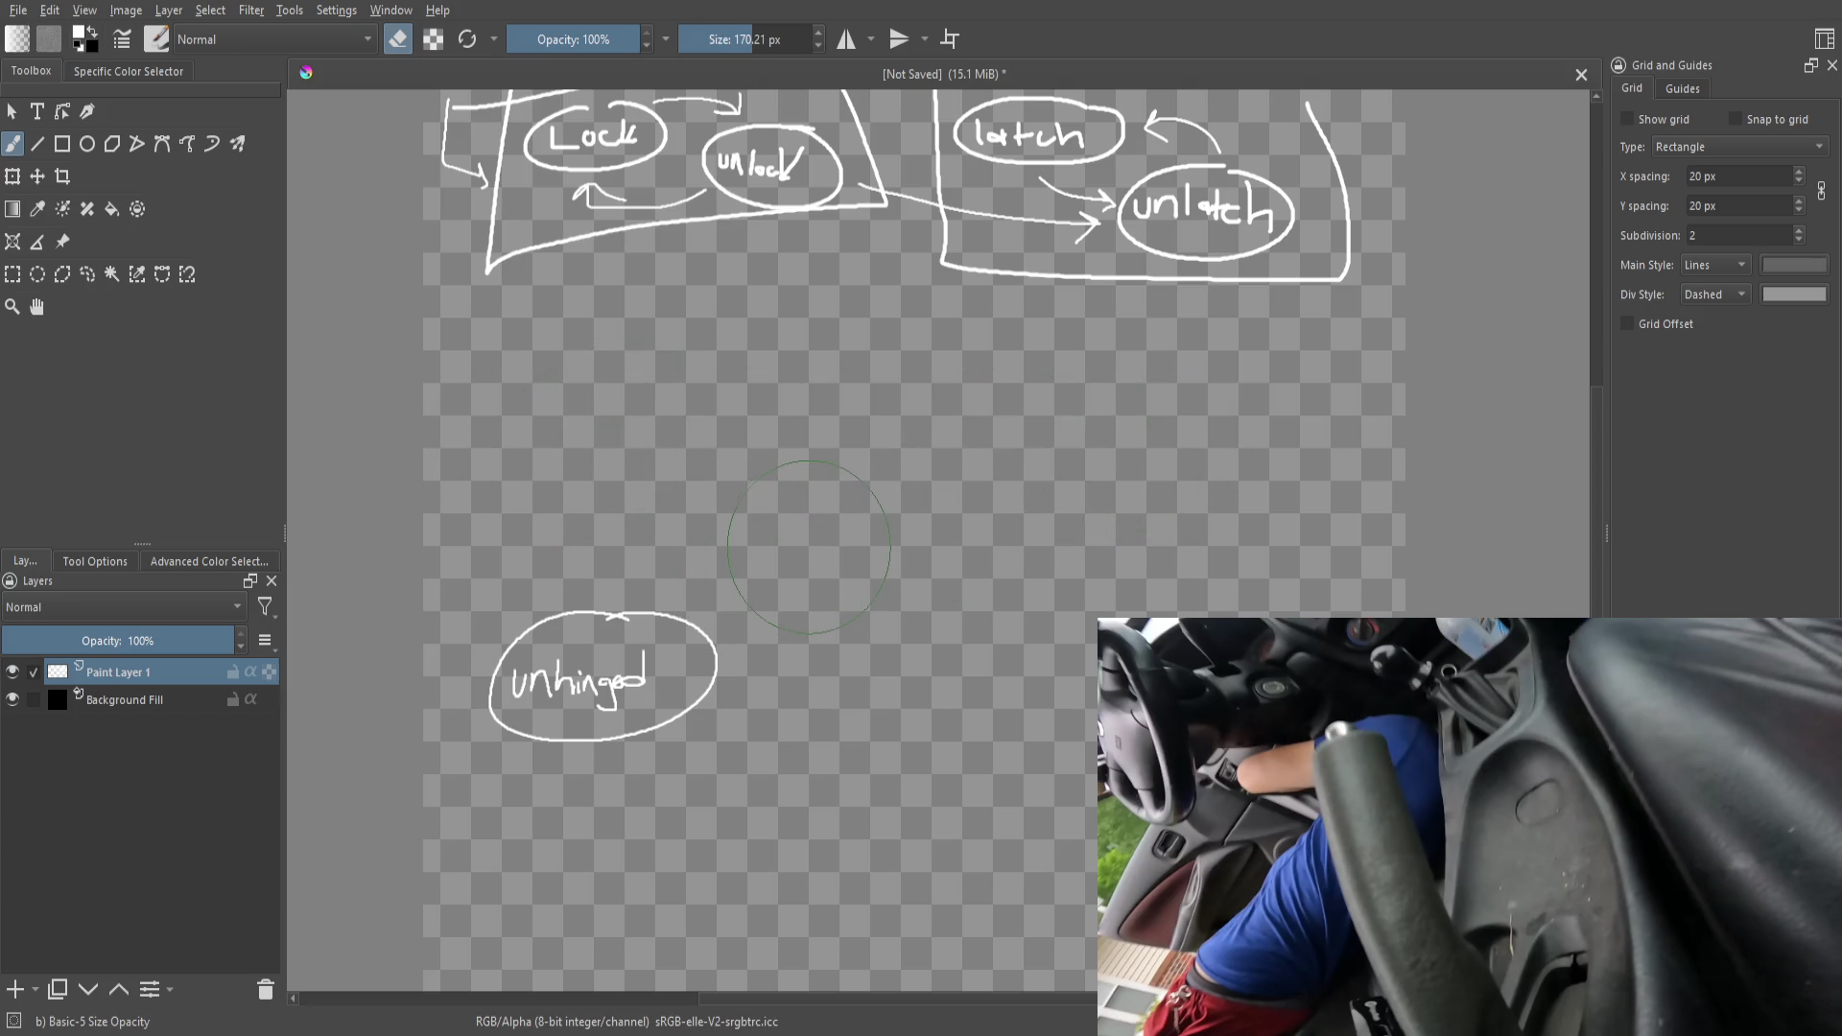
{"action": "key", "text": "e"}
With a fine brush, handwrite 'open=unlatch' in the cleared space.
{"action": "mouse_move", "coordinate": [679, 435]}
{"action": "left_mouse_down"}
{"action": "mouse_move", "coordinate": [712, 393]}
{"action": "mouse_move", "coordinate": [718, 413]}
{"action": "mouse_move", "coordinate": [821, 427]}
{"action": "mouse_move", "coordinate": [827, 448]}
{"action": "left_mouse_up"}
{"action": "mouse_move", "coordinate": [675, 477]}
{"action": "left_mouse_down"}
{"action": "mouse_move", "coordinate": [703, 517]}
{"action": "mouse_move", "coordinate": [749, 509]}
{"action": "left_mouse_up"}
{"action": "mouse_move", "coordinate": [763, 474]}
{"action": "left_mouse_down"}
{"action": "mouse_move", "coordinate": [764, 508]}
{"action": "mouse_move", "coordinate": [805, 511]}
{"action": "left_mouse_up"}
{"action": "key", "text": "ctrl+z"}
{"action": "key", "text": "ctrl+z"}
{"action": "key", "text": "ctrl+z"}
{"action": "key", "text": "ctrl+z"}
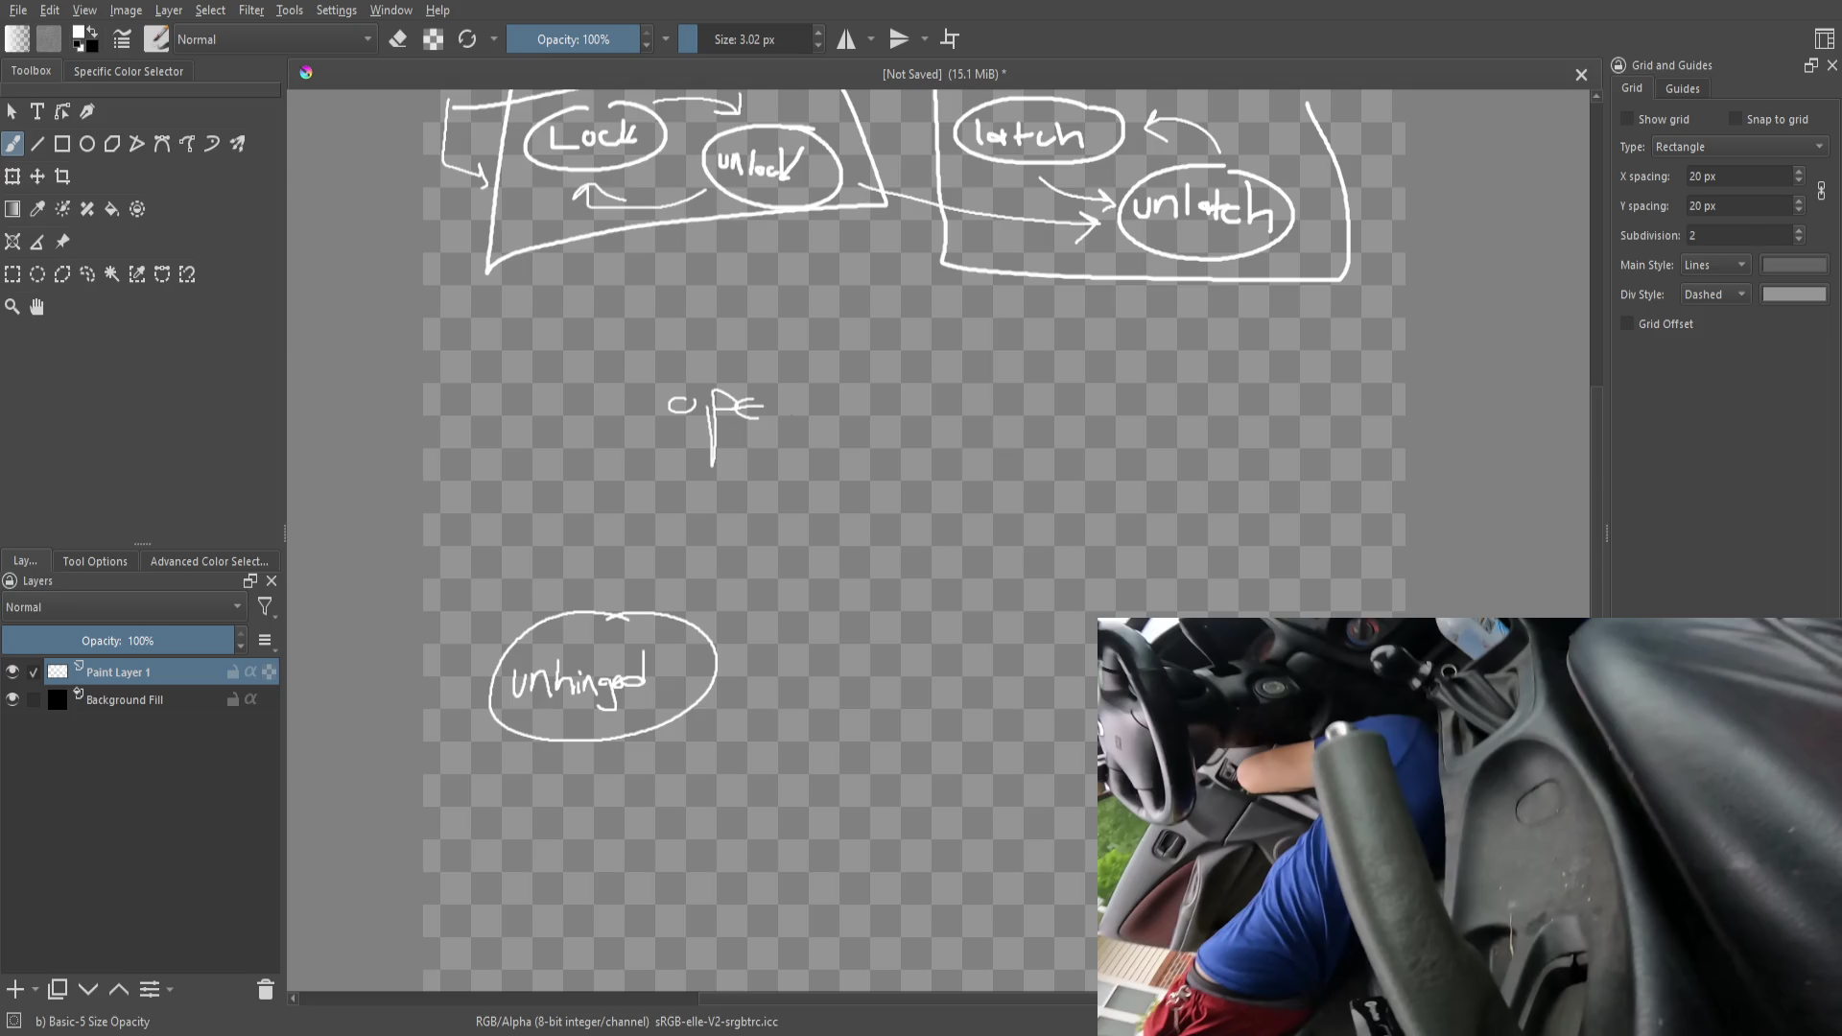
{"action": "mouse_move", "coordinate": [772, 420]}
{"action": "left_mouse_down"}
{"action": "mouse_move", "coordinate": [882, 415]}
{"action": "mouse_move", "coordinate": [900, 395]}
{"action": "mouse_move", "coordinate": [917, 420]}
{"action": "left_mouse_up"}
{"action": "left_click_drag", "start_coordinate": [925, 367], "coordinate": [931, 411]}
{"action": "mouse_move", "coordinate": [971, 394]}
{"action": "left_mouse_down"}
{"action": "mouse_move", "coordinate": [946, 398]}
{"action": "mouse_move", "coordinate": [975, 411]}
{"action": "left_mouse_up"}
{"action": "mouse_move", "coordinate": [983, 367]}
{"action": "left_mouse_down"}
{"action": "mouse_move", "coordinate": [987, 413]}
{"action": "mouse_move", "coordinate": [996, 391]}
{"action": "left_mouse_up"}
{"action": "left_click_drag", "start_coordinate": [1013, 387], "coordinate": [1021, 408]}
{"action": "left_click_drag", "start_coordinate": [1033, 364], "coordinate": [1025, 397]}
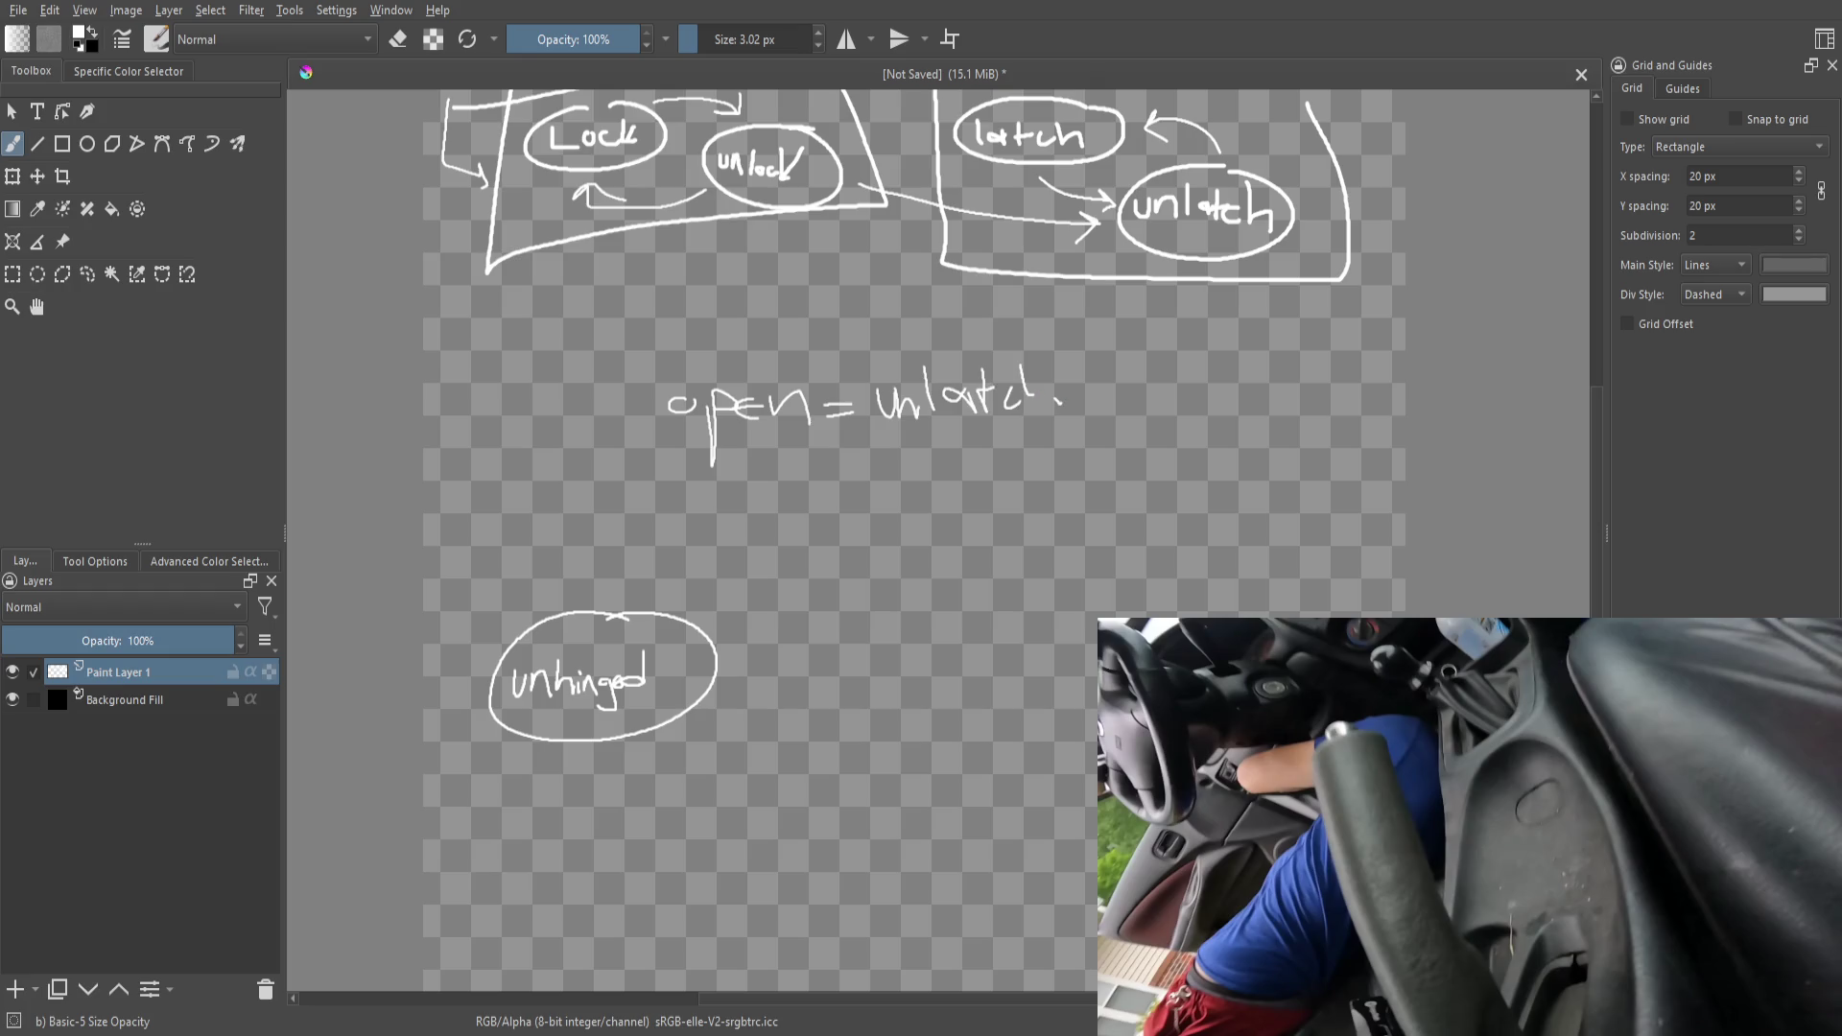
Handwrite 'close=latched' on the line below.
{"action": "mouse_move", "coordinate": [717, 478]}
{"action": "left_mouse_down"}
{"action": "mouse_move", "coordinate": [721, 498]}
{"action": "mouse_move", "coordinate": [907, 477]}
{"action": "mouse_move", "coordinate": [960, 507]}
{"action": "left_mouse_up"}
{"action": "mouse_move", "coordinate": [975, 480]}
{"action": "left_mouse_down"}
{"action": "mouse_move", "coordinate": [979, 510]}
{"action": "mouse_move", "coordinate": [990, 500]}
{"action": "left_mouse_up"}
{"action": "mouse_move", "coordinate": [982, 495]}
{"action": "left_mouse_down"}
{"action": "mouse_move", "coordinate": [1007, 487]}
{"action": "mouse_move", "coordinate": [1017, 506]}
{"action": "left_mouse_up"}
{"action": "mouse_move", "coordinate": [1018, 439]}
{"action": "left_mouse_down"}
{"action": "mouse_move", "coordinate": [1050, 493]}
{"action": "mouse_move", "coordinate": [1088, 489]}
{"action": "left_mouse_up"}
{"action": "left_click_drag", "start_coordinate": [1117, 437], "coordinate": [1119, 493]}
{"action": "mouse_move", "coordinate": [1153, 266]}
{"action": "left_mouse_down"}
{"action": "mouse_move", "coordinate": [1079, 312]}
{"action": "mouse_move", "coordinate": [1117, 266]}
{"action": "left_mouse_up"}
Erase the open/close notes and the unhinged bubble with a large eraser, then return to Godot.
{"action": "key", "text": "e"}
{"action": "mouse_move", "coordinate": [978, 398]}
{"action": "left_mouse_down"}
{"action": "mouse_move", "coordinate": [508, 408]}
{"action": "mouse_move", "coordinate": [893, 475]}
{"action": "mouse_move", "coordinate": [1049, 439]}
{"action": "left_mouse_up"}
{"action": "mouse_move", "coordinate": [736, 562]}
{"action": "left_mouse_down"}
{"action": "mouse_move", "coordinate": [489, 714]}
{"action": "mouse_move", "coordinate": [729, 682]}
{"action": "left_mouse_up"}
{"action": "key", "text": "e"}
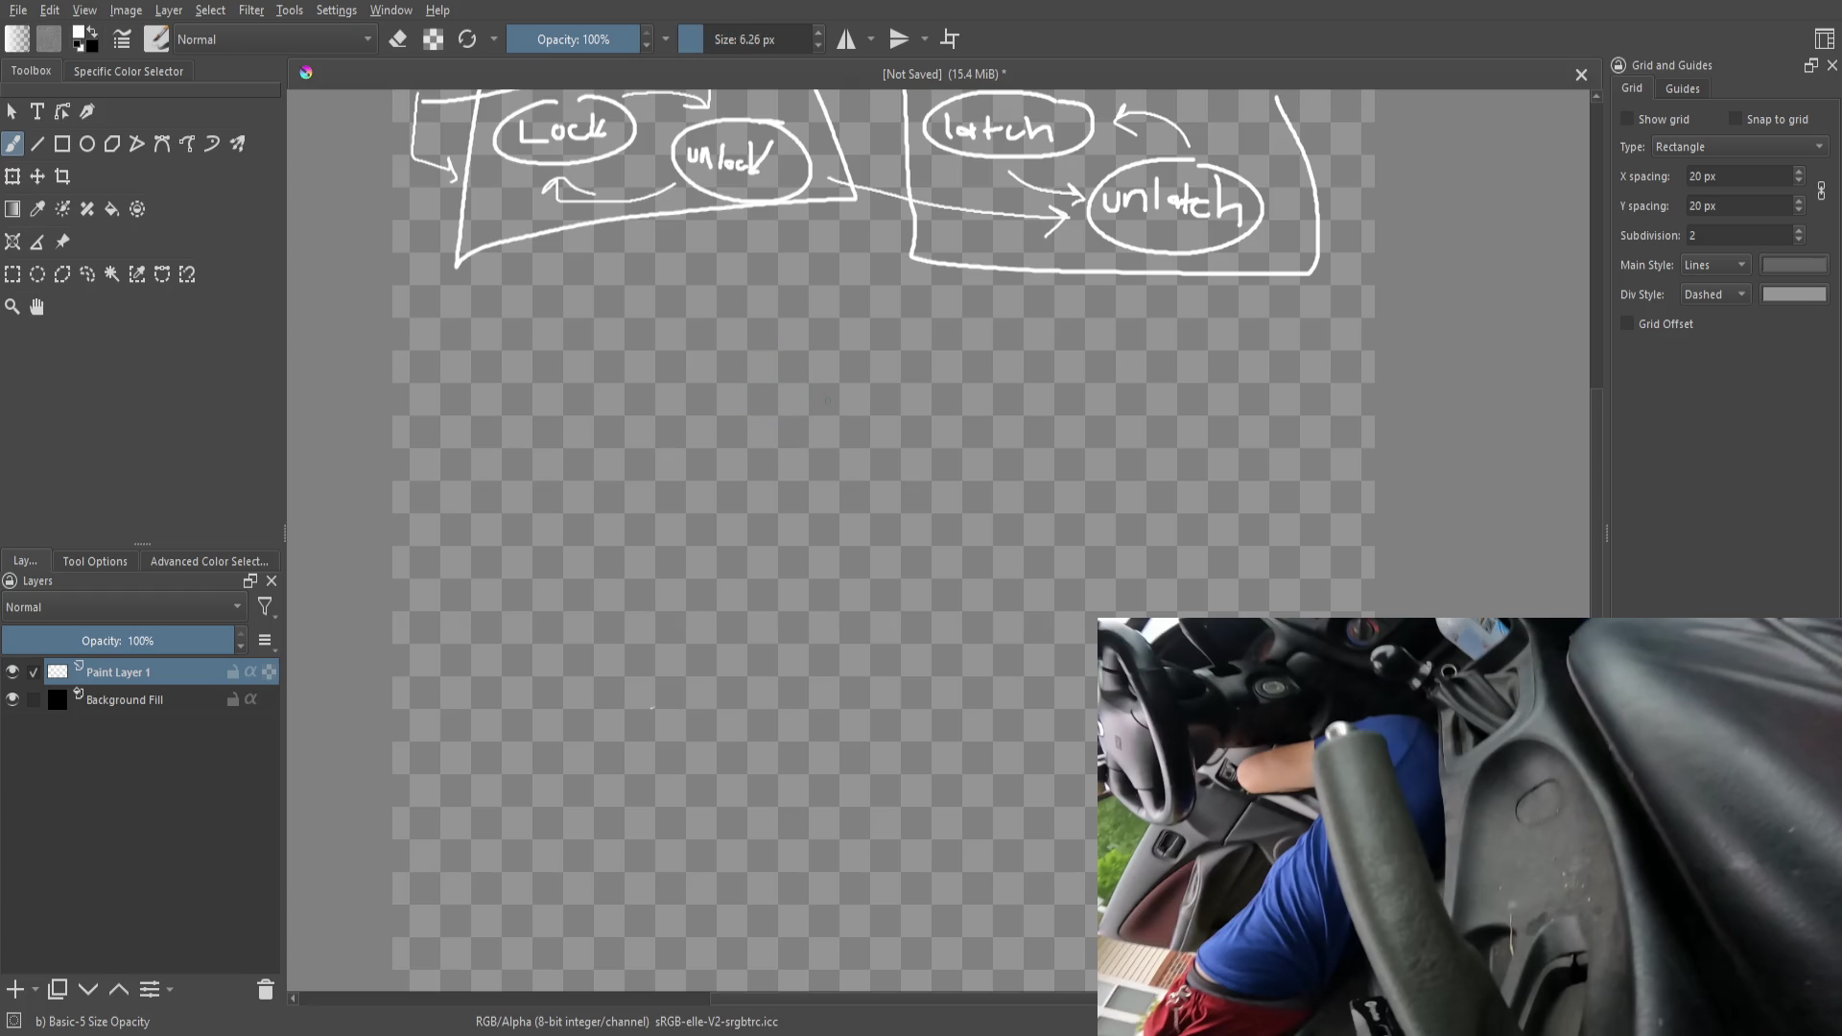
{"action": "key", "text": "alt+Tab"}
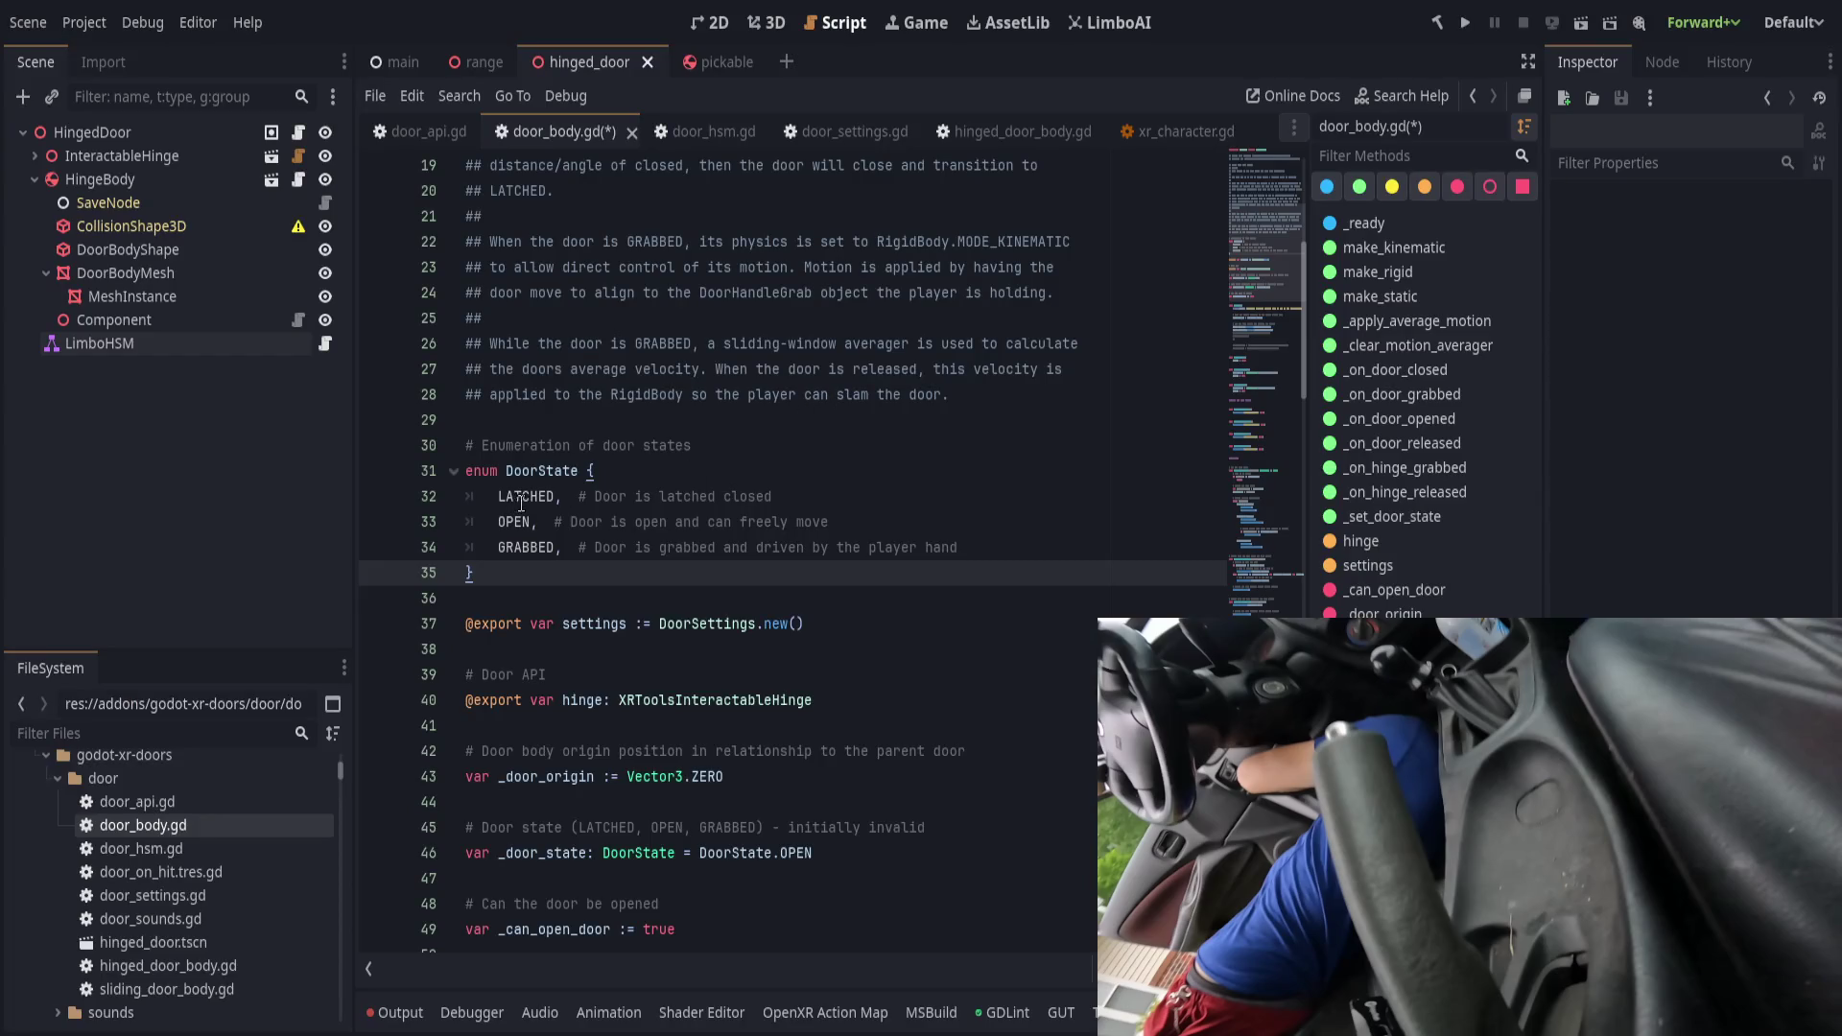
Replace all OPEN occurrences with UNLATCHED in door_body.gd via Ctrl+R, then save.
{"action": "left_click", "coordinate": [523, 497]}
{"action": "left_click", "coordinate": [530, 523]}
{"action": "left_click", "coordinate": [537, 496]}
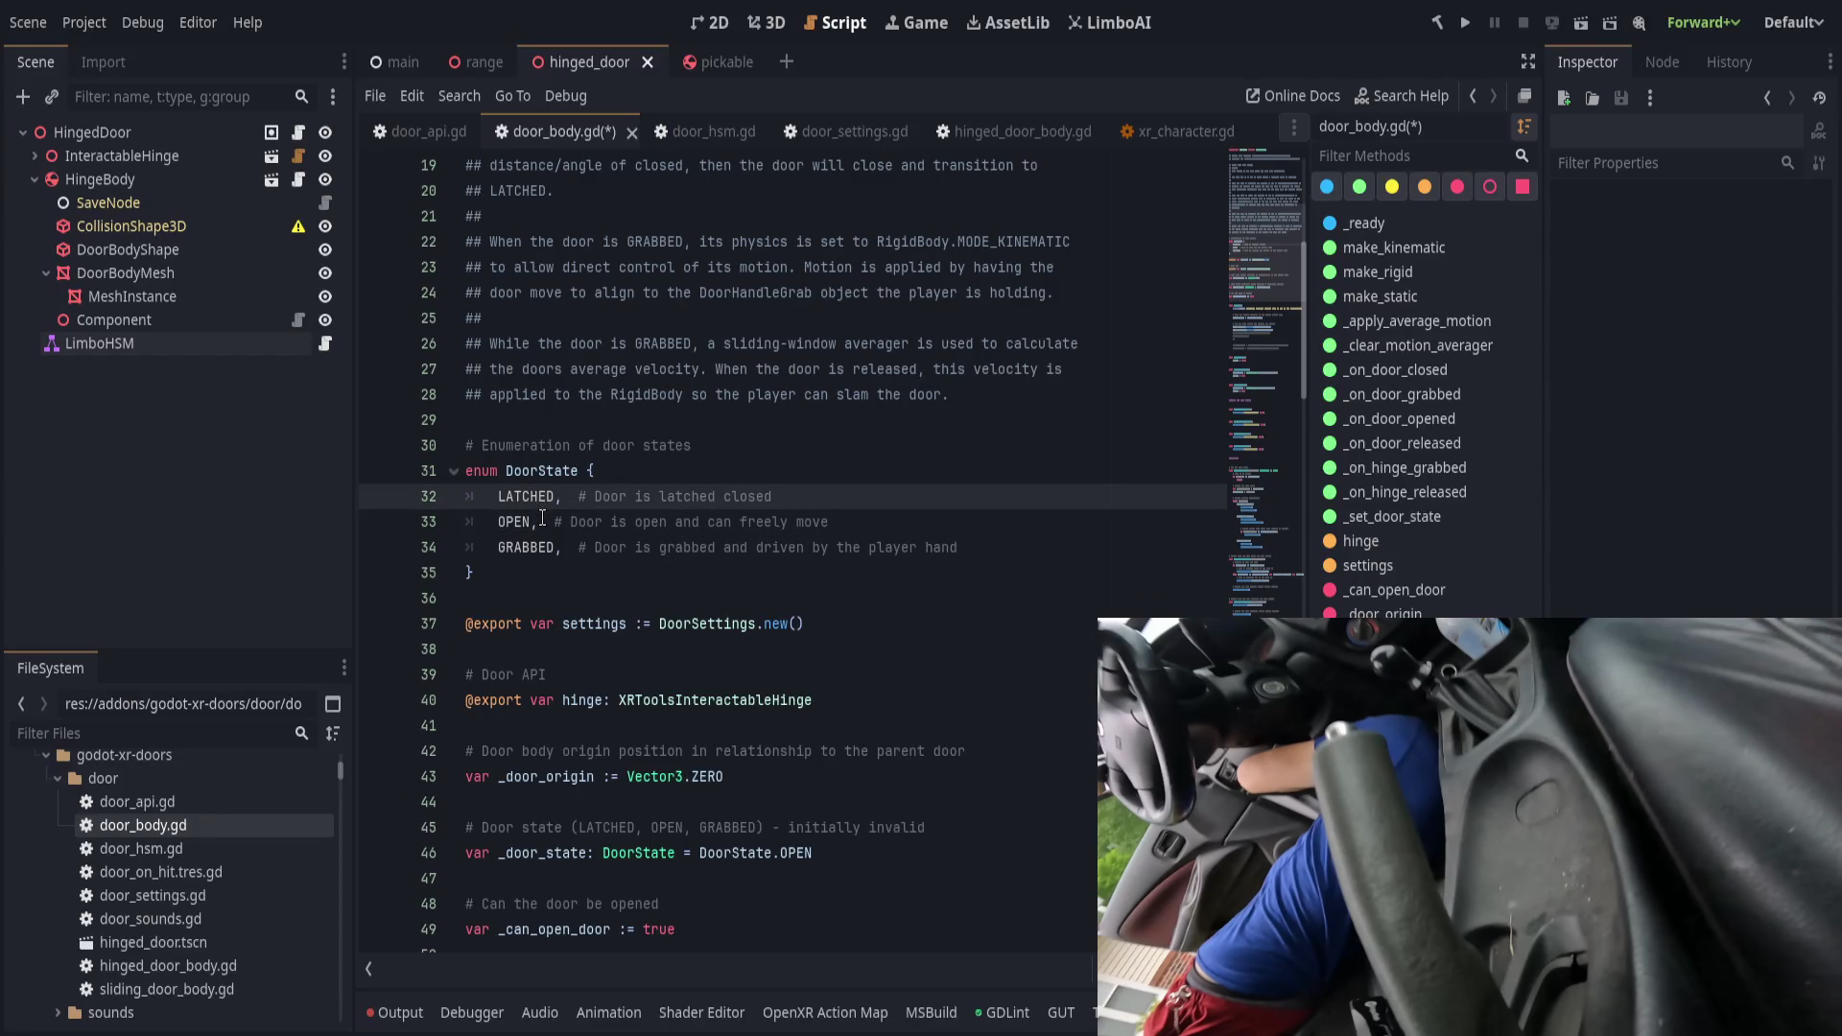
{"action": "left_click", "coordinate": [849, 511]}
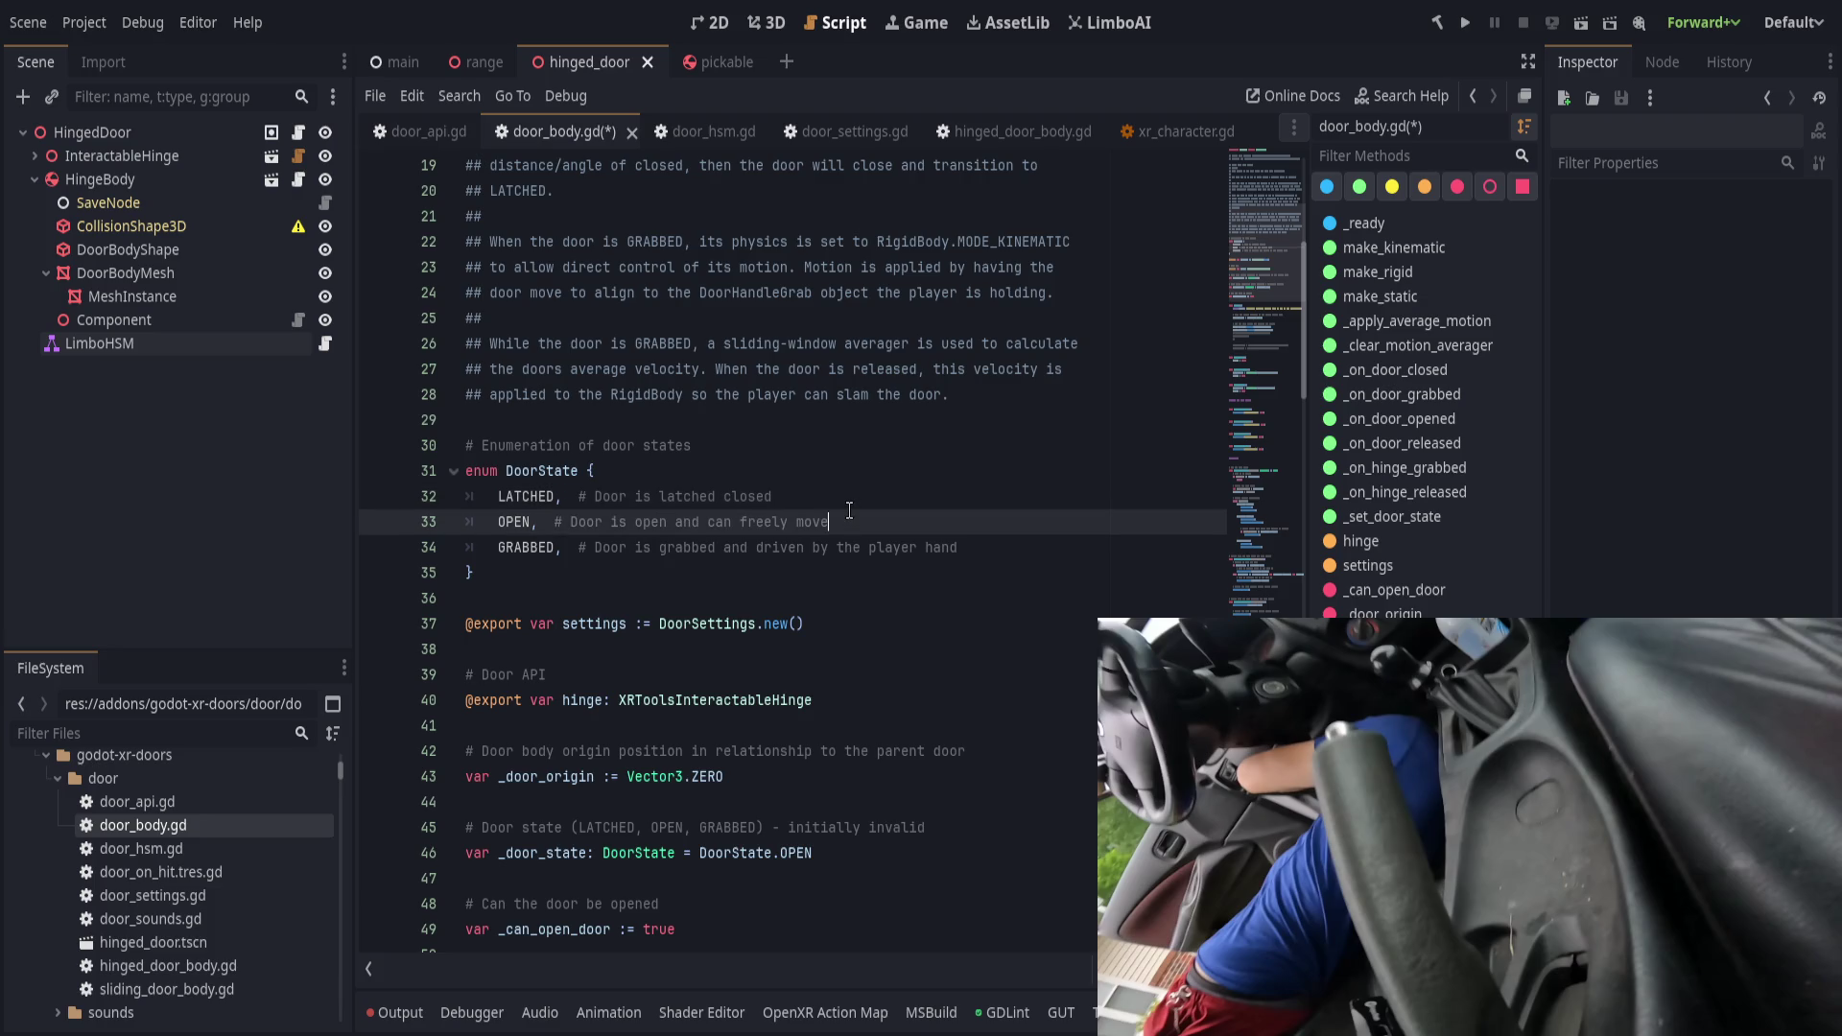
{"action": "double_click", "coordinate": [513, 523]}
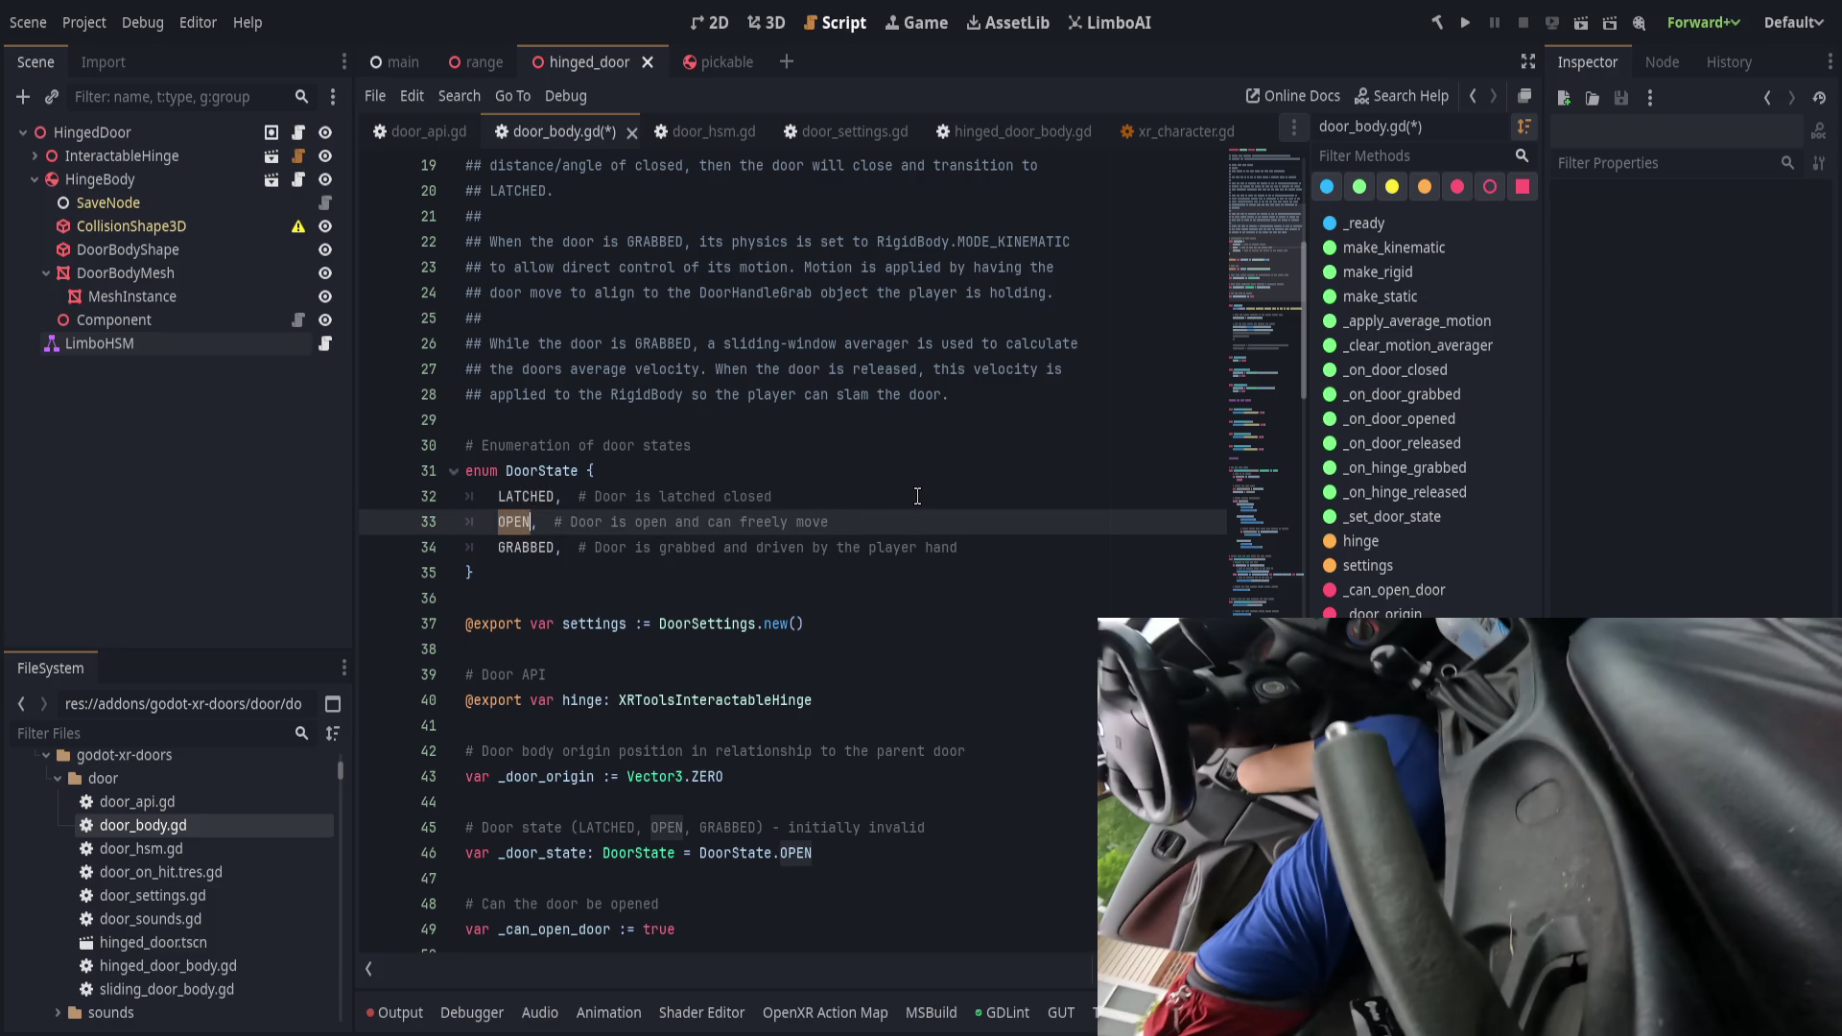
{"action": "key", "text": "ctrl+r"}
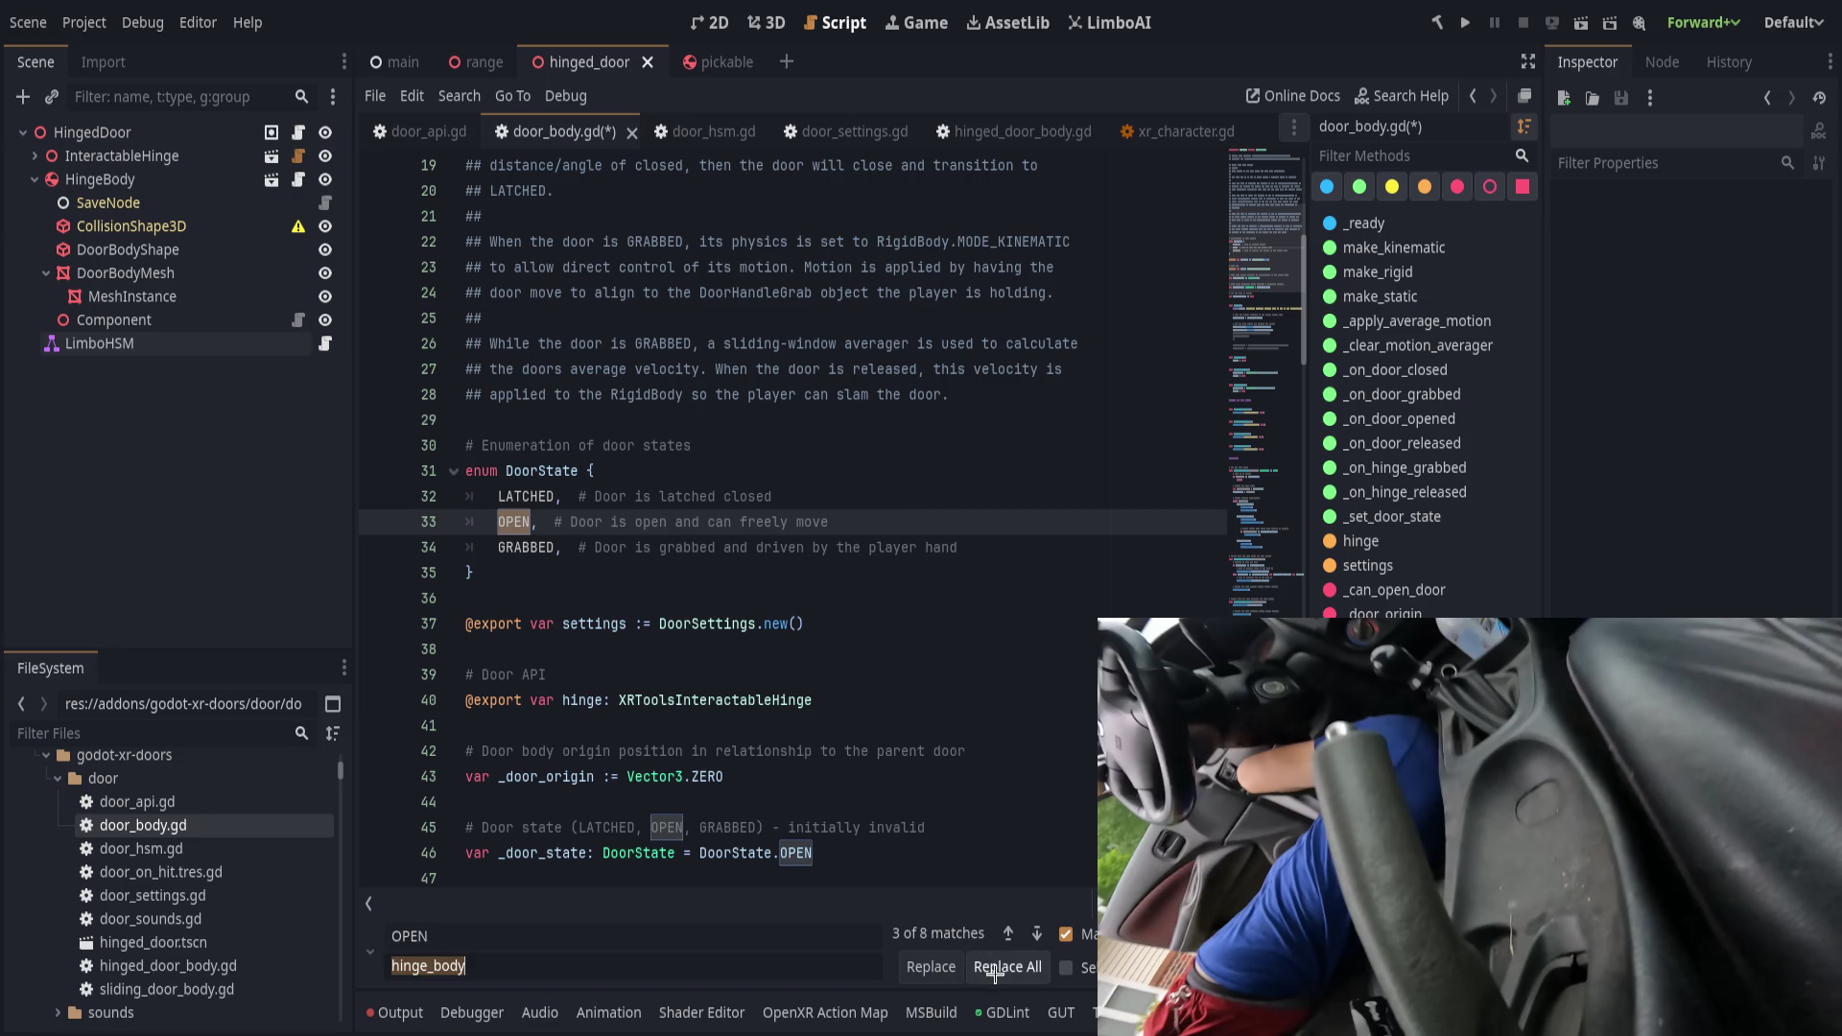
{"action": "type", "text": "UNLATCHED"}
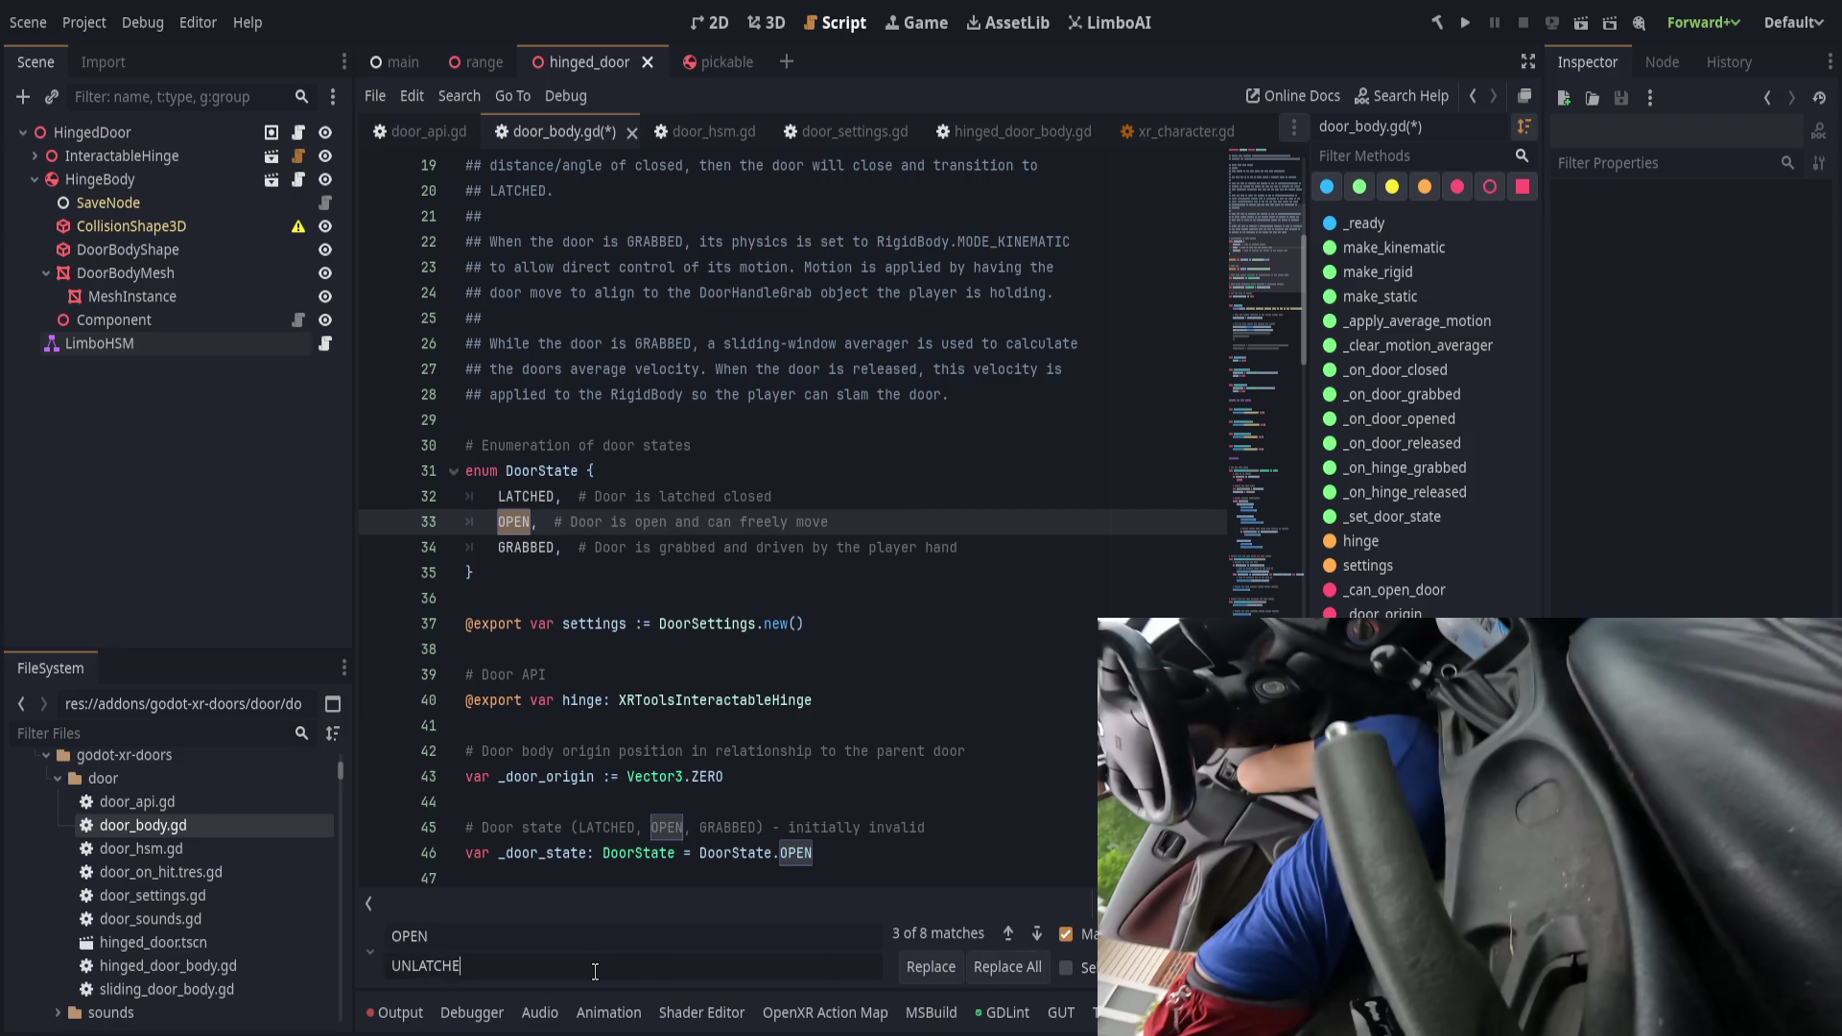
{"action": "left_click", "coordinate": [1006, 970]}
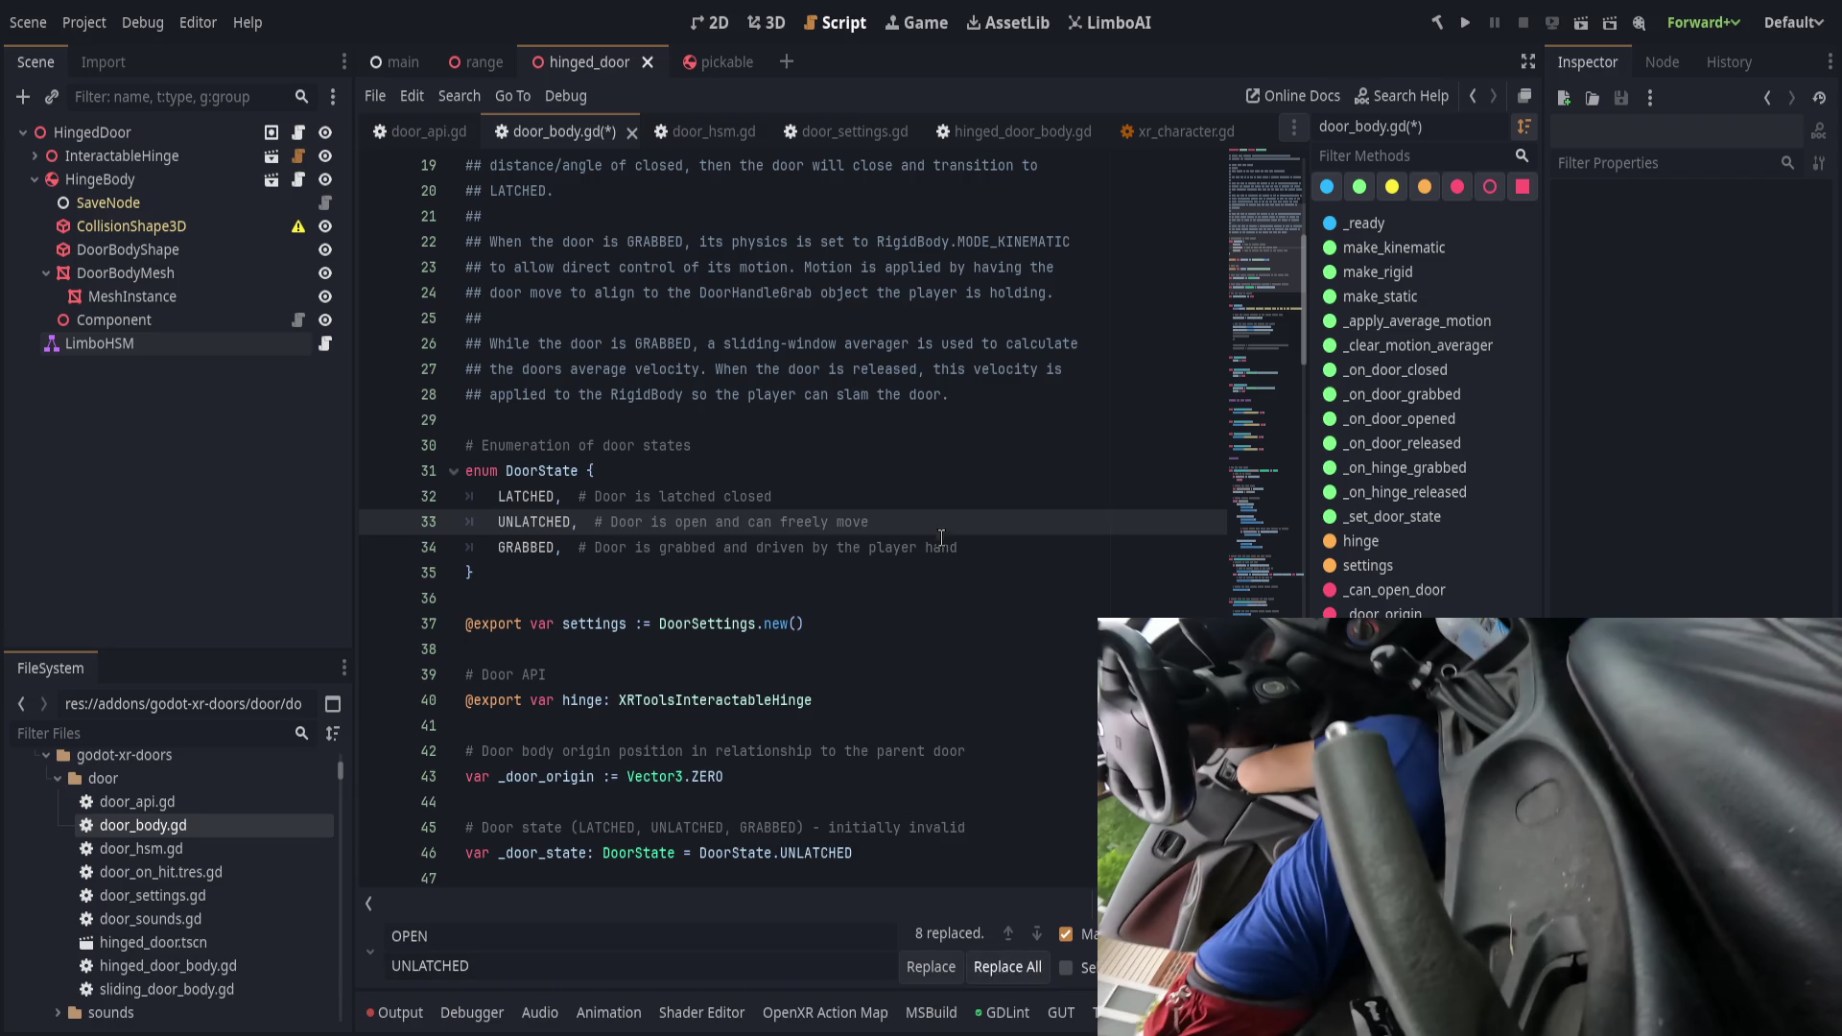
{"action": "key", "text": "Escape"}
{"action": "key", "text": "ctrl+s"}
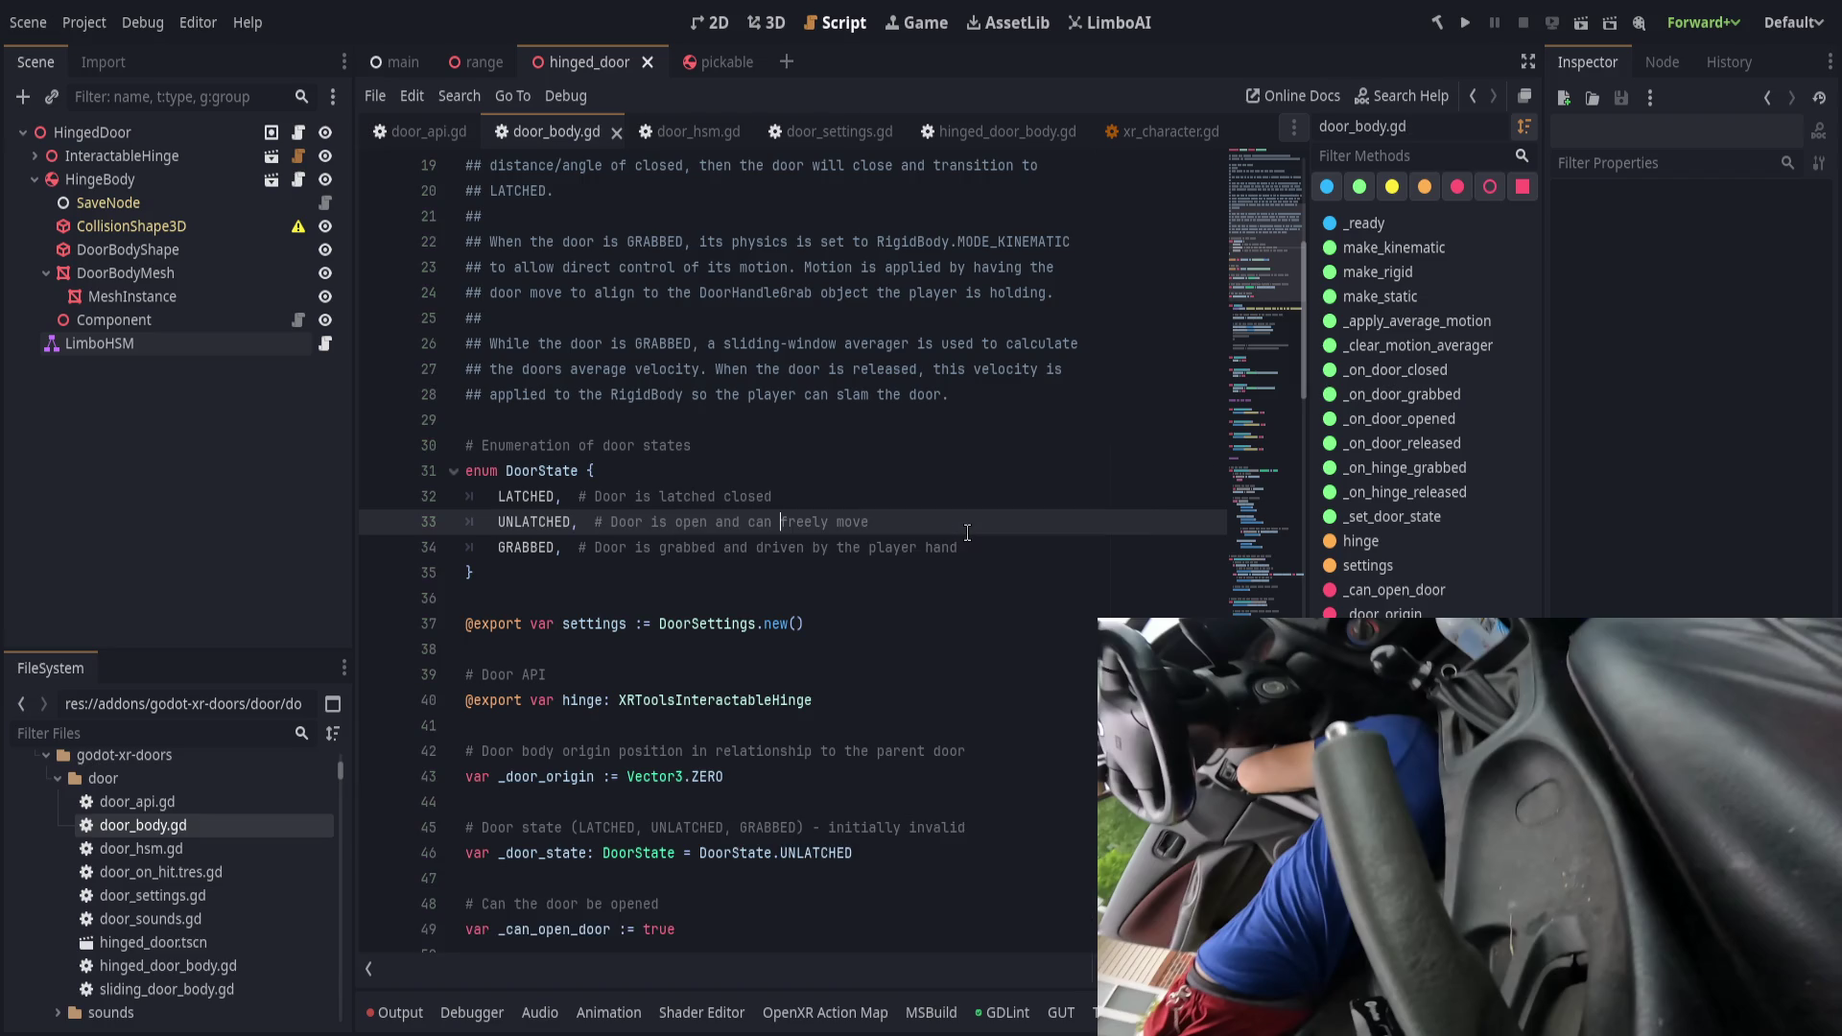
{"action": "key", "text": "alt+Tab"}
With a smaller brush, write 'Grabbed' below the lock box and circle it.
{"action": "left_click_drag", "start_coordinate": [1000, 192], "coordinate": [895, 465]}
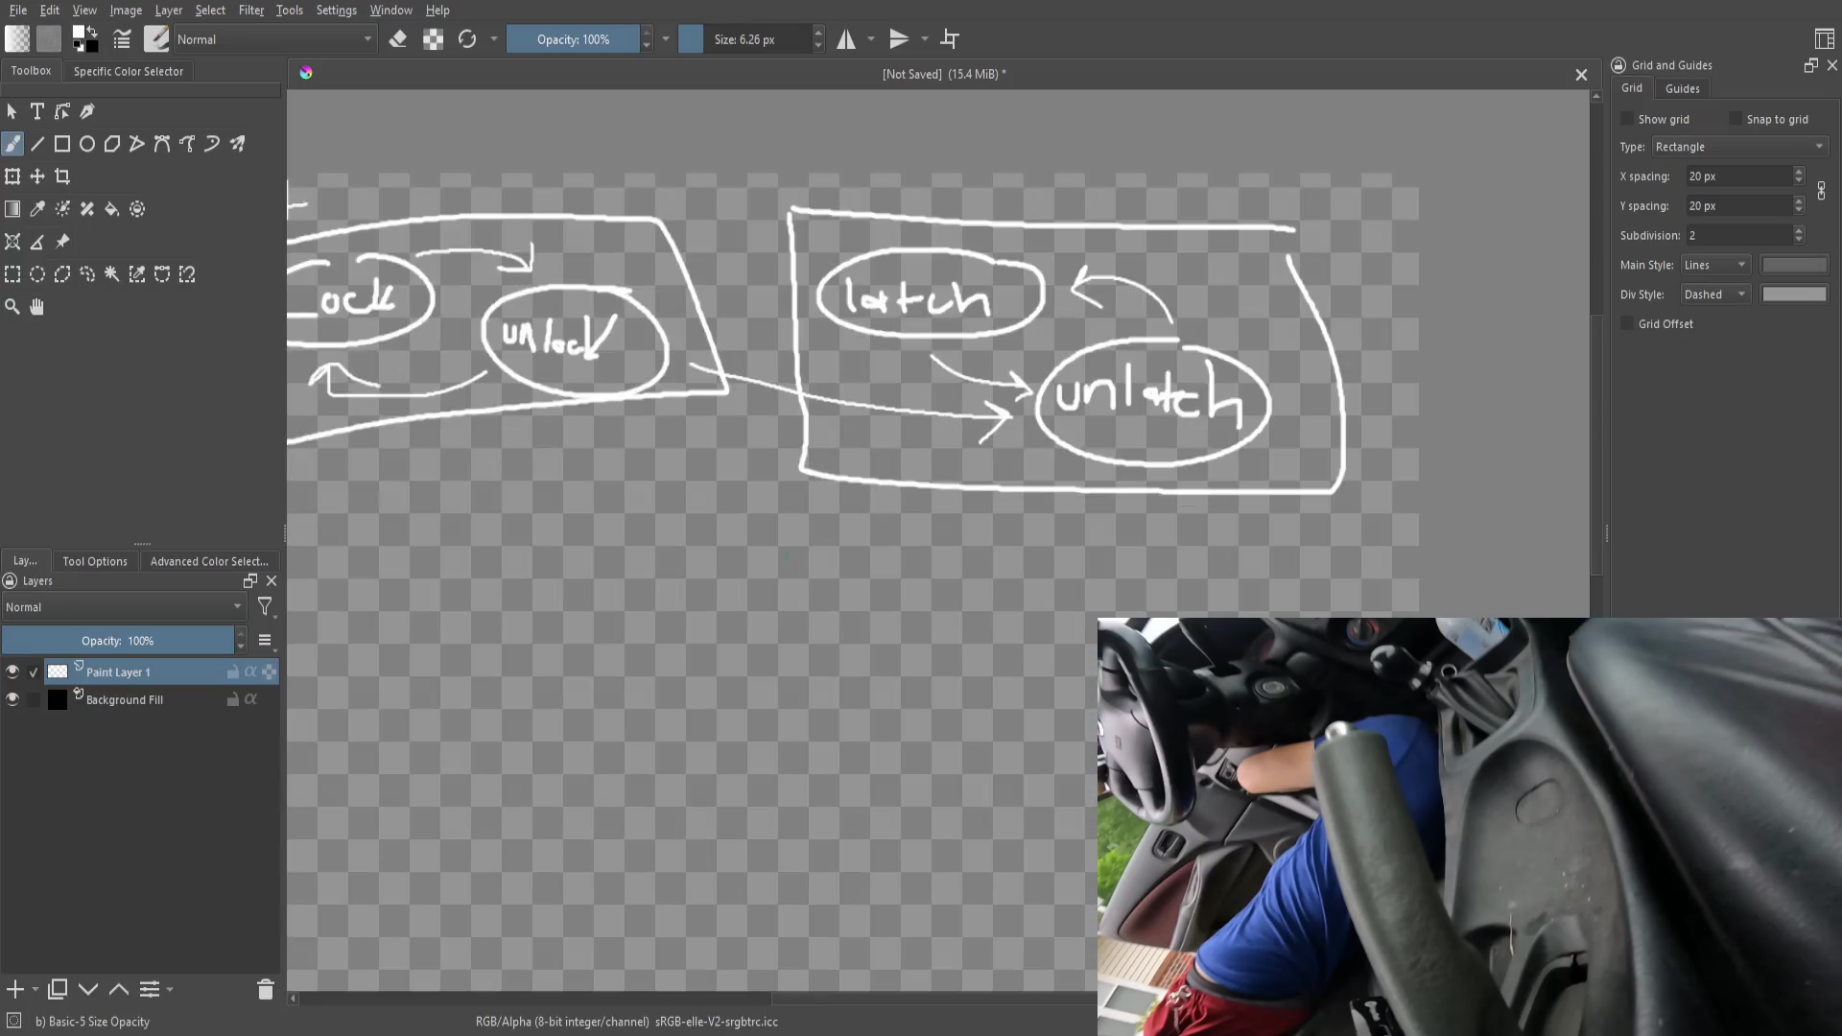
{"action": "mouse_move", "coordinate": [612, 498]}
{"action": "left_mouse_down"}
{"action": "mouse_move", "coordinate": [840, 489]}
{"action": "mouse_move", "coordinate": [916, 533]}
{"action": "left_mouse_up"}
{"action": "key", "text": "bracketleft"}
{"action": "key", "text": "bracketleft"}
{"action": "mouse_move", "coordinate": [624, 530]}
{"action": "left_mouse_down"}
{"action": "mouse_move", "coordinate": [600, 558]}
{"action": "mouse_move", "coordinate": [796, 556]}
{"action": "left_mouse_up"}
{"action": "key", "text": "ctrl+z"}
{"action": "mouse_move", "coordinate": [818, 506]}
{"action": "left_mouse_down"}
{"action": "mouse_move", "coordinate": [817, 555]}
{"action": "mouse_move", "coordinate": [800, 557]}
{"action": "left_mouse_up"}
{"action": "mouse_move", "coordinate": [814, 470]}
{"action": "left_mouse_down"}
{"action": "mouse_move", "coordinate": [869, 508]}
{"action": "mouse_move", "coordinate": [825, 468]}
{"action": "left_mouse_up"}
Try an arrow from Grabbed to the latch box, undo it, and redraw a tighter oval around Grabbed.
{"action": "mouse_move", "coordinate": [884, 545]}
{"action": "left_mouse_down"}
{"action": "mouse_move", "coordinate": [785, 603]}
{"action": "mouse_move", "coordinate": [901, 551]}
{"action": "mouse_move", "coordinate": [798, 613]}
{"action": "mouse_move", "coordinate": [736, 682]}
{"action": "mouse_move", "coordinate": [780, 699]}
{"action": "left_mouse_up"}
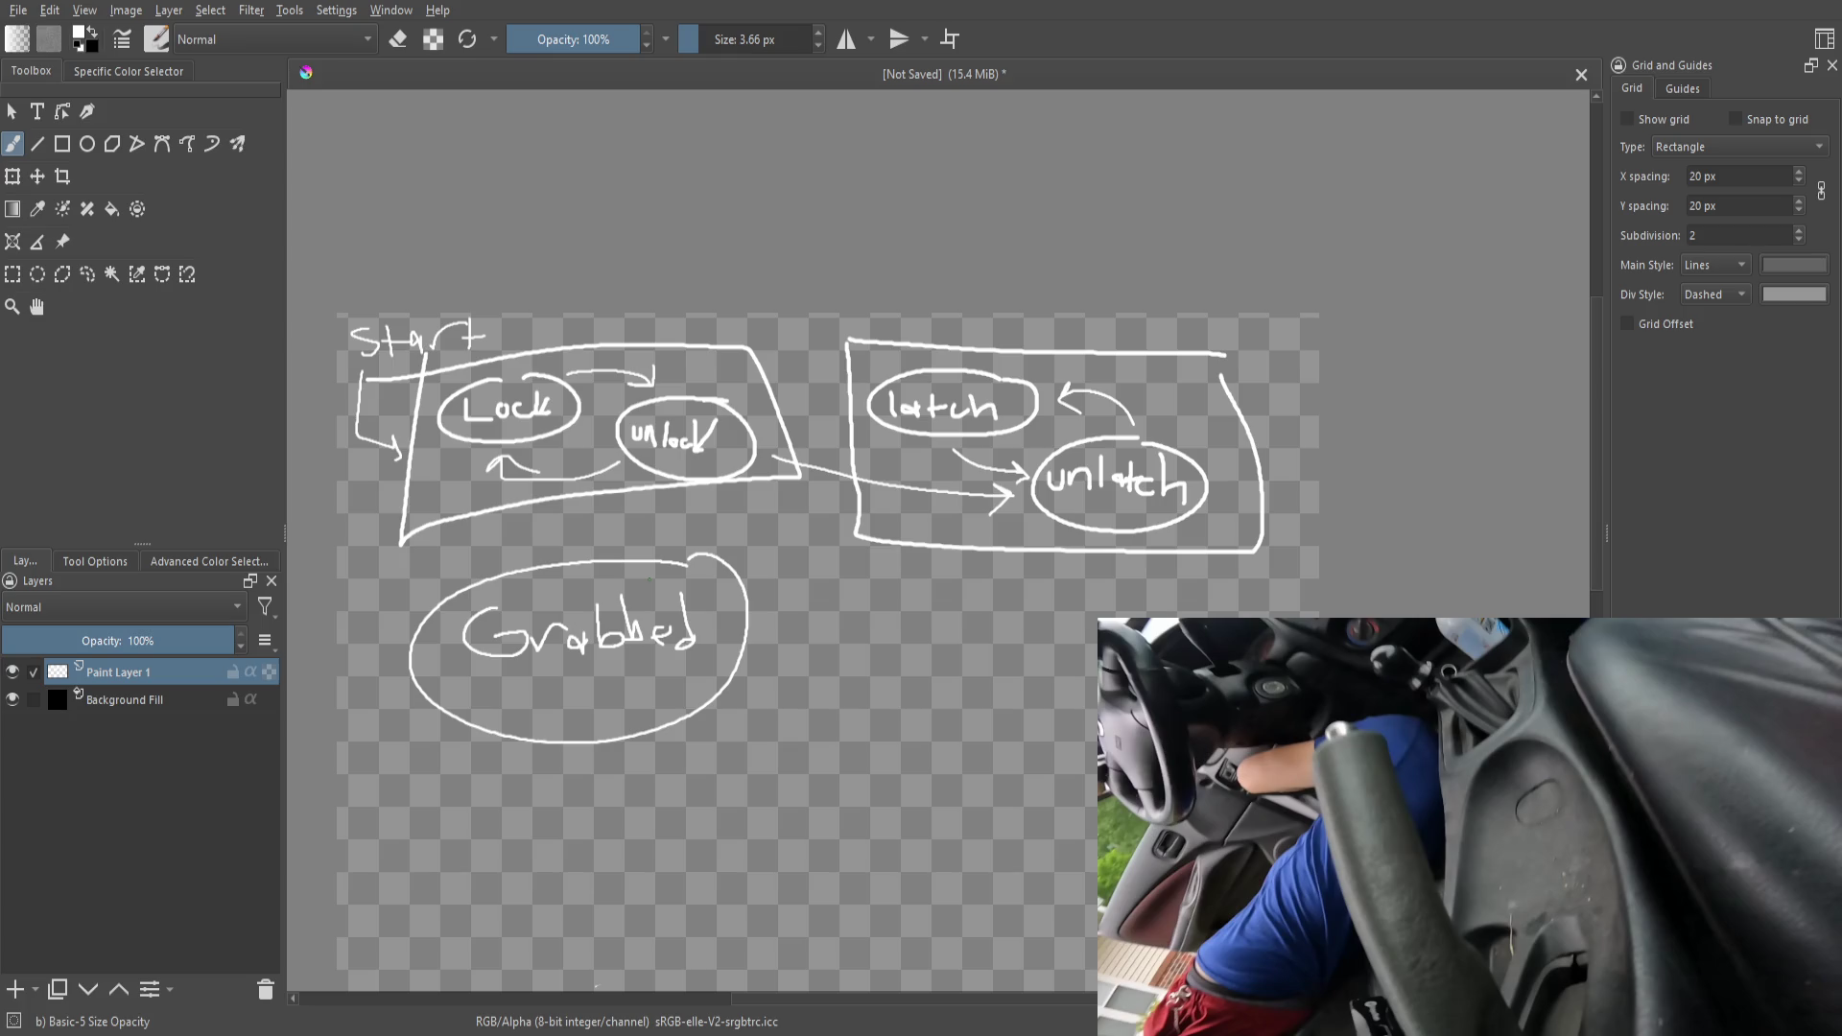
{"action": "mouse_move", "coordinate": [717, 578]}
{"action": "left_mouse_down"}
{"action": "mouse_move", "coordinate": [846, 540]}
{"action": "mouse_move", "coordinate": [850, 566]}
{"action": "left_mouse_up"}
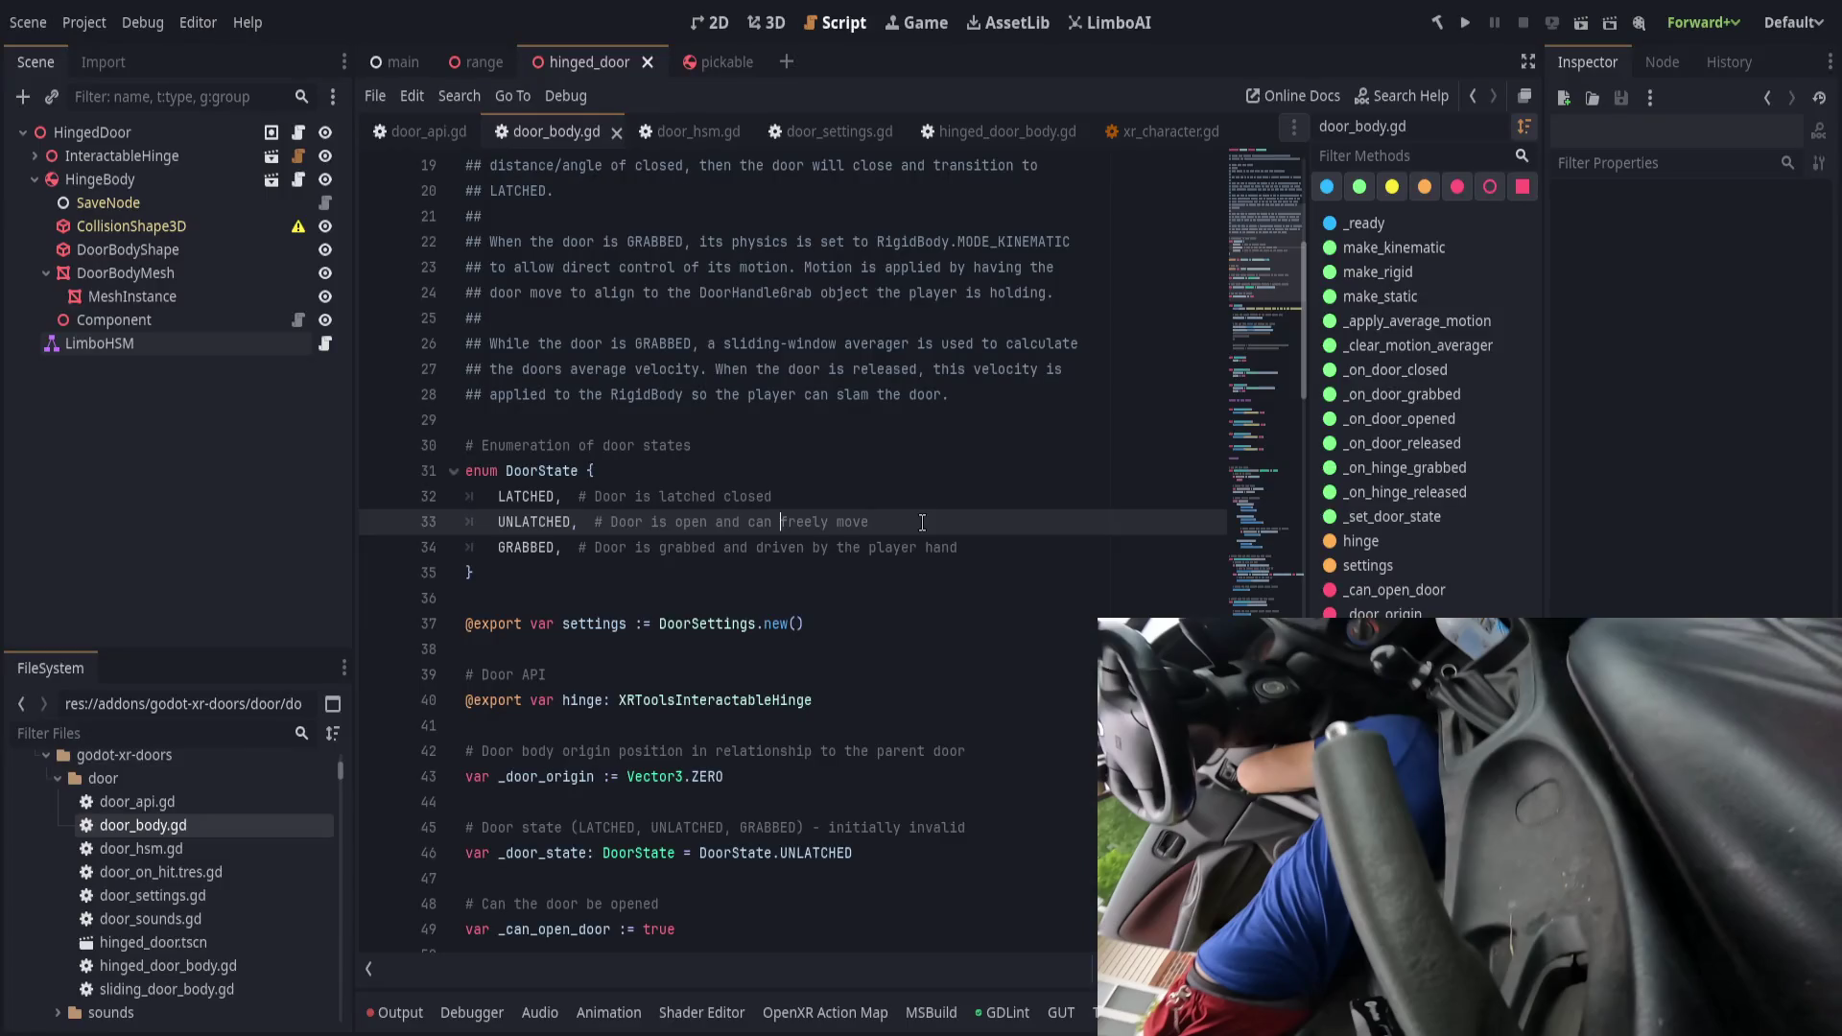
{"action": "scroll", "coordinate": [747, 694], "scroll_direction": "down", "scroll_amount": 7}
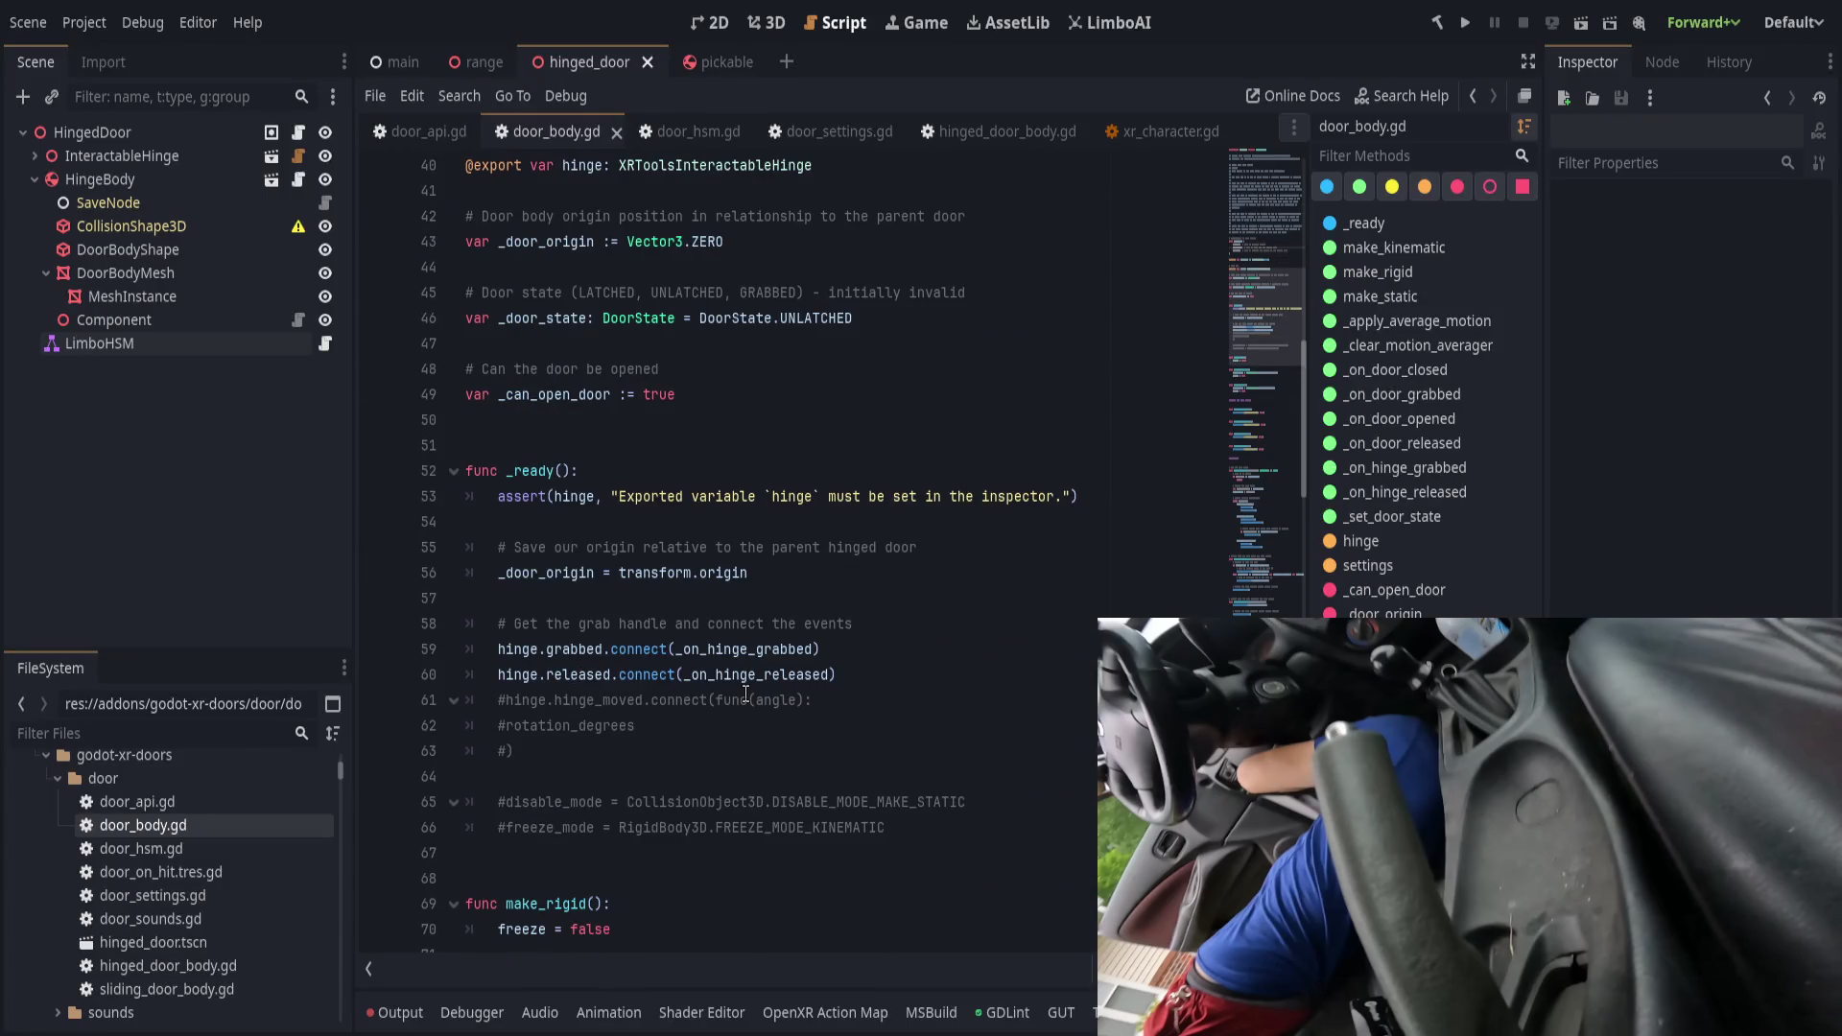
{"action": "scroll", "coordinate": [747, 694], "scroll_direction": "down", "scroll_amount": 5}
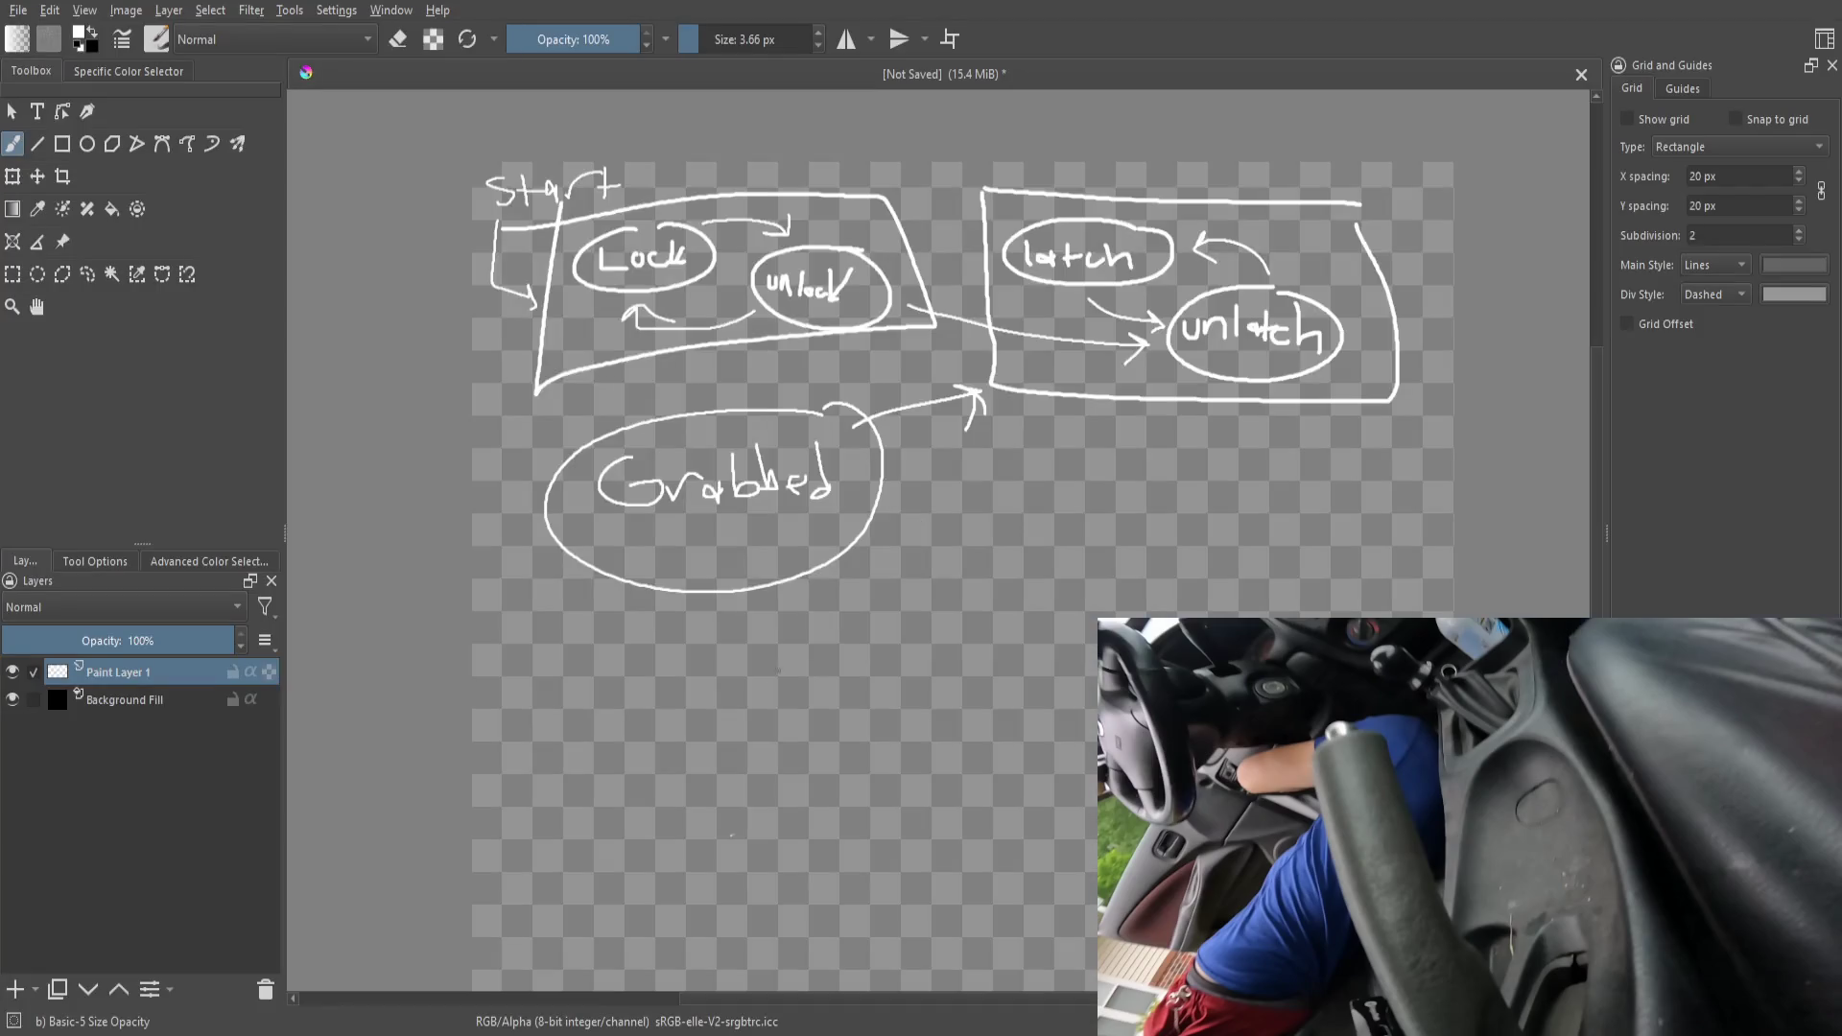
{"action": "left_click_drag", "start_coordinate": [778, 670], "coordinate": [821, 593]}
{"action": "key", "text": "ctrl+z"}
{"action": "key", "text": "ctrl+z"}
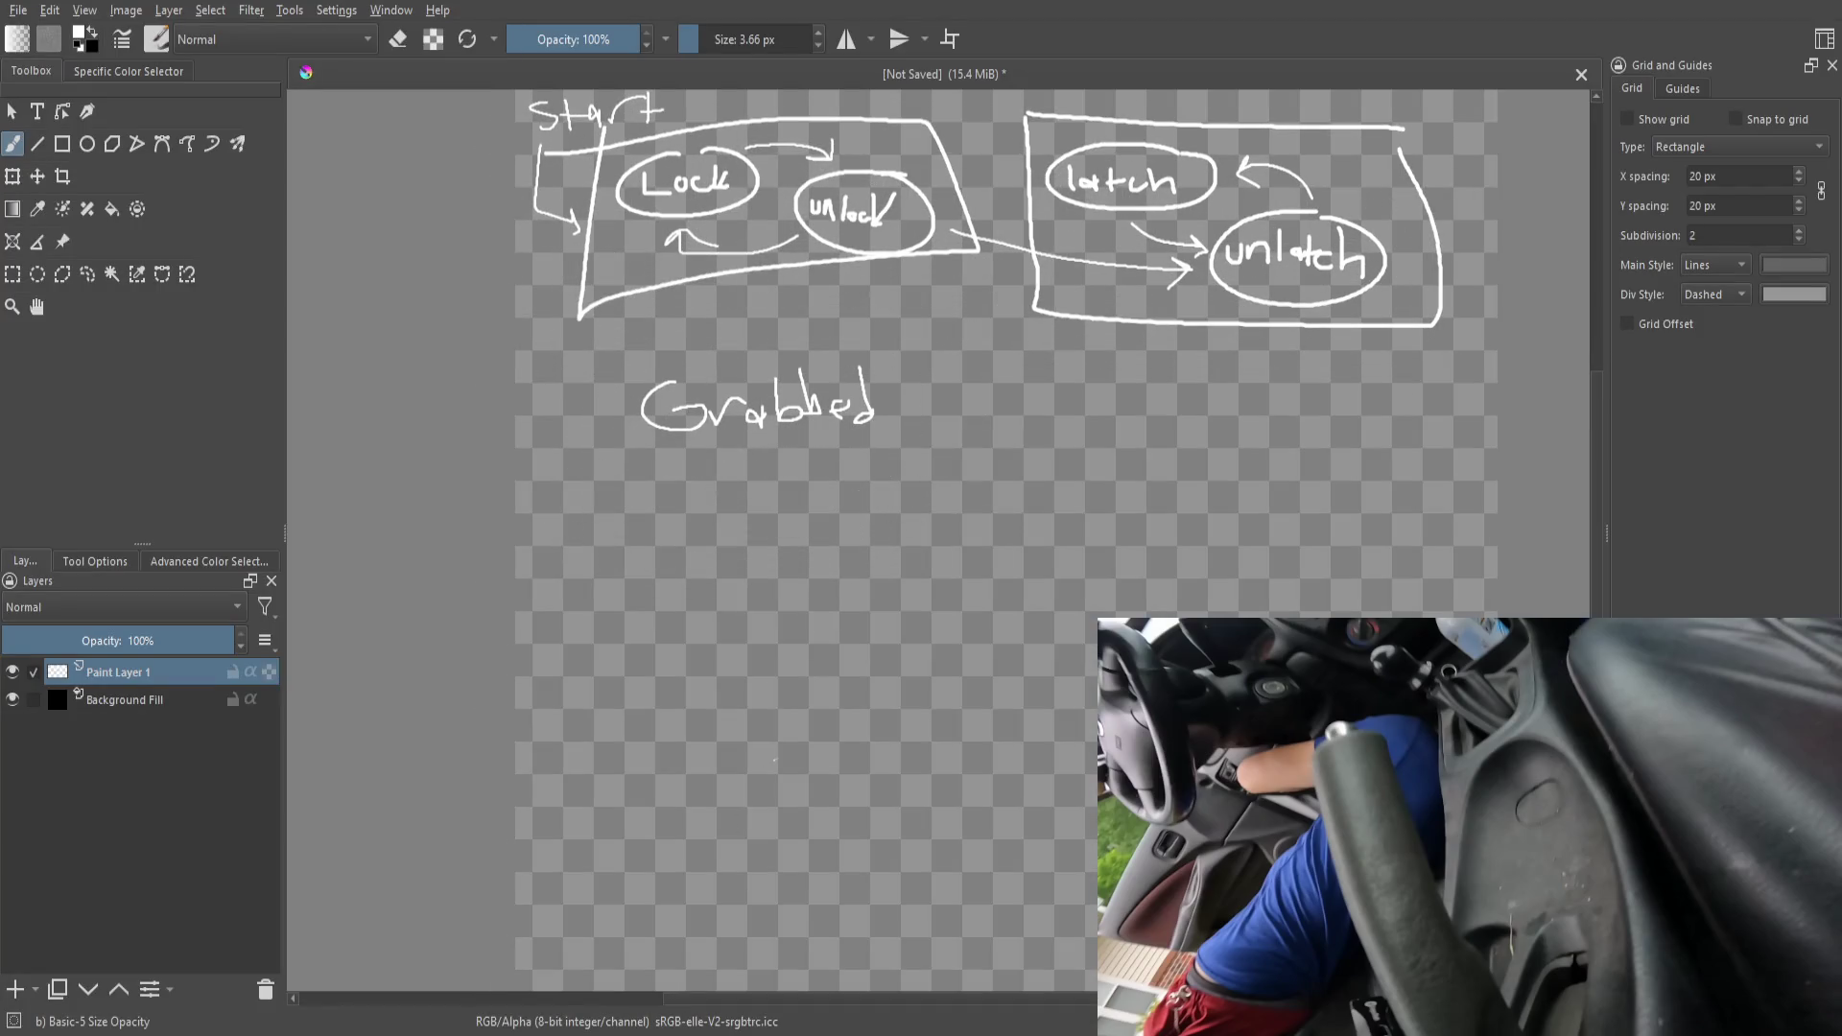
{"action": "key", "text": "ctrl+shift+z"}
{"action": "key", "text": "ctrl+shift+z"}
{"action": "key", "text": "ctrl+z"}
{"action": "key", "text": "ctrl+z"}
{"action": "mouse_move", "coordinate": [817, 361]}
{"action": "left_mouse_down"}
{"action": "mouse_move", "coordinate": [718, 453]}
{"action": "mouse_move", "coordinate": [827, 361]}
{"action": "mouse_move", "coordinate": [729, 341]}
{"action": "mouse_move", "coordinate": [817, 463]}
{"action": "mouse_move", "coordinate": [789, 336]}
{"action": "mouse_move", "coordinate": [693, 451]}
{"action": "mouse_move", "coordinate": [837, 334]}
{"action": "left_mouse_up"}
{"action": "key", "text": "ctrl+z"}
{"action": "key", "text": "ctrl+z"}
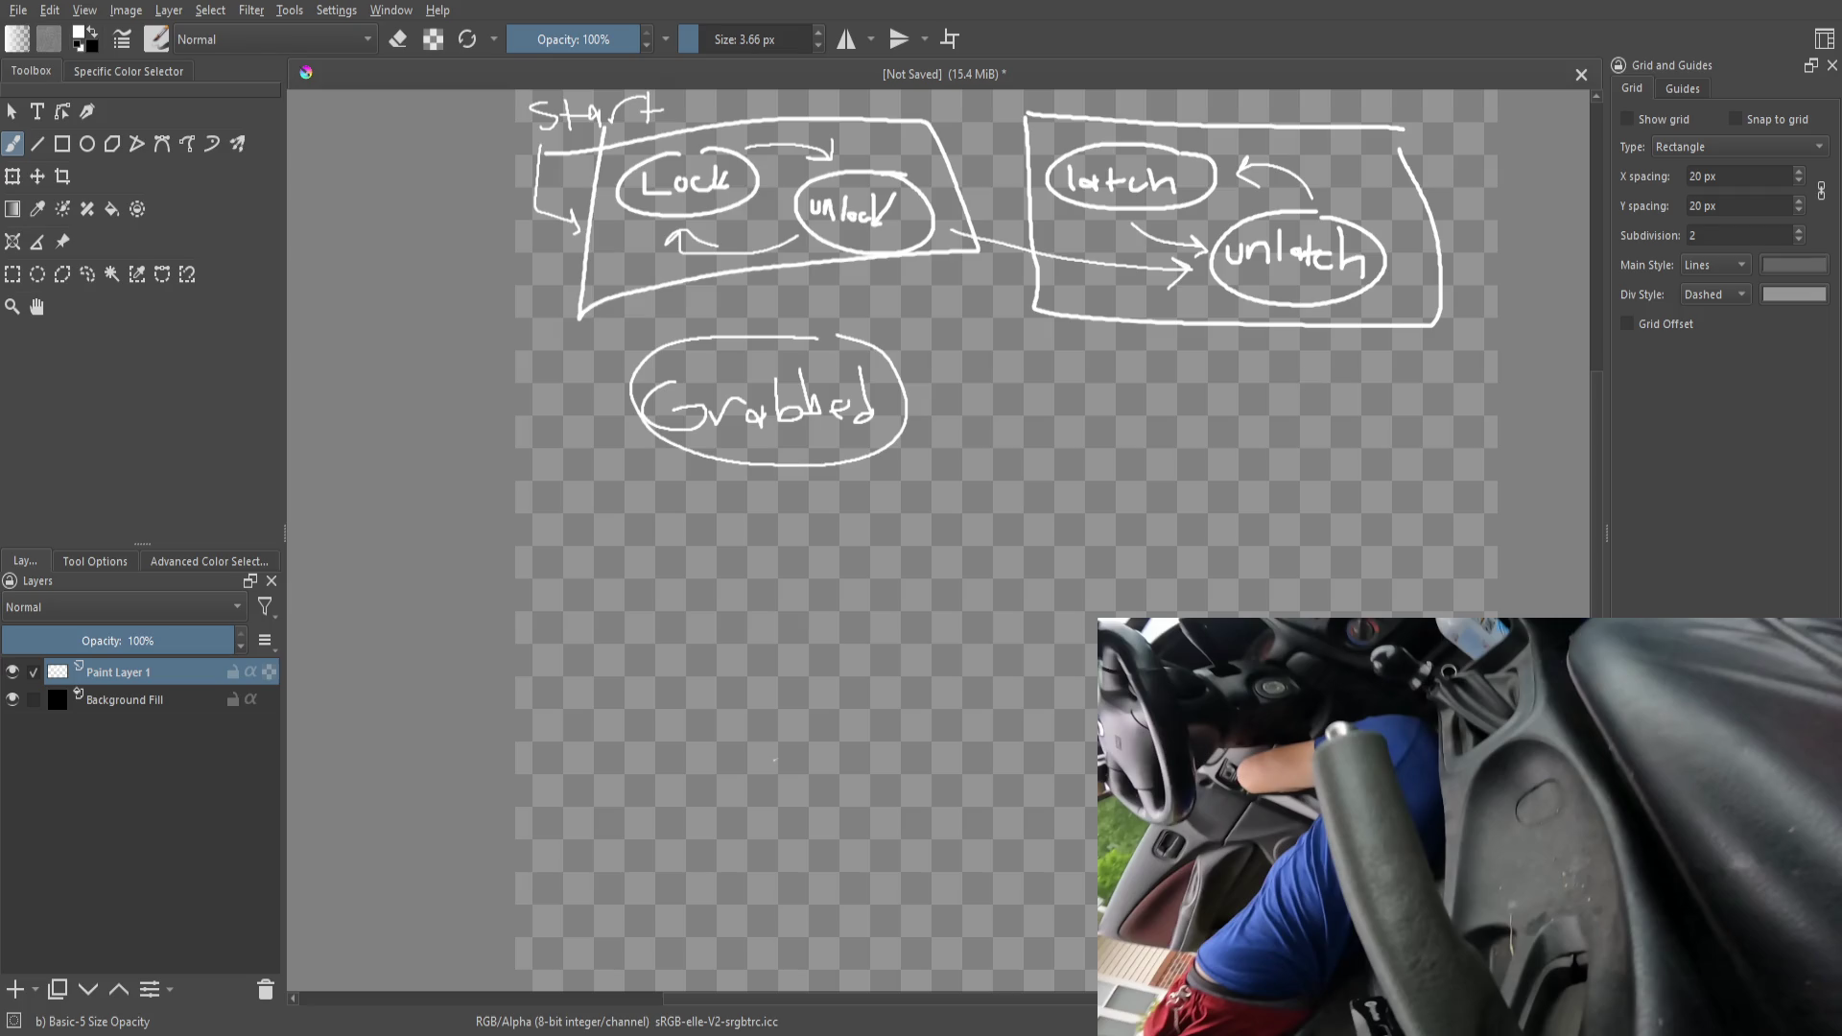
{"action": "key", "text": "alt+Tab"}
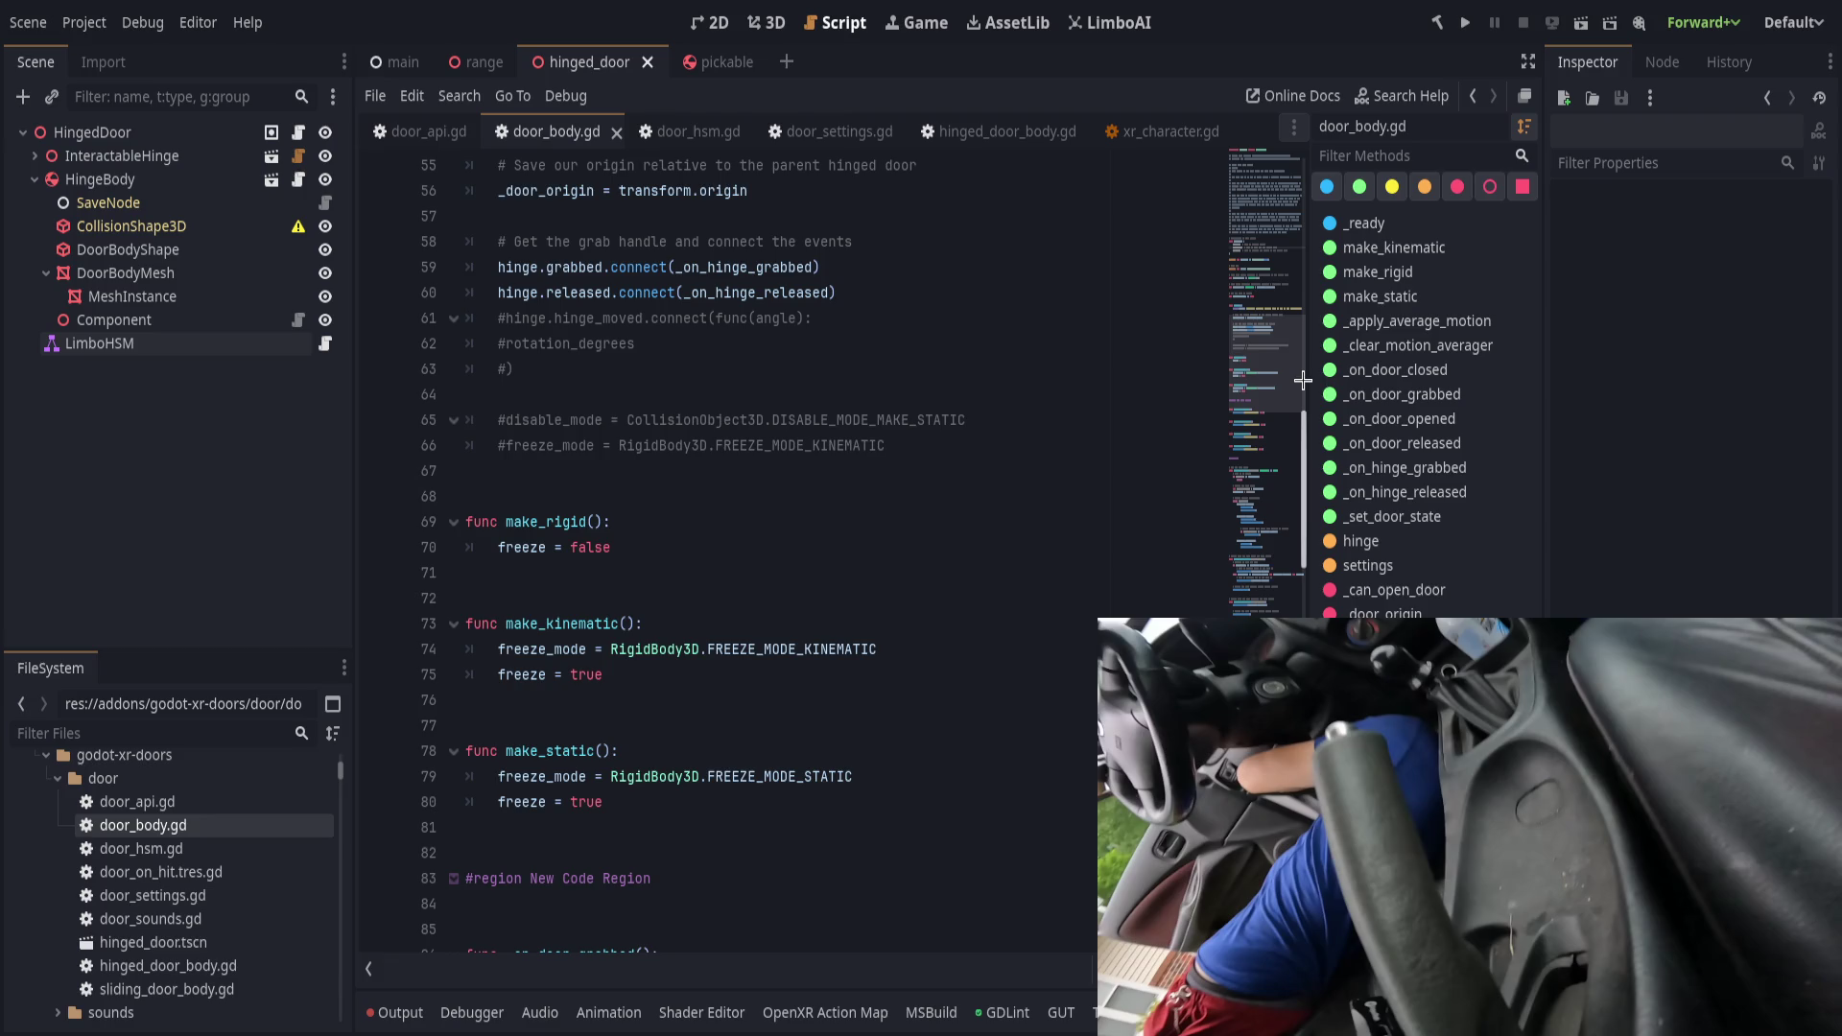
{"action": "double_click", "coordinate": [777, 267]}
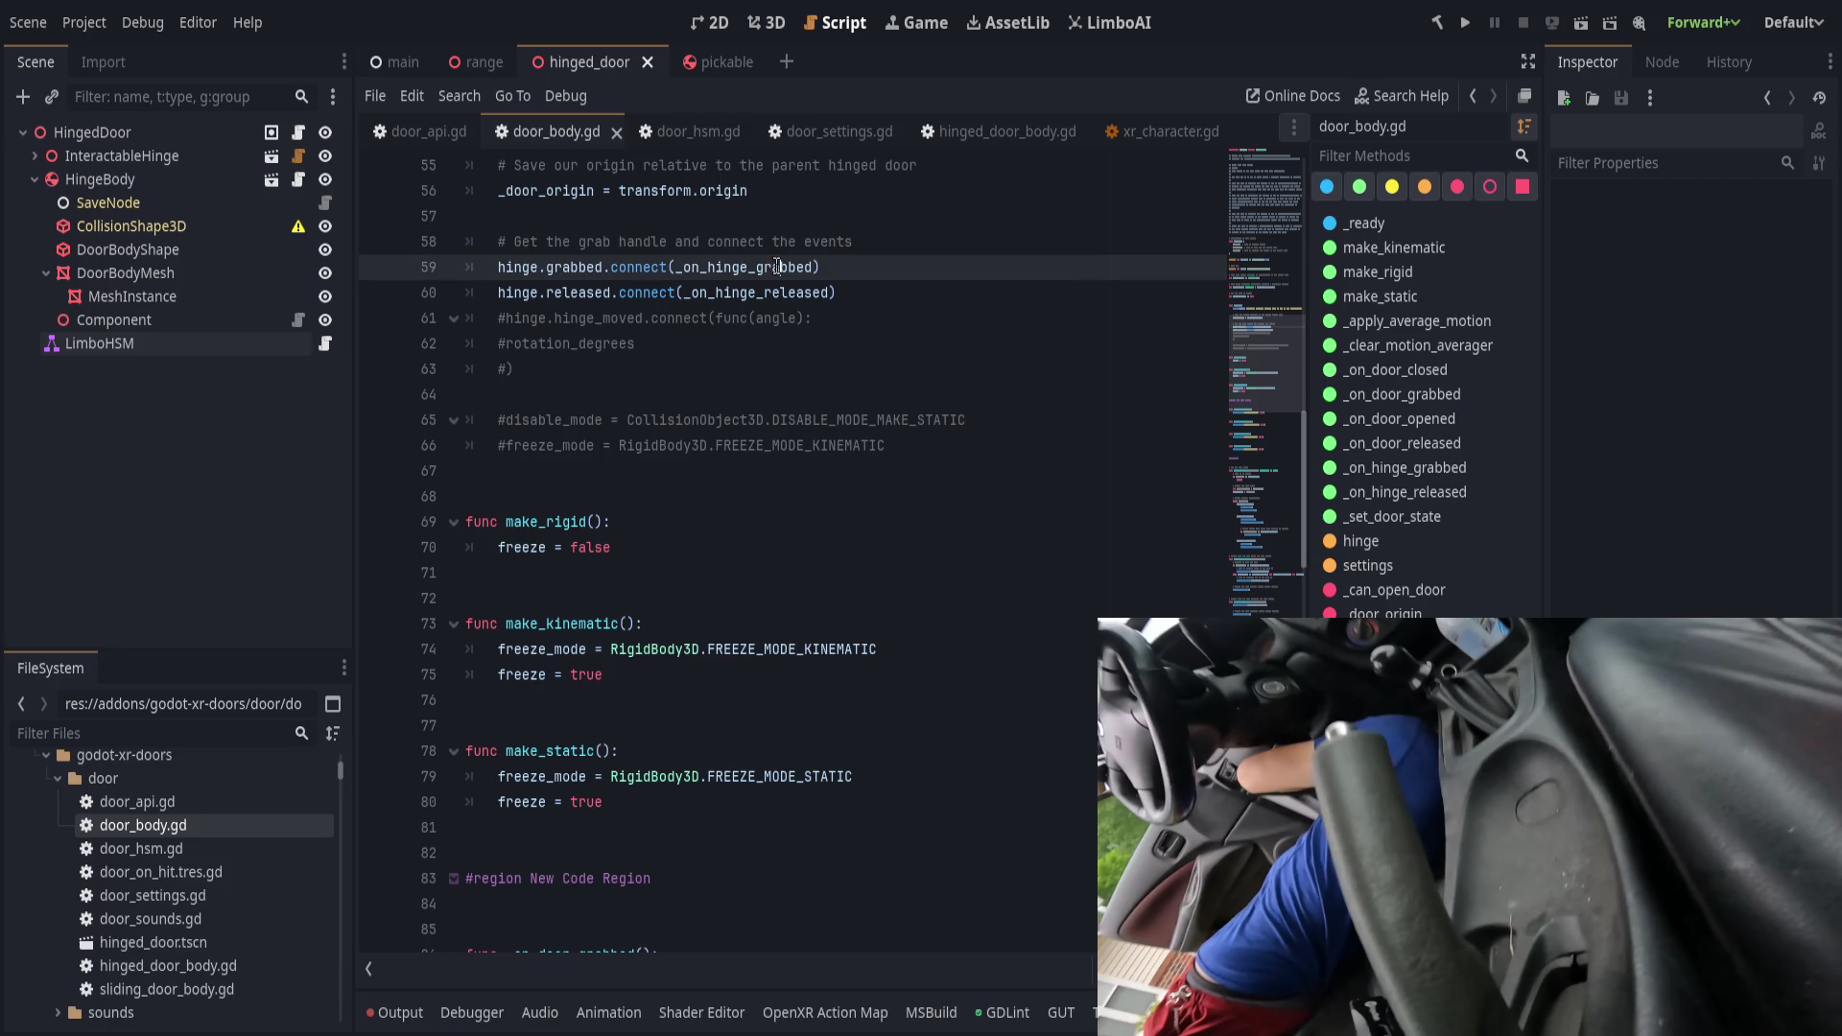
{"action": "scroll", "coordinate": [742, 507], "scroll_direction": "down", "scroll_amount": 11}
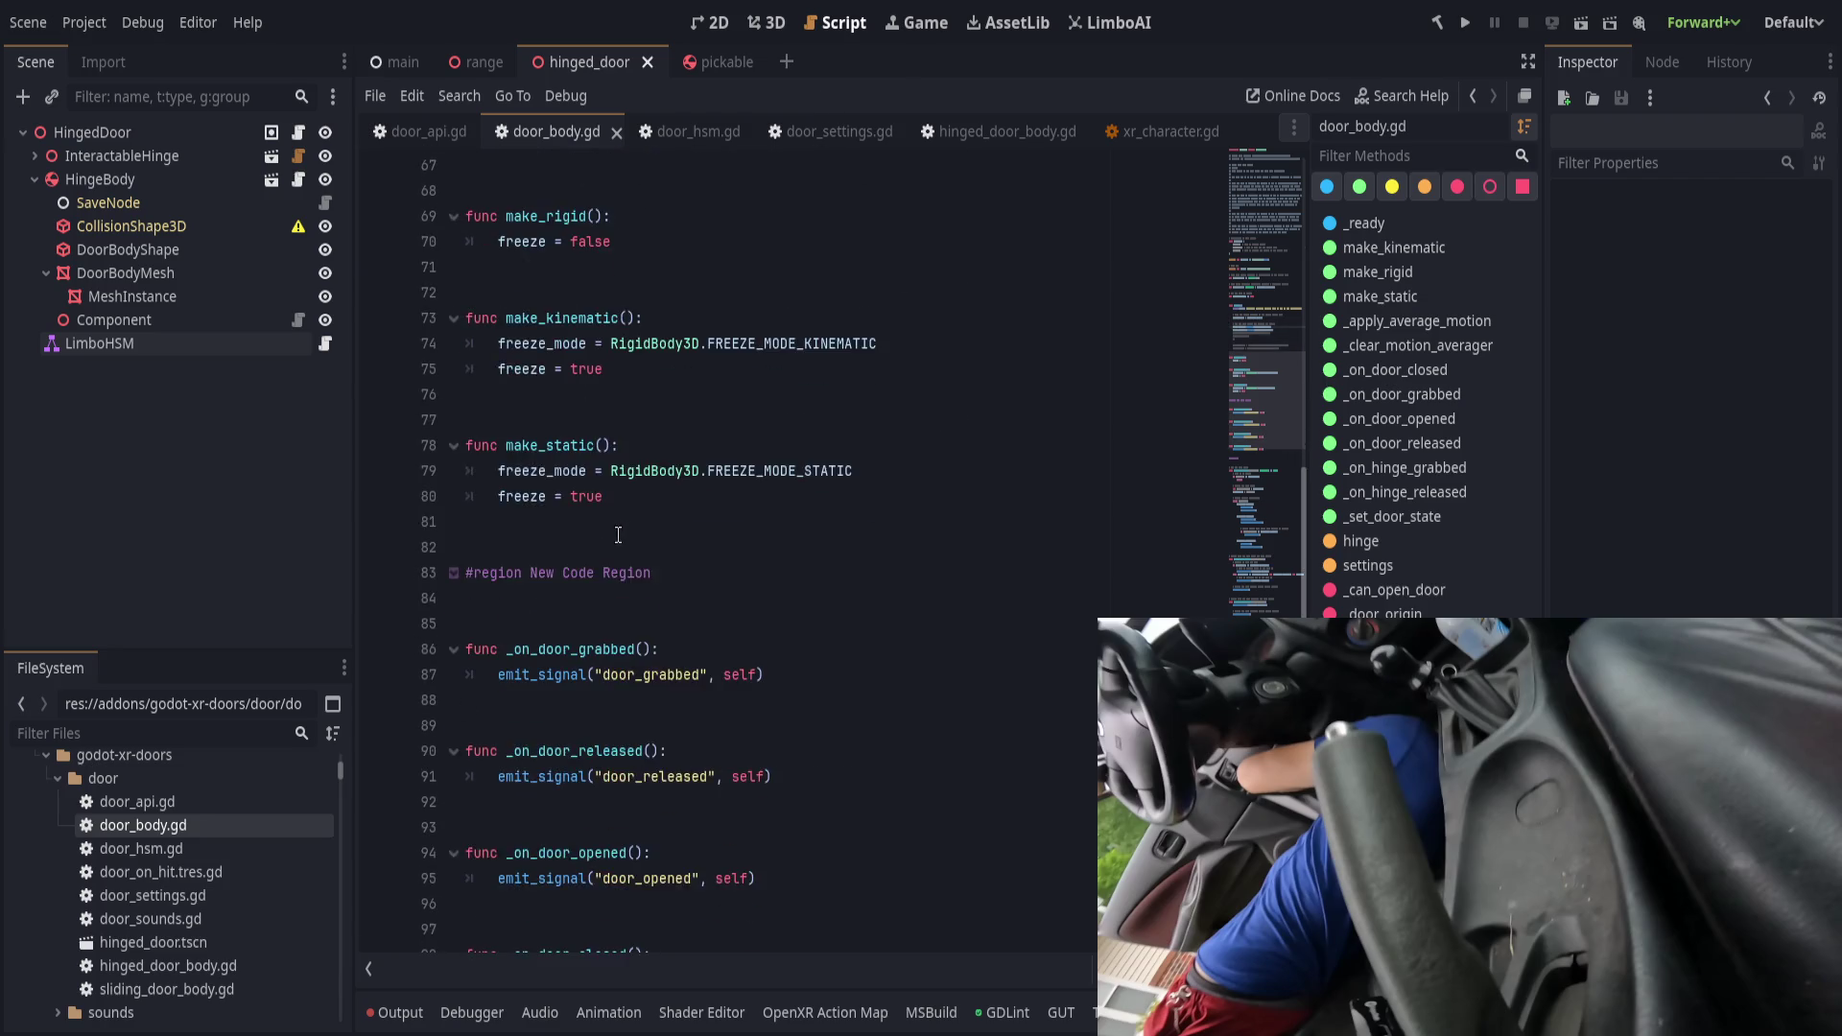
{"action": "scroll", "coordinate": [743, 507], "scroll_direction": "down", "scroll_amount": 11}
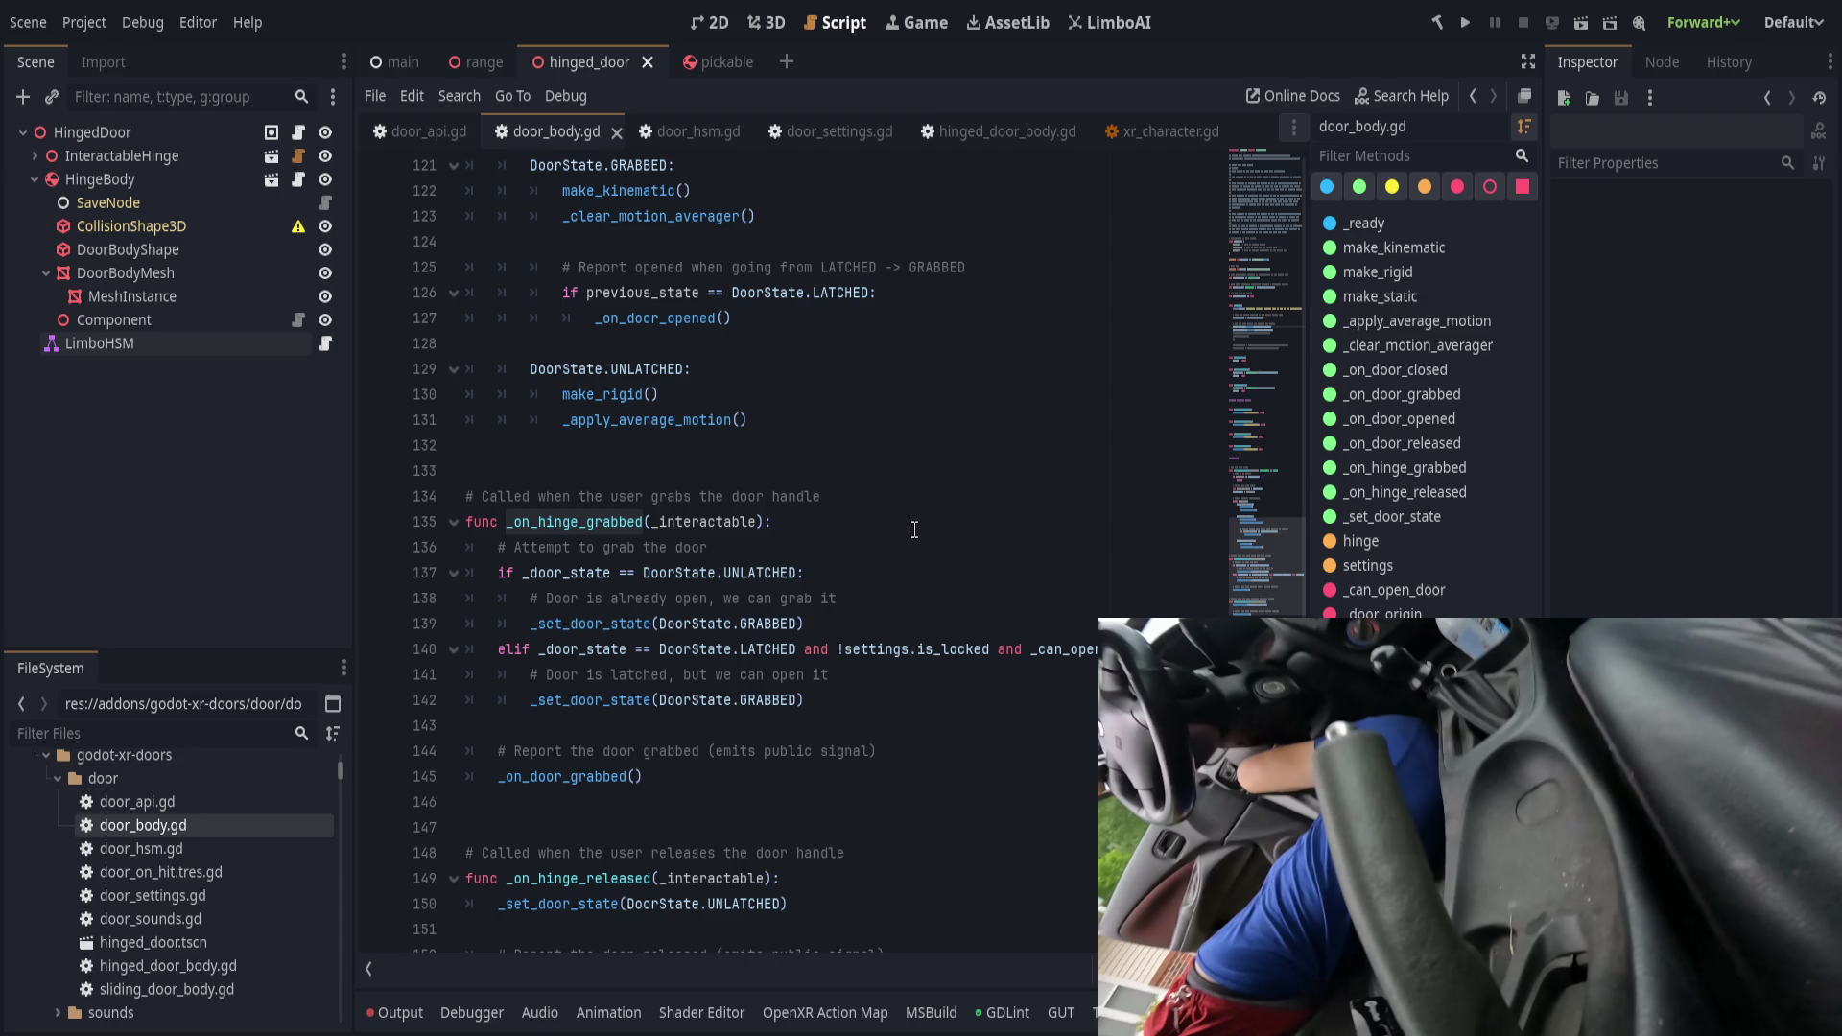
{"action": "double_click", "coordinate": [572, 705]}
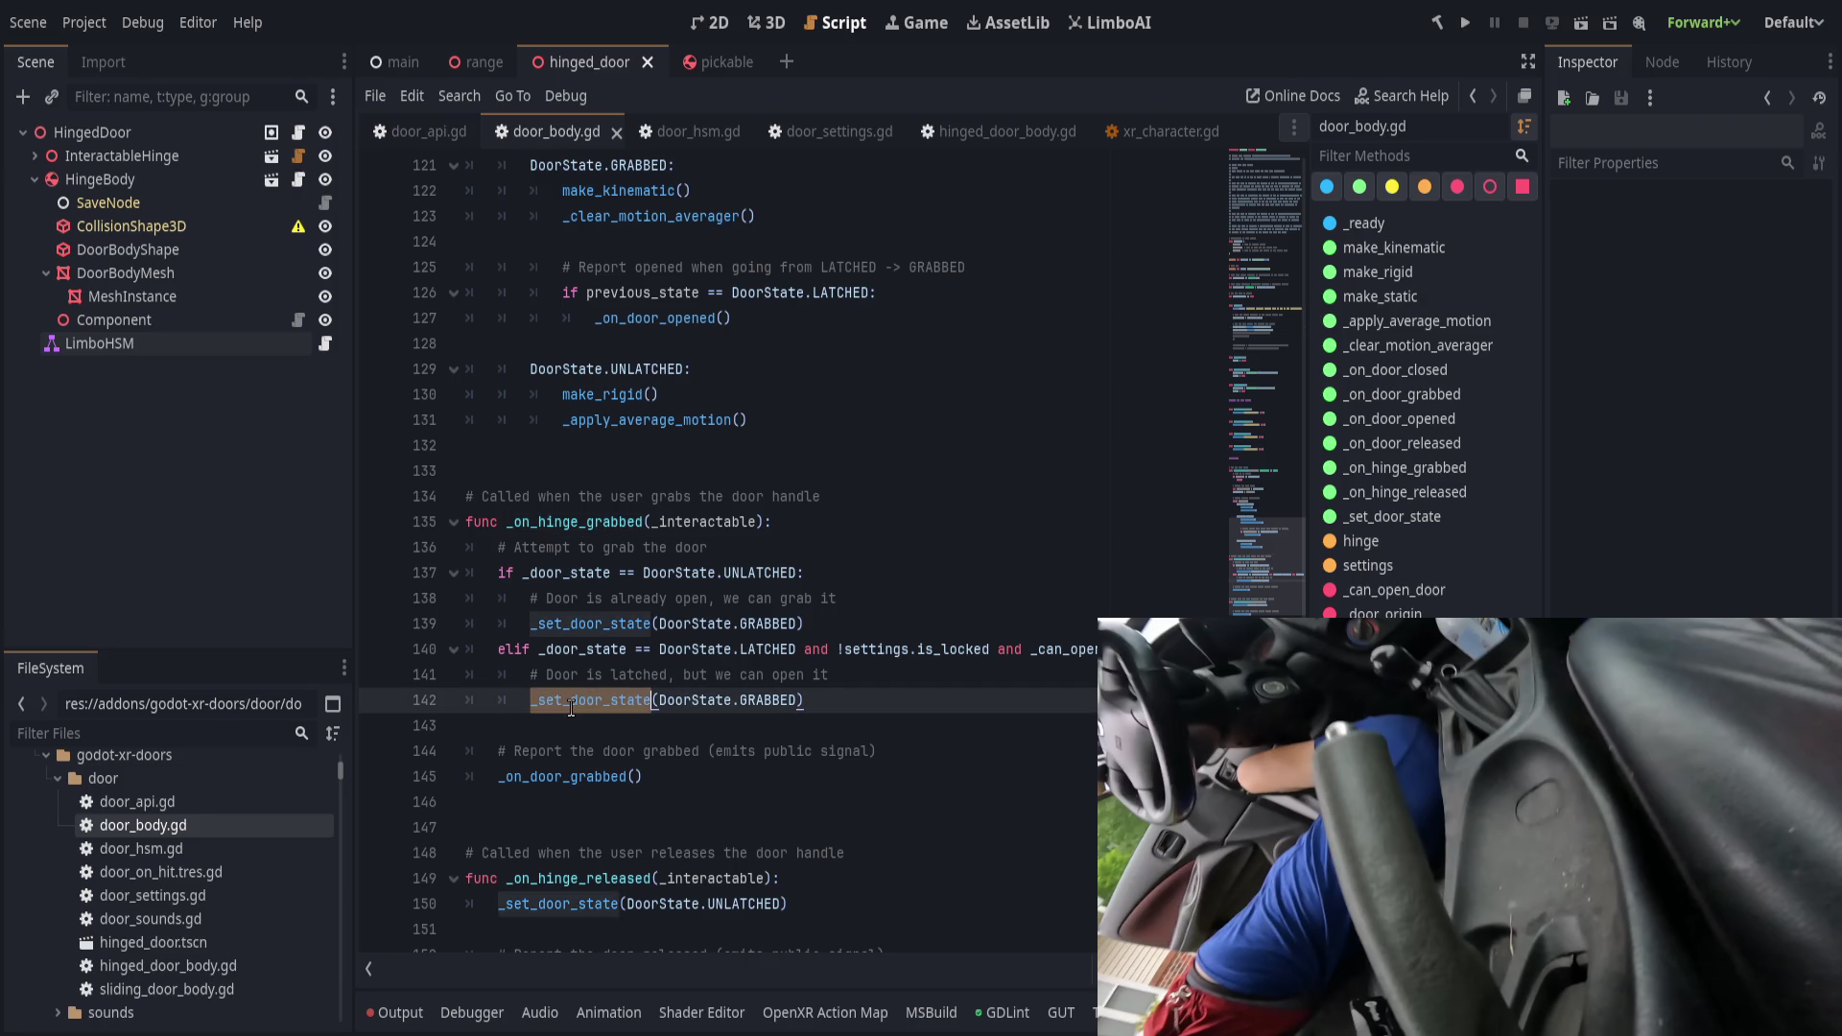
{"action": "scroll", "coordinate": [816, 740], "scroll_direction": "down", "scroll_amount": 4}
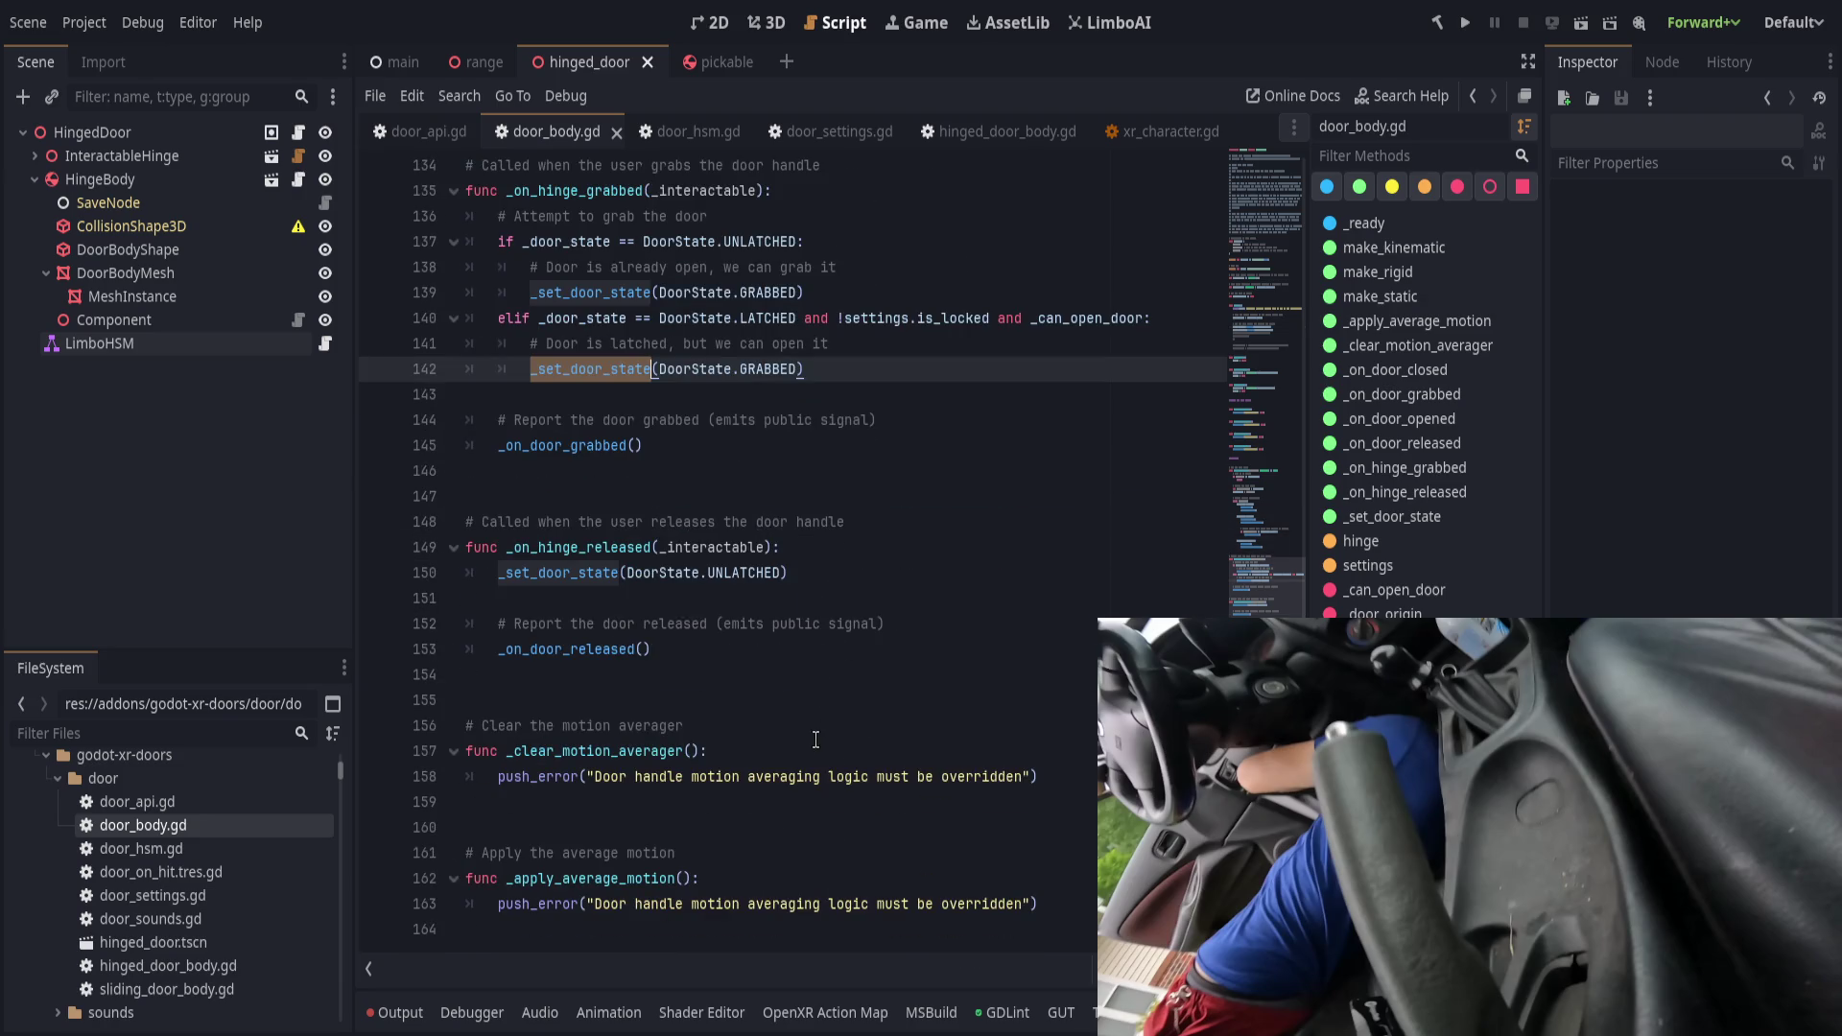
{"action": "scroll", "coordinate": [816, 740], "scroll_direction": "up", "scroll_amount": 12}
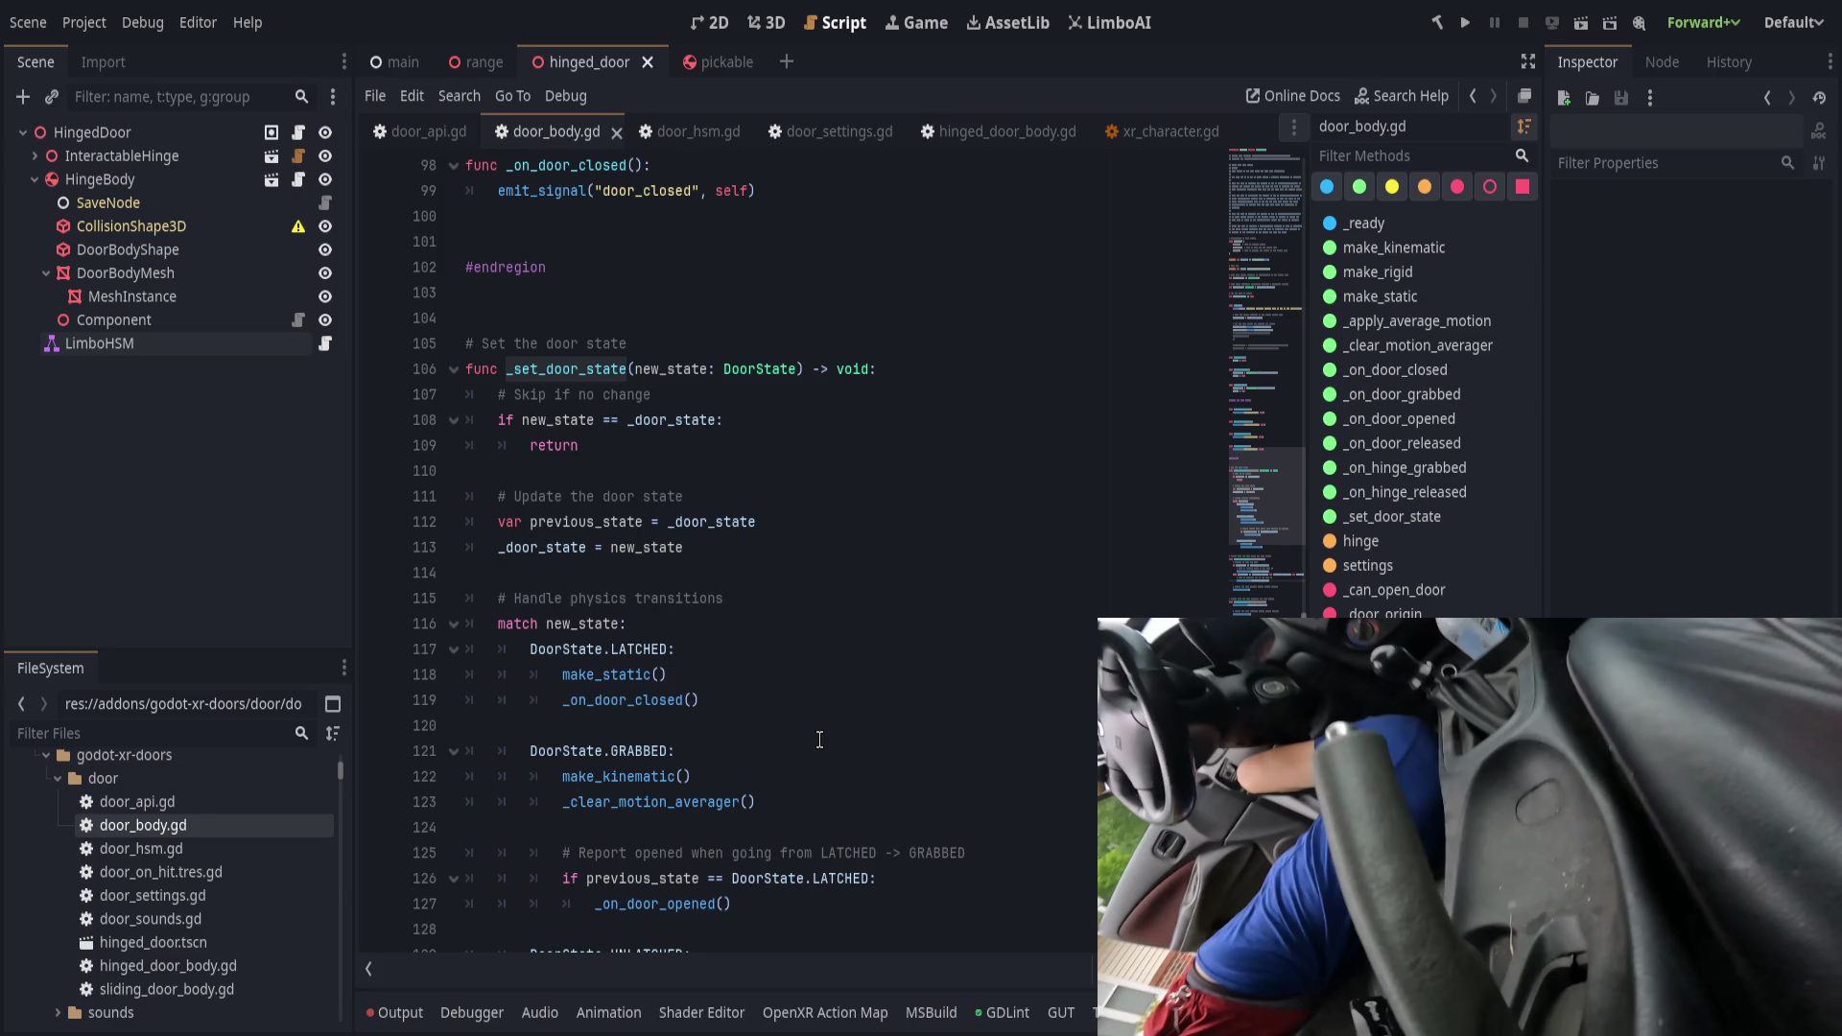
{"action": "scroll", "coordinate": [819, 739], "scroll_direction": "down", "scroll_amount": 2}
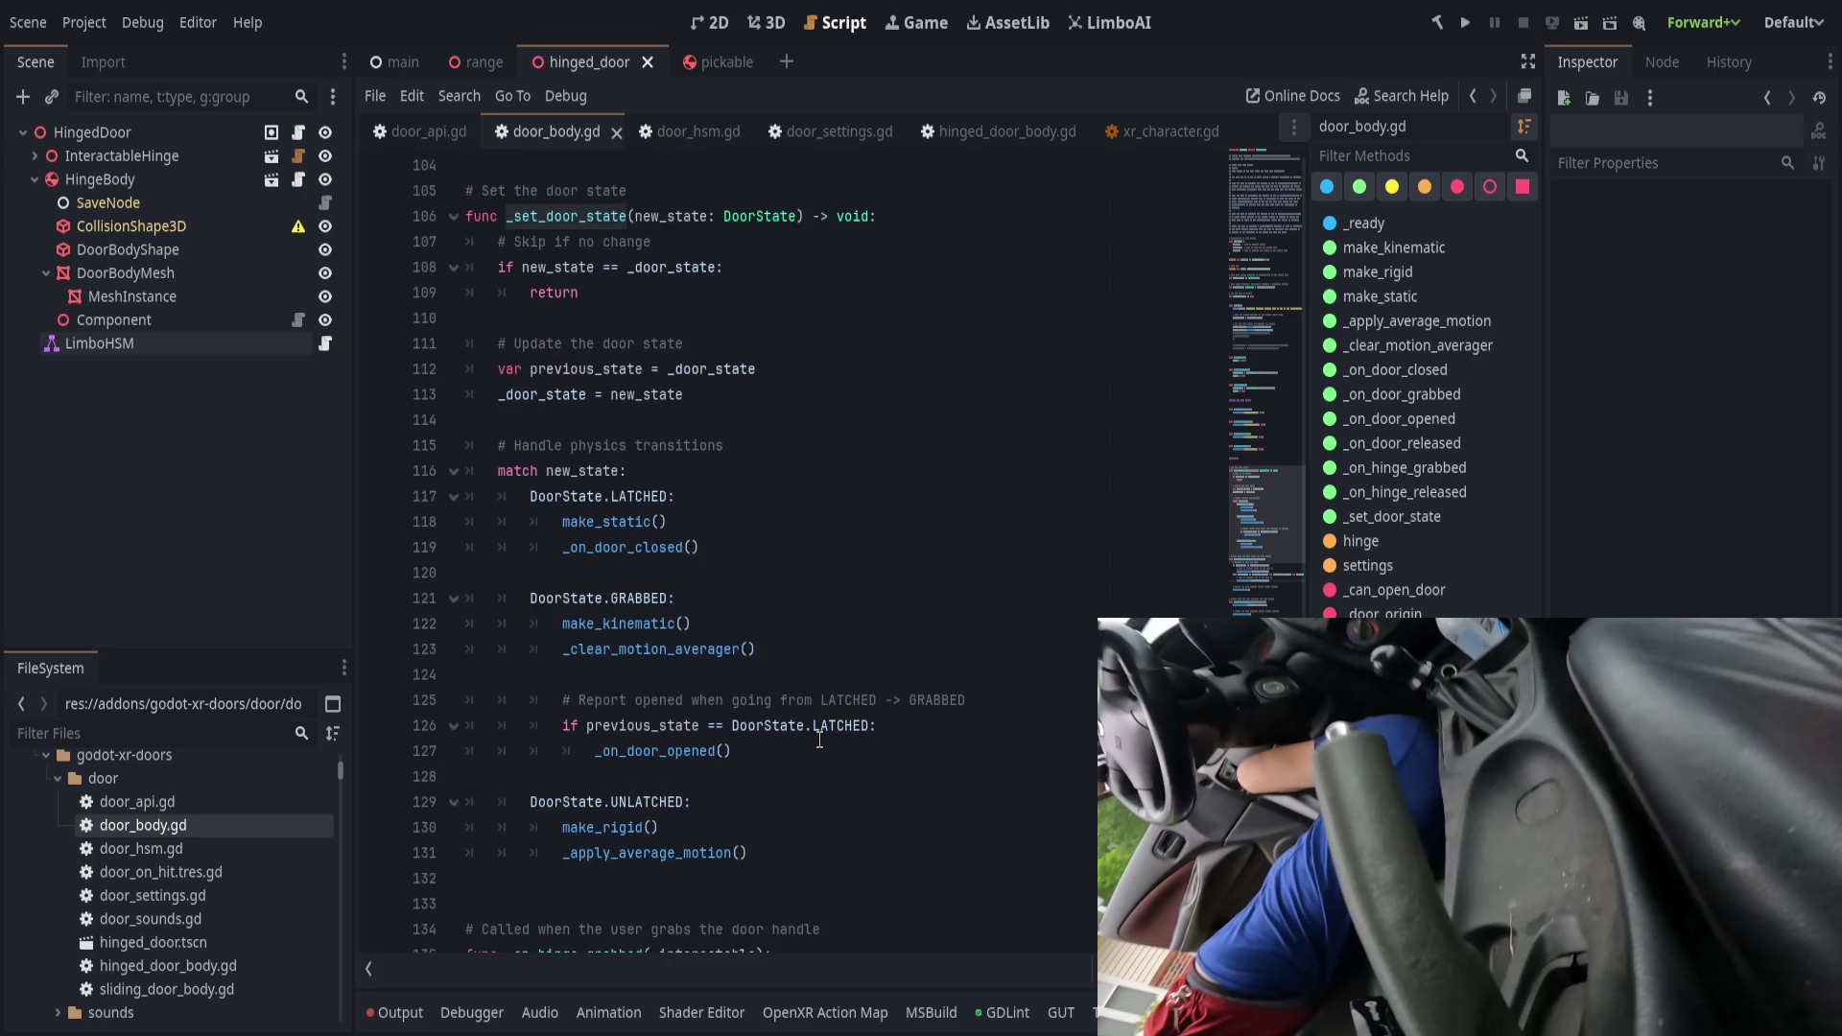
{"action": "left_click", "coordinate": [792, 624]}
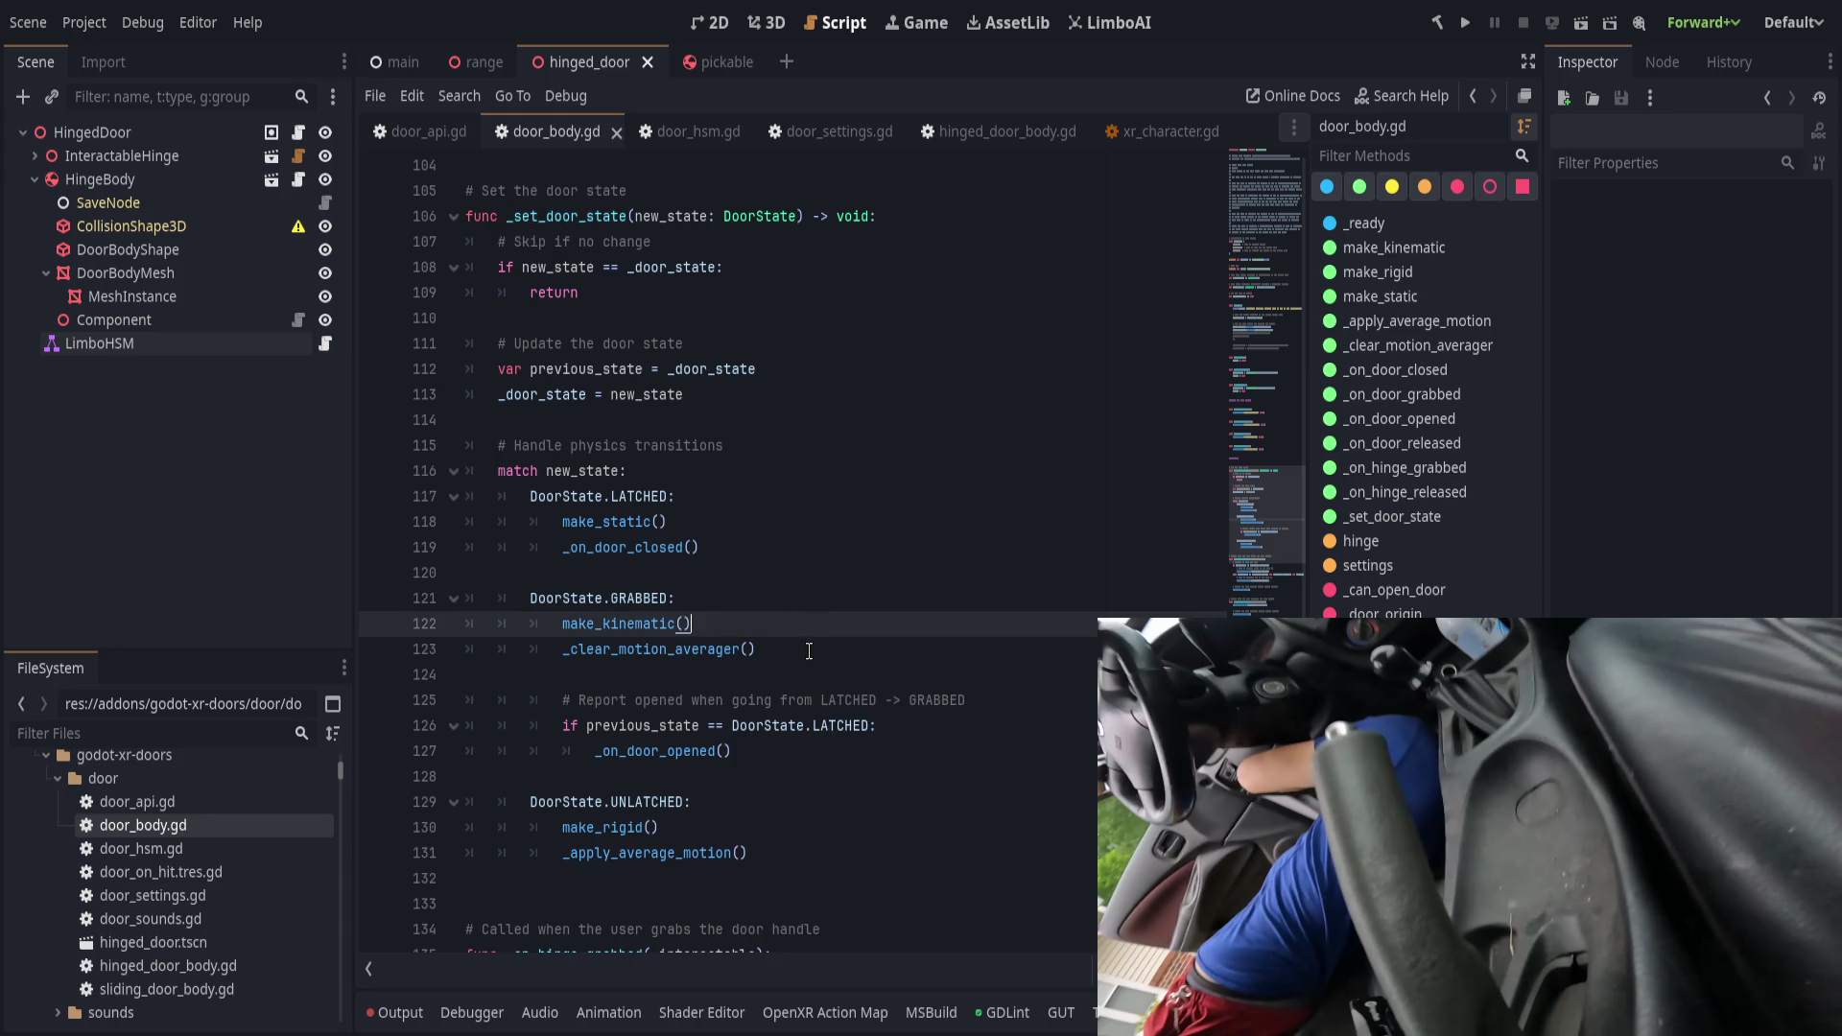
{"action": "left_click", "coordinate": [811, 651]}
{"action": "left_click", "coordinate": [1032, 700]}
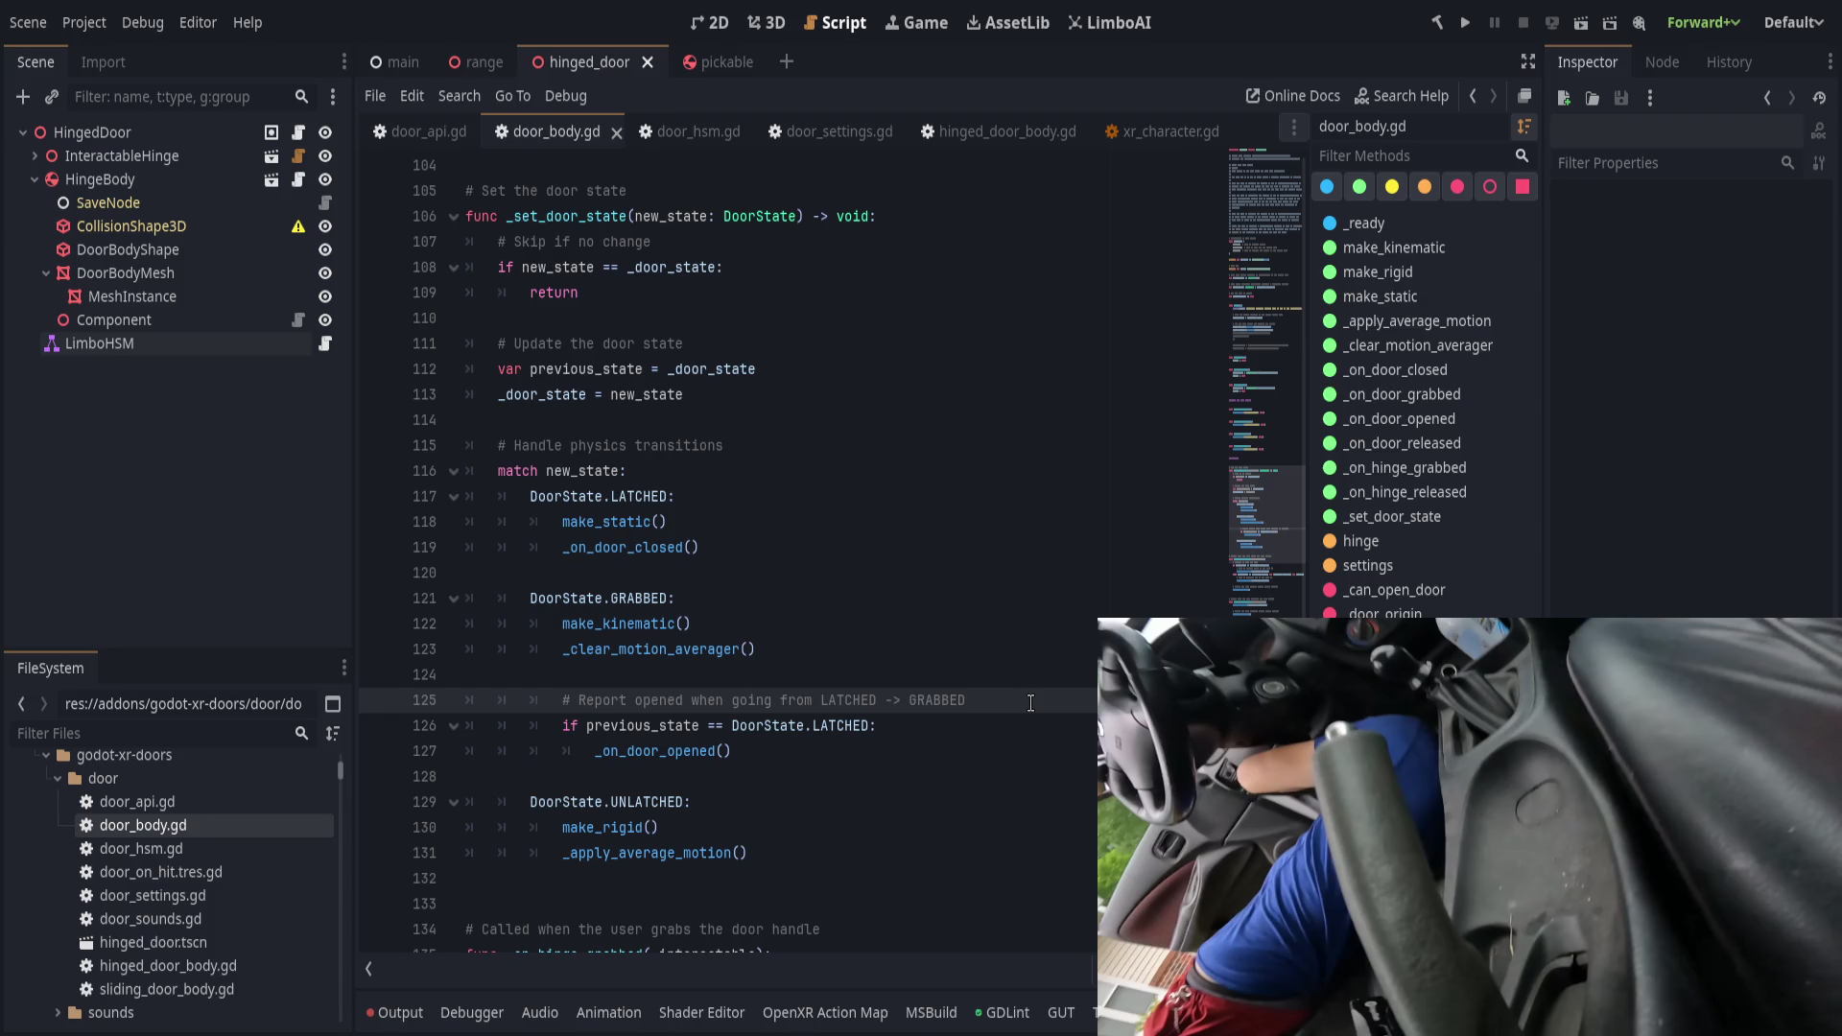
{"action": "key", "text": "Down"}
{"action": "key", "text": "Down"}
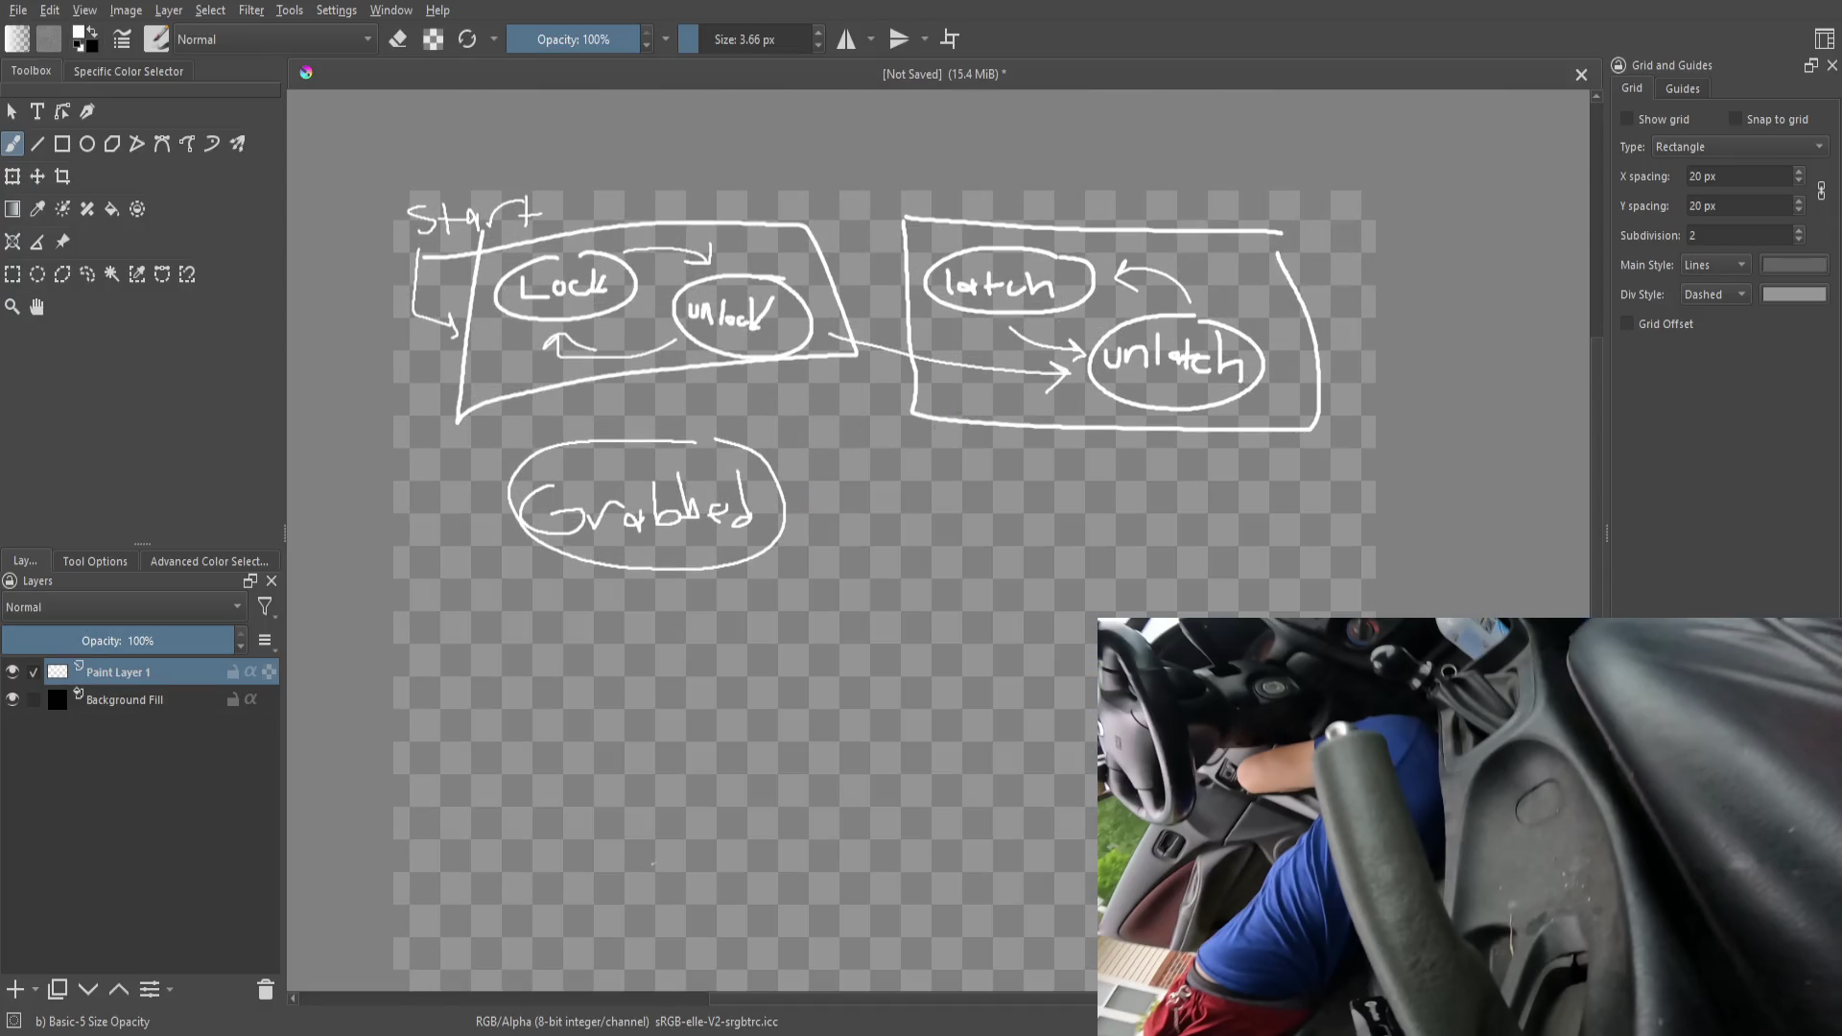
Erase the arrow connecting the two boxes.
{"action": "key", "text": "e"}
{"action": "mouse_move", "coordinate": [1048, 392]}
{"action": "left_mouse_down"}
{"action": "mouse_move", "coordinate": [1064, 372]}
{"action": "mouse_move", "coordinate": [826, 336]}
{"action": "left_mouse_up"}
{"action": "key", "text": "bracketleft"}
{"action": "key", "text": "bracketleft"}
{"action": "key", "text": "bracketleft"}
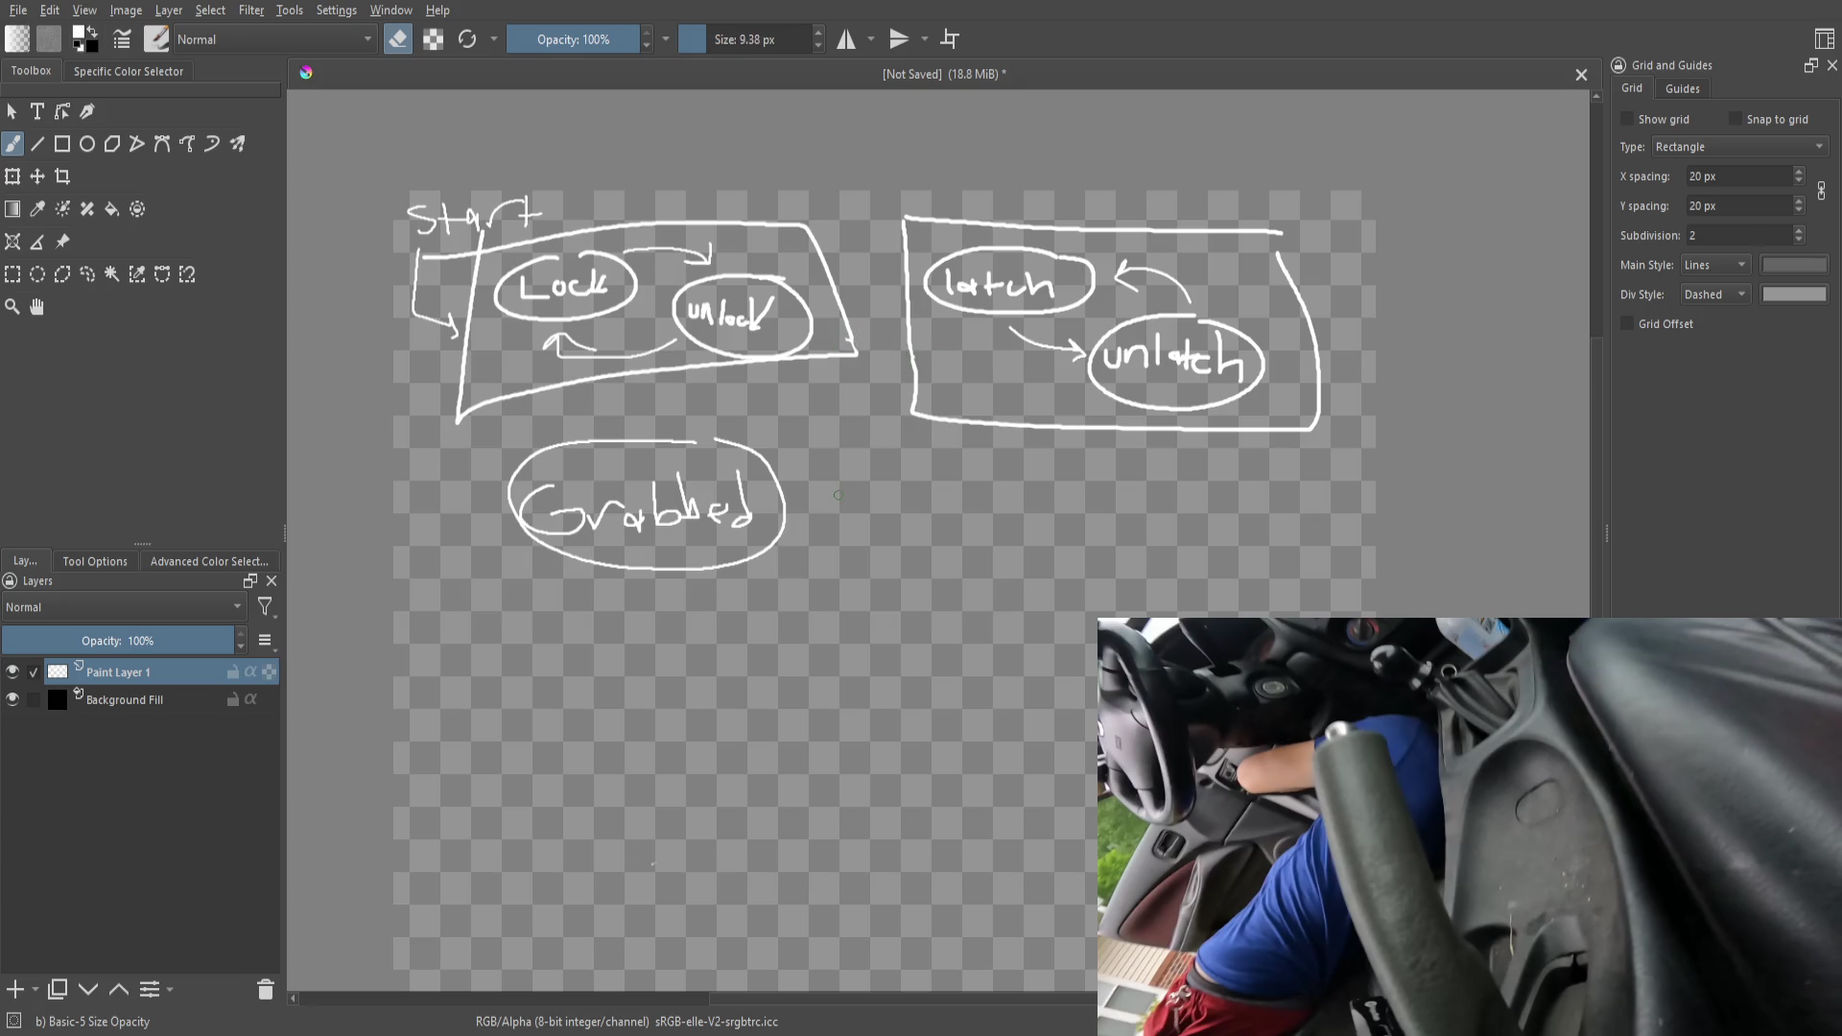
Draw arrows from Grabbed to the latch box and to the unlatch ellipse.
{"action": "key", "text": "e"}
{"action": "mouse_move", "coordinate": [800, 494]}
{"action": "left_mouse_down"}
{"action": "mouse_move", "coordinate": [868, 457]}
{"action": "mouse_move", "coordinate": [952, 334]}
{"action": "left_mouse_up"}
{"action": "key", "text": "ctrl+z"}
{"action": "mouse_move", "coordinate": [793, 491]}
{"action": "left_mouse_down"}
{"action": "mouse_move", "coordinate": [946, 351]}
{"action": "mouse_move", "coordinate": [937, 335]}
{"action": "mouse_move", "coordinate": [962, 347]}
{"action": "left_mouse_up"}
{"action": "mouse_move", "coordinate": [802, 511]}
{"action": "left_mouse_down"}
{"action": "mouse_move", "coordinate": [1071, 383]}
{"action": "mouse_move", "coordinate": [1067, 410]}
{"action": "left_mouse_up"}
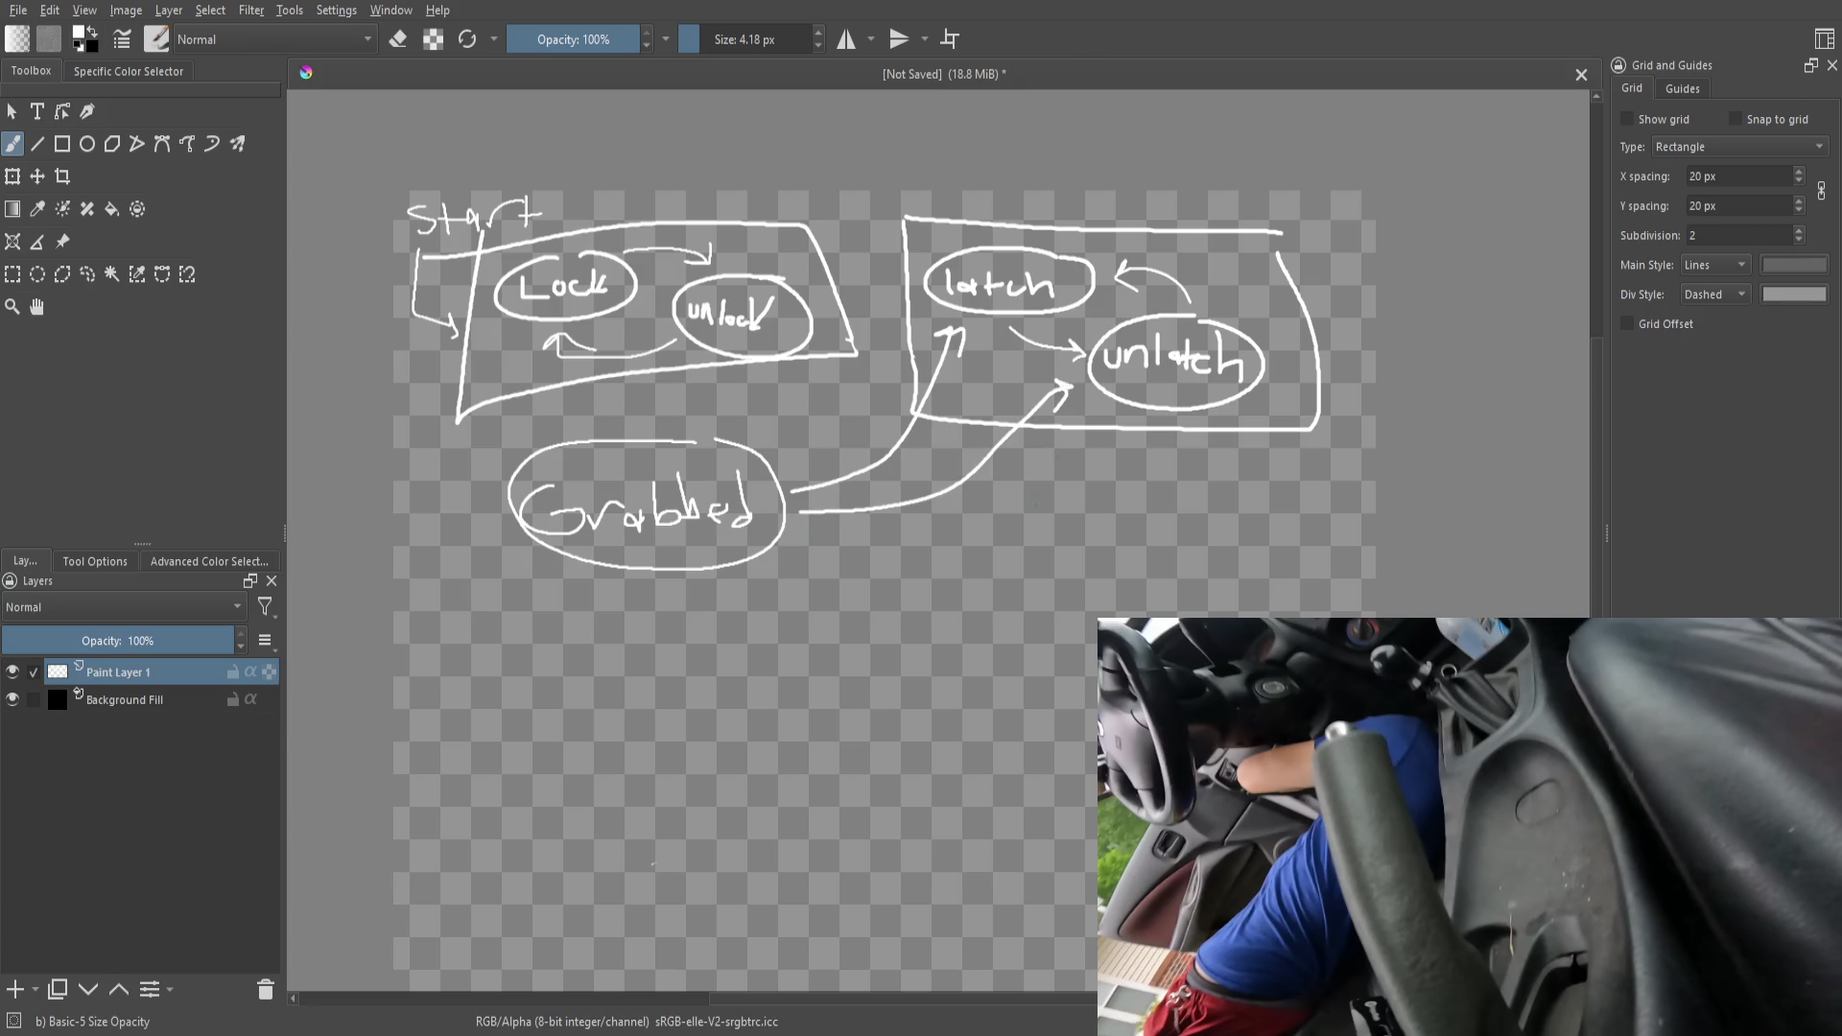
In door_body.gd, select LATCHED on line 117 and GRABBED on line 121.
{"action": "key", "text": "alt+Tab"}
{"action": "left_click", "coordinate": [623, 522]}
{"action": "double_click", "coordinate": [626, 497]}
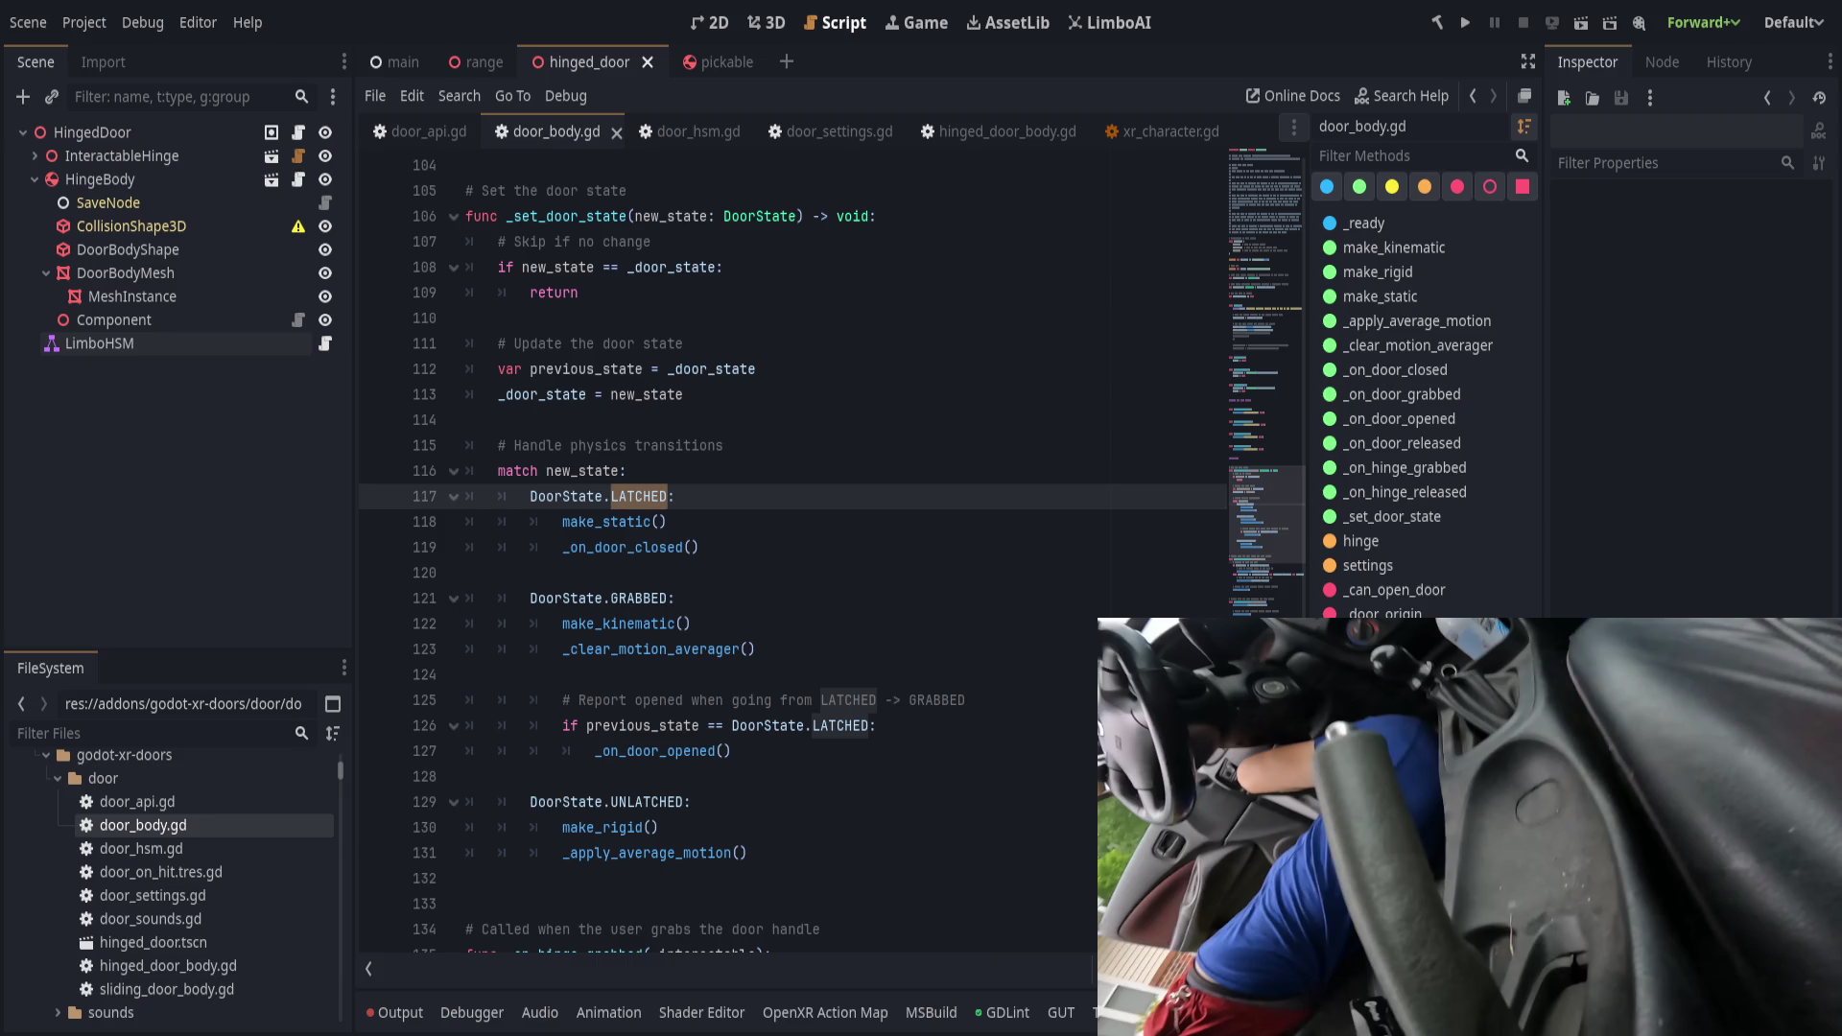
{"action": "left_click", "coordinate": [758, 500]}
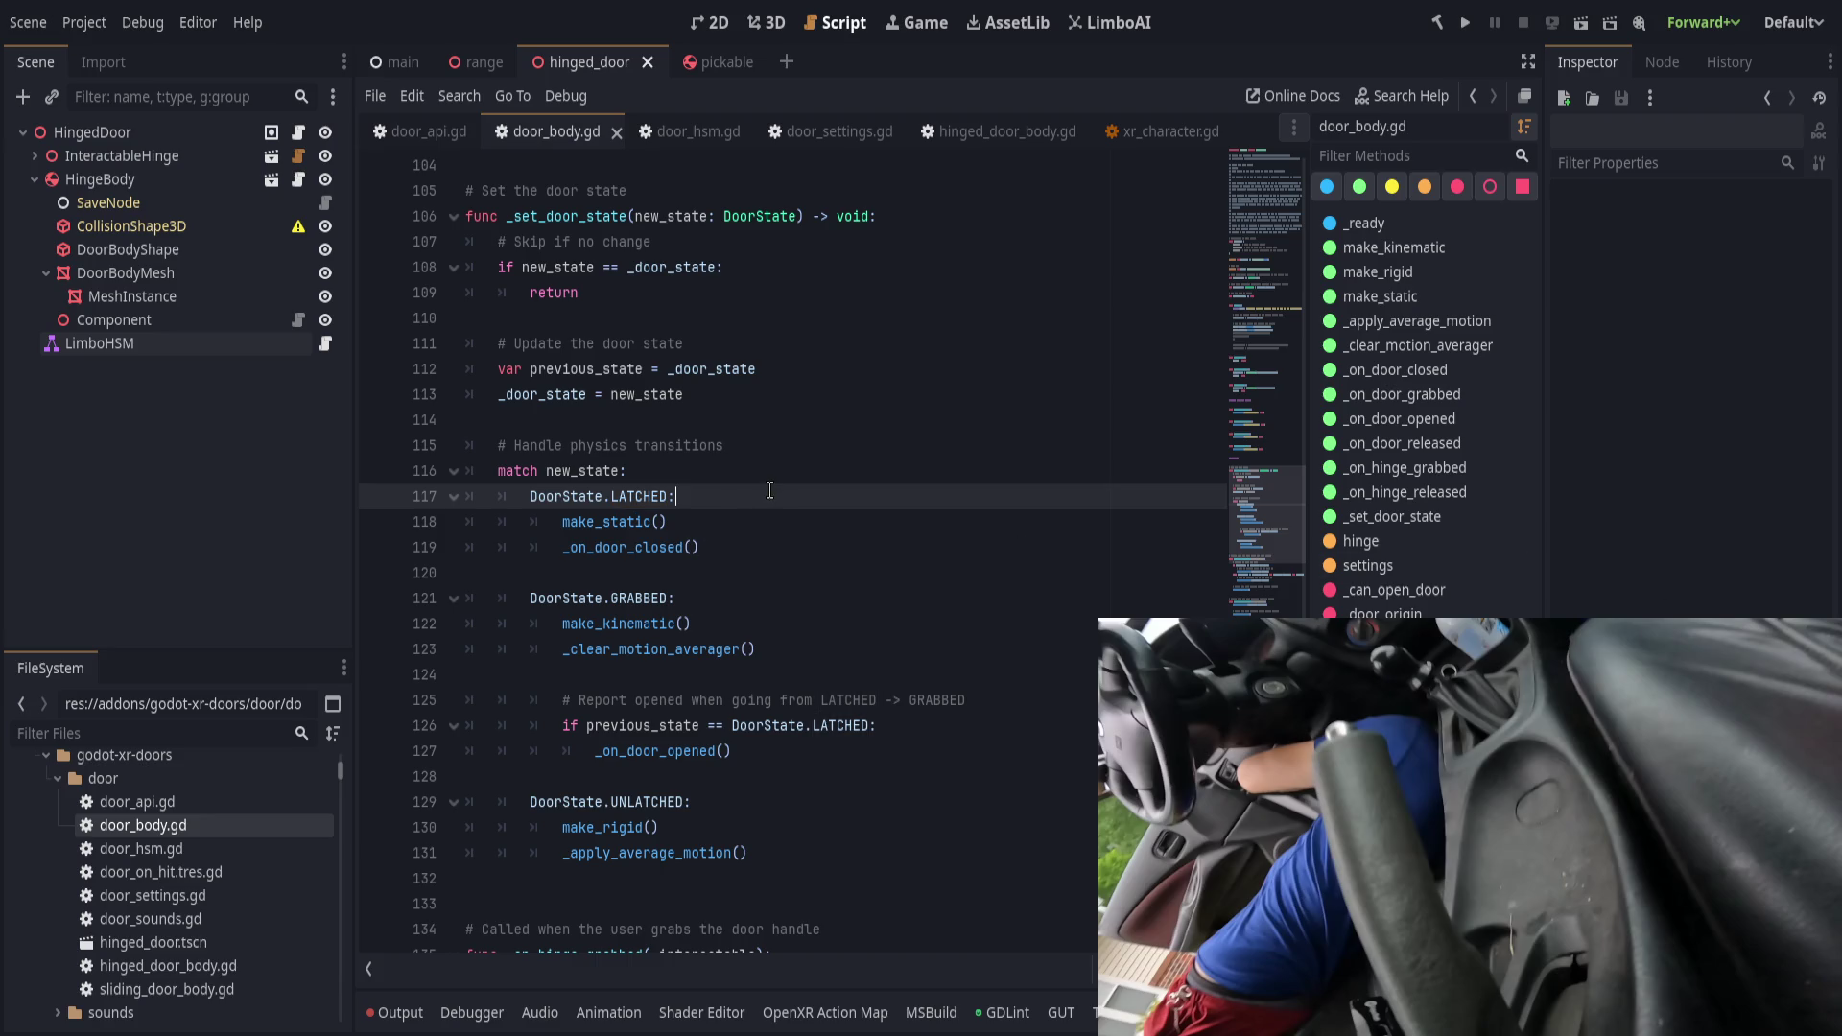
{"action": "double_click", "coordinate": [637, 496]}
{"action": "double_click", "coordinate": [636, 596]}
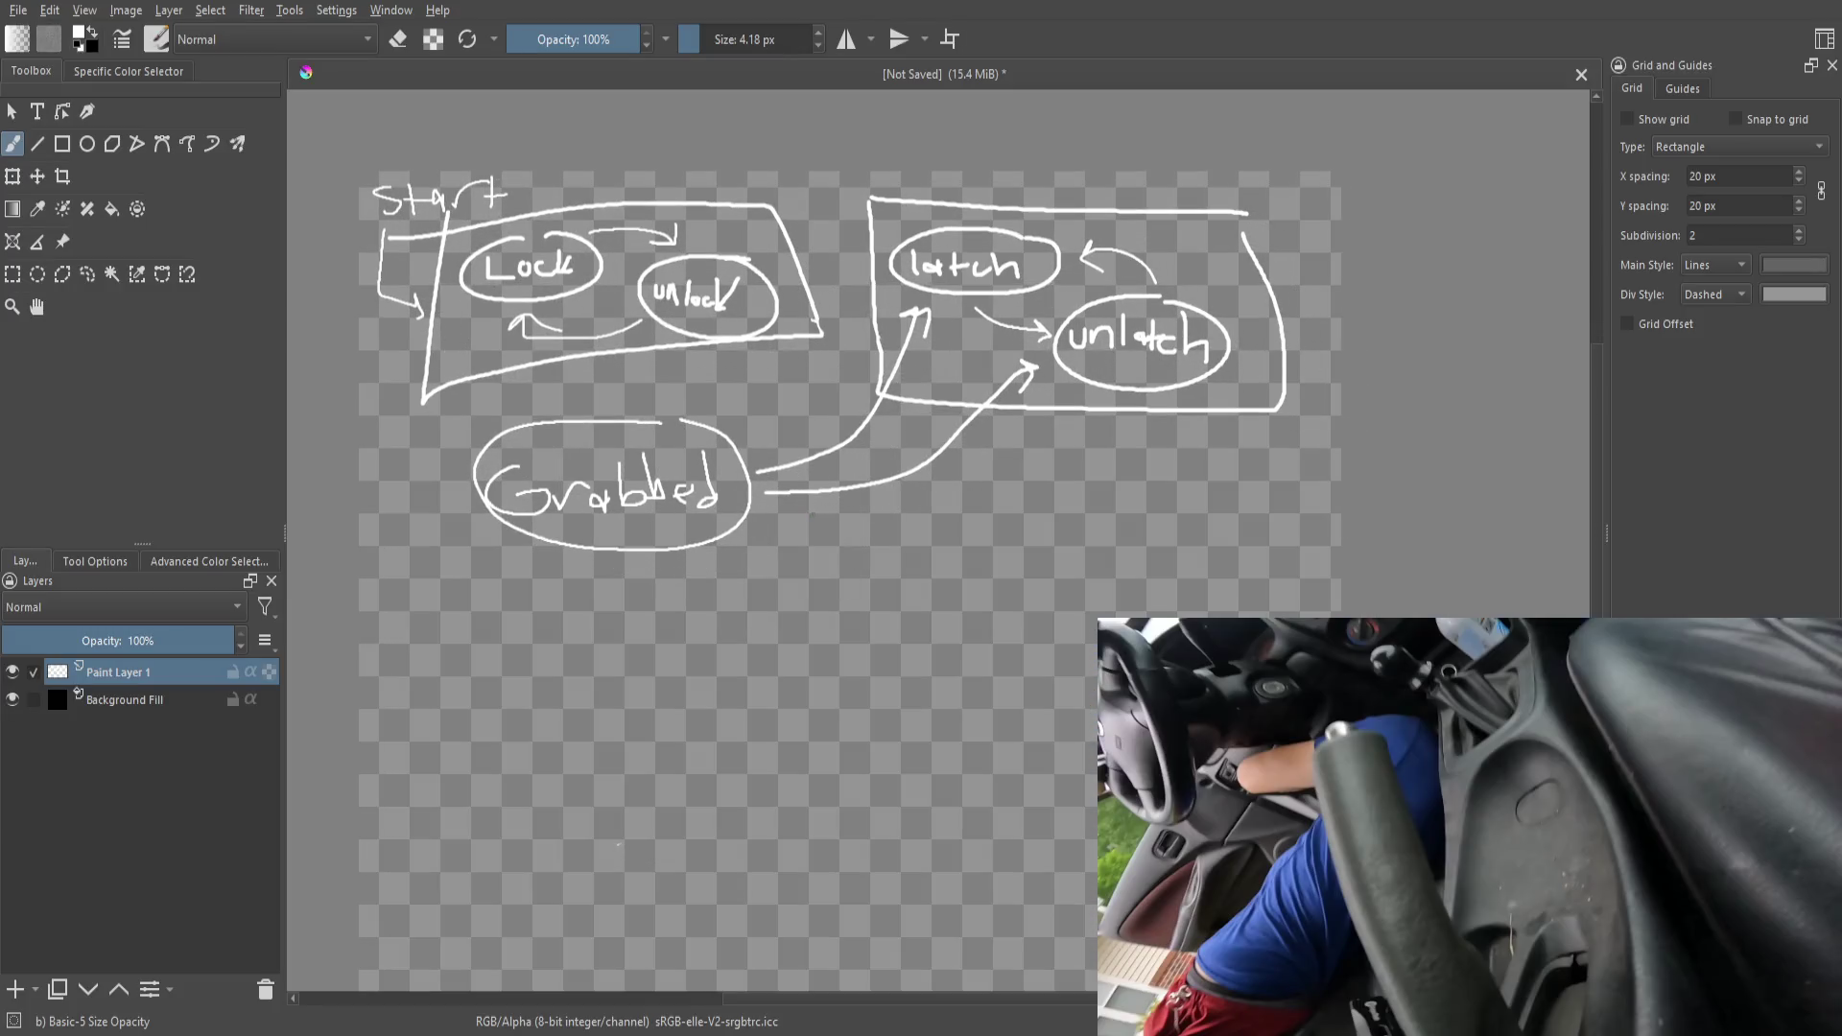
{"action": "scroll", "coordinate": [619, 844], "scroll_direction": "down", "scroll_amount": 3}
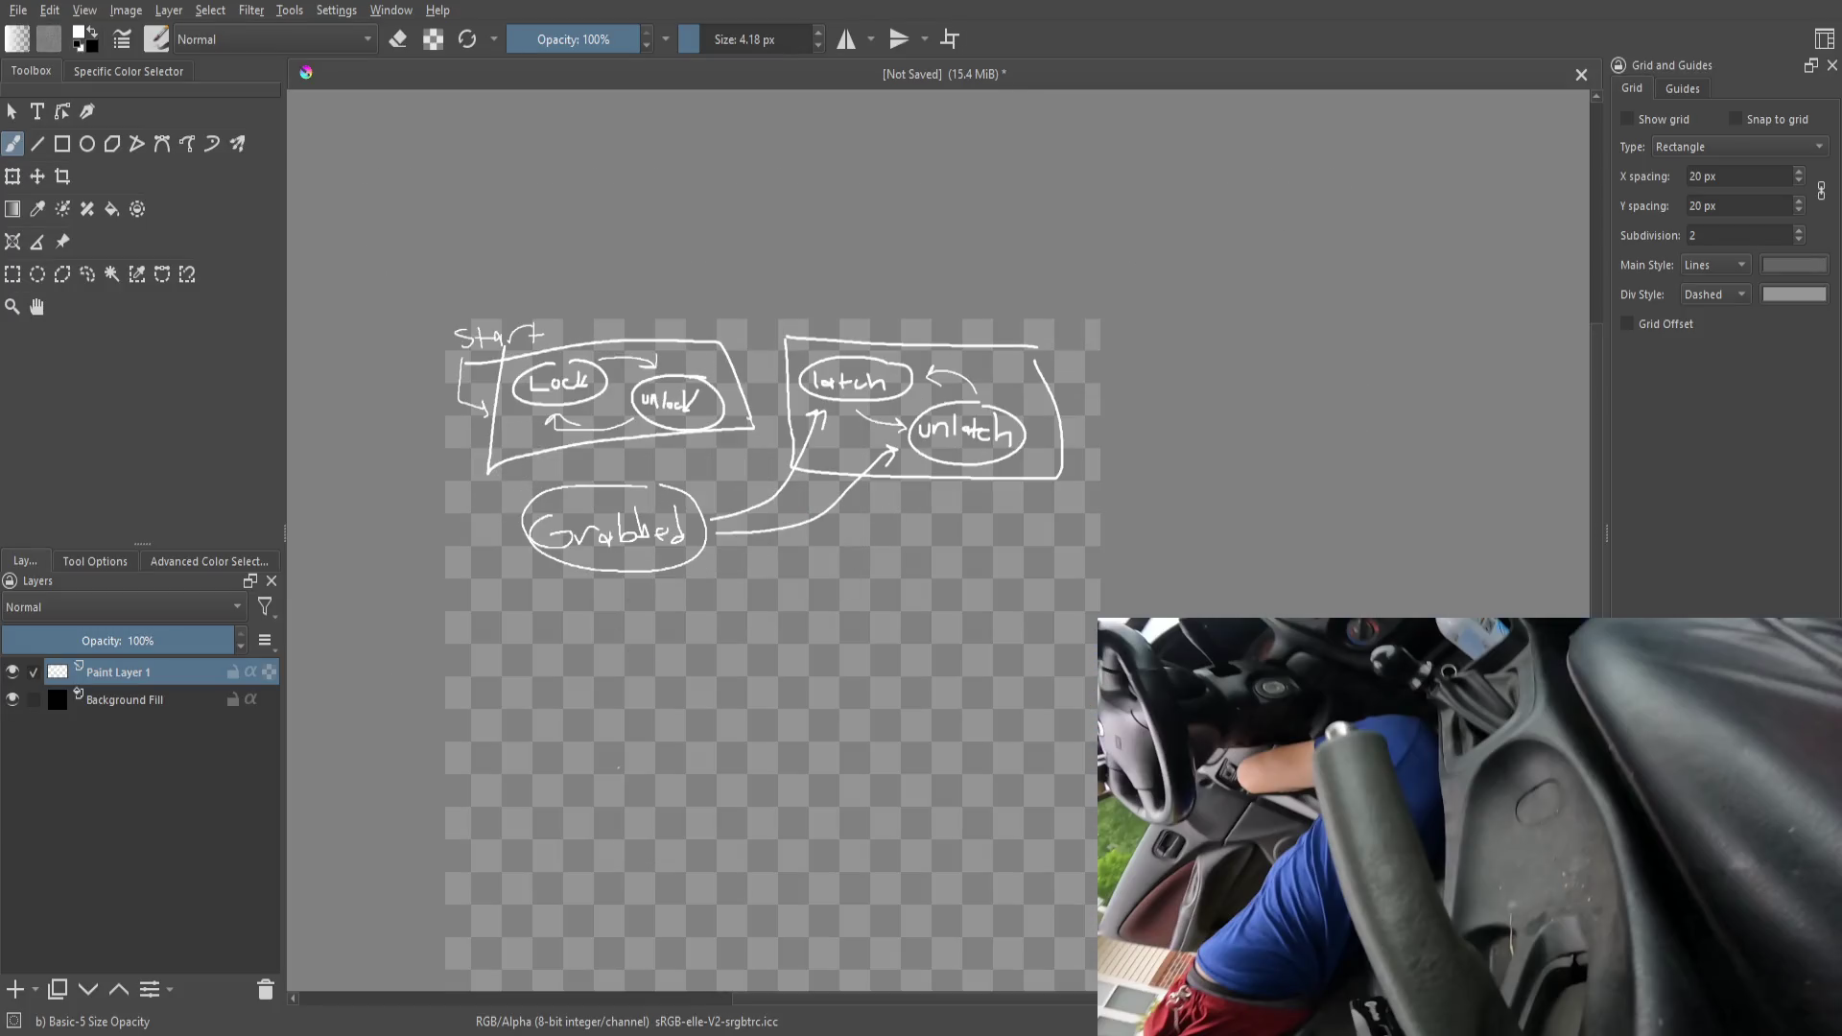
With a 45 px eraser, wipe out the curved arrows and the latch box.
{"action": "scroll", "coordinate": [716, 461], "scroll_direction": "up", "scroll_amount": 3}
{"action": "scroll", "coordinate": [656, 585], "scroll_direction": "down", "scroll_amount": 2}
{"action": "key", "text": "bracketright"}
{"action": "key", "text": "bracketright"}
{"action": "key", "text": "bracketright"}
{"action": "key", "text": "e"}
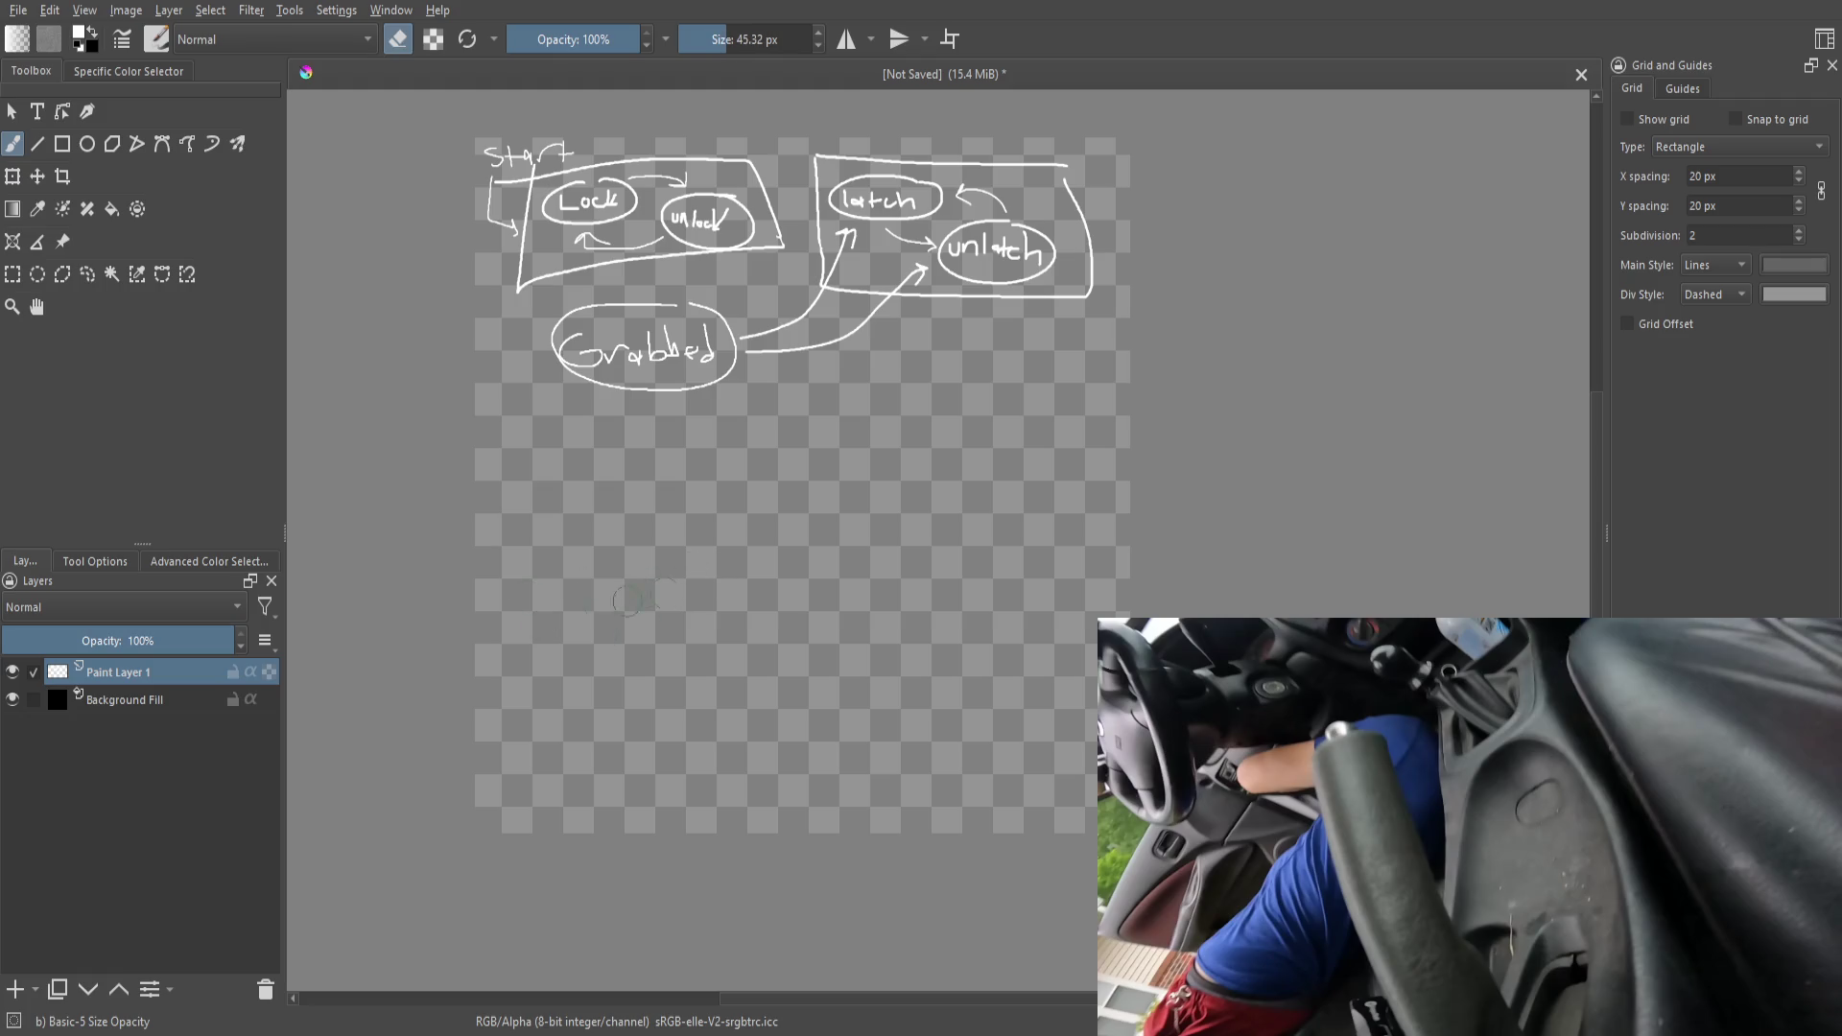
{"action": "mouse_move", "coordinate": [735, 389]}
{"action": "left_mouse_down"}
{"action": "mouse_move", "coordinate": [682, 548]}
{"action": "mouse_move", "coordinate": [608, 499]}
{"action": "left_mouse_up"}
{"action": "mouse_move", "coordinate": [720, 492]}
{"action": "left_mouse_down"}
{"action": "mouse_move", "coordinate": [772, 503]}
{"action": "mouse_move", "coordinate": [878, 431]}
{"action": "mouse_move", "coordinate": [1031, 443]}
{"action": "mouse_move", "coordinate": [779, 427]}
{"action": "mouse_move", "coordinate": [777, 317]}
{"action": "mouse_move", "coordinate": [898, 321]}
{"action": "mouse_move", "coordinate": [798, 386]}
{"action": "mouse_move", "coordinate": [969, 422]}
{"action": "mouse_move", "coordinate": [1021, 359]}
{"action": "mouse_move", "coordinate": [1036, 427]}
{"action": "left_mouse_up"}
With a 4.7 px brush, draw a new rectangle lower in the diagram.
{"action": "key", "text": "bracketleft"}
{"action": "key", "text": "bracketleft"}
{"action": "key", "text": "bracketleft"}
{"action": "scroll", "coordinate": [683, 484], "scroll_direction": "up", "scroll_amount": 3}
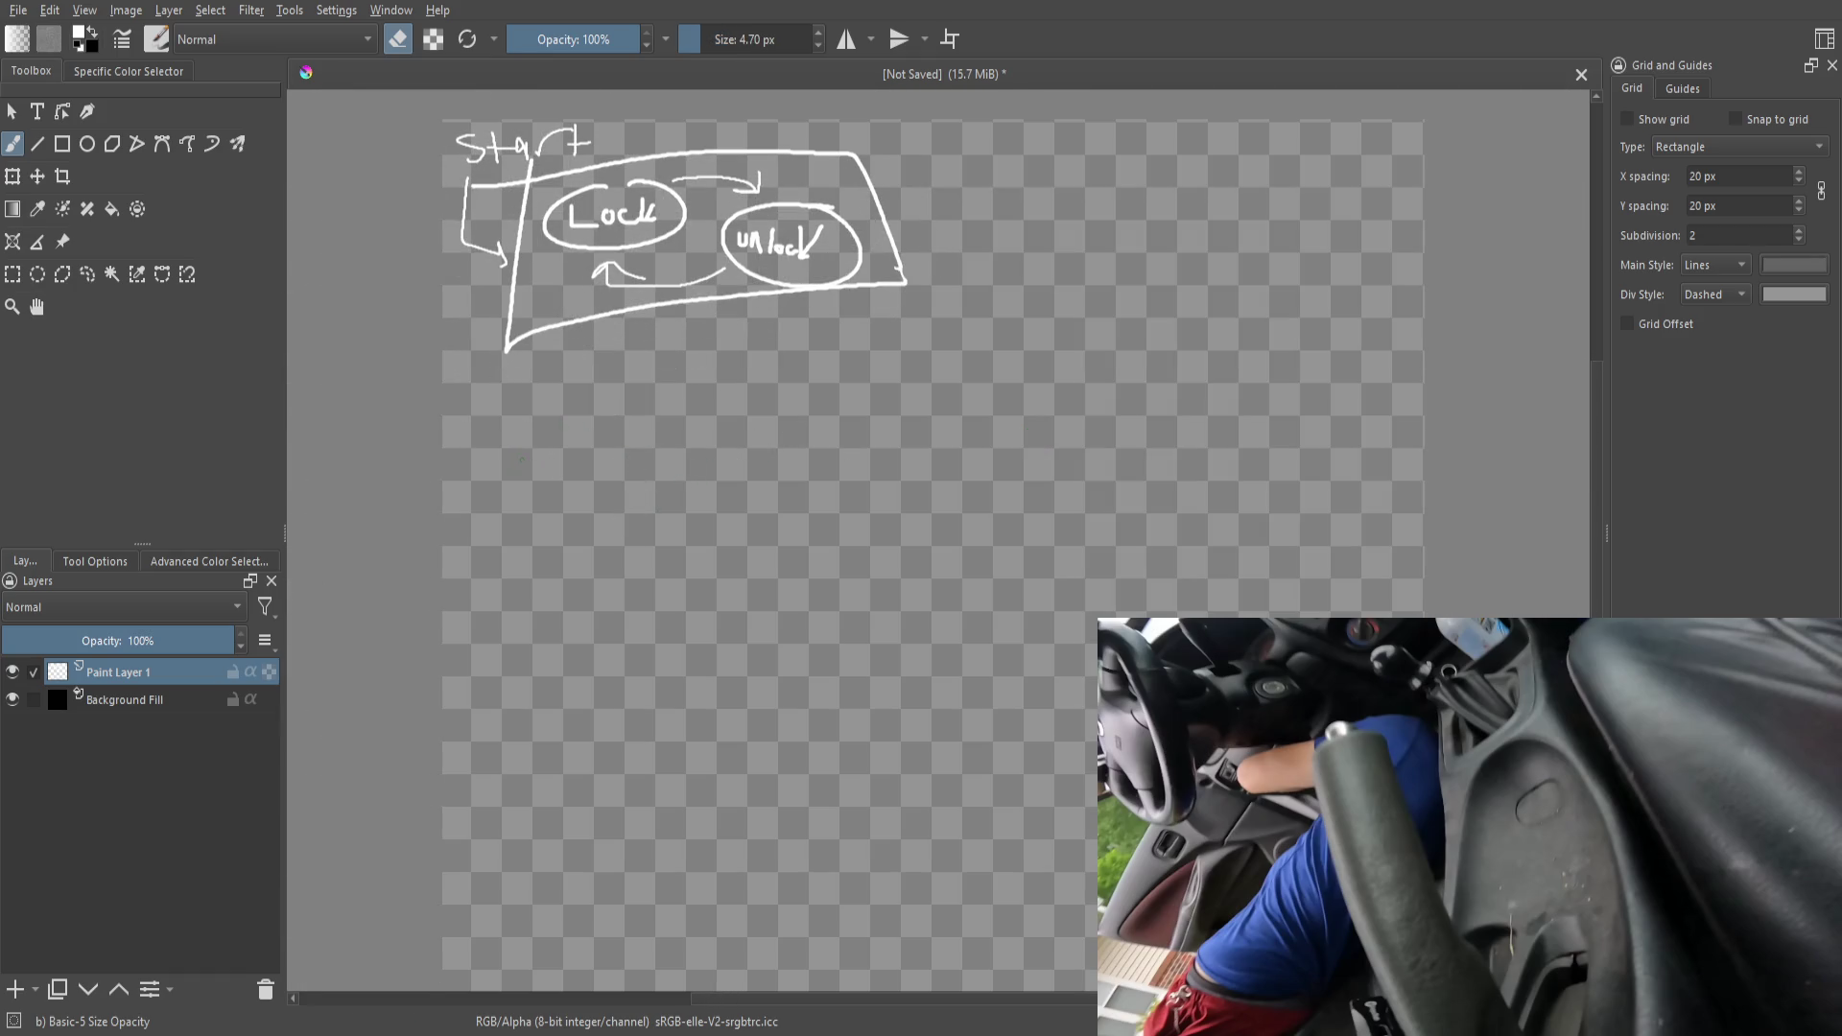
{"action": "key", "text": "e"}
{"action": "left_click_drag", "start_coordinate": [503, 454], "coordinate": [938, 448]}
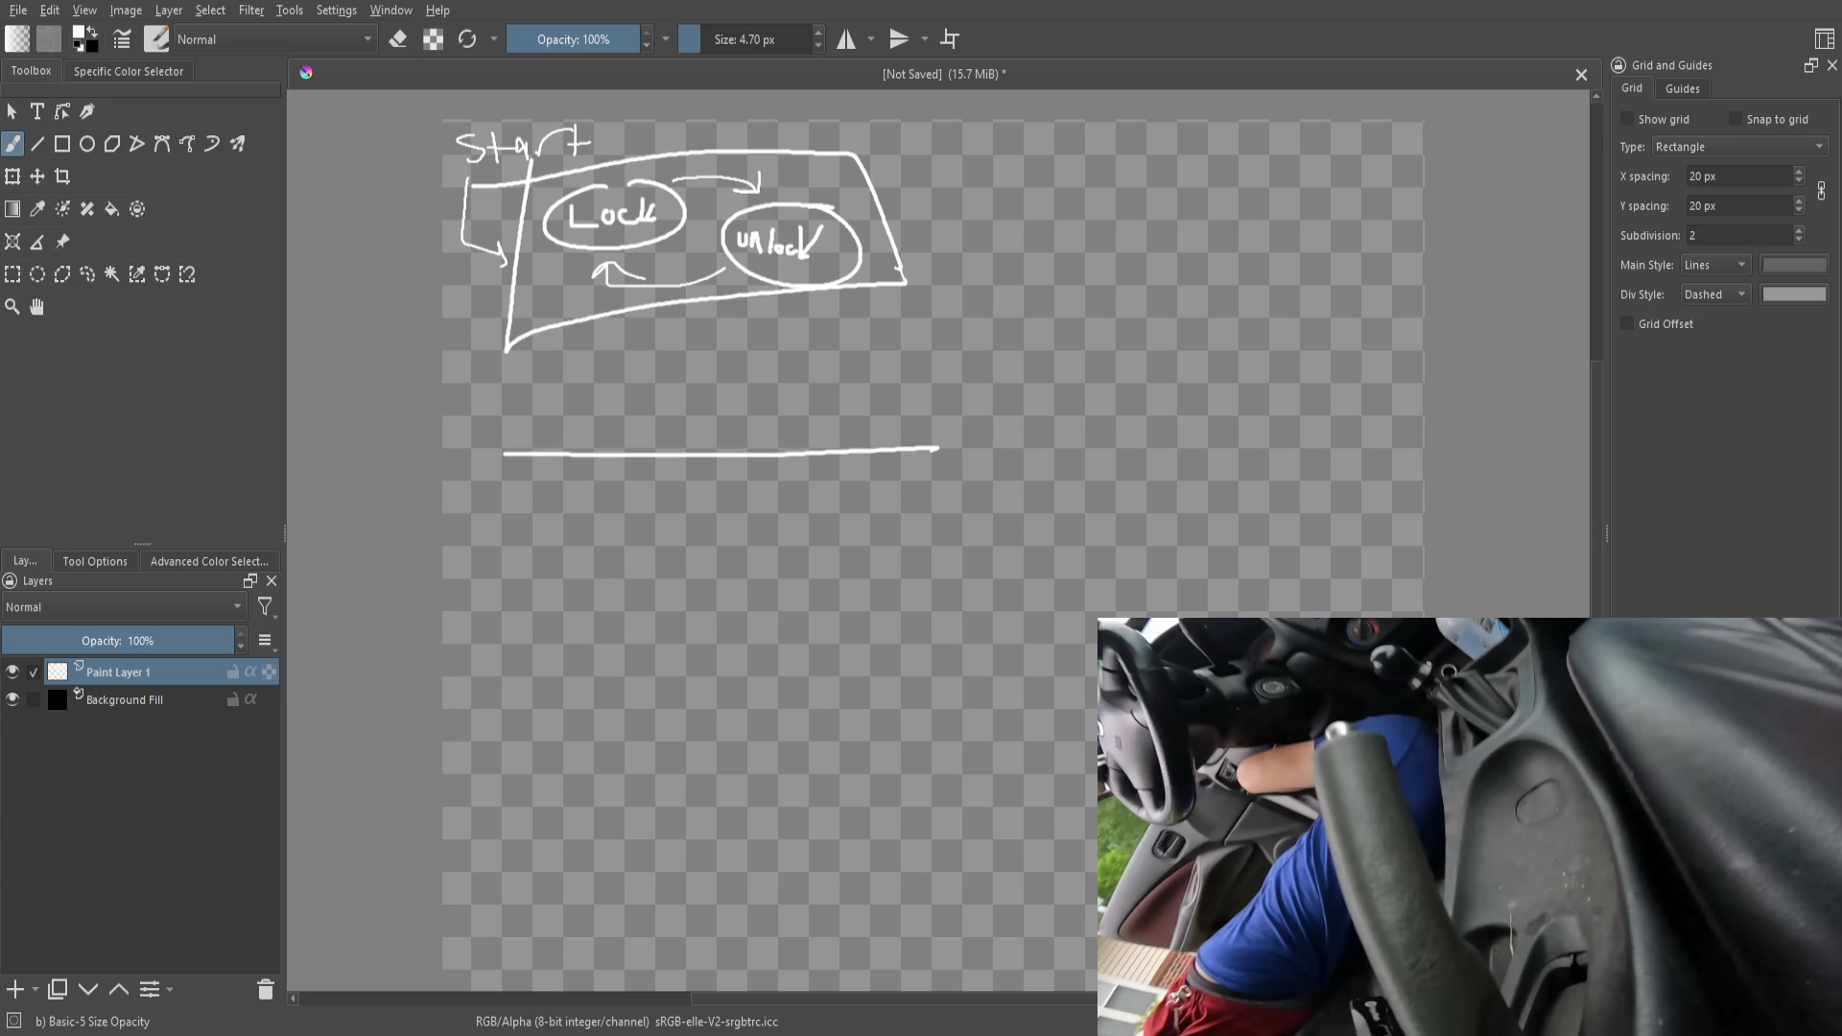
{"action": "mouse_move", "coordinate": [502, 455]}
{"action": "left_mouse_down"}
{"action": "mouse_move", "coordinate": [504, 806]}
{"action": "mouse_move", "coordinate": [988, 698]}
{"action": "mouse_move", "coordinate": [939, 448]}
{"action": "left_mouse_up"}
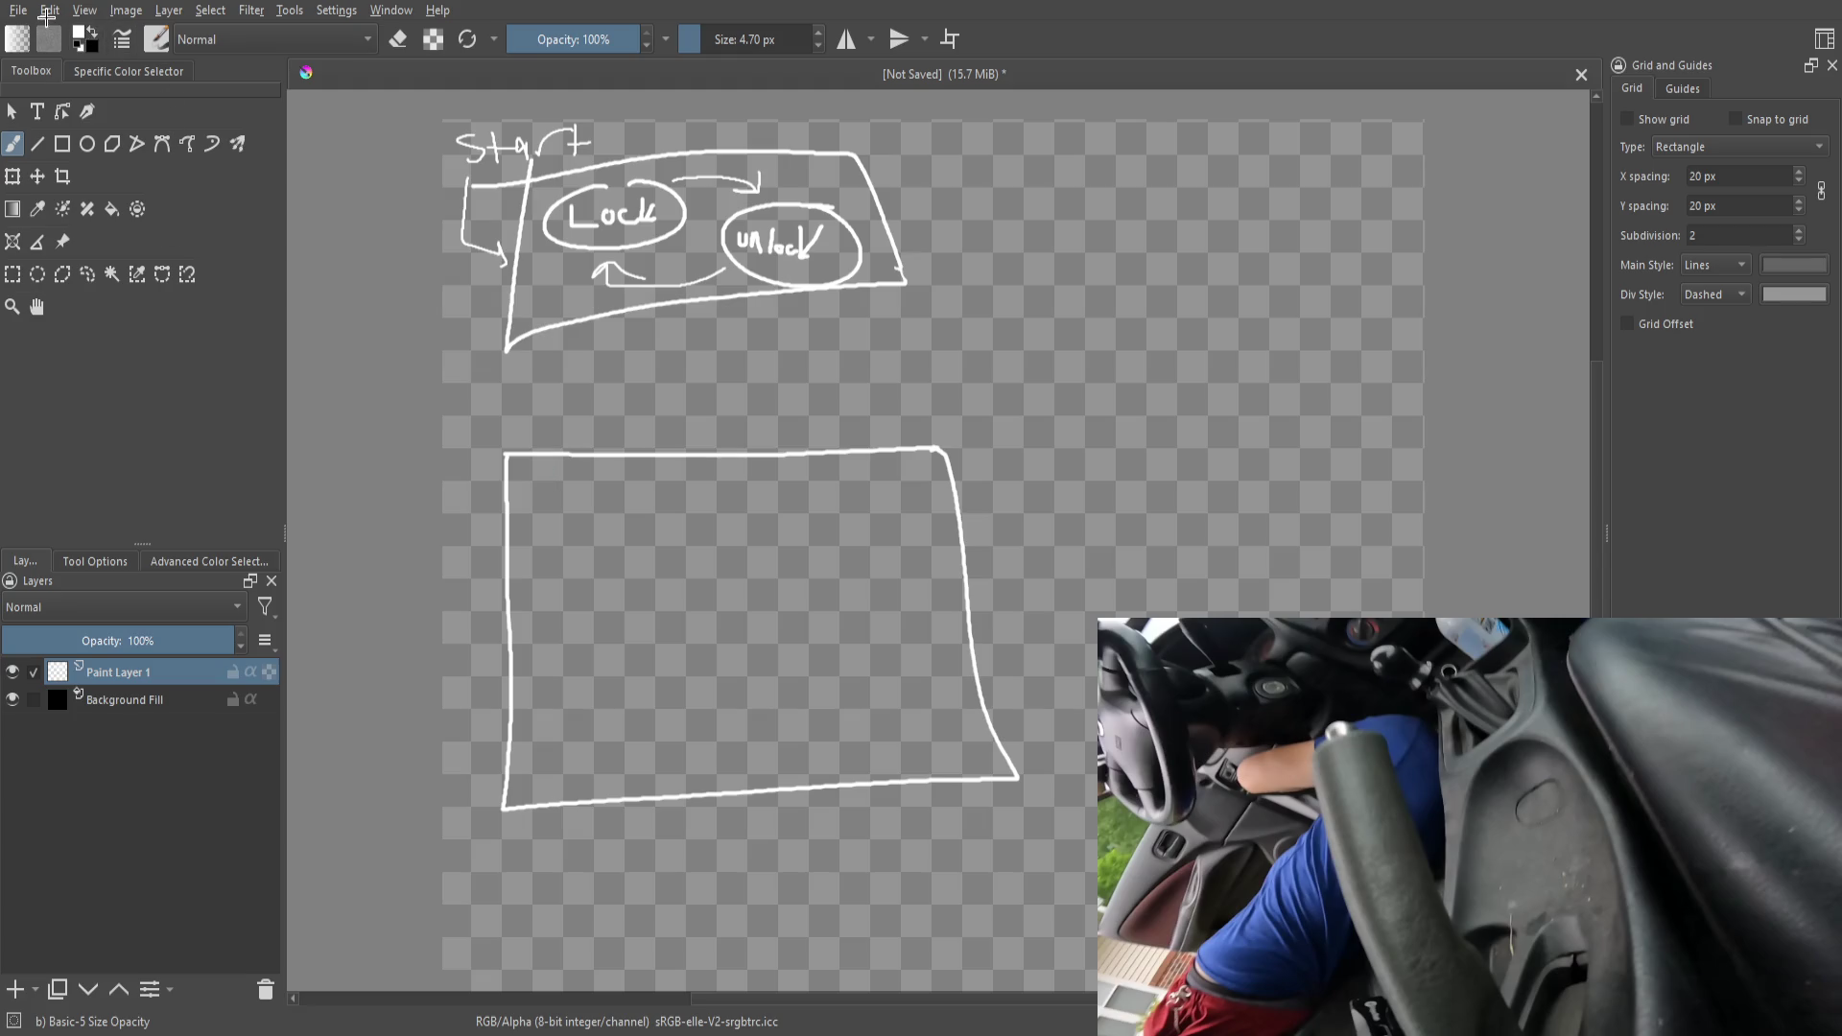
{"action": "left_click_drag", "start_coordinate": [547, 478], "coordinate": [543, 511]}
{"action": "key", "text": "ctrl+z"}
Write Grab, Latch and Unlatch inside the new box.
{"action": "mouse_move", "coordinate": [561, 500]}
{"action": "left_mouse_down"}
{"action": "mouse_move", "coordinate": [608, 538]}
{"action": "mouse_move", "coordinate": [625, 525]}
{"action": "mouse_move", "coordinate": [614, 539]}
{"action": "left_mouse_up"}
{"action": "mouse_move", "coordinate": [769, 501]}
{"action": "left_mouse_down"}
{"action": "mouse_move", "coordinate": [773, 533]}
{"action": "mouse_move", "coordinate": [823, 534]}
{"action": "left_mouse_up"}
{"action": "left_click_drag", "start_coordinate": [815, 518], "coordinate": [879, 533]}
{"action": "left_click_drag", "start_coordinate": [662, 683], "coordinate": [684, 717]}
{"action": "mouse_move", "coordinate": [692, 685]}
{"action": "left_mouse_down"}
{"action": "mouse_move", "coordinate": [699, 716]}
{"action": "mouse_move", "coordinate": [777, 713]}
{"action": "left_mouse_up"}
{"action": "mouse_move", "coordinate": [768, 689]}
{"action": "left_mouse_down"}
{"action": "mouse_move", "coordinate": [774, 711]}
{"action": "mouse_move", "coordinate": [800, 688]}
{"action": "left_mouse_up"}
{"action": "key", "text": "ctrl+z"}
{"action": "key", "text": "ctrl+z"}
{"action": "mouse_move", "coordinate": [808, 685]}
{"action": "left_mouse_down"}
{"action": "mouse_move", "coordinate": [806, 705]}
{"action": "mouse_move", "coordinate": [839, 693]}
{"action": "left_mouse_up"}
Circle the Grab, Latch and Unlatch labels with ellipses.
{"action": "mouse_move", "coordinate": [610, 485]}
{"action": "left_mouse_down"}
{"action": "mouse_move", "coordinate": [652, 501]}
{"action": "mouse_move", "coordinate": [624, 493]}
{"action": "left_mouse_up"}
{"action": "key", "text": "ctrl+z"}
{"action": "key", "text": "ctrl+z"}
{"action": "mouse_move", "coordinate": [835, 470]}
{"action": "left_mouse_down"}
{"action": "mouse_move", "coordinate": [897, 484]}
{"action": "mouse_move", "coordinate": [863, 468]}
{"action": "mouse_move", "coordinate": [830, 547]}
{"action": "mouse_move", "coordinate": [815, 476]}
{"action": "left_mouse_up"}
{"action": "key", "text": "ctrl+z"}
{"action": "mouse_move", "coordinate": [758, 647]}
{"action": "left_mouse_down"}
{"action": "mouse_move", "coordinate": [657, 722]}
{"action": "mouse_move", "coordinate": [768, 646]}
{"action": "left_mouse_up"}
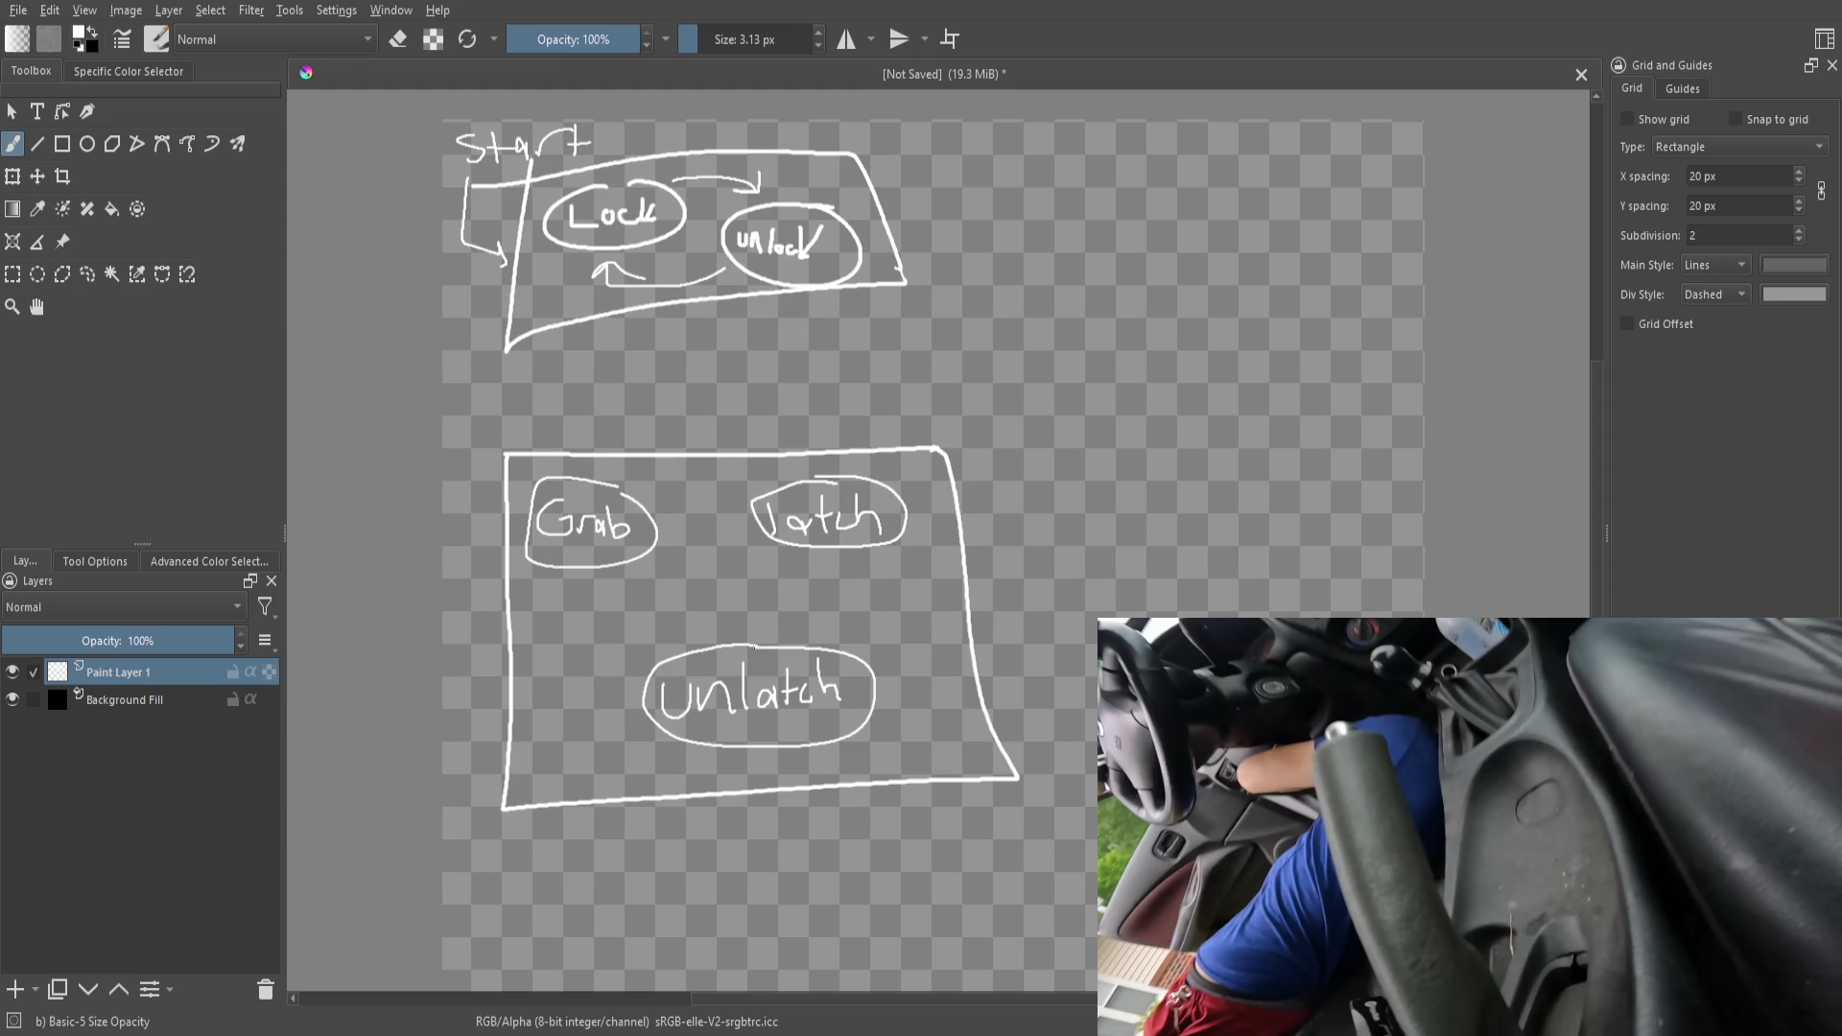
{"action": "mouse_move", "coordinate": [825, 540]}
{"action": "left_mouse_down"}
{"action": "mouse_move", "coordinate": [822, 422]}
{"action": "mouse_move", "coordinate": [671, 255]}
{"action": "mouse_move", "coordinate": [723, 428]}
{"action": "mouse_move", "coordinate": [602, 315]}
{"action": "mouse_move", "coordinate": [669, 310]}
{"action": "left_mouse_up"}
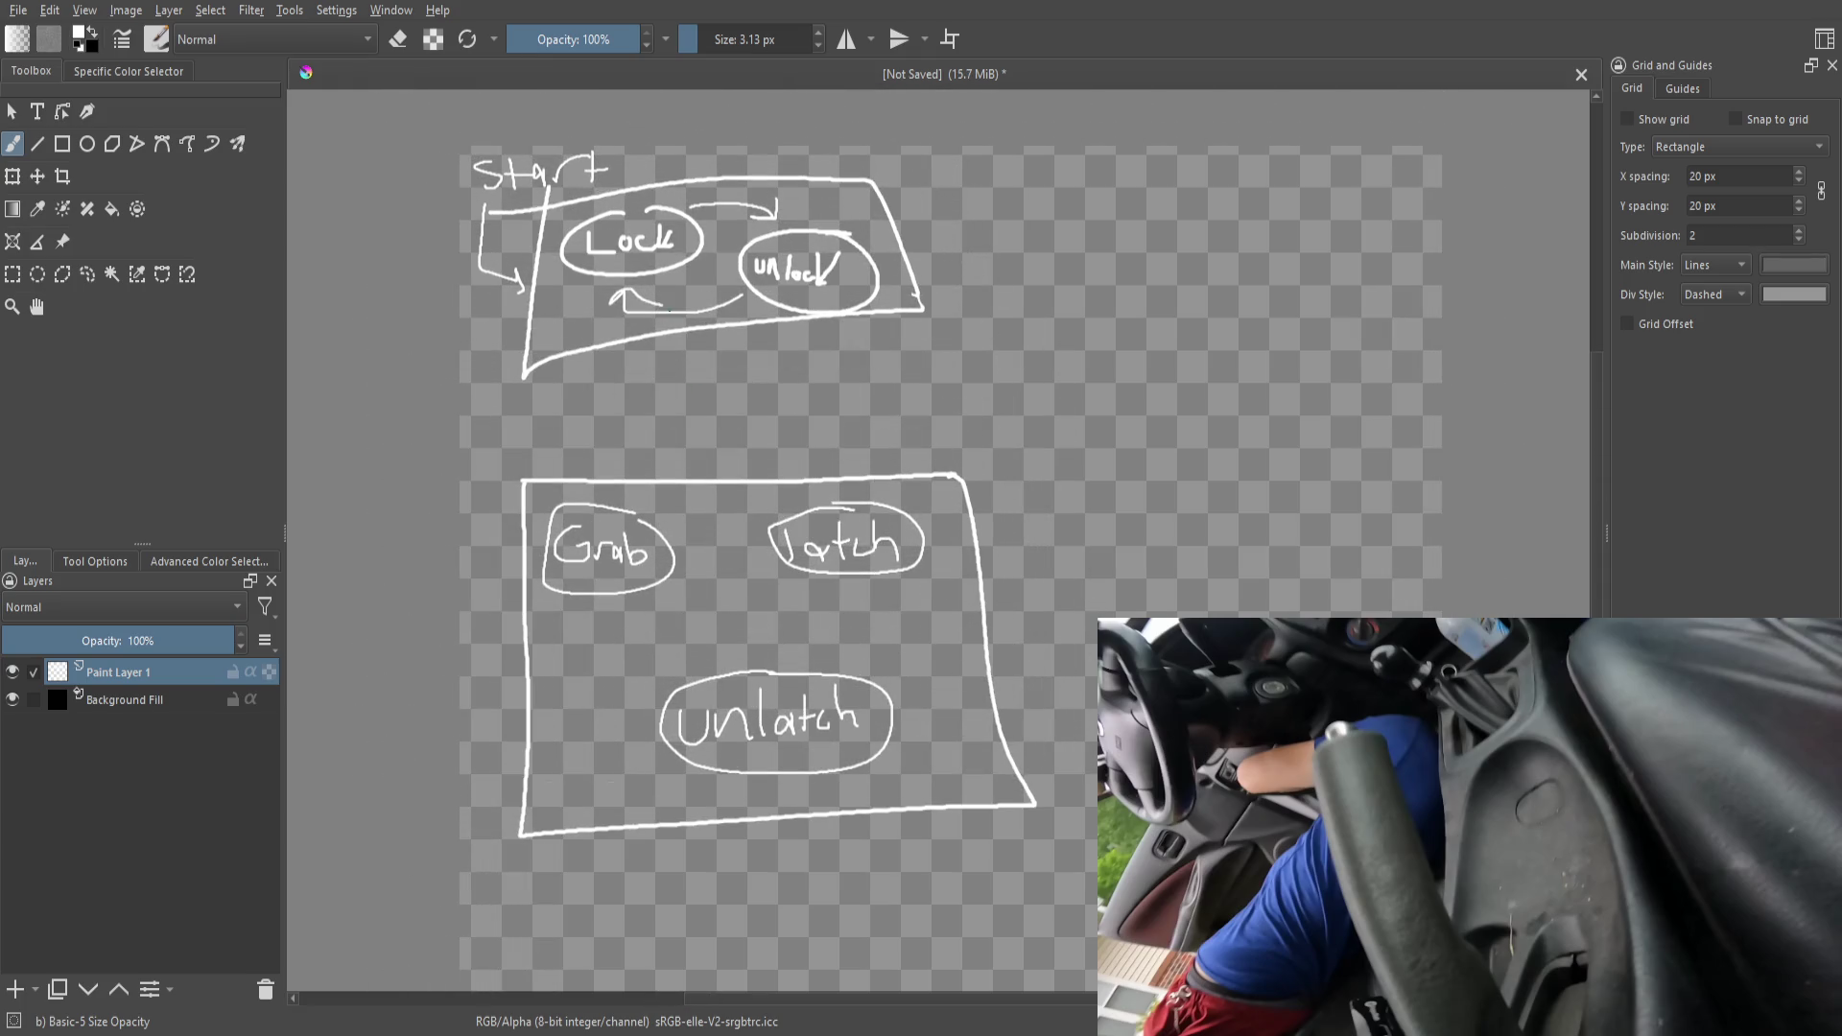
{"action": "left_click_drag", "start_coordinate": [815, 621], "coordinate": [738, 572]}
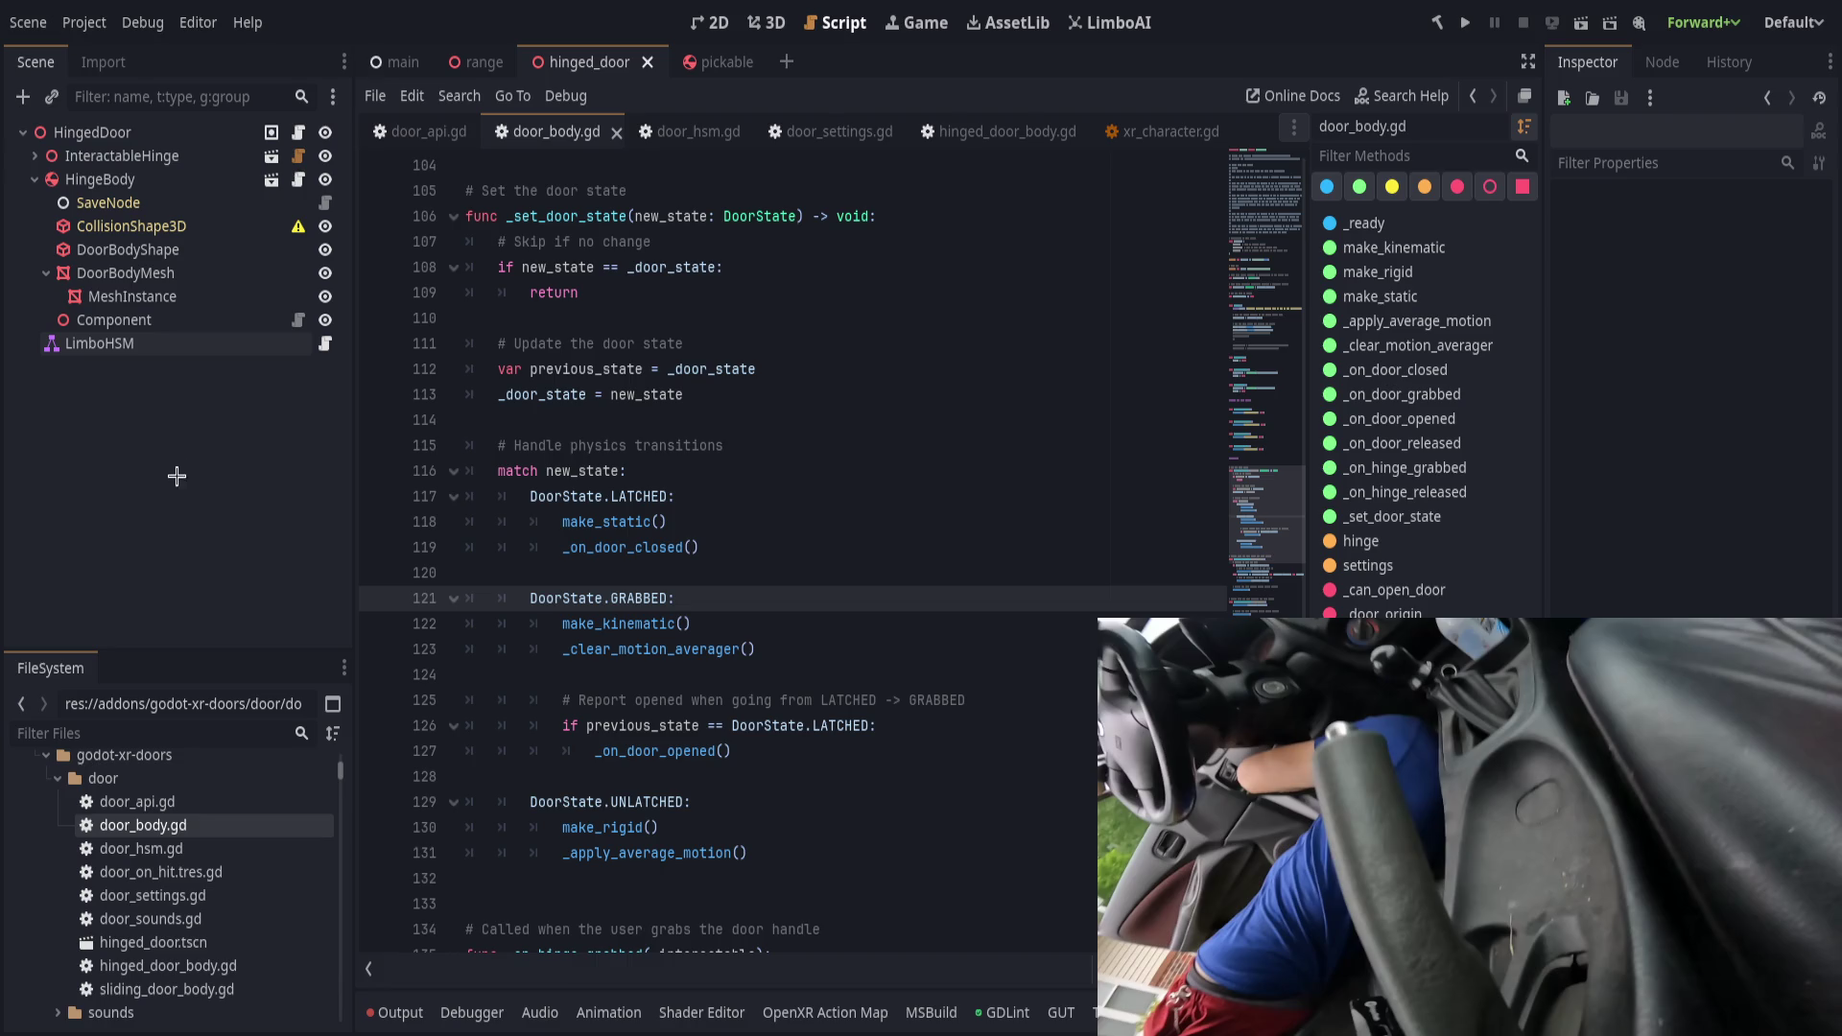
{"action": "left_click", "coordinate": [829, 558]}
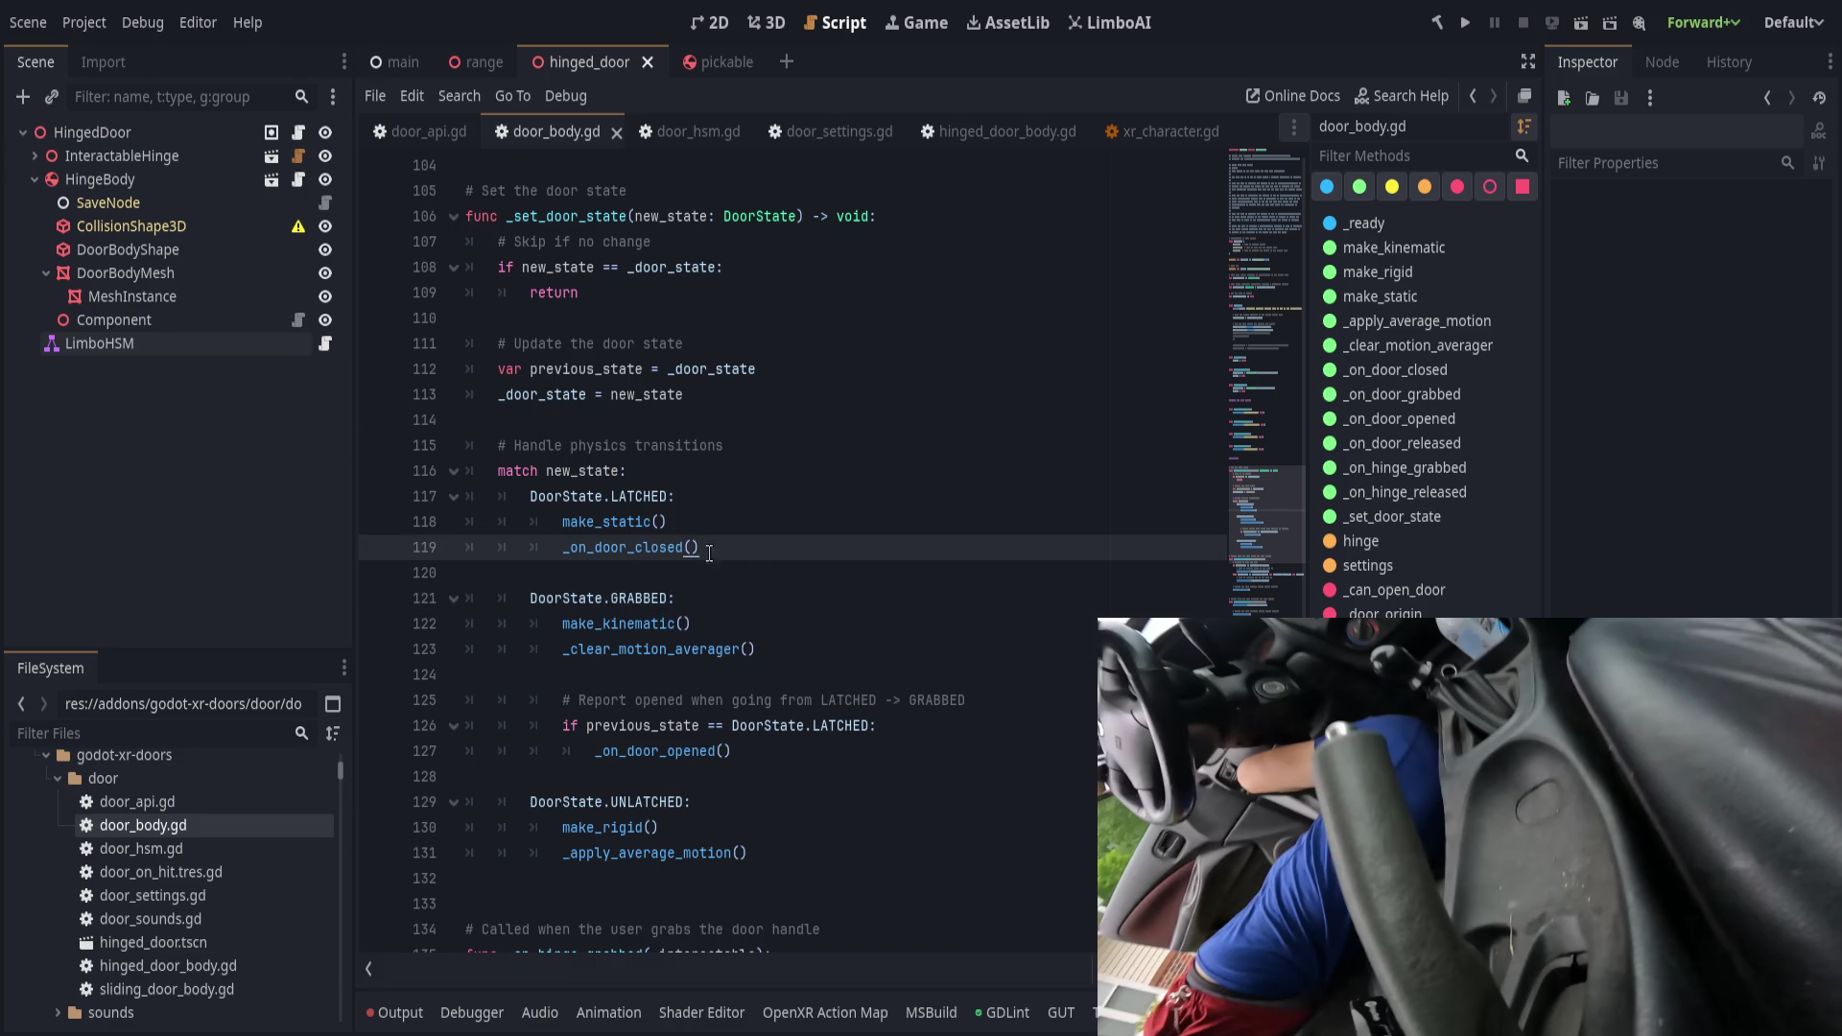
{"action": "key", "text": "Up"}
{"action": "key", "text": "Up"}
{"action": "key", "text": "Down"}
{"action": "key", "text": "Down"}
{"action": "scroll", "coordinate": [825, 581], "scroll_direction": "down", "scroll_amount": 4}
{"action": "scroll", "coordinate": [885, 669], "scroll_direction": "up", "scroll_amount": 4}
{"action": "left_click", "coordinate": [540, 216]}
{"action": "scroll", "coordinate": [833, 663], "scroll_direction": "down", "scroll_amount": 6}
{"action": "scroll", "coordinate": [847, 671], "scroll_direction": "down", "scroll_amount": 2}
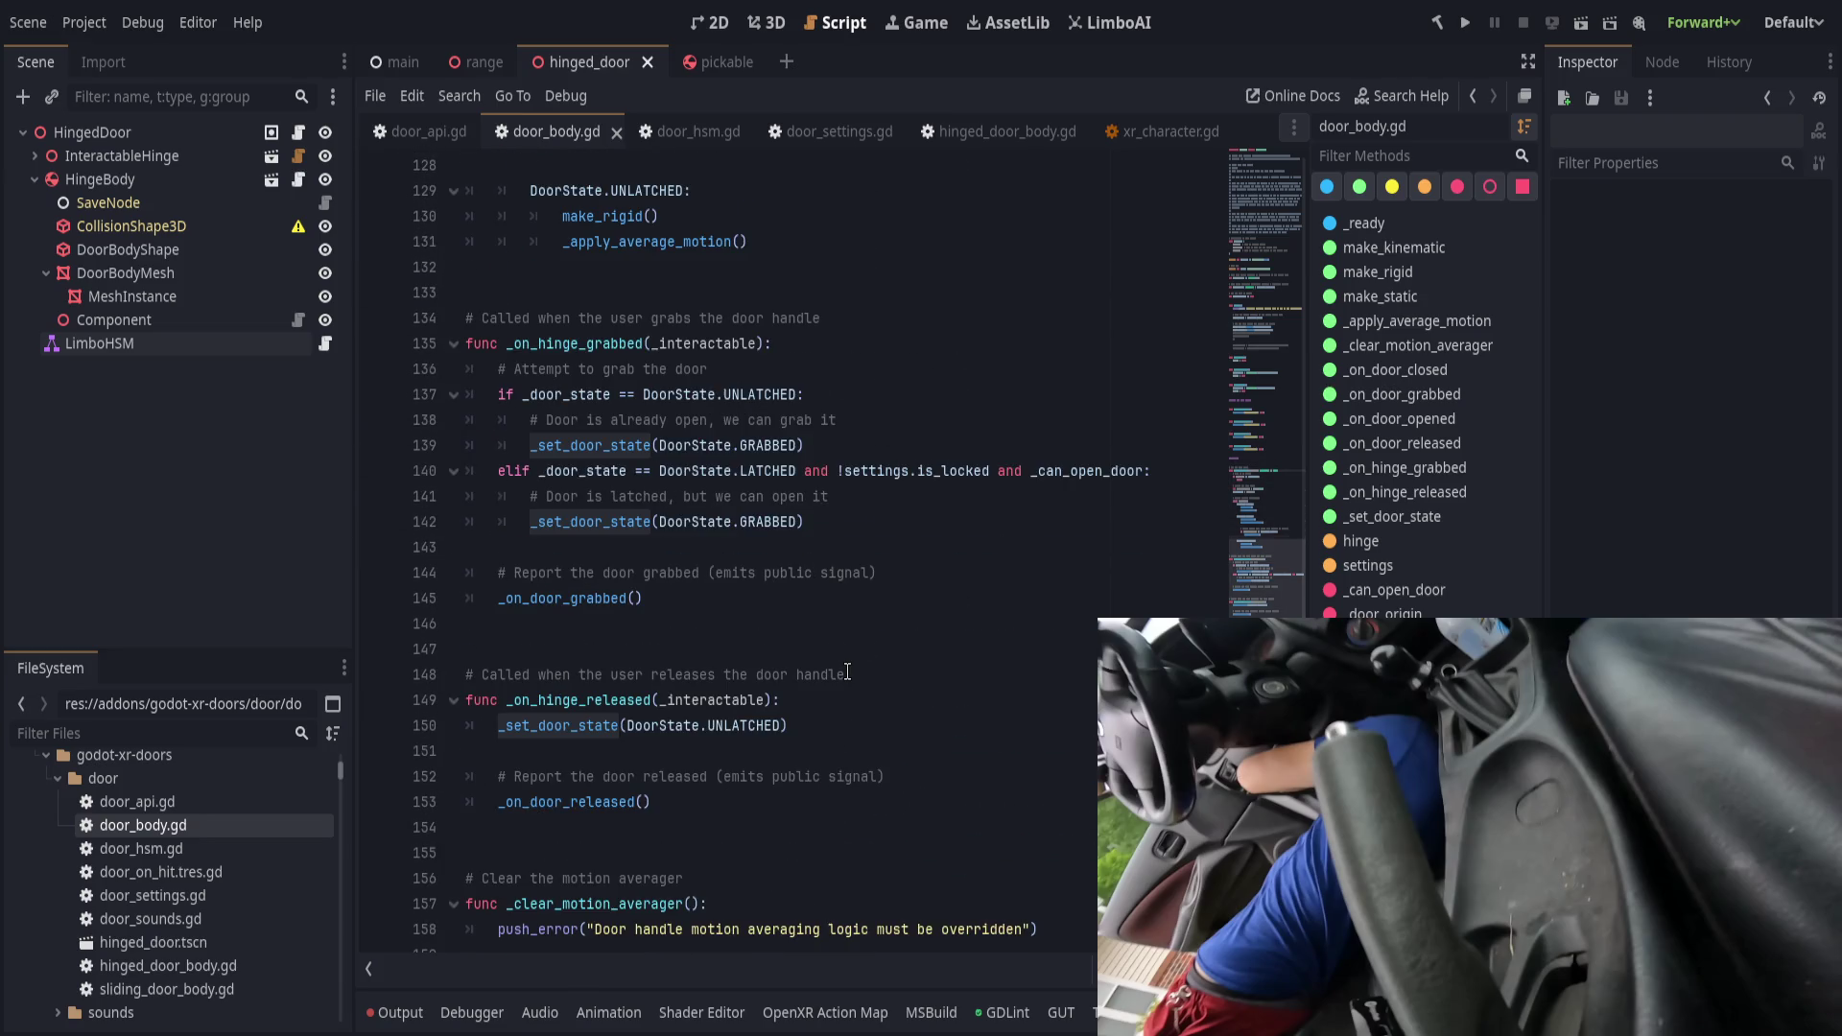
{"action": "double_click", "coordinate": [764, 395]}
{"action": "left_click", "coordinate": [875, 447]}
{"action": "left_click", "coordinate": [836, 528]}
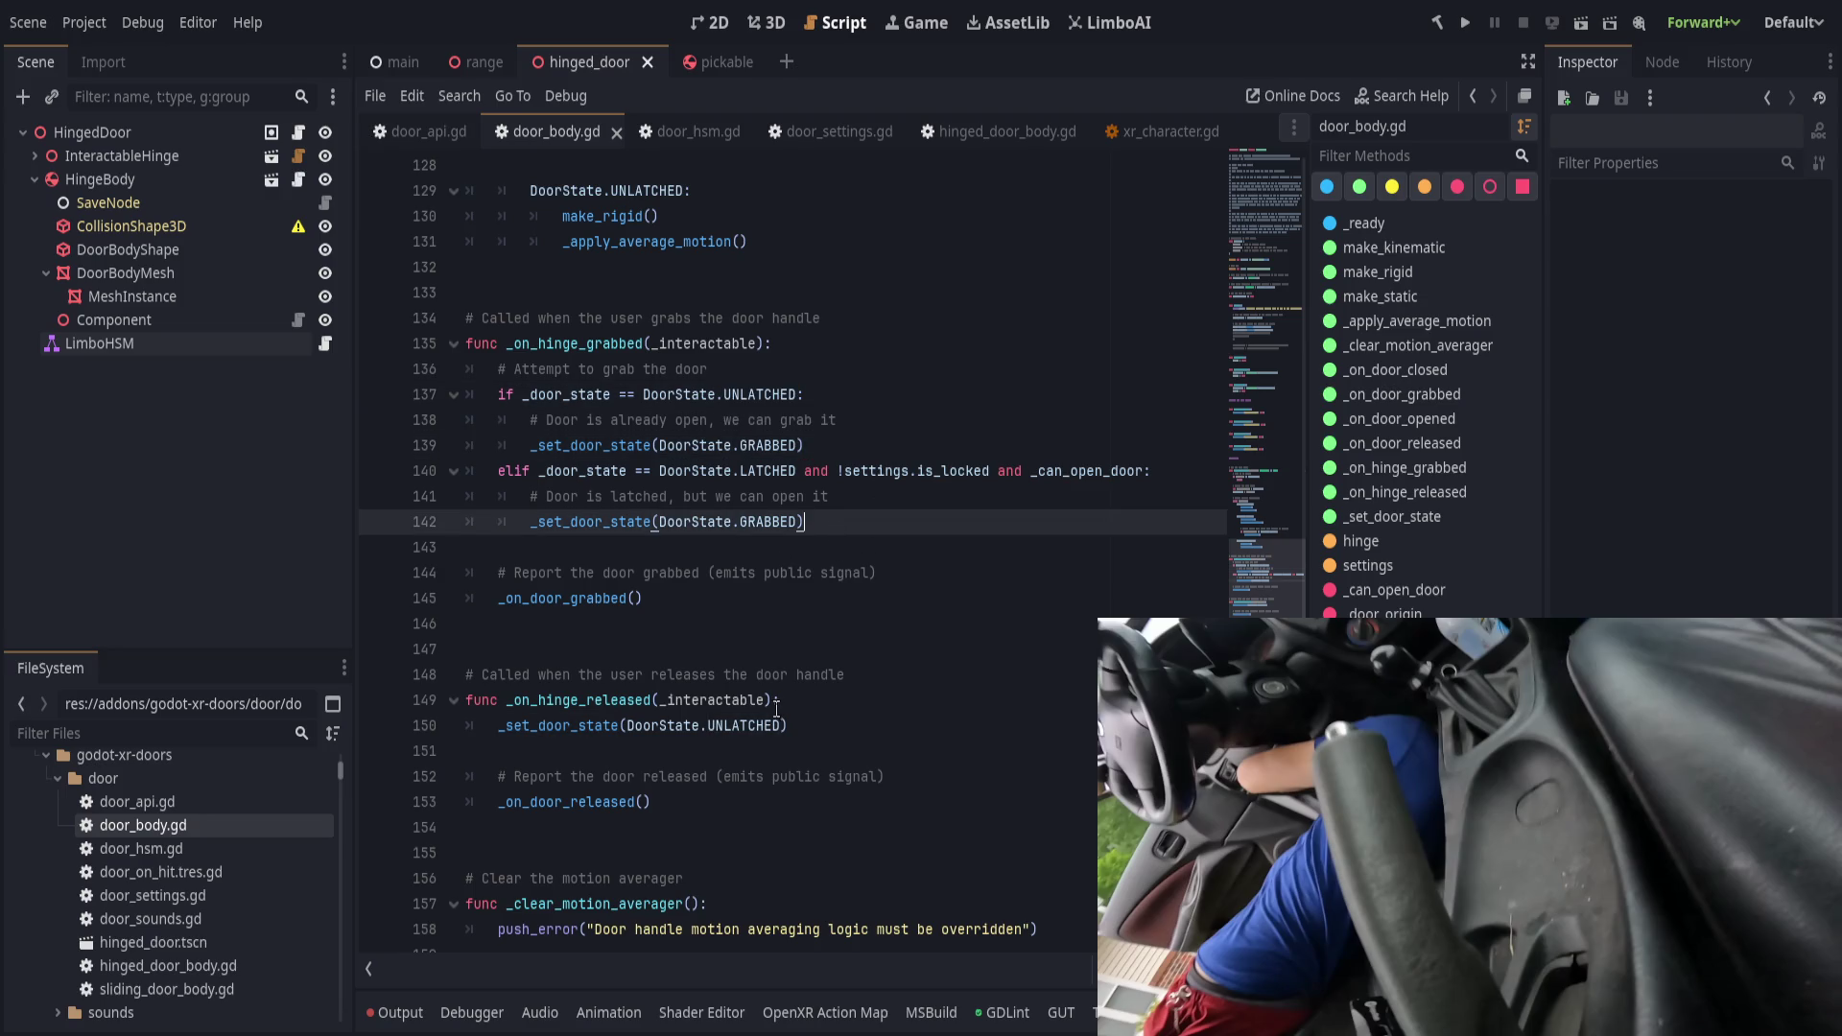
{"action": "left_click", "coordinate": [811, 600]}
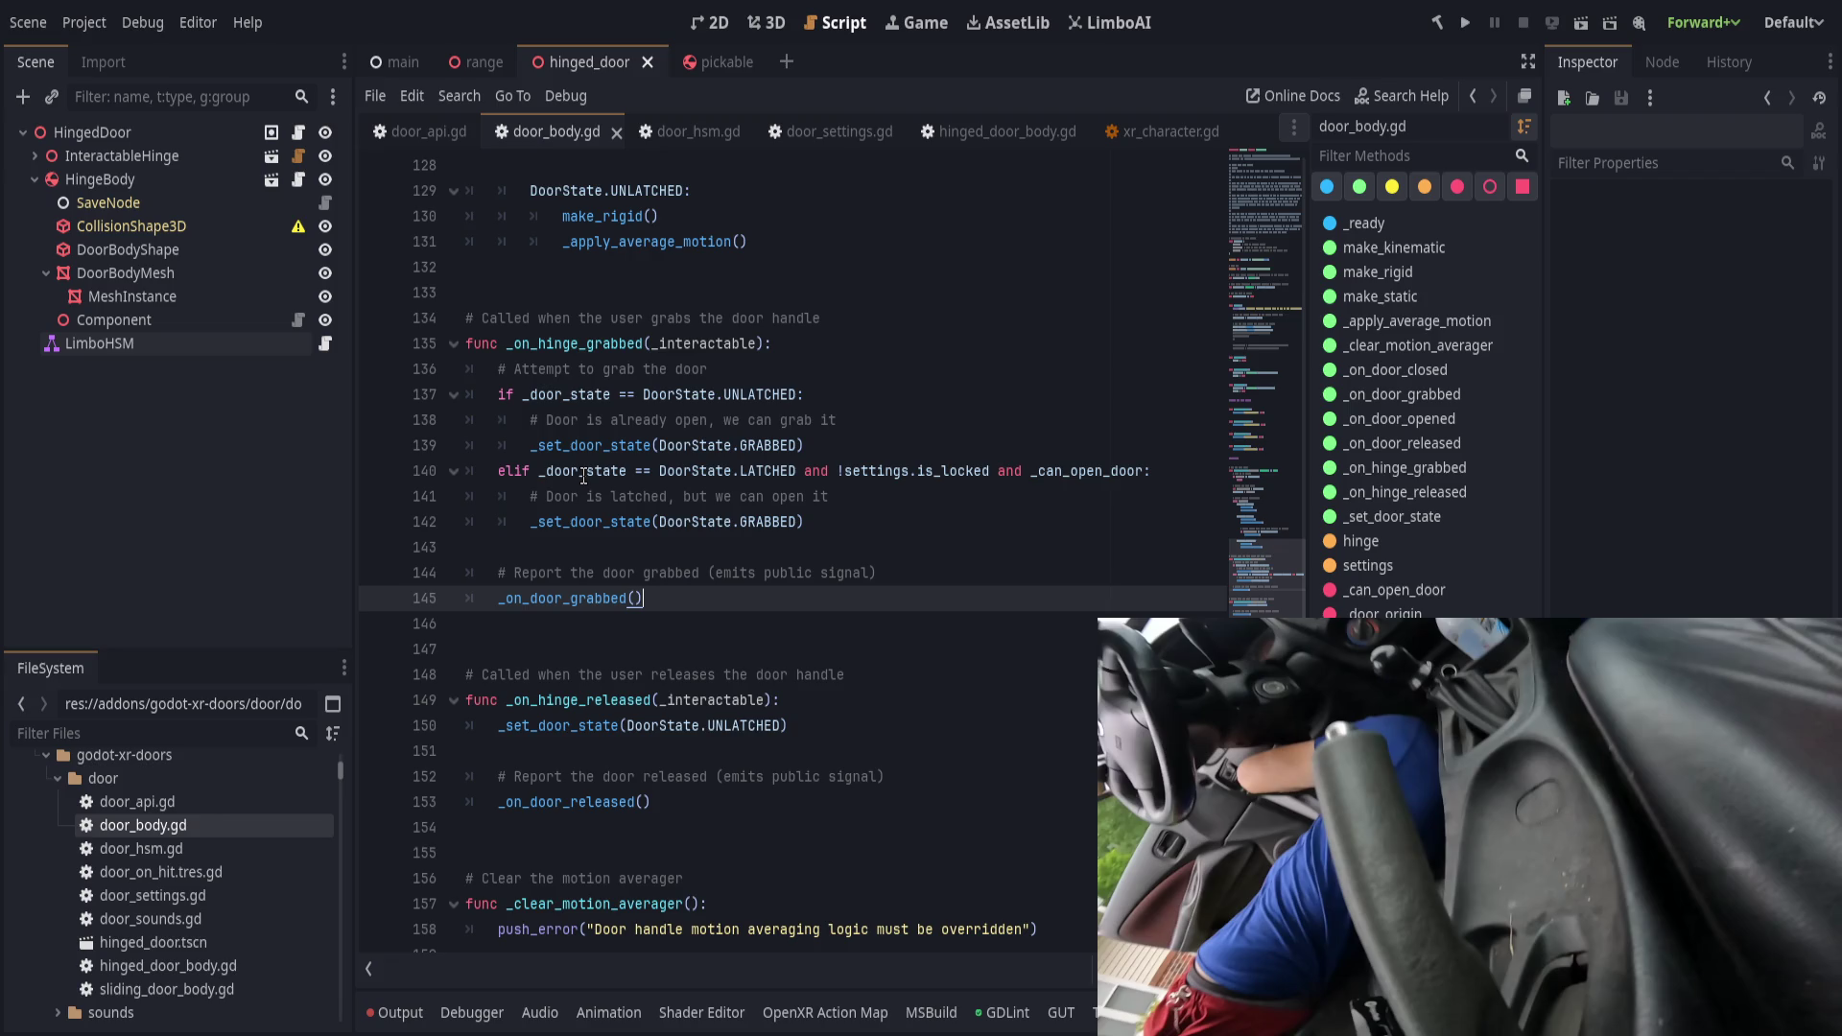
{"action": "left_click", "coordinate": [846, 396]}
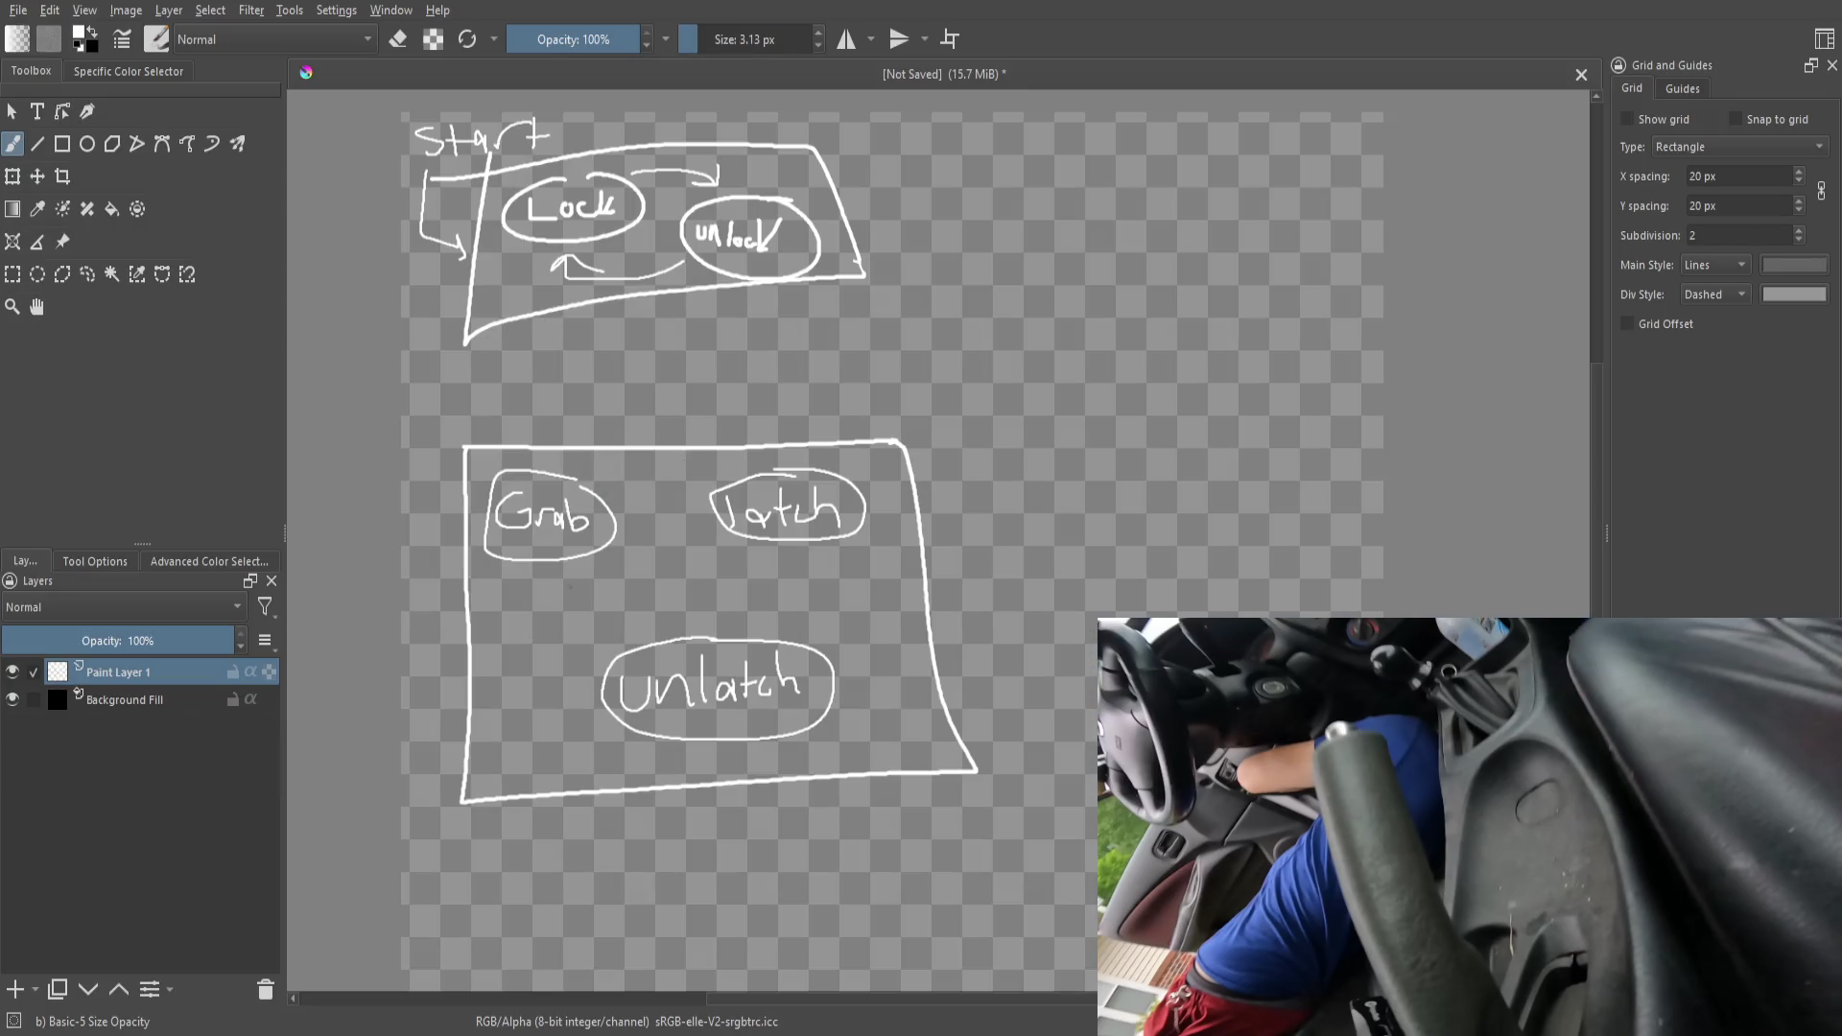
Draw arrows from Grab up to the Start box and from Unlock down to Unlatch.
{"action": "left_click_drag", "start_coordinate": [562, 566], "coordinate": [614, 650]}
{"action": "key", "text": "ctrl+z"}
{"action": "key", "text": "ctrl+z"}
{"action": "key", "text": "ctrl+z"}
{"action": "mouse_move", "coordinate": [555, 465]}
{"action": "left_mouse_down"}
{"action": "mouse_move", "coordinate": [553, 323]}
{"action": "mouse_move", "coordinate": [576, 354]}
{"action": "left_mouse_up"}
{"action": "mouse_move", "coordinate": [757, 294]}
{"action": "left_mouse_down"}
{"action": "mouse_move", "coordinate": [675, 422]}
{"action": "mouse_move", "coordinate": [694, 614]}
{"action": "mouse_move", "coordinate": [664, 604]}
{"action": "mouse_move", "coordinate": [710, 625]}
{"action": "mouse_move", "coordinate": [708, 585]}
{"action": "left_mouse_up"}
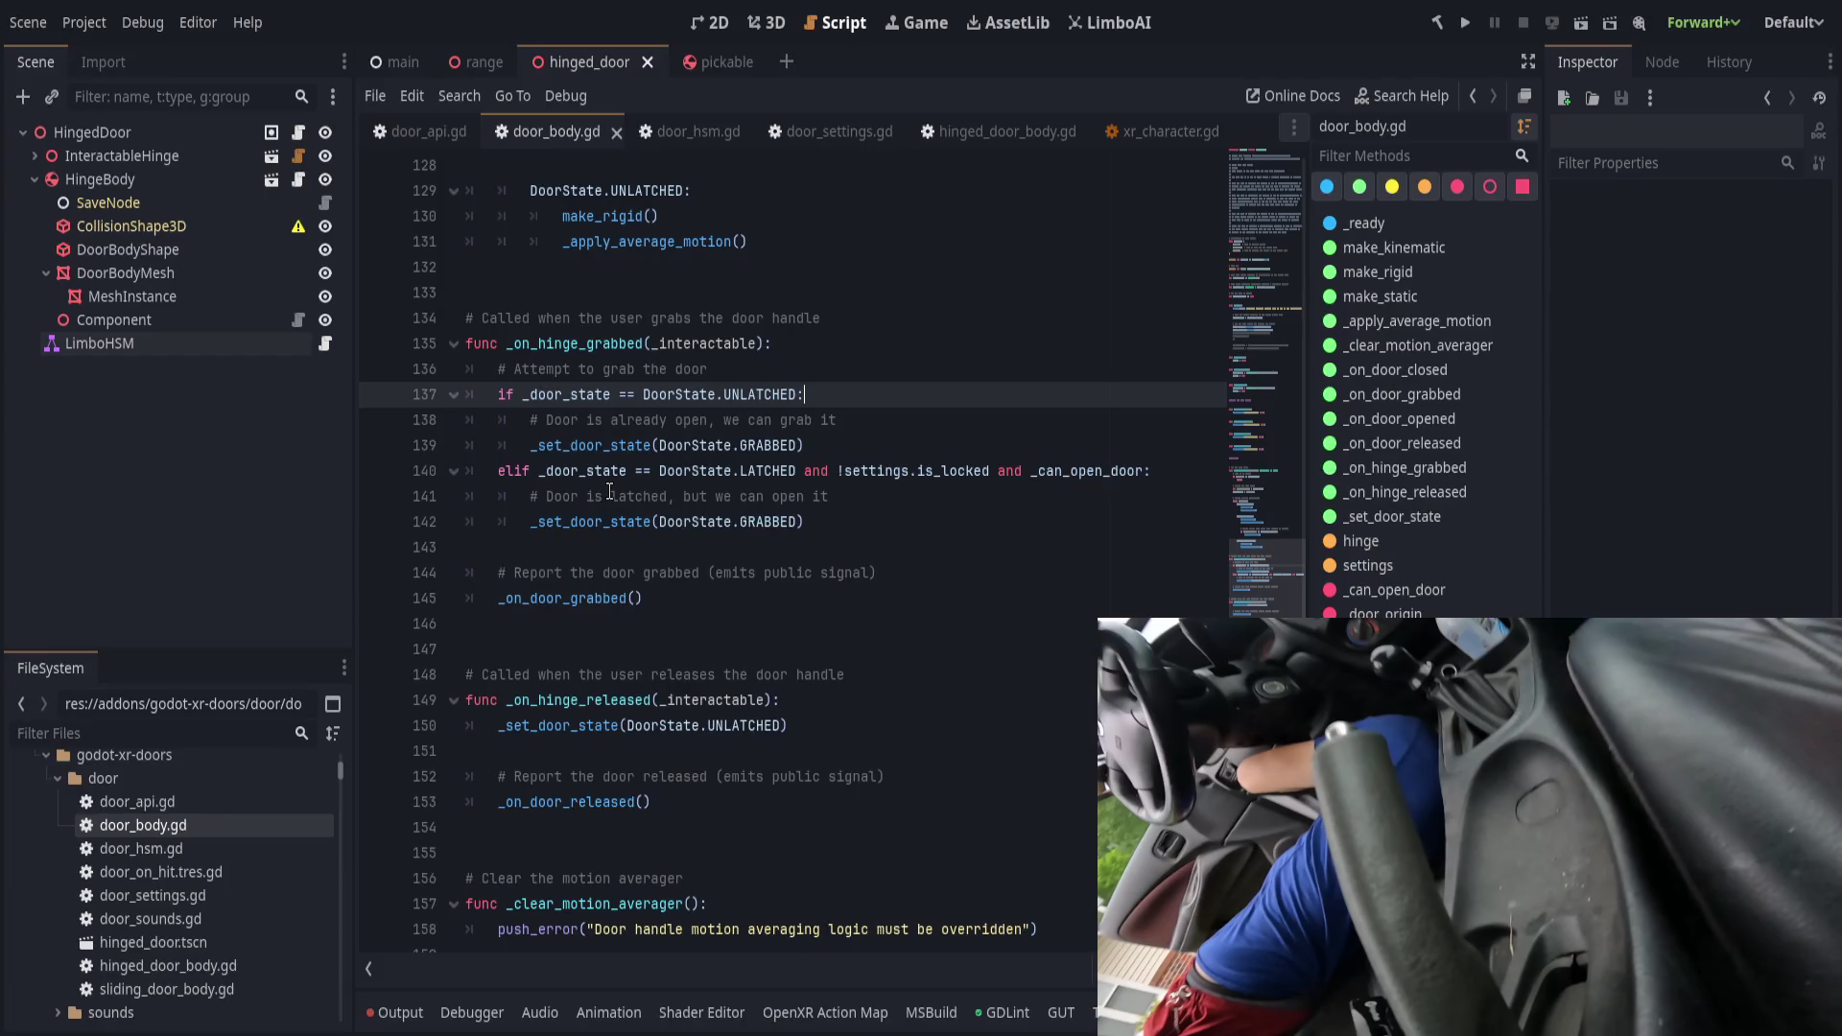
In door_body.gd, go to line 140 and scroll through _set_door_state's match cases.
{"action": "left_click", "coordinate": [722, 475]}
{"action": "scroll", "coordinate": [742, 731], "scroll_direction": "up", "scroll_amount": 10}
{"action": "scroll", "coordinate": [742, 731], "scroll_direction": "up", "scroll_amount": 20}
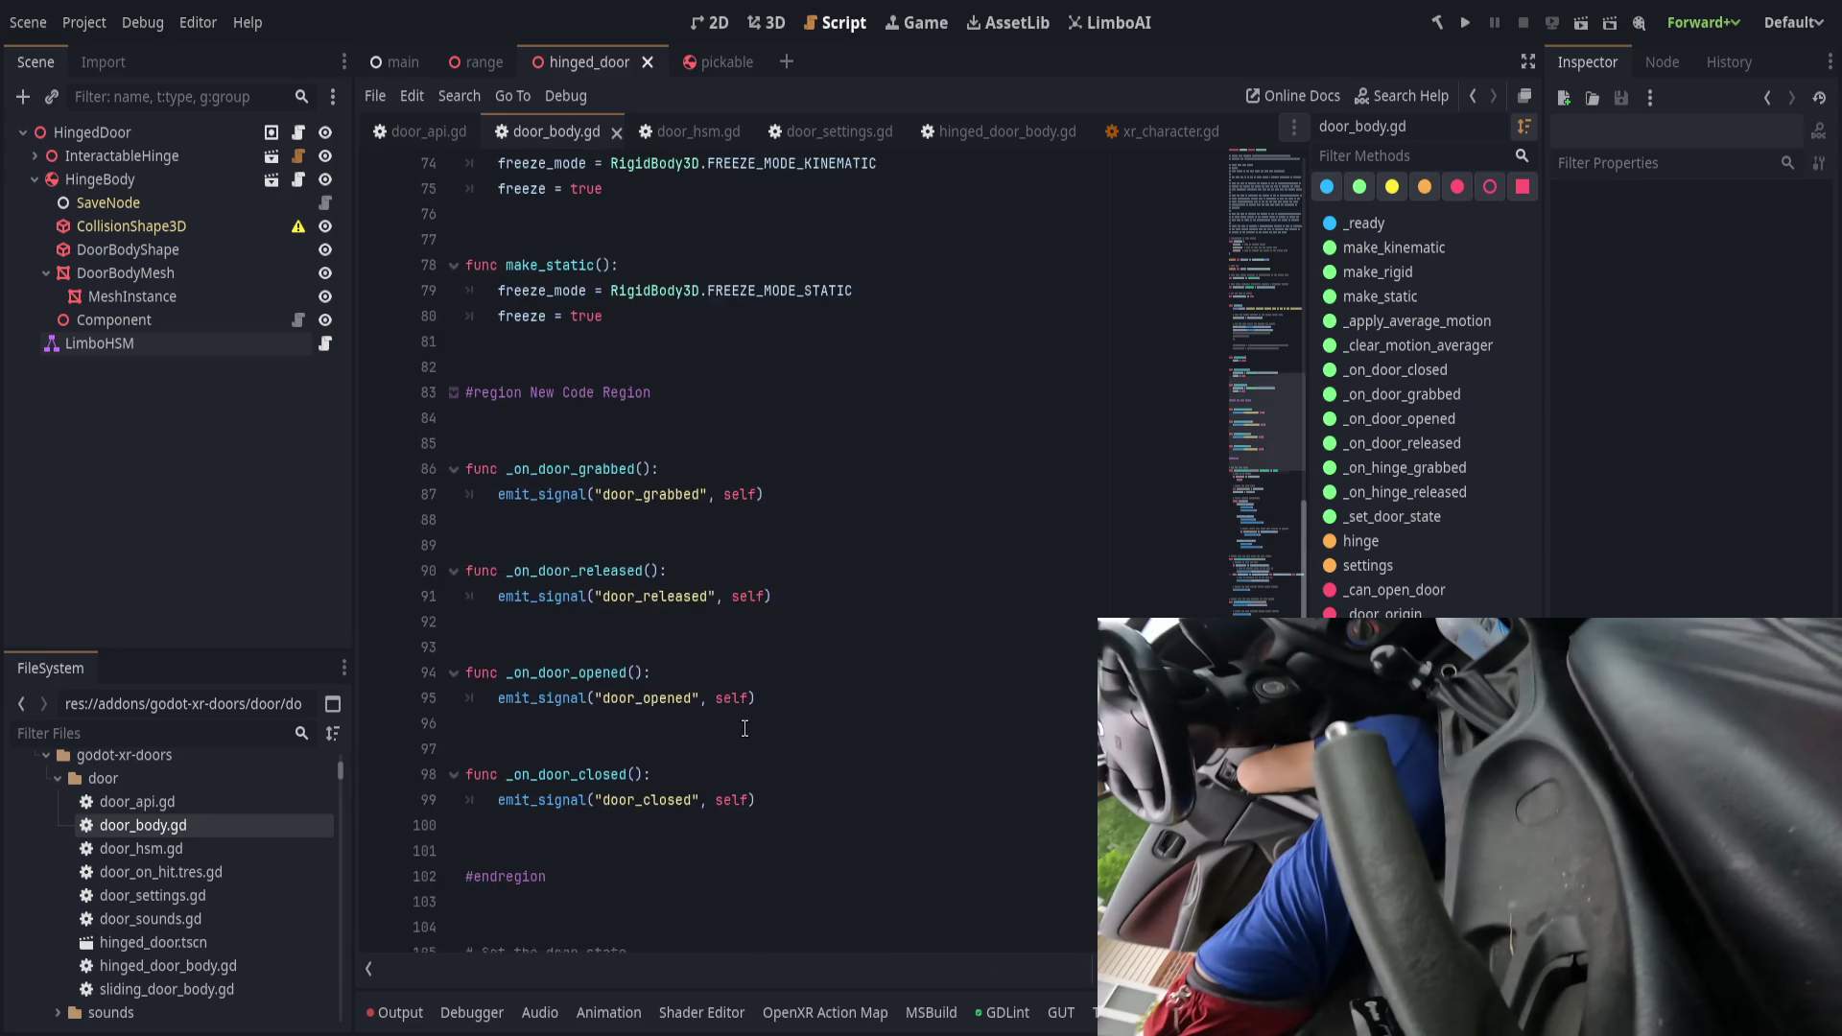
{"action": "scroll", "coordinate": [753, 721], "scroll_direction": "down", "scroll_amount": 20}
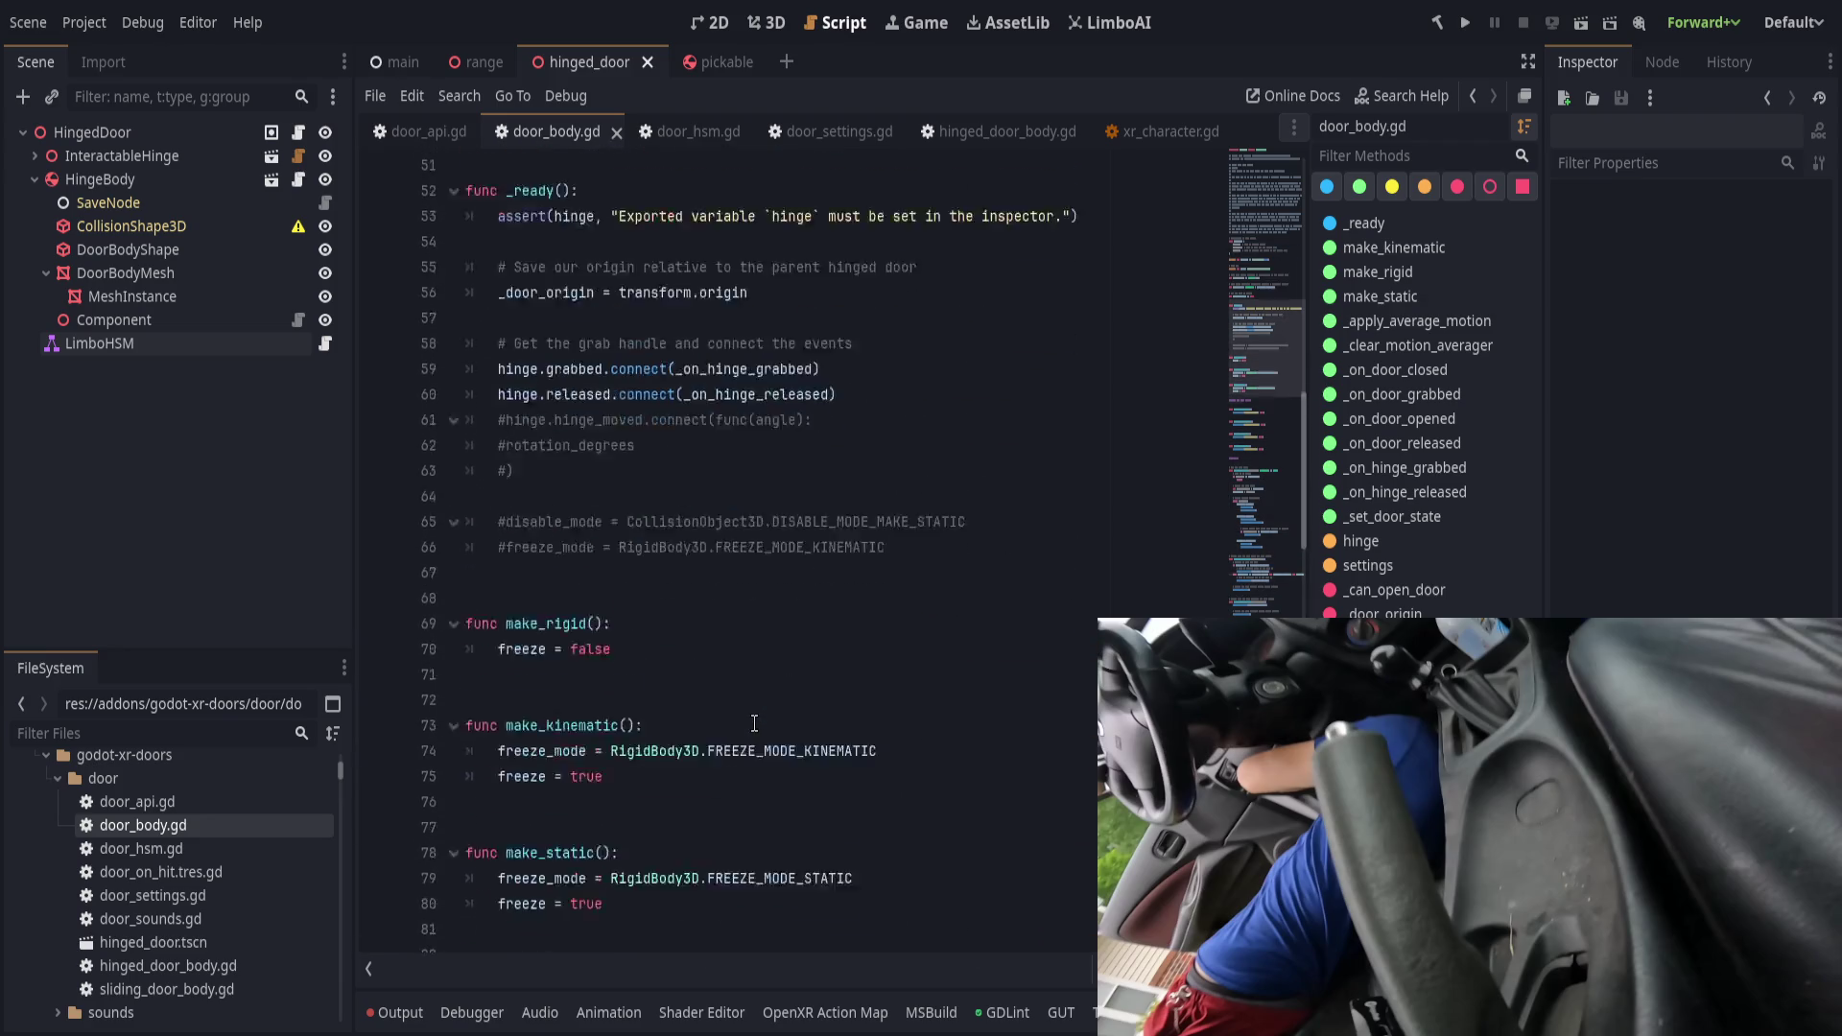
{"action": "scroll", "coordinate": [757, 723], "scroll_direction": "up", "scroll_amount": 5}
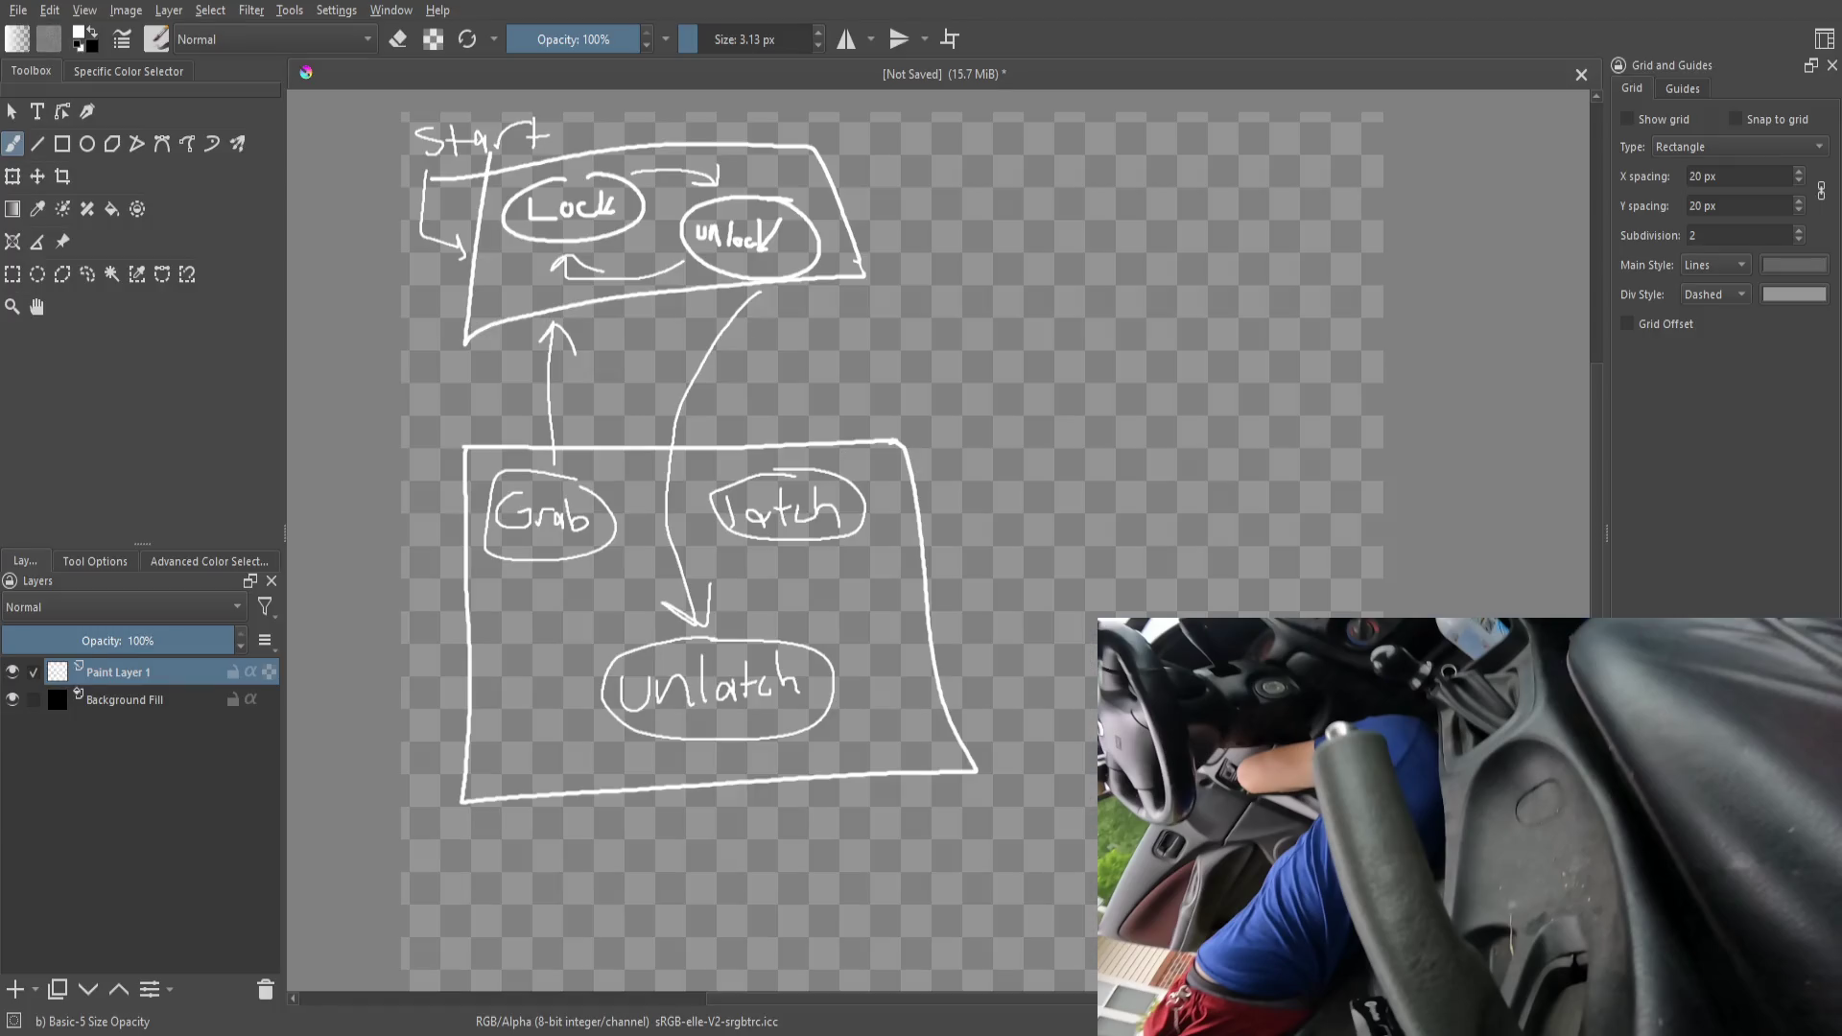
Try strokes linking Grab and Latch in the diagram, undoing both.
{"action": "left_click_drag", "start_coordinate": [1228, 457], "coordinate": [512, 537]}
{"action": "key", "text": "ctrl+z"}
{"action": "left_click_drag", "start_coordinate": [518, 568], "coordinate": [725, 516]}
{"action": "key", "text": "ctrl+z"}
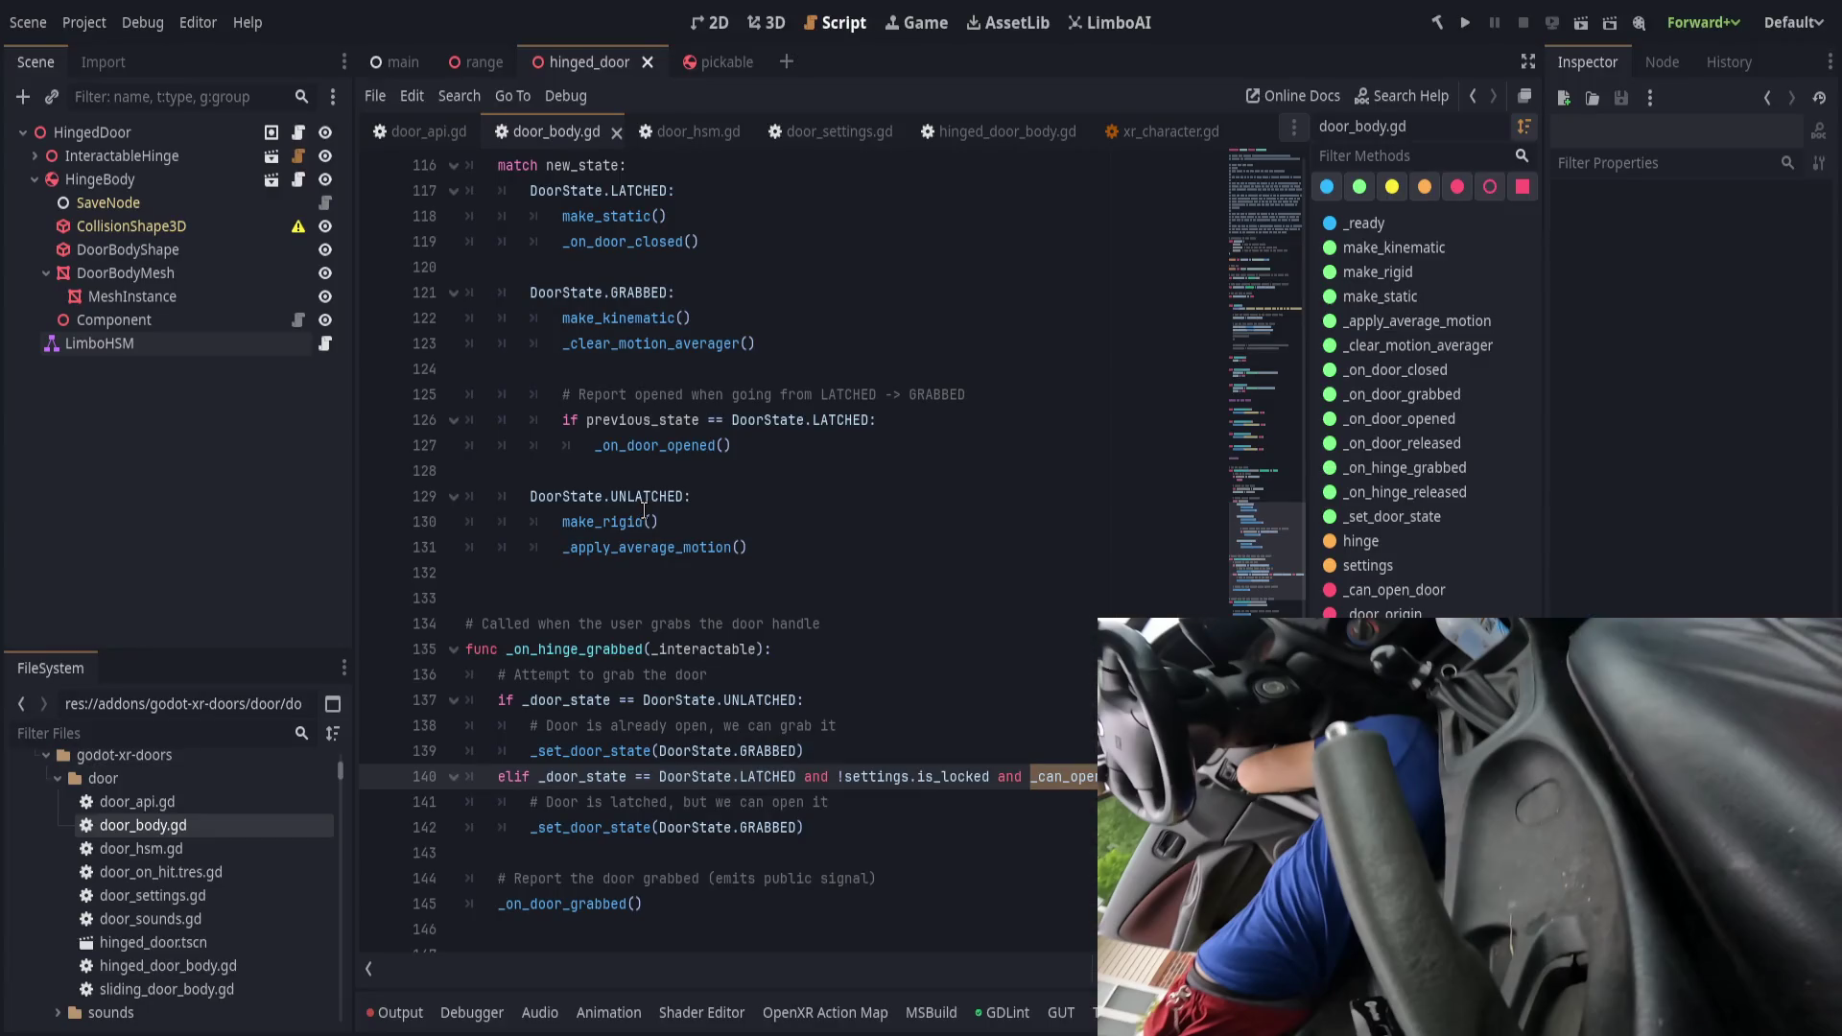
{"action": "scroll", "coordinate": [730, 537], "scroll_direction": "up", "scroll_amount": 5}
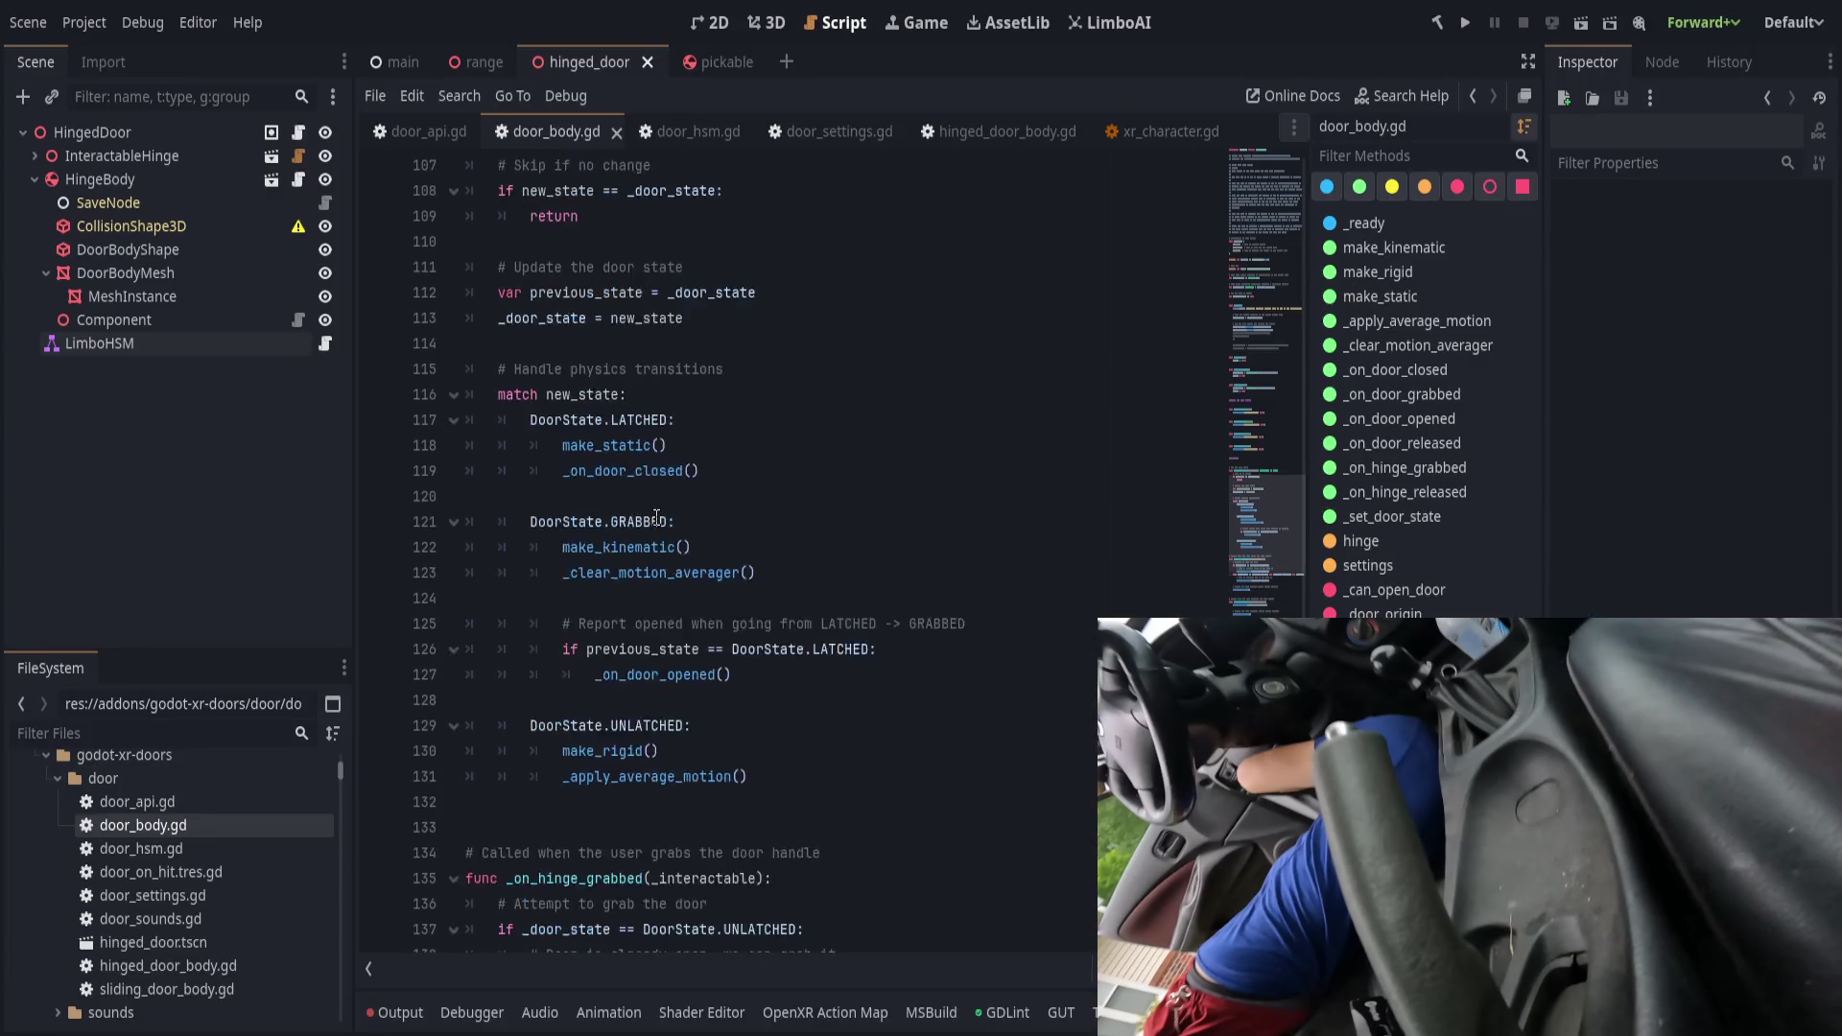
{"action": "left_click", "coordinate": [755, 467]}
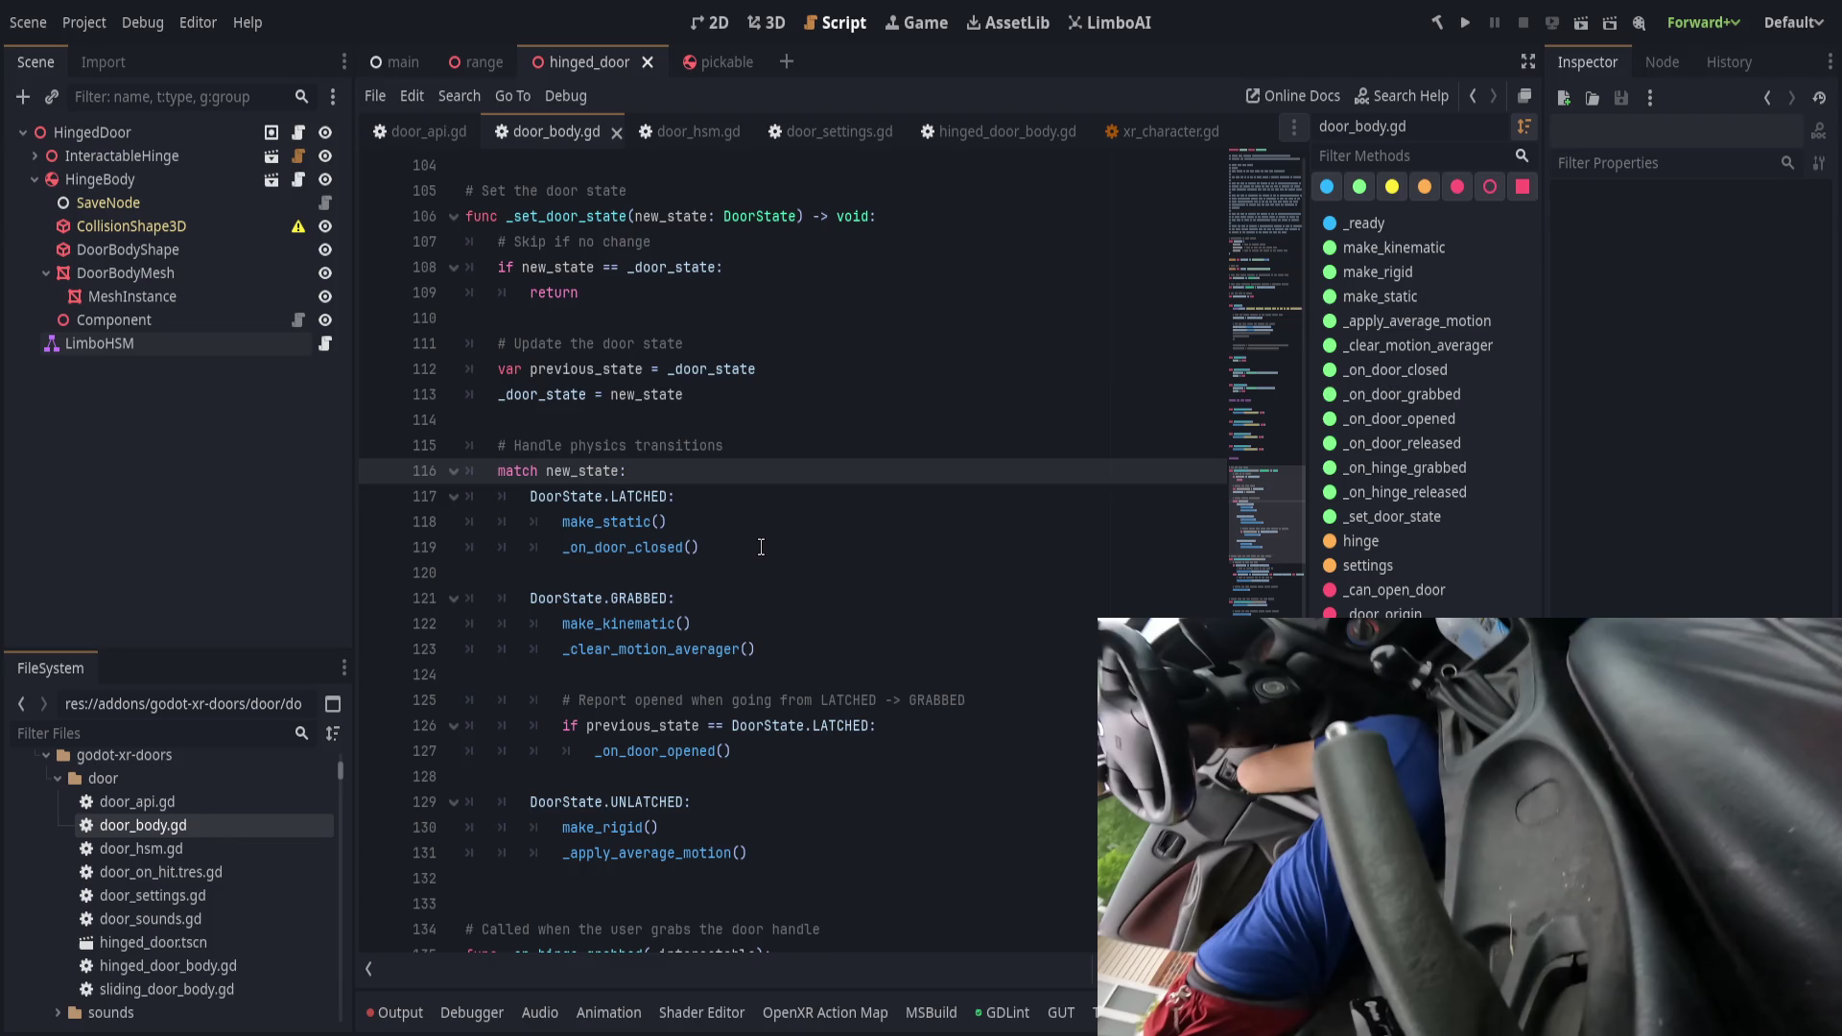
{"action": "scroll", "coordinate": [761, 547], "scroll_direction": "down", "scroll_amount": 2}
{"action": "scroll", "coordinate": [761, 547], "scroll_direction": "down", "scroll_amount": 2}
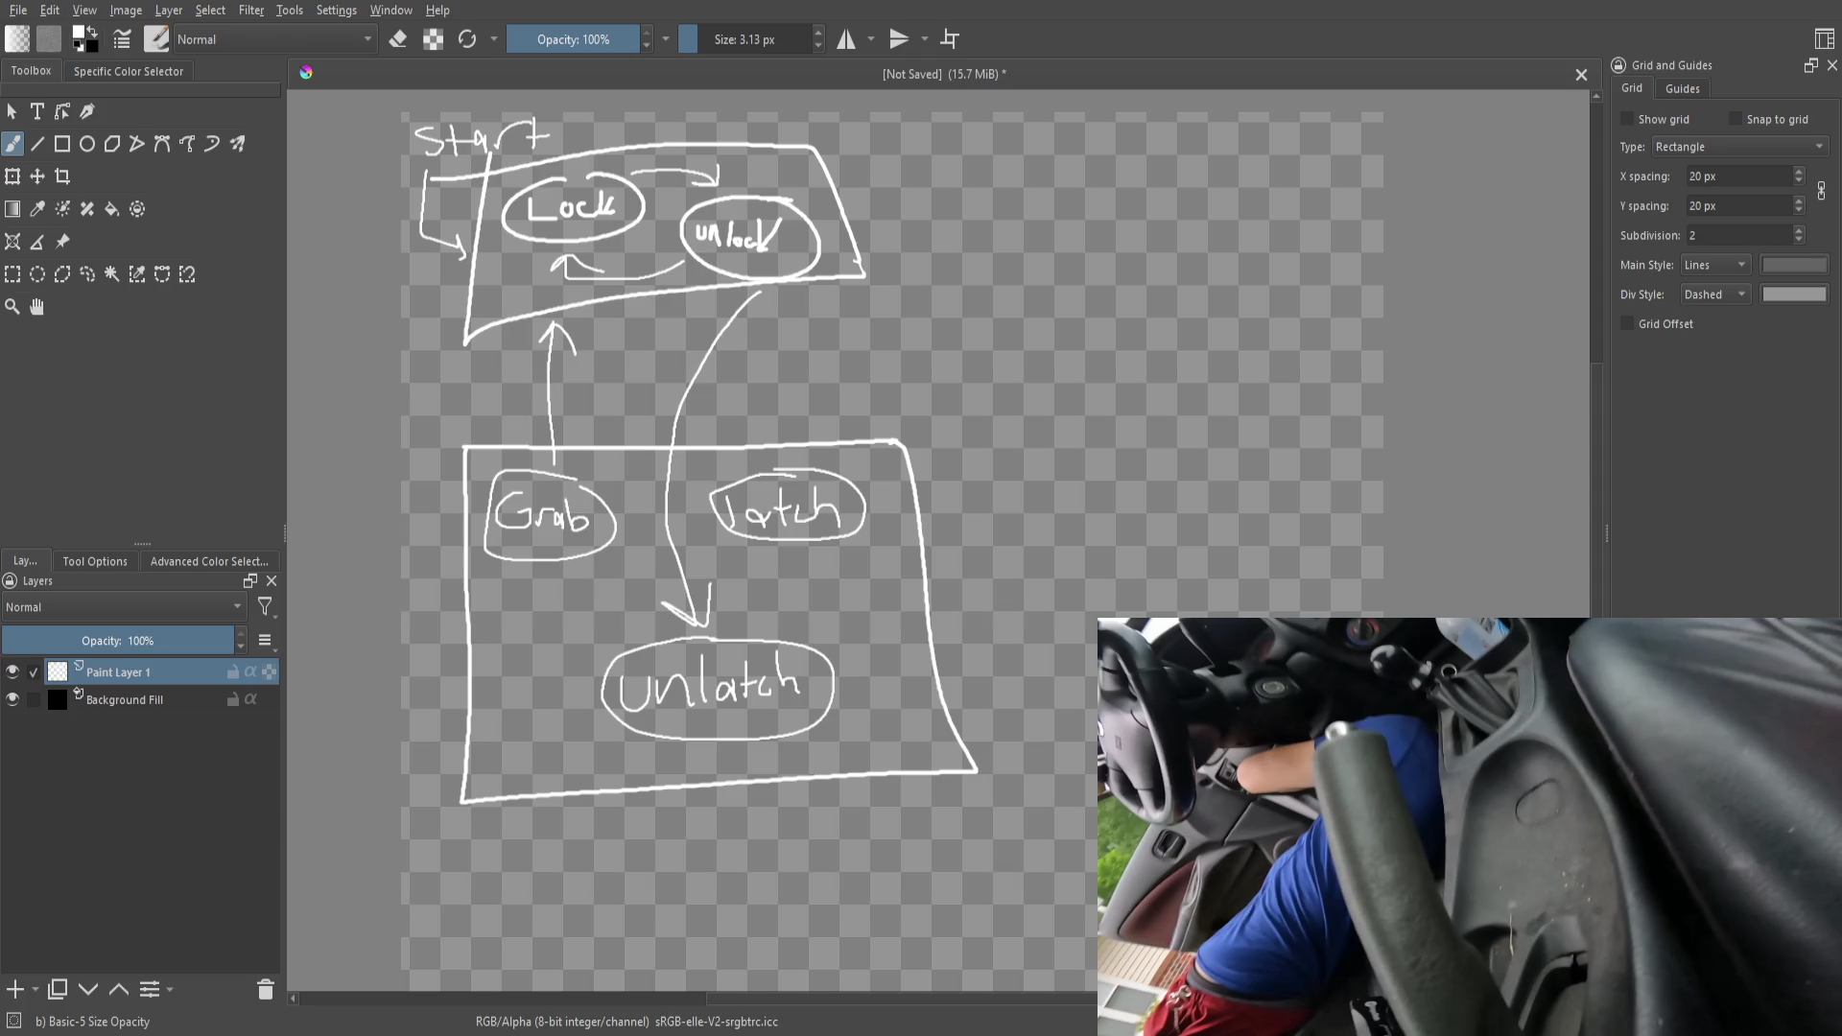
Draw a short line from the Unlatch ellipse up to Latch.
{"action": "mouse_move", "coordinate": [785, 633]}
{"action": "left_mouse_down"}
{"action": "mouse_move", "coordinate": [780, 552]}
{"action": "mouse_move", "coordinate": [797, 569]}
{"action": "left_mouse_up"}
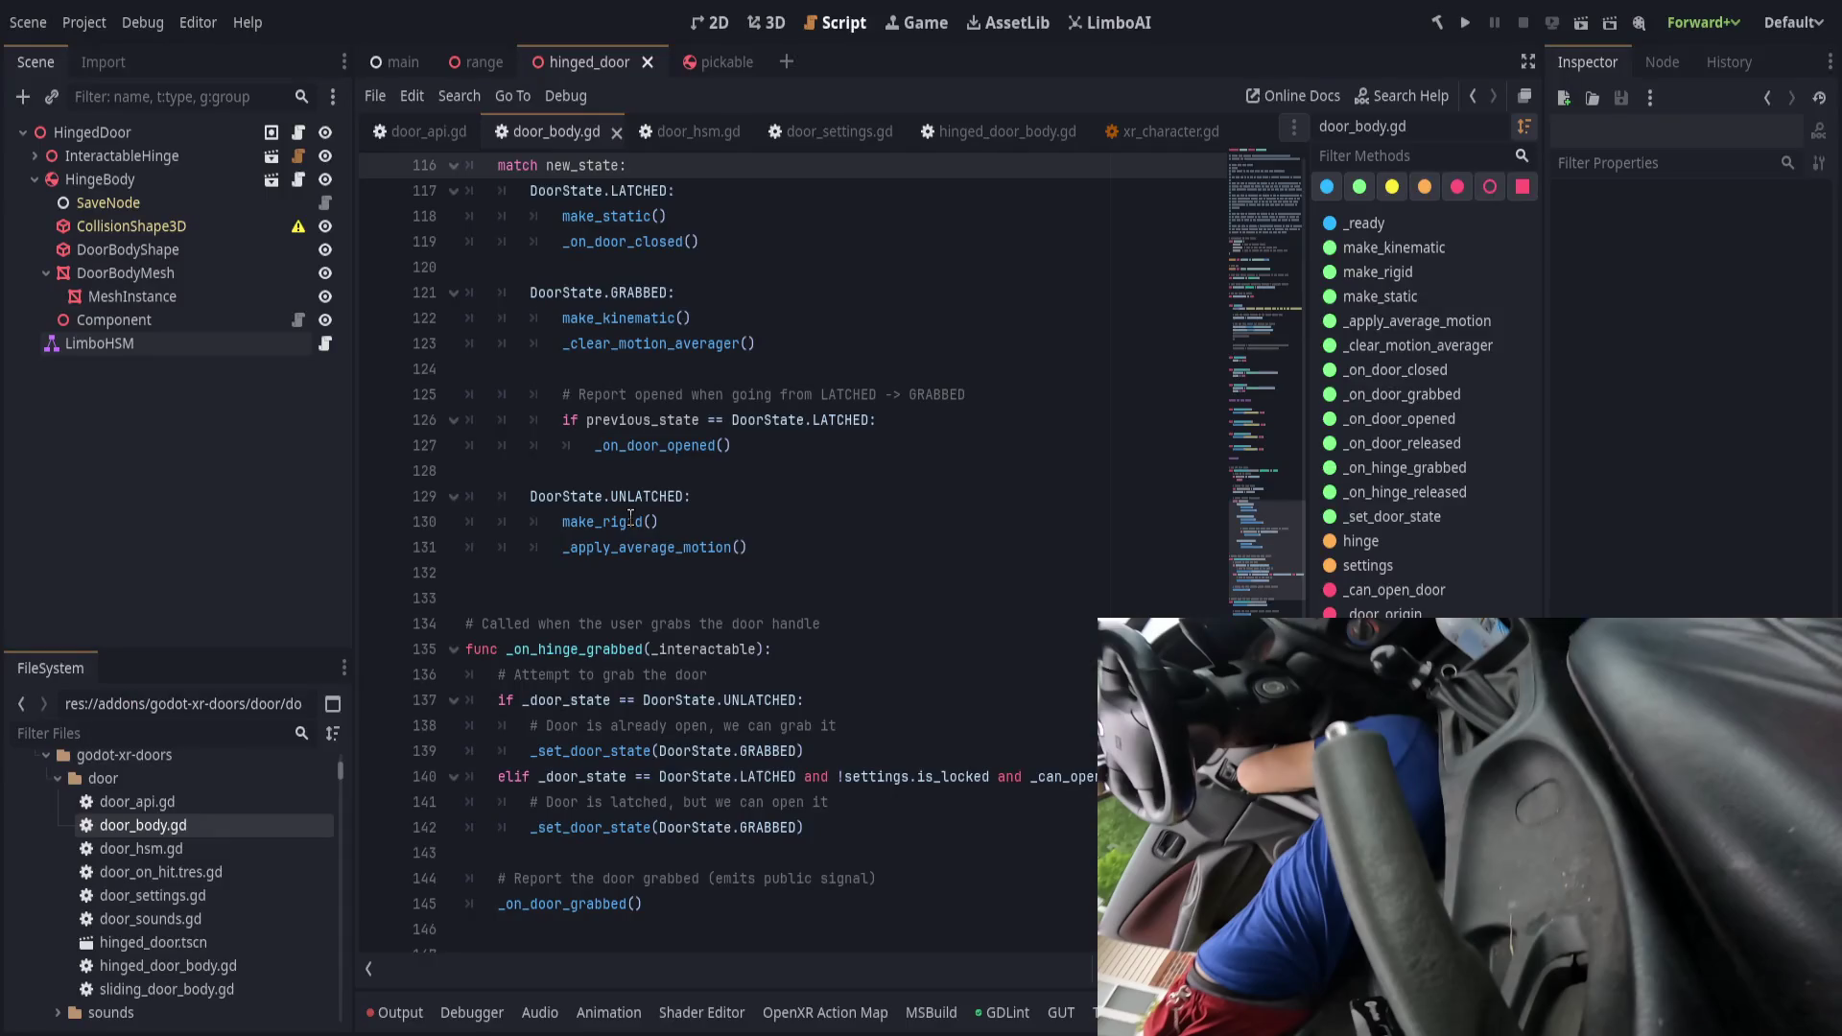
{"action": "scroll", "coordinate": [631, 518], "scroll_direction": "up", "scroll_amount": 1}
{"action": "double_click", "coordinate": [625, 266]}
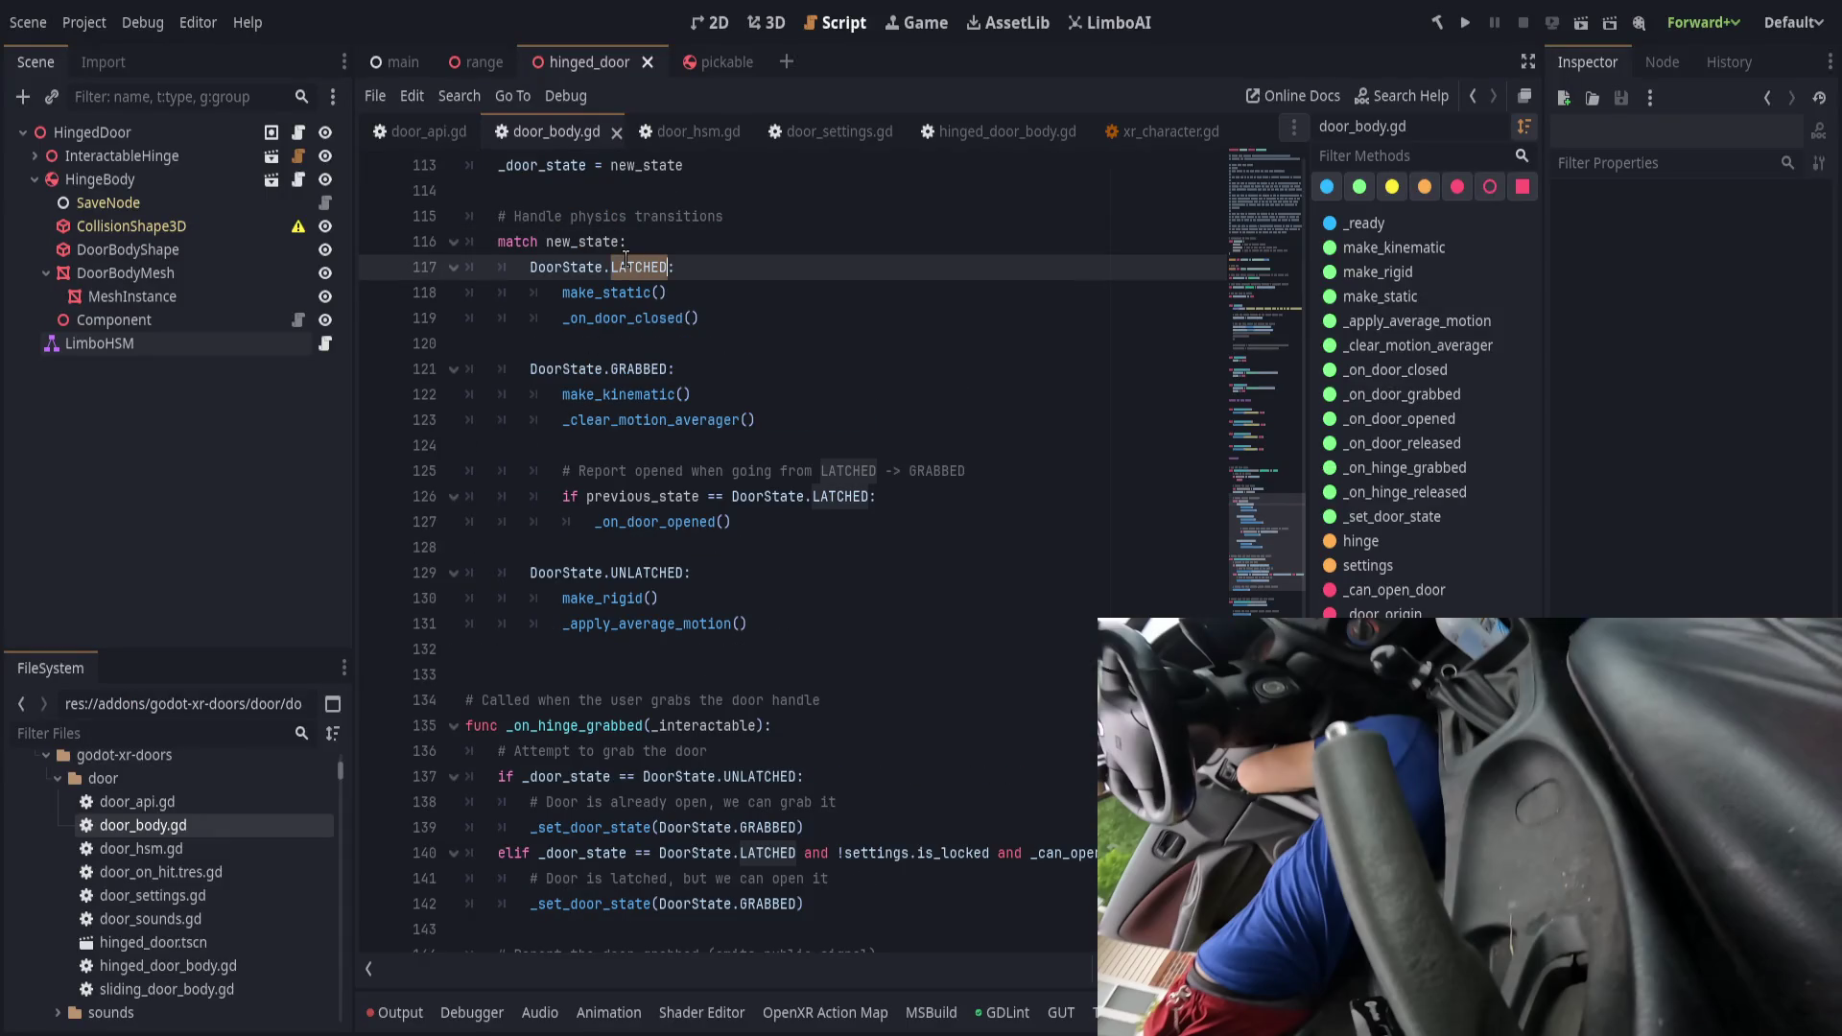
{"action": "left_click", "coordinate": [695, 273]}
{"action": "scroll", "coordinate": [674, 443], "scroll_direction": "down", "scroll_amount": 1}
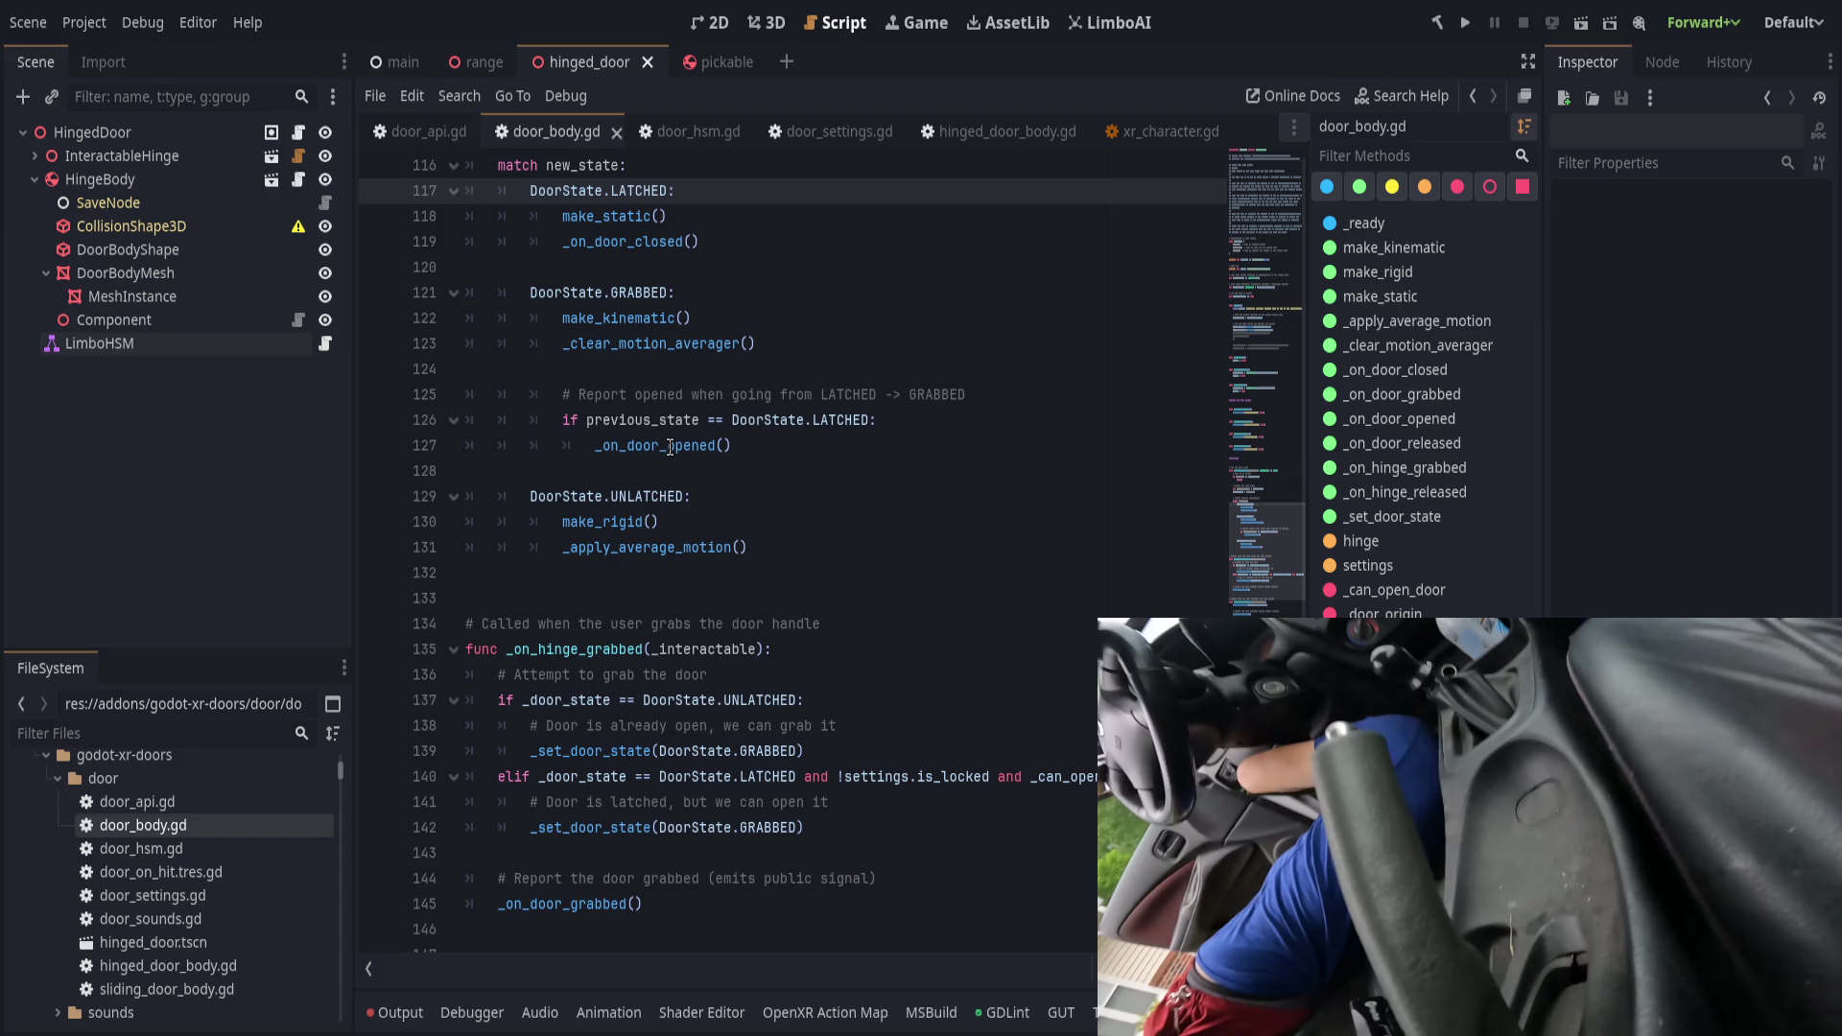
{"action": "double_click", "coordinate": [604, 660]}
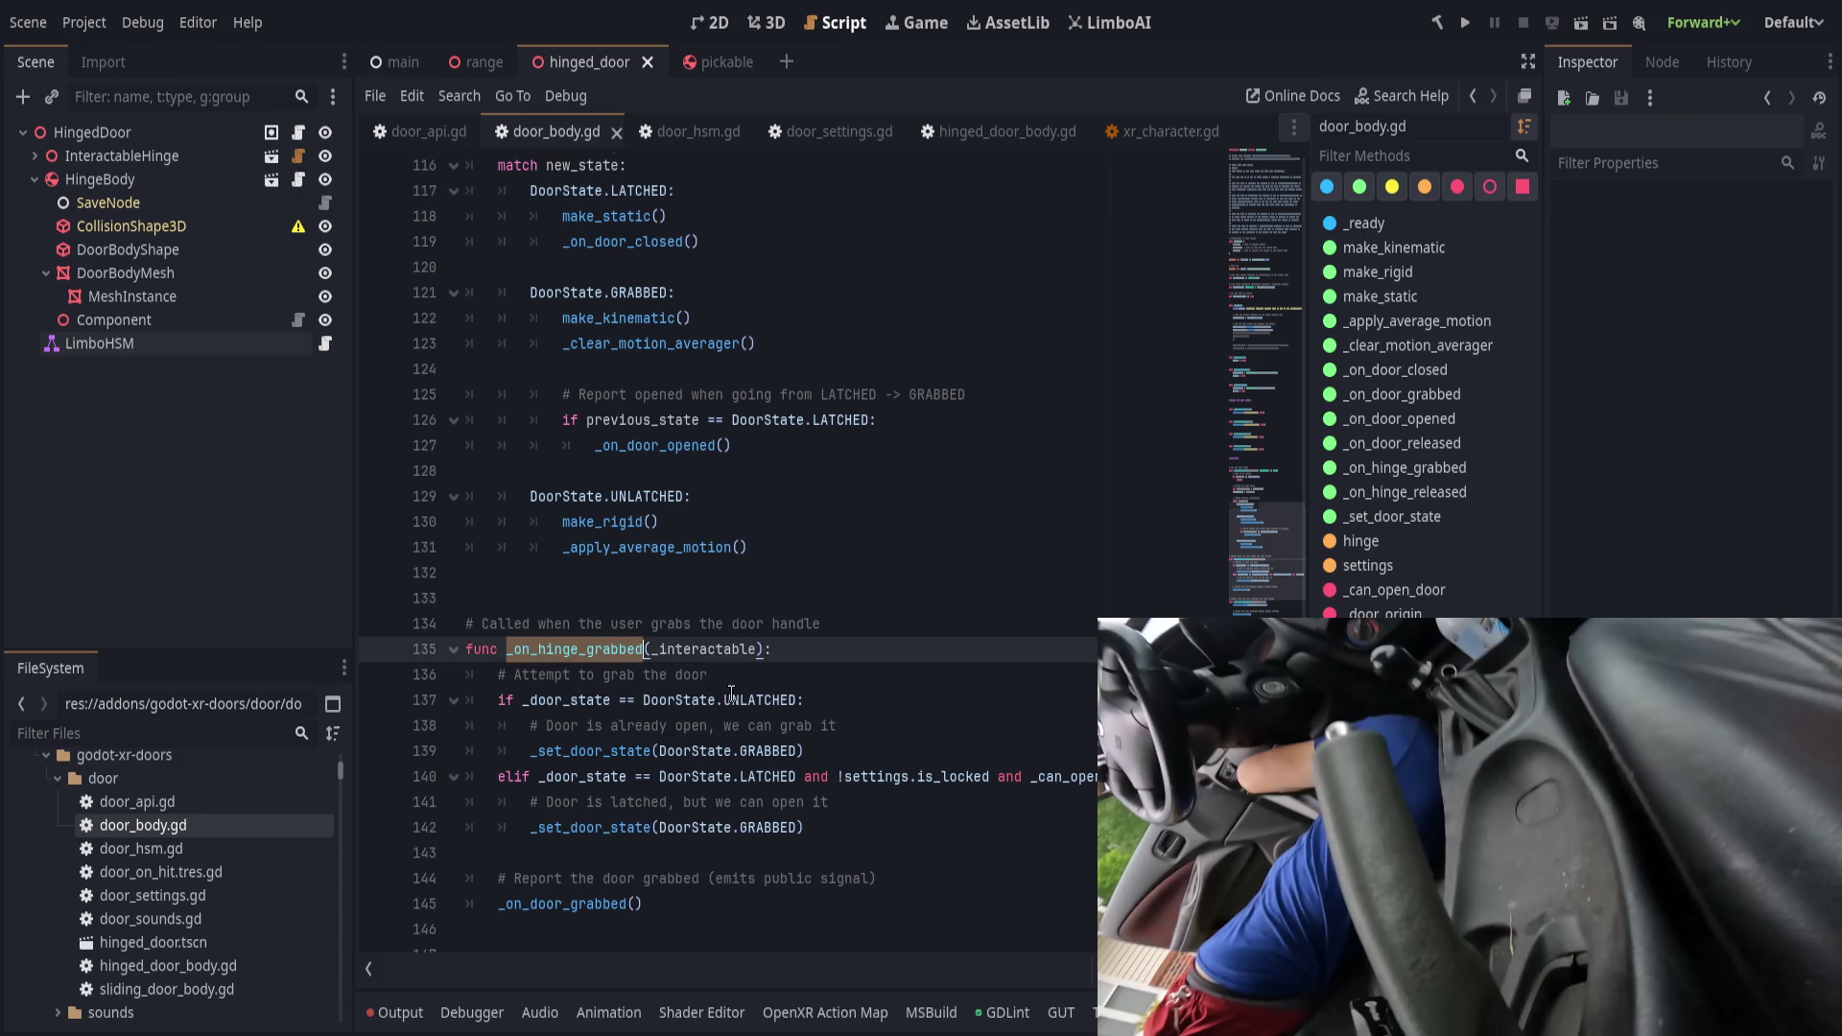
{"action": "scroll", "coordinate": [580, 684], "scroll_direction": "down", "scroll_amount": 1}
{"action": "double_click", "coordinate": [758, 624]}
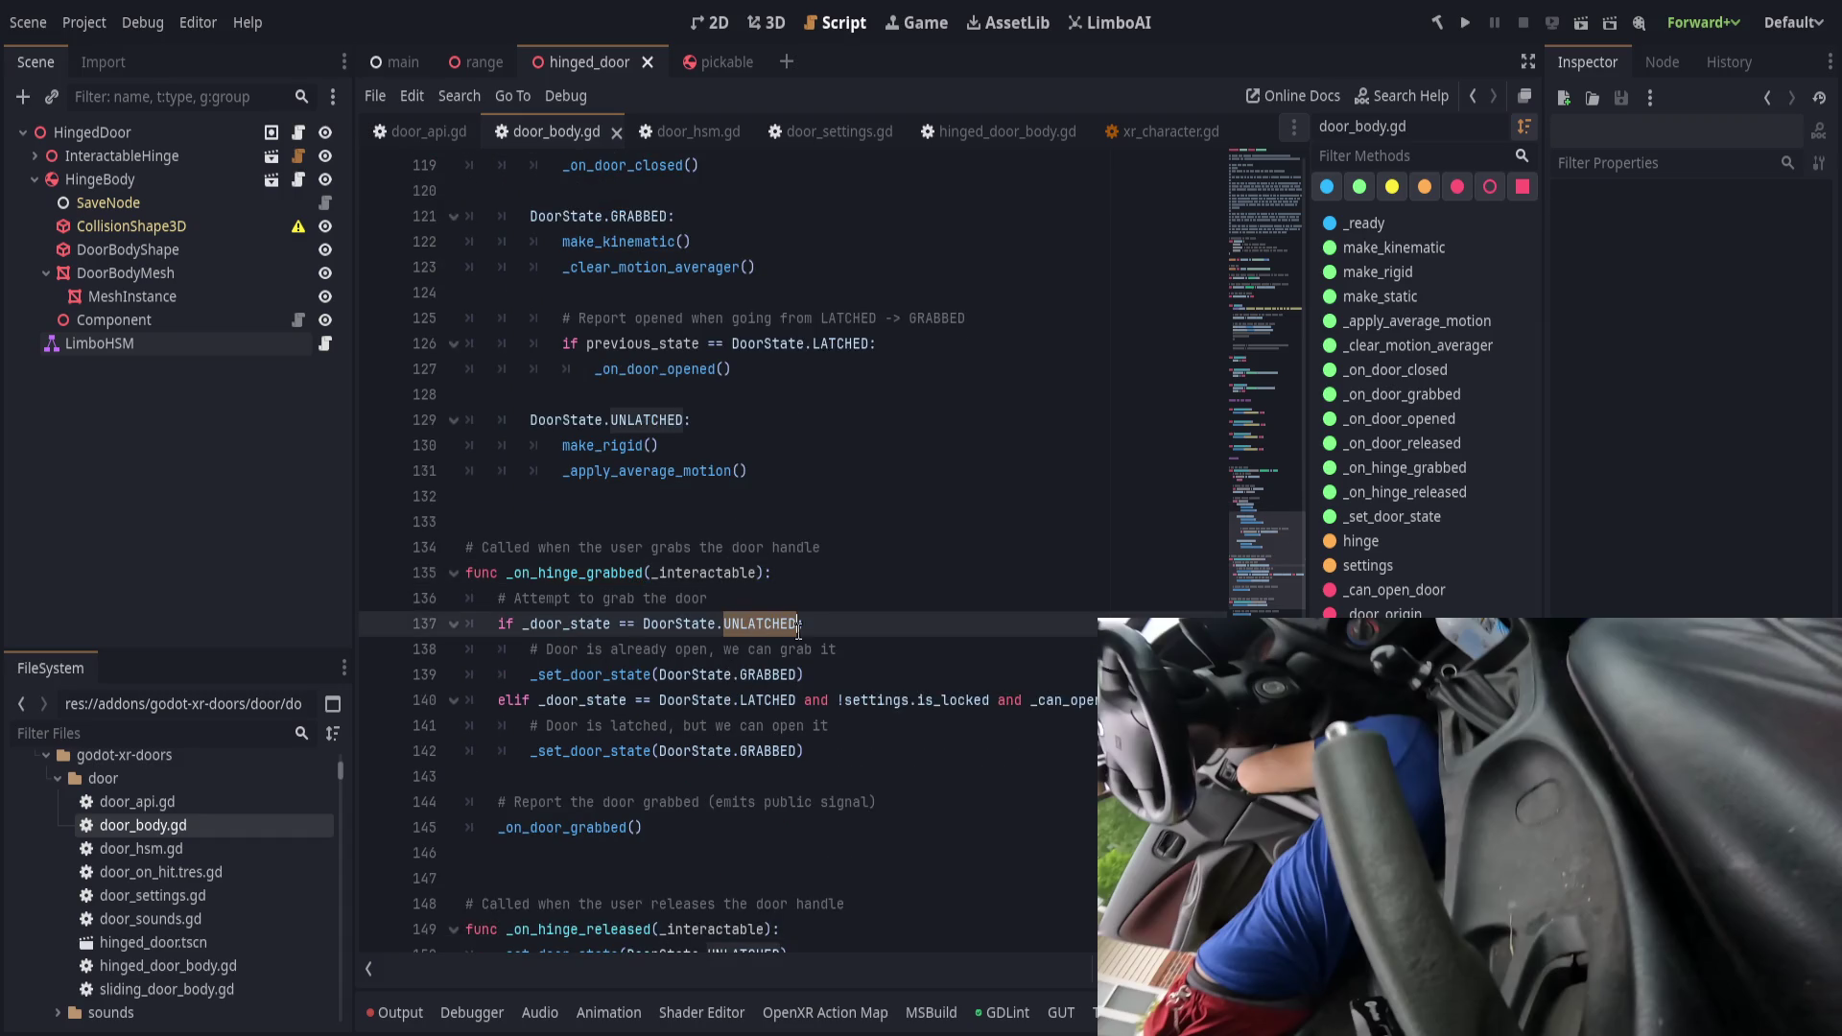
{"action": "left_click", "coordinate": [860, 642]}
{"action": "scroll", "coordinate": [681, 710], "scroll_direction": "down", "scroll_amount": 1}
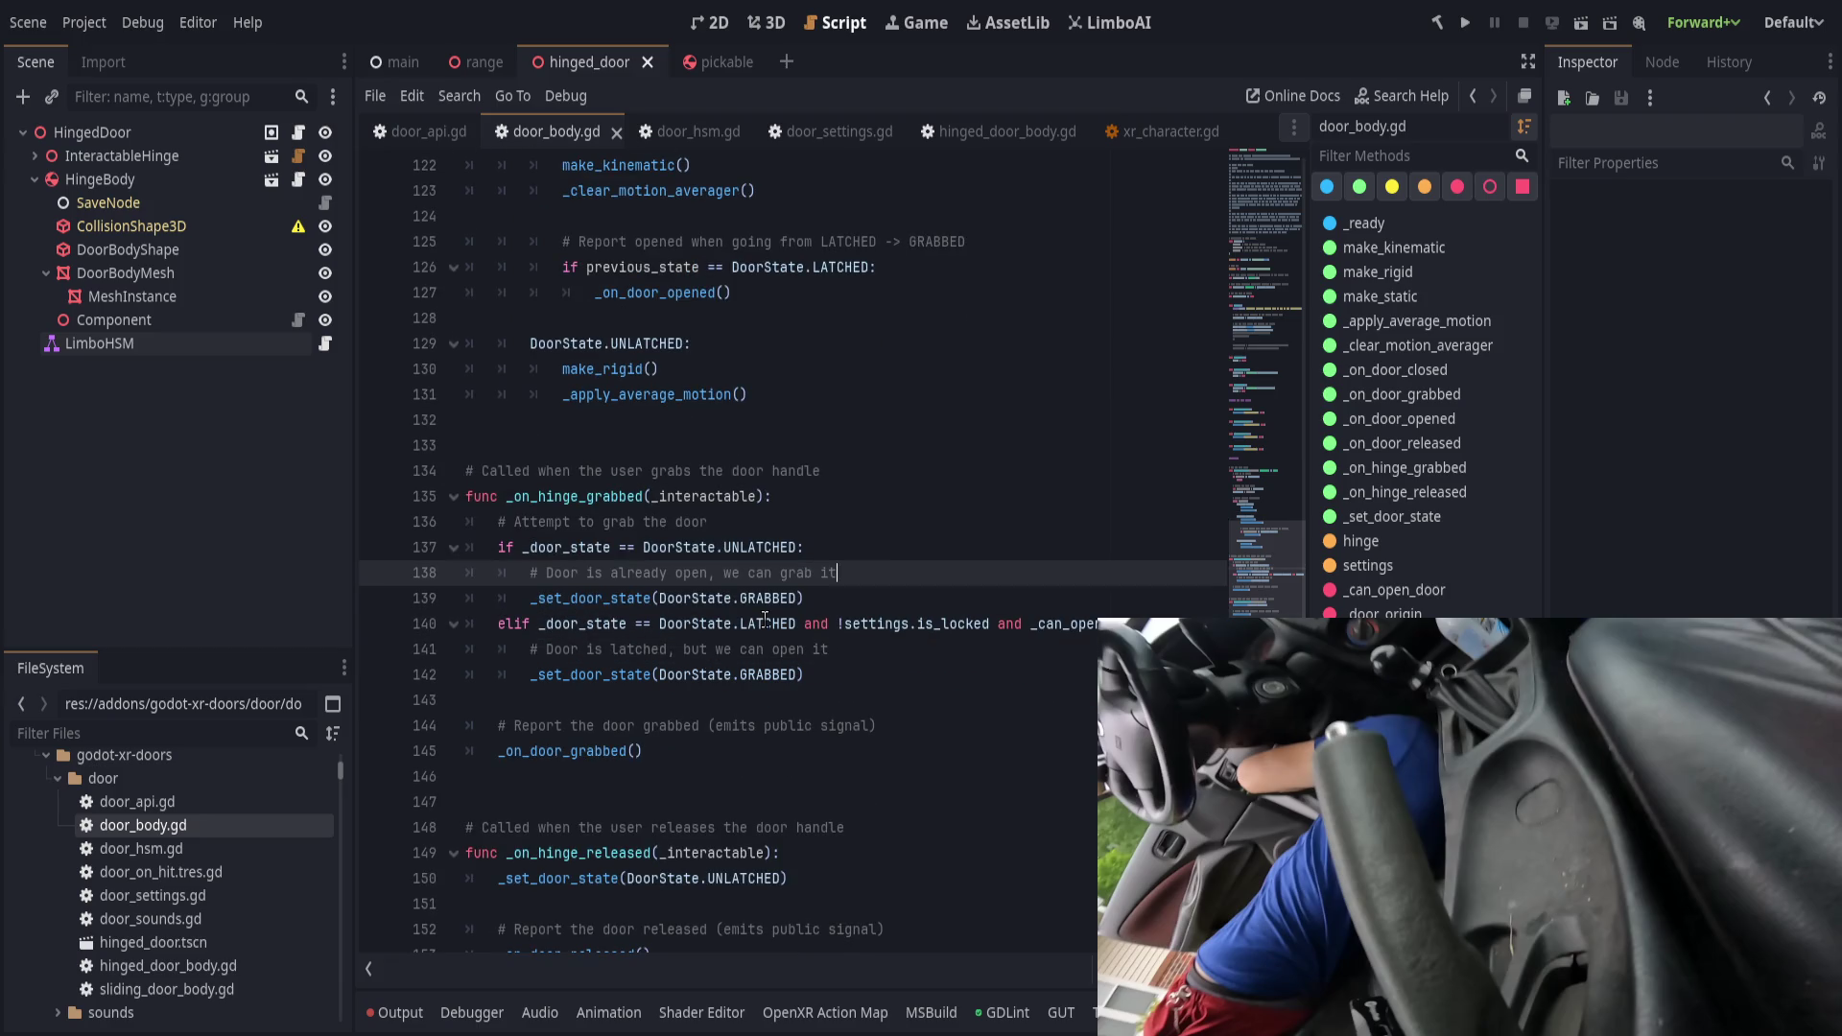
{"action": "left_click", "coordinate": [765, 622]}
{"action": "left_click", "coordinate": [947, 595]}
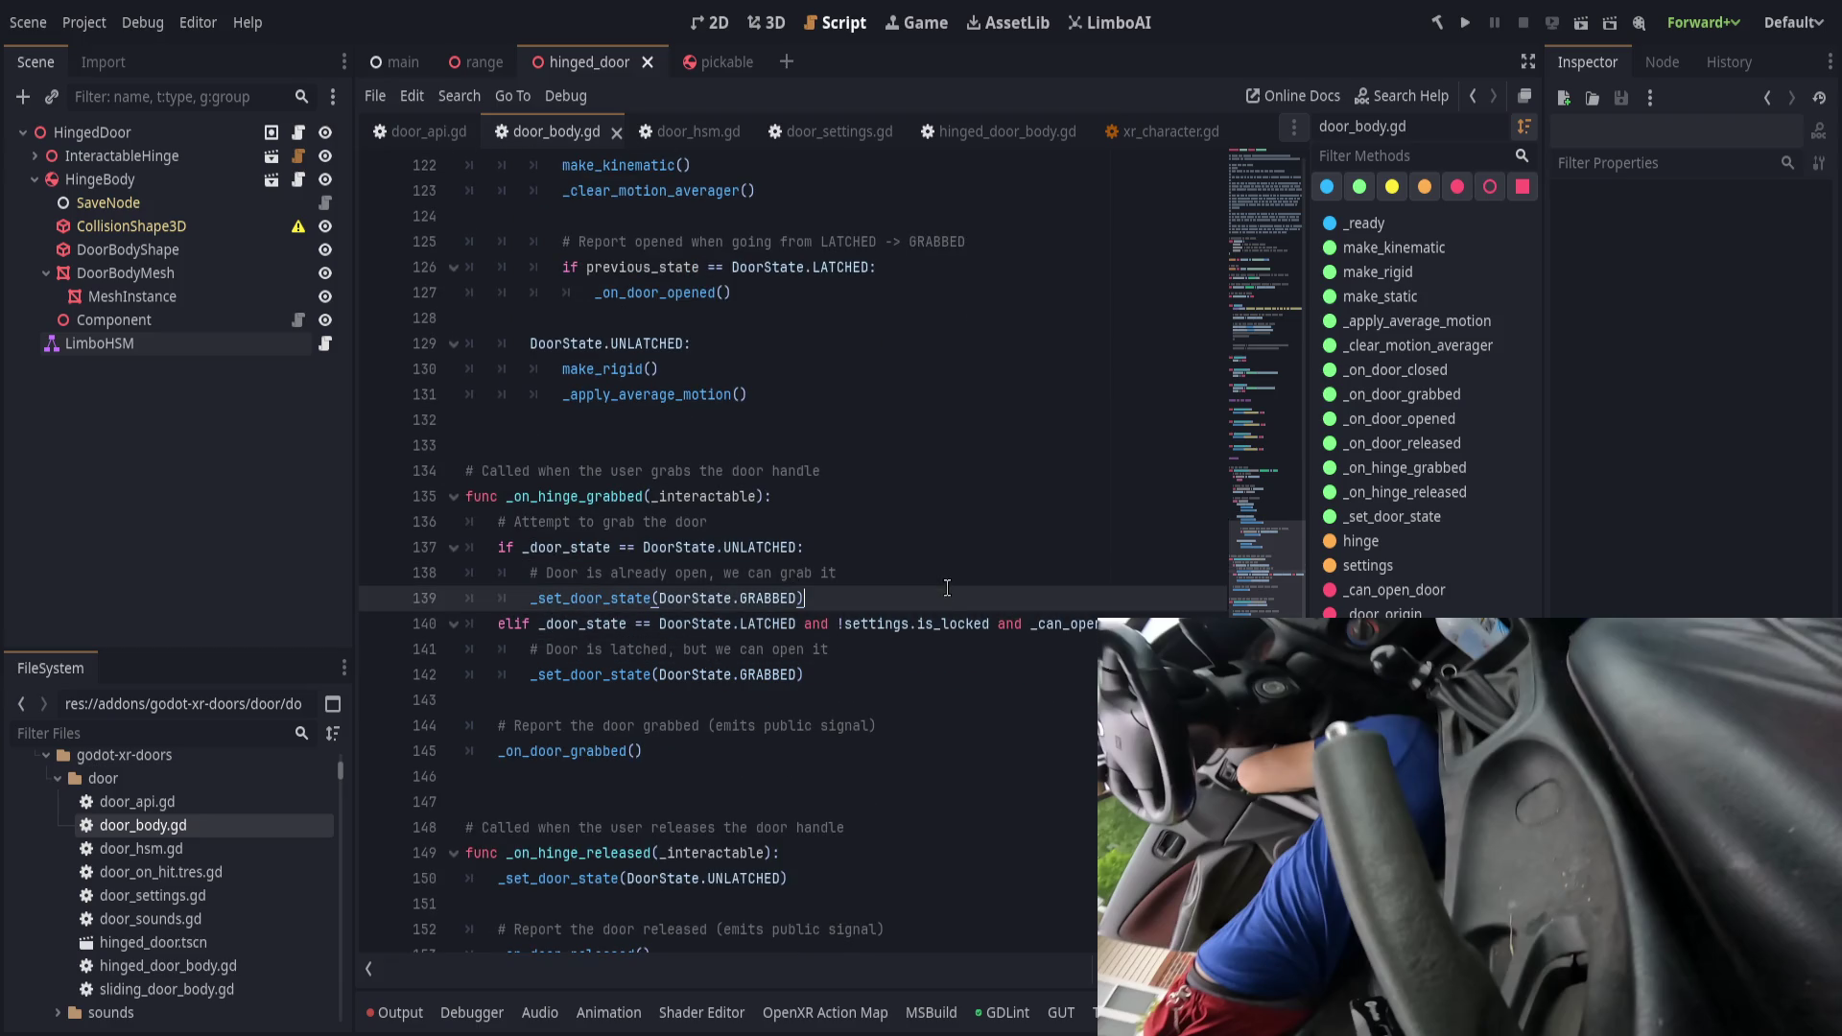
{"action": "left_click", "coordinate": [589, 633]}
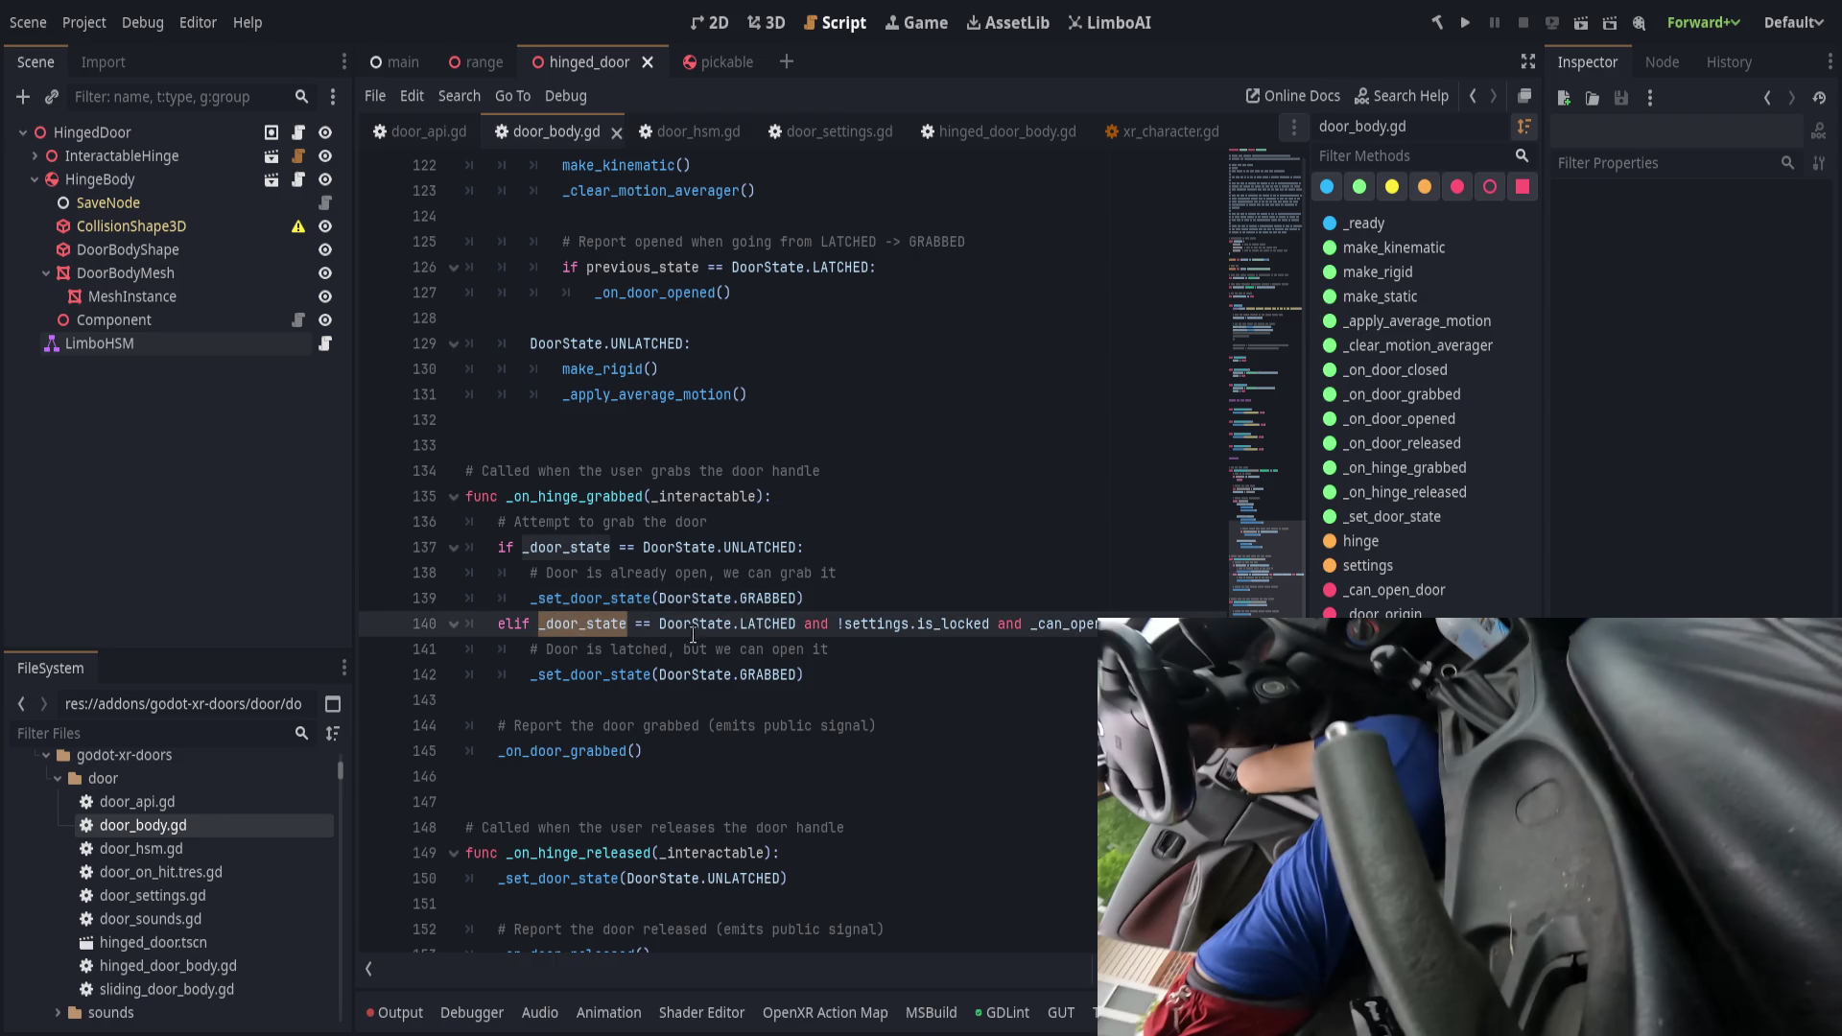
{"action": "left_click", "coordinate": [754, 622]}
{"action": "left_click_drag", "start_coordinate": [838, 624], "coordinate": [1140, 616]}
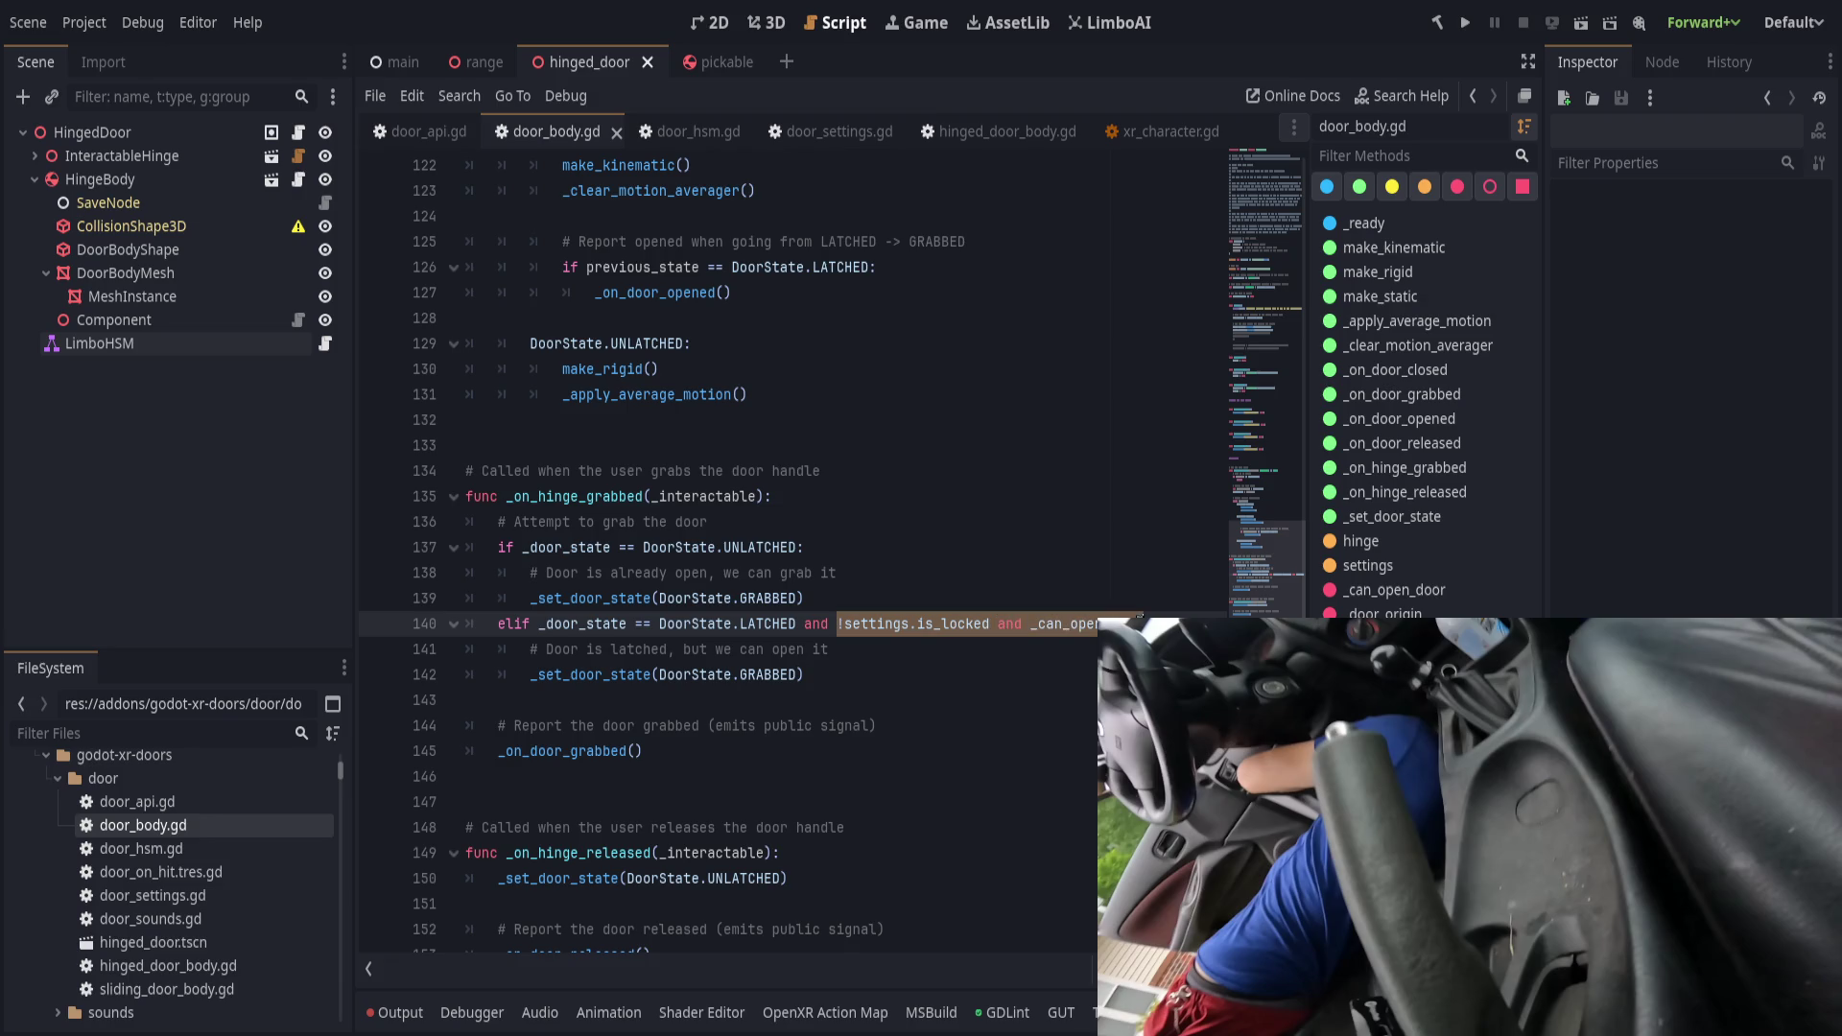
{"action": "left_click", "coordinate": [1092, 597]}
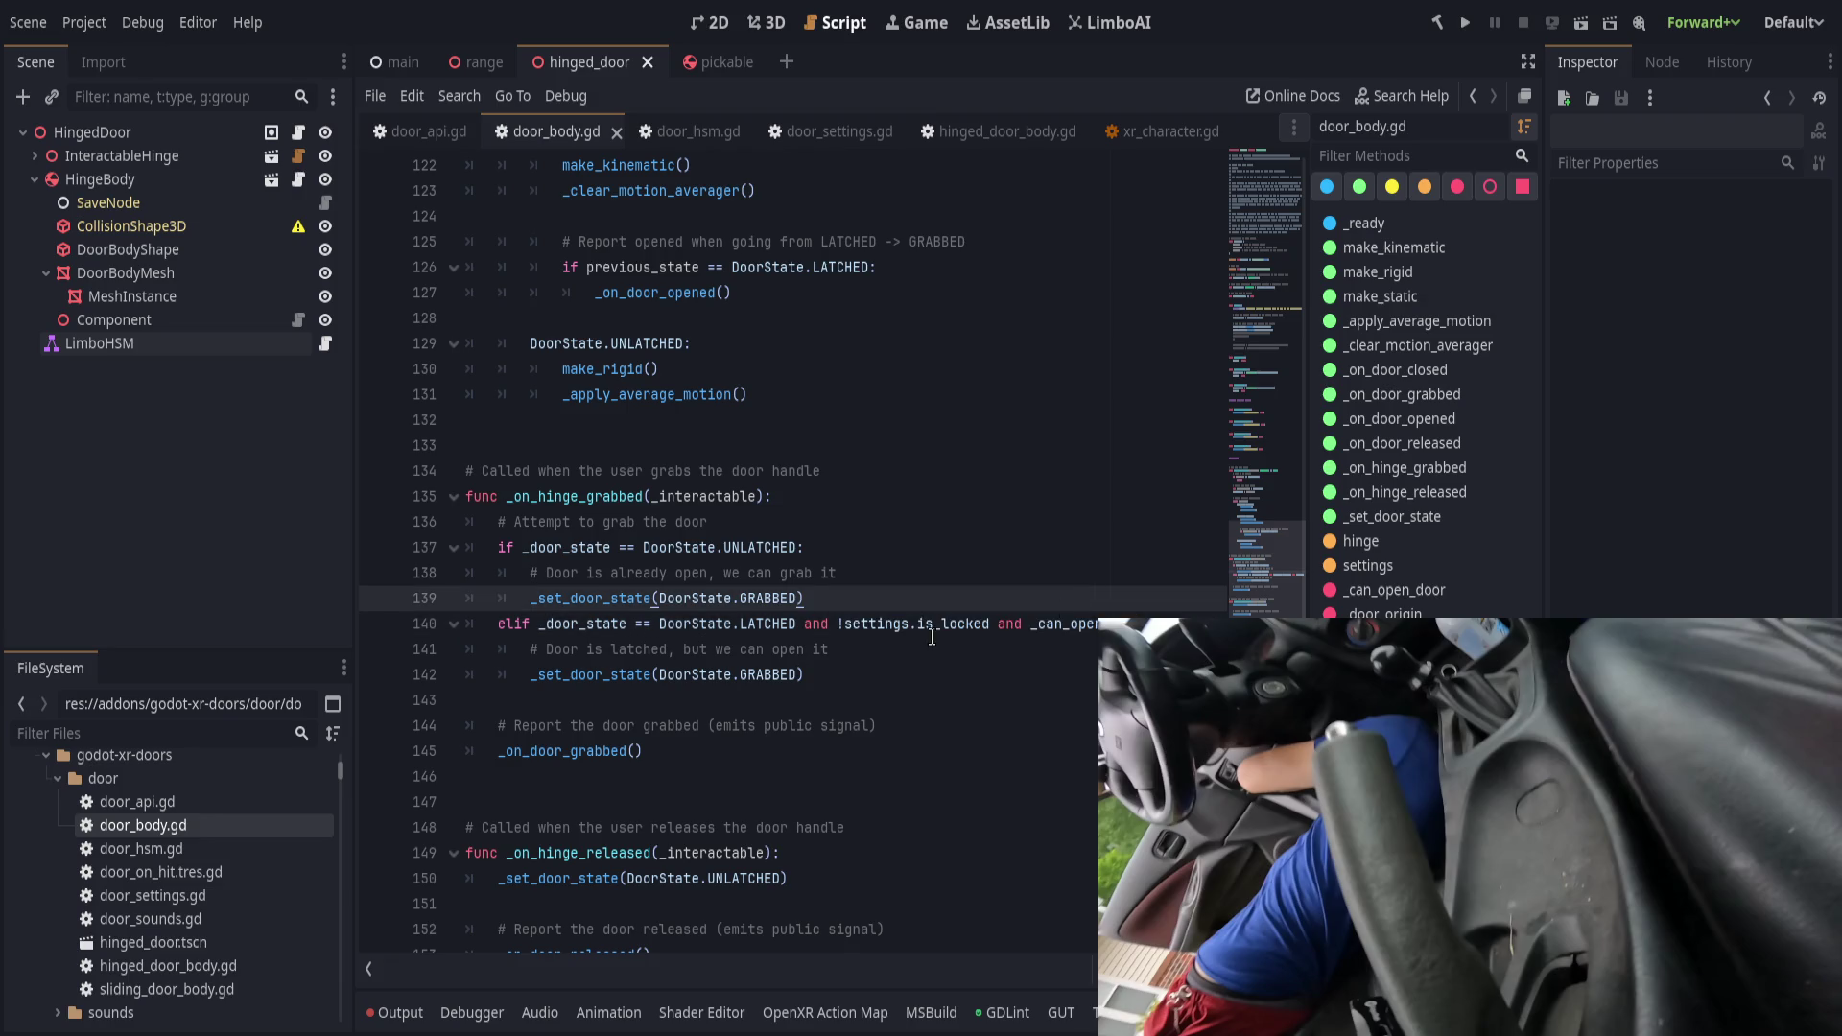
{"action": "left_click", "coordinate": [864, 670]}
{"action": "scroll", "coordinate": [865, 671], "scroll_direction": "down", "scroll_amount": 1}
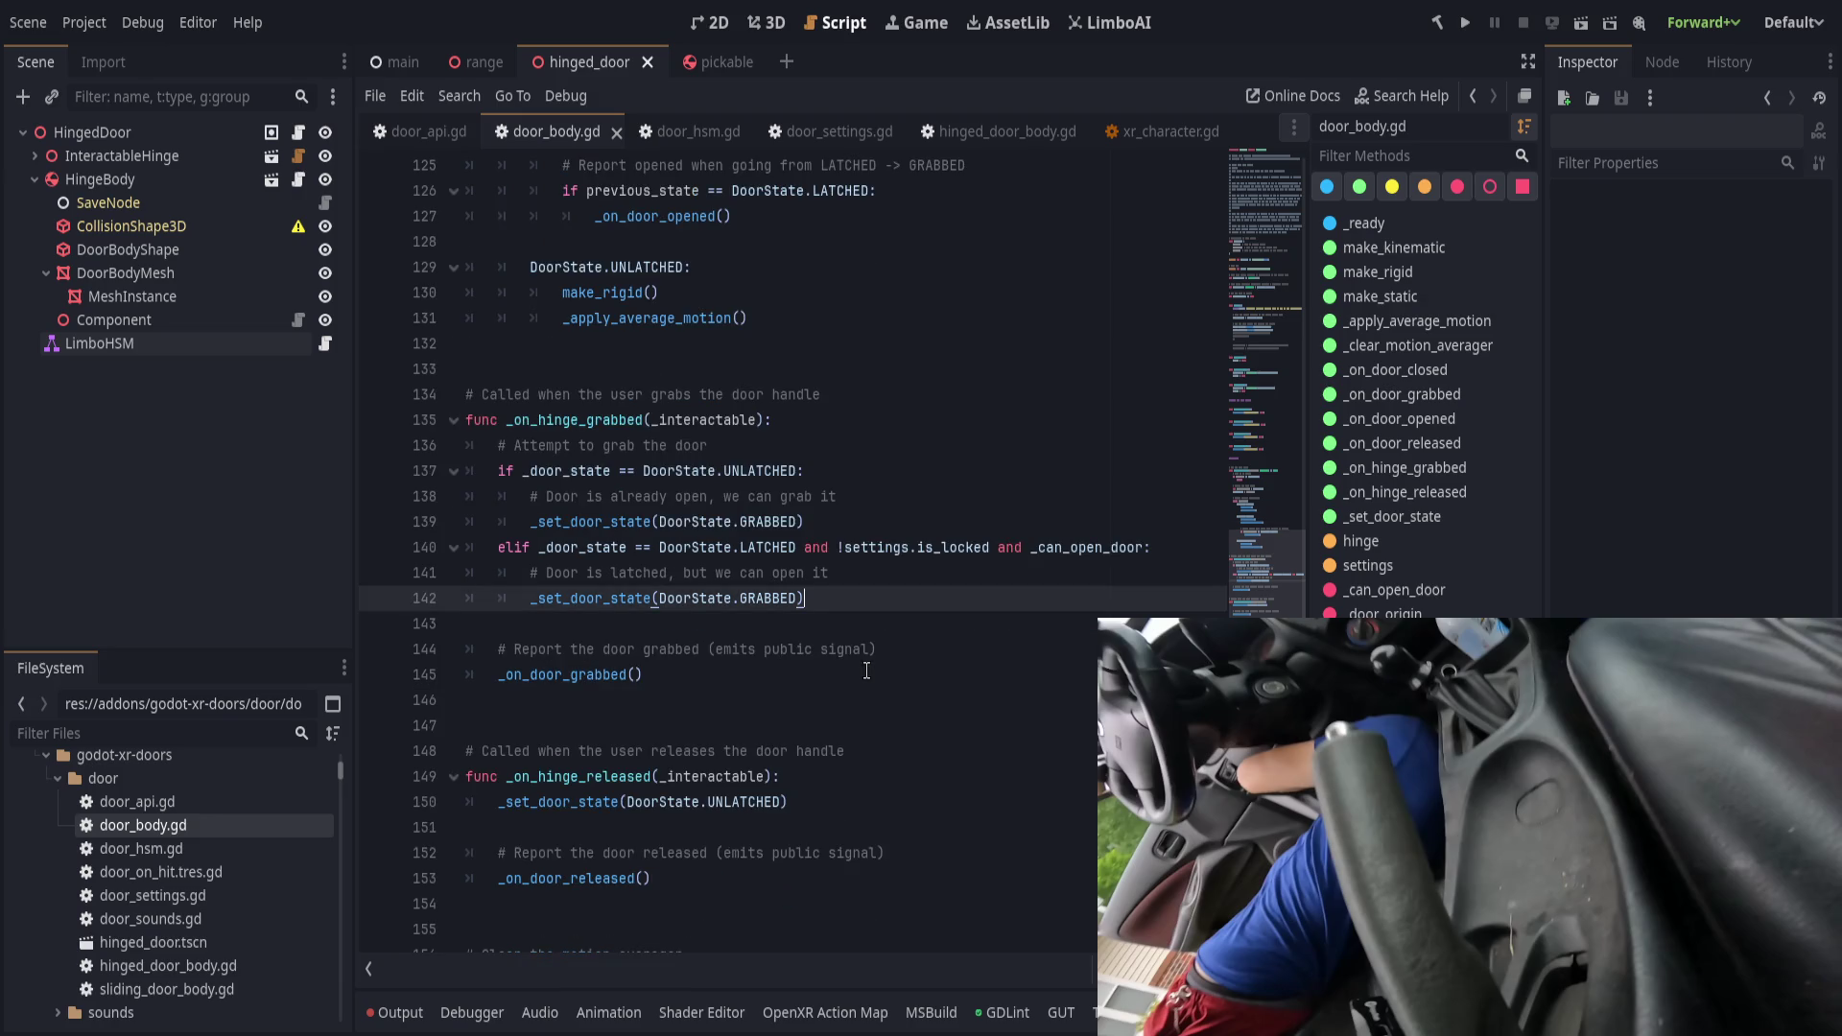
{"action": "scroll", "coordinate": [886, 652], "scroll_direction": "down", "scroll_amount": 2}
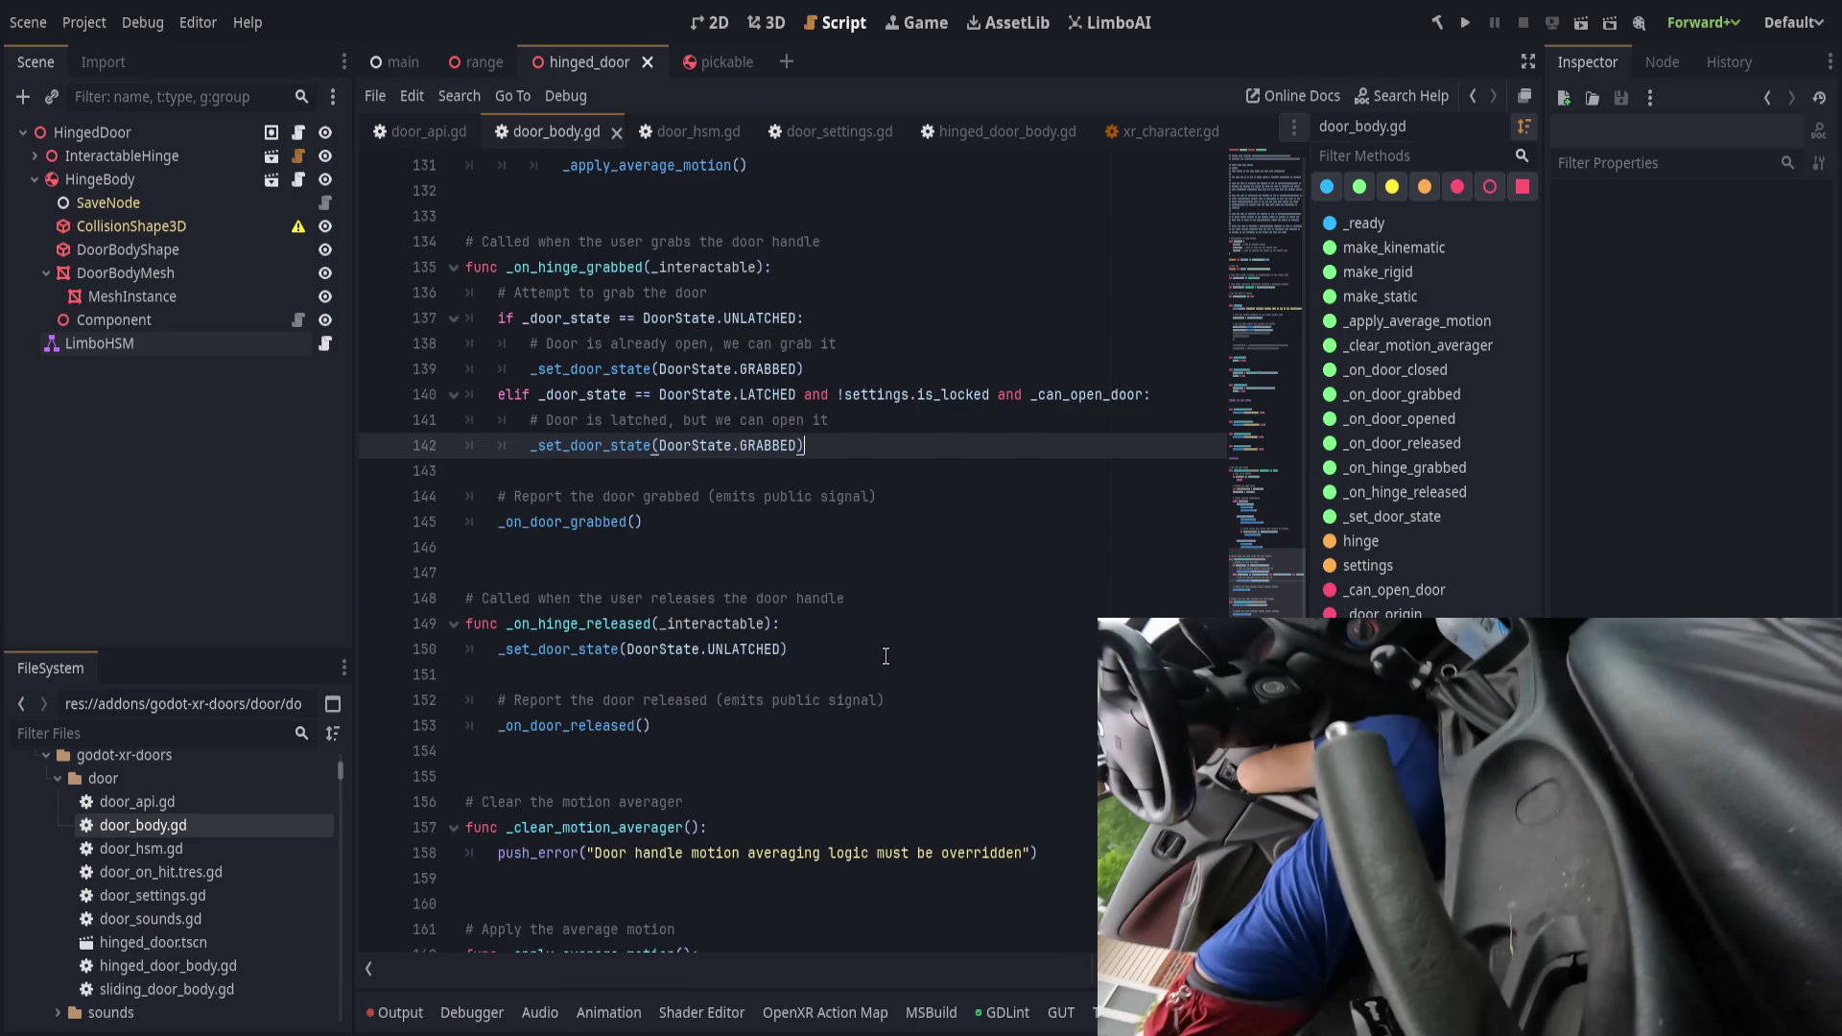
{"action": "scroll", "coordinate": [885, 655], "scroll_direction": "down", "scroll_amount": 1}
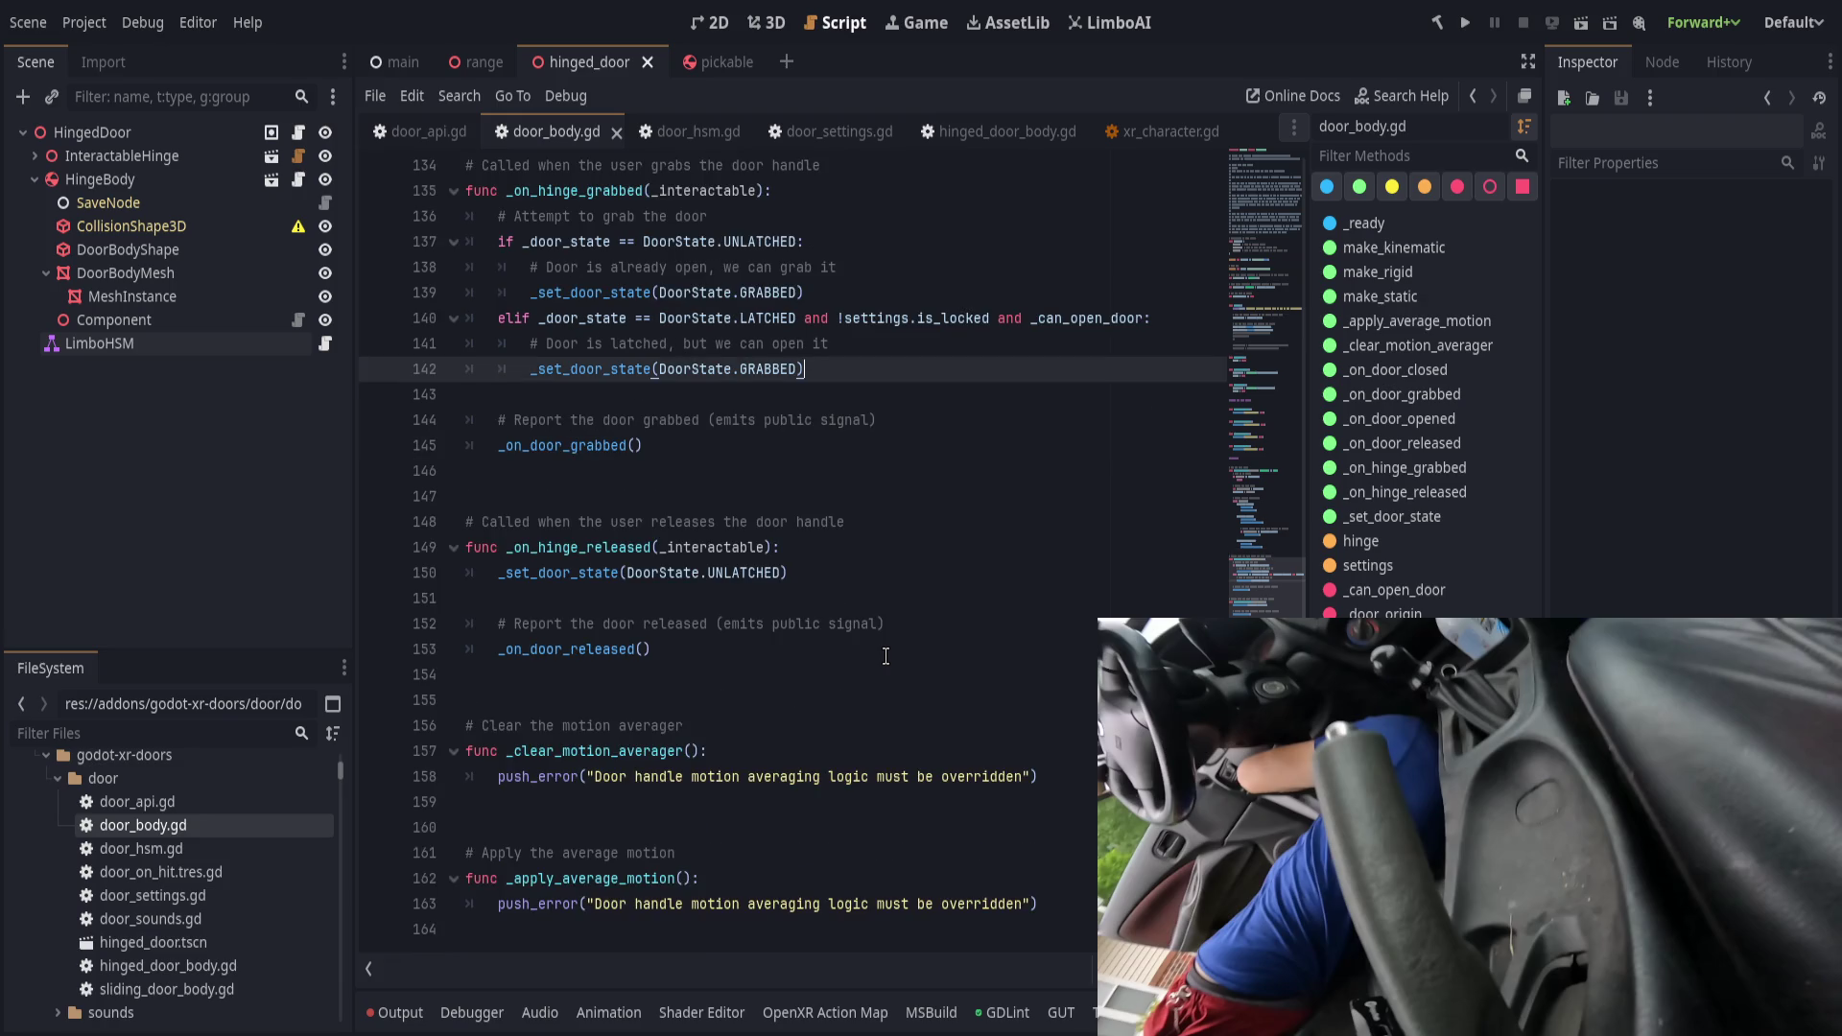
{"action": "scroll", "coordinate": [886, 656], "scroll_direction": "up", "scroll_amount": 12}
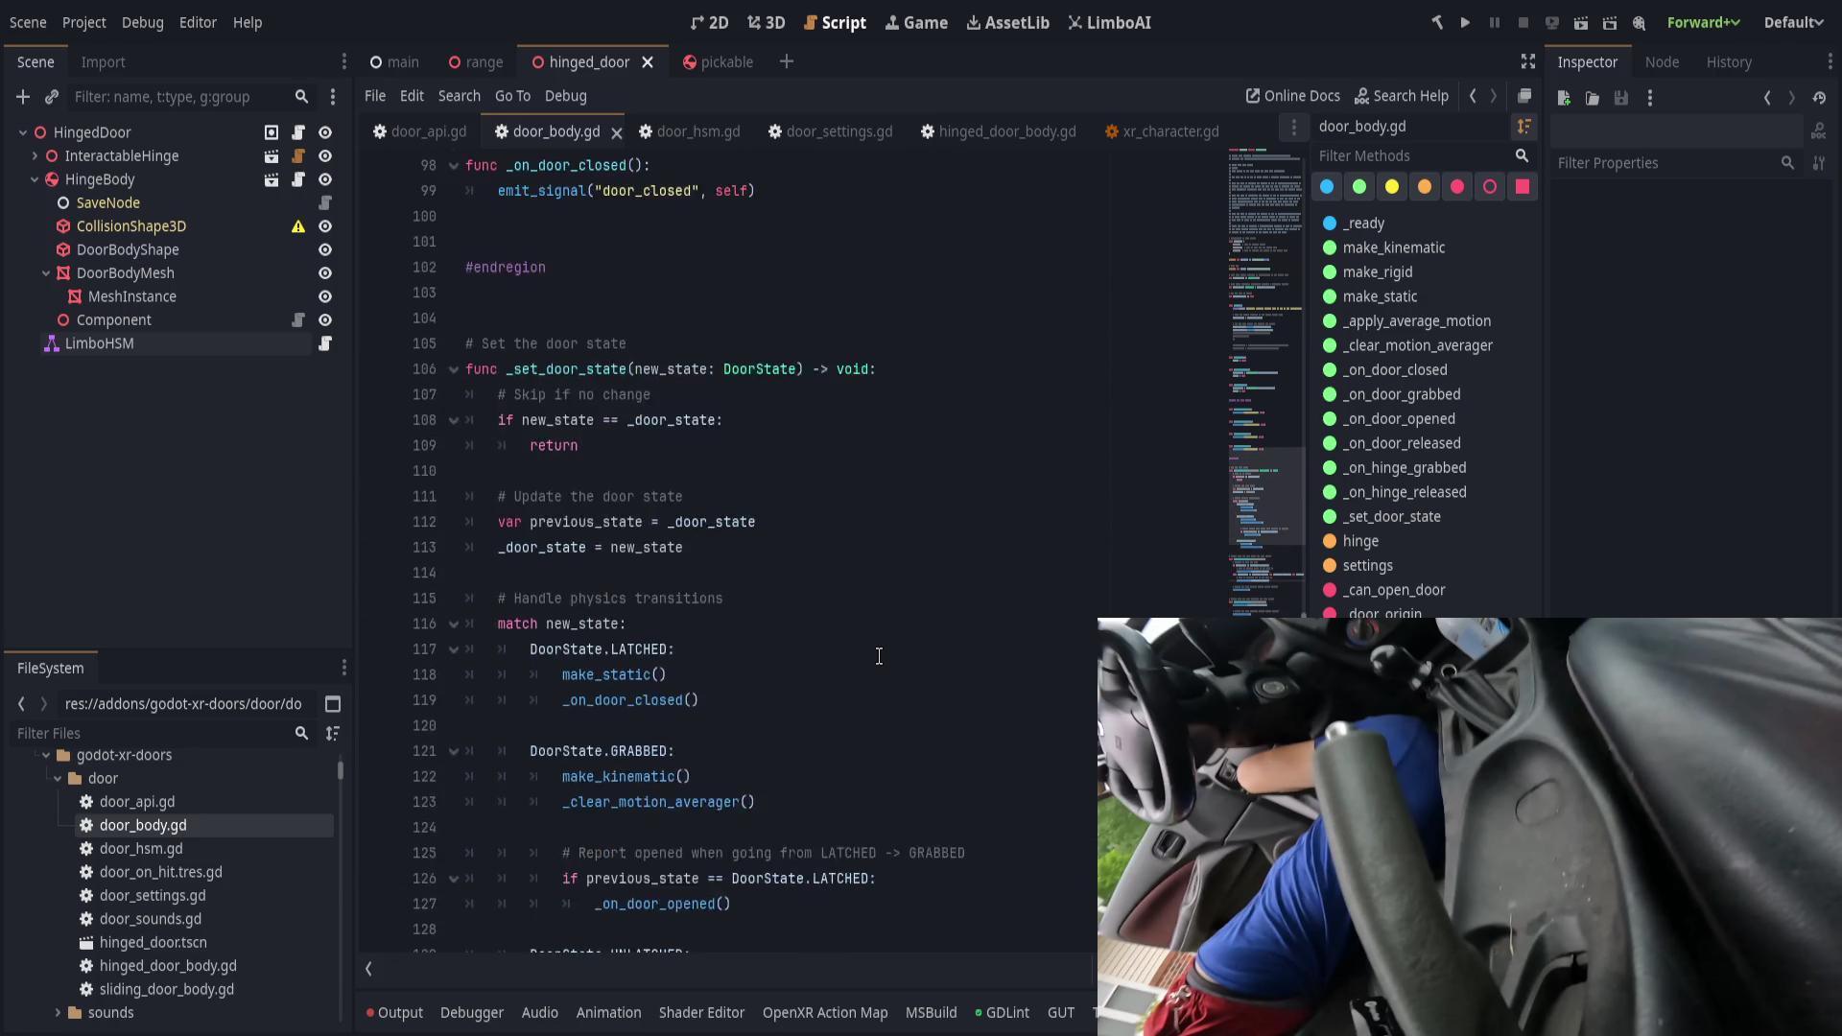
{"action": "scroll", "coordinate": [879, 656], "scroll_direction": "up", "scroll_amount": 15}
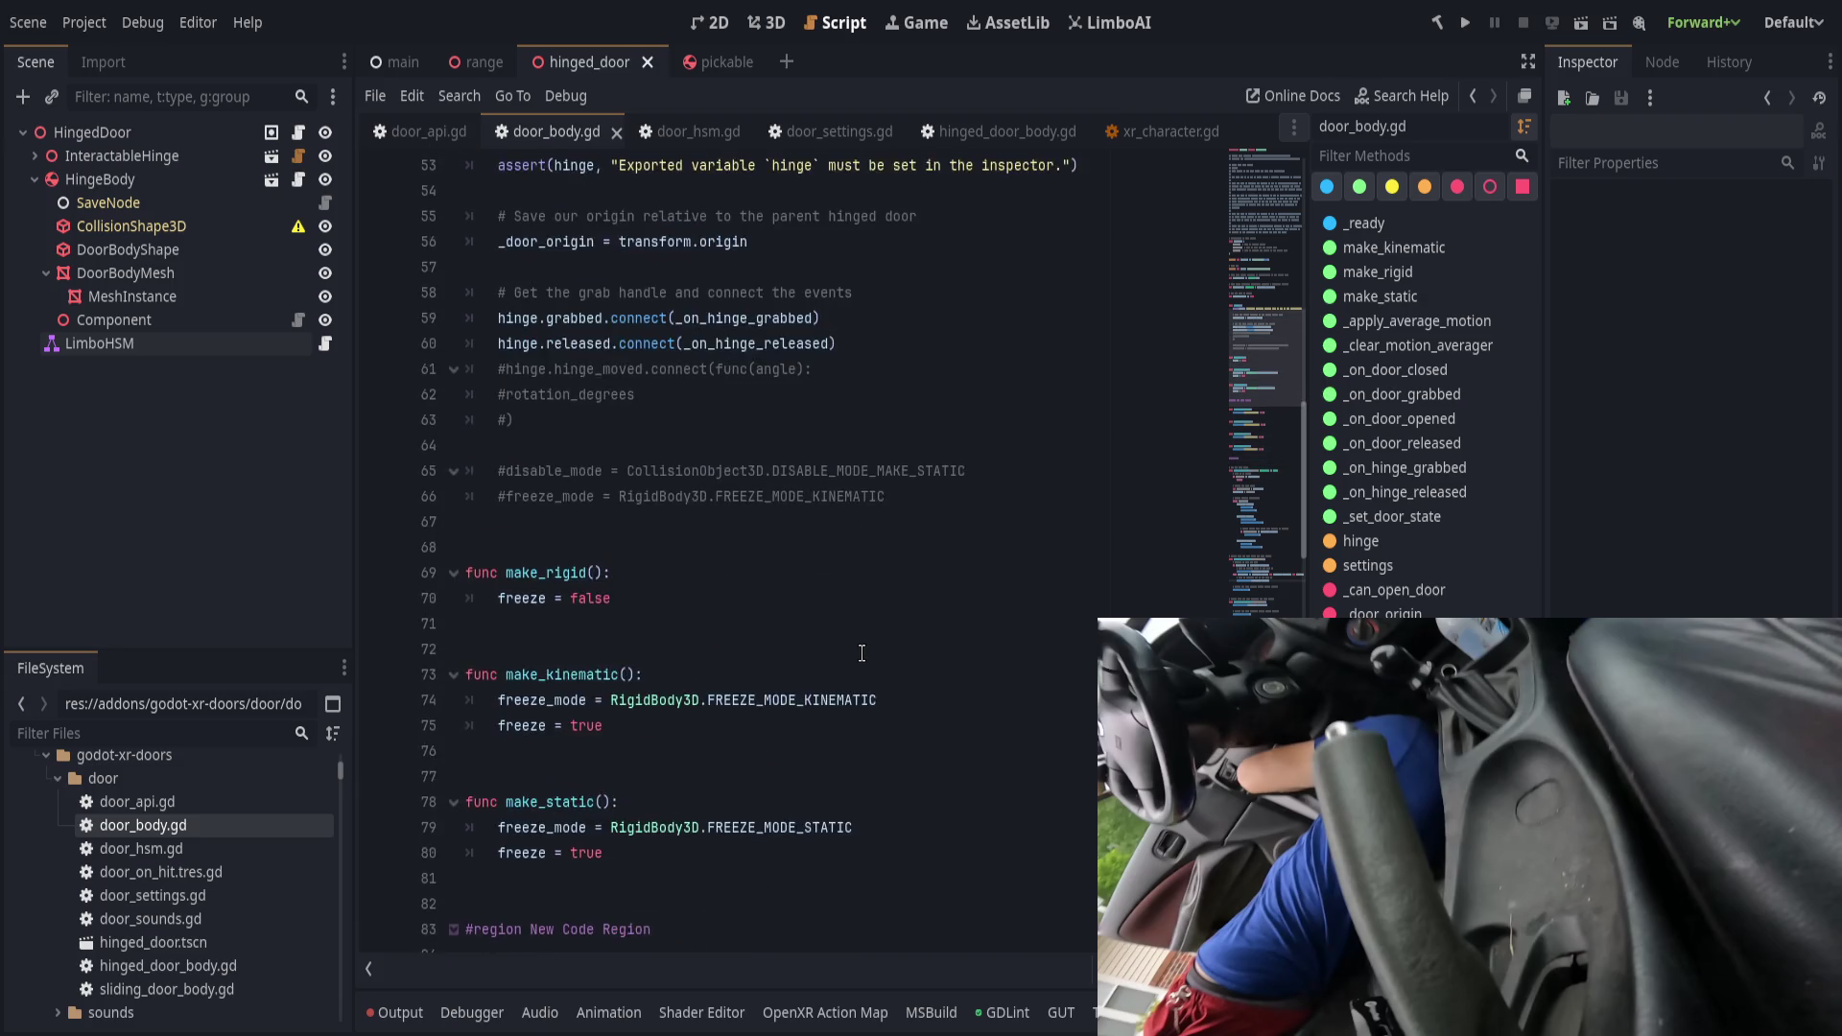
{"action": "scroll", "coordinate": [862, 653], "scroll_direction": "up", "scroll_amount": 4}
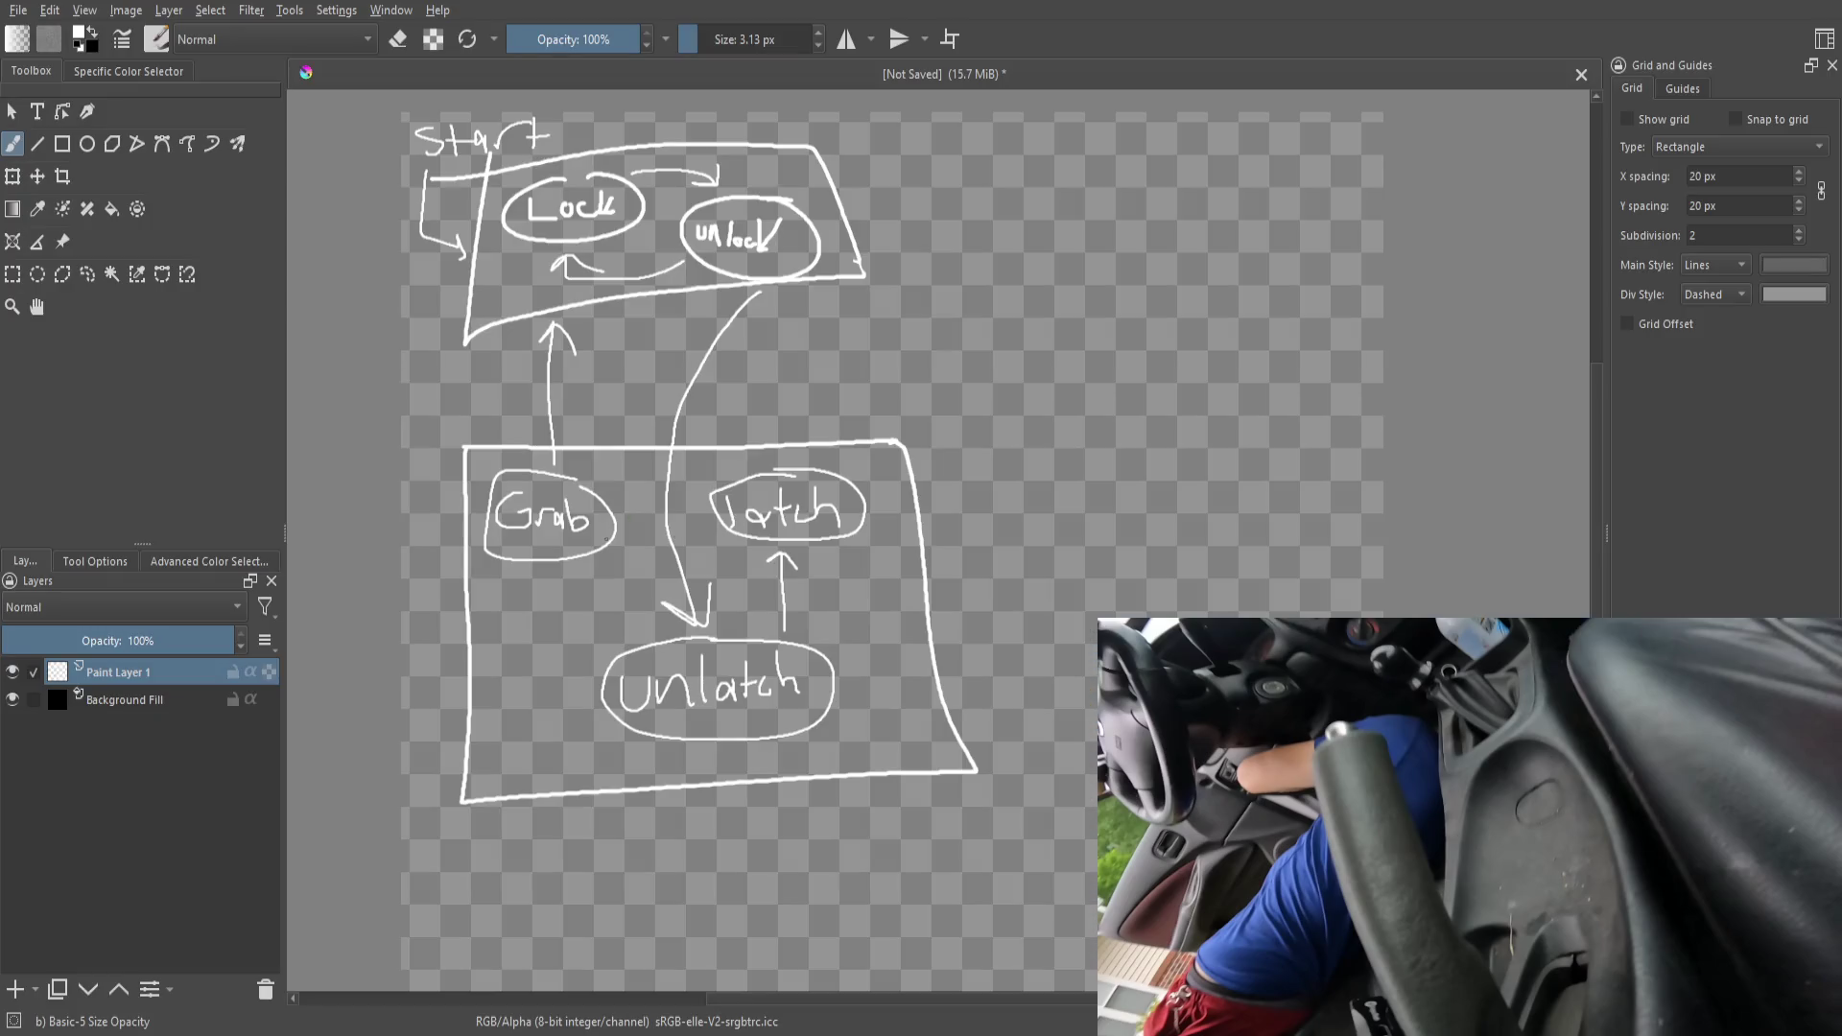
{"action": "left_click_drag", "start_coordinate": [400, 539], "coordinate": [631, 542]}
{"action": "mouse_move", "coordinate": [400, 444]}
{"action": "left_mouse_down"}
{"action": "mouse_move", "coordinate": [549, 379]}
{"action": "mouse_move", "coordinate": [741, 374]}
{"action": "left_mouse_up"}
{"action": "key", "text": "ctrl+z"}
{"action": "key", "text": "ctrl+z"}
{"action": "left_click_drag", "start_coordinate": [580, 427], "coordinate": [738, 401]}
{"action": "key", "text": "ctrl+z"}
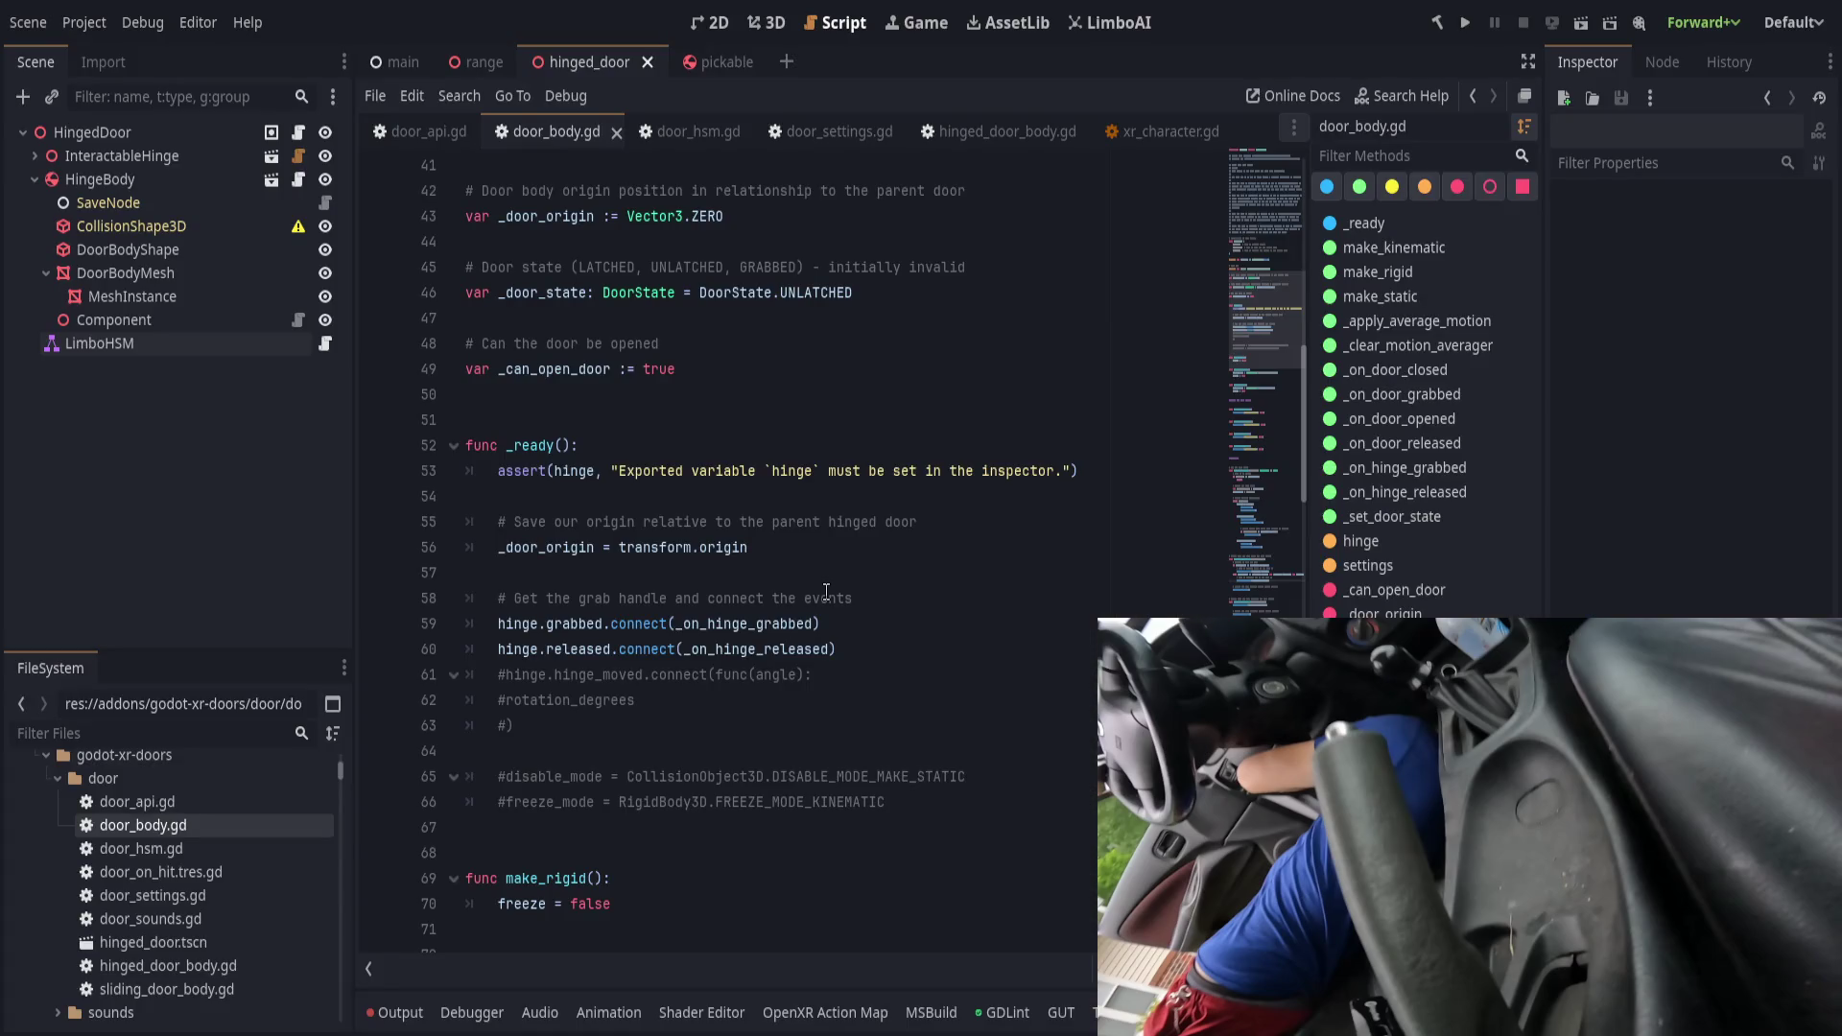
Review the grabbed and hinge_moved signal connections in _ready, then pan the state diagram.
{"action": "left_click", "coordinate": [827, 597]}
{"action": "left_click", "coordinate": [883, 622]}
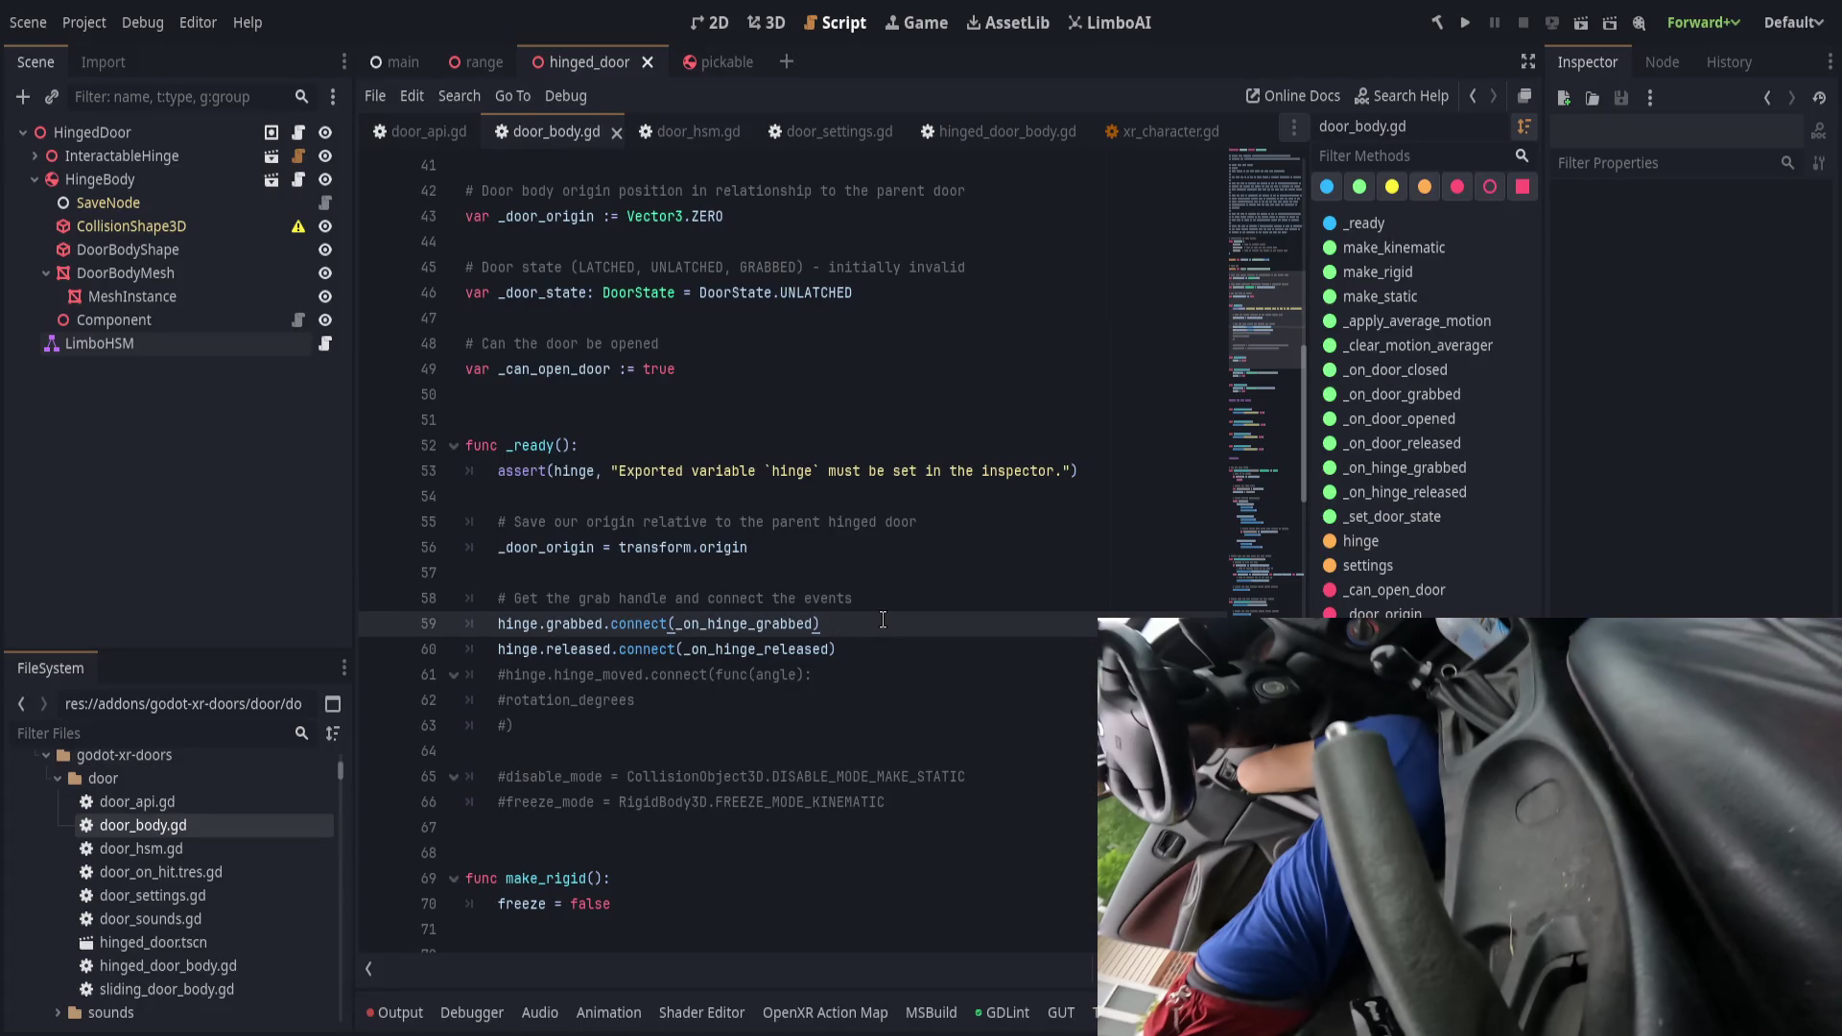
{"action": "scroll", "coordinate": [882, 620], "scroll_direction": "down", "scroll_amount": 2}
{"action": "scroll", "coordinate": [883, 620], "scroll_direction": "up", "scroll_amount": 1}
{"action": "left_click", "coordinate": [890, 595]}
{"action": "scroll", "coordinate": [889, 596], "scroll_direction": "down", "scroll_amount": 1}
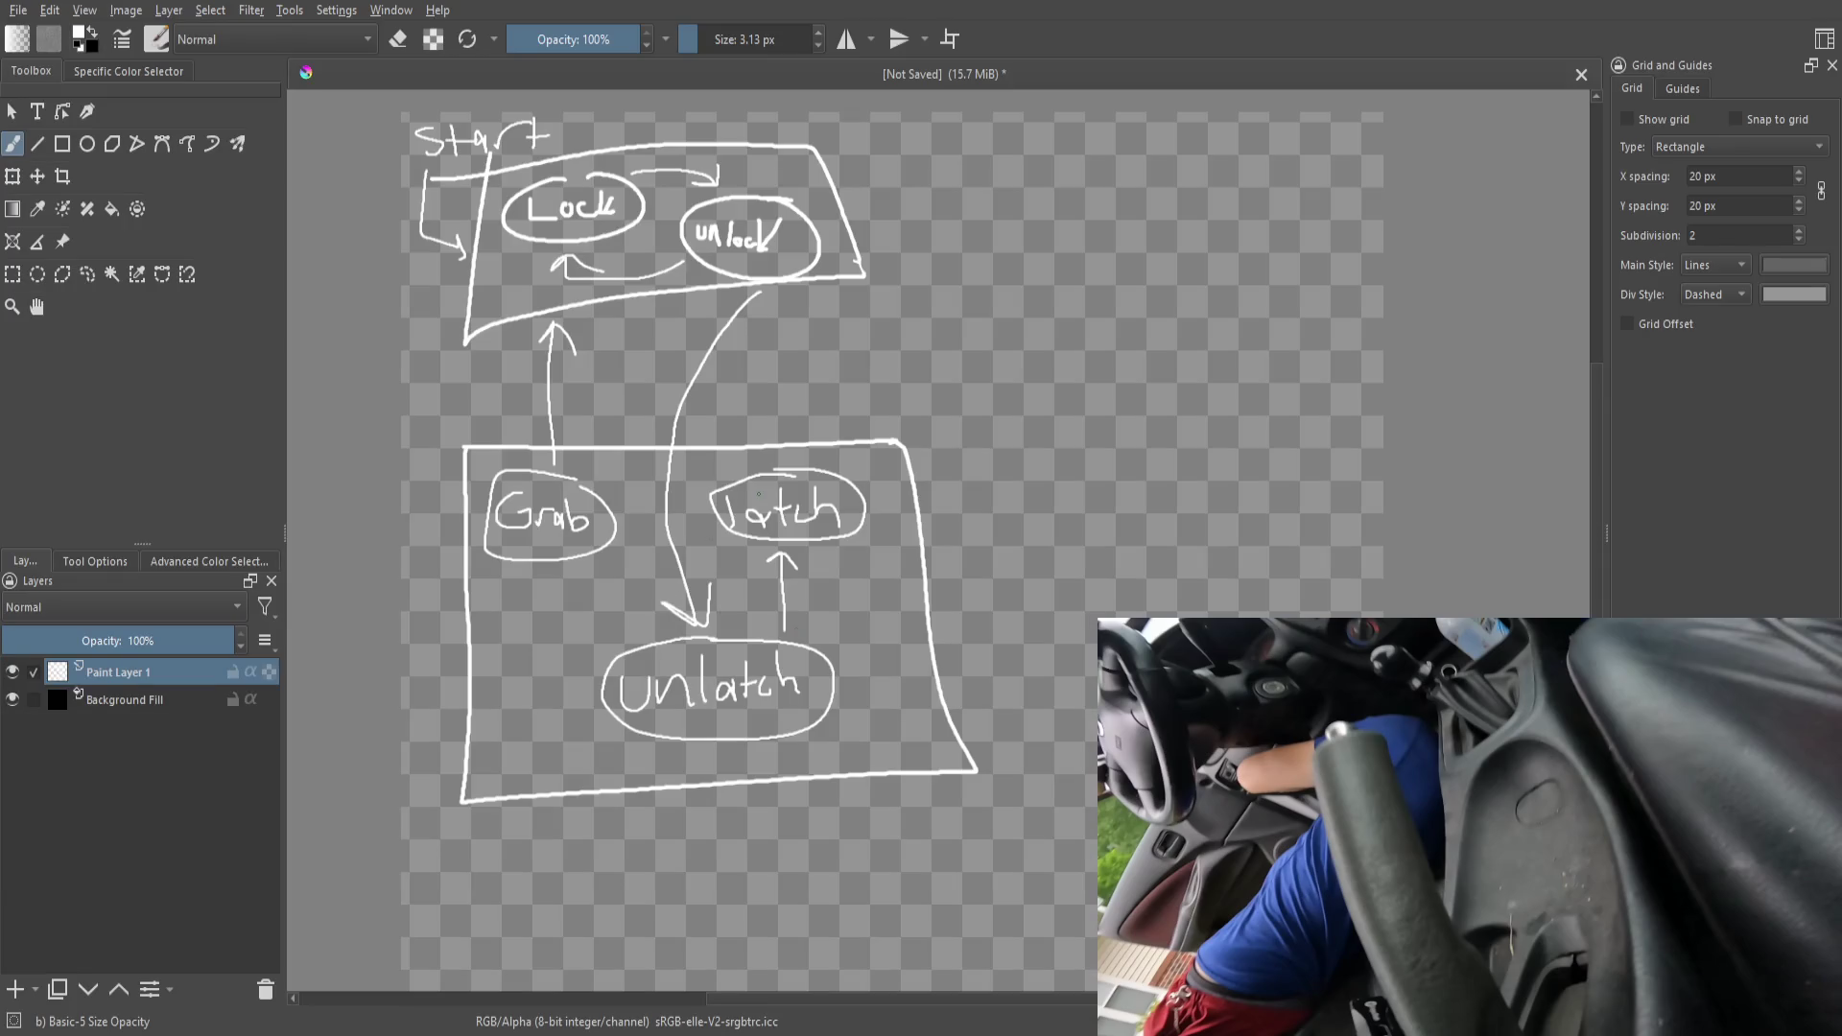
{"action": "left_click_drag", "start_coordinate": [902, 429], "coordinate": [965, 320]}
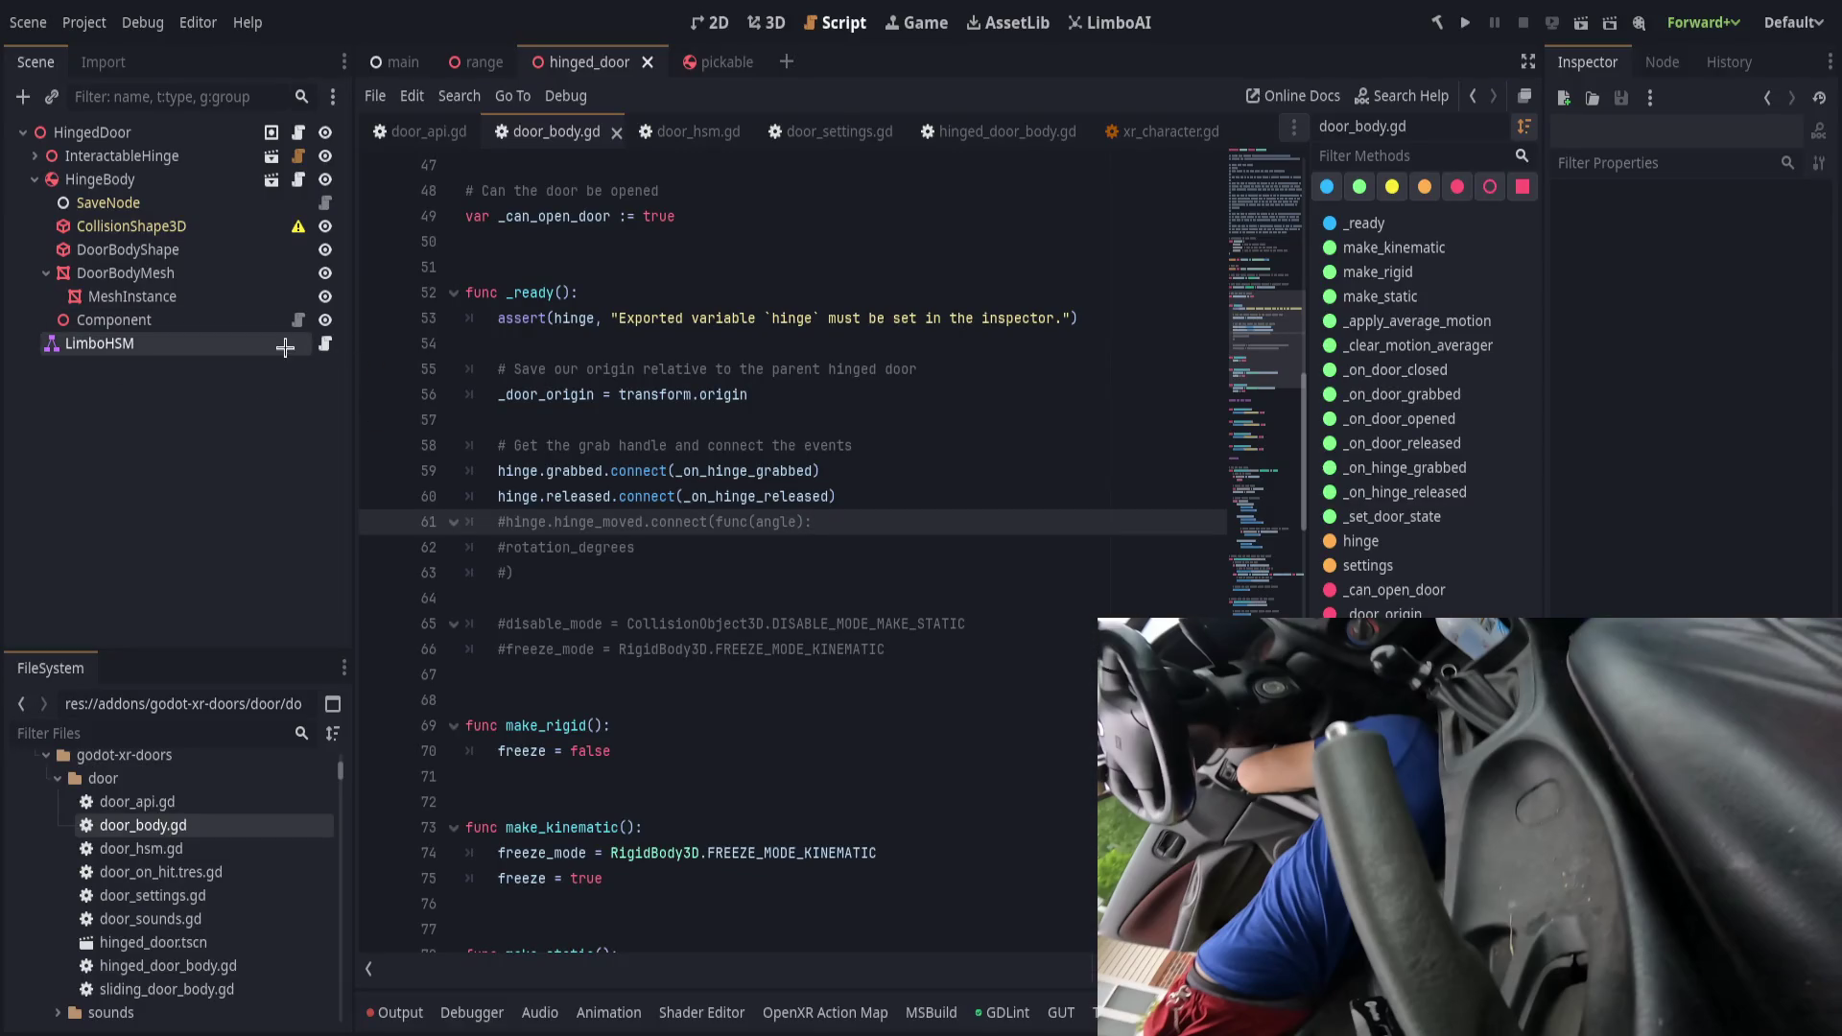
Open door_hsm.gd from the LimboHSM node, delete the placeholder pass, and save.
{"action": "left_click", "coordinate": [100, 344]}
{"action": "left_click", "coordinate": [815, 404]}
{"action": "key", "text": "BackSpace"}
{"action": "key", "text": "BackSpace"}
{"action": "key", "text": "BackSpace"}
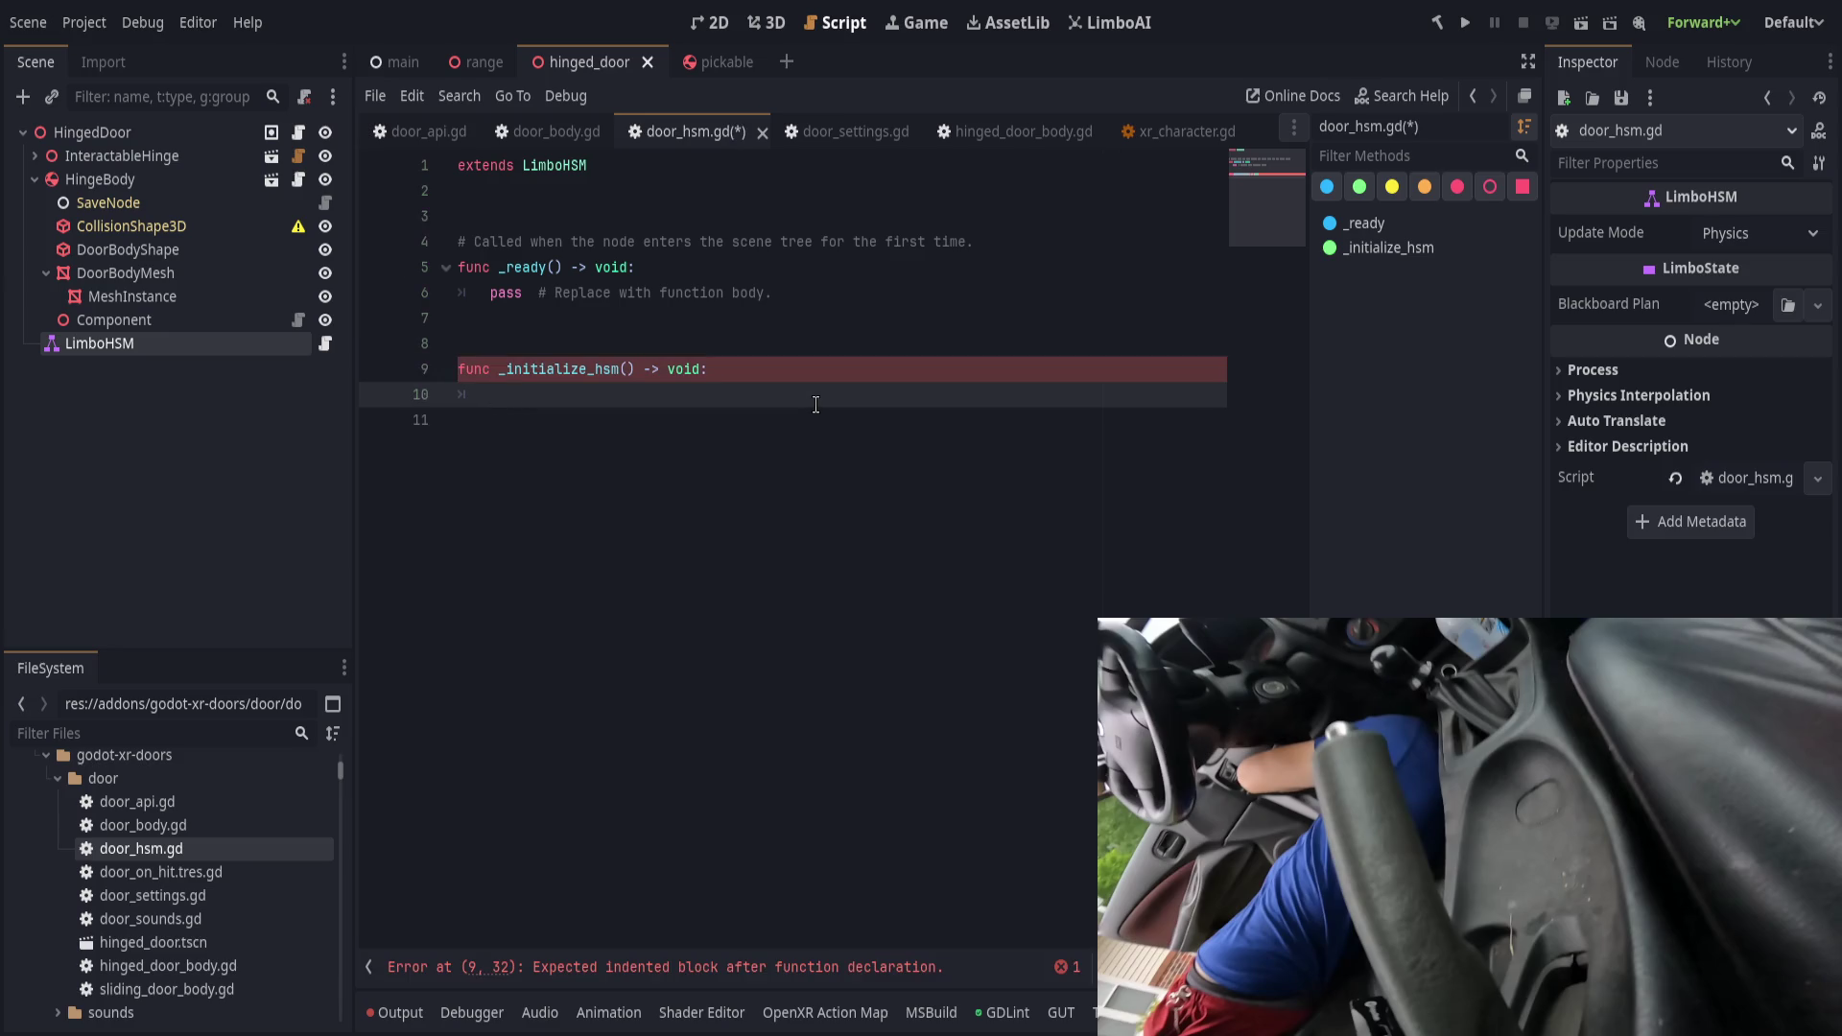
{"action": "key", "text": "ctrl+s"}
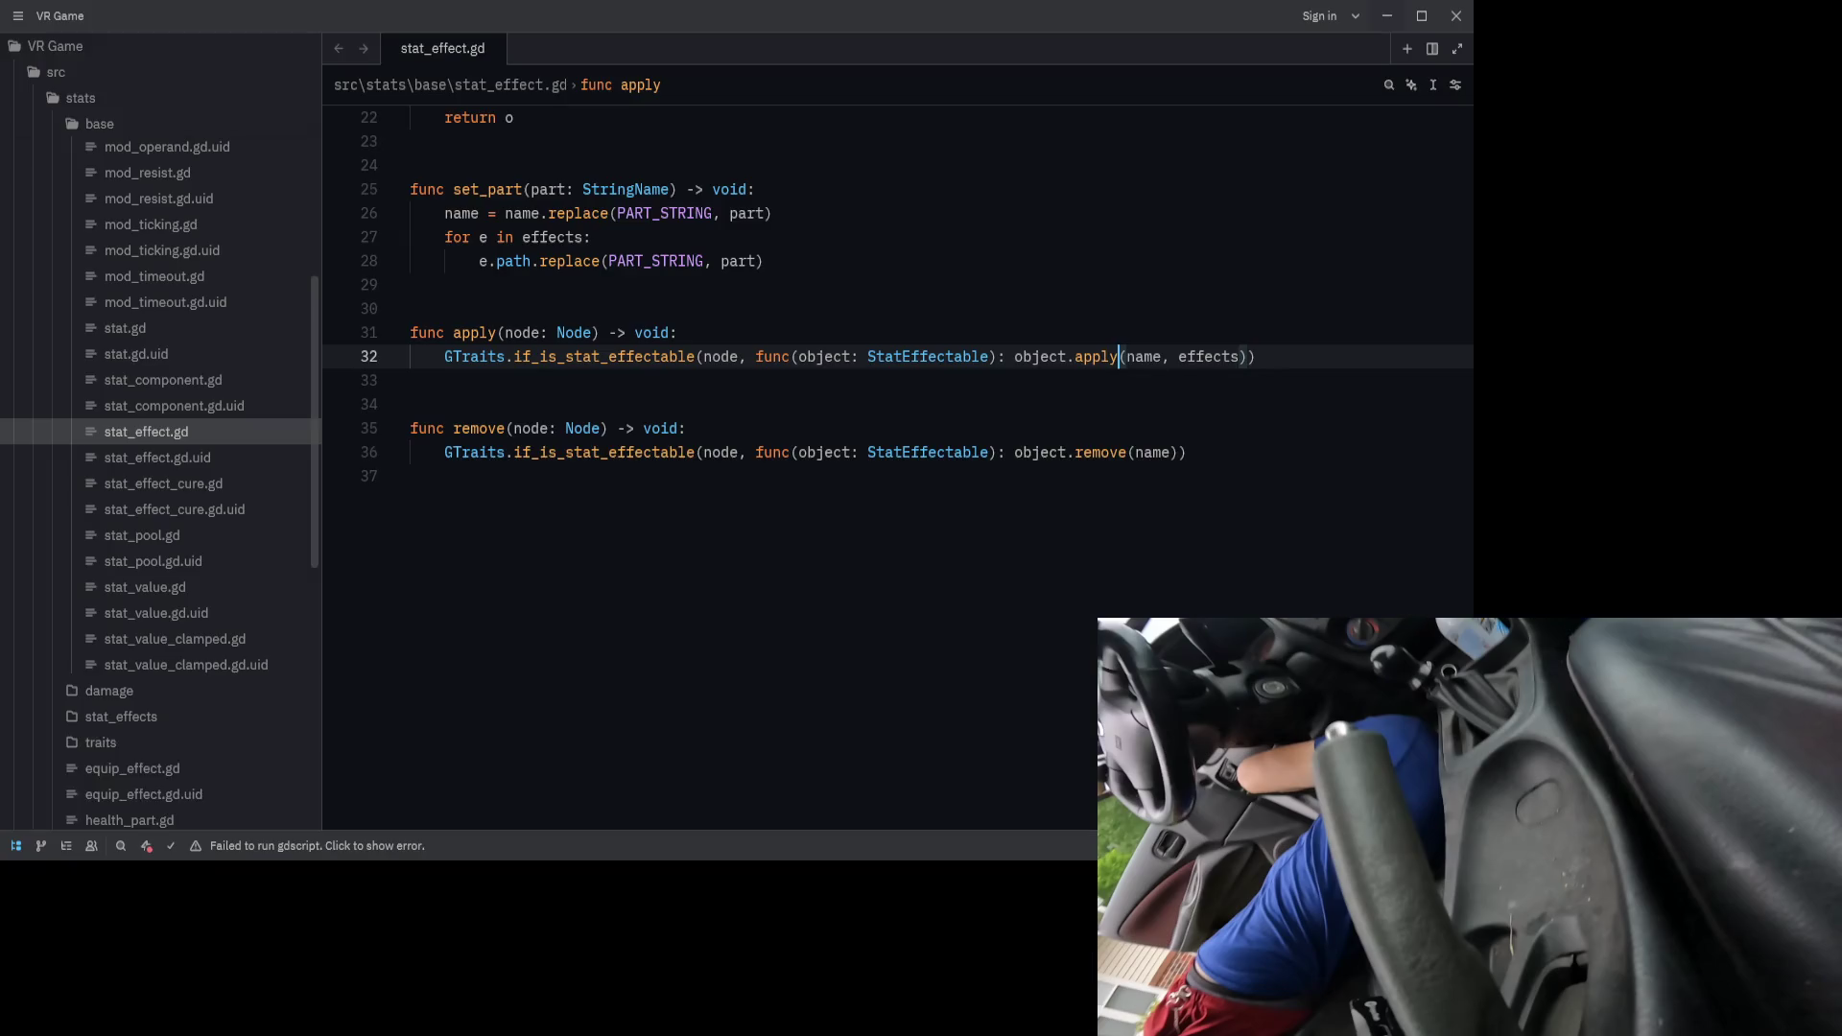
Dismiss the gdscript language-server popup and open armable_fsm.gd via Ctrl+P.
{"action": "left_click", "coordinate": [147, 845]}
{"action": "left_click", "coordinate": [174, 802]}
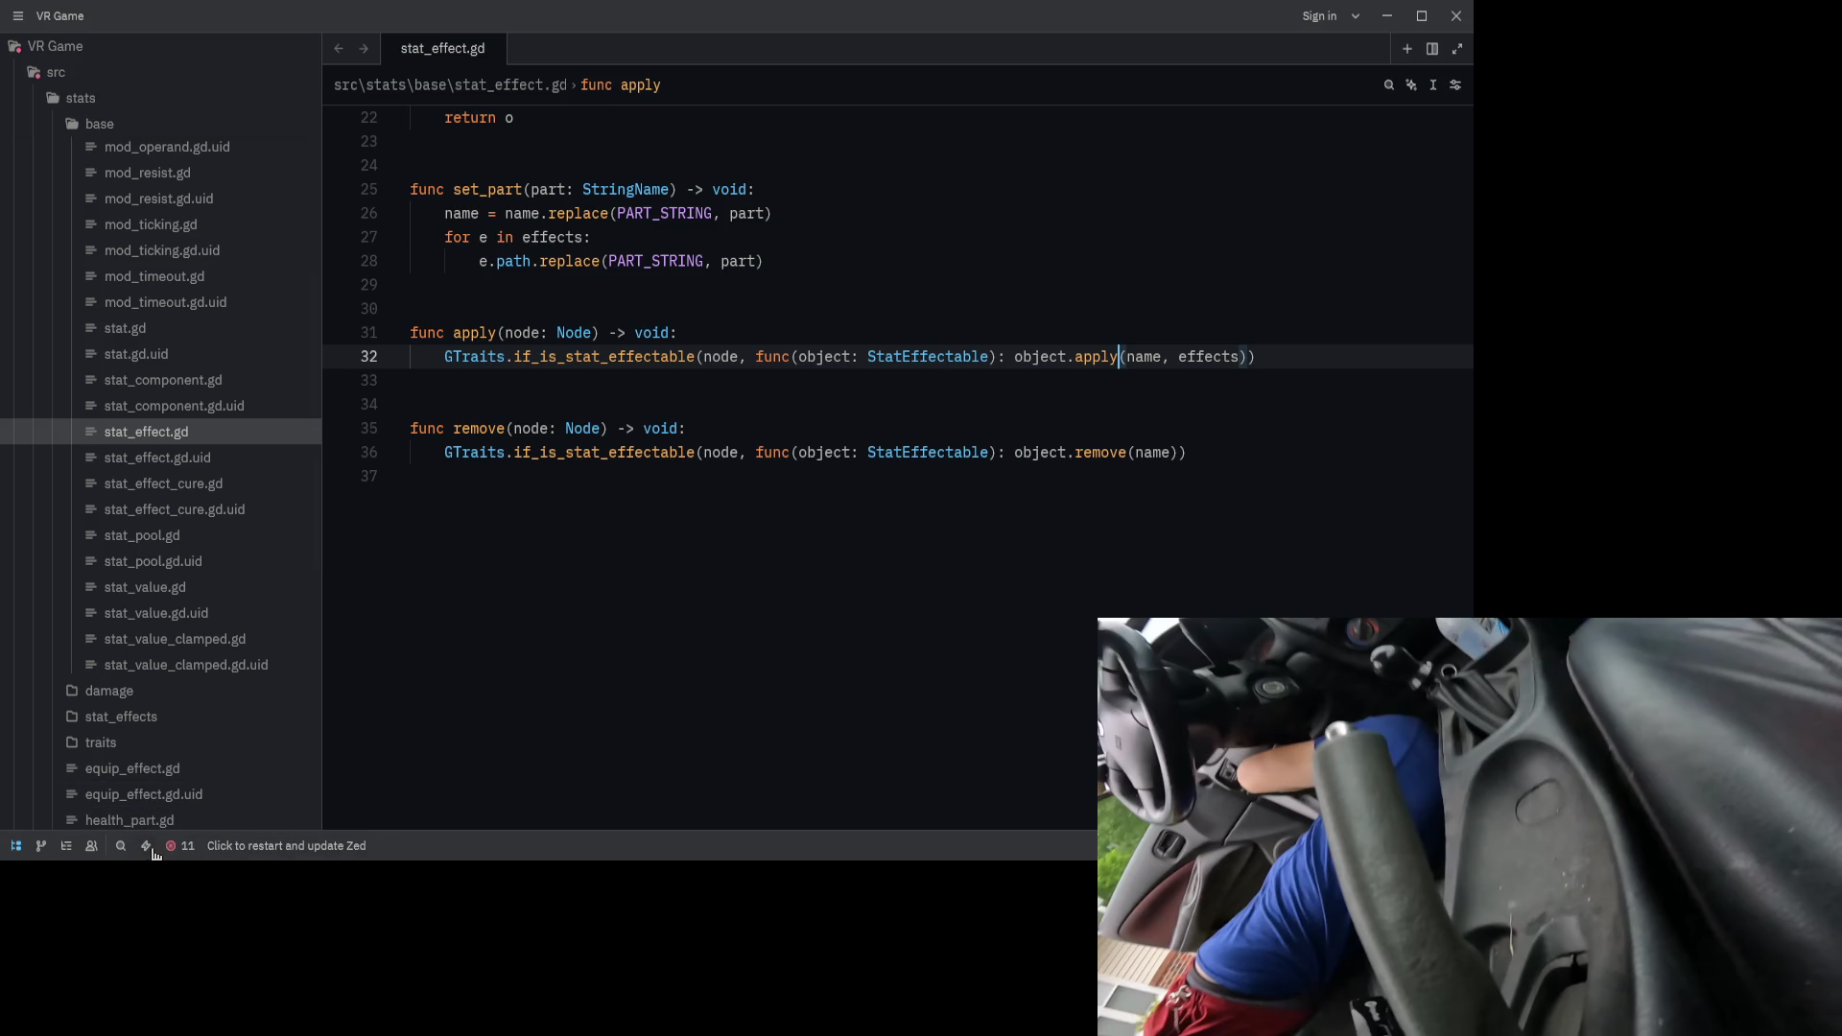
{"action": "left_click", "coordinate": [606, 534]}
{"action": "key", "text": "ctrl+p"}
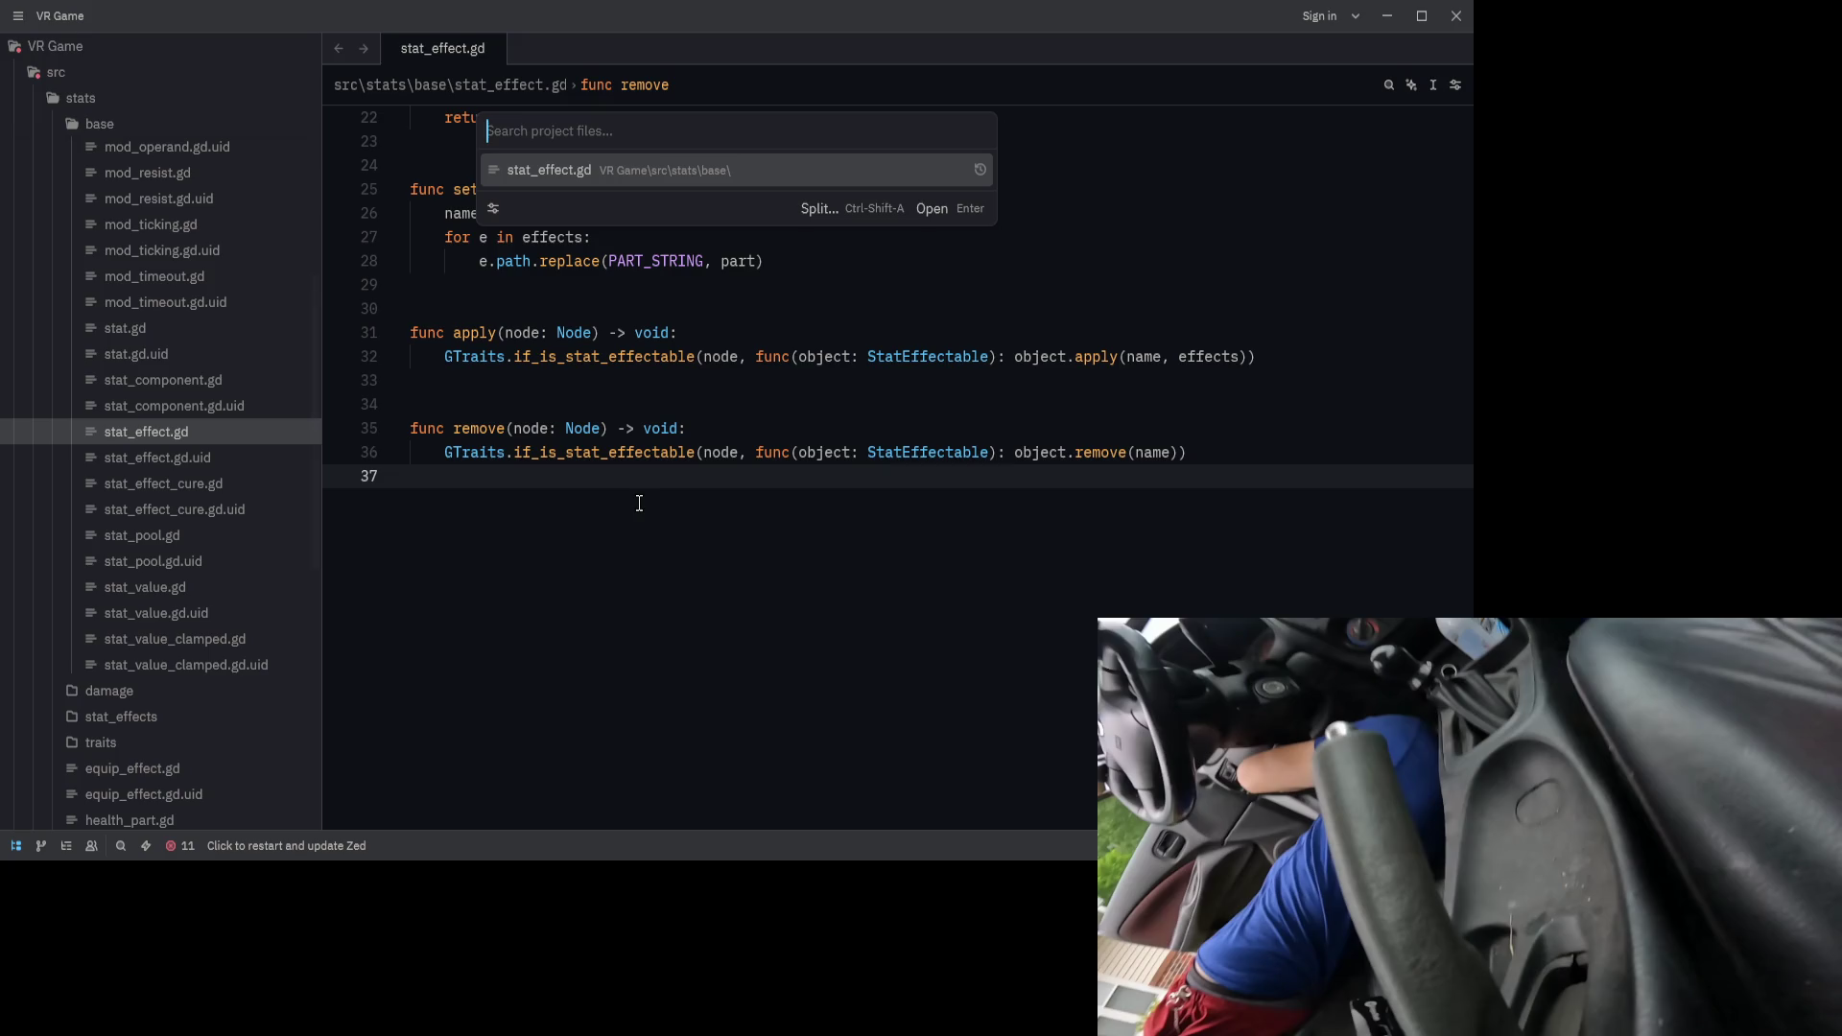
{"action": "type", "text": "armable"}
{"action": "key", "text": "Return"}
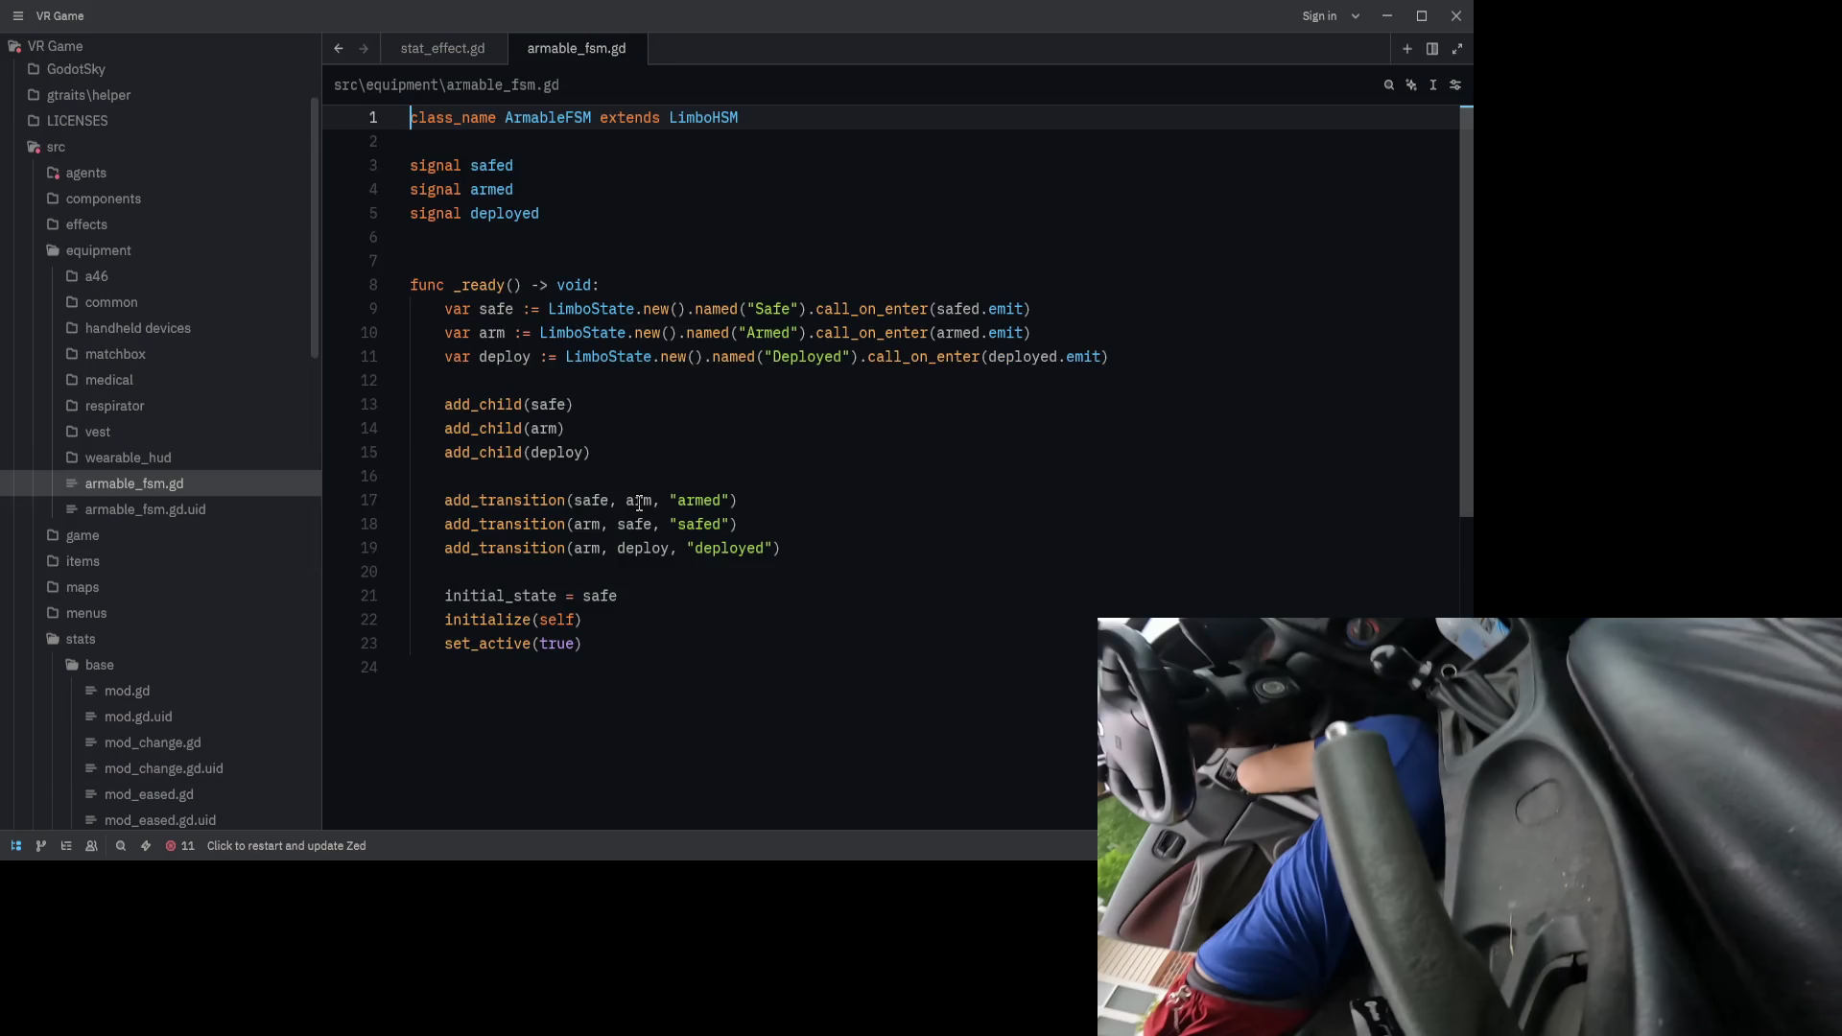
Open door_hsm.gd and split it into a pane above armable_fsm.gd.
{"action": "key", "text": "ctrl+p"}
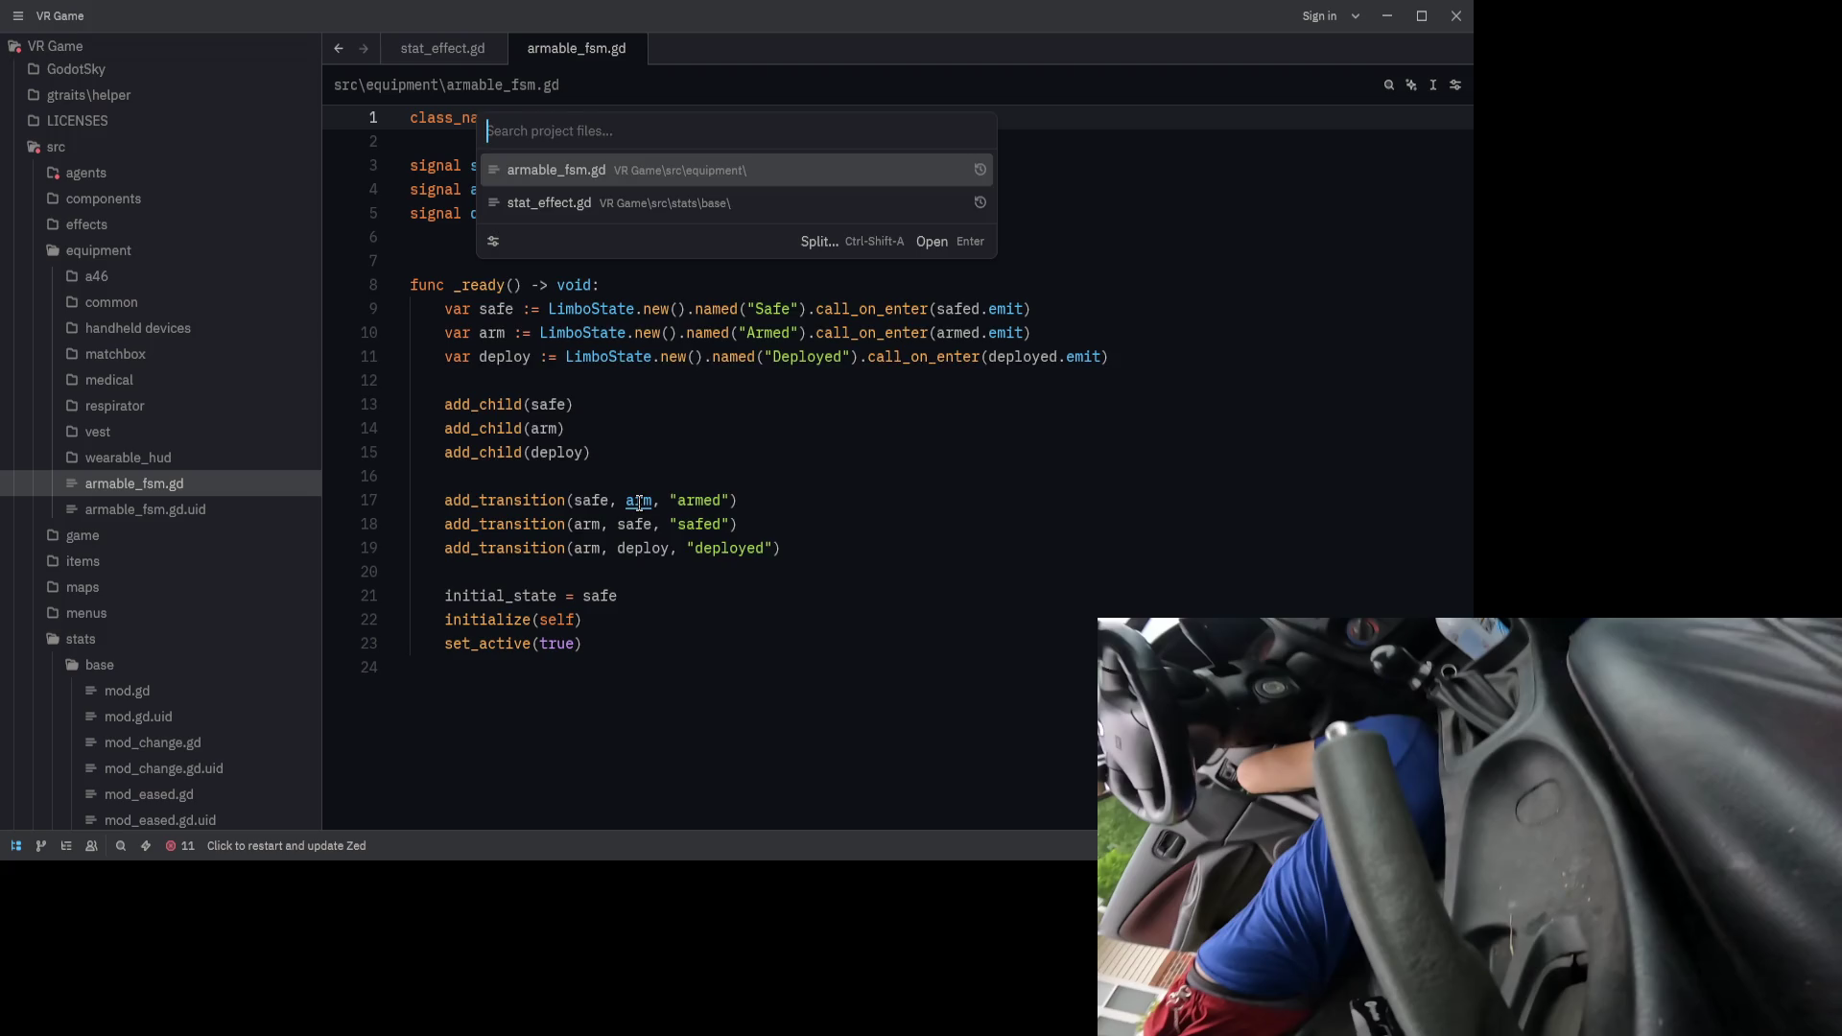
{"action": "type", "text": "door_hsm"}
{"action": "key", "text": "Return"}
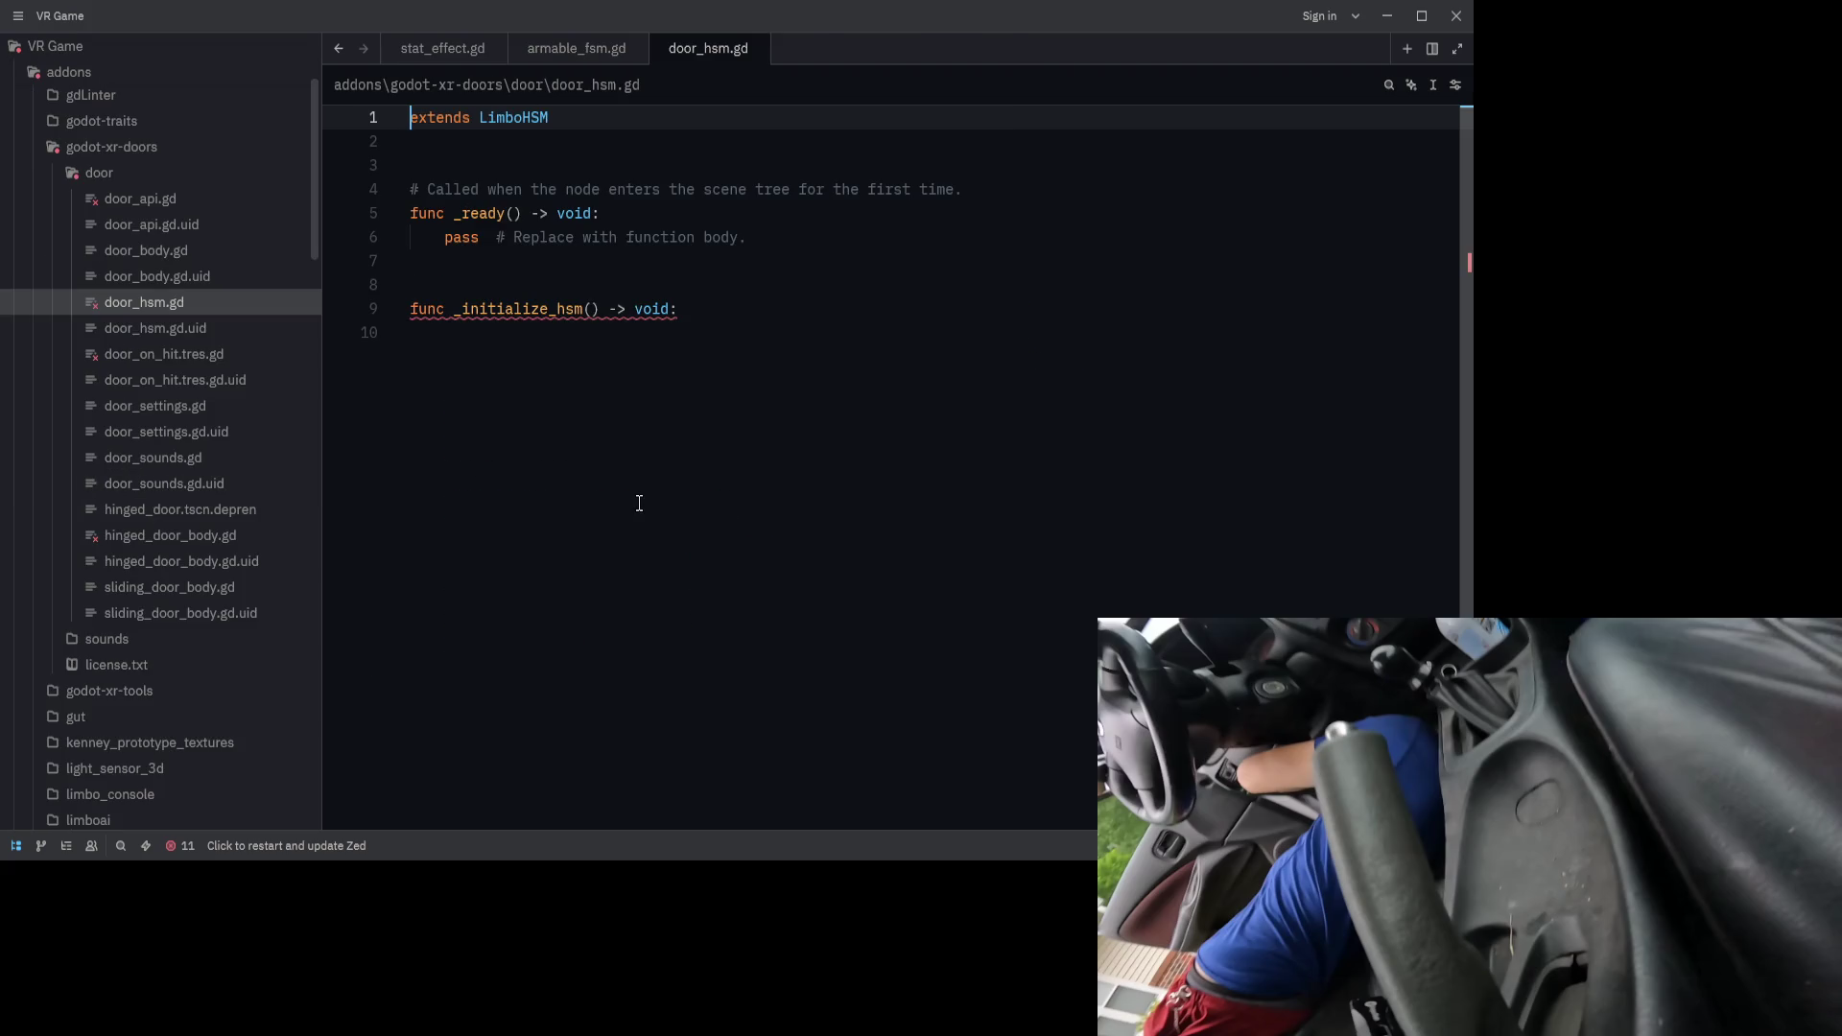
{"action": "left_click_drag", "start_coordinate": [687, 64], "coordinate": [760, 175]}
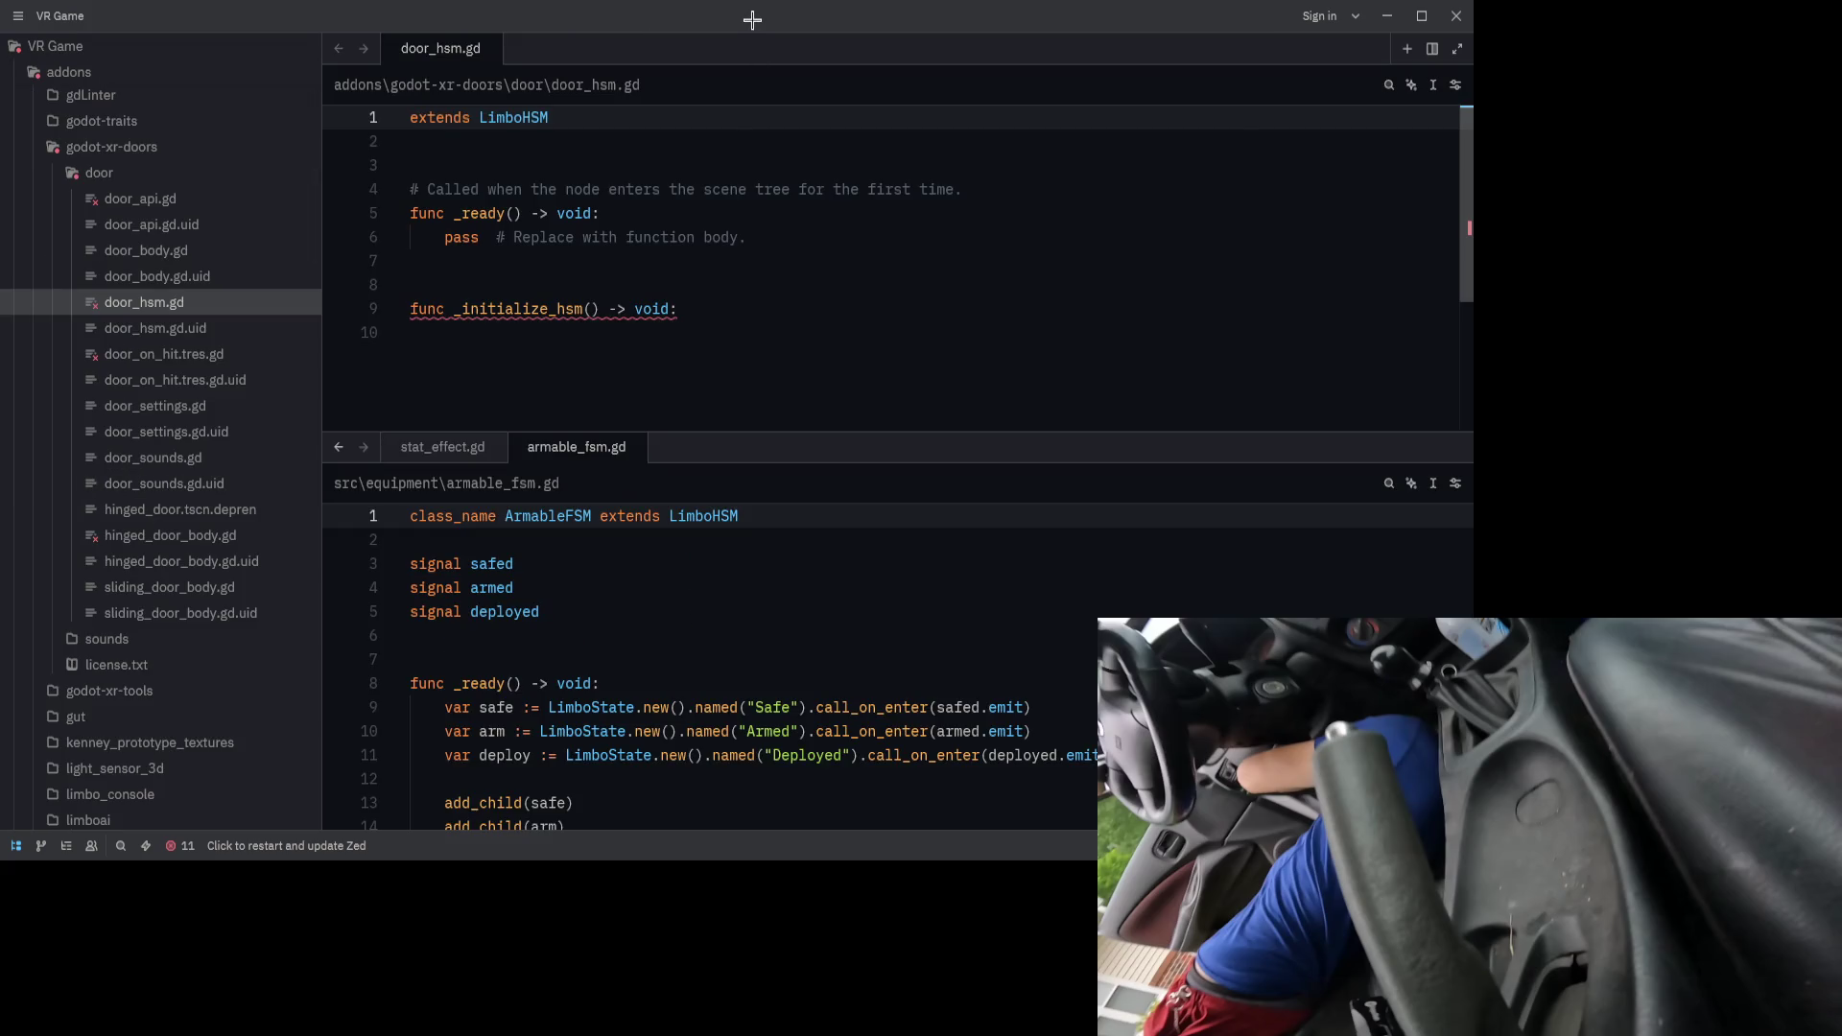
In maximized Zed, delete the placeholder pass and _initialize_hsm function from door_hsm.gd.
{"action": "double_click", "coordinate": [985, 22]}
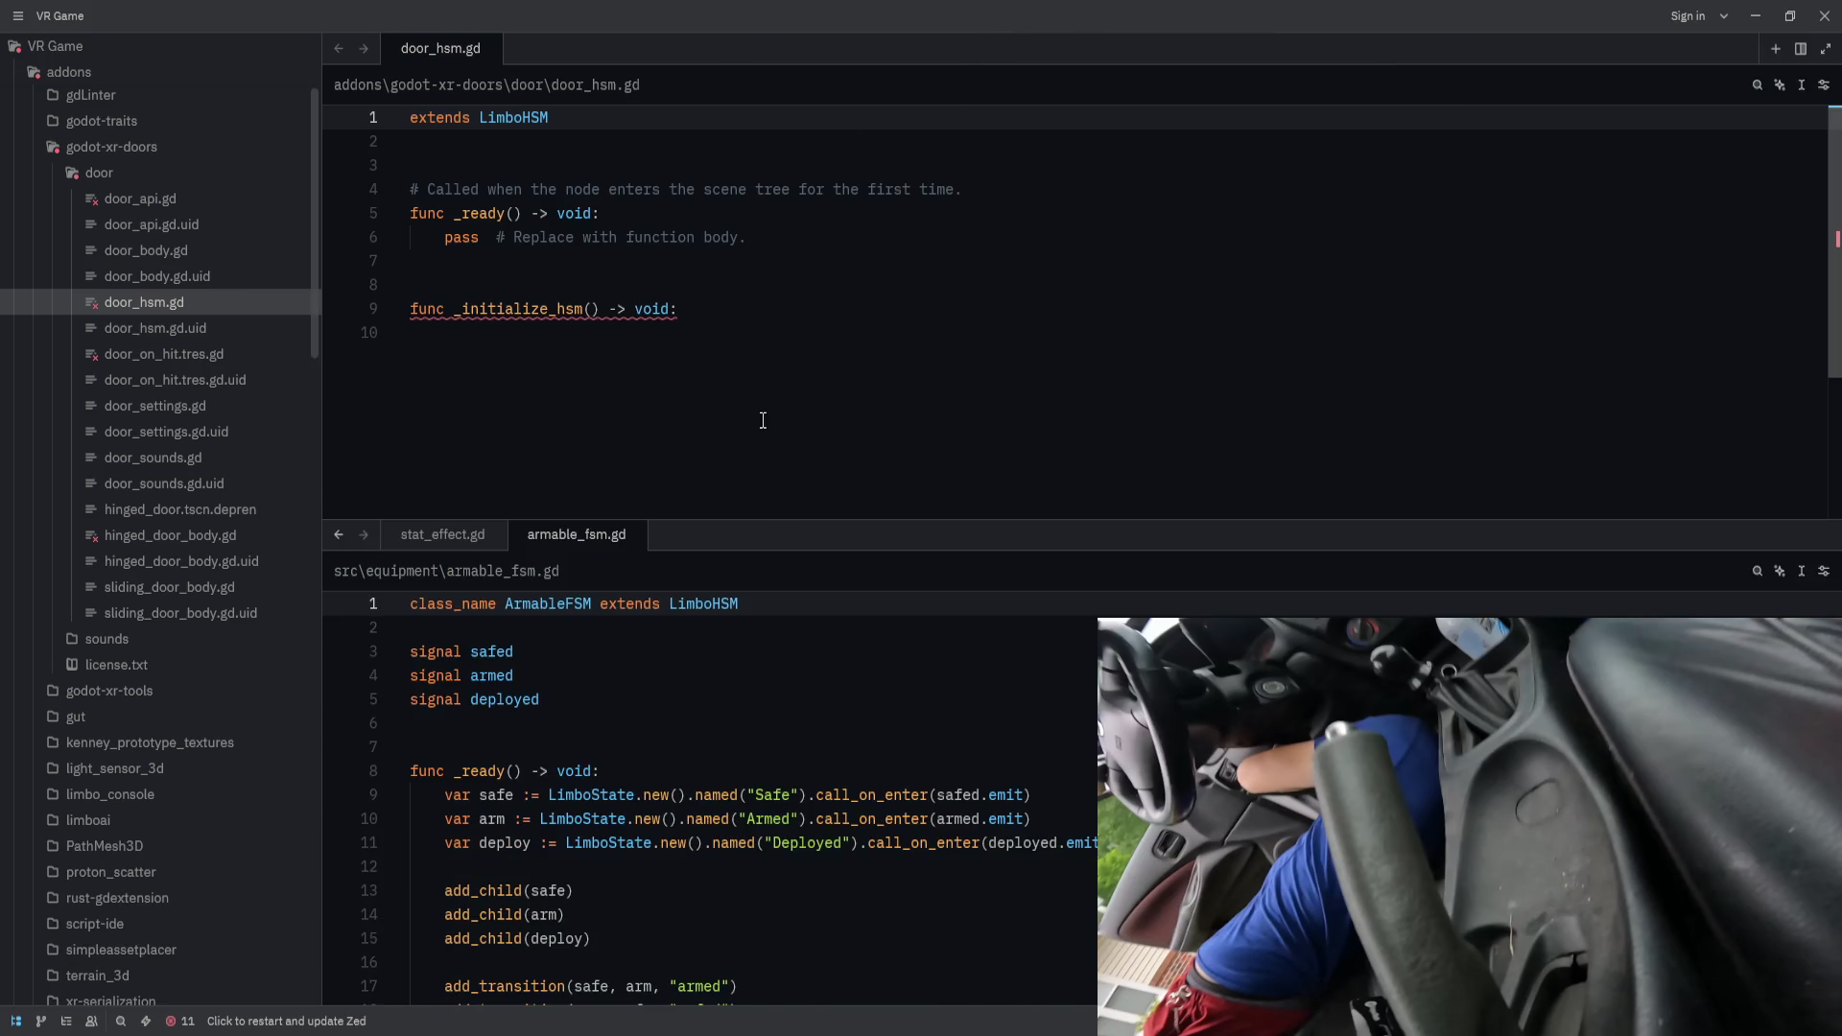
{"action": "left_click", "coordinate": [772, 364]}
{"action": "key", "text": "Tab"}
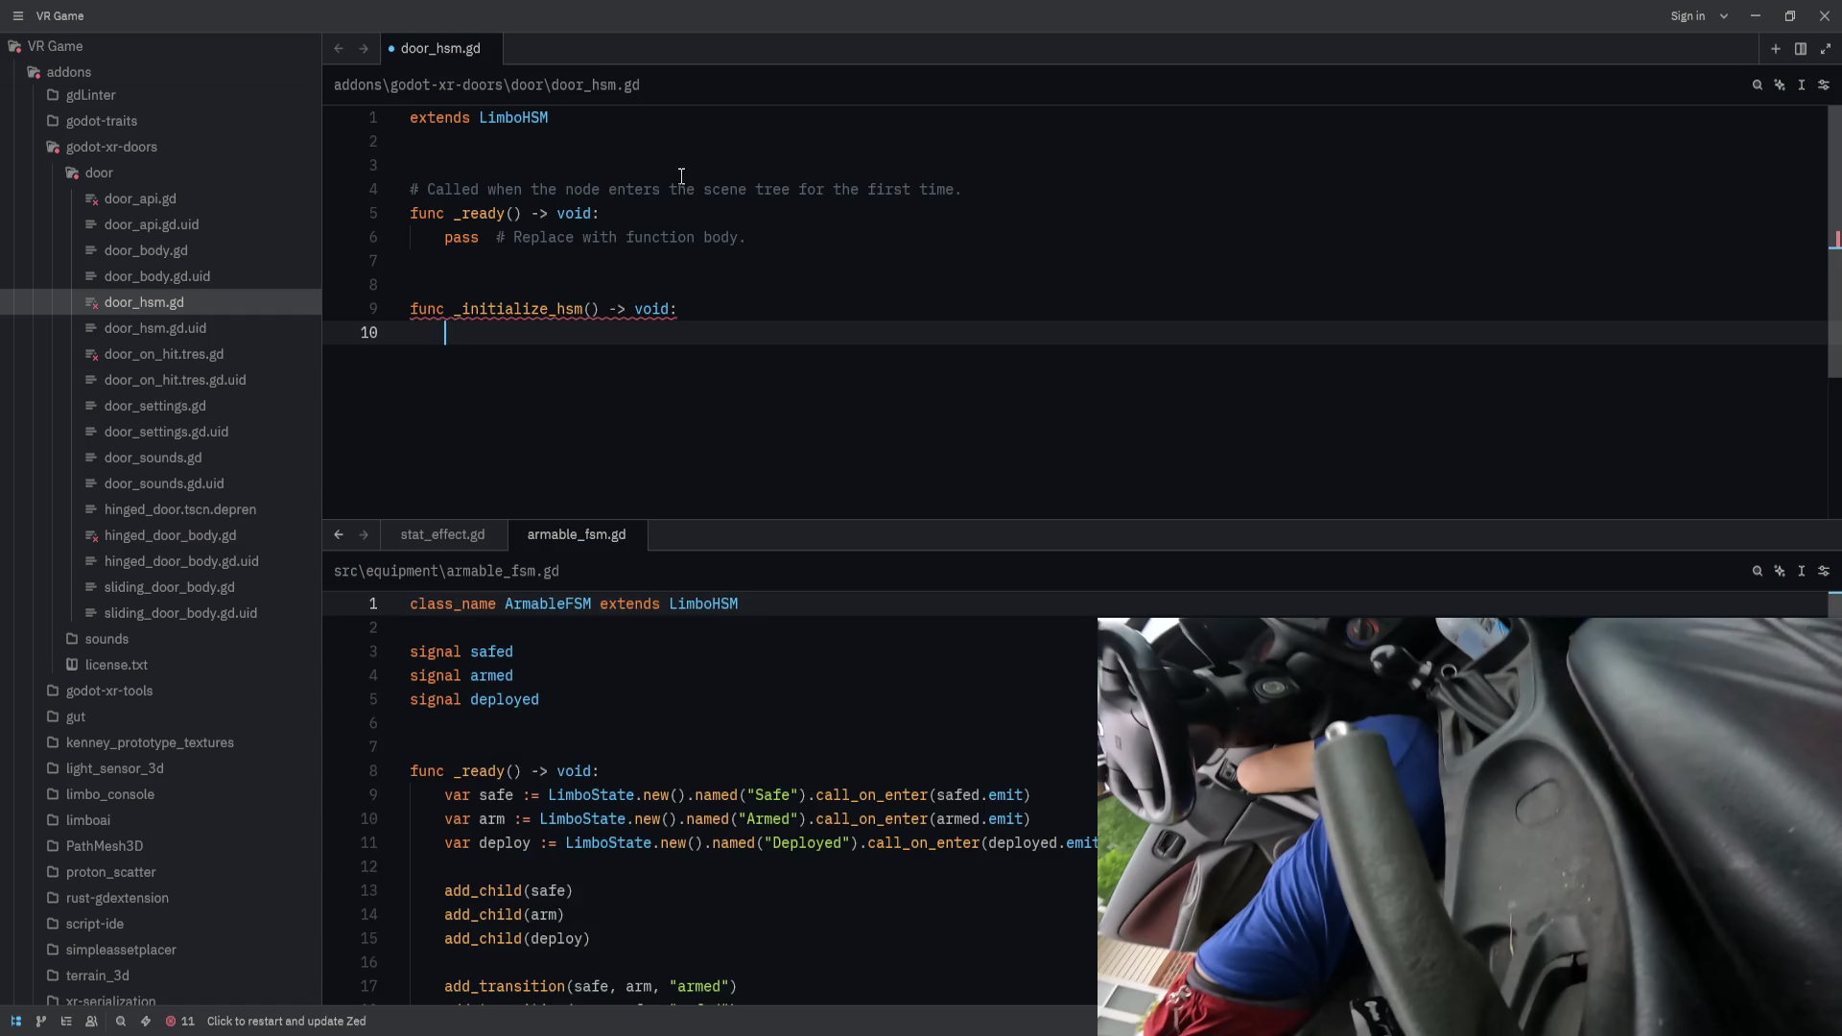
{"action": "left_click", "coordinate": [818, 173]}
{"action": "left_click", "coordinate": [775, 309]}
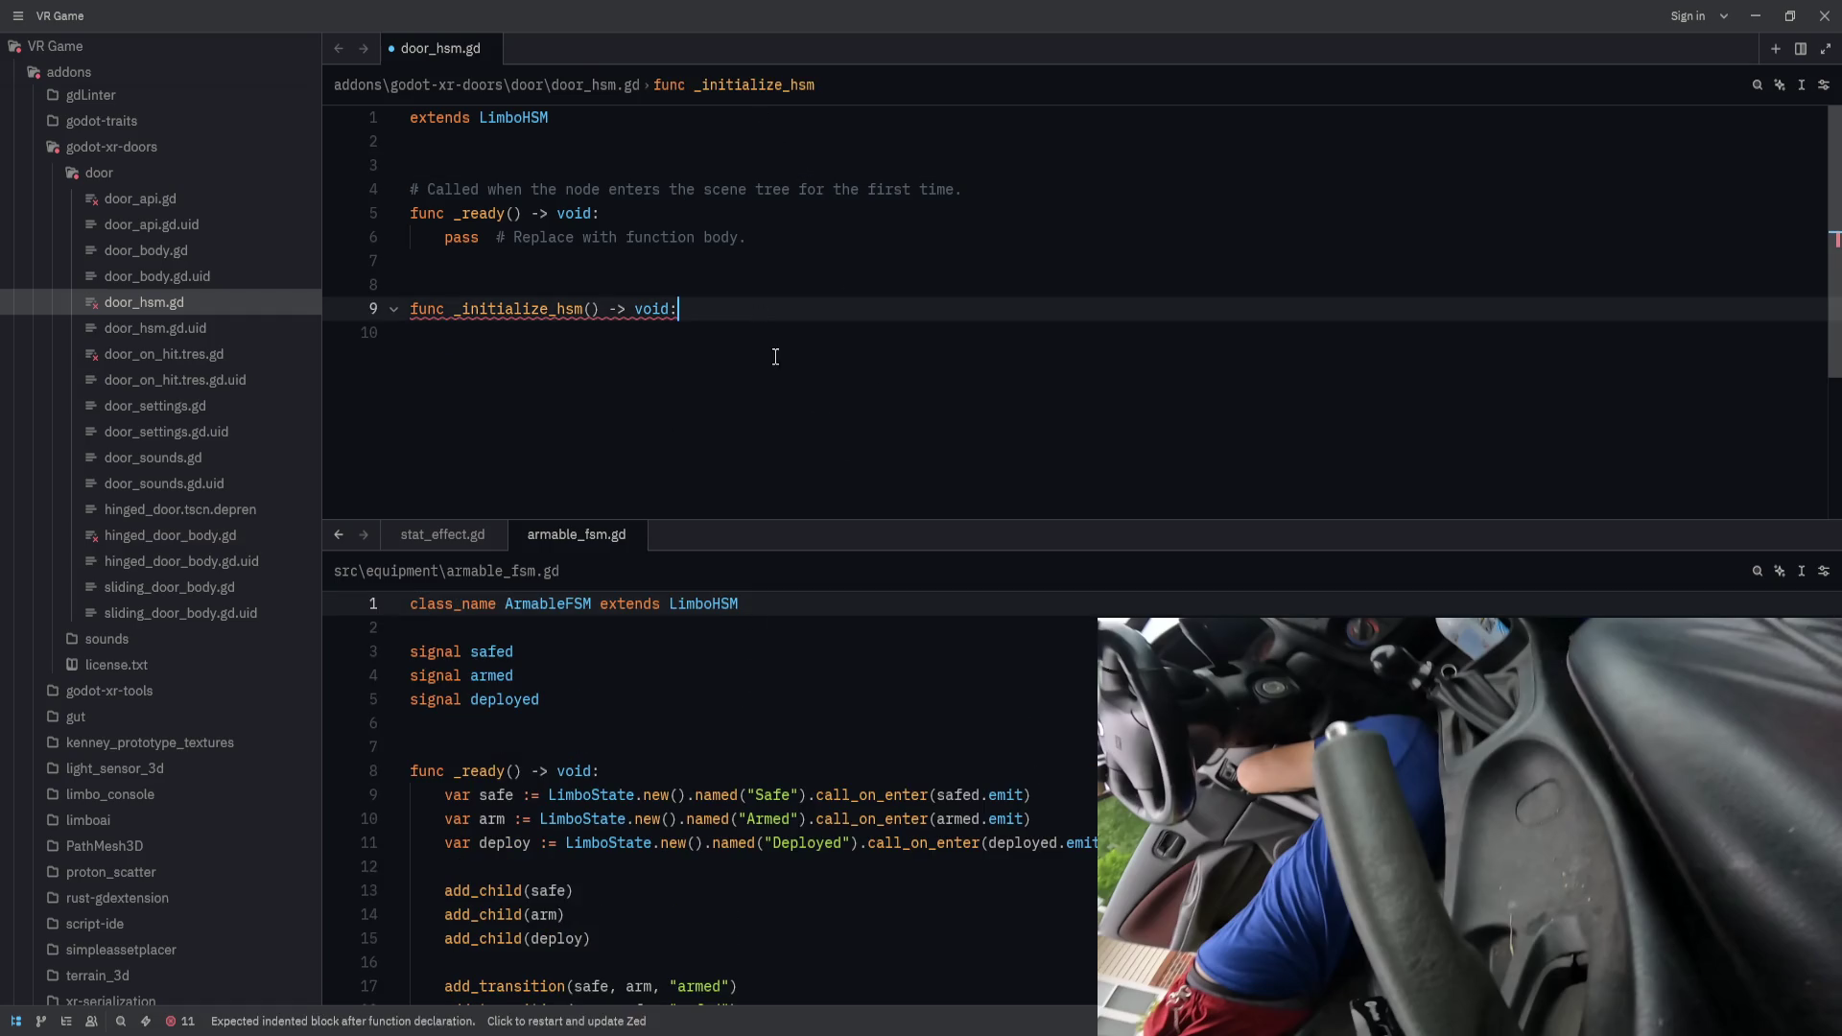
{"action": "left_click", "coordinate": [775, 356]}
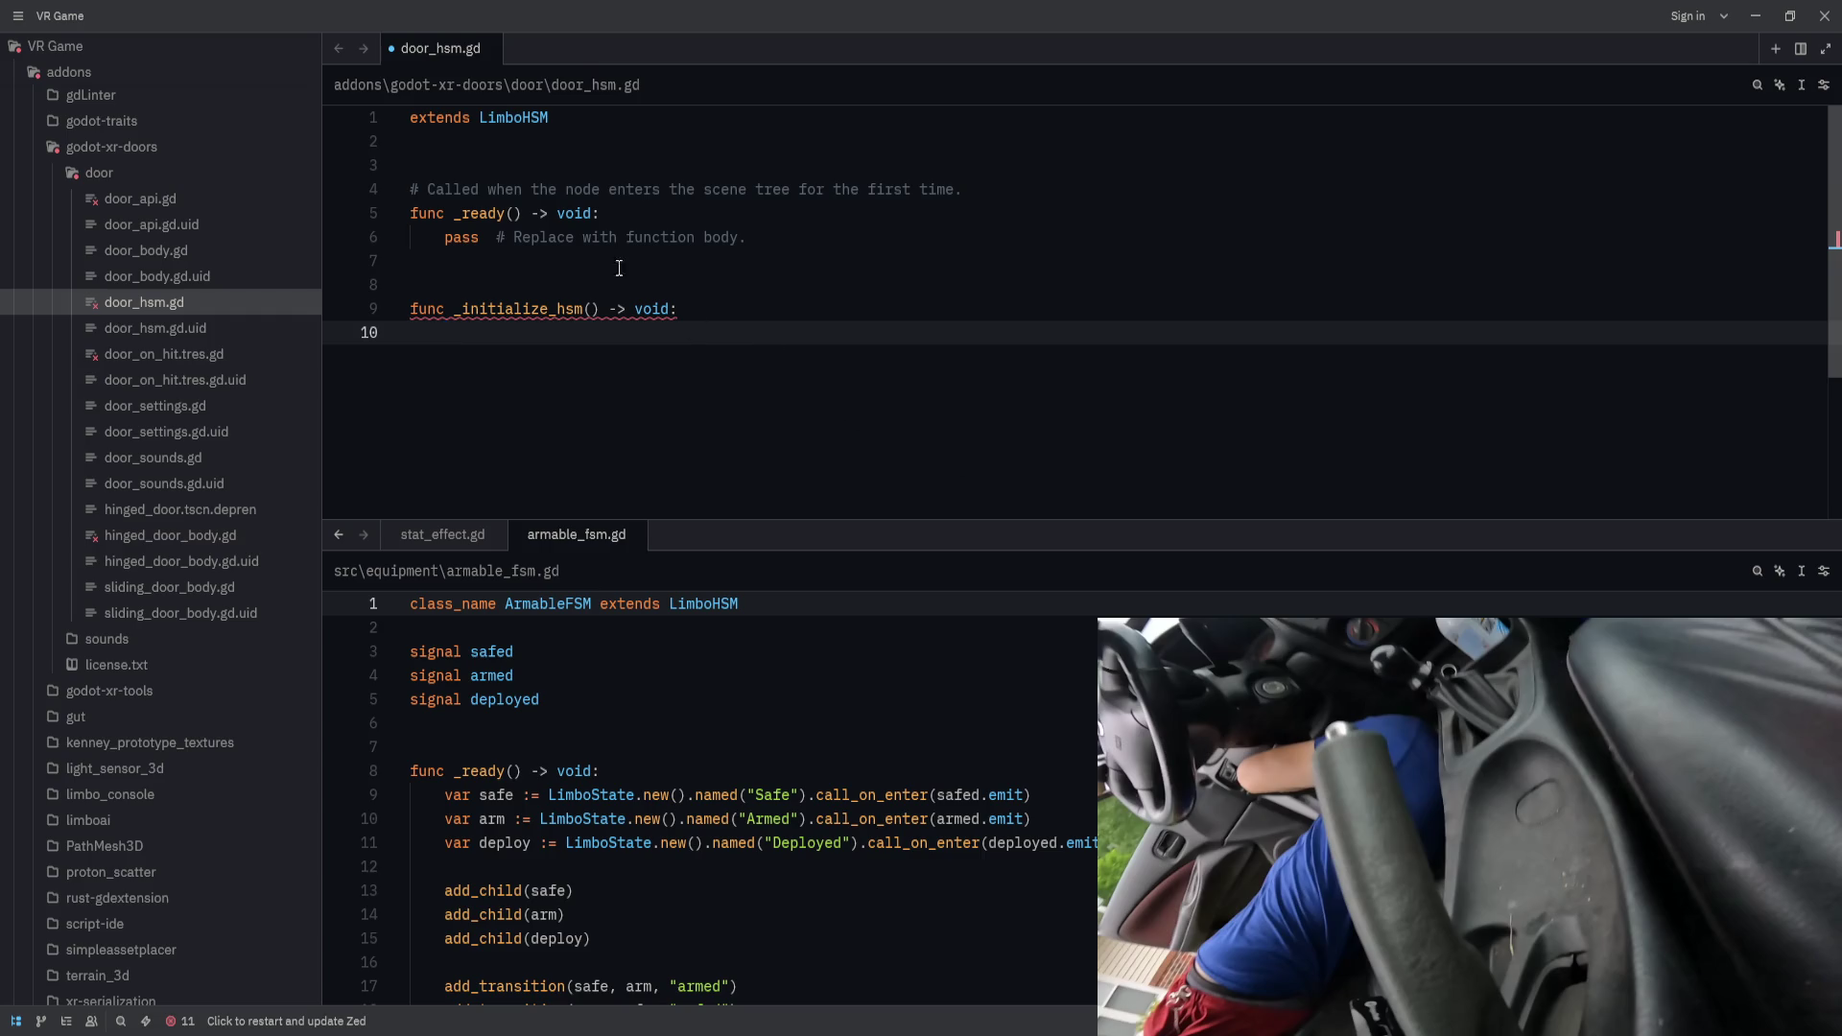
{"action": "left_click", "coordinate": [444, 237], "text": "shift"}
{"action": "key", "text": "BackSpace"}
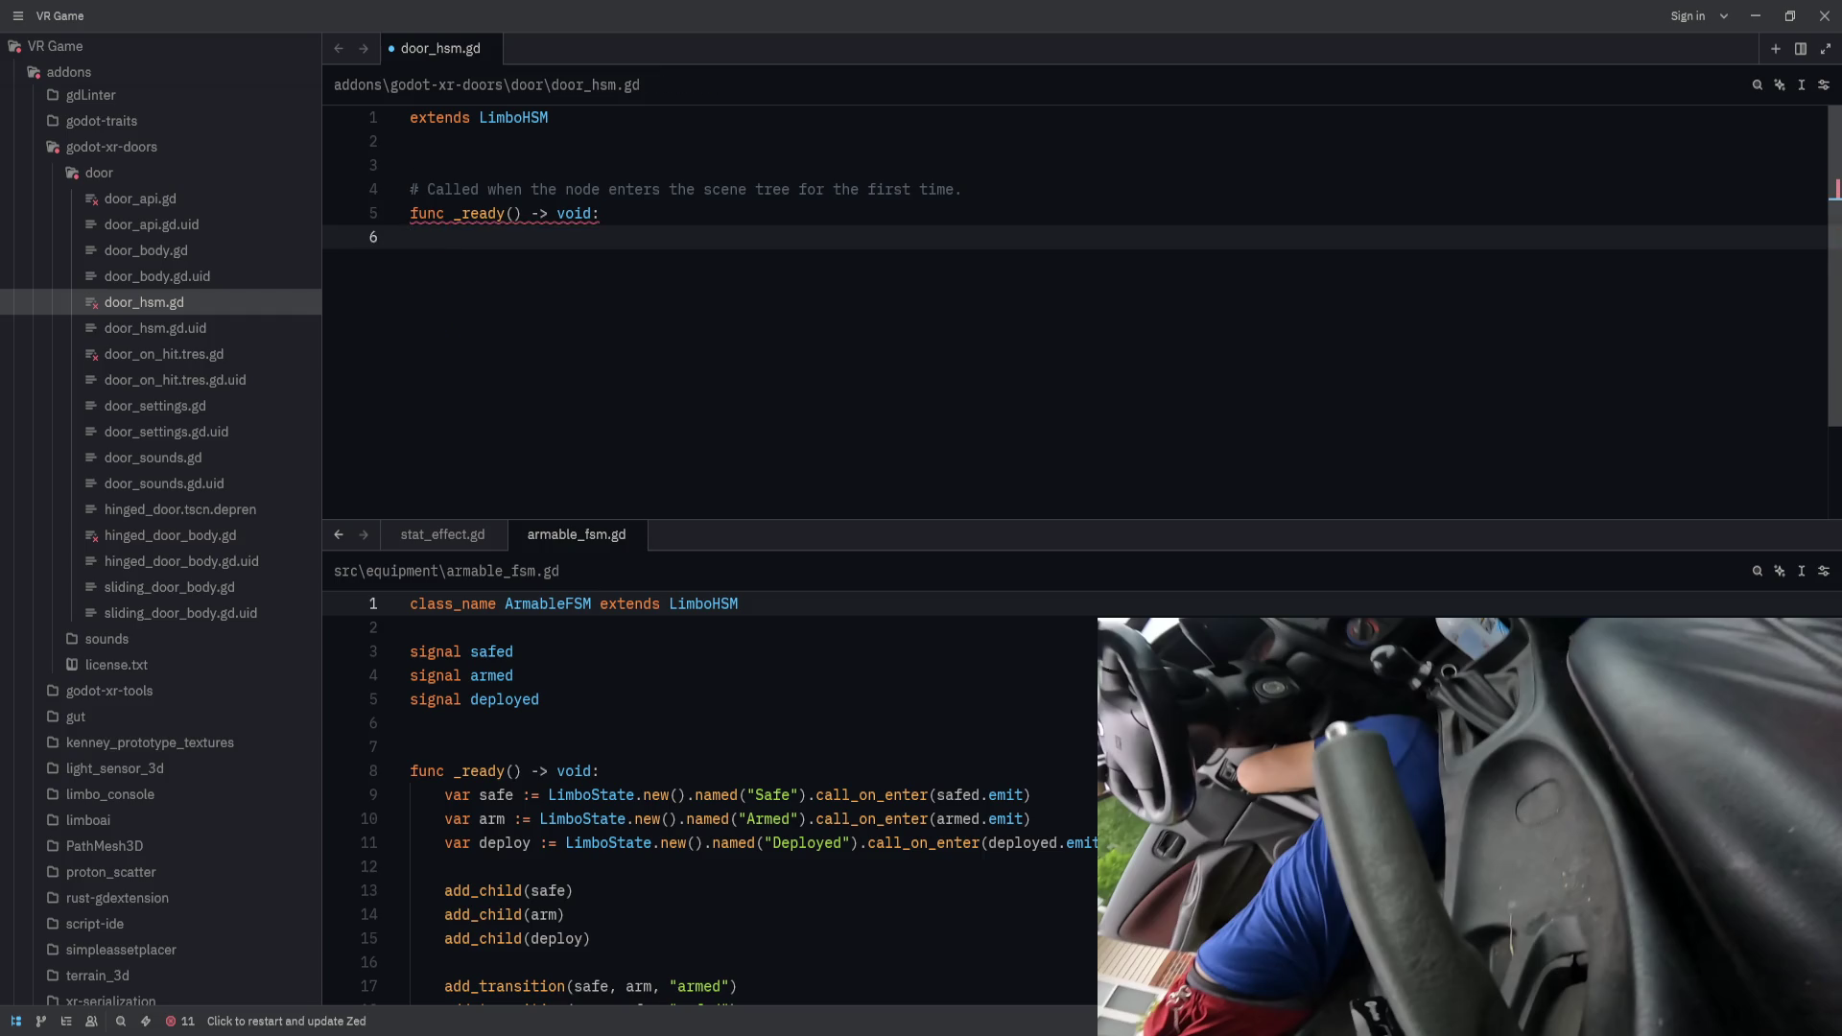
Declare var lock, unlock, latch, unlatch and grabbed, plus an empty var line.
{"action": "type", "text": "var "}
{"action": "type", "text": "lock"}
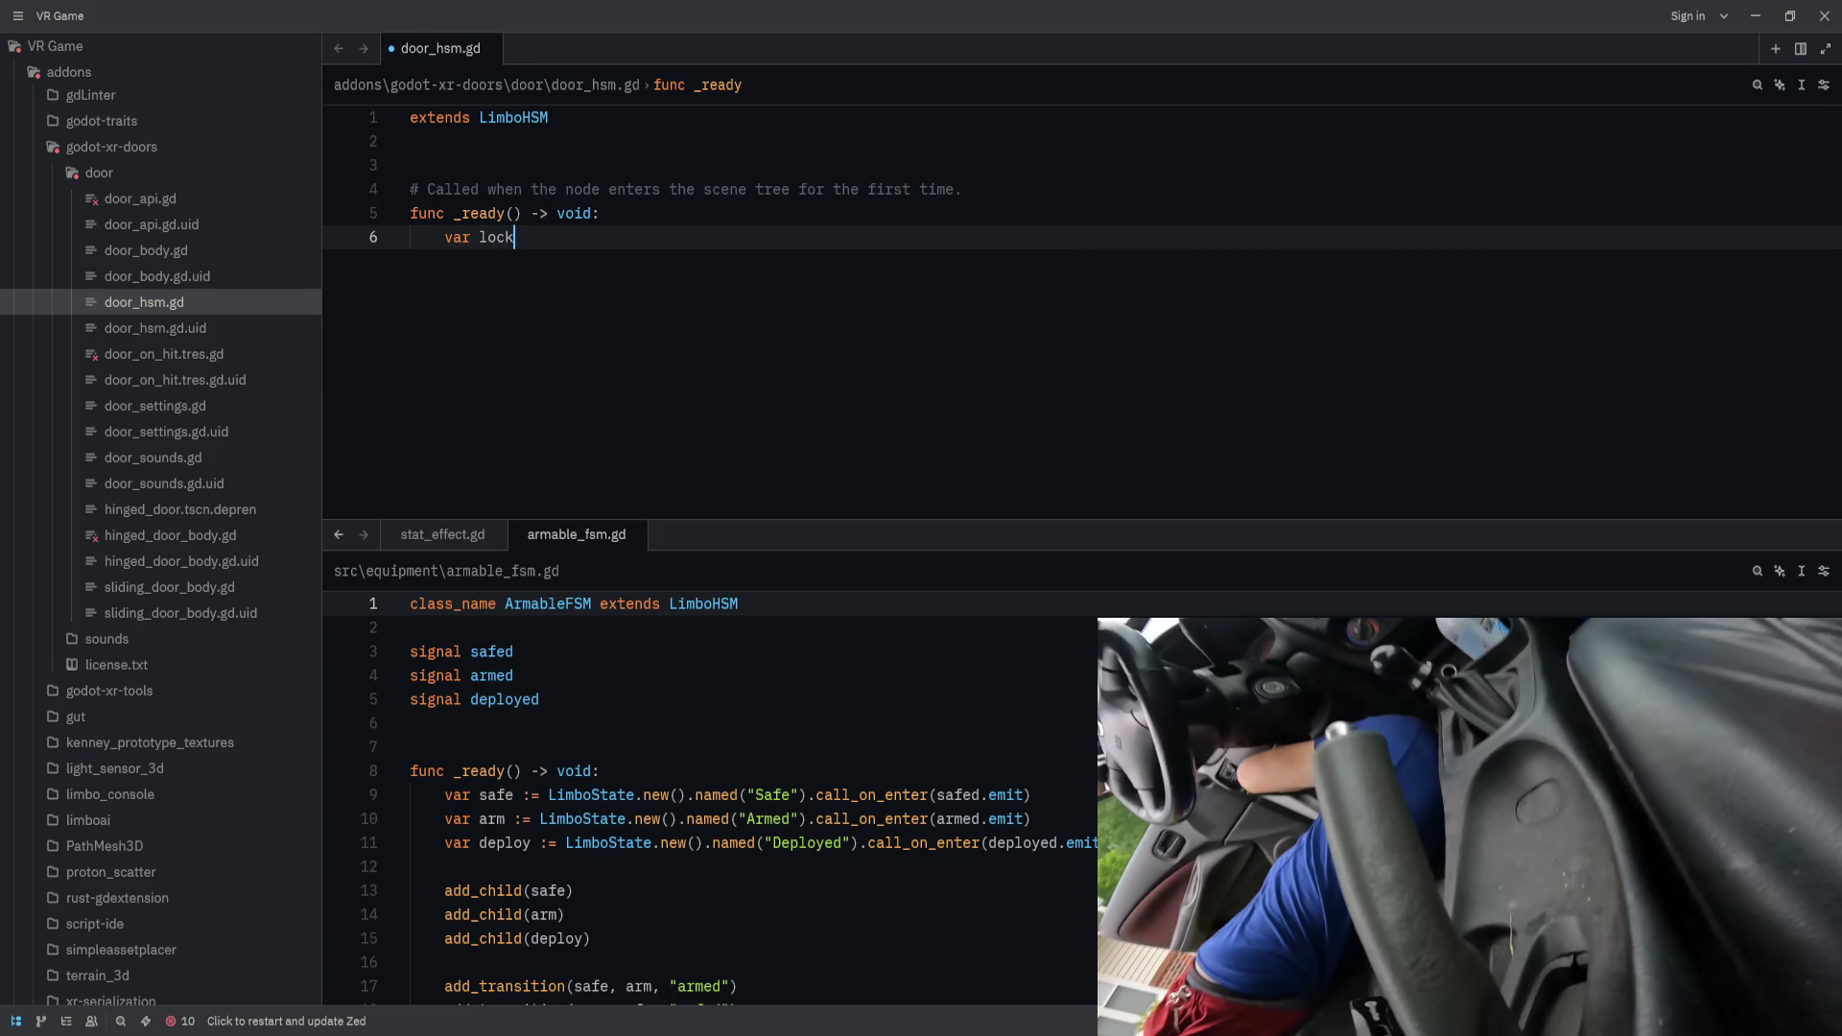
{"action": "type", "text": "ed"}
{"action": "key", "text": "ctrl+BackSpace"}
{"action": "type", "text": "lock"}
{"action": "key", "text": "Return"}
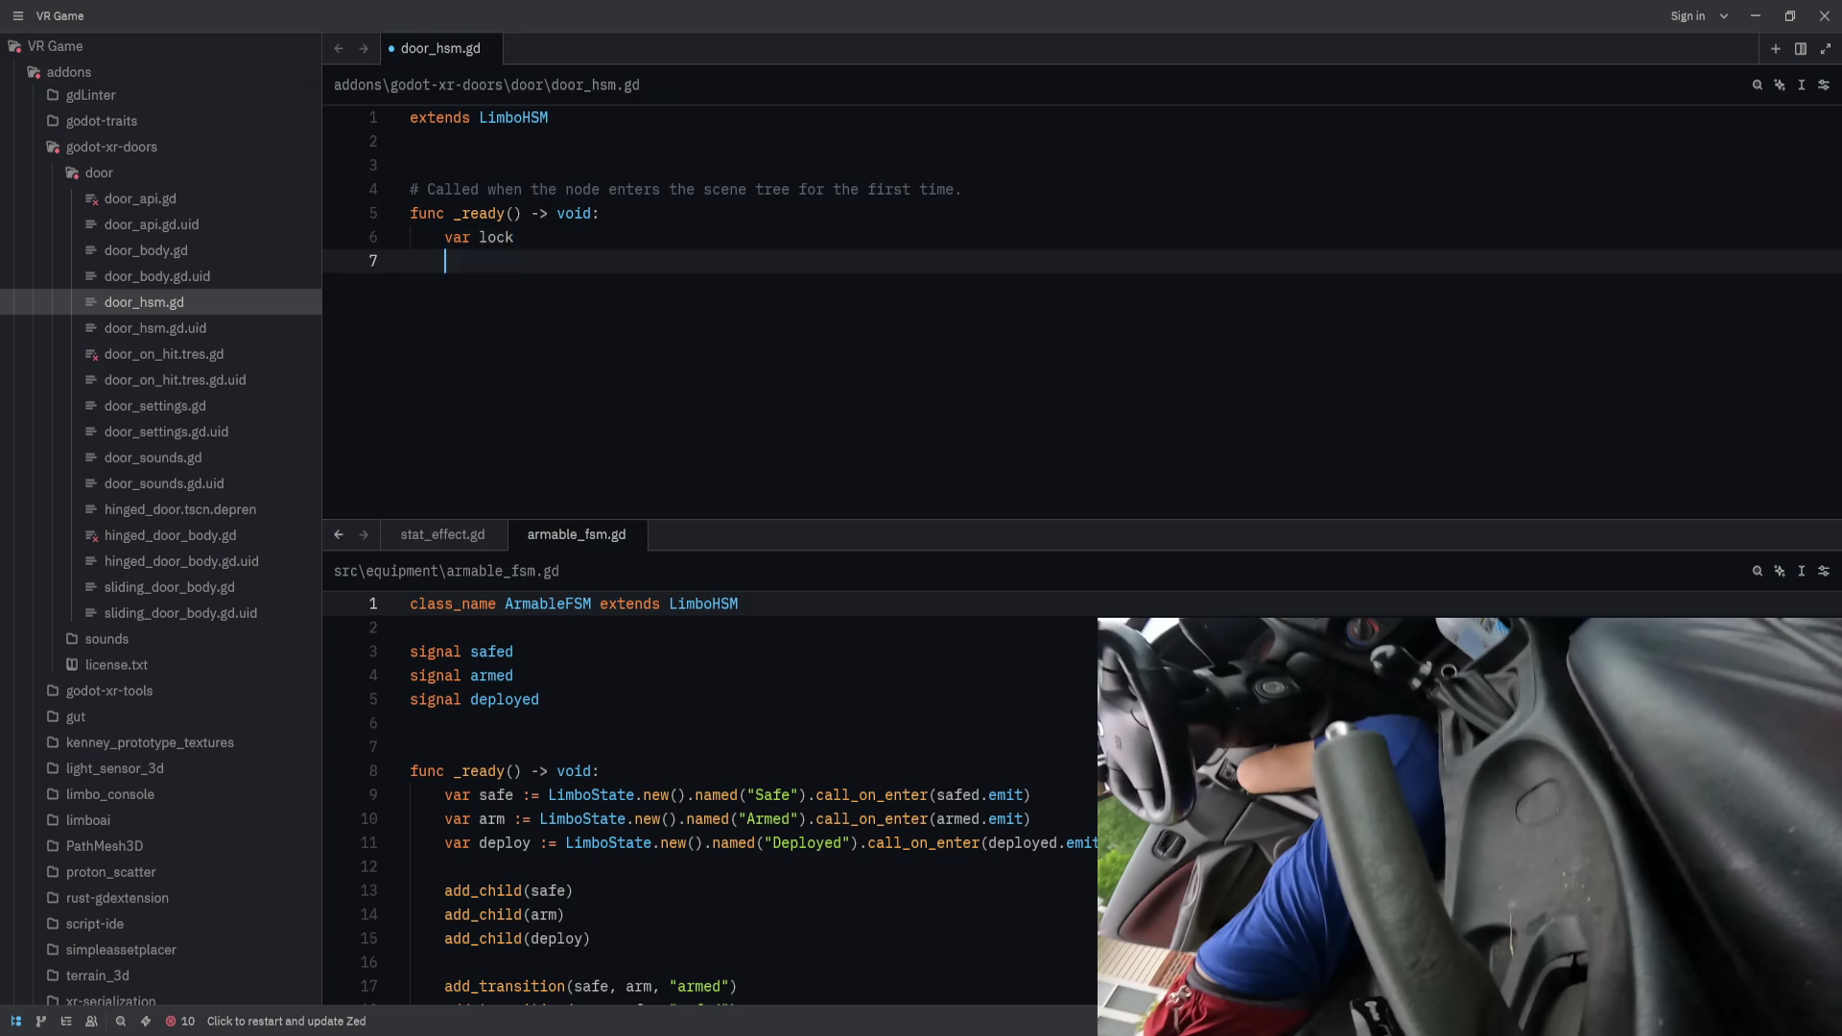
{"action": "type", "text": "var unlock"}
{"action": "key", "text": "Return"}
{"action": "type", "text": "var "}
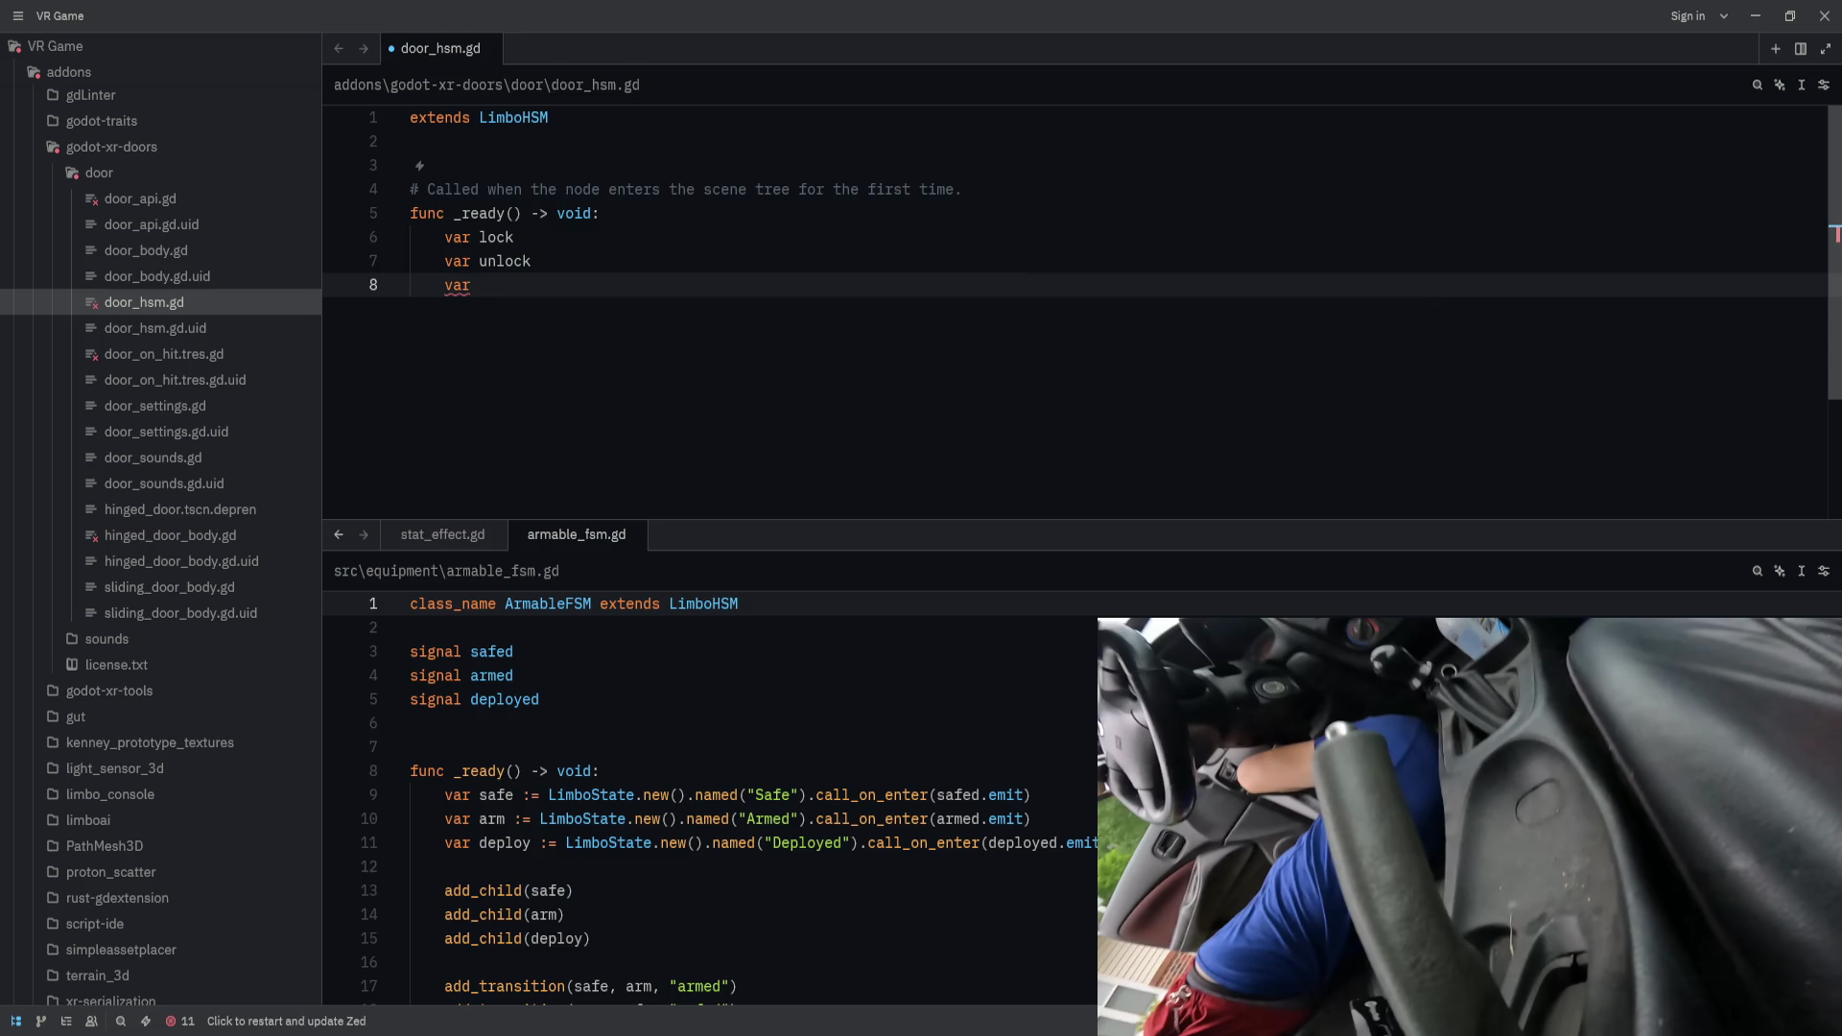
{"action": "type", "text": "latch"}
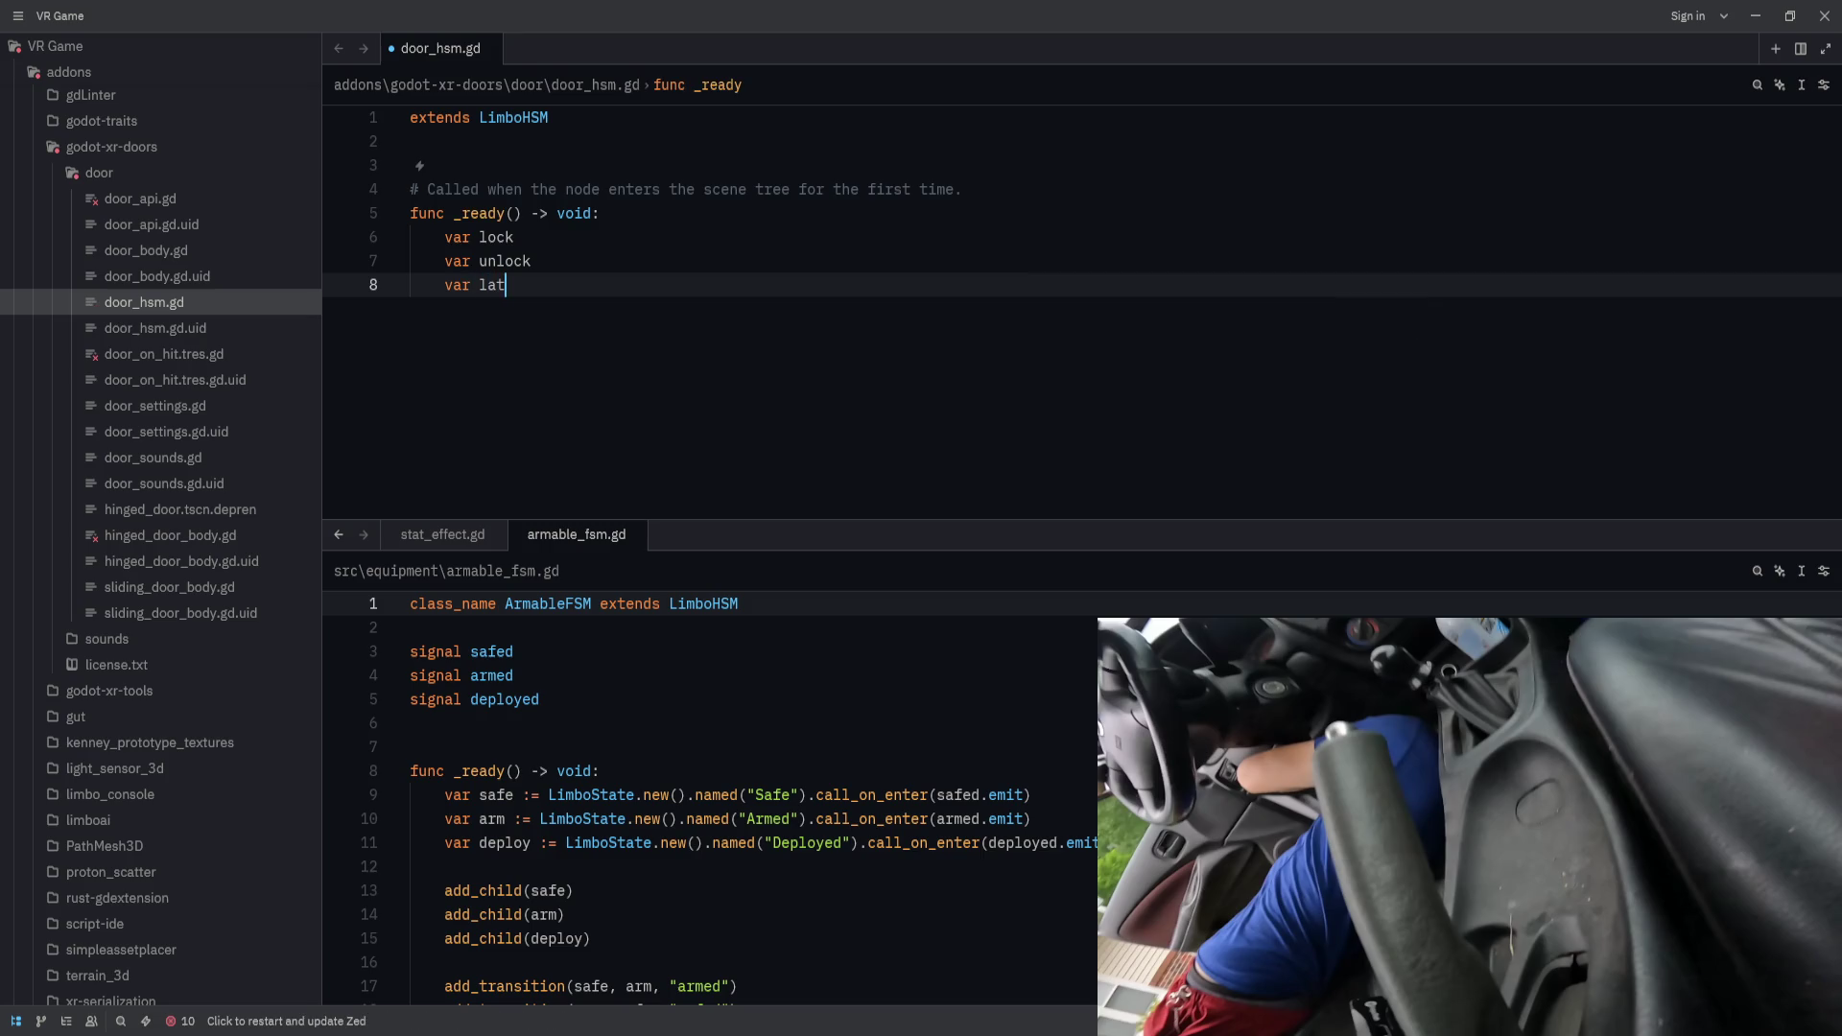
{"action": "key", "text": "Return"}
{"action": "type", "text": "var unlatch"}
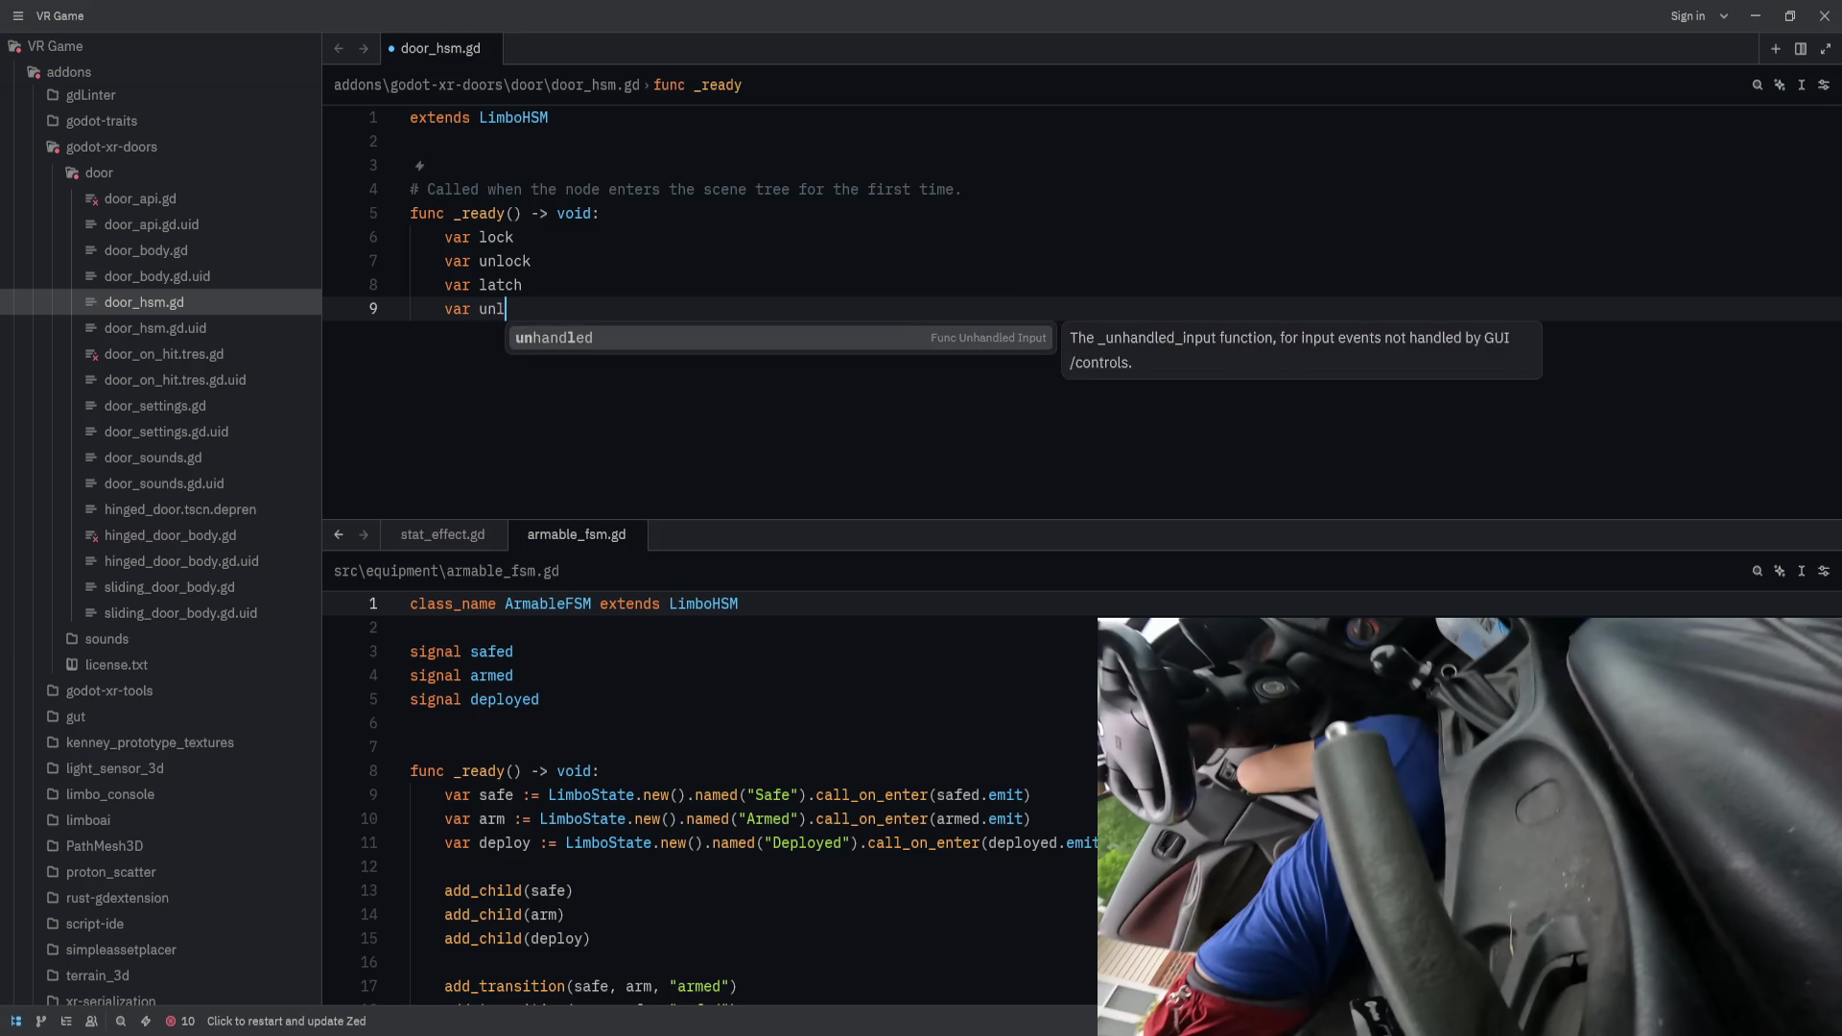
{"action": "key", "text": "Return"}
{"action": "type", "text": "var grabbe"}
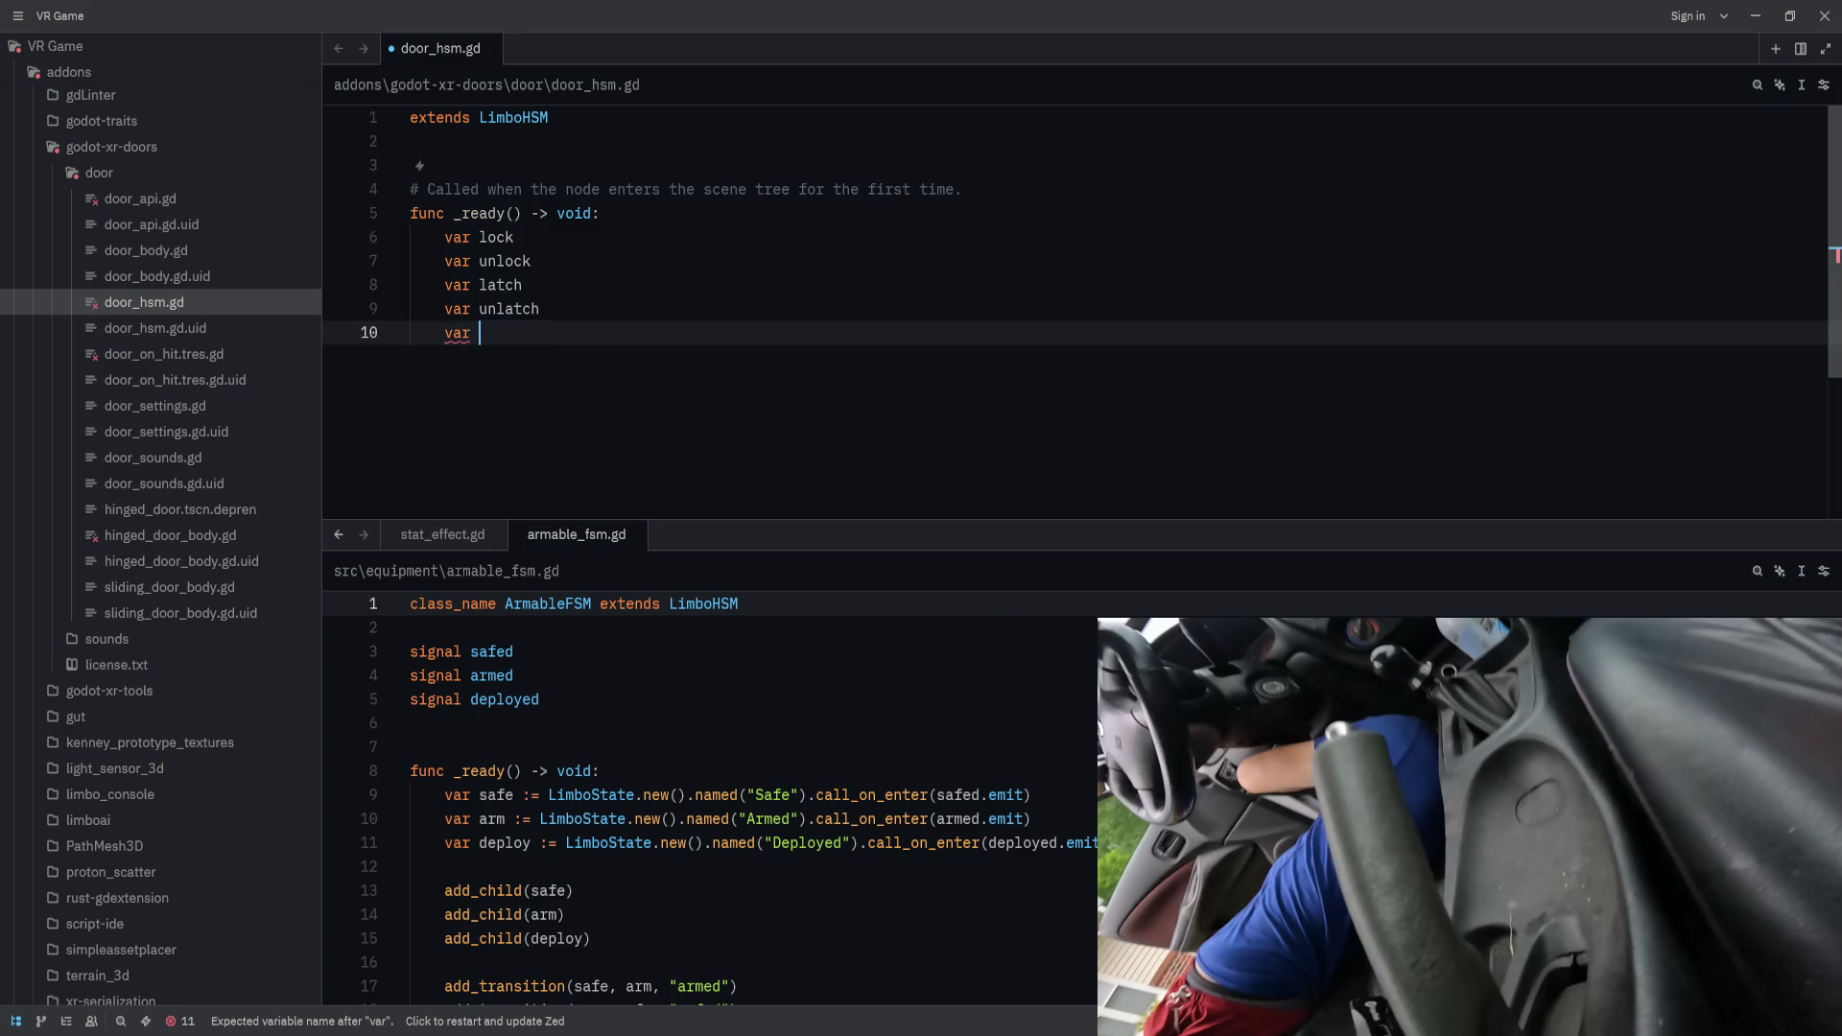
{"action": "type", "text": "d"}
{"action": "key", "text": "Return"}
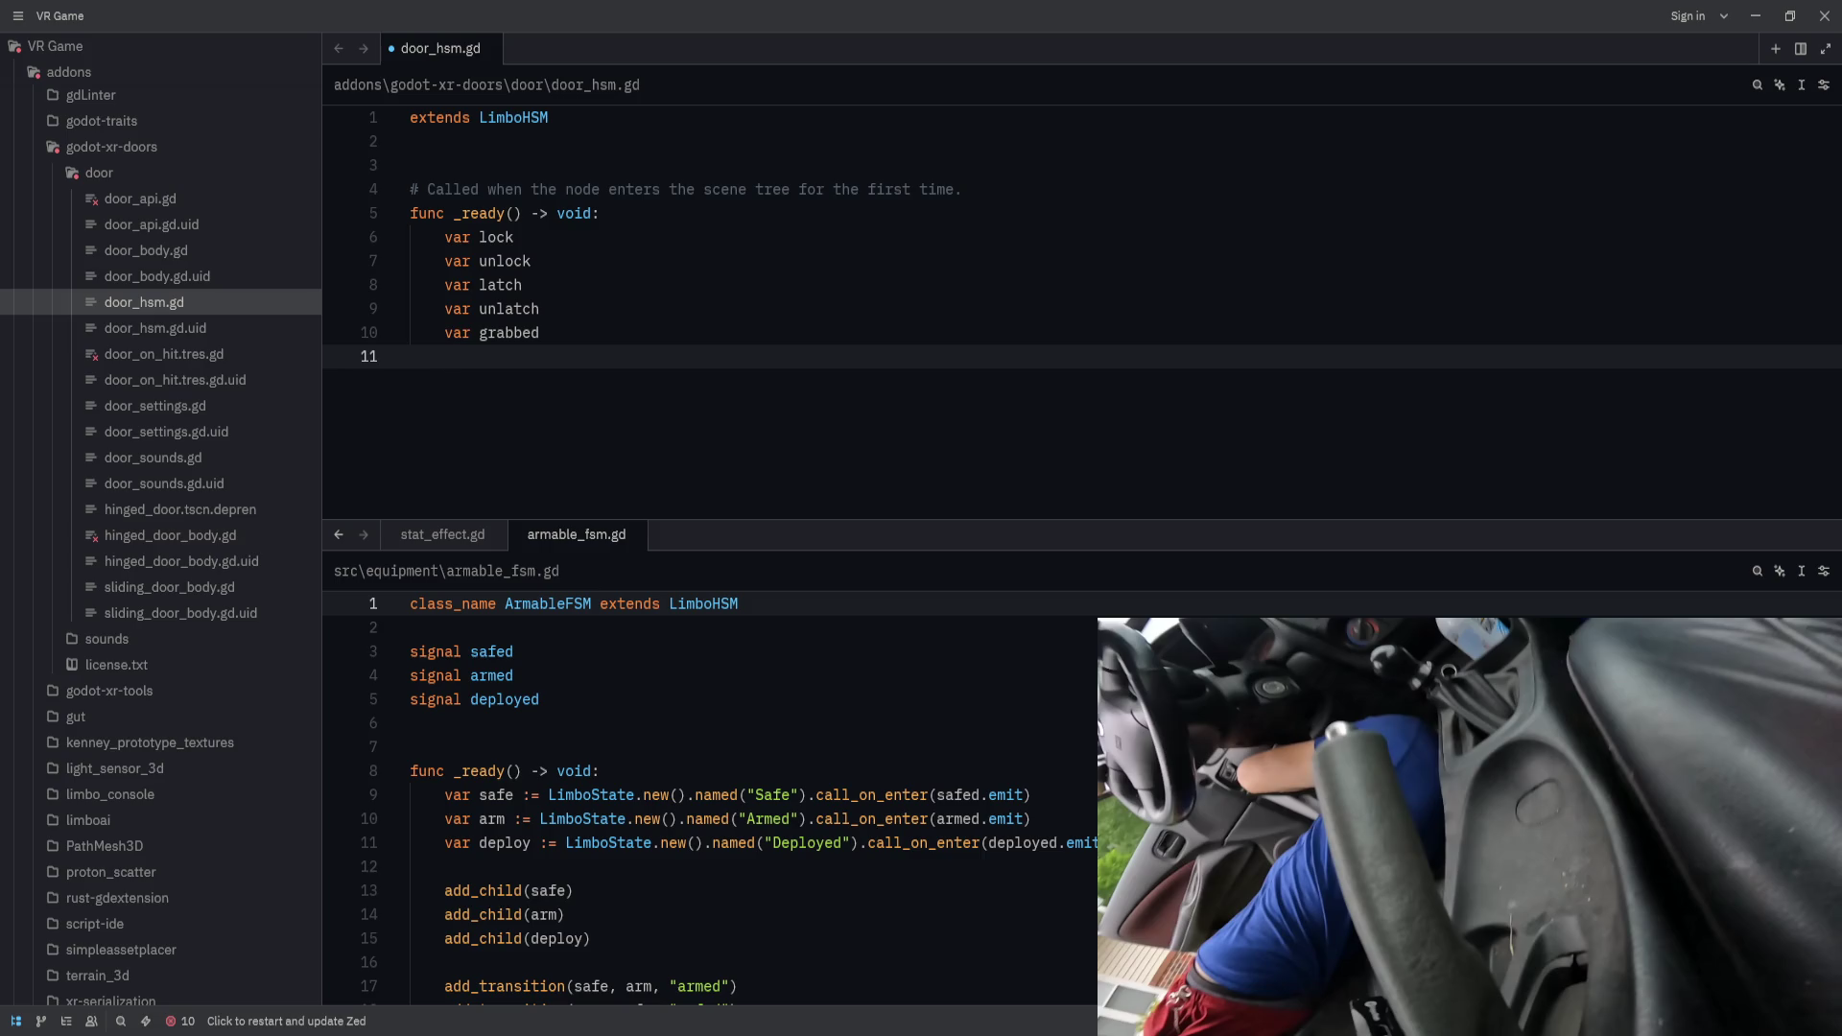
{"action": "type", "text": "var"}
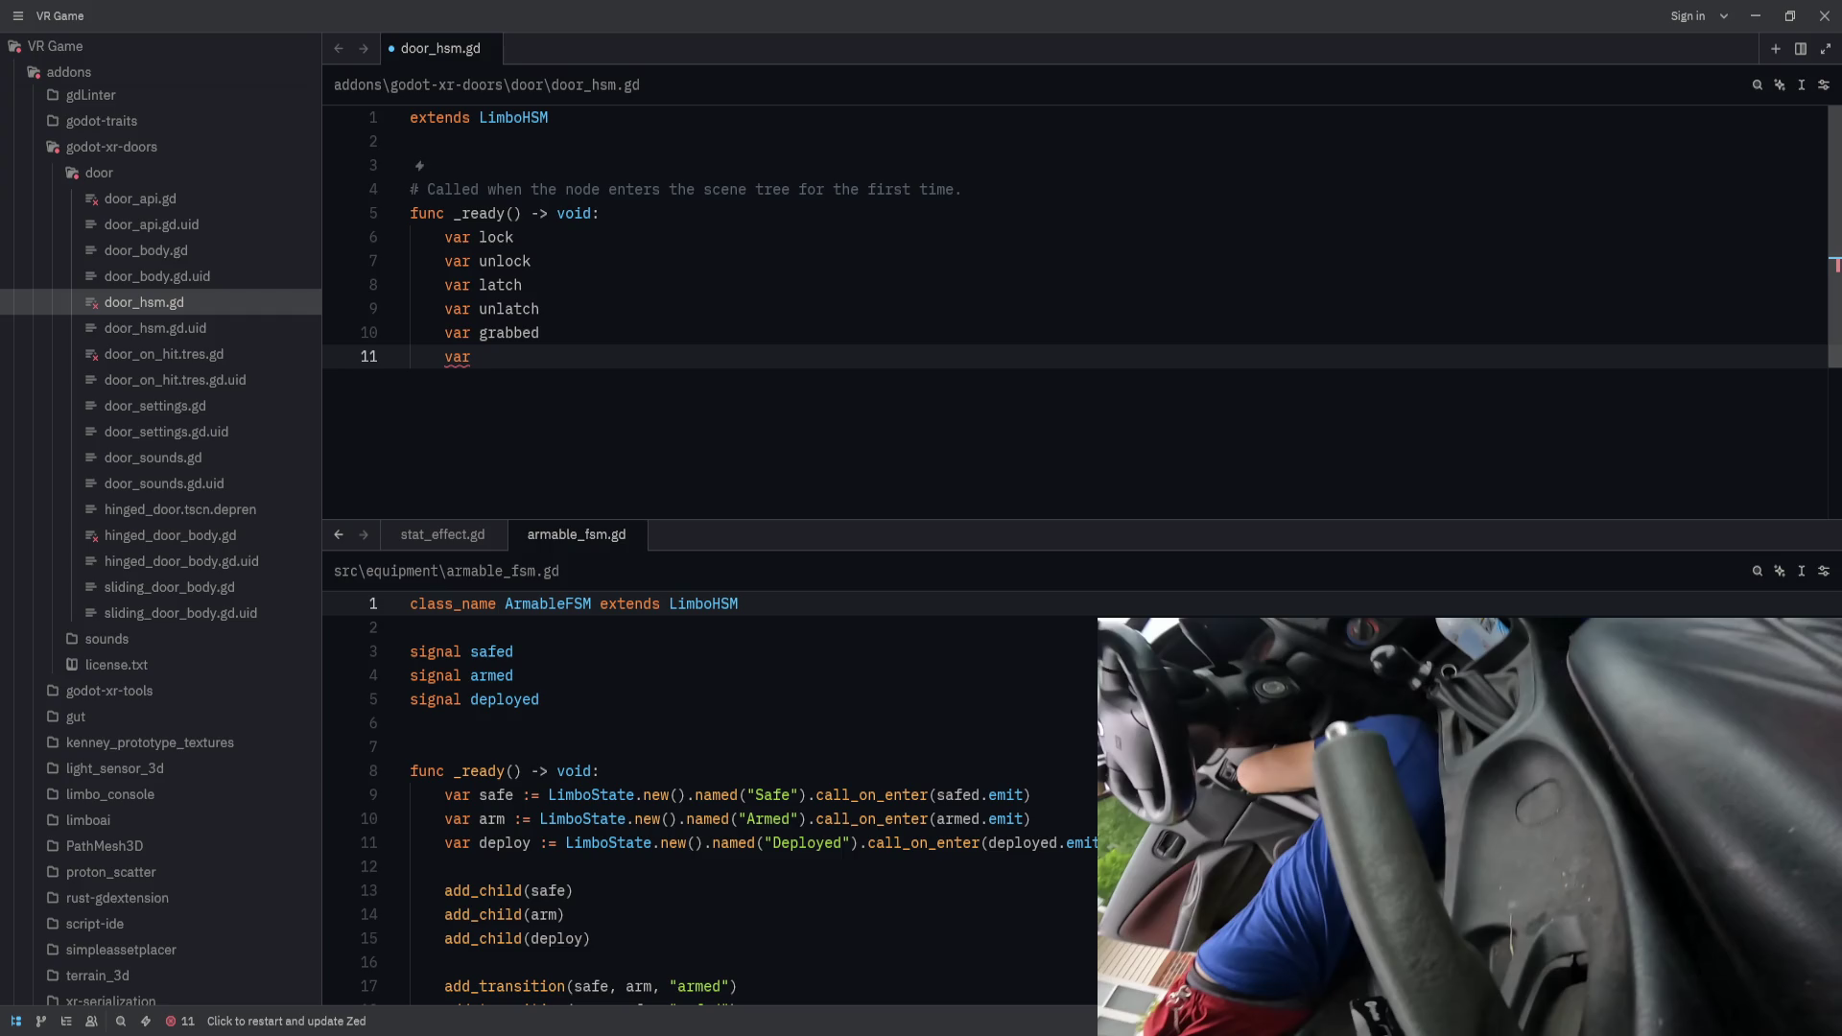
Rename unlatch to latch_open and latch to latch_close, and declare latch_broken.
{"action": "key", "text": "alt+Up"}
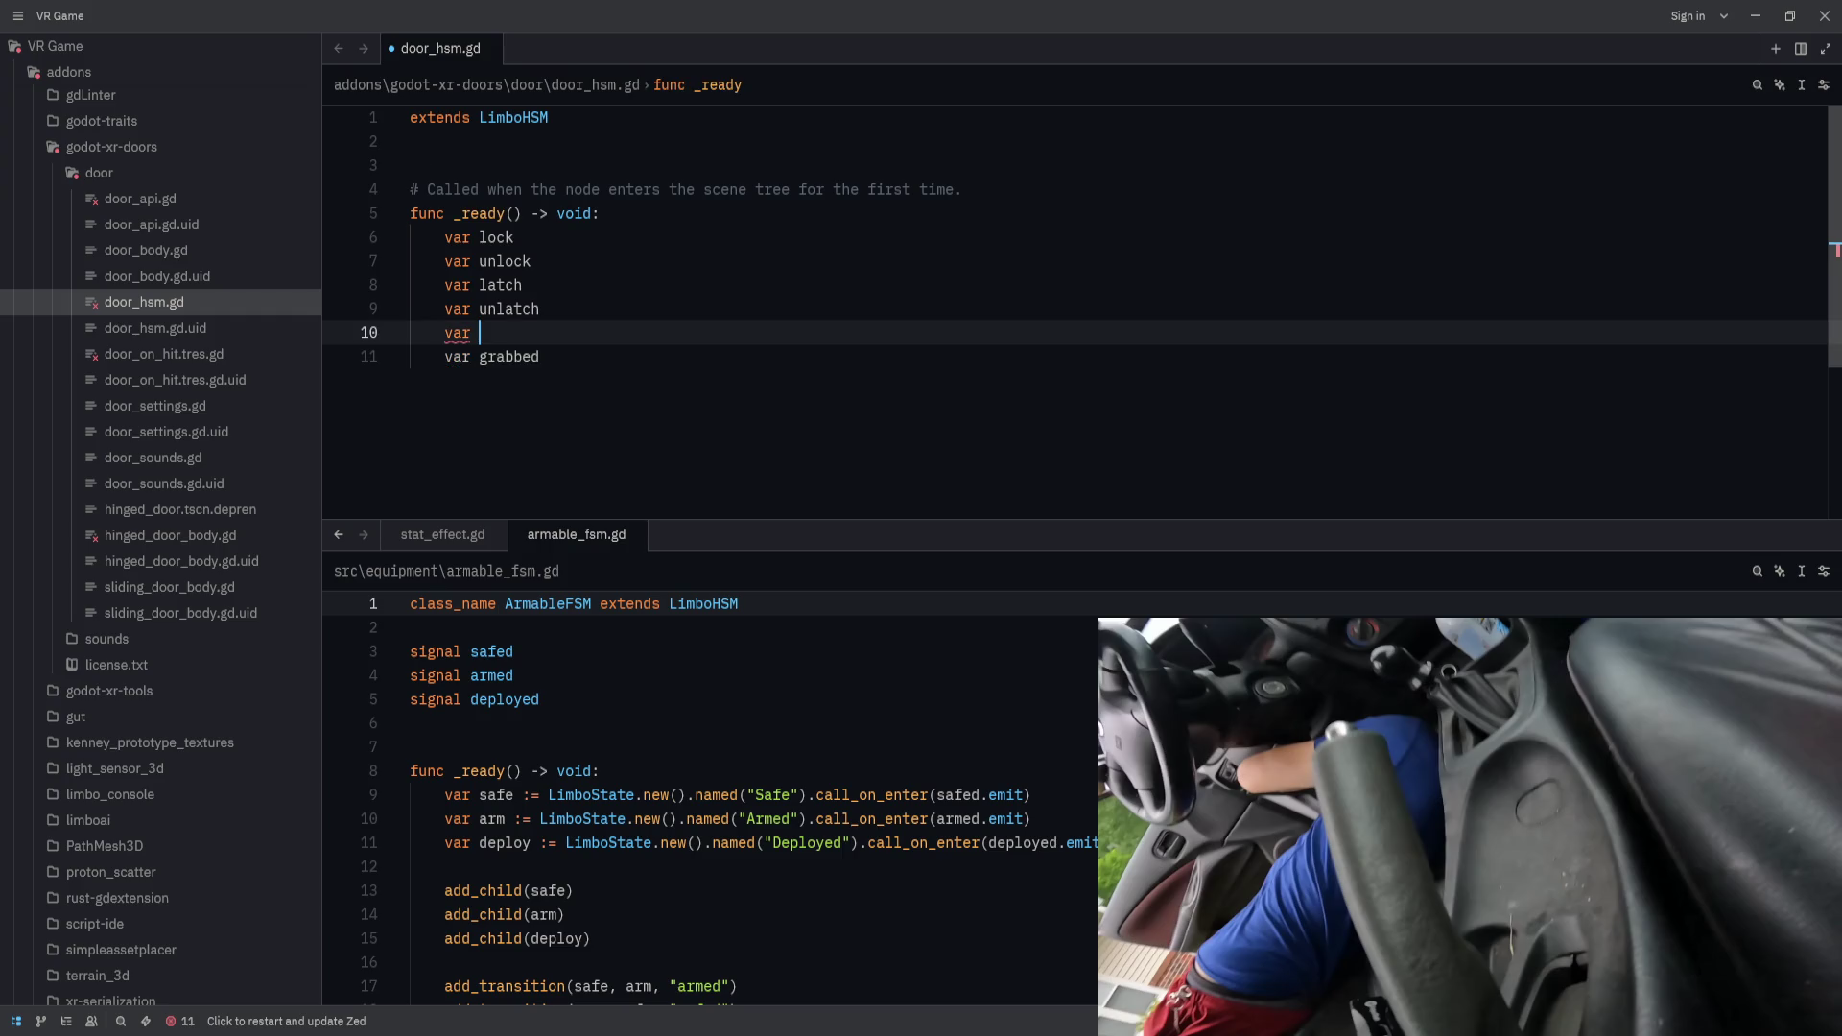
{"action": "key", "text": "Up"}
{"action": "key", "text": "Delete"}
{"action": "key", "text": "Delete"}
{"action": "key", "text": "End"}
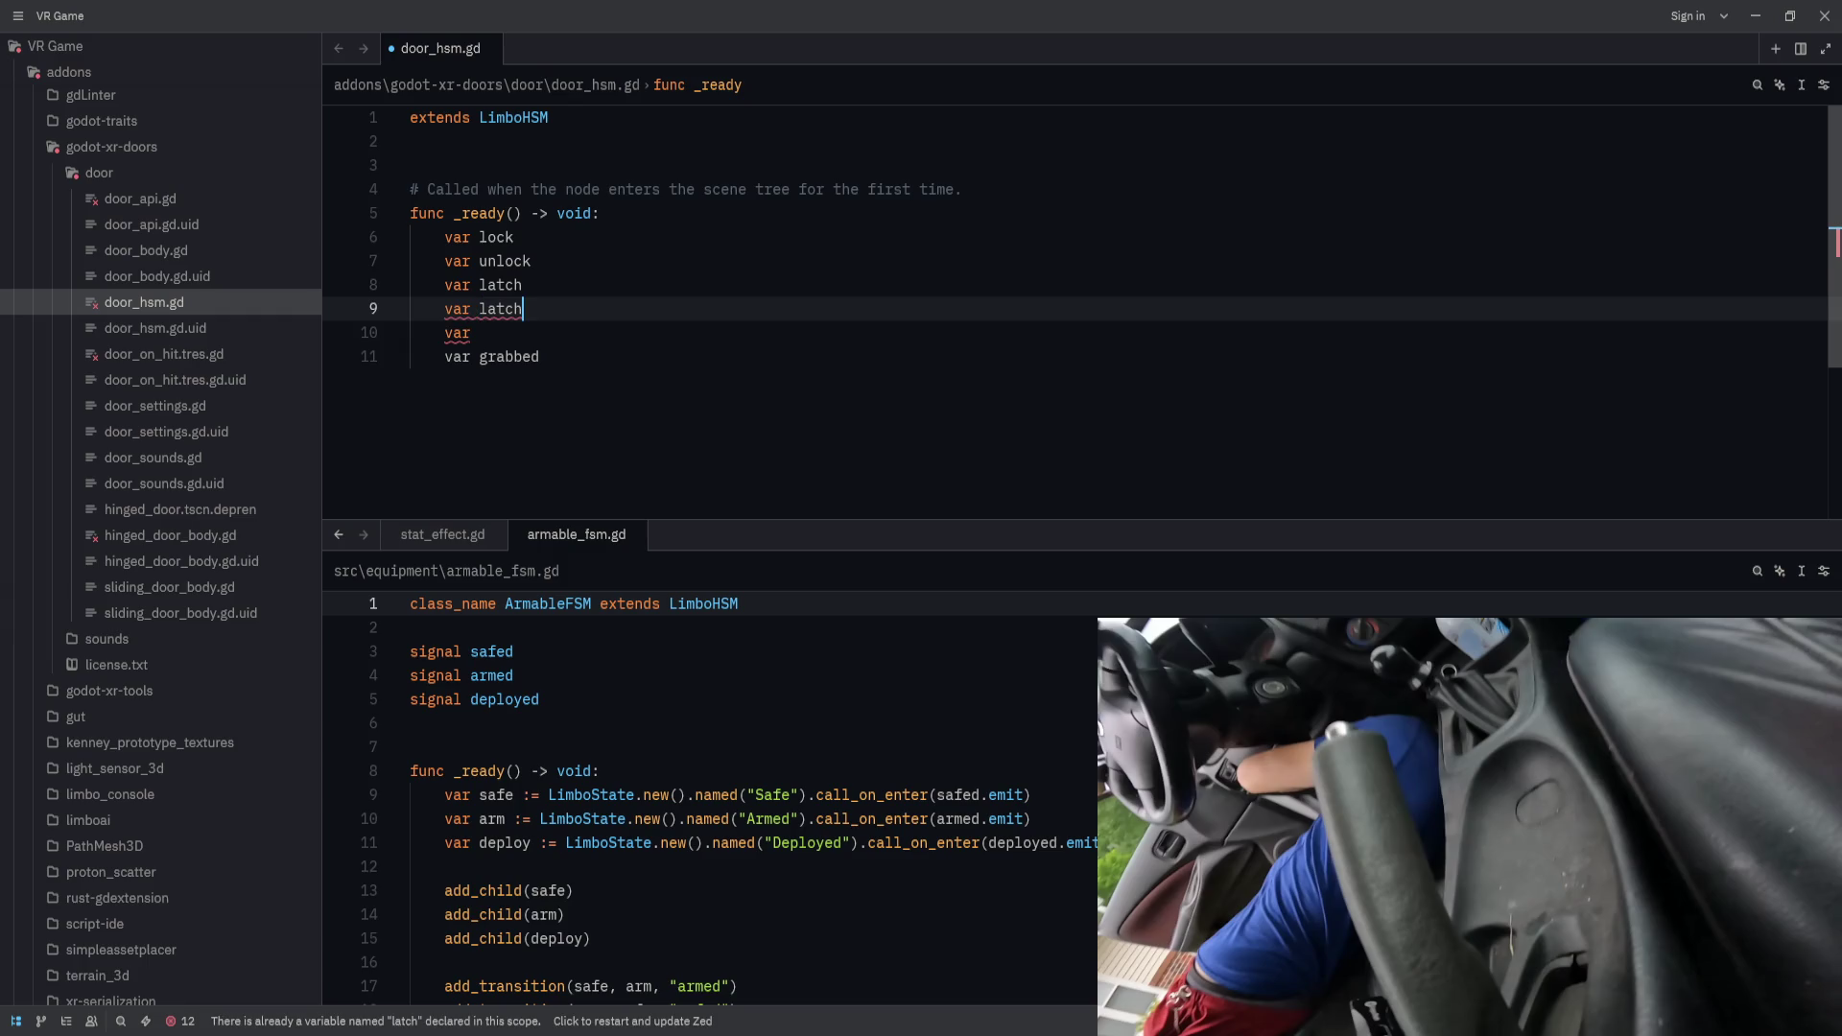
{"action": "type", "text": "_open"}
{"action": "key", "text": "Up"}
{"action": "type", "text": "_close"}
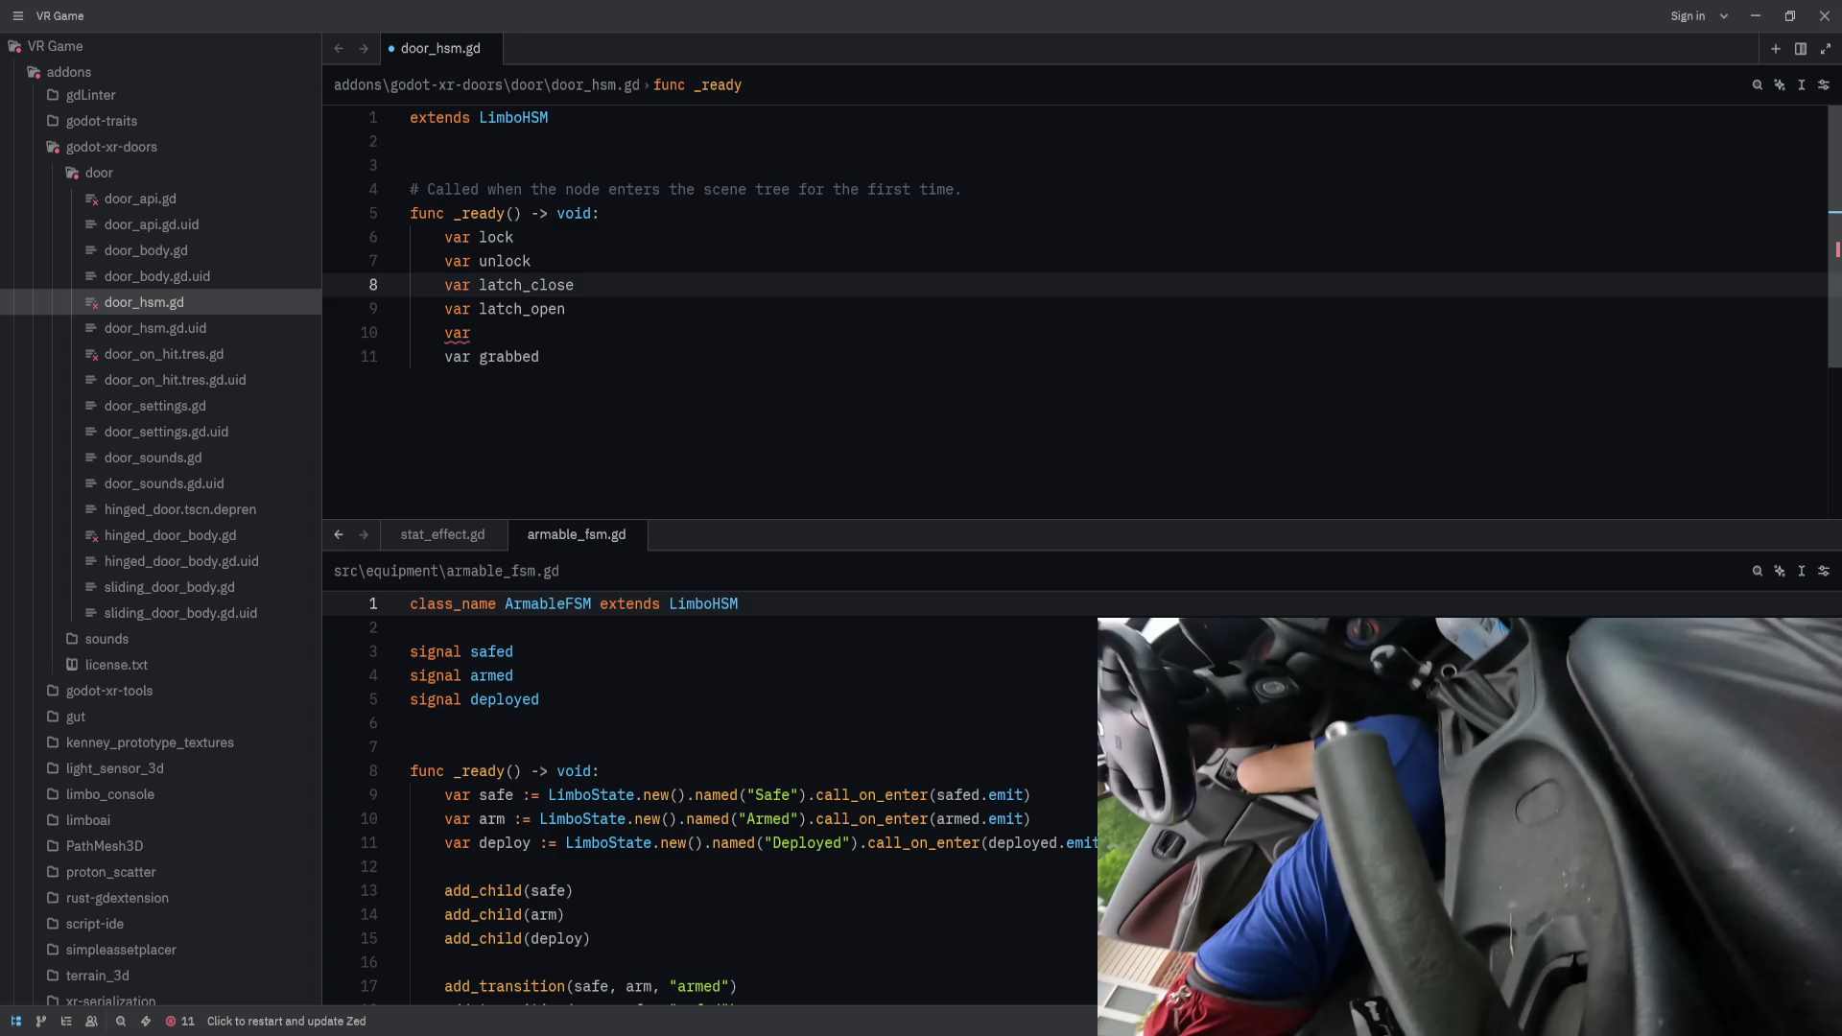
{"action": "key", "text": "Down"}
{"action": "key", "text": "Down"}
{"action": "type", "text": "latch_broken"}
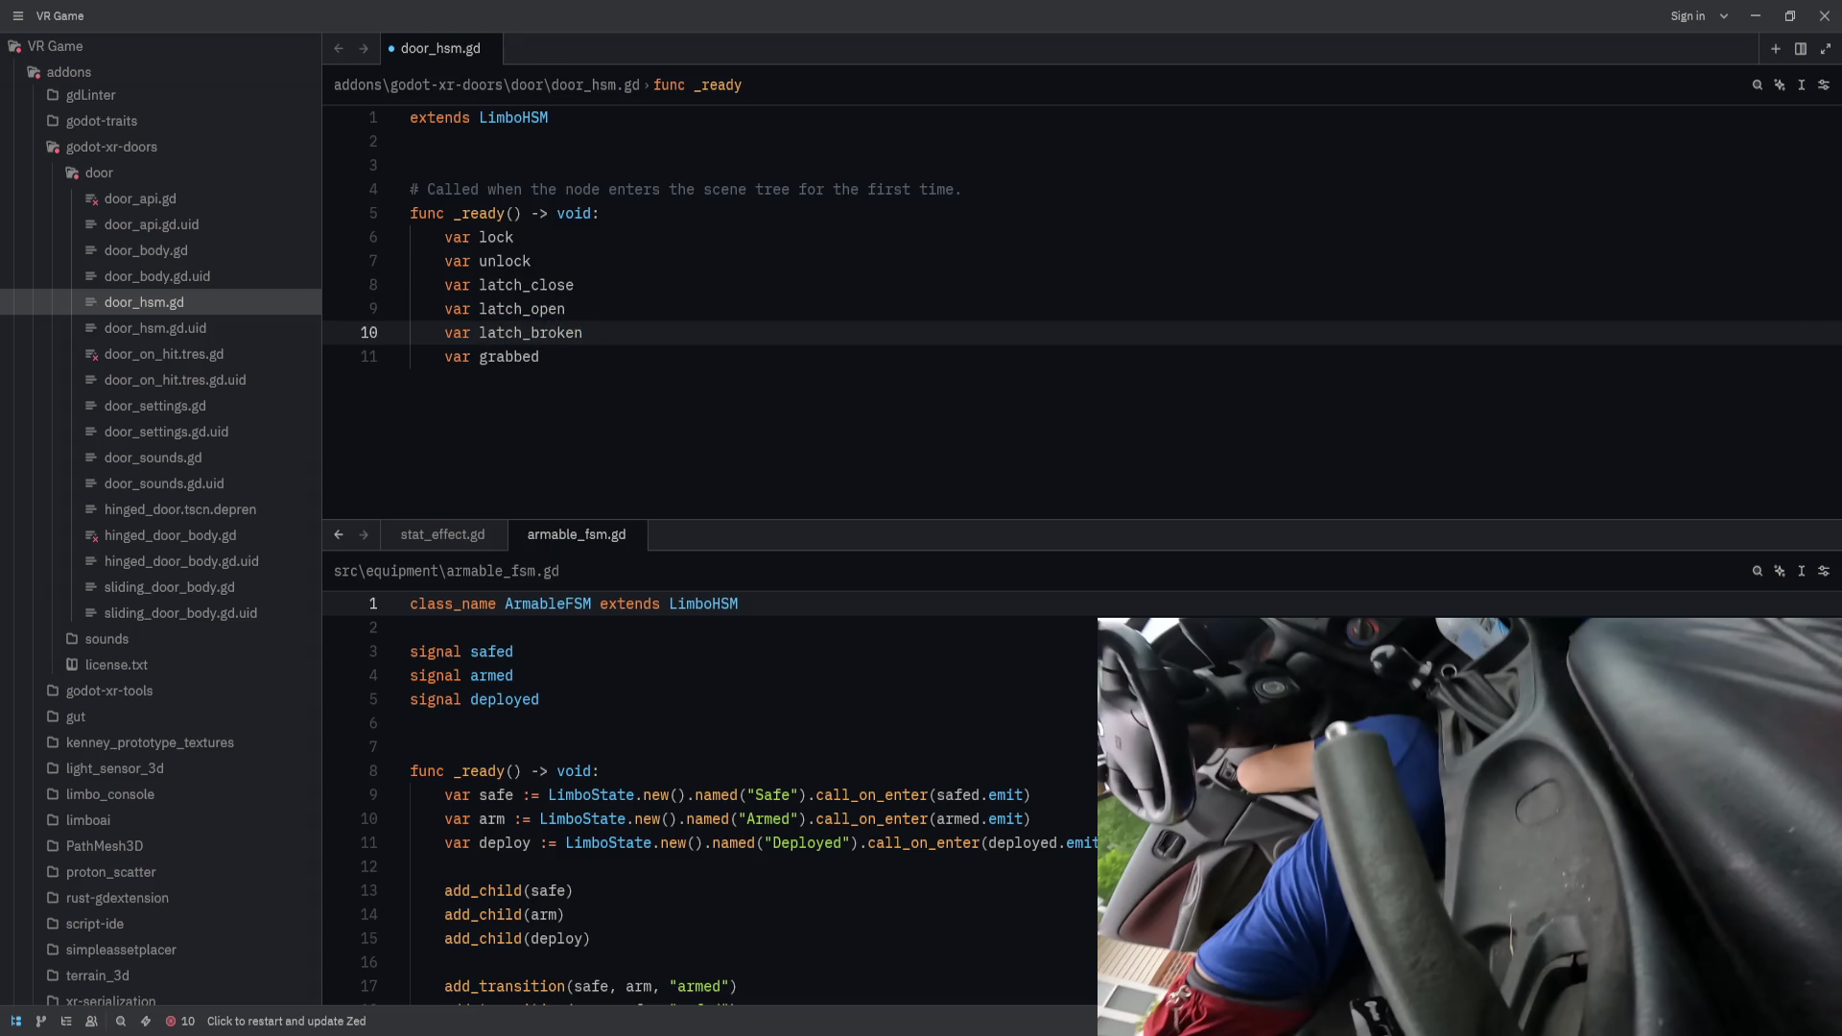
Add var grab_released and rename grabbed to grab_grabbed.
{"action": "key", "text": "Up"}
{"action": "key", "text": "Up"}
{"action": "key", "text": "Up"}
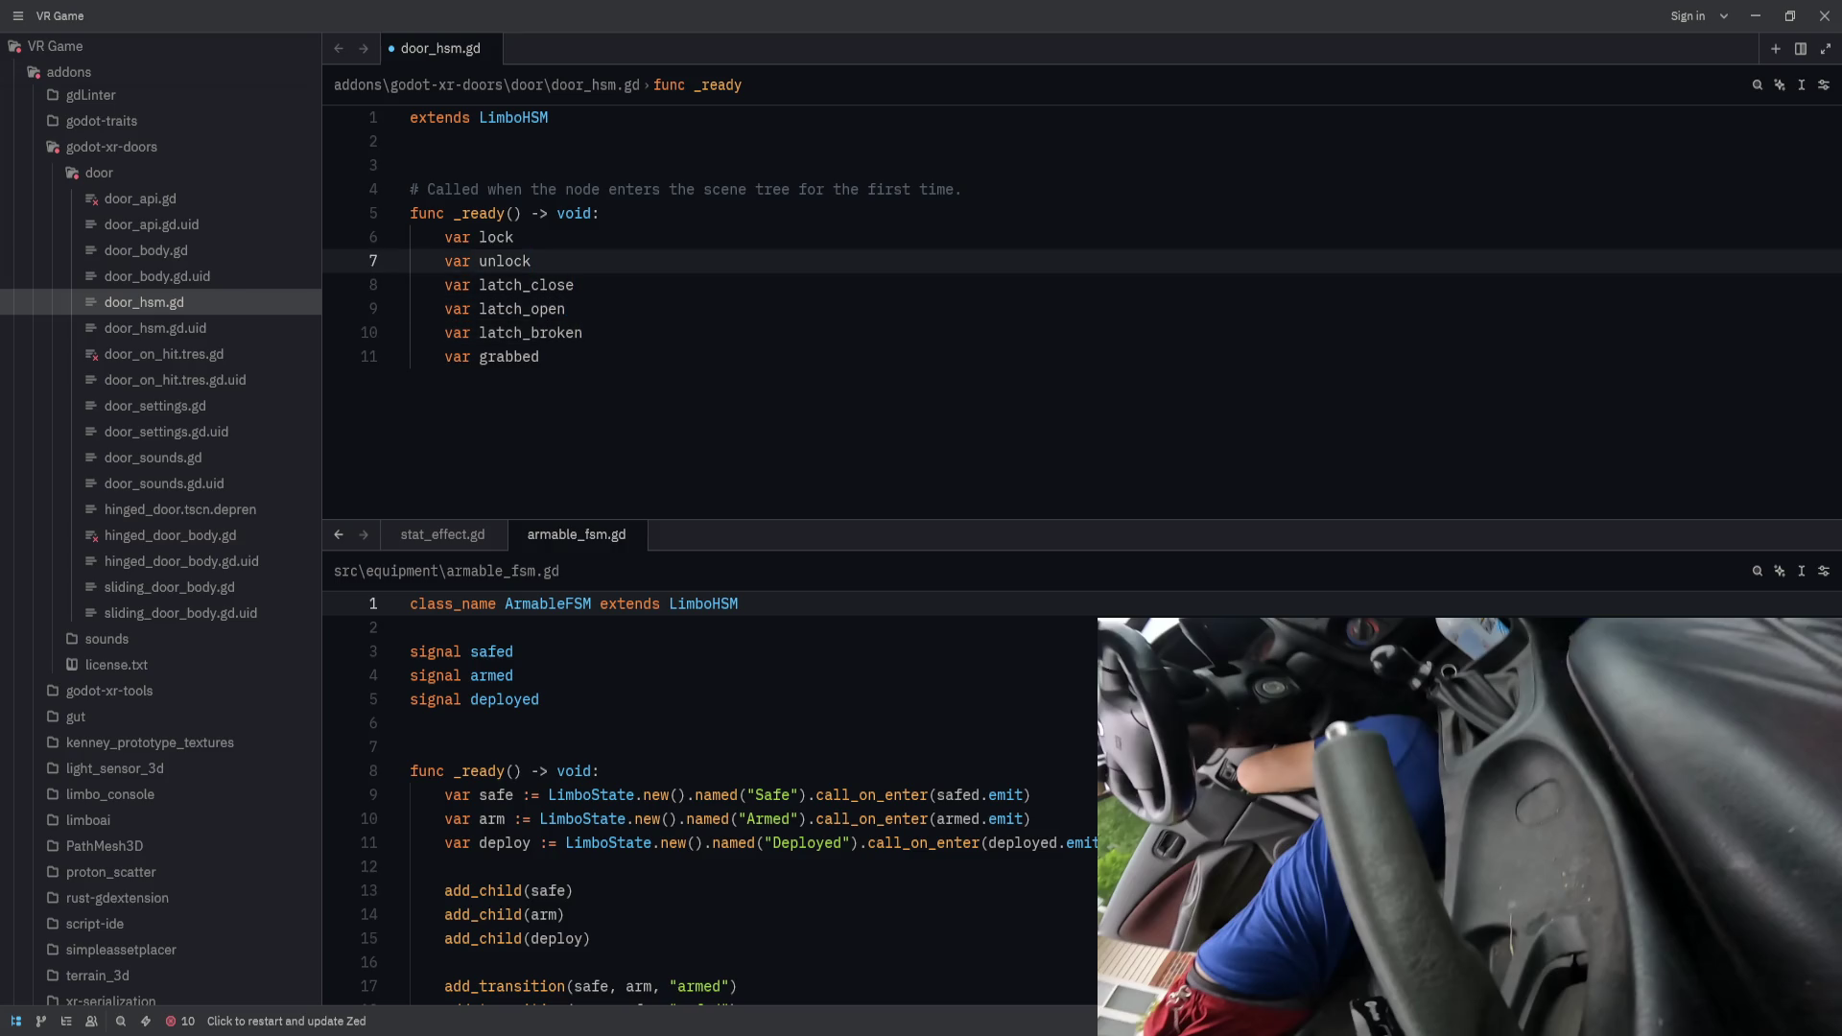
{"action": "key", "text": "Down"}
{"action": "key", "text": "Down"}
{"action": "key", "text": "Down"}
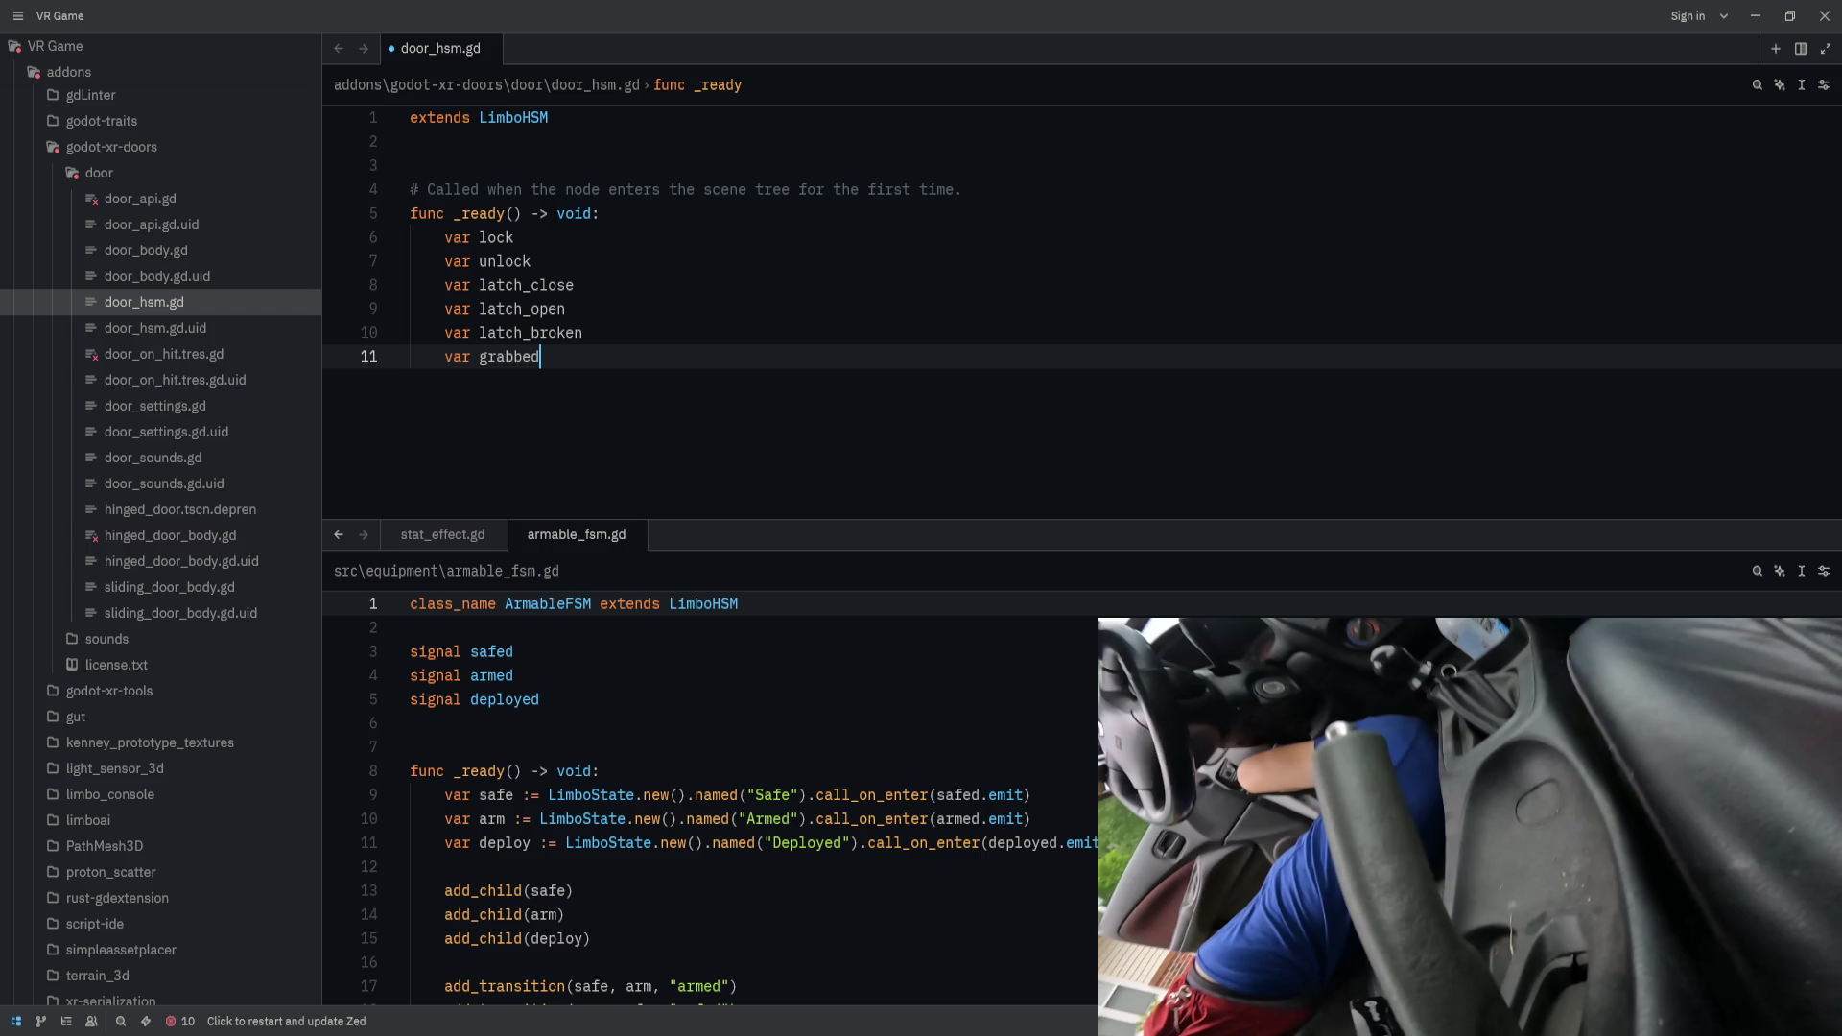
{"action": "key", "text": "Return"}
{"action": "type", "text": "var grab_"}
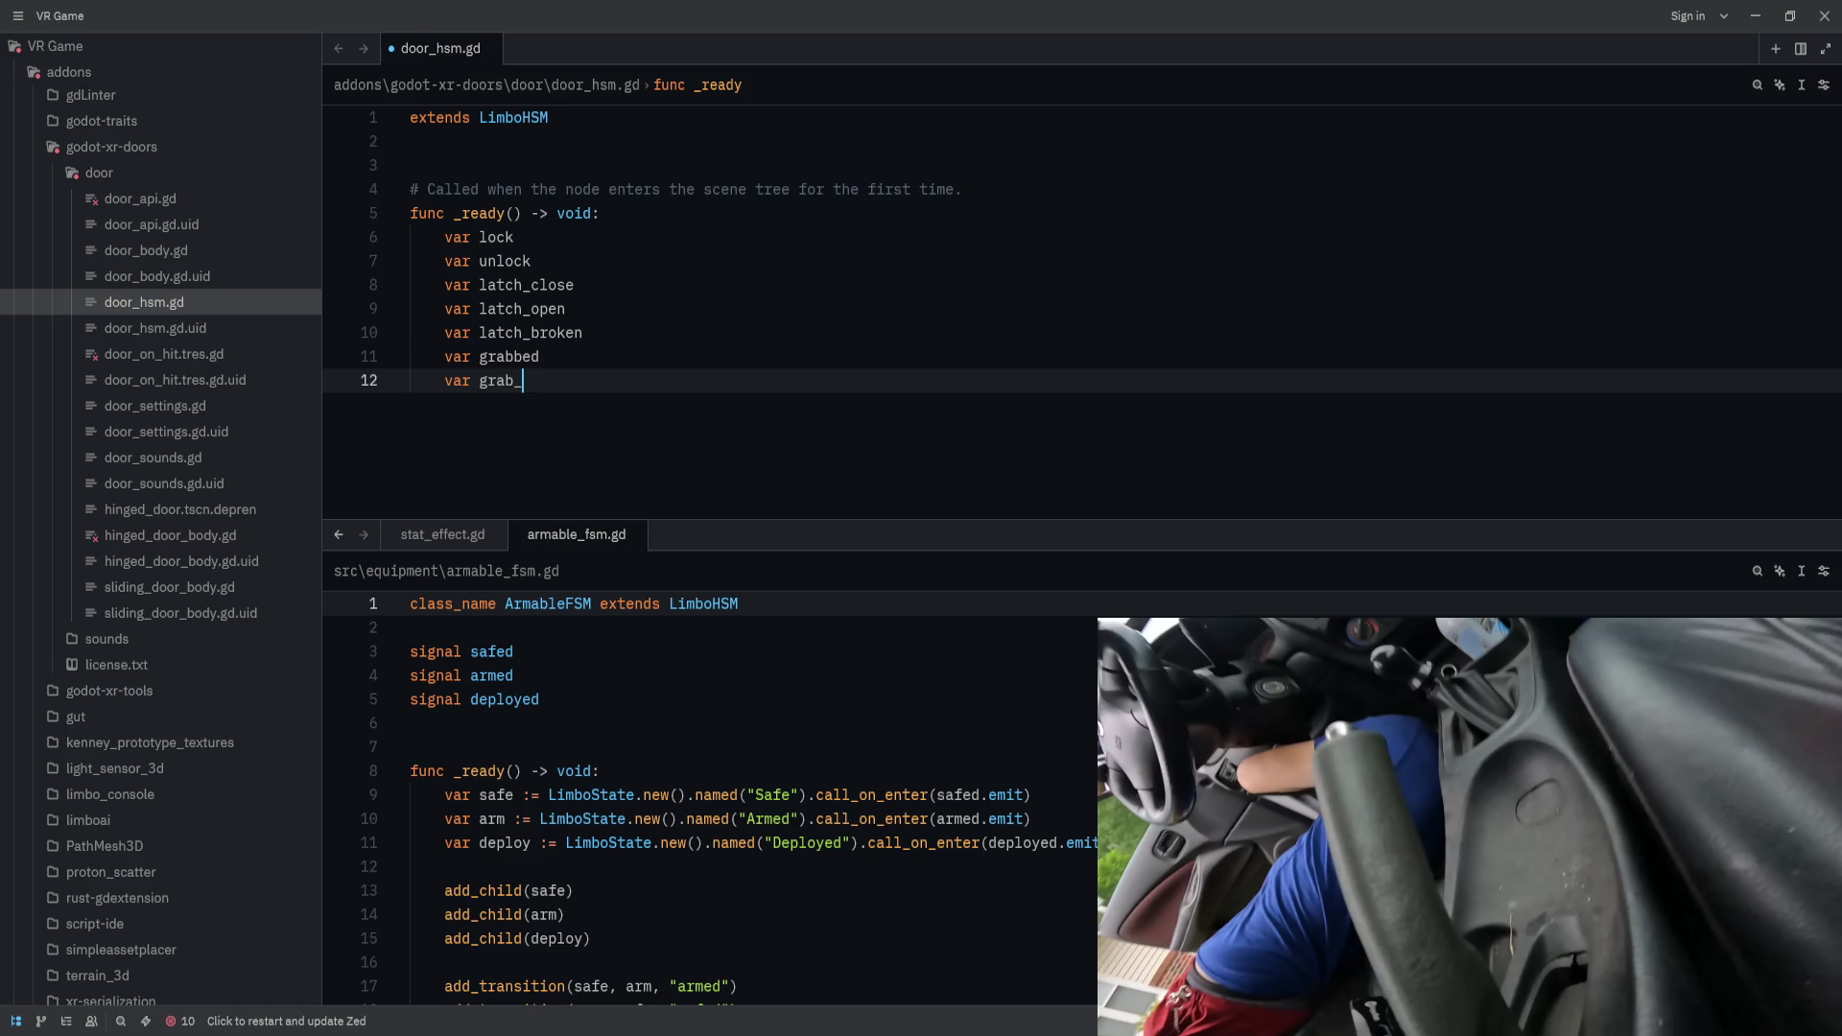
{"action": "type", "text": "released"}
{"action": "left_click", "coordinate": [540, 356]}
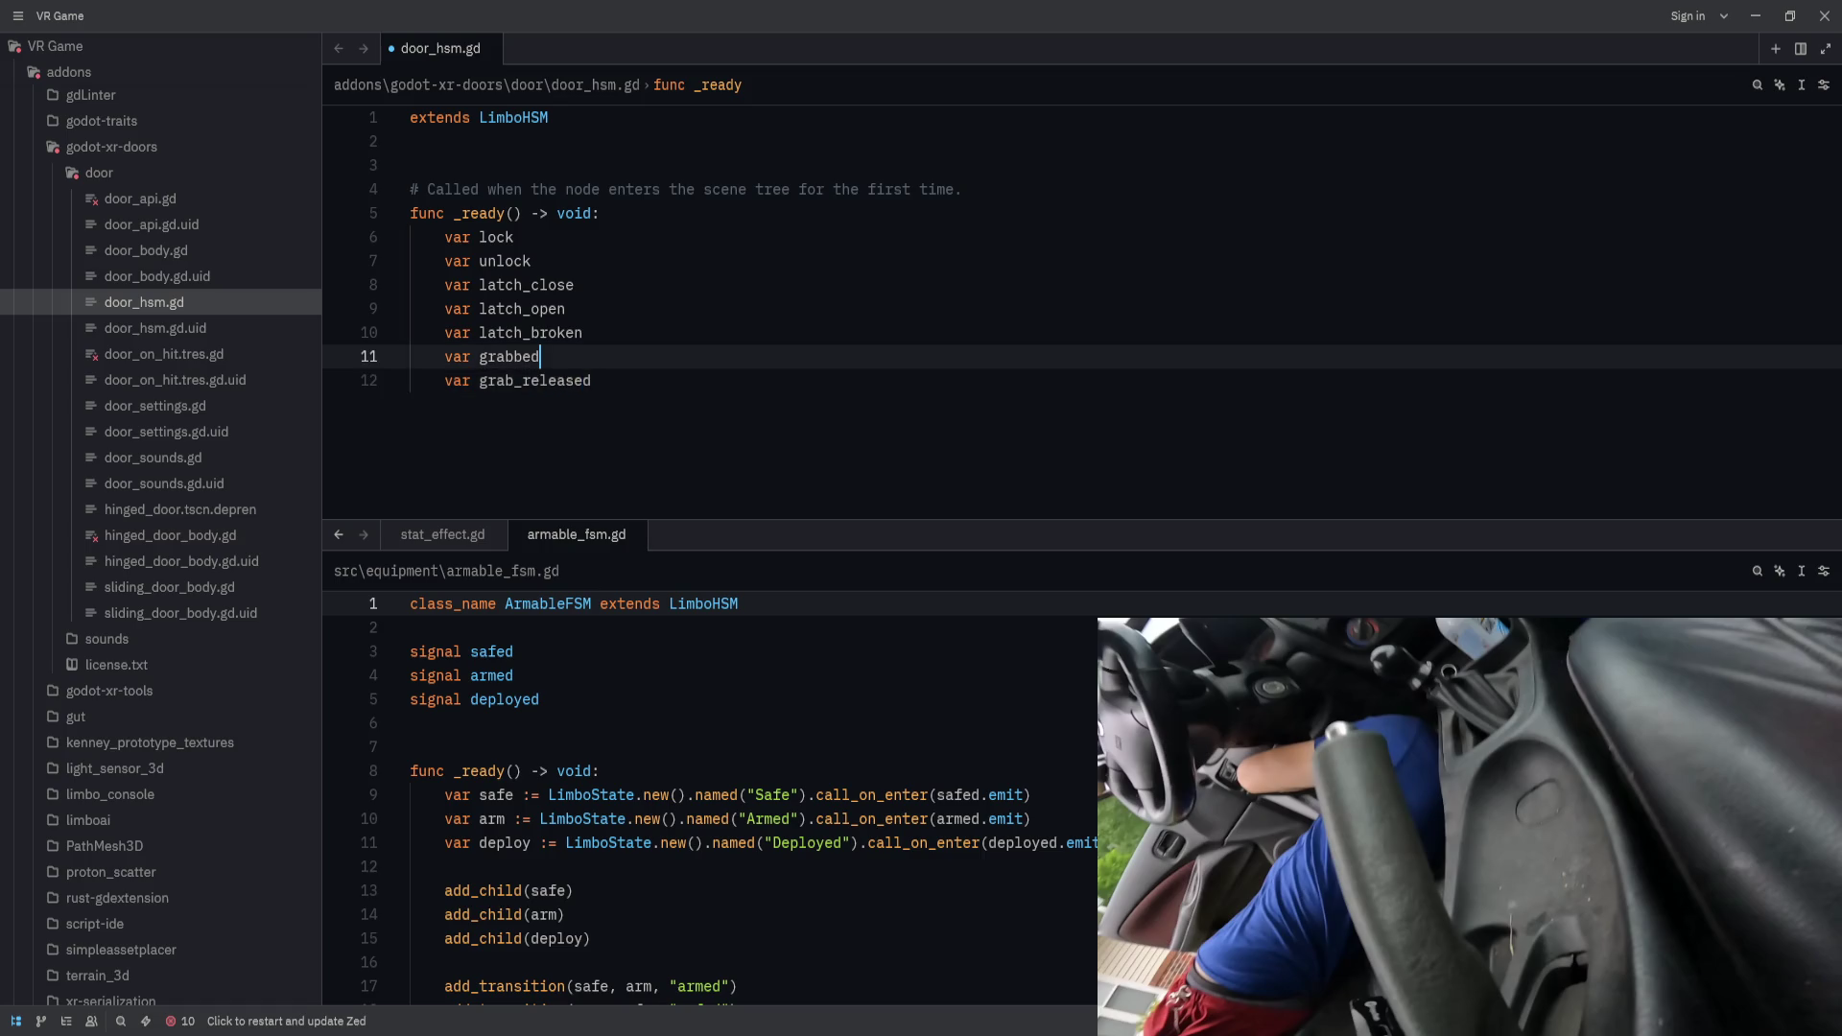
{"action": "key", "text": "ctrl+BackSpace"}
{"action": "type", "text": "grab_"}
{"action": "type", "text": "grabbed"}
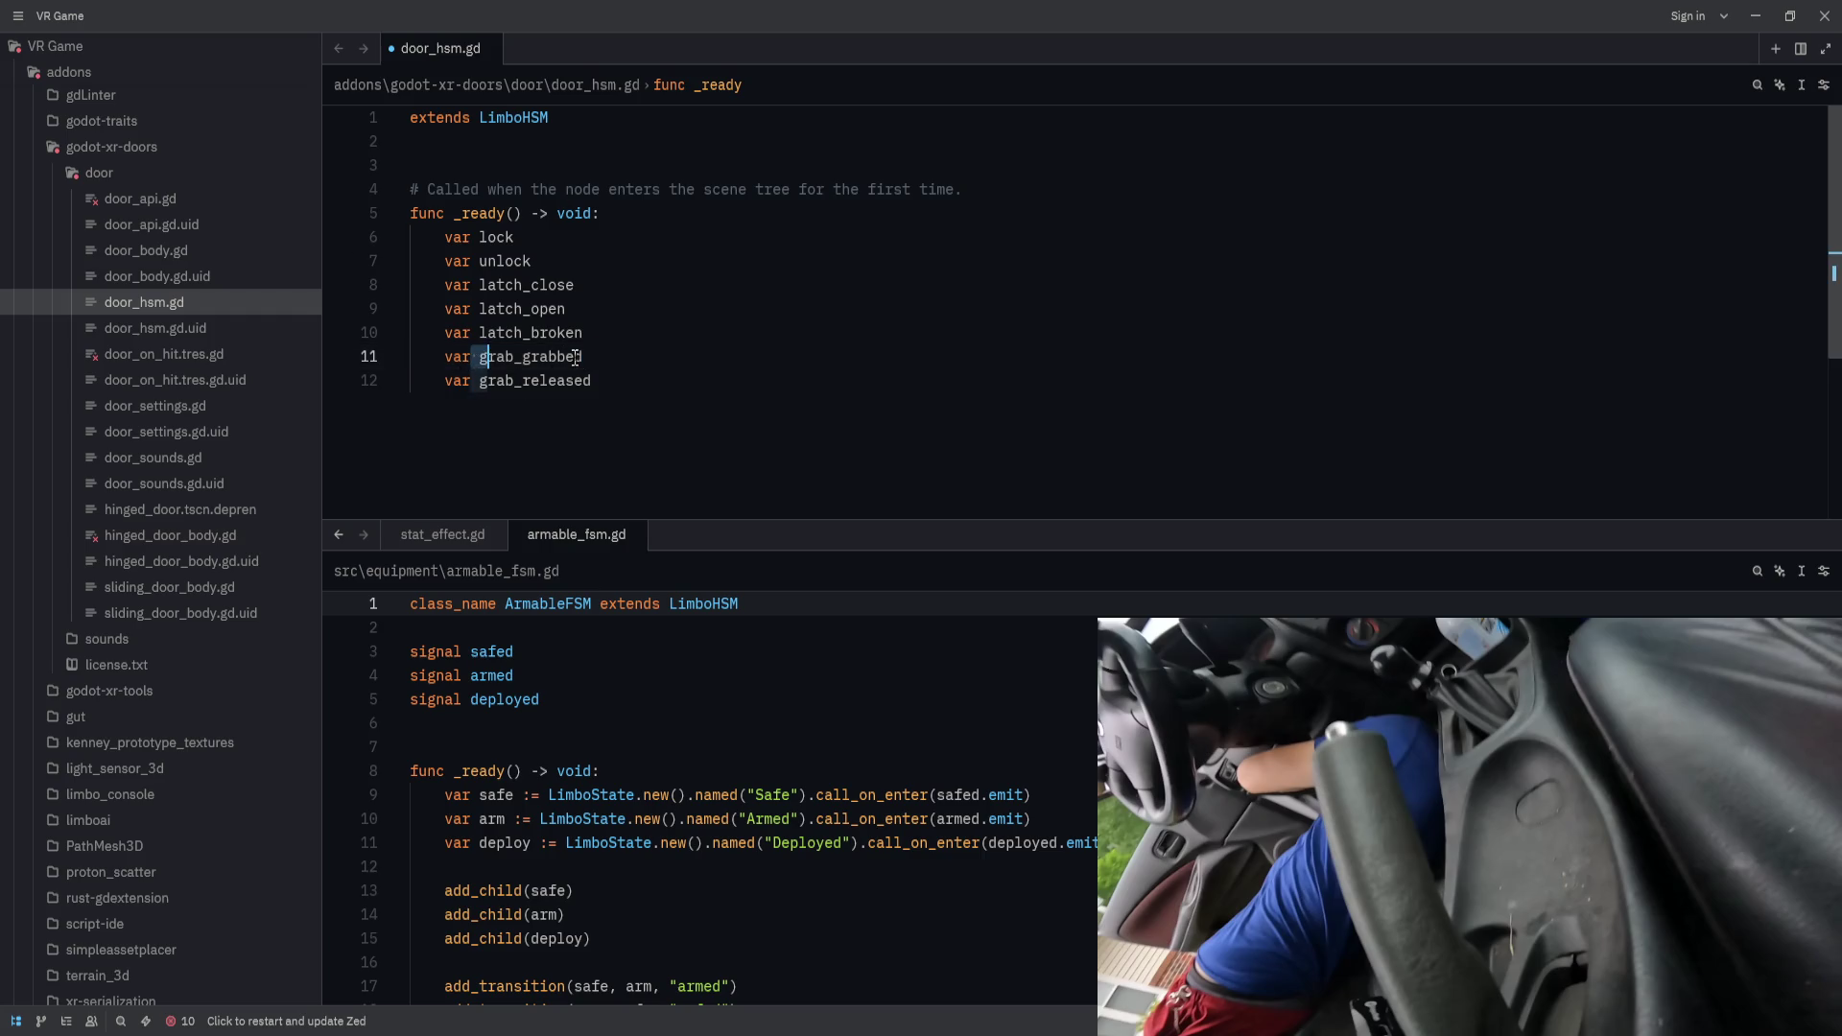
Move latch_open above latch_close to finalize the variable order.
{"action": "left_click", "coordinate": [652, 288]}
{"action": "key", "text": "Down"}
{"action": "key", "text": "Down"}
{"action": "key", "text": "Up"}
{"action": "key", "text": "alt+Up"}
{"action": "key", "text": "Down"}
{"action": "key", "text": "Down"}
{"action": "key", "text": "Up"}
{"action": "key", "text": "Up"}
{"action": "key", "text": "Up"}
{"action": "key", "text": "Down"}
{"action": "left_click", "coordinate": [786, 390]}
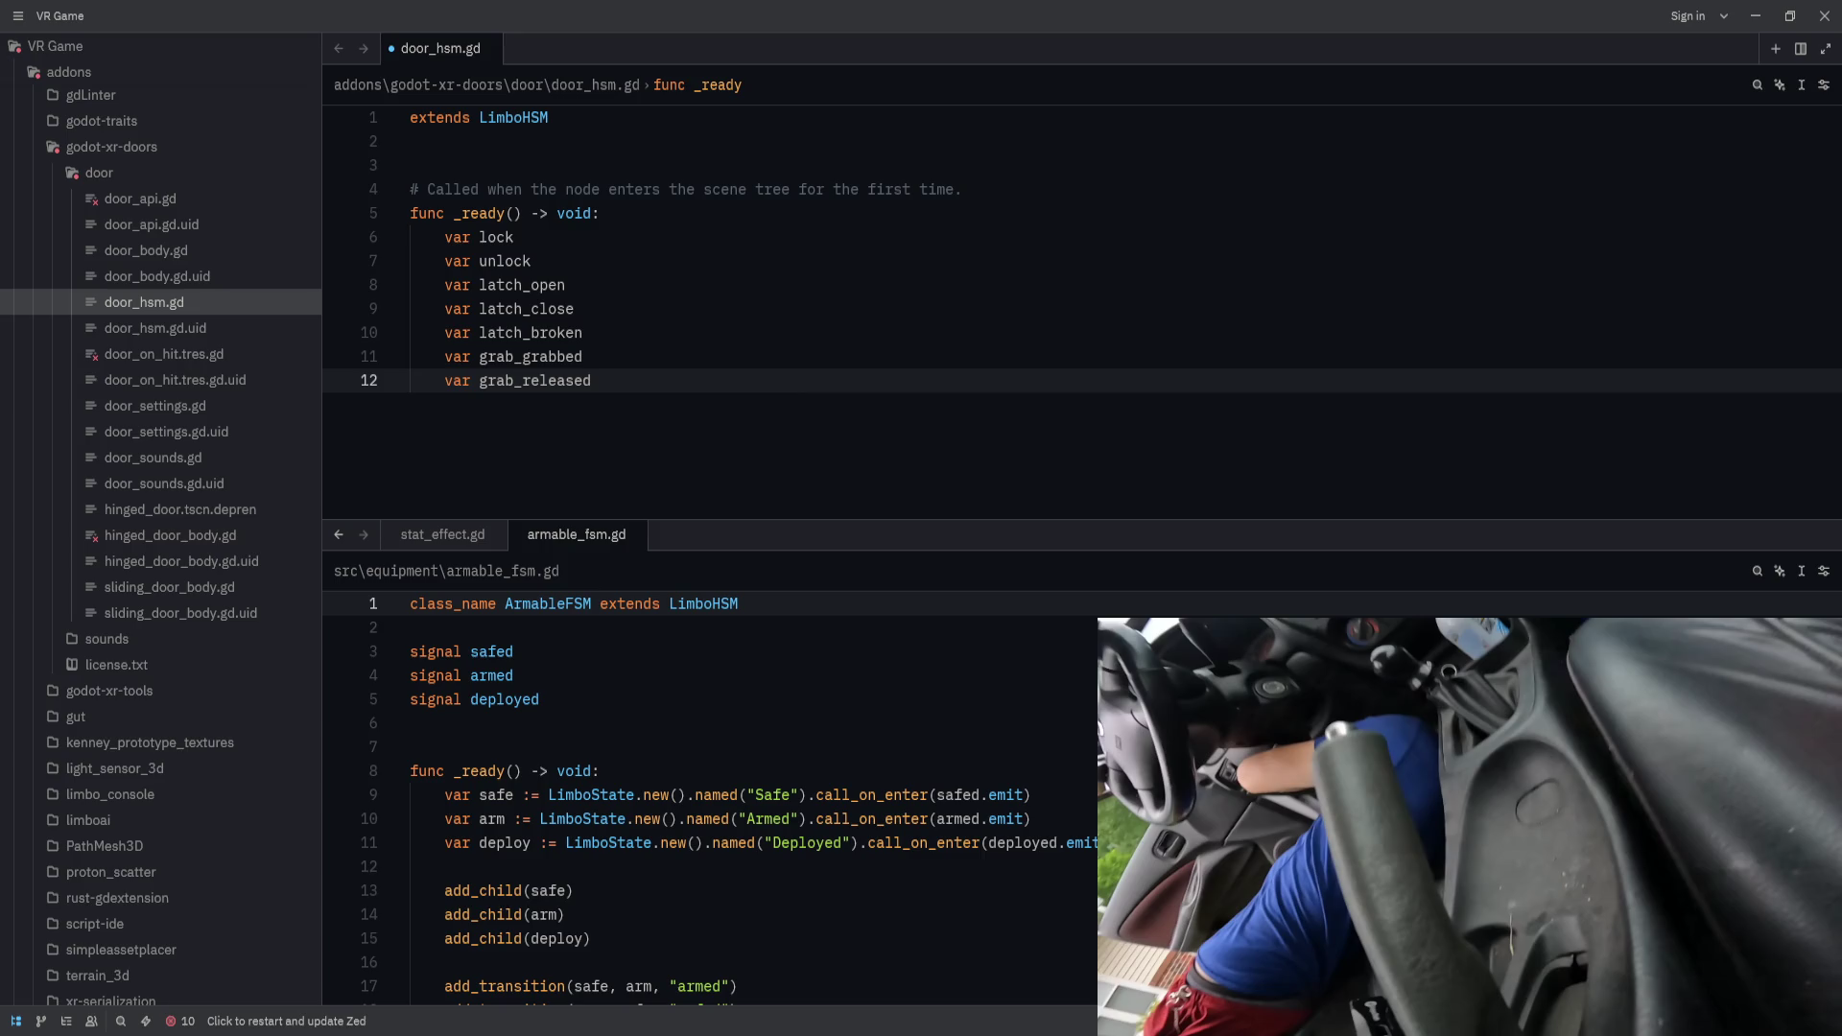
{"action": "key", "text": "alt+Tab"}
{"action": "key", "text": "minus"}
Erase the old Grab/Latch/Unlatch box and its arrows with a large eraser.
{"action": "key", "text": "e"}
{"action": "left_click_drag", "start_coordinate": [688, 38], "coordinate": [756, 39]}
{"action": "mouse_move", "coordinate": [671, 653]}
{"action": "left_mouse_down"}
{"action": "mouse_move", "coordinate": [902, 633]}
{"action": "mouse_move", "coordinate": [690, 518]}
{"action": "mouse_move", "coordinate": [948, 502]}
{"action": "mouse_move", "coordinate": [782, 451]}
{"action": "mouse_move", "coordinate": [710, 451]}
{"action": "left_mouse_up"}
{"action": "mouse_move", "coordinate": [766, 533]}
{"action": "left_mouse_down", "text": "shift"}
{"action": "mouse_move", "coordinate": [690, 533]}
{"action": "mouse_move", "coordinate": [746, 528]}
{"action": "left_mouse_up", "text": "shift"}
{"action": "key", "text": "e"}
{"action": "scroll", "coordinate": [746, 526], "scroll_direction": "up", "scroll_amount": 3}
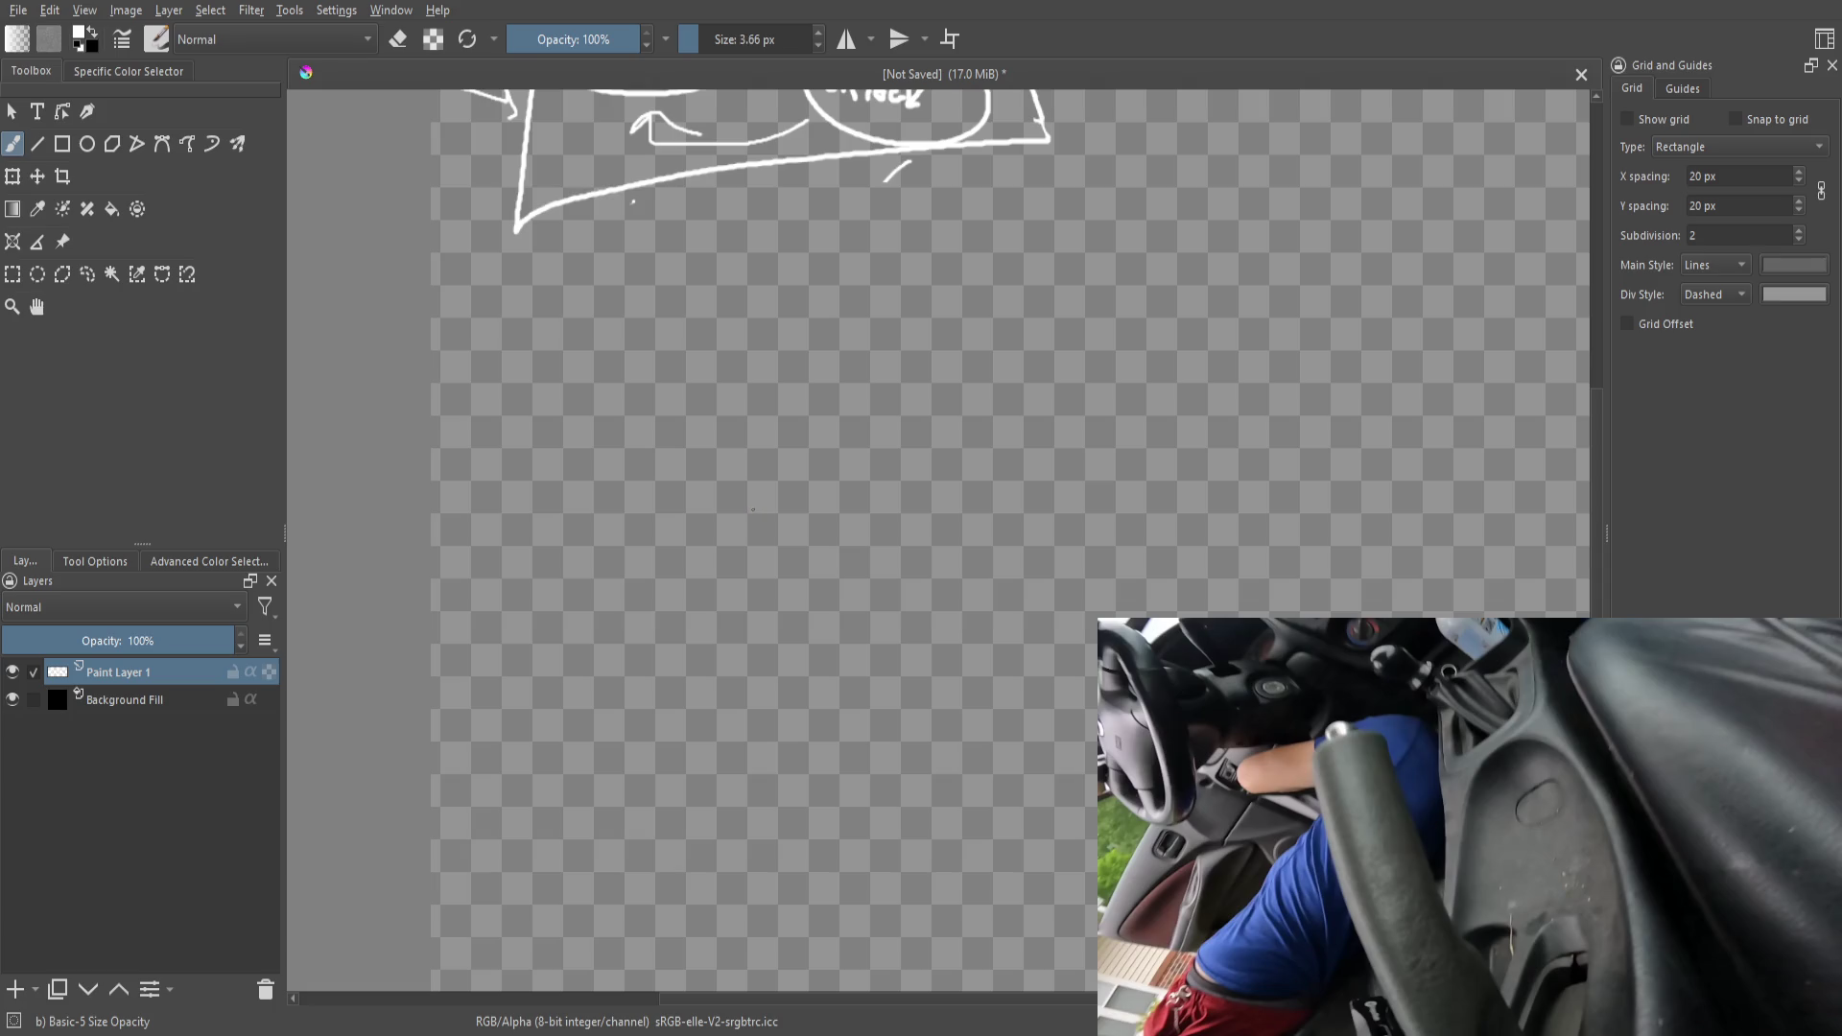
{"action": "scroll", "coordinate": [737, 517], "scroll_direction": "down", "scroll_amount": 1}
Draw a new lower rectangle containing circled G and GR labels.
{"action": "mouse_move", "coordinate": [593, 431]}
{"action": "left_mouse_down", "text": "shift"}
{"action": "mouse_move", "coordinate": [614, 431]}
{"action": "mouse_move", "coordinate": [576, 660]}
{"action": "mouse_move", "coordinate": [953, 622]}
{"action": "mouse_move", "coordinate": [564, 422]}
{"action": "left_mouse_up", "text": "shift"}
{"action": "mouse_move", "coordinate": [660, 484]}
{"action": "left_mouse_down"}
{"action": "mouse_move", "coordinate": [635, 501]}
{"action": "mouse_move", "coordinate": [651, 495]}
{"action": "left_mouse_up"}
{"action": "mouse_move", "coordinate": [810, 553]}
{"action": "left_mouse_down"}
{"action": "mouse_move", "coordinate": [796, 582]}
{"action": "mouse_move", "coordinate": [825, 583]}
{"action": "left_mouse_up"}
{"action": "left_click_drag", "start_coordinate": [822, 553], "coordinate": [870, 584]}
{"action": "mouse_move", "coordinate": [663, 455]}
{"action": "left_mouse_down"}
{"action": "mouse_move", "coordinate": [715, 490]}
{"action": "mouse_move", "coordinate": [688, 452]}
{"action": "left_mouse_up"}
{"action": "mouse_move", "coordinate": [811, 518]}
{"action": "left_mouse_down"}
{"action": "mouse_move", "coordinate": [854, 520]}
{"action": "mouse_move", "coordinate": [672, 491]}
{"action": "mouse_move", "coordinate": [797, 470]}
{"action": "mouse_move", "coordinate": [798, 513]}
{"action": "mouse_move", "coordinate": [805, 496]}
{"action": "left_mouse_up"}
Draw arrows between G and GR, and an arrow up to the Lock box.
{"action": "mouse_move", "coordinate": [727, 581]}
{"action": "left_mouse_down"}
{"action": "mouse_move", "coordinate": [668, 541]}
{"action": "mouse_move", "coordinate": [681, 555]}
{"action": "left_mouse_up"}
{"action": "mouse_move", "coordinate": [835, 415]}
{"action": "left_mouse_down"}
{"action": "mouse_move", "coordinate": [727, 572]}
{"action": "mouse_move", "coordinate": [749, 627]}
{"action": "left_mouse_up"}
{"action": "key", "text": "e"}
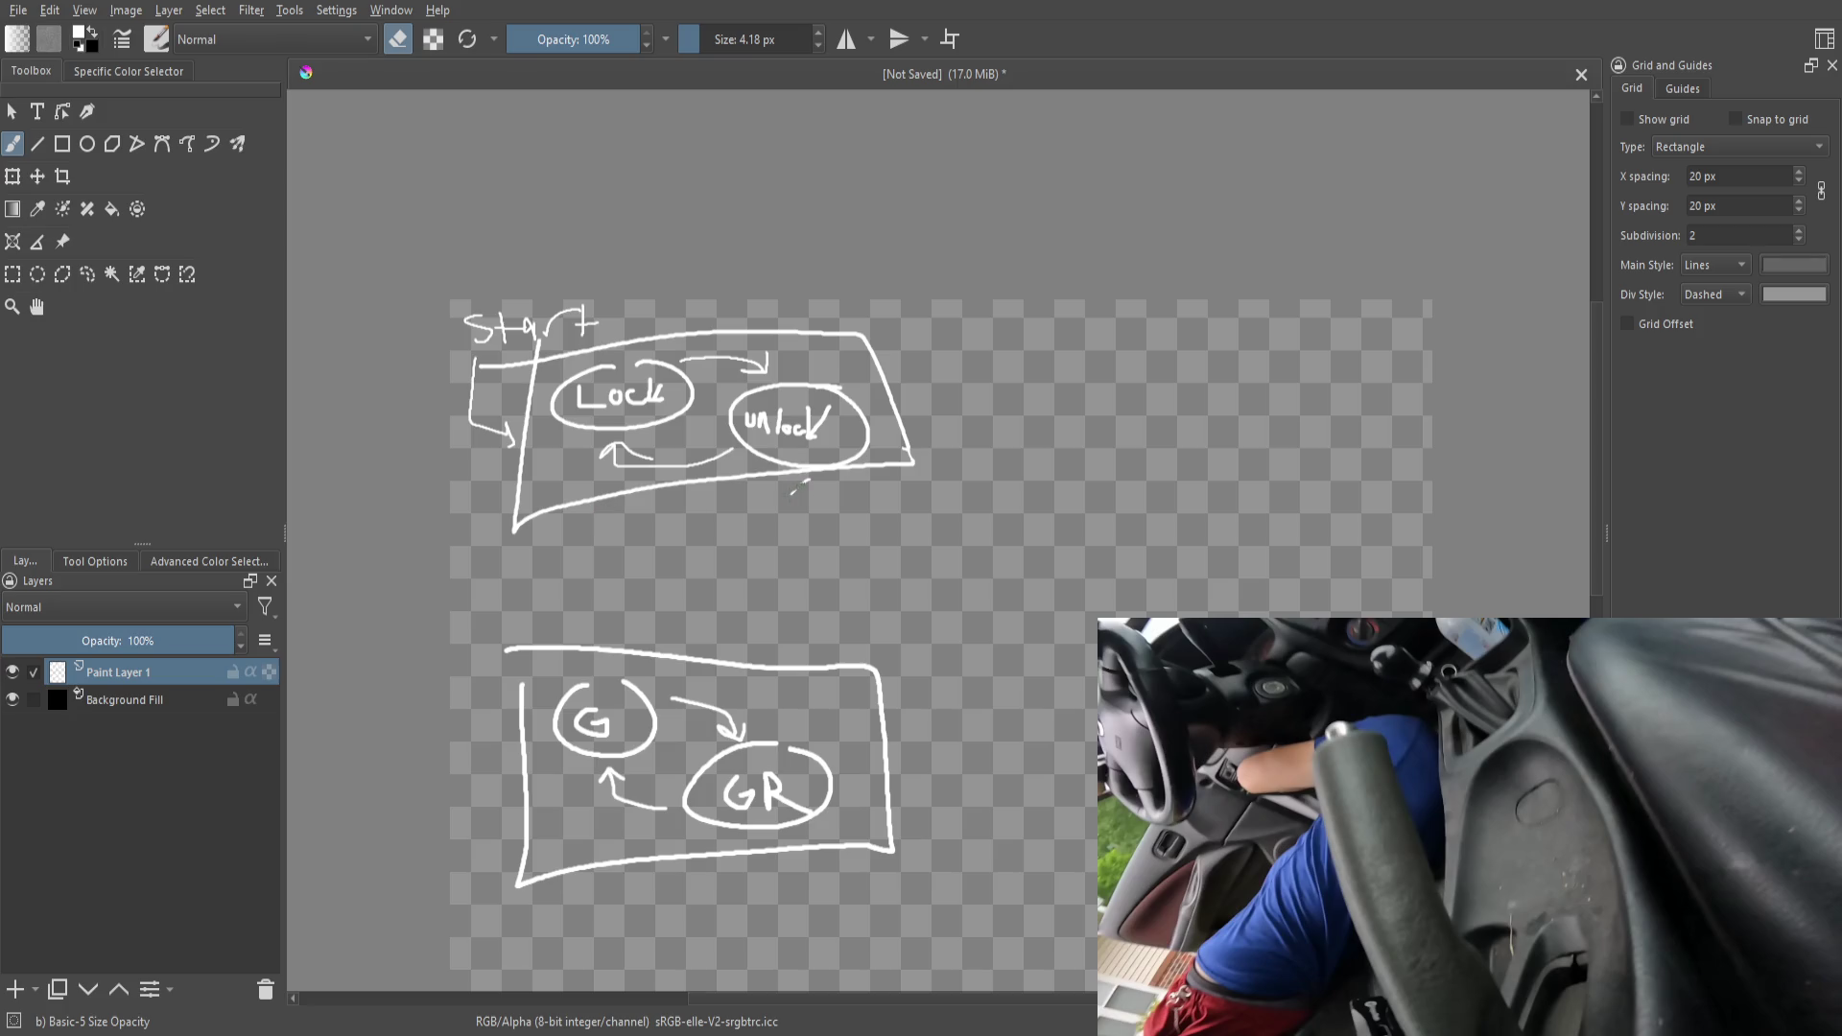
{"action": "key", "text": "e"}
{"action": "mouse_move", "coordinate": [636, 630]}
{"action": "left_mouse_down"}
{"action": "mouse_move", "coordinate": [661, 508]}
{"action": "mouse_move", "coordinate": [687, 530]}
{"action": "left_mouse_up"}
{"action": "left_click_drag", "start_coordinate": [1011, 545], "coordinate": [900, 577]}
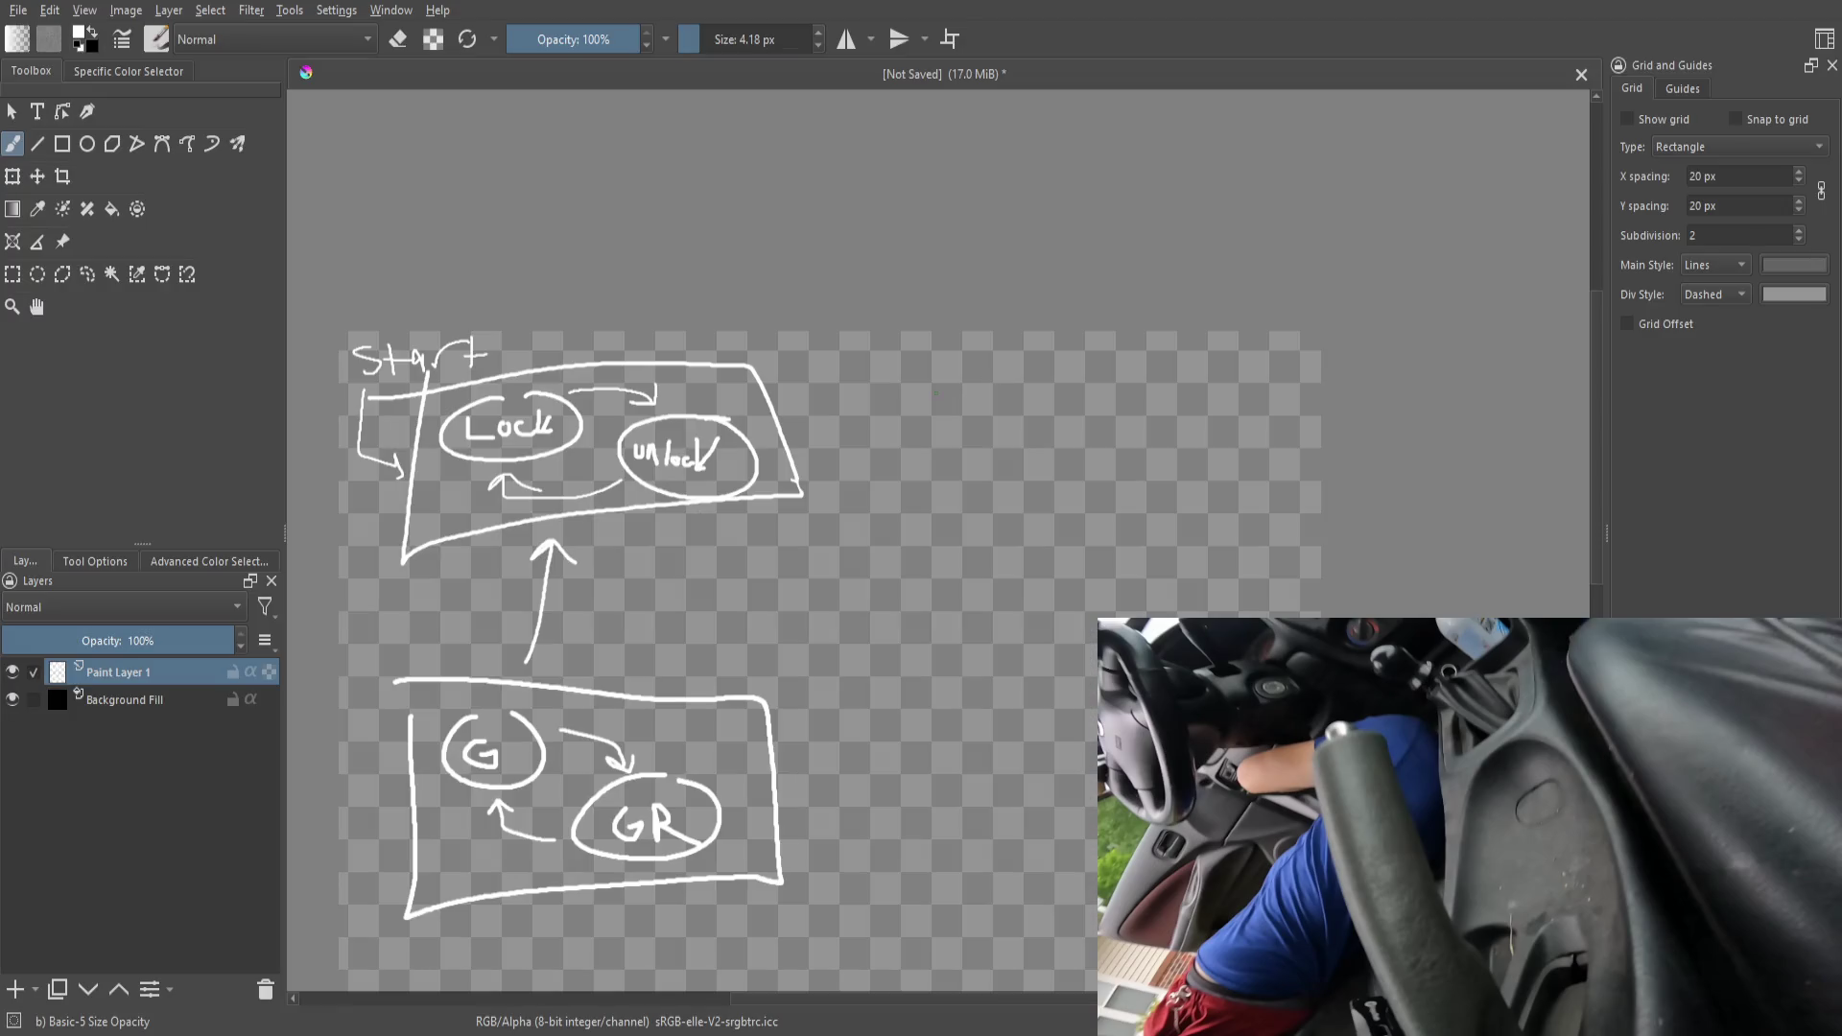
Pan the Krita canvas to make room on the right for a third box.
{"action": "mouse_move", "coordinate": [935, 408]}
{"action": "left_mouse_down"}
{"action": "mouse_move", "coordinate": [802, 392]}
{"action": "mouse_move", "coordinate": [1062, 391]}
{"action": "left_mouse_up"}
Fix the misplaced L strokes and frame the Lo, Lc and Lbroke labels in a box.
{"action": "key", "text": "ctrl+z"}
{"action": "mouse_move", "coordinate": [875, 459]}
{"action": "left_mouse_down"}
{"action": "mouse_move", "coordinate": [875, 501]}
{"action": "mouse_move", "coordinate": [912, 521]}
{"action": "mouse_move", "coordinate": [949, 500]}
{"action": "mouse_move", "coordinate": [1002, 520]}
{"action": "mouse_move", "coordinate": [998, 499]}
{"action": "left_mouse_up"}
{"action": "key", "text": "ctrl+z"}
{"action": "mouse_move", "coordinate": [773, 338]}
{"action": "left_mouse_down"}
{"action": "mouse_move", "coordinate": [796, 543]}
{"action": "mouse_move", "coordinate": [1060, 414]}
{"action": "mouse_move", "coordinate": [708, 329]}
{"action": "left_mouse_up"}
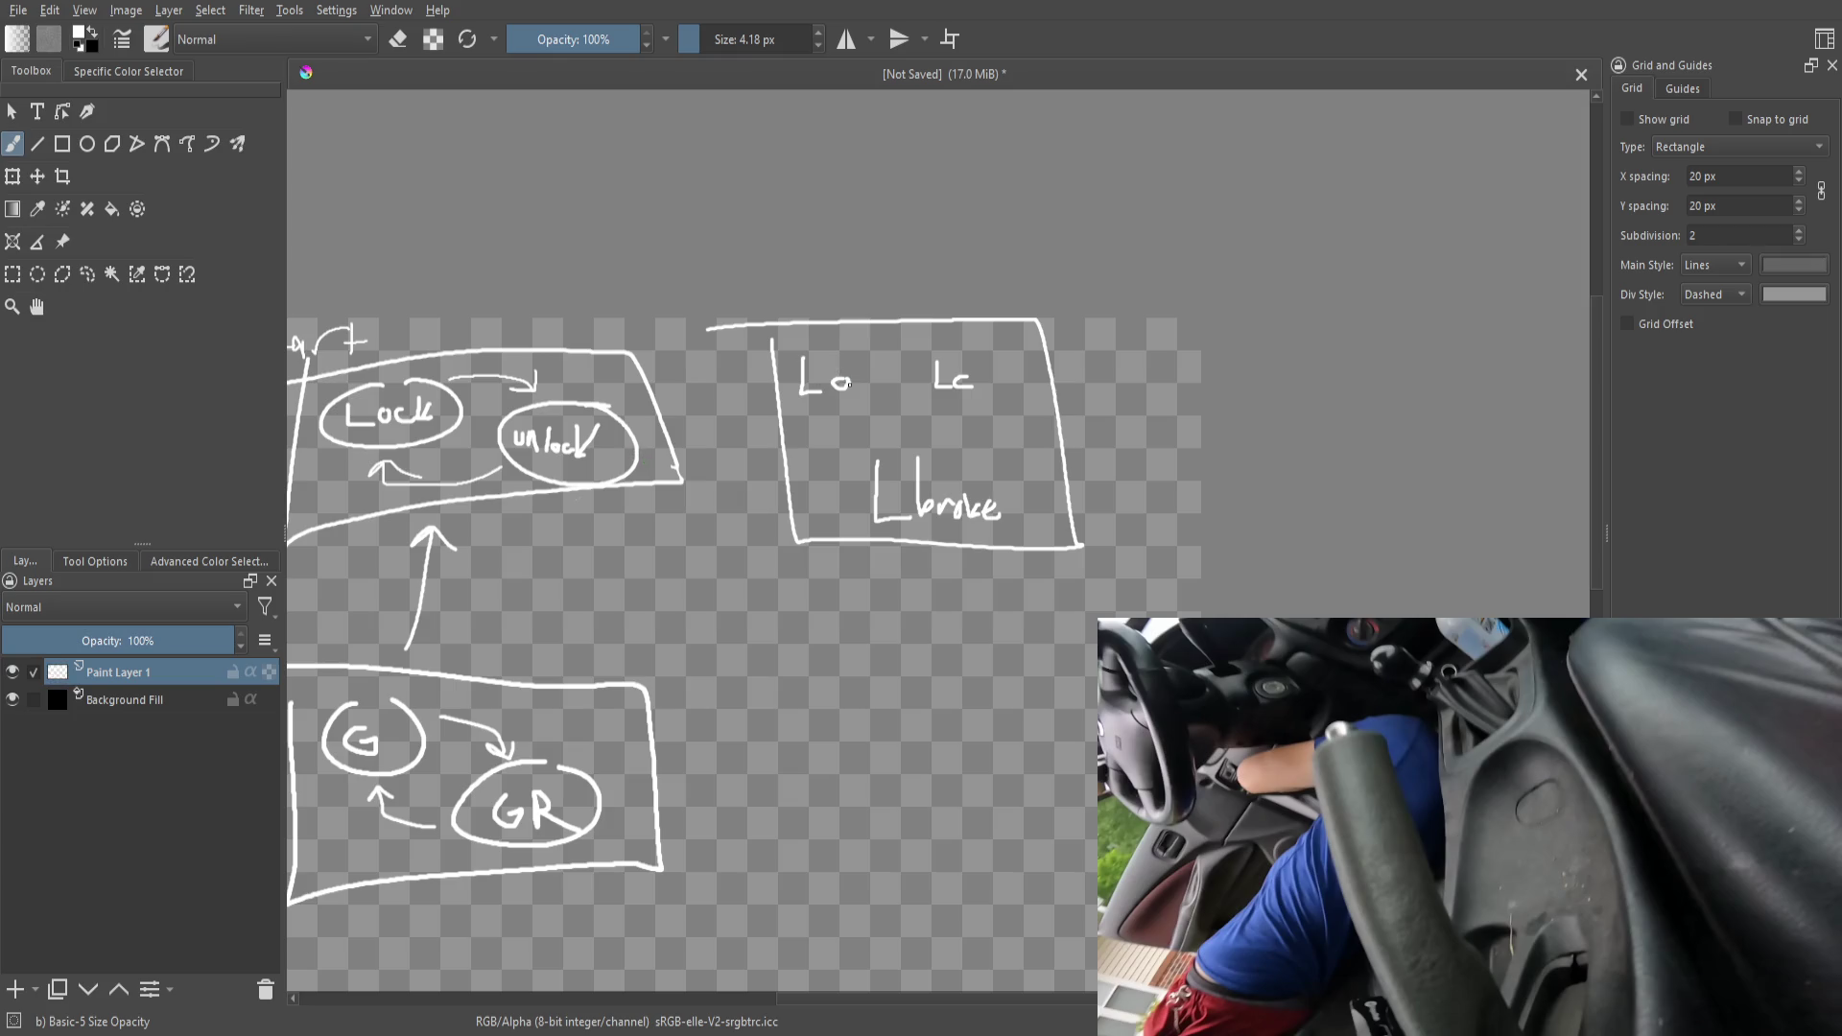
Erase the o after the first L and rewrite the label as LØ.
{"action": "key", "text": "e"}
{"action": "key", "text": "["}
{"action": "left_click_drag", "start_coordinate": [835, 381], "coordinate": [849, 388]}
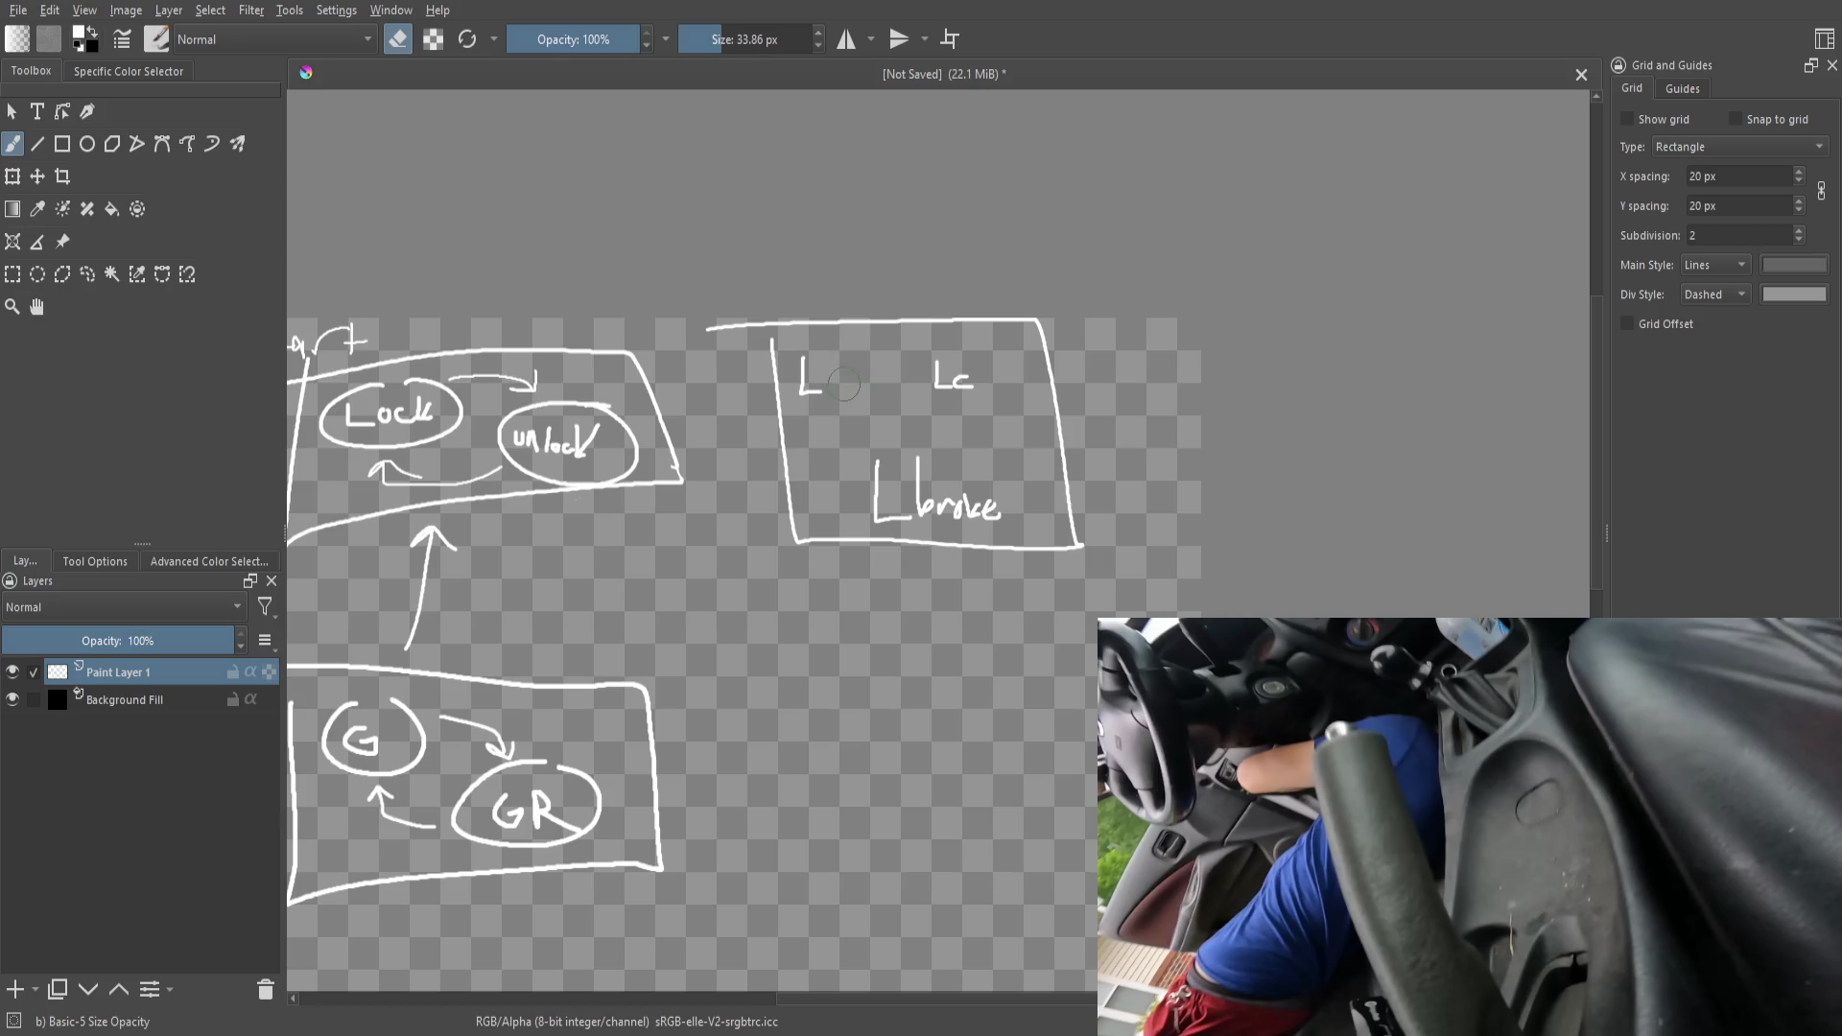
{"action": "key", "text": "bracketleft"}
{"action": "key", "text": "bracketleft"}
{"action": "key", "text": "bracketleft"}
{"action": "key", "text": "e"}
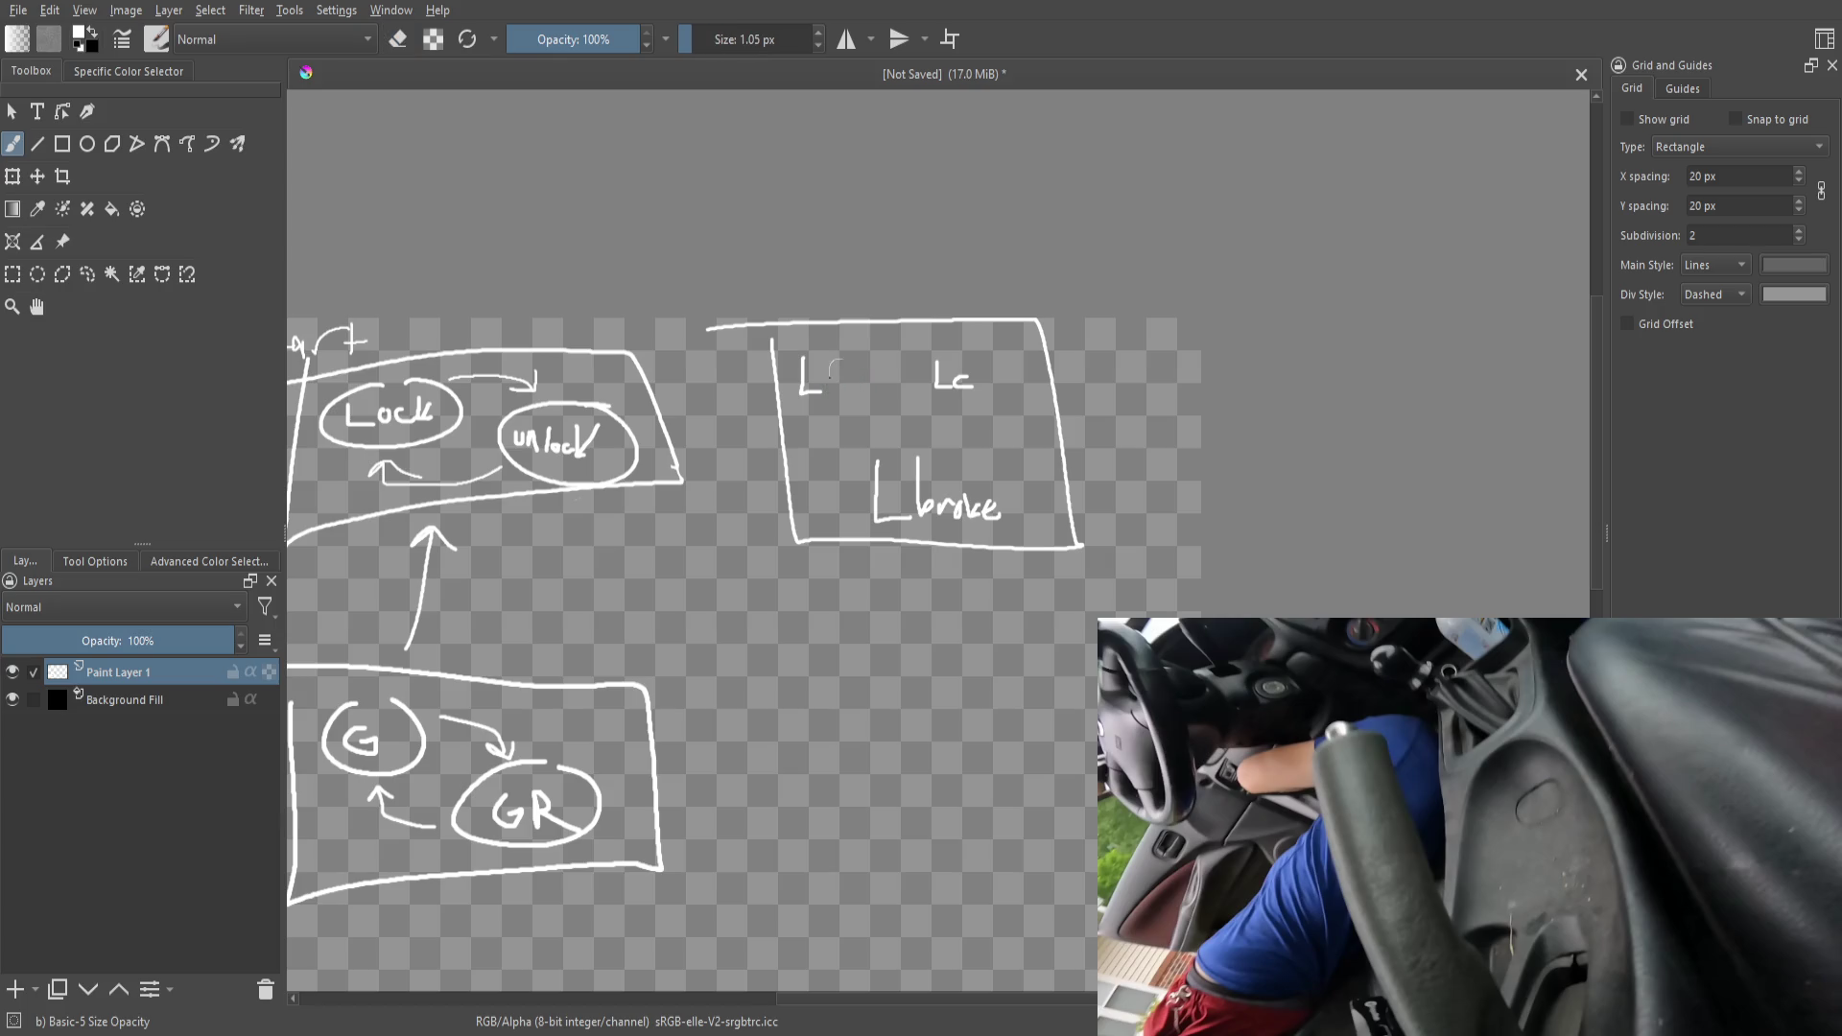
{"action": "key", "text": "bracketright"}
{"action": "key", "text": "bracketright"}
{"action": "key", "text": "bracketright"}
{"action": "key", "text": "bracketleft"}
{"action": "mouse_move", "coordinate": [852, 360]}
{"action": "left_mouse_down"}
{"action": "mouse_move", "coordinate": [854, 383]}
{"action": "mouse_move", "coordinate": [851, 360]}
{"action": "mouse_move", "coordinate": [825, 399]}
{"action": "left_mouse_up"}
Draw a curve from unlock to LØ, circle LØ and Lc, and link them.
{"action": "mouse_move", "coordinate": [650, 441]}
{"action": "left_mouse_down"}
{"action": "mouse_move", "coordinate": [783, 383]}
{"action": "mouse_move", "coordinate": [798, 410]}
{"action": "mouse_move", "coordinate": [846, 346]}
{"action": "mouse_move", "coordinate": [938, 349]}
{"action": "left_mouse_up"}
{"action": "mouse_move", "coordinate": [890, 455]}
{"action": "left_mouse_down"}
{"action": "mouse_move", "coordinate": [955, 453]}
{"action": "mouse_move", "coordinate": [934, 455]}
{"action": "left_mouse_up"}
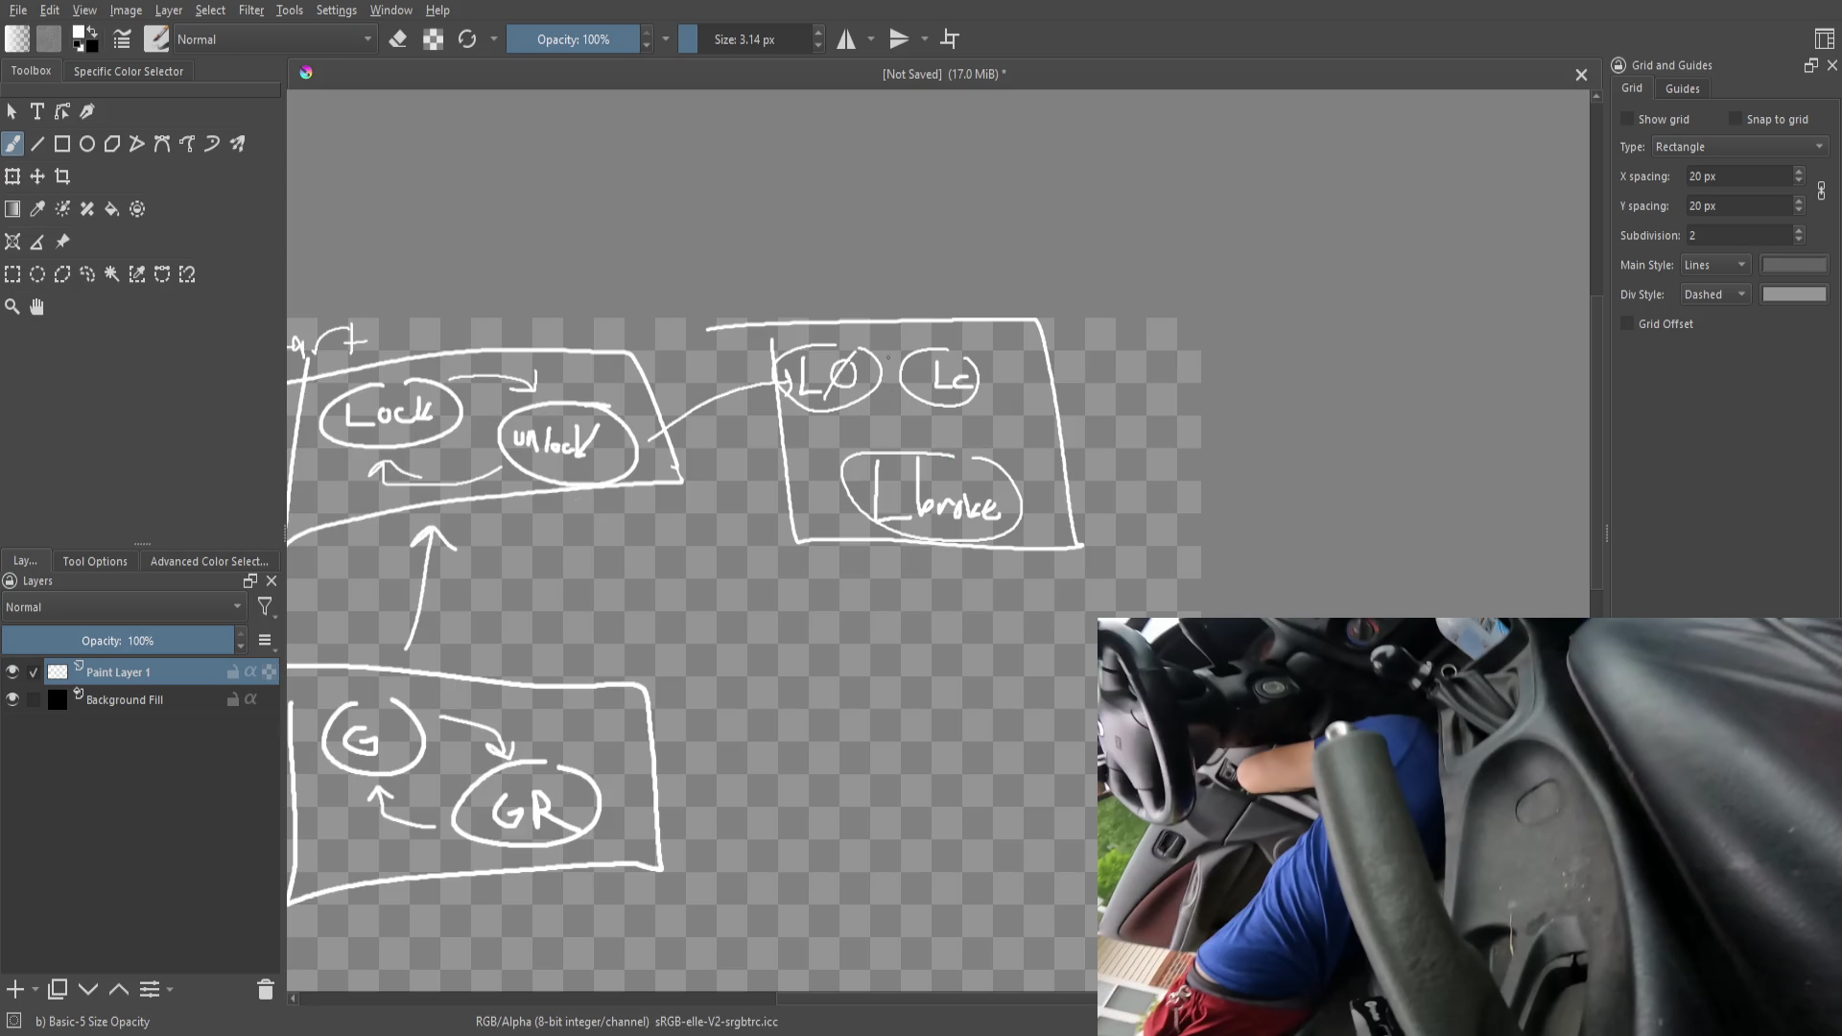
{"action": "mouse_move", "coordinate": [876, 347]}
{"action": "left_mouse_down"}
{"action": "mouse_move", "coordinate": [908, 343]}
{"action": "mouse_move", "coordinate": [892, 384]}
{"action": "left_mouse_up"}
Draw arrows from LØ and Lc down to Lbroke.
{"action": "key", "text": "ctrl+z"}
{"action": "left_click_drag", "start_coordinate": [839, 411], "coordinate": [866, 452]}
{"action": "mouse_move", "coordinate": [946, 407]}
{"action": "left_mouse_down"}
{"action": "mouse_move", "coordinate": [932, 449]}
{"action": "mouse_move", "coordinate": [946, 438]}
{"action": "mouse_move", "coordinate": [876, 418]}
{"action": "left_mouse_up"}
{"action": "key", "text": "ctrl+z"}
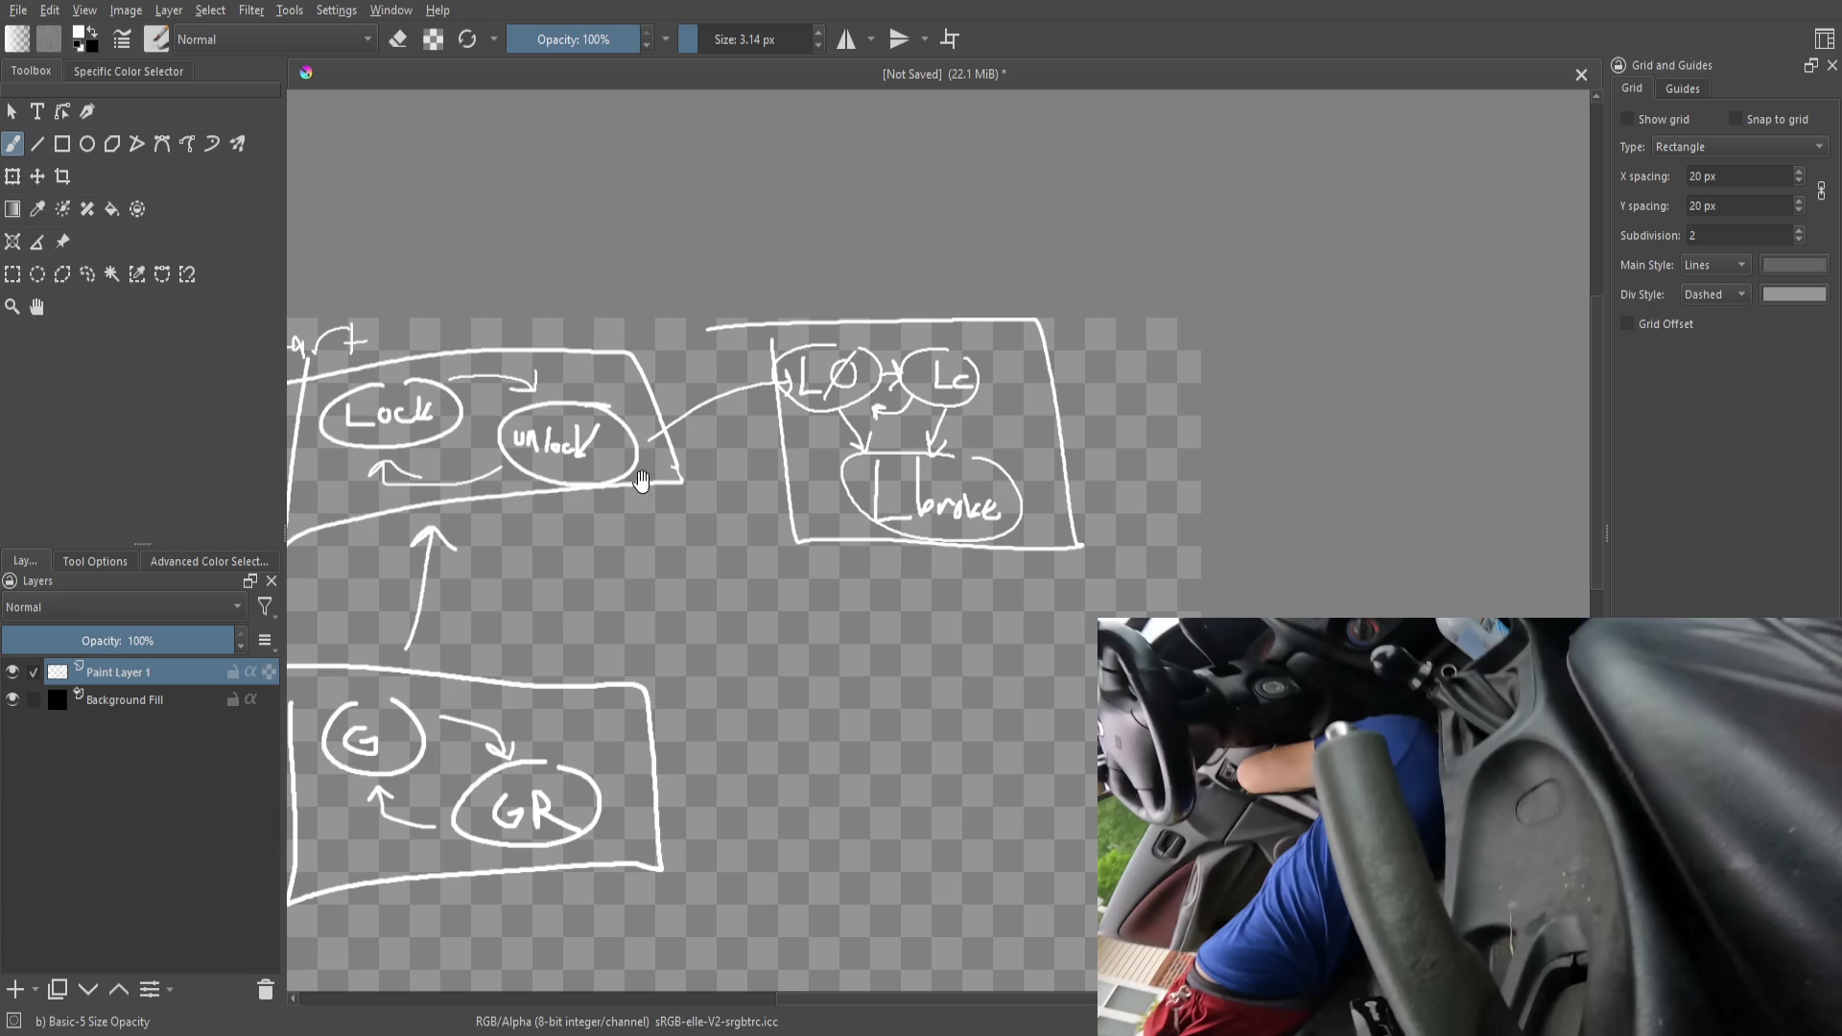
Try arrows from Lock, unlock, G and GR into the Lbroke box, then undo them.
{"action": "left_click_drag", "start_coordinate": [640, 481], "coordinate": [770, 499]}
{"action": "mouse_move", "coordinate": [576, 457]}
{"action": "left_mouse_down"}
{"action": "mouse_move", "coordinate": [658, 533]}
{"action": "mouse_move", "coordinate": [987, 542]}
{"action": "mouse_move", "coordinate": [979, 563]}
{"action": "left_mouse_up"}
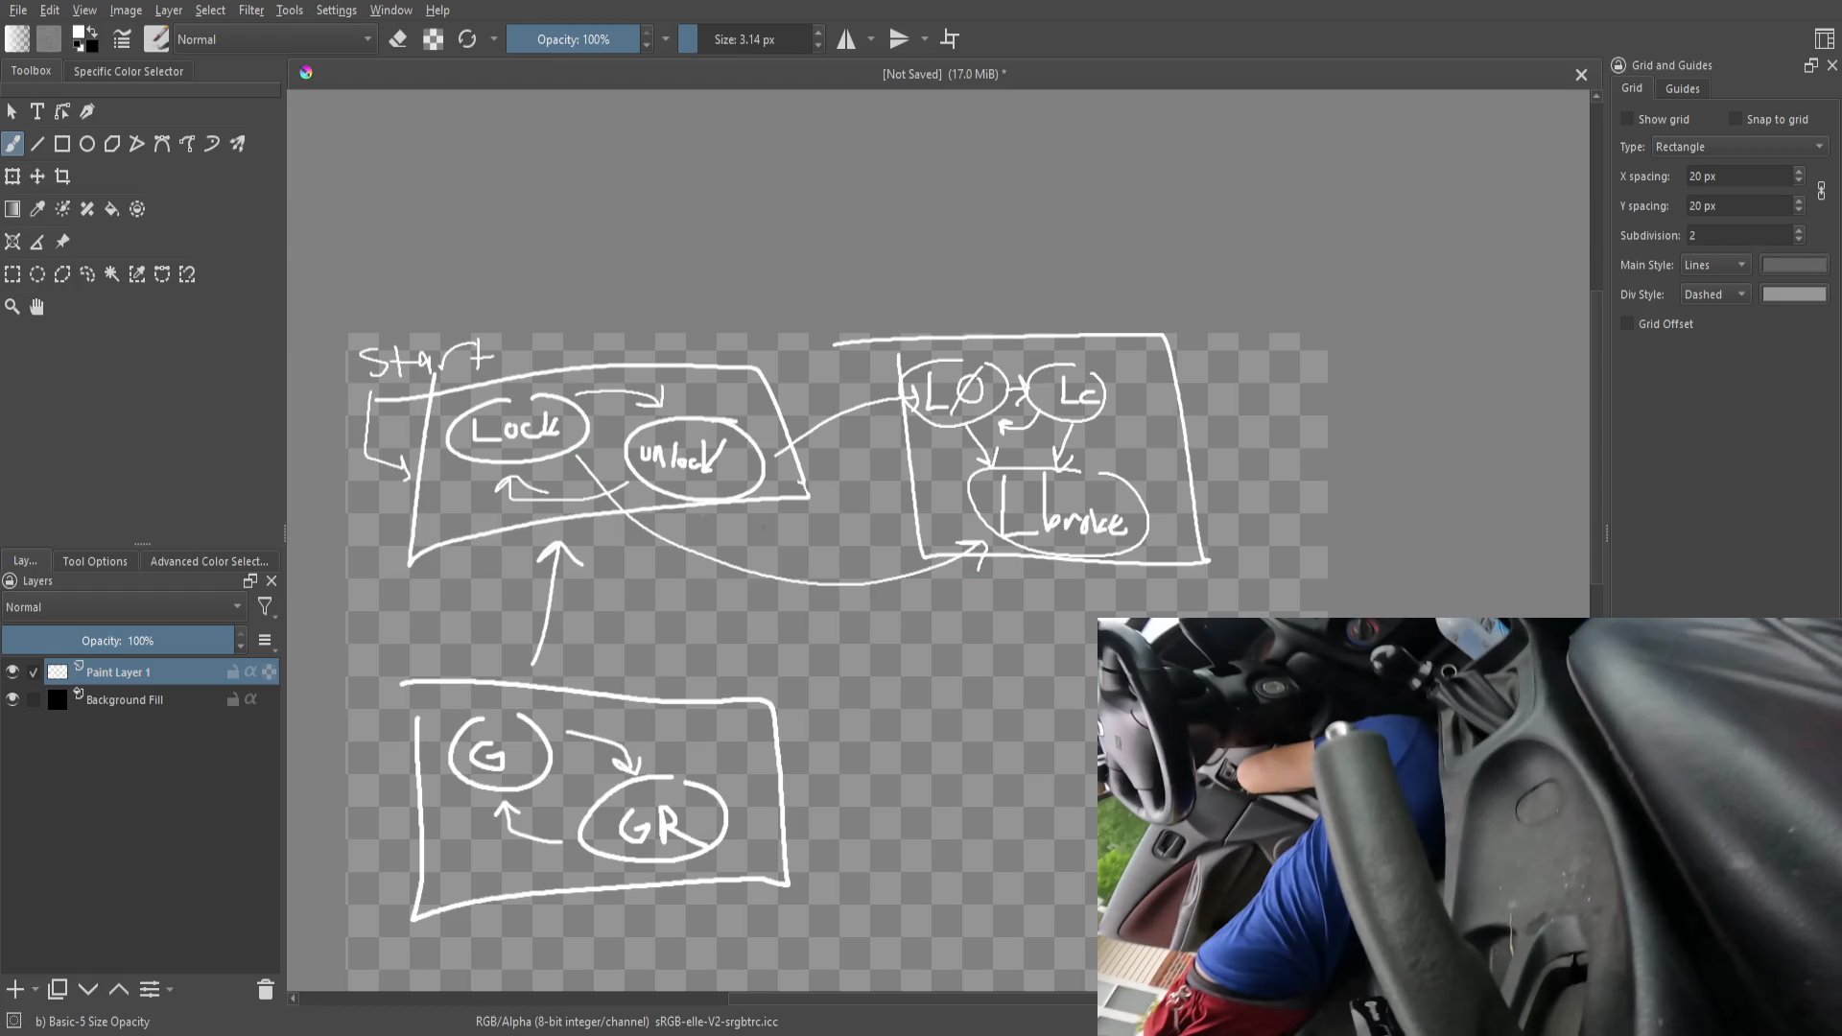
{"action": "mouse_move", "coordinate": [749, 496]}
{"action": "left_mouse_down"}
{"action": "mouse_move", "coordinate": [959, 518]}
{"action": "mouse_move", "coordinate": [936, 531]}
{"action": "left_mouse_up"}
{"action": "left_click_drag", "start_coordinate": [609, 690], "coordinate": [552, 619]}
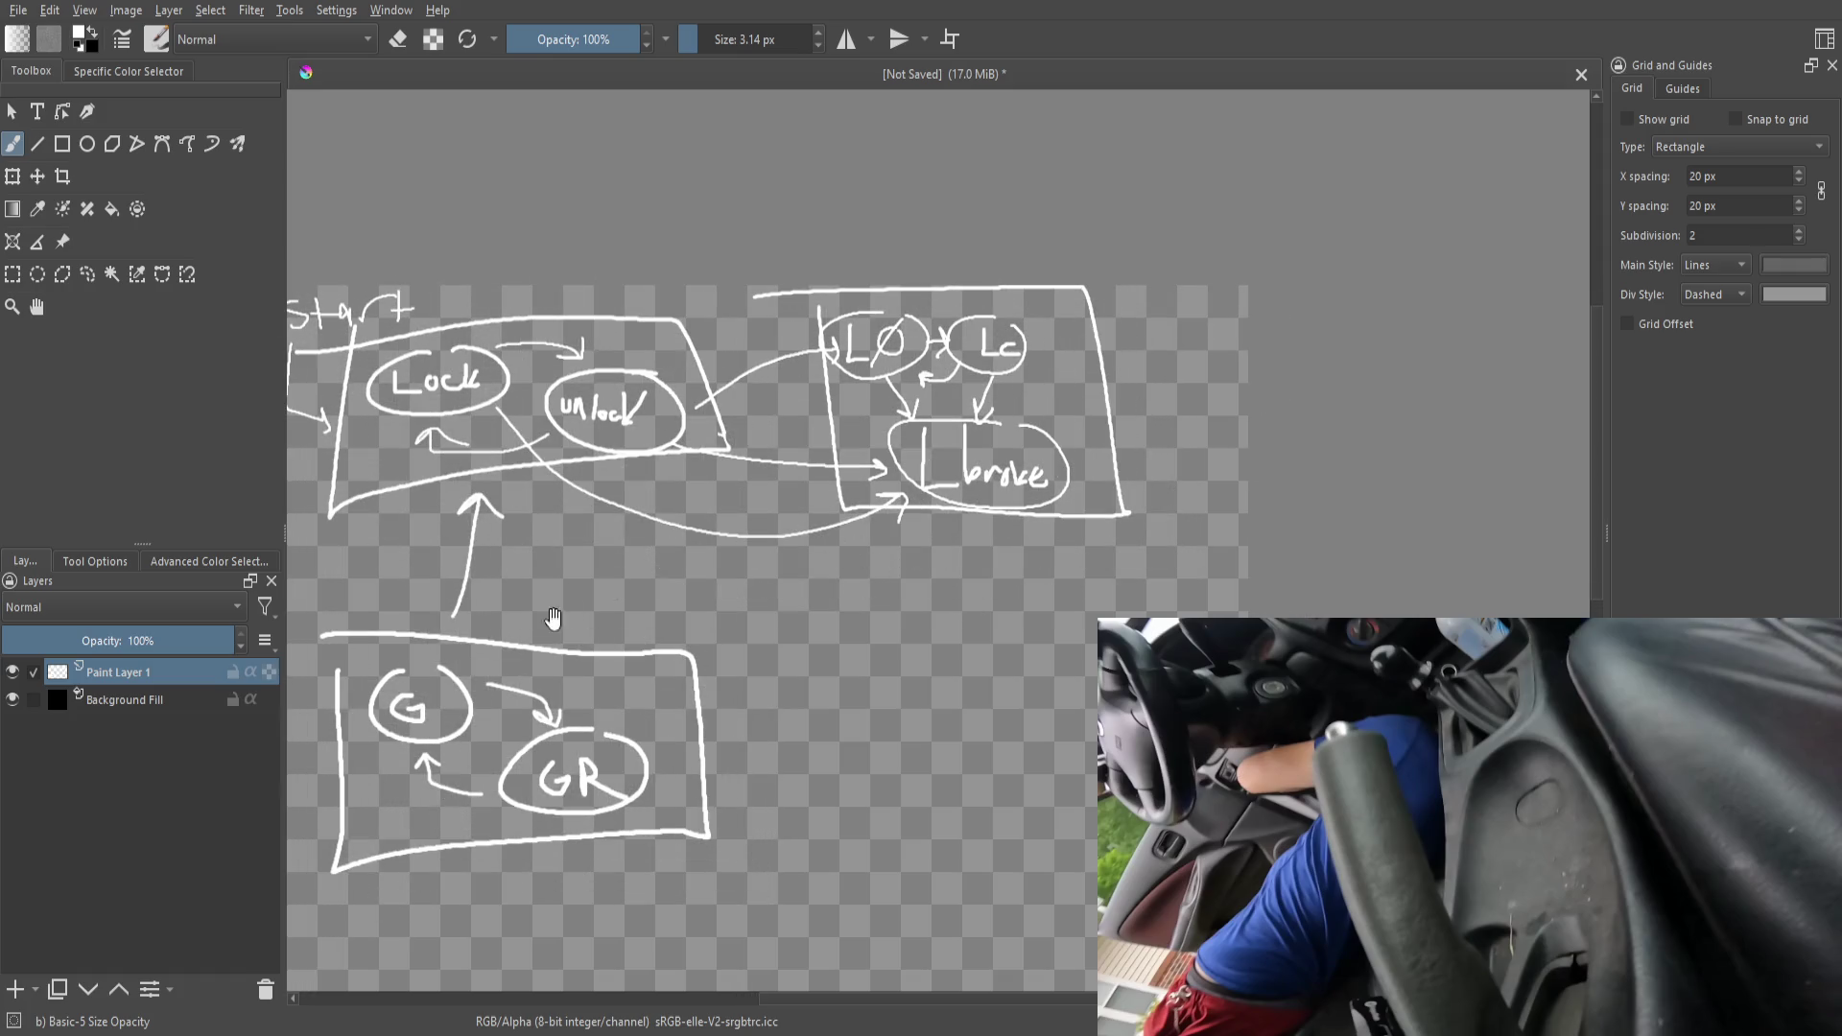
{"action": "left_click_drag", "start_coordinate": [475, 671], "coordinate": [851, 510]}
{"action": "key", "text": "ctrl+z"}
{"action": "mouse_move", "coordinate": [461, 675]}
{"action": "left_mouse_down"}
{"action": "mouse_move", "coordinate": [874, 522]}
{"action": "mouse_move", "coordinate": [870, 540]}
{"action": "left_mouse_up"}
{"action": "left_click_drag", "start_coordinate": [637, 746], "coordinate": [893, 554]}
{"action": "key", "text": "ctrl+z"}
{"action": "mouse_move", "coordinate": [636, 745]}
{"action": "left_mouse_down"}
{"action": "mouse_move", "coordinate": [898, 547]}
{"action": "mouse_move", "coordinate": [902, 590]}
{"action": "left_mouse_up"}
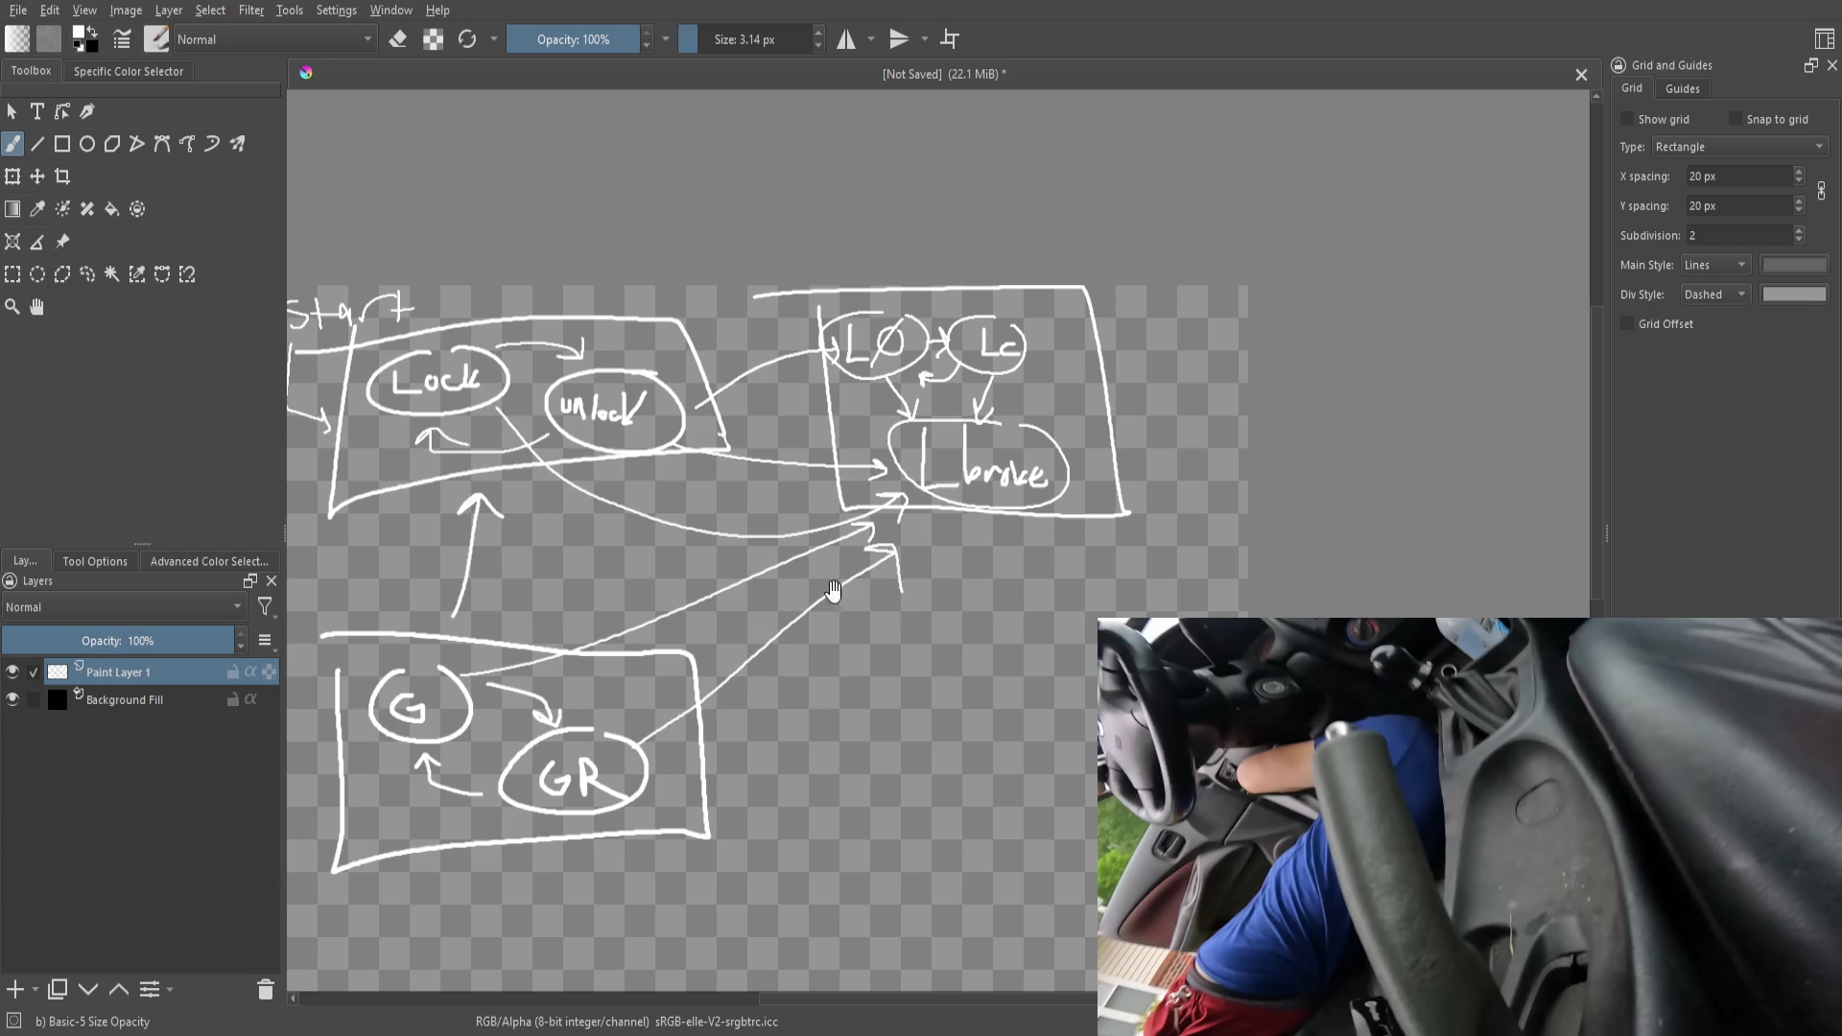
{"action": "left_click_drag", "start_coordinate": [930, 528], "coordinate": [1031, 480]}
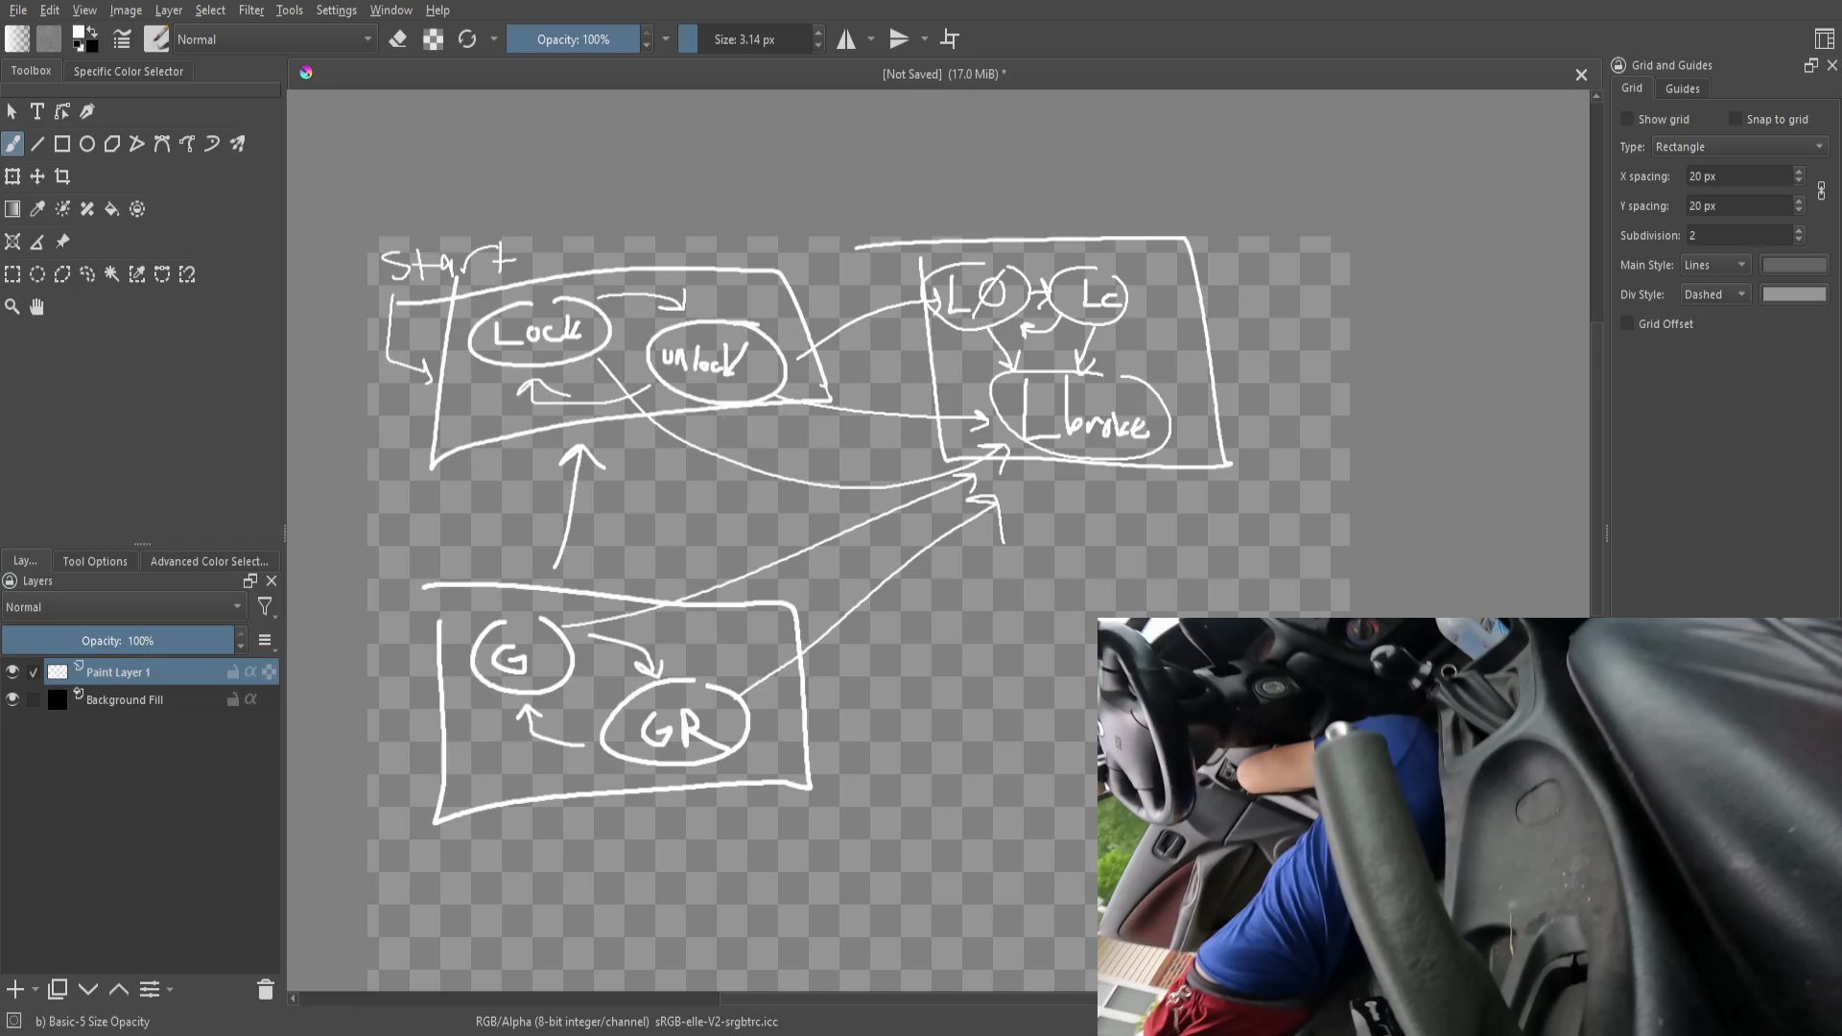
{"action": "key", "text": "ctrl+z"}
{"action": "key", "text": "ctrl+z"}
{"action": "key", "text": "ctrl+z"}
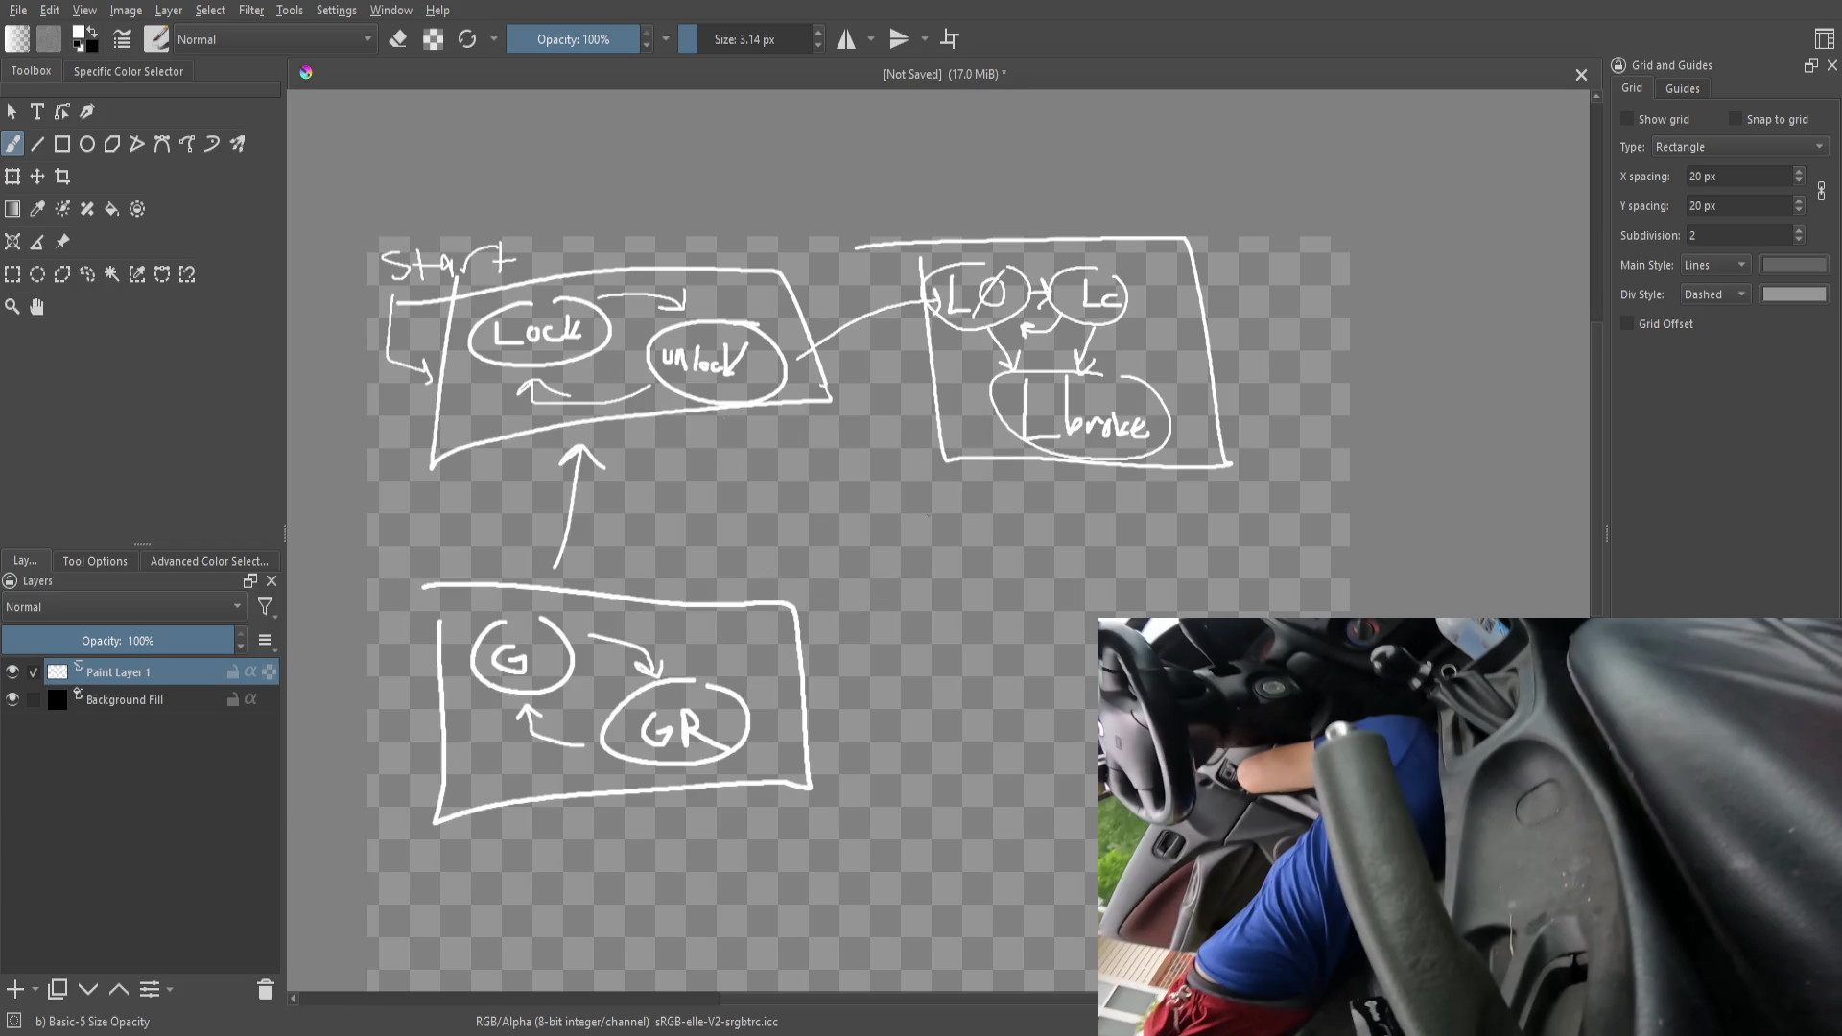
Draw a stroke below Lock and unlock after discarding a loop around unlock.
{"action": "left_click_drag", "start_coordinate": [1032, 480], "coordinate": [993, 535]}
{"action": "mouse_move", "coordinate": [672, 376]}
{"action": "left_mouse_down"}
{"action": "mouse_move", "coordinate": [708, 396]}
{"action": "mouse_move", "coordinate": [470, 384]}
{"action": "mouse_move", "coordinate": [547, 376]}
{"action": "left_mouse_up"}
{"action": "key", "text": "ctrl+z"}
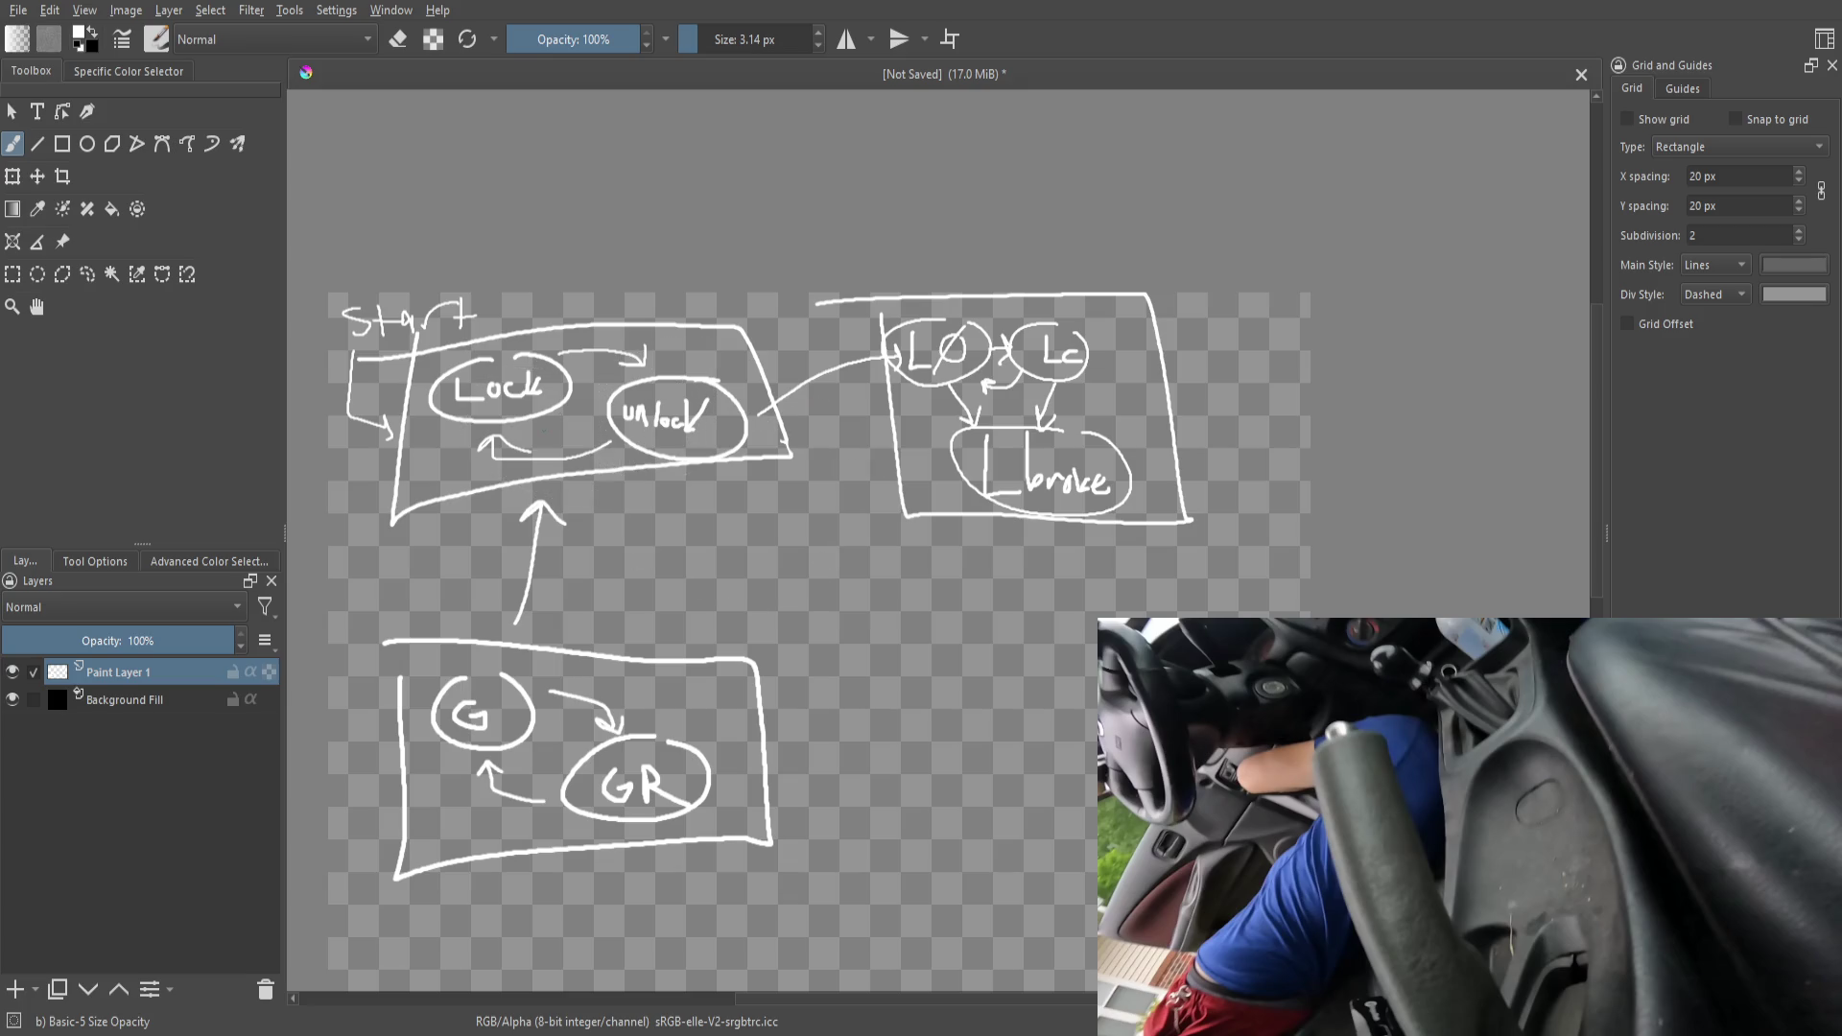
{"action": "mouse_move", "coordinate": [431, 494]}
{"action": "left_mouse_down"}
{"action": "mouse_move", "coordinate": [614, 614]}
{"action": "mouse_move", "coordinate": [647, 551]}
{"action": "left_mouse_up"}
{"action": "key", "text": "bracketright"}
{"action": "key", "text": "ctrl+z"}
{"action": "key", "text": "e"}
{"action": "mouse_move", "coordinate": [529, 553]}
{"action": "left_mouse_down"}
{"action": "mouse_move", "coordinate": [575, 554]}
{"action": "mouse_move", "coordinate": [552, 523]}
{"action": "mouse_move", "coordinate": [513, 619]}
{"action": "left_mouse_up"}
{"action": "key", "text": "bracketleft"}
{"action": "key", "text": "bracketleft"}
{"action": "key", "text": "bracketleft"}
{"action": "mouse_move", "coordinate": [870, 346]}
{"action": "left_mouse_down"}
{"action": "mouse_move", "coordinate": [868, 369]}
{"action": "mouse_move", "coordinate": [762, 408]}
{"action": "left_mouse_up"}
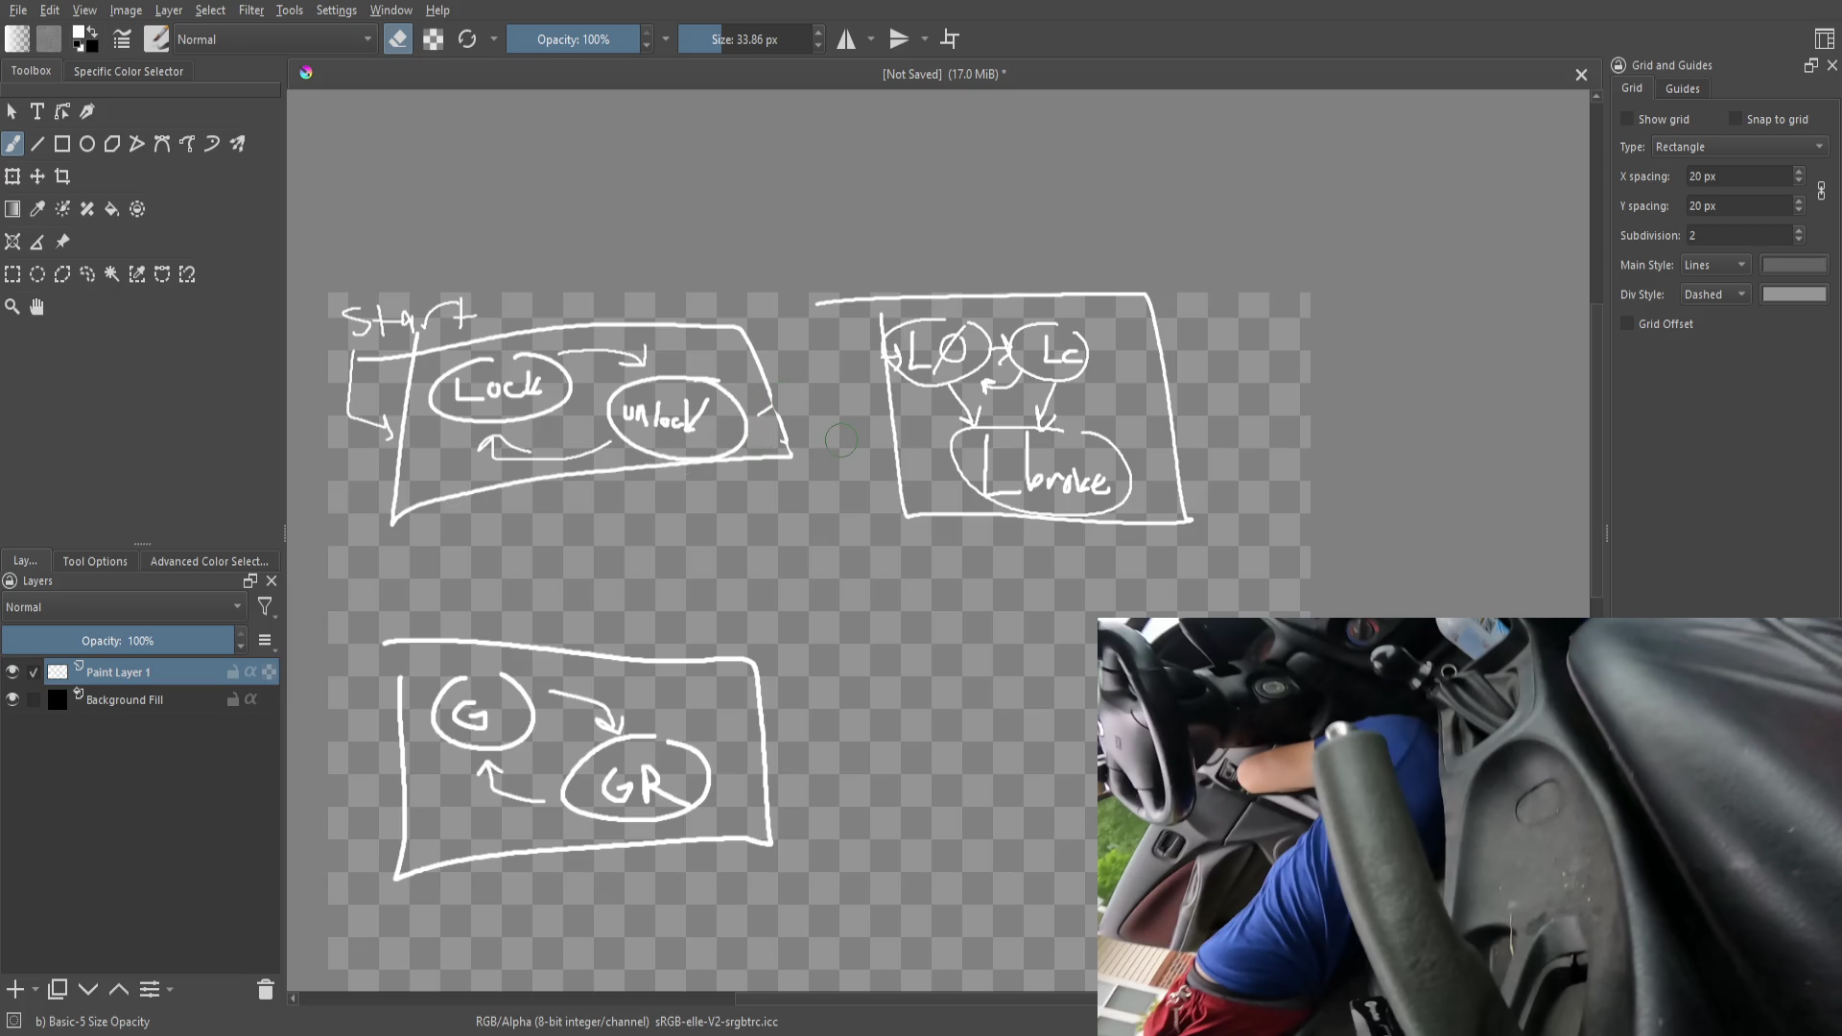
{"action": "key", "text": "bracketleft"}
{"action": "key", "text": "bracketleft"}
{"action": "key", "text": "bracketleft"}
{"action": "key", "text": "e"}
{"action": "left_click_drag", "start_coordinate": [774, 391], "coordinate": [768, 422]}
{"action": "left_click_drag", "start_coordinate": [575, 487], "coordinate": [614, 653]}
{"action": "left_click_drag", "start_coordinate": [784, 659], "coordinate": [897, 523]}
{"action": "left_click_drag", "start_coordinate": [881, 518], "coordinate": [892, 538]}
{"action": "key", "text": "ctrl+z"}
{"action": "key", "text": "ctrl+z"}
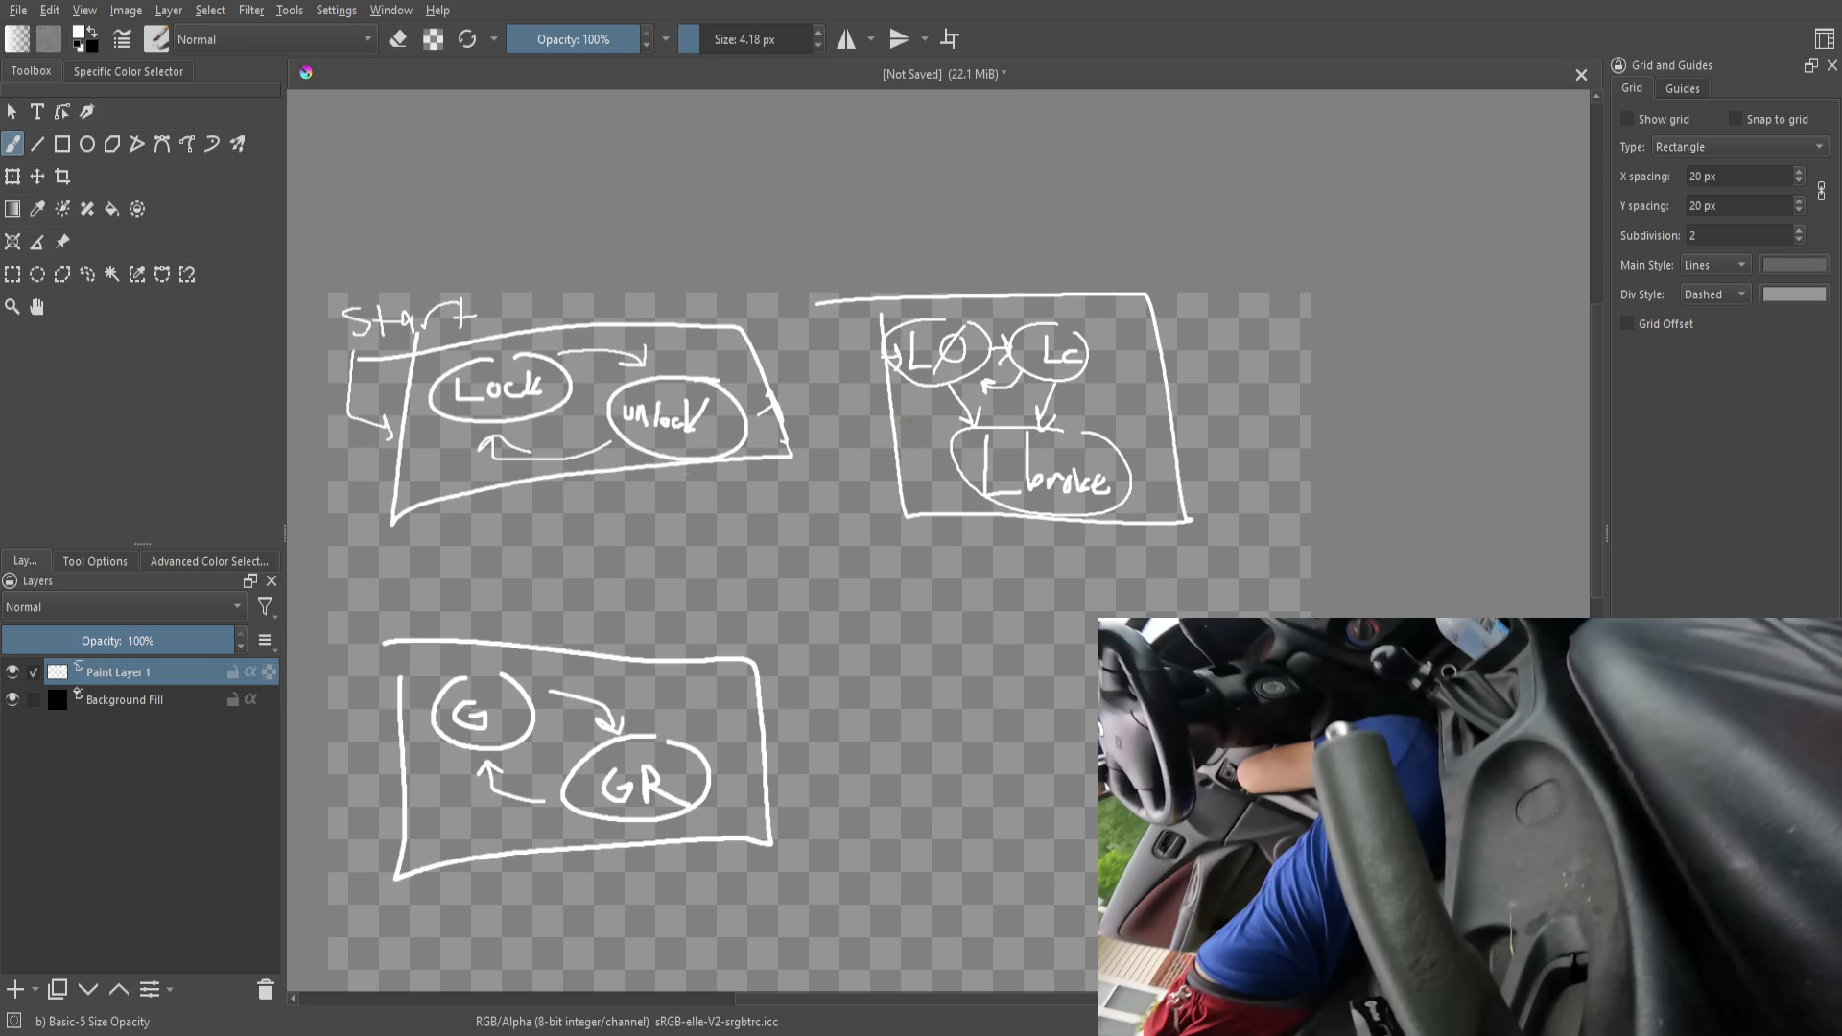
{"action": "mouse_move", "coordinate": [611, 669]}
{"action": "left_mouse_down"}
{"action": "mouse_move", "coordinate": [576, 653]}
{"action": "mouse_move", "coordinate": [573, 685]}
{"action": "left_mouse_up"}
{"action": "key", "text": "ctrl+z"}
{"action": "mouse_move", "coordinate": [921, 543]}
{"action": "left_mouse_down"}
{"action": "mouse_move", "coordinate": [457, 672]}
{"action": "mouse_move", "coordinate": [839, 597]}
{"action": "left_mouse_up"}
{"action": "key", "text": "ctrl+z"}
{"action": "mouse_move", "coordinate": [1056, 878]}
{"action": "left_mouse_down"}
{"action": "mouse_move", "coordinate": [810, 794]}
{"action": "mouse_move", "coordinate": [1055, 878]}
{"action": "mouse_move", "coordinate": [1073, 913]}
{"action": "mouse_move", "coordinate": [1210, 820]}
{"action": "mouse_move", "coordinate": [1191, 792]}
{"action": "mouse_move", "coordinate": [1129, 779]}
{"action": "mouse_move", "coordinate": [1214, 845]}
{"action": "left_mouse_up"}
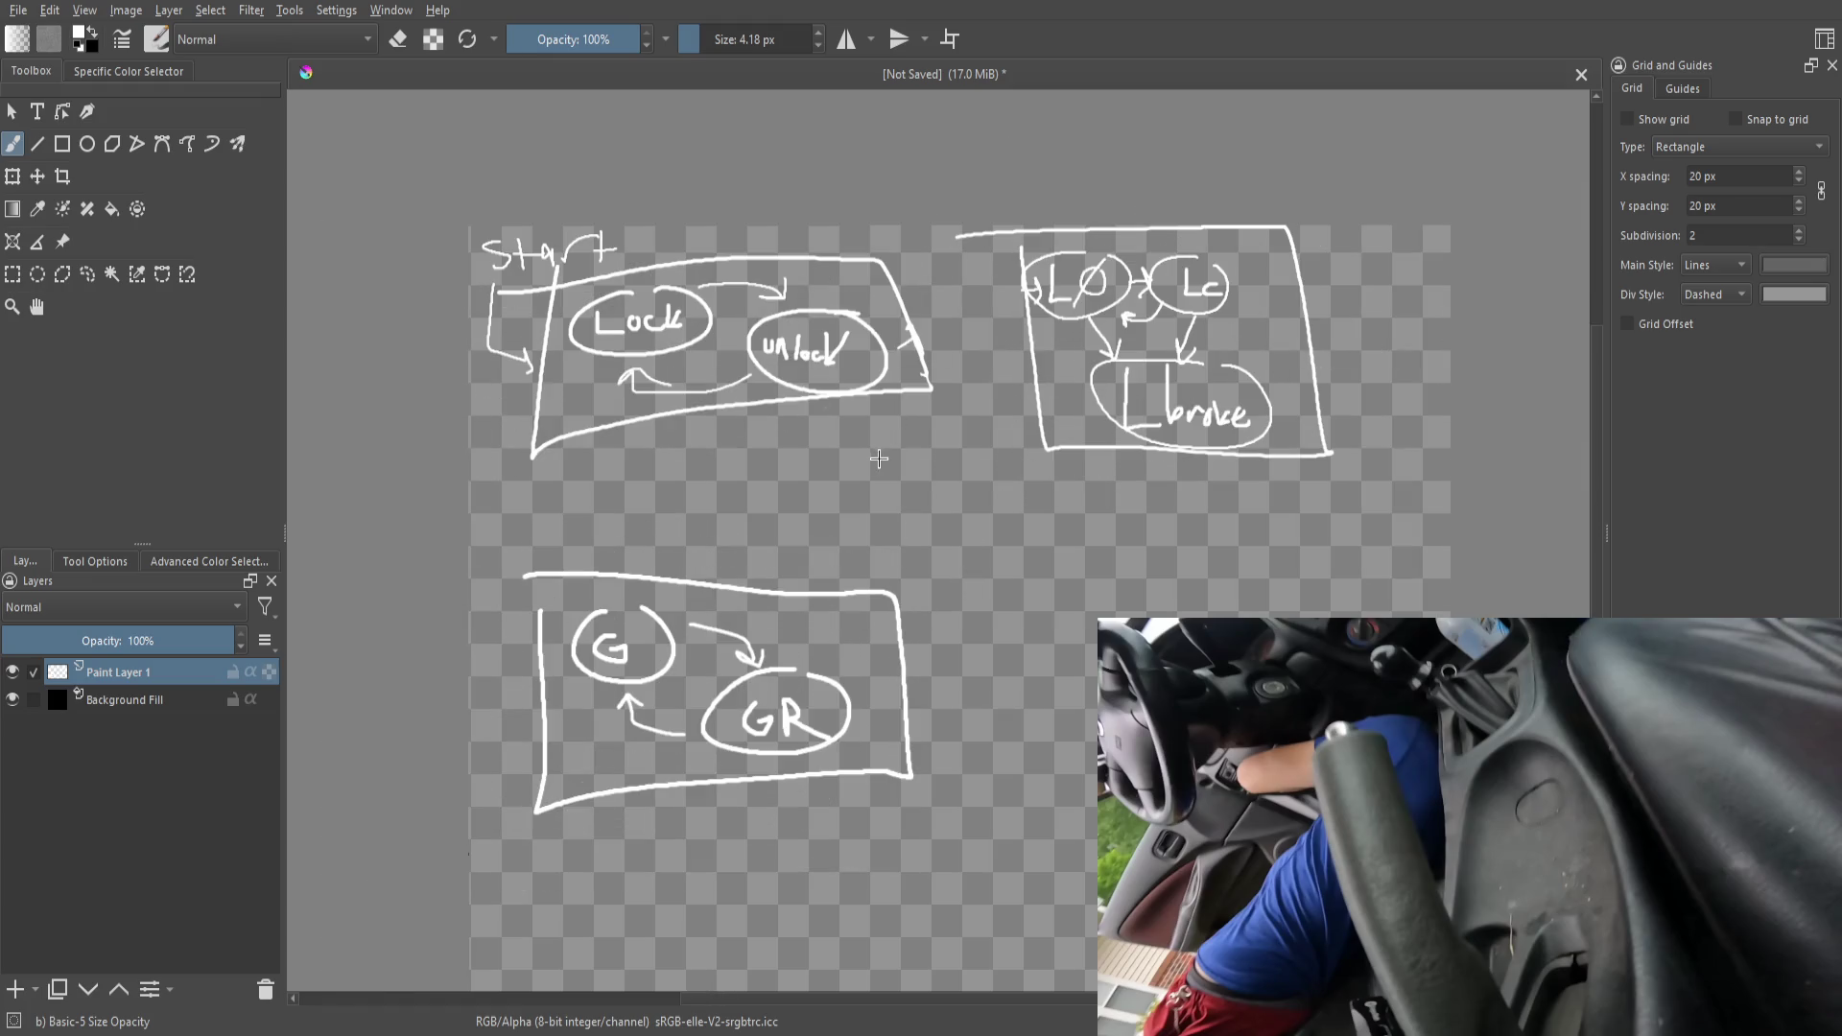
Save the Krita sketch as doorhsm.kra.
{"action": "left_click_drag", "start_coordinate": [965, 400], "coordinate": [900, 442]}
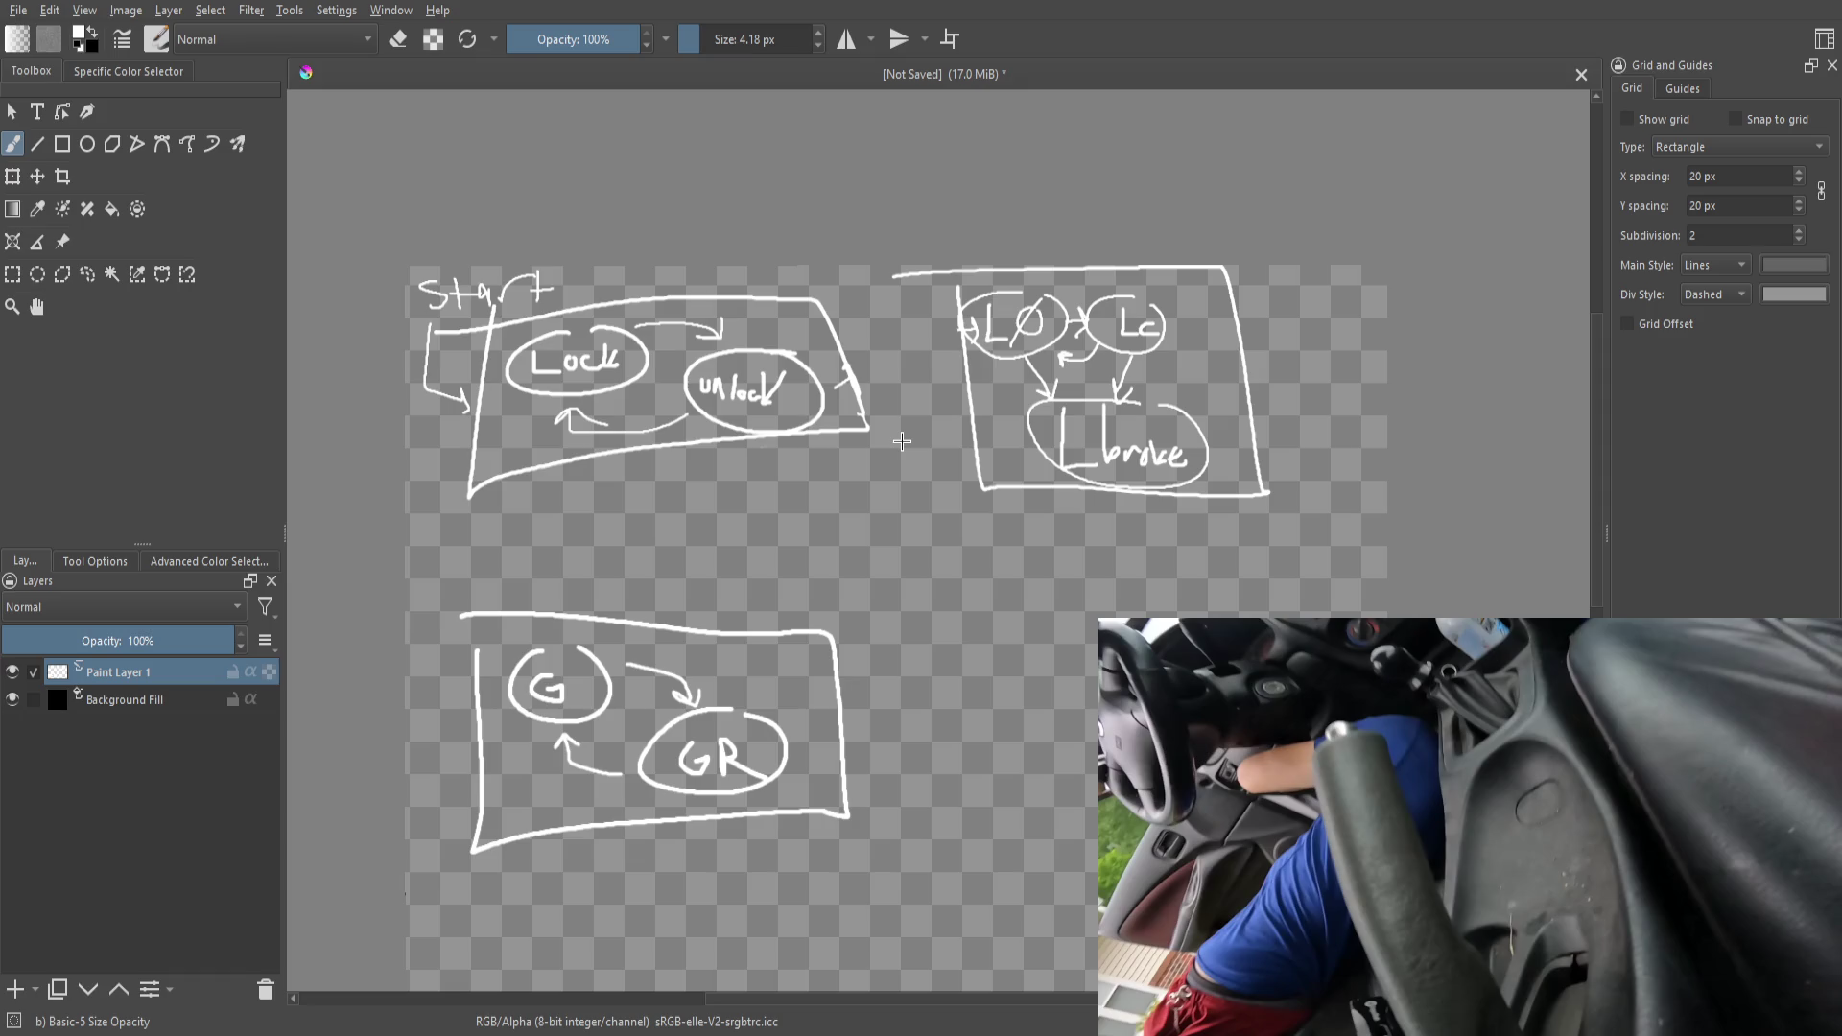
{"action": "key", "text": "ctrl+s"}
{"action": "left_click_drag", "start_coordinate": [902, 442], "coordinate": [878, 389]}
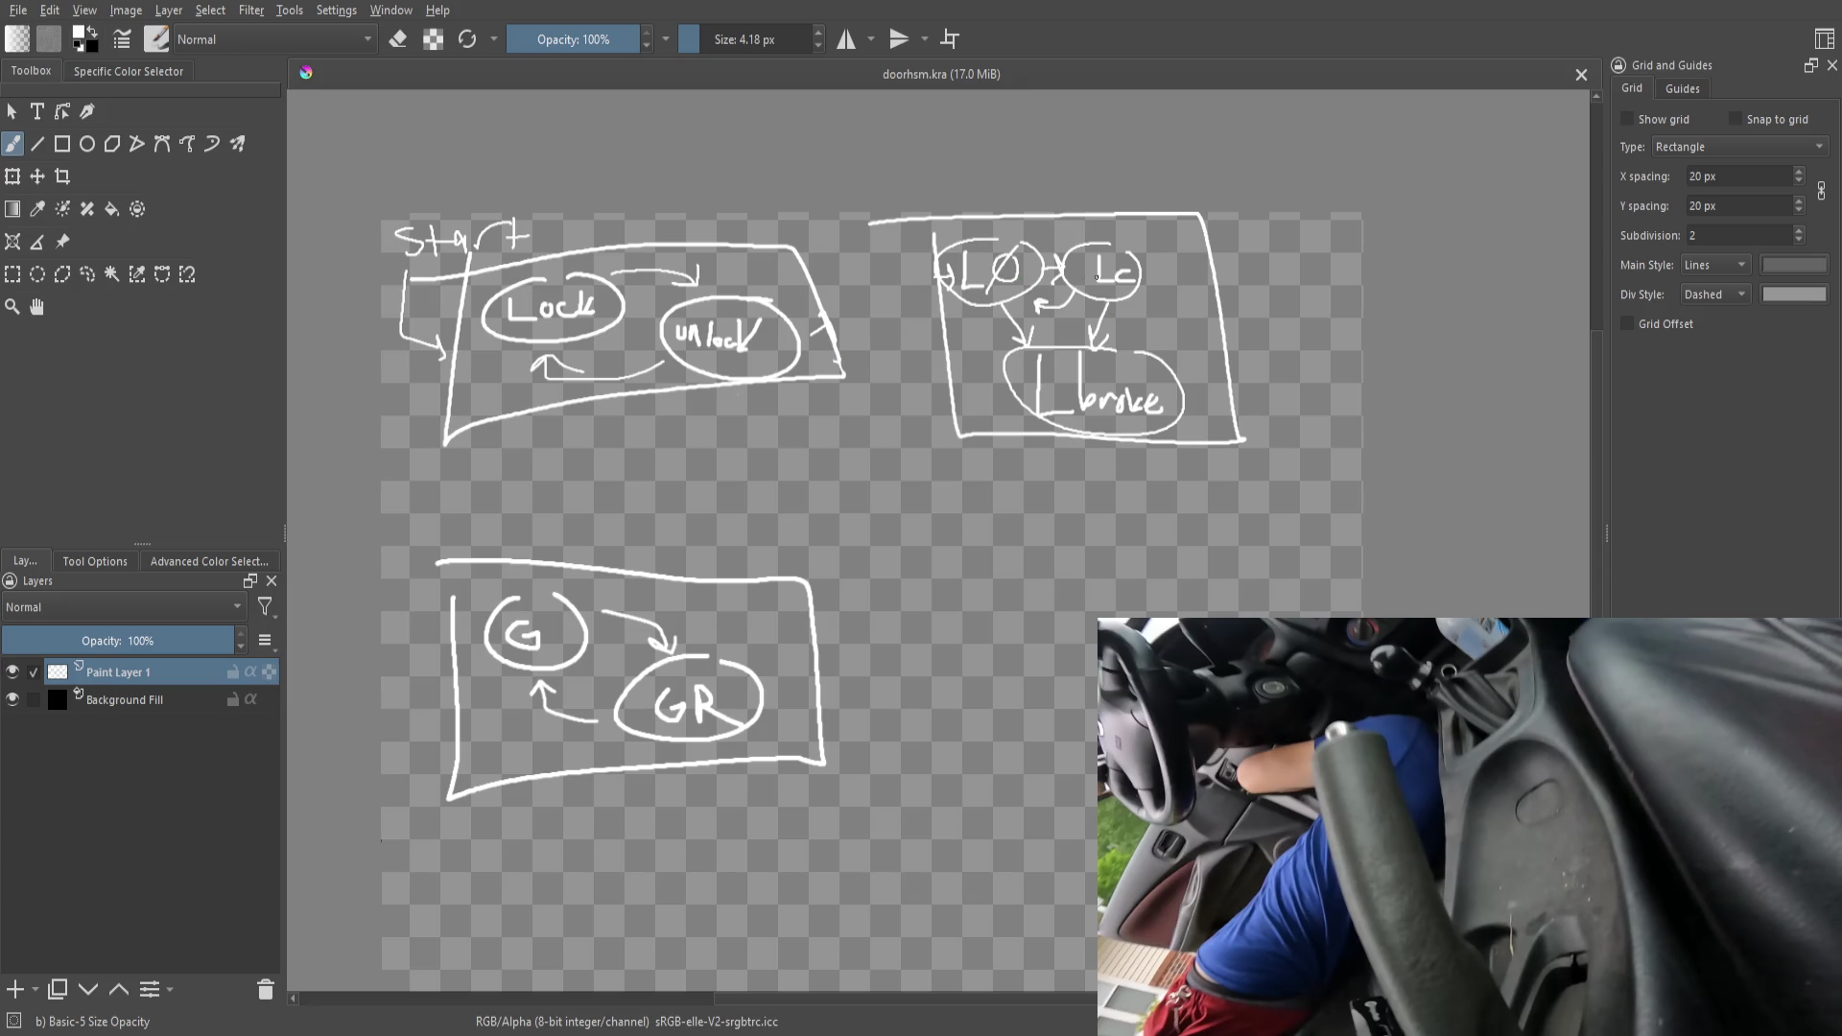
{"action": "scroll", "coordinate": [1096, 279], "scroll_direction": "up", "scroll_amount": 5}
Erase the old mark and redraw the LC ellipse and label right of LØ.
{"action": "key", "text": "e"}
{"action": "mouse_move", "coordinate": [887, 475]}
{"action": "left_mouse_down"}
{"action": "mouse_move", "coordinate": [959, 472]}
{"action": "mouse_move", "coordinate": [950, 490]}
{"action": "mouse_move", "coordinate": [960, 384]}
{"action": "mouse_move", "coordinate": [1116, 343]}
{"action": "mouse_move", "coordinate": [1055, 499]}
{"action": "mouse_move", "coordinate": [1067, 566]}
{"action": "left_mouse_up"}
{"action": "key", "text": "]"}
{"action": "key", "text": "]"}
{"action": "key", "text": "]"}
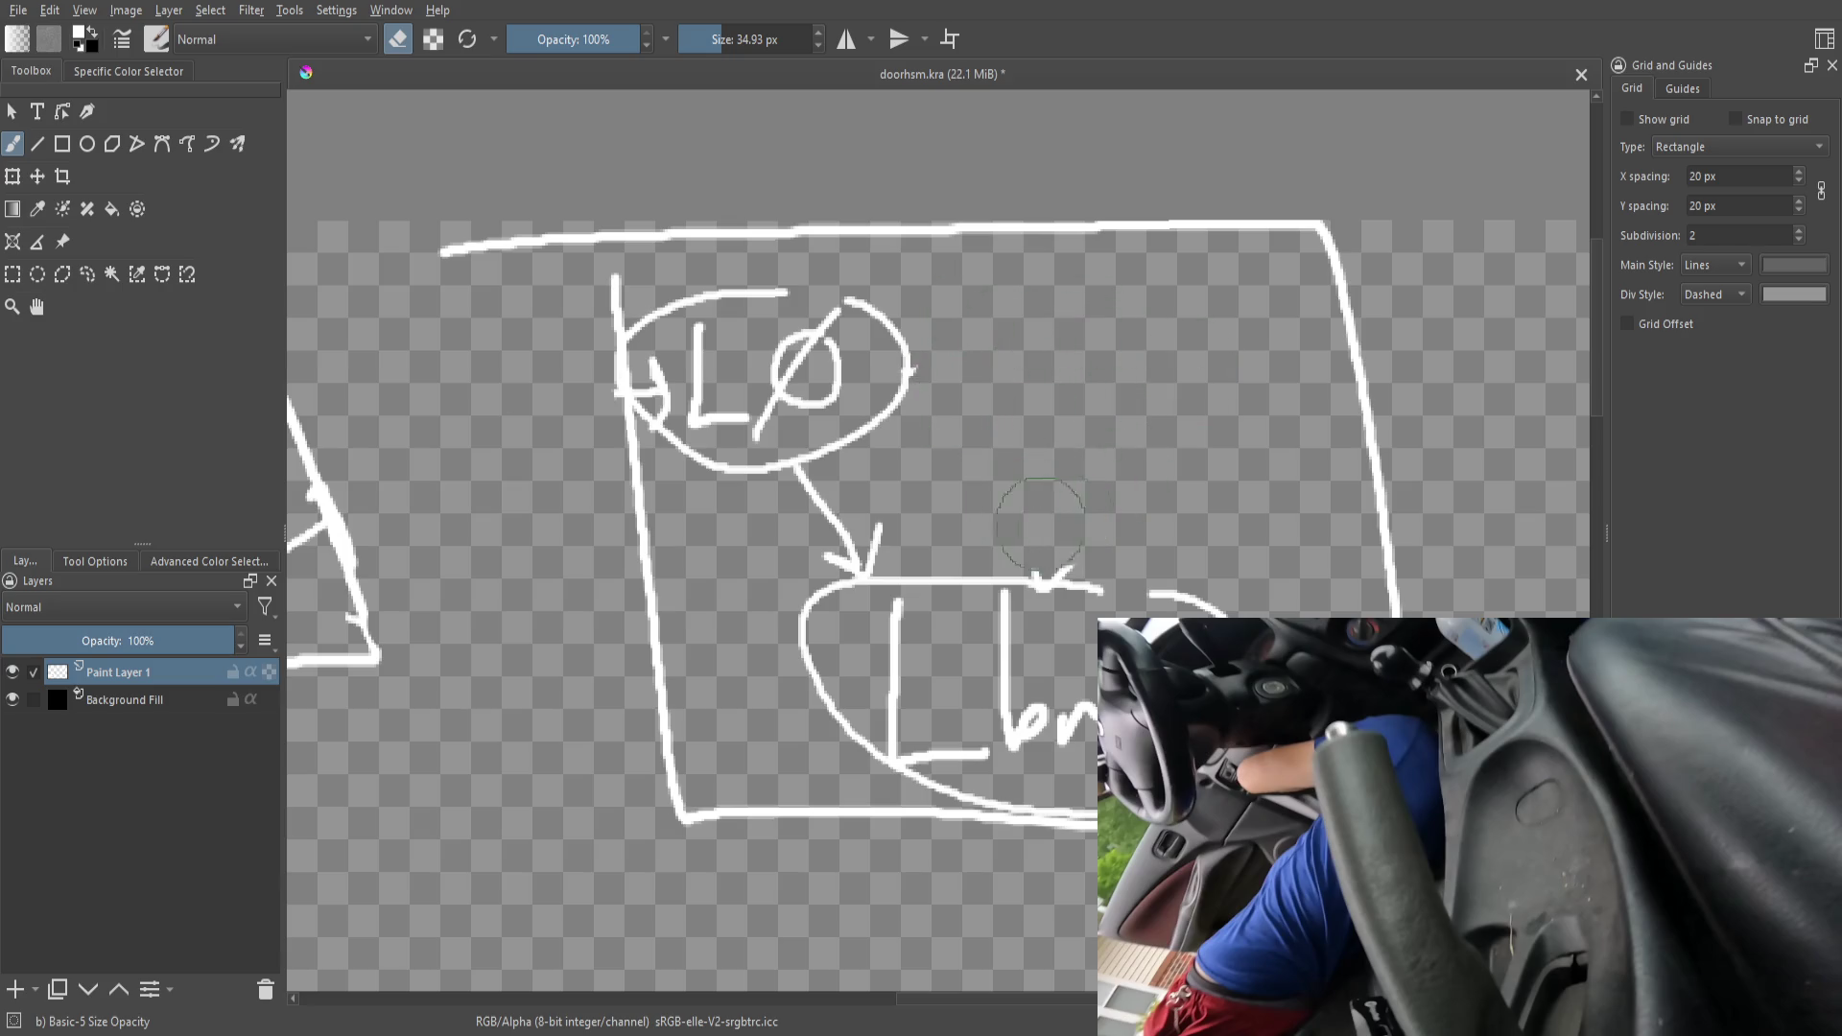
{"action": "key", "text": "["}
{"action": "key", "text": "["}
{"action": "key", "text": "["}
{"action": "key", "text": "["}
{"action": "key", "text": "["}
{"action": "key", "text": "["}
{"action": "key", "text": "e"}
{"action": "mouse_move", "coordinate": [1205, 279]}
{"action": "left_mouse_down"}
{"action": "mouse_move", "coordinate": [1041, 311]}
{"action": "mouse_move", "coordinate": [1214, 260]}
{"action": "mouse_move", "coordinate": [1218, 279]}
{"action": "mouse_move", "coordinate": [1113, 287]}
{"action": "mouse_move", "coordinate": [1216, 279]}
{"action": "mouse_move", "coordinate": [1014, 373]}
{"action": "mouse_move", "coordinate": [1238, 280]}
{"action": "left_mouse_up"}
{"action": "key", "text": "ctrl+z"}
{"action": "key", "text": "ctrl+z"}
{"action": "key", "text": "ctrl+z"}
{"action": "mouse_move", "coordinate": [1084, 328]}
{"action": "left_mouse_down"}
{"action": "mouse_move", "coordinate": [1089, 411]}
{"action": "mouse_move", "coordinate": [1162, 410]}
{"action": "left_mouse_up"}
{"action": "left_click_drag", "start_coordinate": [1218, 341], "coordinate": [1279, 411]}
Draw arrows LØ to LC, a return from LC to LØ, and LC down to Lbroke.
{"action": "mouse_move", "coordinate": [893, 279]}
{"action": "left_mouse_down"}
{"action": "mouse_move", "coordinate": [993, 269]}
{"action": "mouse_move", "coordinate": [1031, 309]}
{"action": "mouse_move", "coordinate": [983, 305]}
{"action": "mouse_move", "coordinate": [1004, 294]}
{"action": "left_mouse_up"}
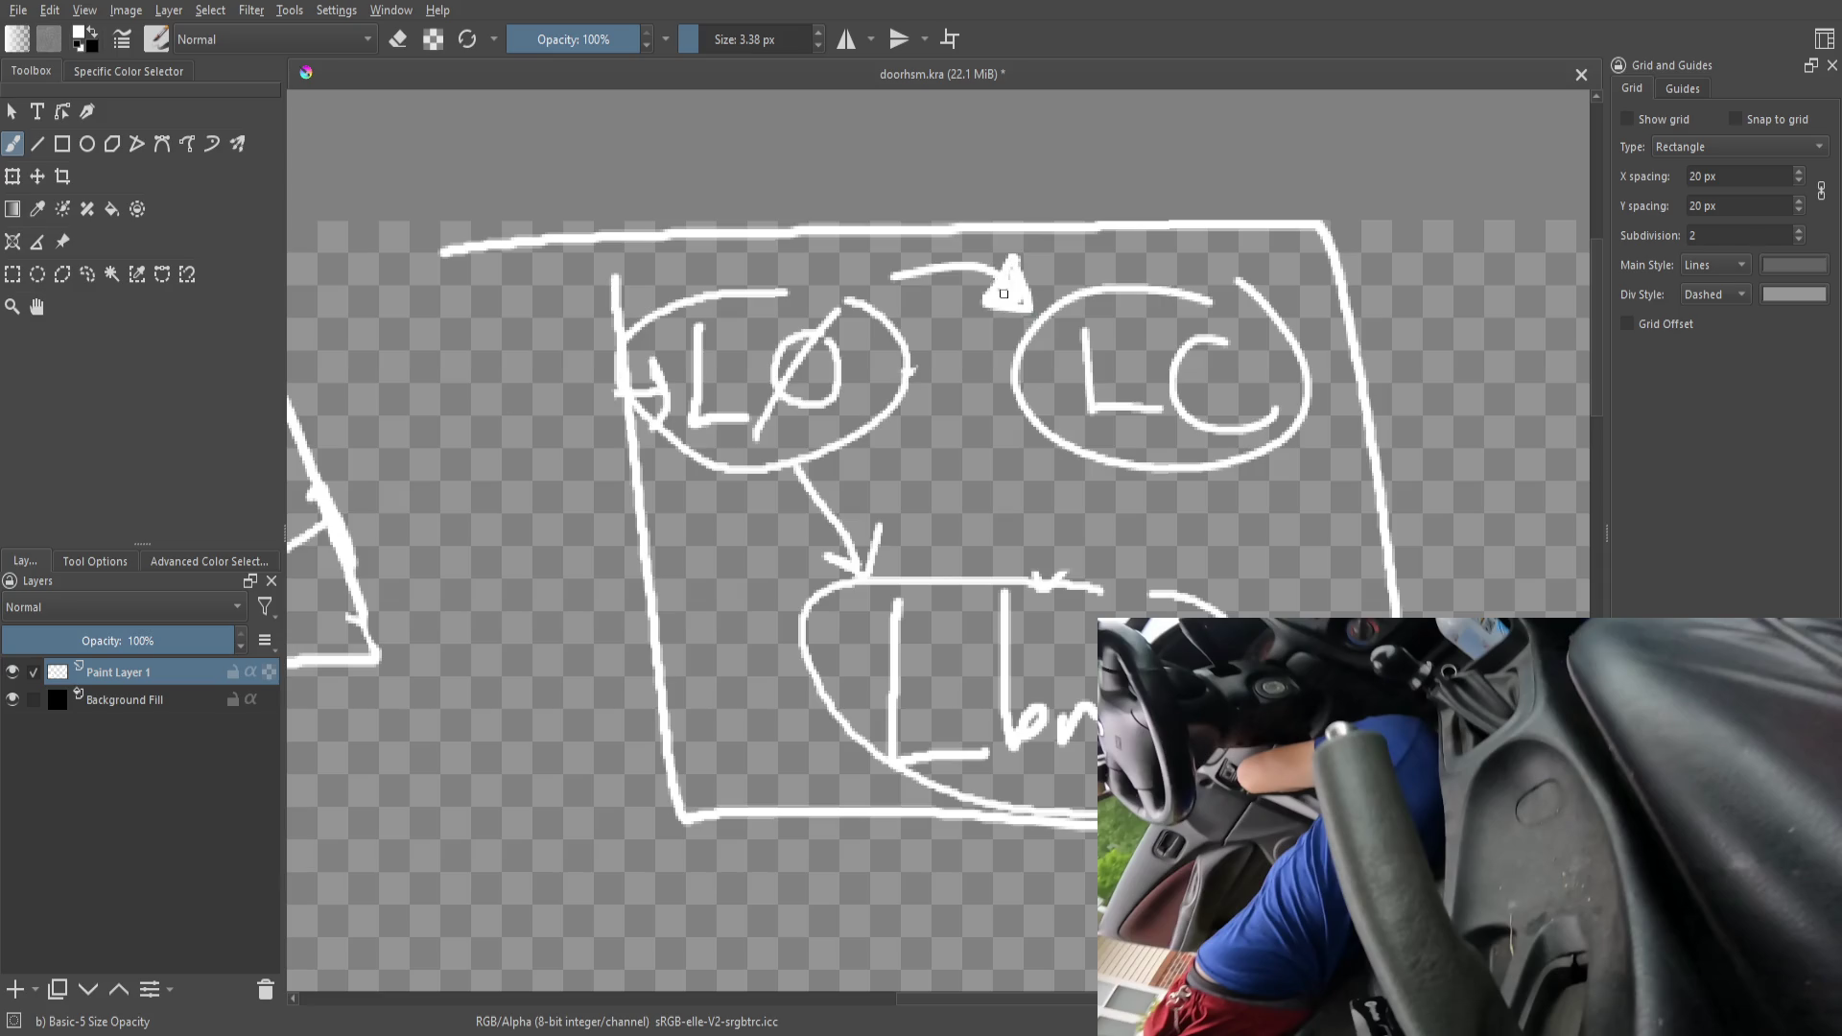
{"action": "mouse_move", "coordinate": [919, 434]}
{"action": "left_mouse_down"}
{"action": "mouse_move", "coordinate": [900, 459]}
{"action": "mouse_move", "coordinate": [954, 429]}
{"action": "mouse_move", "coordinate": [925, 476]}
{"action": "left_mouse_up"}
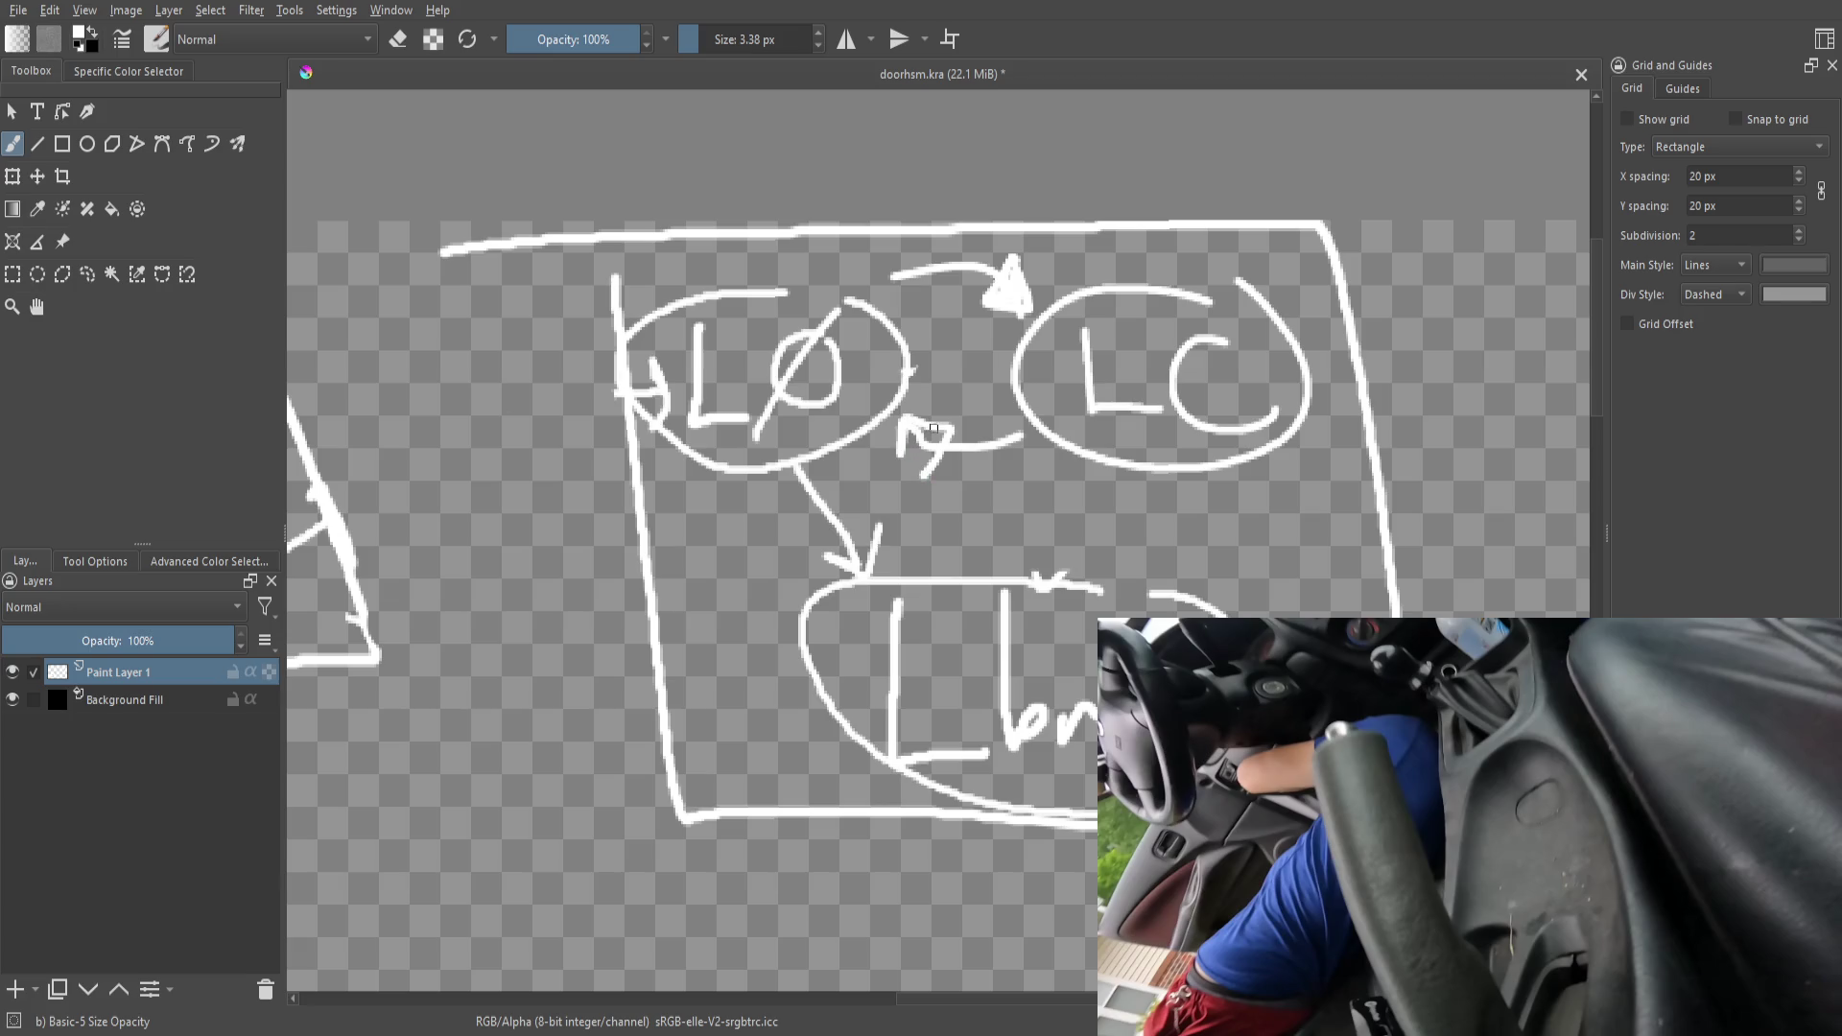
{"action": "key", "text": "ctrl+z"}
{"action": "left_click_drag", "start_coordinate": [915, 433], "coordinate": [1046, 448]}
{"action": "mouse_move", "coordinate": [905, 444]}
{"action": "left_mouse_down"}
{"action": "mouse_move", "coordinate": [945, 426]}
{"action": "mouse_move", "coordinate": [916, 468]}
{"action": "mouse_move", "coordinate": [955, 434]}
{"action": "left_mouse_up"}
{"action": "left_click_drag", "start_coordinate": [1060, 580], "coordinate": [1182, 587]}
{"action": "mouse_move", "coordinate": [1137, 475]}
{"action": "left_mouse_down"}
{"action": "mouse_move", "coordinate": [1113, 564]}
{"action": "mouse_move", "coordinate": [1096, 527]}
{"action": "mouse_move", "coordinate": [1147, 525]}
{"action": "mouse_move", "coordinate": [1099, 523]}
{"action": "mouse_move", "coordinate": [1127, 552]}
{"action": "left_mouse_up"}
{"action": "scroll", "coordinate": [953, 467], "scroll_direction": "down", "scroll_amount": 3}
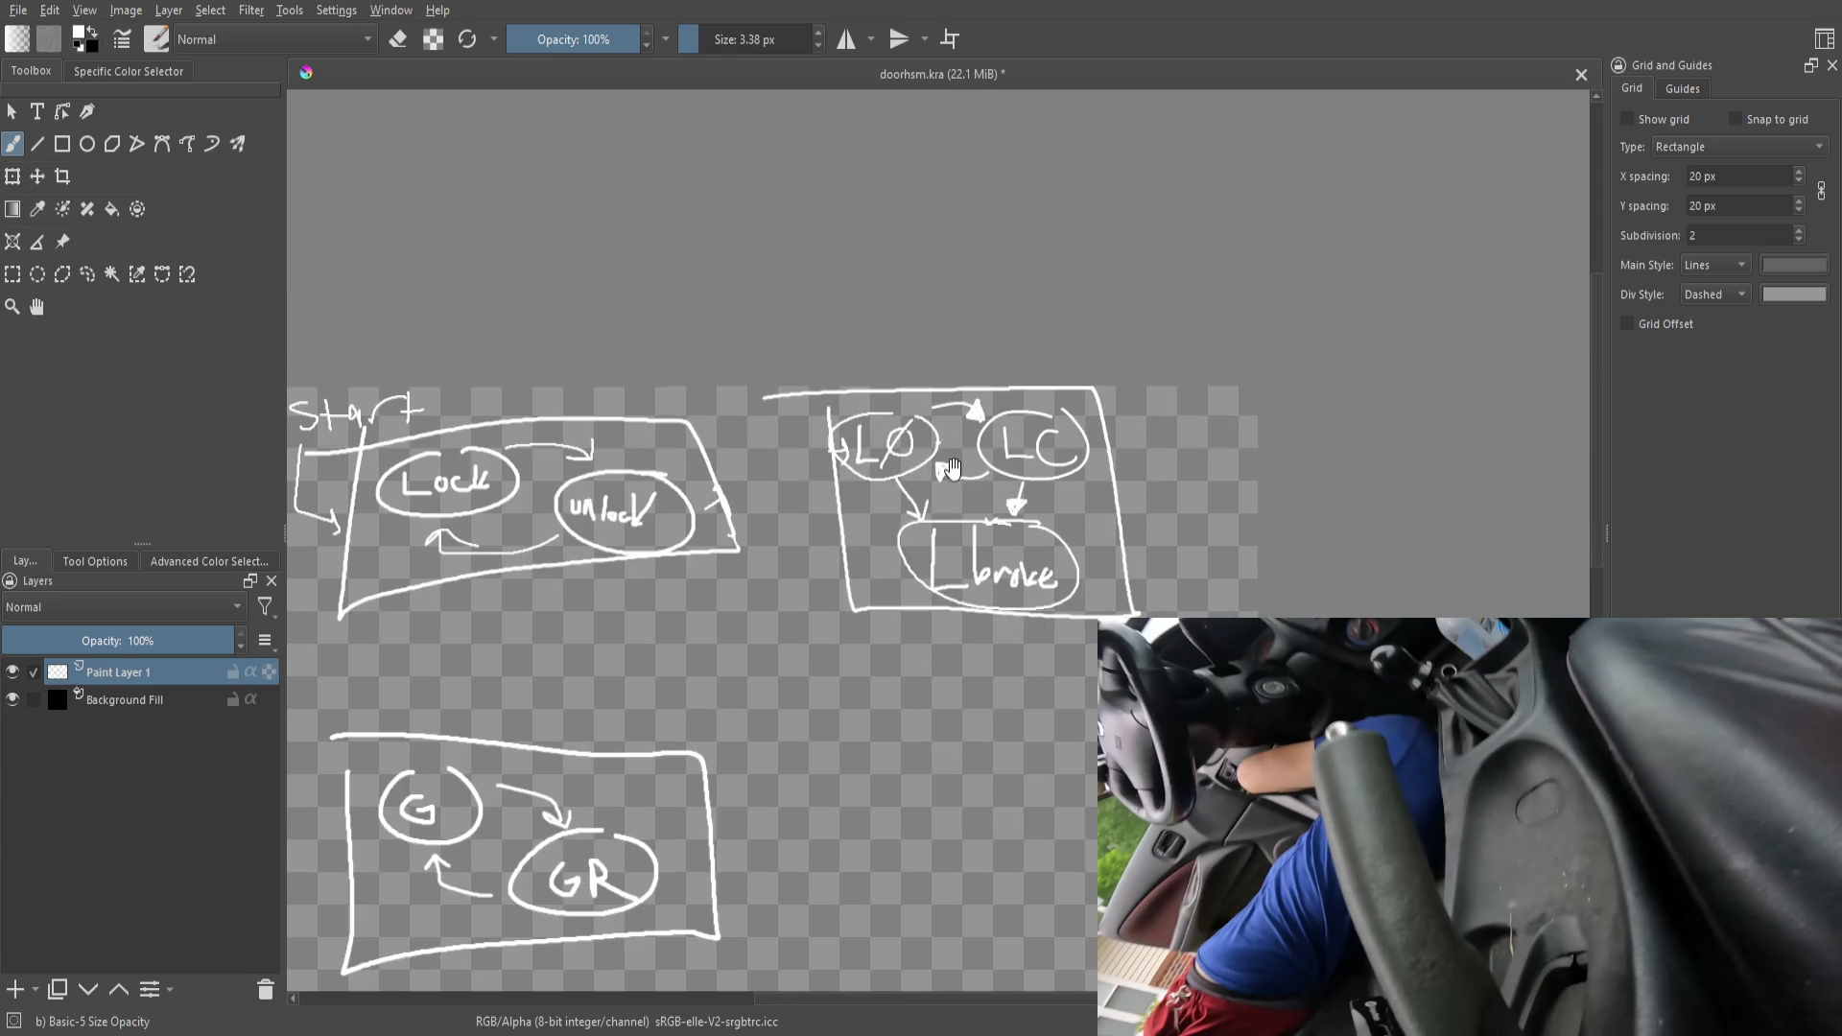
Select the whole LØ/LC/Lbroke diagram and move it lower on the canvas.
{"action": "left_click_drag", "start_coordinate": [953, 467], "coordinate": [996, 484]}
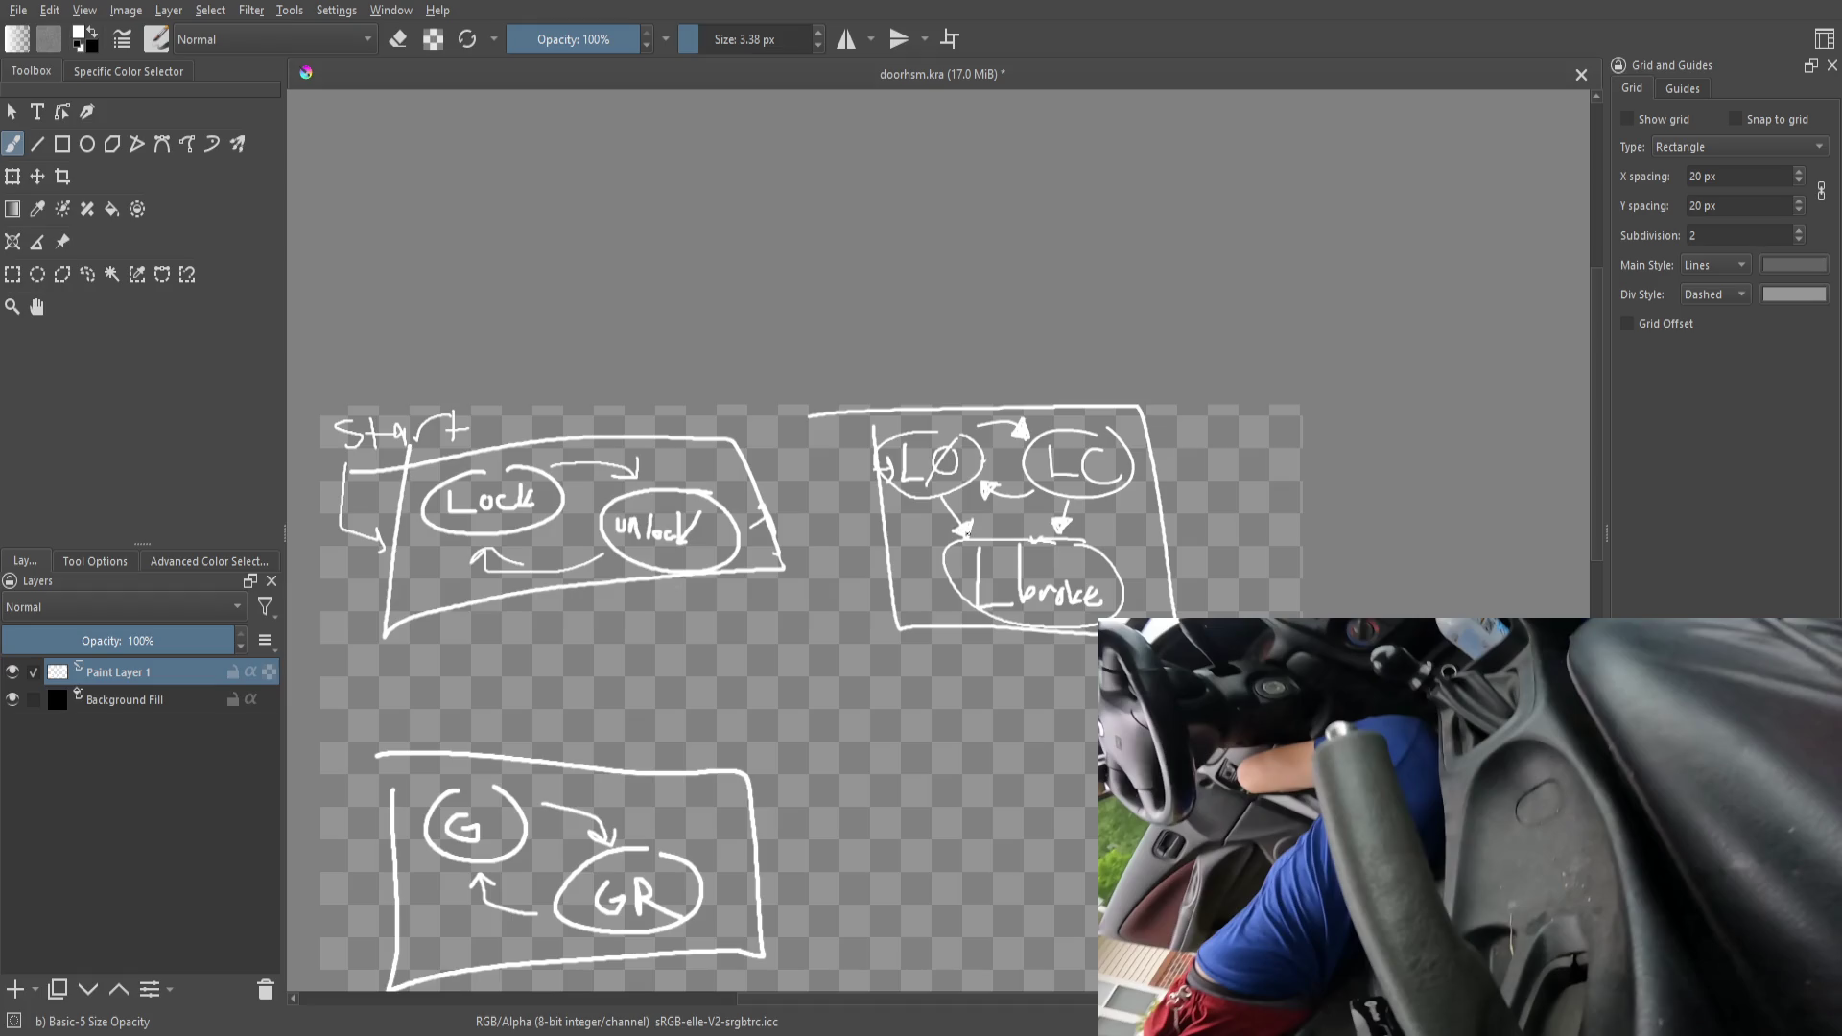
{"action": "left_click_drag", "start_coordinate": [999, 391], "coordinate": [1152, 392]}
{"action": "mouse_move", "coordinate": [827, 468]}
{"action": "left_mouse_down"}
{"action": "mouse_move", "coordinate": [985, 334]}
{"action": "mouse_move", "coordinate": [888, 377]}
{"action": "left_mouse_up"}
{"action": "left_click_drag", "start_coordinate": [892, 556], "coordinate": [879, 410]}
{"action": "mouse_move", "coordinate": [790, 487]}
{"action": "left_mouse_down"}
{"action": "mouse_move", "coordinate": [885, 624]}
{"action": "mouse_move", "coordinate": [865, 422]}
{"action": "left_mouse_up"}
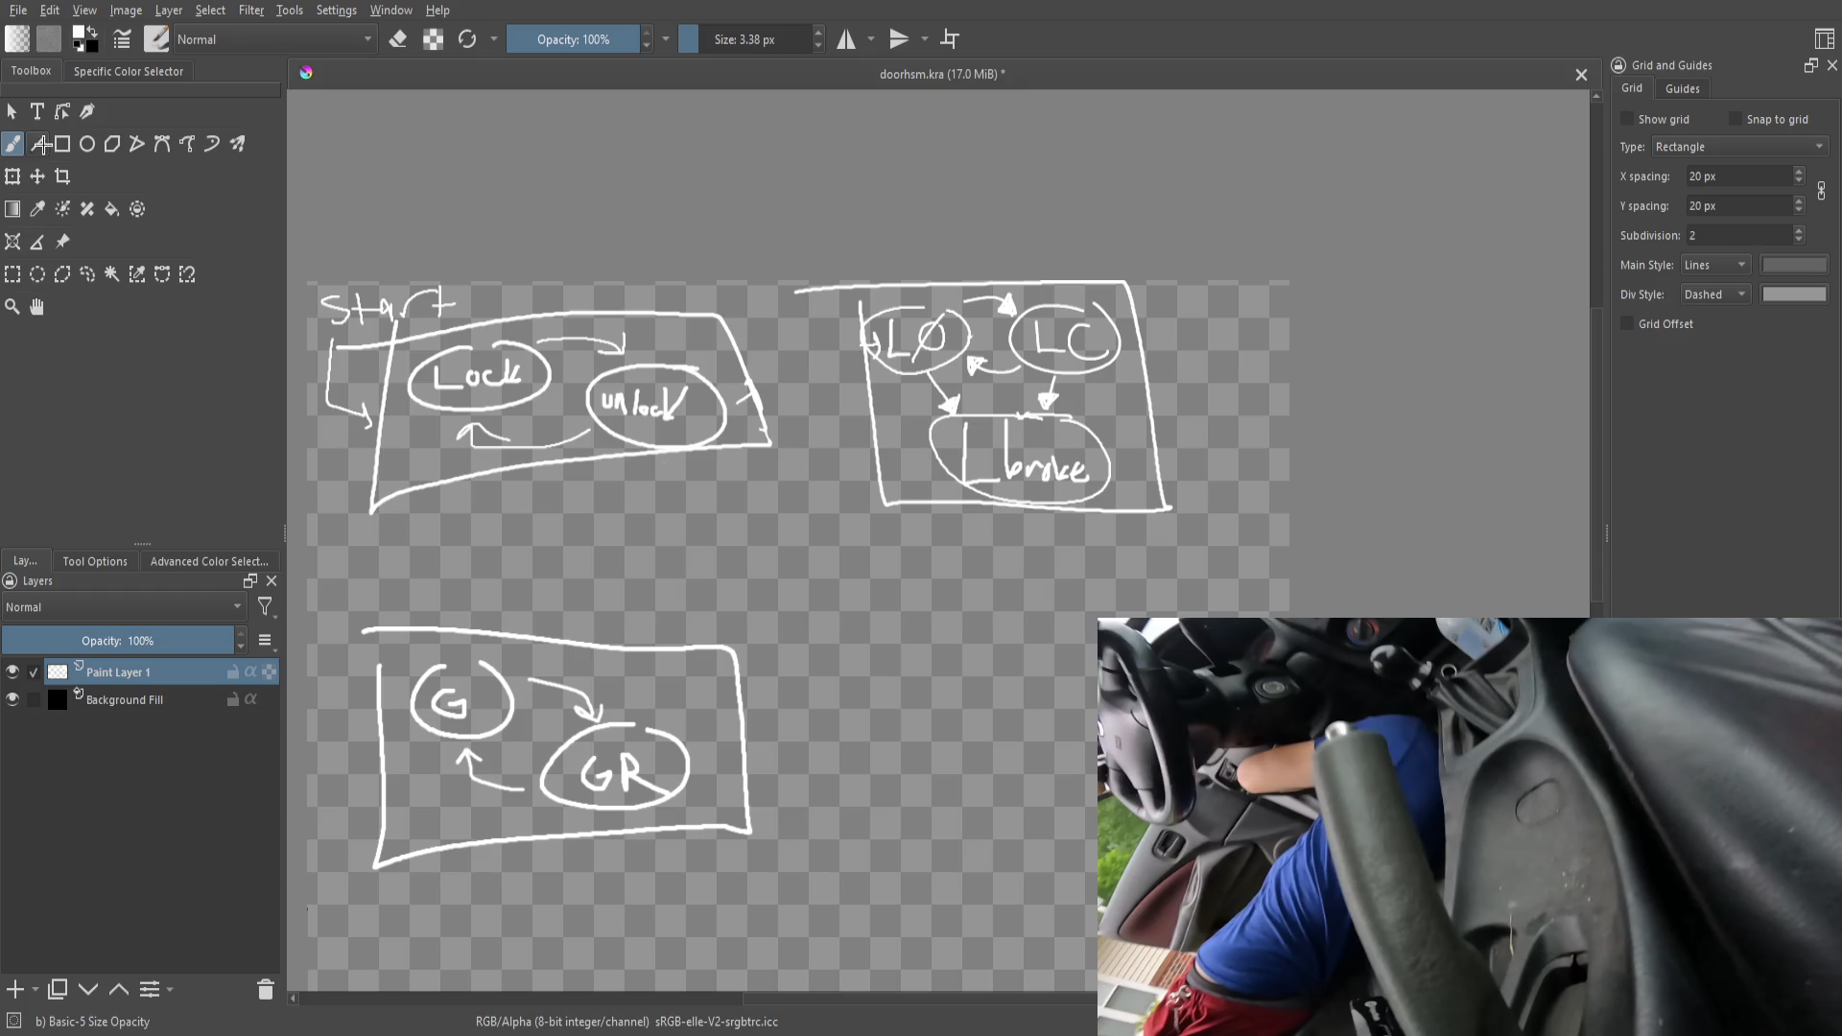
{"action": "left_click", "coordinate": [12, 273]}
{"action": "left_click_drag", "start_coordinate": [793, 547], "coordinate": [1054, 335]}
{"action": "left_click", "coordinate": [997, 457]}
{"action": "left_click_drag", "start_coordinate": [823, 559], "coordinate": [1233, 180]}
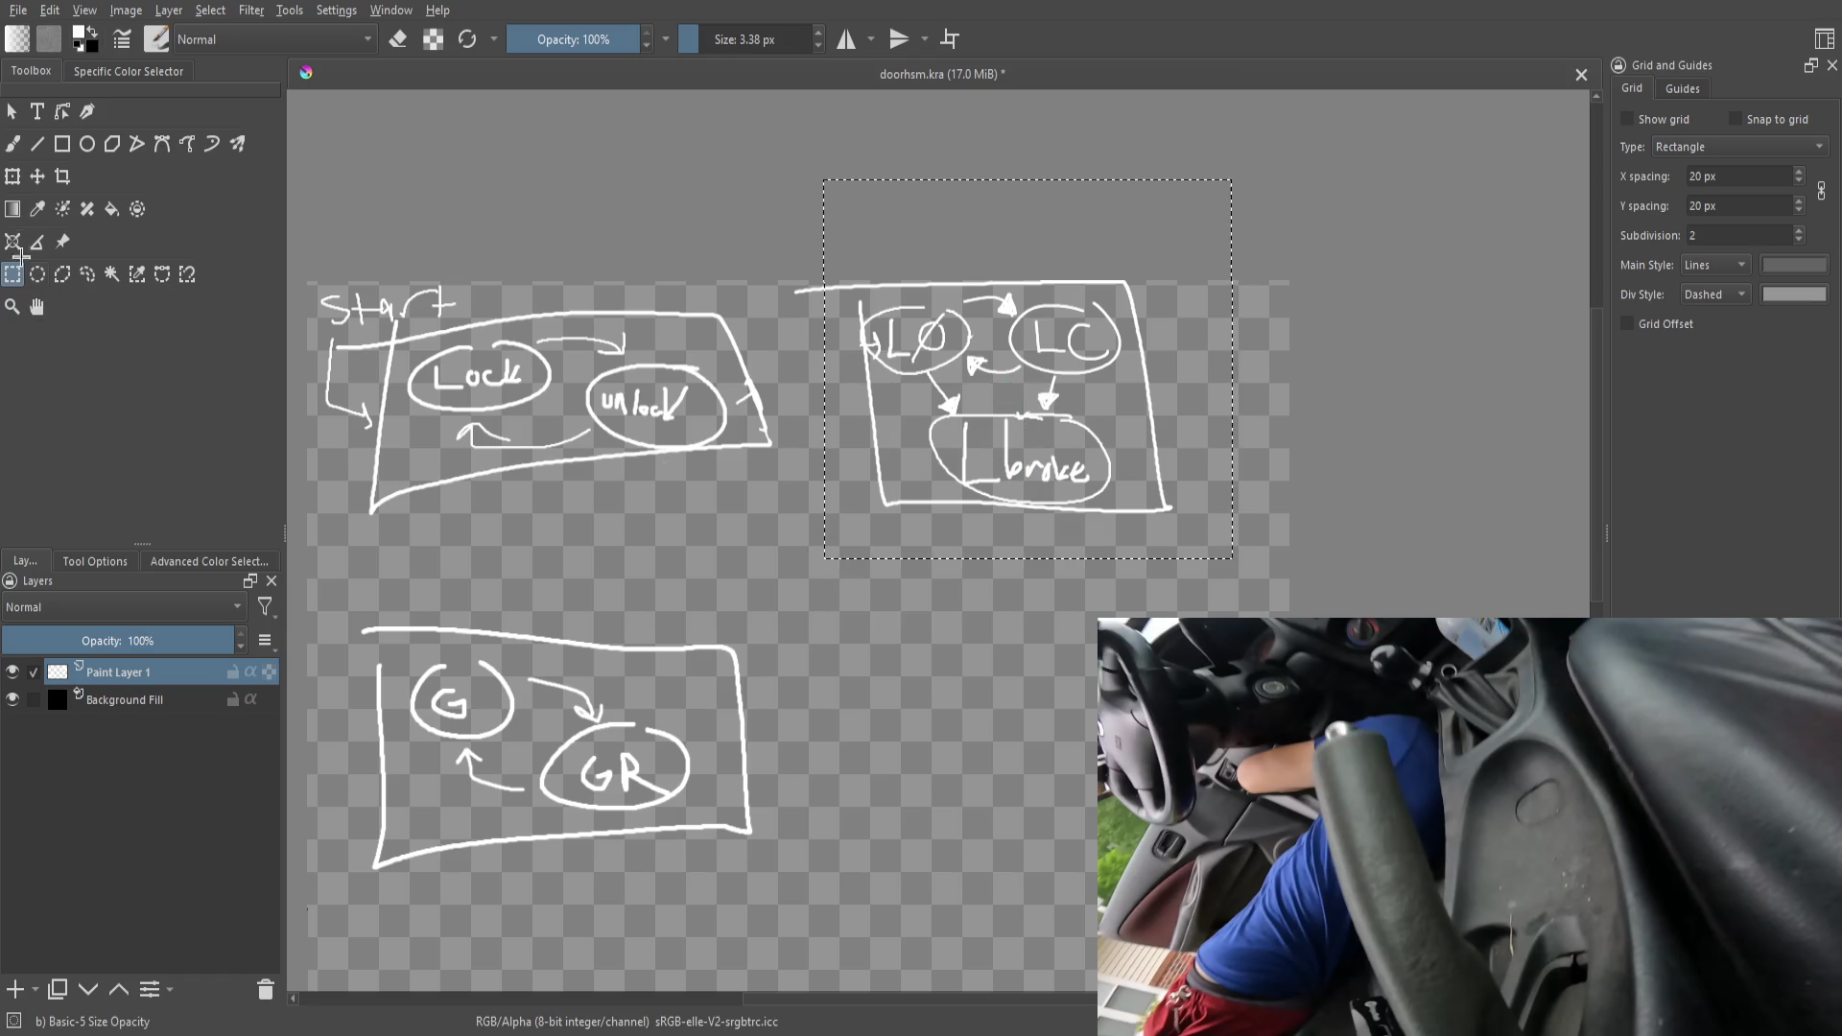
{"action": "left_click", "coordinate": [13, 177]}
{"action": "left_click_drag", "start_coordinate": [1042, 473], "coordinate": [1028, 614]}
{"action": "key", "text": "Return"}
{"action": "key", "text": "ctrl+shift+a"}
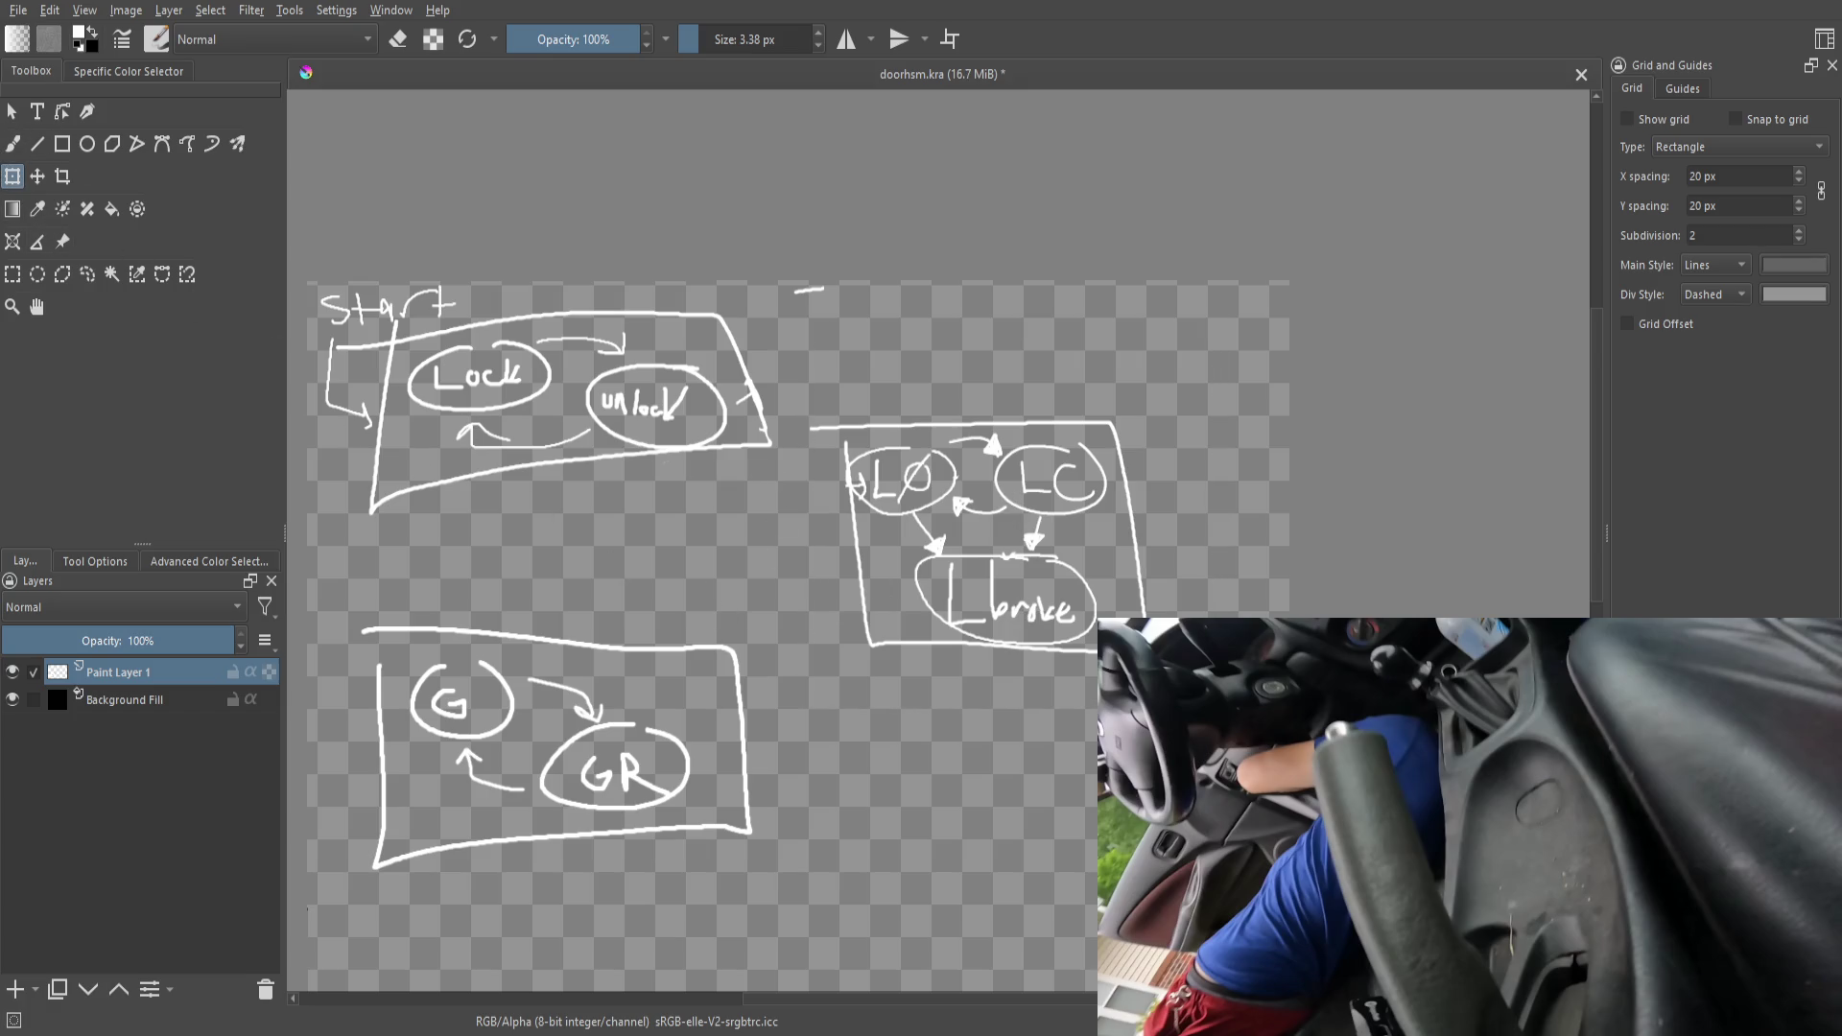
Draw a line into the LØ/LC diagram and write the label 'is Locked' above it.
{"action": "left_click", "coordinate": [12, 143]}
{"action": "scroll", "coordinate": [971, 533], "scroll_direction": "up", "scroll_amount": 2}
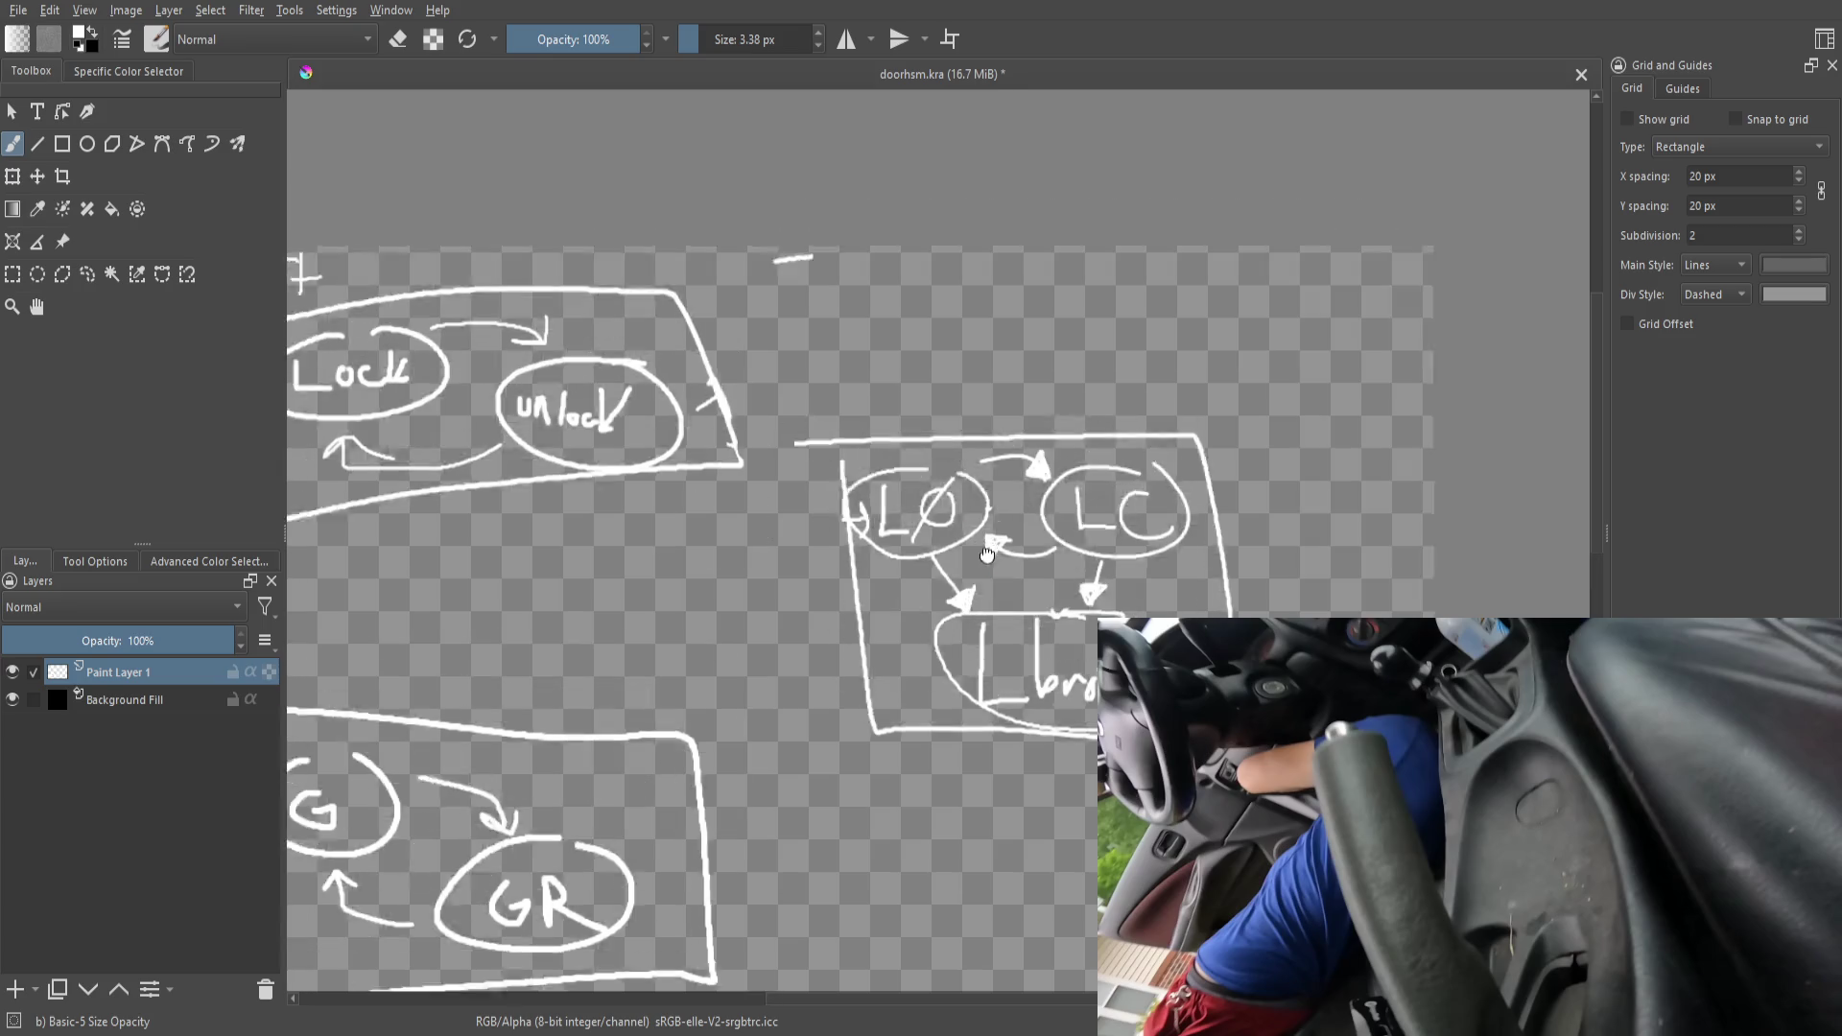
{"action": "left_click_drag", "start_coordinate": [971, 533], "coordinate": [904, 691]}
{"action": "mouse_move", "coordinate": [829, 552]}
{"action": "left_mouse_down"}
{"action": "mouse_move", "coordinate": [972, 614]}
{"action": "mouse_move", "coordinate": [840, 539]}
{"action": "left_mouse_up"}
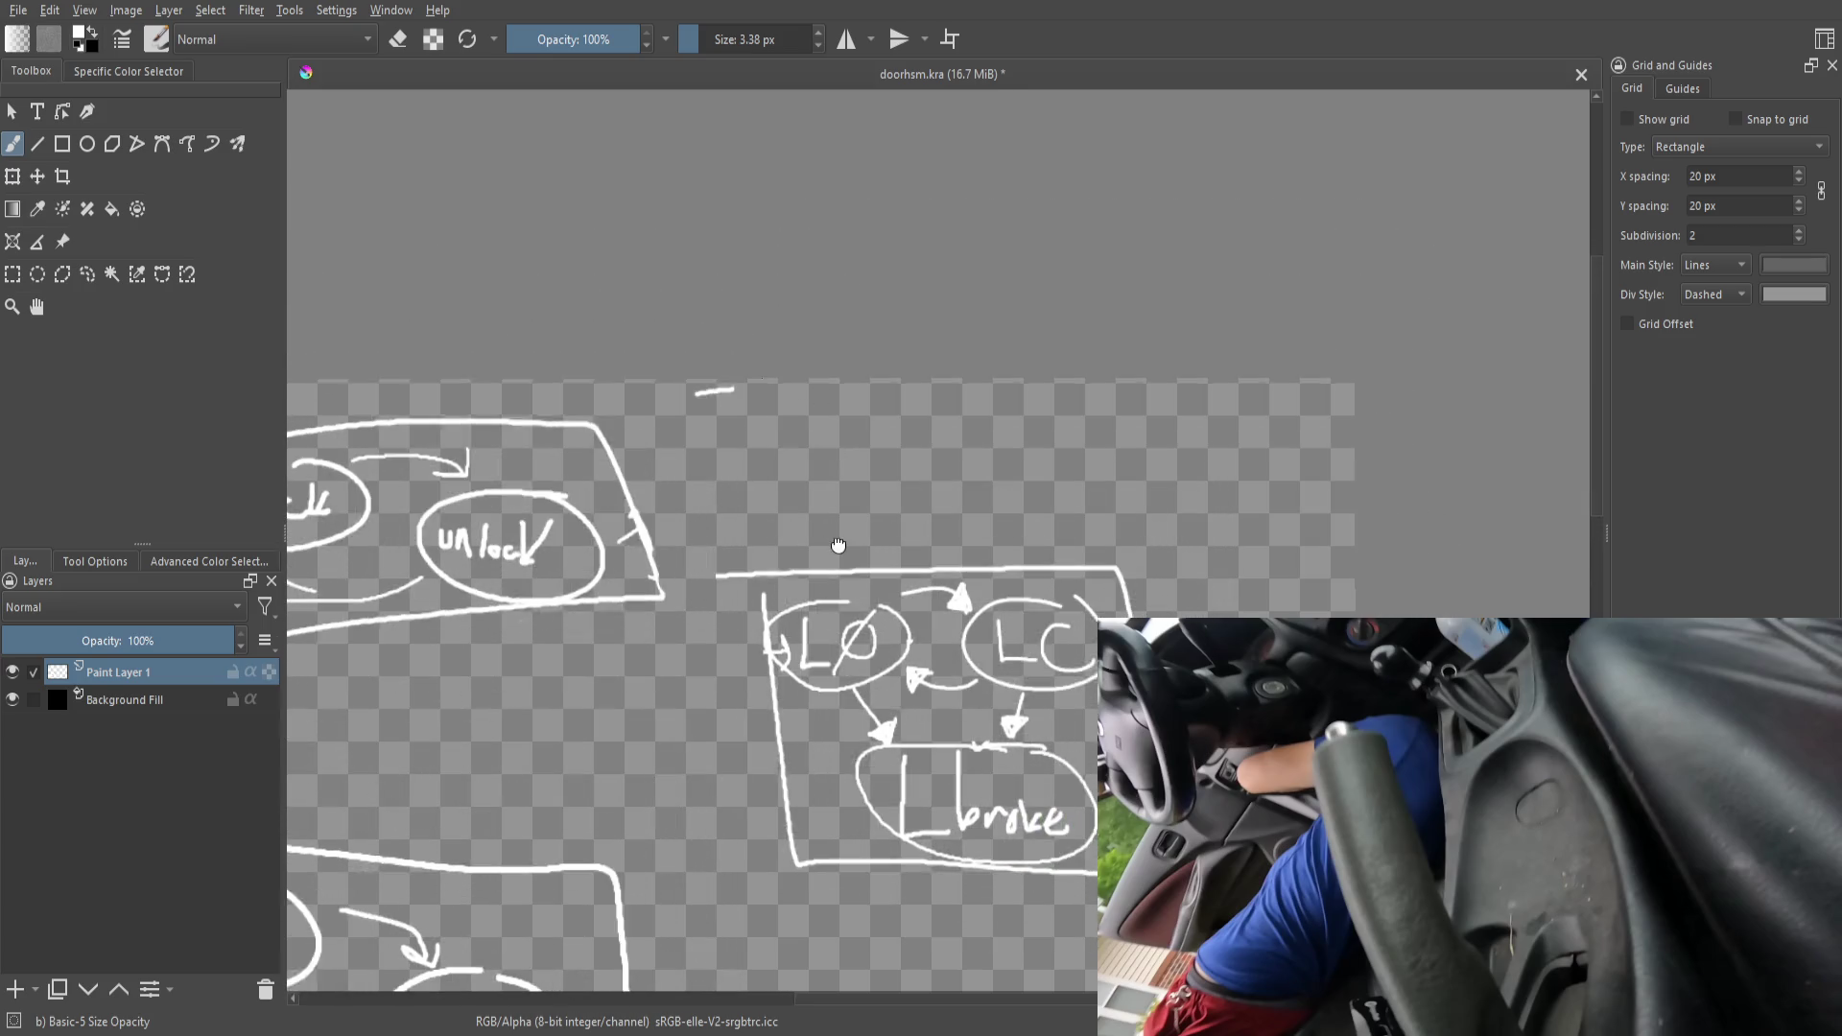
{"action": "left_click_drag", "start_coordinate": [931, 732], "coordinate": [921, 587]}
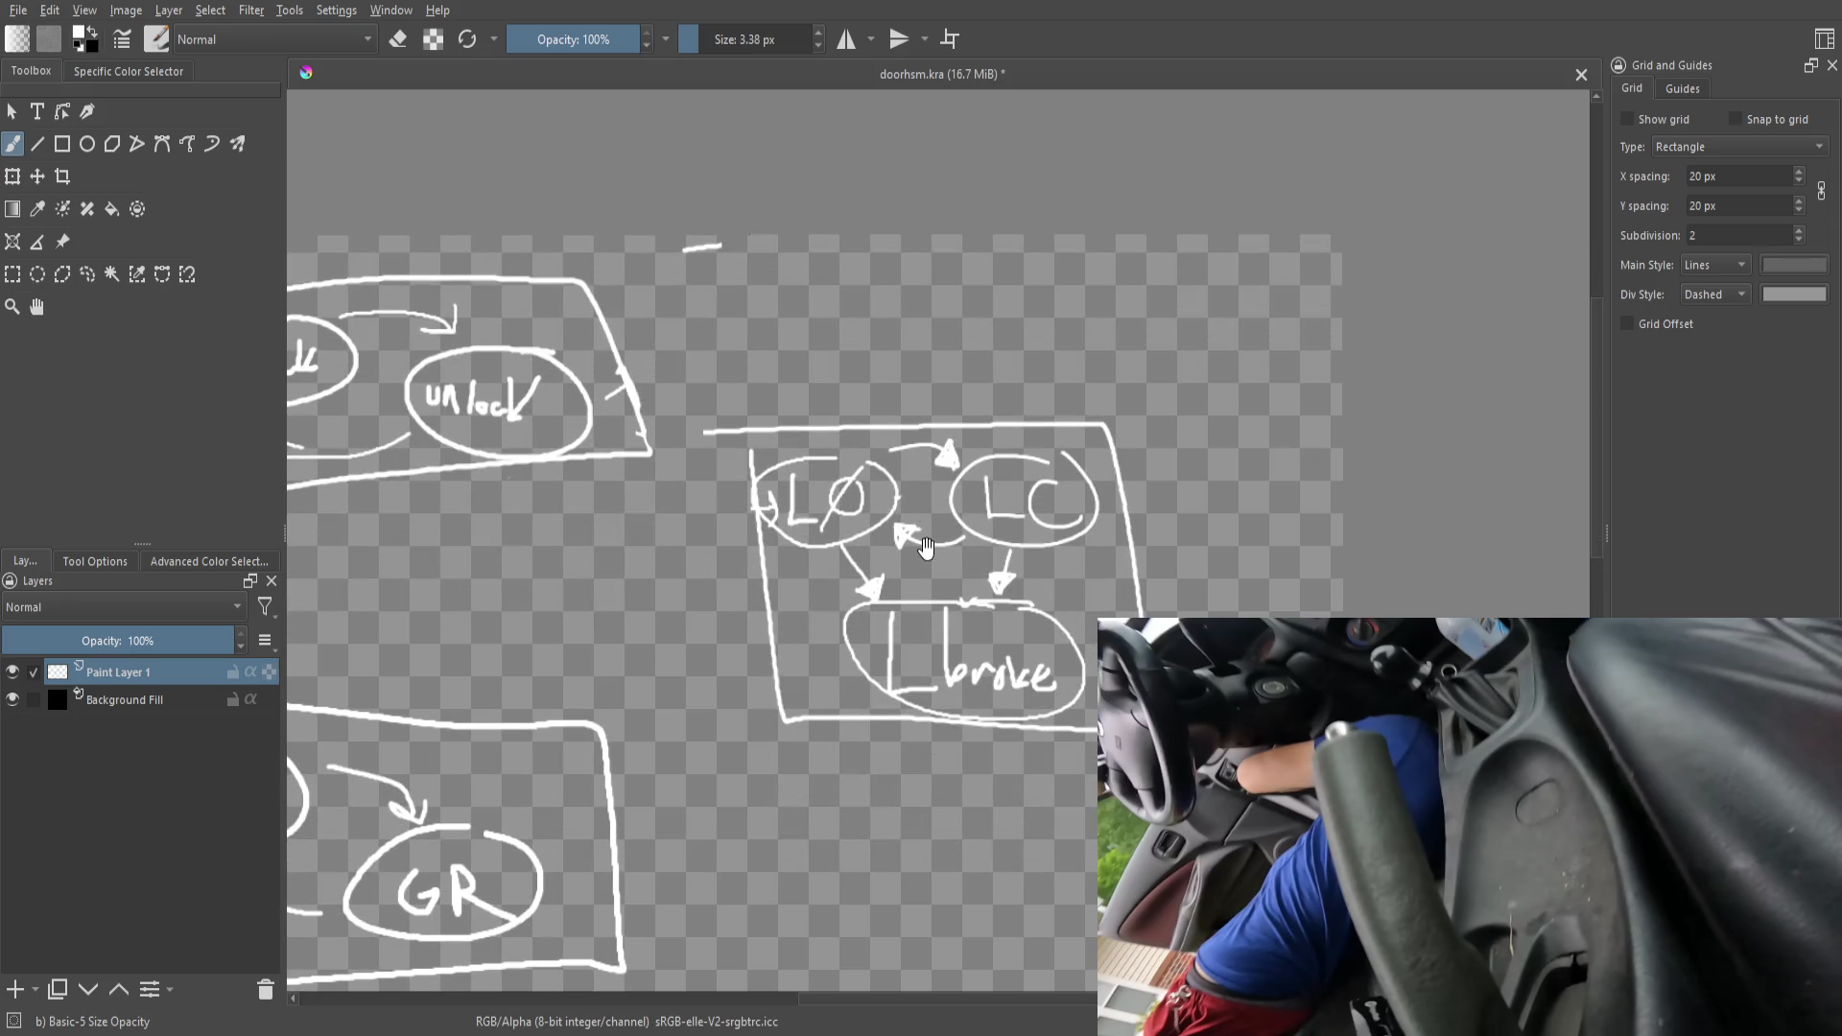
{"action": "scroll", "coordinate": [918, 565], "scroll_direction": "up", "scroll_amount": 2}
{"action": "mouse_move", "coordinate": [939, 535]}
{"action": "left_mouse_down"}
{"action": "mouse_move", "coordinate": [828, 227]}
{"action": "mouse_move", "coordinate": [889, 574]}
{"action": "mouse_move", "coordinate": [965, 518]}
{"action": "mouse_move", "coordinate": [1071, 530]}
{"action": "left_mouse_up"}
{"action": "left_click", "coordinate": [1015, 524]}
{"action": "key", "text": "ctrl+z"}
{"action": "key", "text": "ctrl+z"}
{"action": "key", "text": "ctrl+z"}
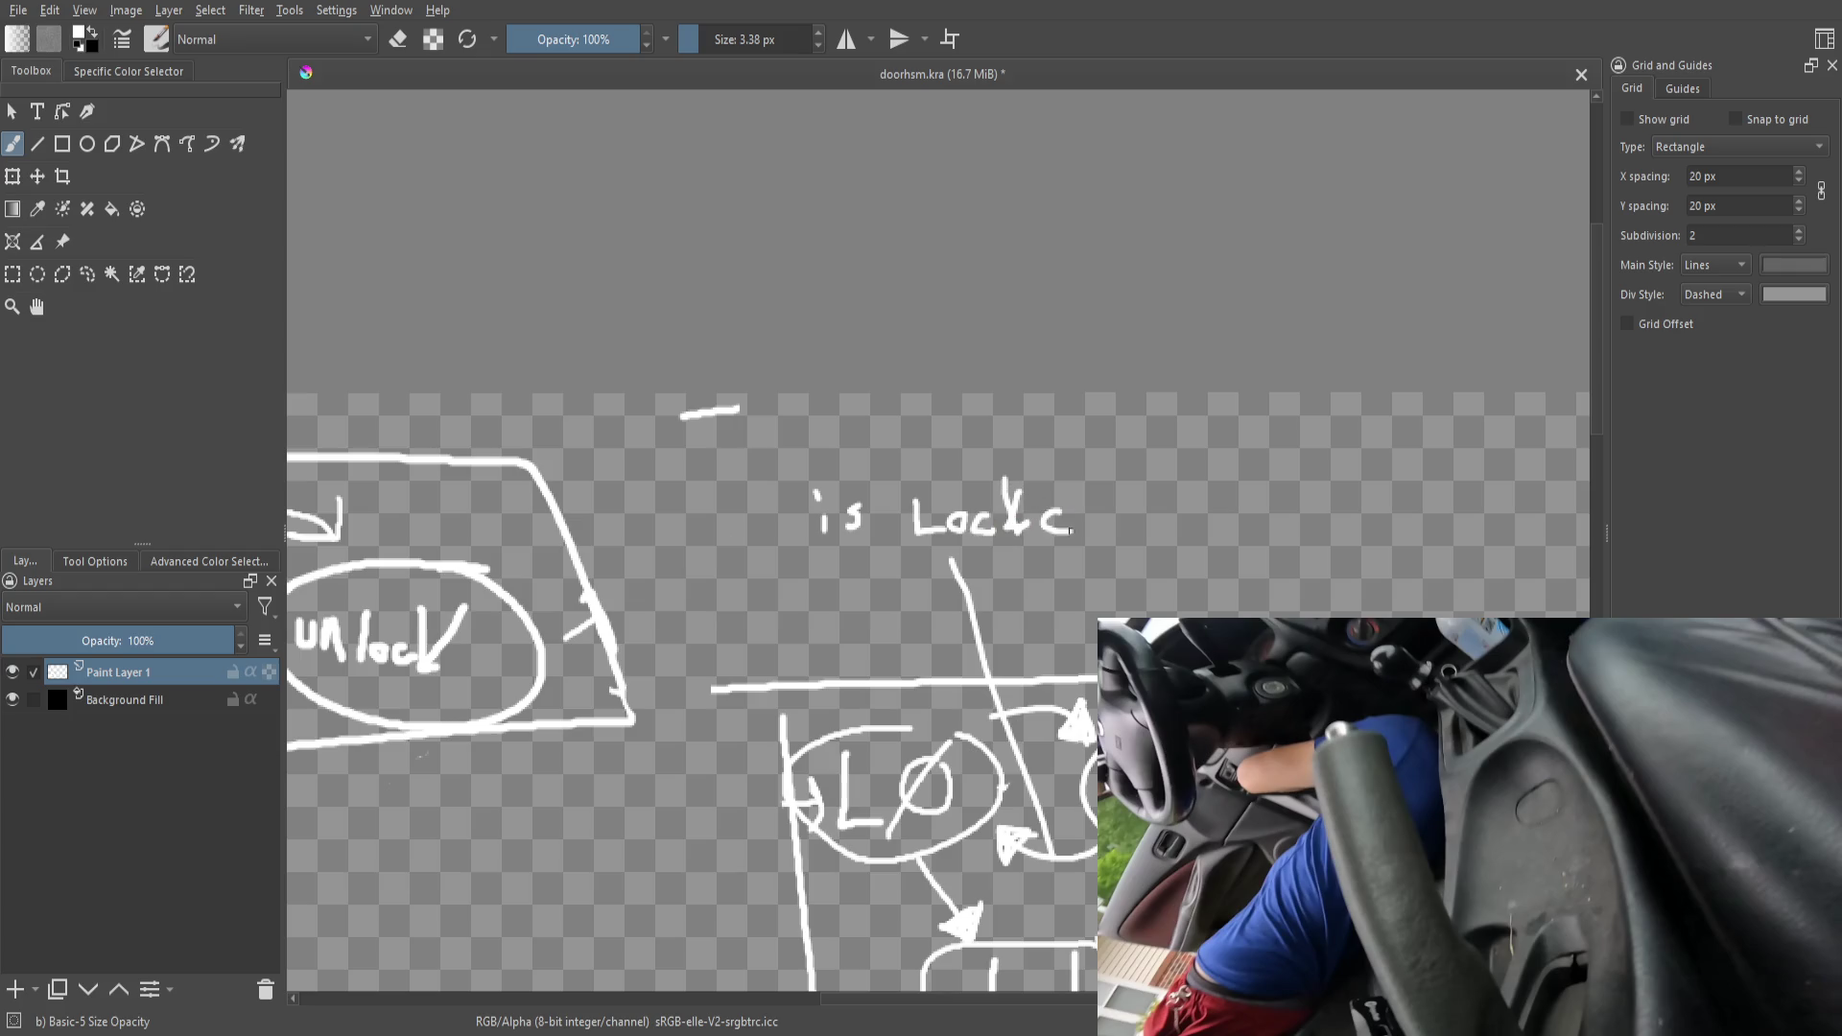
{"action": "left_click_drag", "start_coordinate": [1118, 470], "coordinate": [1094, 536]}
{"action": "scroll", "coordinate": [979, 499], "scroll_direction": "down", "scroll_amount": 4}
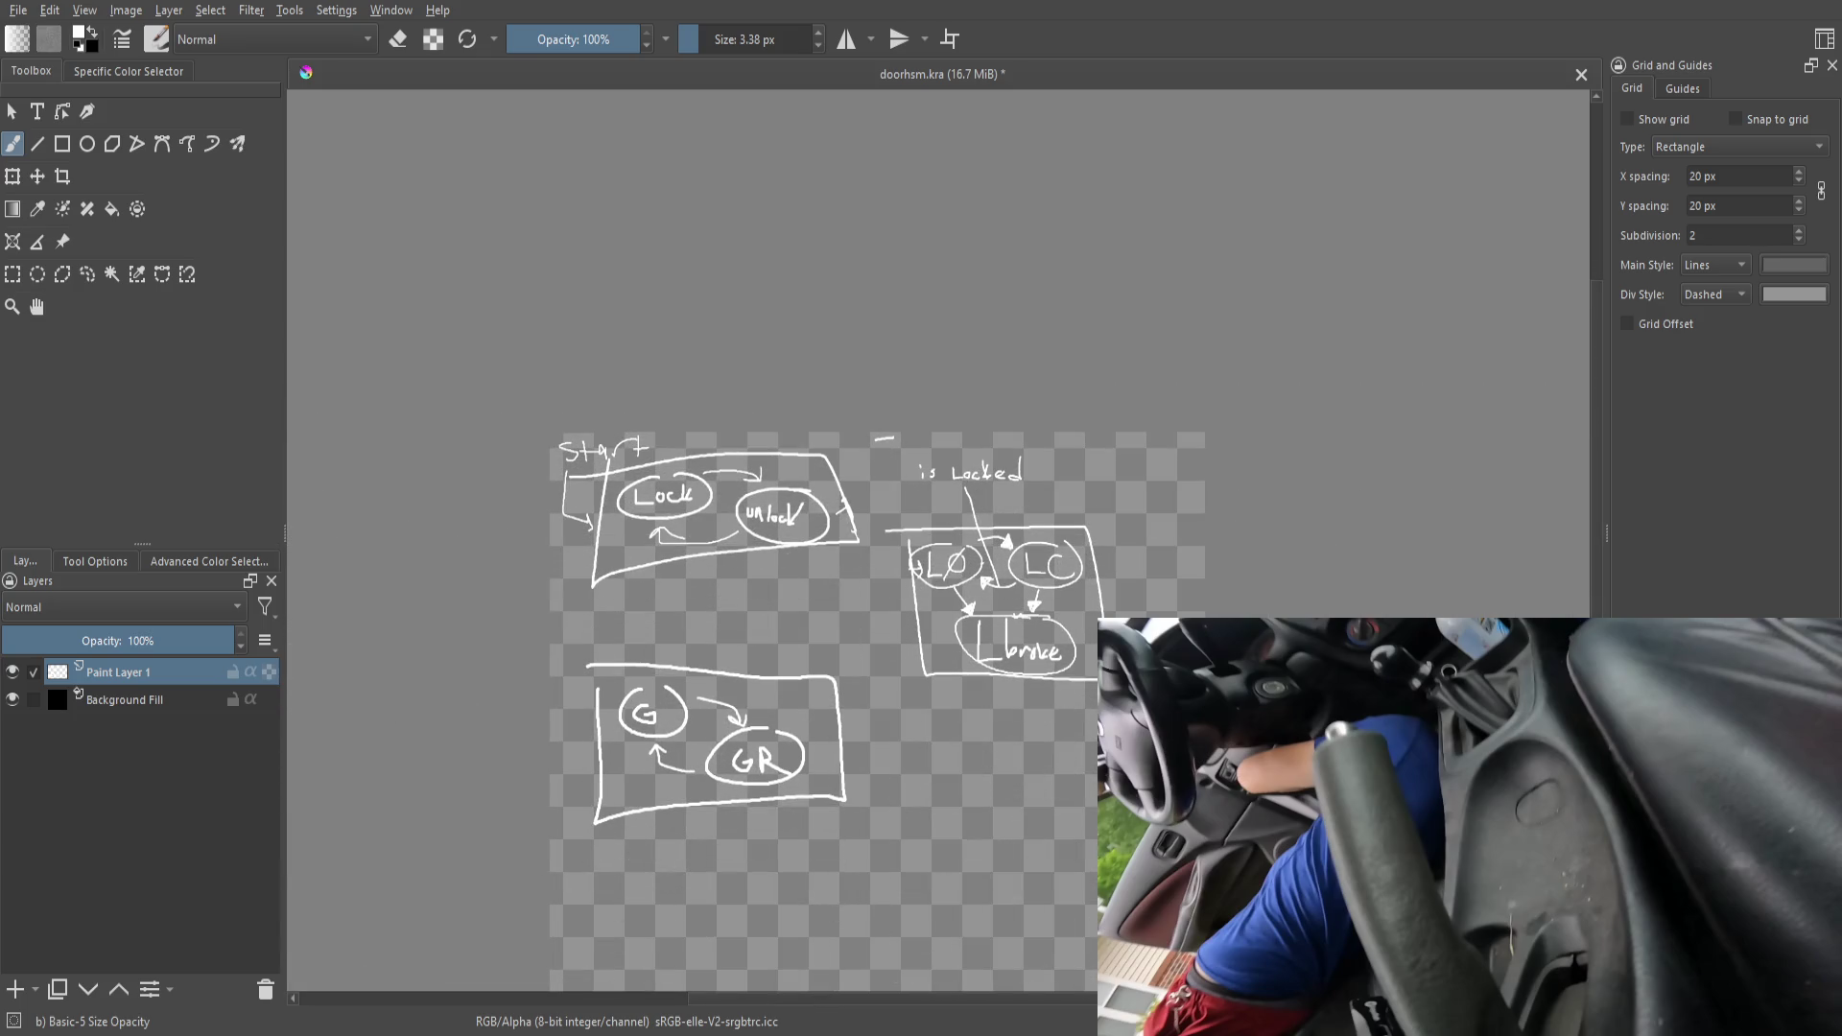
{"action": "scroll", "coordinate": [921, 480], "scroll_direction": "up", "scroll_amount": 4}
Erase the stray stroke near the label and draw a box around 'is Locked'.
{"action": "key", "text": "e"}
{"action": "mouse_move", "coordinate": [768, 335]}
{"action": "left_mouse_down"}
{"action": "mouse_move", "coordinate": [712, 338]}
{"action": "mouse_move", "coordinate": [731, 336]}
{"action": "left_mouse_up"}
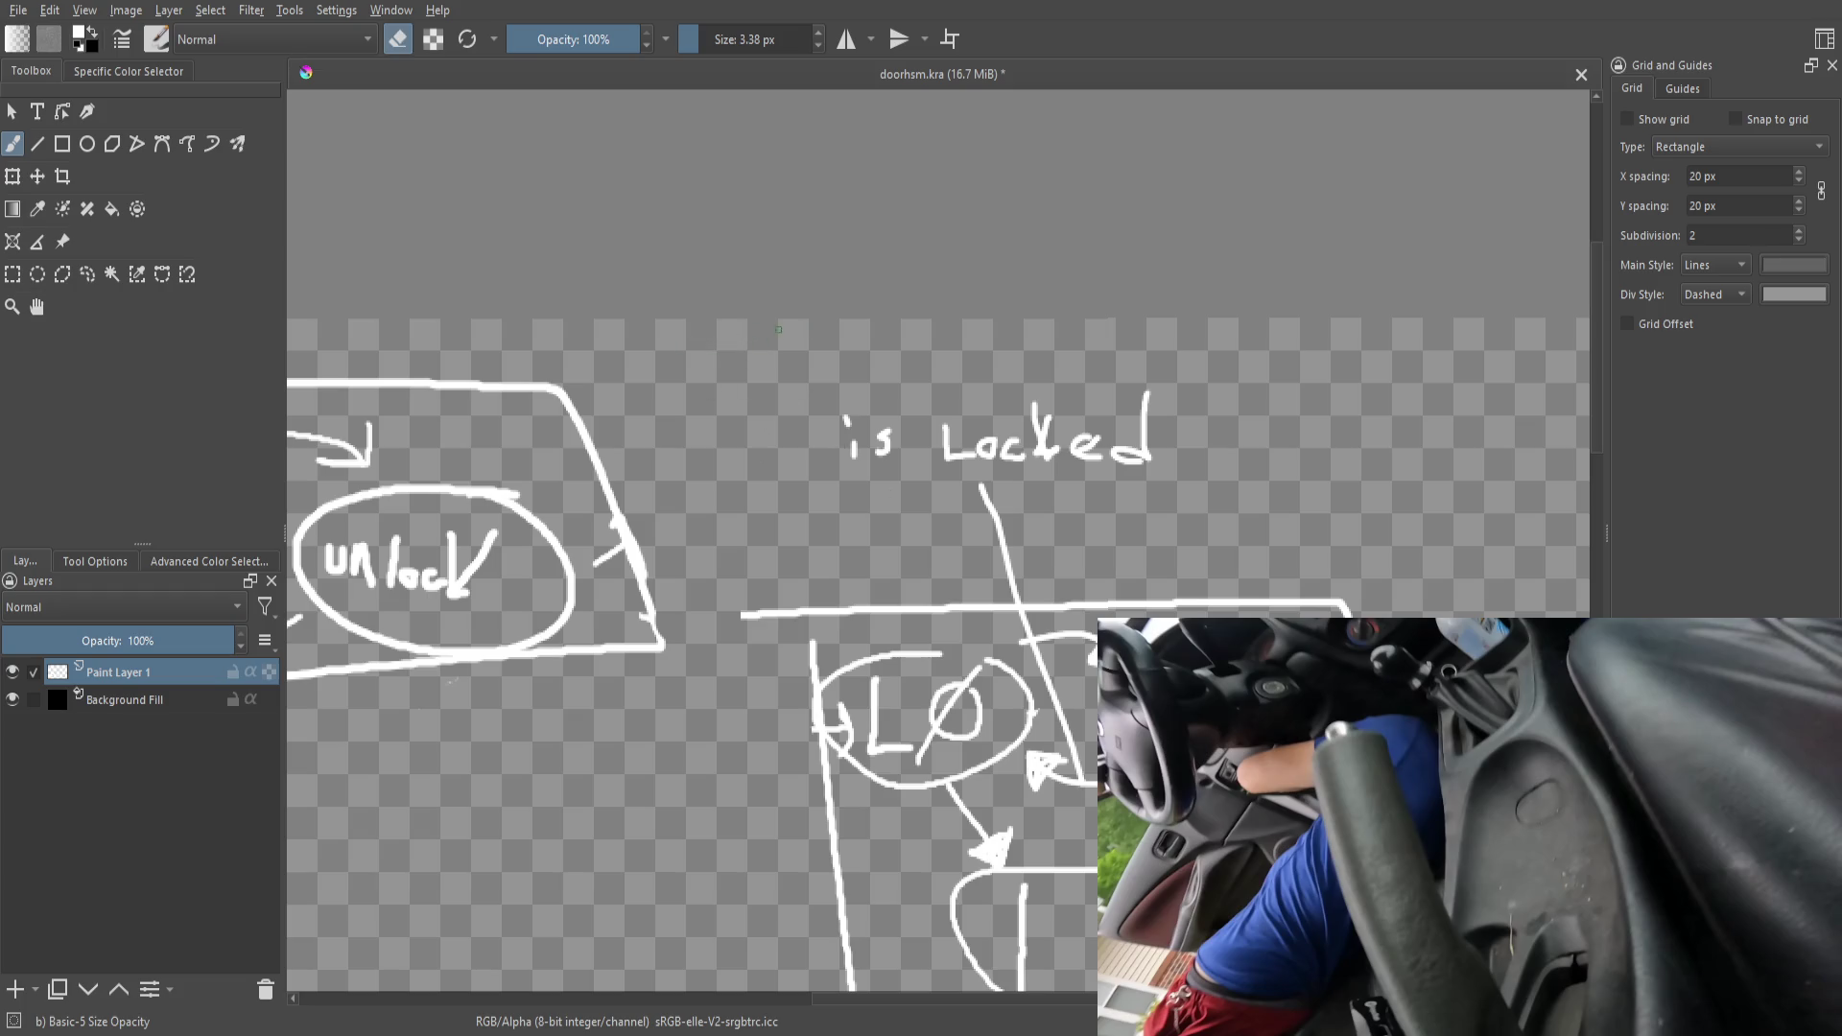
{"action": "scroll", "coordinate": [779, 329], "scroll_direction": "down", "scroll_amount": 4}
{"action": "scroll", "coordinate": [778, 329], "scroll_direction": "up", "scroll_amount": 2}
{"action": "key", "text": "e"}
{"action": "mouse_move", "coordinate": [754, 437]}
{"action": "left_mouse_down"}
{"action": "mouse_move", "coordinate": [755, 498]}
{"action": "mouse_move", "coordinate": [820, 437]}
{"action": "mouse_move", "coordinate": [734, 441]}
{"action": "mouse_move", "coordinate": [1004, 394]}
{"action": "mouse_move", "coordinate": [1050, 339]}
{"action": "left_mouse_up"}
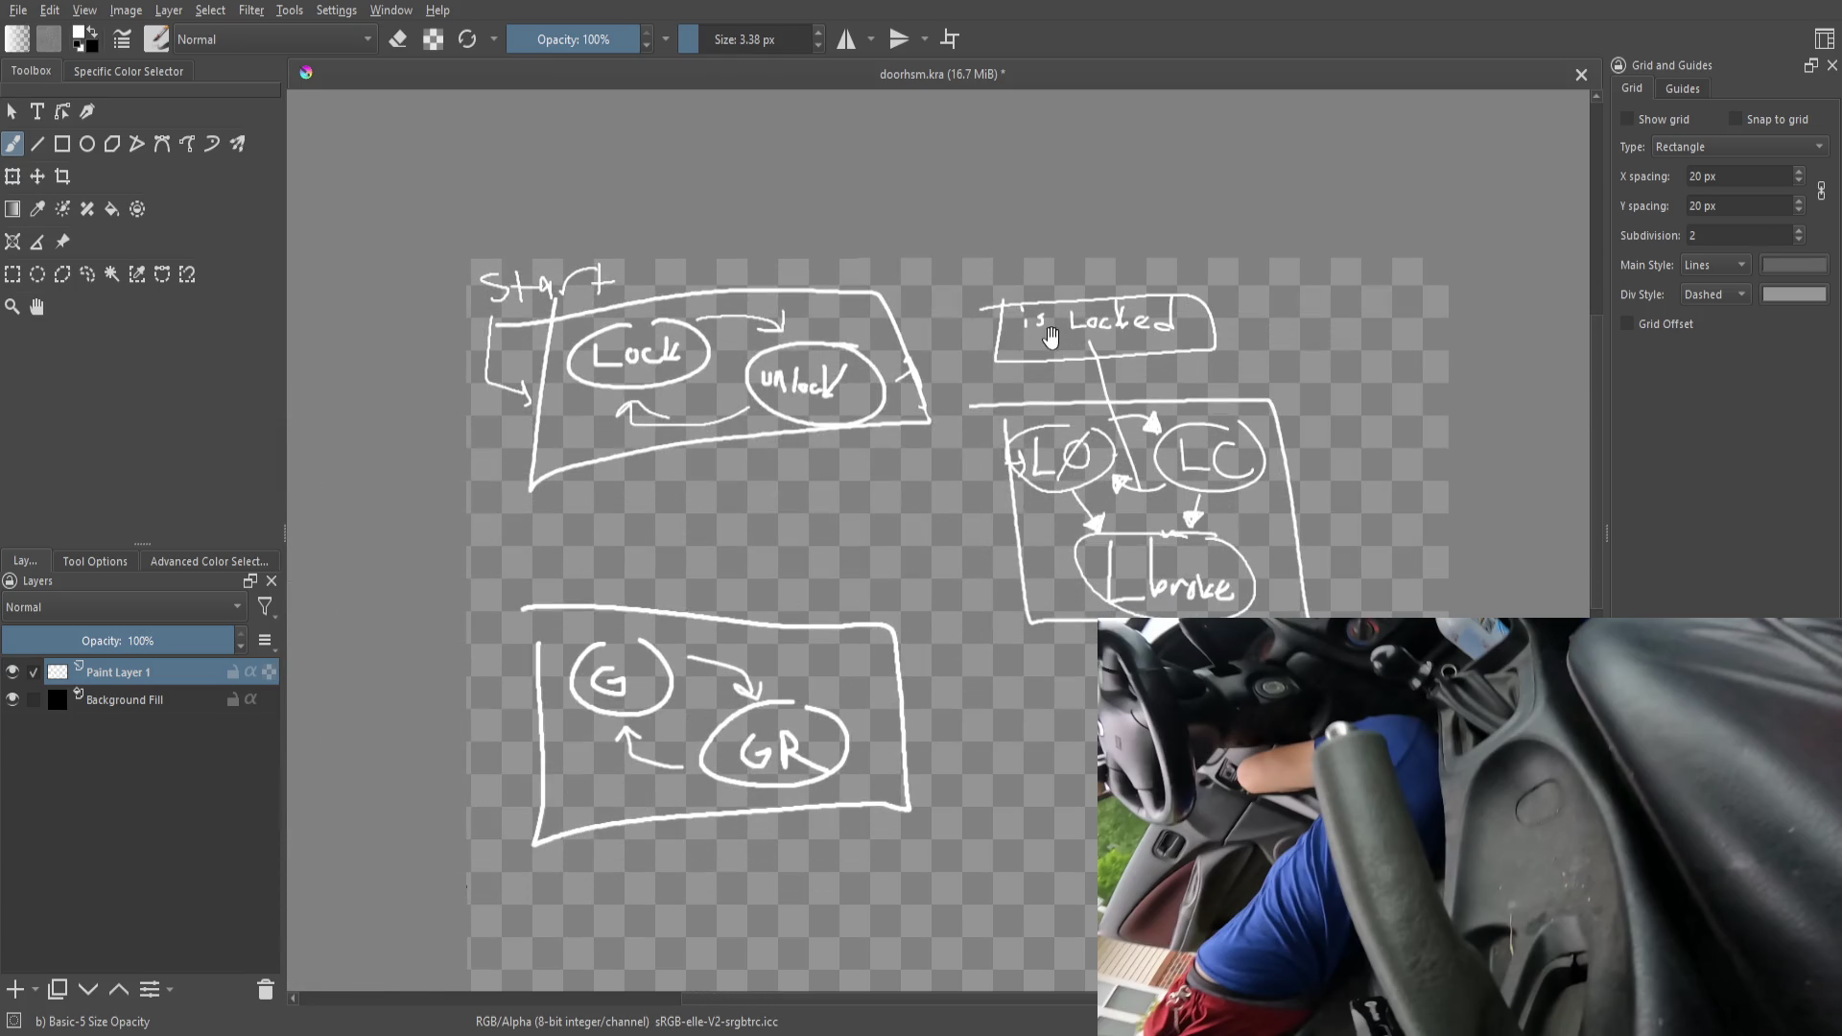
Save the Krita drawing and switch back to Zed.
{"action": "key", "text": "ctrl+s"}
{"action": "left_click_drag", "start_coordinate": [773, 459], "coordinate": [766, 525]}
{"action": "left_click_drag", "start_coordinate": [814, 407], "coordinate": [762, 295]}
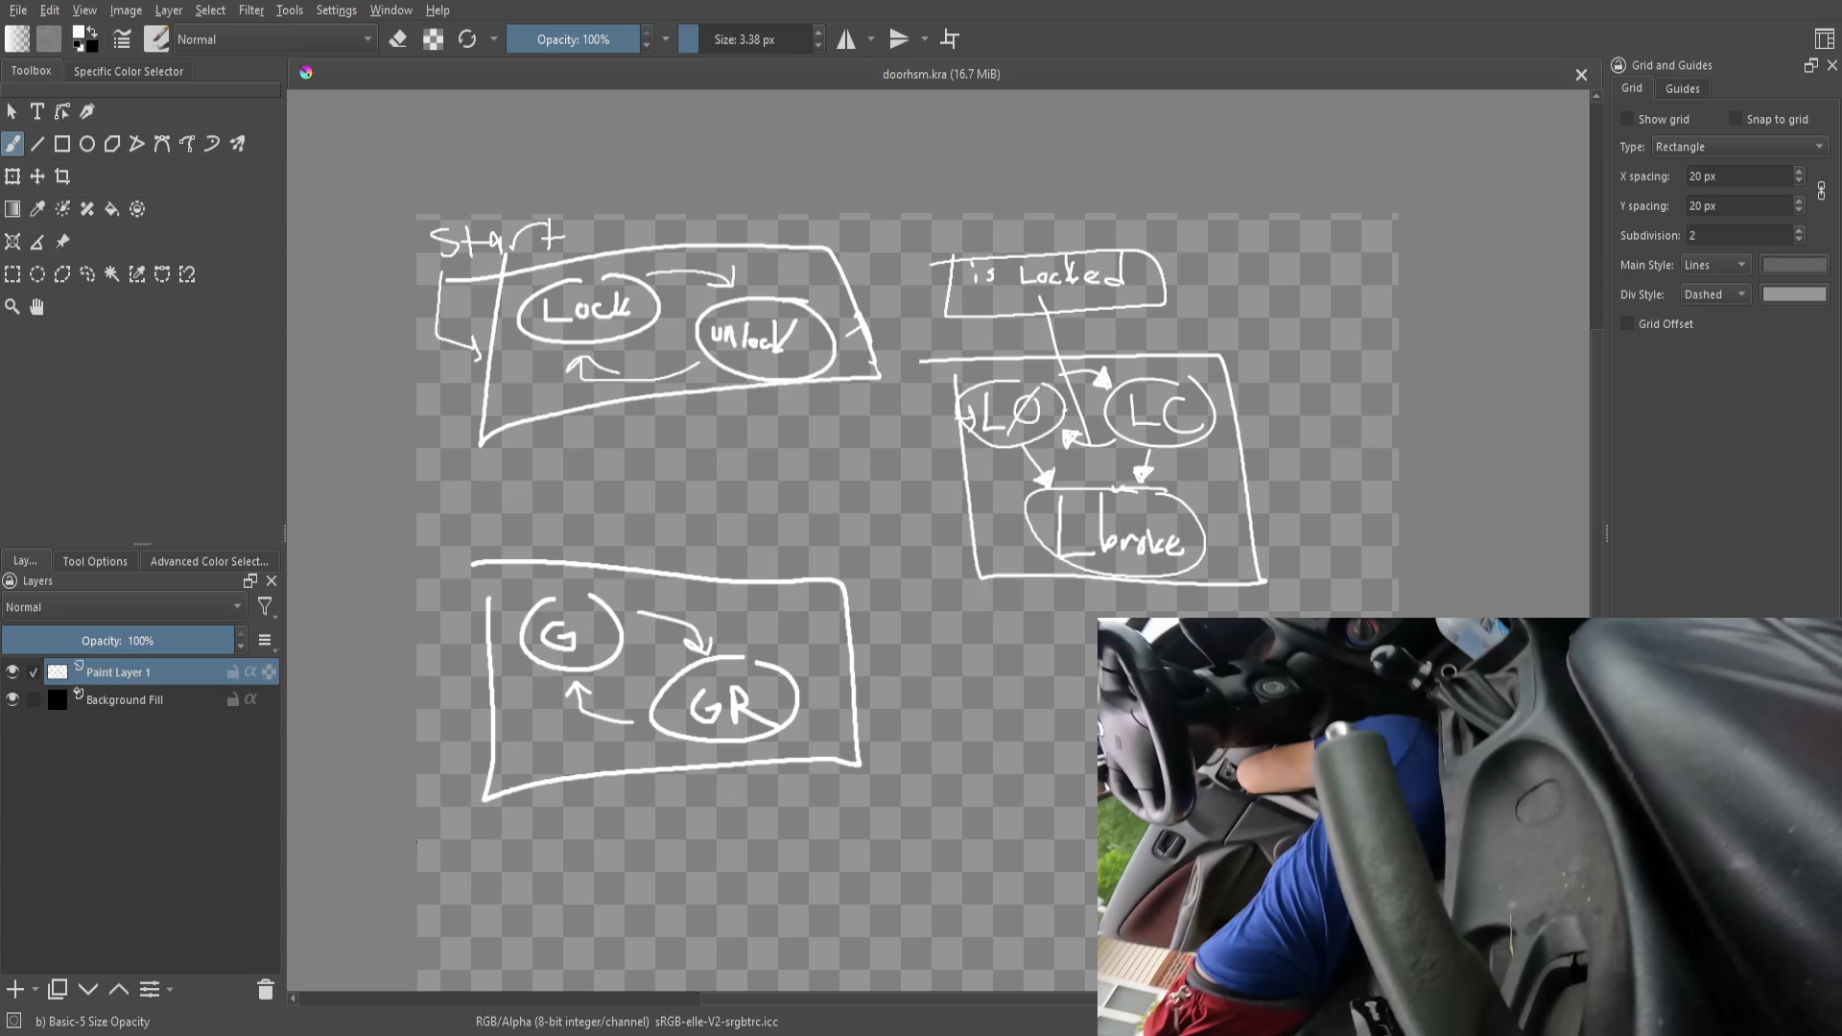
{"action": "key", "text": "alt+Tab"}
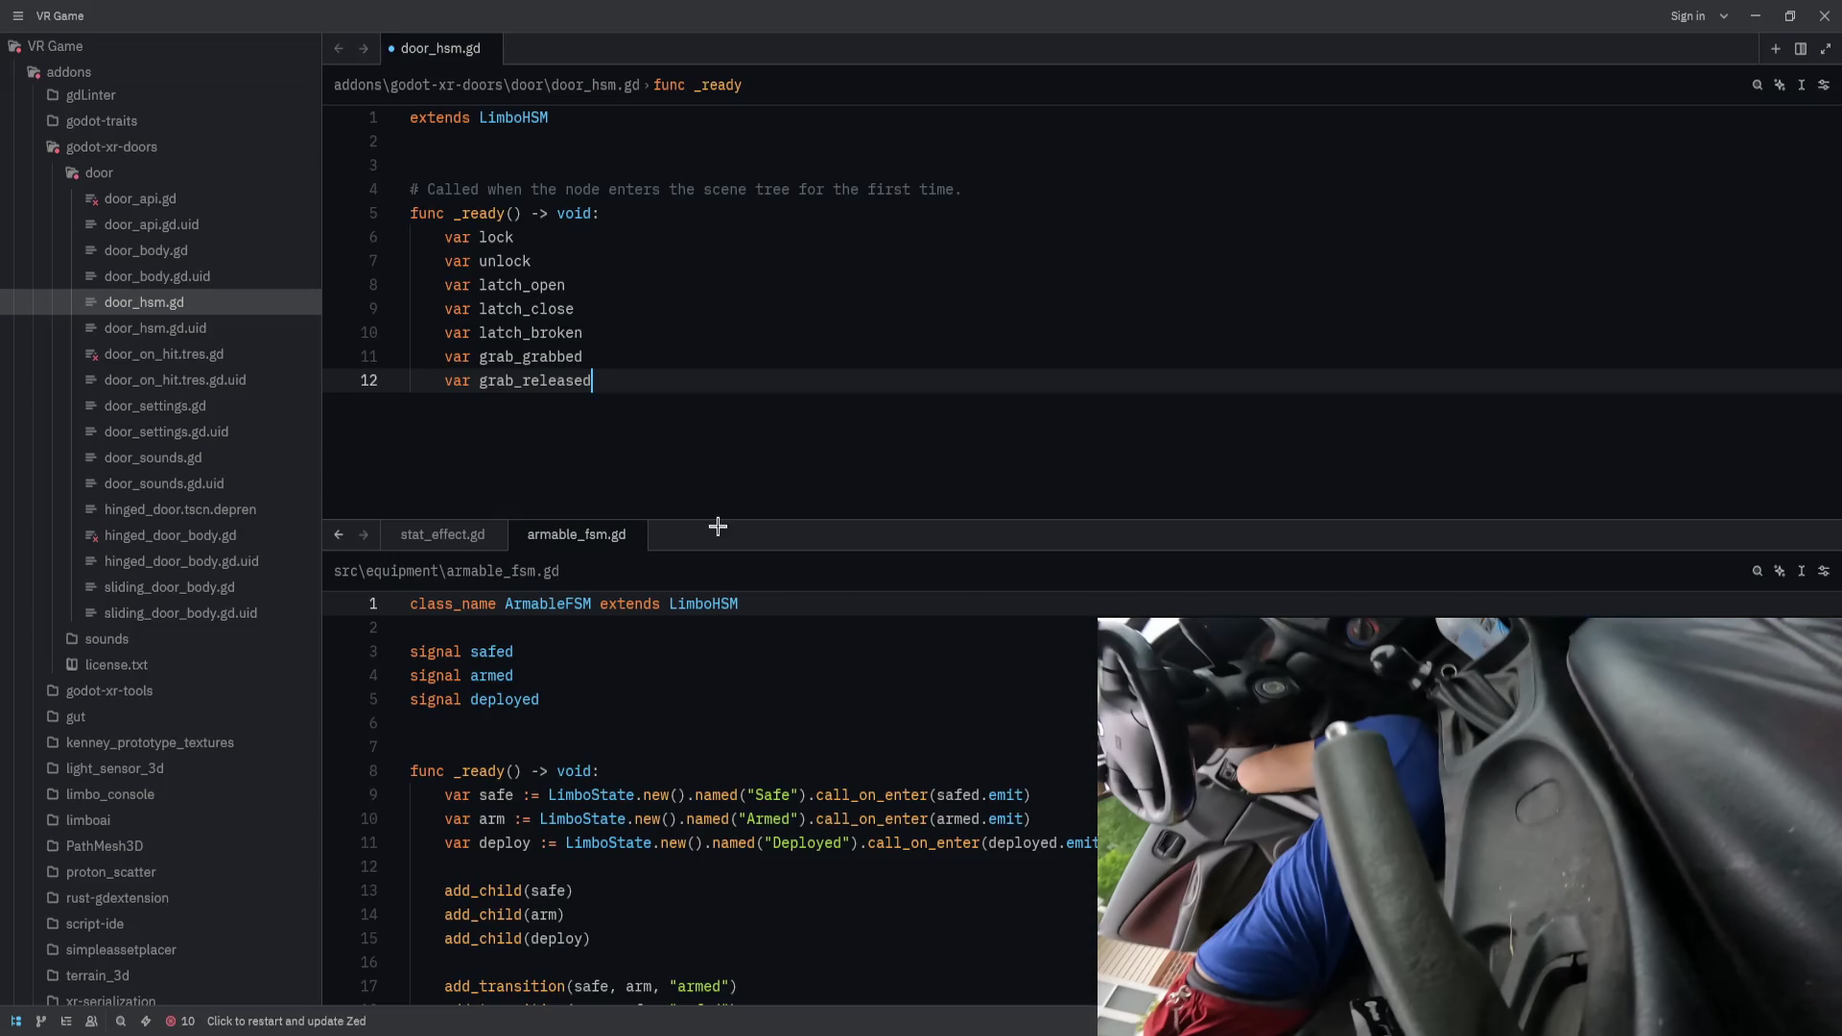
Add a new indented line below line 12 and place the cursor on the var lock line.
{"action": "key", "text": "Return"}
{"action": "key", "text": "Return"}
{"action": "key", "text": "BackSpace"}
{"action": "key", "text": "BackSpace"}
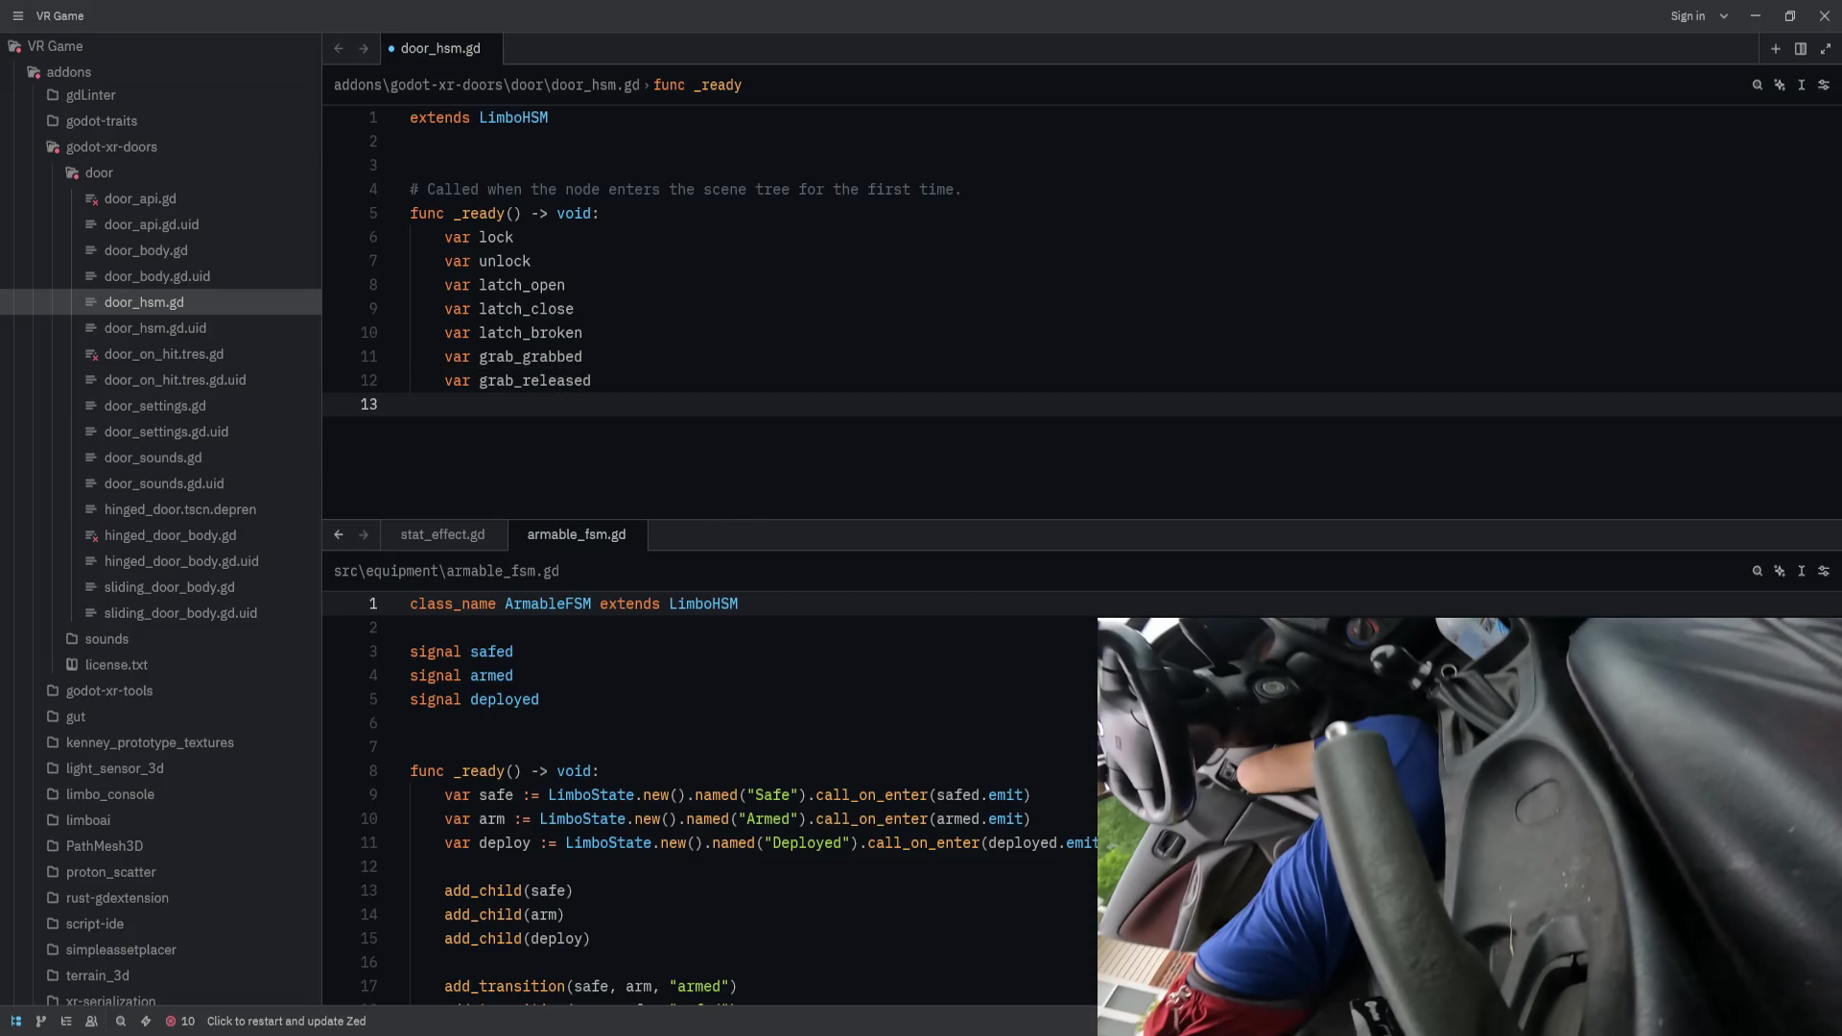
{"action": "key", "text": "Return"}
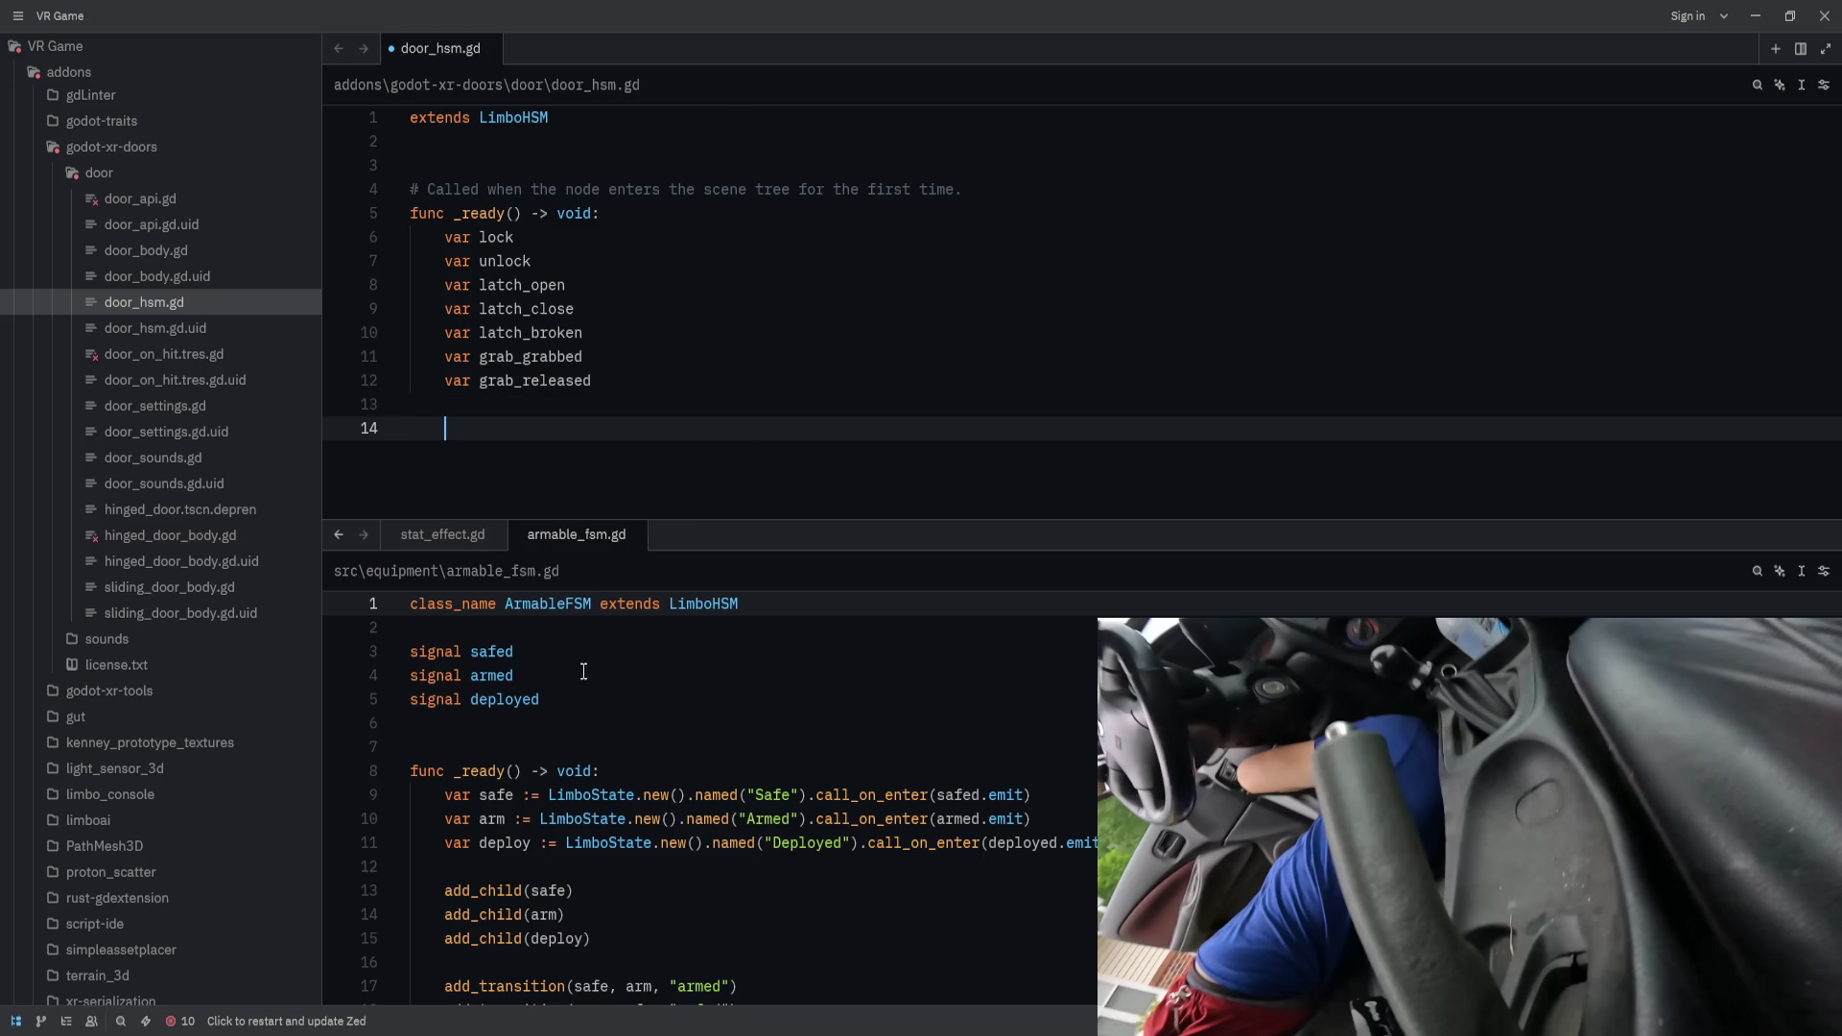
{"action": "scroll", "coordinate": [583, 671], "scroll_direction": "down", "scroll_amount": 3}
{"action": "scroll", "coordinate": [583, 672], "scroll_direction": "up", "scroll_amount": 2}
{"action": "left_click", "coordinate": [793, 224]}
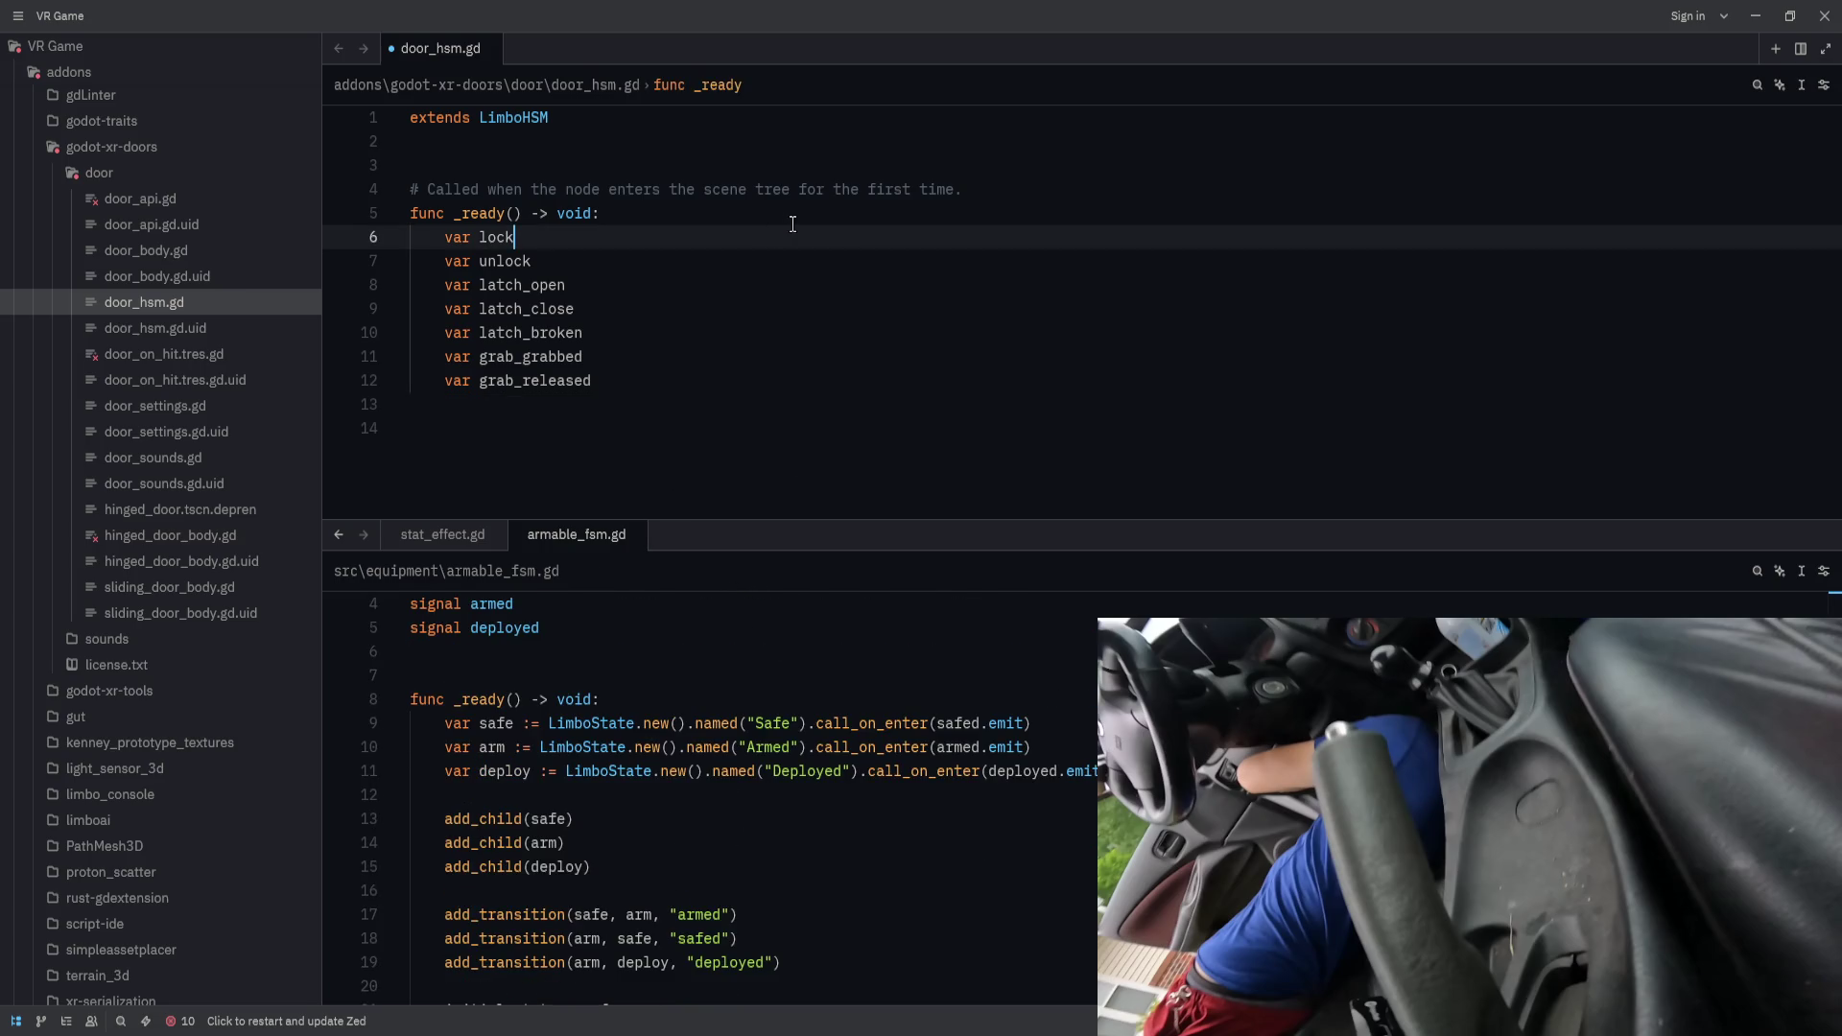
{"action": "right_click", "coordinate": [794, 227]}
{"action": "left_click", "coordinate": [534, 247]}
With carets on lines 6–12, append := LimboStat.new().named("") to each state variable.
{"action": "left_click", "coordinate": [608, 267]}
{"action": "left_click", "coordinate": [595, 240]}
{"action": "left_click", "coordinate": [621, 263], "text": "alt"}
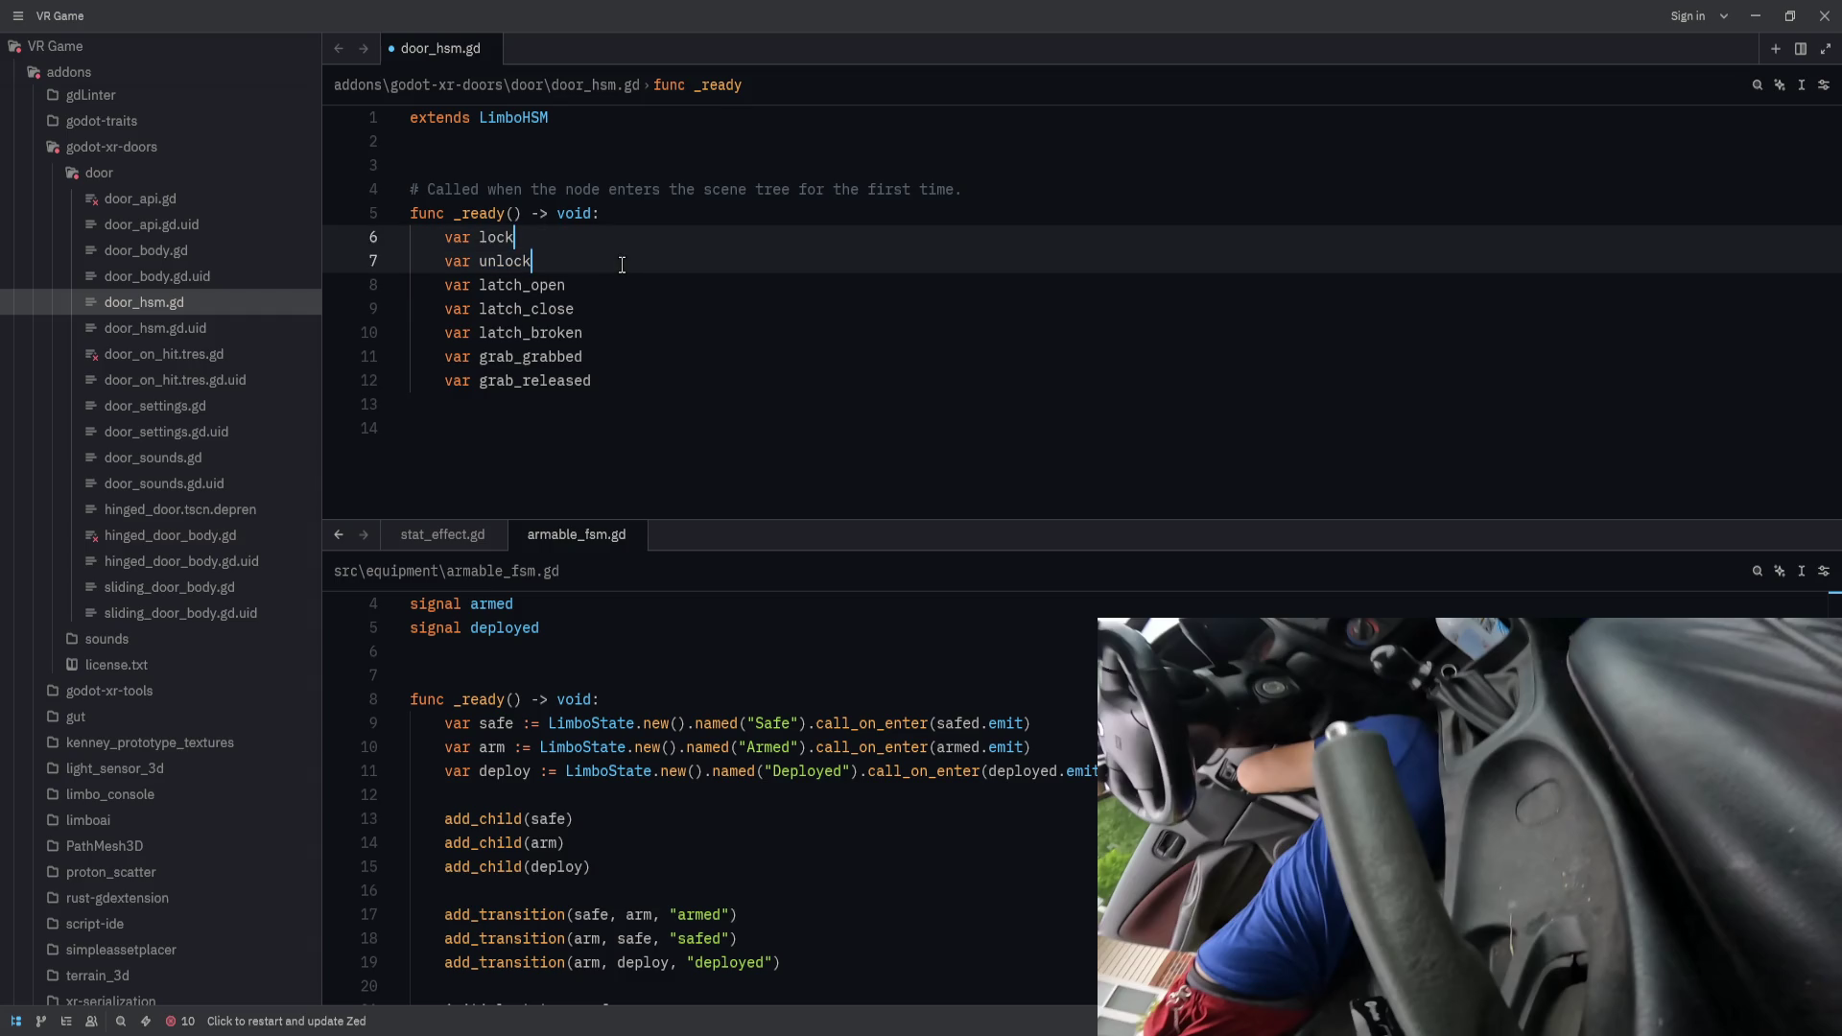
{"action": "left_click", "coordinate": [637, 287], "text": "alt"}
{"action": "left_click", "coordinate": [641, 309], "text": "alt"}
{"action": "left_click", "coordinate": [662, 332], "text": "alt"}
{"action": "left_click", "coordinate": [668, 356], "text": "alt"}
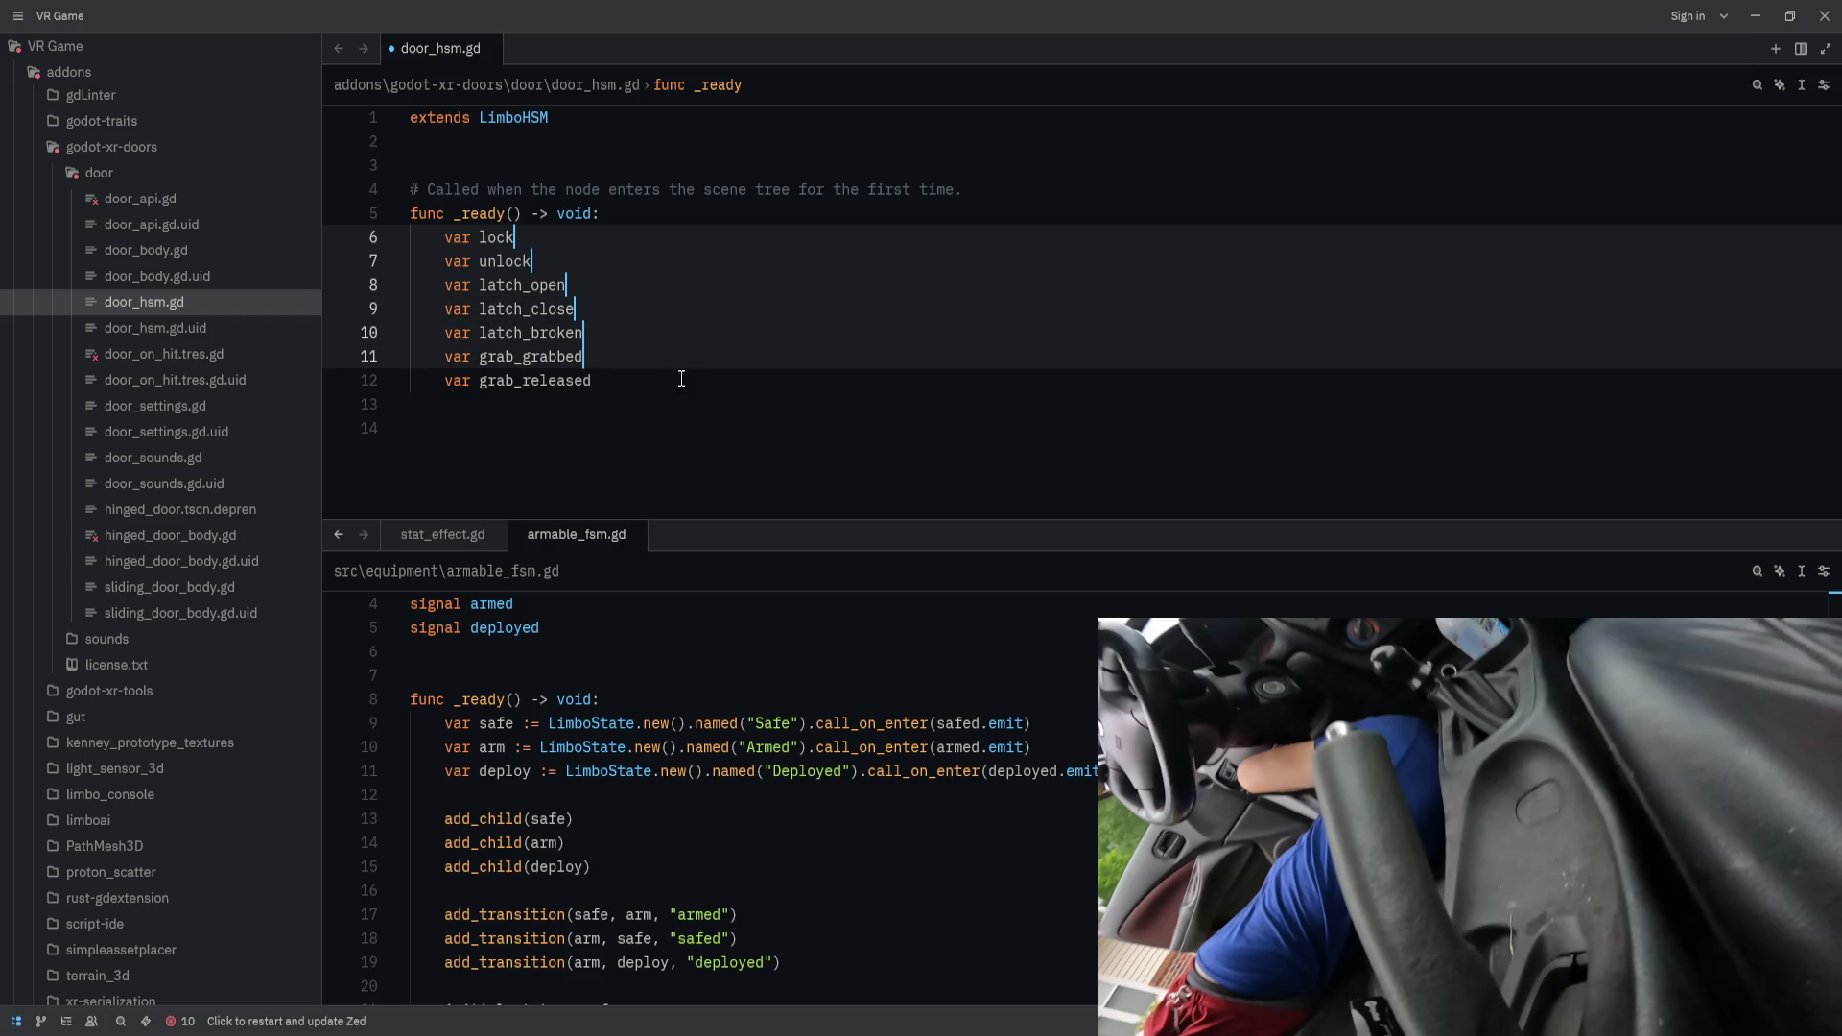
{"action": "left_click", "coordinate": [680, 380], "text": "alt"}
{"action": "type", "text": ":= "}
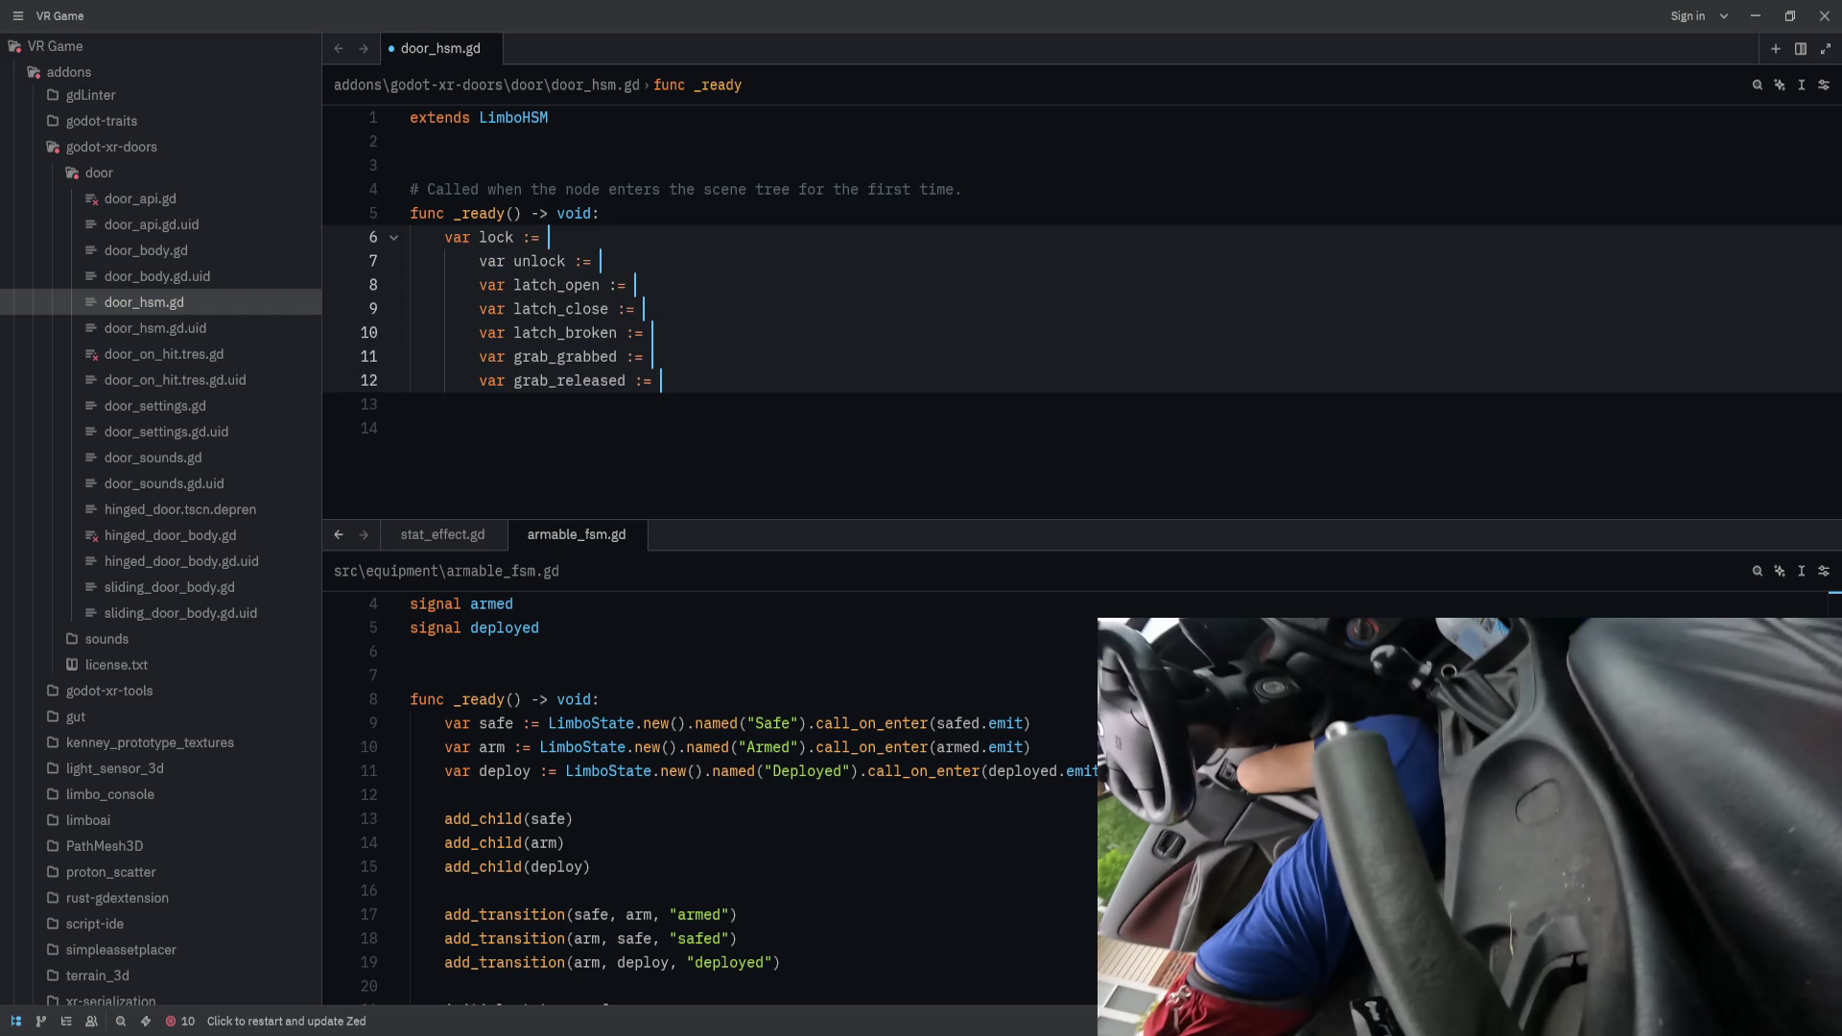
{"action": "type", "text": "LimboStat."}
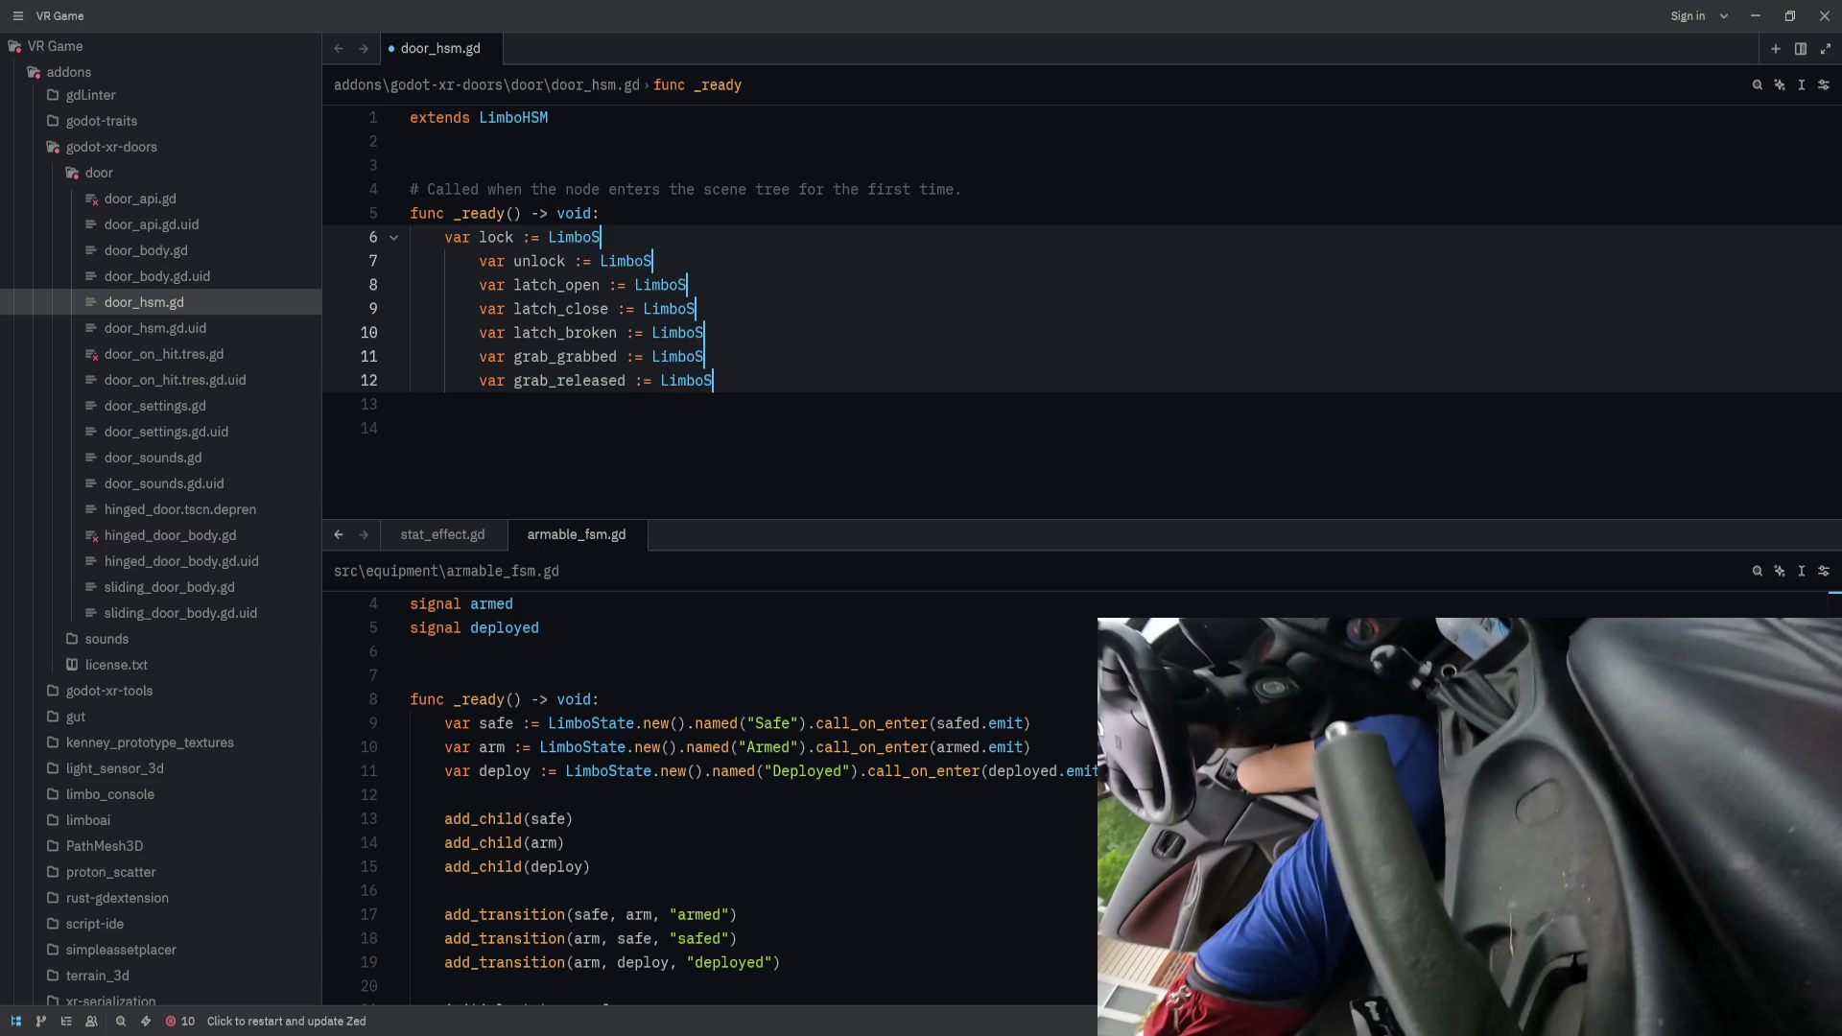
{"action": "type", "text": "new().named(\"\""}
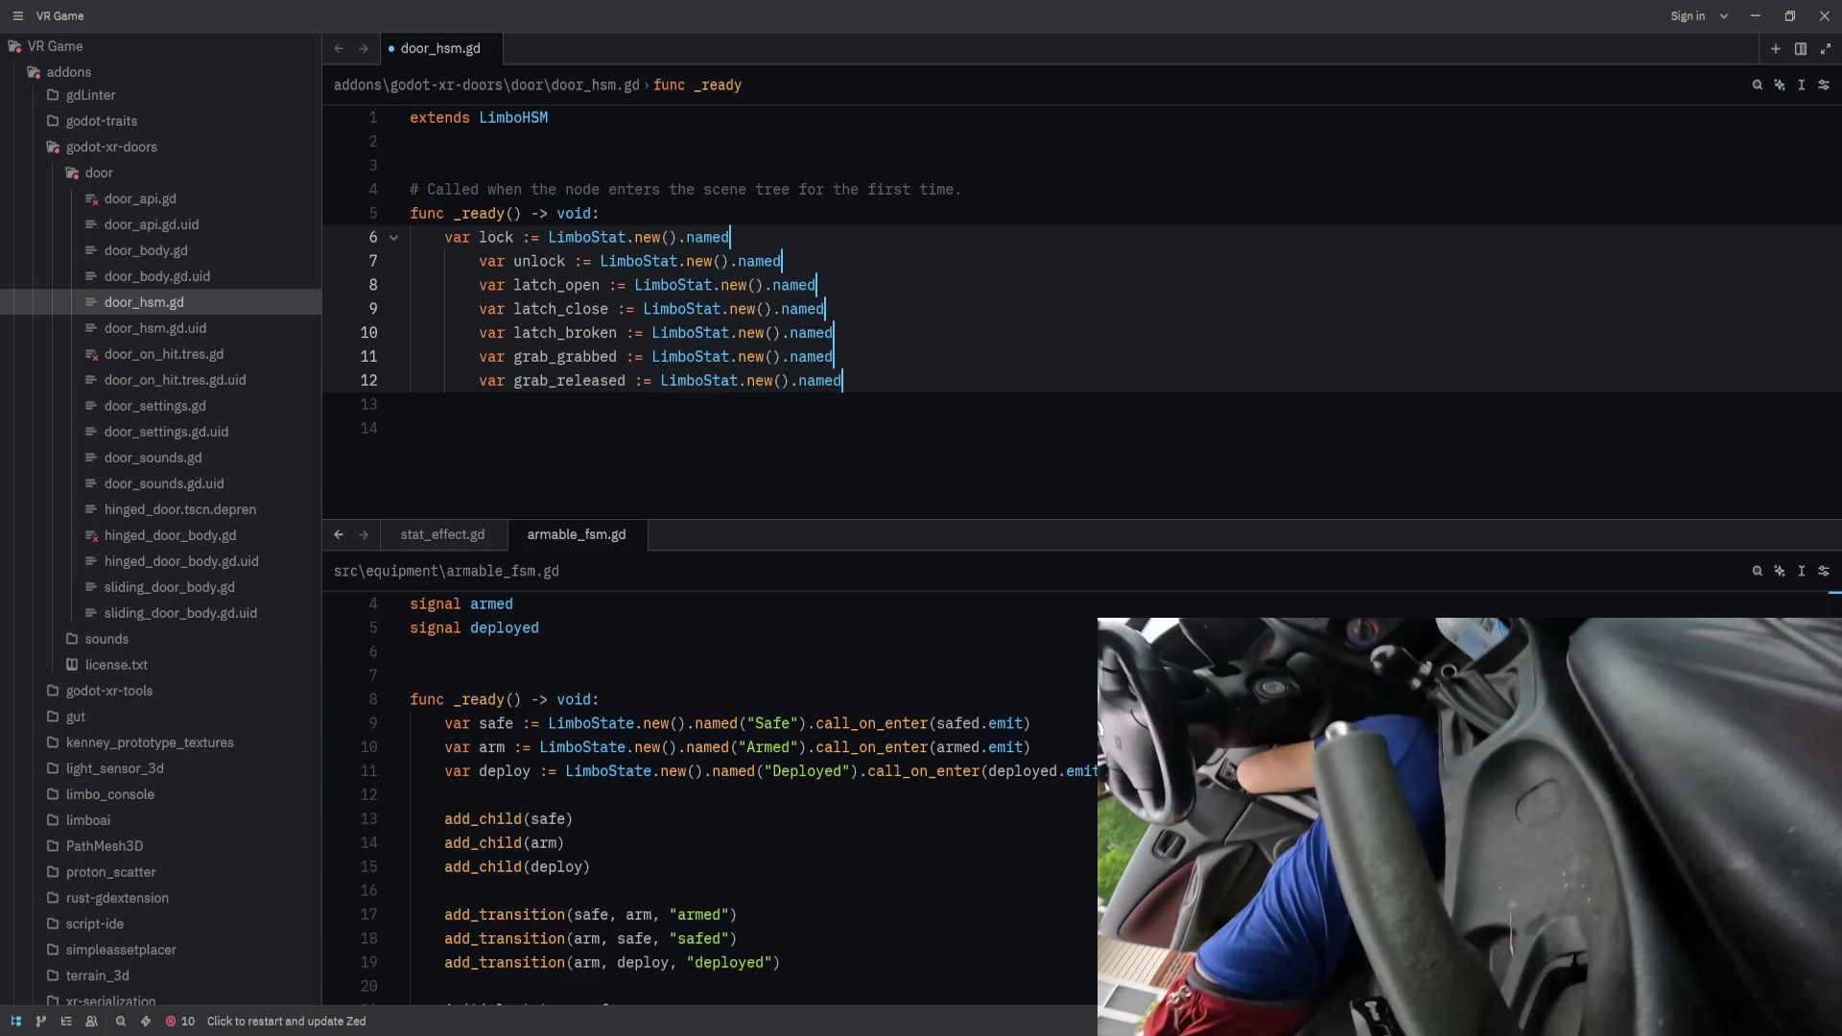
{"action": "type", "text": ")."}
{"action": "type", "text": "call_on_e"}
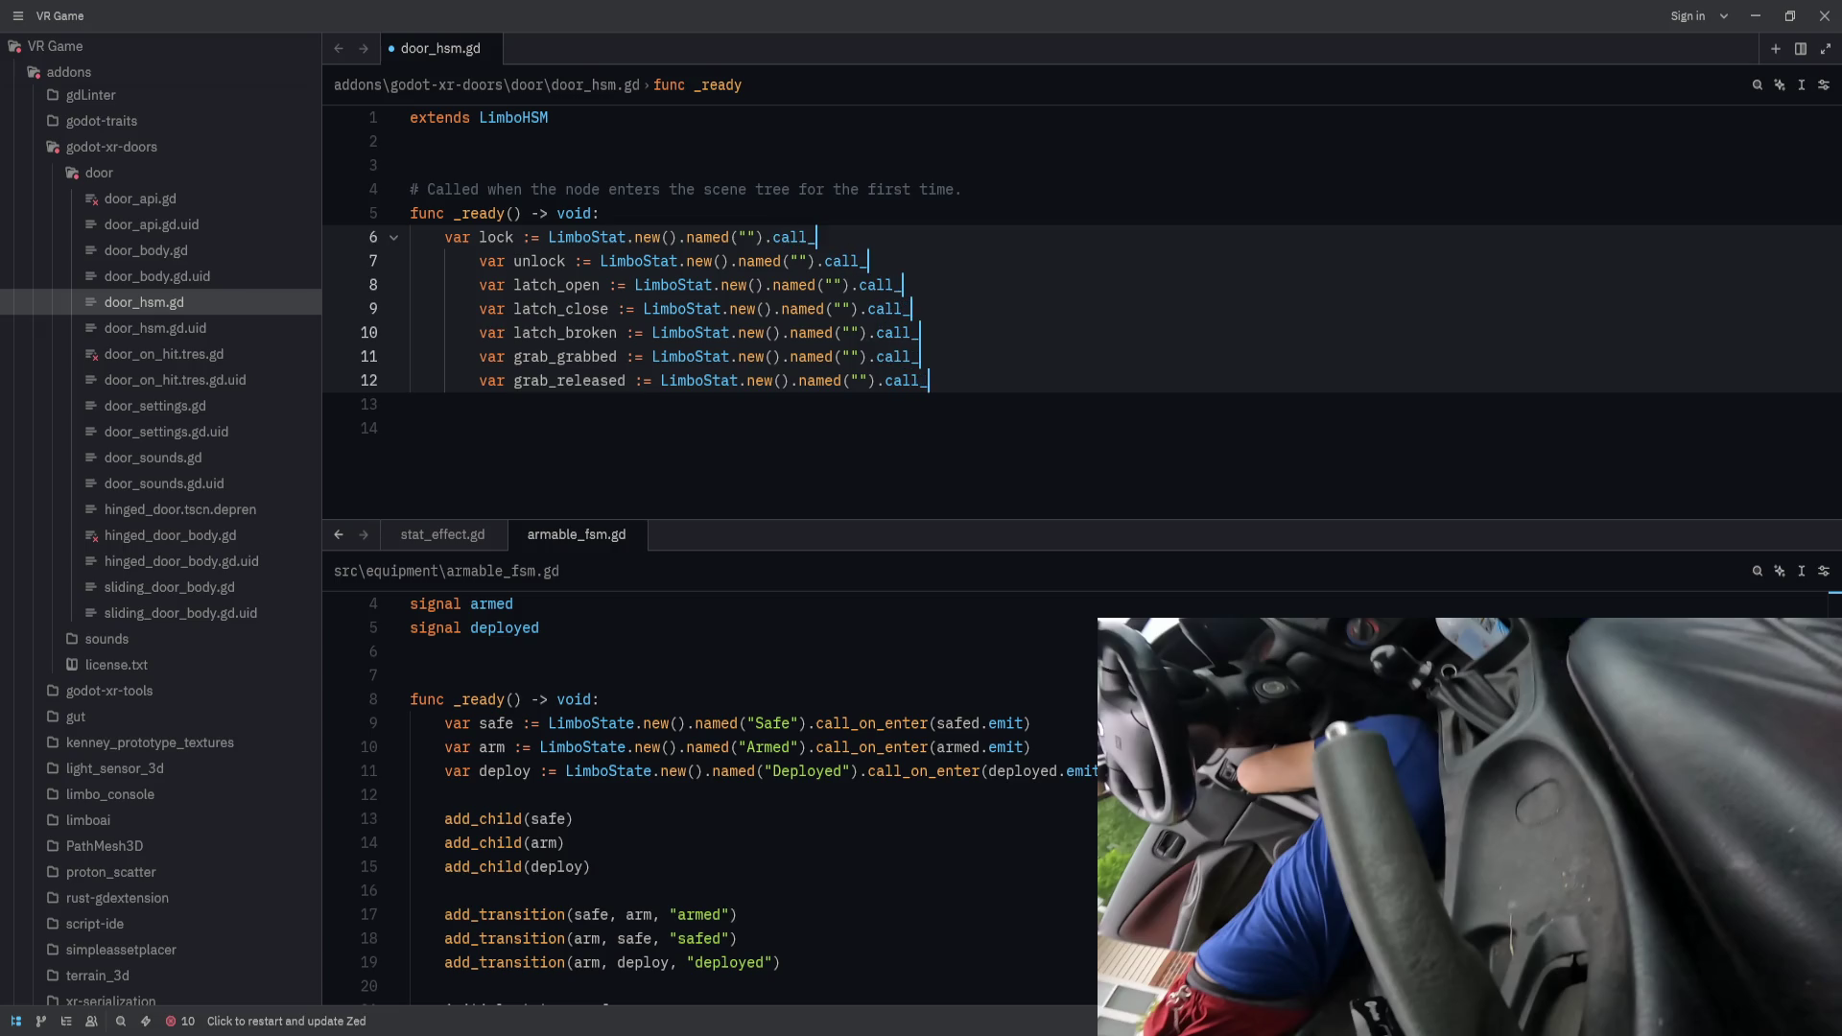
{"action": "type", "text": "nter("}
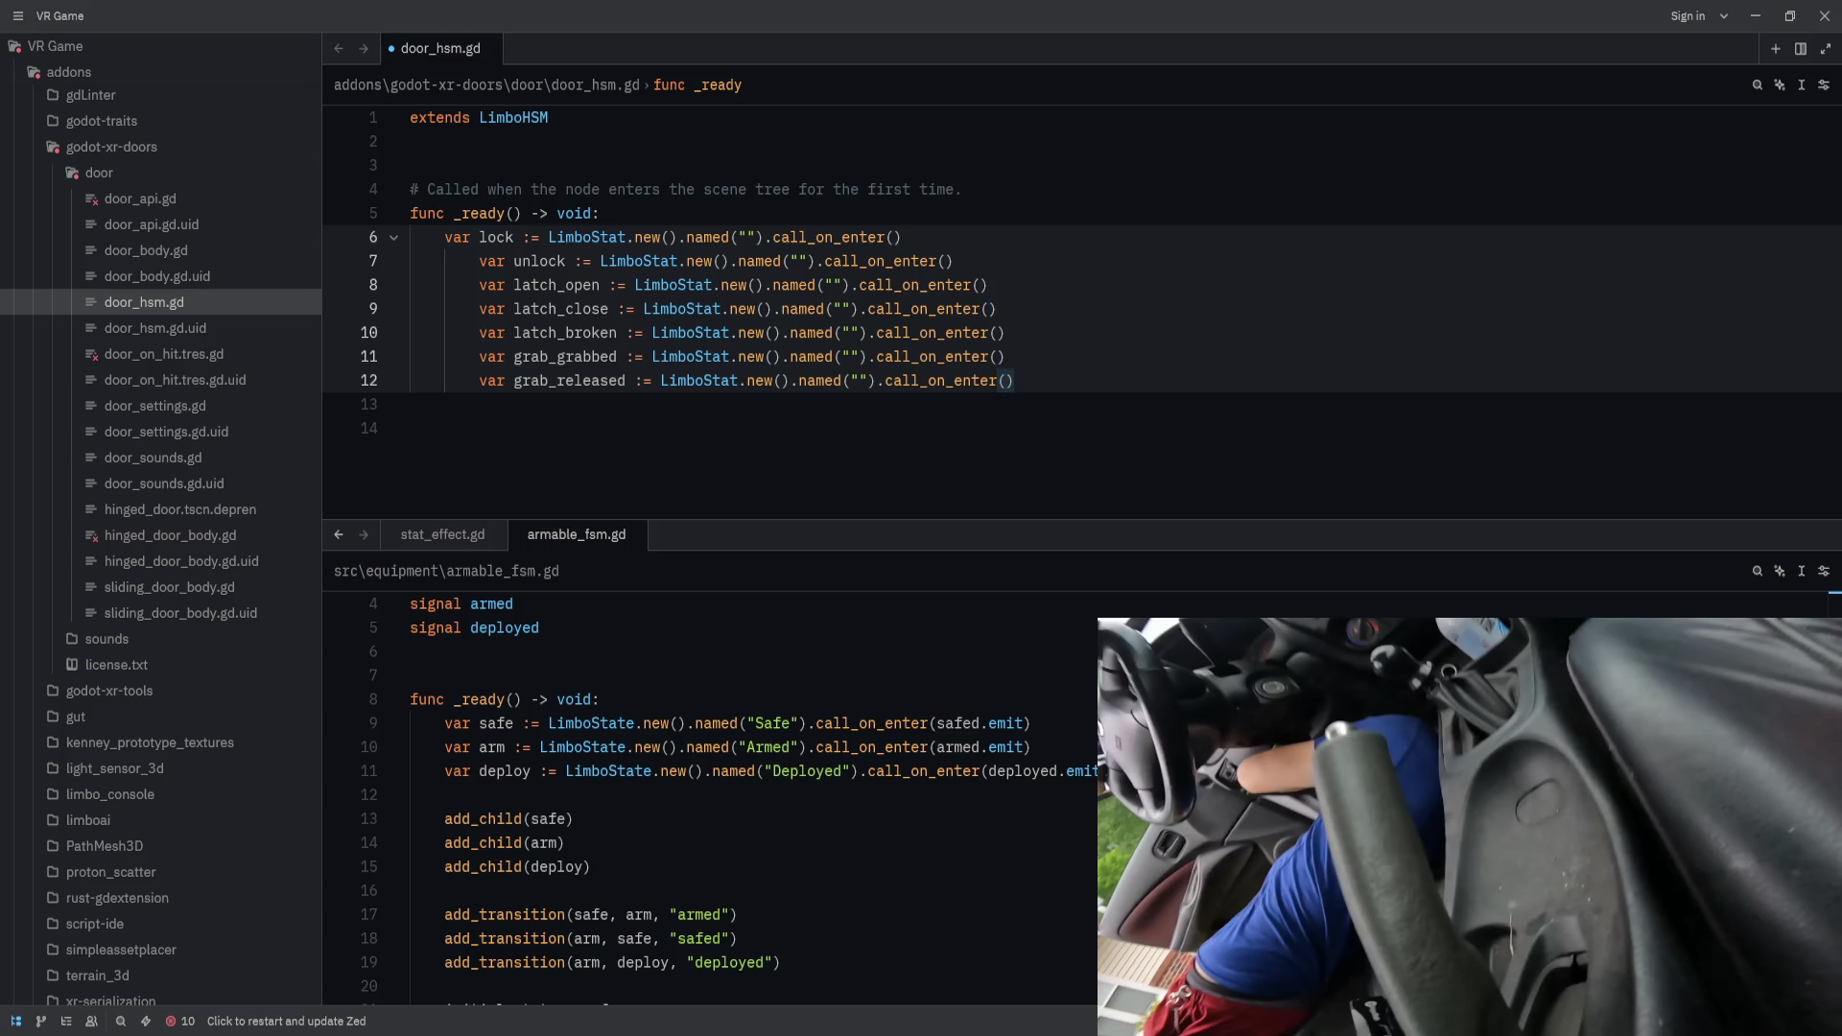
{"action": "key", "text": "BackSpace"}
{"action": "key", "text": "BackSpace"}
{"action": "key", "text": "BackSpace"}
{"action": "key", "text": "BackSpace"}
{"action": "key", "text": "BackSpace"}
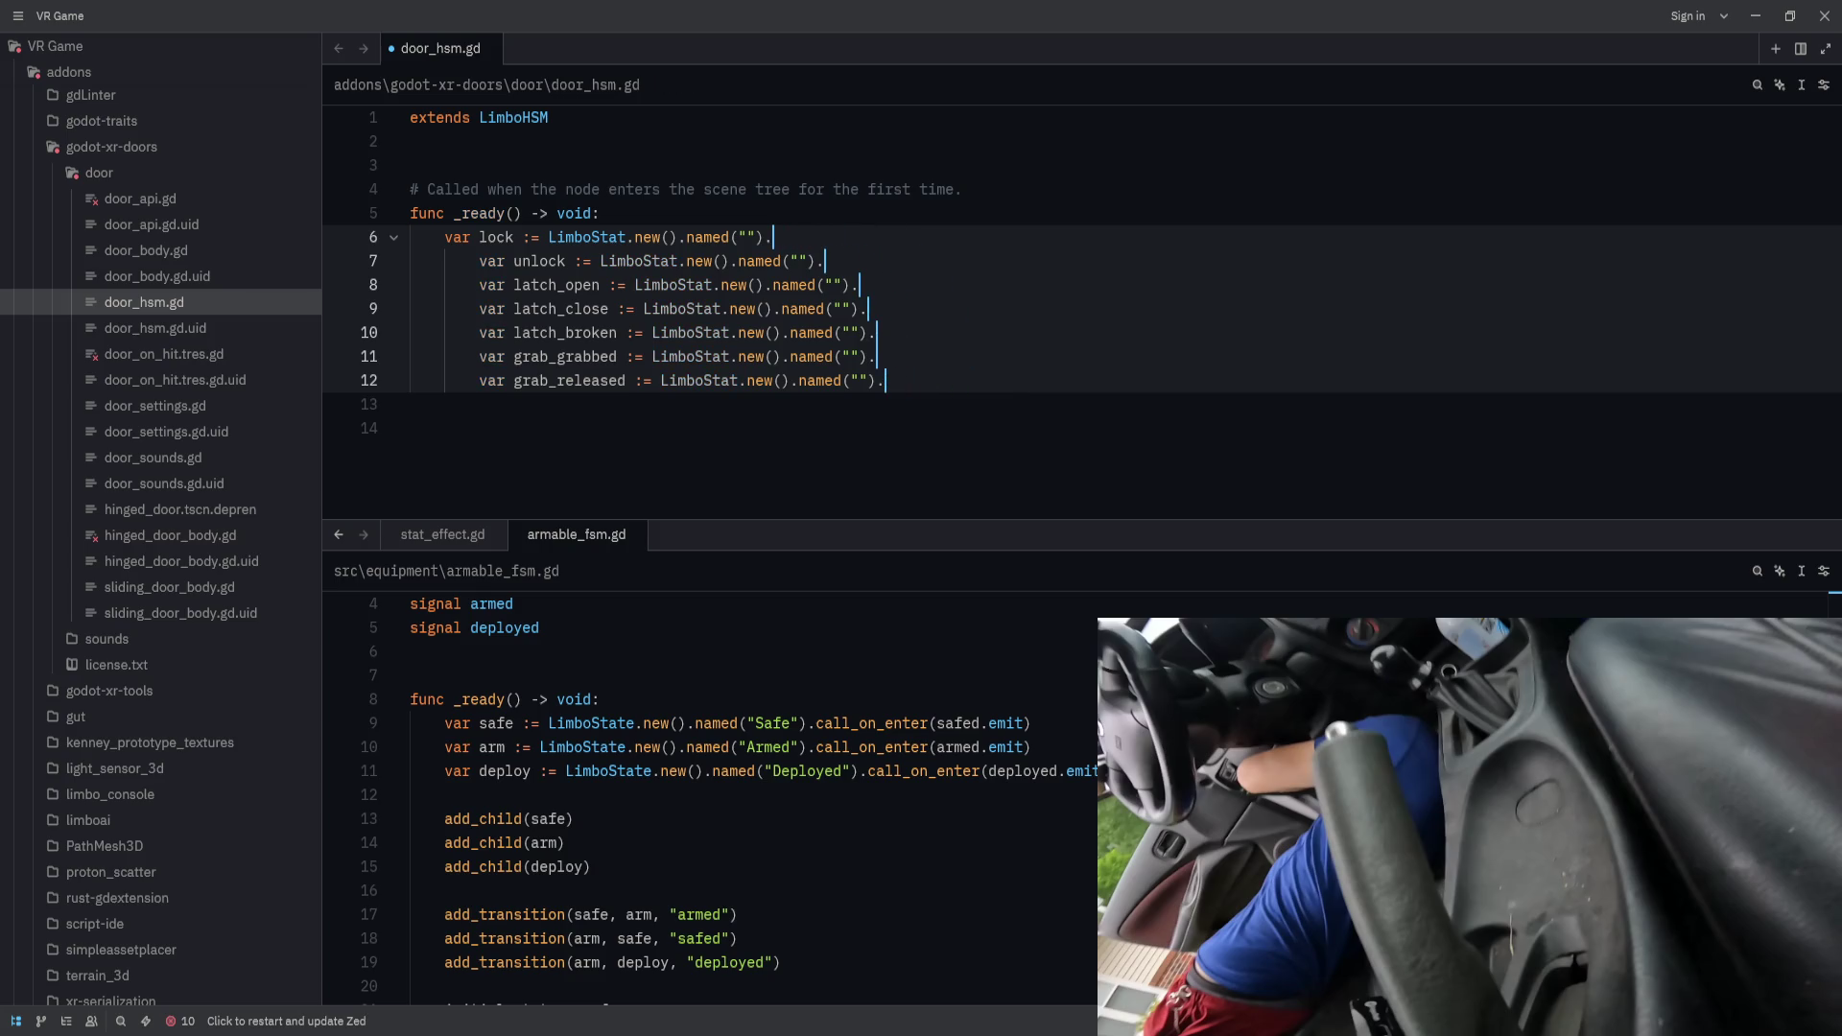
Realign all seven state lines at one indentation level inside _ready().
{"action": "key", "text": "shift+Tab"}
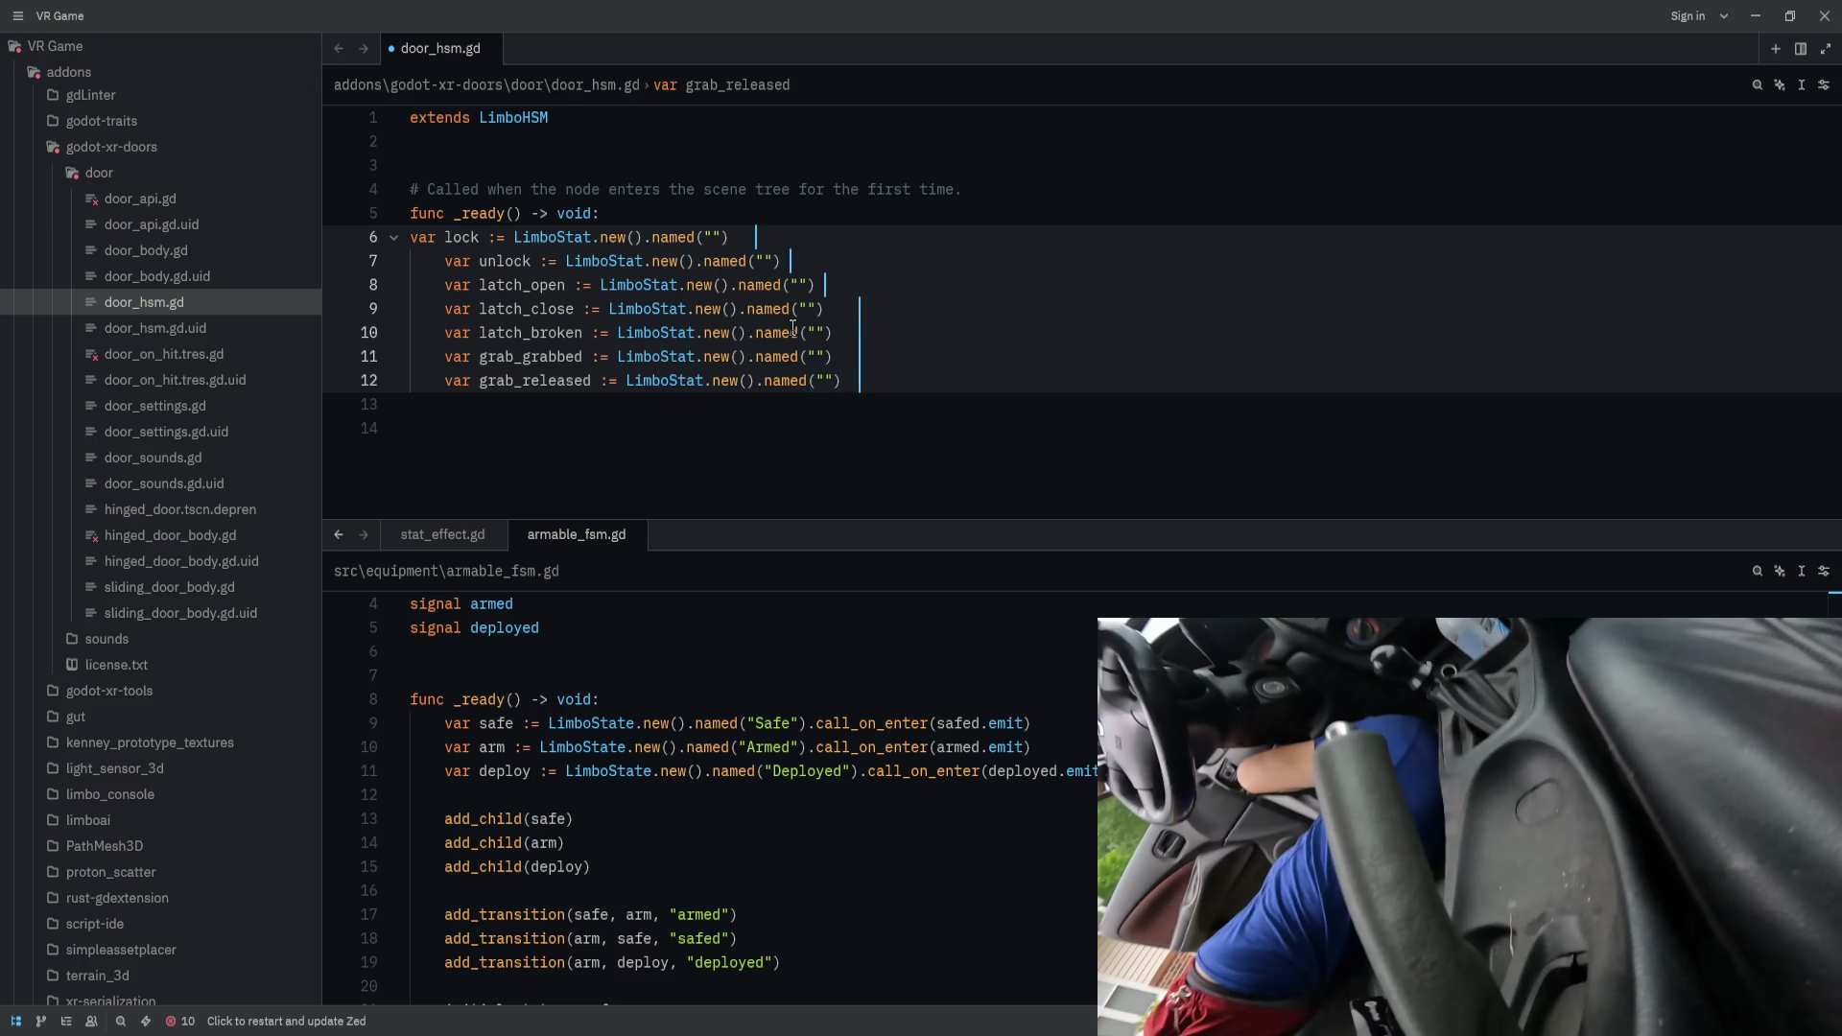
{"action": "key", "text": "ctrl+z"}
{"action": "left_click_drag", "start_coordinate": [505, 261], "coordinate": [680, 370]}
{"action": "left_click", "coordinate": [931, 309]}
{"action": "key", "text": "Up"}
{"action": "key", "text": "Up"}
{"action": "key", "text": "Up"}
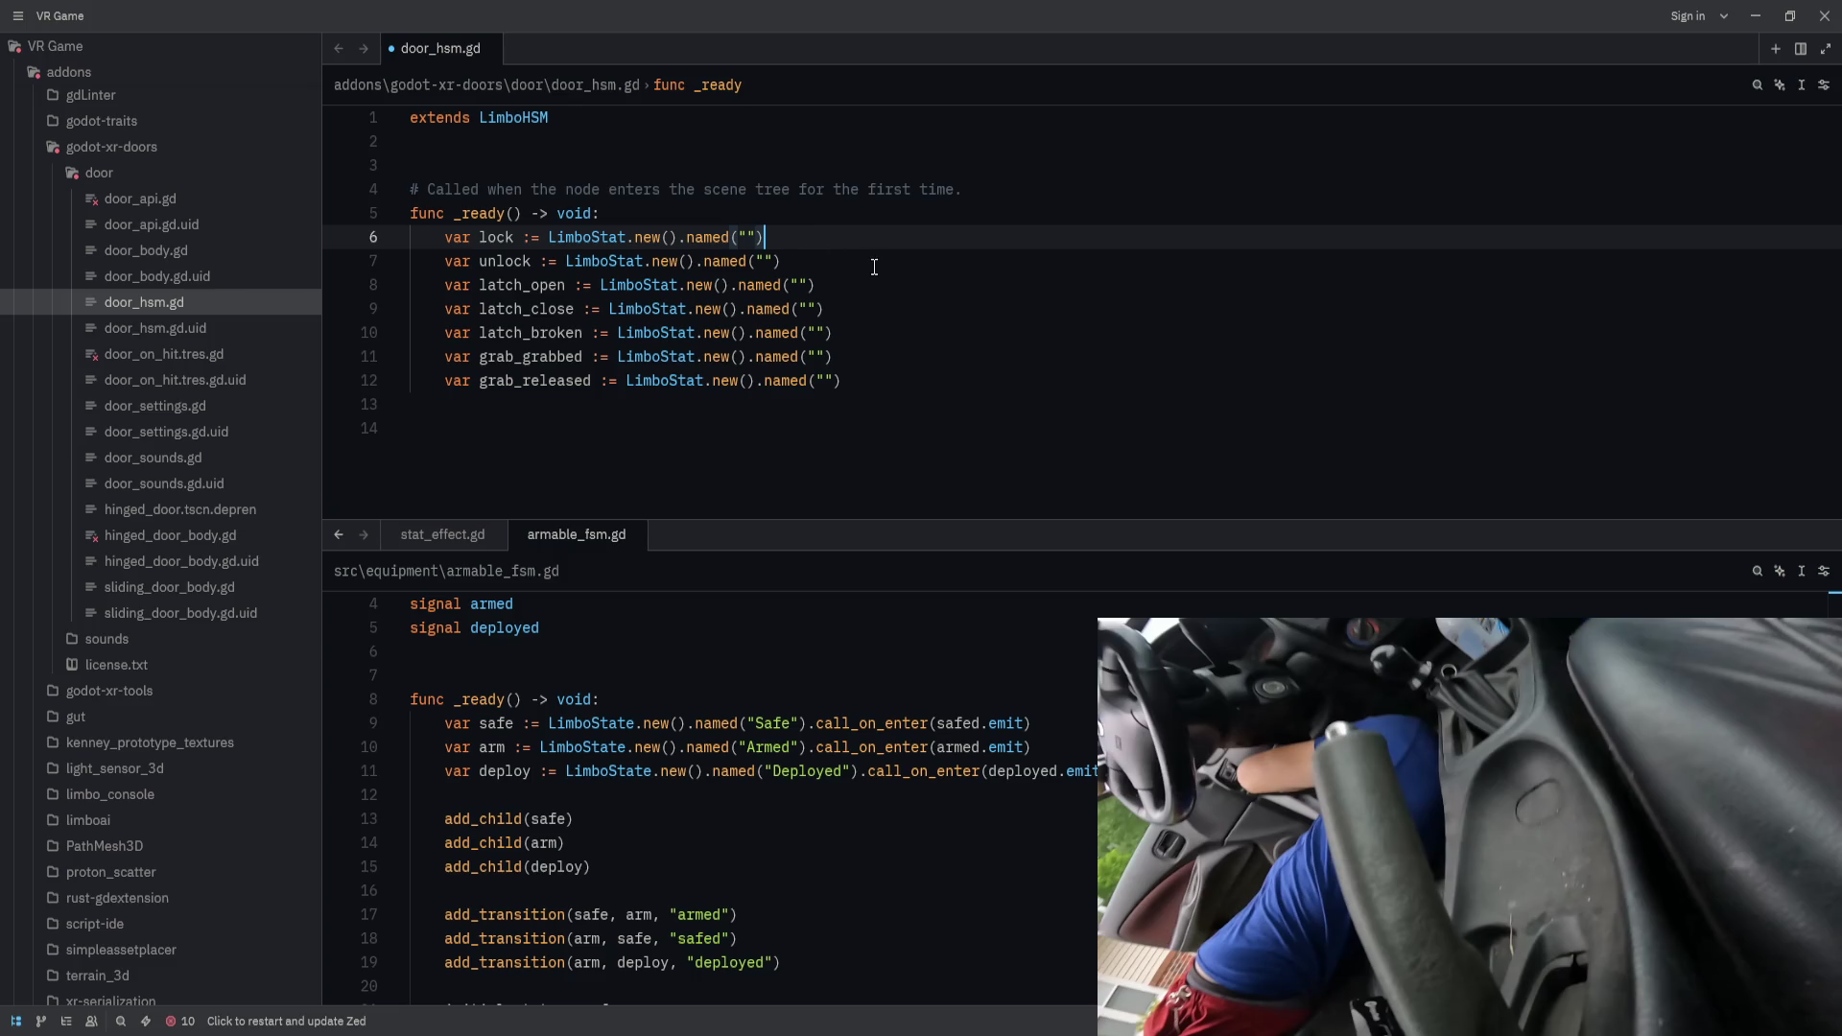
{"action": "left_click", "coordinate": [743, 237]}
Type names into the lock and unlock states' named() calls.
{"action": "type", "text": "locl"}
{"action": "left_click", "coordinate": [521, 237]}
{"action": "left_click", "coordinate": [767, 259]}
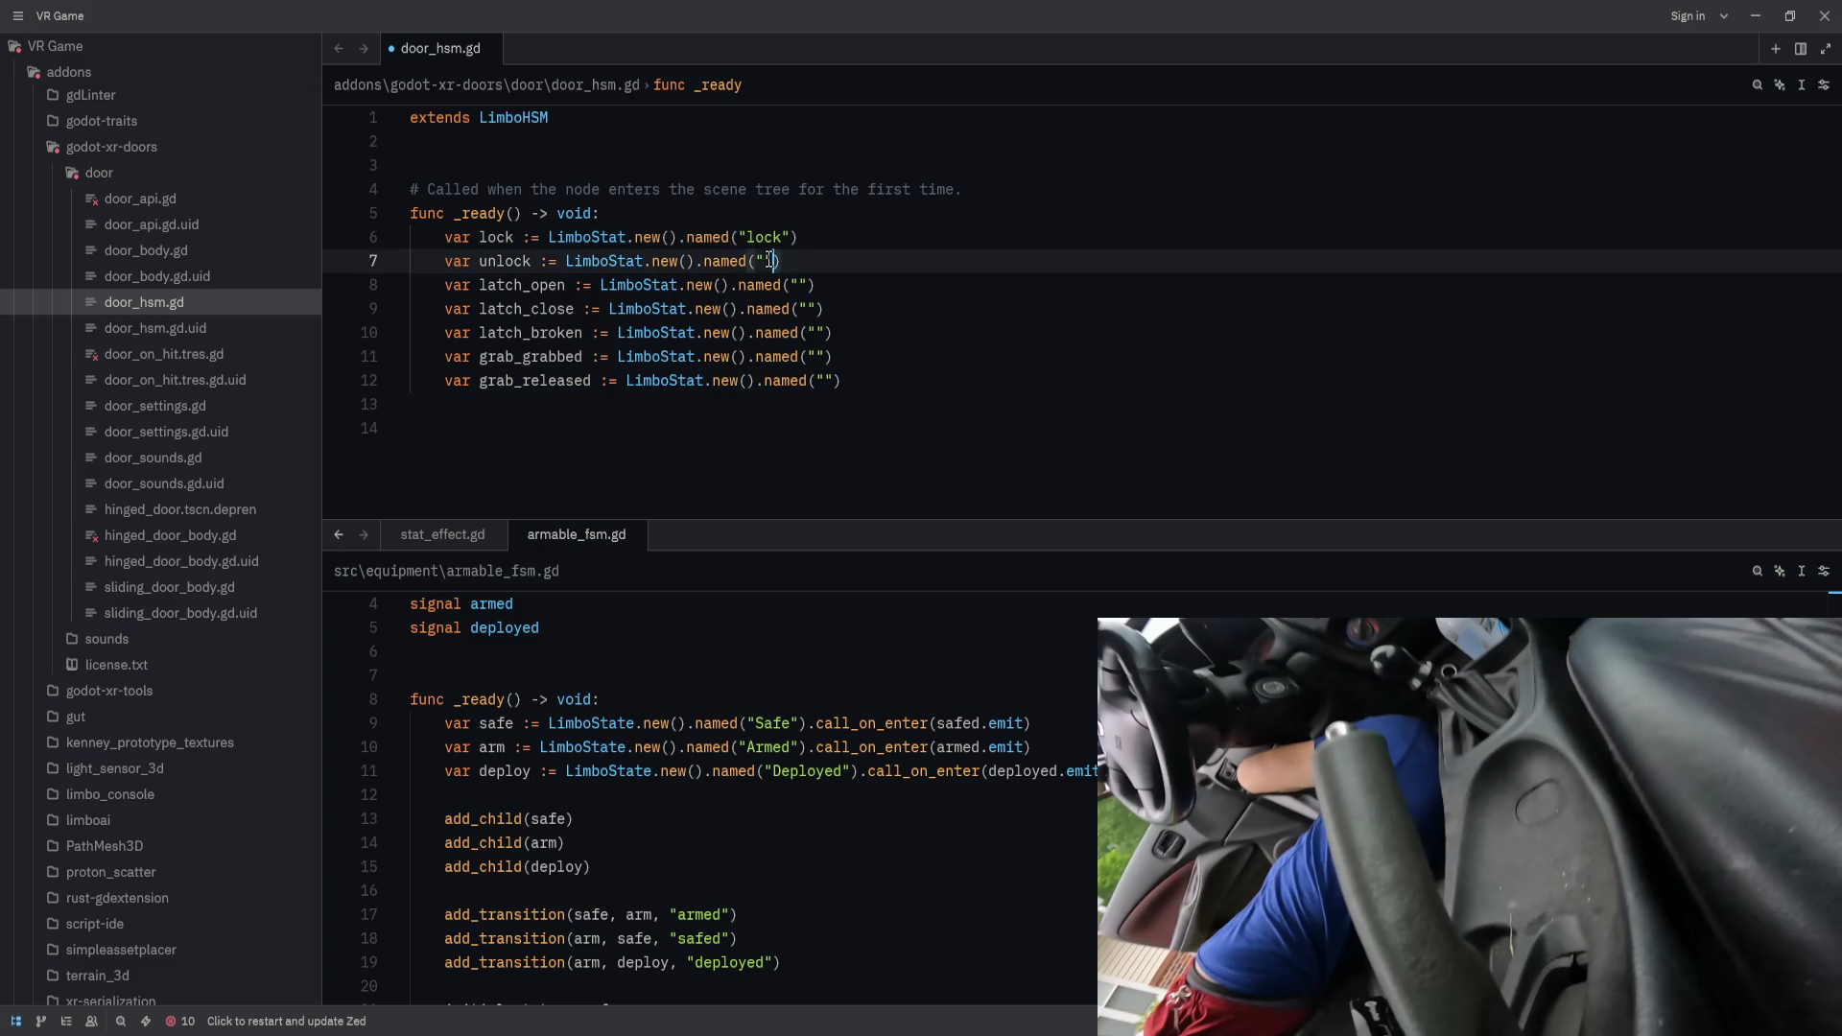
{"action": "type", "text": "unlock"}
{"action": "key", "text": "Escape"}
Capitalise the first two state names to 'Lock' and 'Unlock'.
{"action": "scroll", "coordinate": [832, 761], "scroll_direction": "down", "scroll_amount": 1}
{"action": "scroll", "coordinate": [831, 761], "scroll_direction": "up", "scroll_amount": 1}
{"action": "double_click", "coordinate": [752, 234]}
{"action": "type", "text": "Lock"}
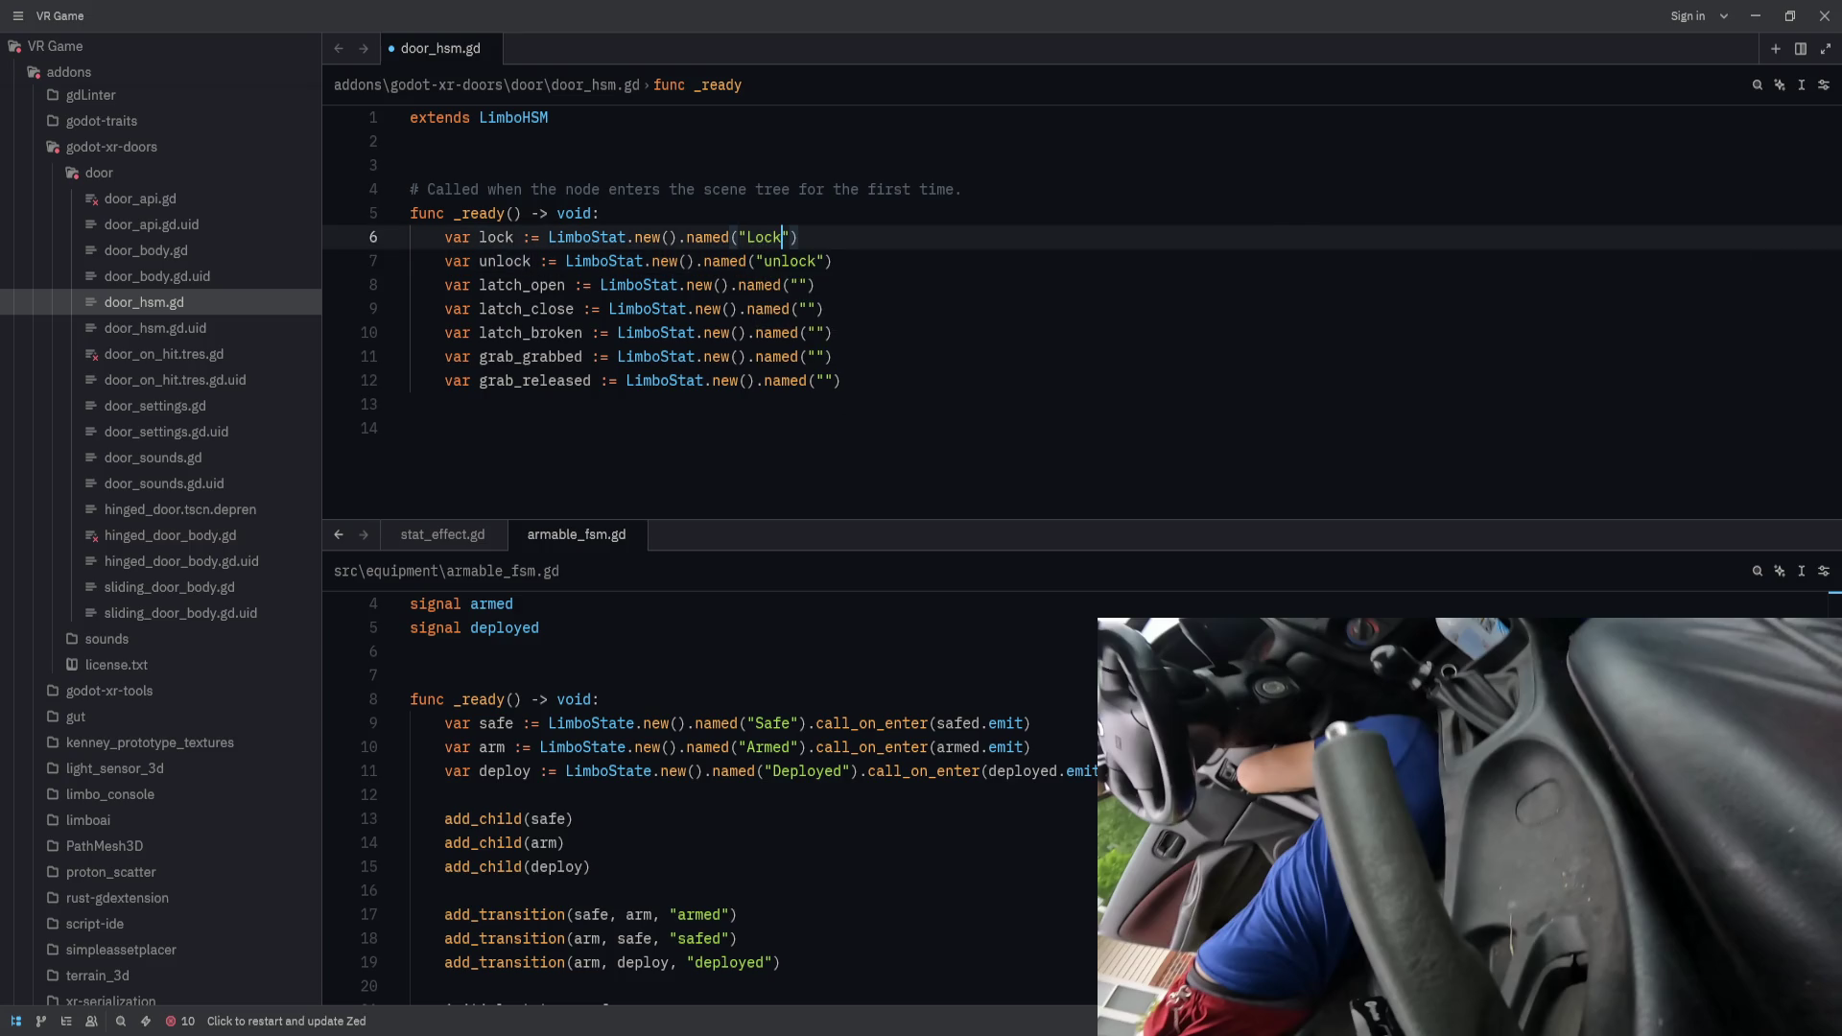
{"action": "left_click", "coordinate": [782, 261]}
{"action": "key", "text": "BackSpace"}
{"action": "type", "text": "U"}
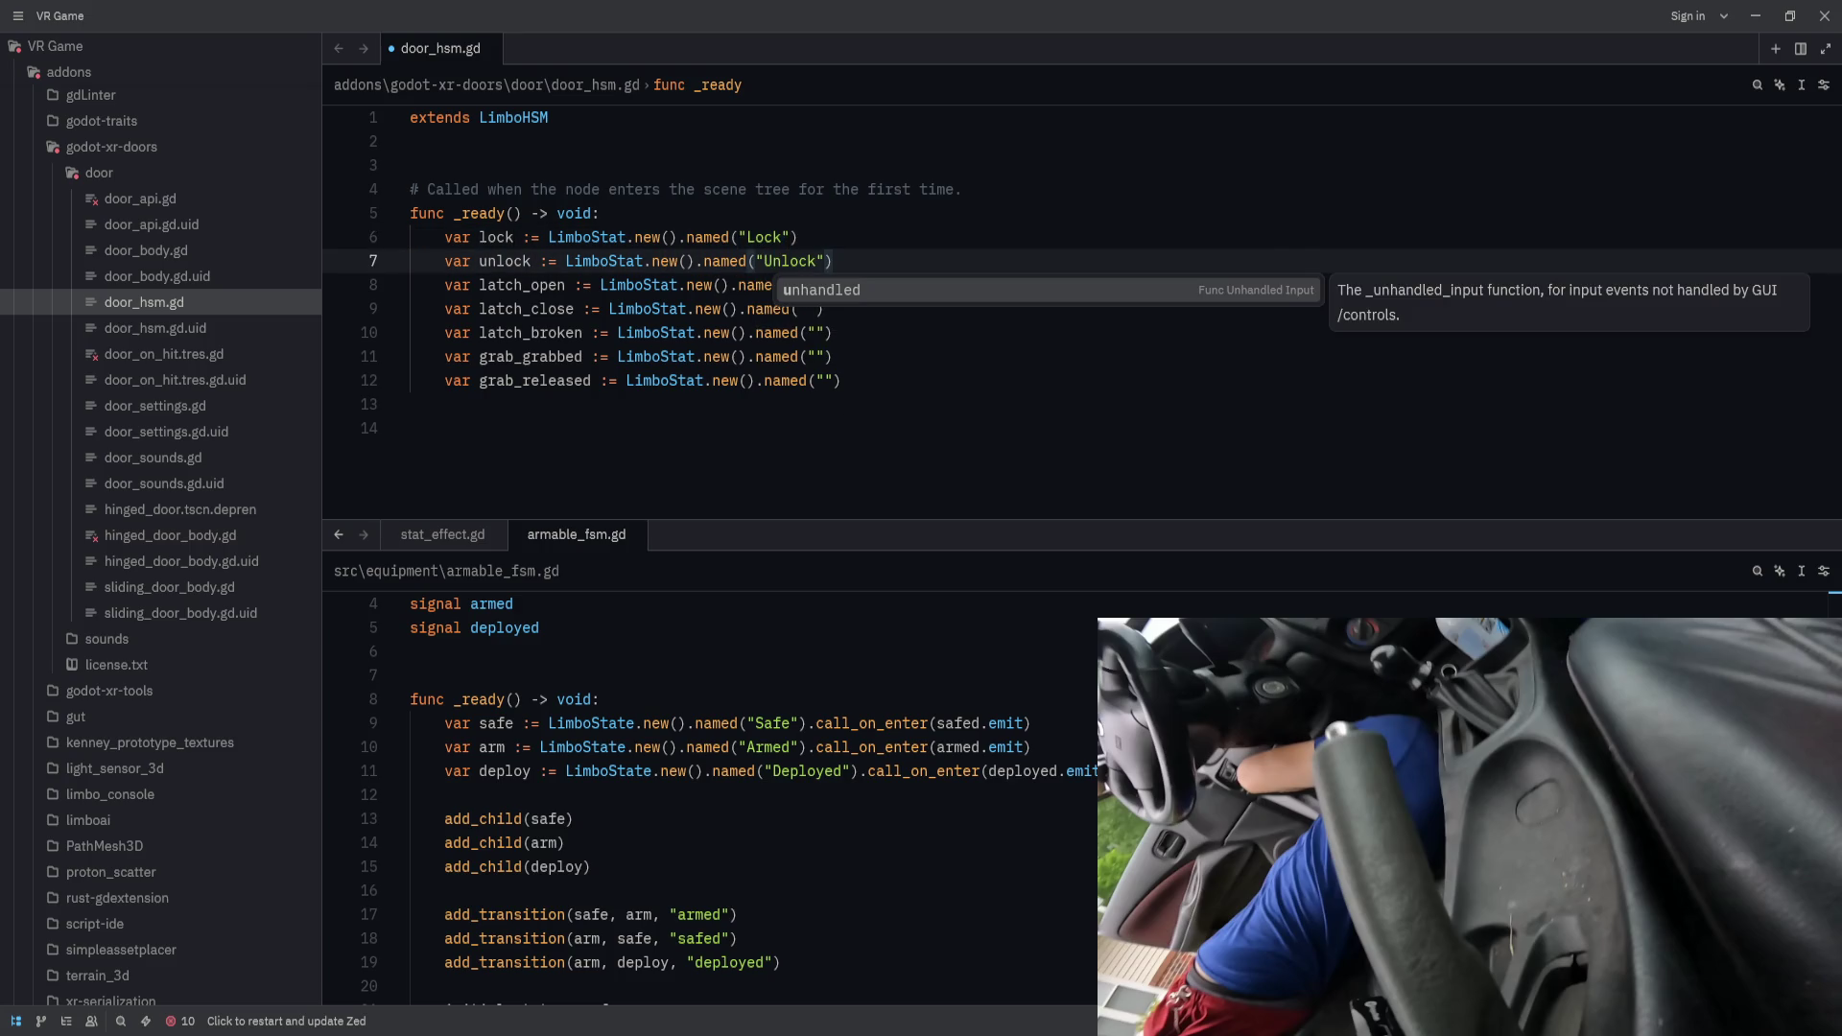
Enter 'Latch_' in the latch_open, latch_close and latch_broken names at once.
{"action": "left_click", "coordinate": [782, 285]}
{"action": "key", "text": "Right"}
{"action": "key", "text": "Right"}
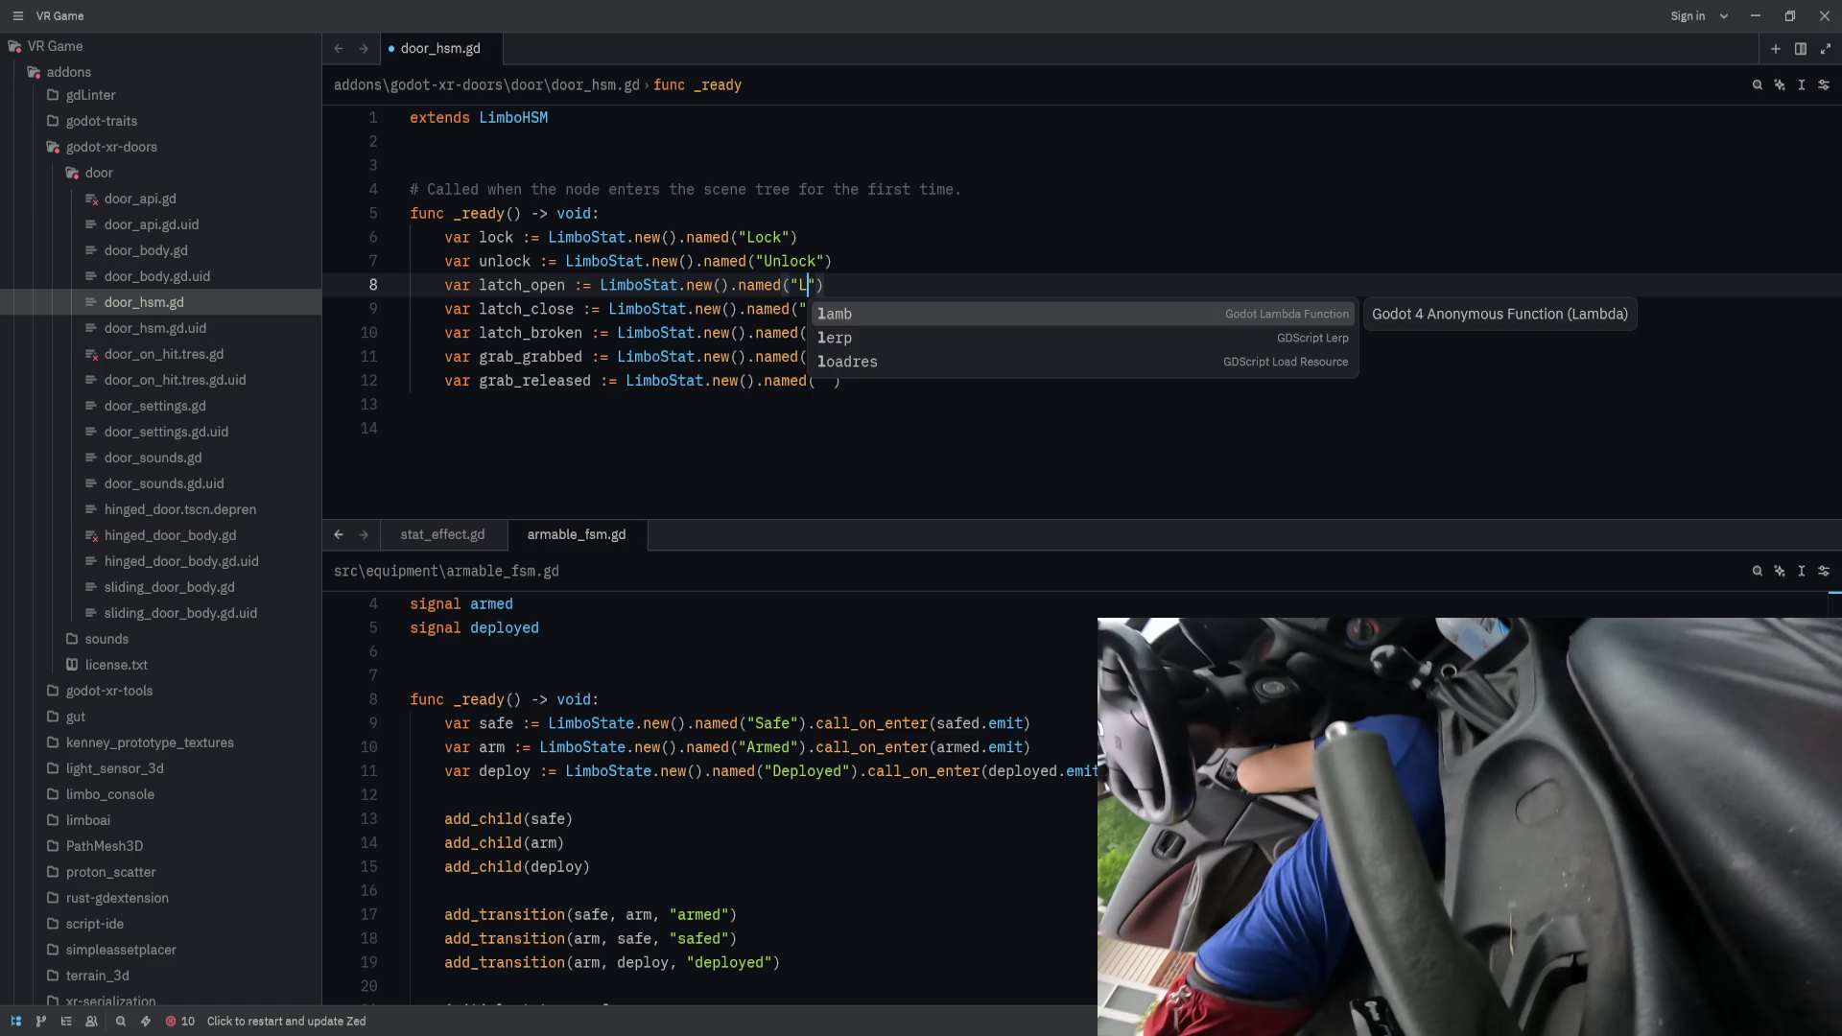
{"action": "left_click", "coordinate": [809, 309], "text": "alt"}
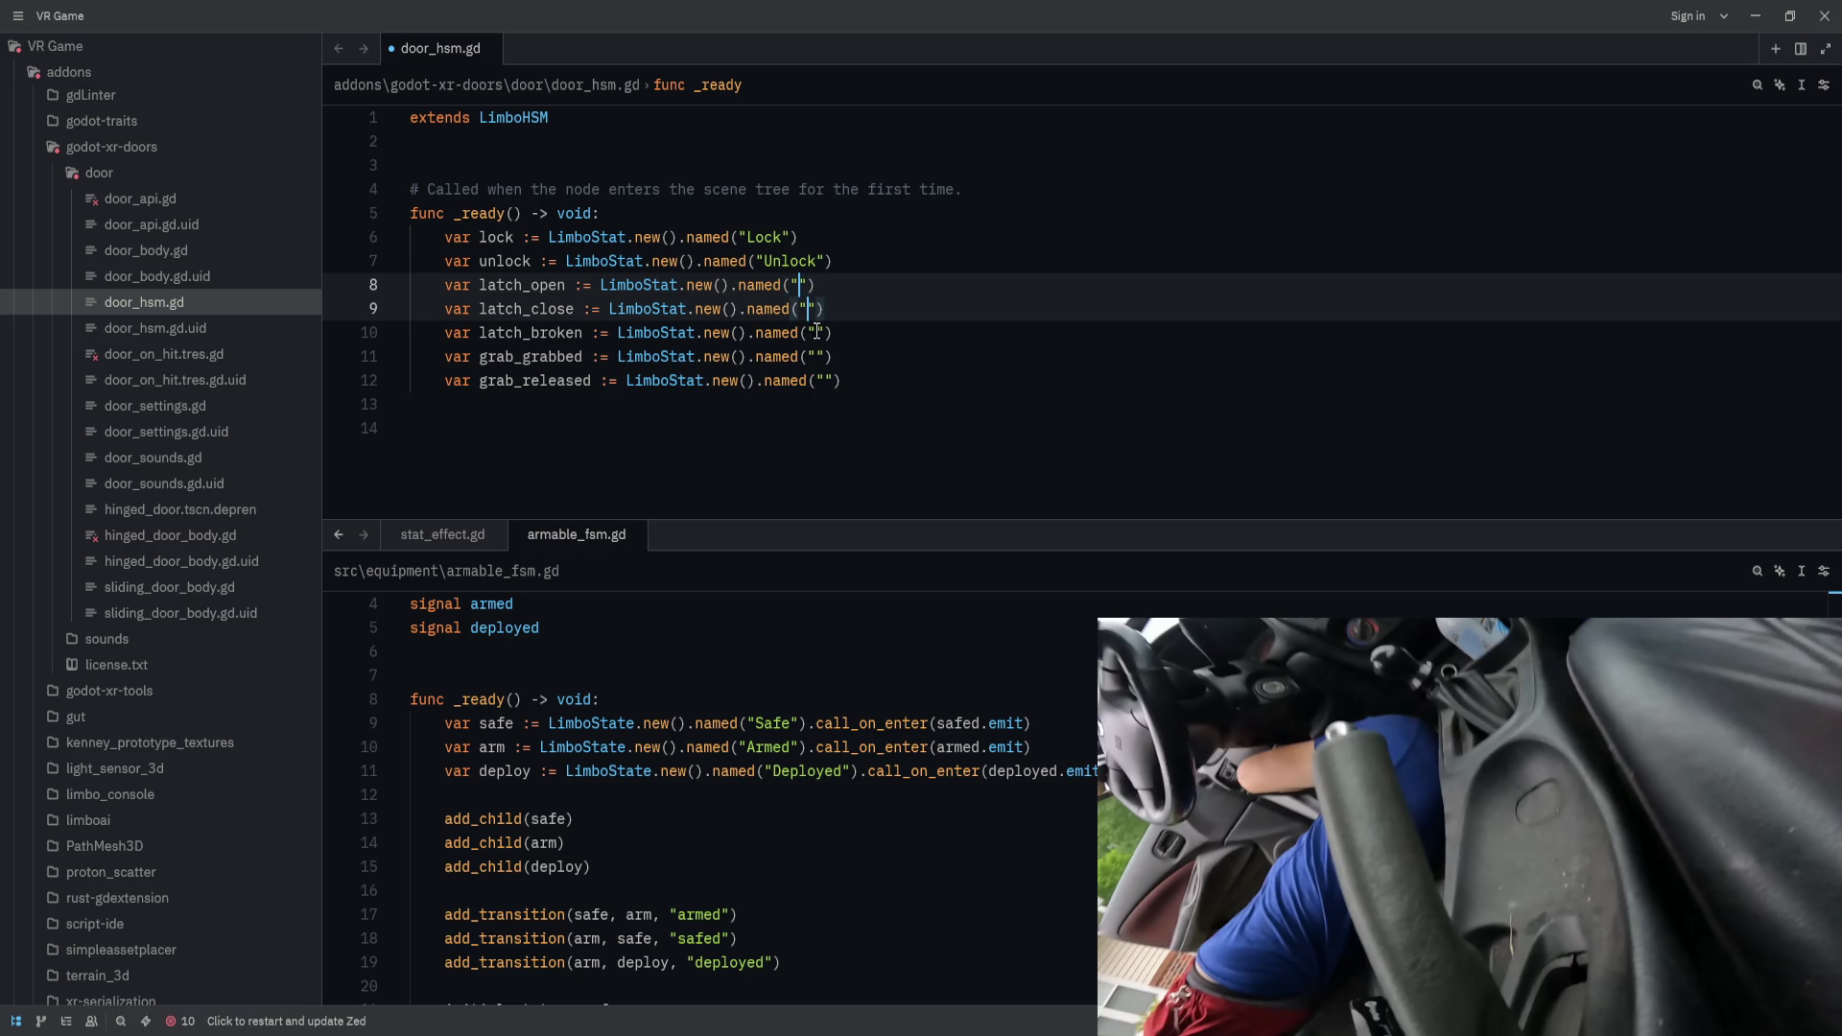
{"action": "left_click", "coordinate": [817, 332], "text": "alt"}
{"action": "type", "text": "Latch_"}
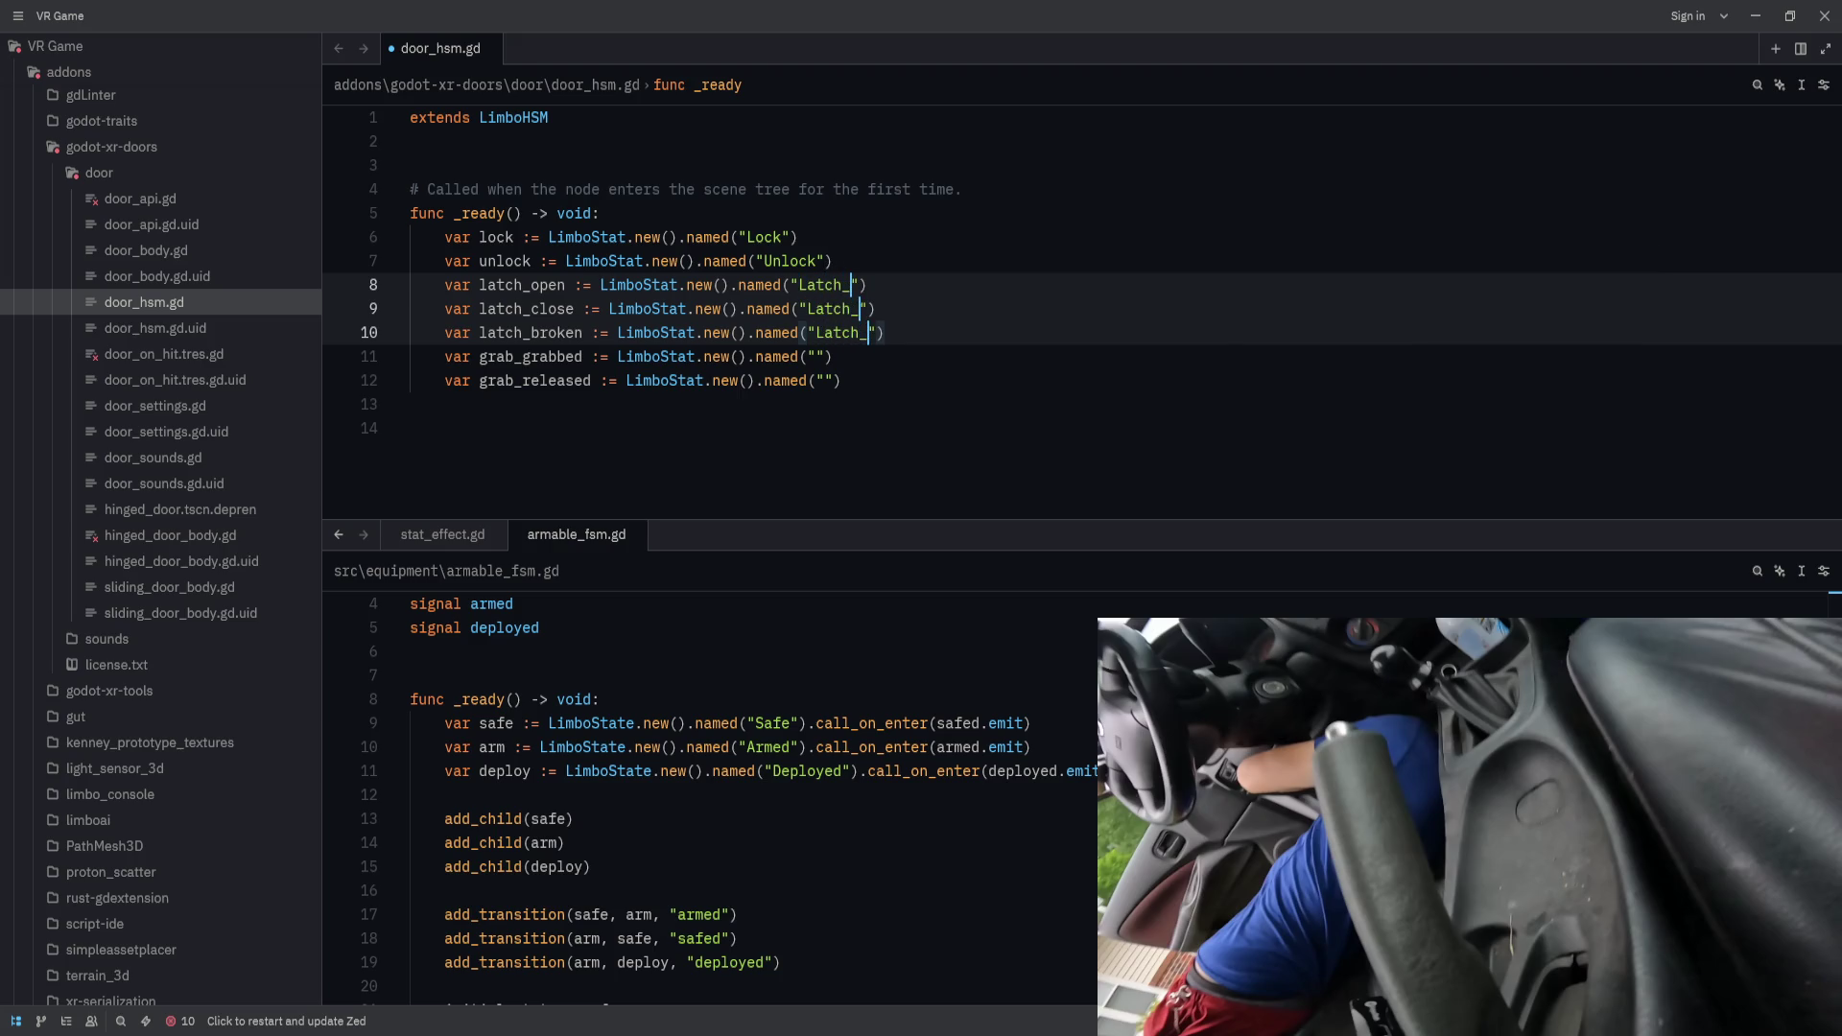
Complete the latch state names as LatchOpen, LatchClose and LatchBroken.
{"action": "left_click", "coordinate": [848, 285]}
{"action": "key", "text": "BackSpace"}
{"action": "type", "text": "Open"}
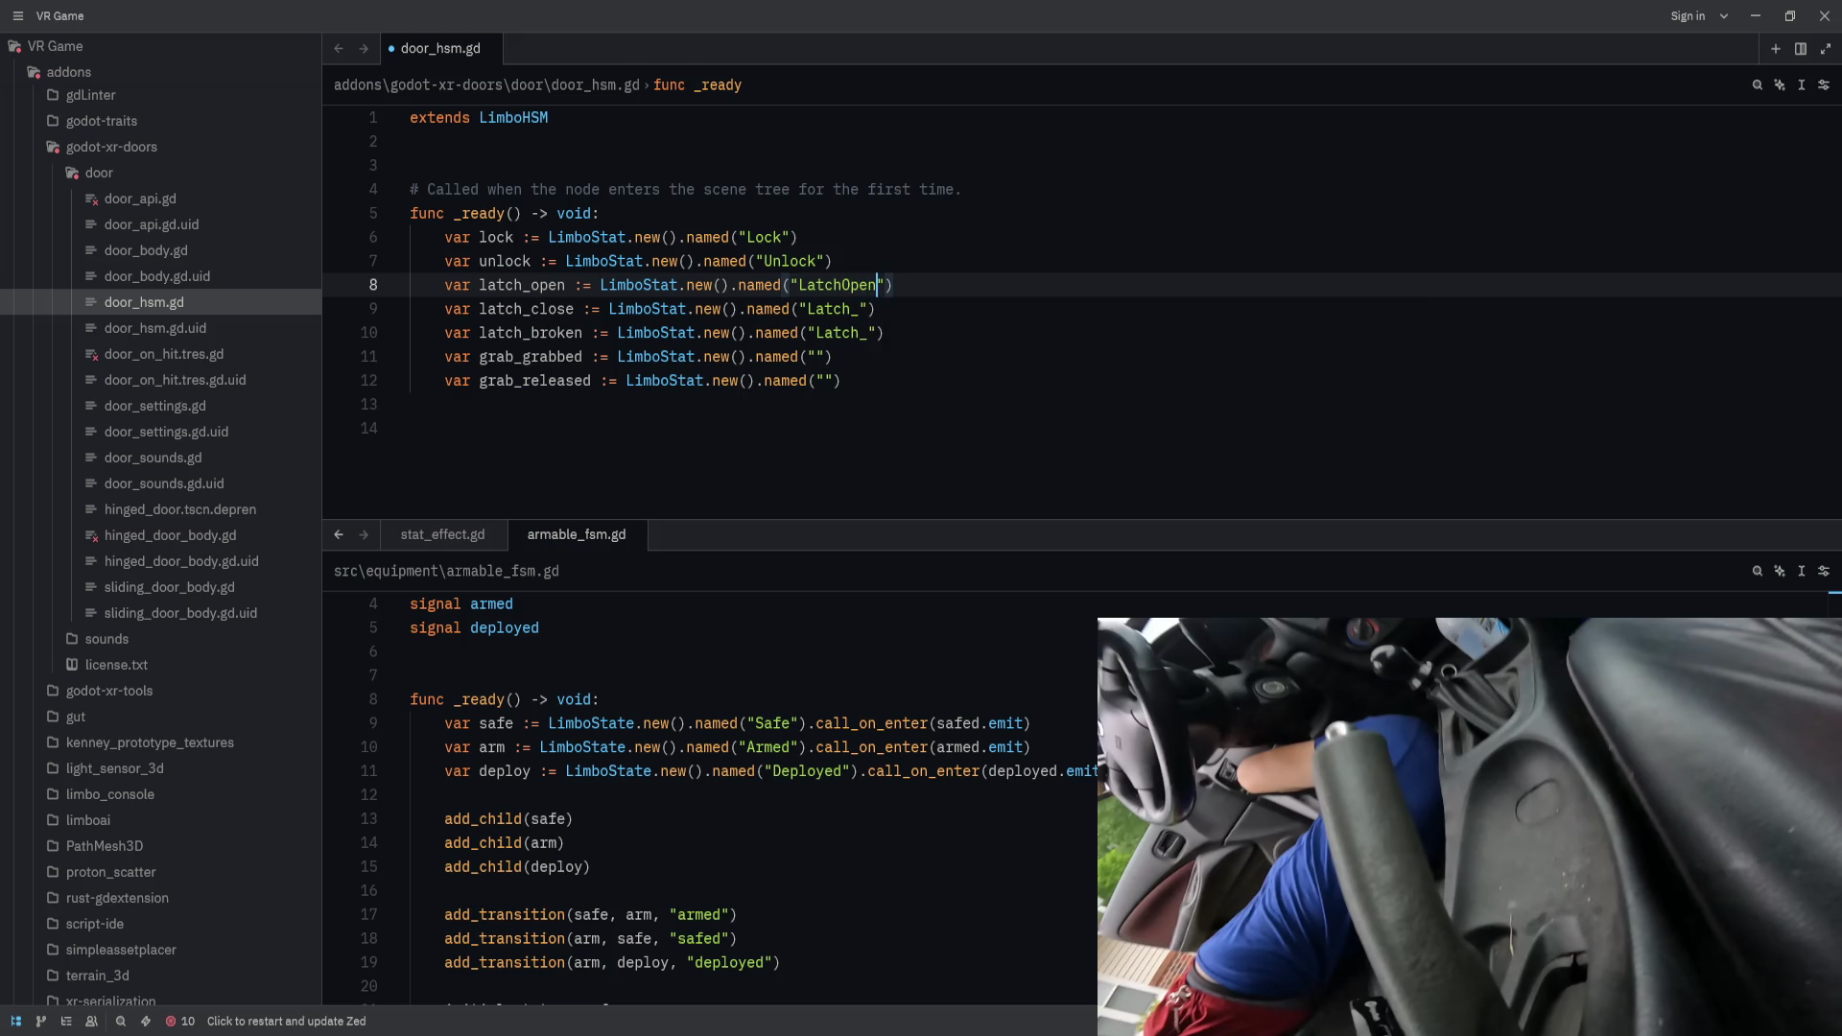
{"action": "left_click", "coordinate": [860, 309]}
{"action": "key", "text": "BackSpace"}
{"action": "type", "text": "Closed"}
{"action": "key", "text": "BackSpace"}
{"action": "left_click", "coordinate": [885, 332]}
{"action": "key", "text": "BackSpace"}
{"action": "type", "text": "Broken"}
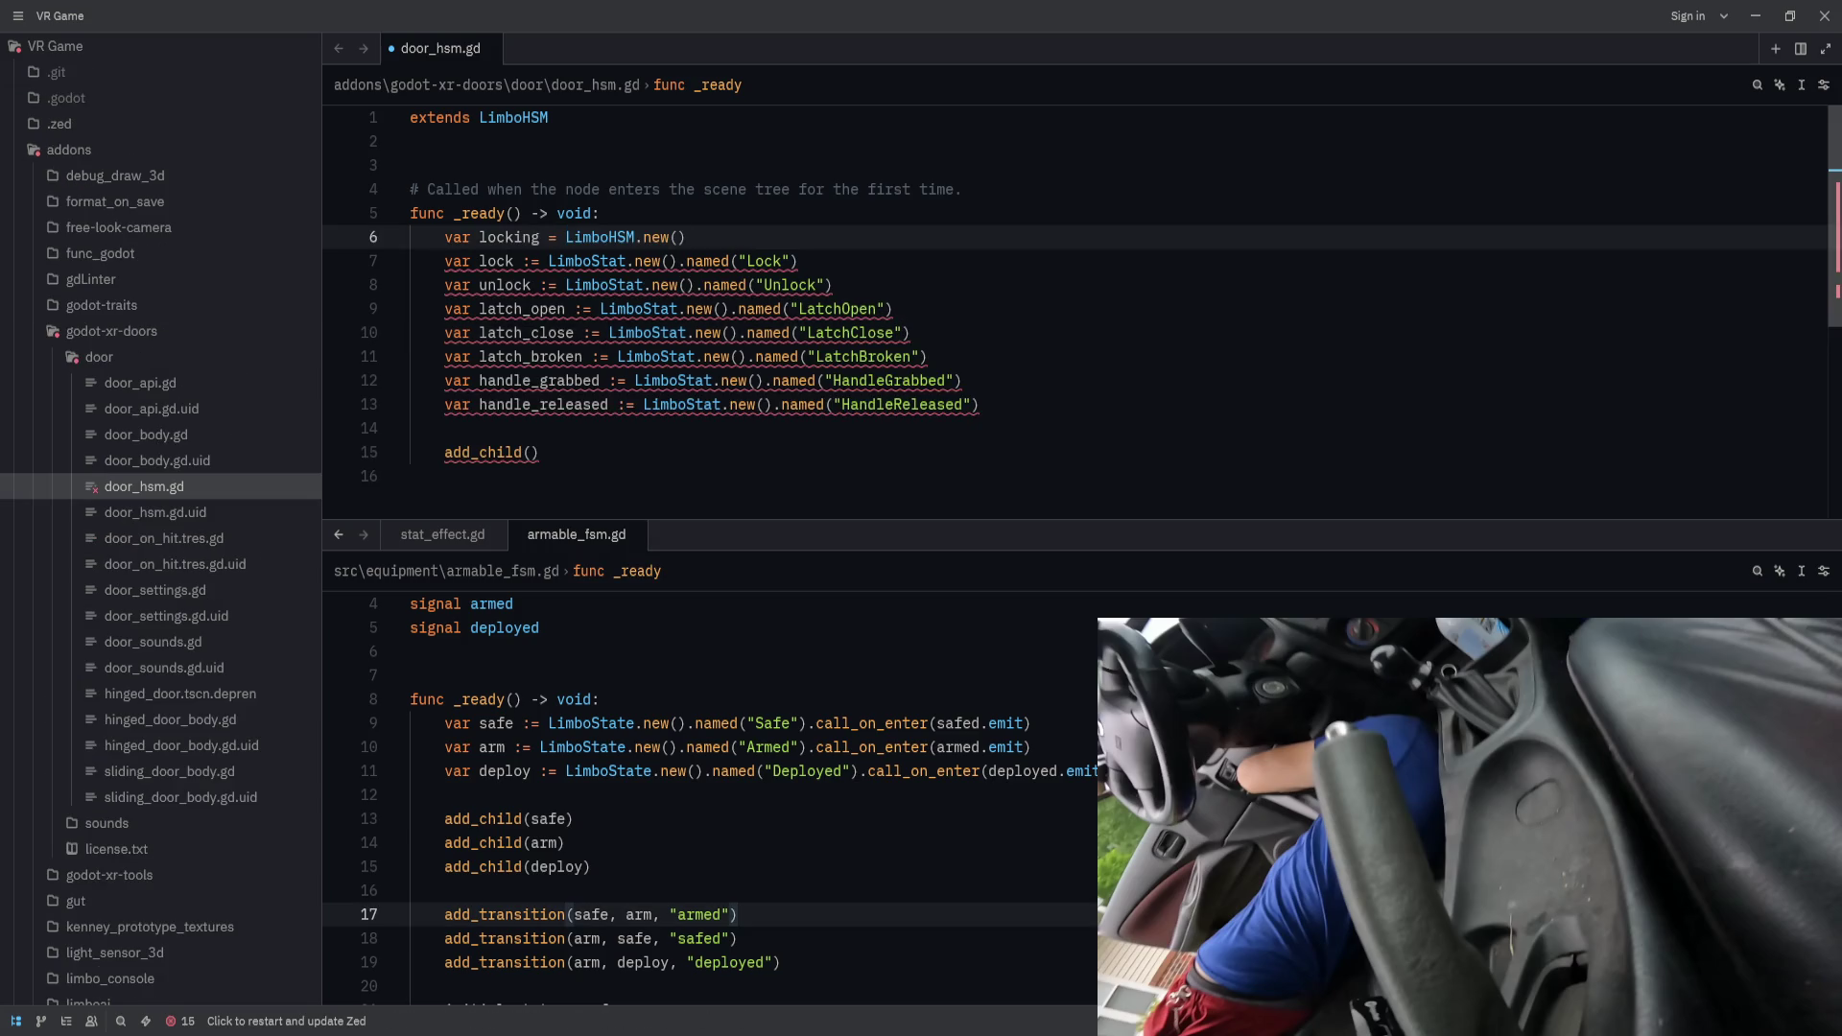
Declare var latching = LimboHSM.new() and var handling = LimboHSM.new() below locking, then a blank line.
{"action": "key", "text": "Return"}
{"action": "type", "text": "var latching = "}
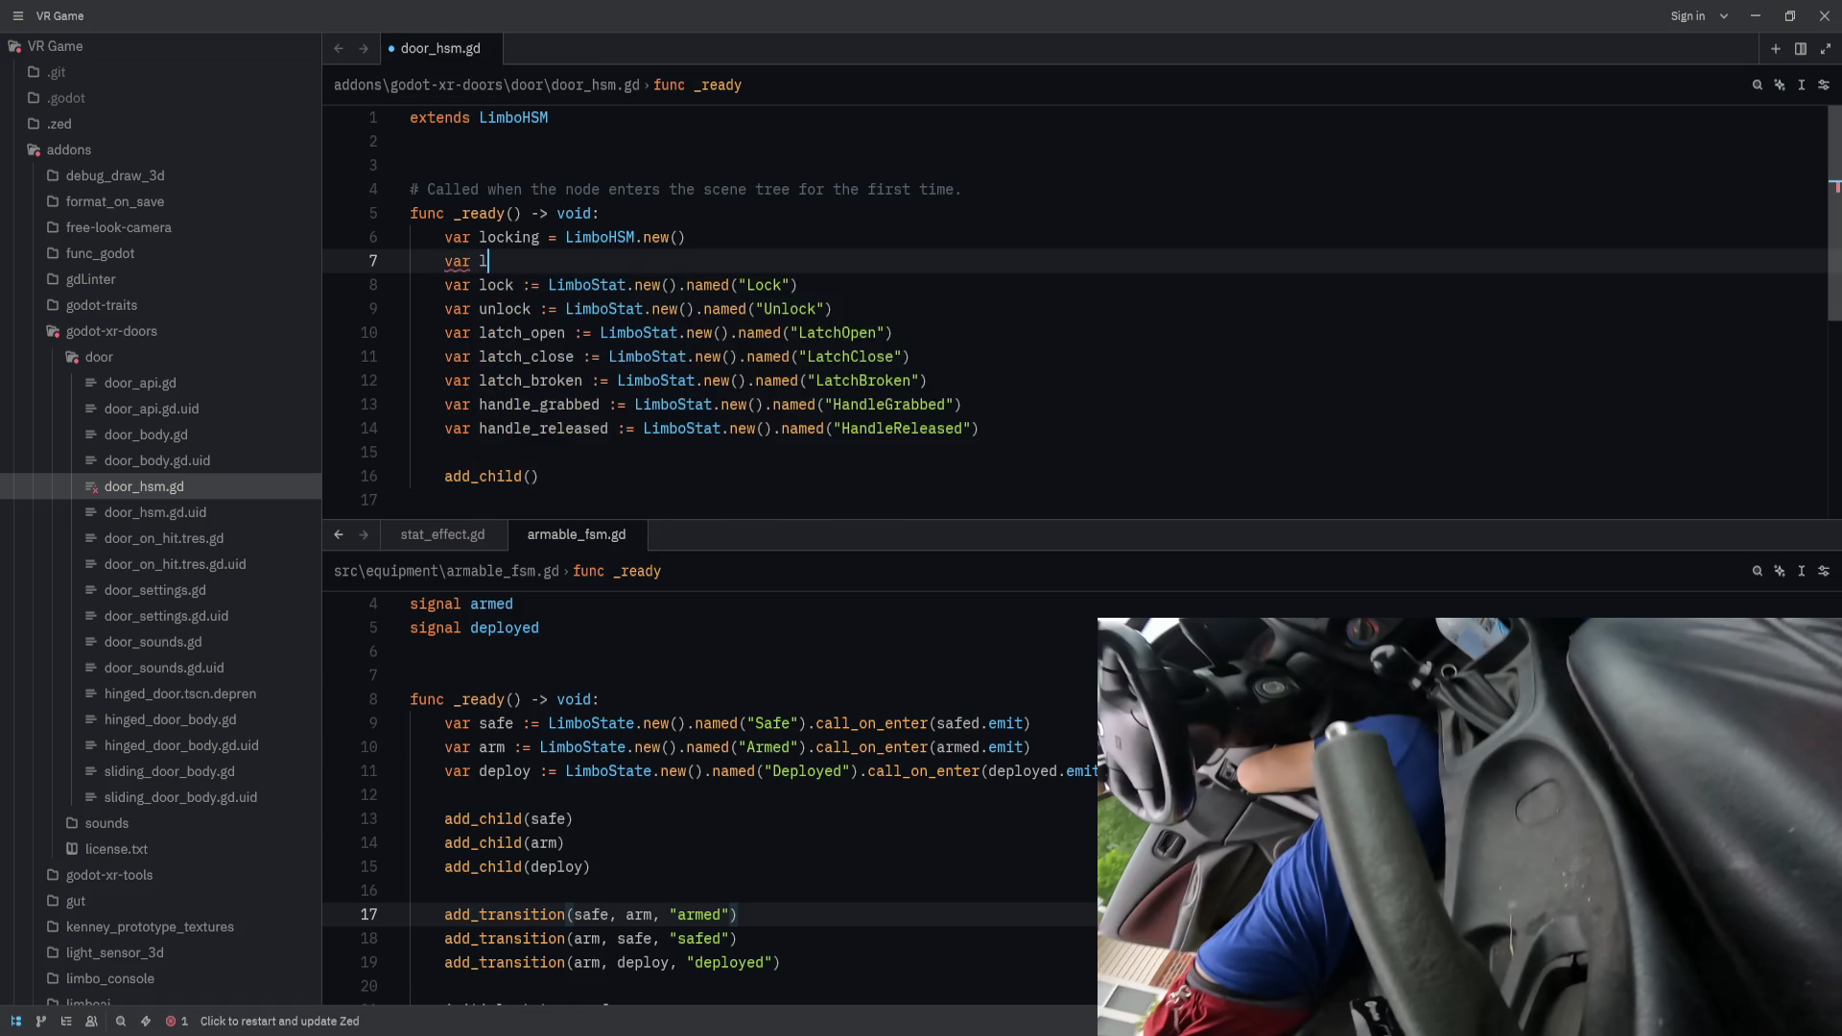
{"action": "type", "text": "LimboHSM.new"}
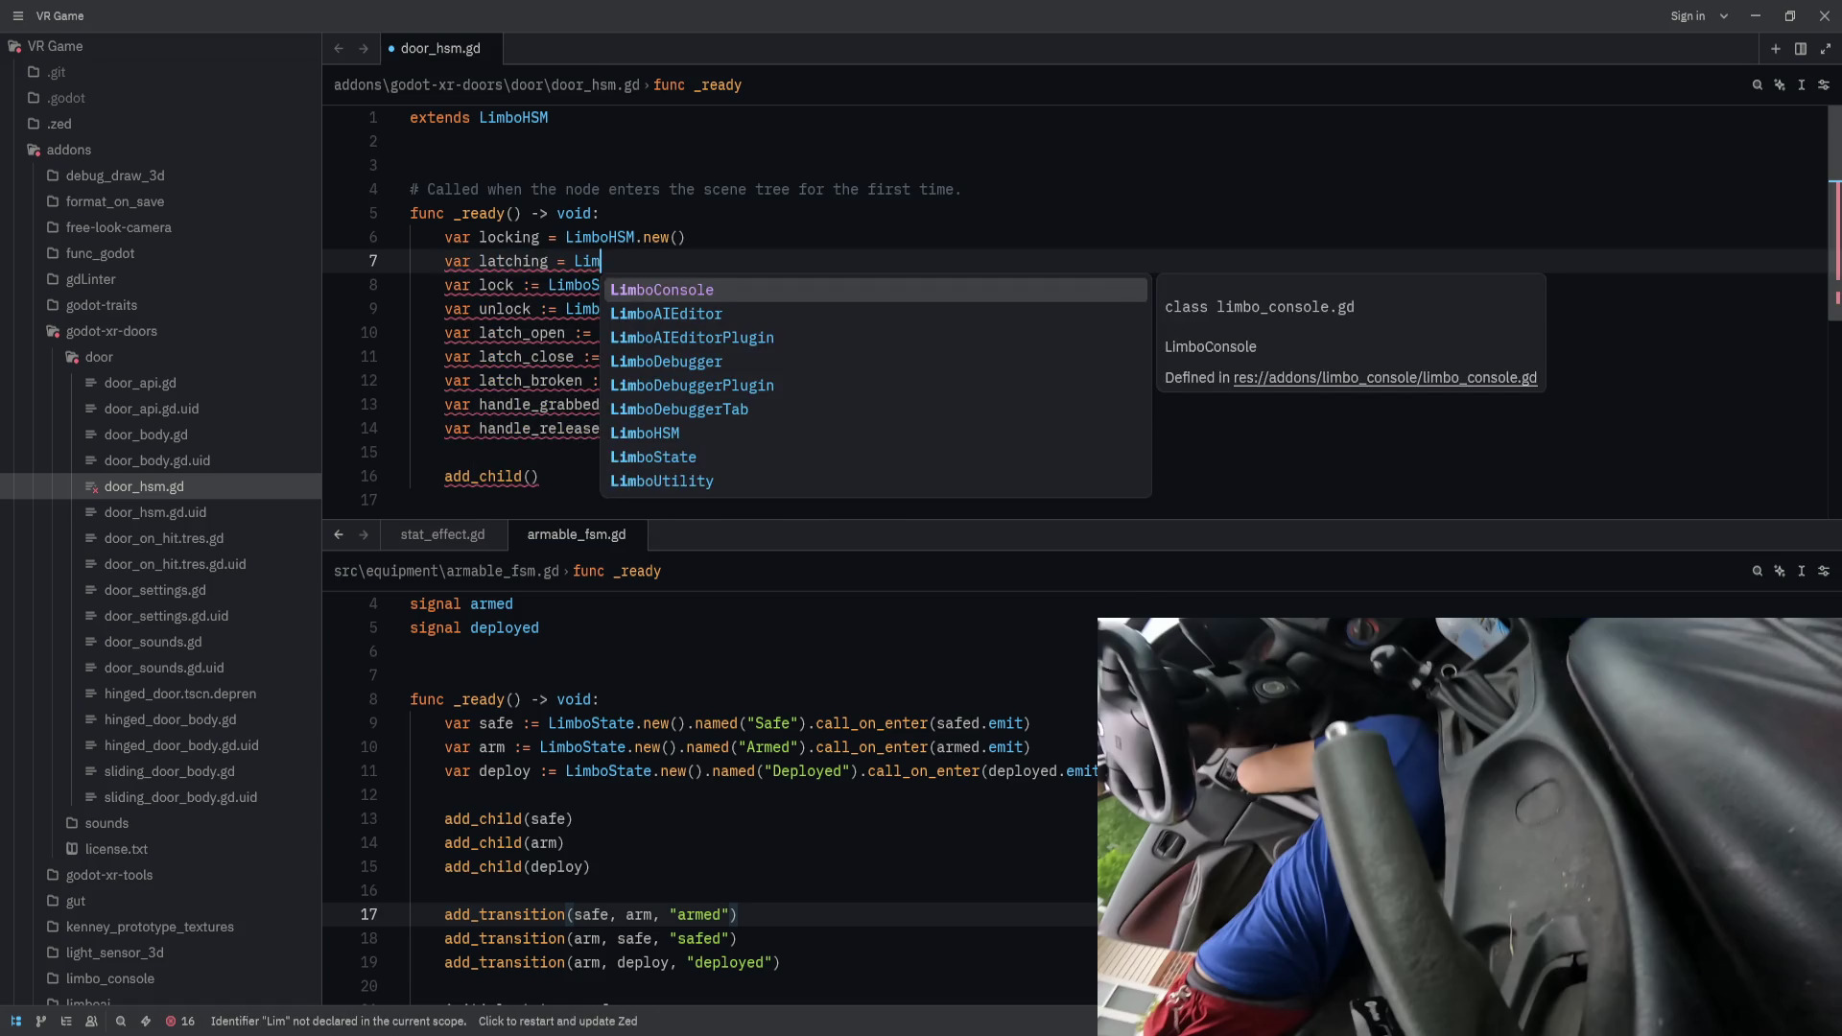
{"action": "key", "text": "Return"}
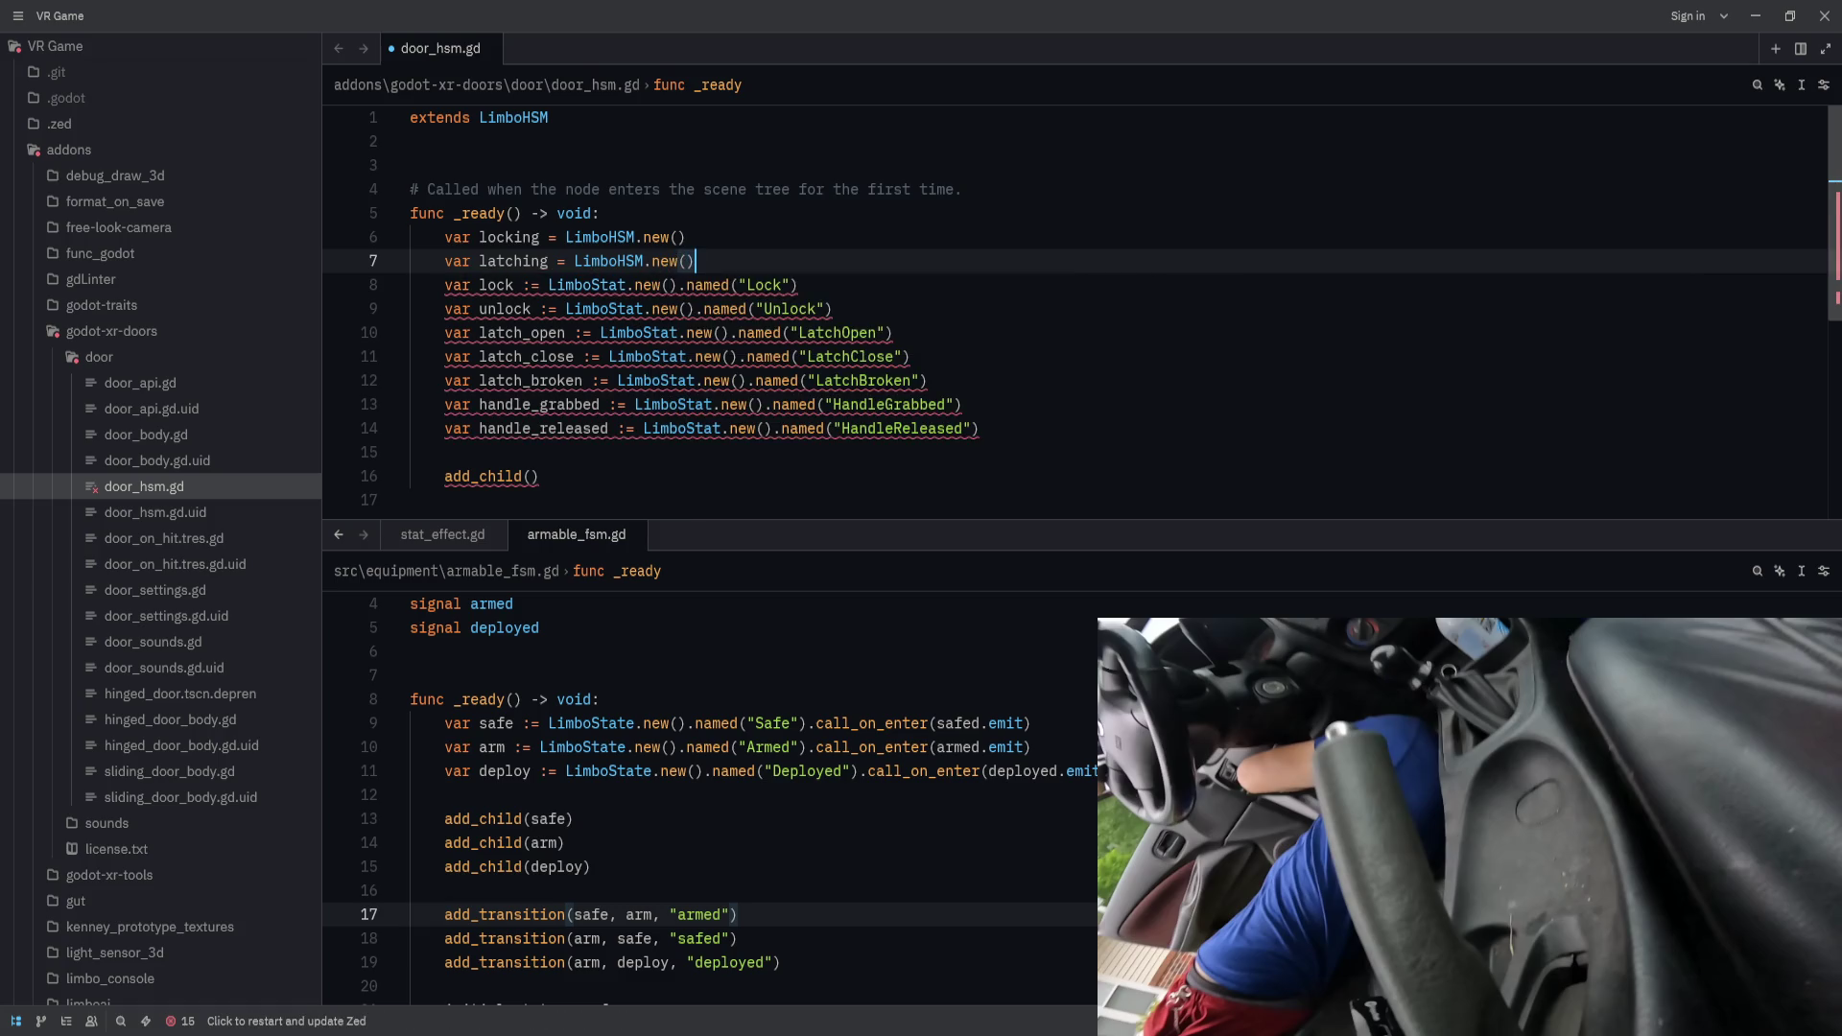
{"action": "key", "text": "Return"}
{"action": "type", "text": "var "}
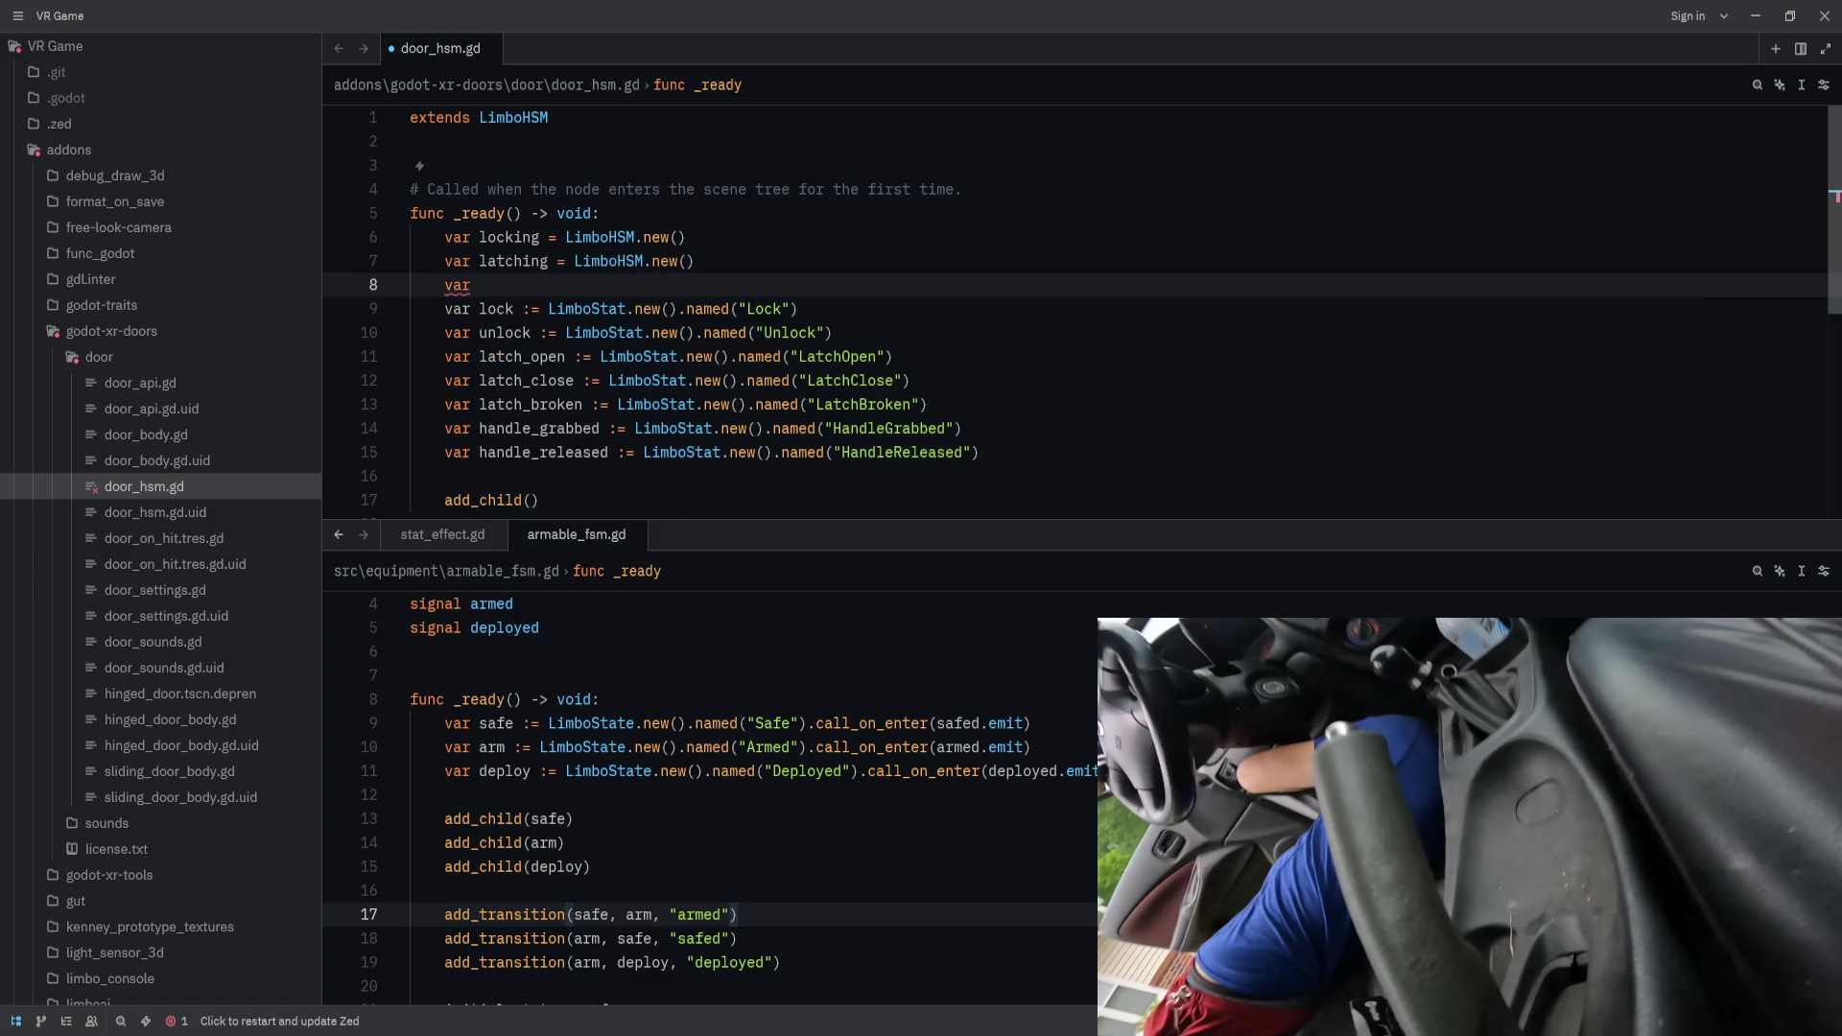
{"action": "type", "text": "handle"}
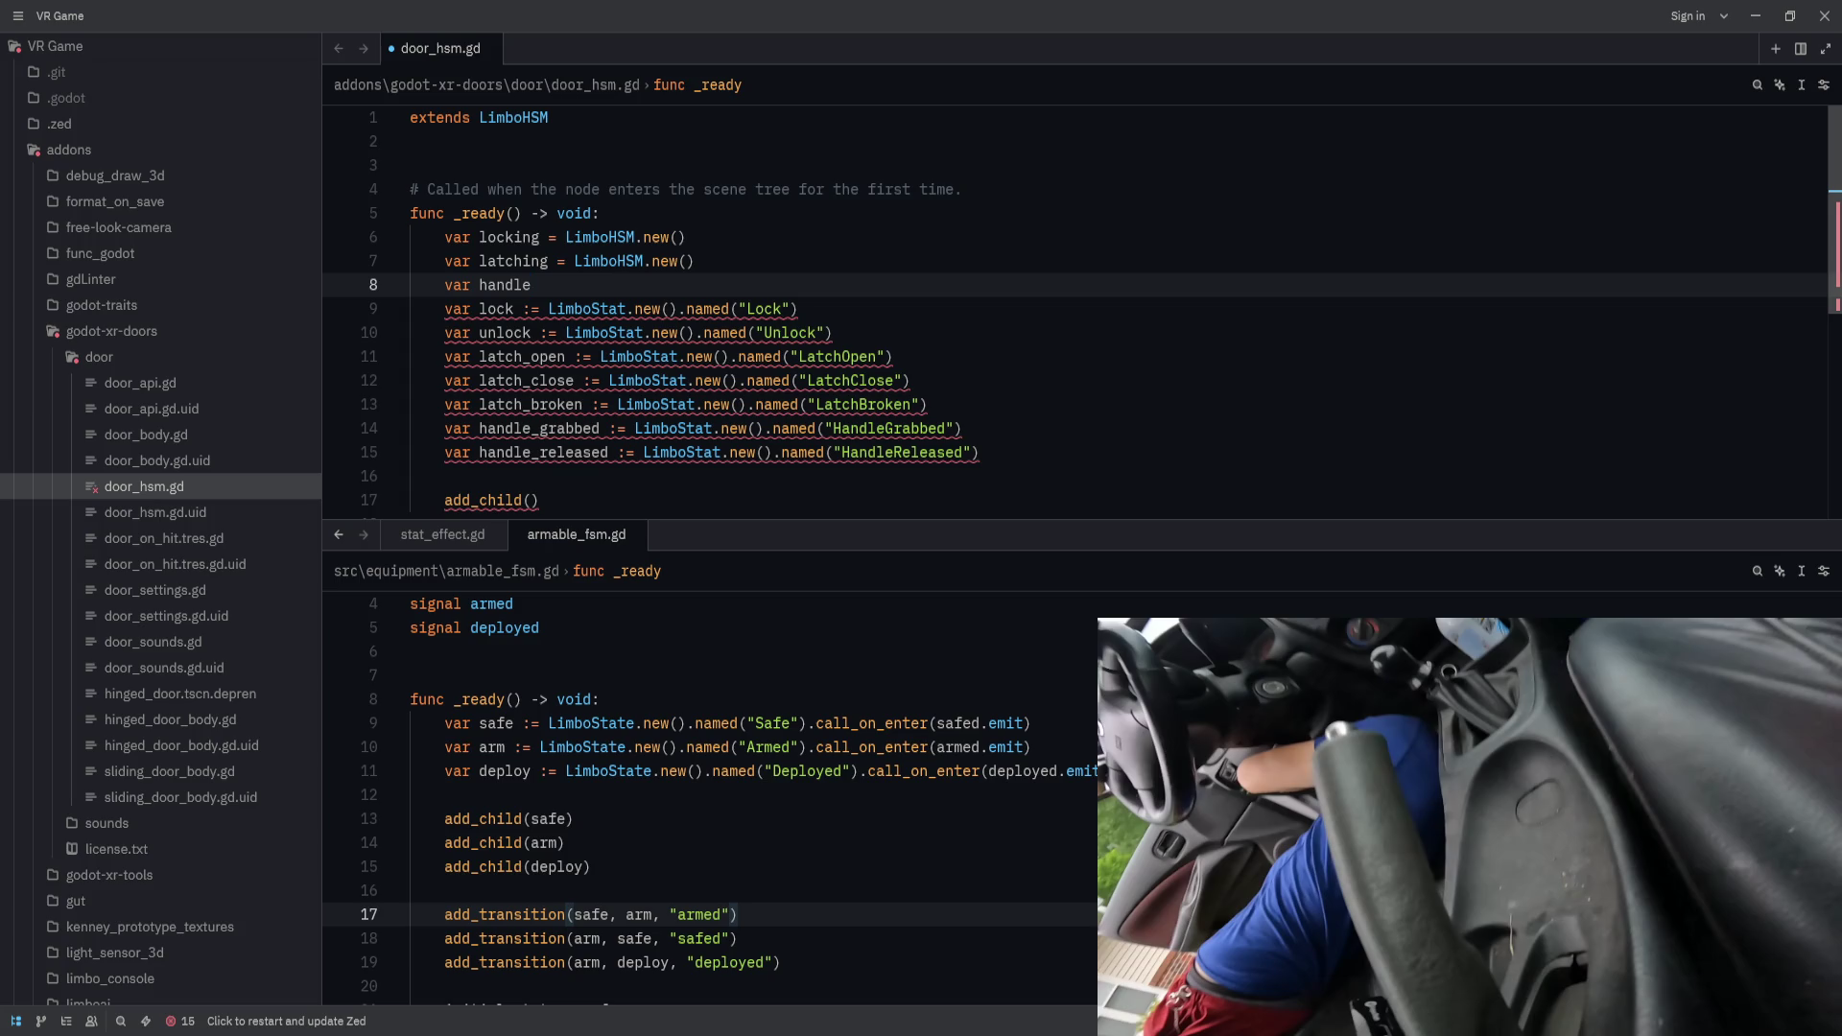
{"action": "type", "text": "ing = Limbo"}
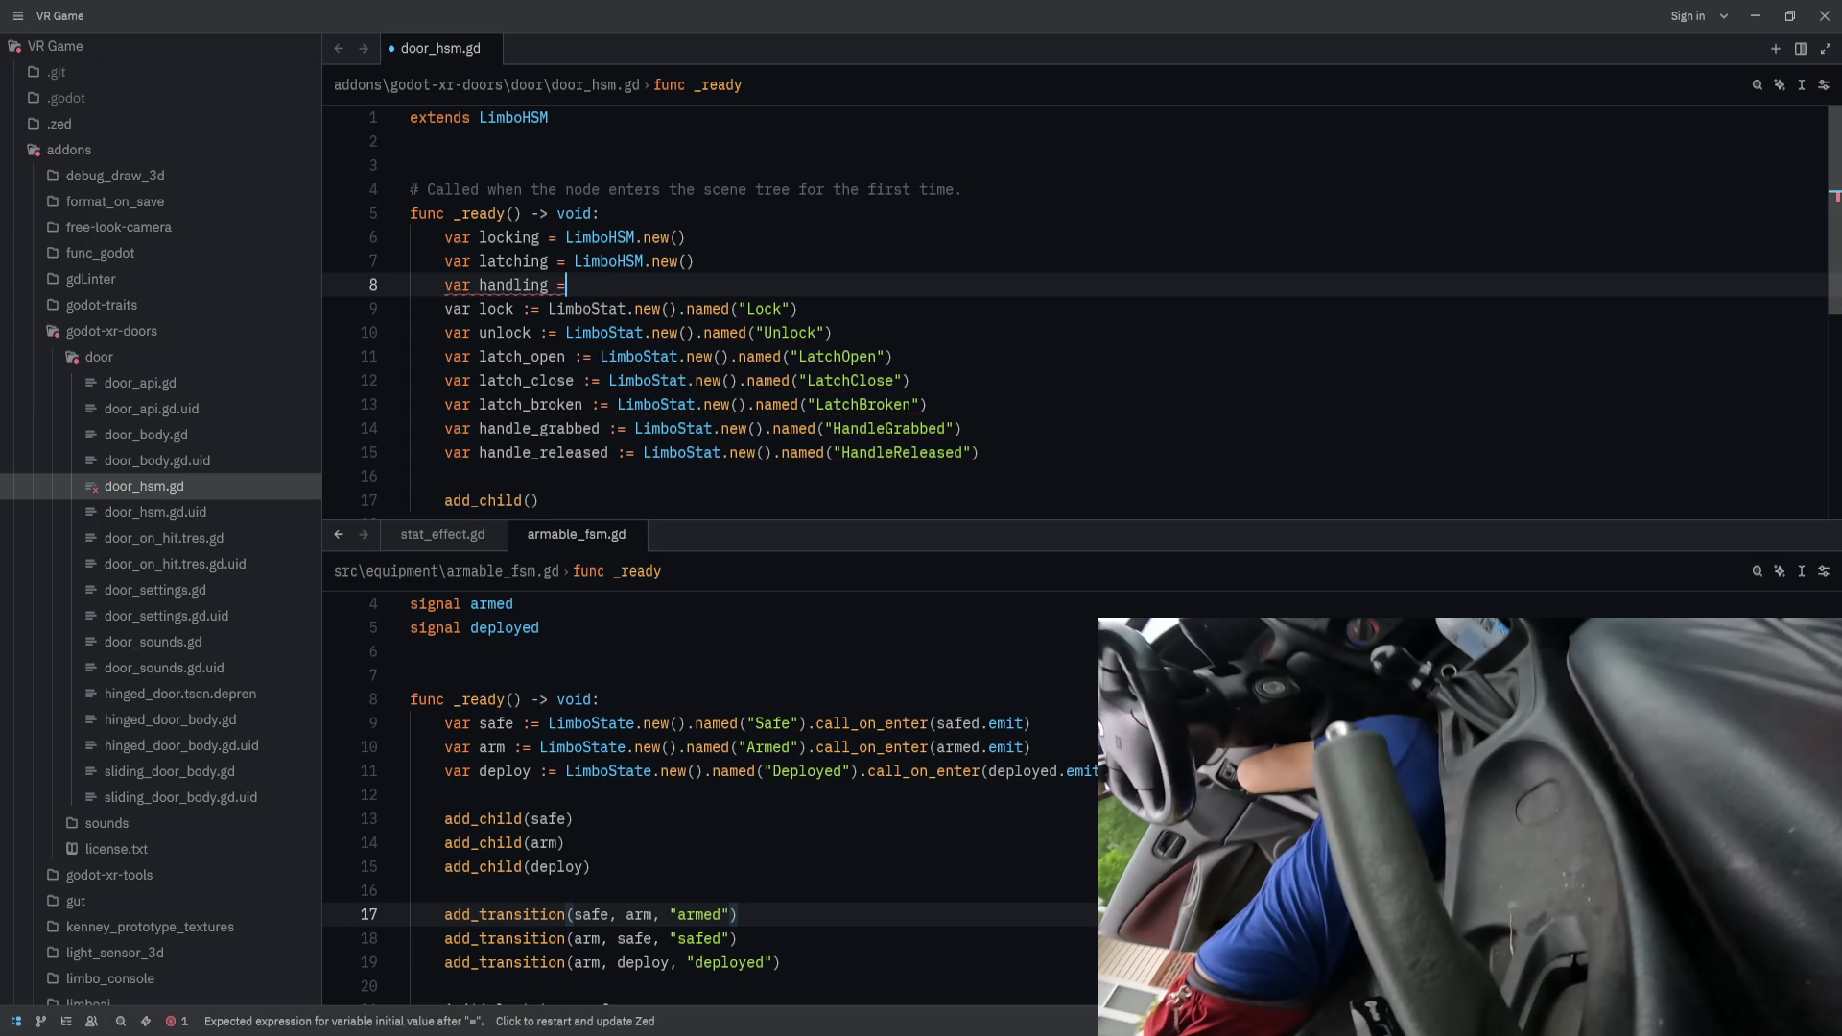
{"action": "type", "text": "Hs"}
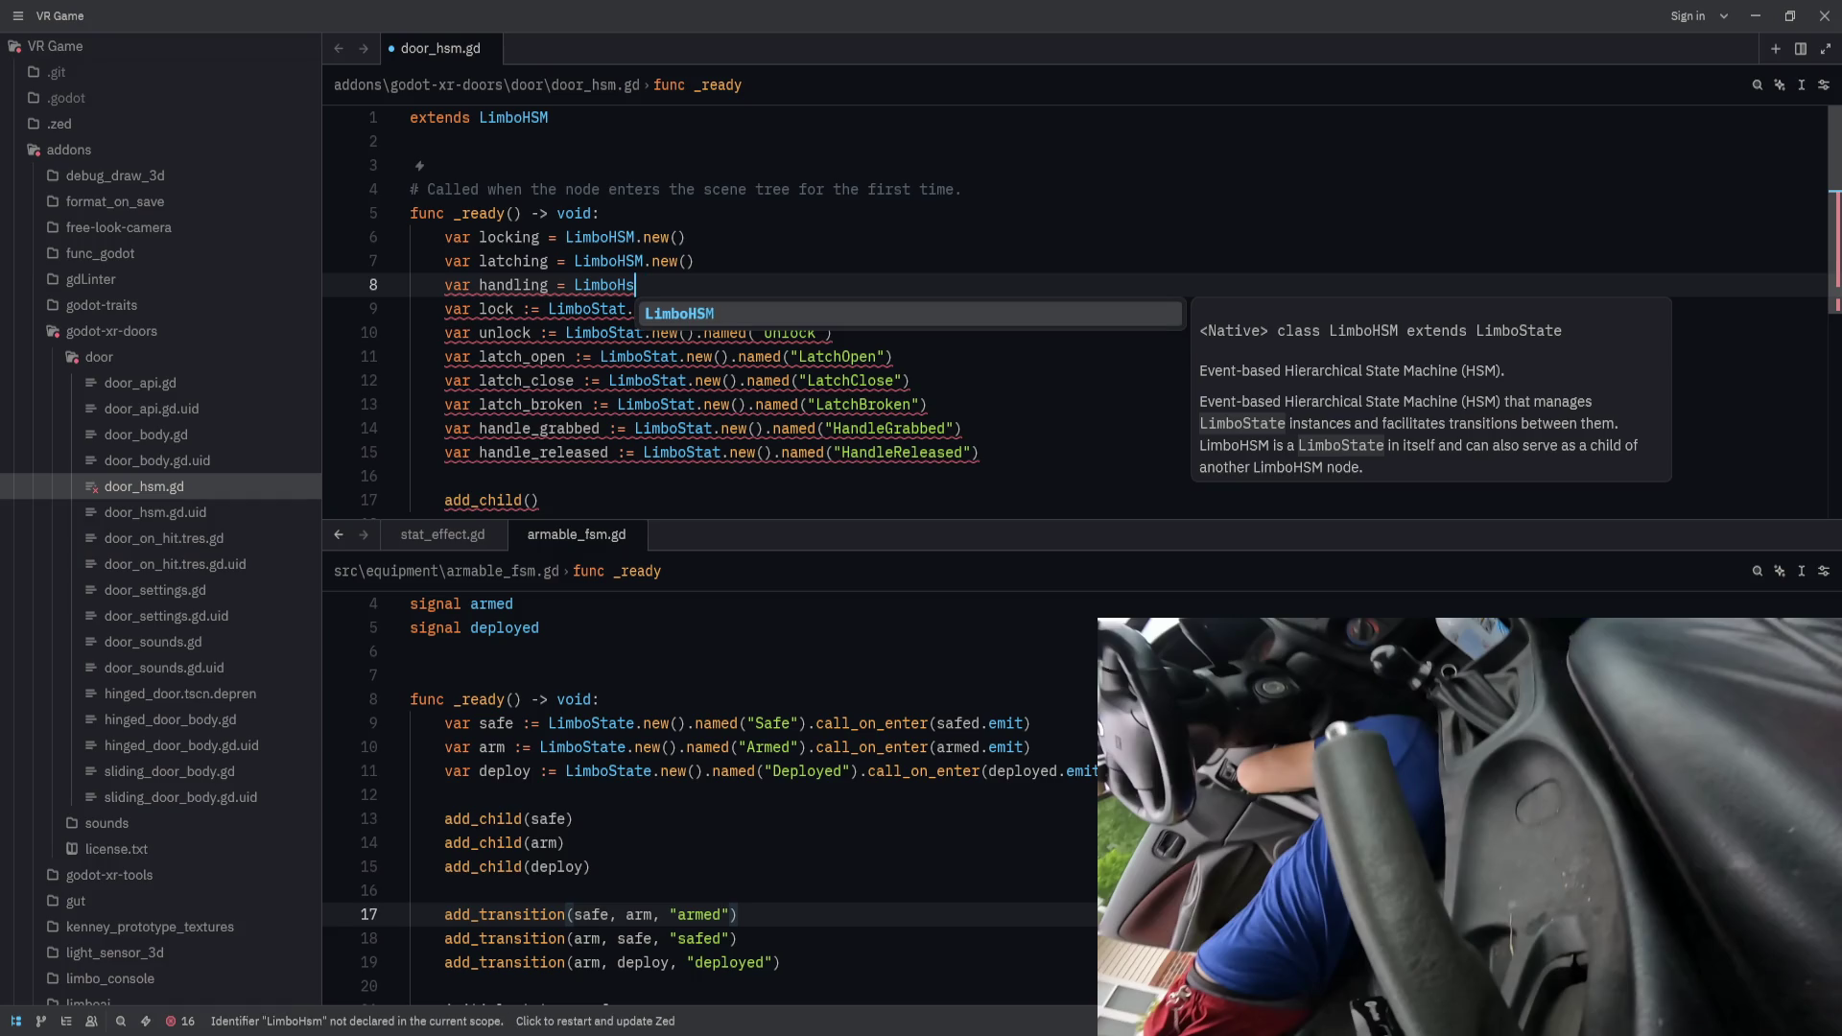
{"action": "key", "text": "Return"}
{"action": "key", "text": "BackSpace"}
{"action": "key", "text": "BackSpace"}
{"action": "key", "text": "BackSpace"}
{"action": "type", "text": "SM"}
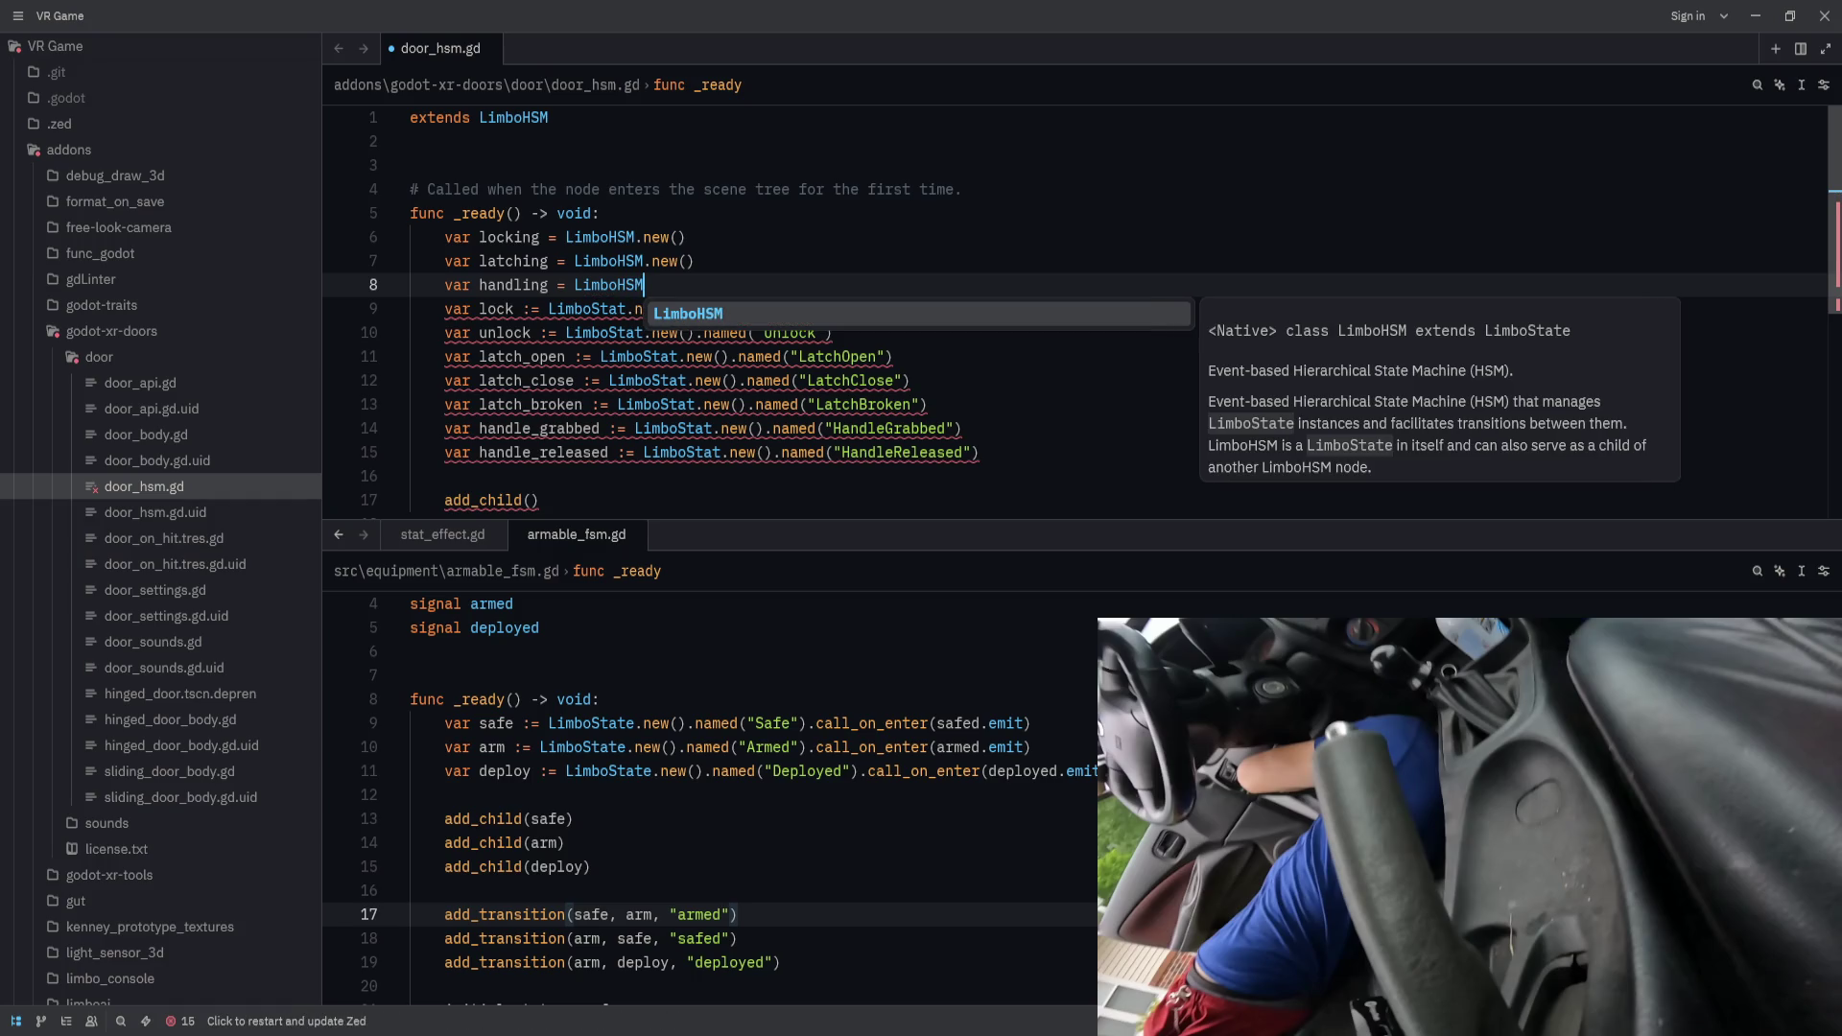
{"action": "type", "text": ".new()"}
{"action": "key", "text": "Escape"}
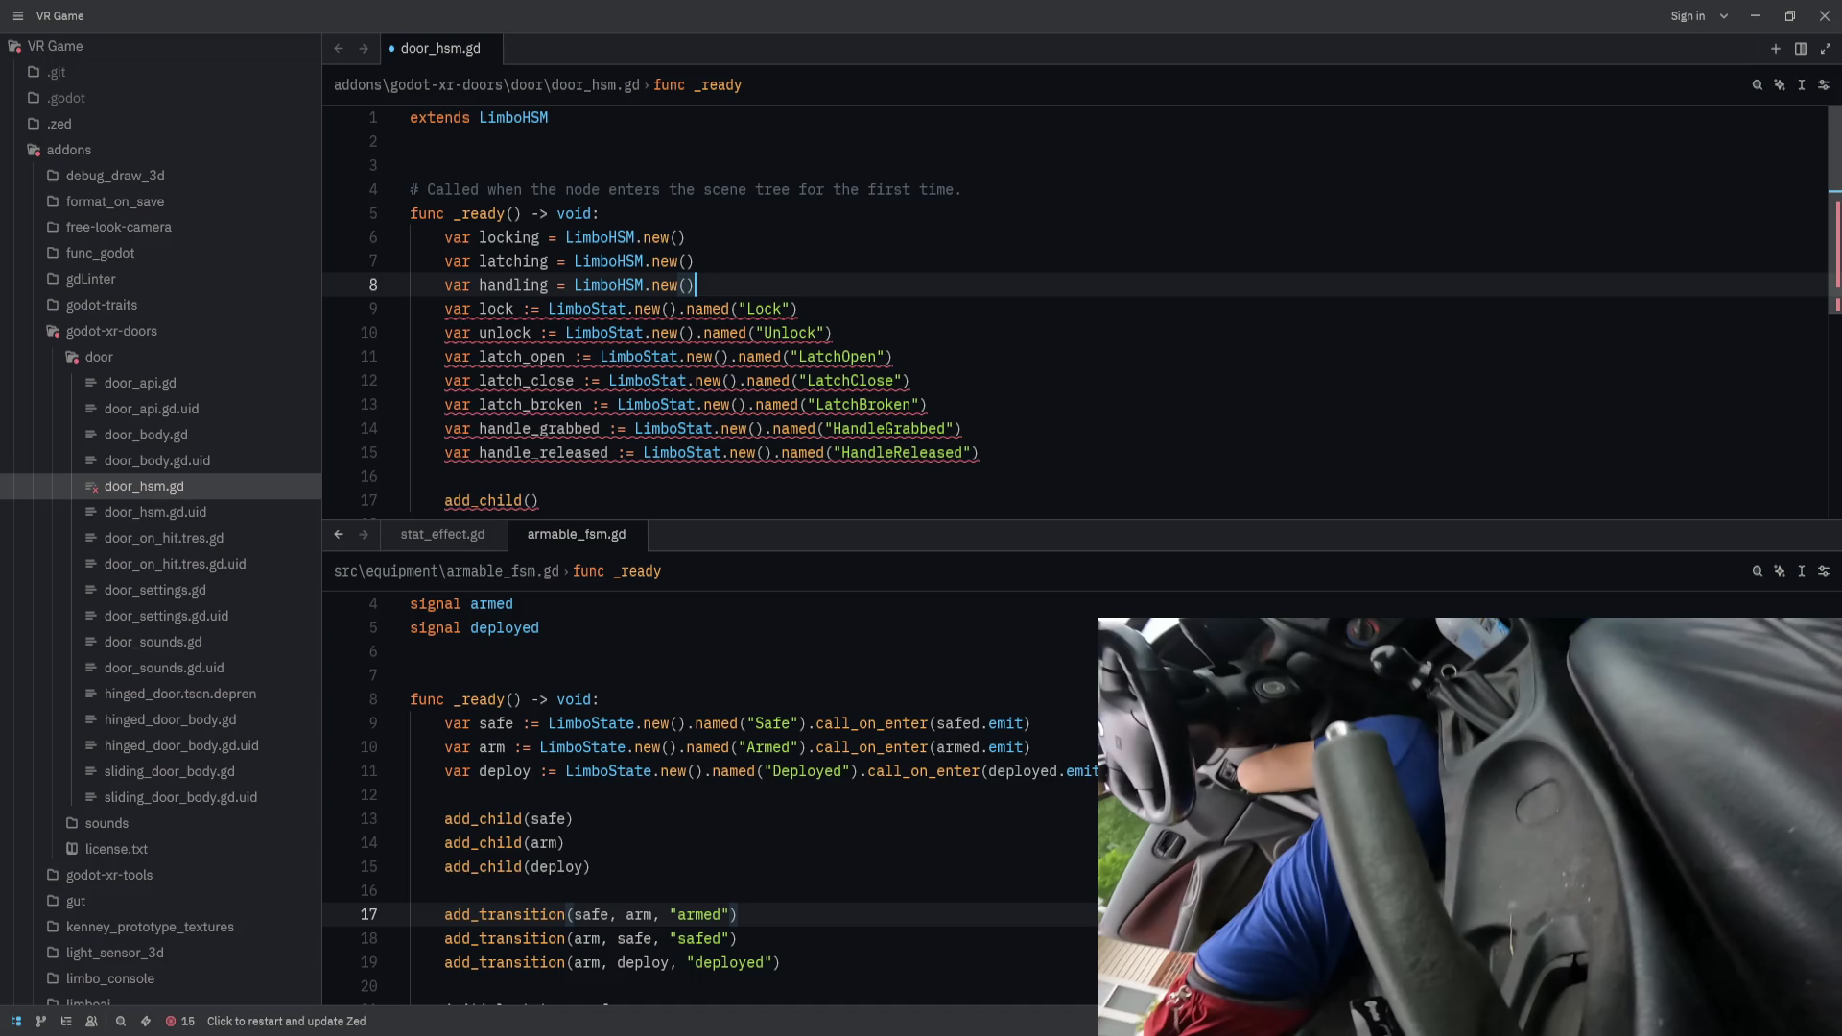
{"action": "key", "text": "Return"}
{"action": "scroll", "coordinate": [742, 198], "scroll_direction": "down", "scroll_amount": 1}
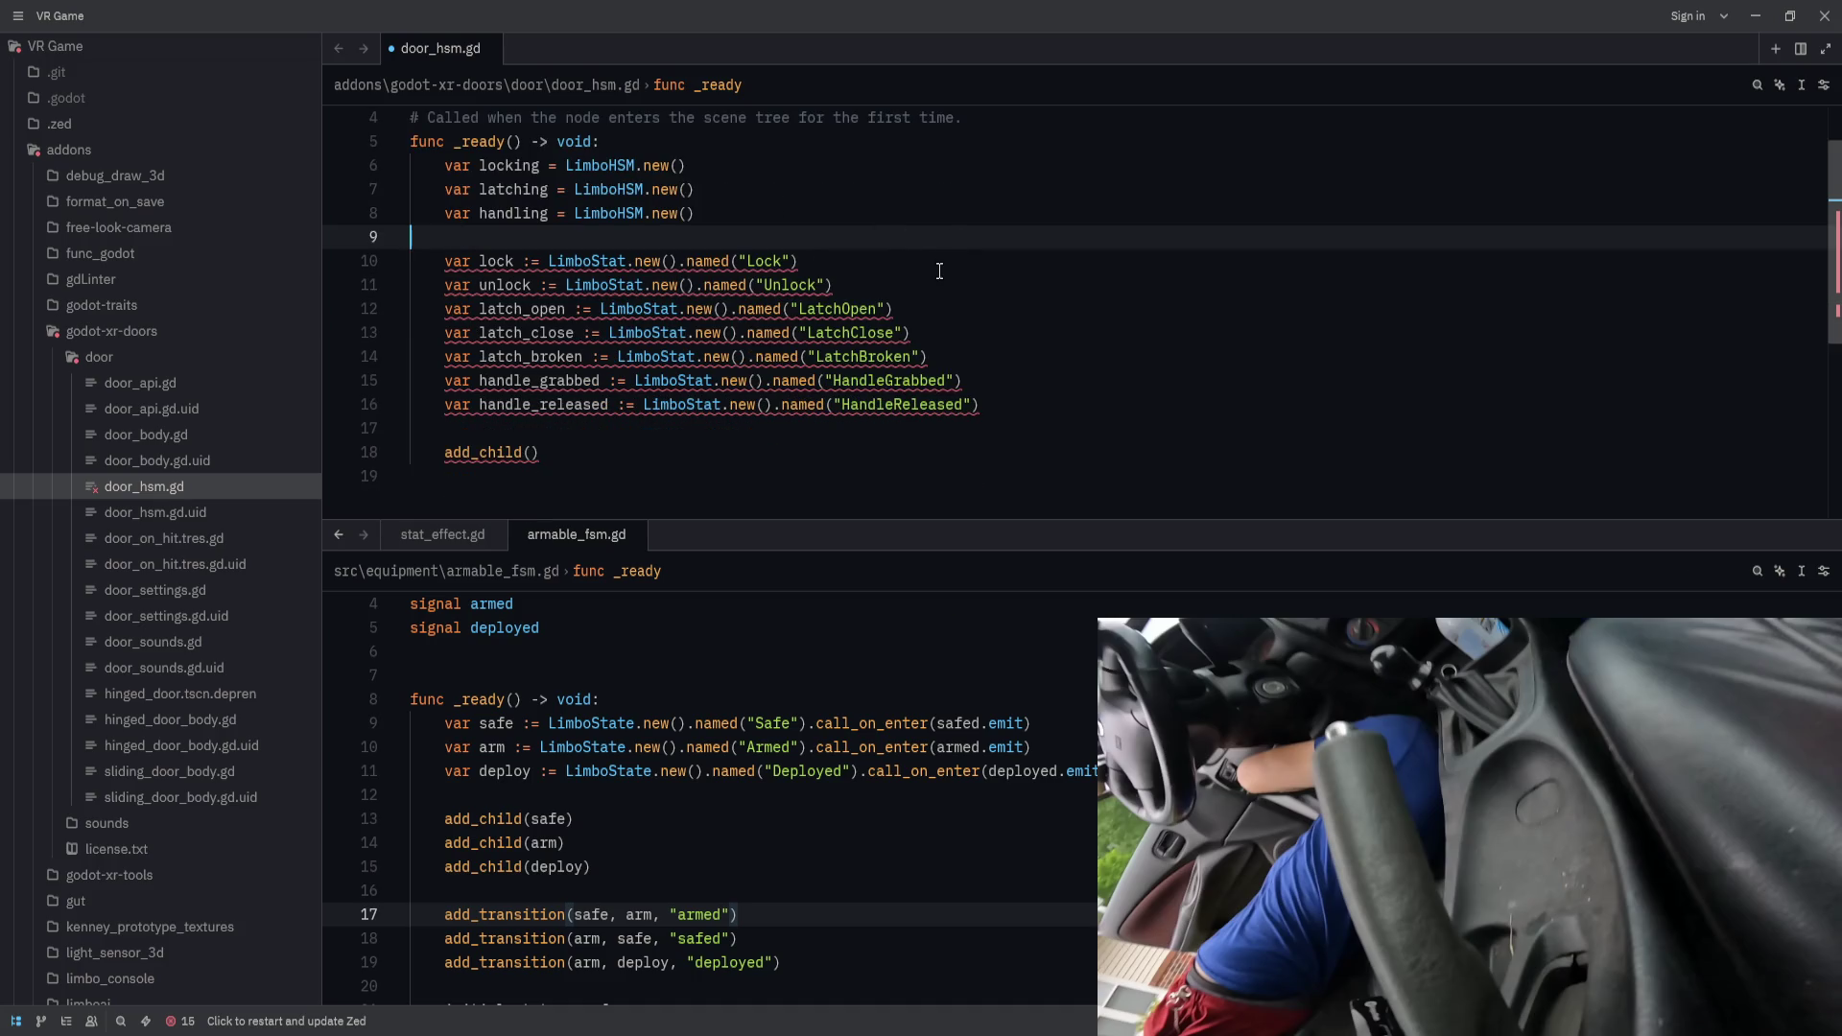
Fill the existing add_child() call with locking.
{"action": "left_click", "coordinate": [908, 274]}
{"action": "key", "text": "Down"}
{"action": "key", "text": "Down"}
{"action": "key", "text": "Down"}
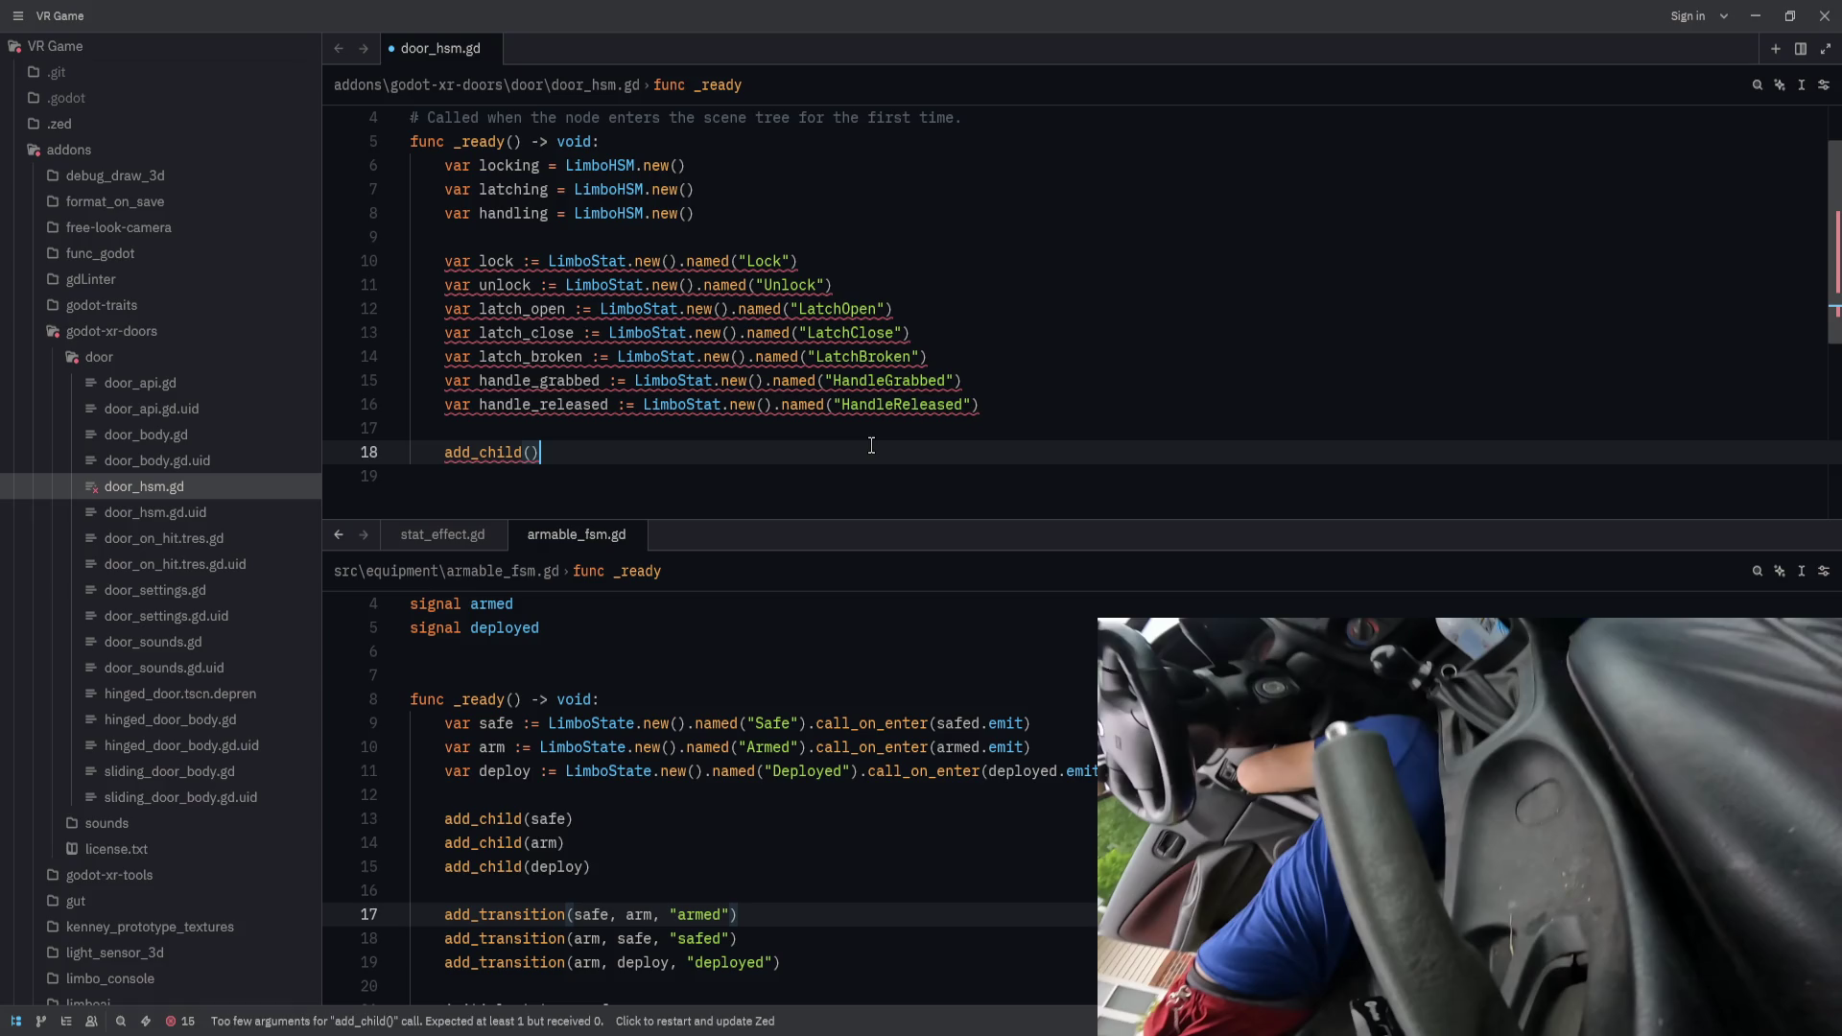
{"action": "key", "text": "shift+Home"}
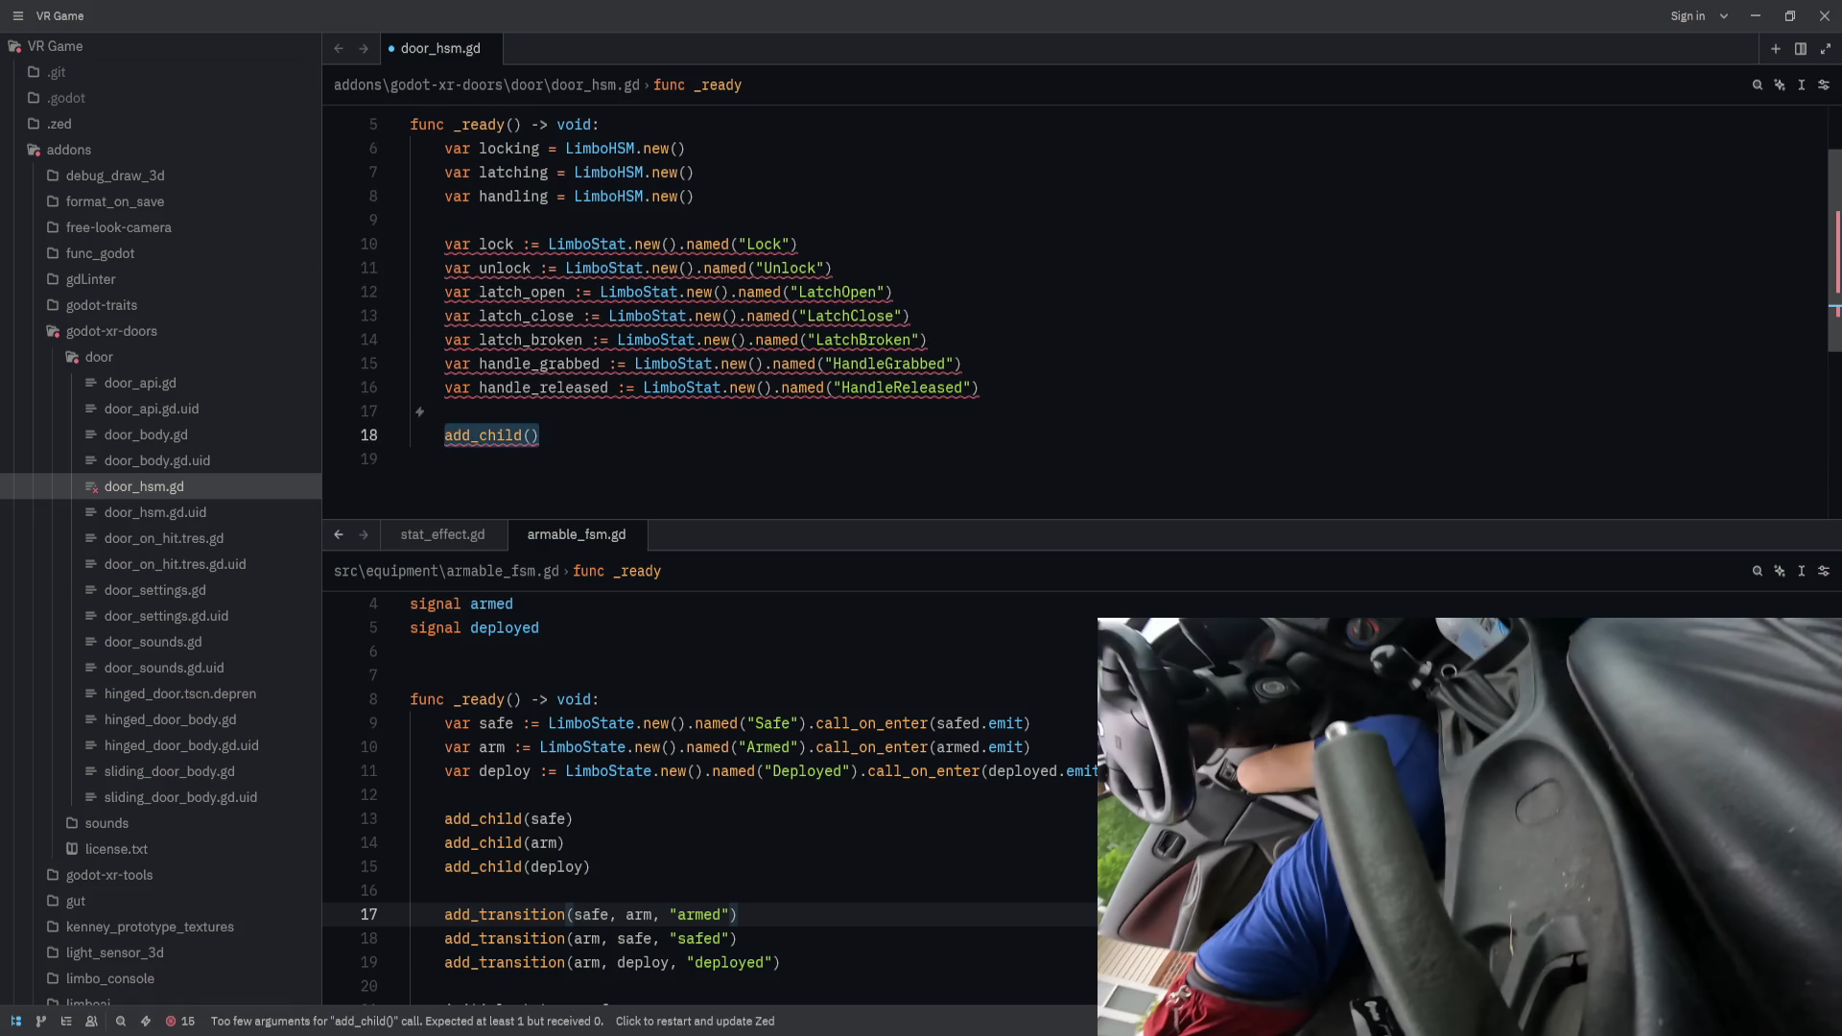
{"action": "key", "text": "End"}
{"action": "key", "text": "Up"}
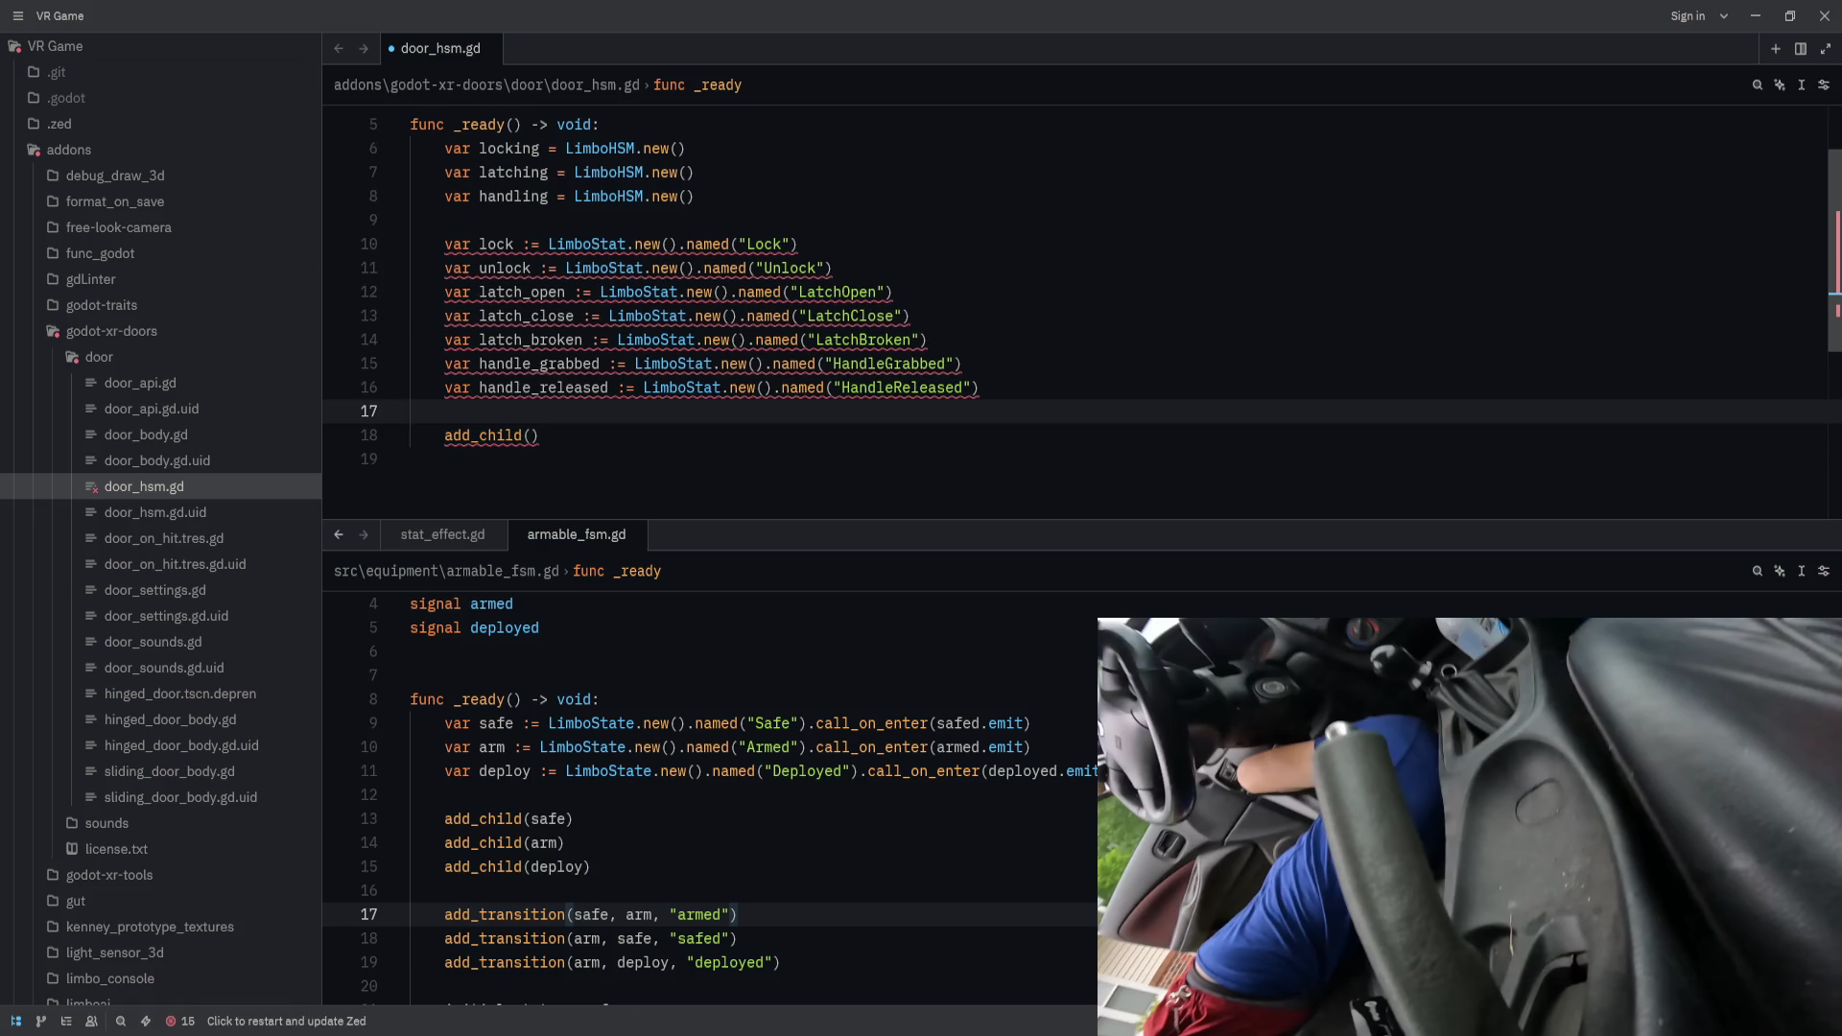
{"action": "key", "text": "Down"}
{"action": "key", "text": "Left"}
{"action": "type", "text": "locking"}
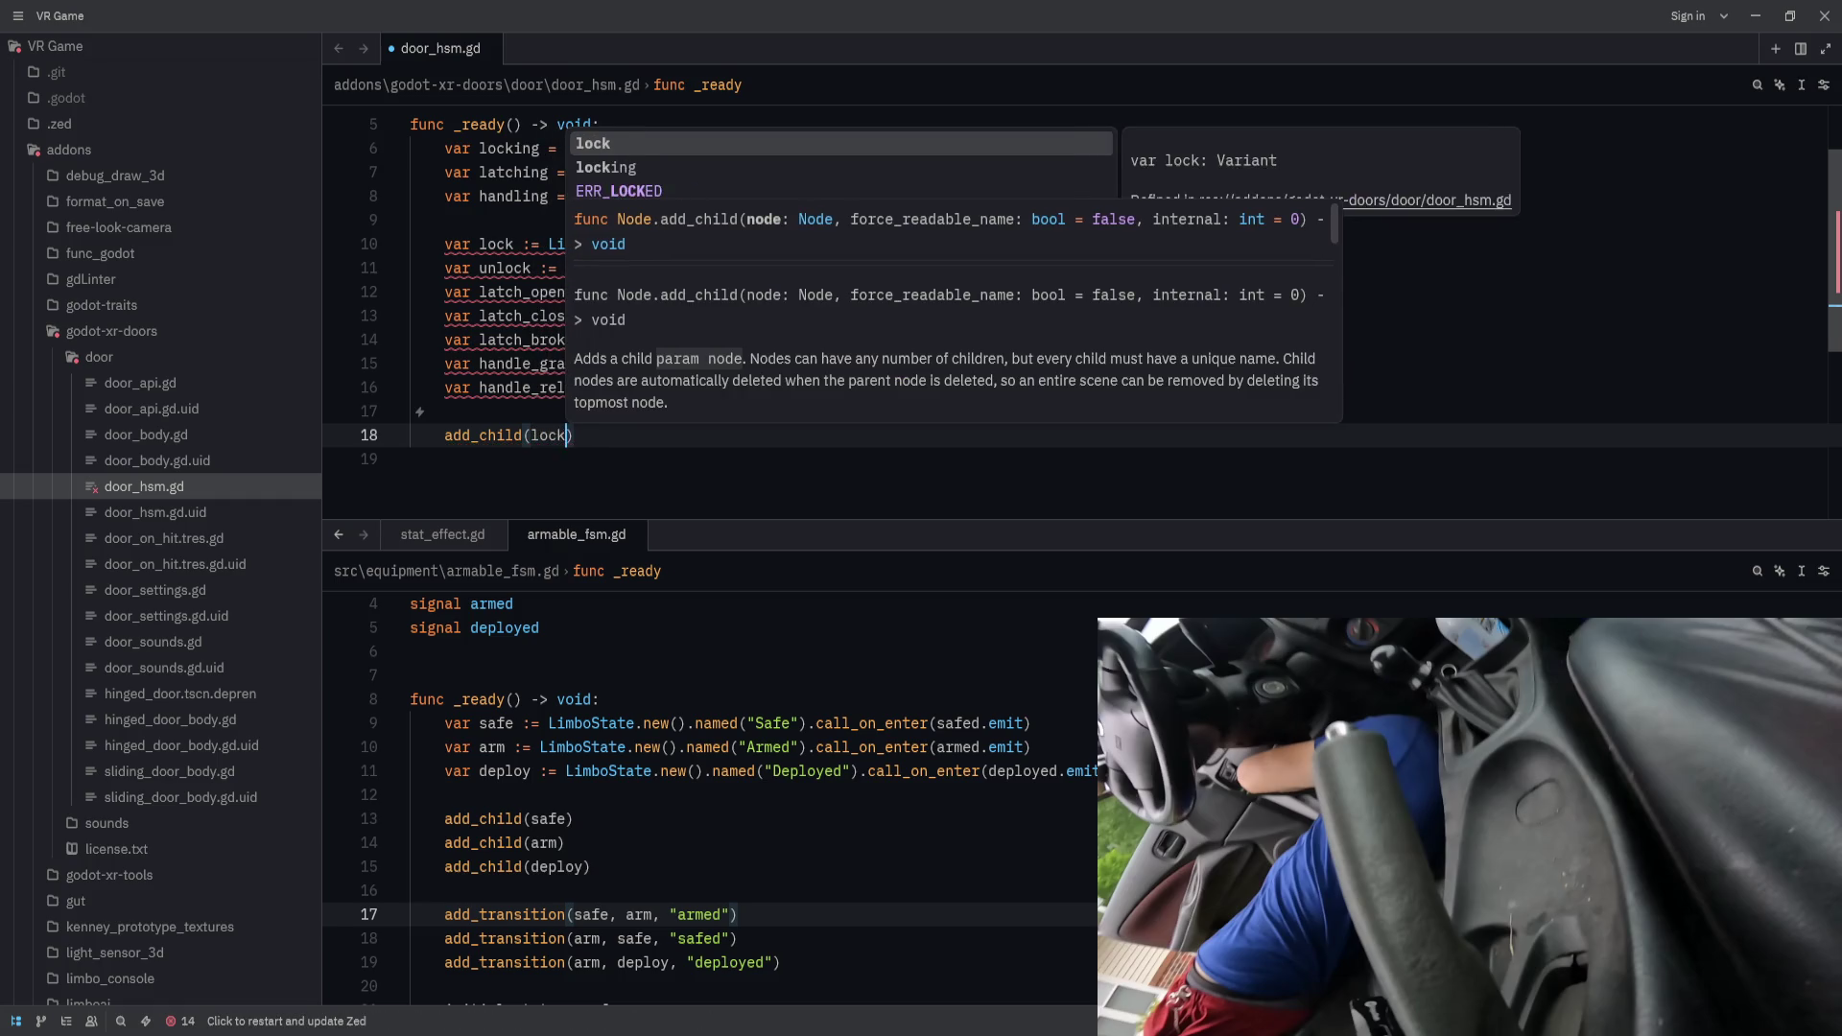
Add add_child(latching) and add_child(handling) on the following lines.
{"action": "key", "text": "End"}
{"action": "key", "text": "Return"}
{"action": "type", "text": "add_child"}
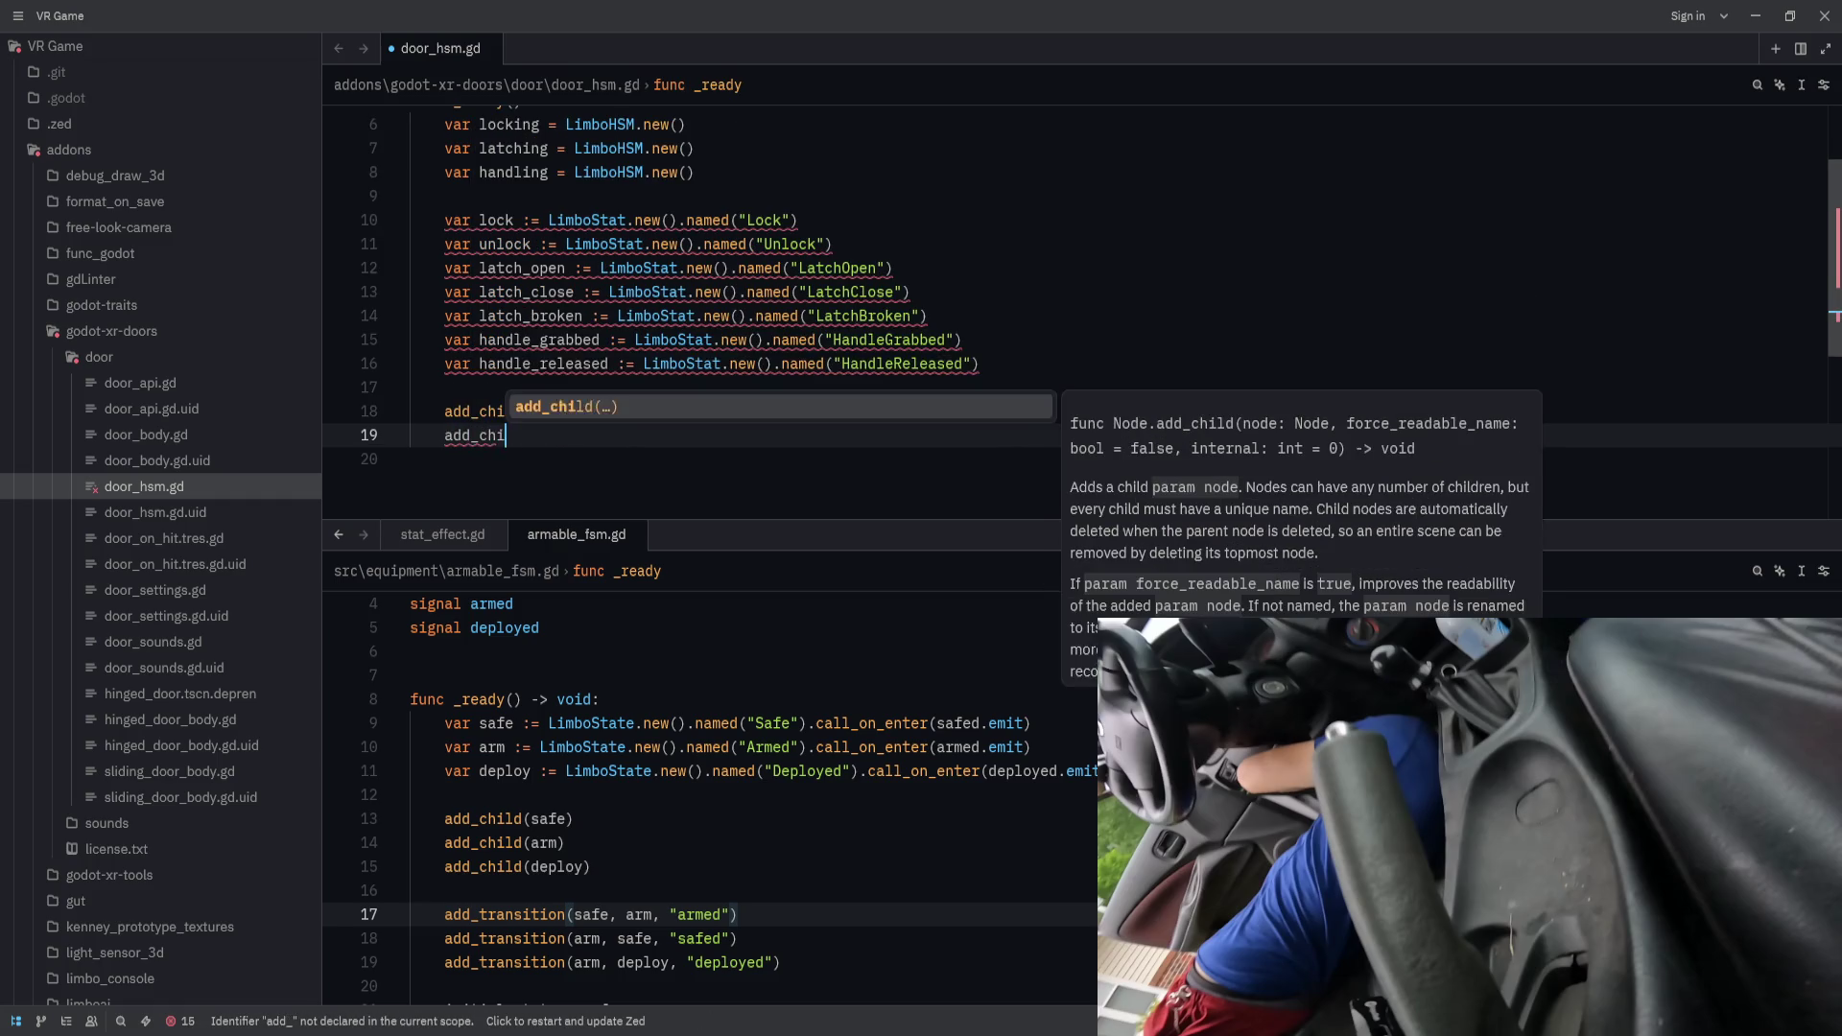
{"action": "key", "text": "Tab"}
{"action": "type", "text": "latching"}
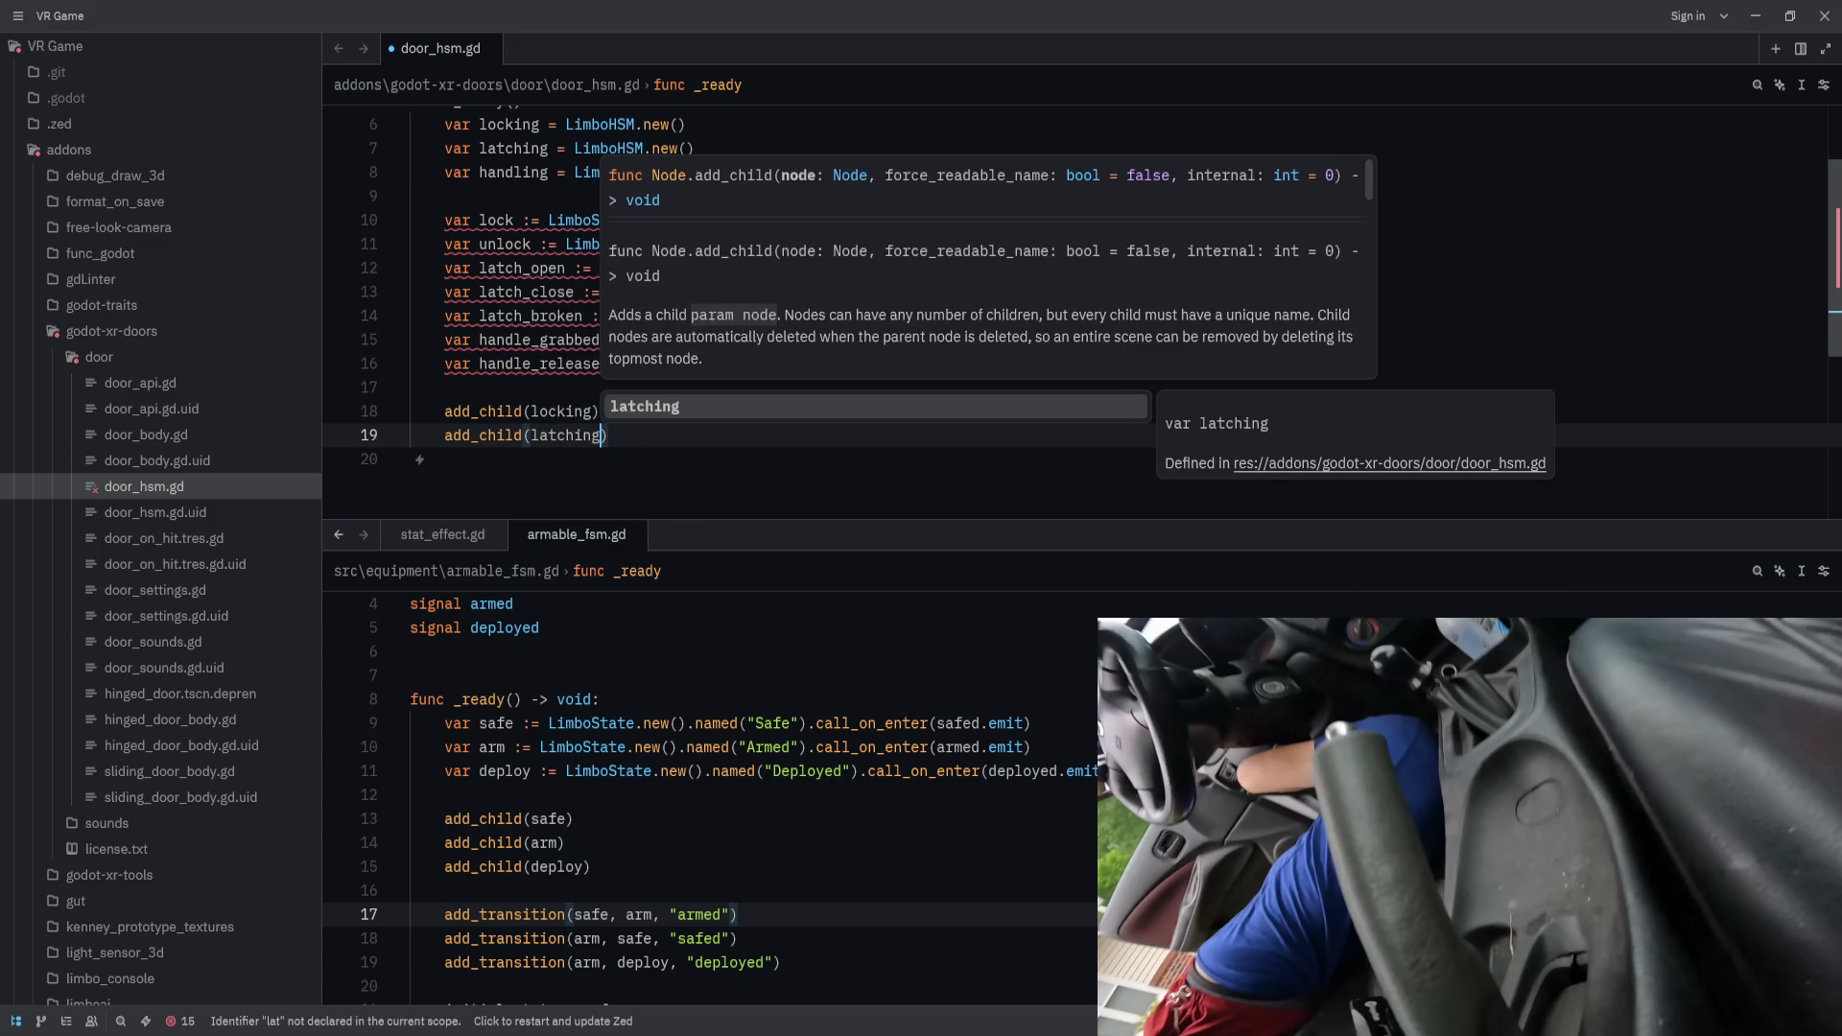
{"action": "key", "text": "End"}
{"action": "key", "text": "Return"}
{"action": "type", "text": "add_child"}
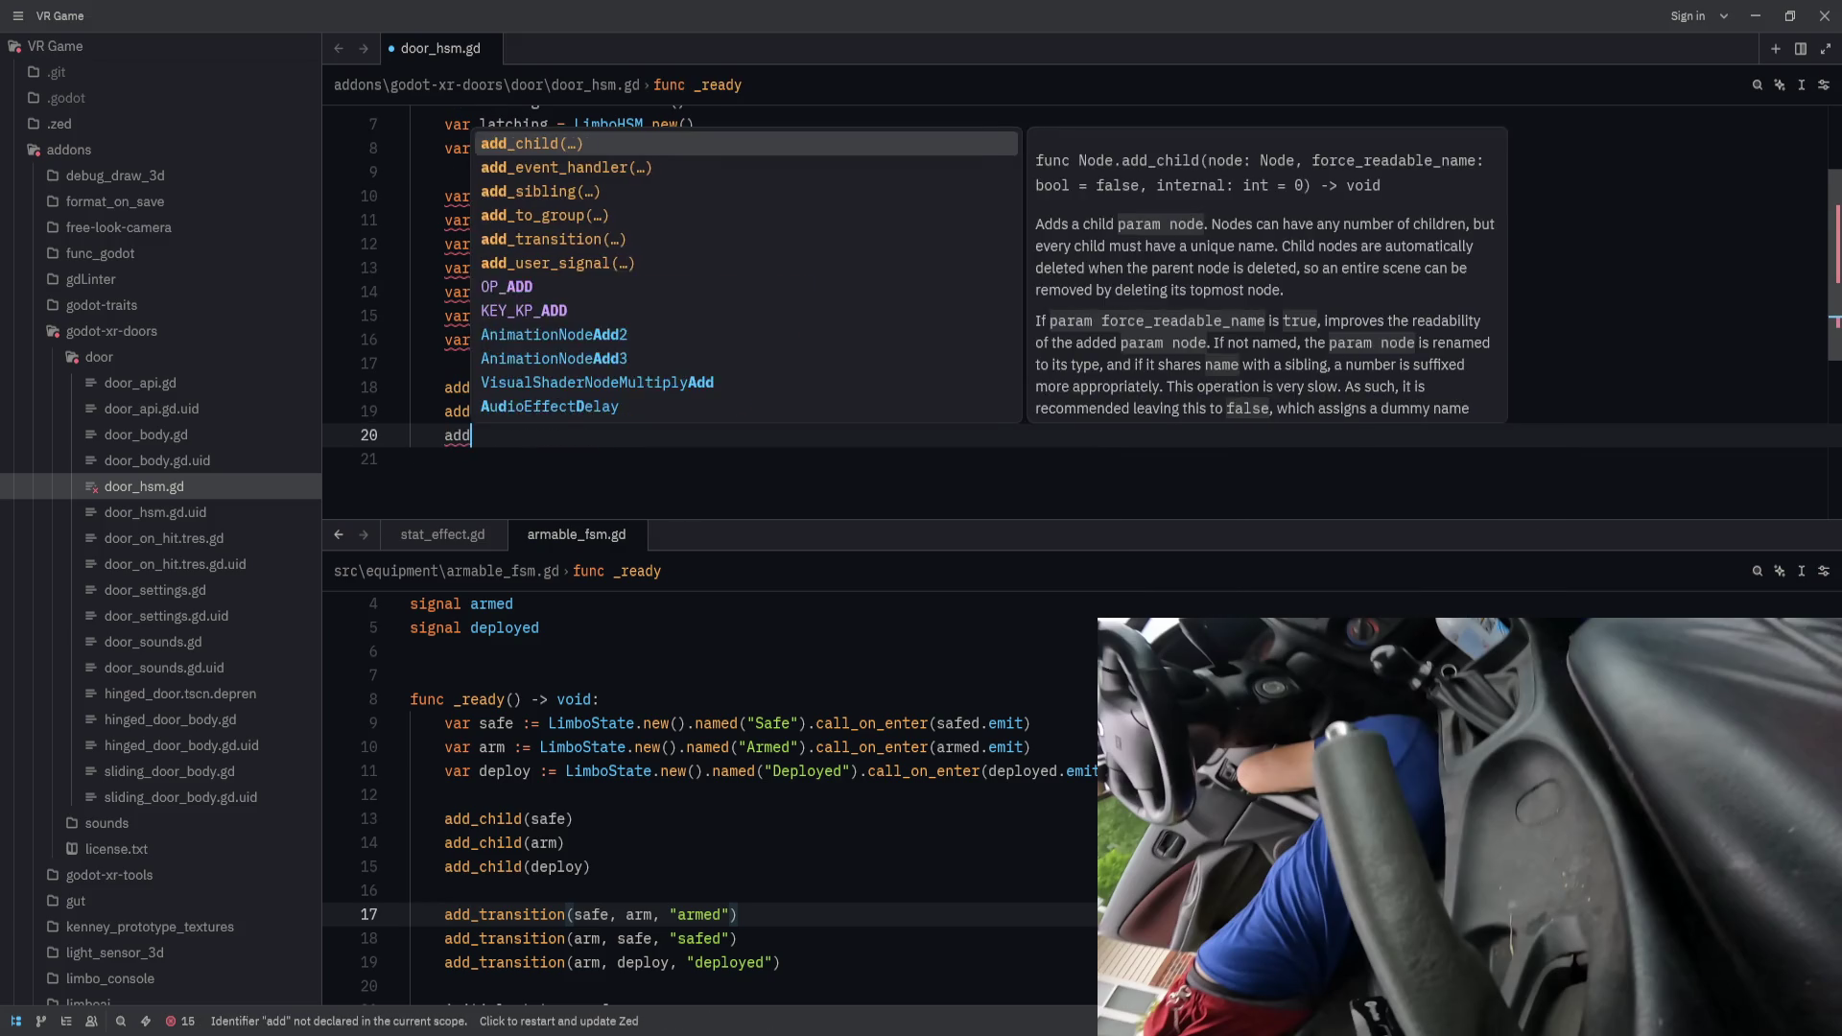
{"action": "key", "text": "Tab"}
{"action": "type", "text": "handling"}
{"action": "key", "text": "End"}
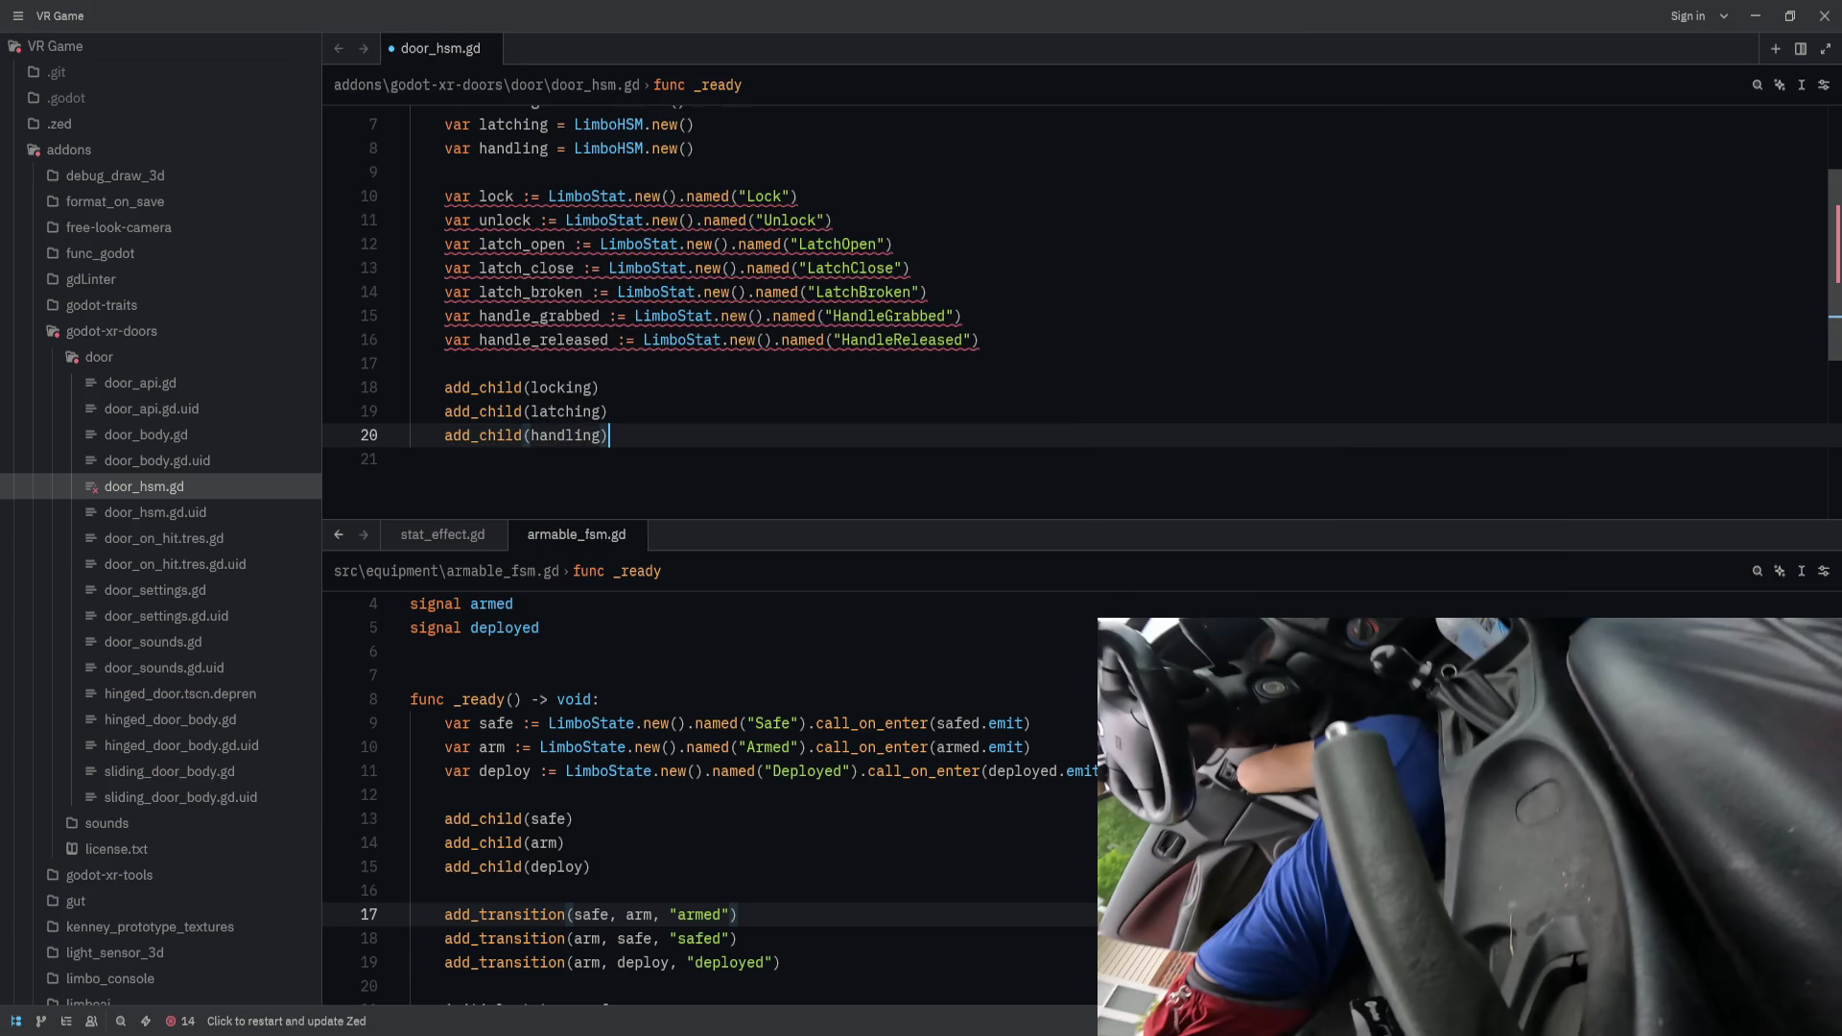
Insert an extra blank line before the add_child calls.
{"action": "scroll", "coordinate": [798, 462], "scroll_direction": "down", "scroll_amount": 1}
{"action": "scroll", "coordinate": [768, 432], "scroll_direction": "up", "scroll_amount": 2}
{"action": "scroll", "coordinate": [774, 394], "scroll_direction": "down", "scroll_amount": 1}
{"action": "scroll", "coordinate": [795, 309], "scroll_direction": "up", "scroll_amount": 1}
{"action": "scroll", "coordinate": [757, 411], "scroll_direction": "down", "scroll_amount": 1}
{"action": "left_click", "coordinate": [849, 372]}
{"action": "key", "text": "Return"}
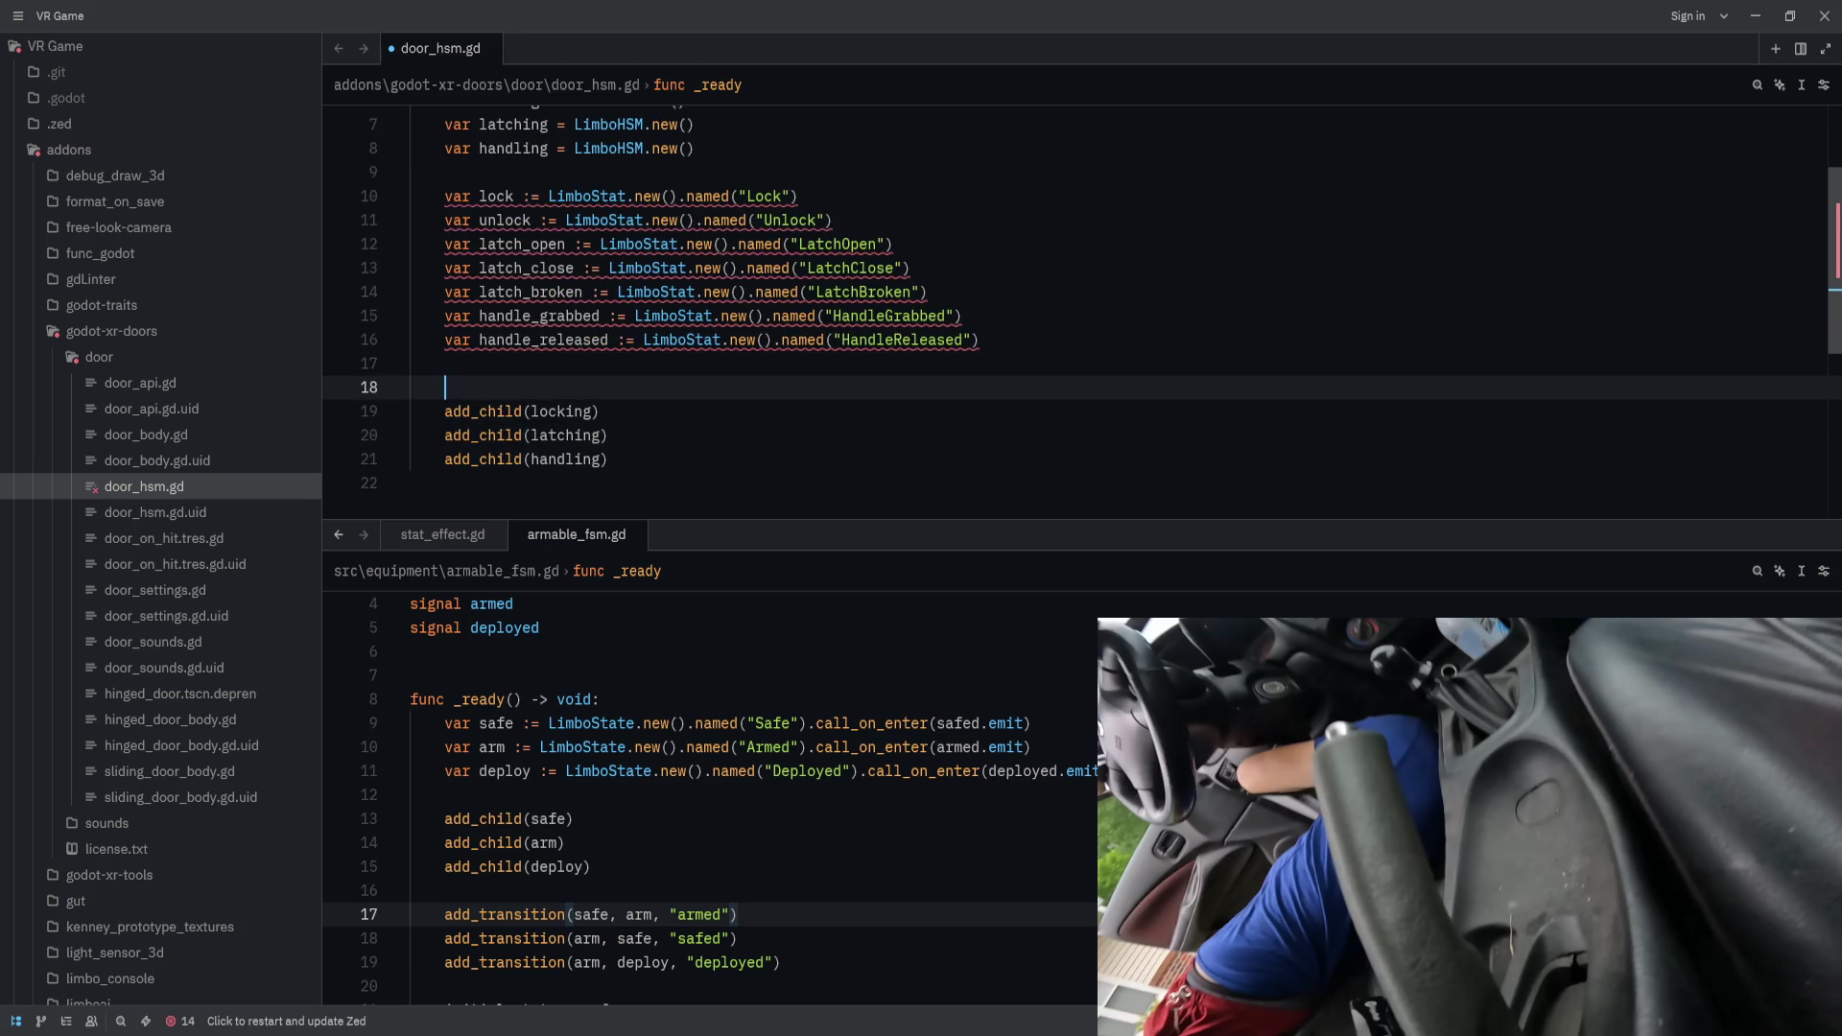